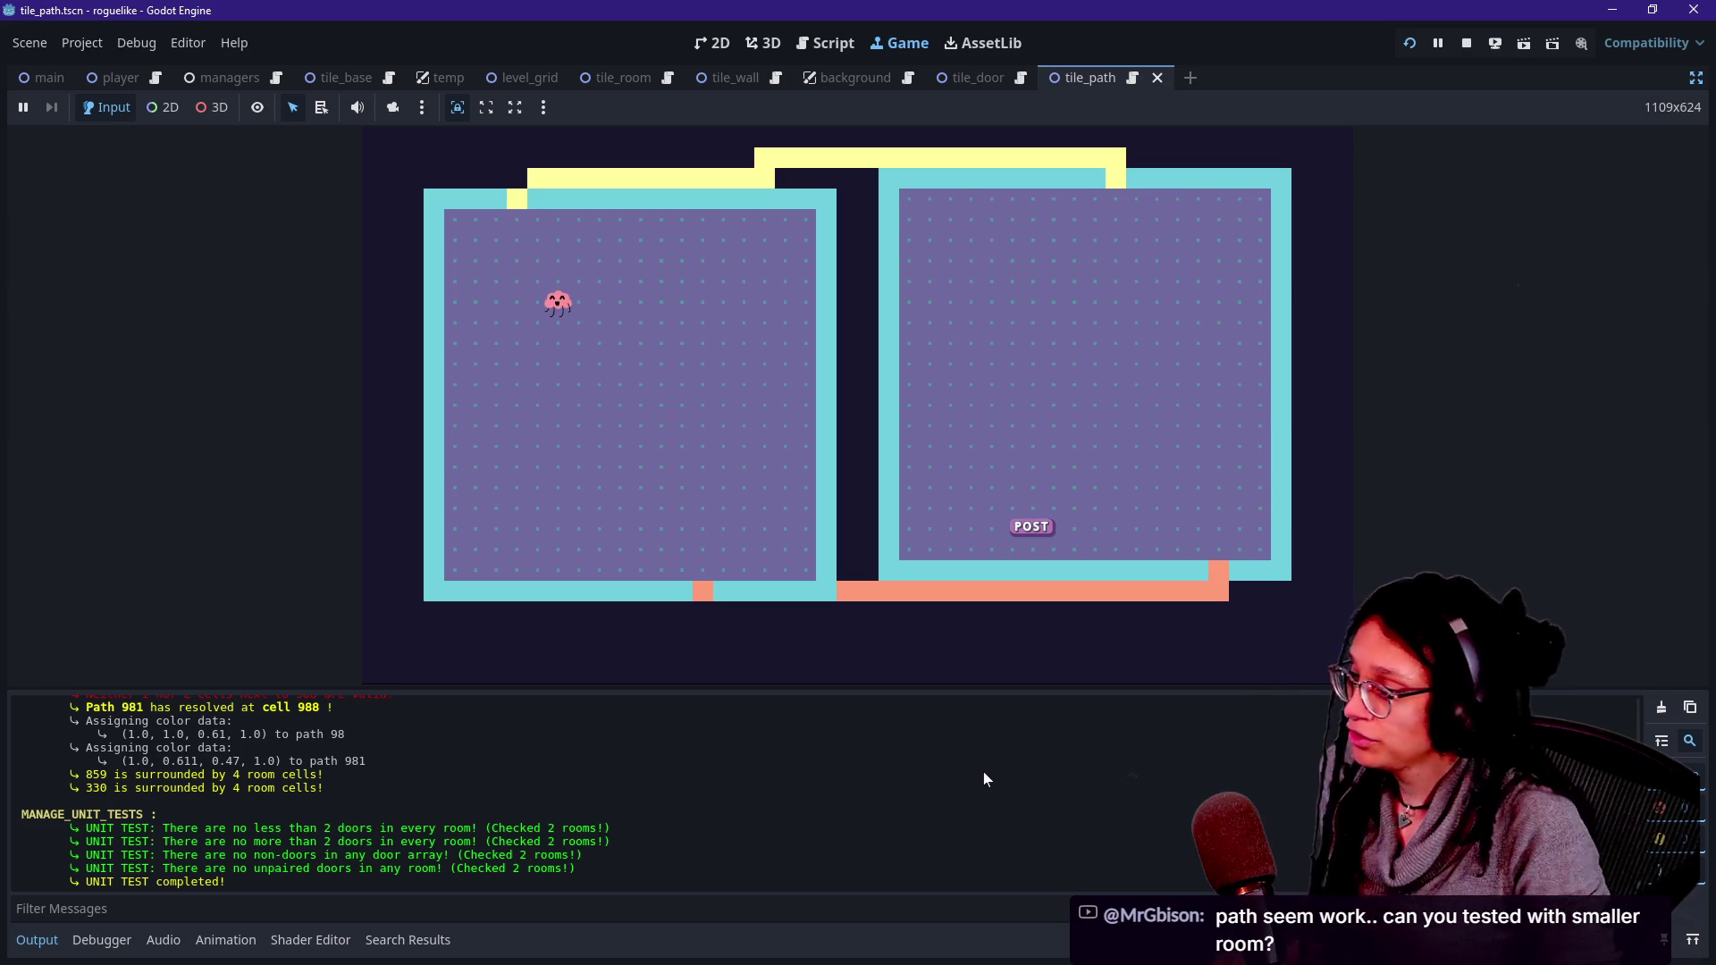
# - Focus the level generator's embedded Game view so the running scene accepts input
pyautogui.click(1205, 624)
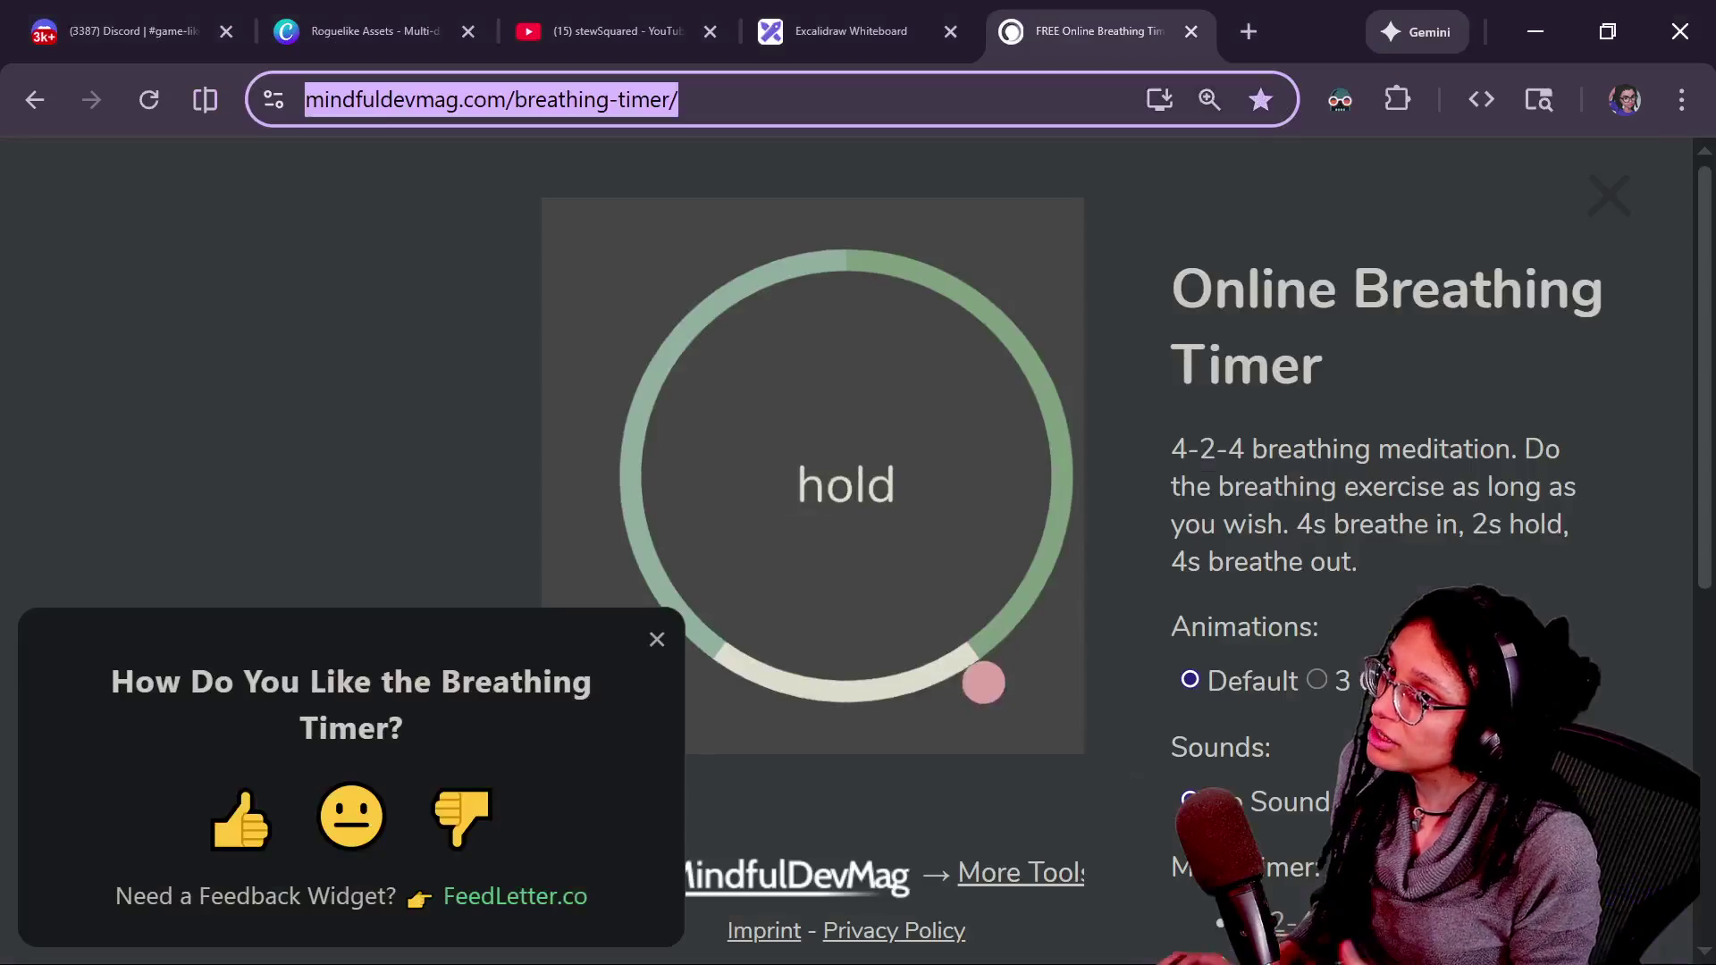
# - Load the Atomcraft Steam store page from 'atomcr' in a new tab and select its address
pyautogui.click(1247, 31)
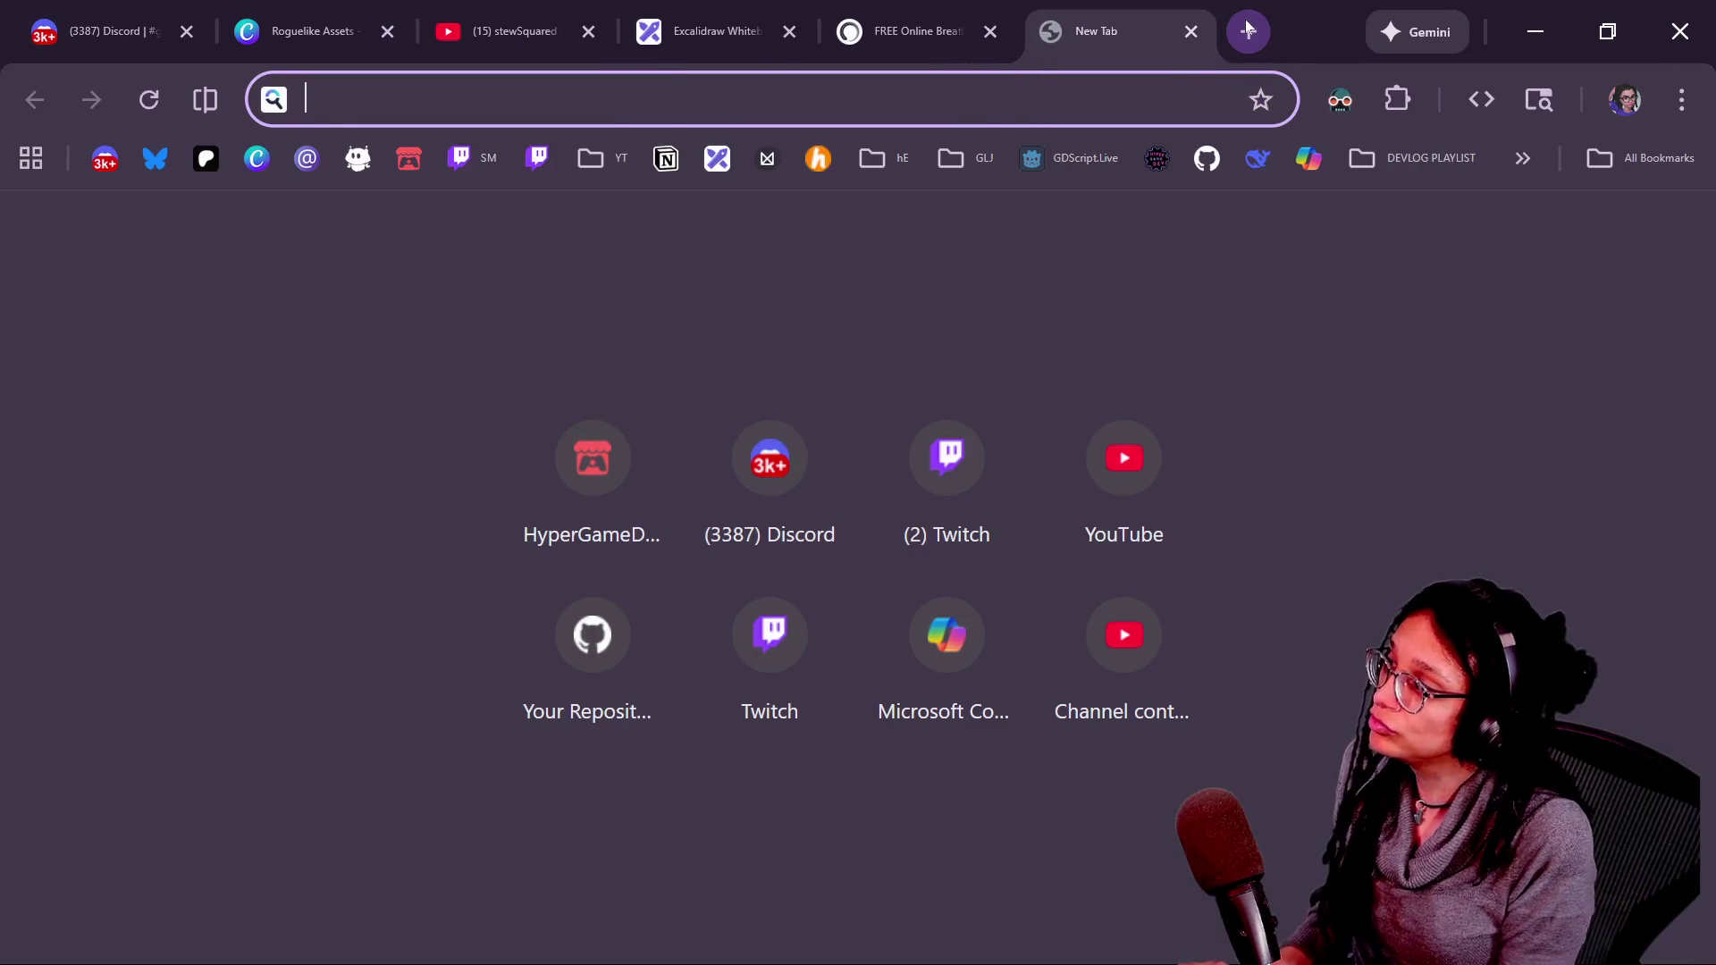
pyautogui.write('atomcr')
pyautogui.press('Return')
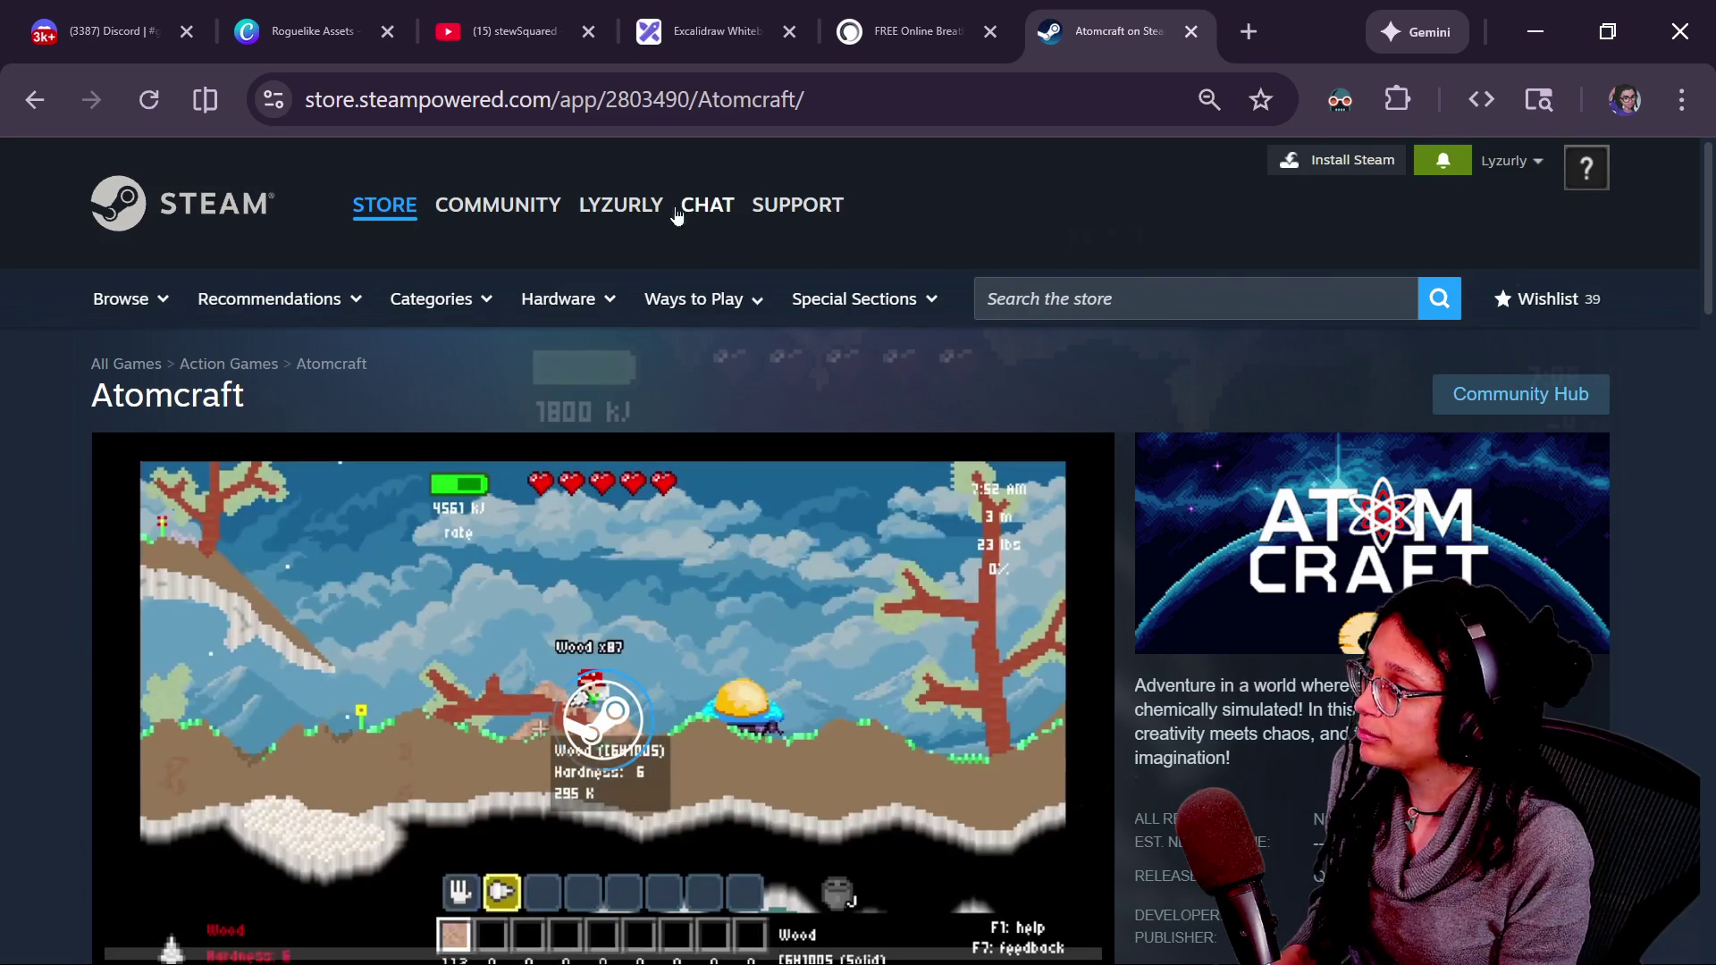
pyautogui.click(625, 99)
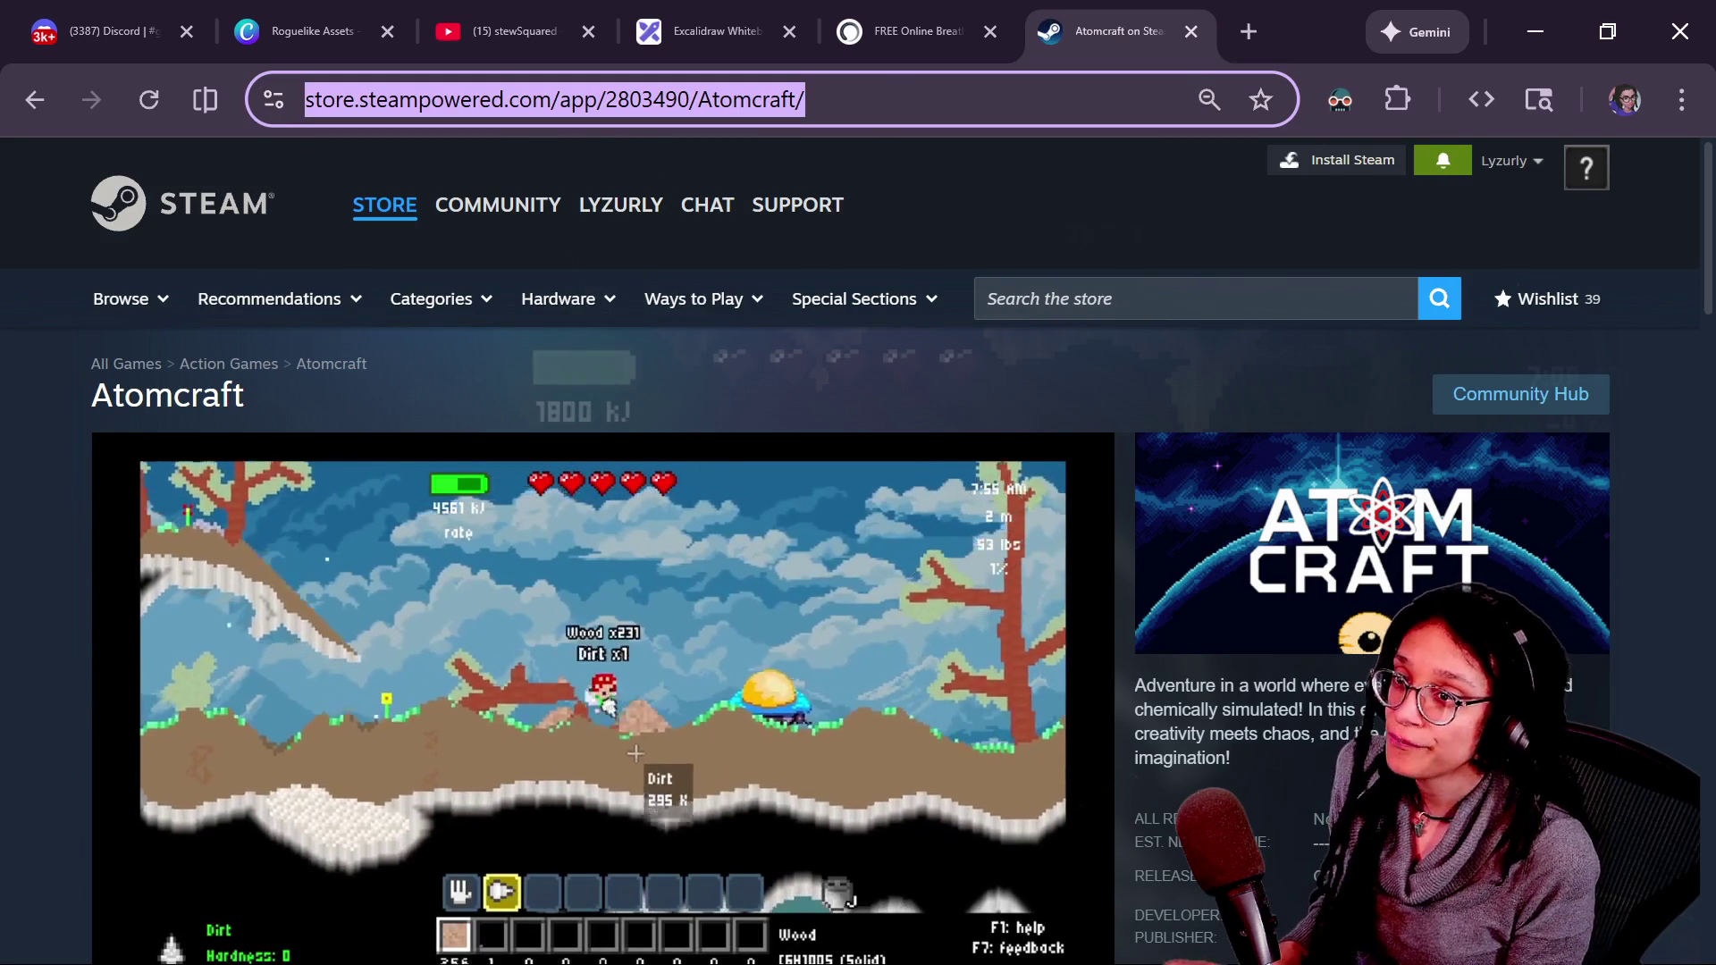
# - Post the Steam store link in the YouTube and Twitch chats, then return to the store page
pyautogui.hotkey('alt', 'Tab')
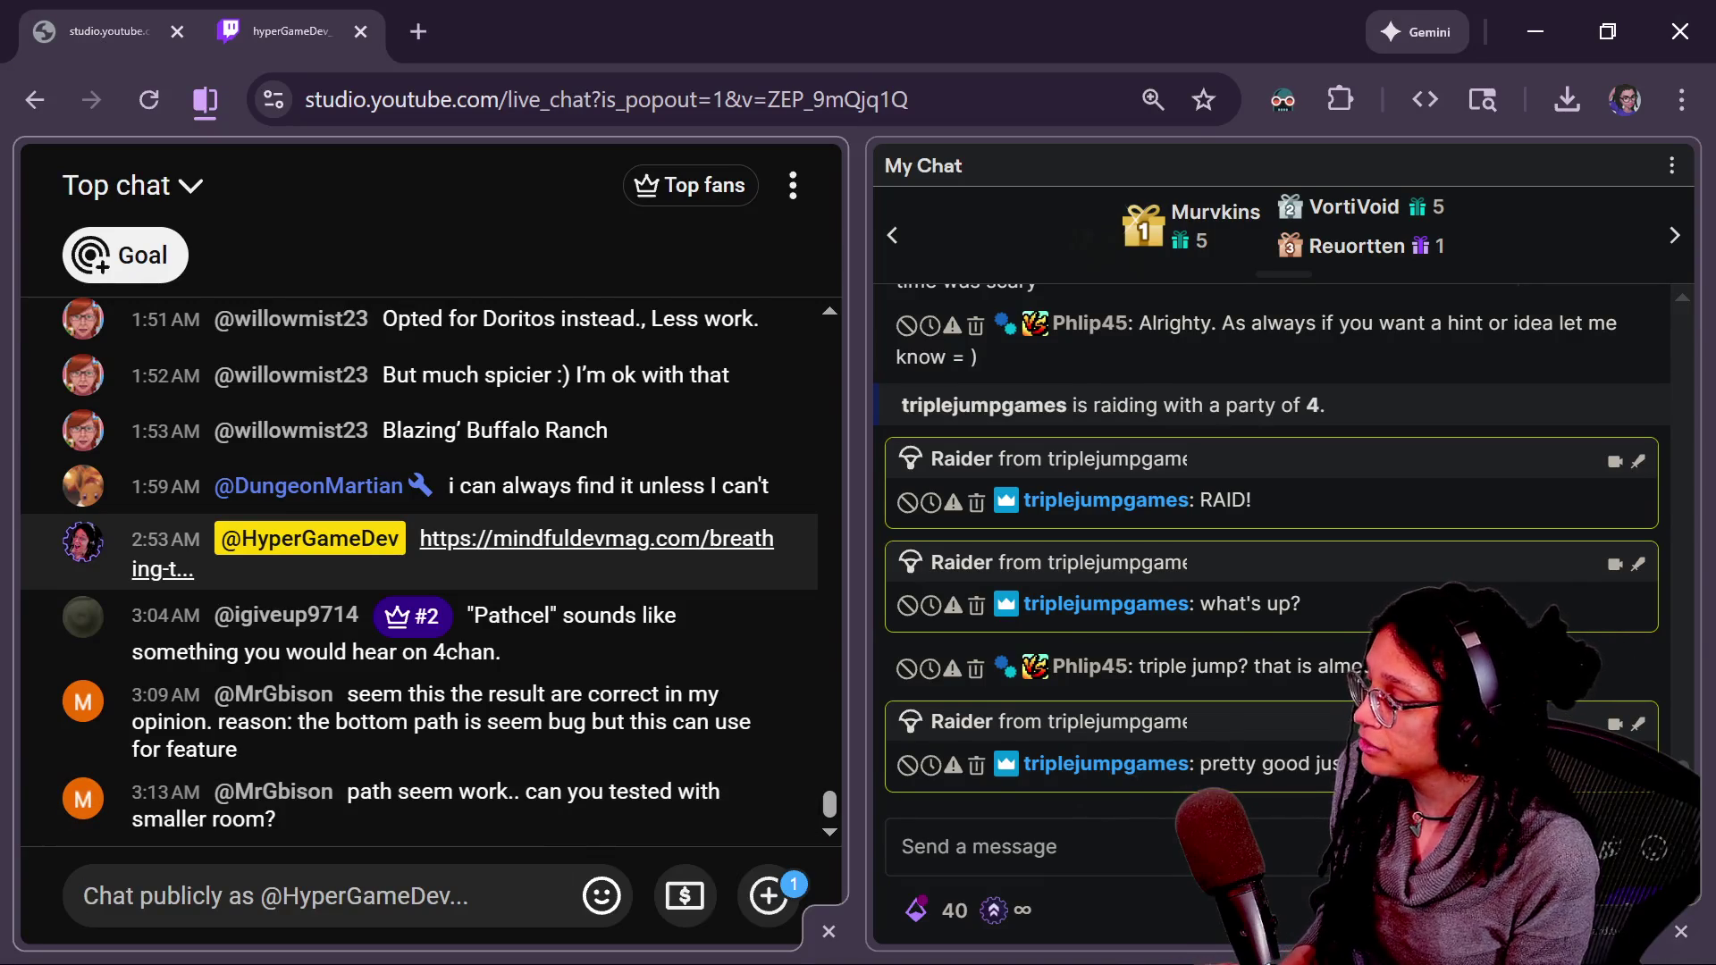
pyautogui.click(548, 895)
pyautogui.write('https://store.steampowered.com/app/2803490/Atomcraft/')
pyautogui.click(983, 846)
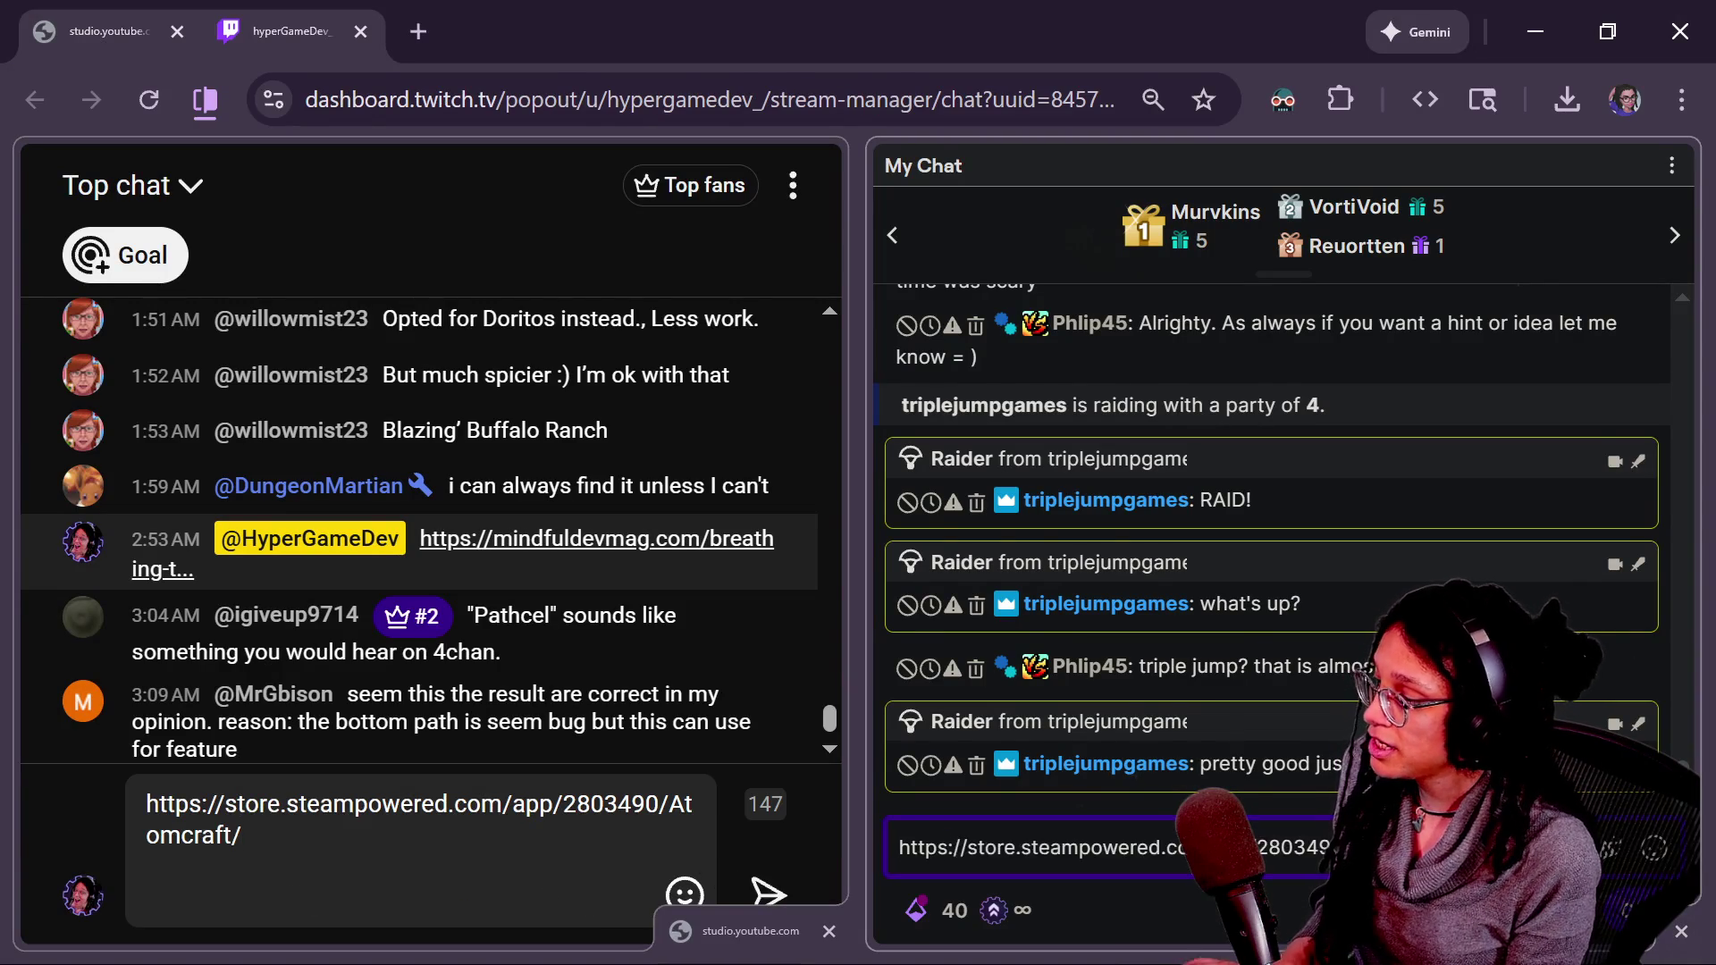
pyautogui.press('Return')
pyautogui.click(550, 861)
pyautogui.press('Return')
pyautogui.hotkey('alt', 'Tab')
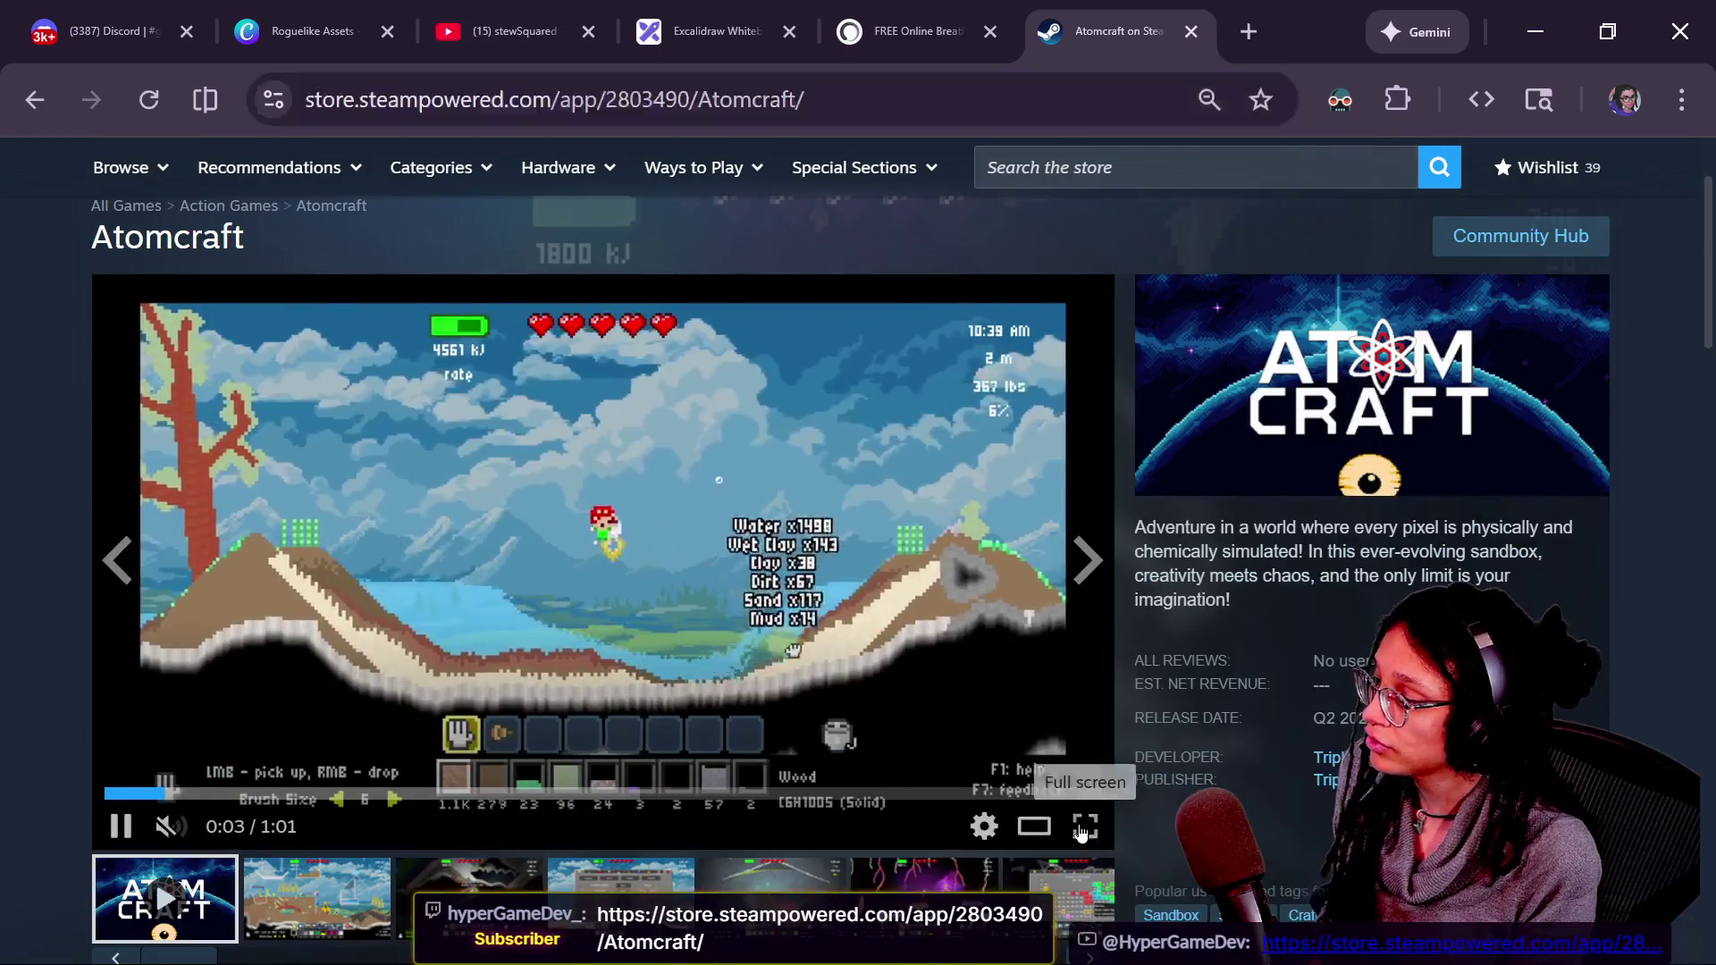
# - Follow Atomcraft on its Steam store page and restart the trailer from the first thumbnail
pyautogui.click(1083, 826)
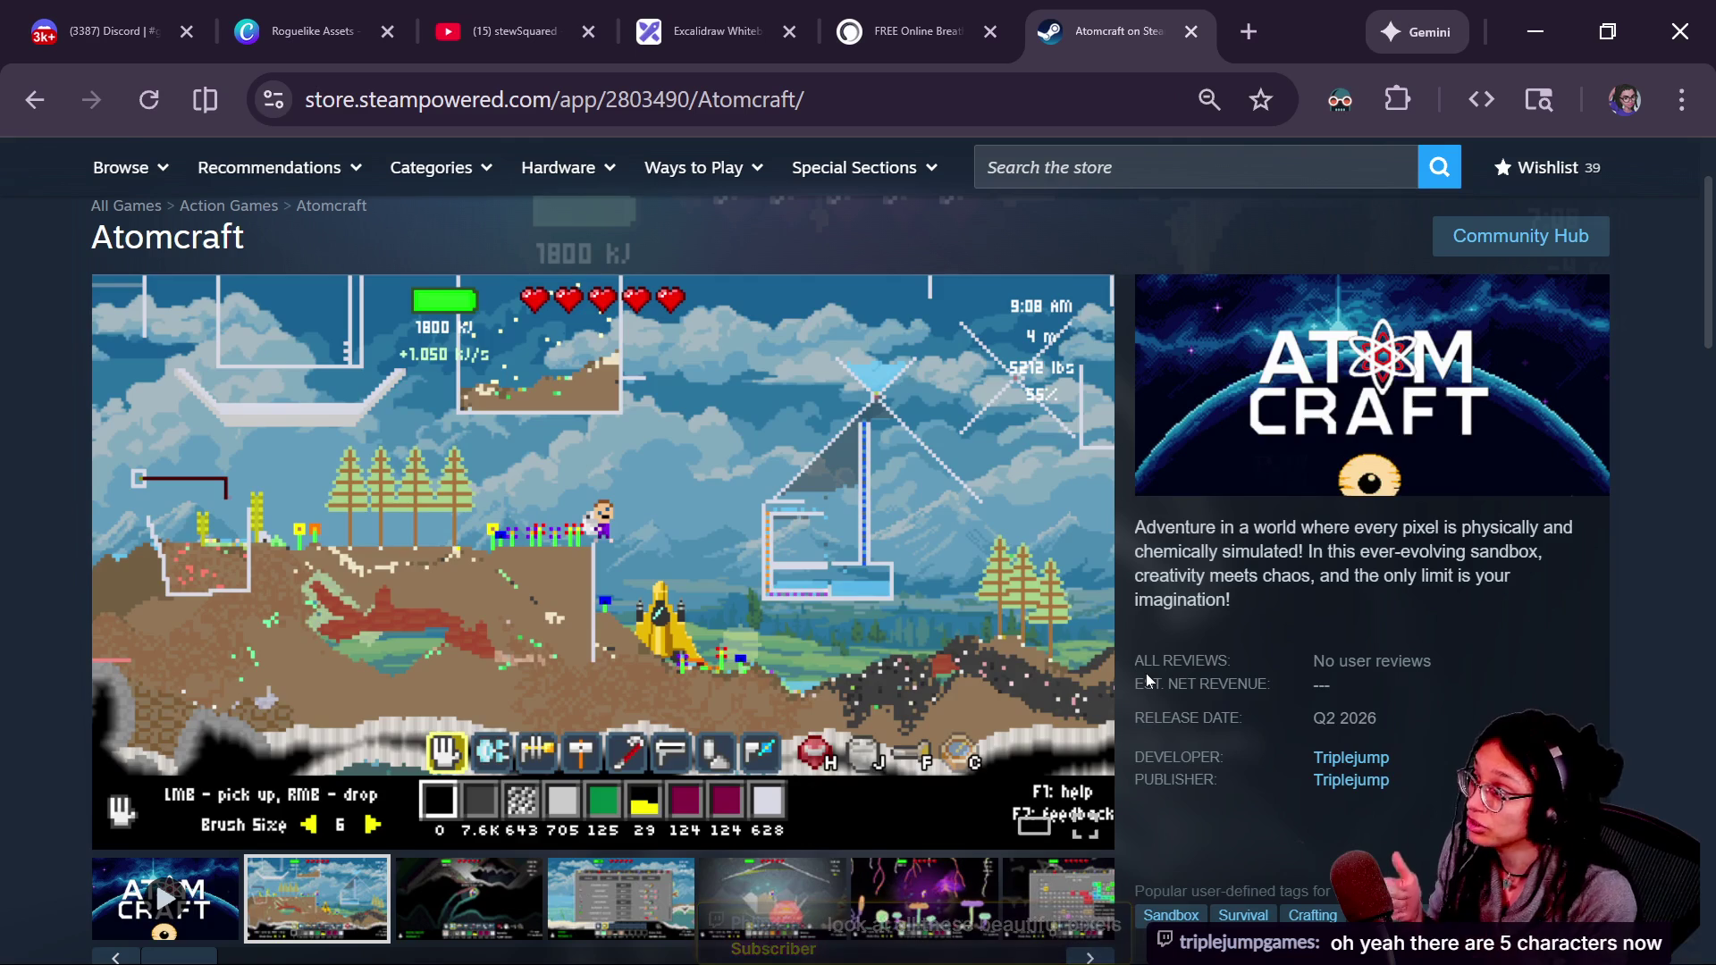
pyautogui.hotkey('ctrl', 'l')
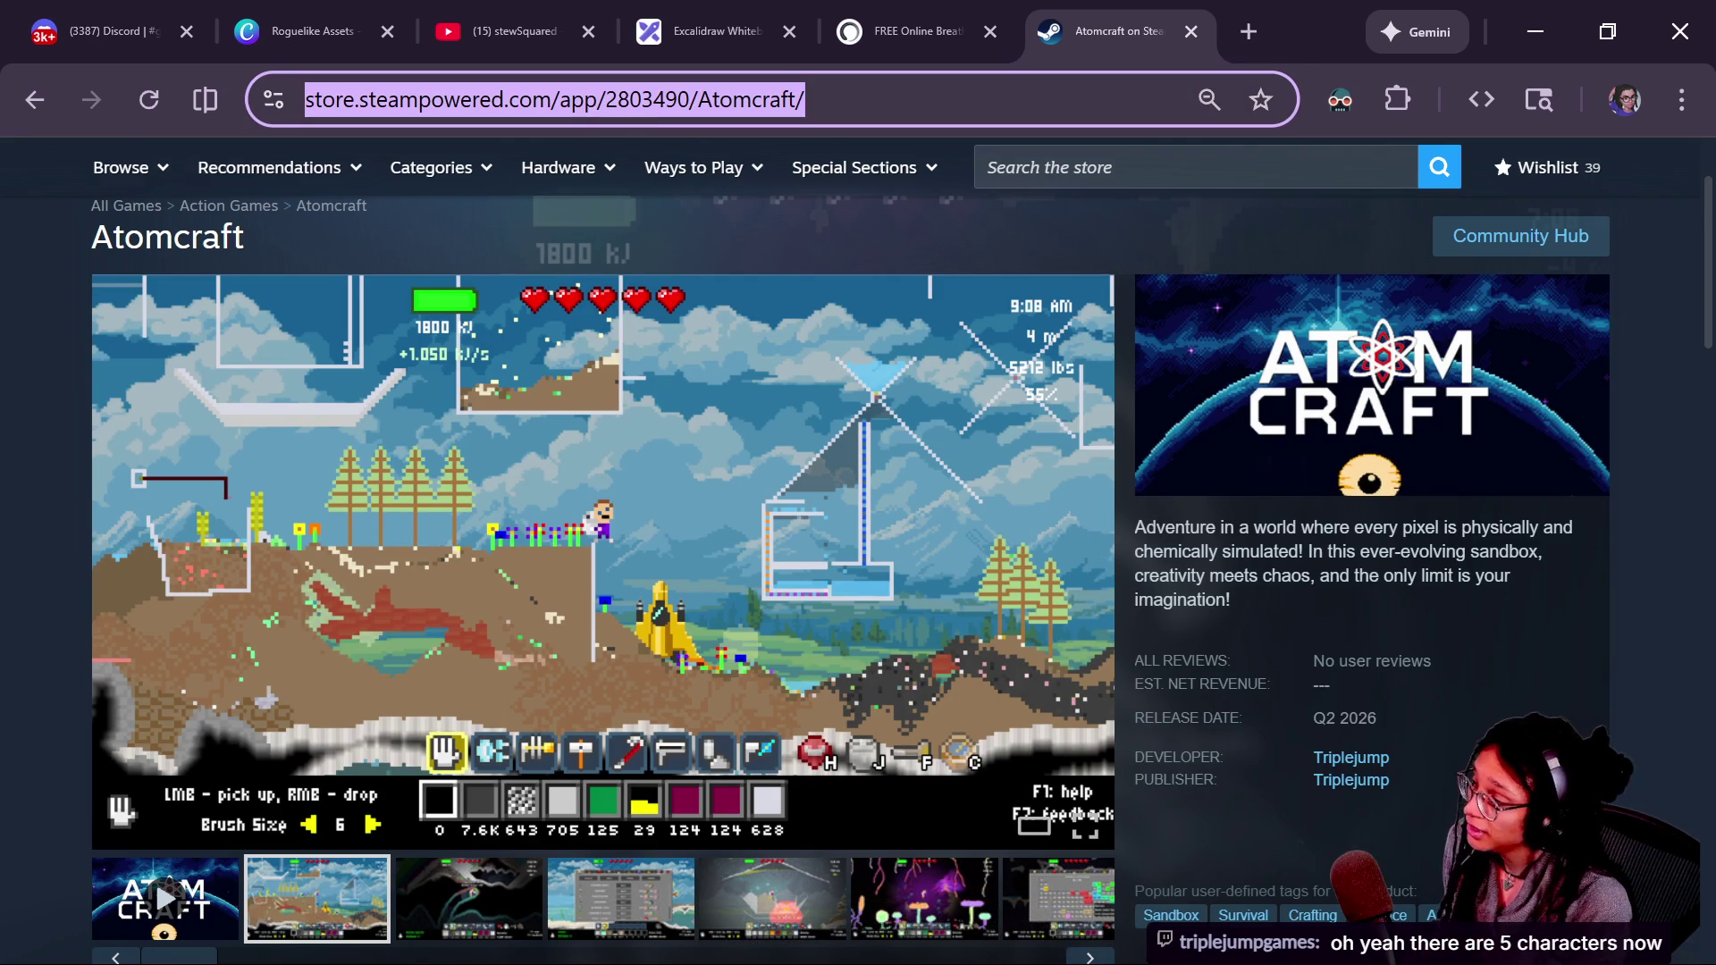
pyautogui.scroll(-2, 480, 827)
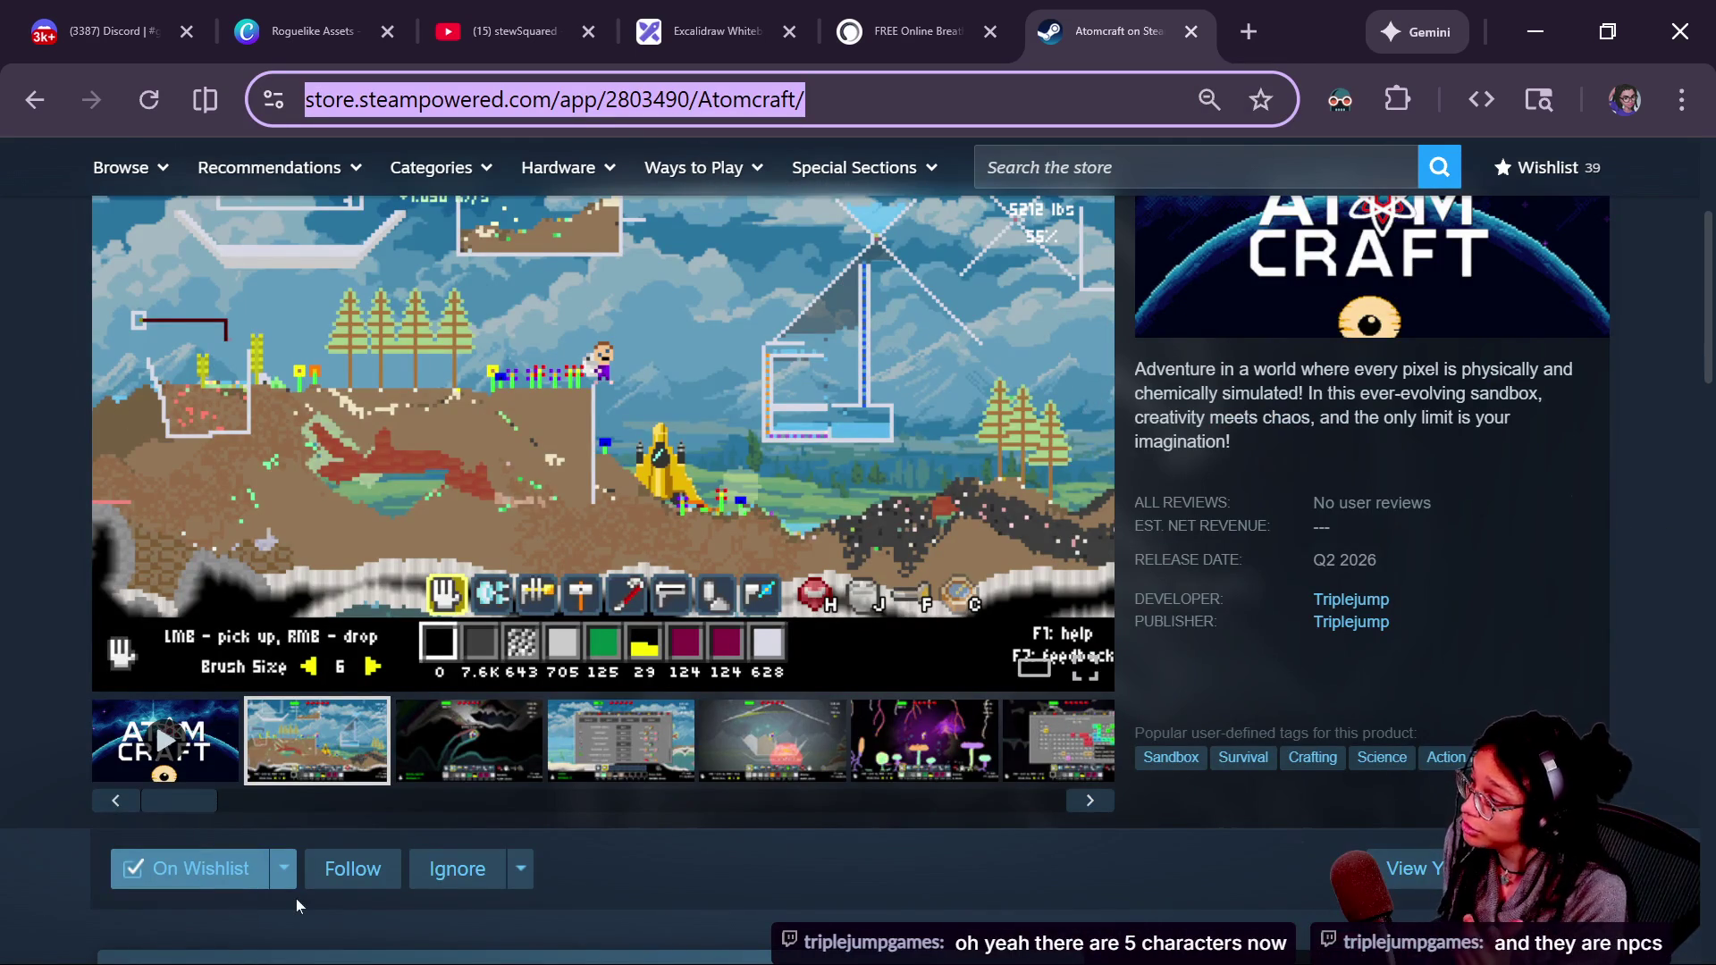
pyautogui.click(339, 870)
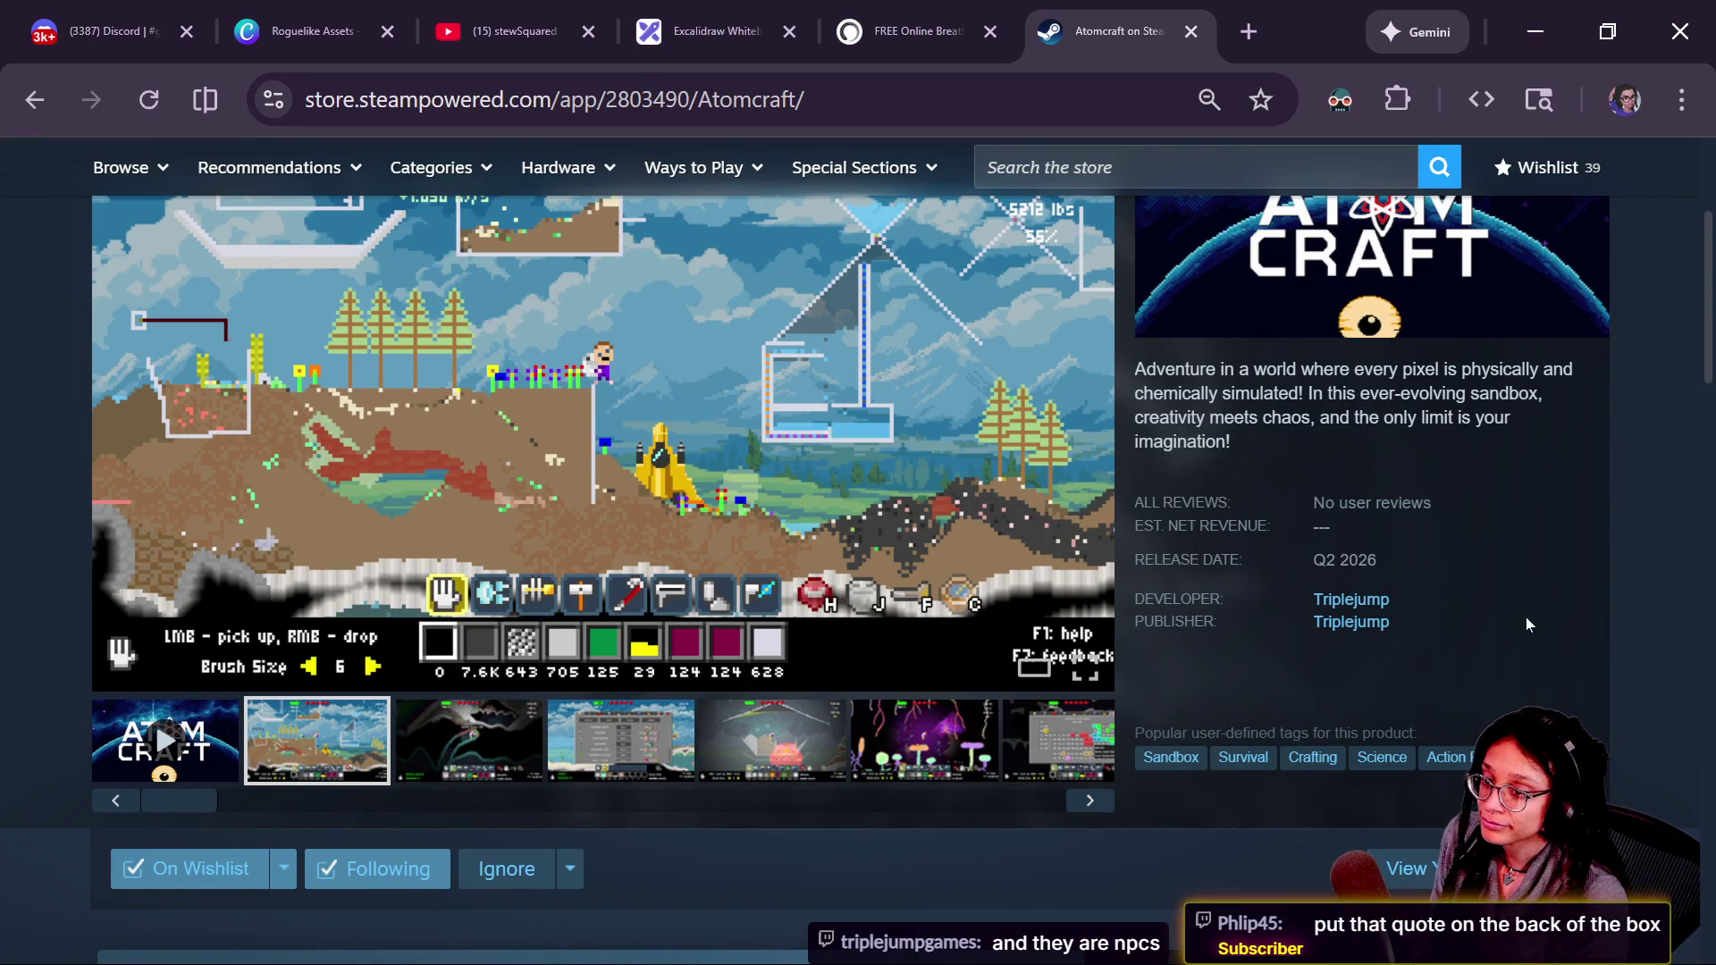
pyautogui.scroll(2, 1526, 623)
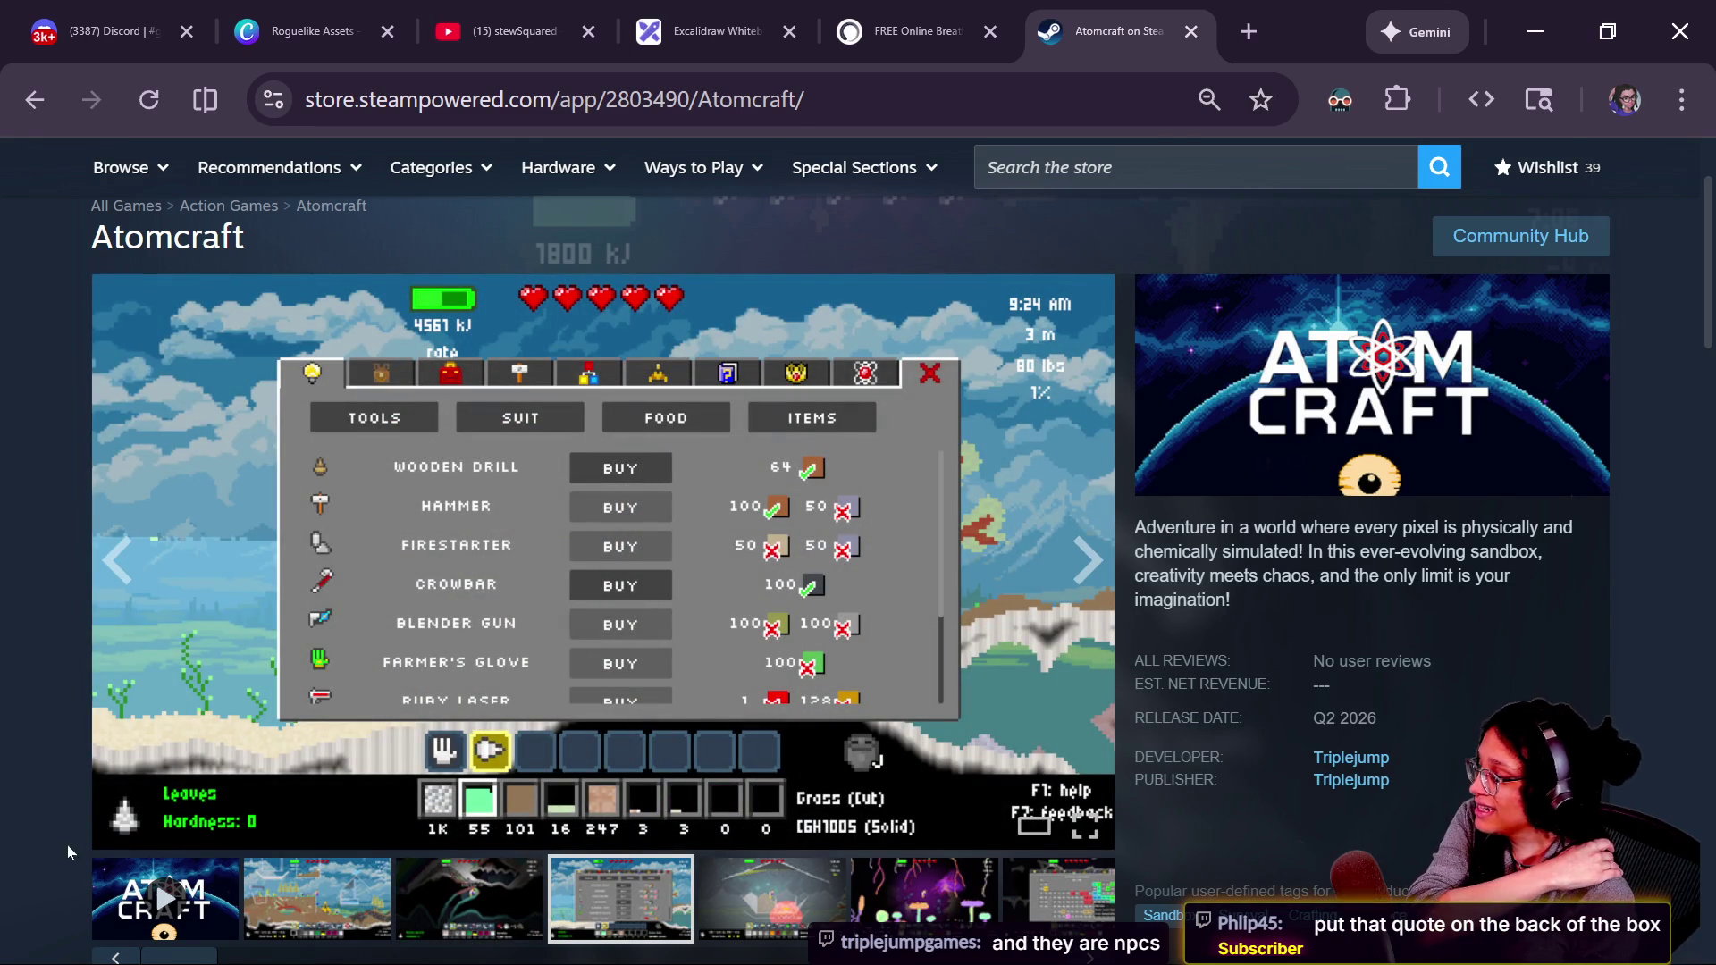
pyautogui.click(130, 889)
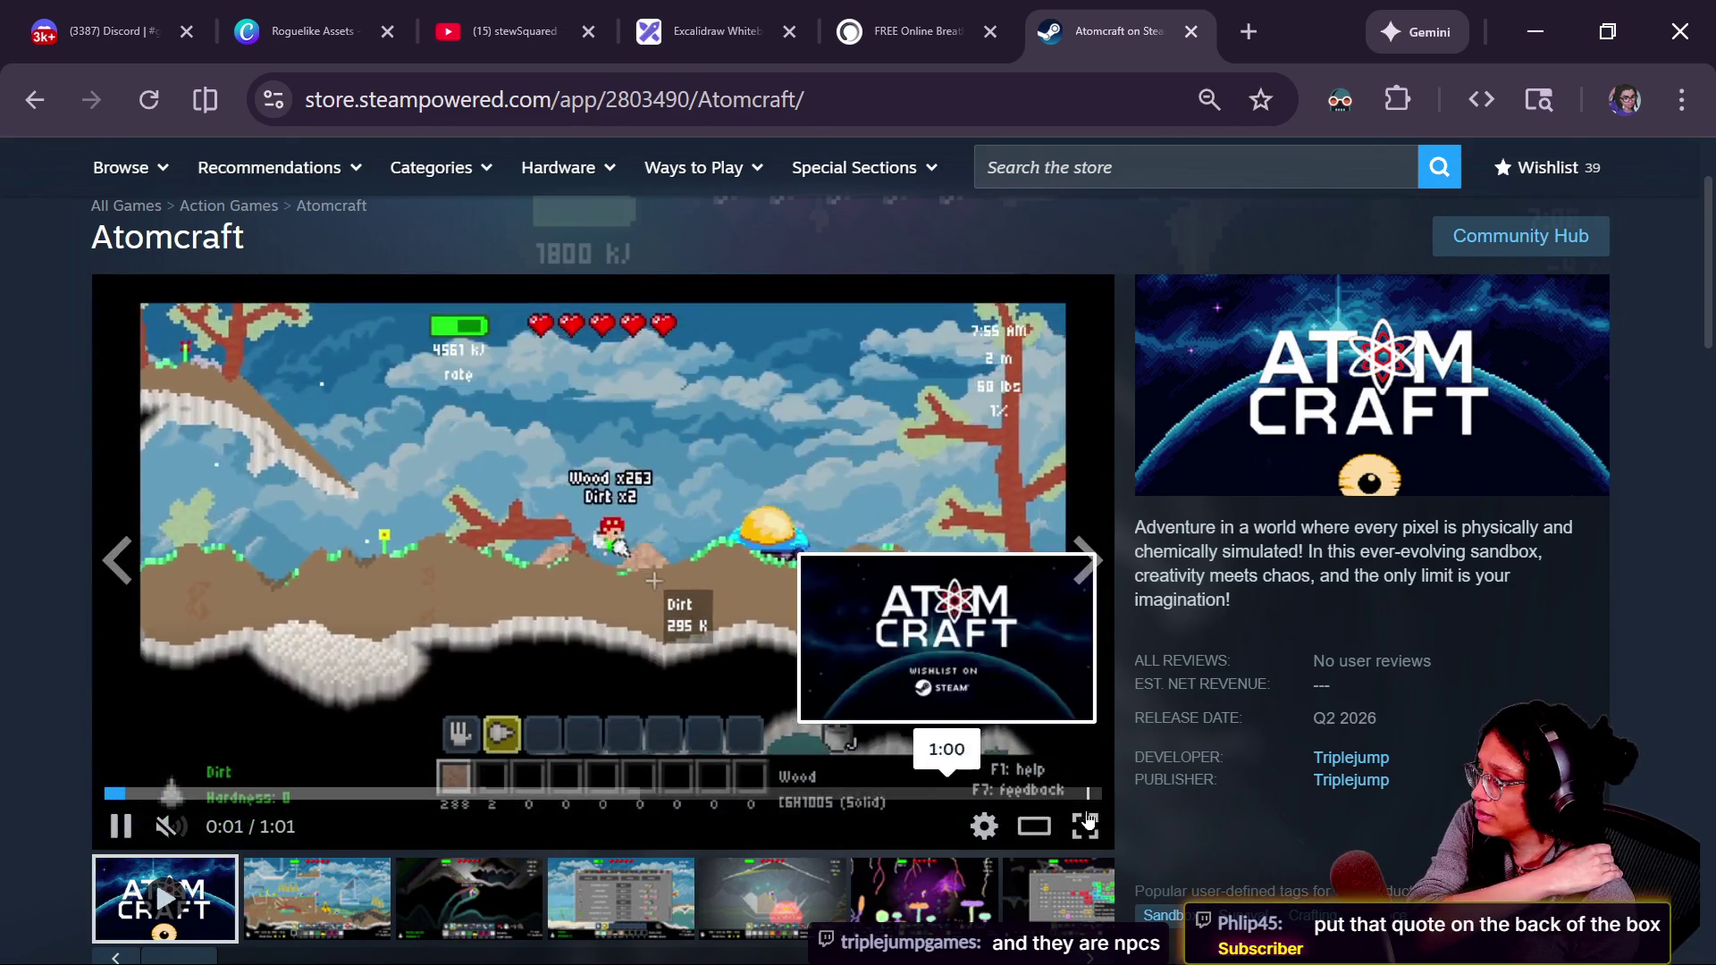
# - Pause the full-screen Atomcraft trailer at 0:49 and return it to the page player
pyautogui.doubleClick(931, 635)
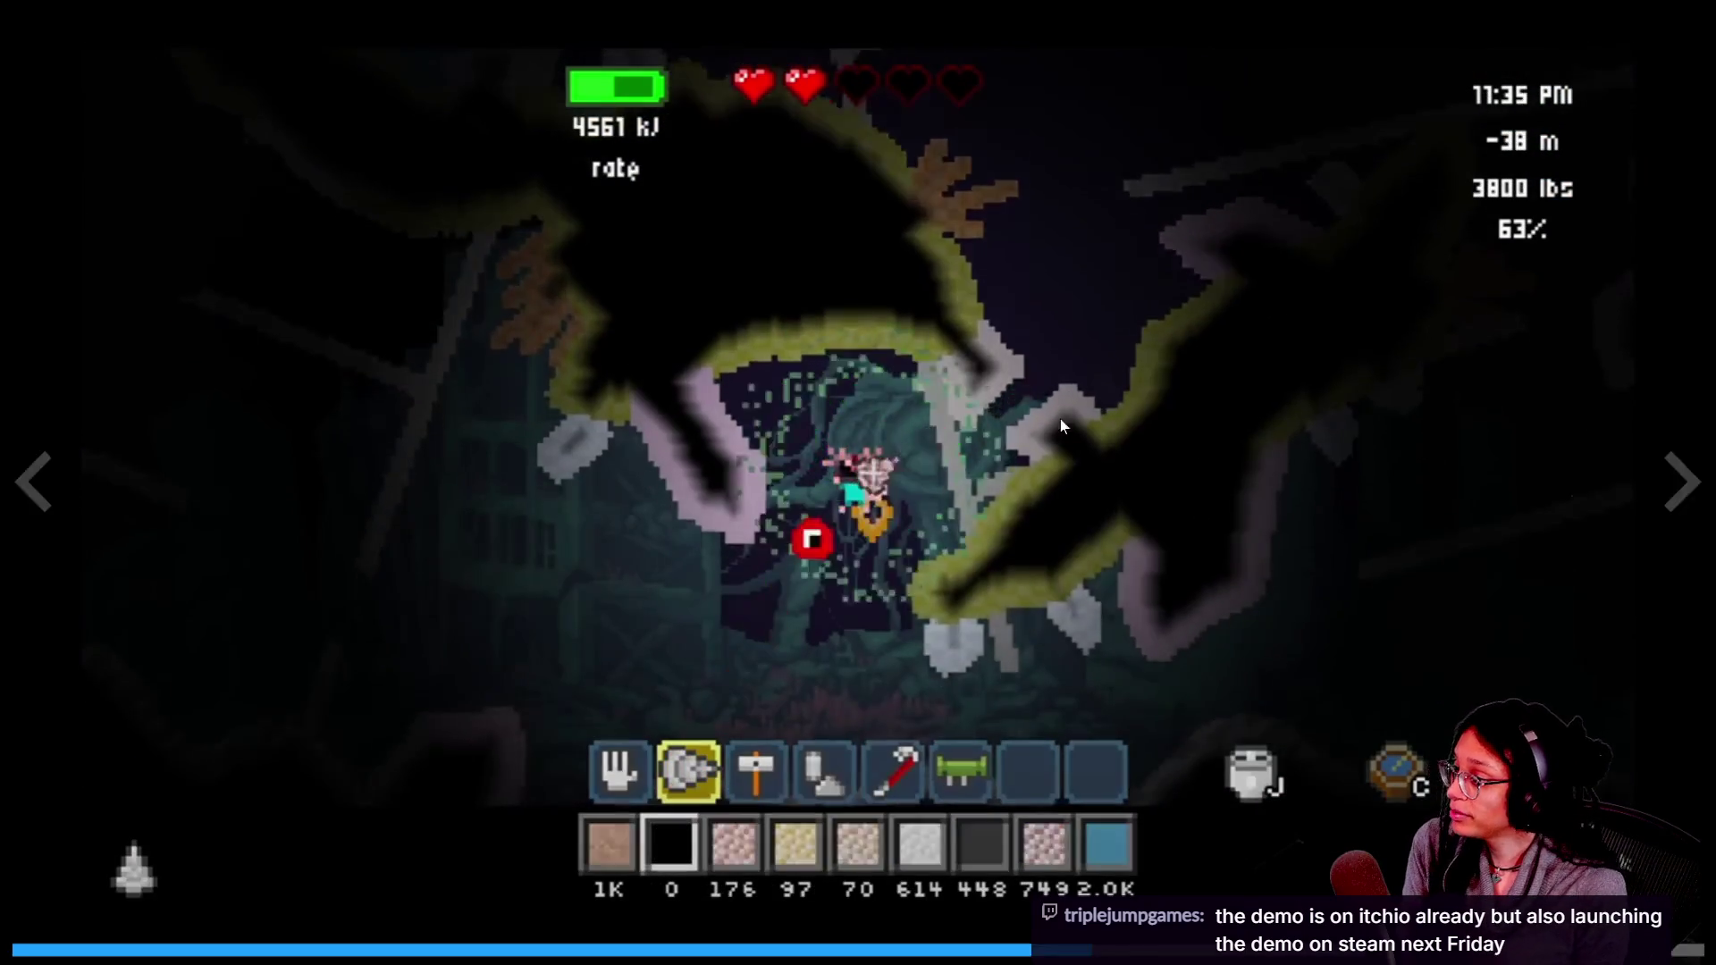
pyautogui.moveTo(597, 710)
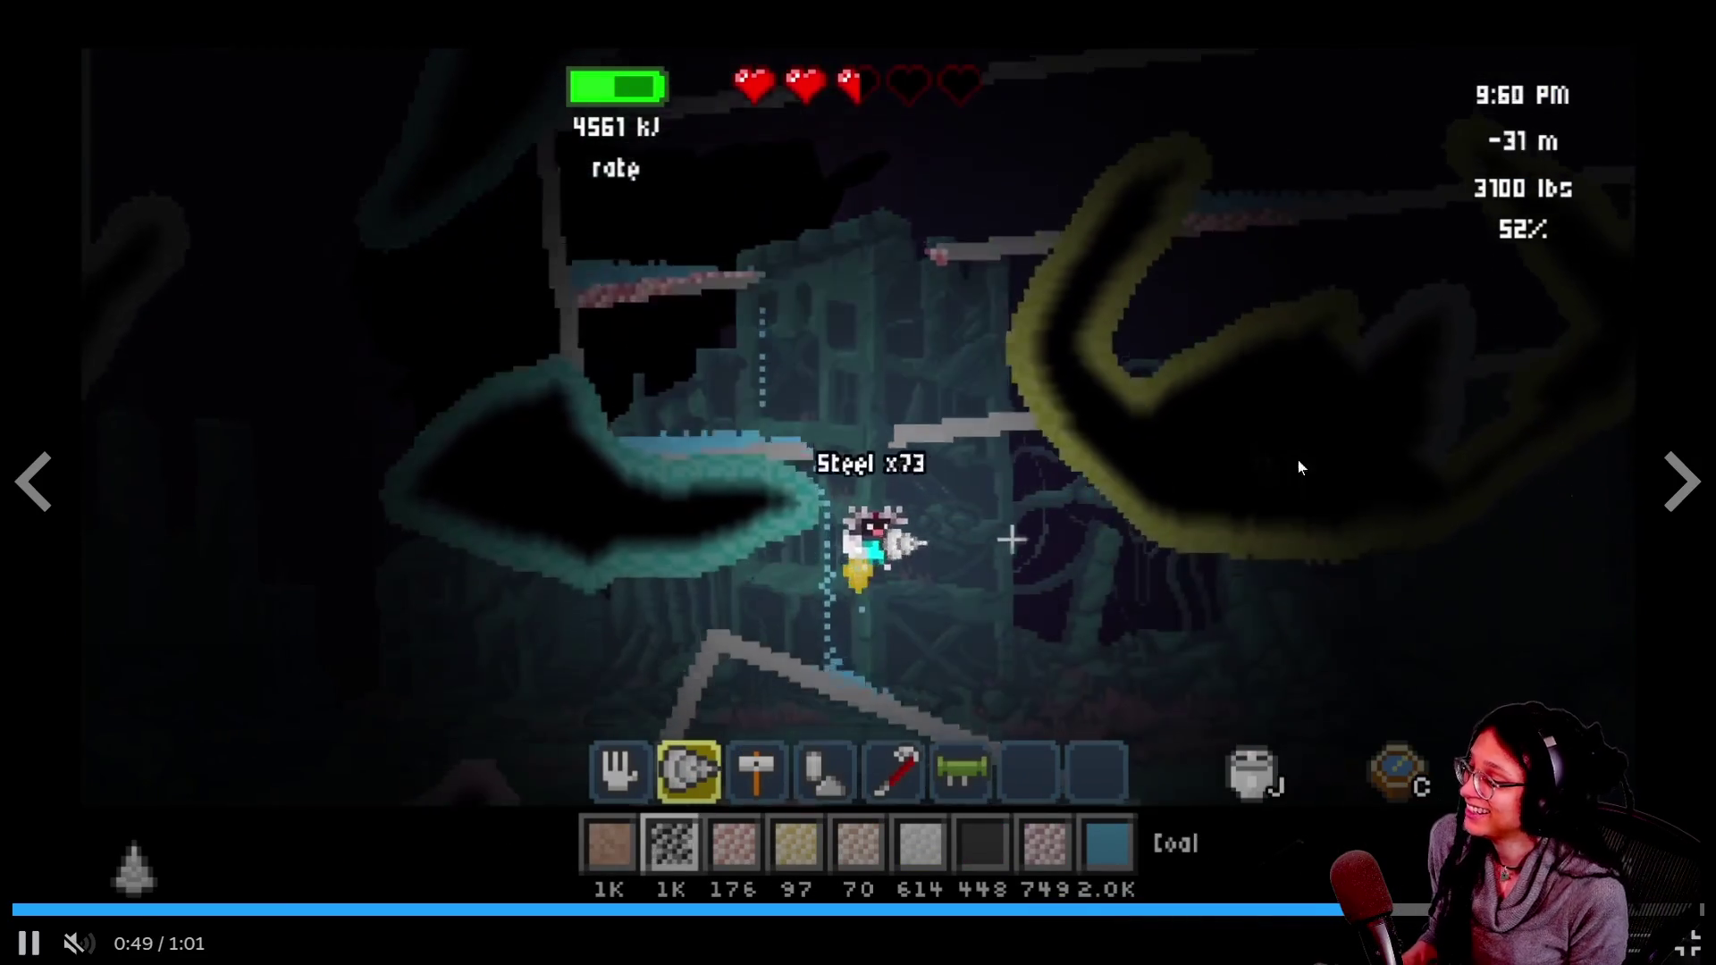
pyautogui.click(1160, 486)
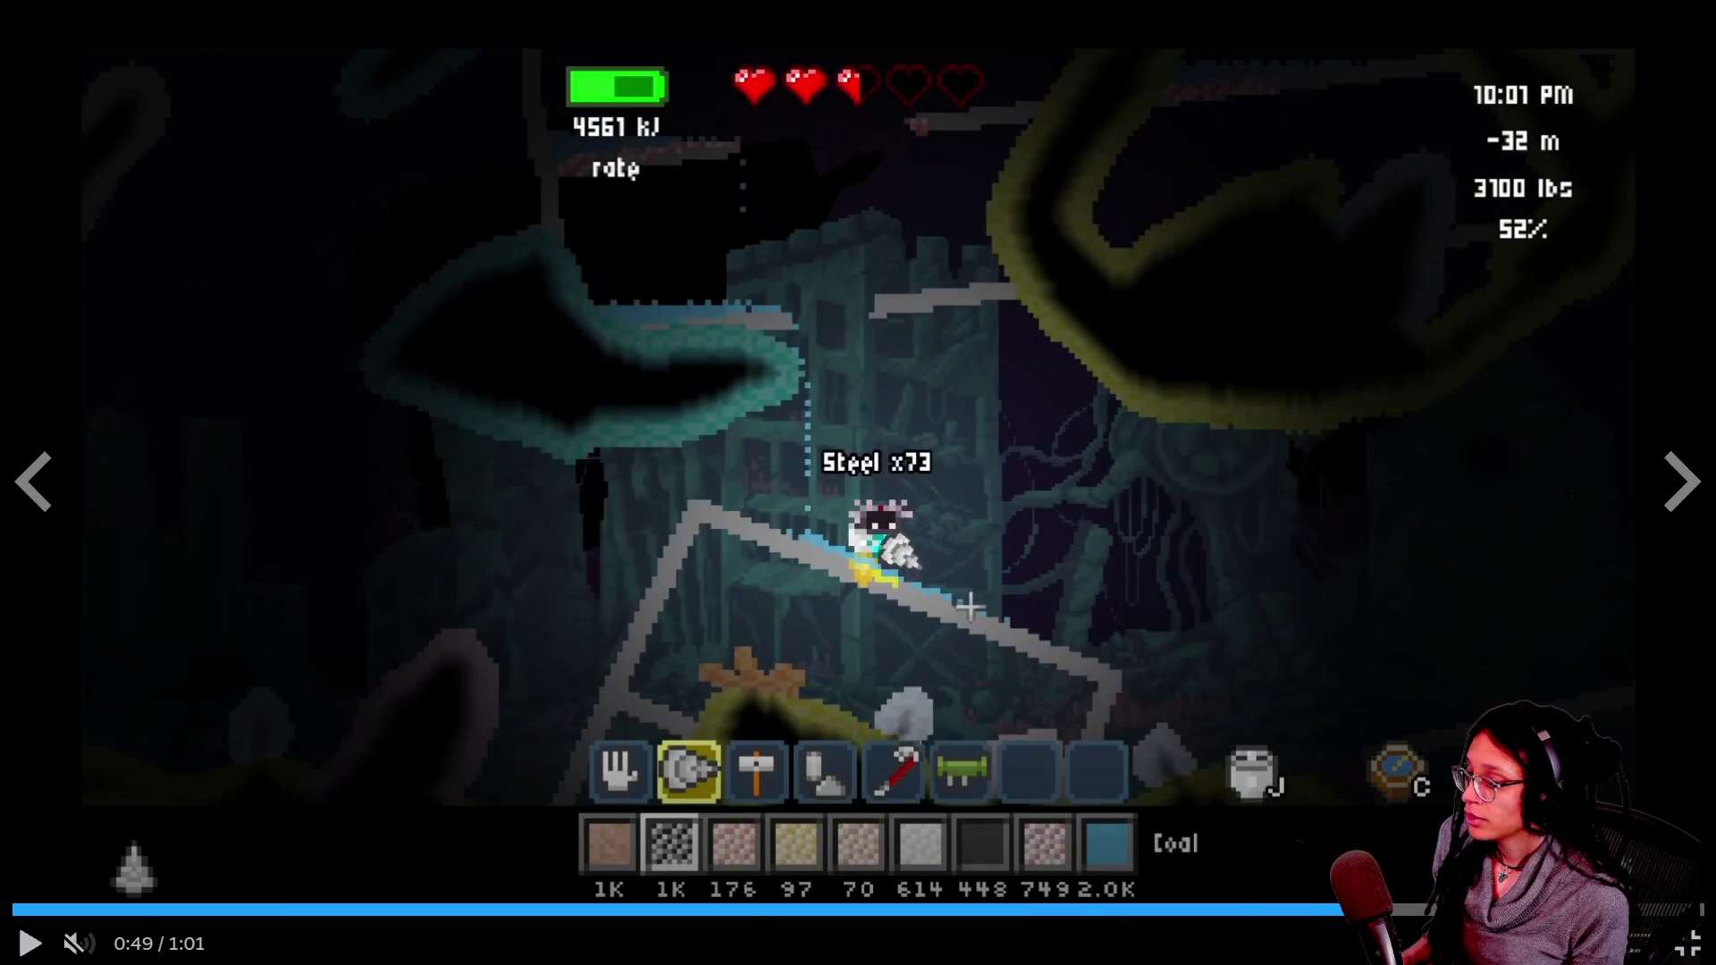
pyautogui.click(1678, 951)
pyautogui.hotkey('ctrl', 'l')
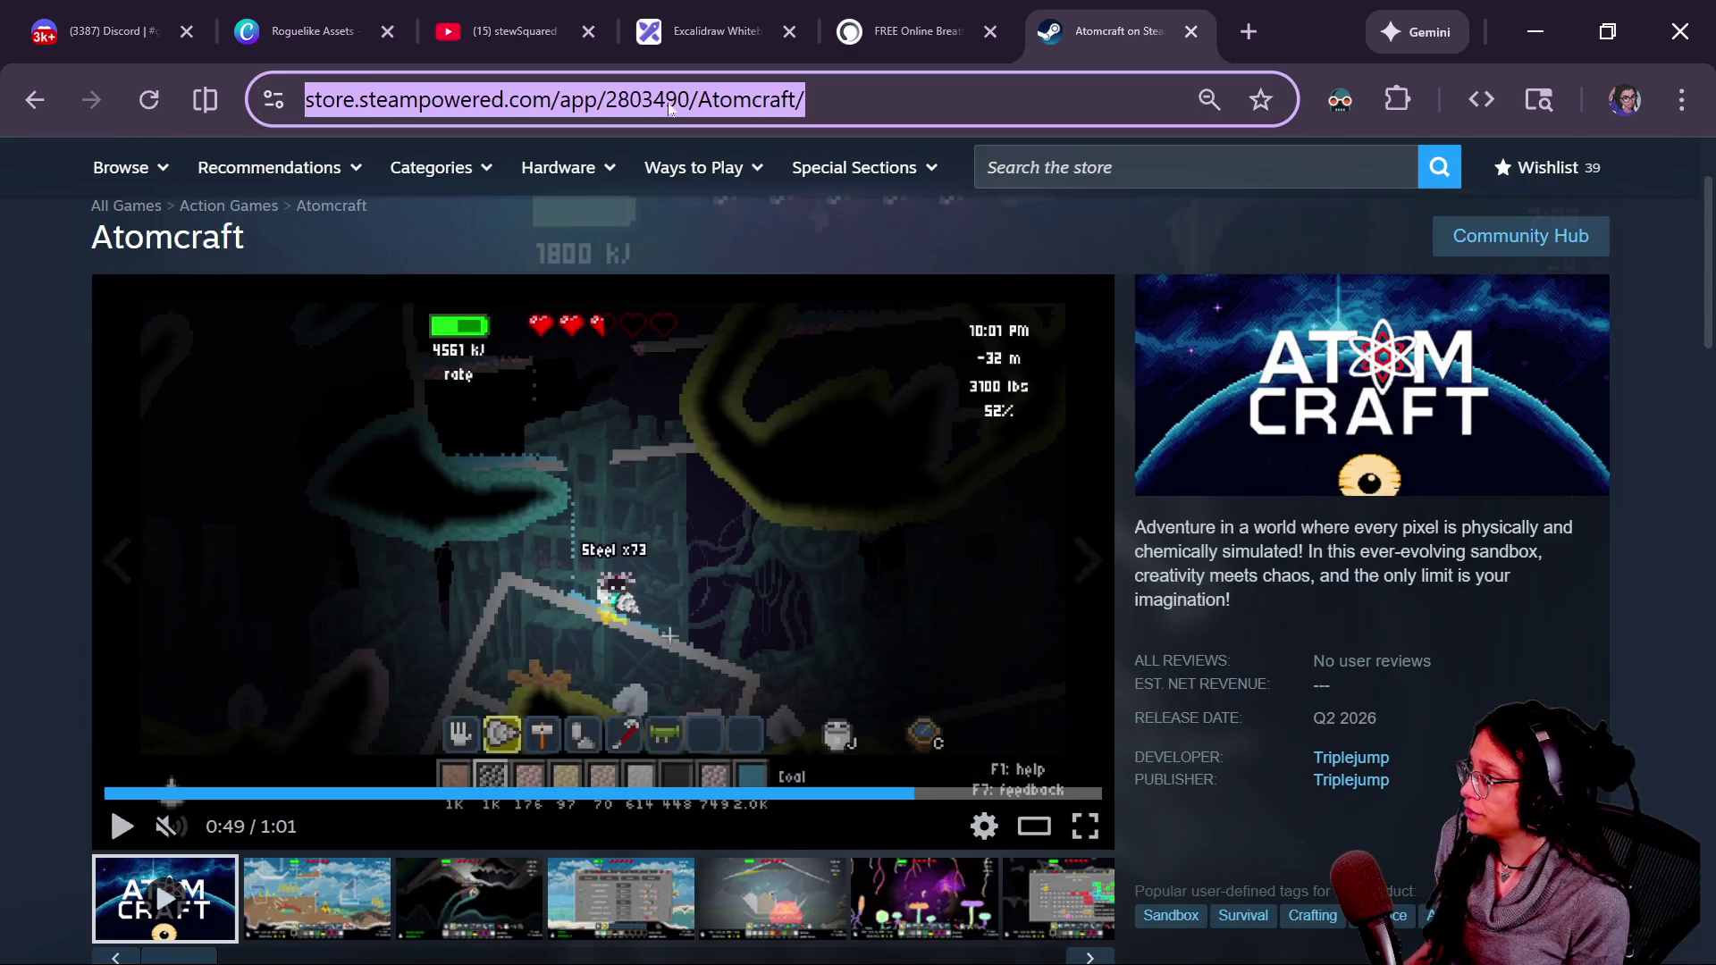
# - Search 'itchio acraft', open the Atomcraft itch.io page, and select its address
pyautogui.write('itchio atom')
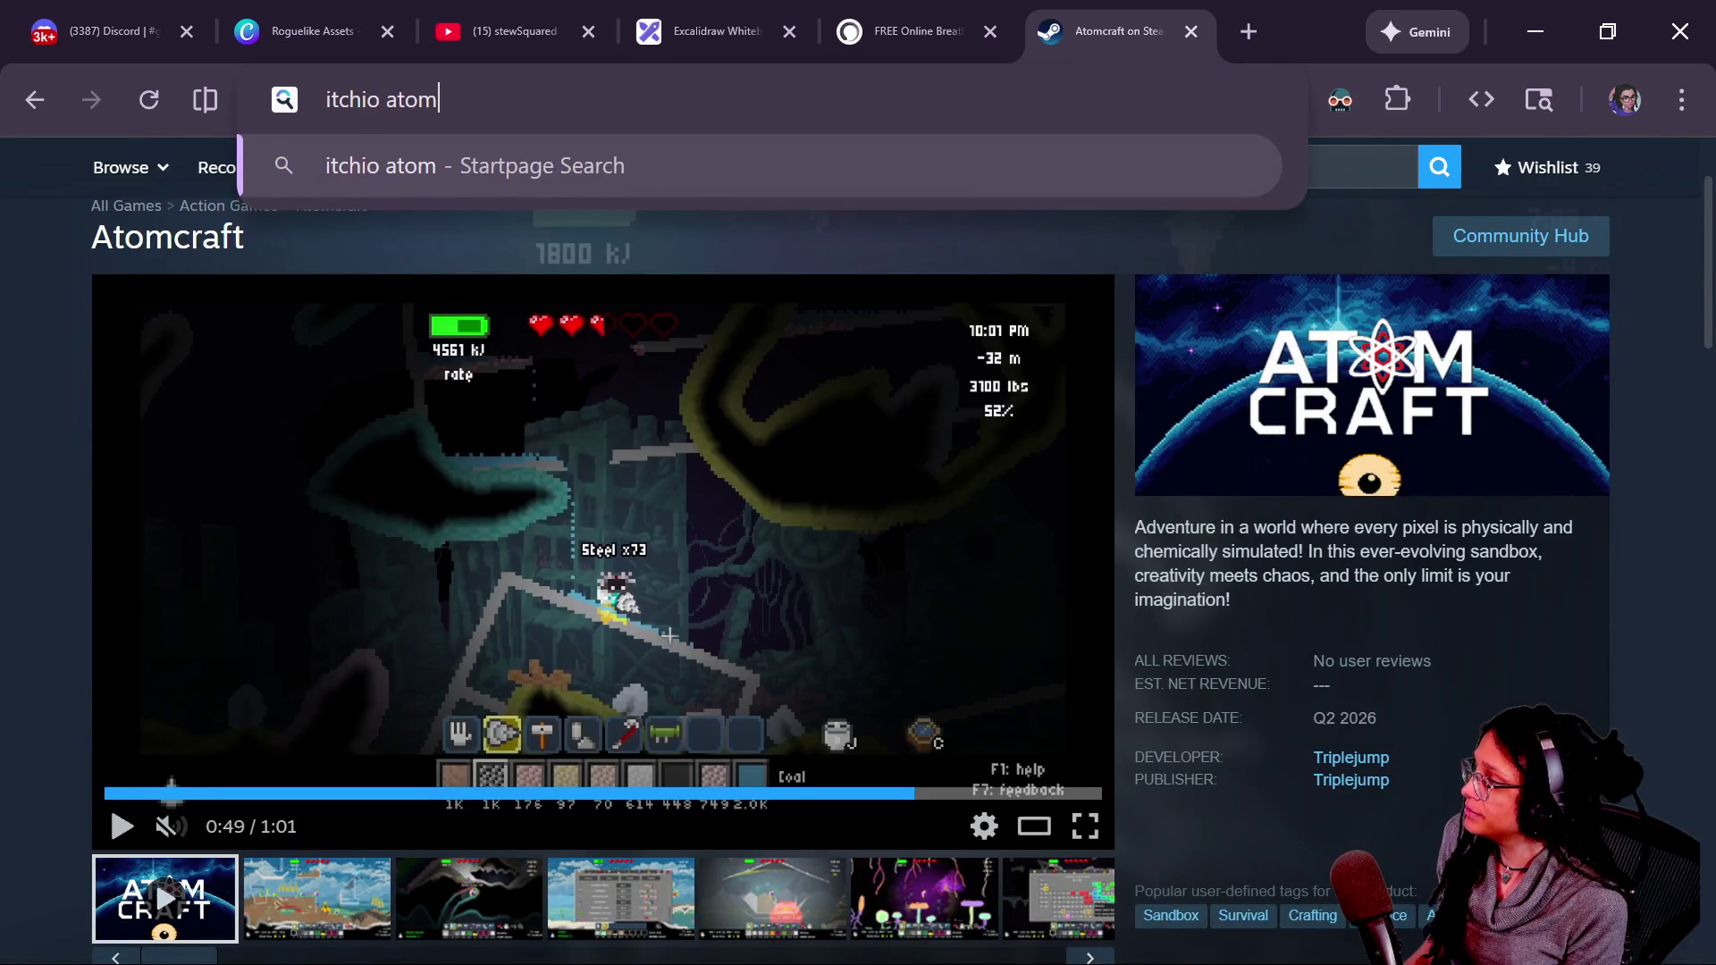
pyautogui.write('craft')
pyautogui.press('Return')
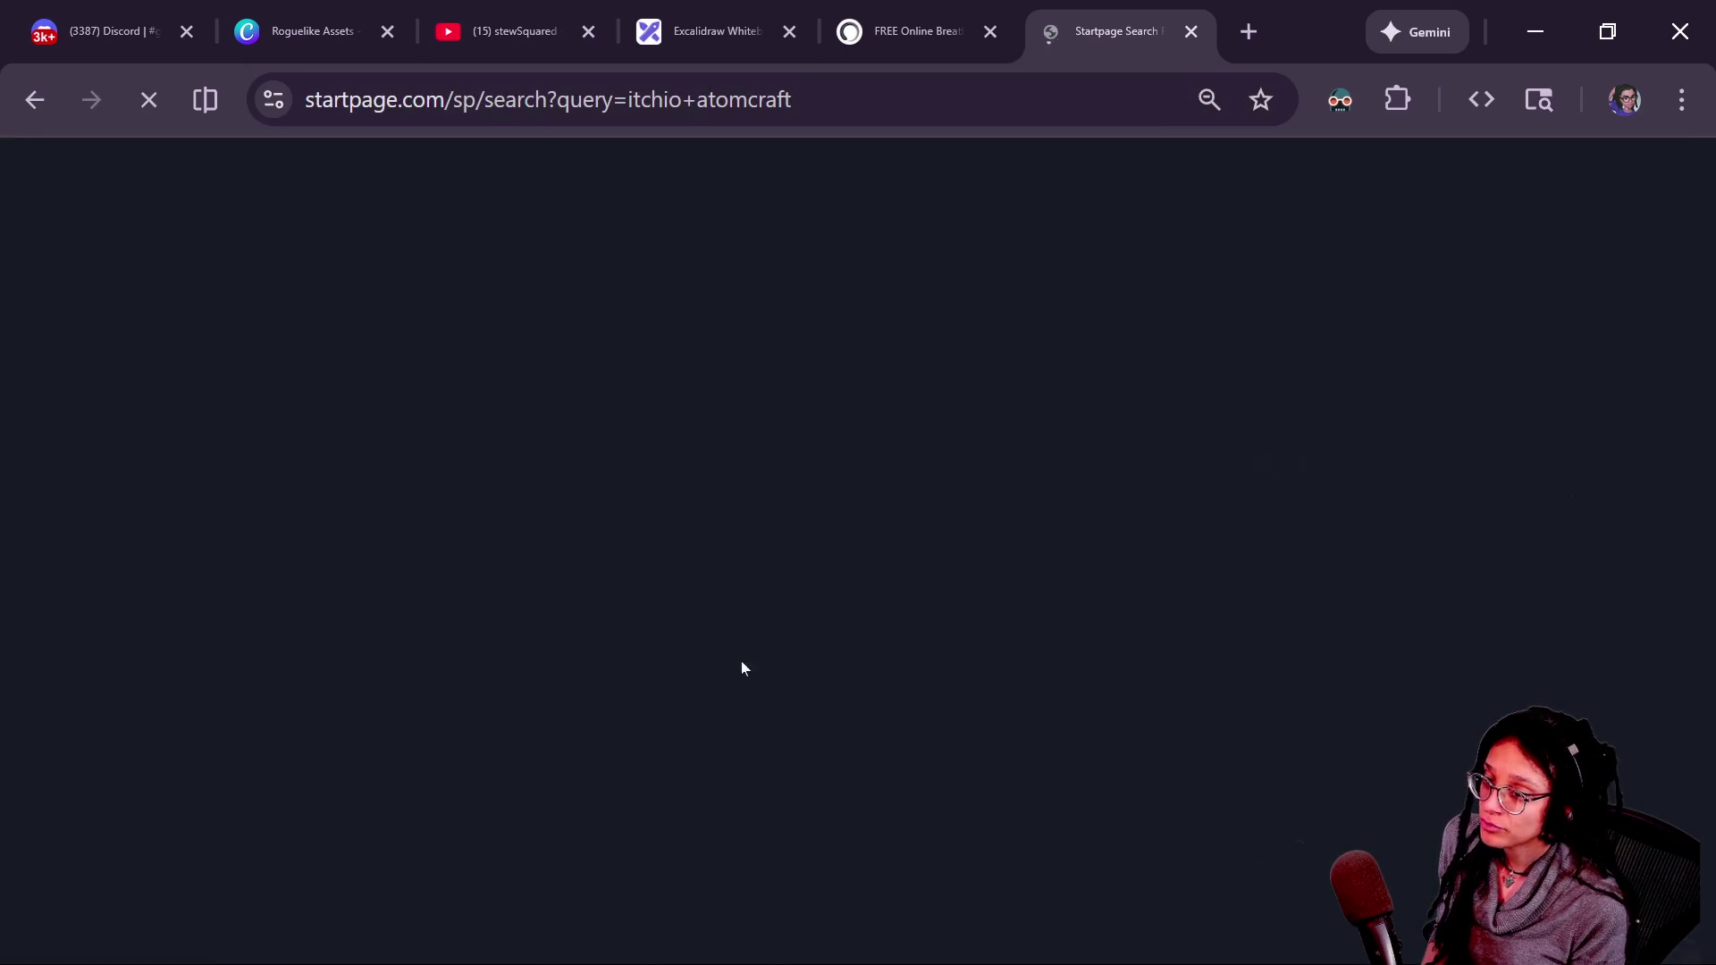
pyautogui.click(295, 520)
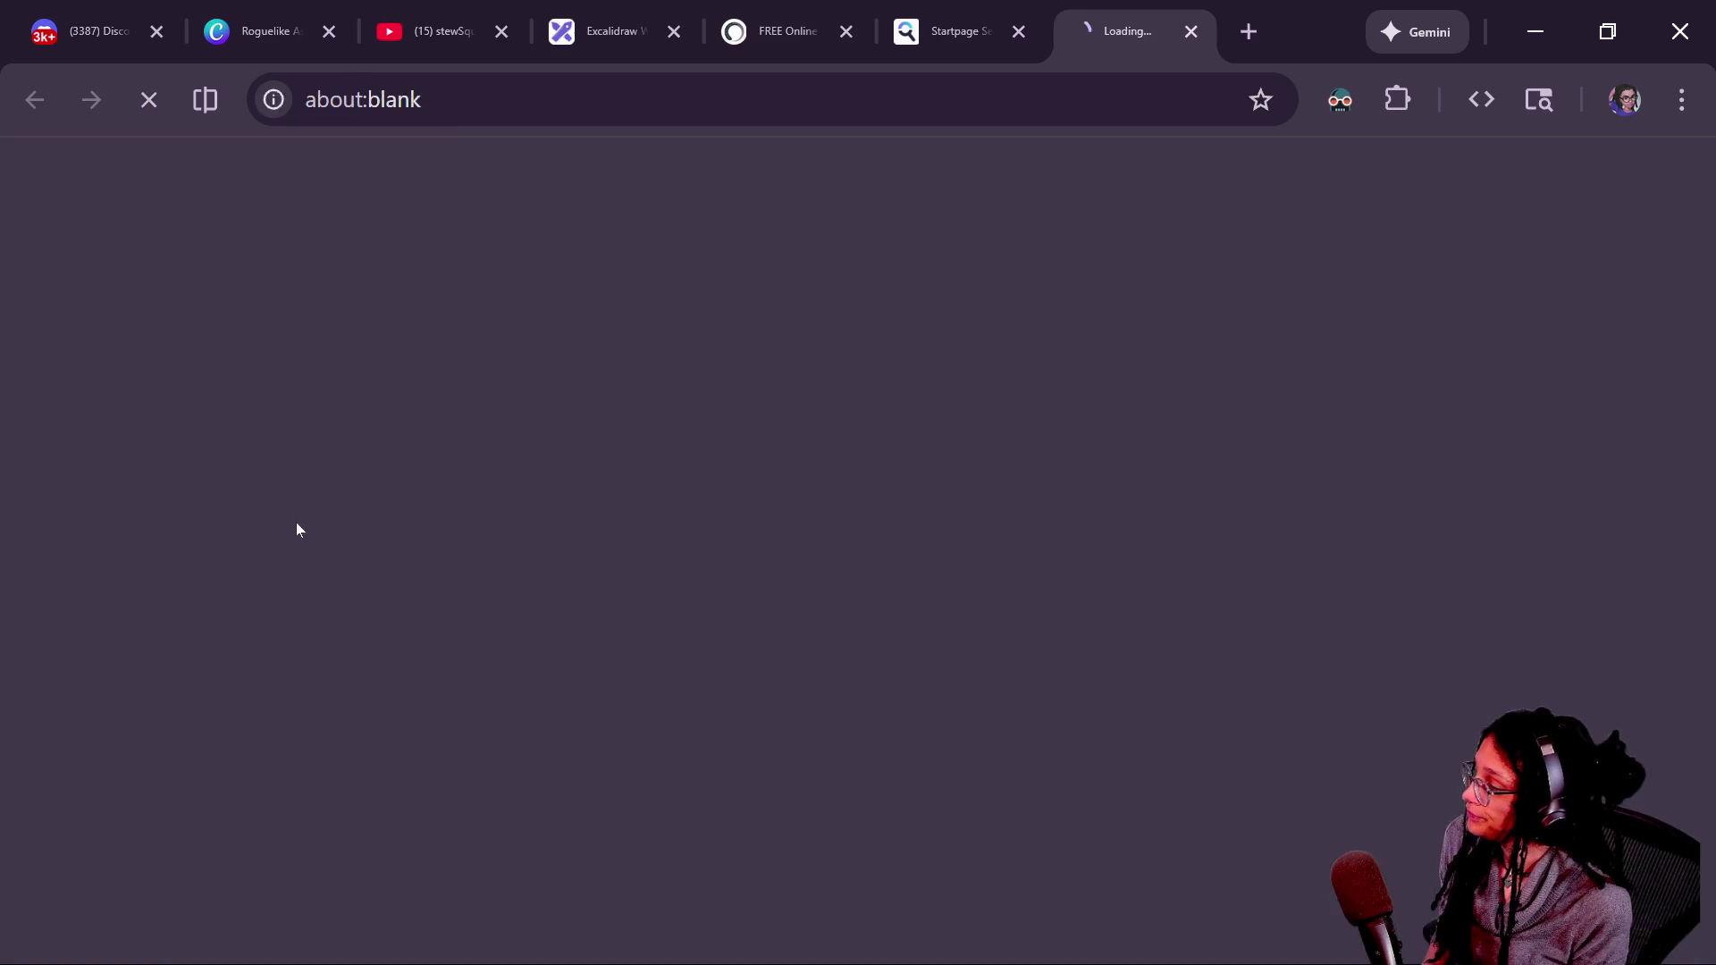
pyautogui.hotkey('ctrl', 'l')
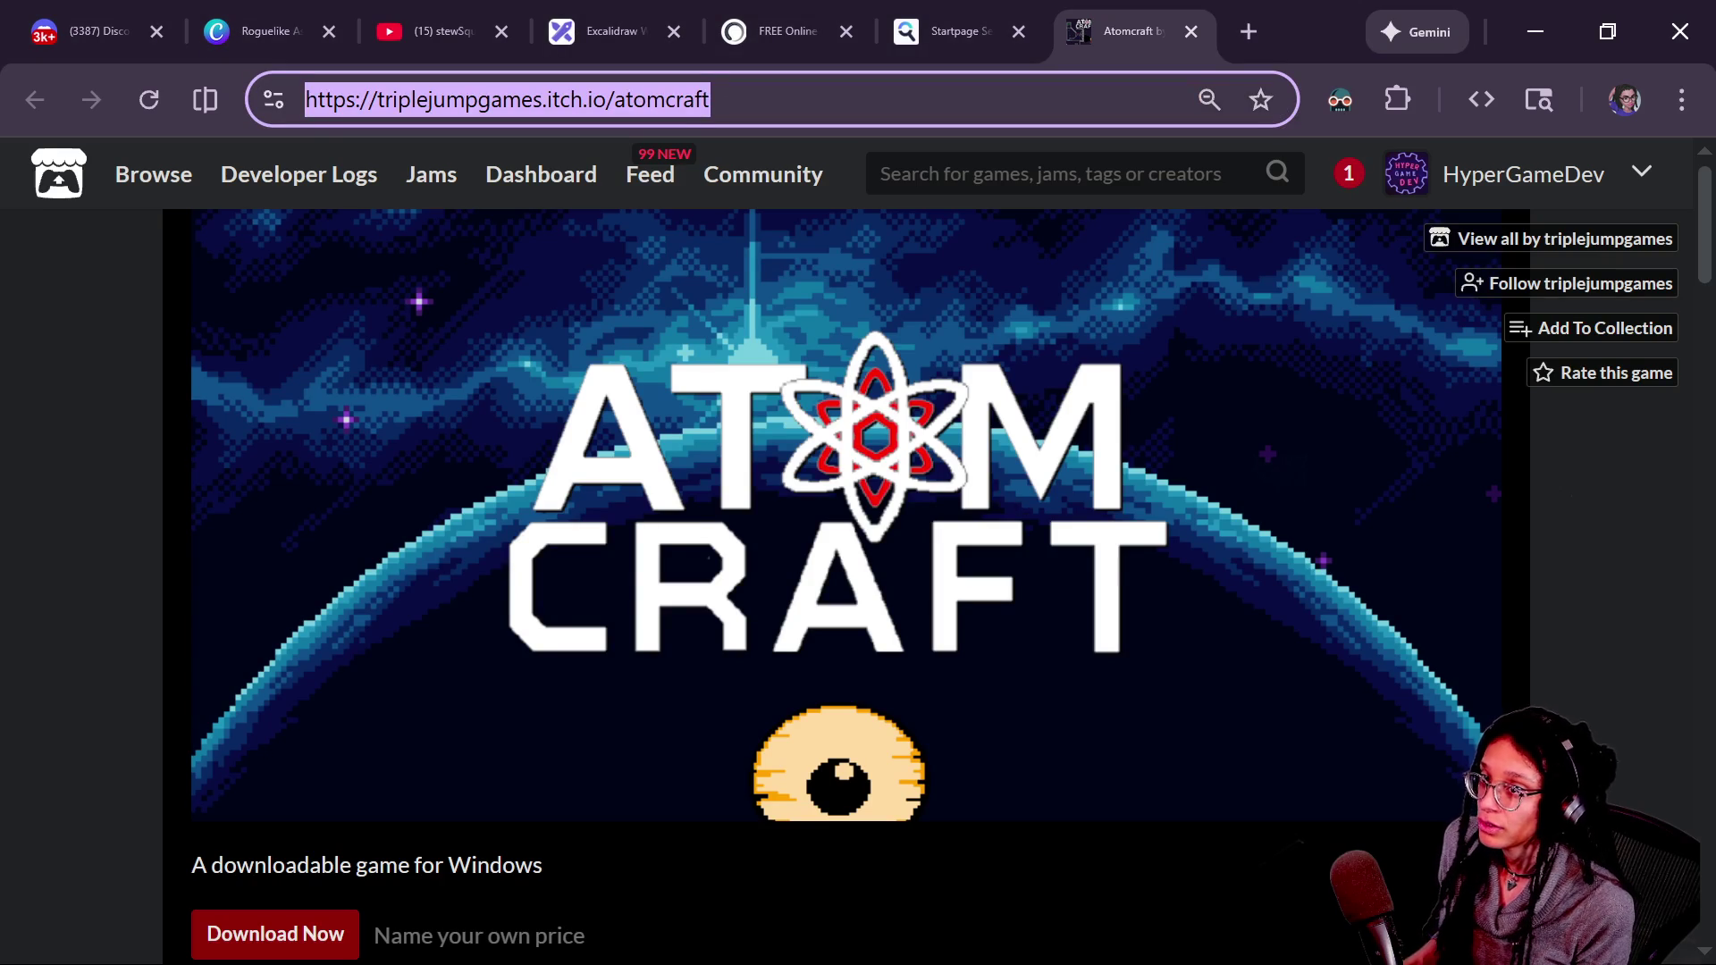
# - Post the itch.io link in the YouTube and Twitch chats, then return to the itch.io page
pyautogui.hotkey('alt', 'Tab')
pyautogui.write('https://triplejumpgames.itch.io/atomcraft')
pyautogui.press('Return')
pyautogui.click(962, 856)
pyautogui.write('https://triplejumpgames.itch.io/atomcraft')
pyautogui.press('Return')
pyautogui.hotkey('alt', 'Tab')
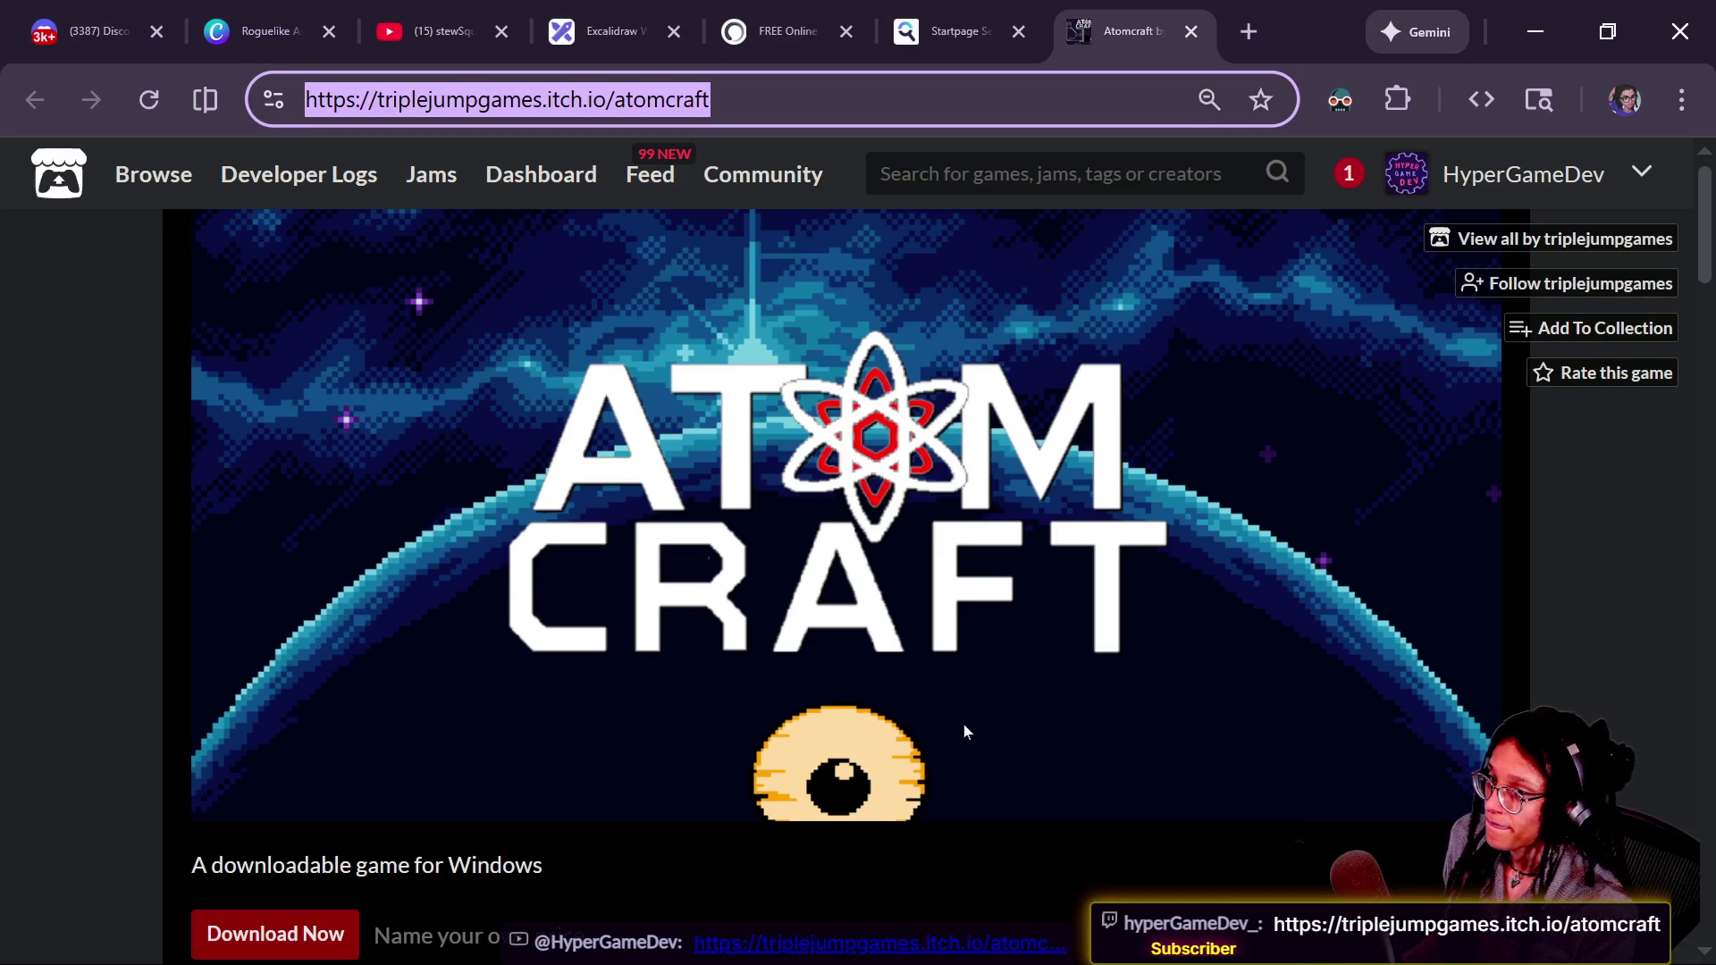
pyautogui.hotkey('alt', 'Tab')
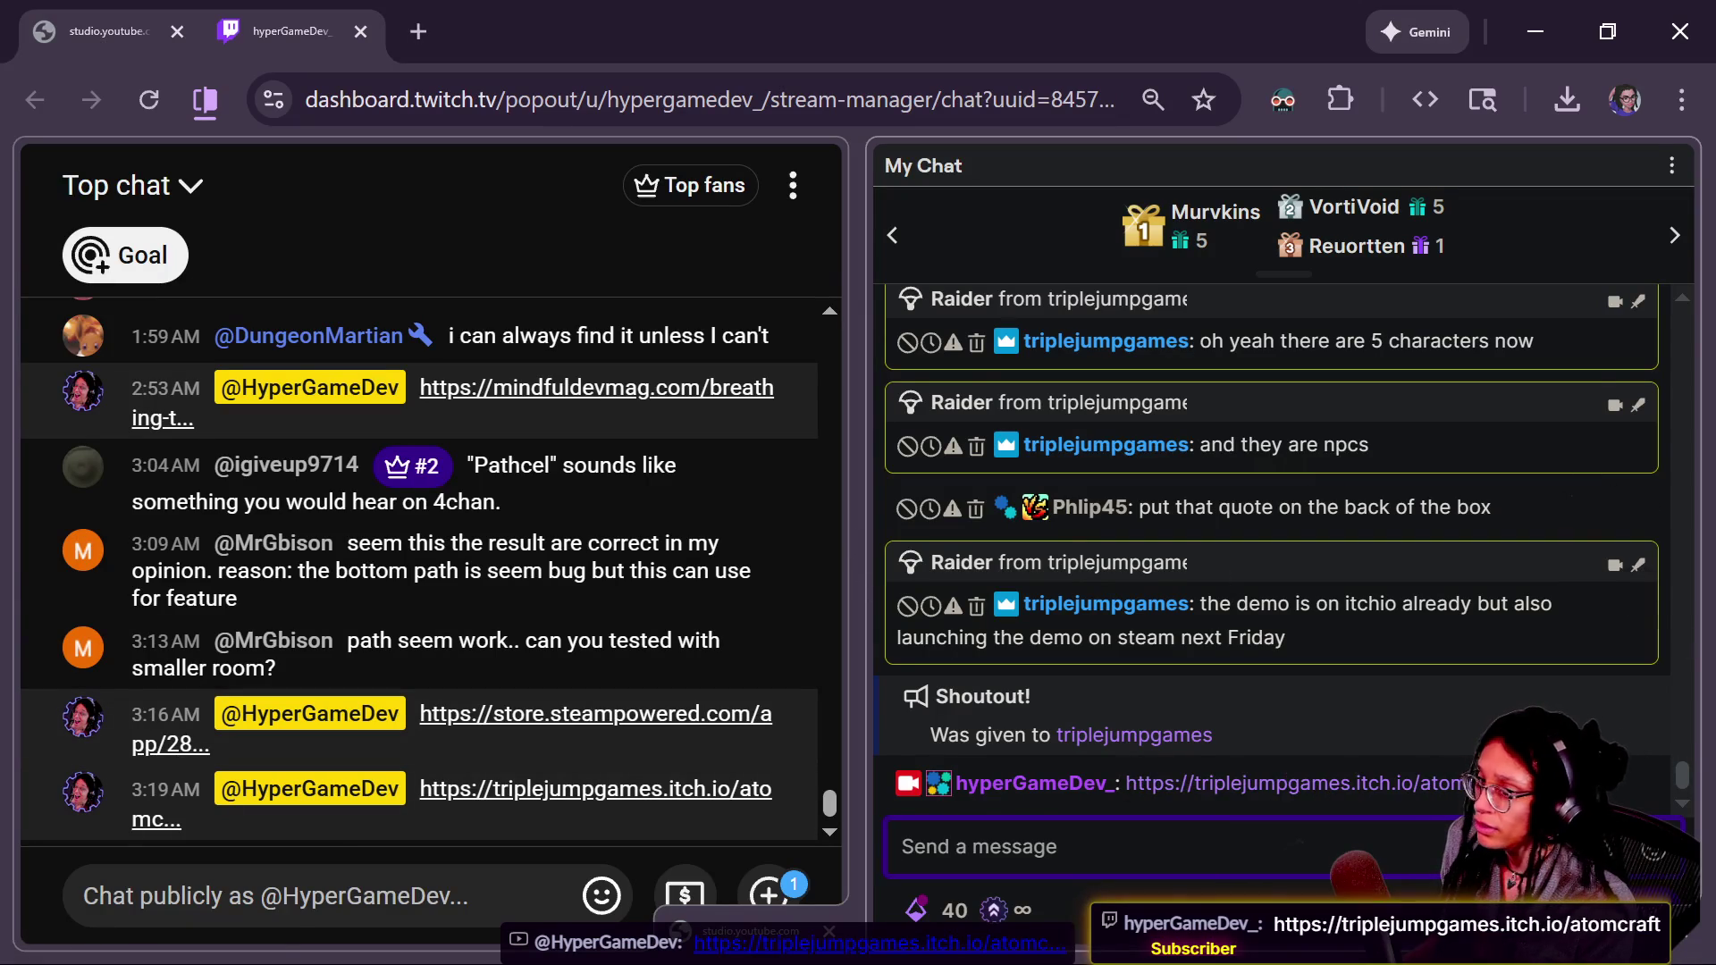
pyautogui.hotkey('alt', 'Tab')
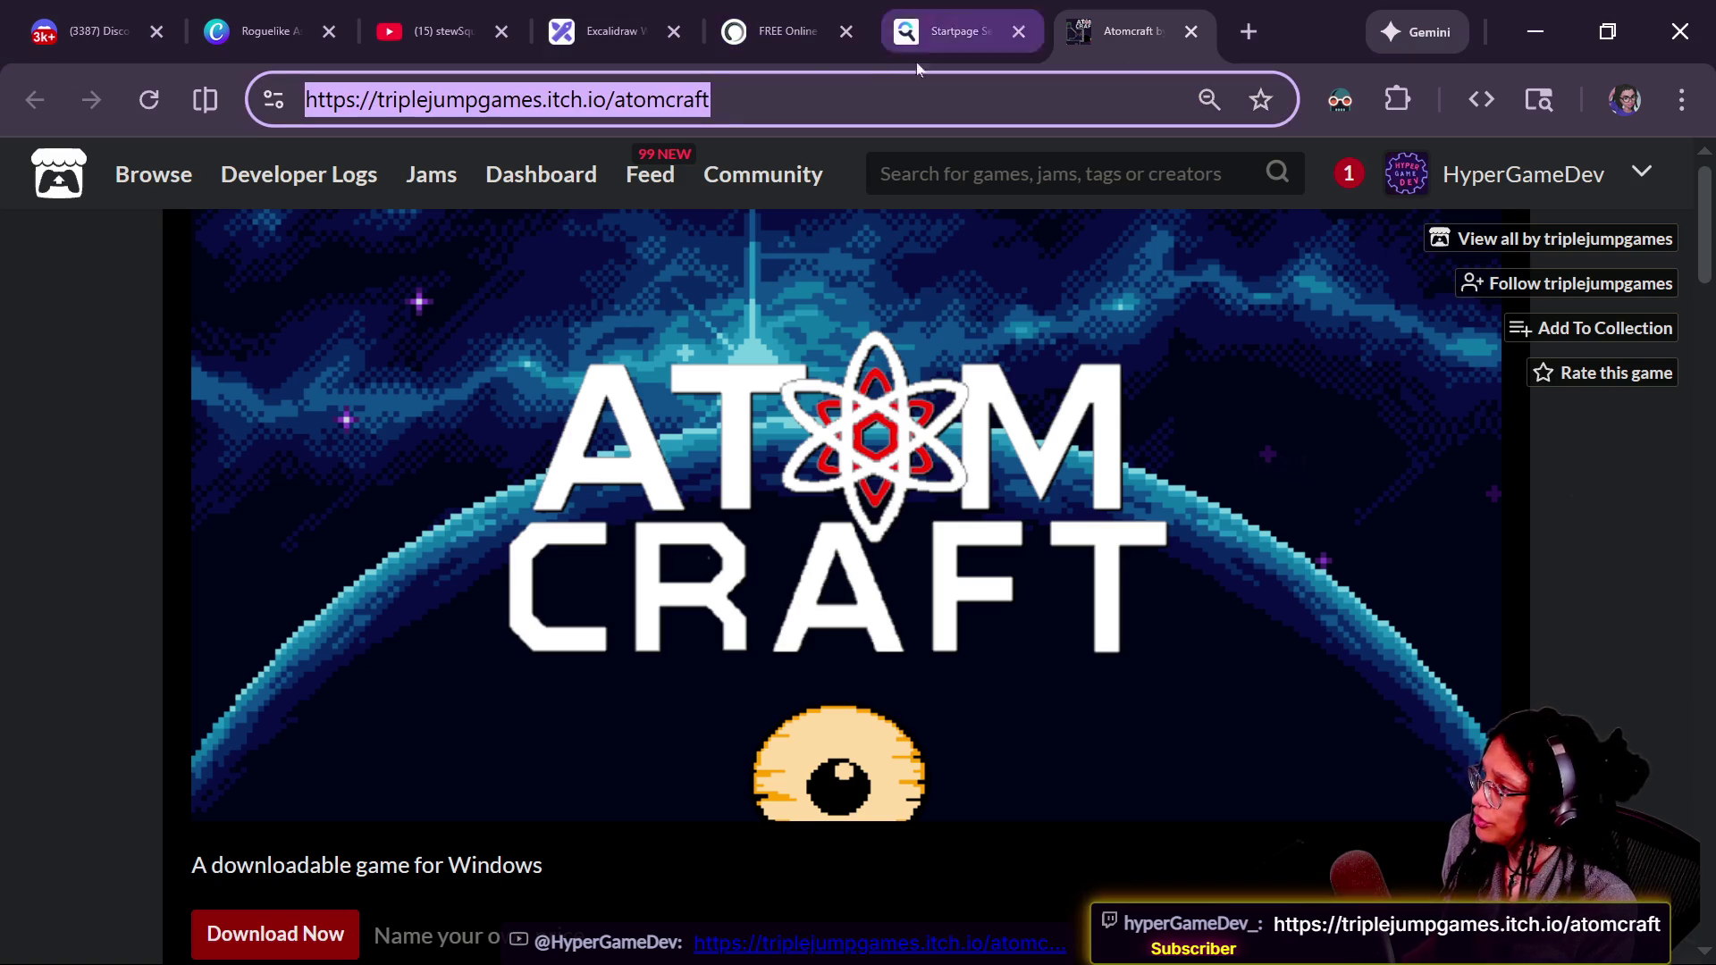
# - Search YouTube for 'triplejumpgames', open the Triplejump Games channel, and copy its address
pyautogui.click(429, 31)
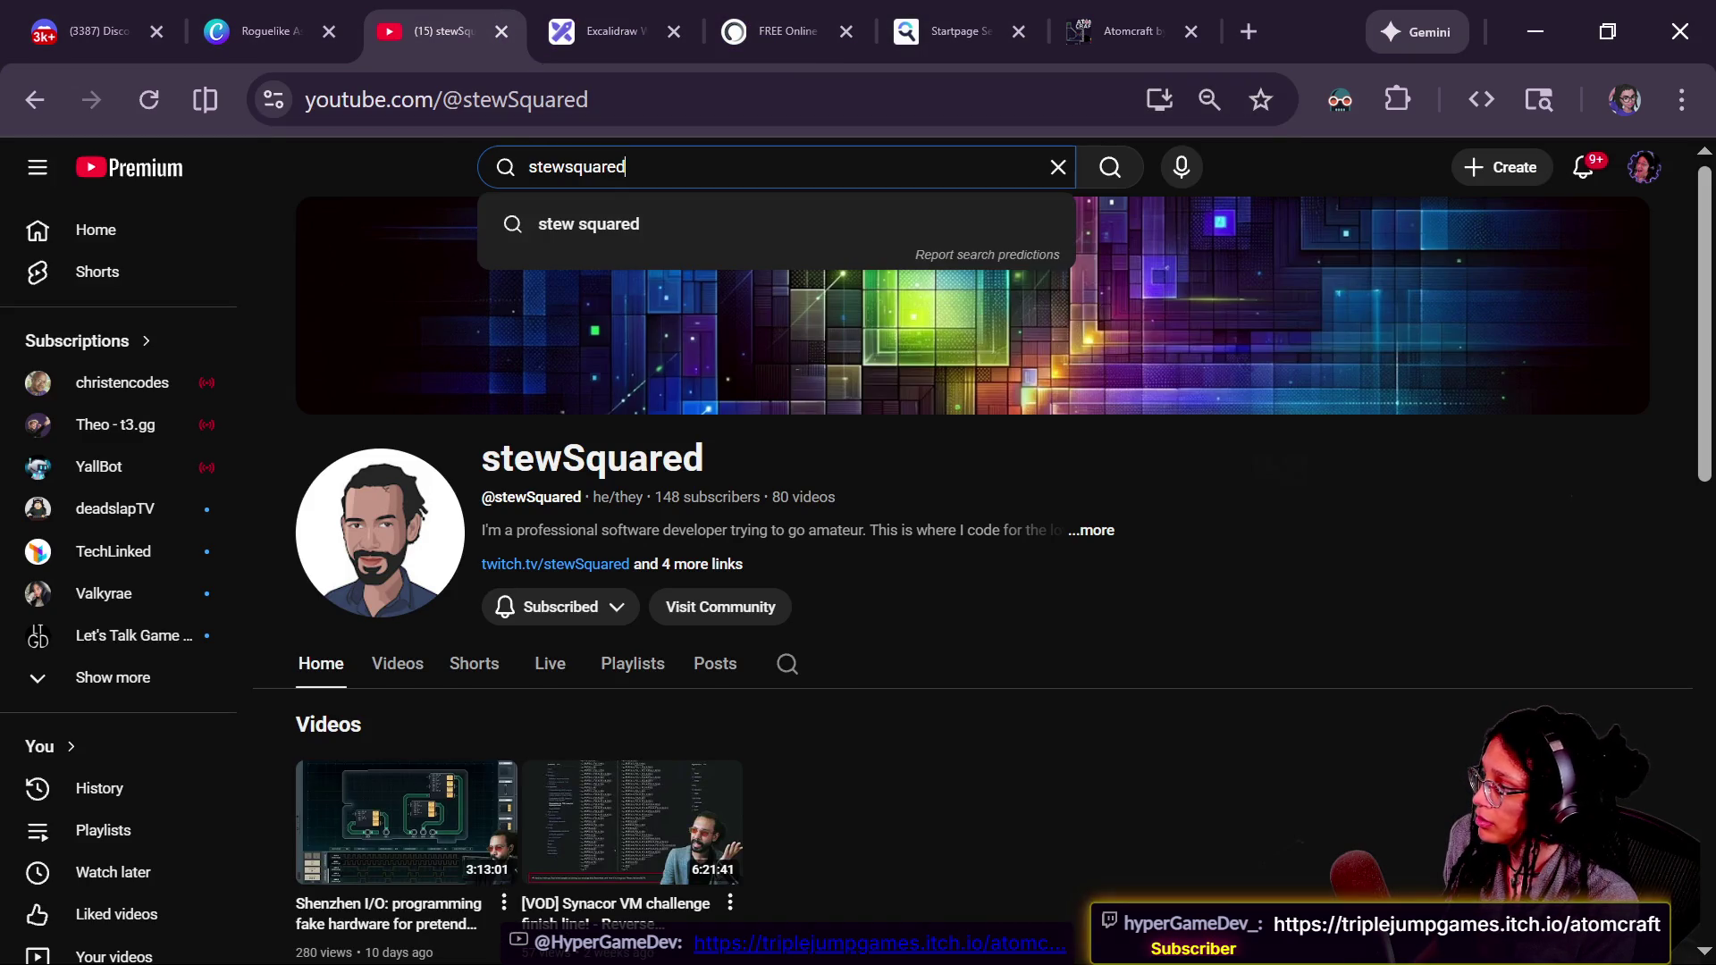
pyautogui.press('BackSpace')
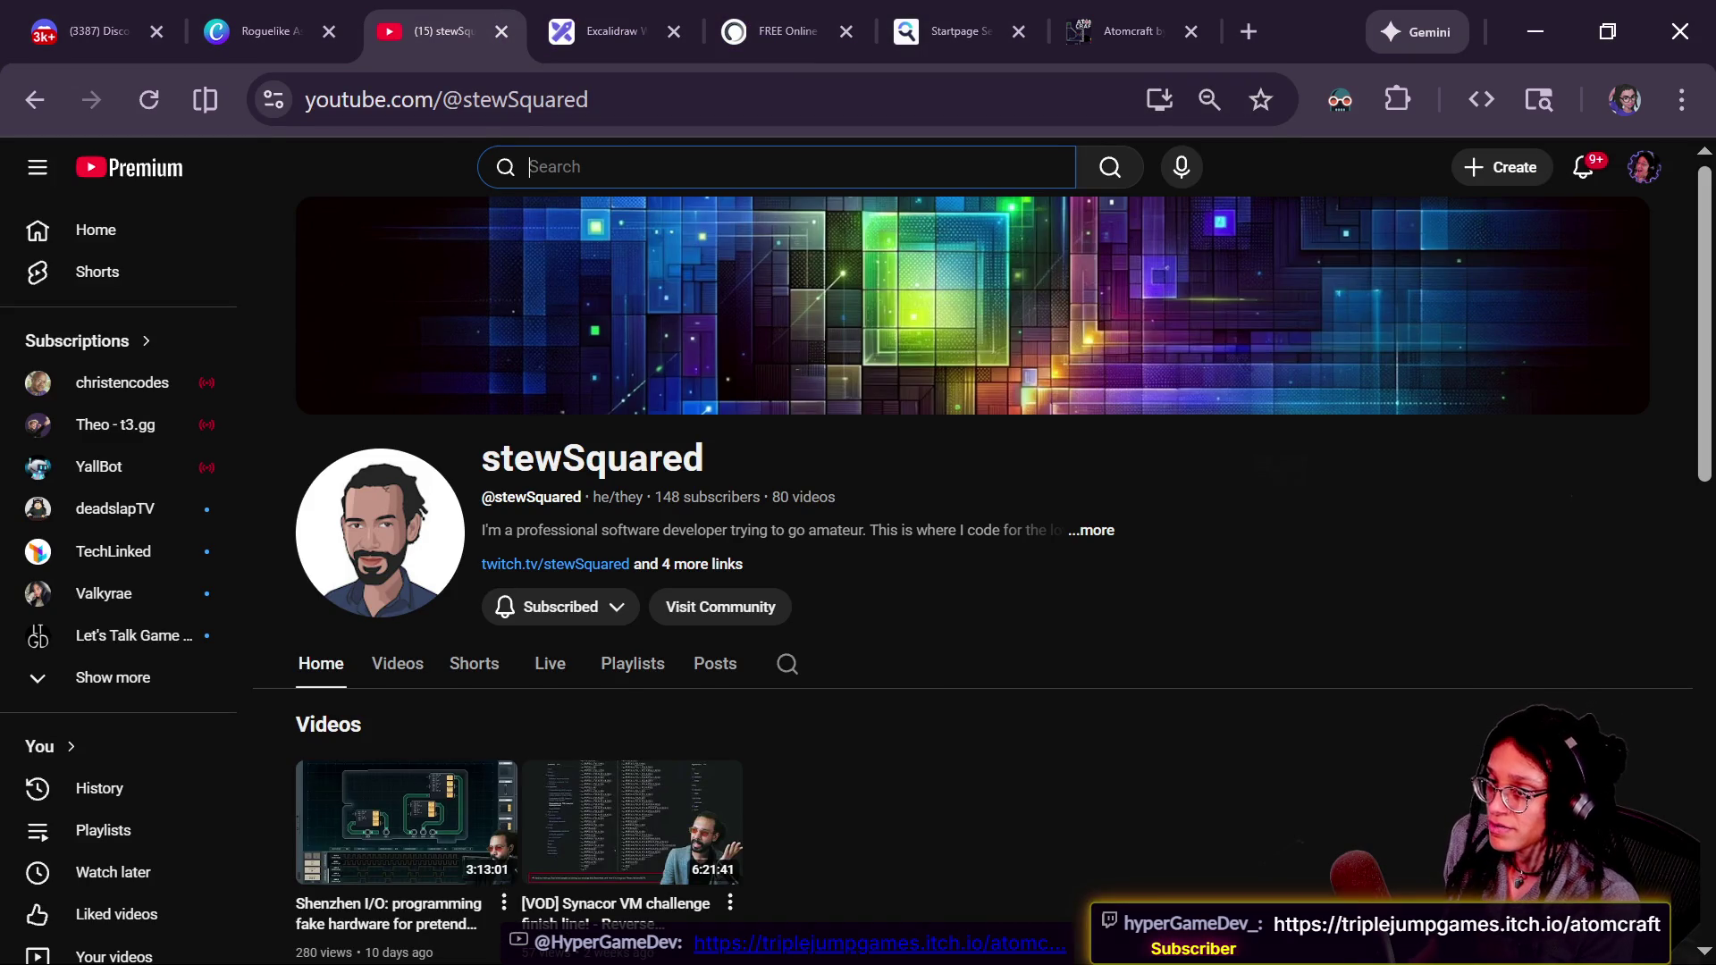
pyautogui.write('triplejumpgames')
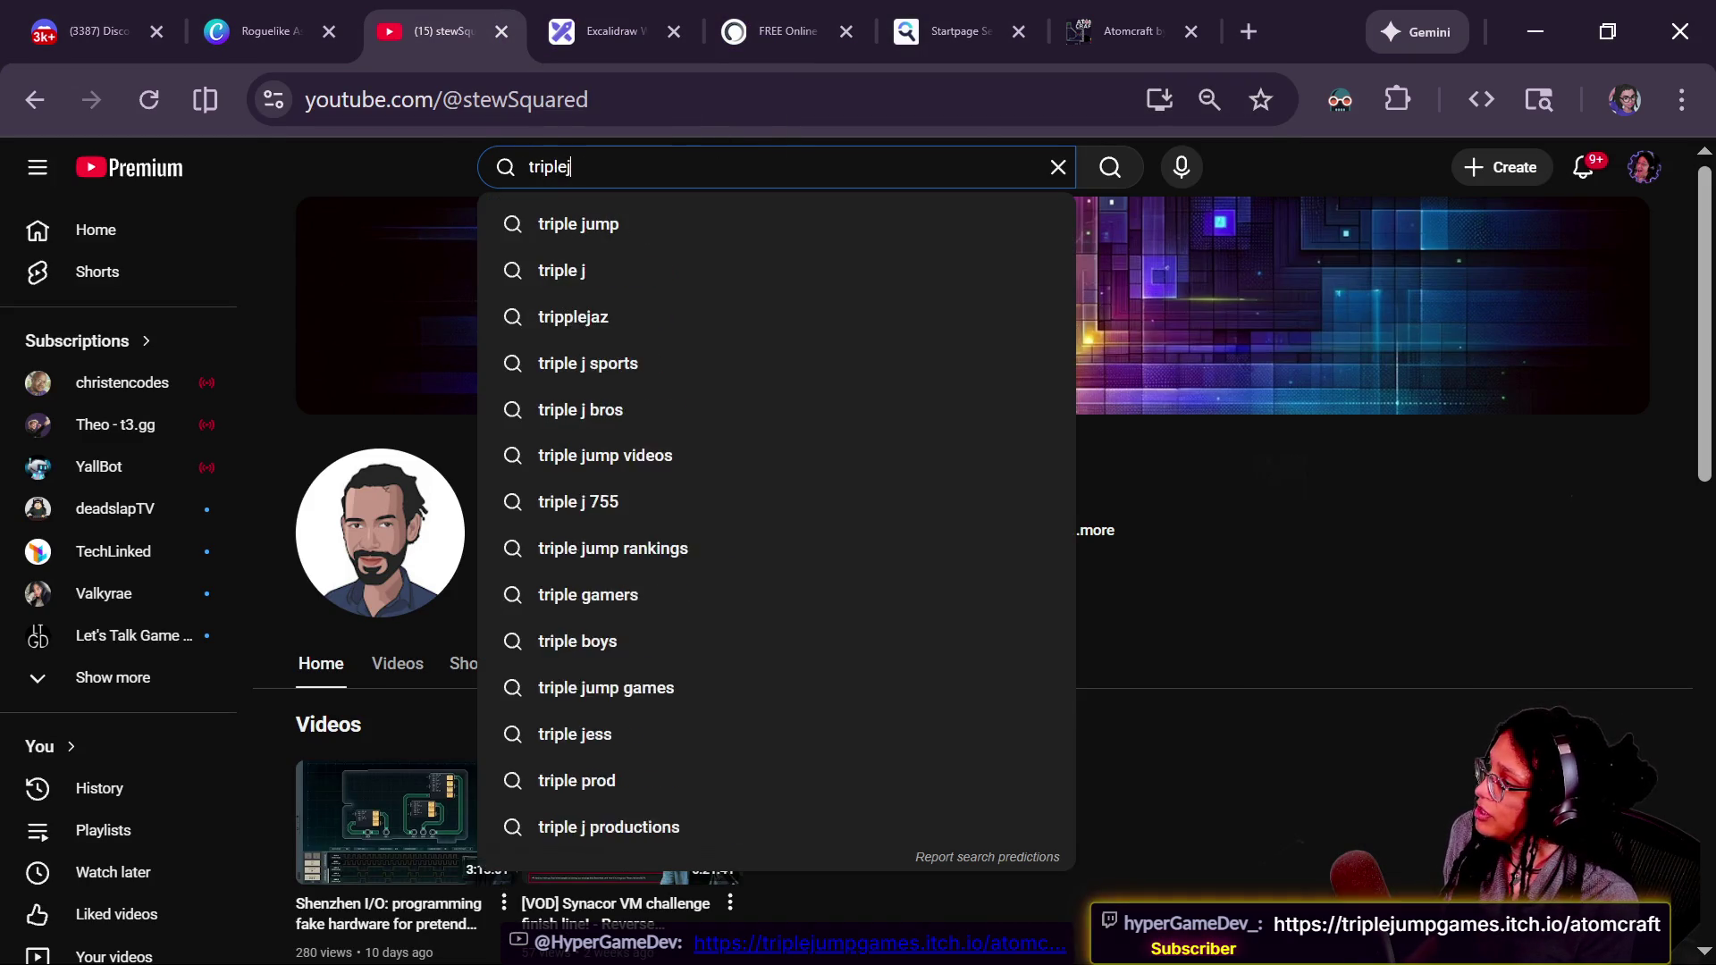
pyautogui.press('Return')
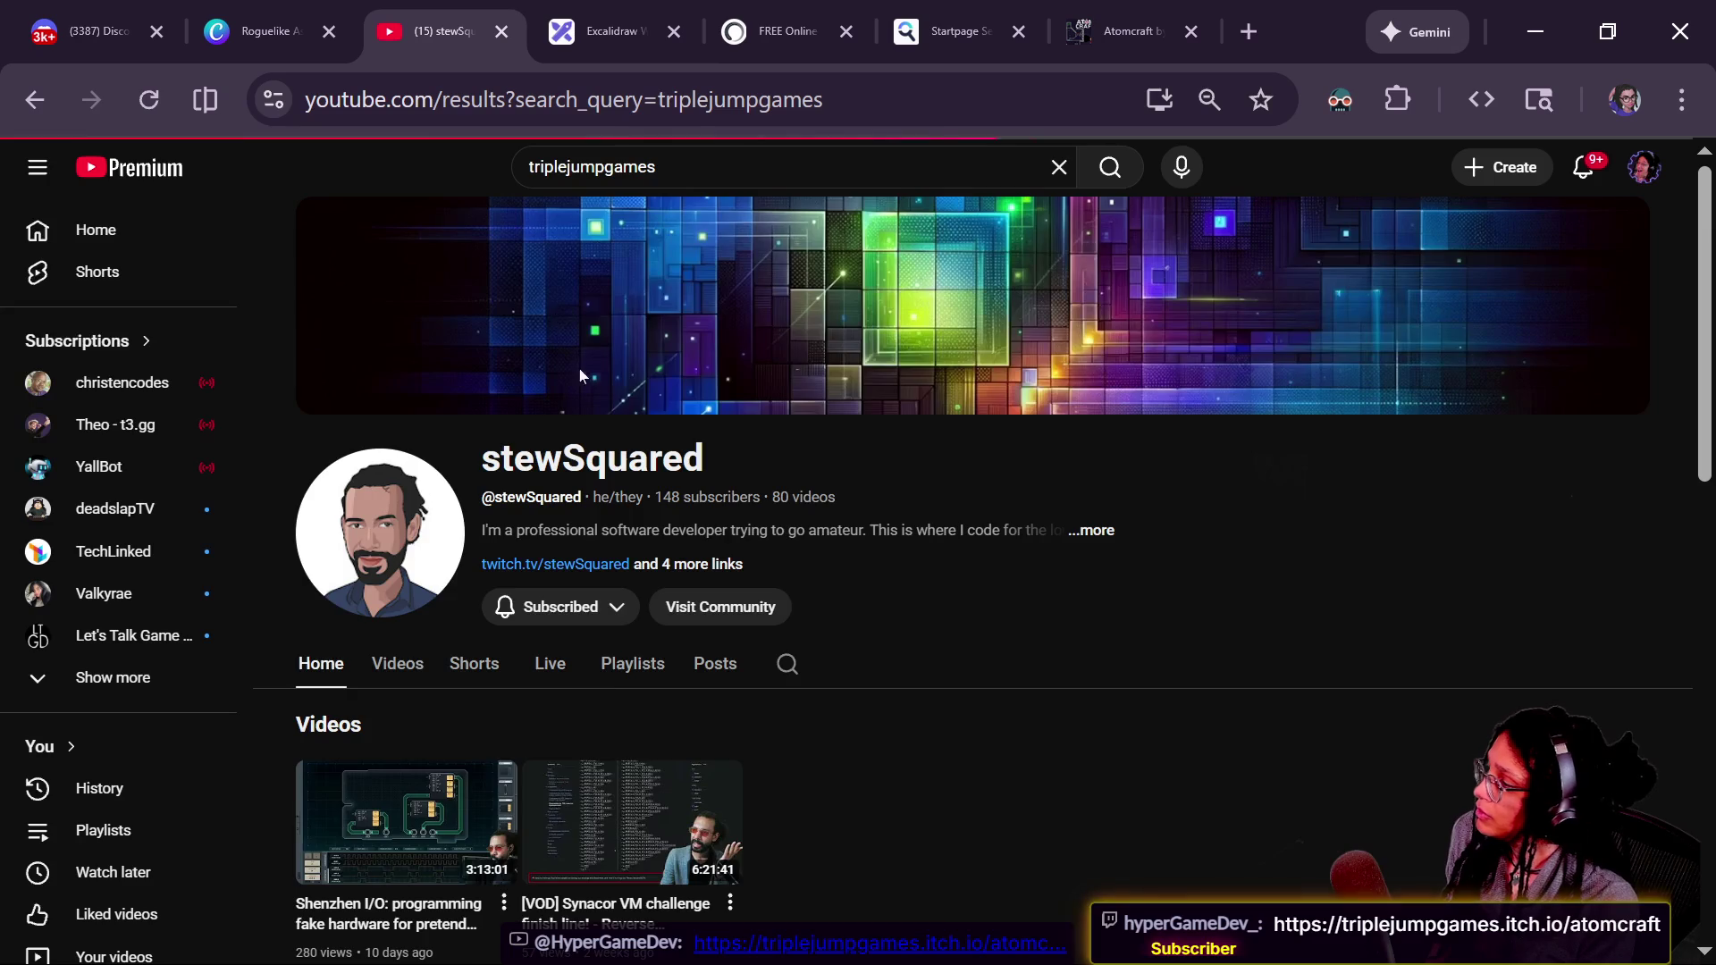
pyautogui.click(569, 558)
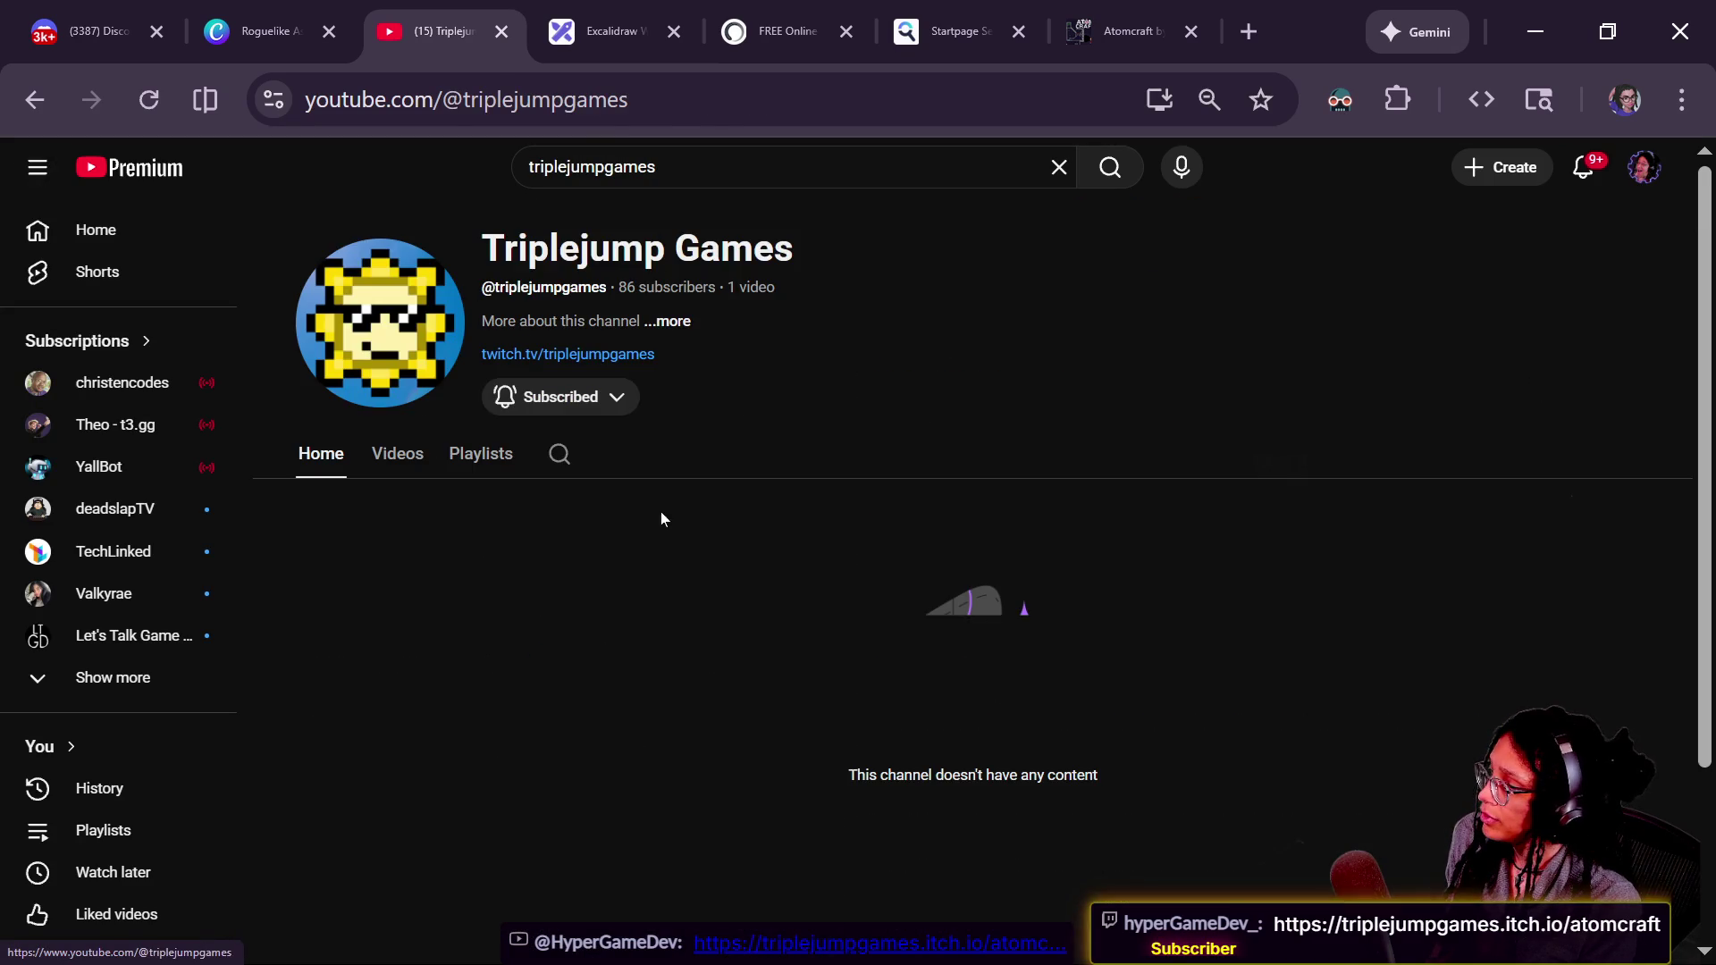
pyautogui.click(594, 118)
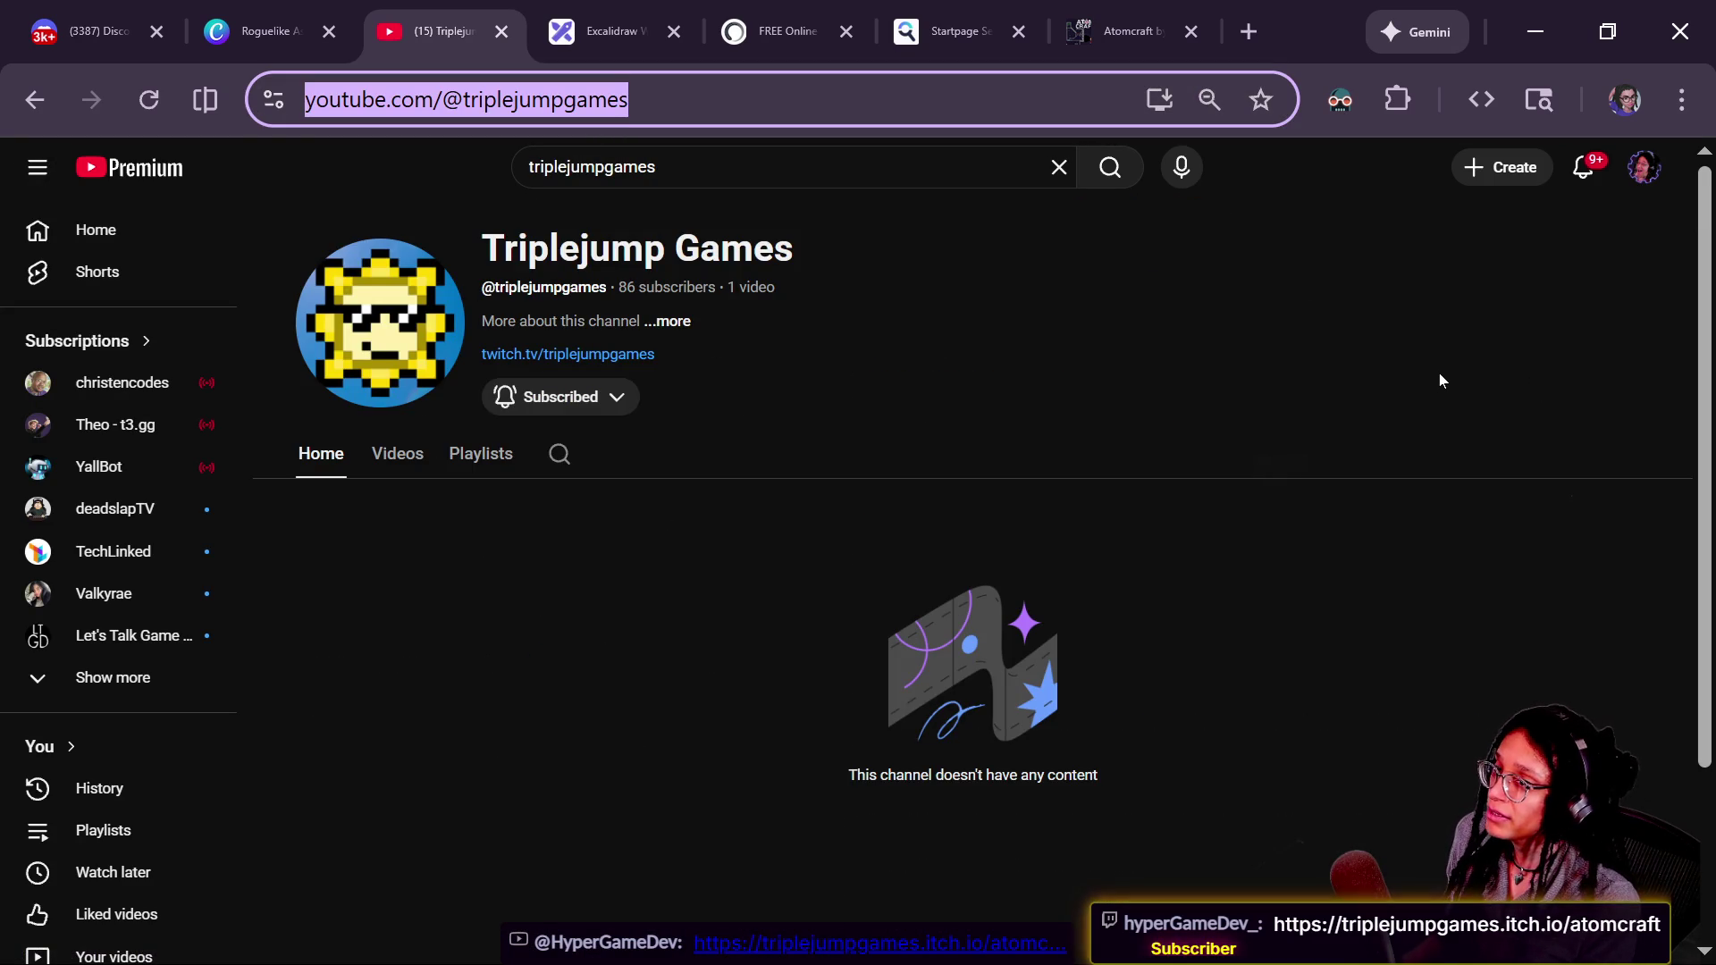
pyautogui.hotkey('alt', 'Tab')
pyautogui.hotkey('alt', 'Tab')
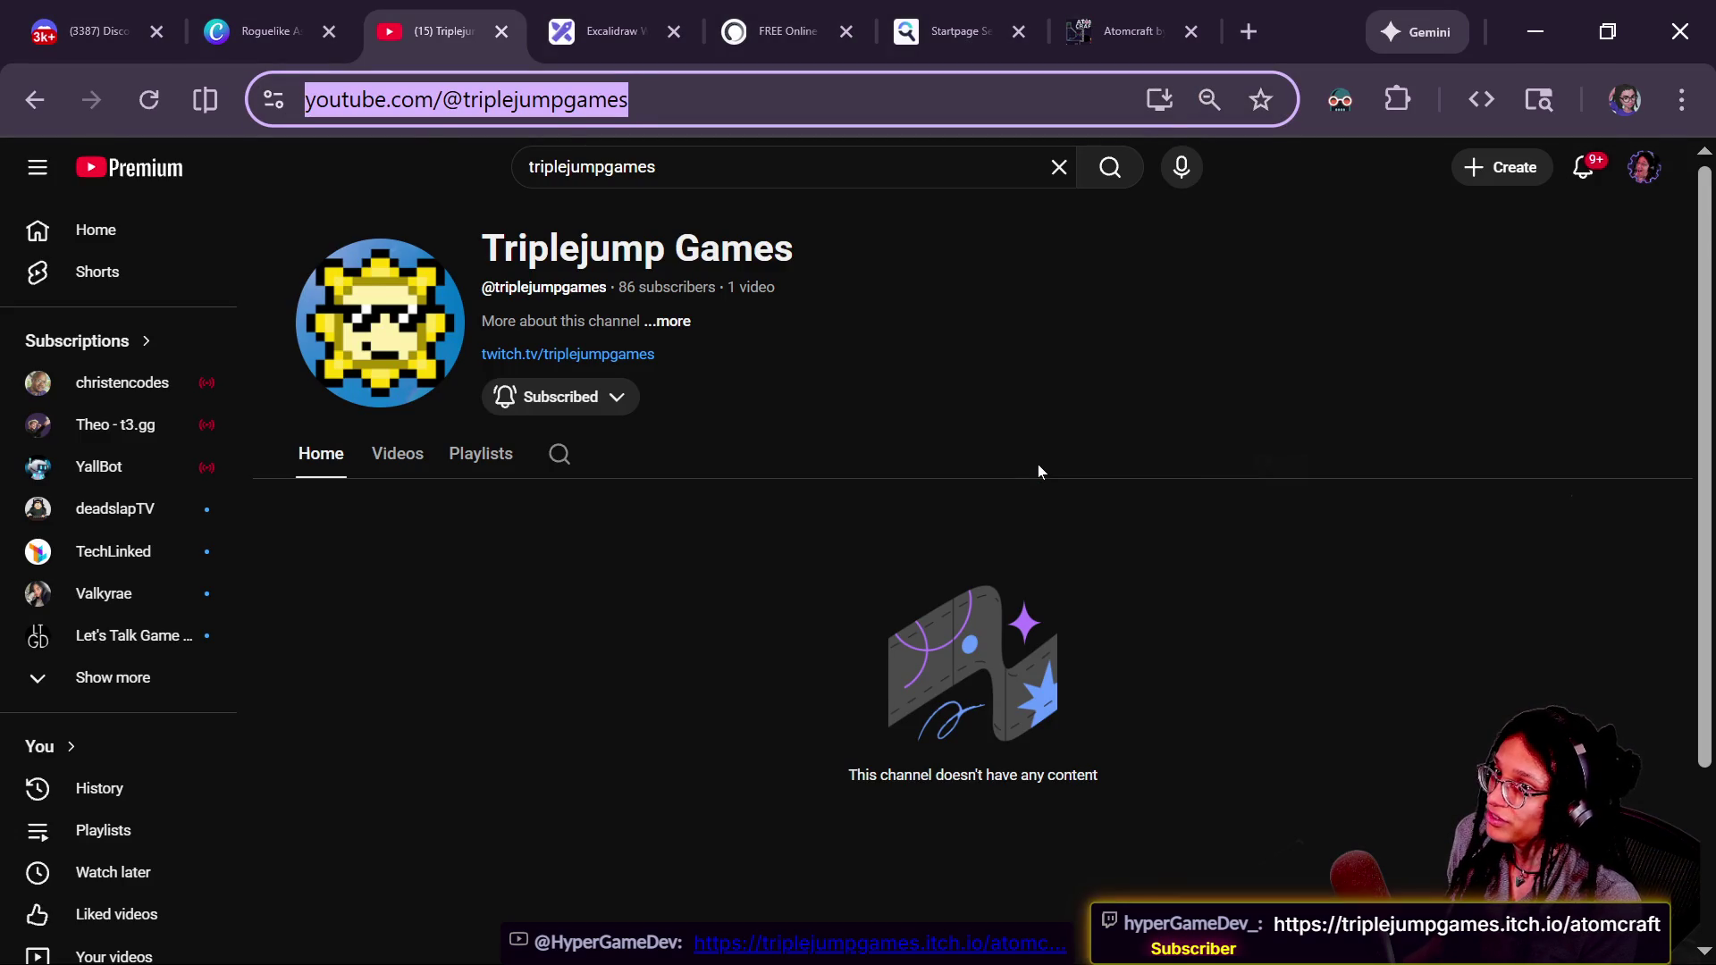
pyautogui.hotkey('alt', 'Tab')
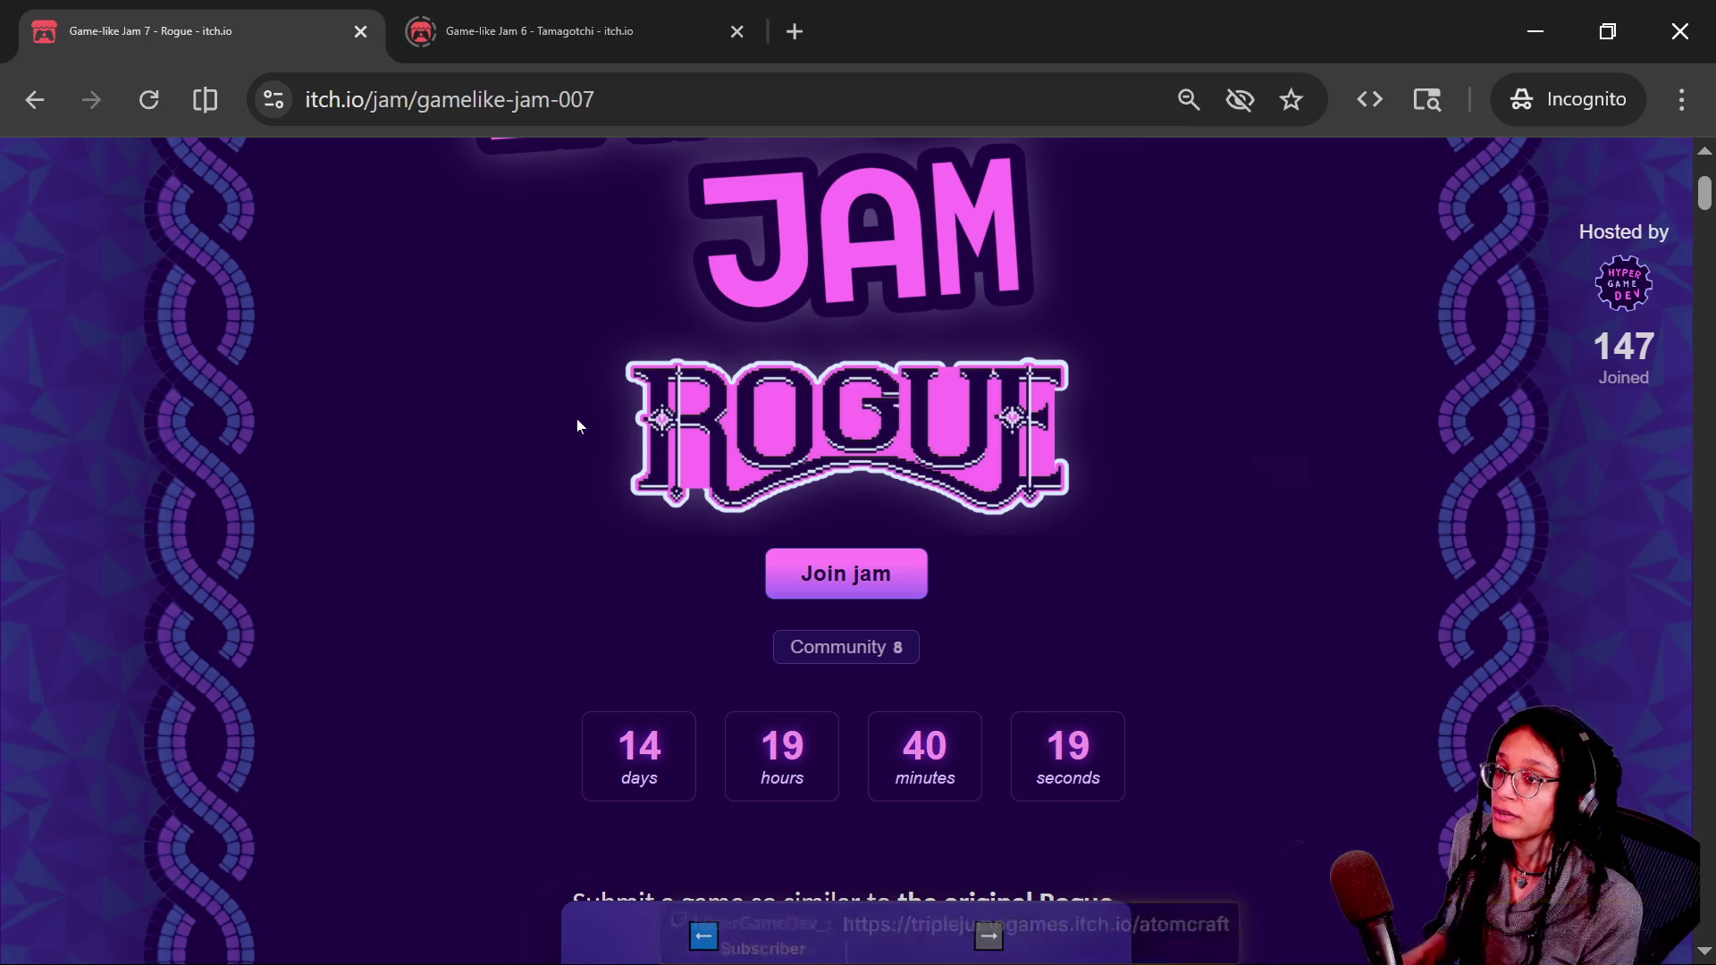
# - Paste the Triplejump Games channel link into the YouTube and Twitch chats and send it
pyautogui.hotkey('alt', 'Tab')
pyautogui.click(84, 896)
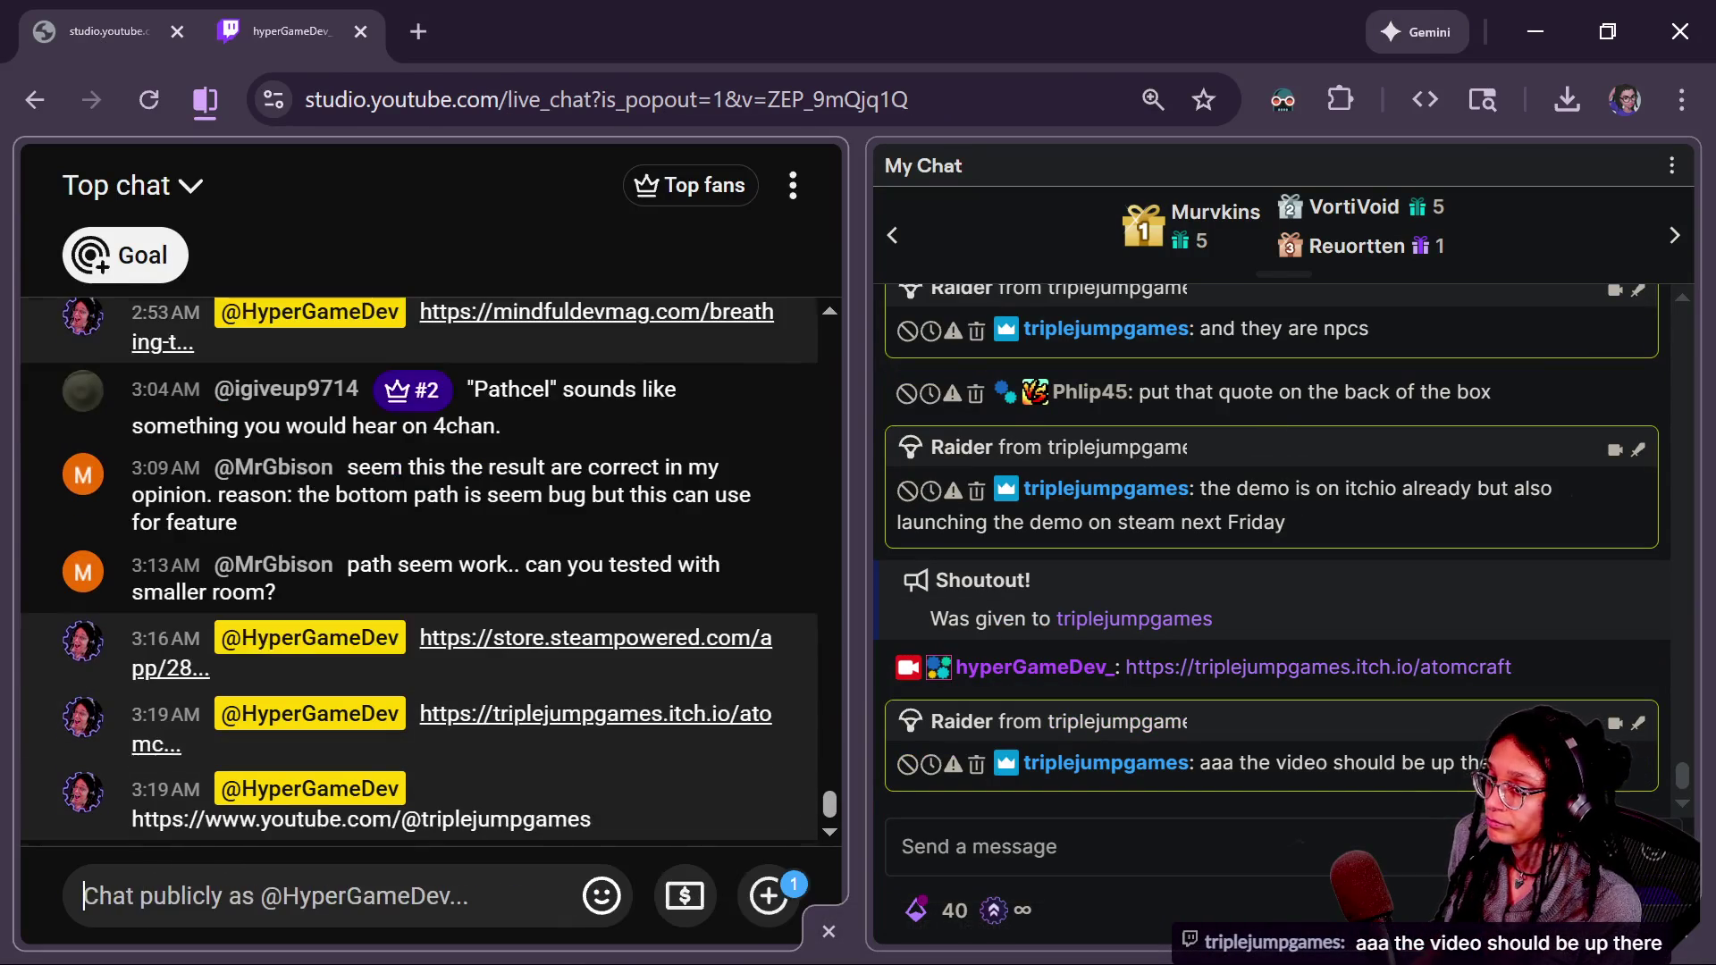
pyautogui.click(1116, 909)
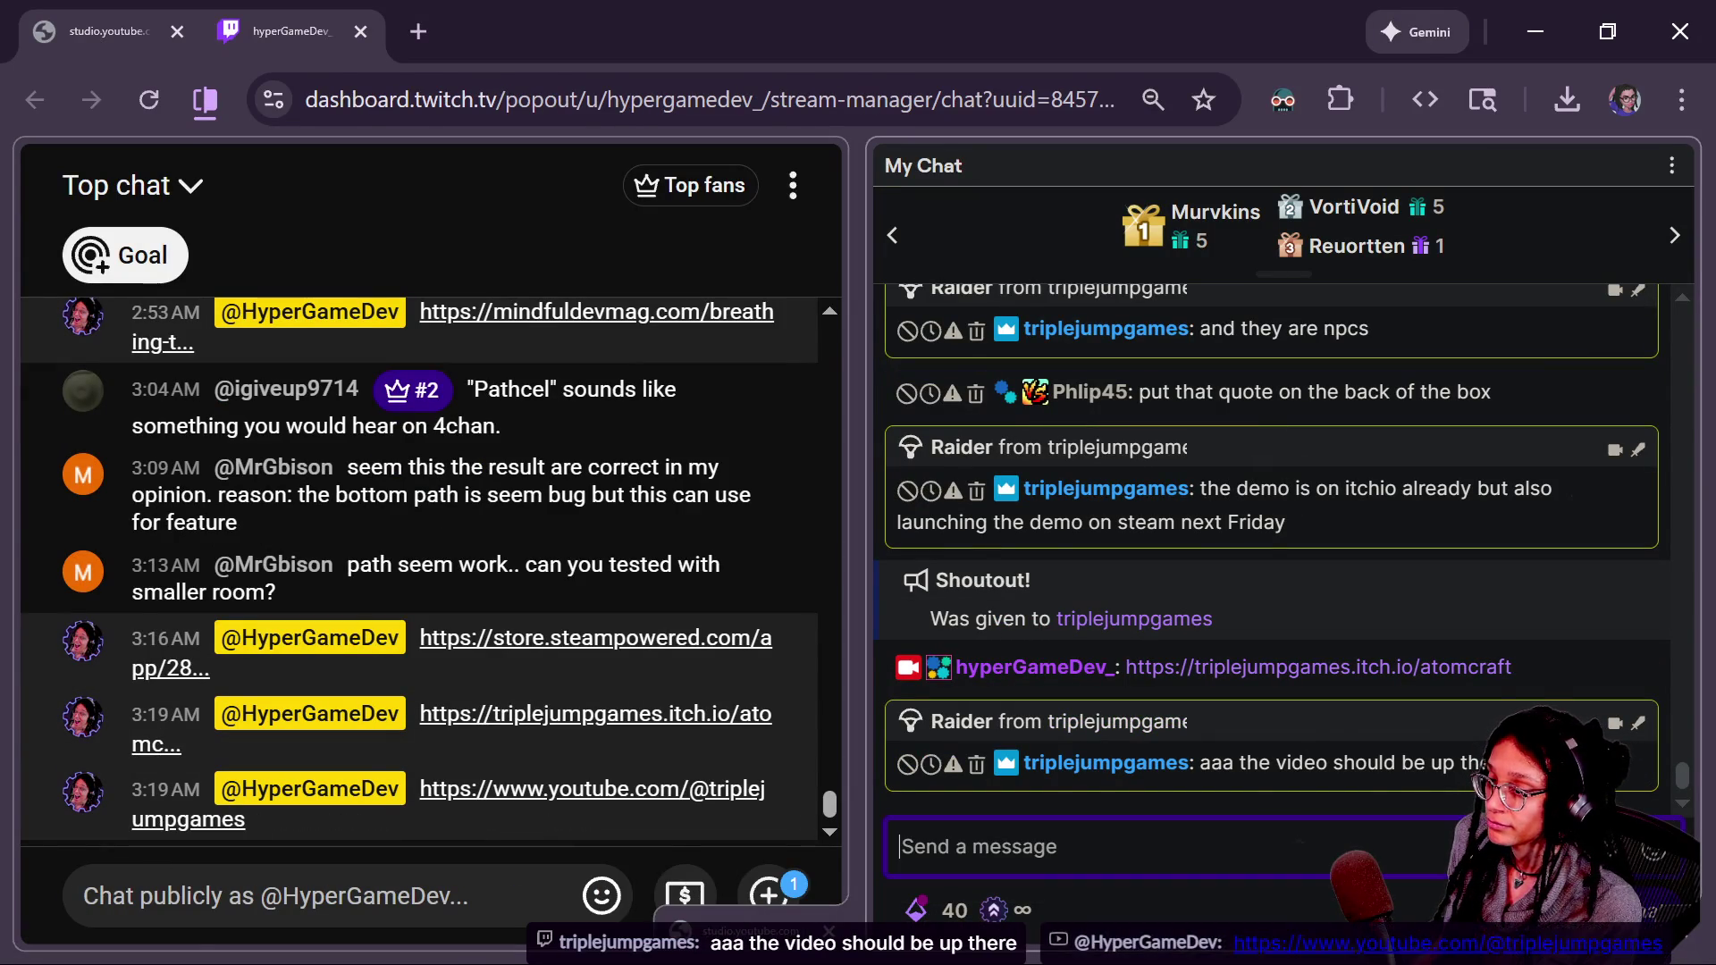
pyautogui.hotkey('alt', 'Tab')
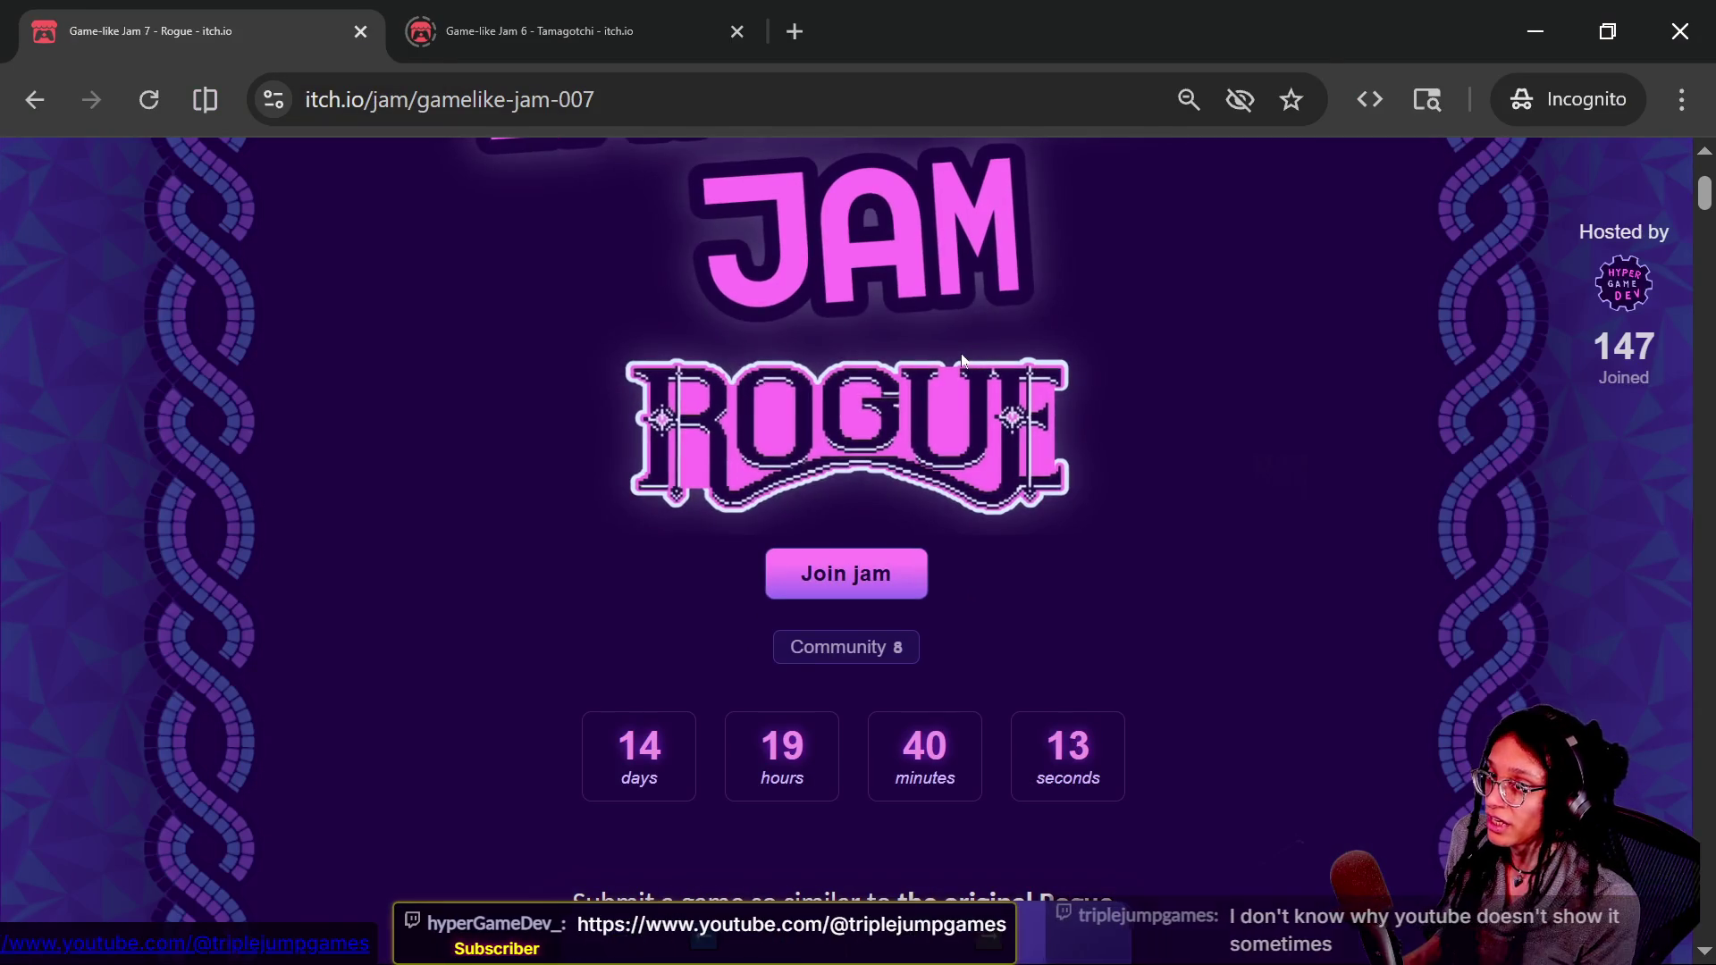
pyautogui.hotkey('alt', 'Tab')
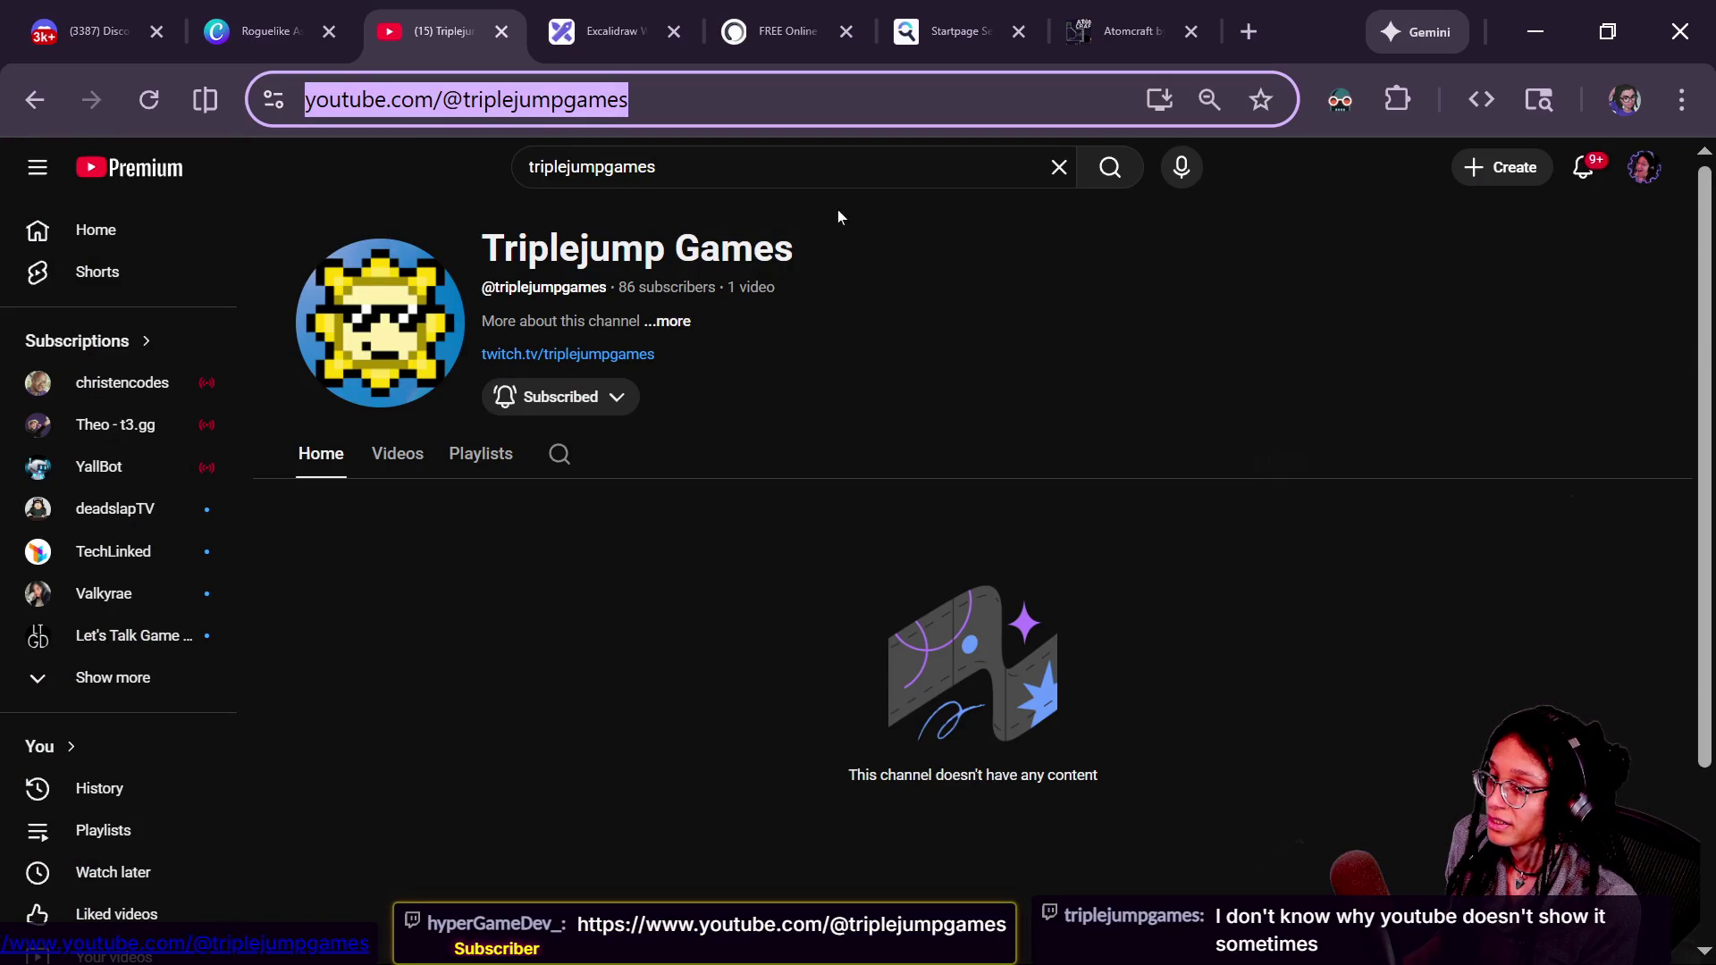
# - Reload the Triplejump Games channel, go to its Videos tab, and play the Atomcraft Steam Trailer
pyautogui.press('Return')
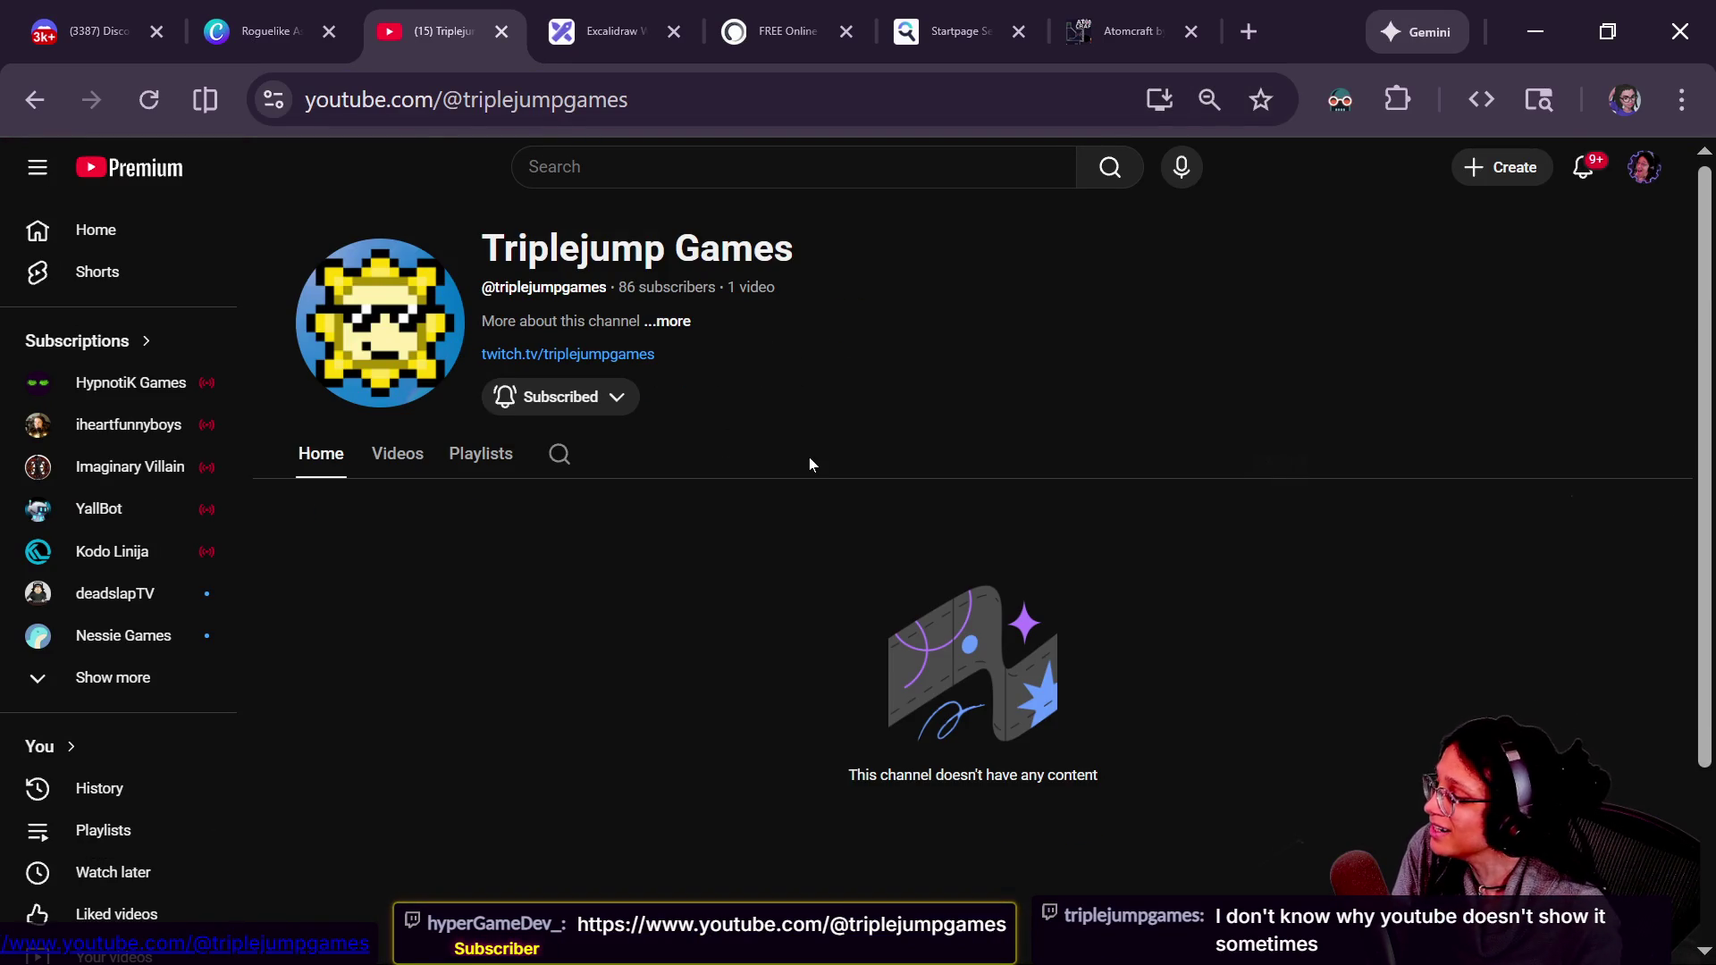
pyautogui.click(397, 453)
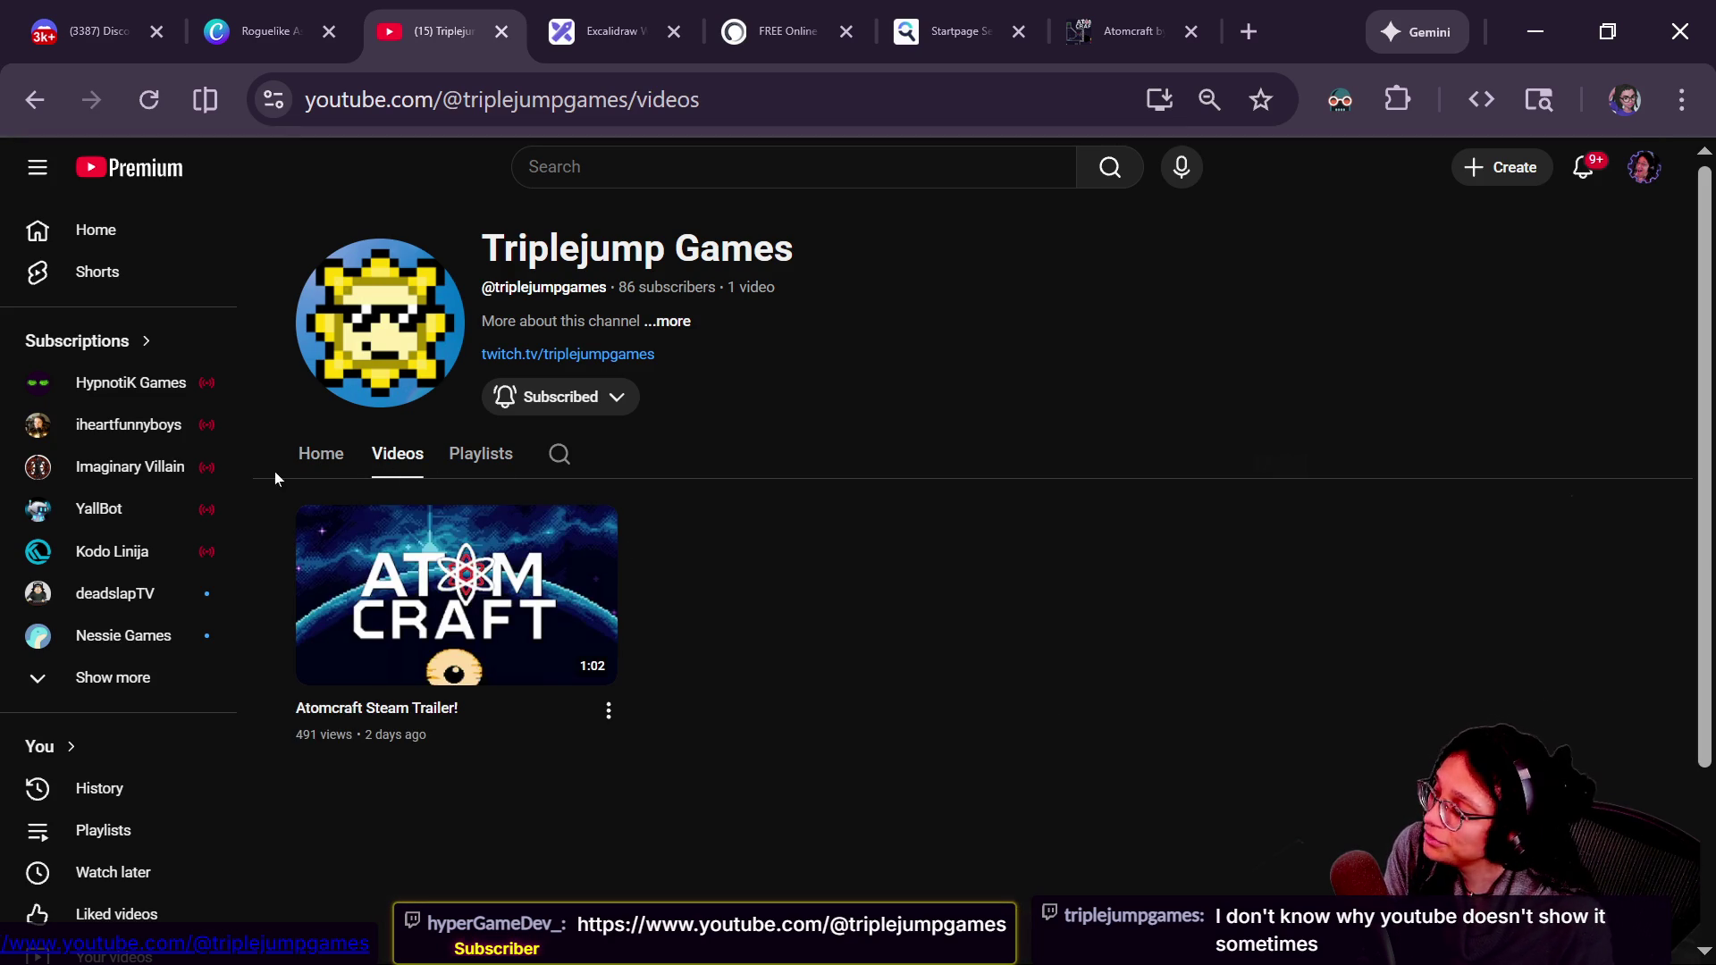
pyautogui.click(320, 454)
pyautogui.click(1643, 167)
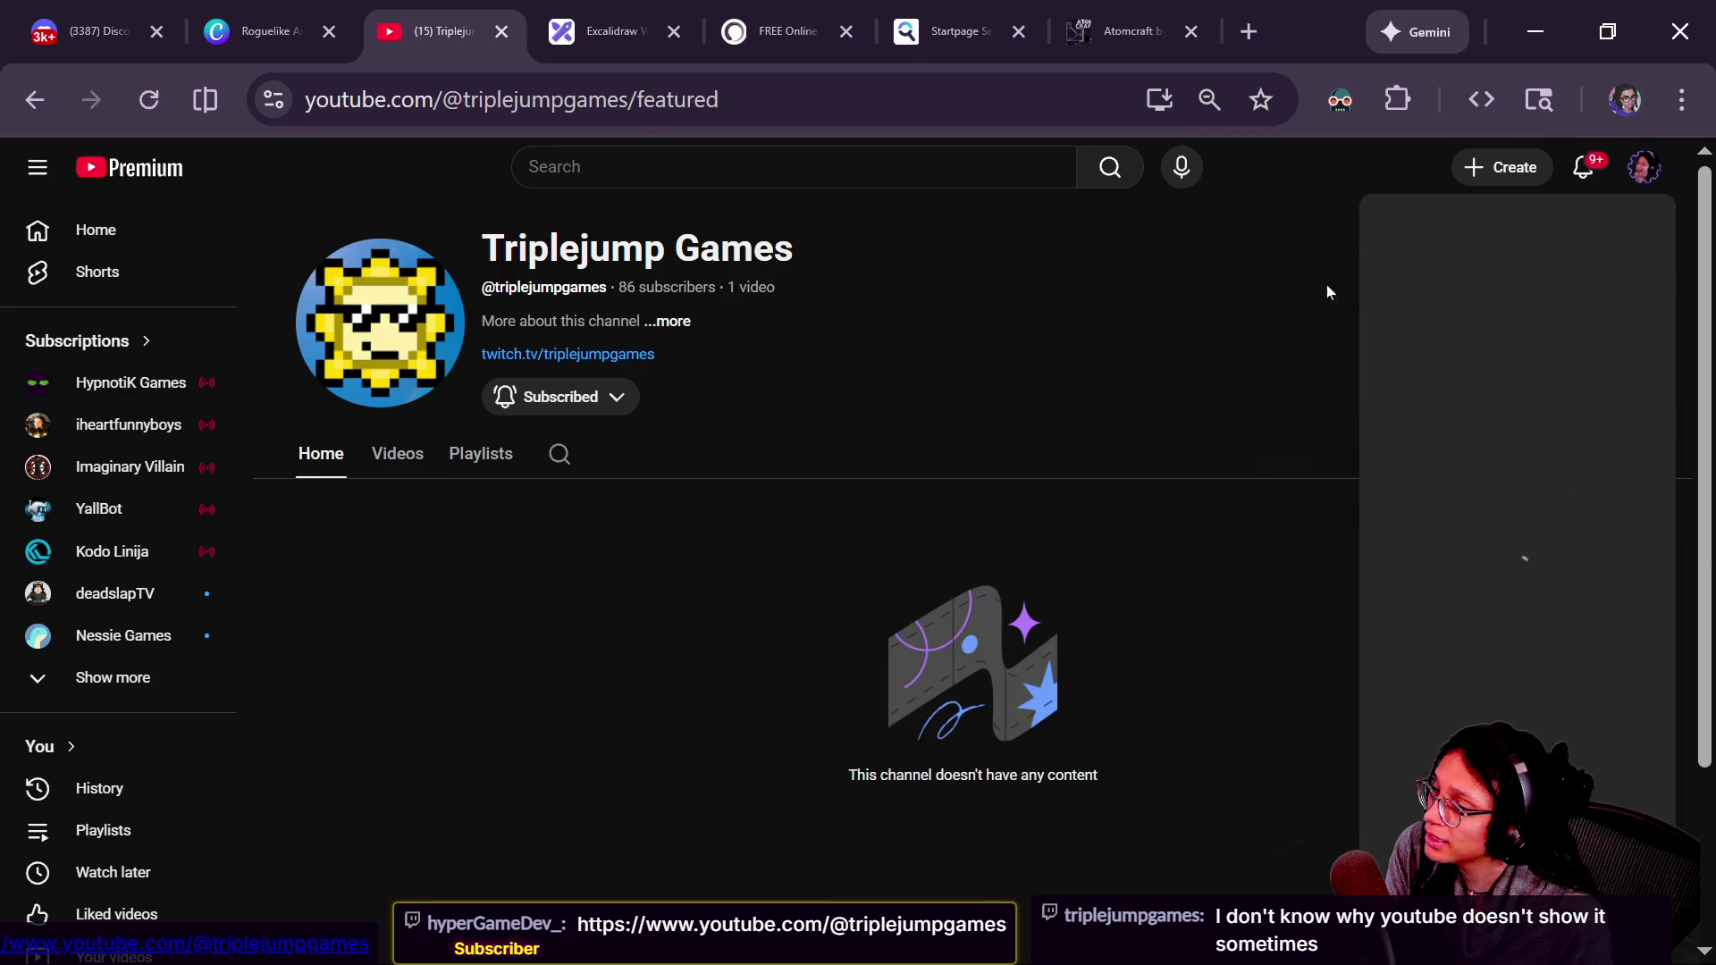
pyautogui.click(1082, 410)
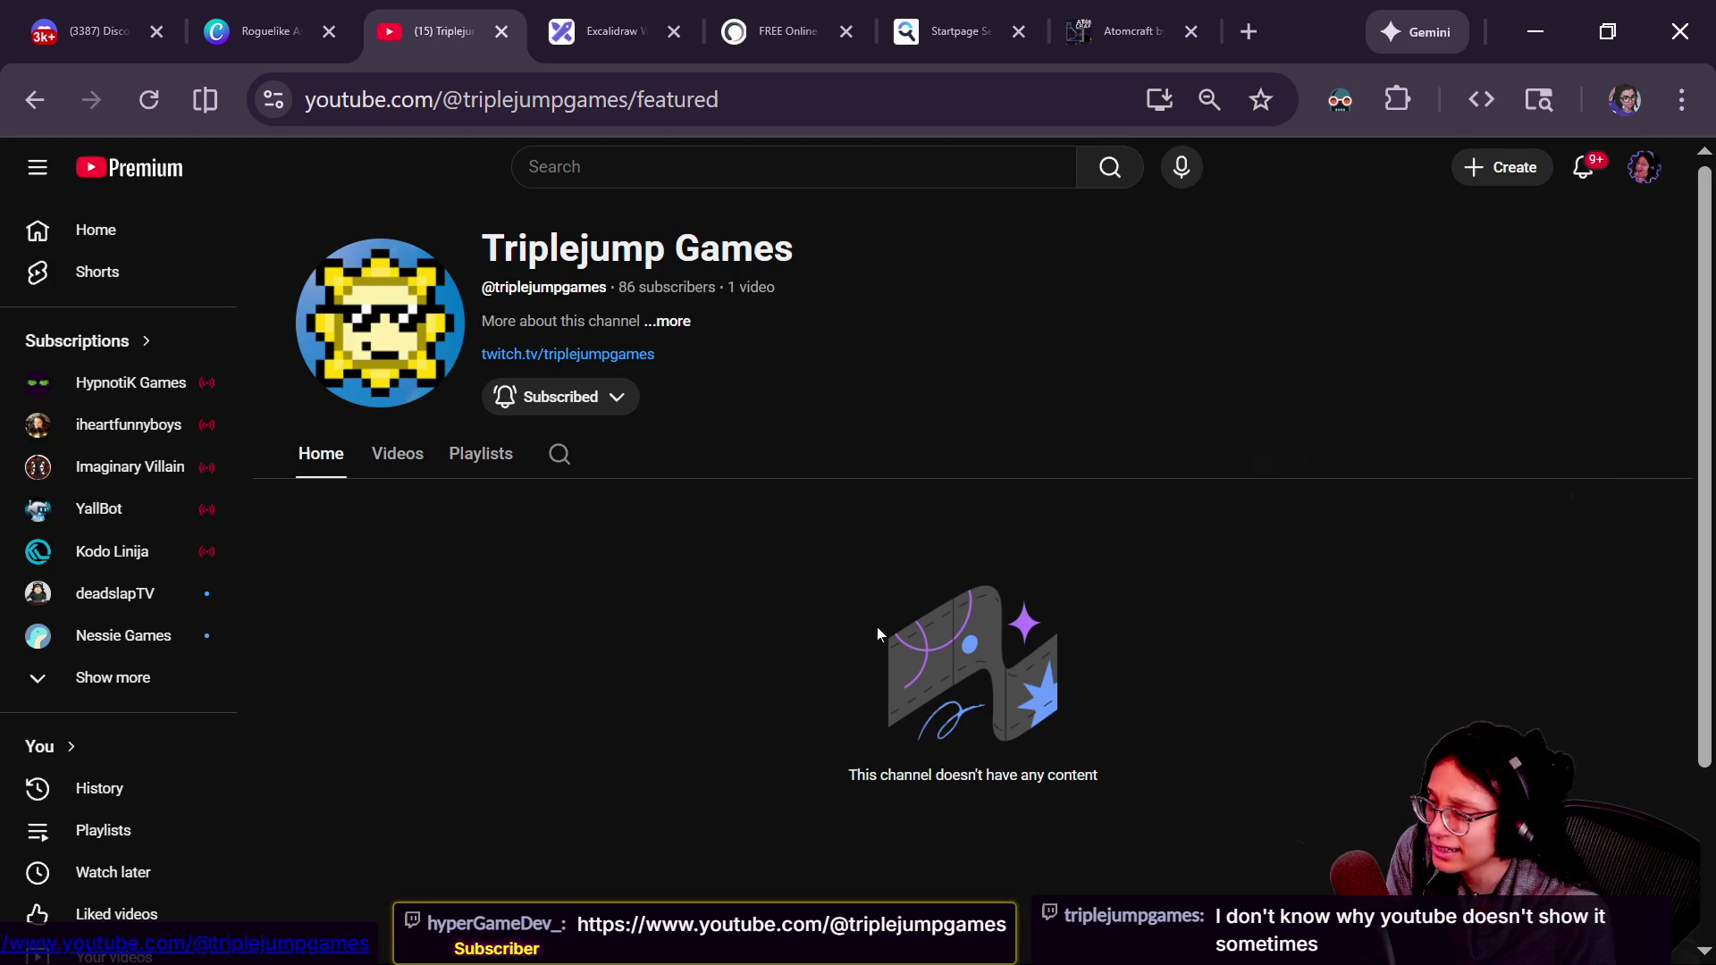
pyautogui.click(419, 457)
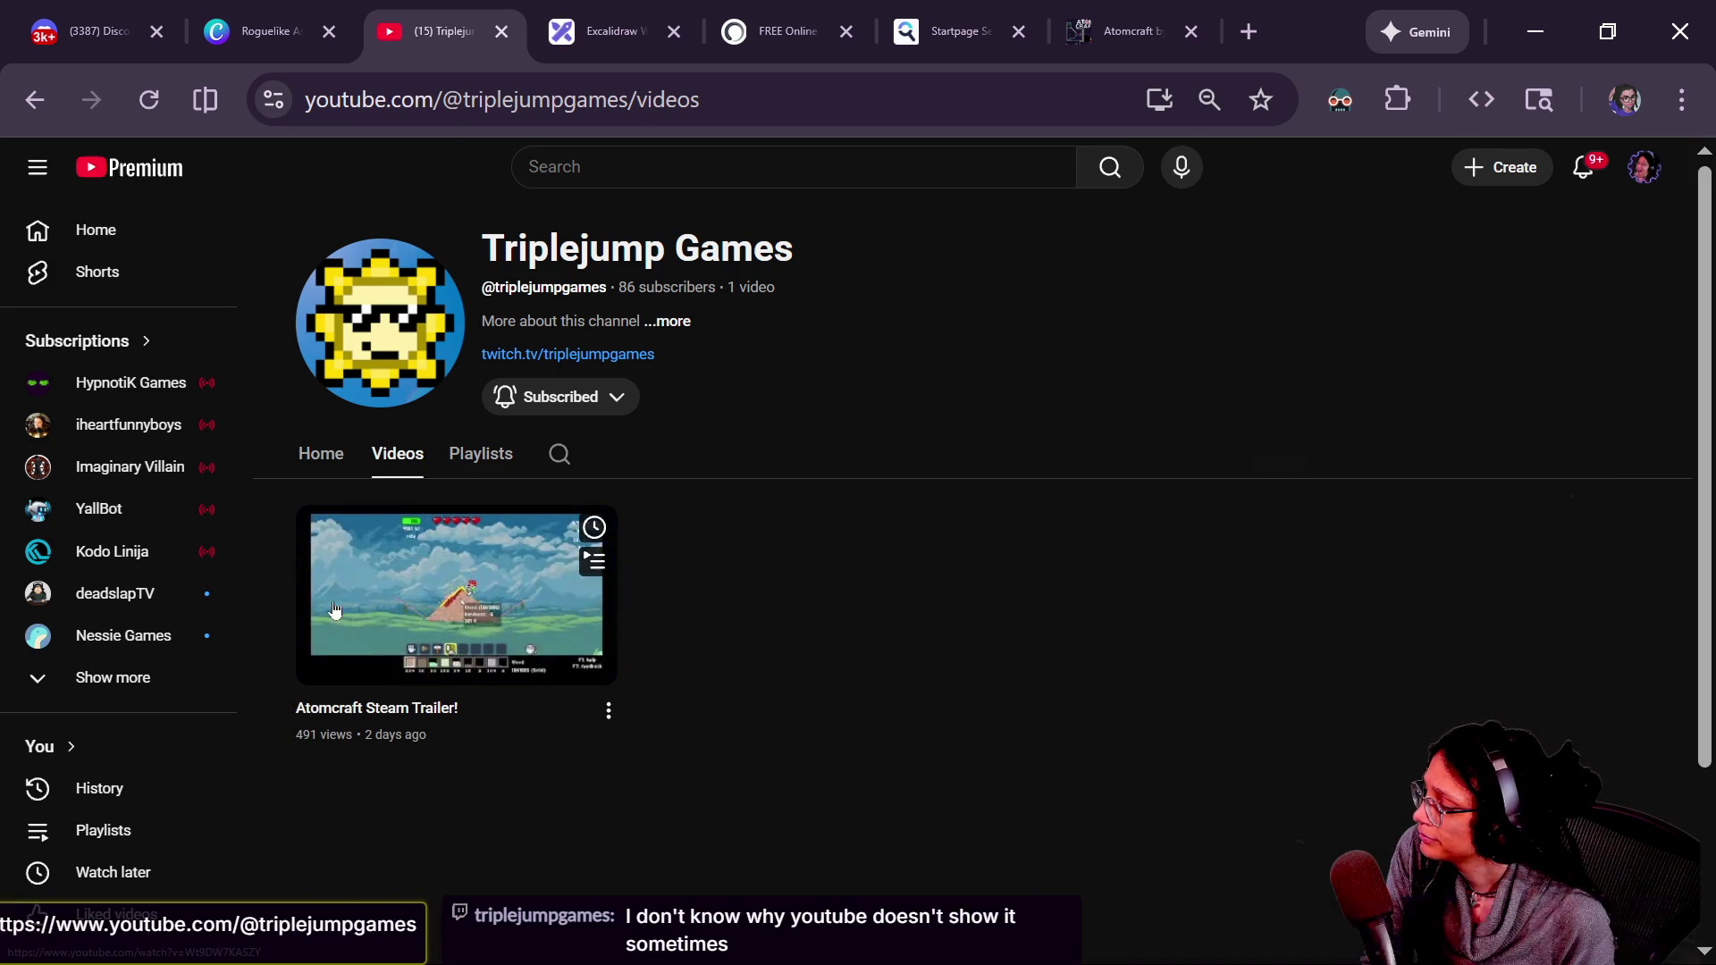
pyautogui.click(536, 626)
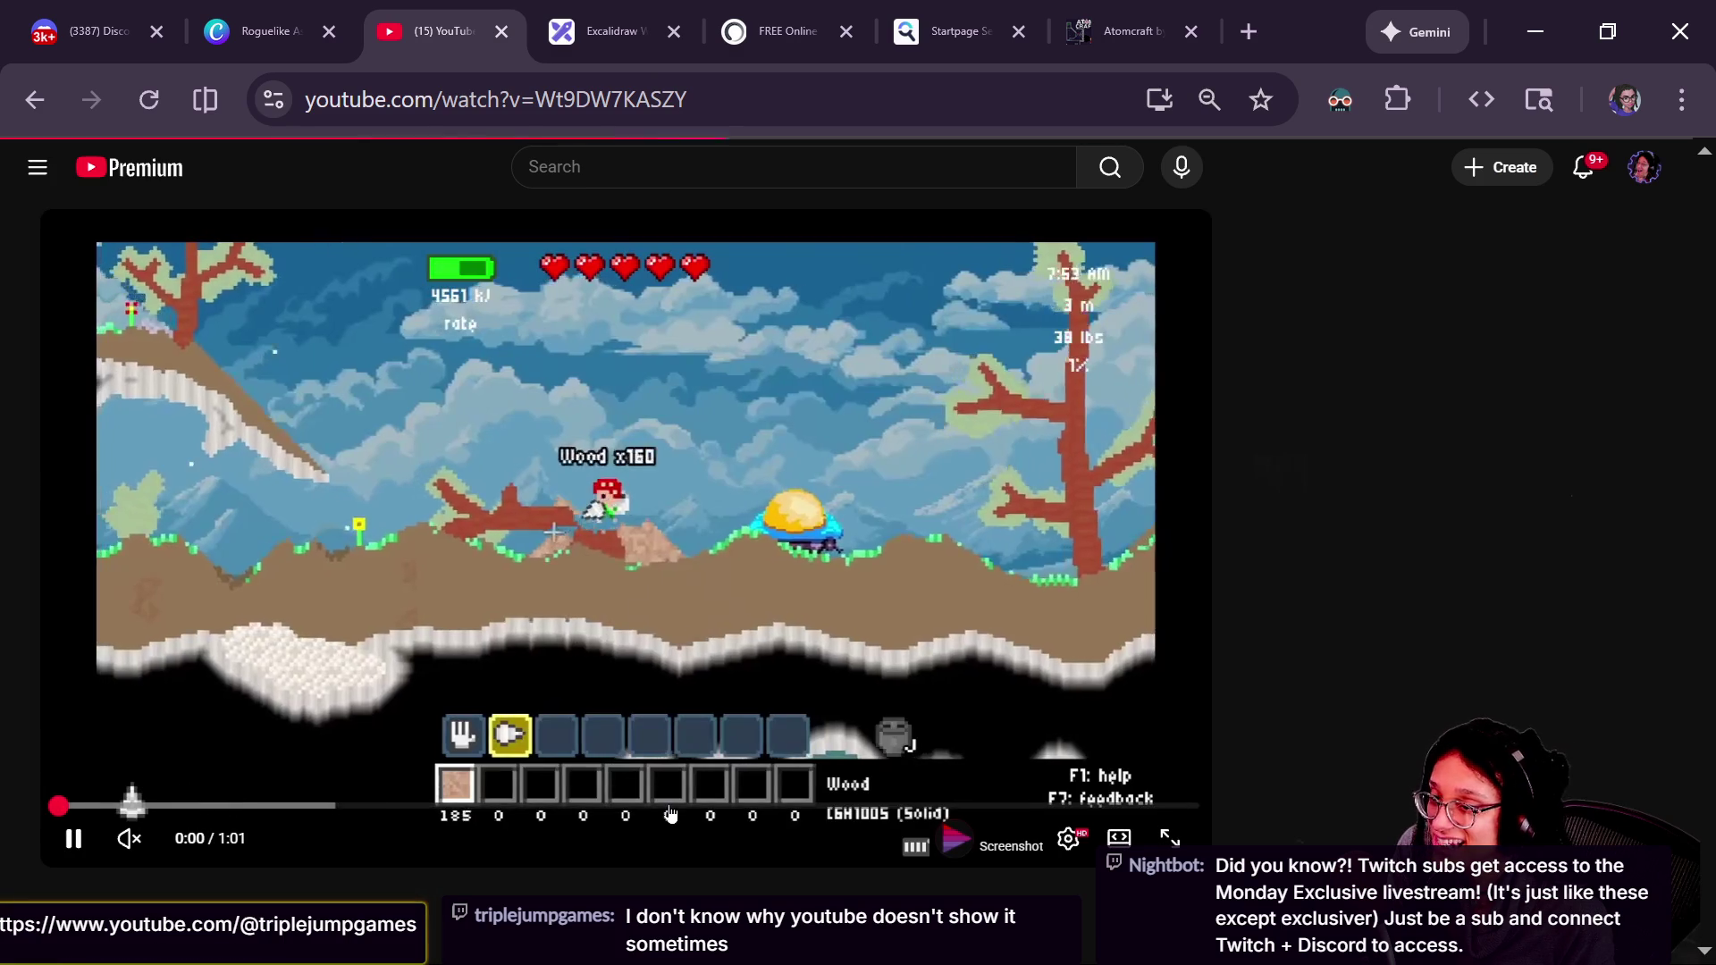
# - Like the Atomcraft Steam Trailer and select its watch-page address
pyautogui.scroll(-2, 40, 881)
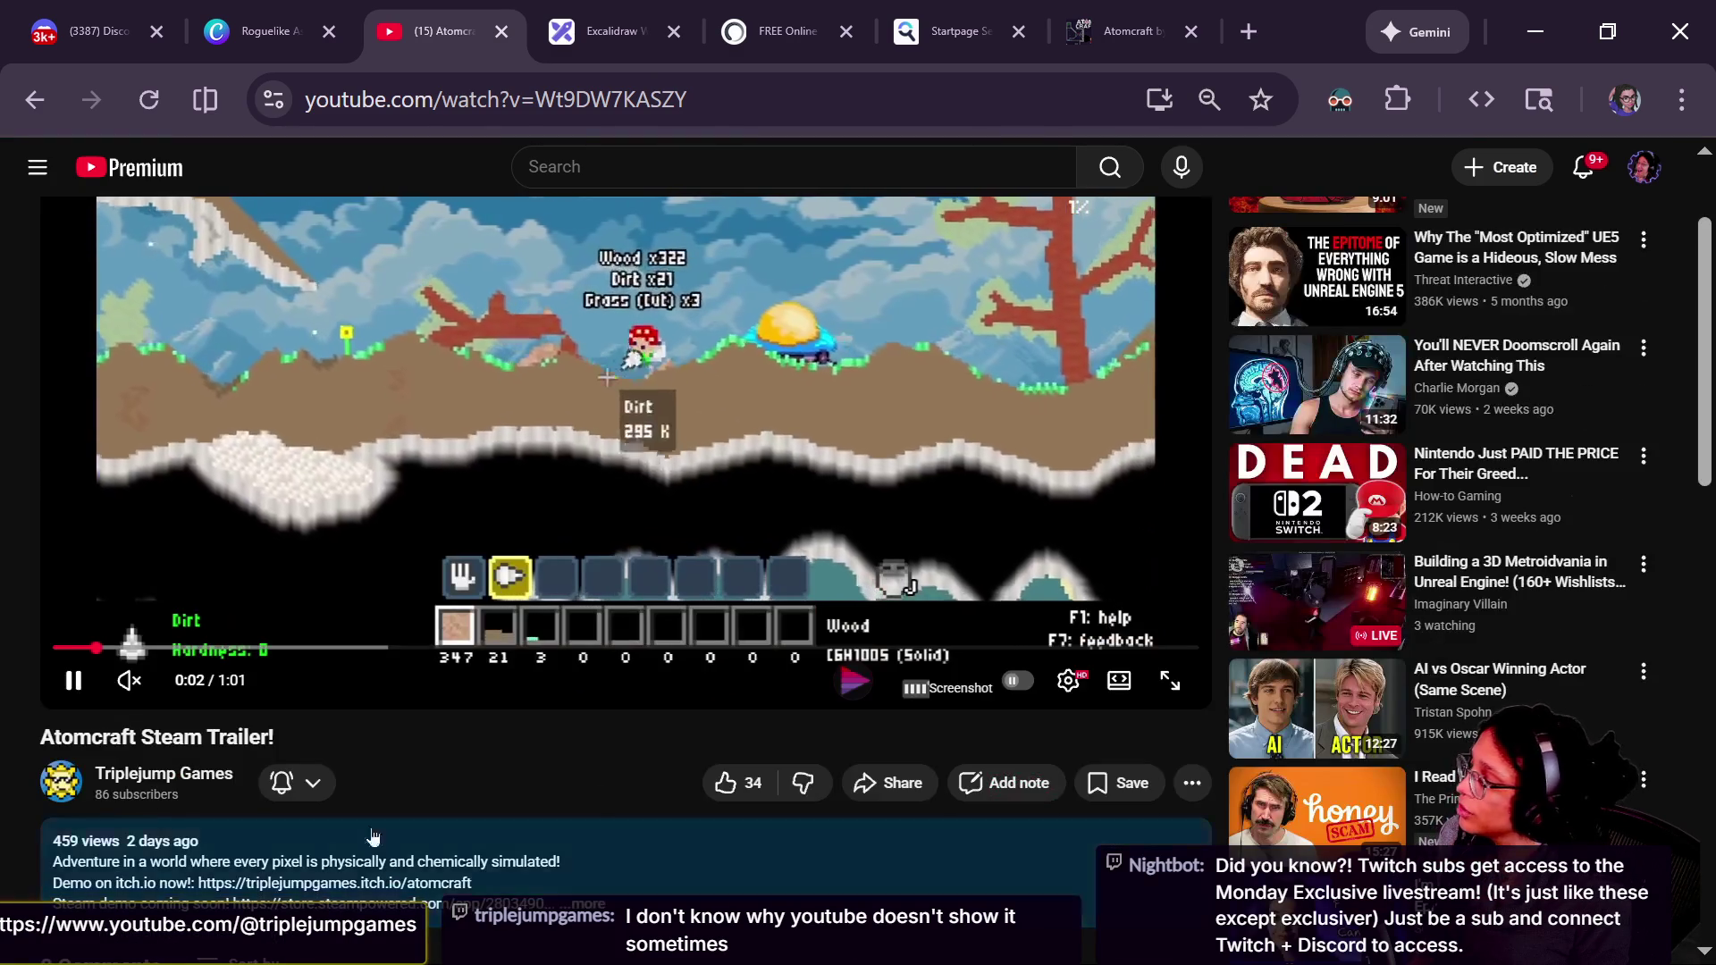
pyautogui.click(740, 782)
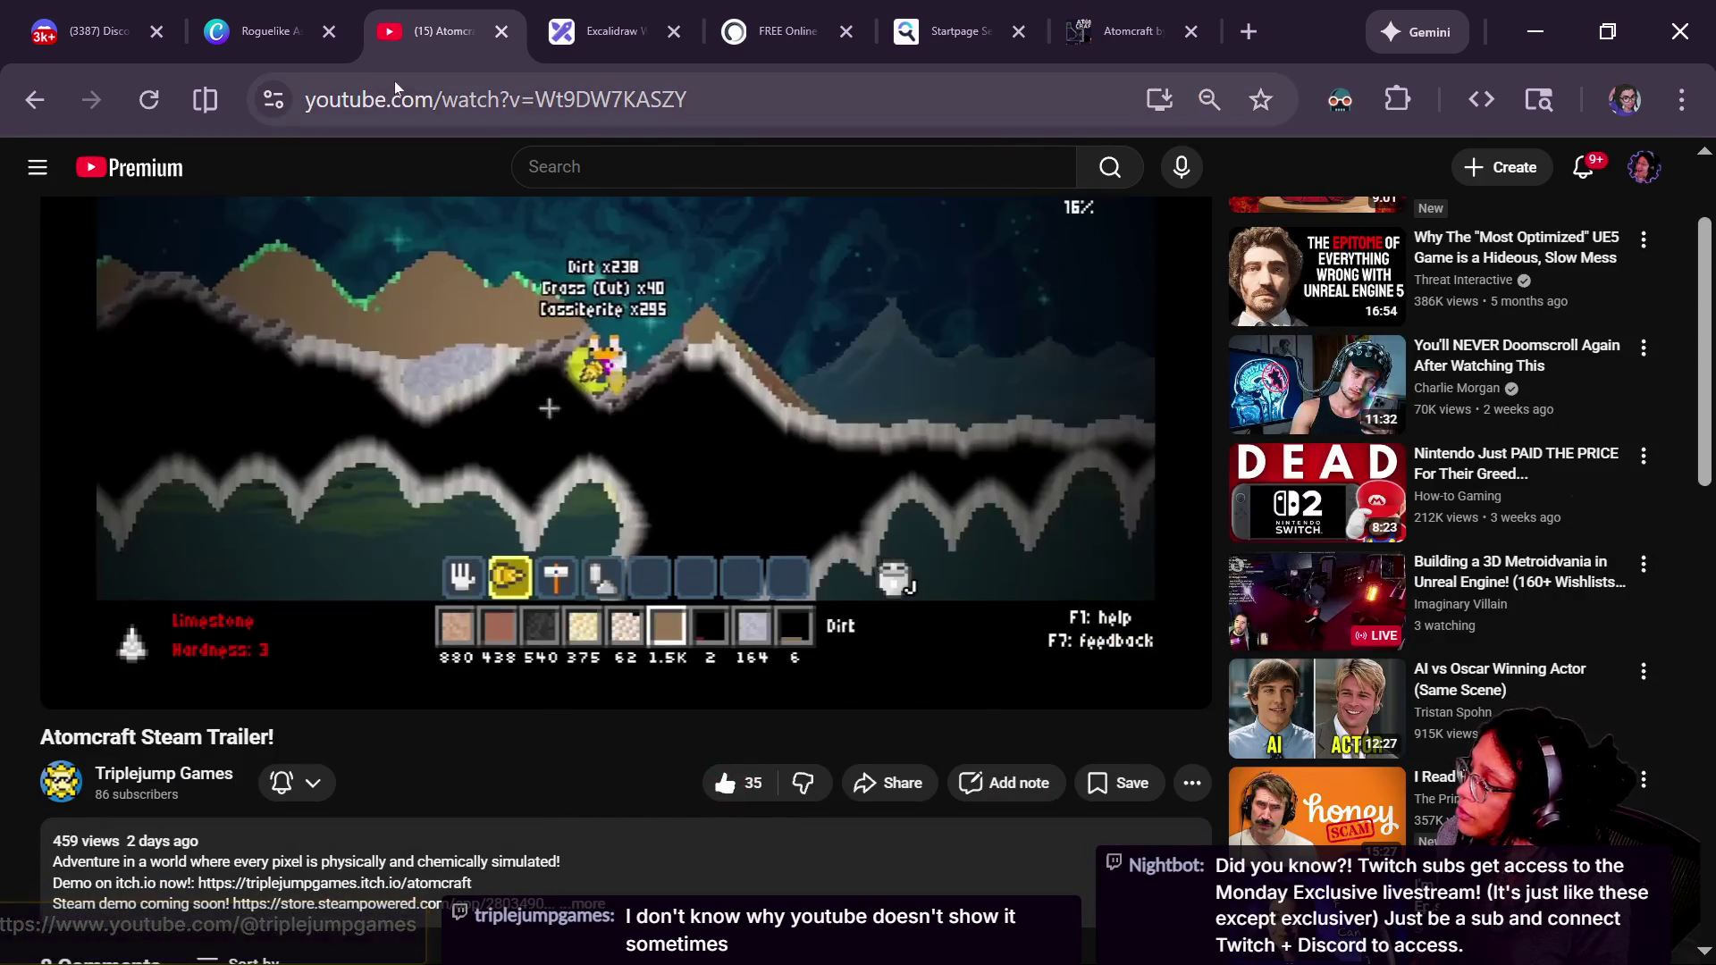
pyautogui.hotkey('ctrl', 'l')
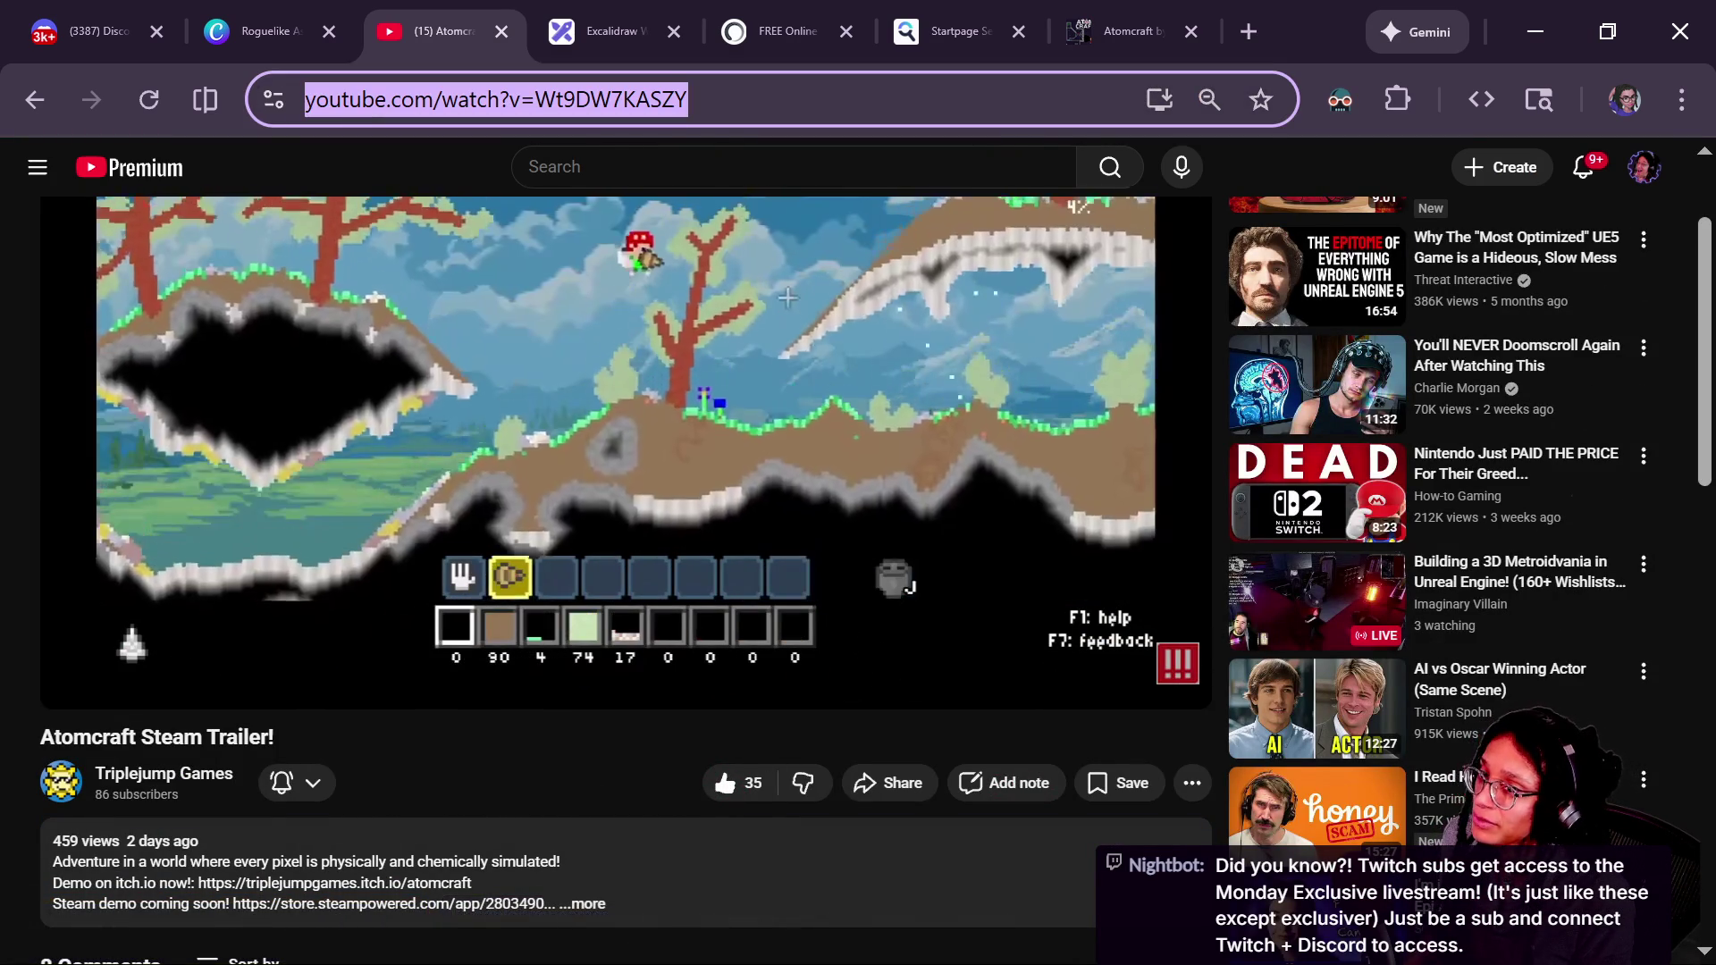
# - Post the trailer link in the Twitch chat, then go to the itch.io Rogue jam page
pyautogui.hotkey('alt', 'Tab')
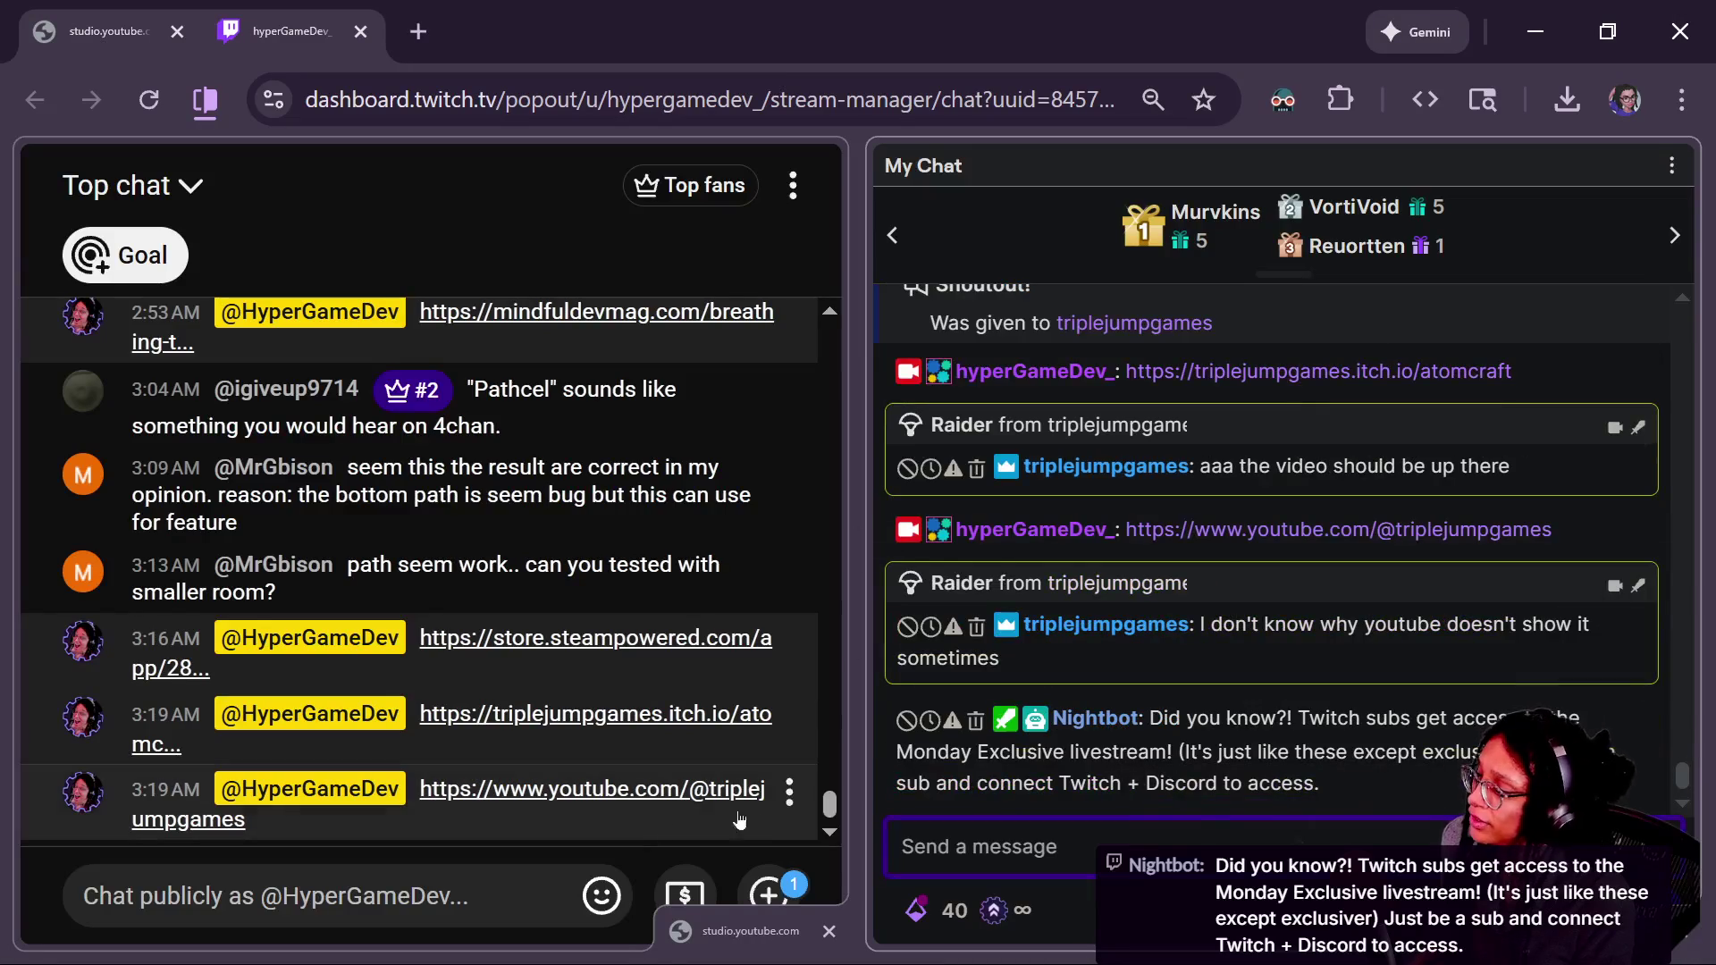
pyautogui.click(1074, 891)
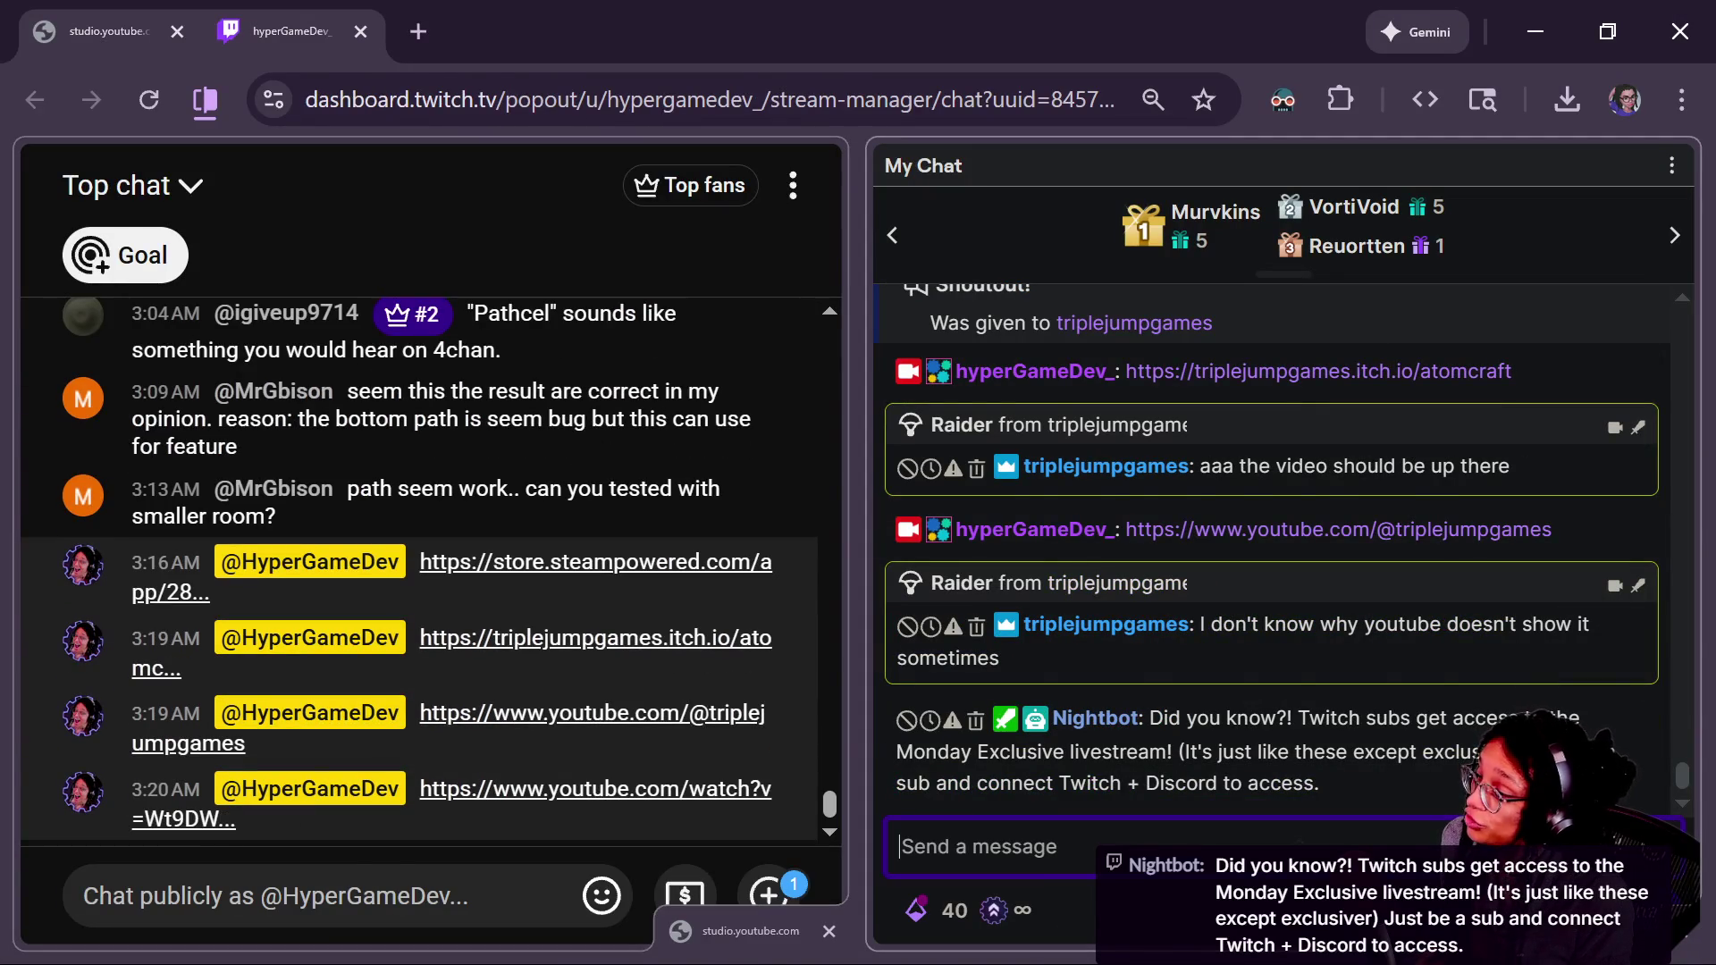
pyautogui.hotkey('alt', 'Tab')
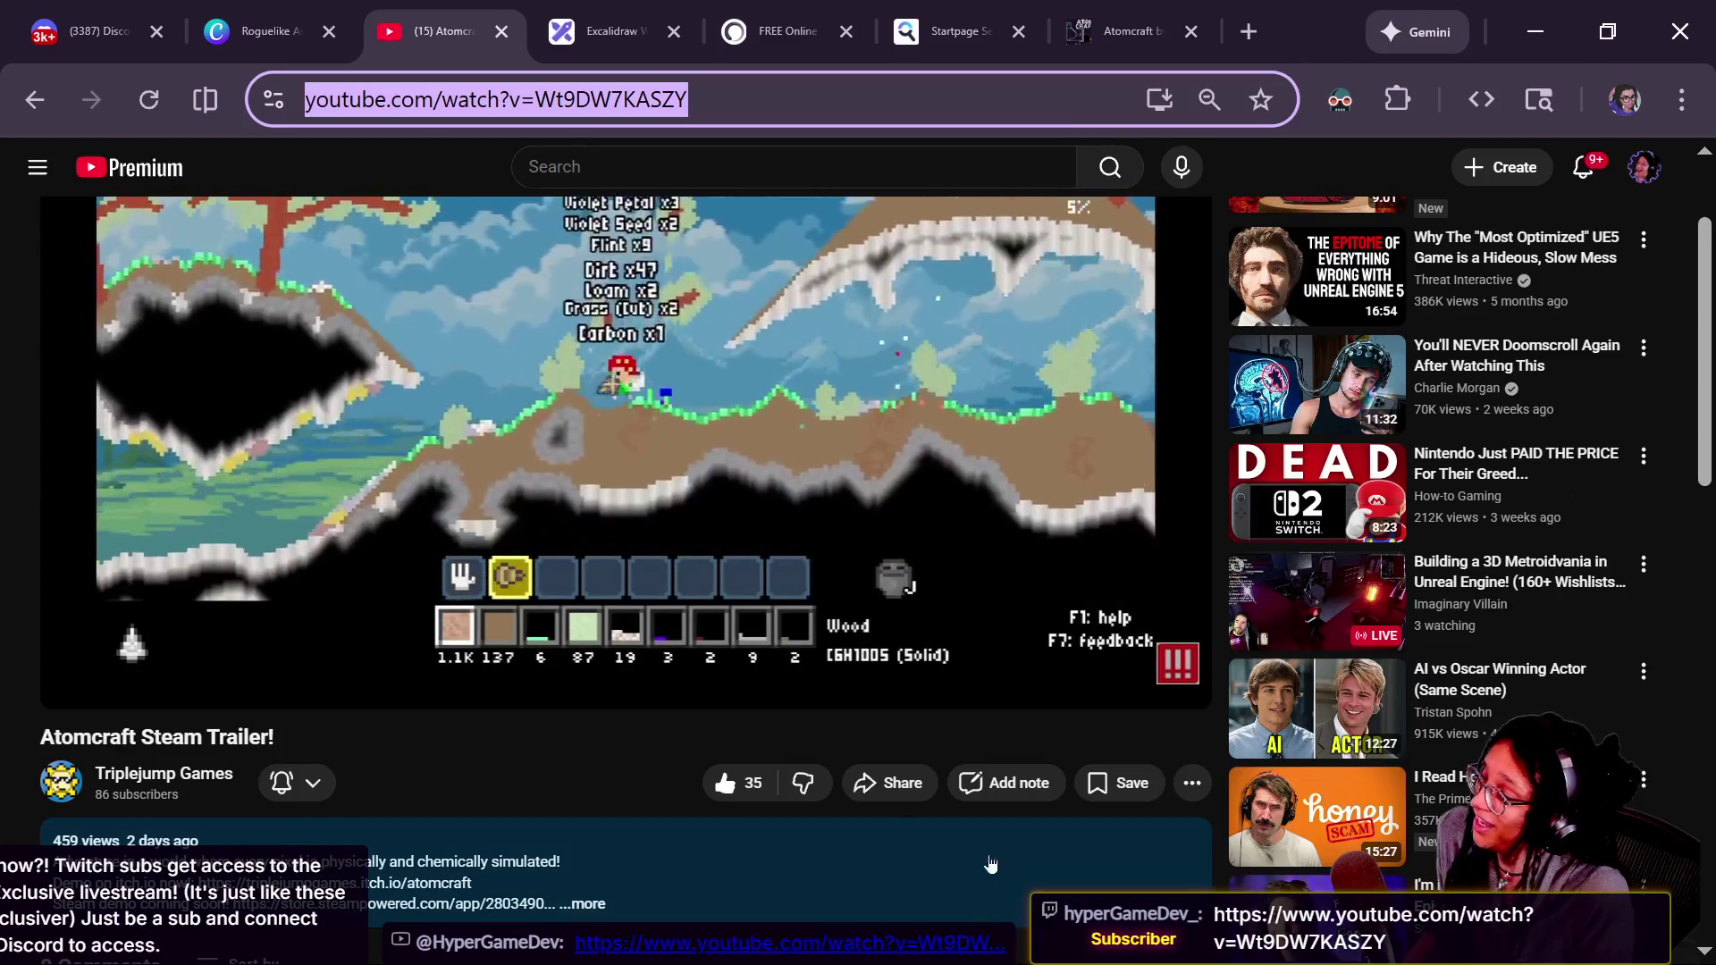
pyautogui.scroll(2, 853, 804)
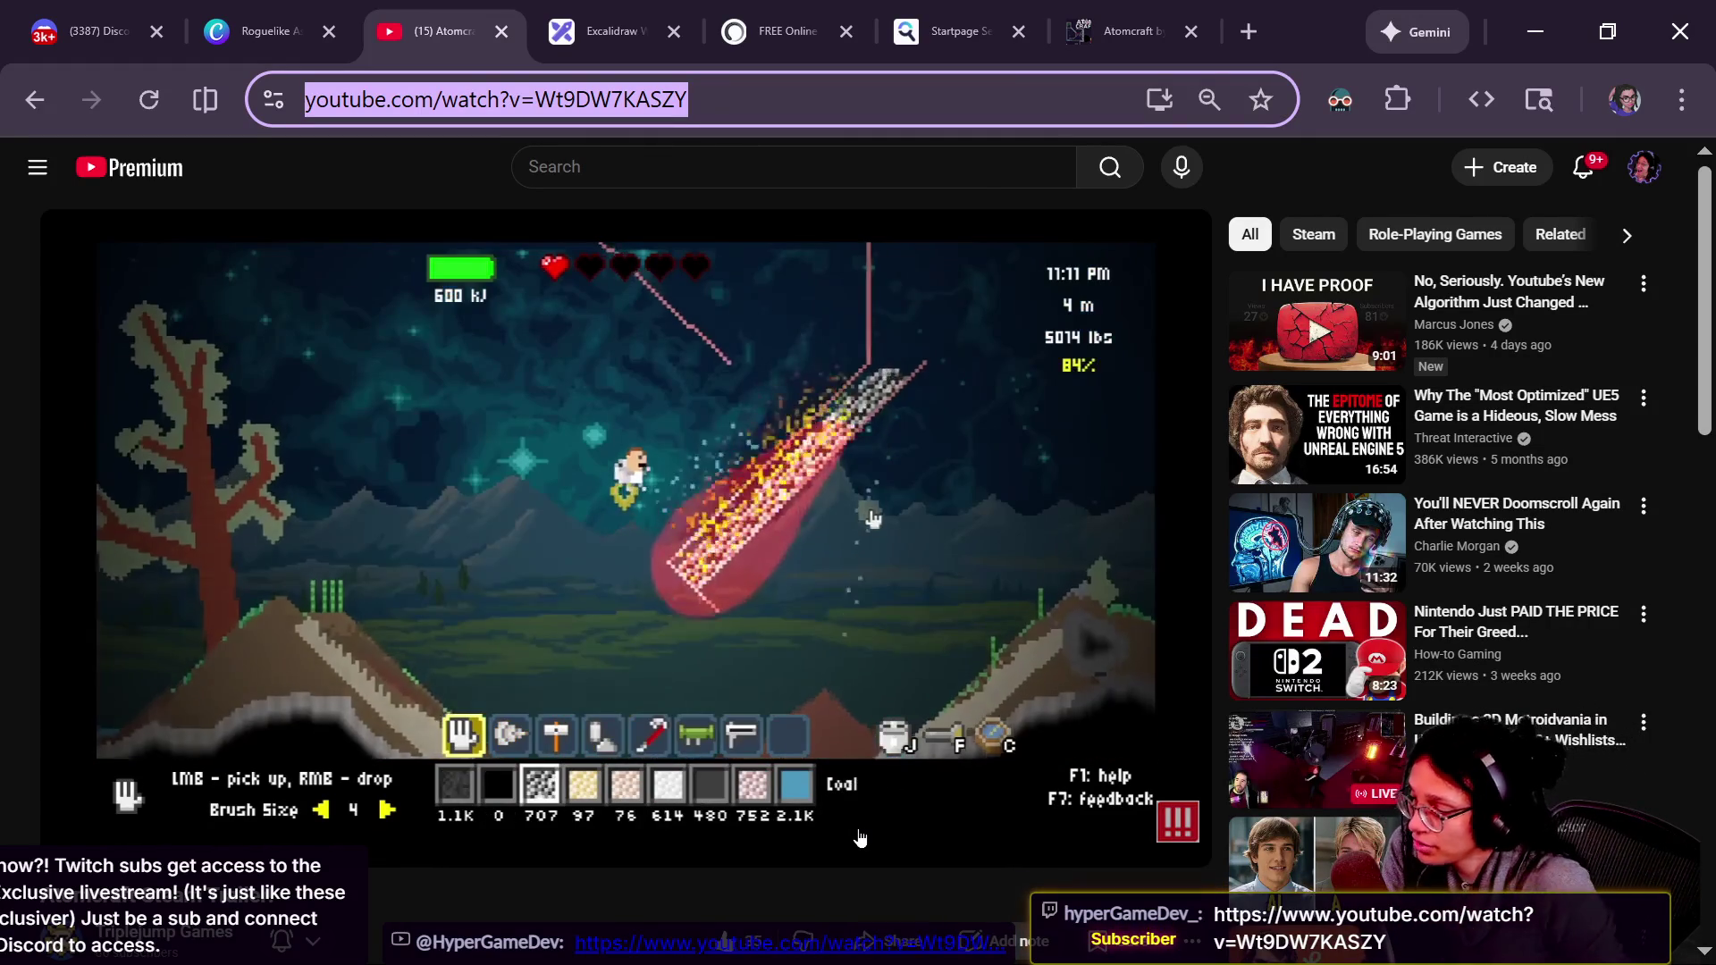
pyautogui.scroll(-2, 497, 892)
pyautogui.scroll(-2, 497, 893)
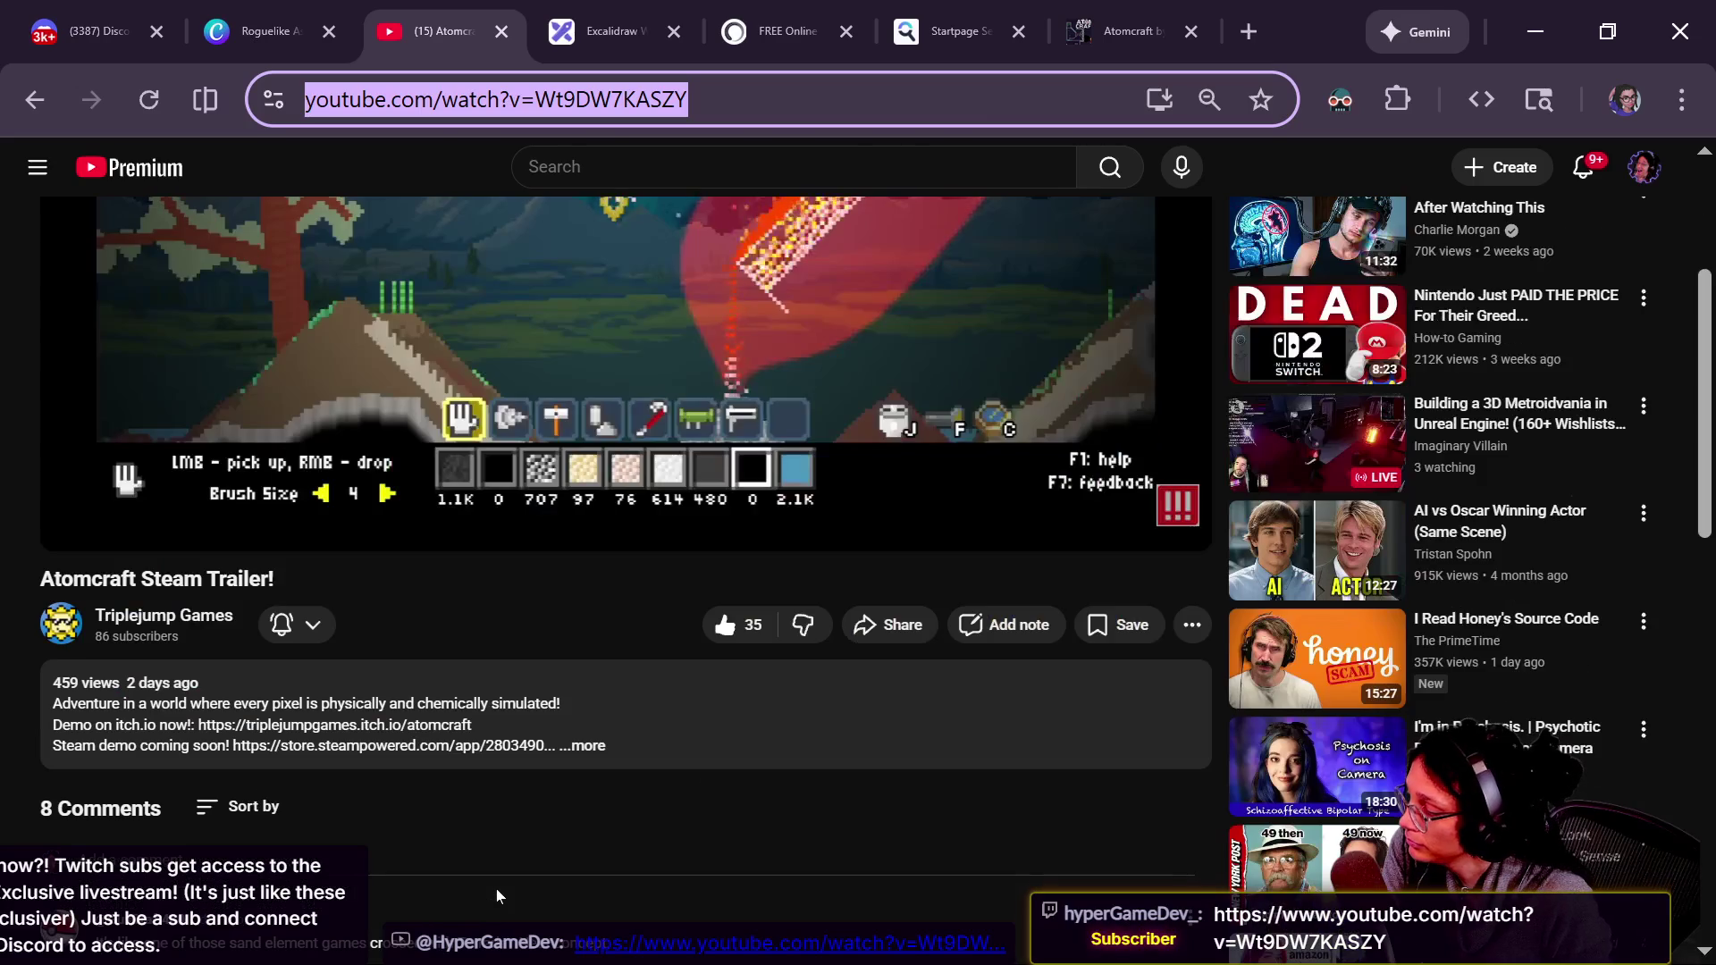
pyautogui.scroll(4, 496, 890)
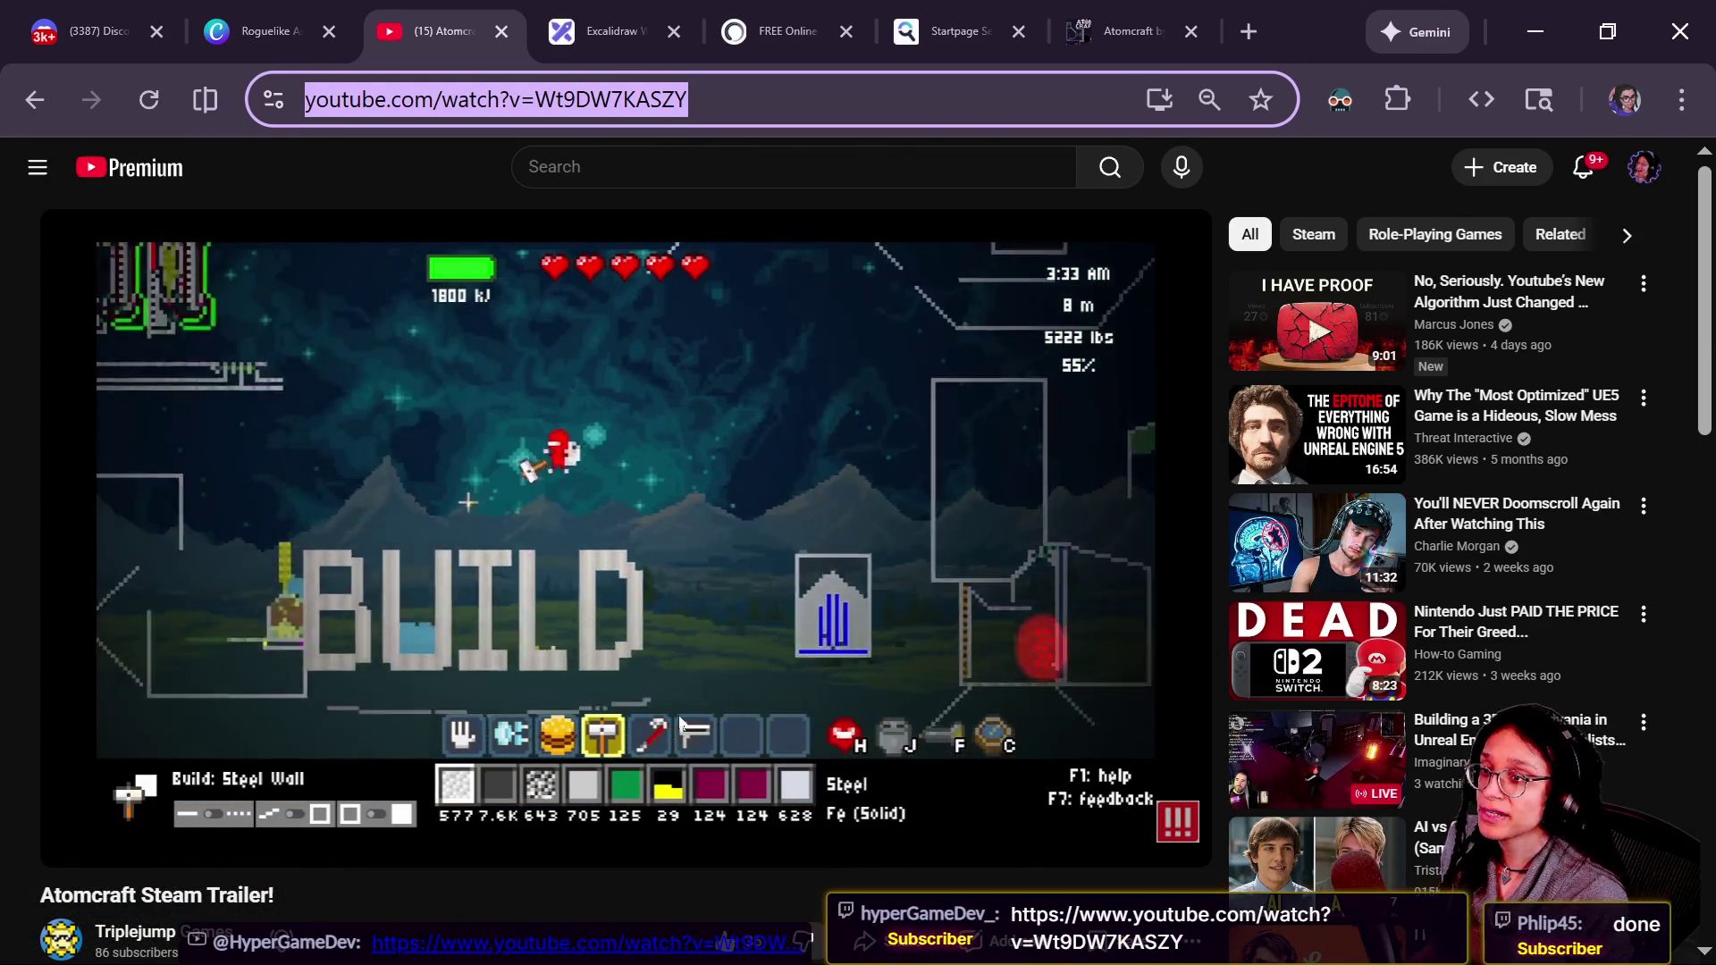
pyautogui.hotkey('alt', 'Tab')
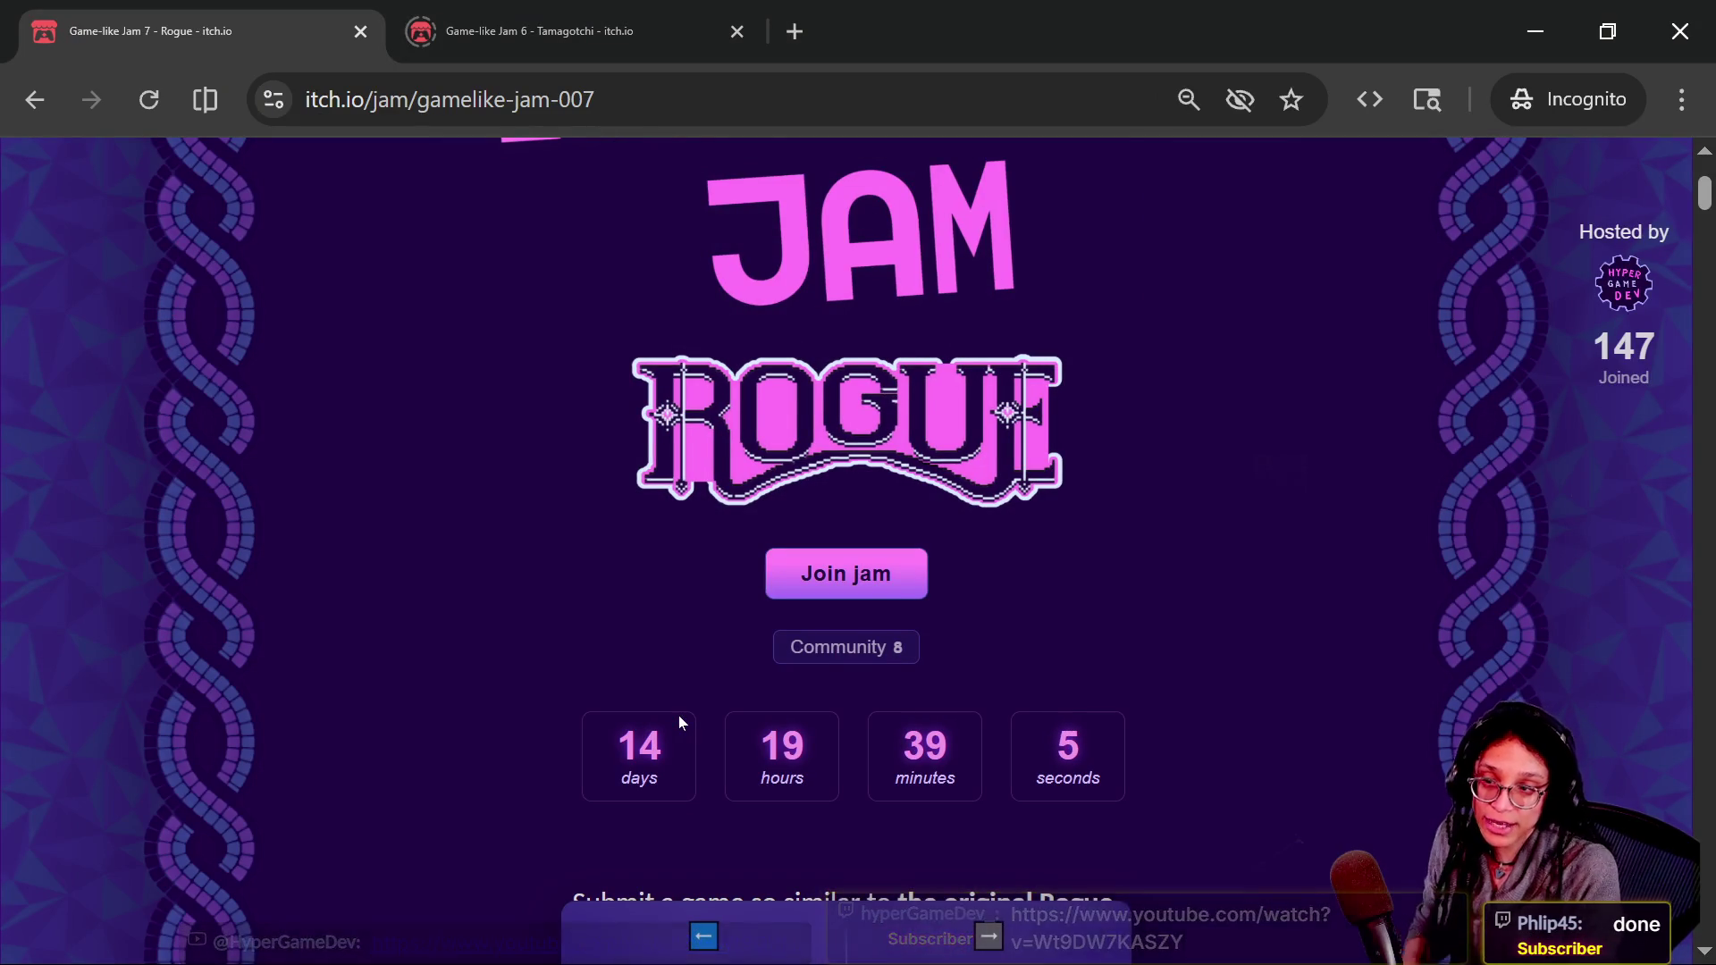
# - Scroll to the top of the Game-like Jam Rogue page, then return to the Godot editor
pyautogui.scroll(3, 1294, 651)
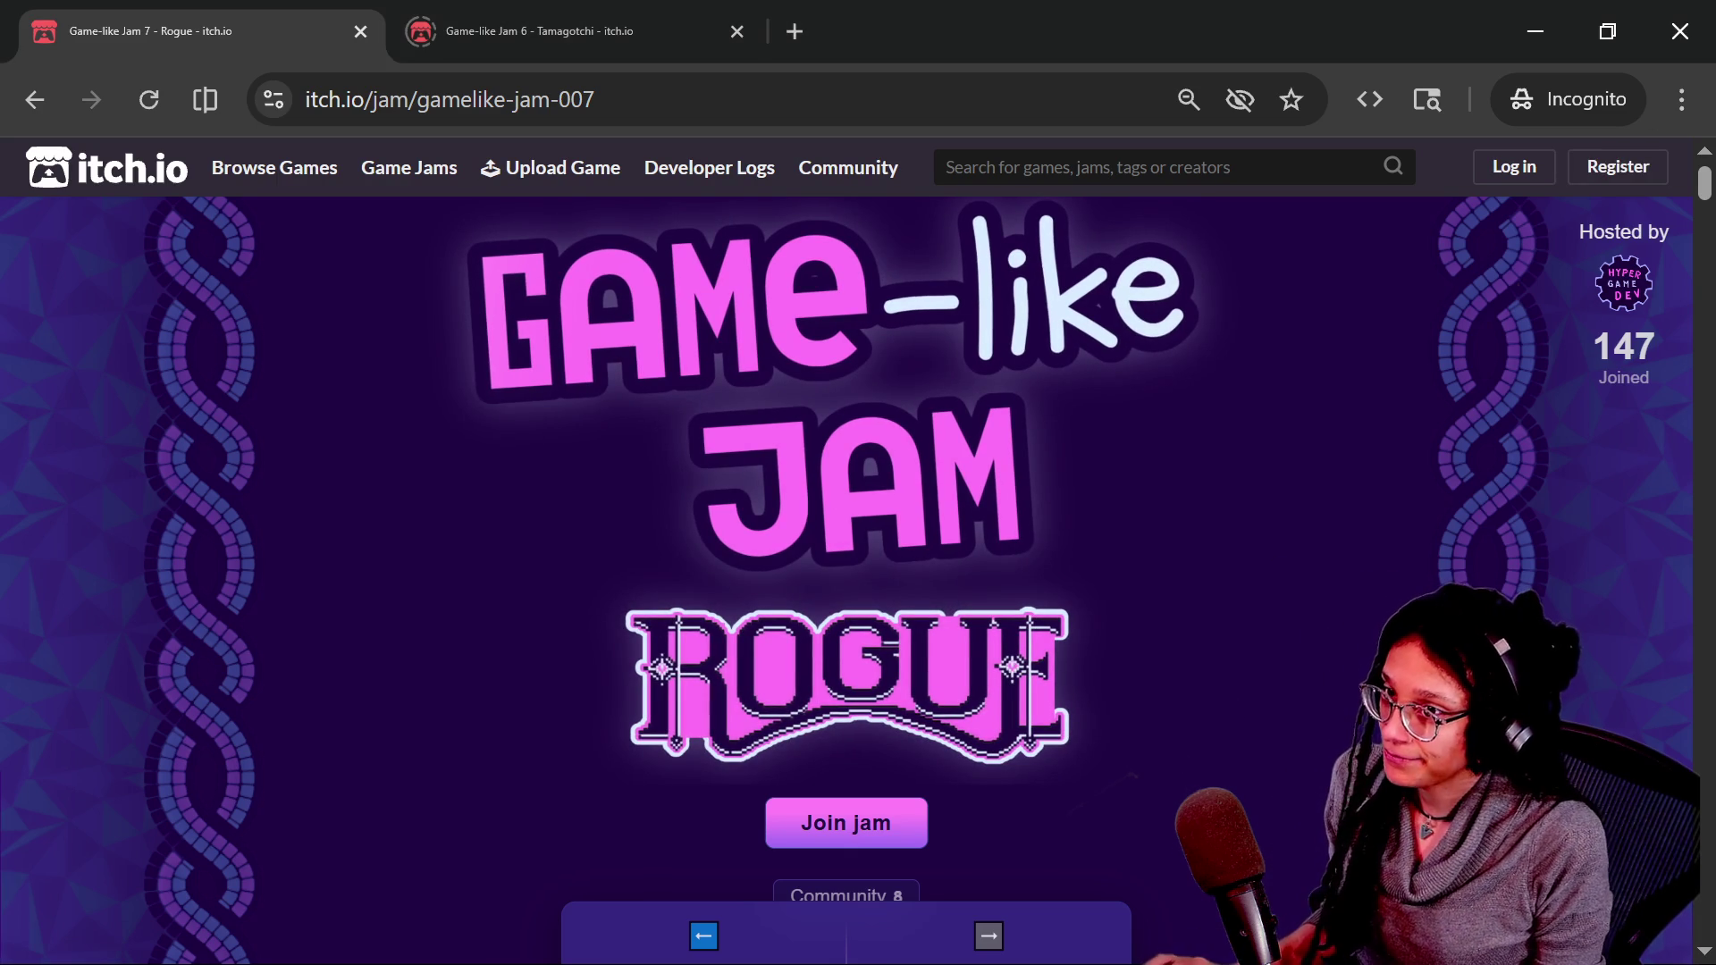
pyautogui.hotkey('alt', 'Tab')
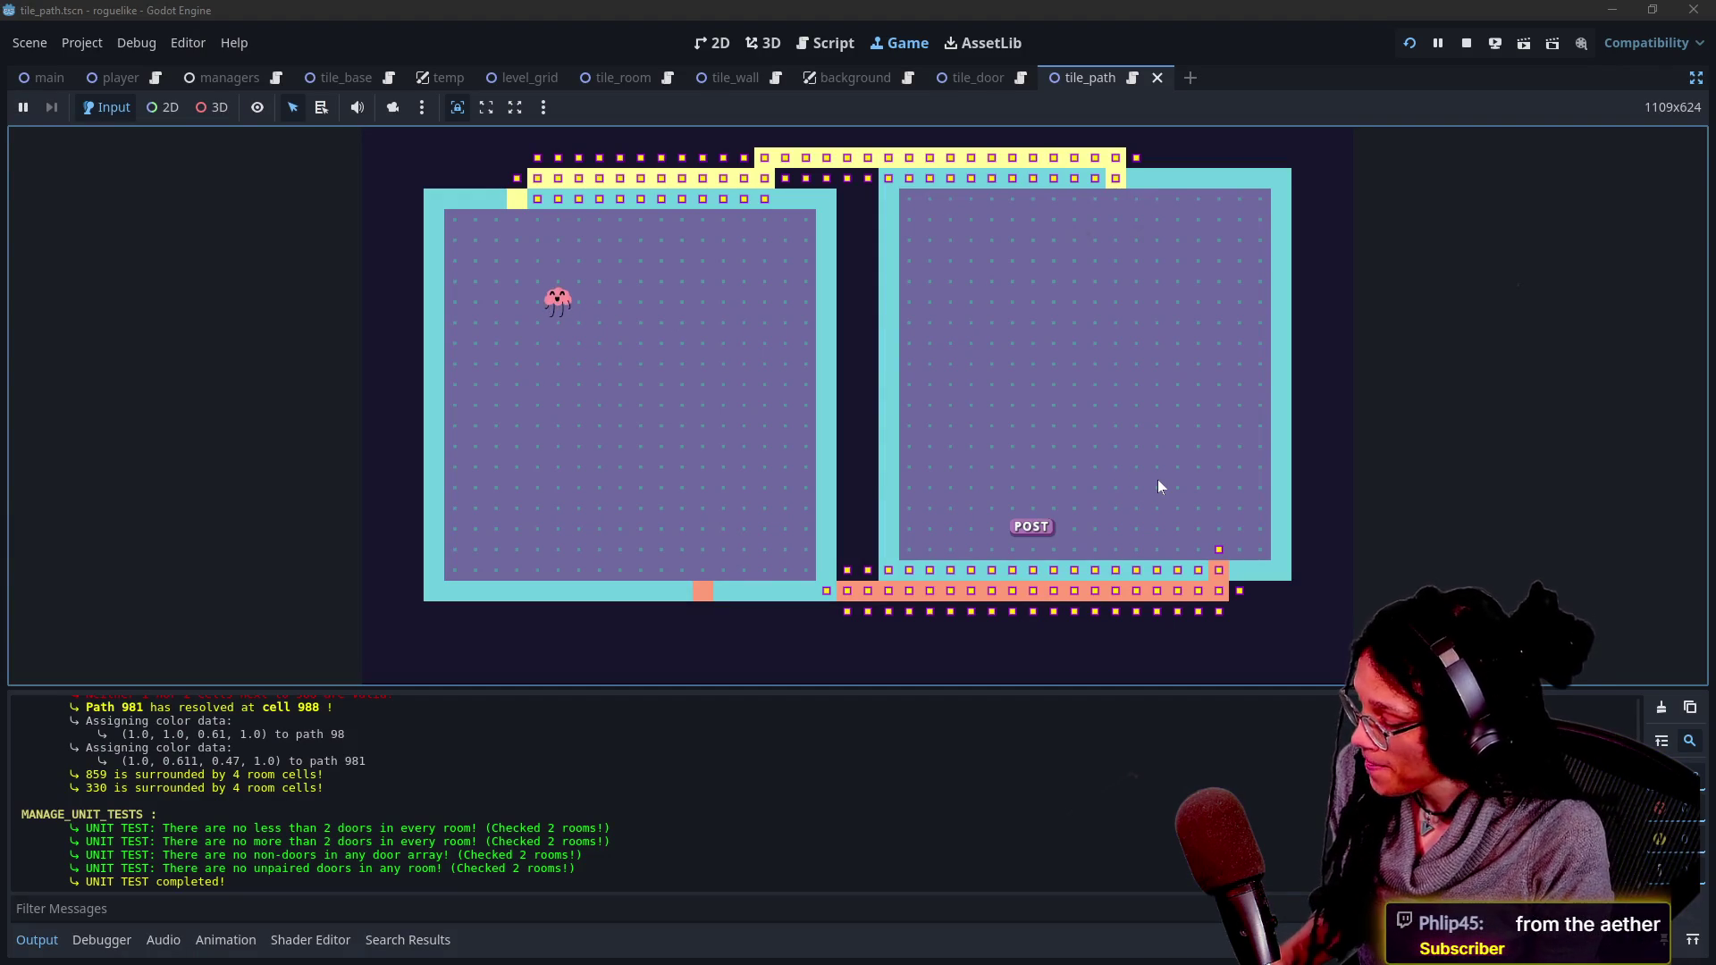
# - Hide the path debug markers, restore the editor docks, and inspect the remote Globals and Main nodes
pyautogui.press('space')
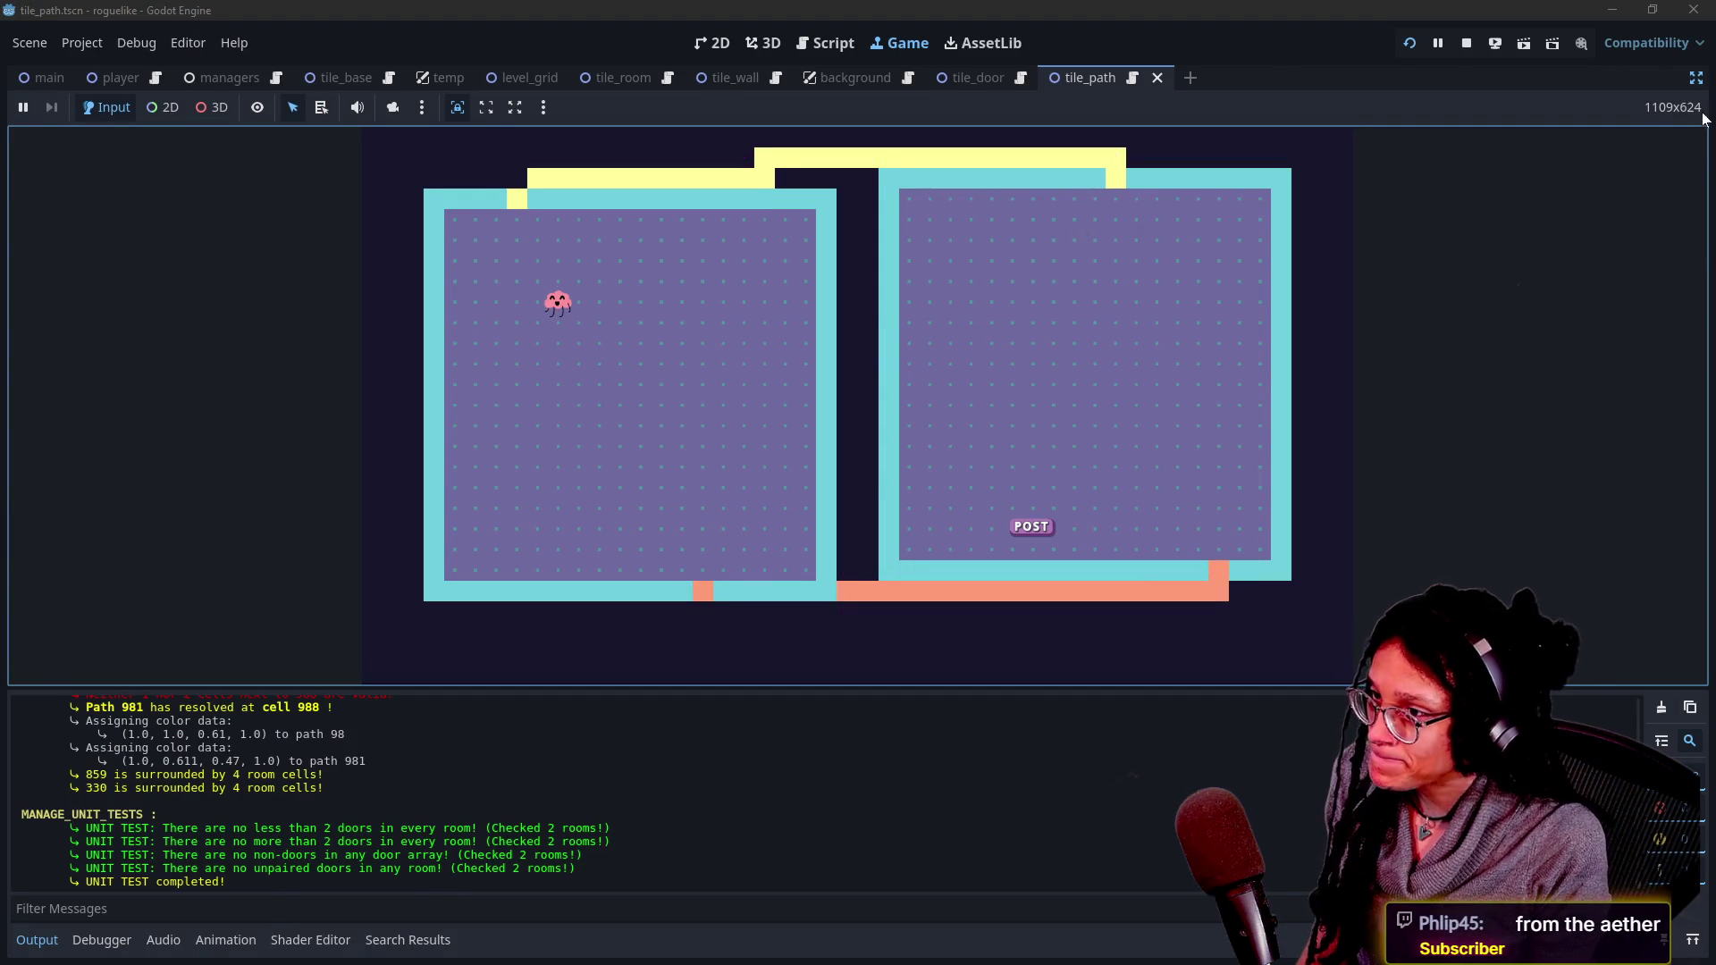
pyautogui.click(1696, 79)
pyautogui.click(100, 147)
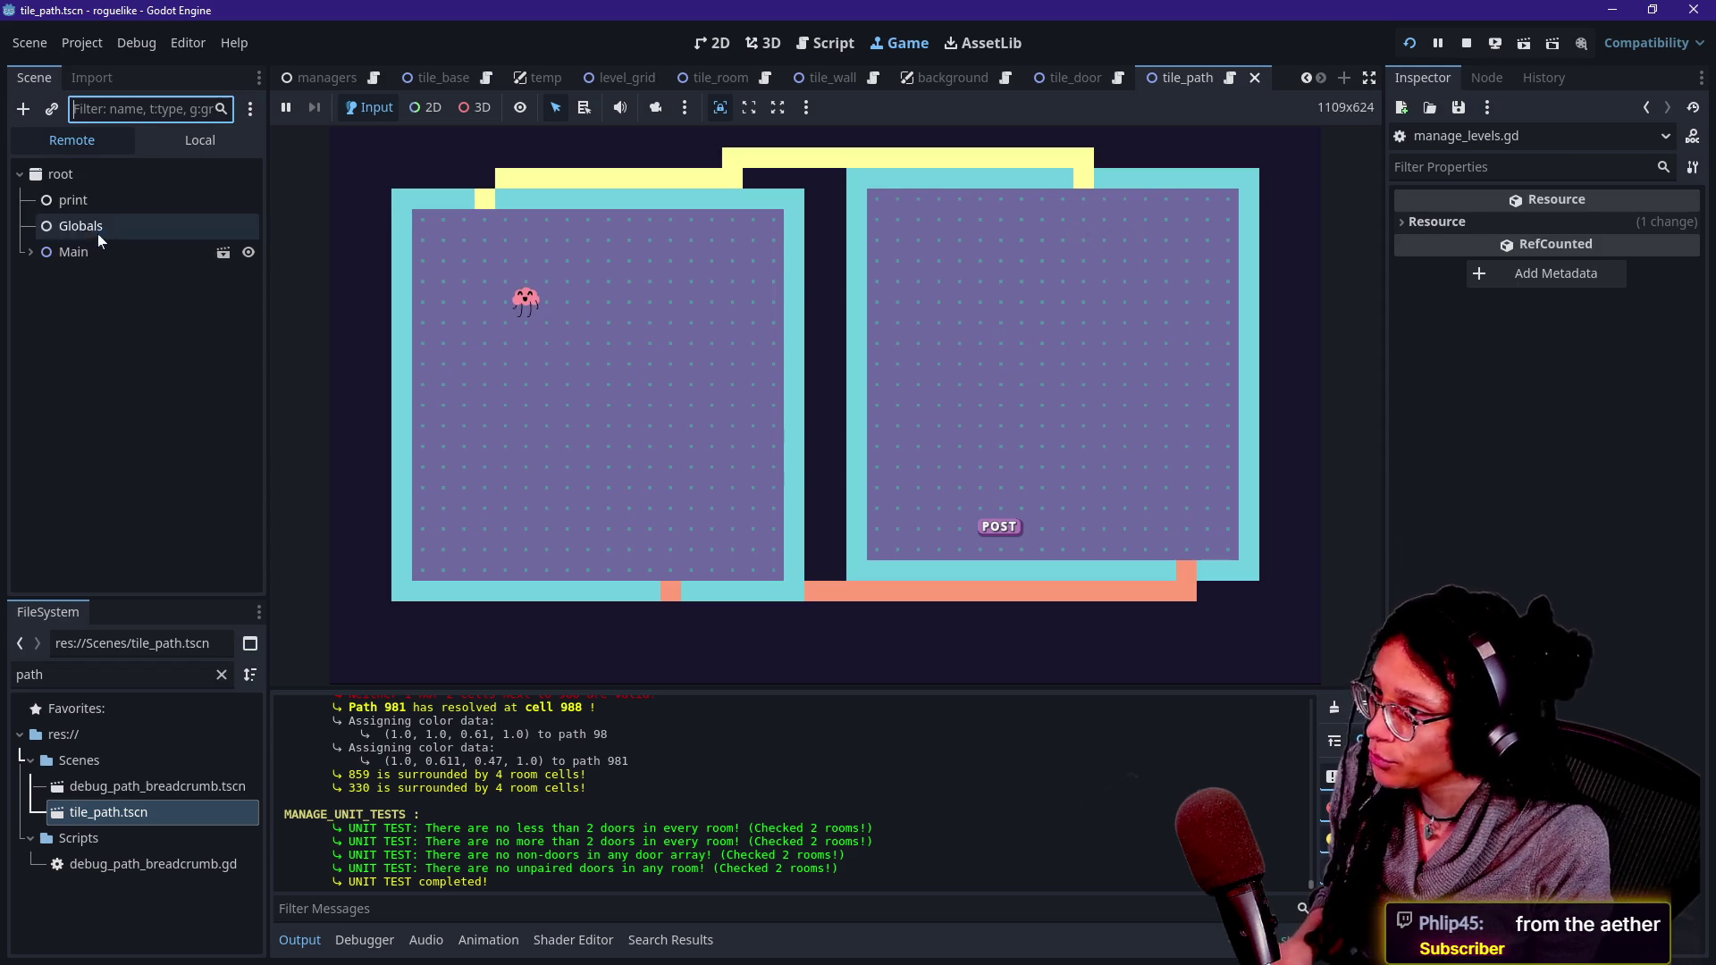
pyautogui.click(98, 228)
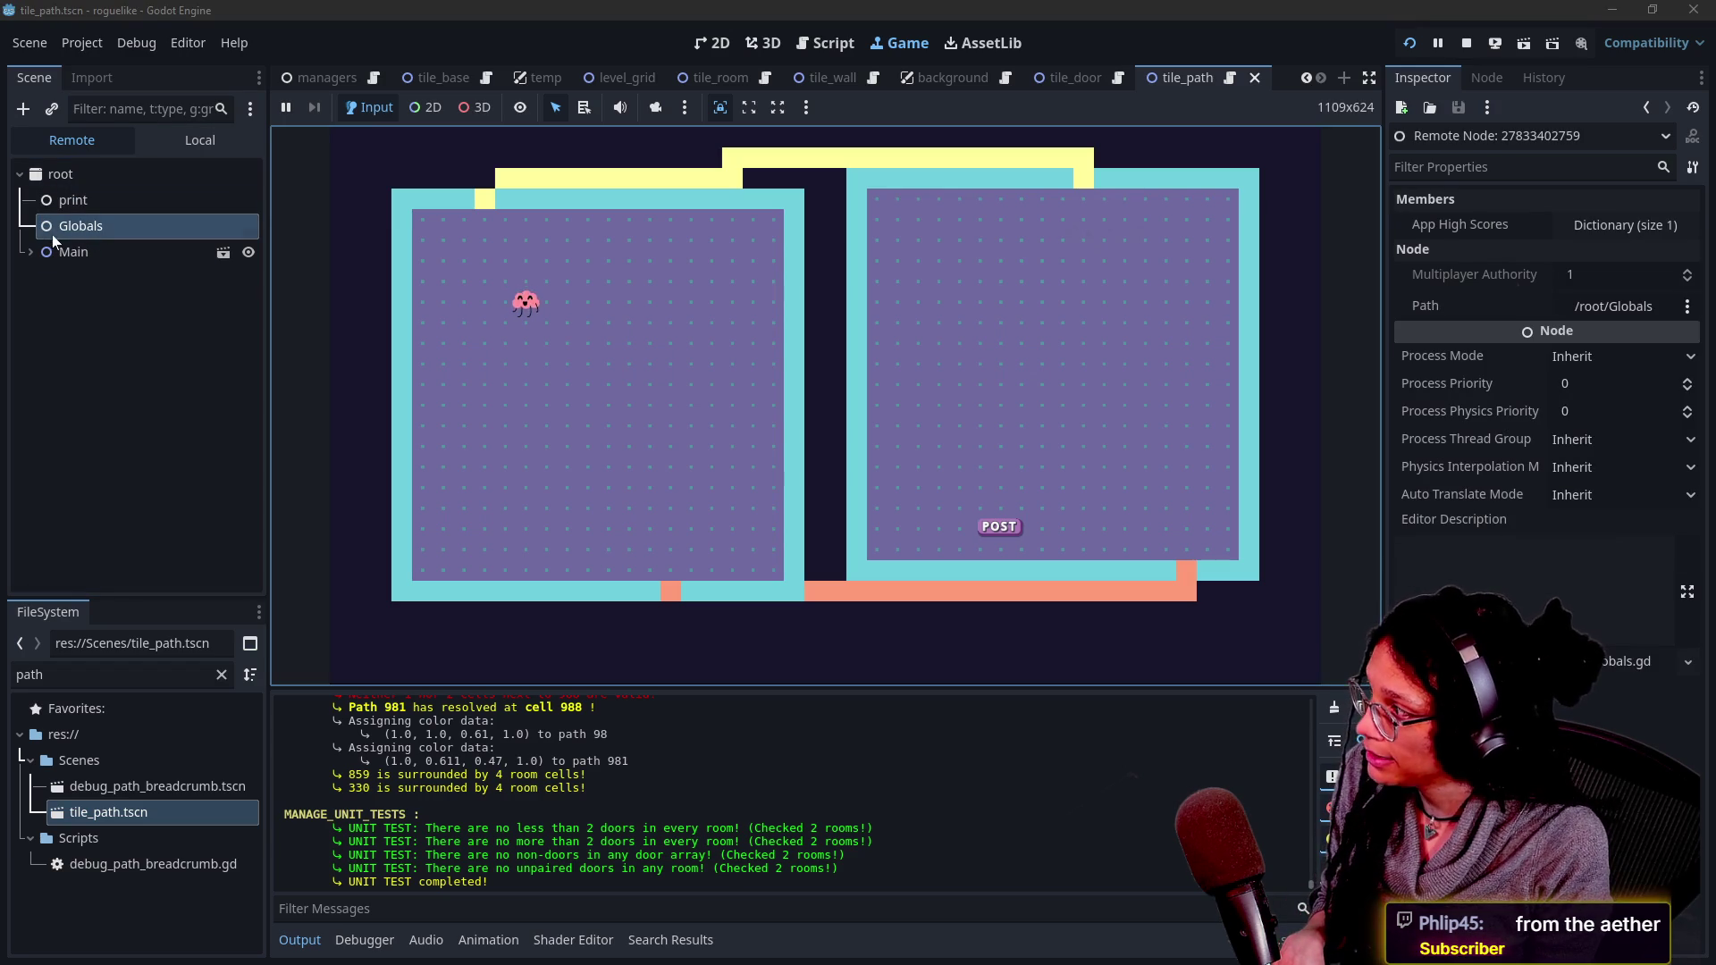
pyautogui.click(29, 254)
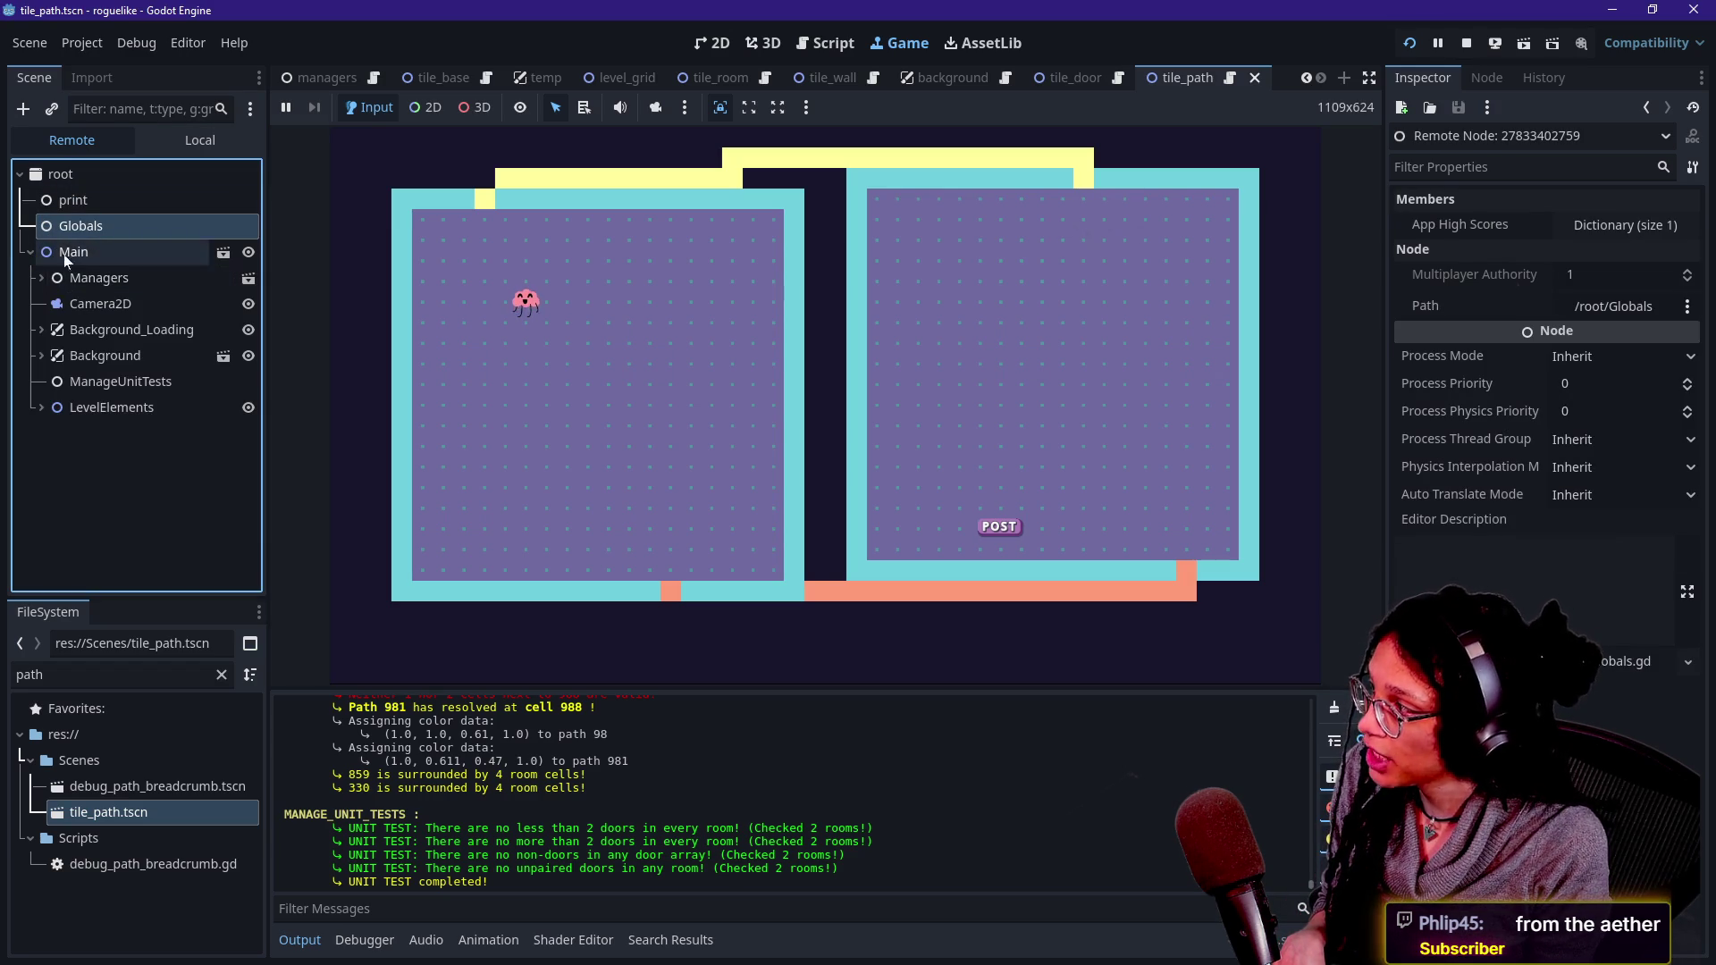
# - Inspect tile_path's Sprite2D and main's Camera2D and MarginContainer, then open managers.tscn
pyautogui.click(177, 143)
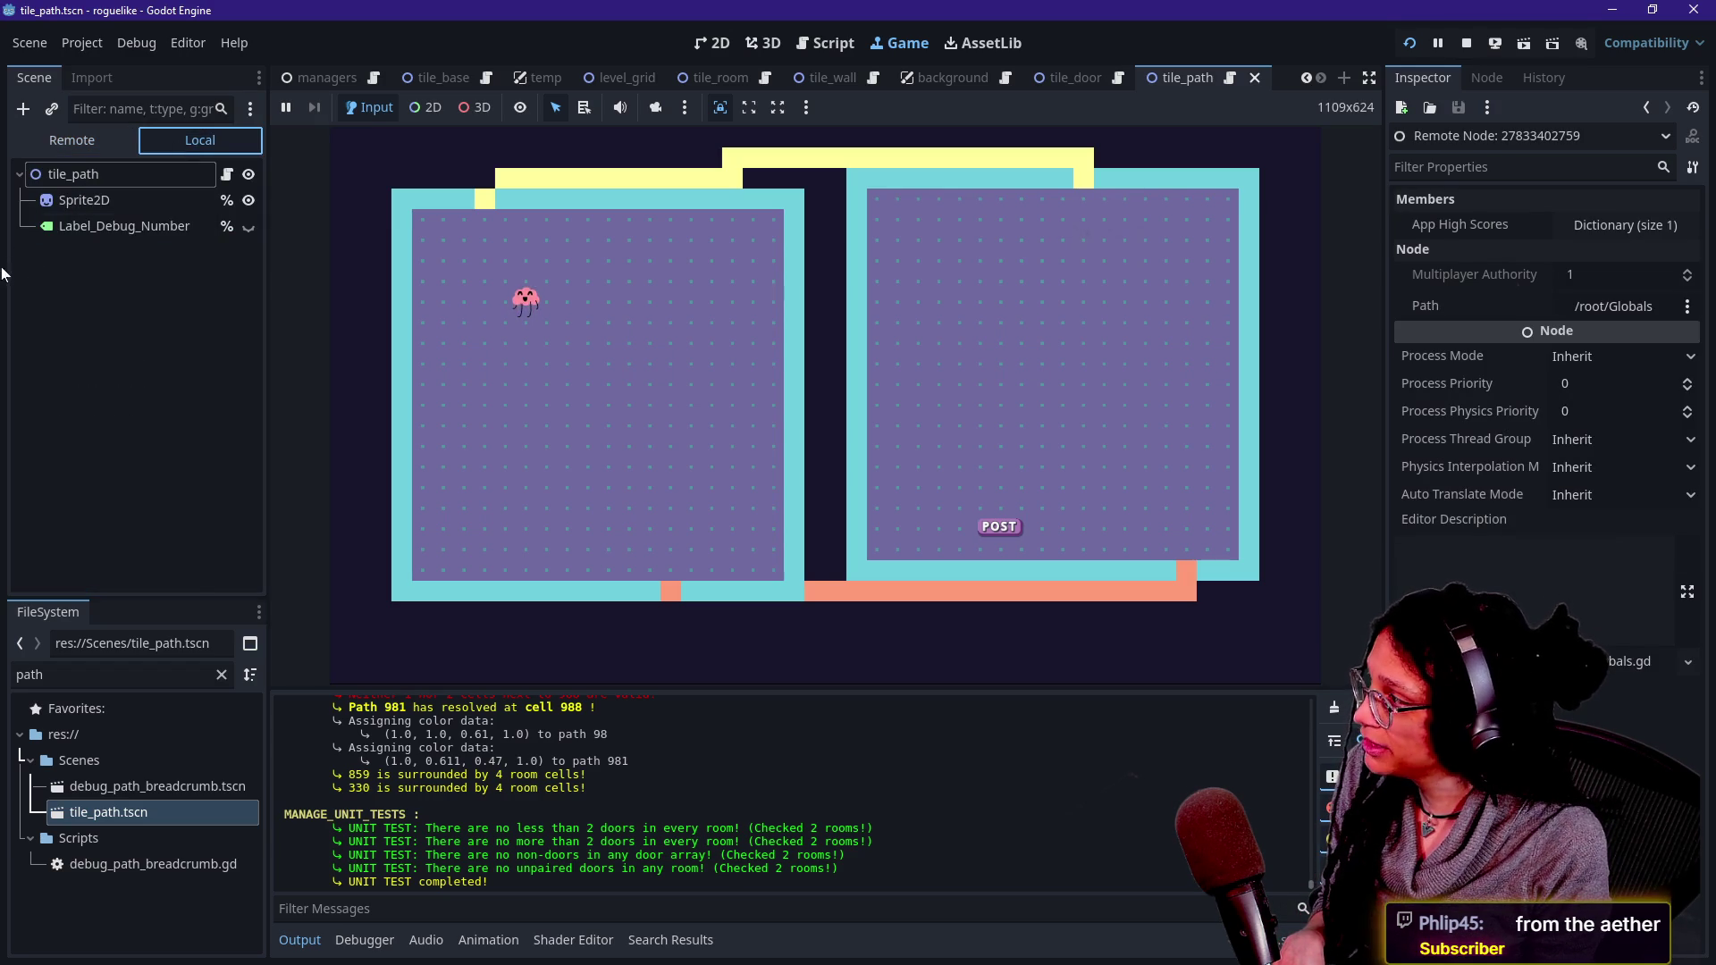
pyautogui.click(86, 197)
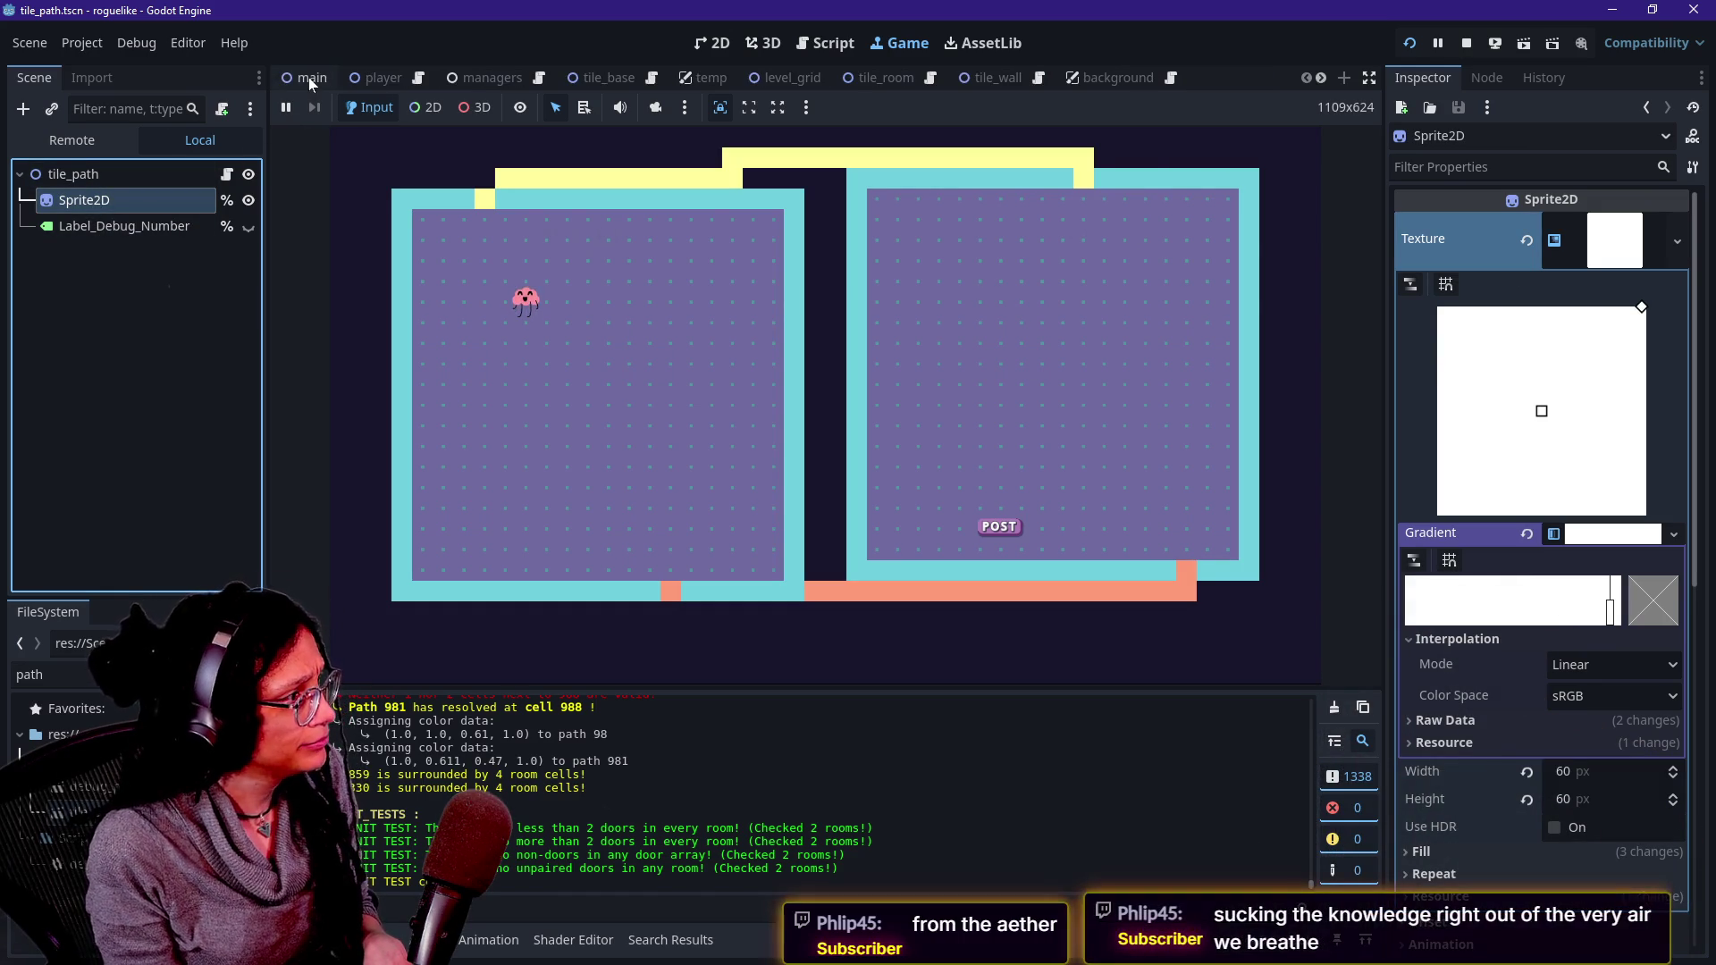
pyautogui.click(308, 77)
pyautogui.click(96, 231)
pyautogui.click(199, 204)
pyautogui.click(119, 277)
pyautogui.click(89, 200)
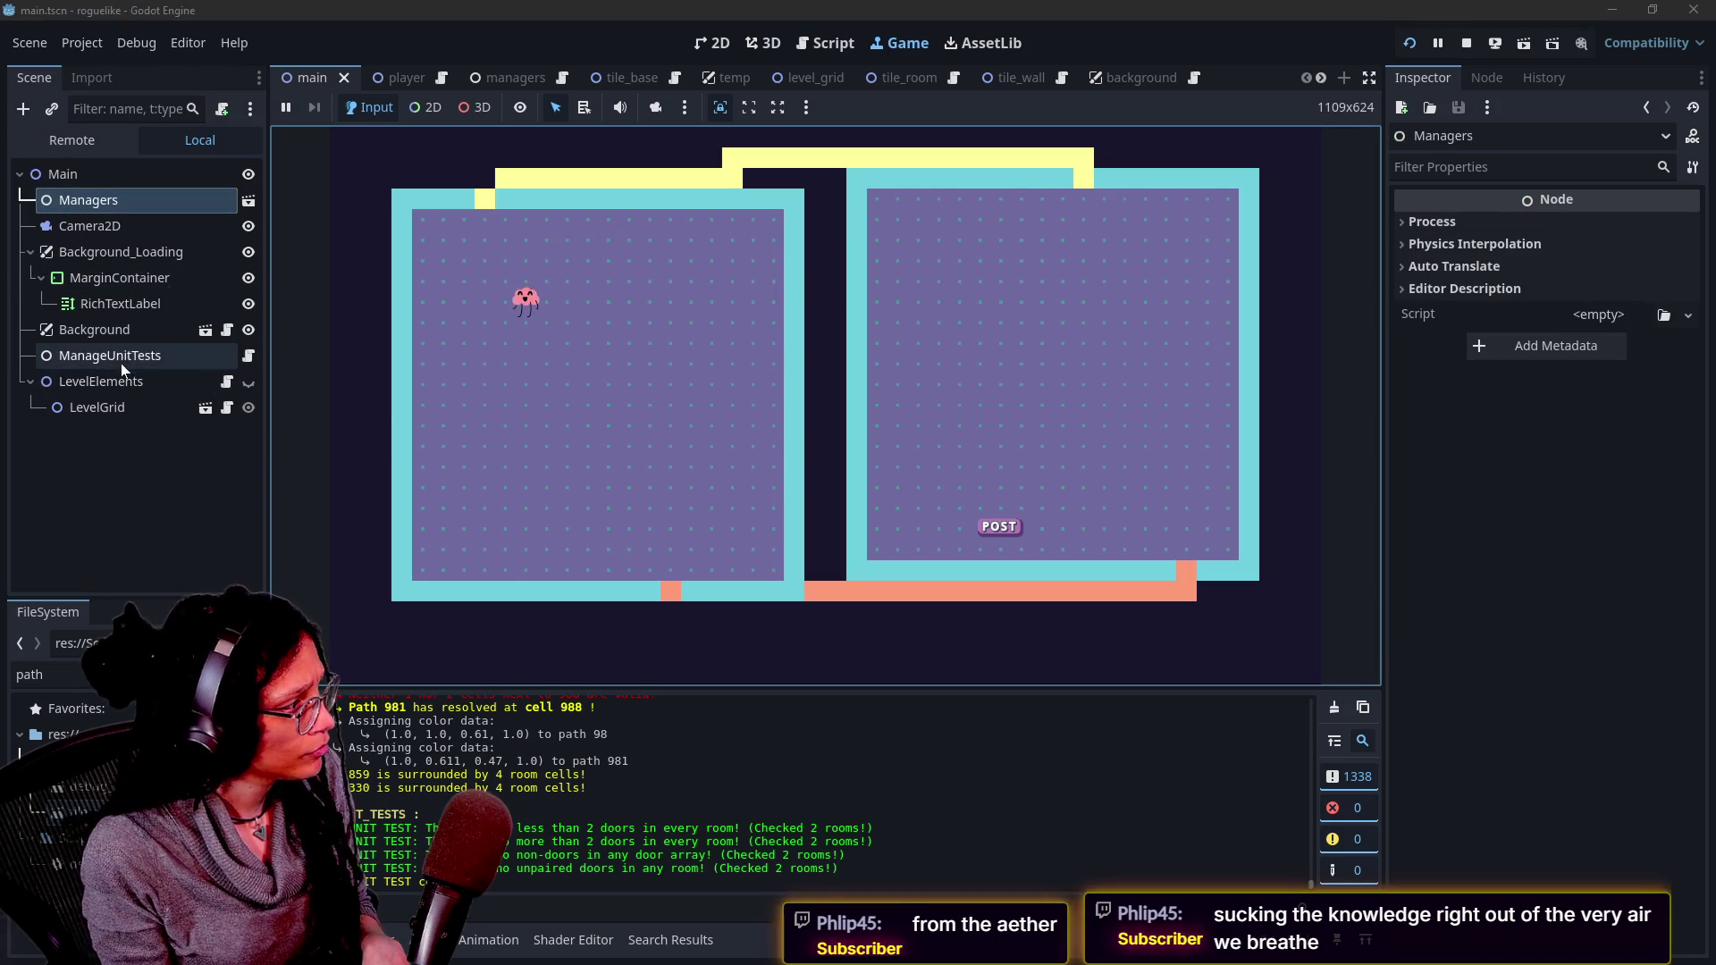
pyautogui.click(243, 201)
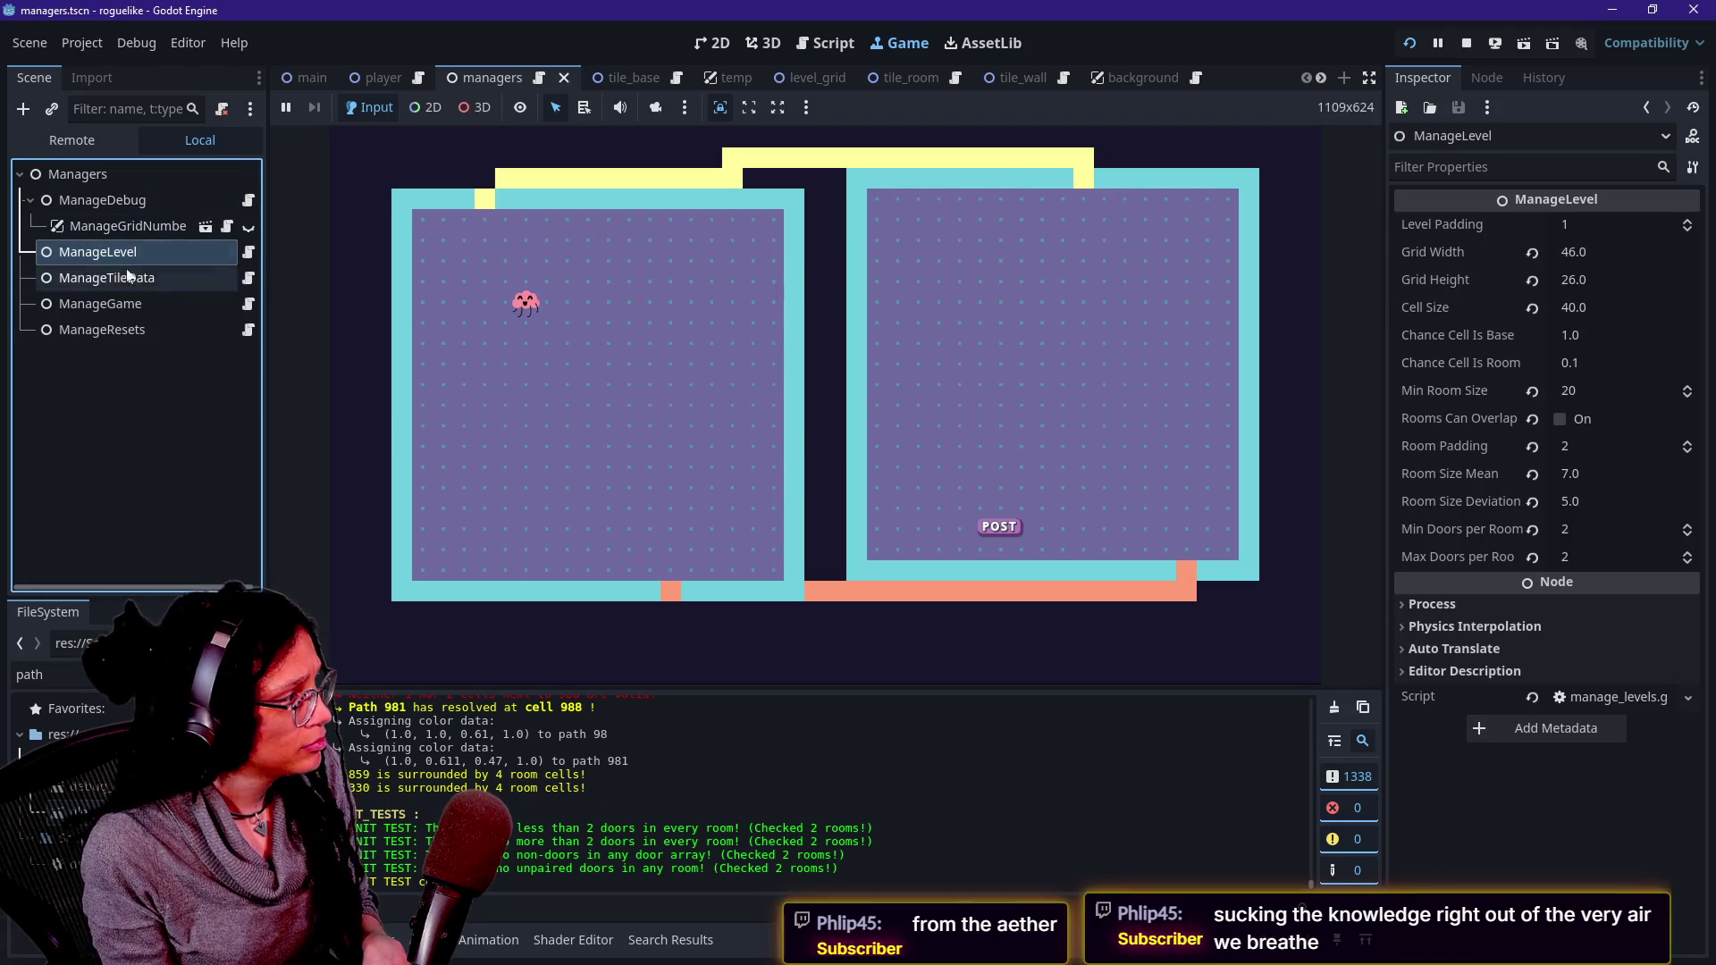
# - Change ManageLevel's Min Room Size from 20 to 8 and restart the game
pyautogui.click(1117, 478)
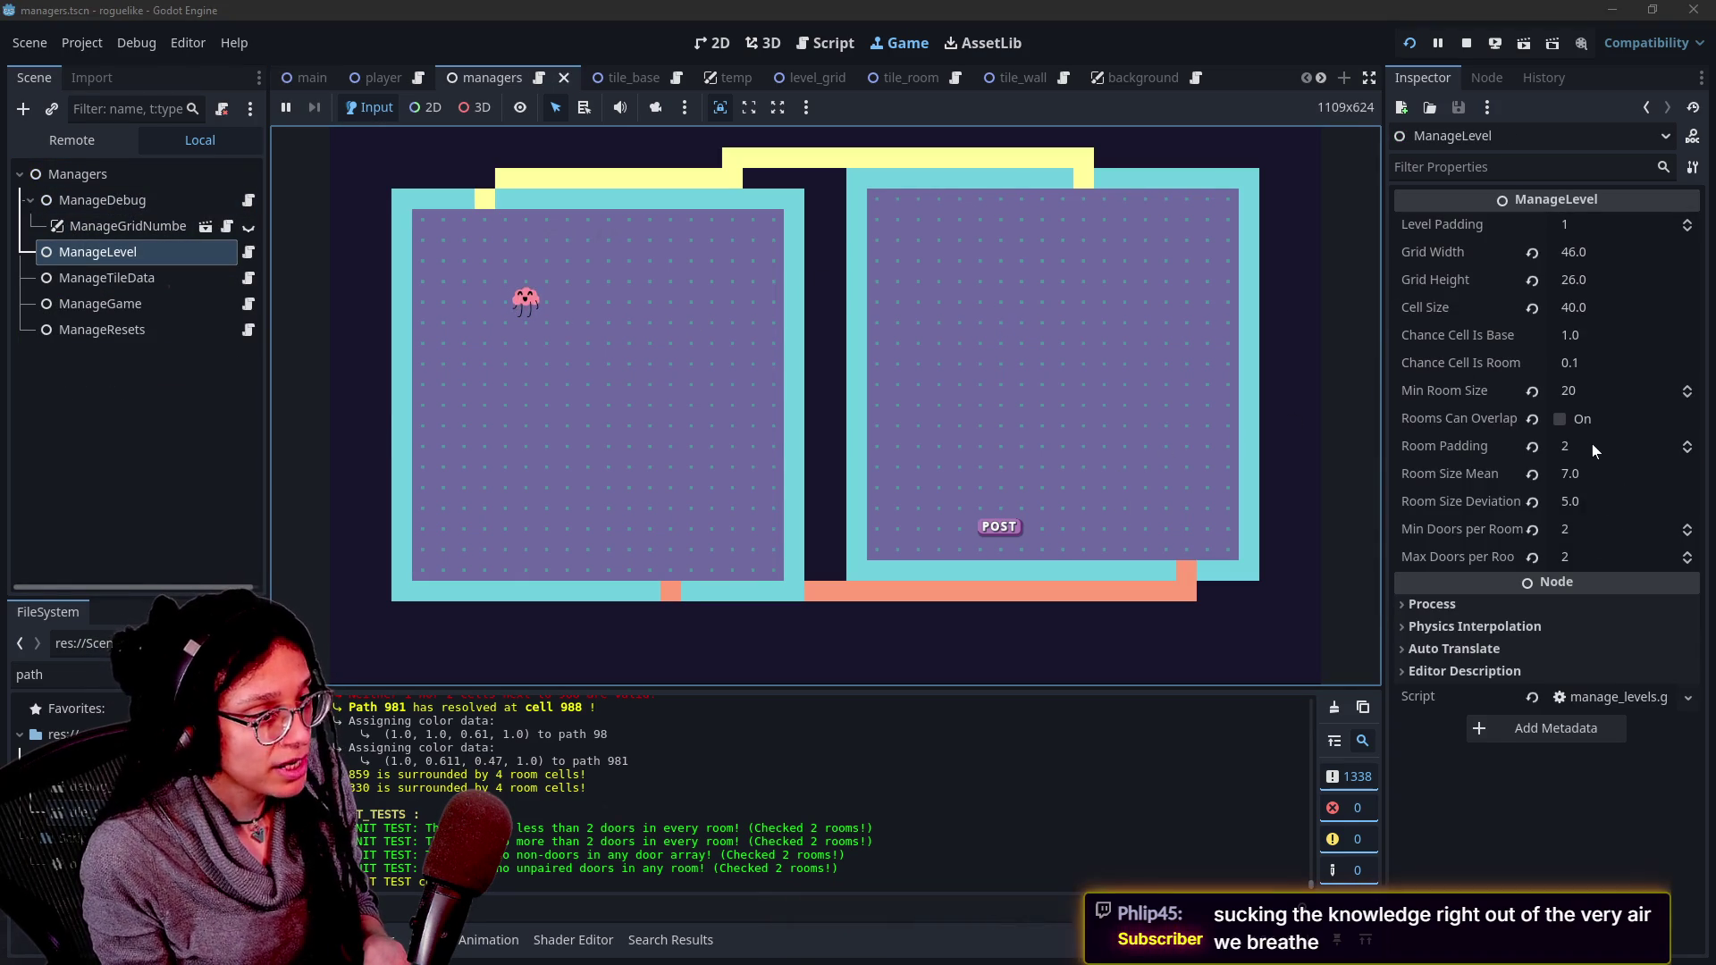
pyautogui.click(1580, 394)
pyautogui.write('8')
pyautogui.press('Return')
pyautogui.click(1420, 41)
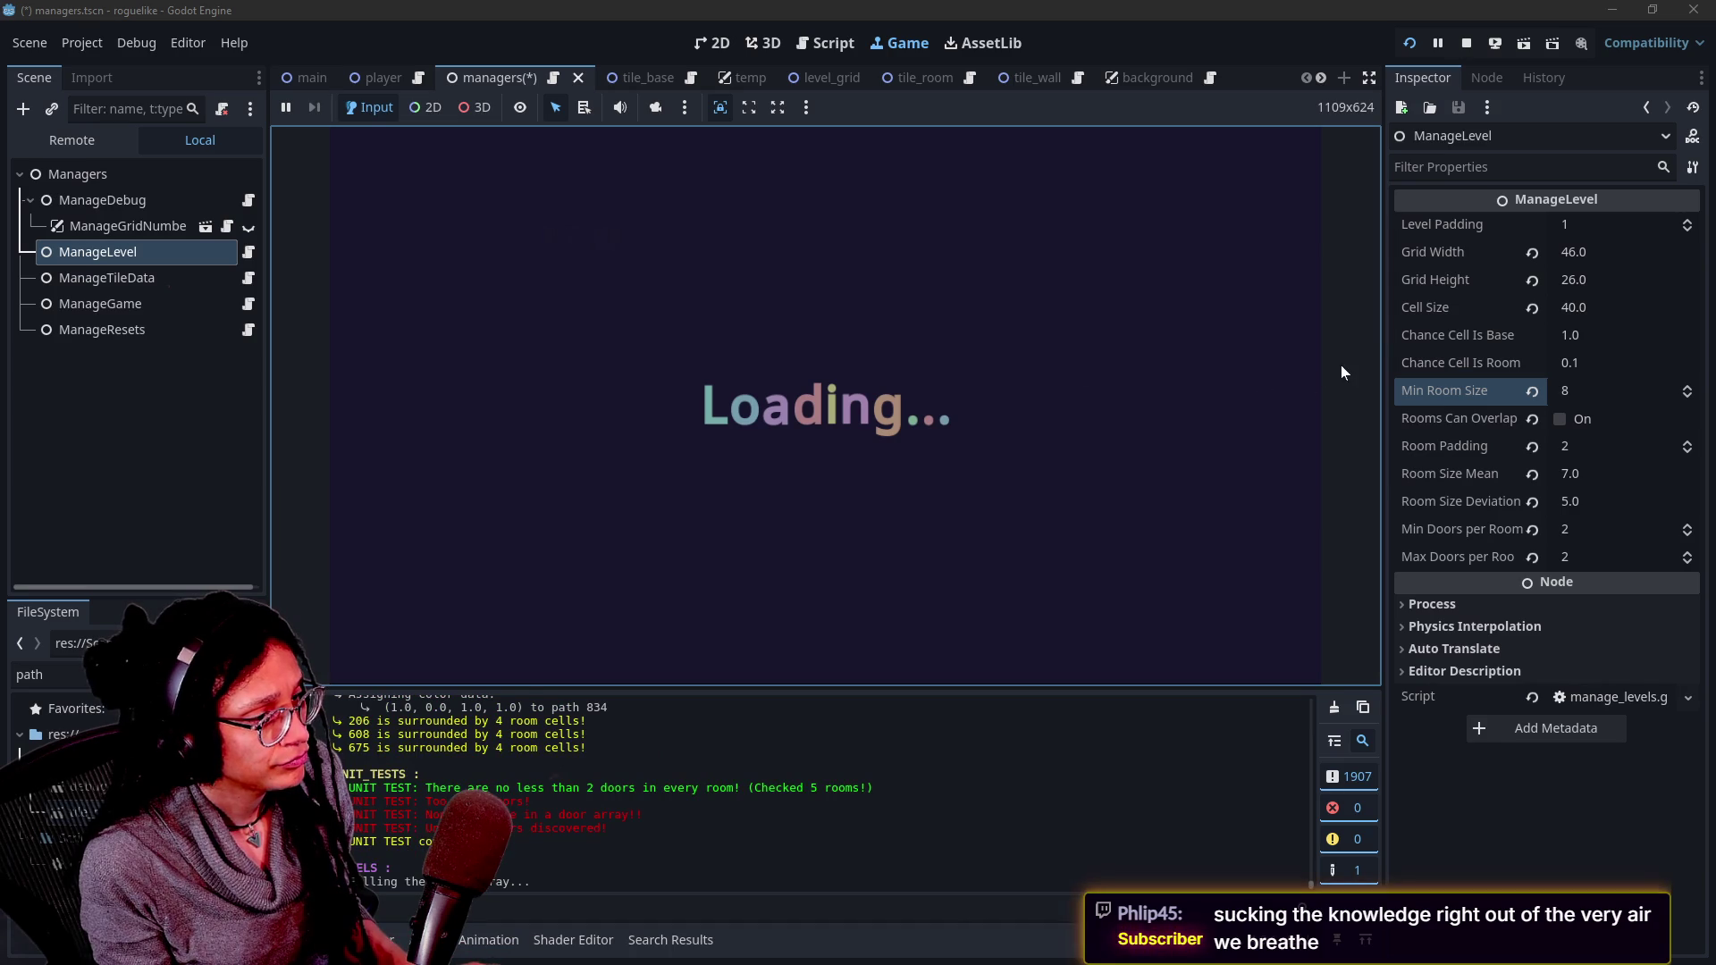
pyautogui.click(1430, 334)
# - Save managers.tscn and bring up the manage_debug.gd debug colour script
pyautogui.hotkey('ctrl', 's')
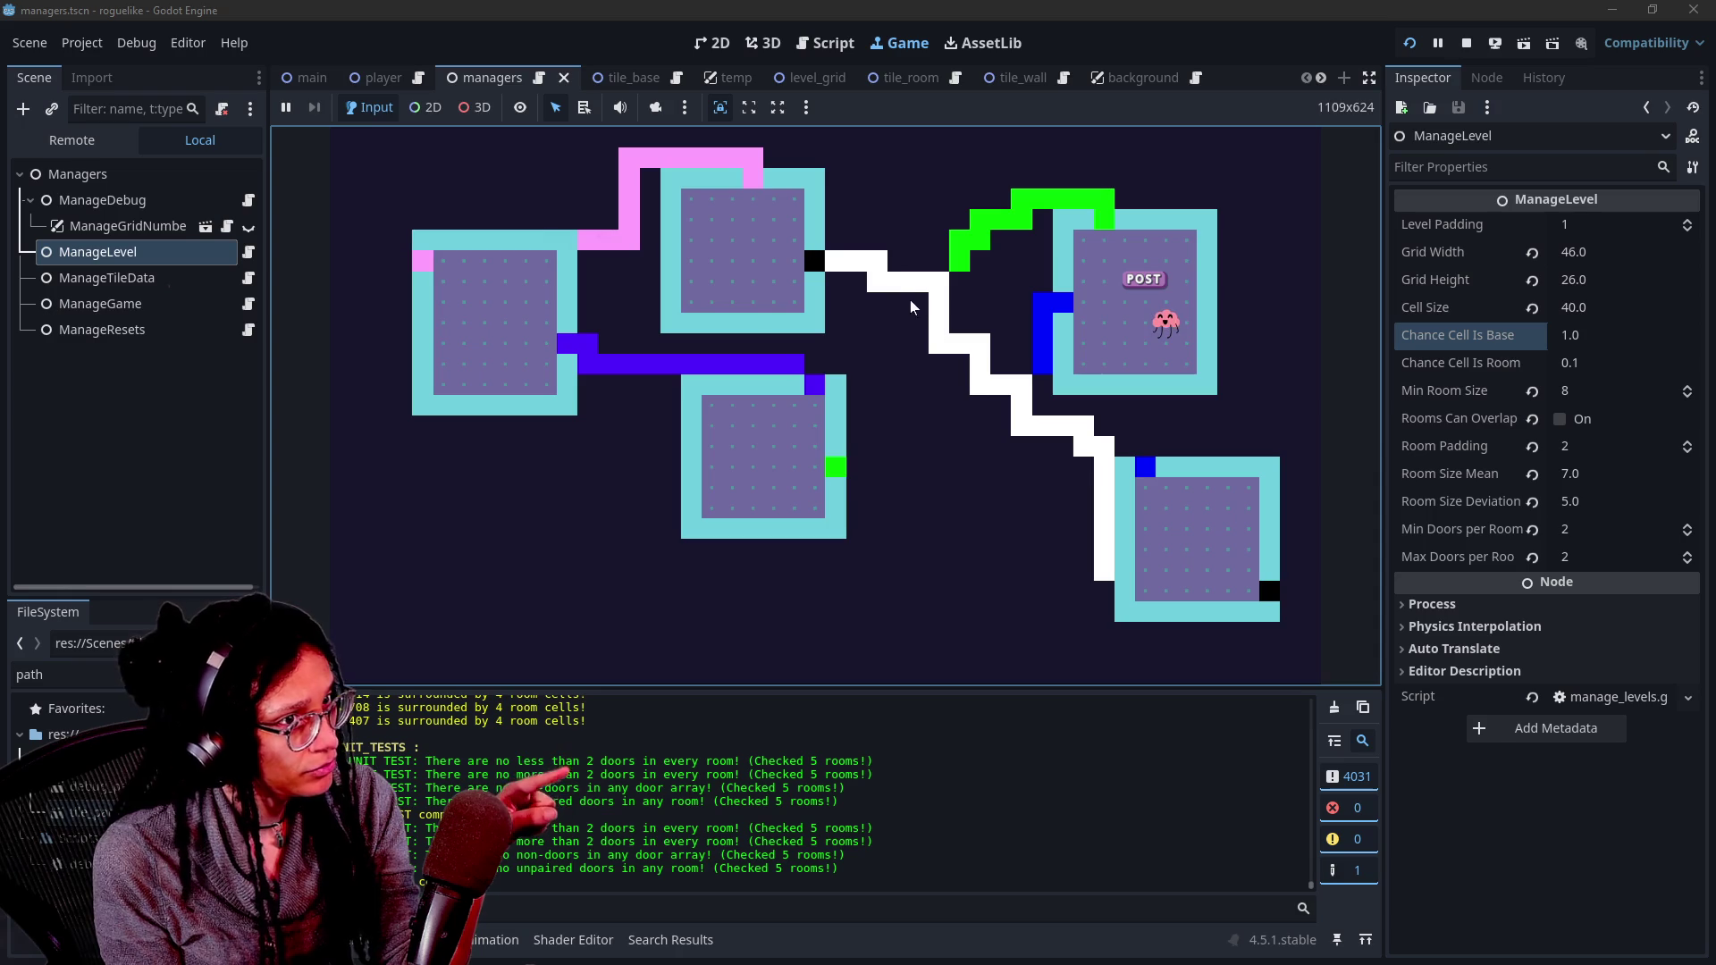
pyautogui.click(823, 43)
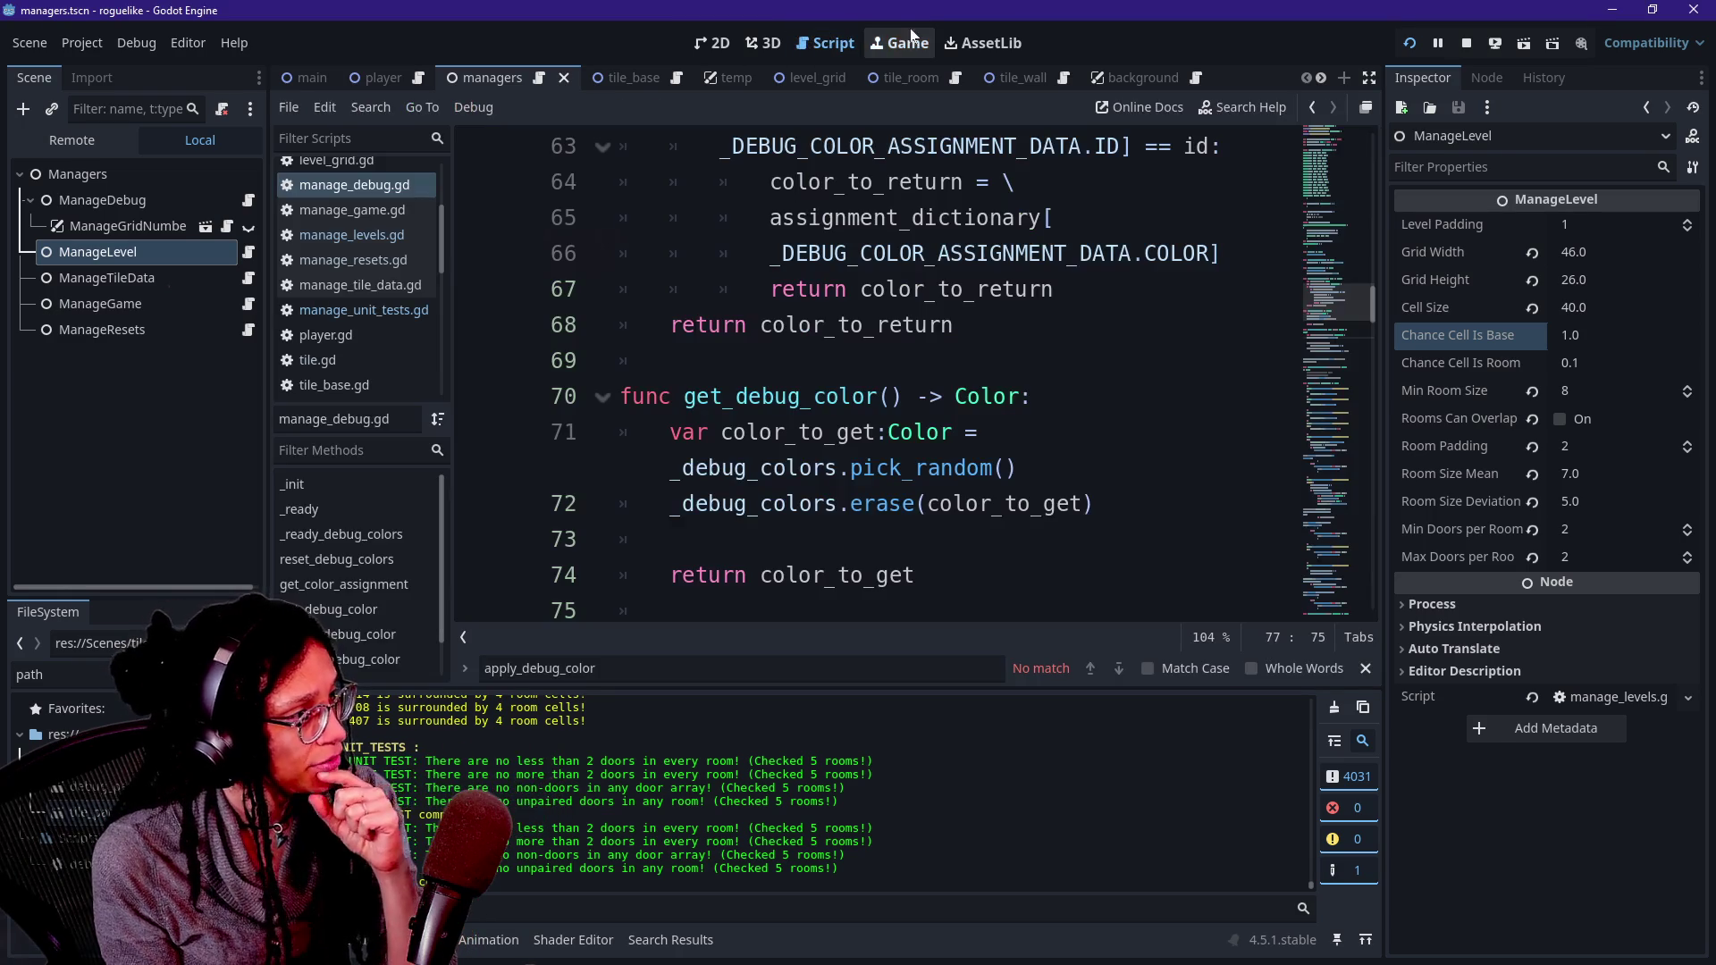
pyautogui.click(899, 43)
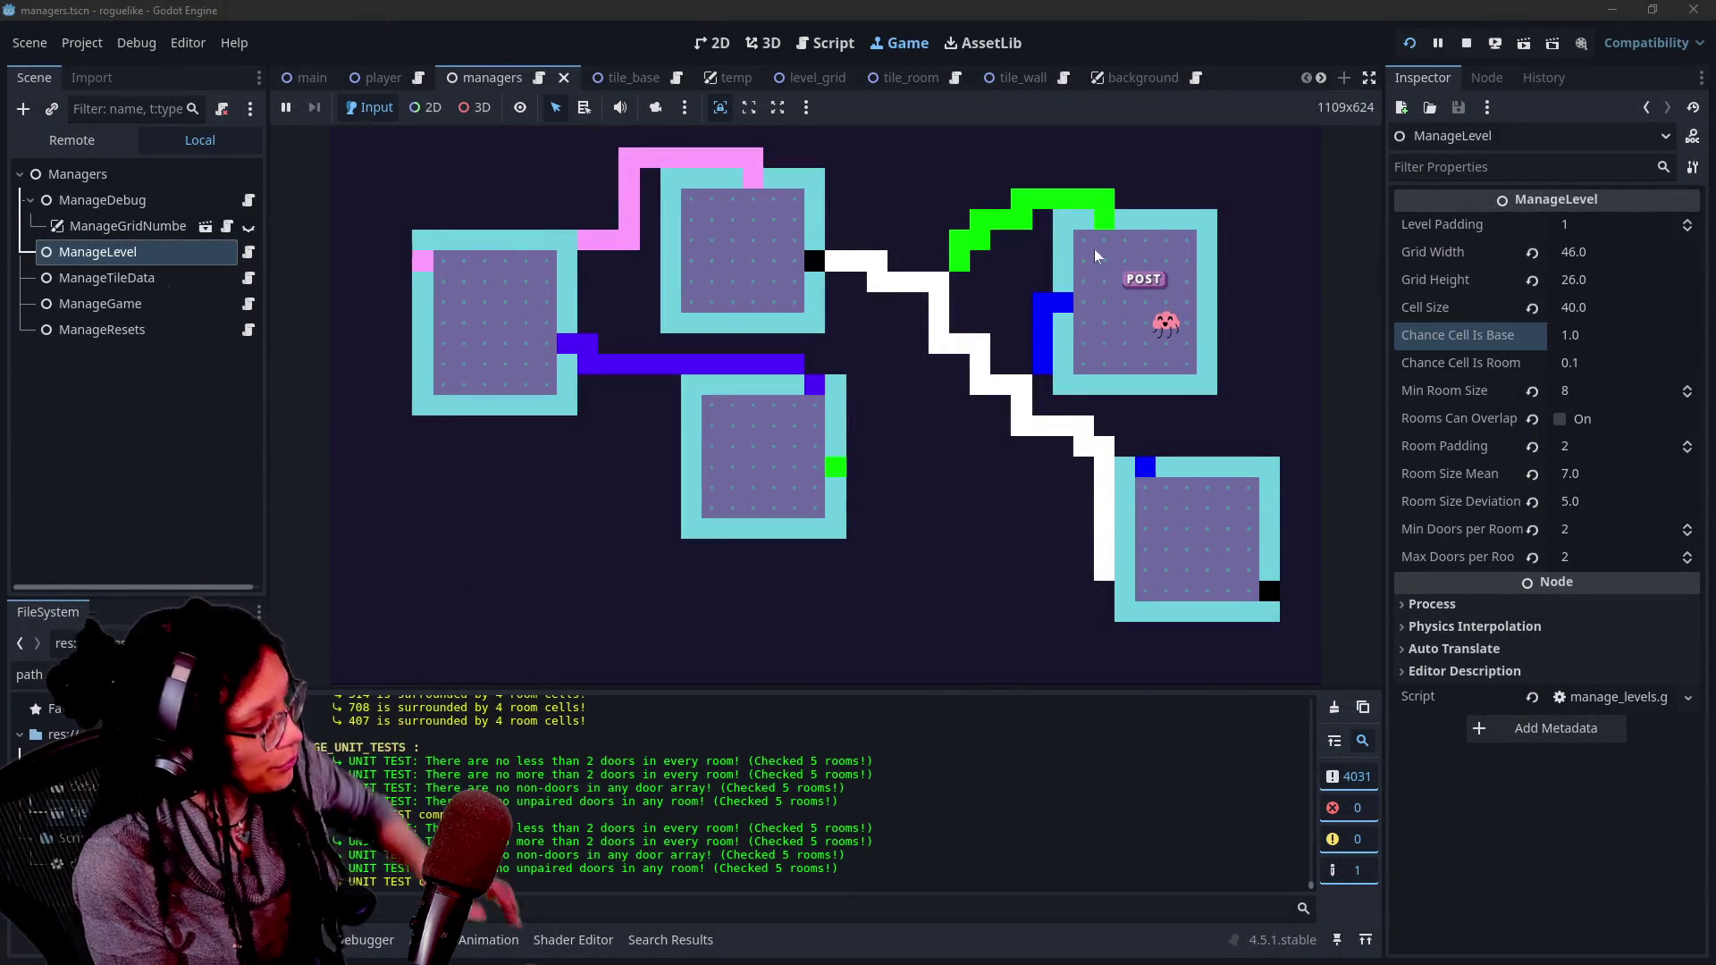
# - Regenerate a random level, then in Chrome close the YouTube tab and show the breathing timer
pyautogui.click(1036, 228)
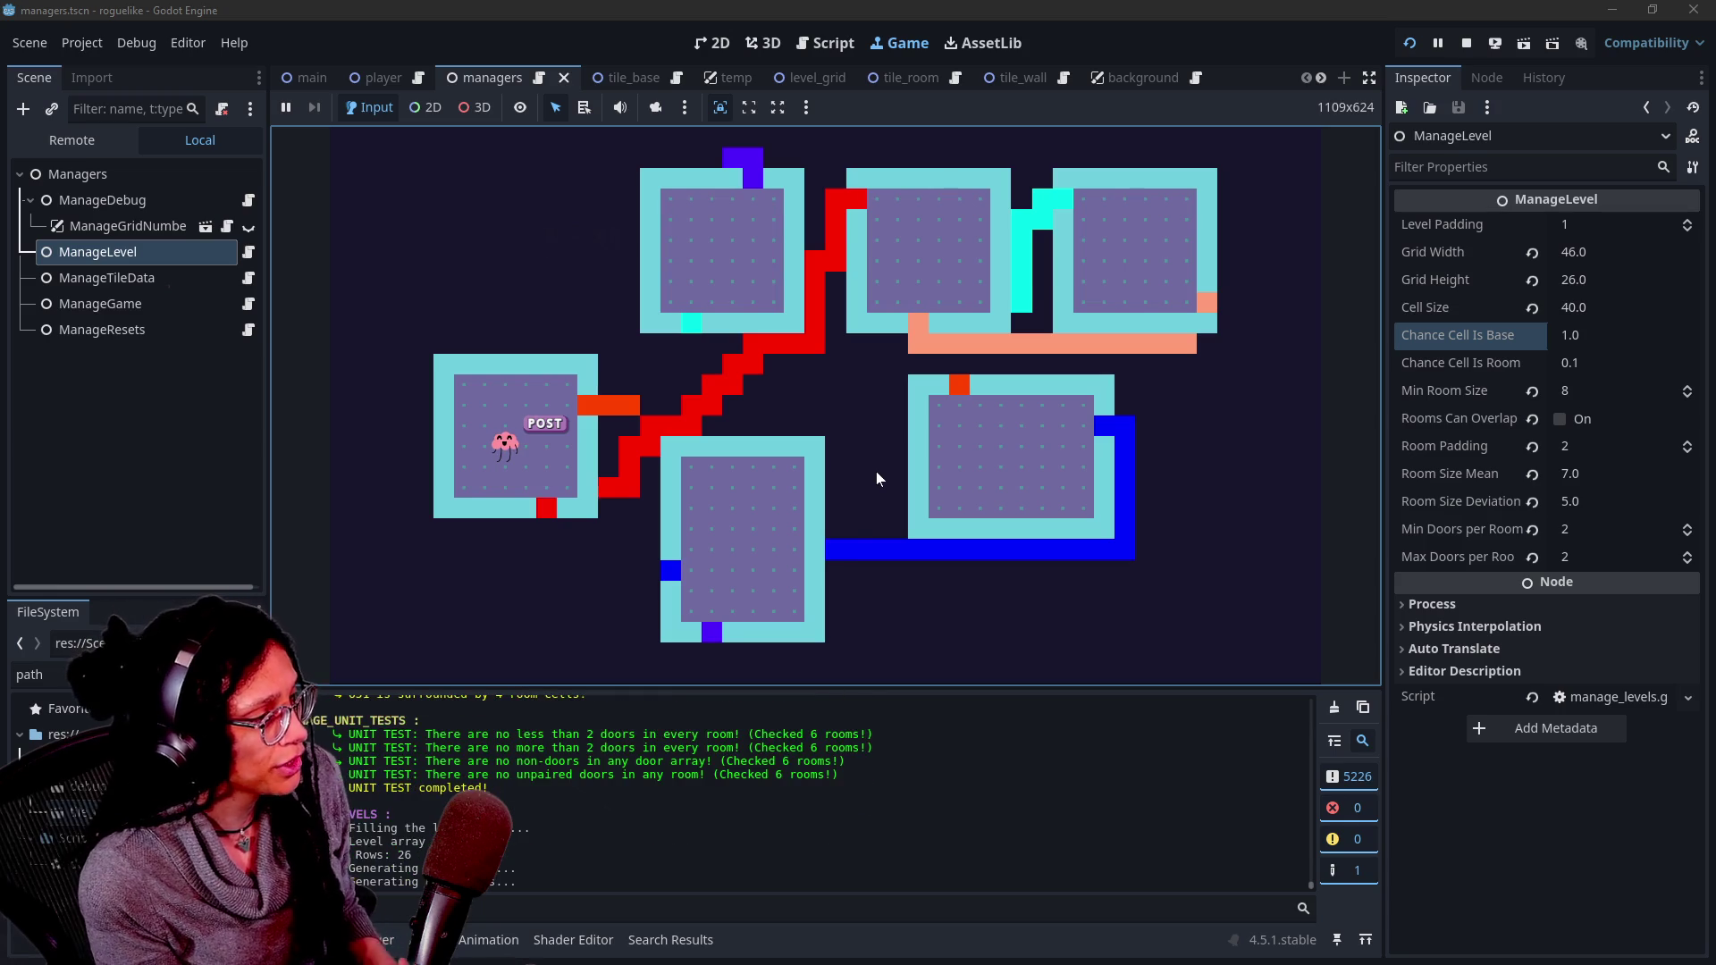
pyautogui.press('r')
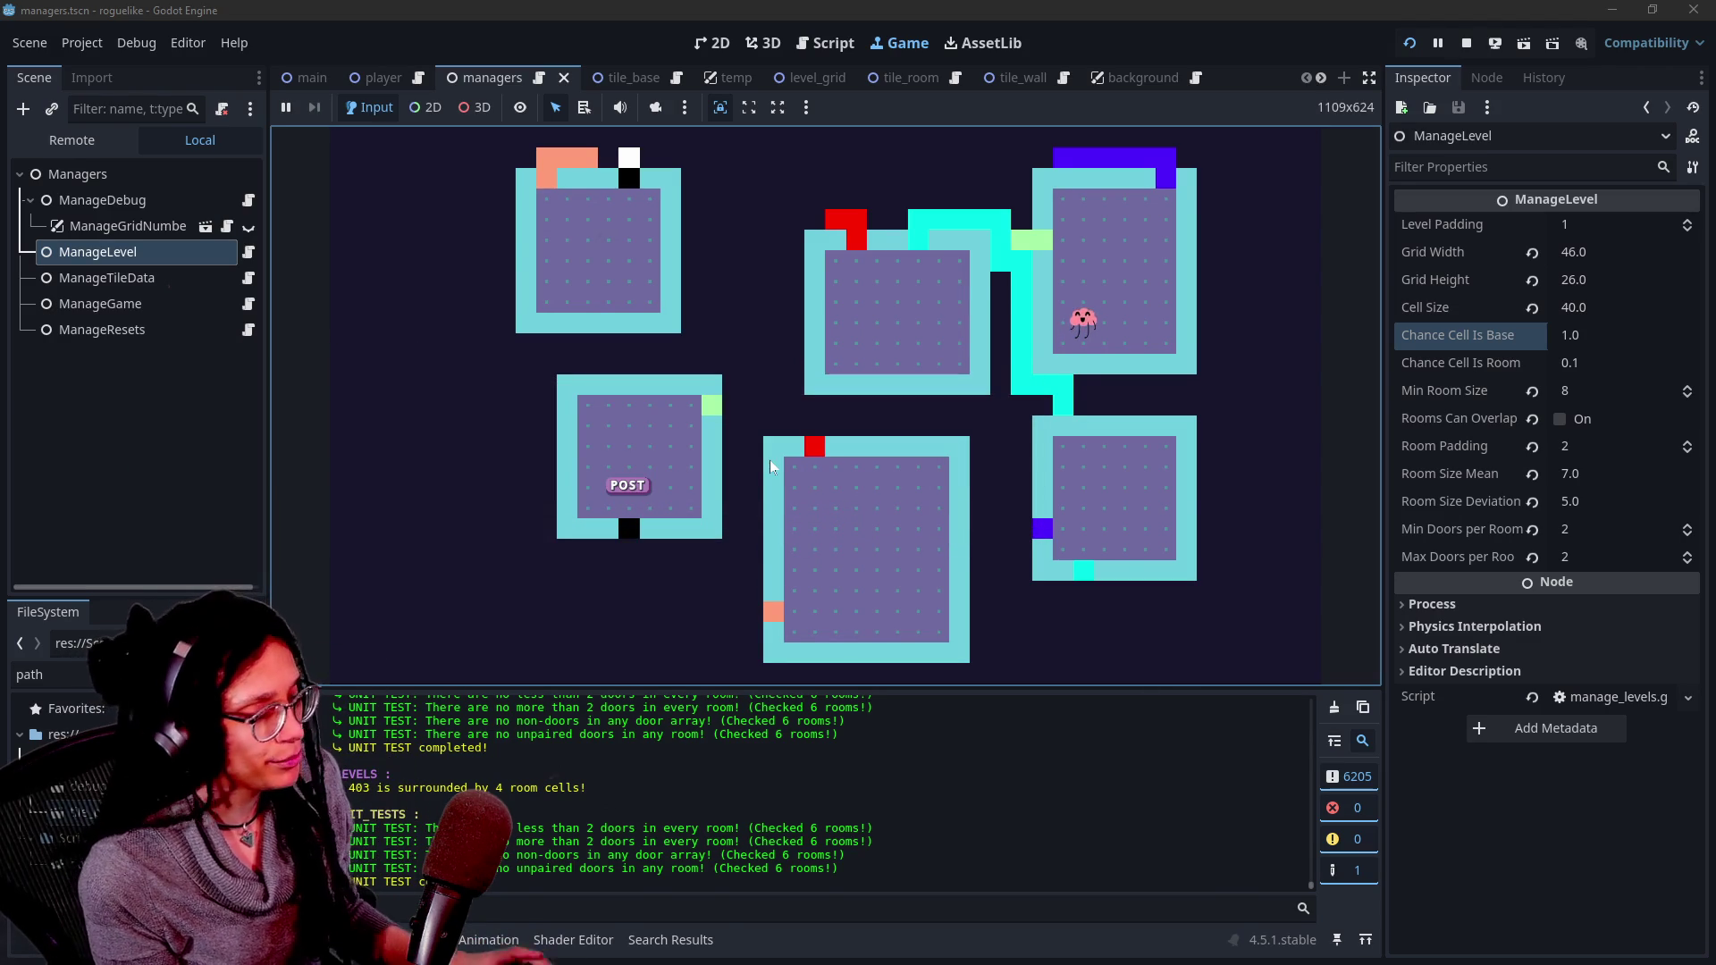
pyautogui.hotkey('alt', 'Tab')
pyautogui.hotkey('alt', 'Tab')
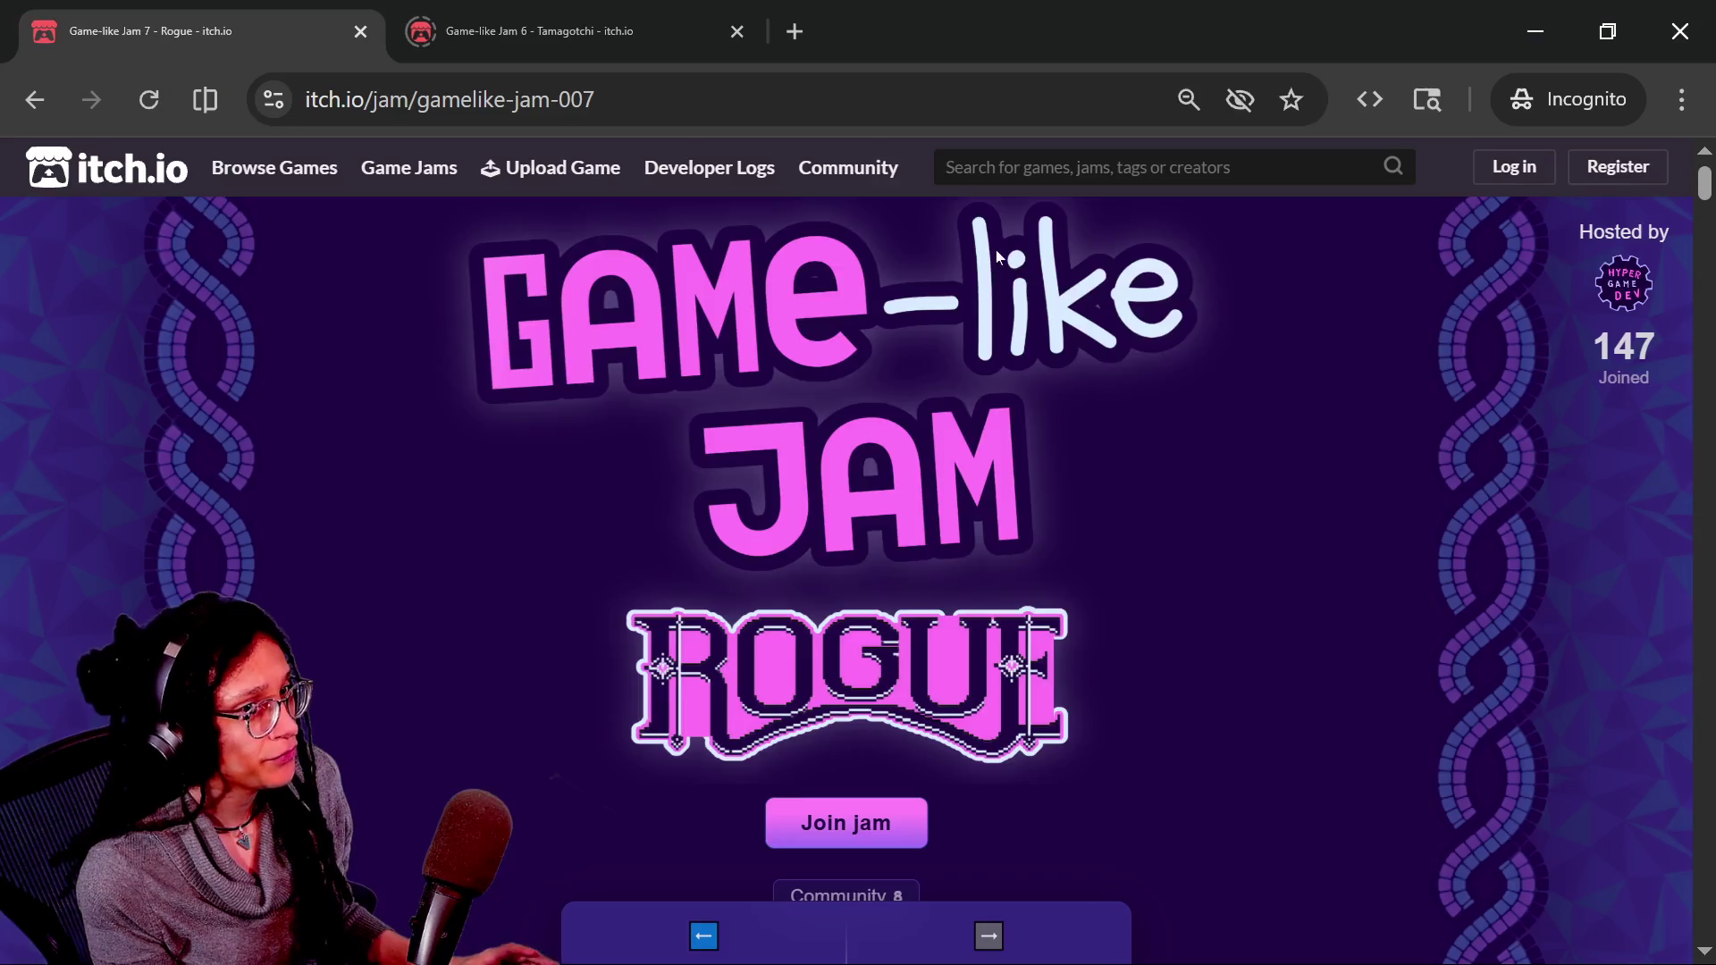
pyautogui.hotkey('alt', 'Tab')
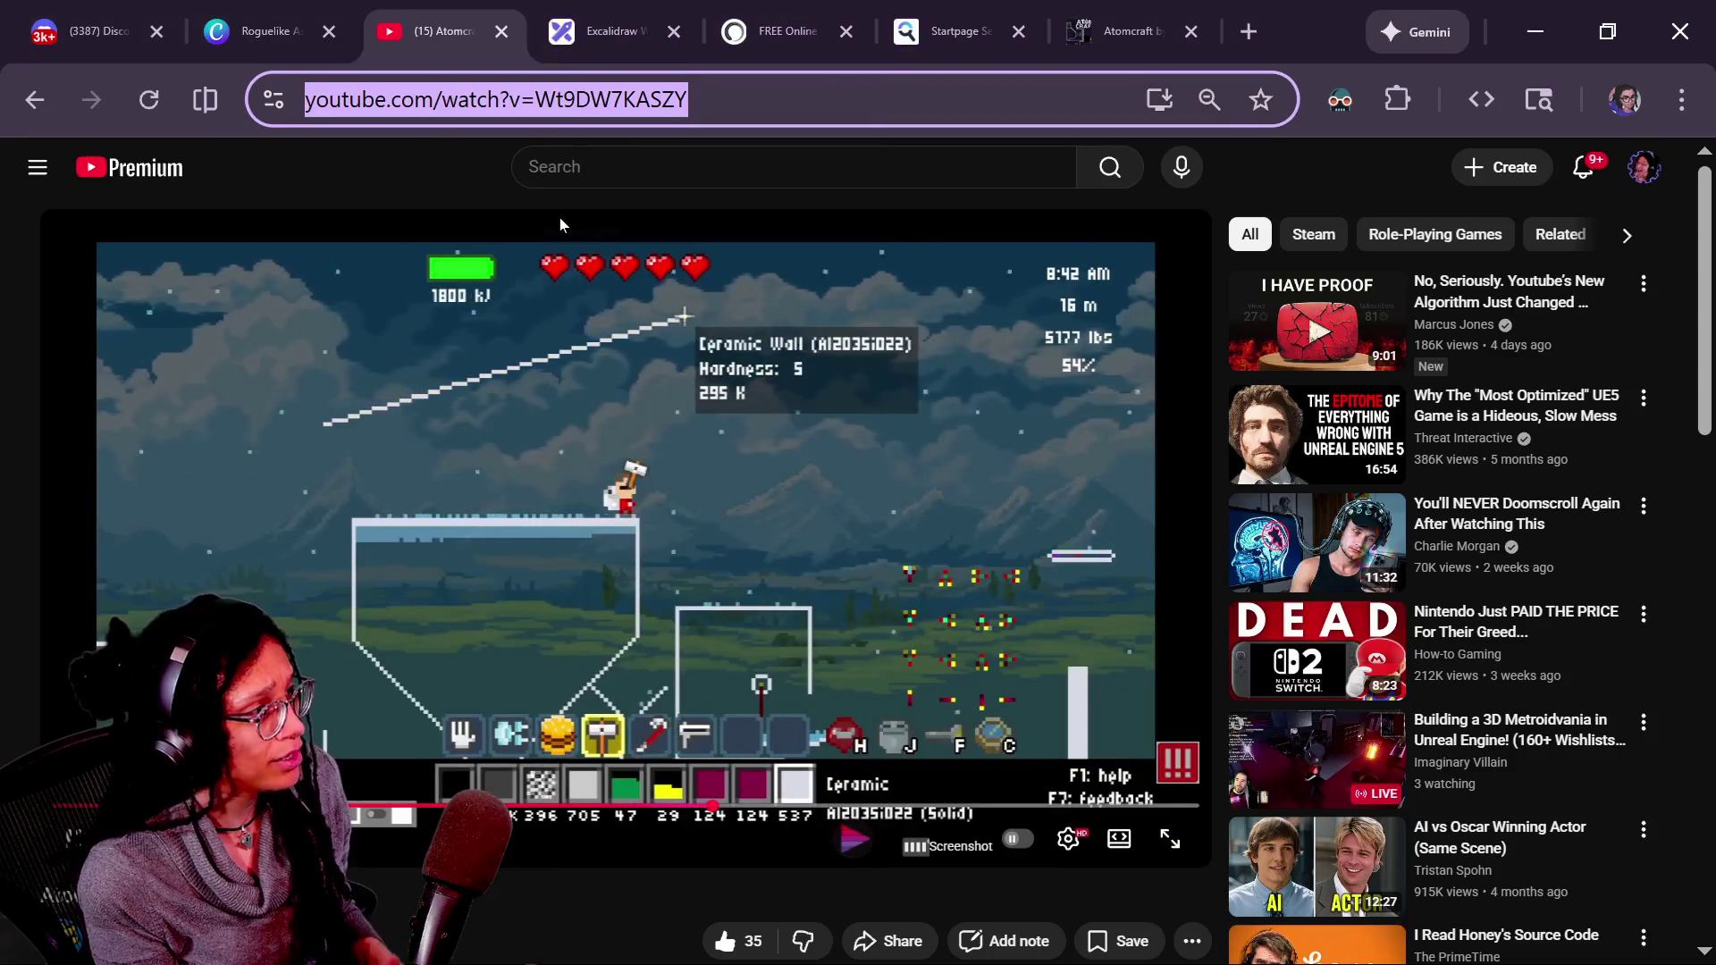
pyautogui.click(501, 31)
pyautogui.click(636, 49)
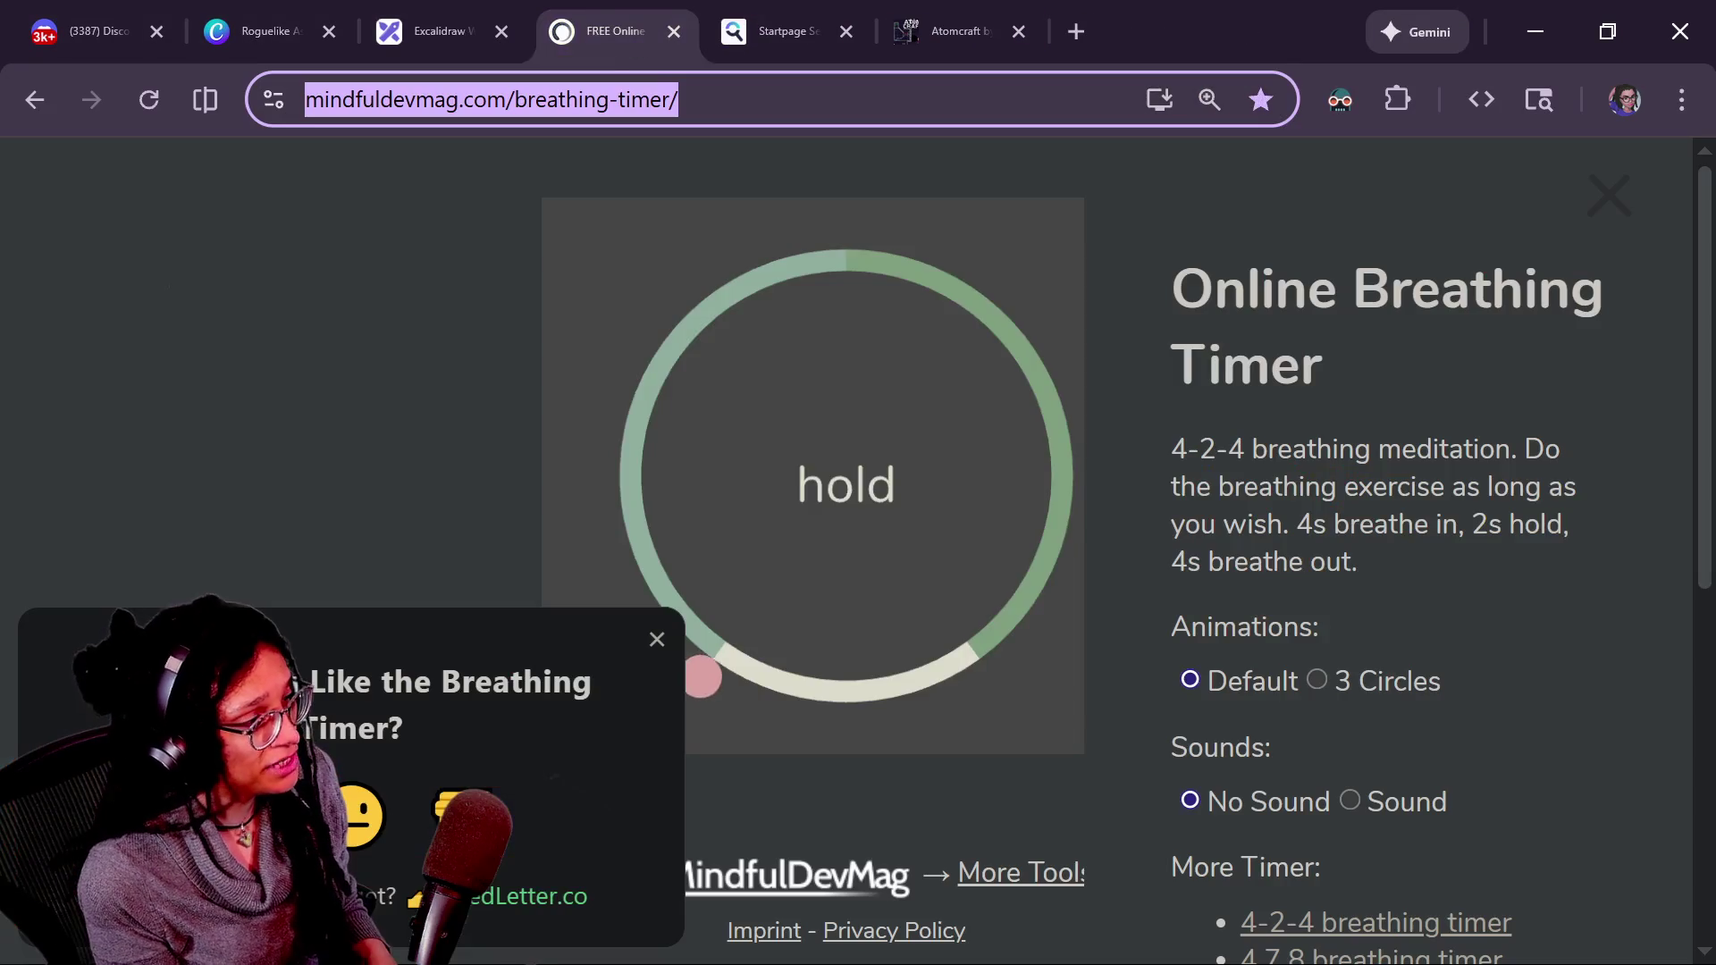
# - Reset the page zoom to 100% and open the Box breathing timer page
pyautogui.hotkey('ctrl', 'l')
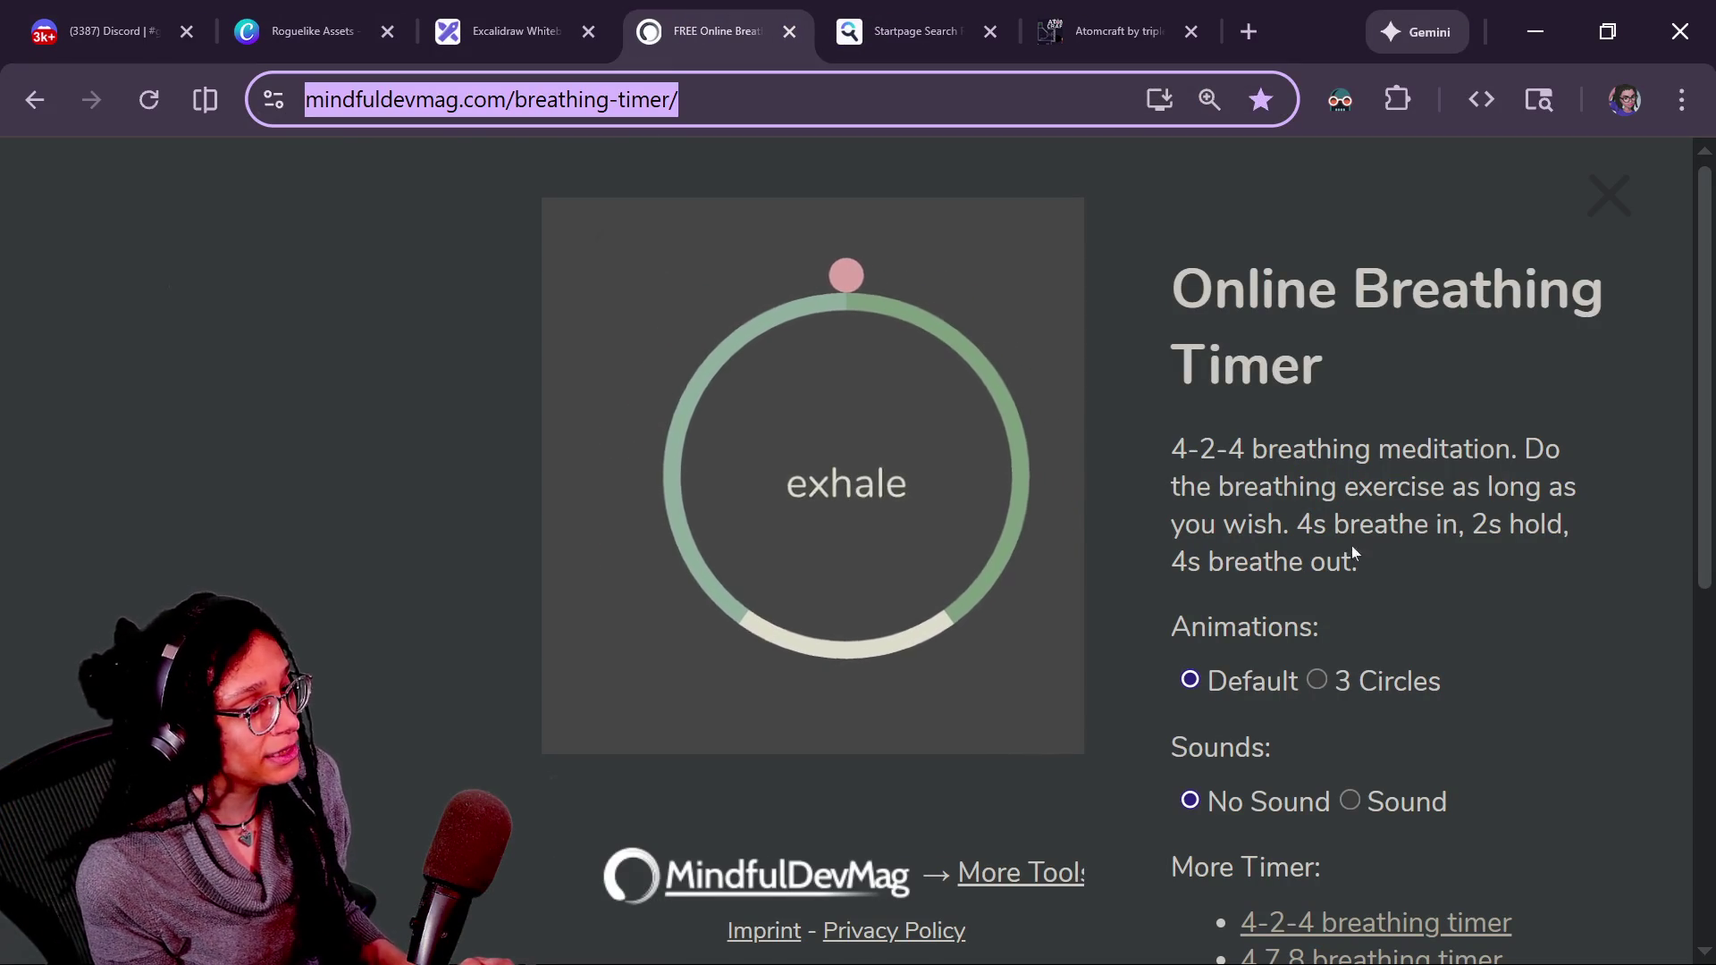
pyautogui.scroll(-3, 1187, 593)
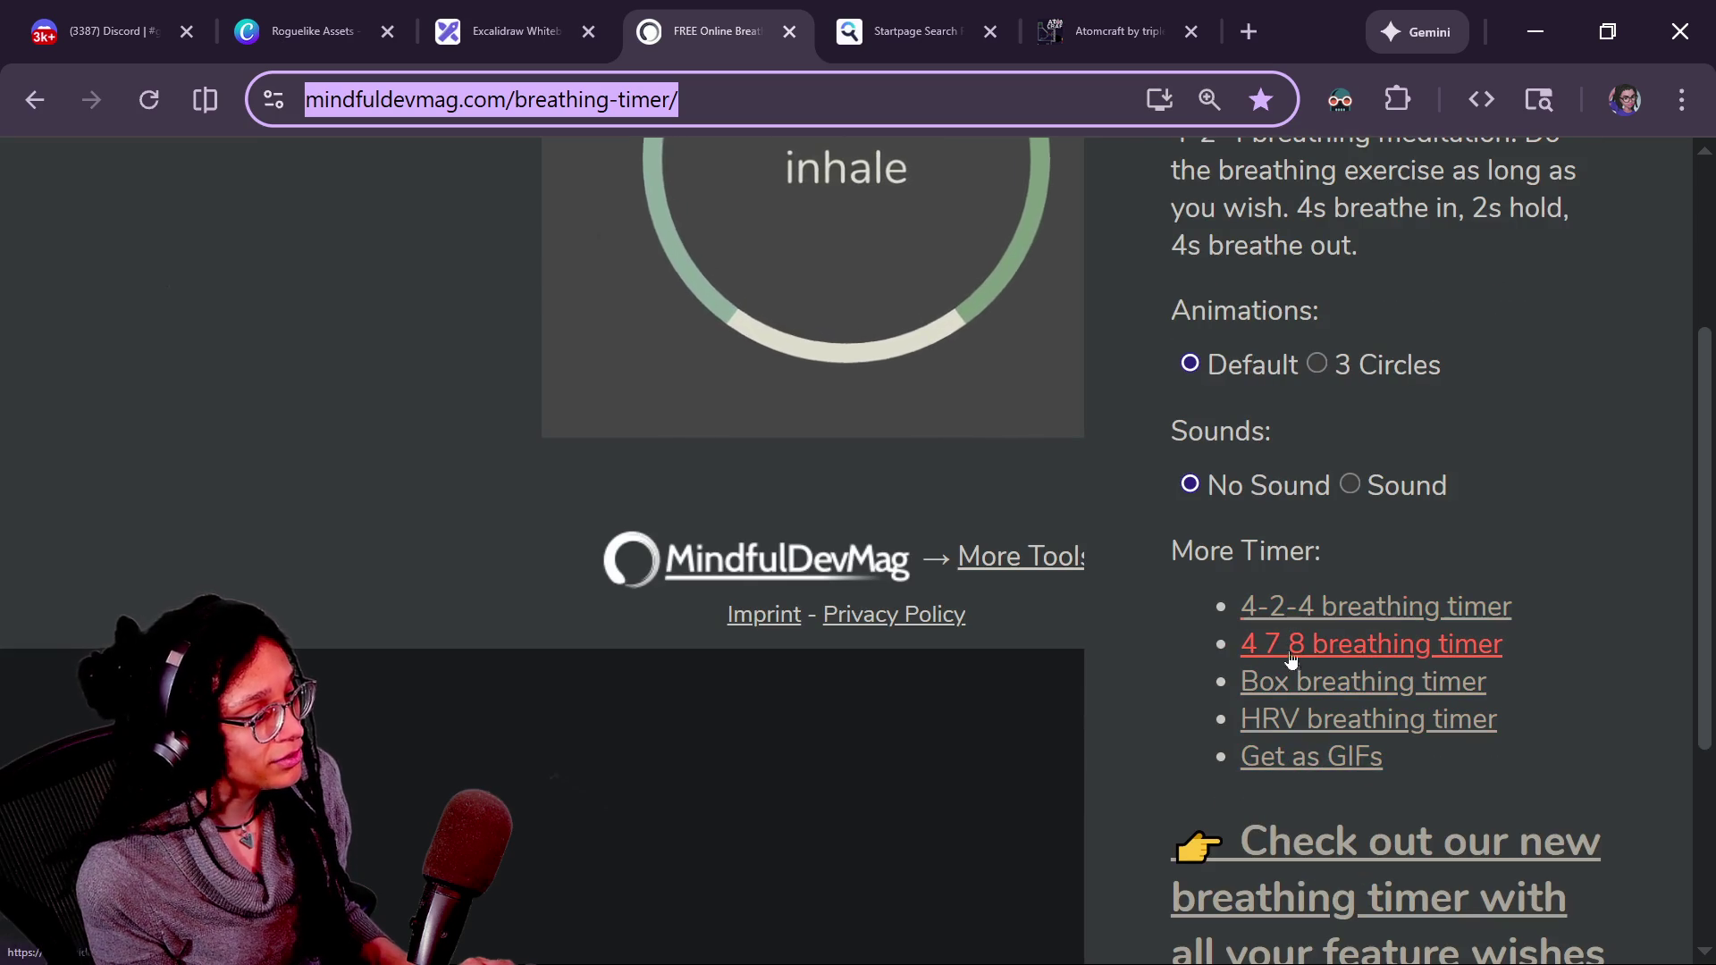
pyautogui.click(1252, 605)
pyautogui.hotkey('ctrl', 'l')
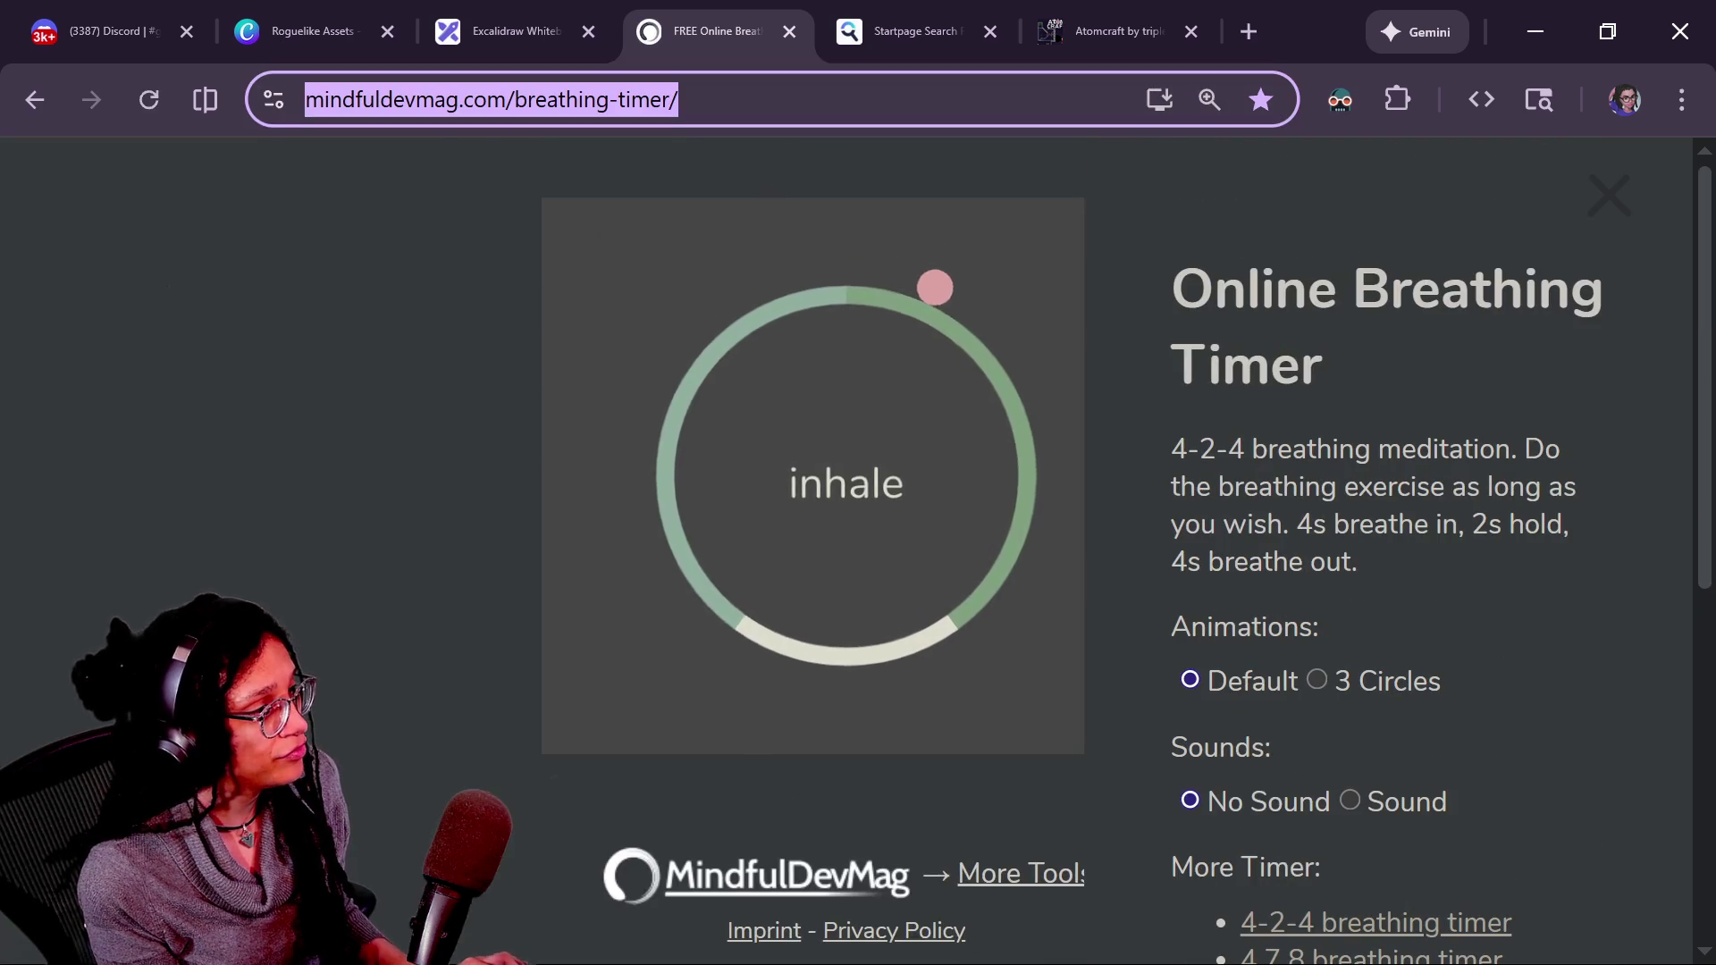
pyautogui.hotkey('ctrl', '0')
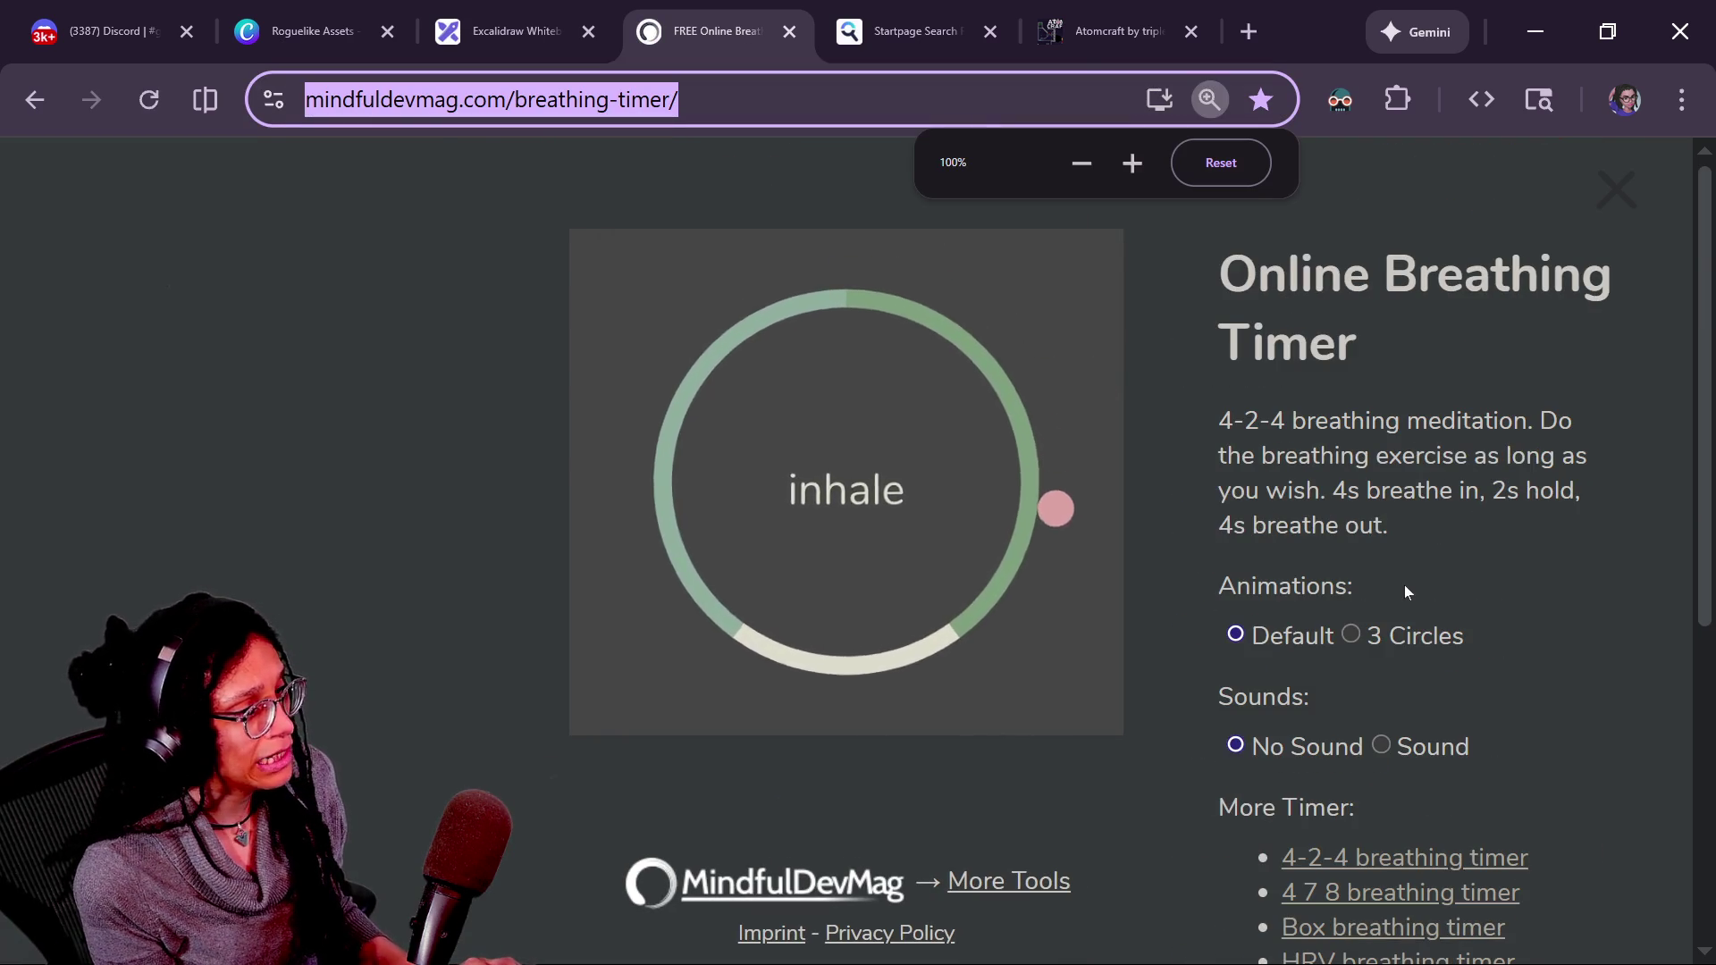
pyautogui.scroll(-5, 1402, 585)
pyautogui.click(1374, 456)
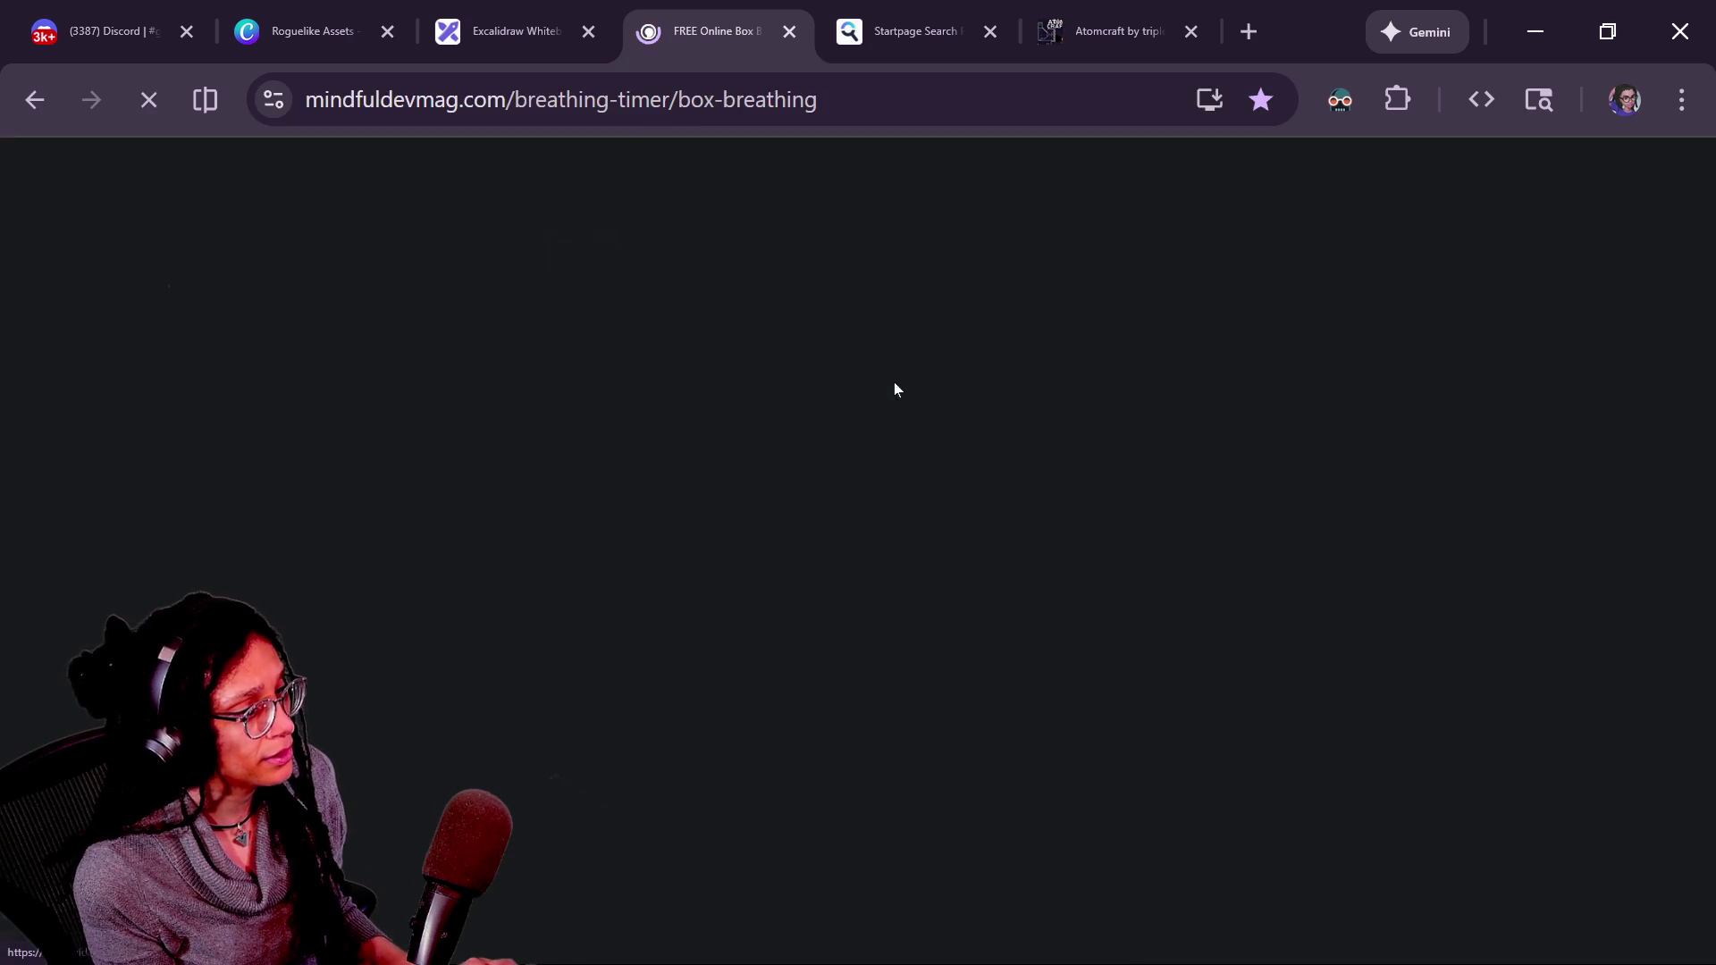
# - Copy the box-breathing link and post it in both the YouTube and Twitch chats
pyautogui.hotkey('ctrl', 'l')
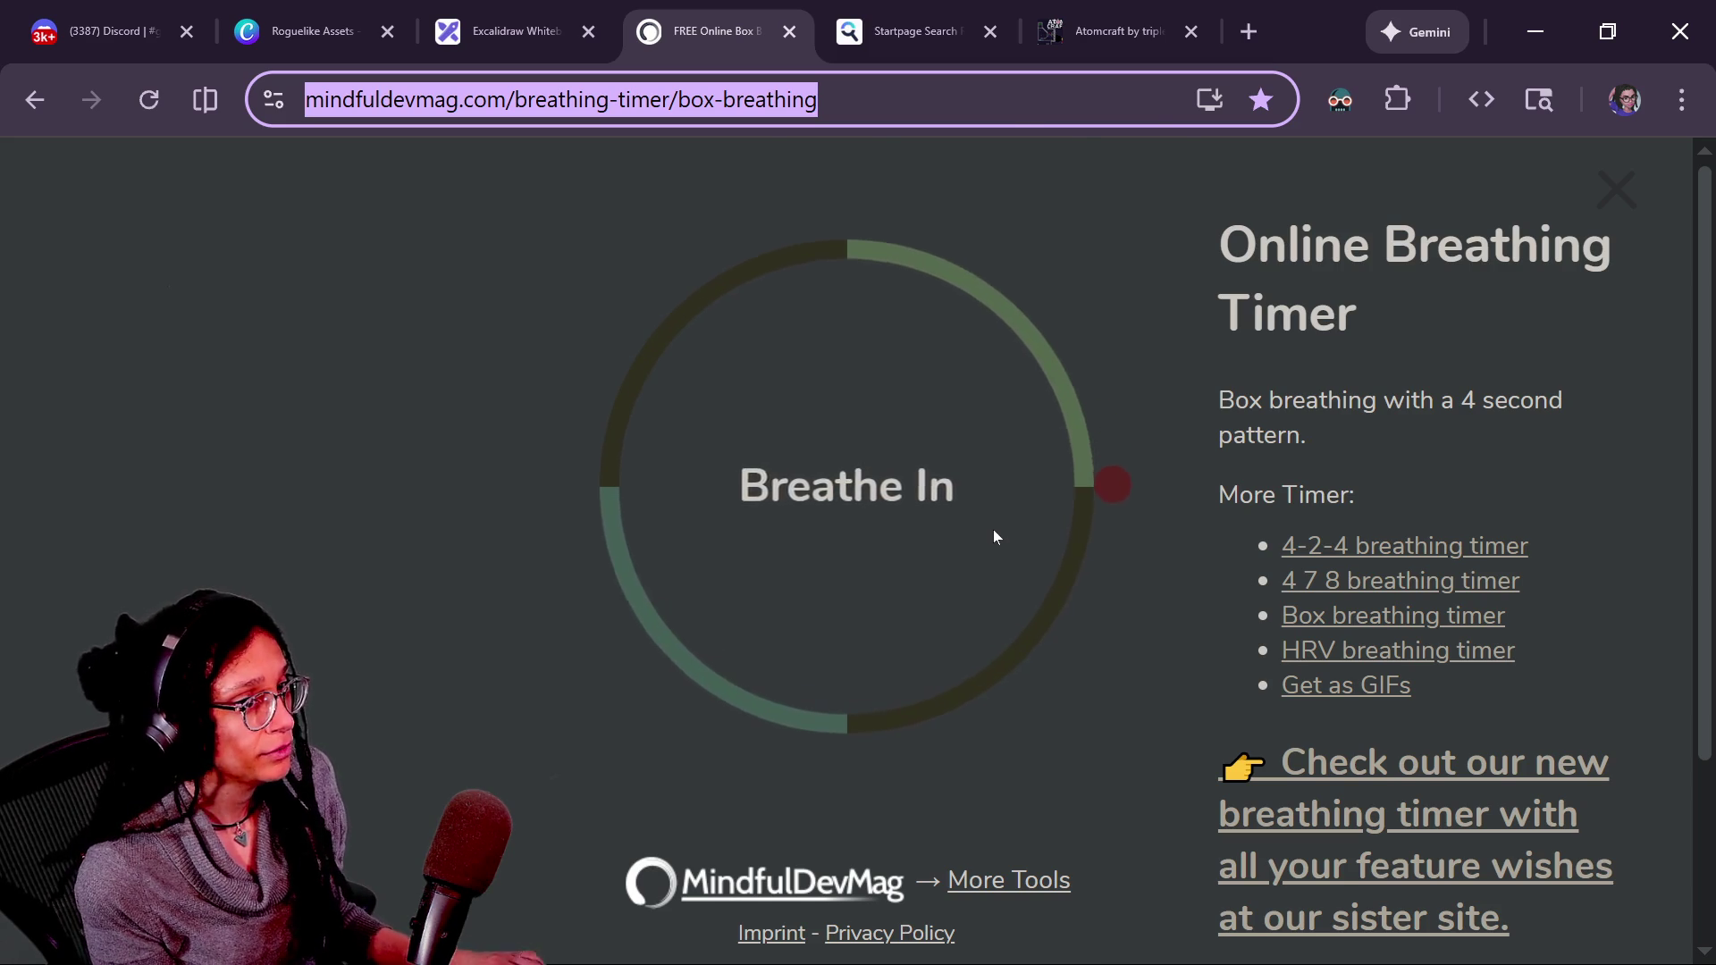
pyautogui.hotkey('alt', 'Tab')
pyautogui.hotkey('alt', 'Tab')
pyautogui.hotkey('ctrl', 'v')
pyautogui.press('Return')
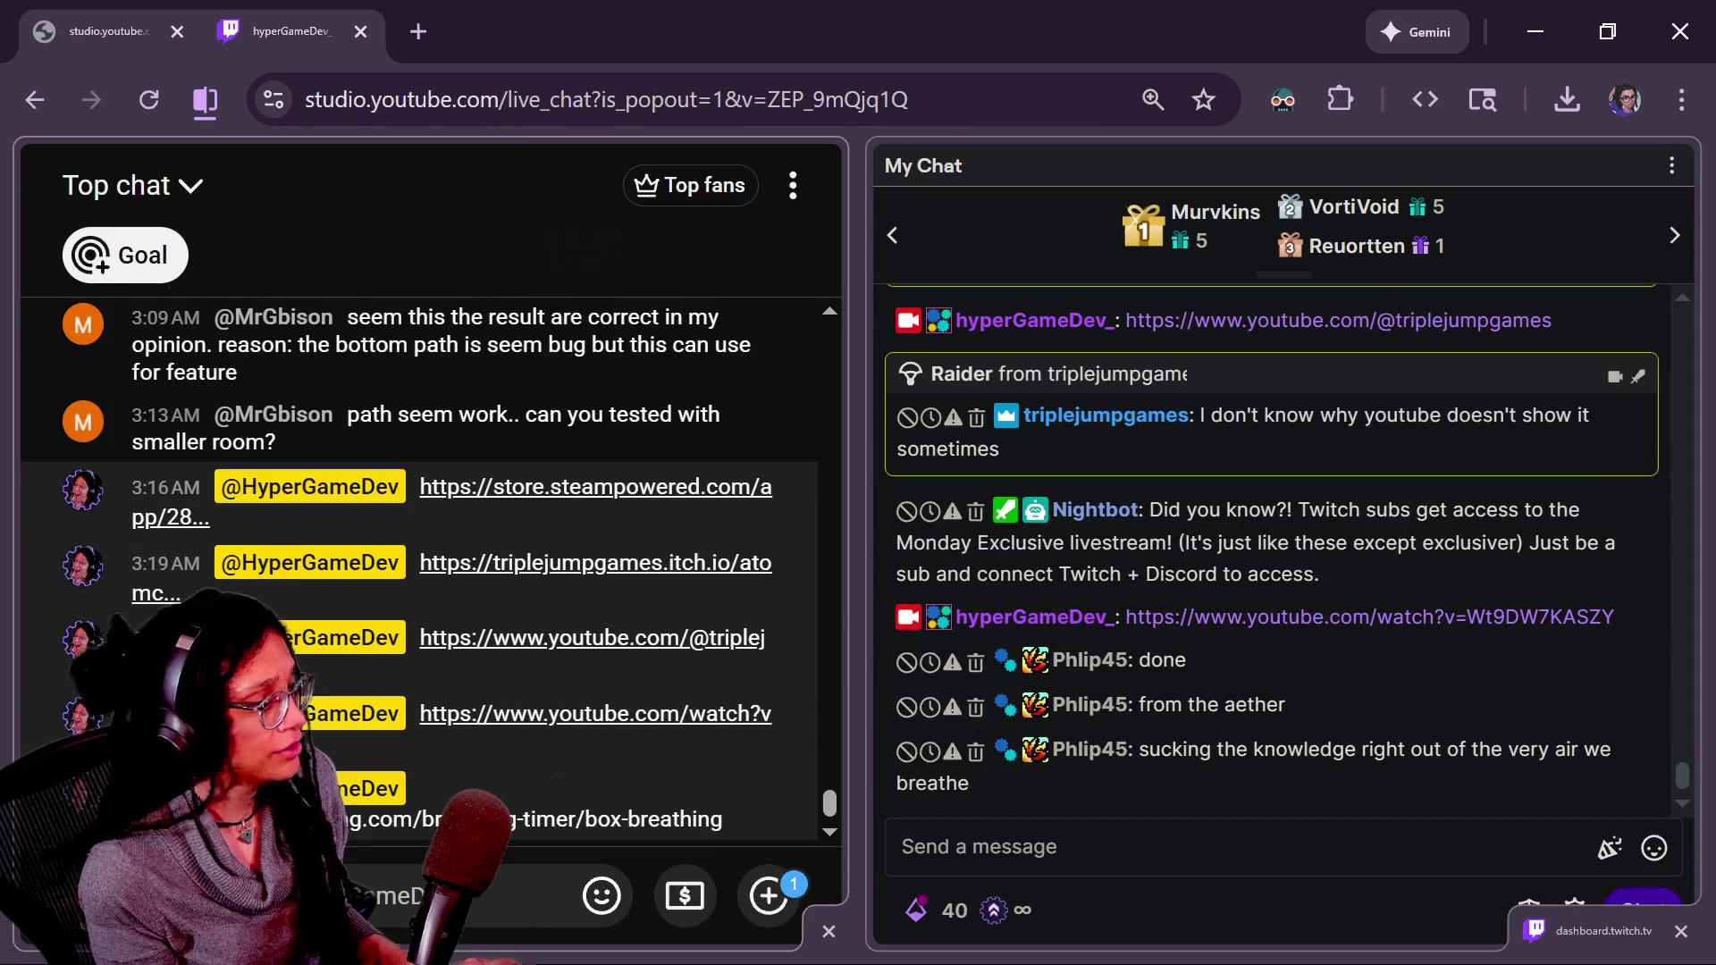
pyautogui.hotkey('alt', 'Tab')
pyautogui.write('https://mindfuldevmag.com/breathing-timer/box-breathing')
pyautogui.press('Return')
pyautogui.hotkey('alt', 'Tab')
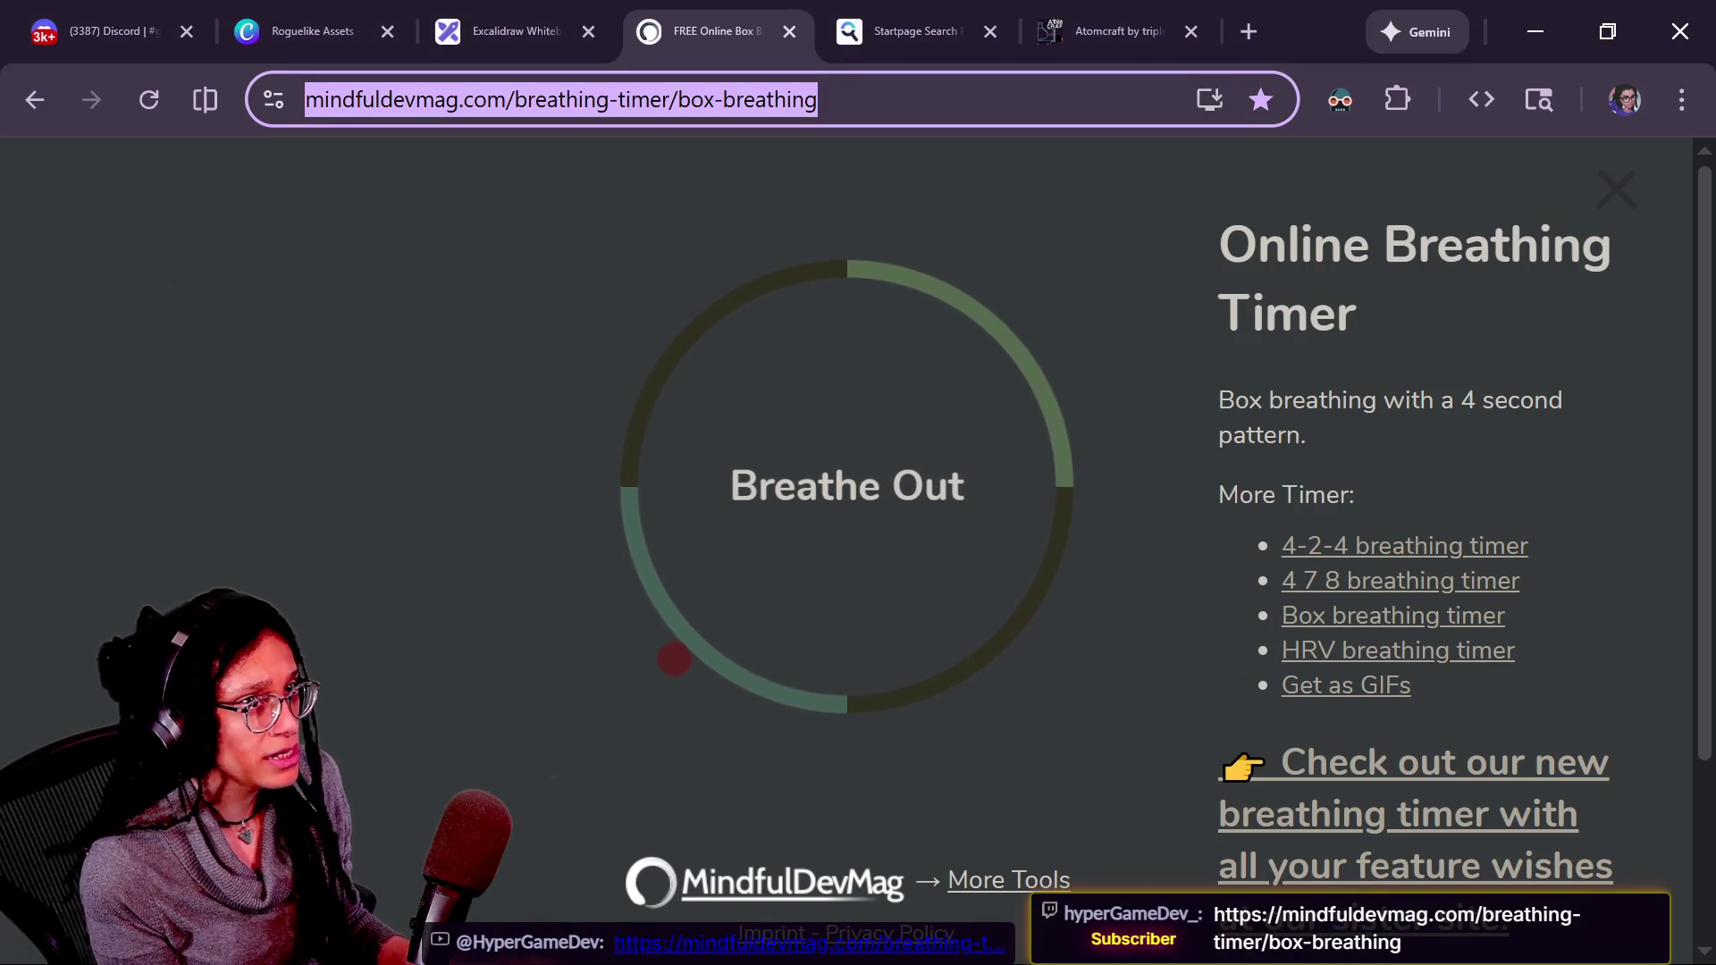
pyautogui.hotkey('alt', 'Tab')
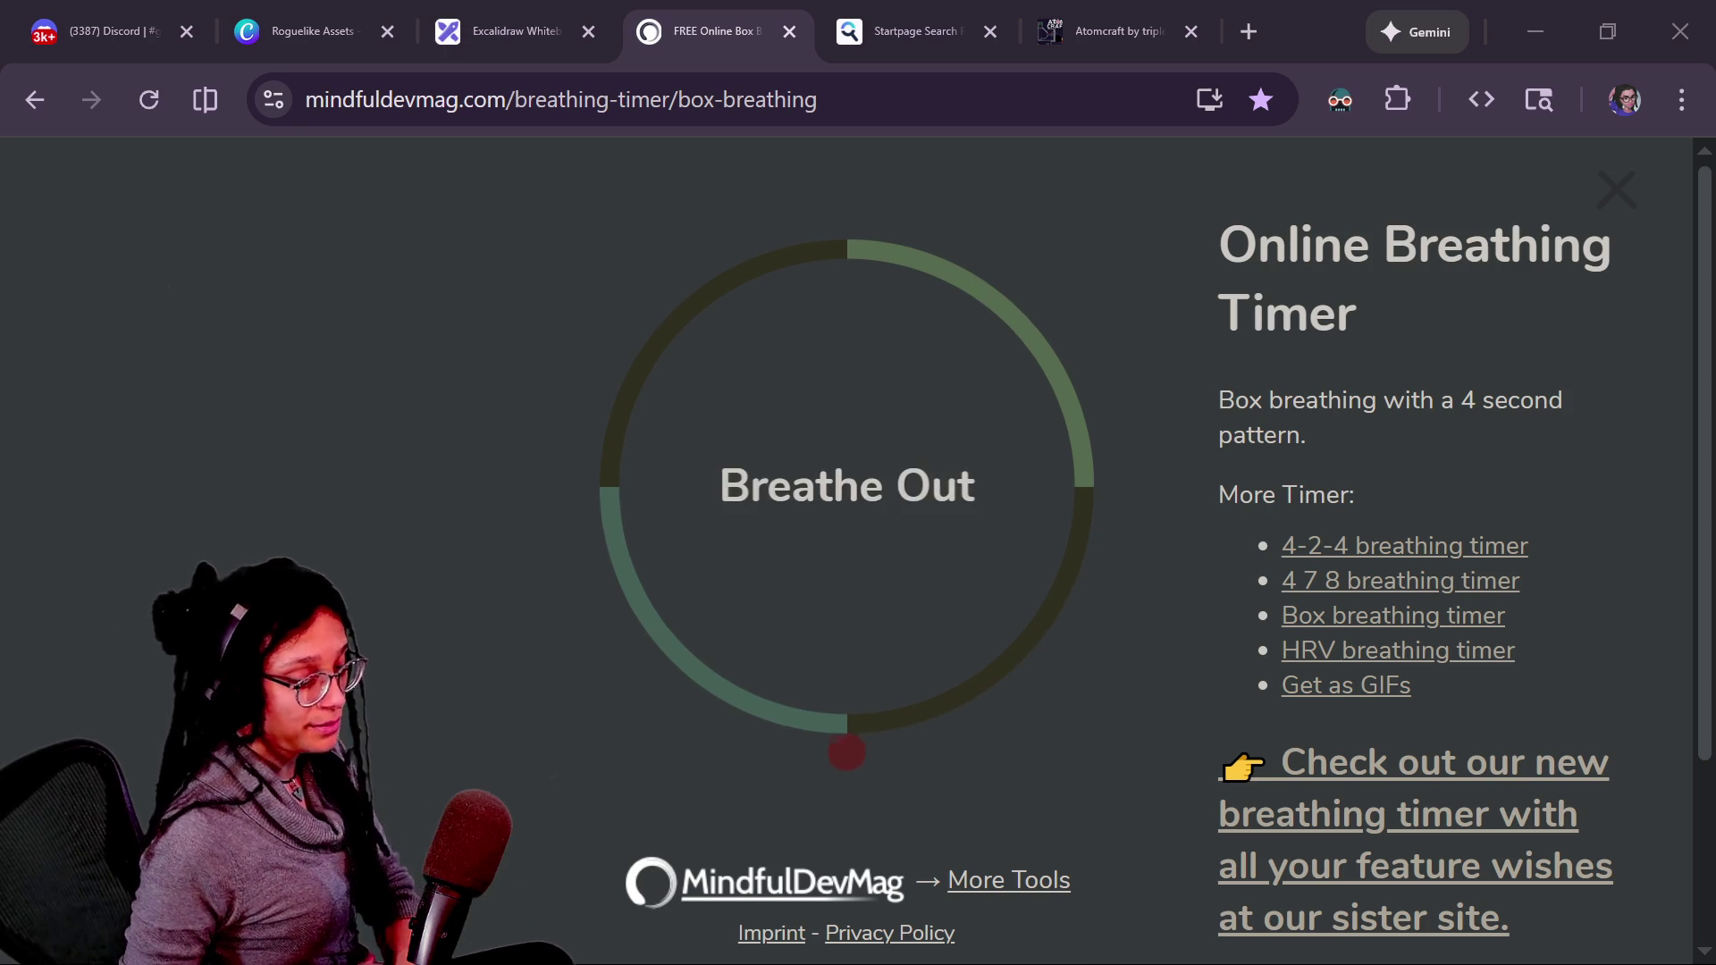
pyautogui.click(1240, 317)
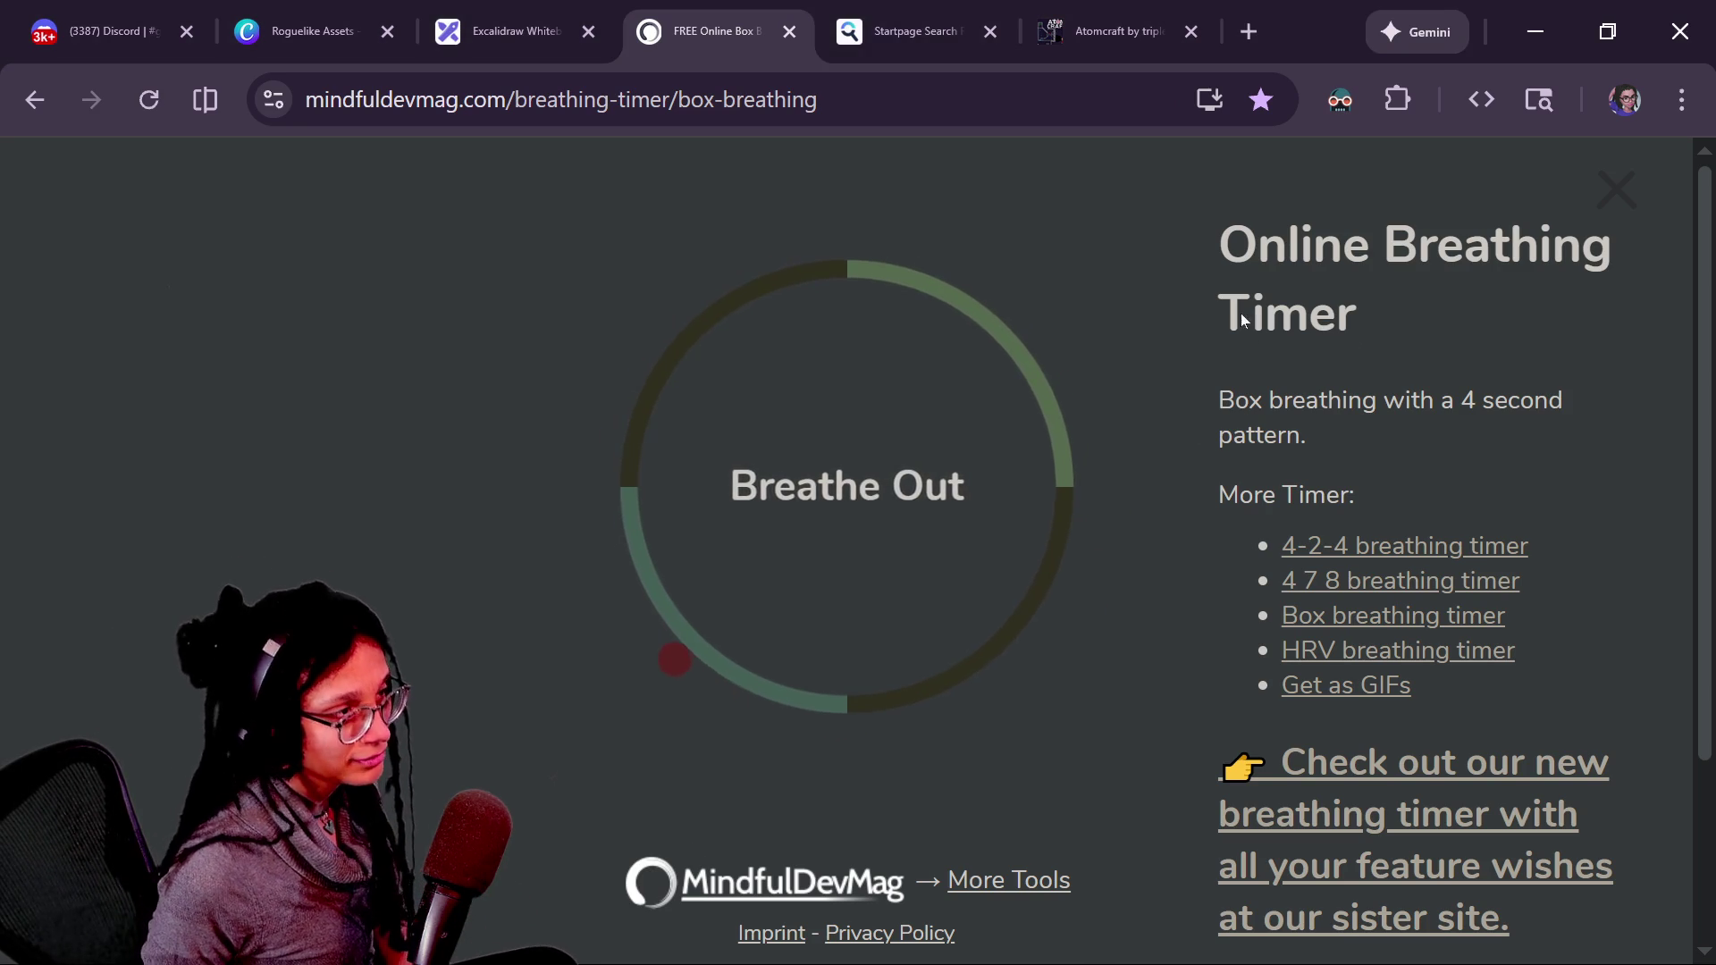
# - Close the breathing-timer tab, view the itch.io Game-like Jam 7 page, then return to the main browser
pyautogui.click(789, 32)
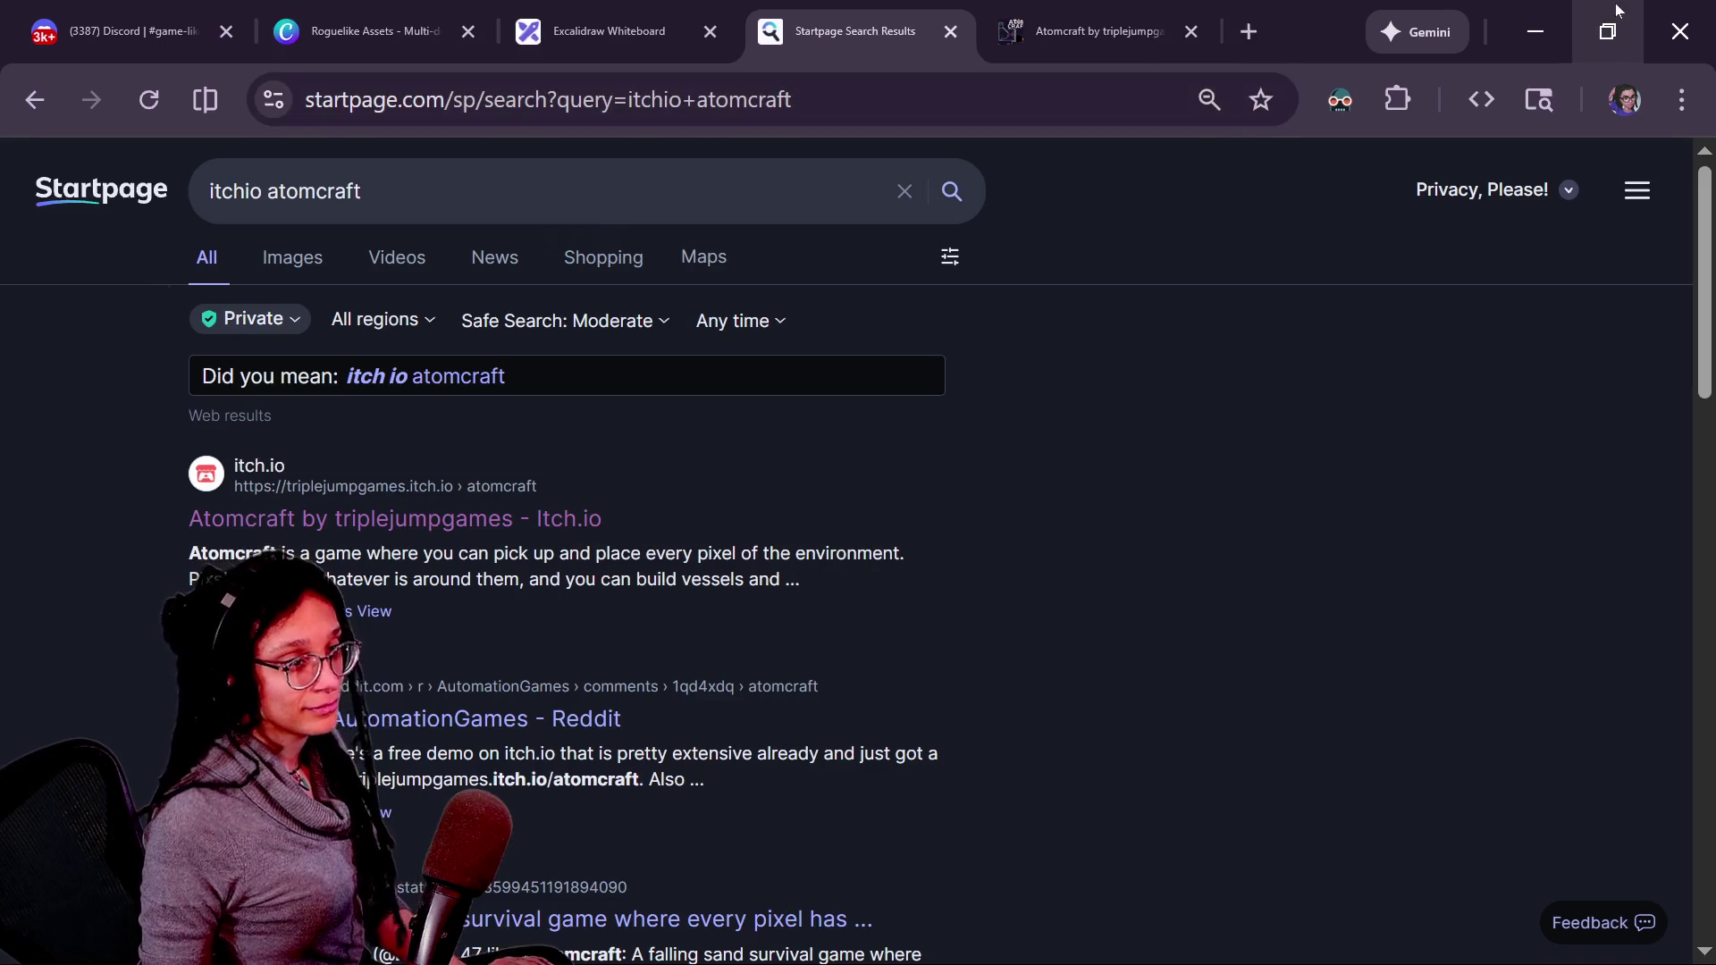
pyautogui.click(1535, 31)
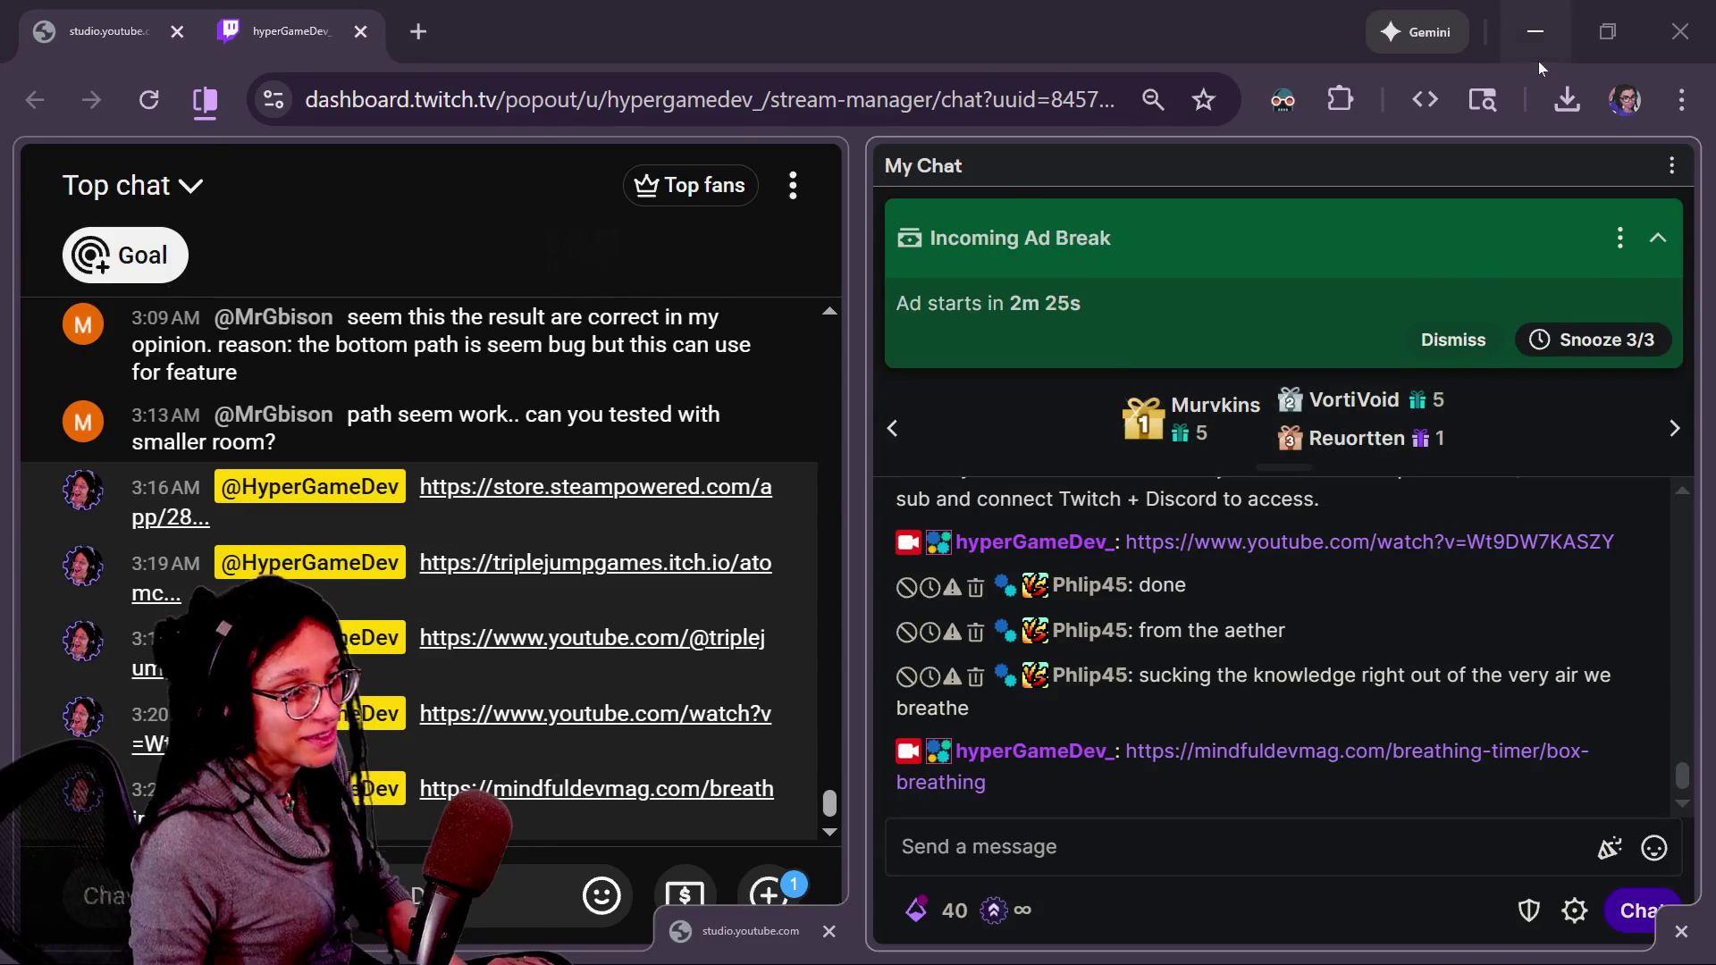
pyautogui.click(1537, 56)
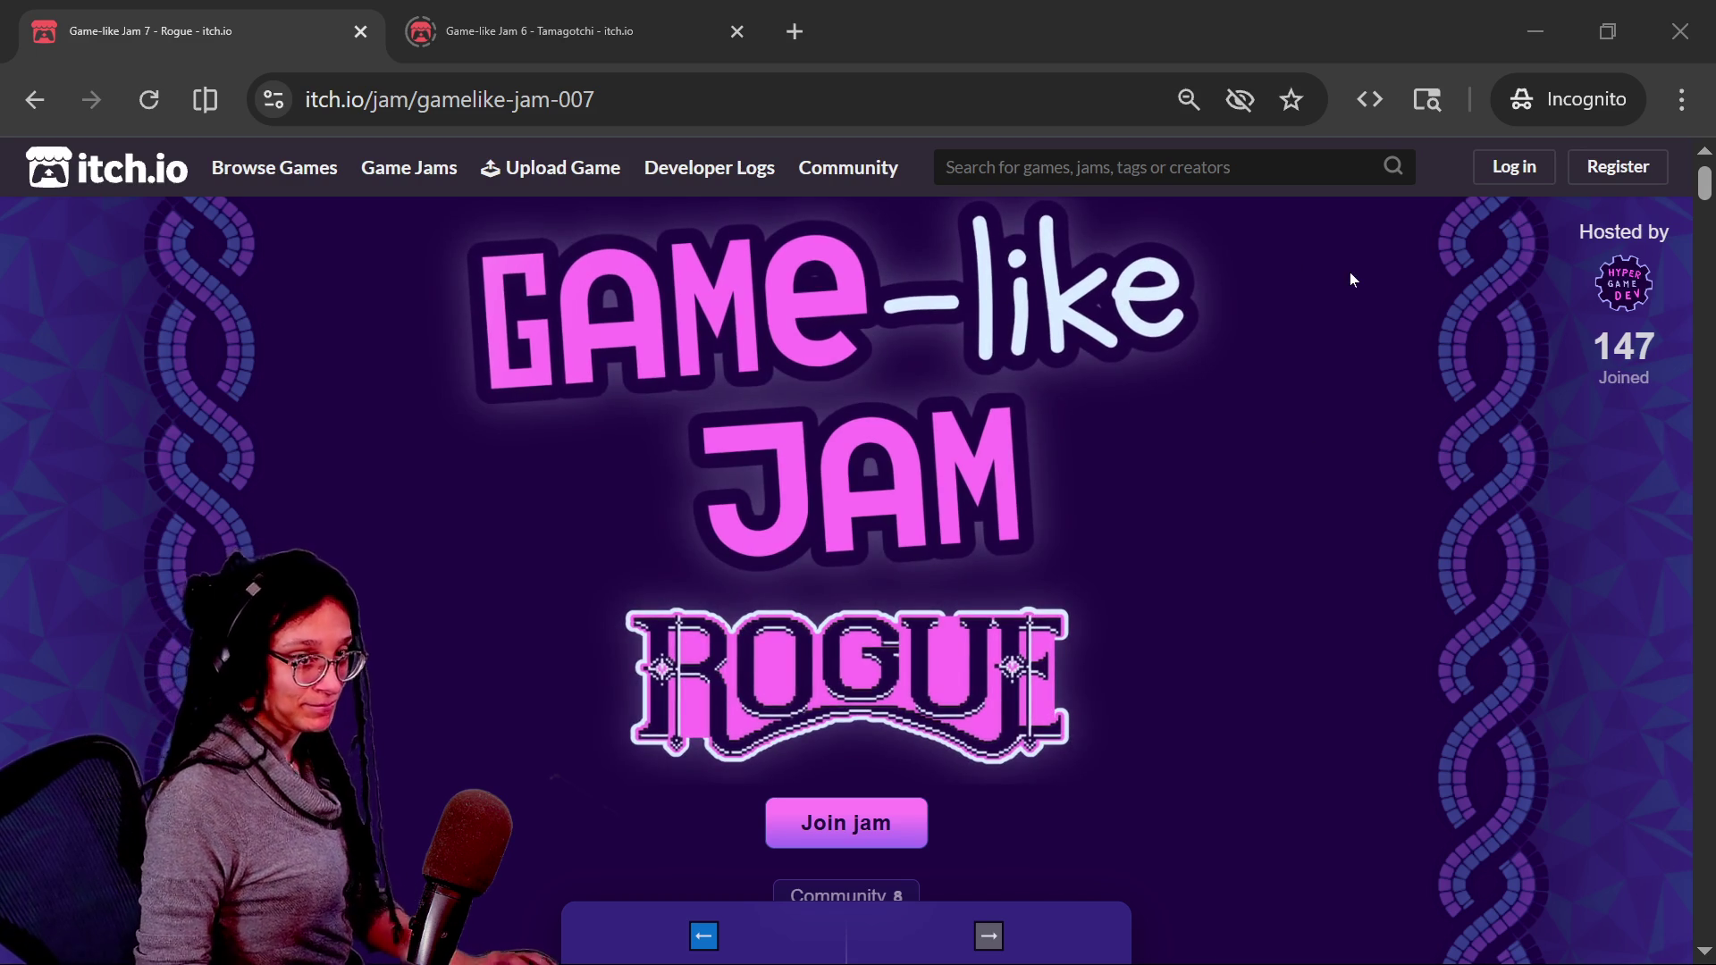
pyautogui.hotkey('alt', 'Tab')
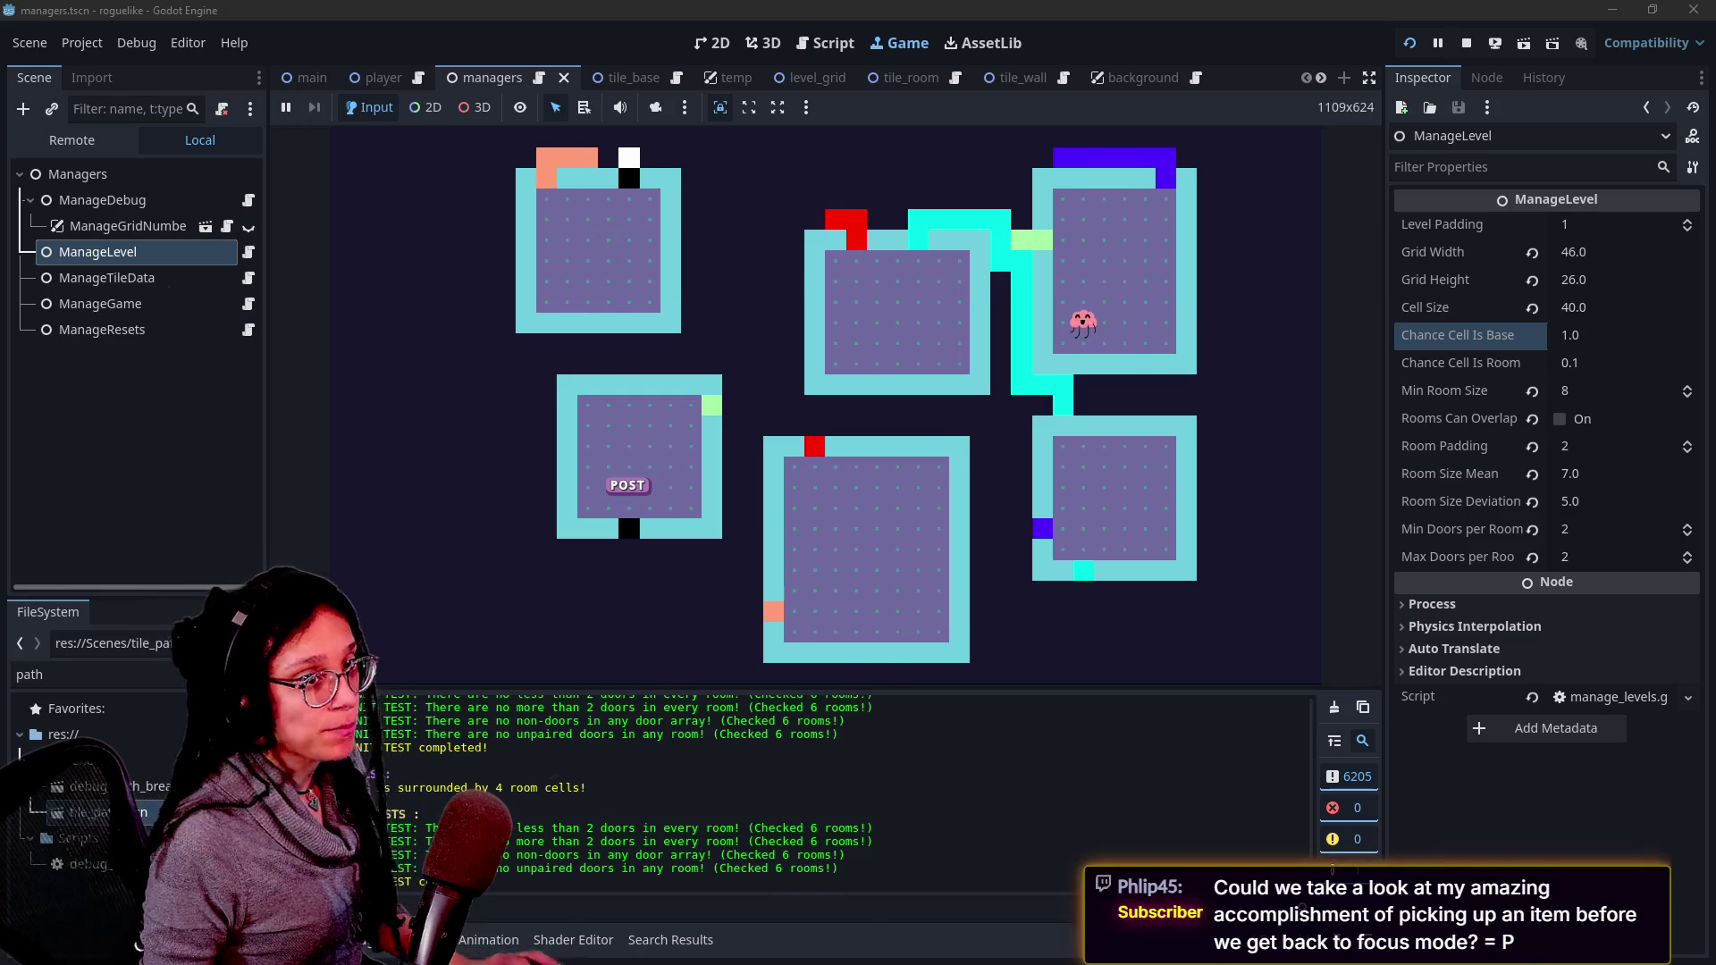
pyautogui.hotkey('alt', 'Tab')
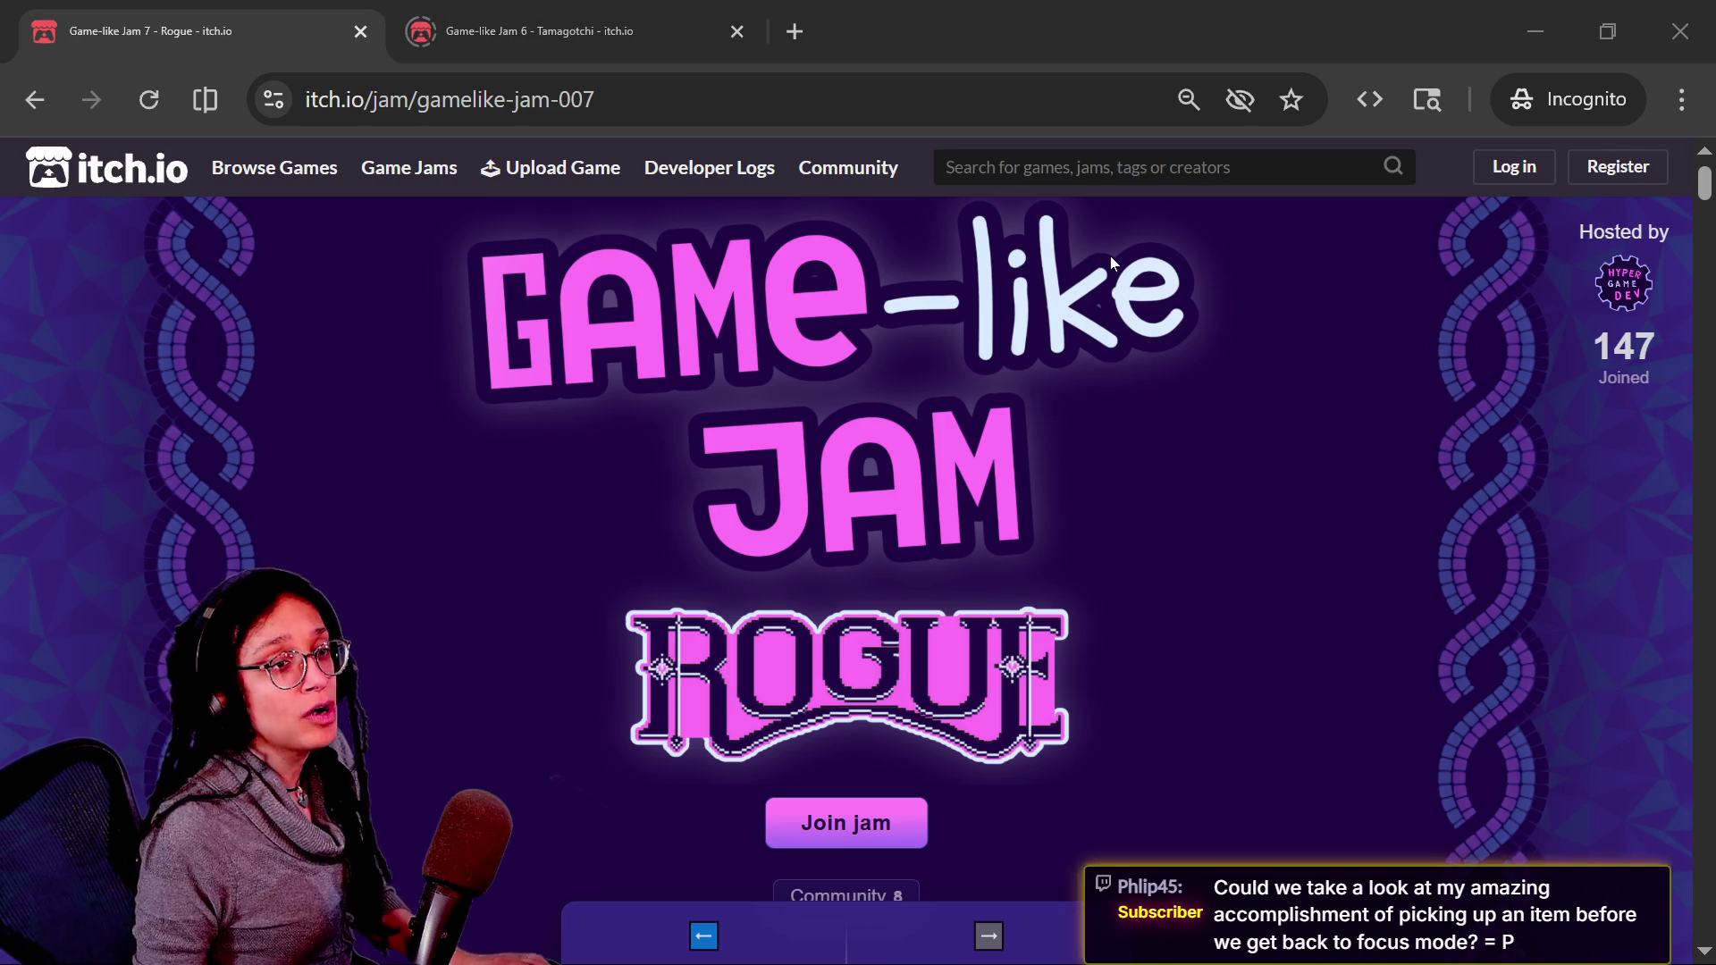
pyautogui.hotkey('alt', 'Tab')
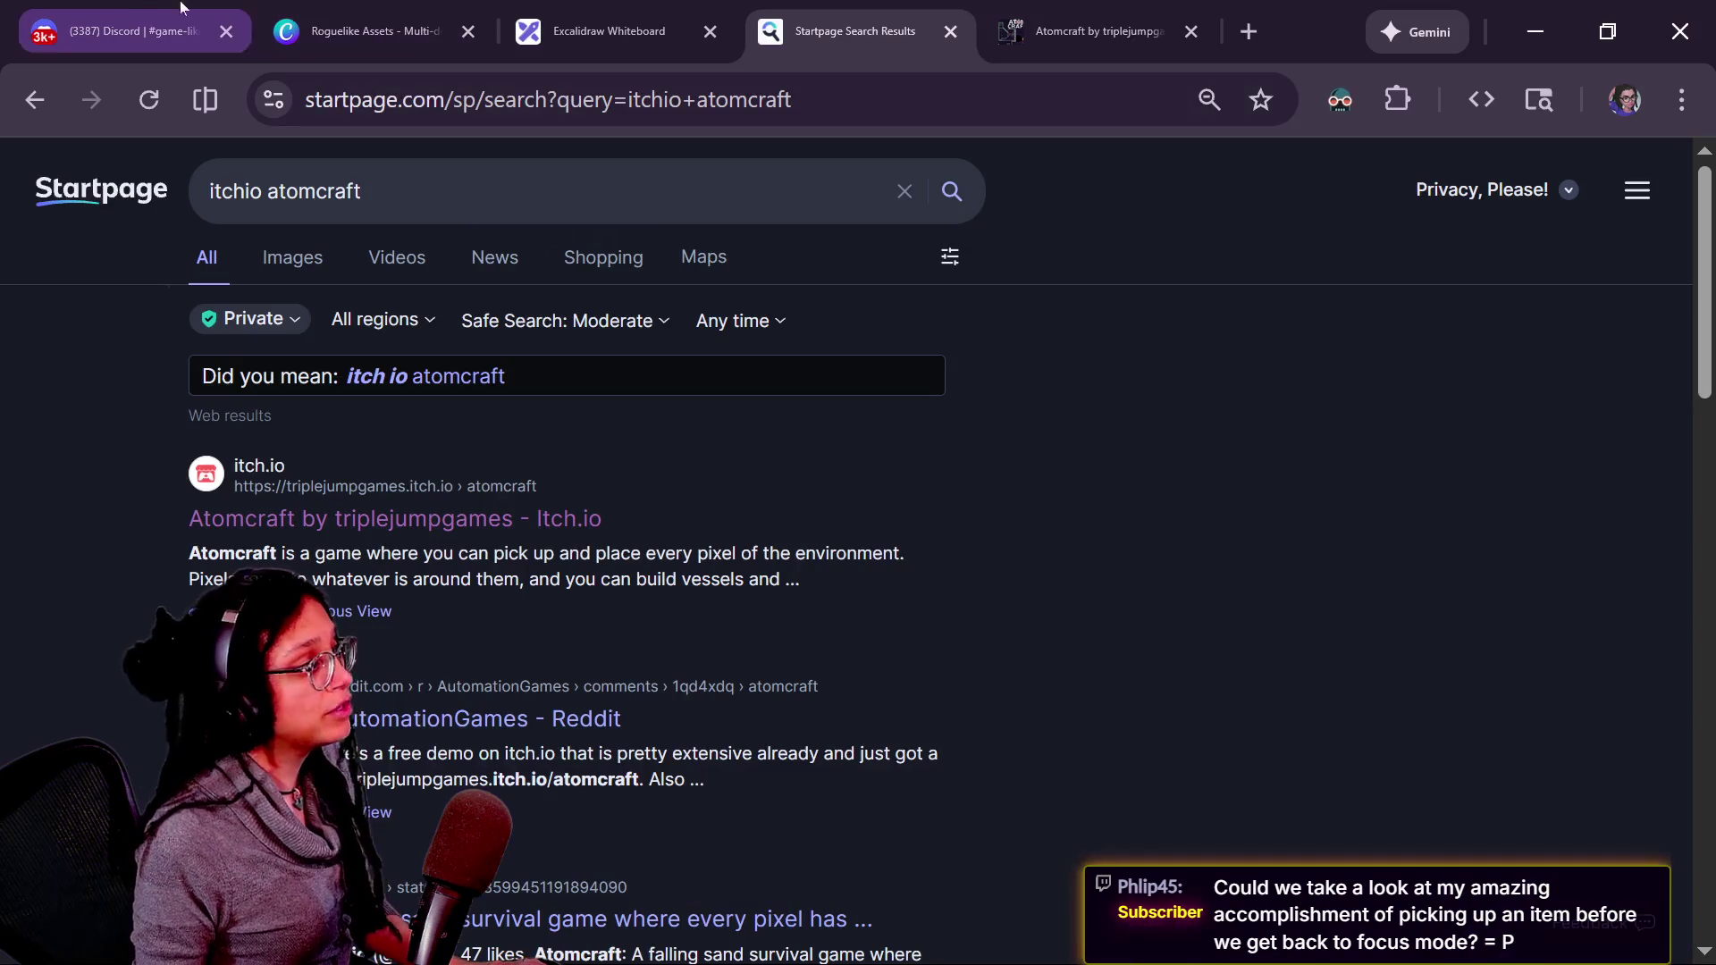
# - Open Discord's game-like-jam forum and the Dunjin RL(working title) thread
pyautogui.click(143, 32)
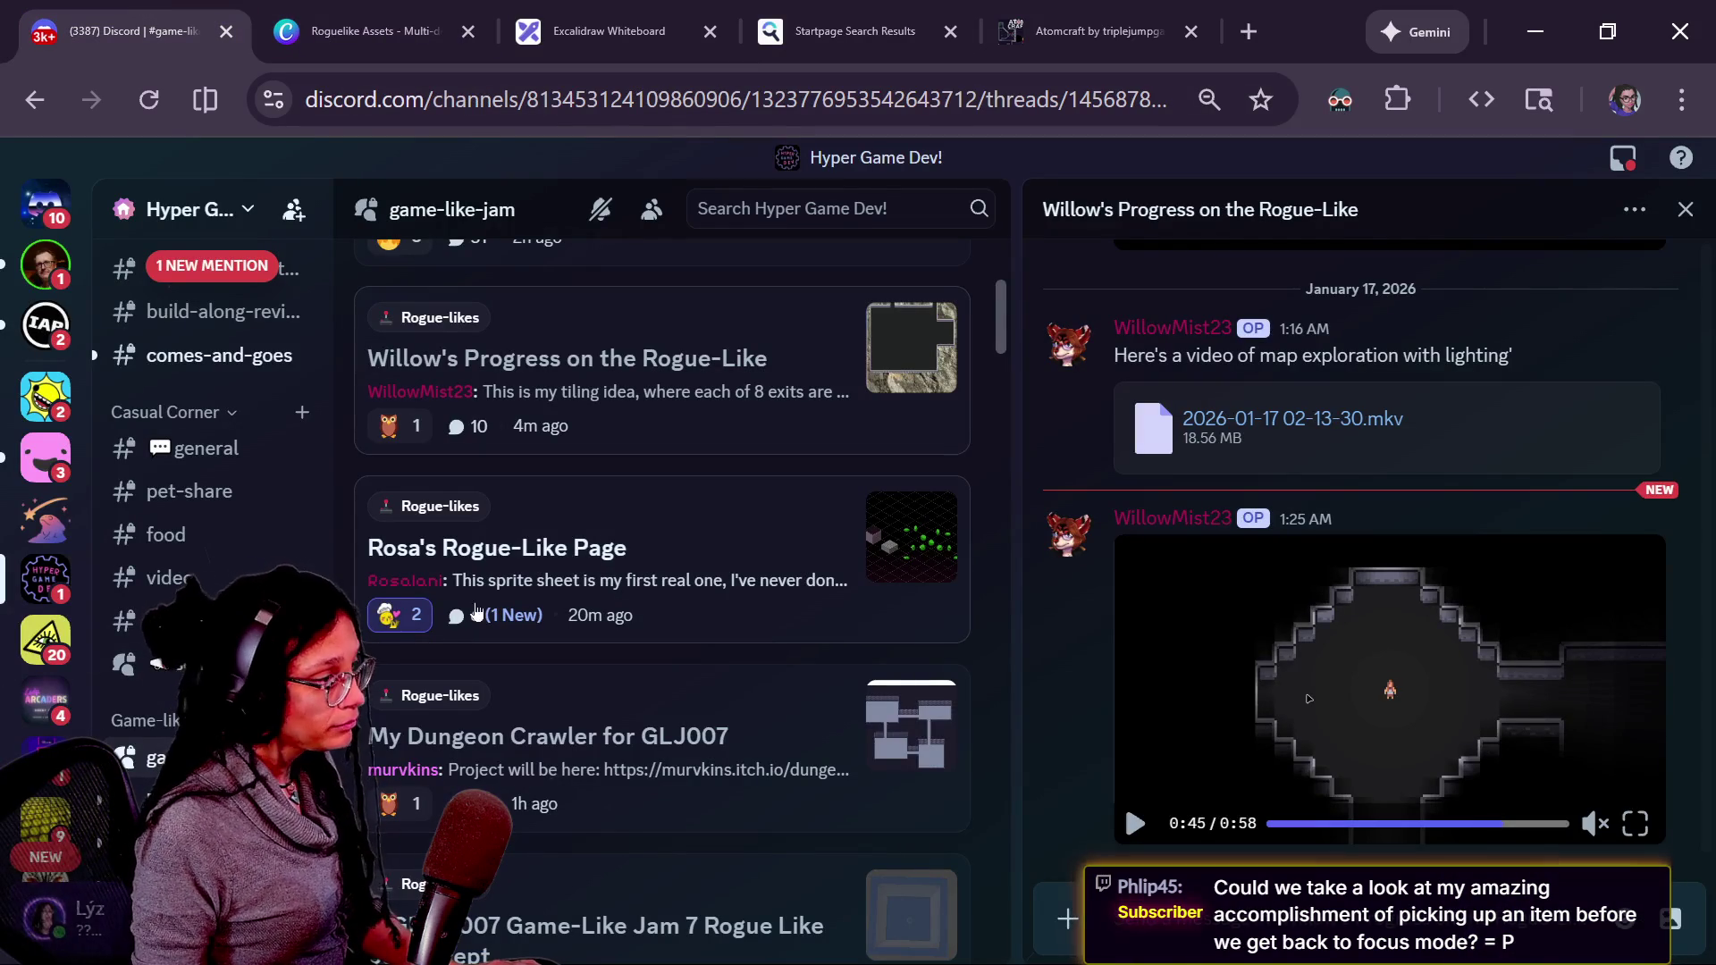
pyautogui.scroll(-5, 625, 625)
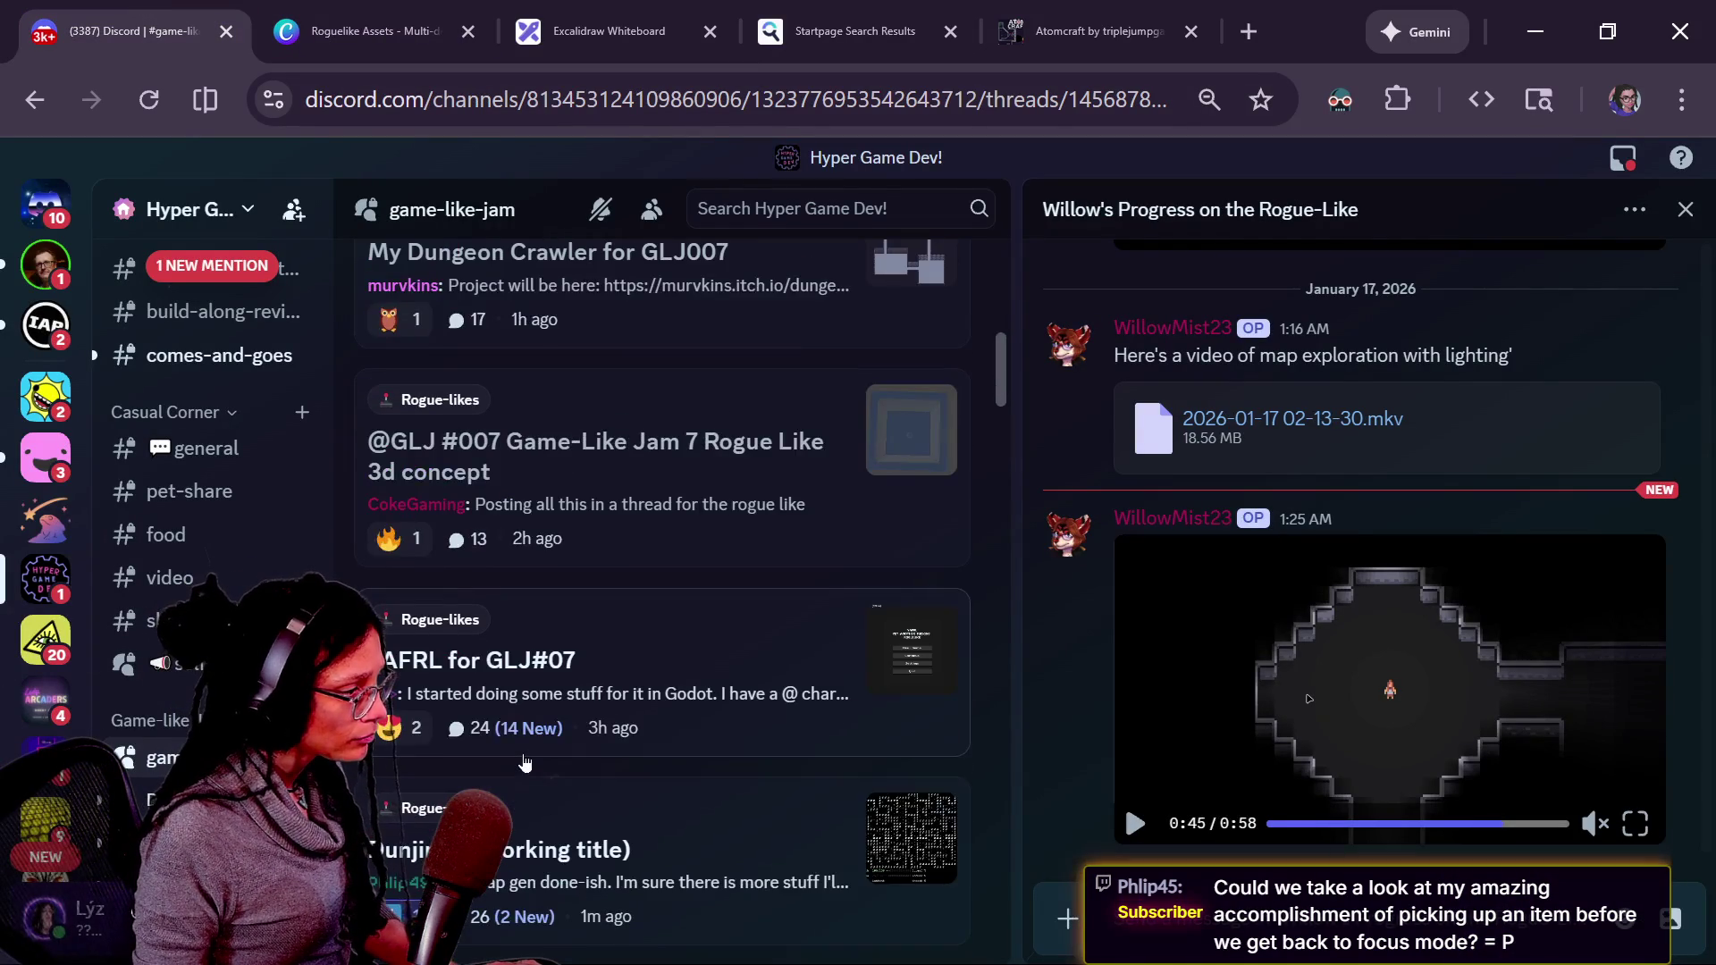
pyautogui.scroll(5, 642, 633)
pyautogui.scroll(-6, 615, 676)
pyautogui.scroll(-3, 610, 680)
pyautogui.scroll(-2, 611, 681)
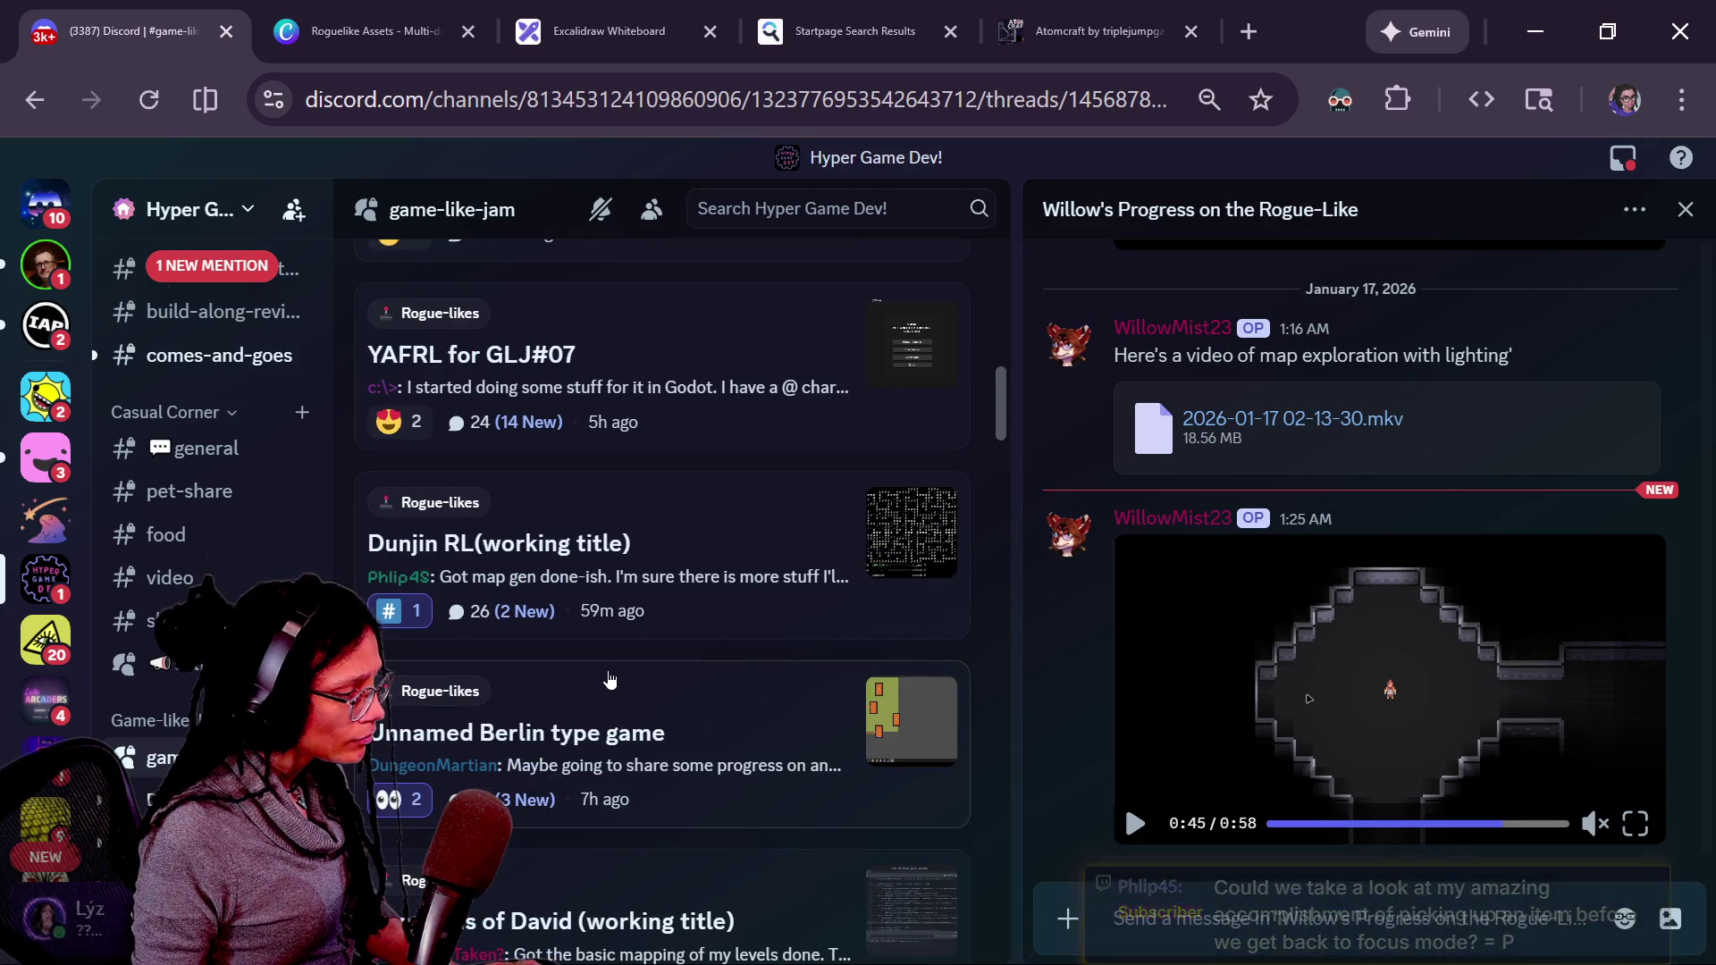
pyautogui.click(711, 611)
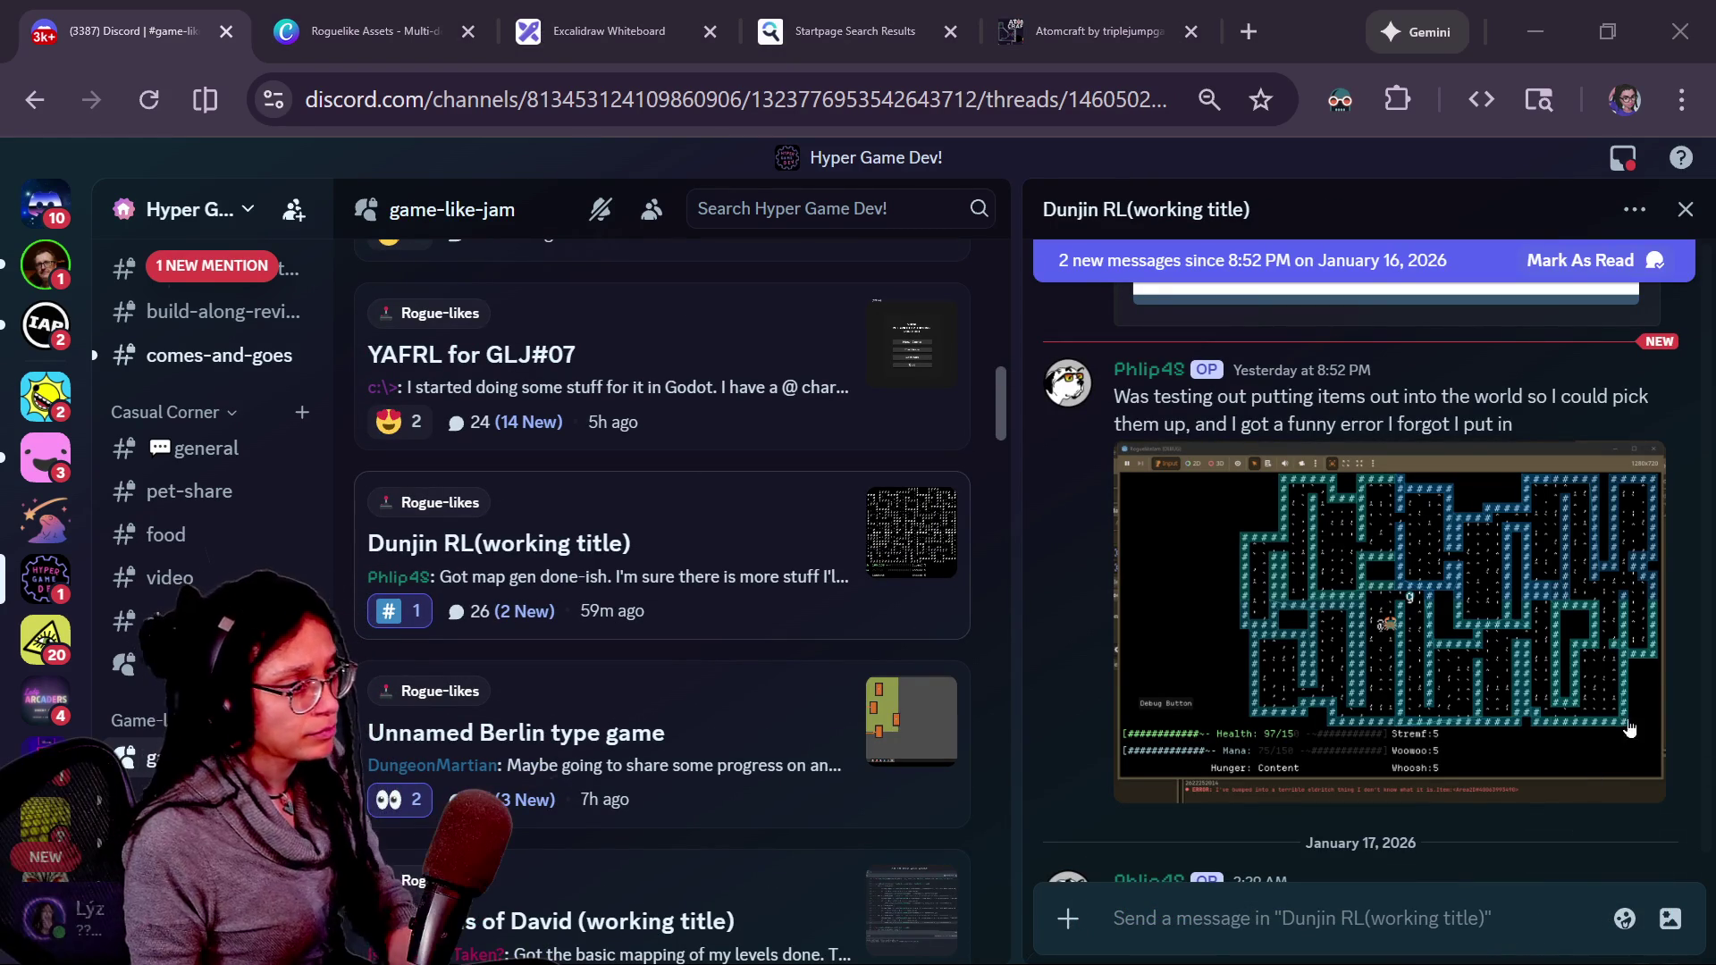
# - Scroll through the Dunjin RL thread and play its earlier gameplay video
pyautogui.scroll(10, 1275, 653)
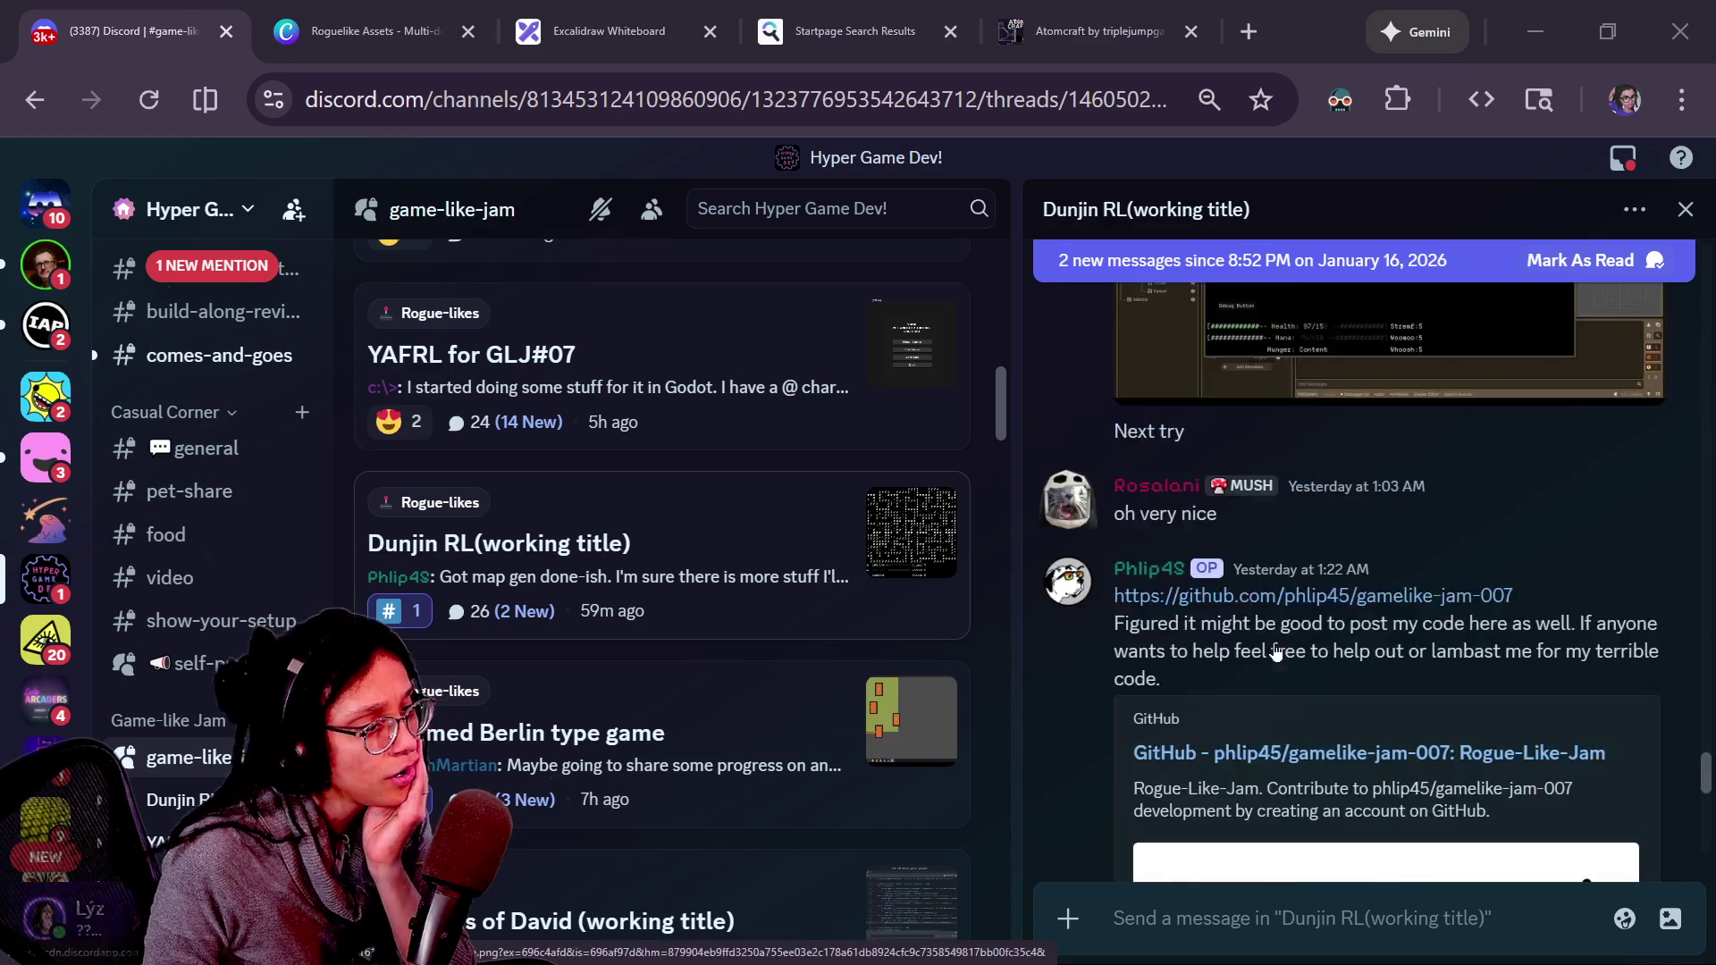
pyautogui.scroll(-2, 1275, 653)
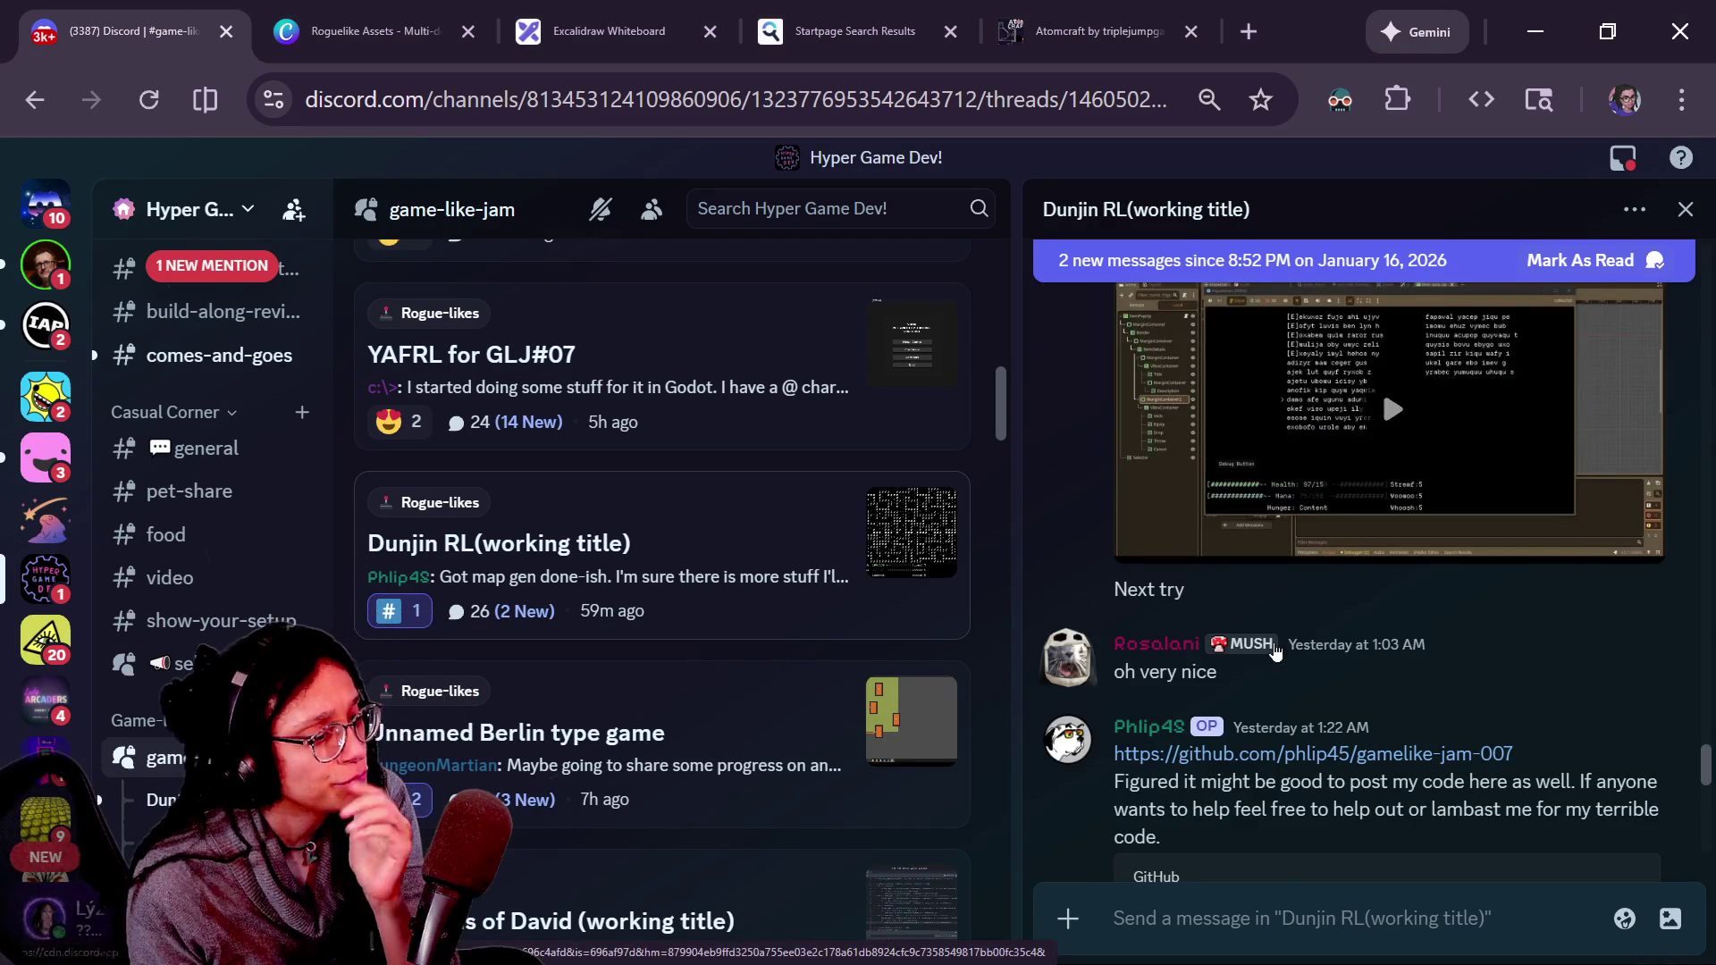
pyautogui.scroll(2, 1275, 654)
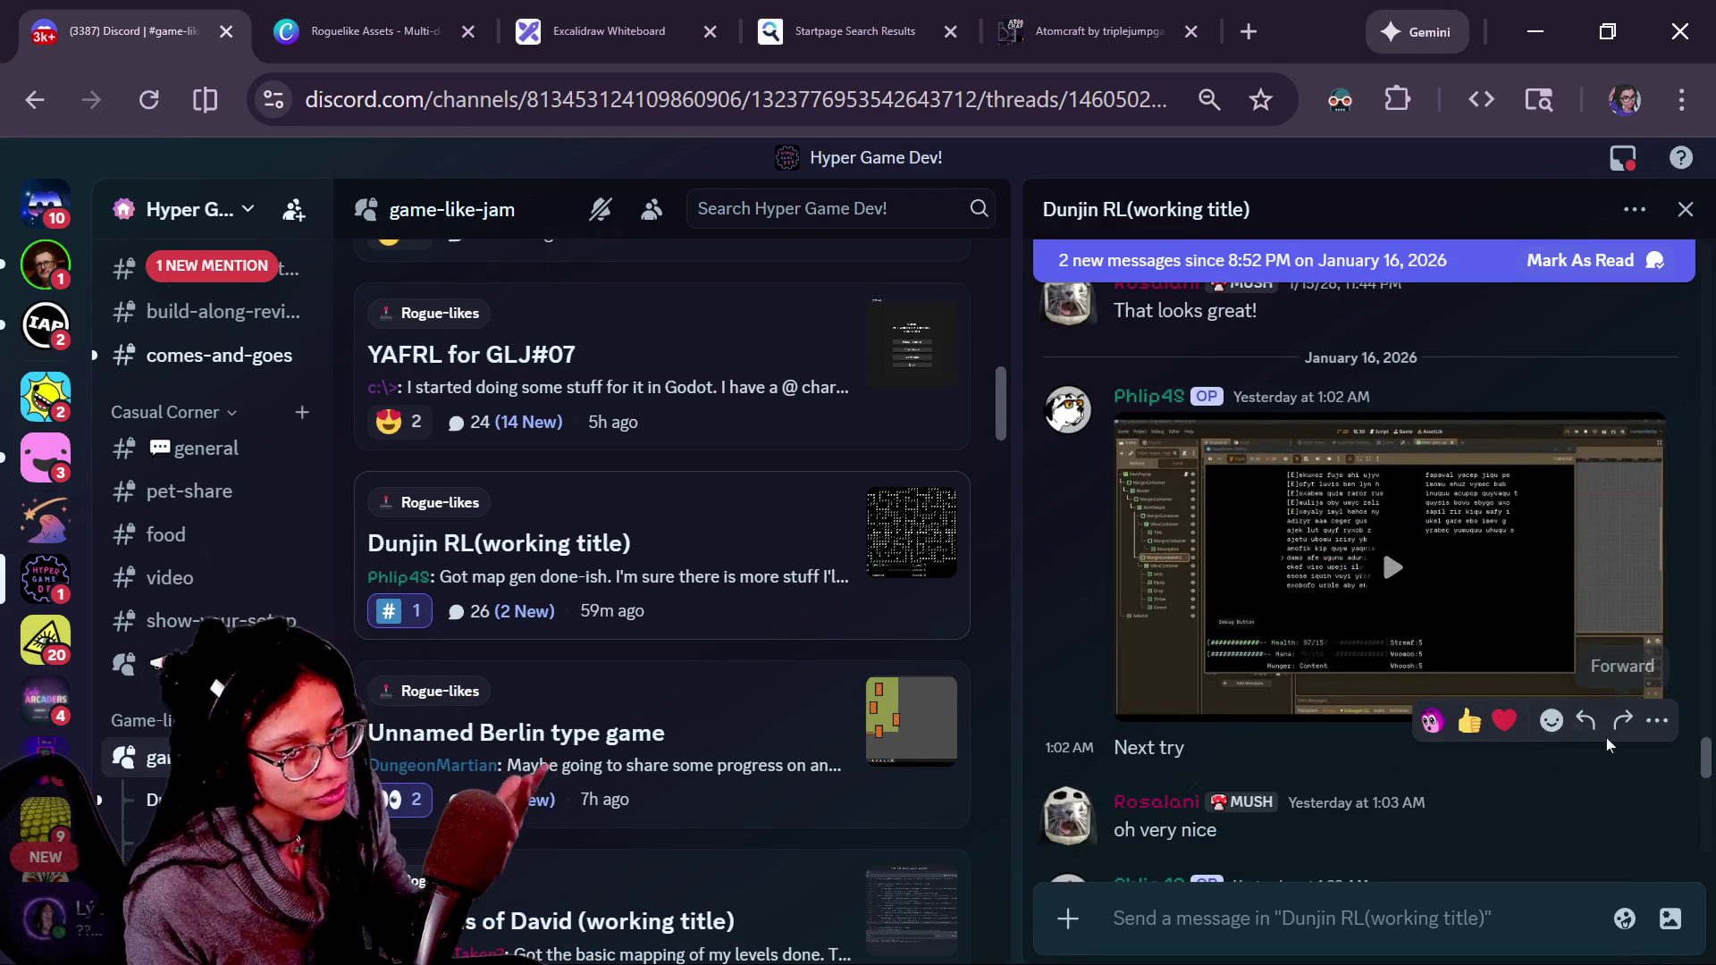
pyautogui.scroll(3, 1679, 751)
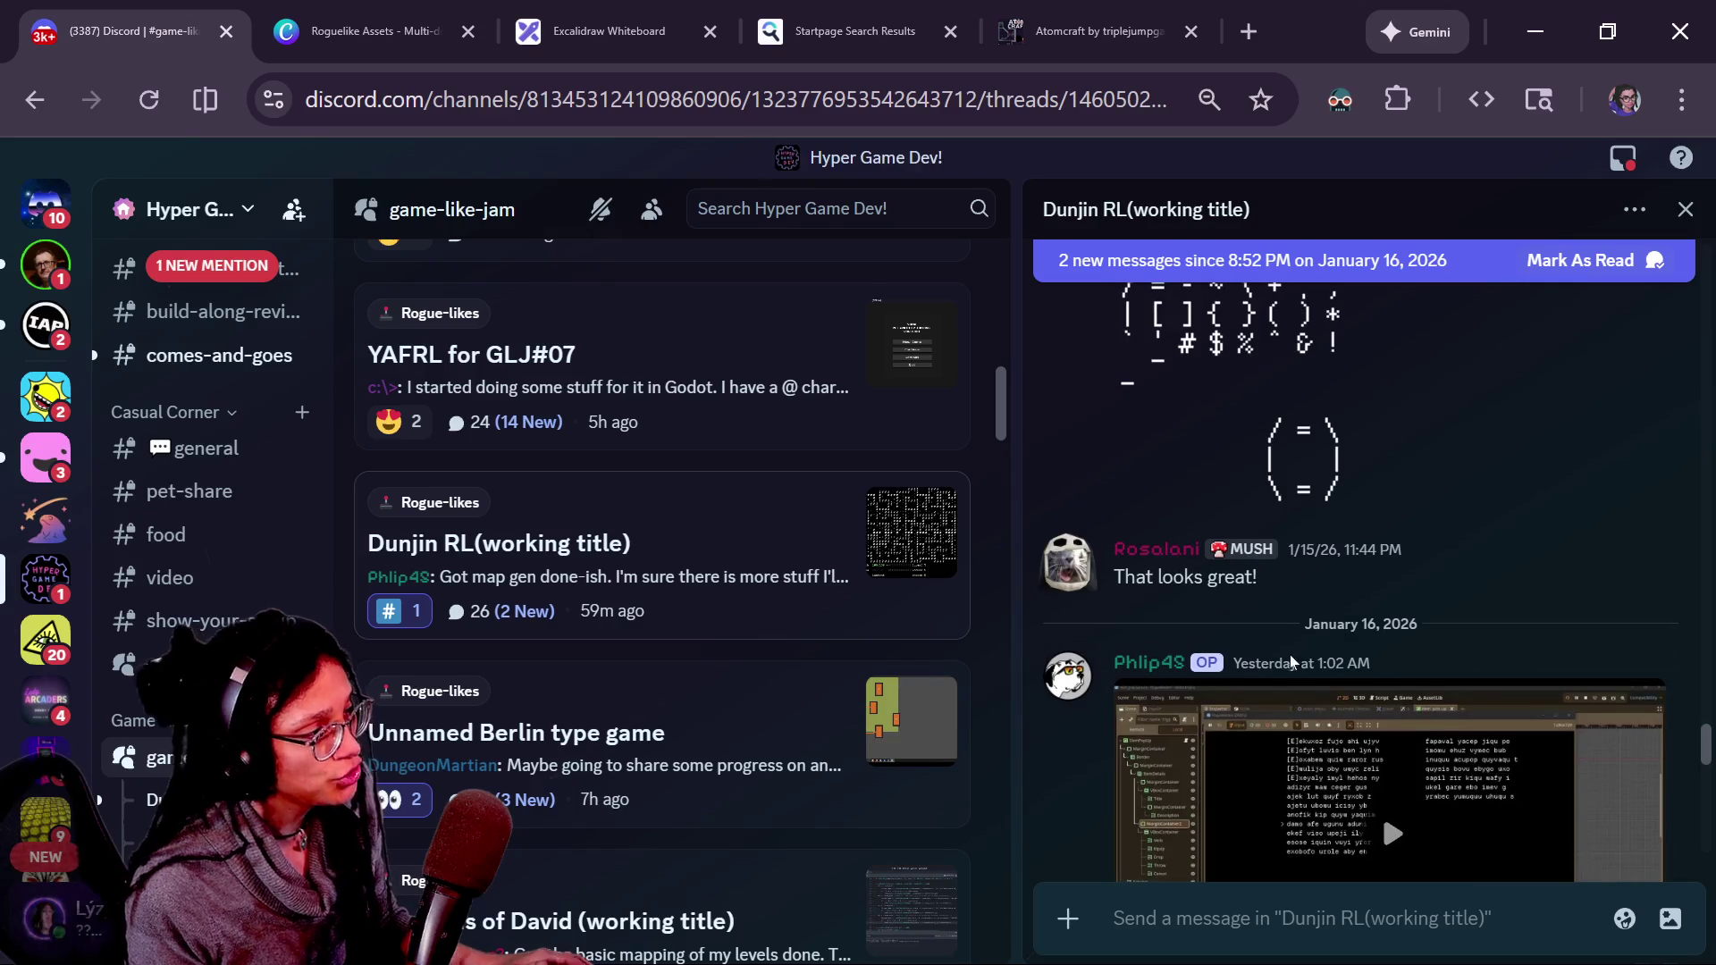
pyautogui.scroll(-15, 658, 534)
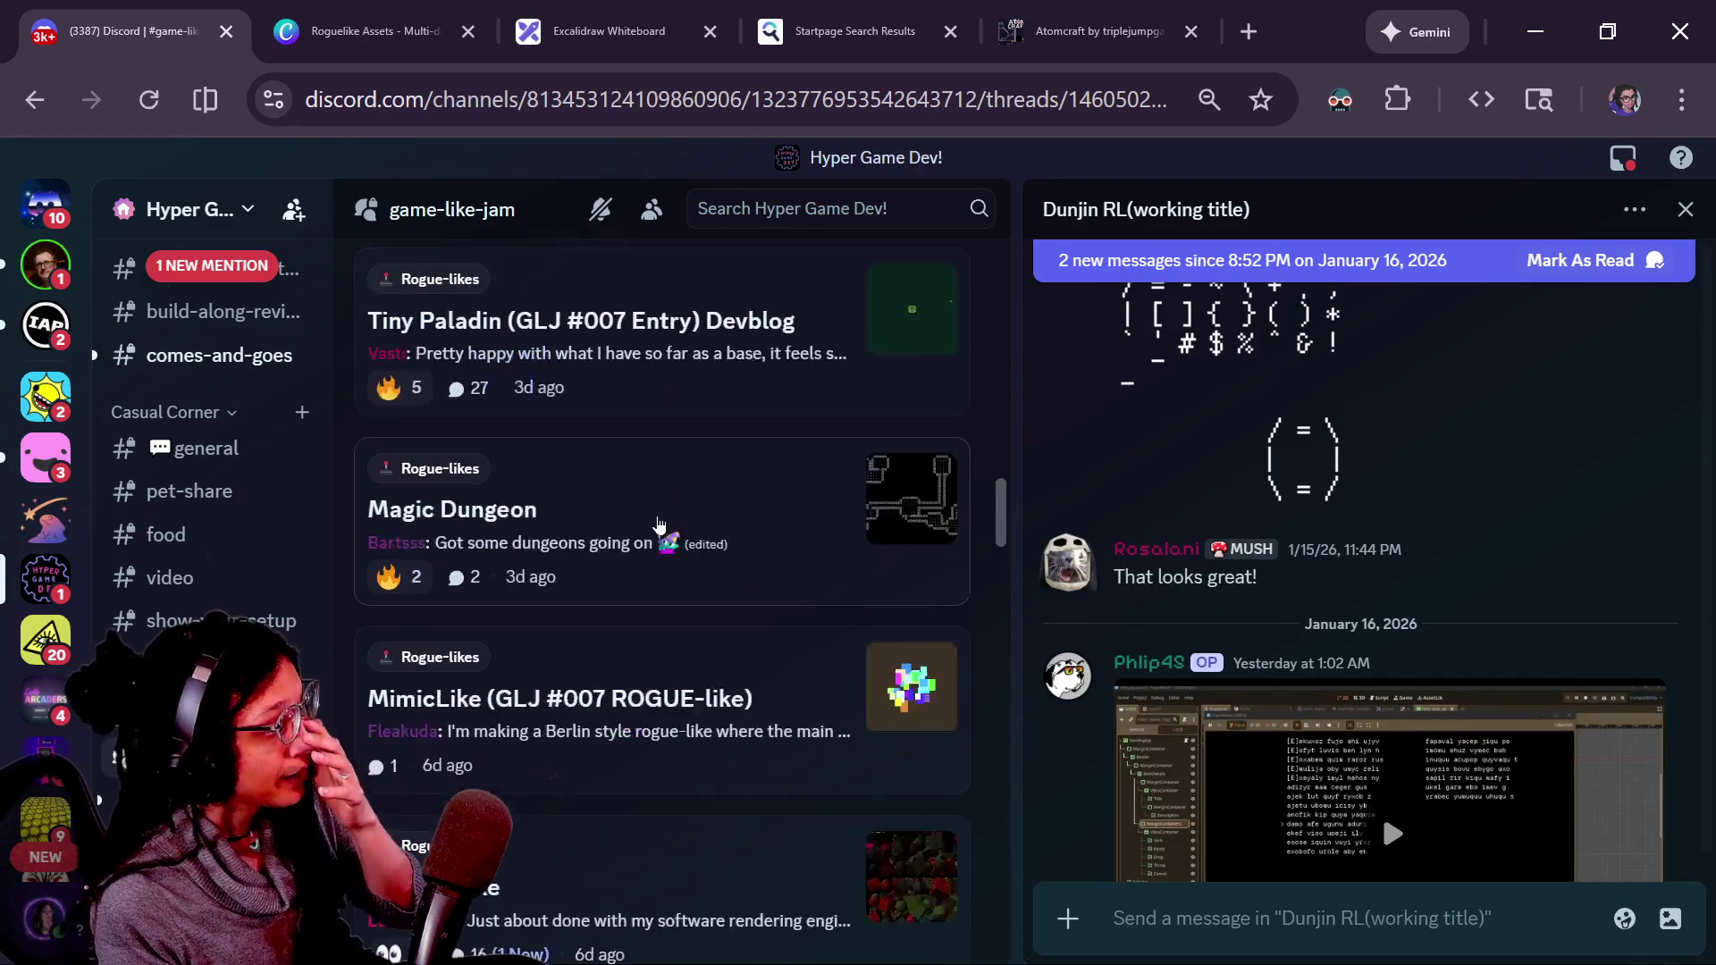
pyautogui.scroll(-4, 658, 524)
pyautogui.scroll(5, 659, 525)
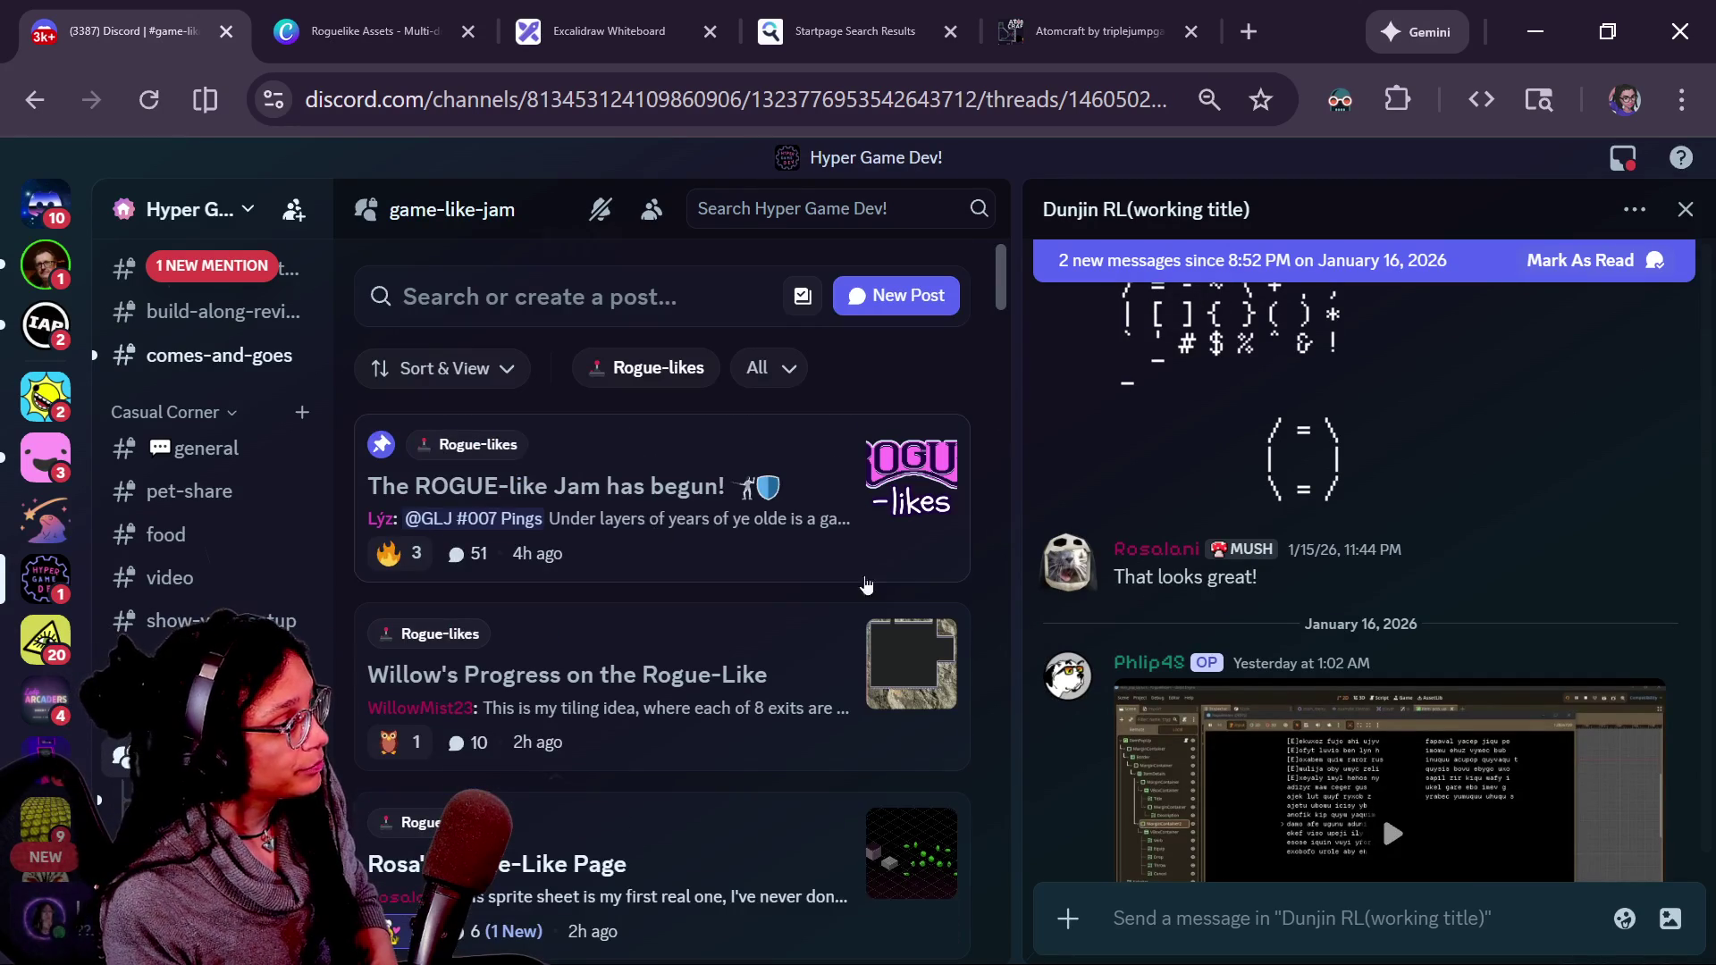
pyautogui.moveTo(1709, 755); pyautogui.dragTo(1706, 773)
pyautogui.scroll(-1, 1707, 770)
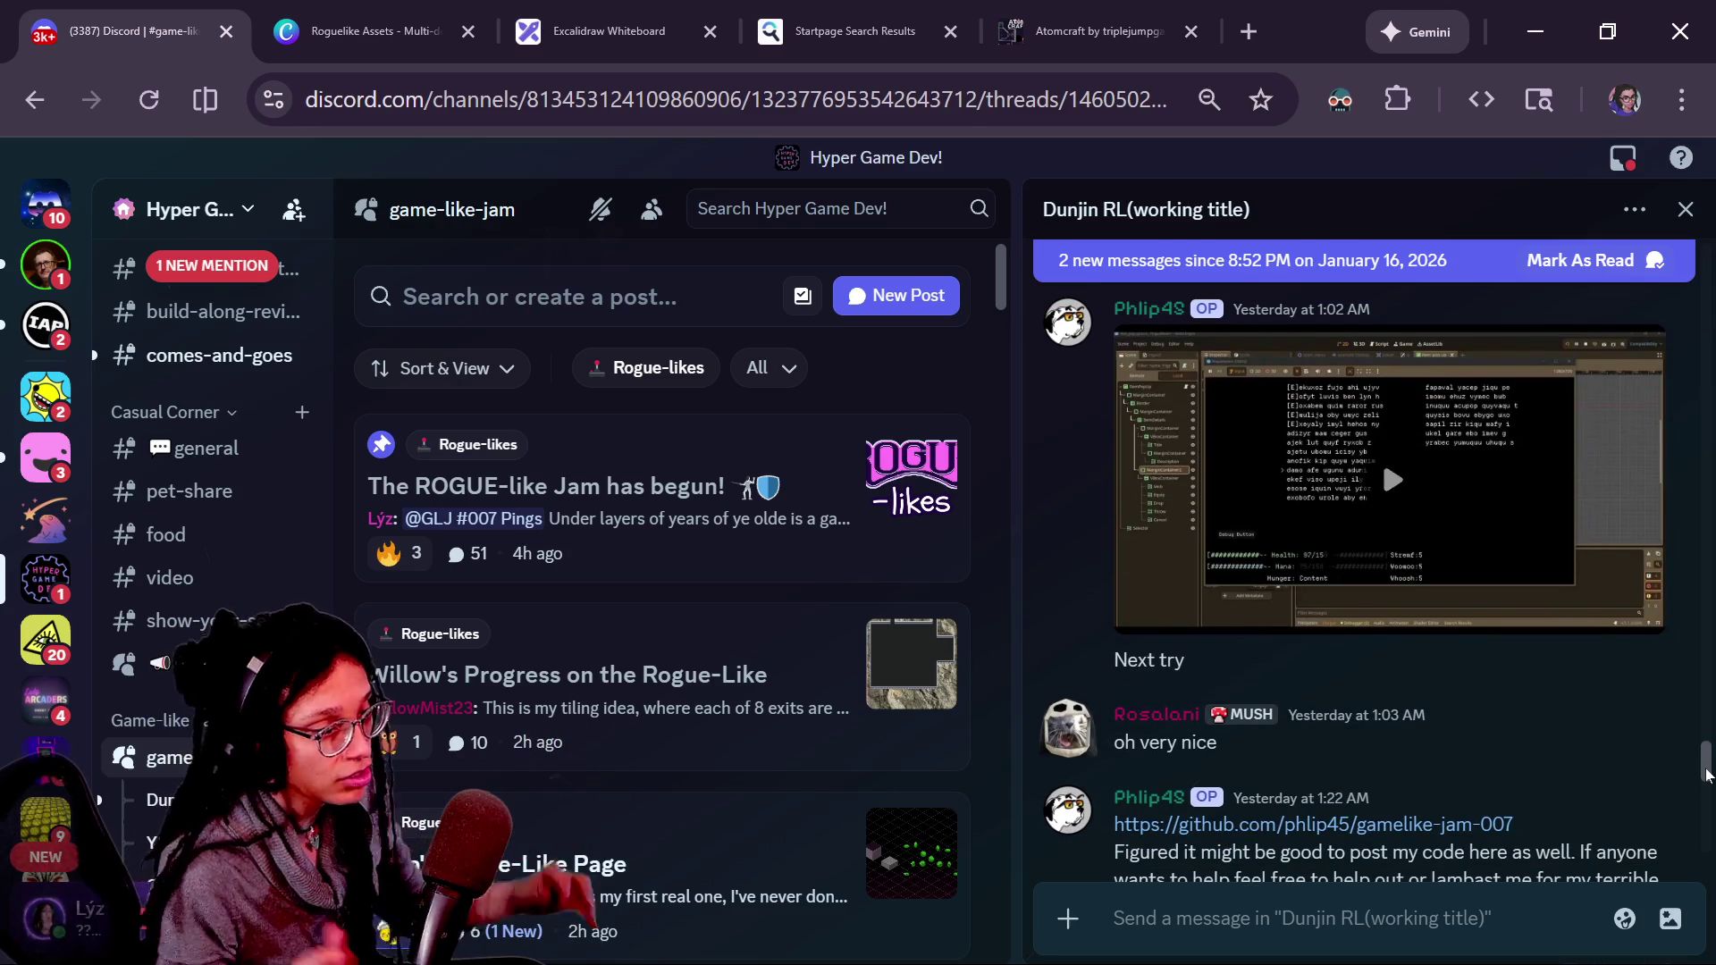
pyautogui.moveTo(1707, 773); pyautogui.dragTo(1707, 766)
pyautogui.click(1380, 632)
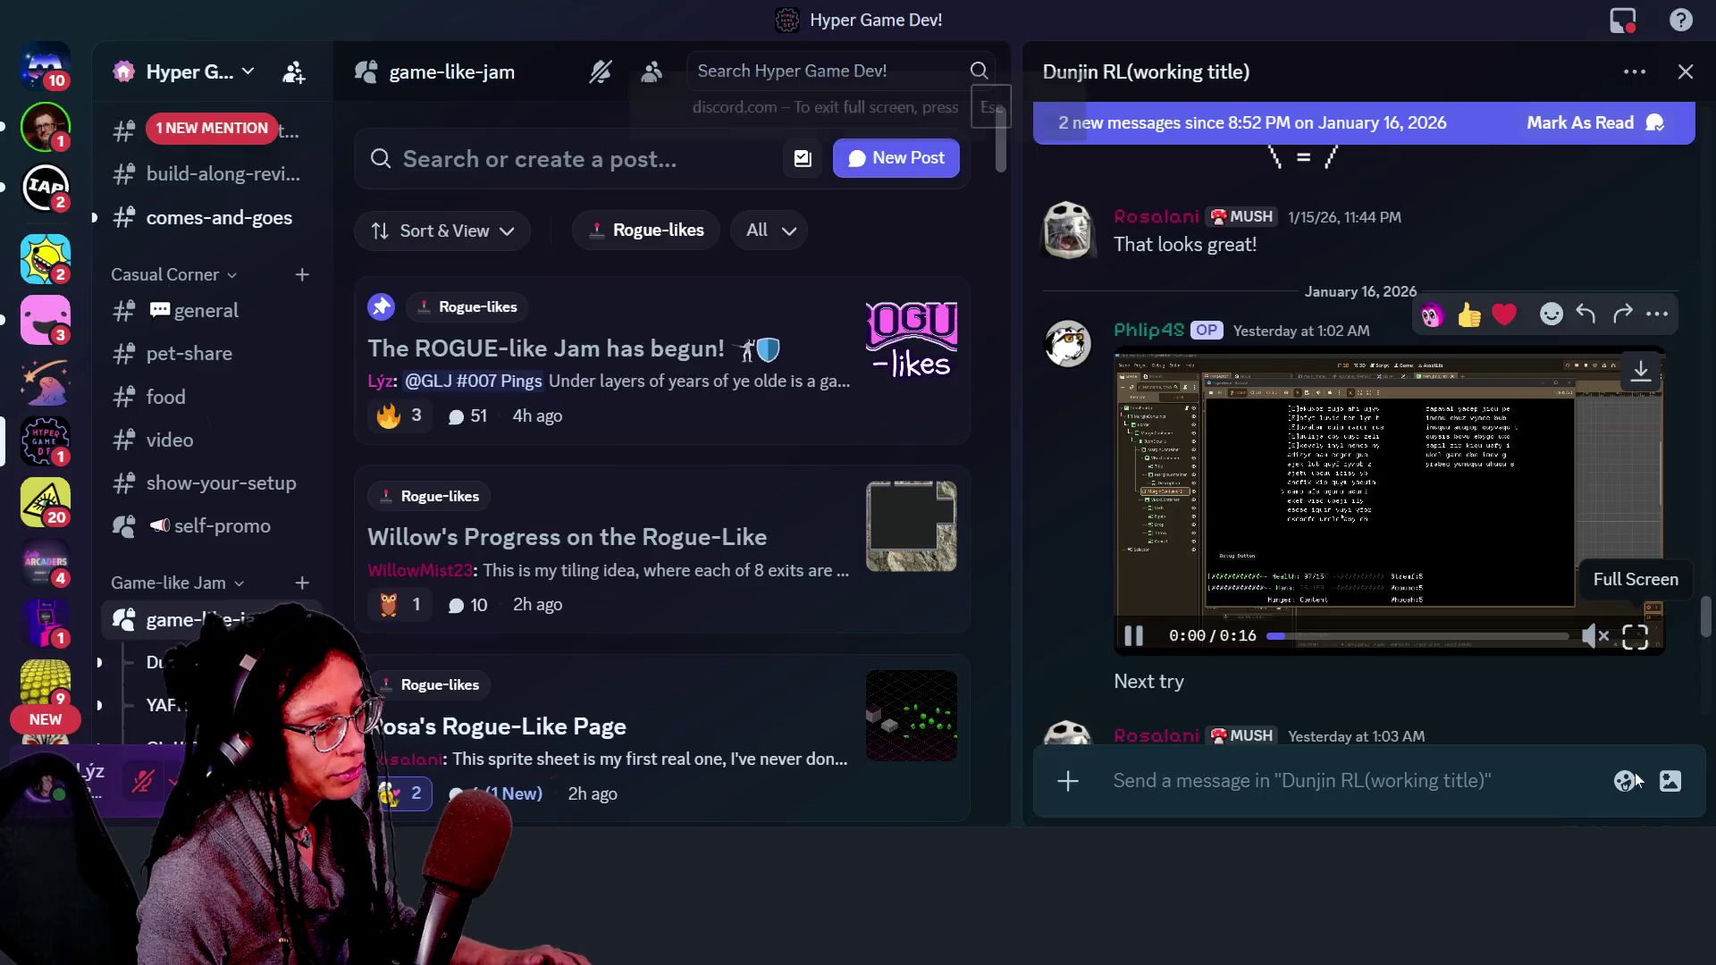
# - Watch the gameplay video full screen, exit it, and enlarge the thread's ASCII map screenshot
pyautogui.click(1634, 774)
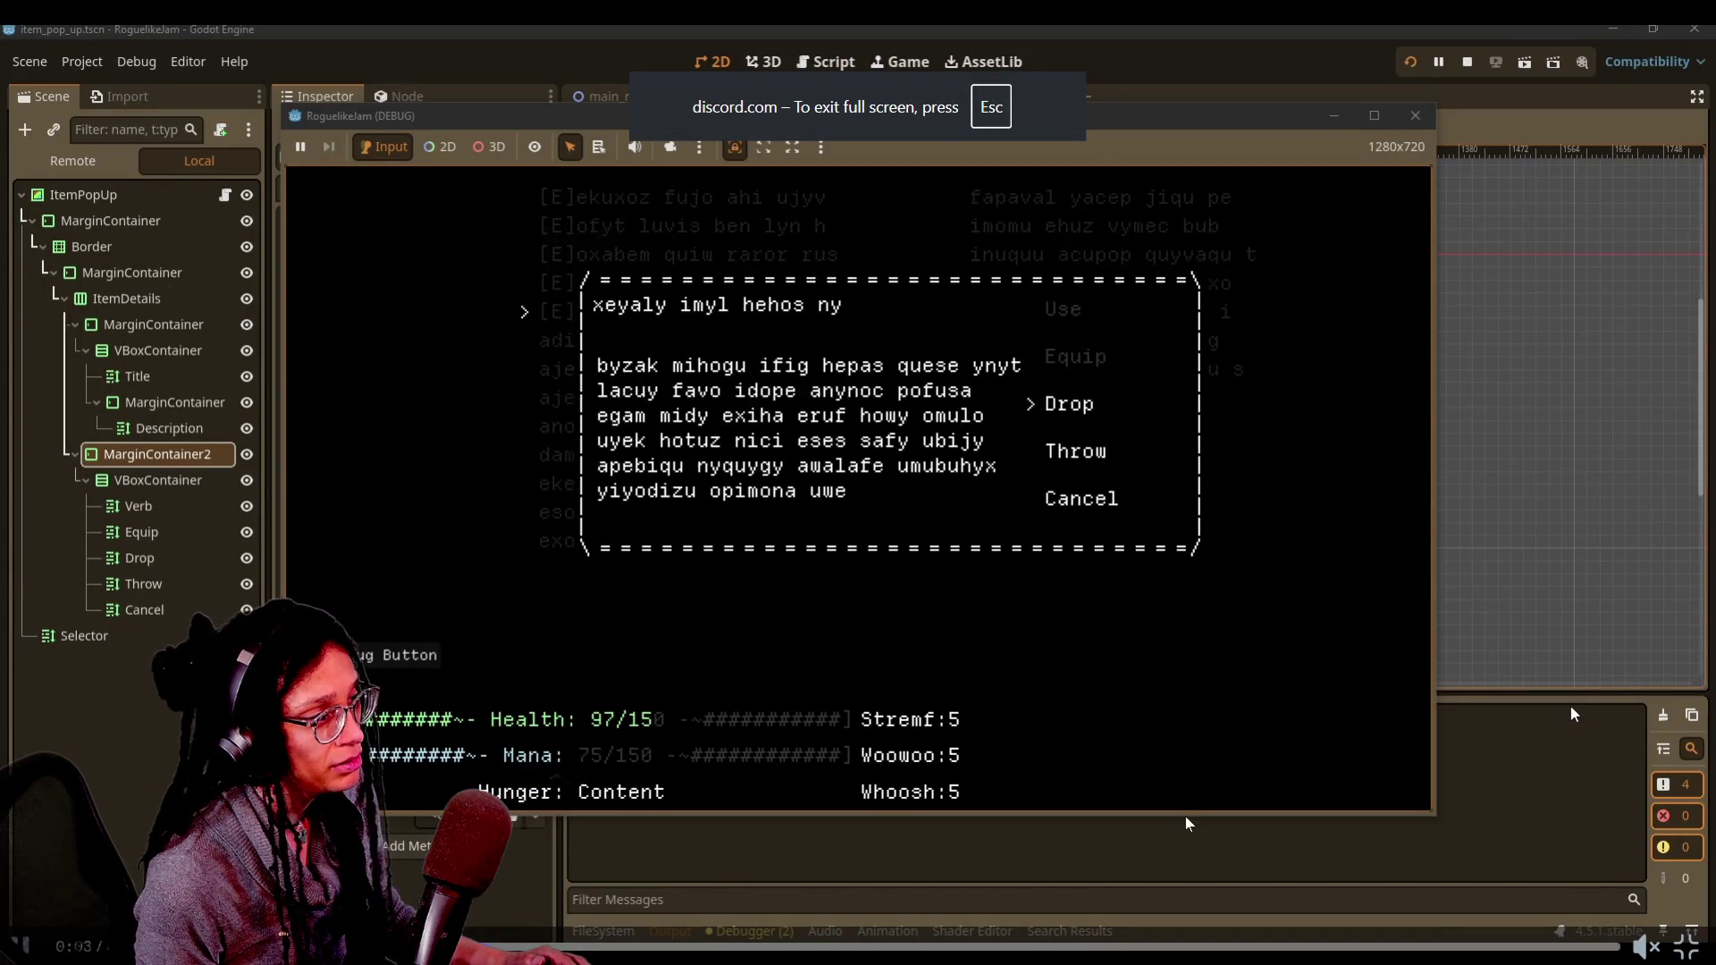
pyautogui.press('Escape')
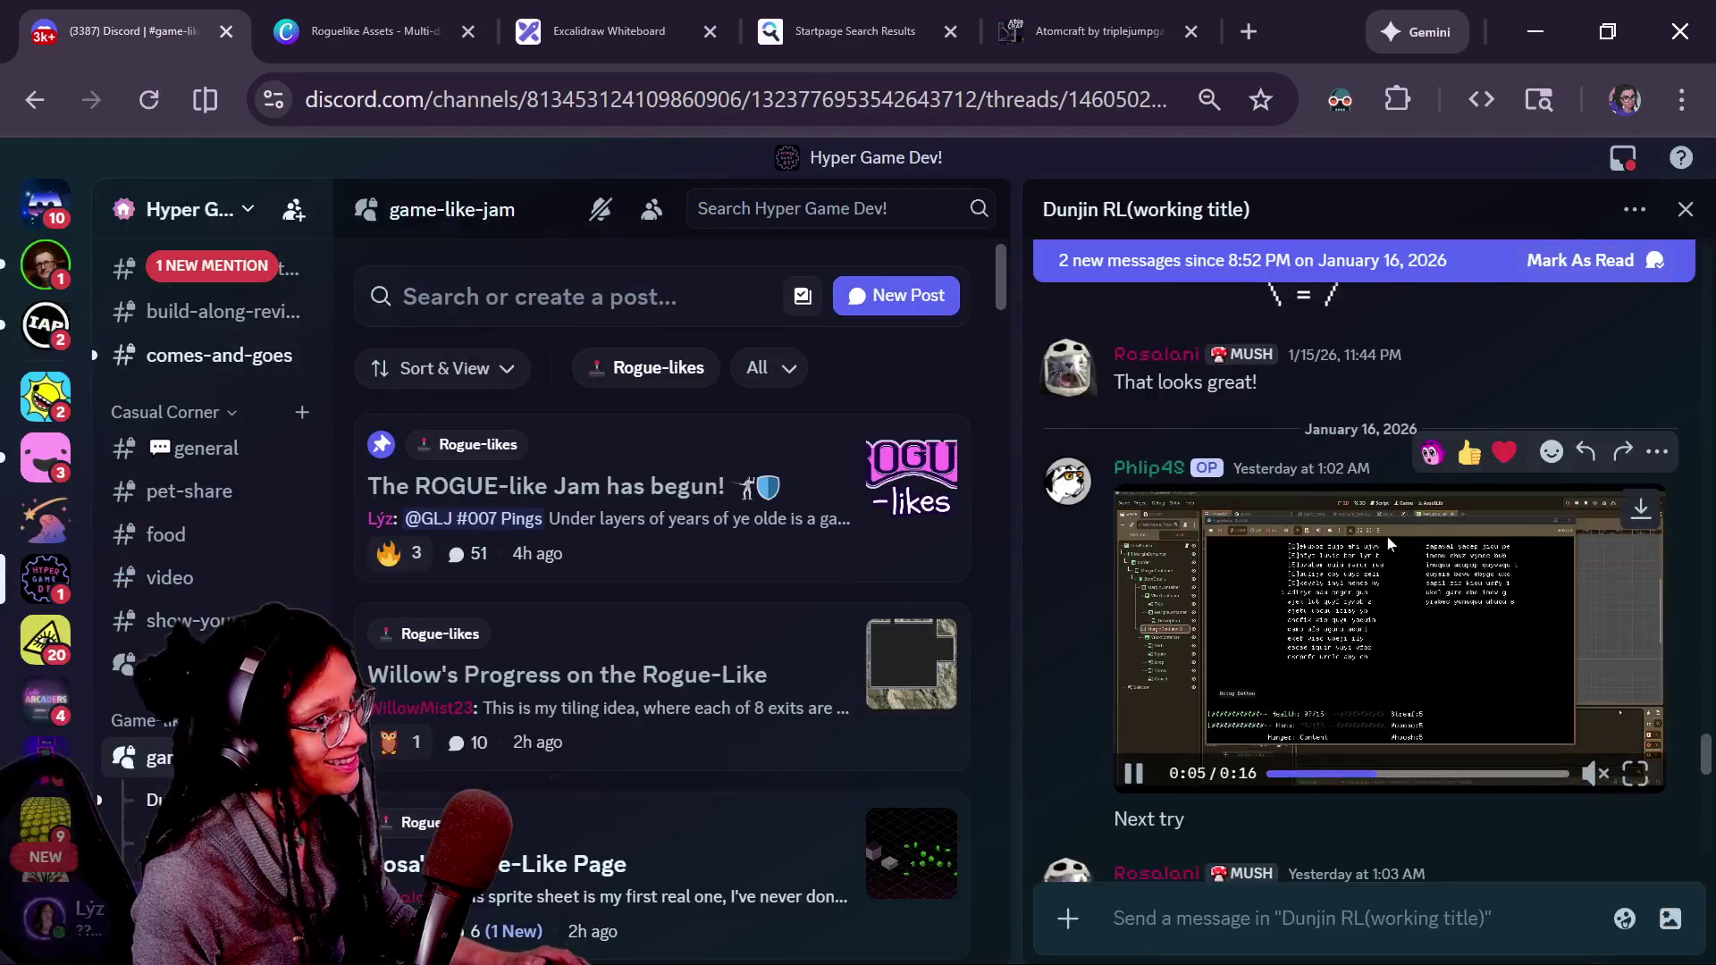
pyautogui.scroll(-6, 1387, 536)
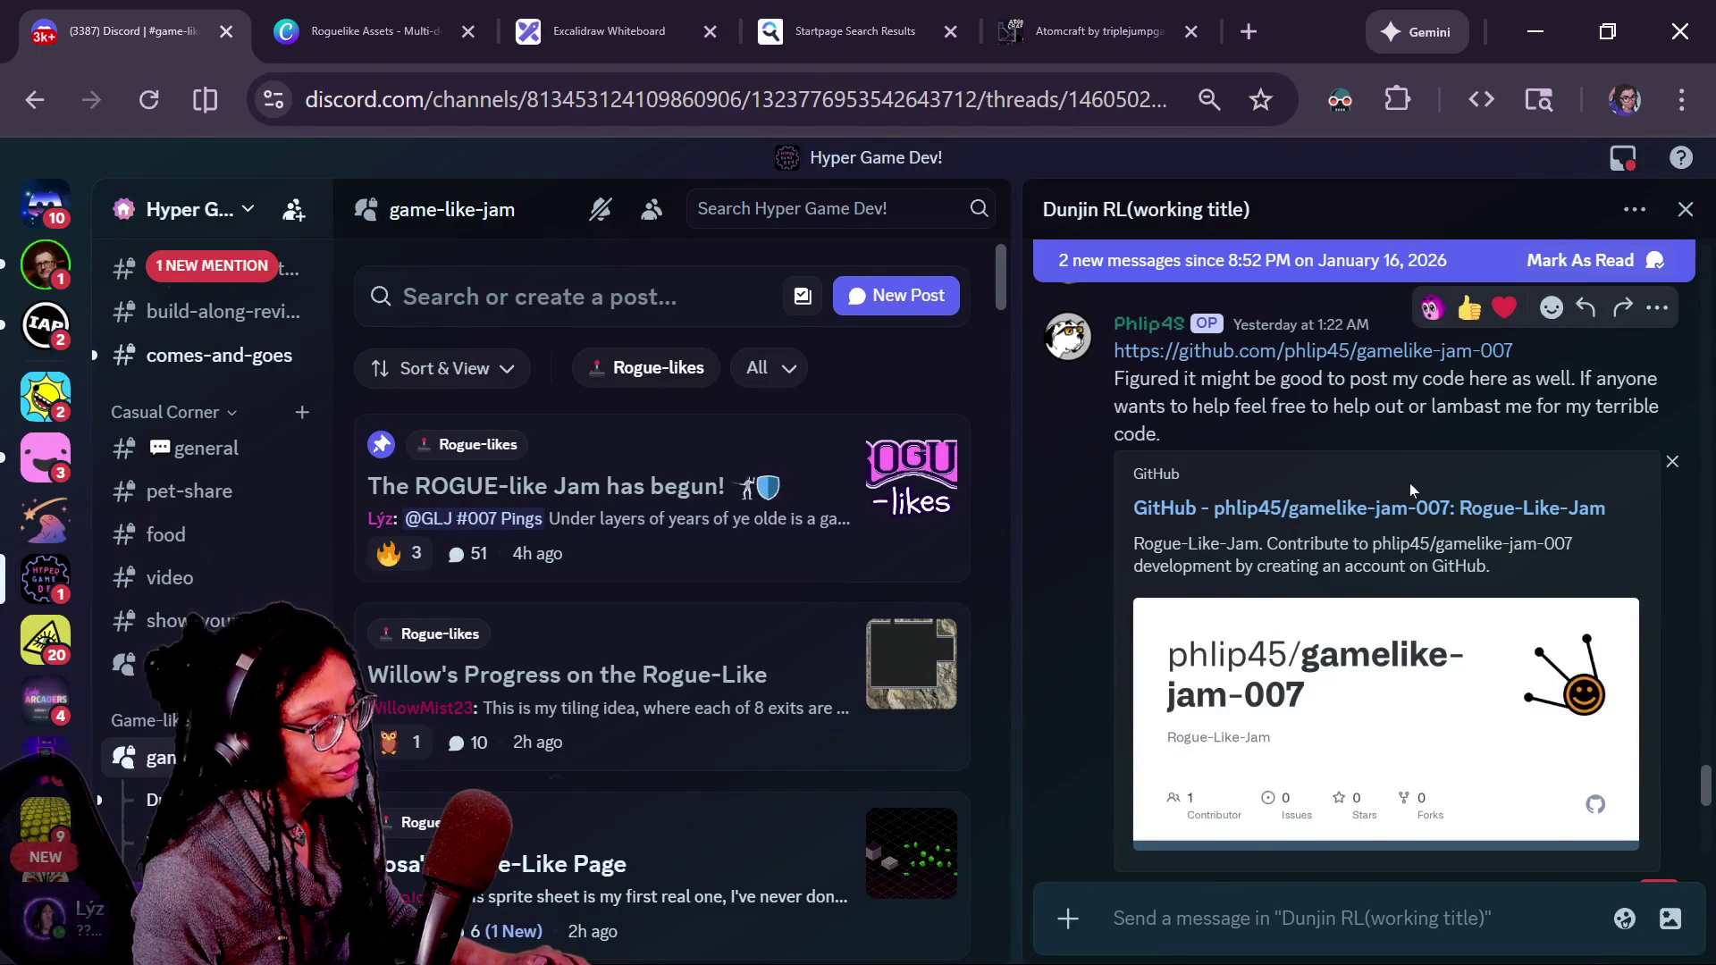
pyautogui.scroll(-5, 1408, 482)
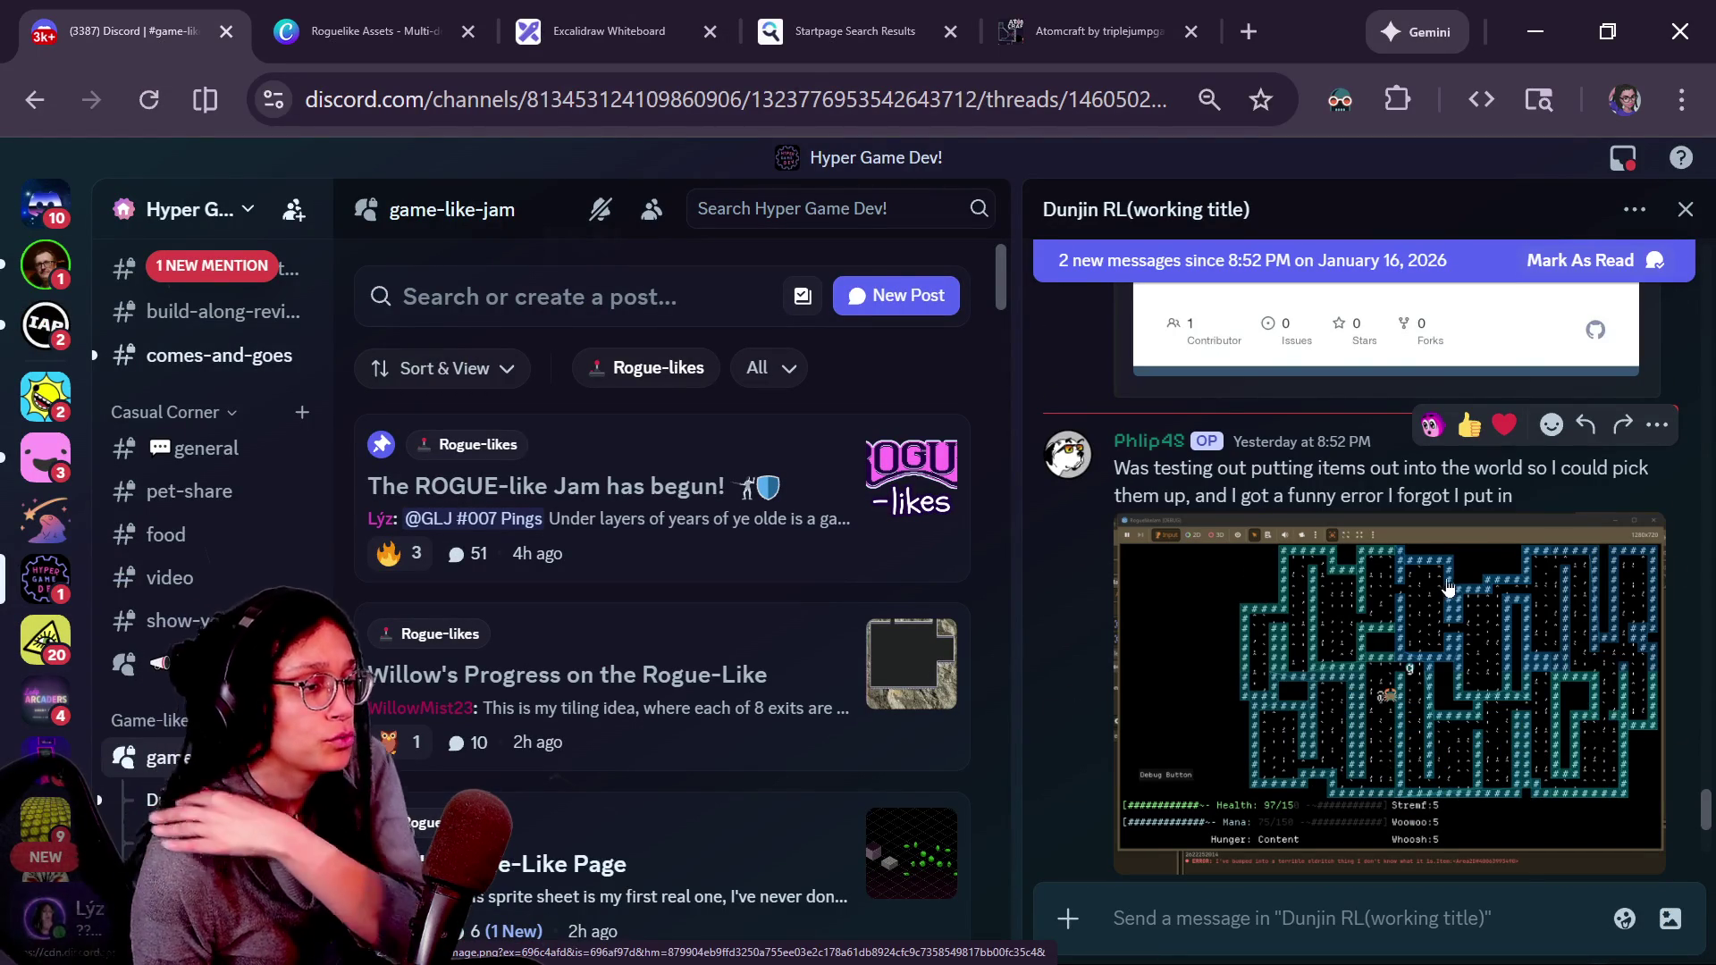
pyautogui.click(1463, 696)
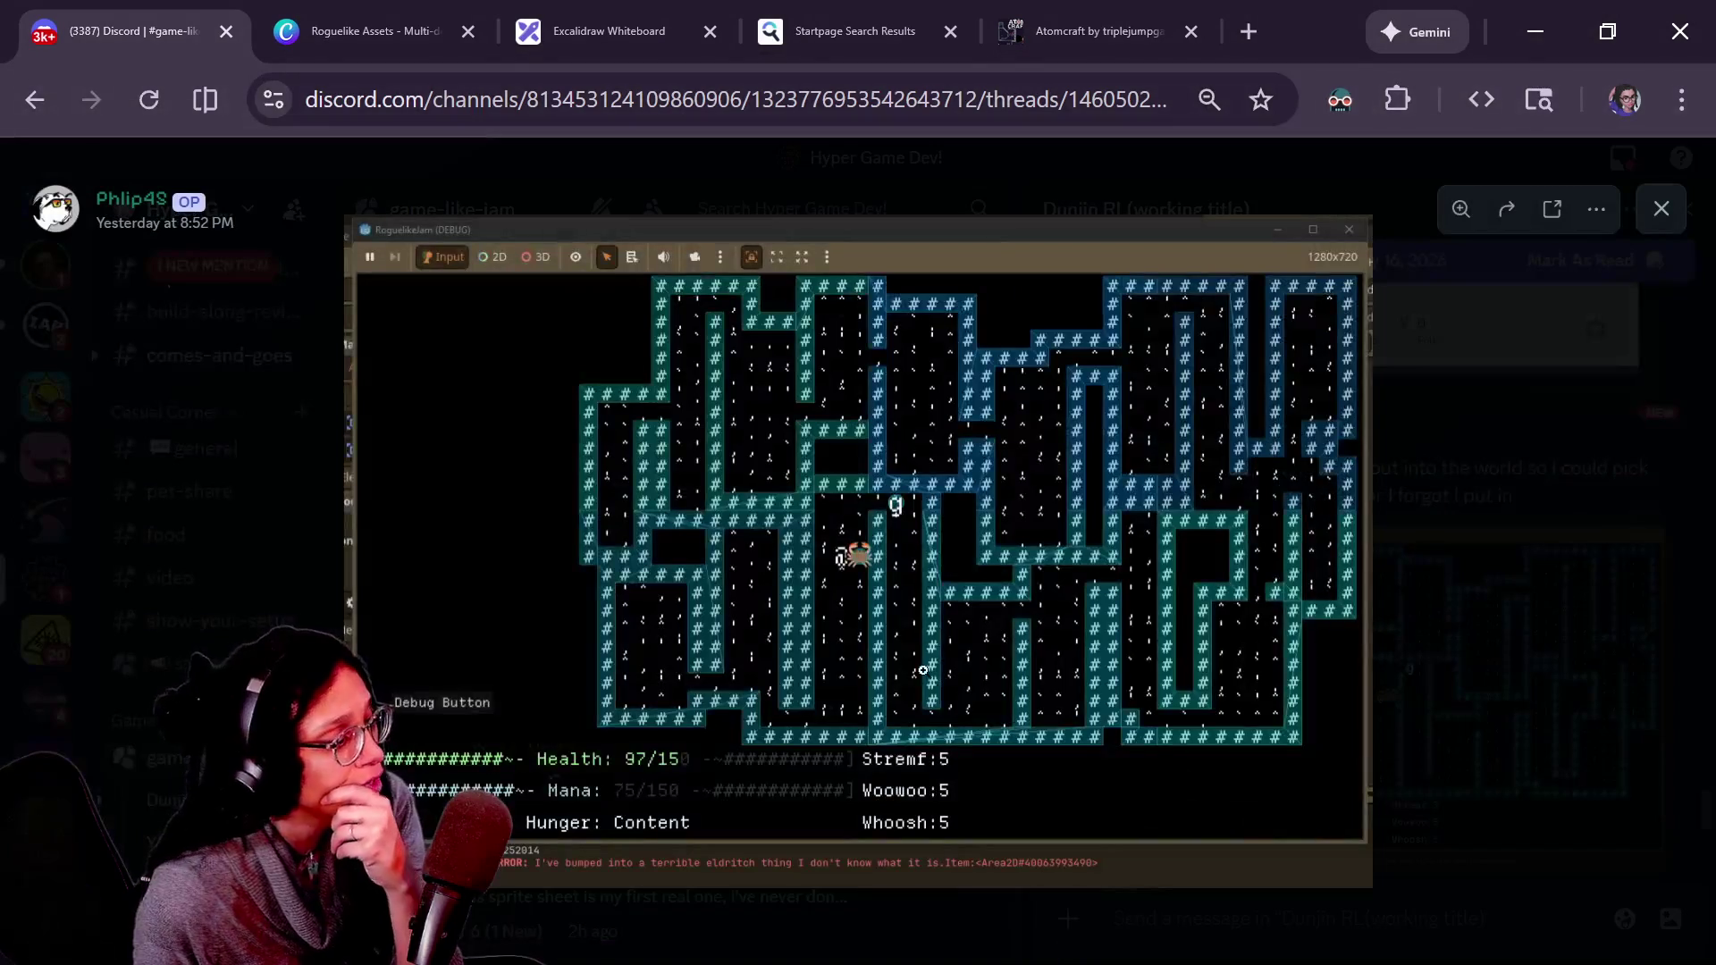
# - Zoom into the map screenshot, then play the 32-second gameplay clip from its beginning
pyautogui.click(644, 802)
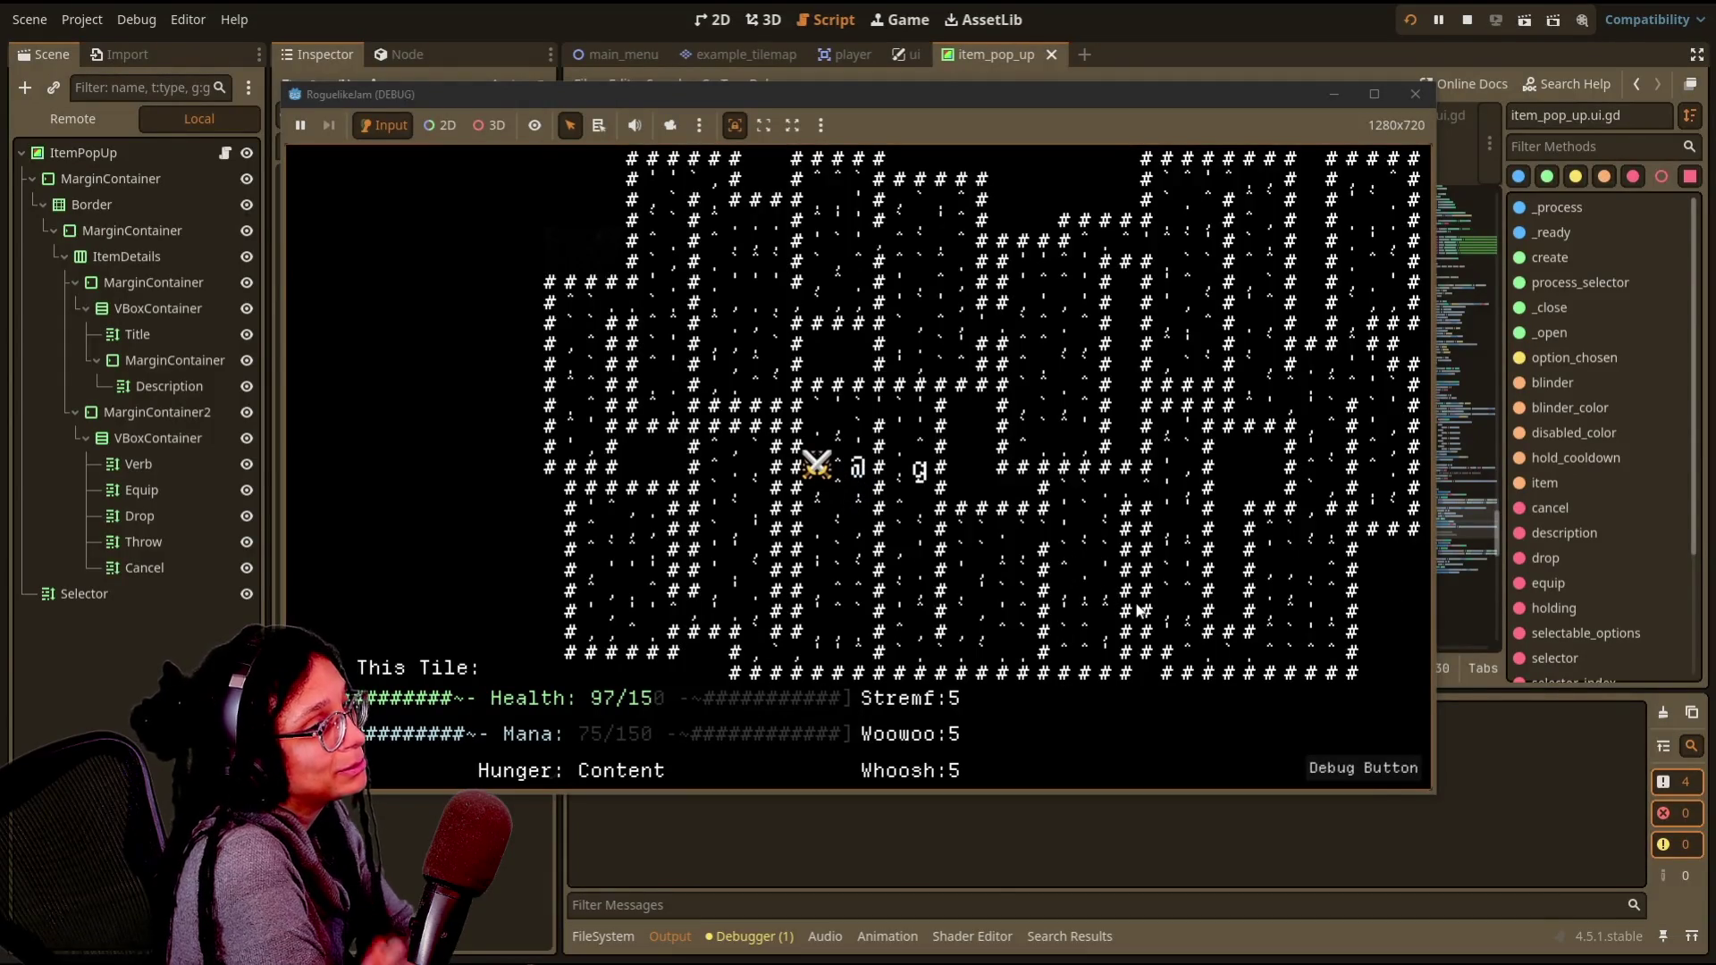
pyautogui.press('Left')
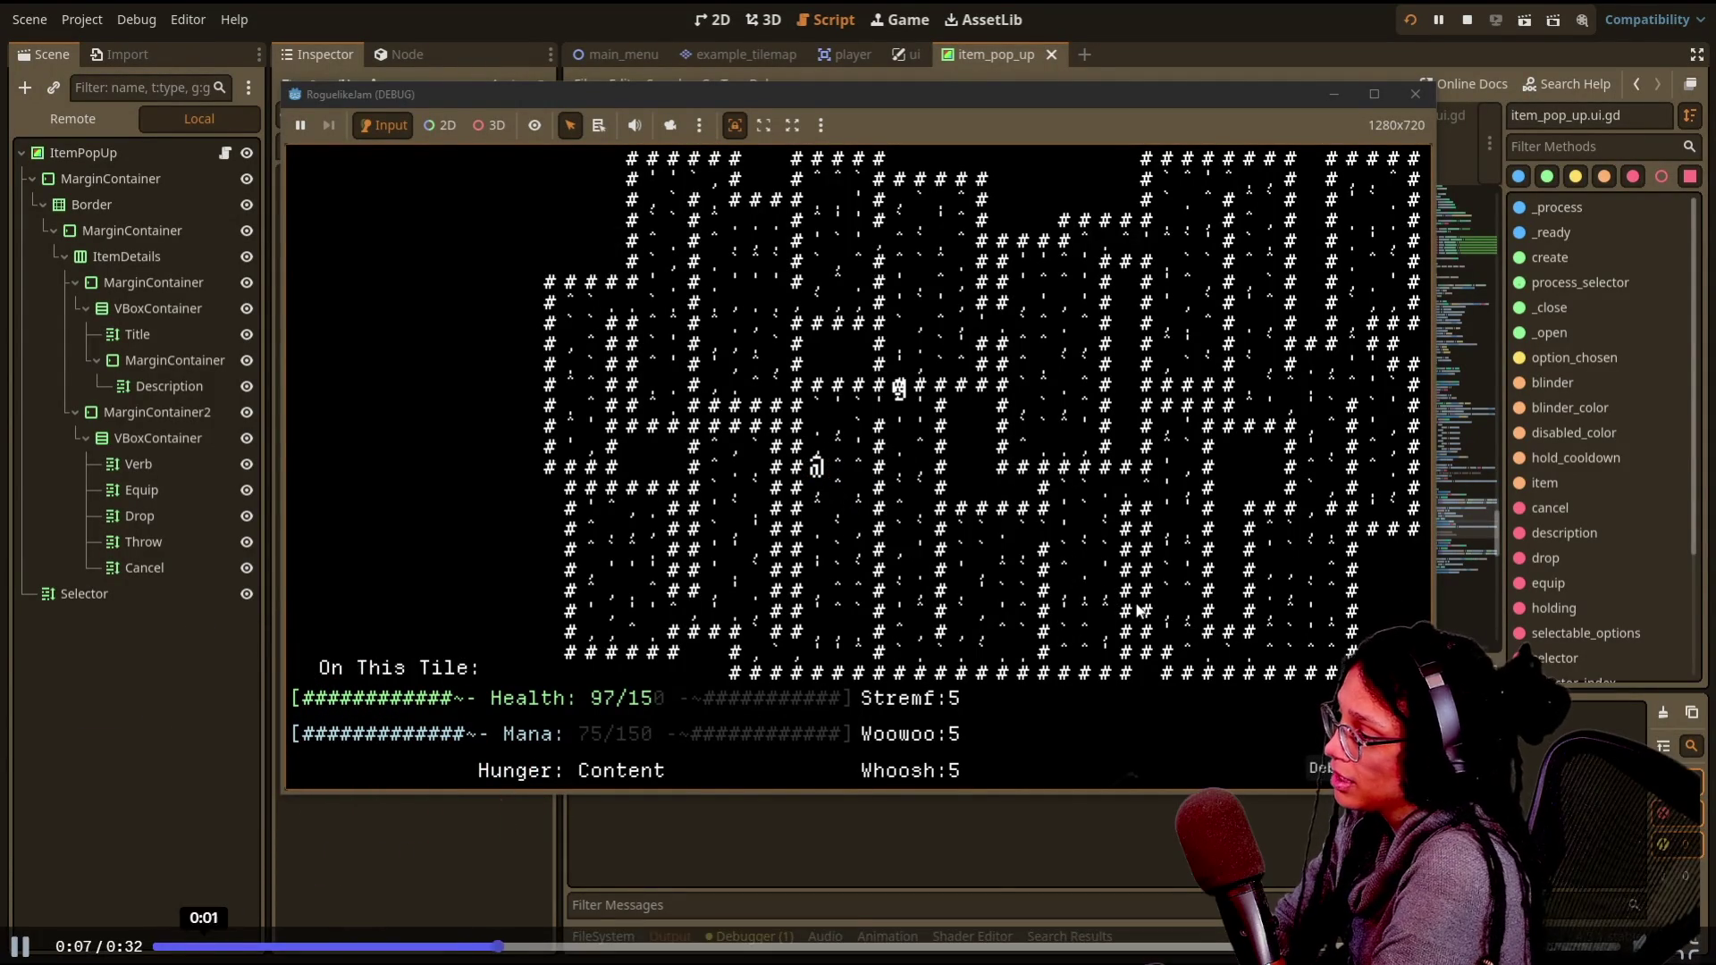
pyautogui.click(156, 946)
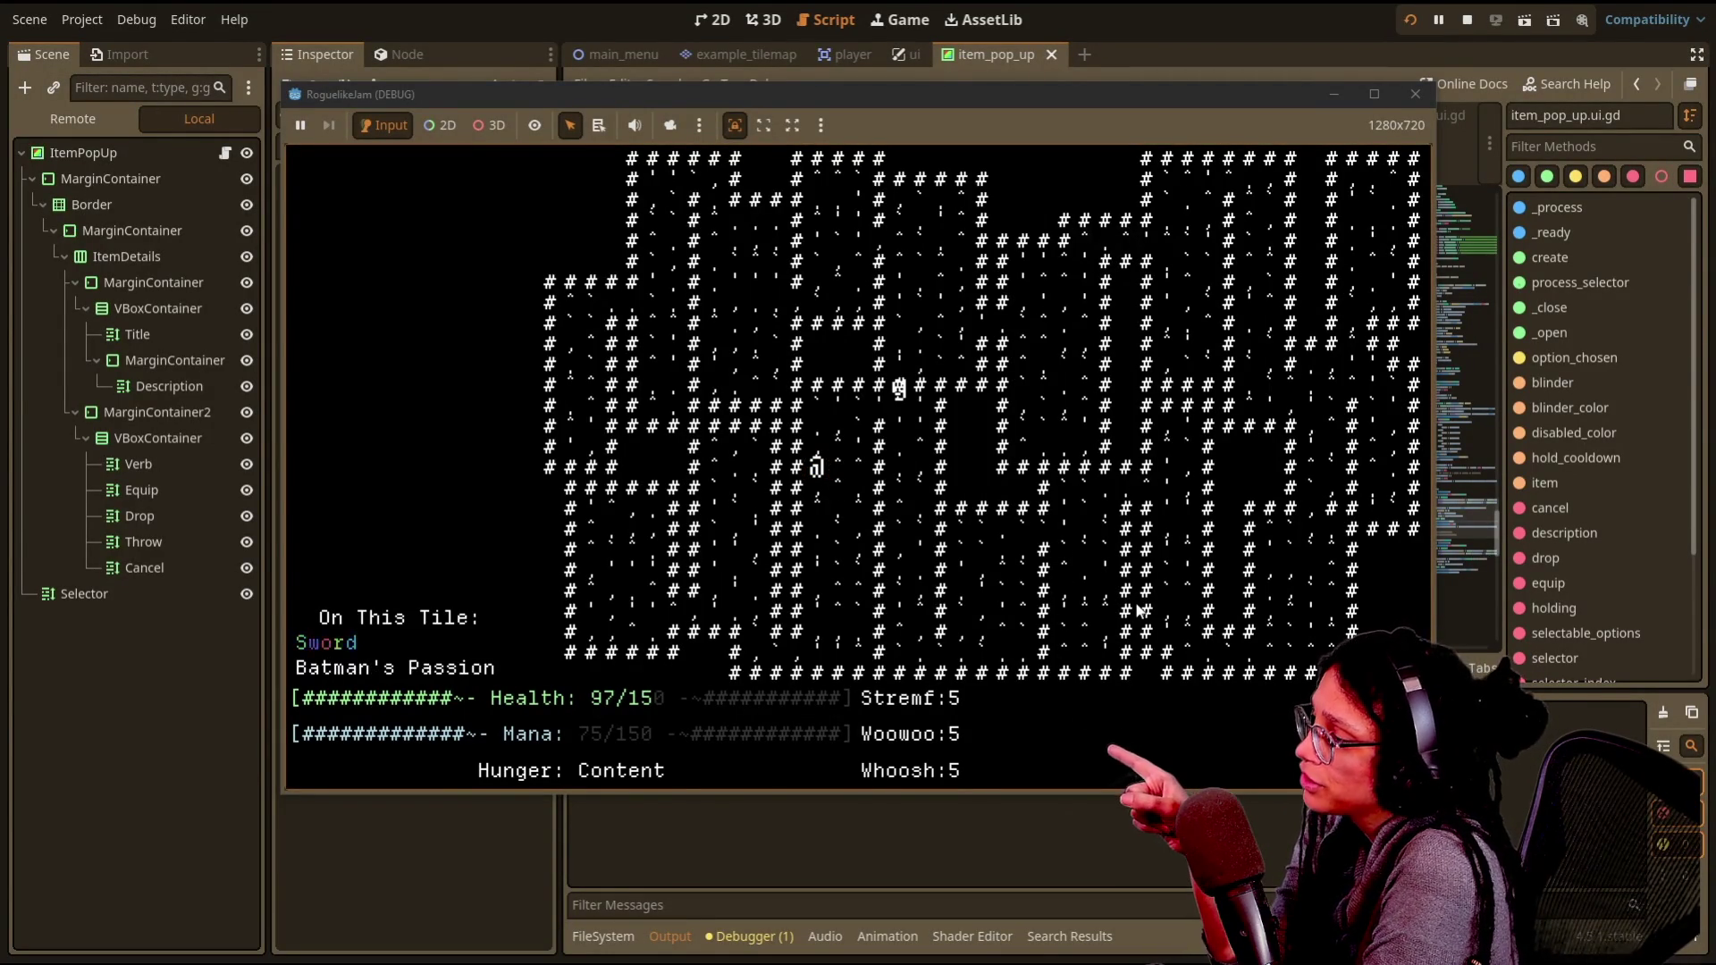
# - Open the inventory, inspect and cancel the Batman's Passion and Sword popups, then close it
pyautogui.press('i')
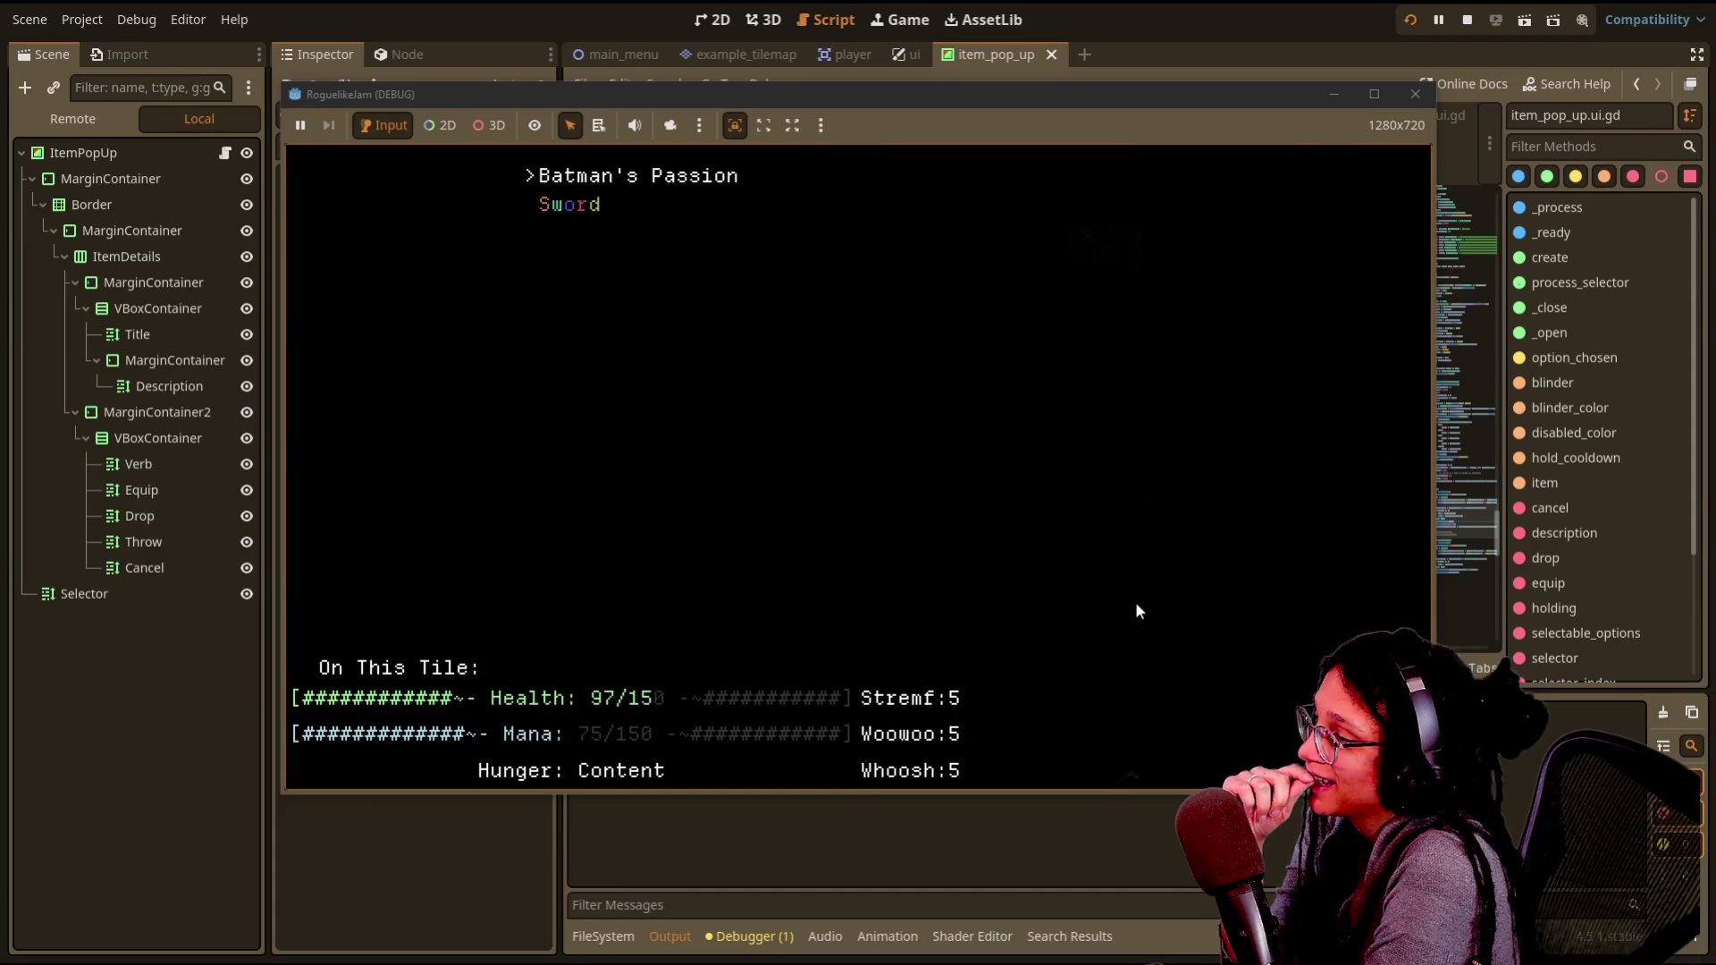
pyautogui.press('Down')
pyautogui.press('Up')
pyautogui.press('Return')
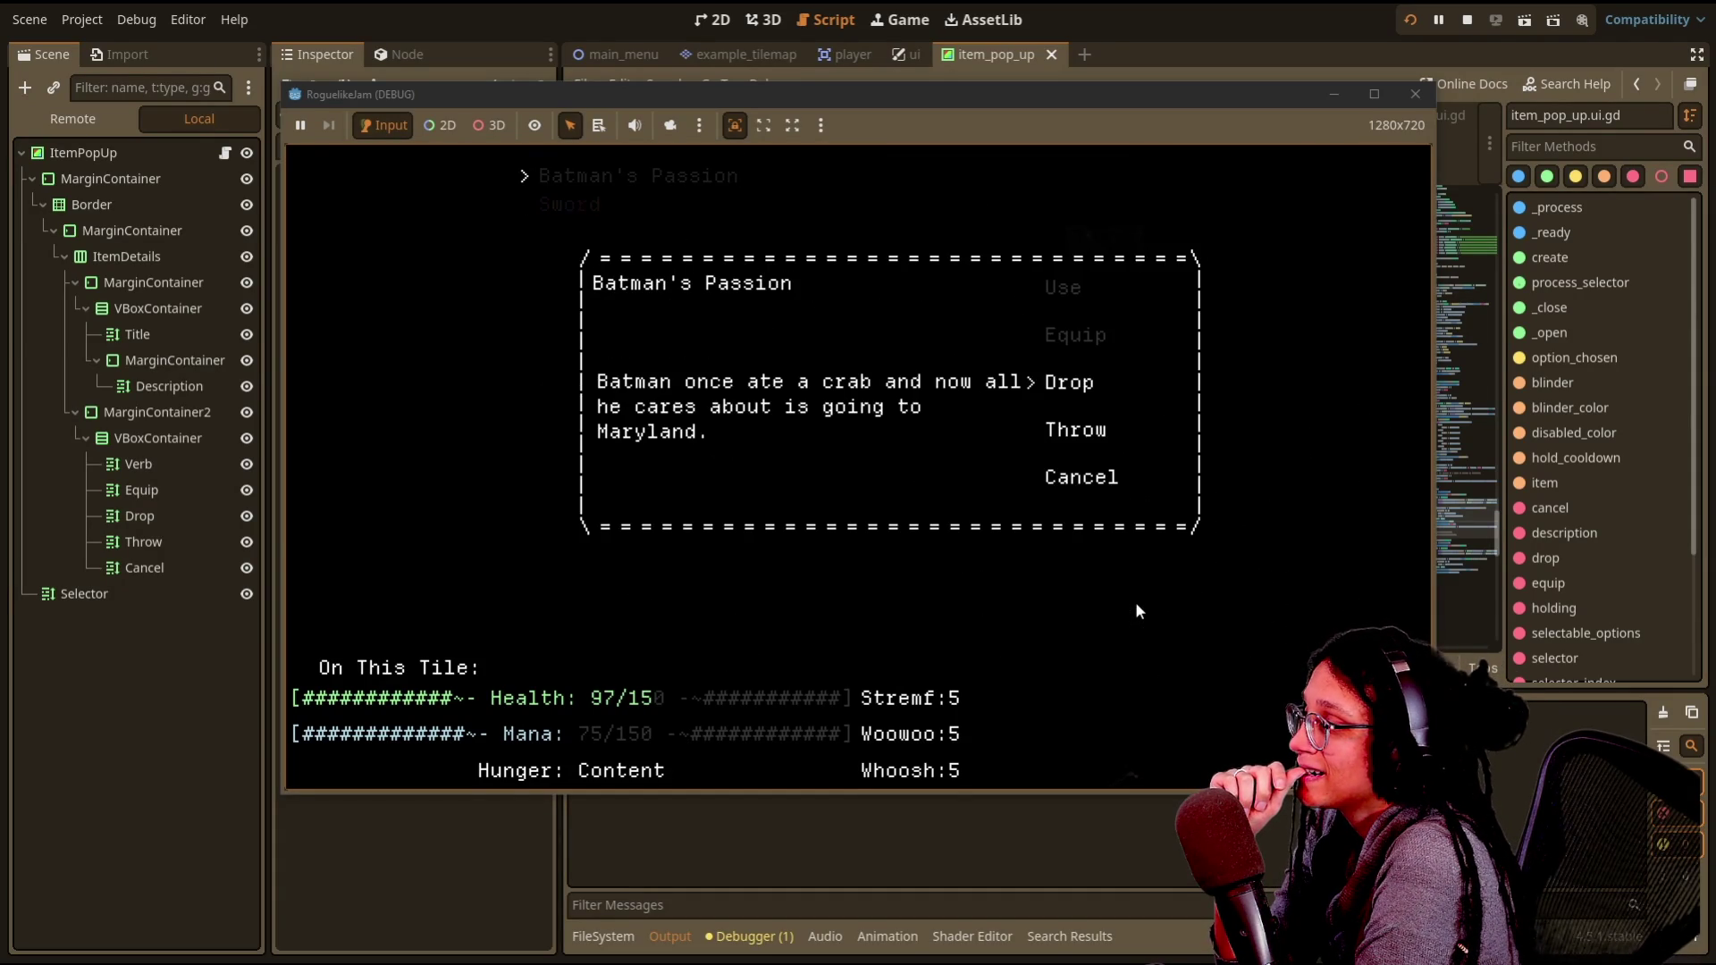
pyautogui.press('Down')
pyautogui.press('Down')
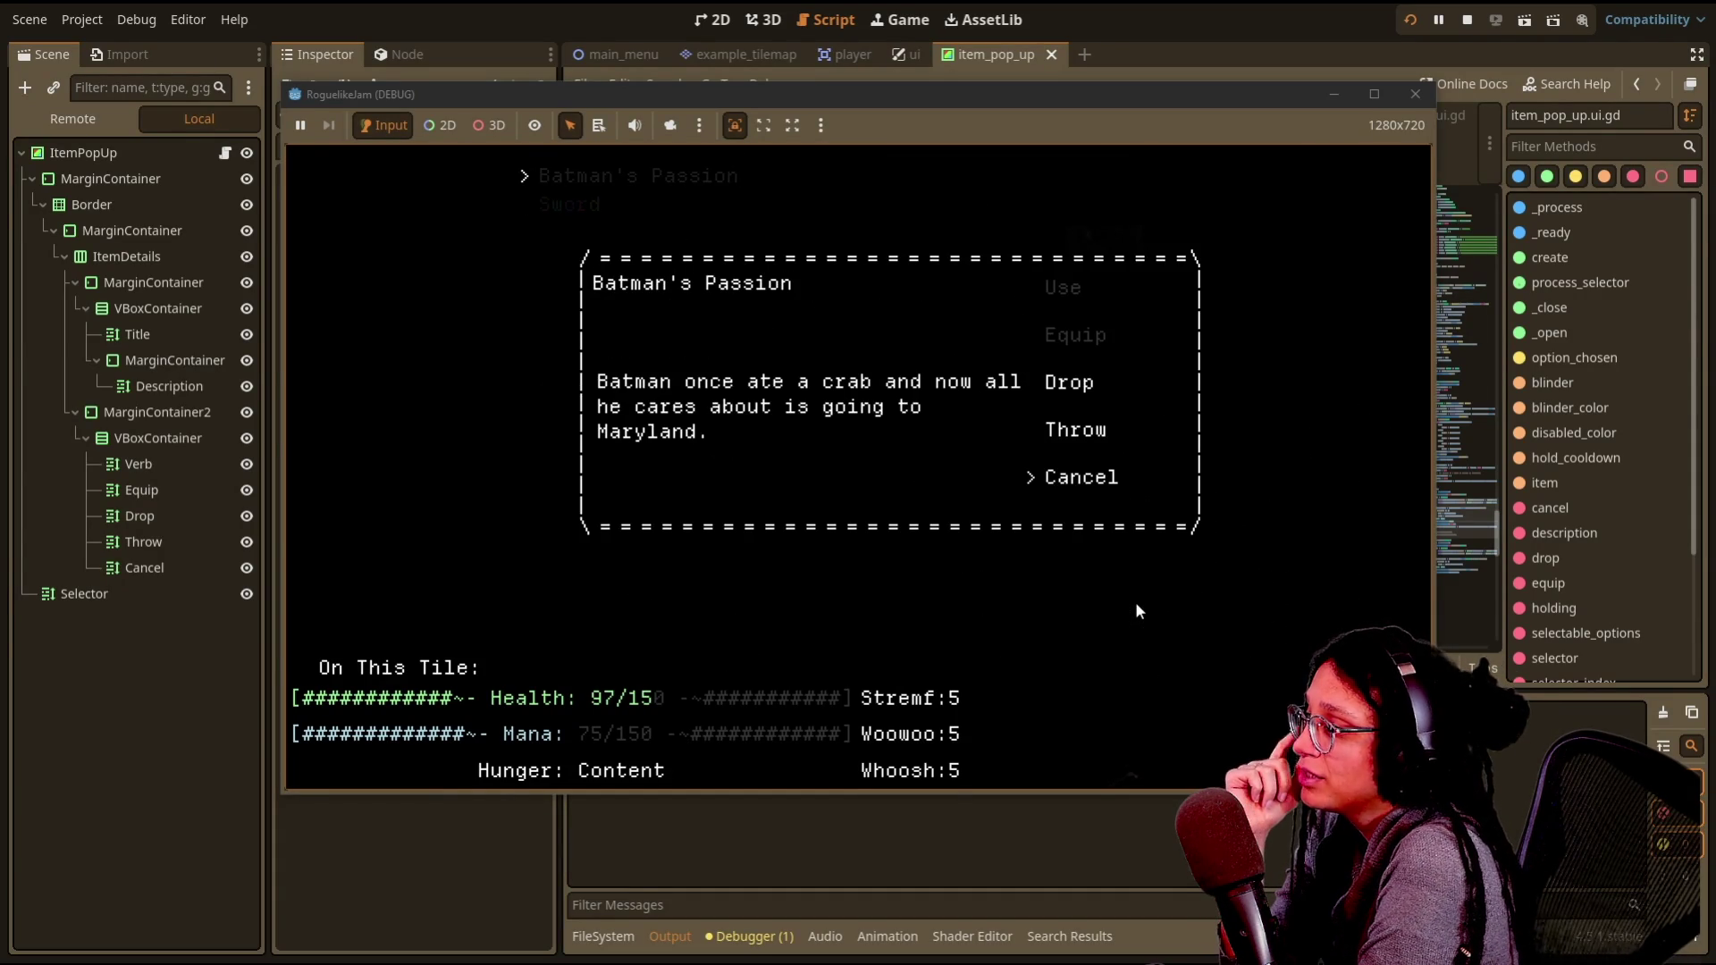
pyautogui.press('Up')
pyautogui.press('Down')
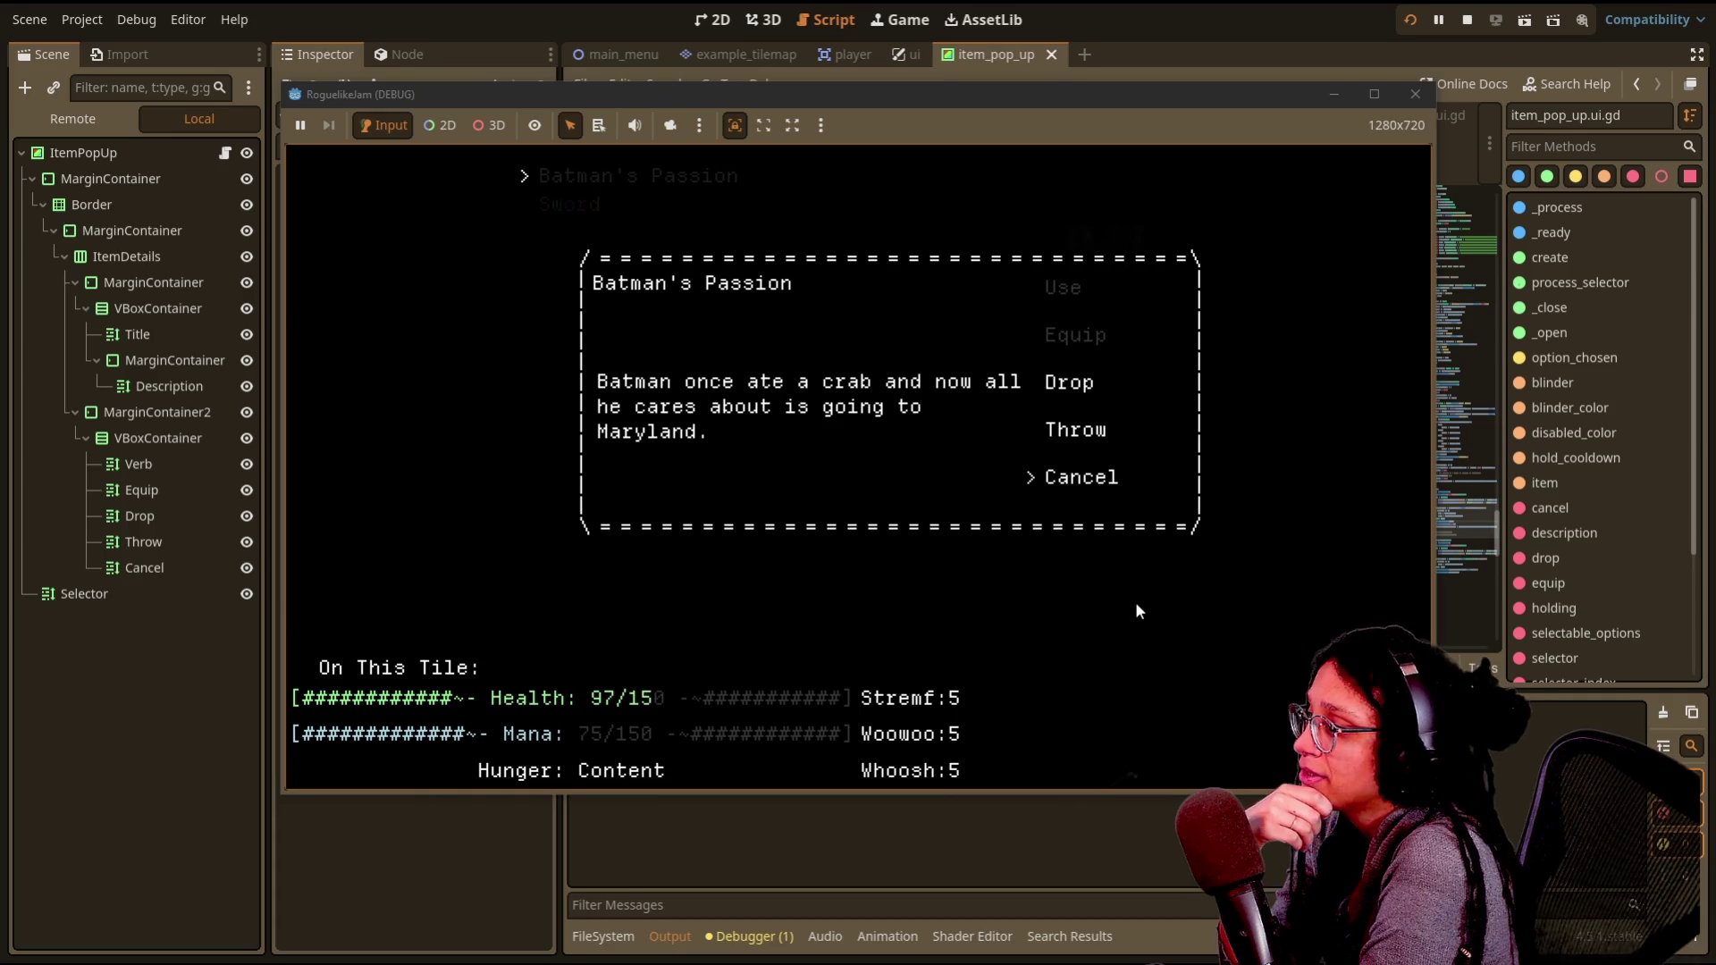
pyautogui.press('Return')
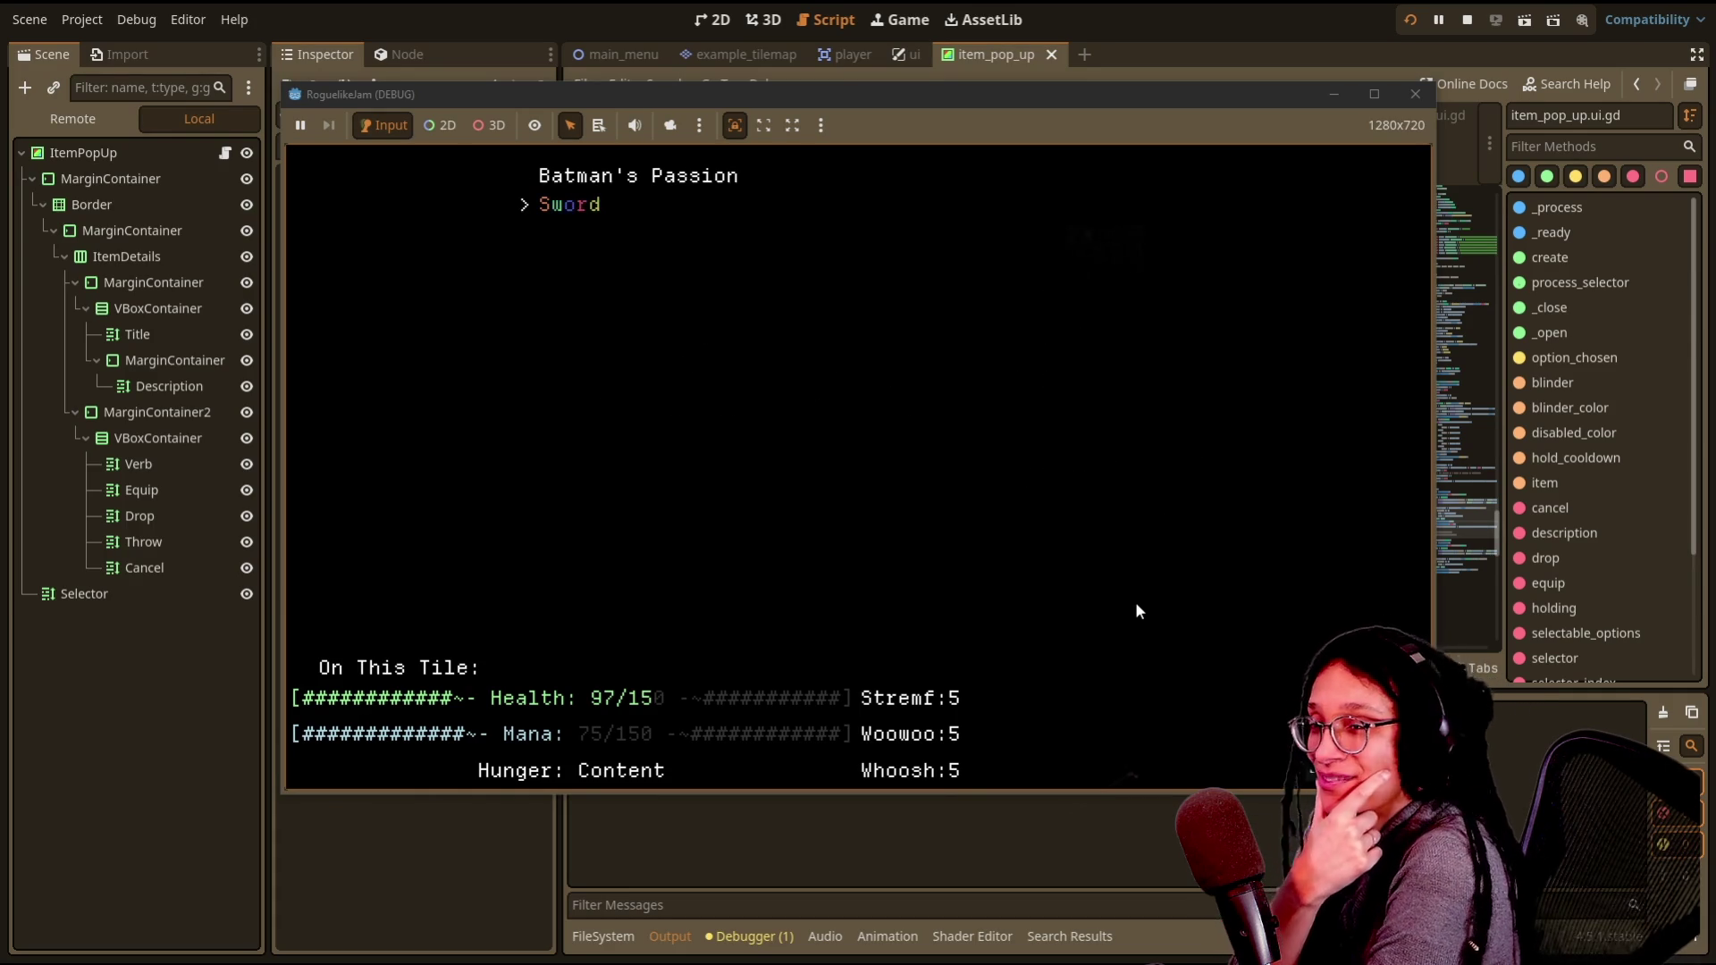
pyautogui.press('Return')
pyautogui.press('Down')
pyautogui.press('Down')
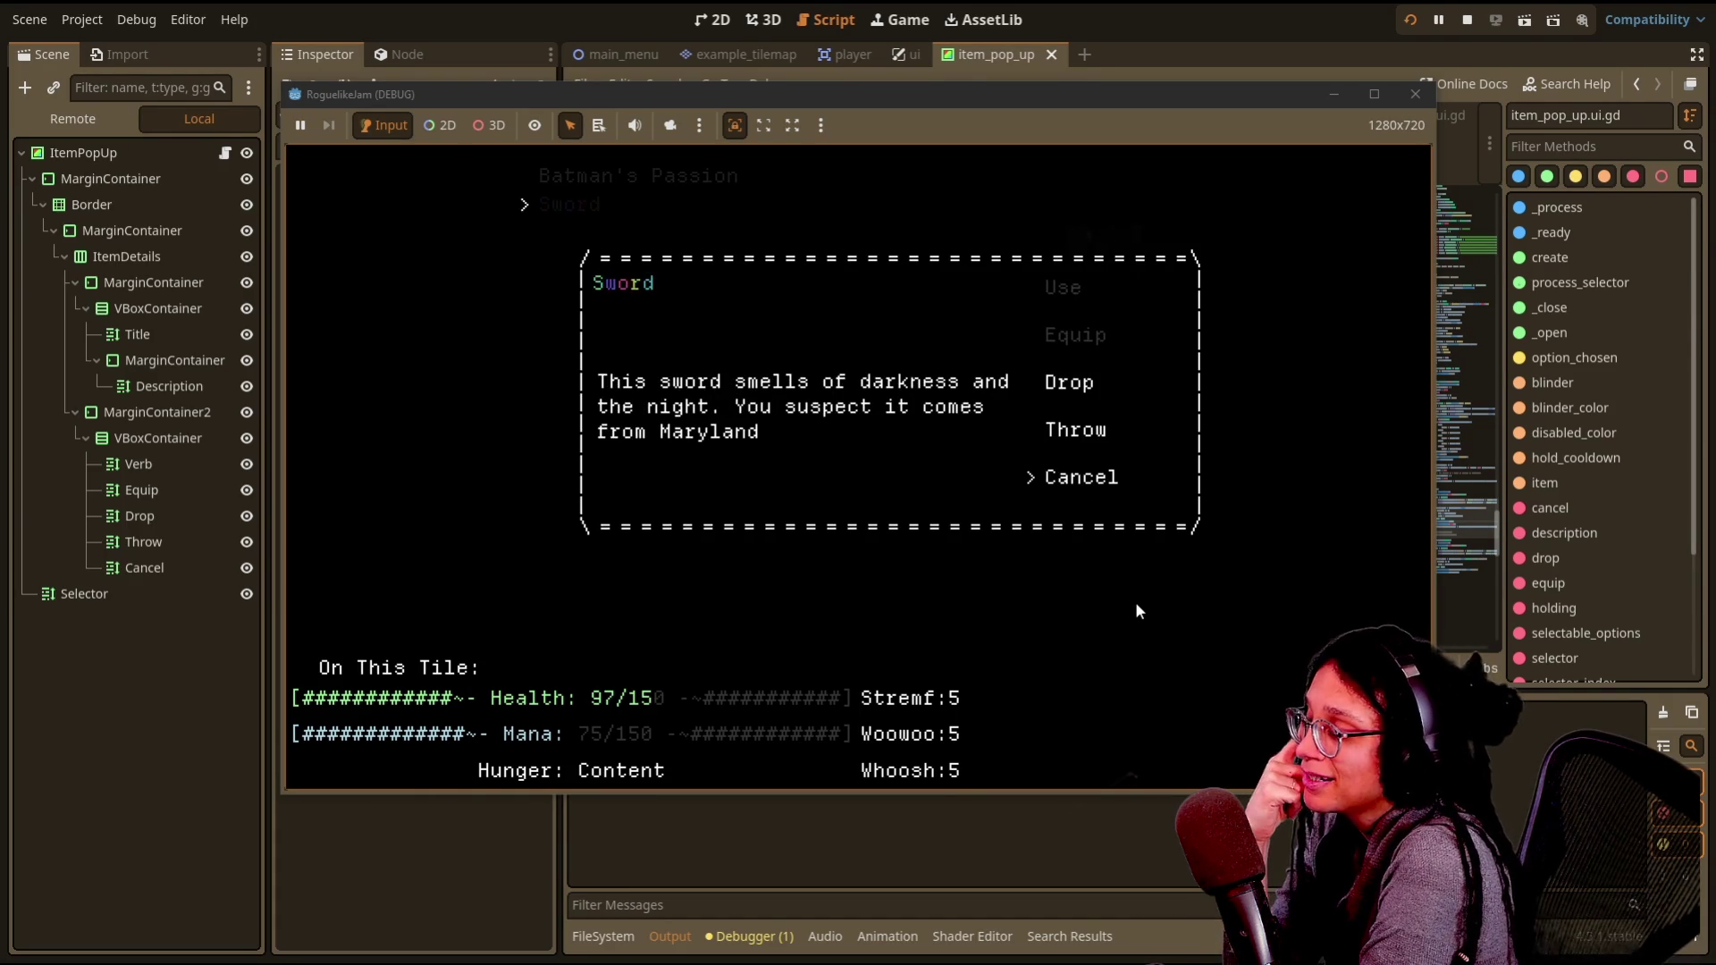
pyautogui.press('Return')
pyautogui.press('Escape')
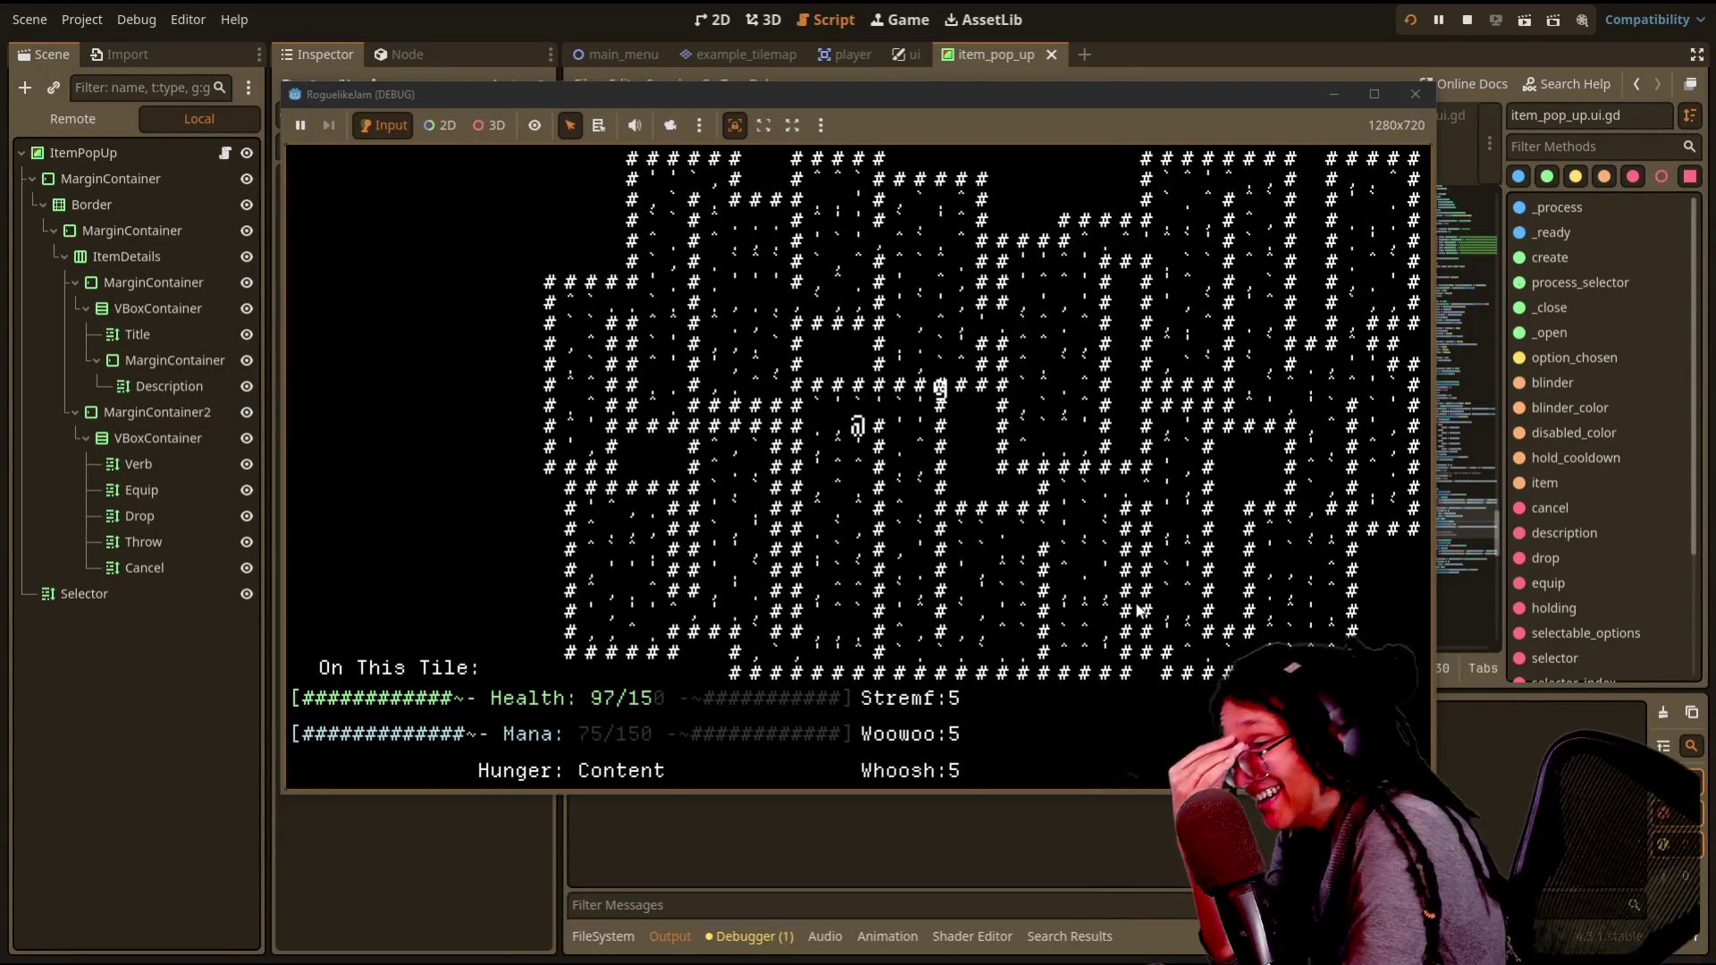
# - Walk the @ player right and down across the dungeon map
pyautogui.press('Right')
pyautogui.press('Down')
pyautogui.press('Right')
pyautogui.press('Down')
pyautogui.press('Right')
pyautogui.press('Down')
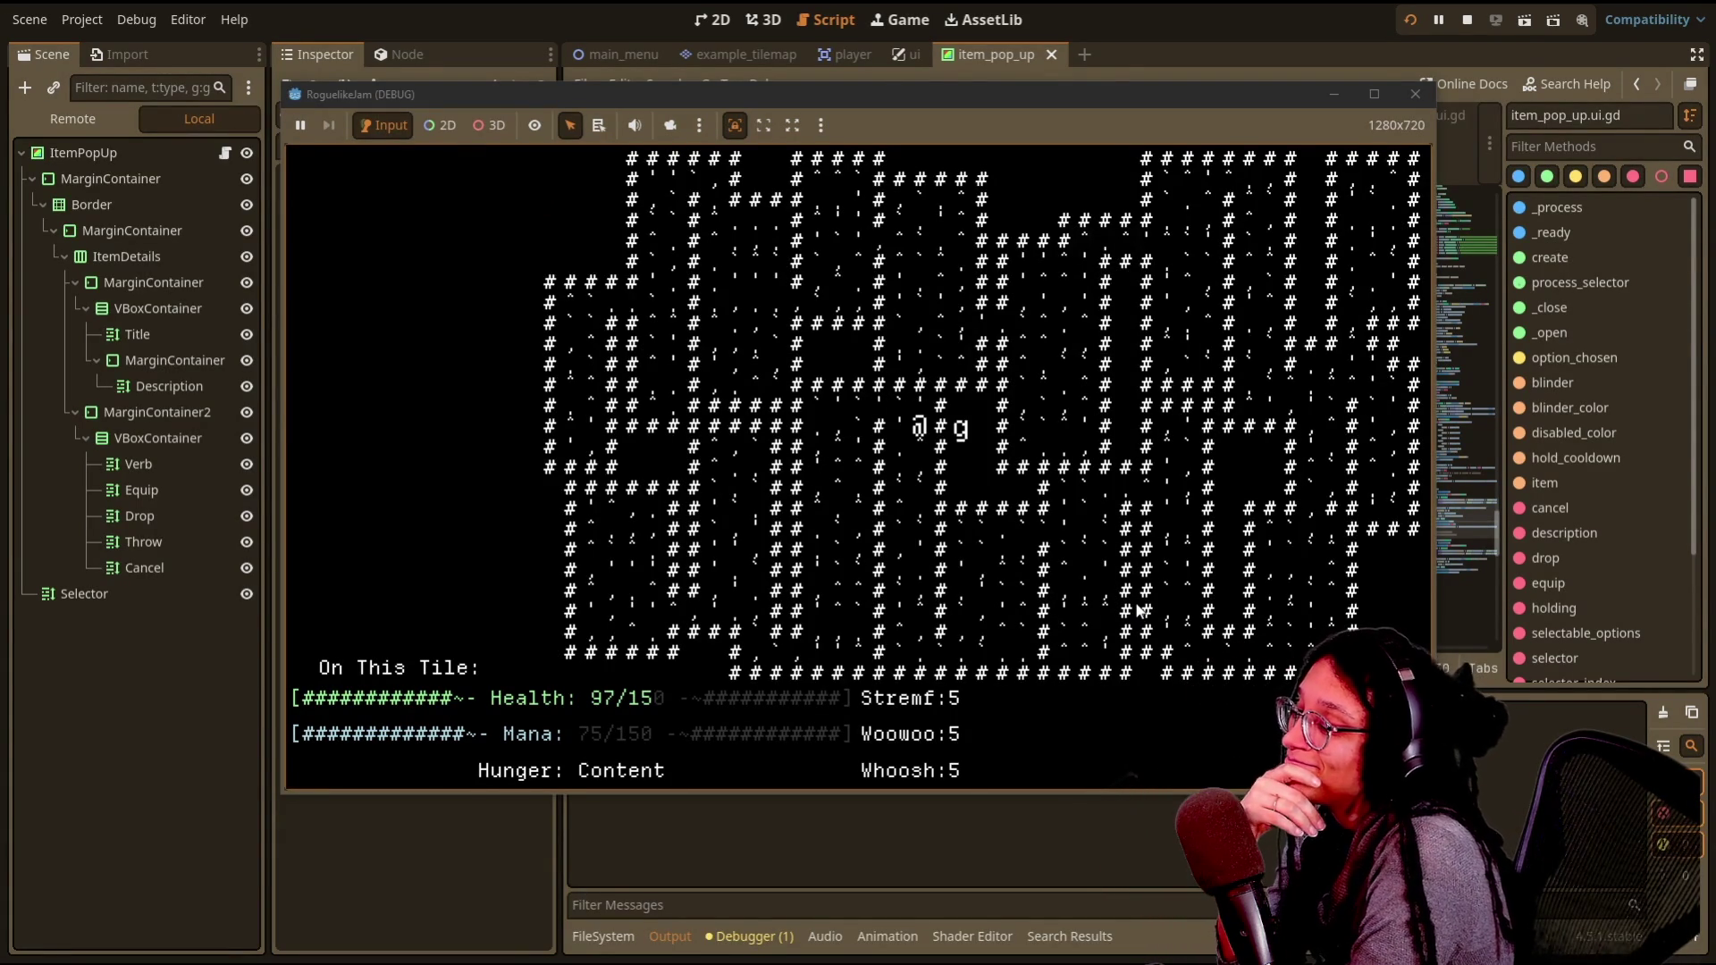
pyautogui.press('Down')
pyautogui.press('Down')
pyautogui.press('Down')
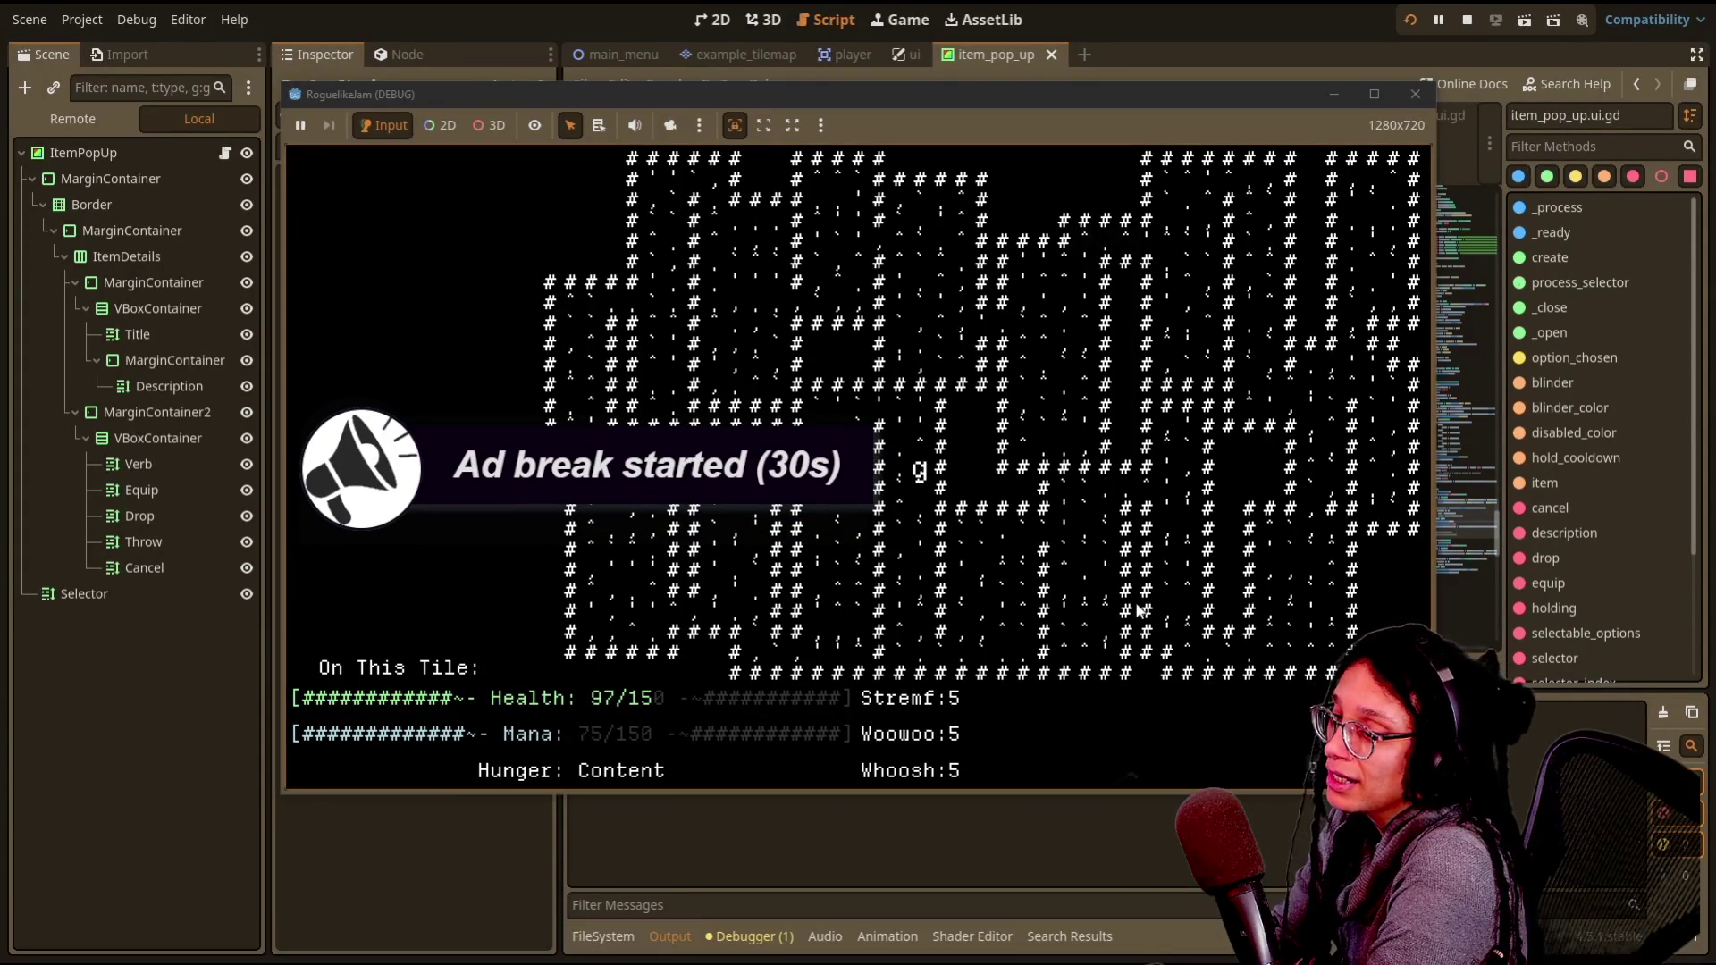
# - Return to the items' tile, open the inventory and cancel the Batman's Passion option popup
pyautogui.press('Up')
pyautogui.press('Up')
pyautogui.press('Up')
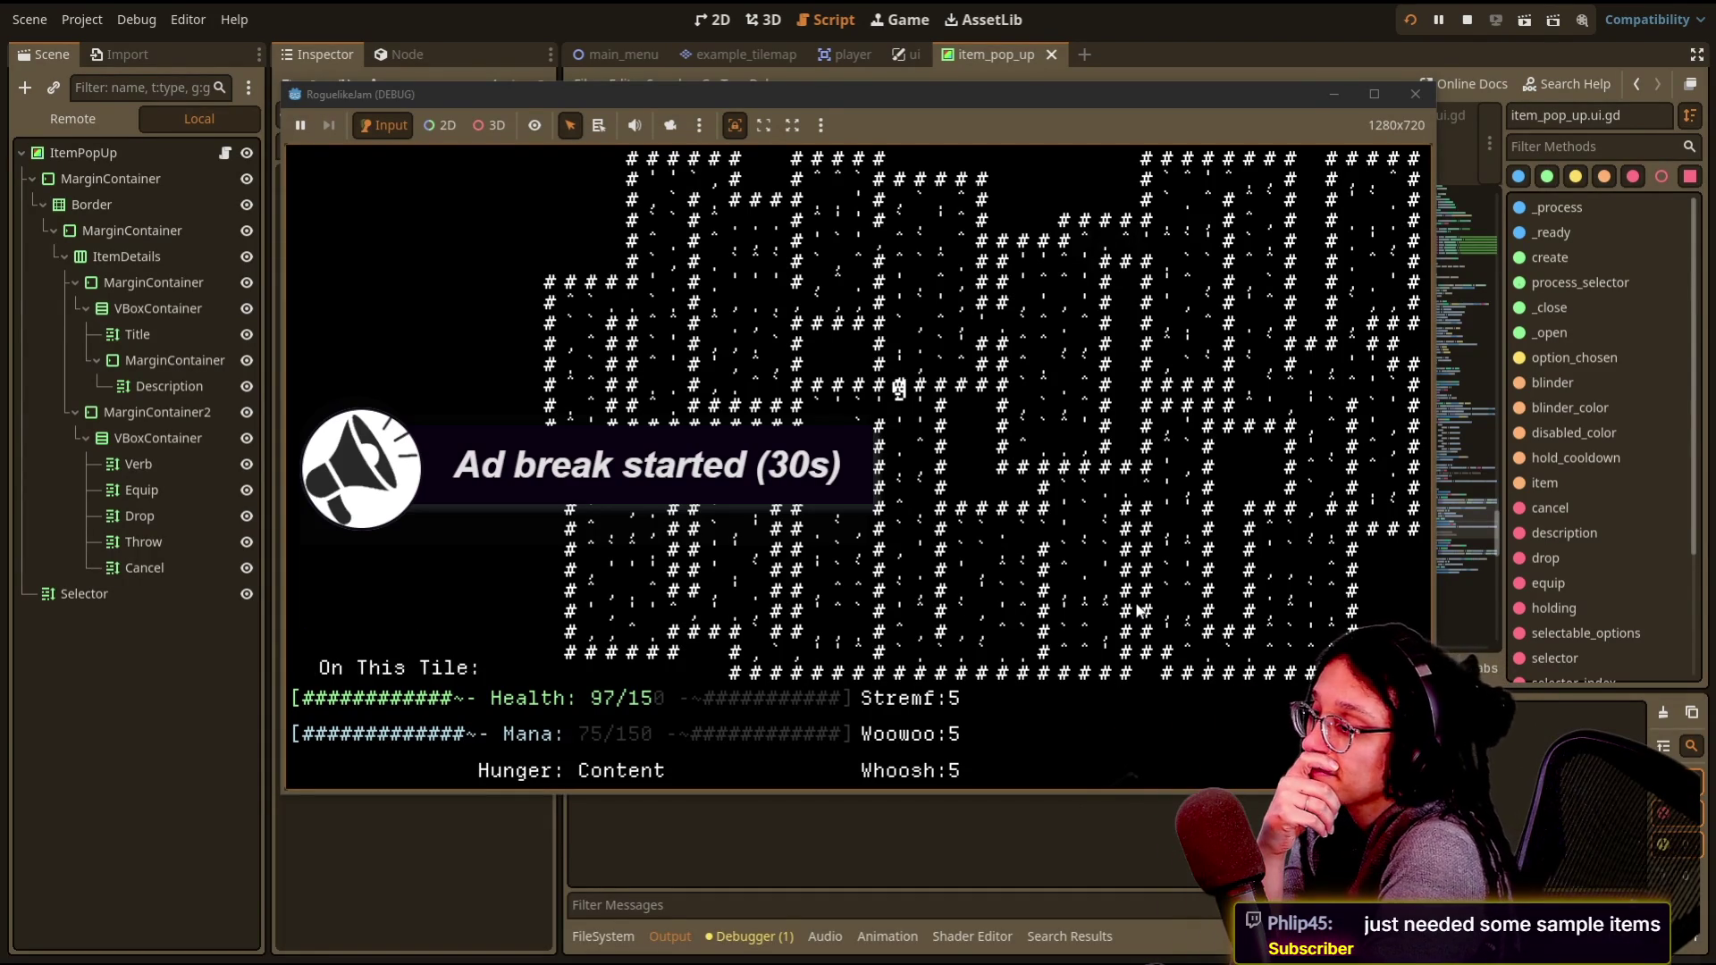
pyautogui.press('g')
pyautogui.press('Down')
pyautogui.press('Up')
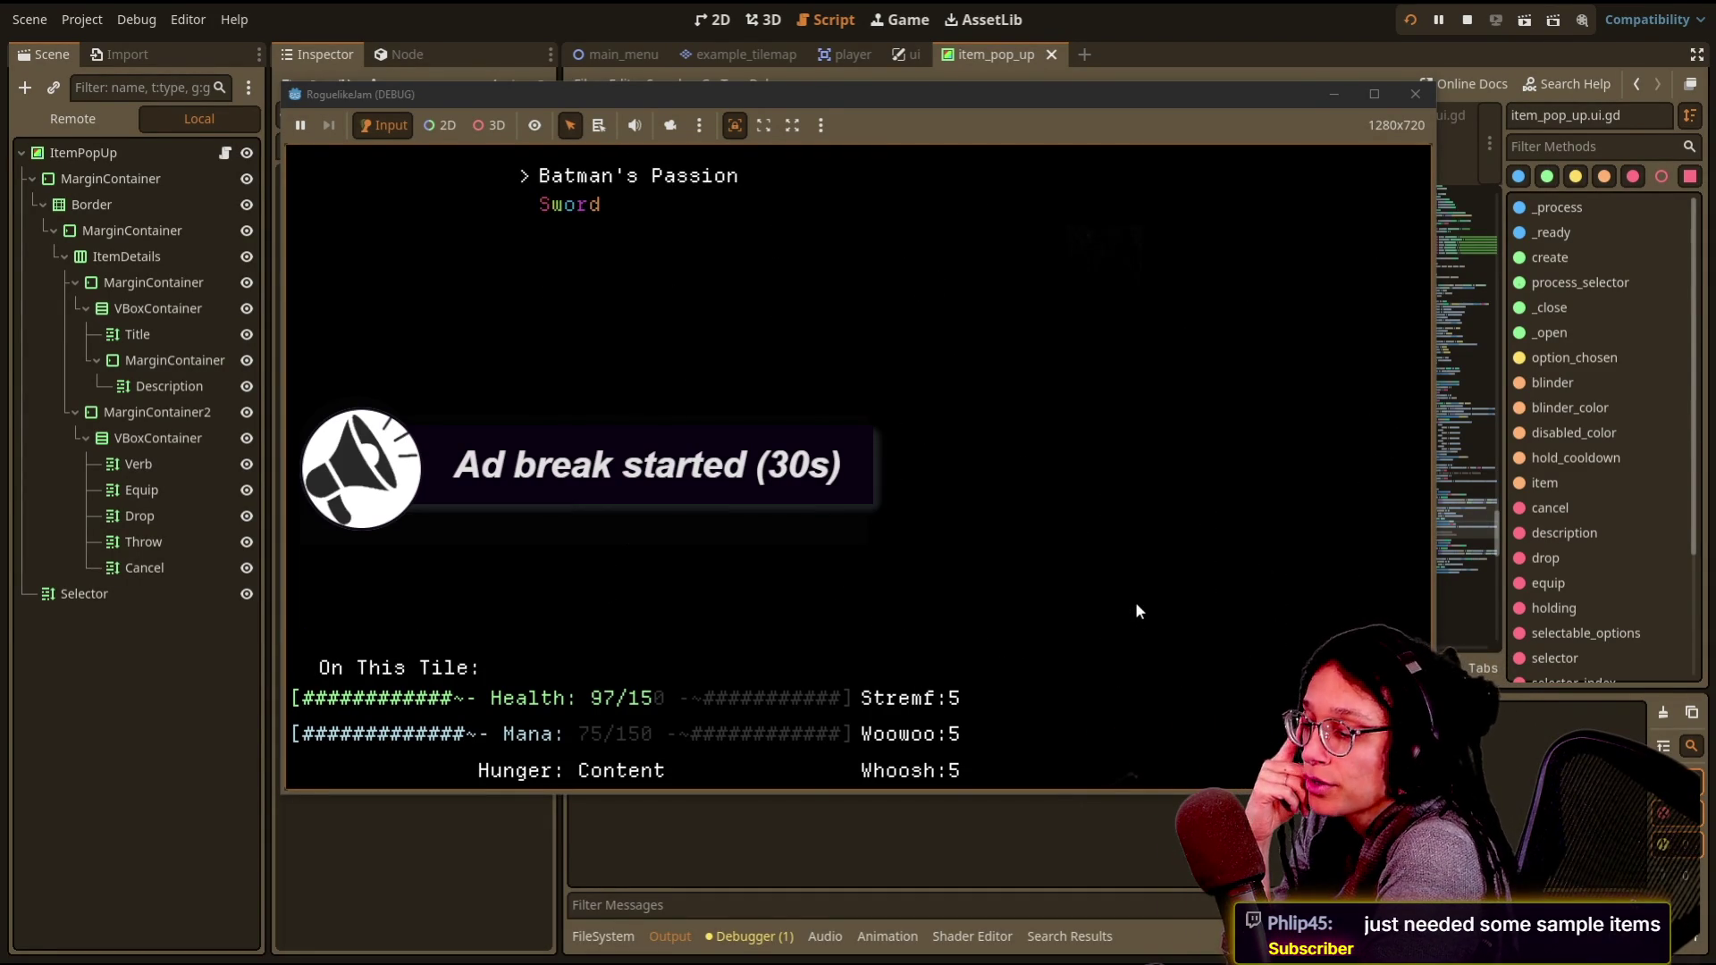
pyautogui.press('Return')
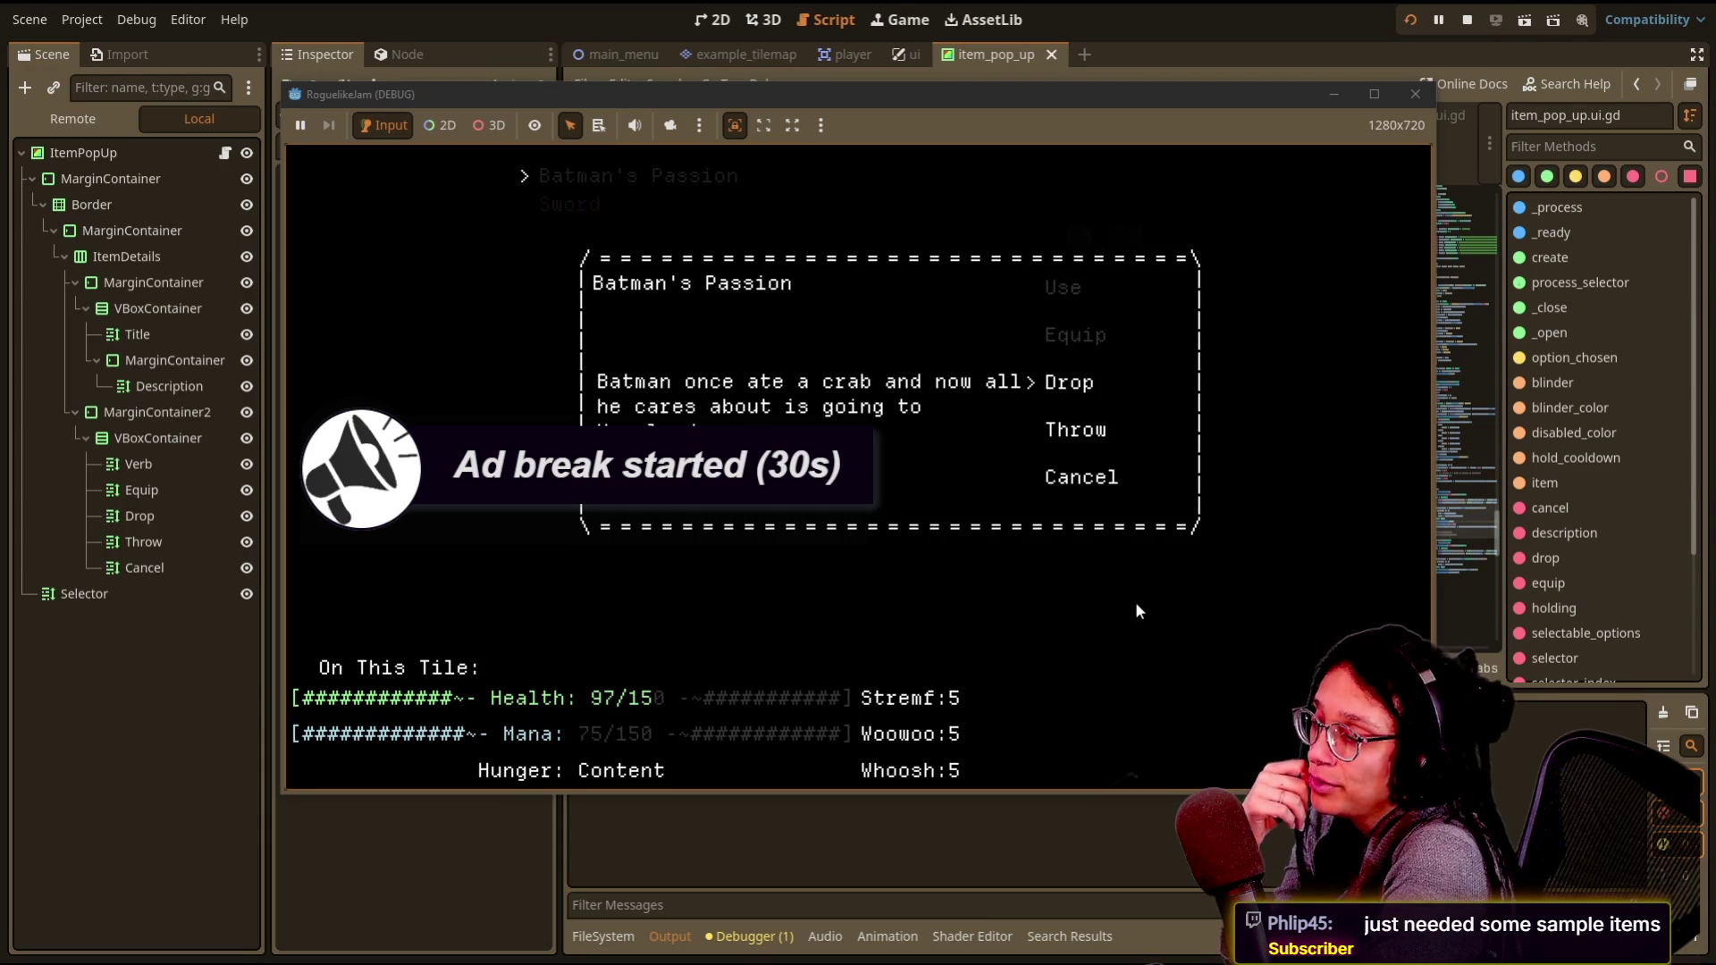
pyautogui.press('Down')
pyautogui.press('Down')
pyautogui.press('Up')
pyautogui.press('Down')
pyautogui.press('Return')
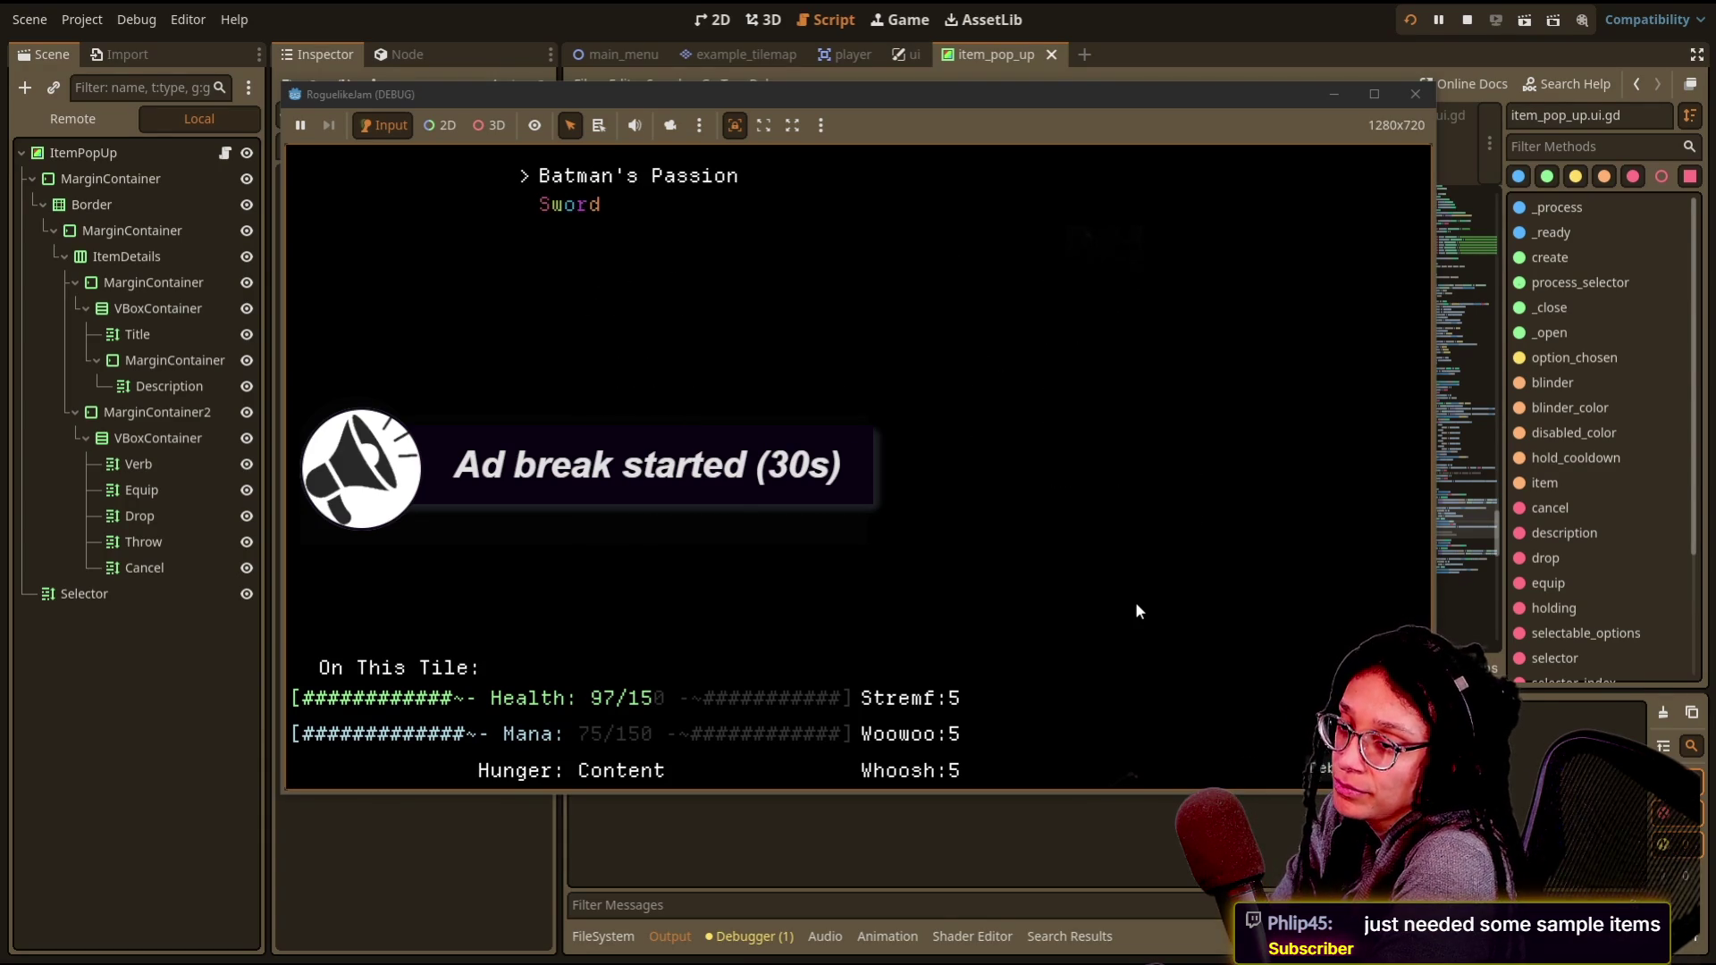
# - Cancel the Sword's option popup, close the inventory and walk the @ right, up and down
pyautogui.press('Return')
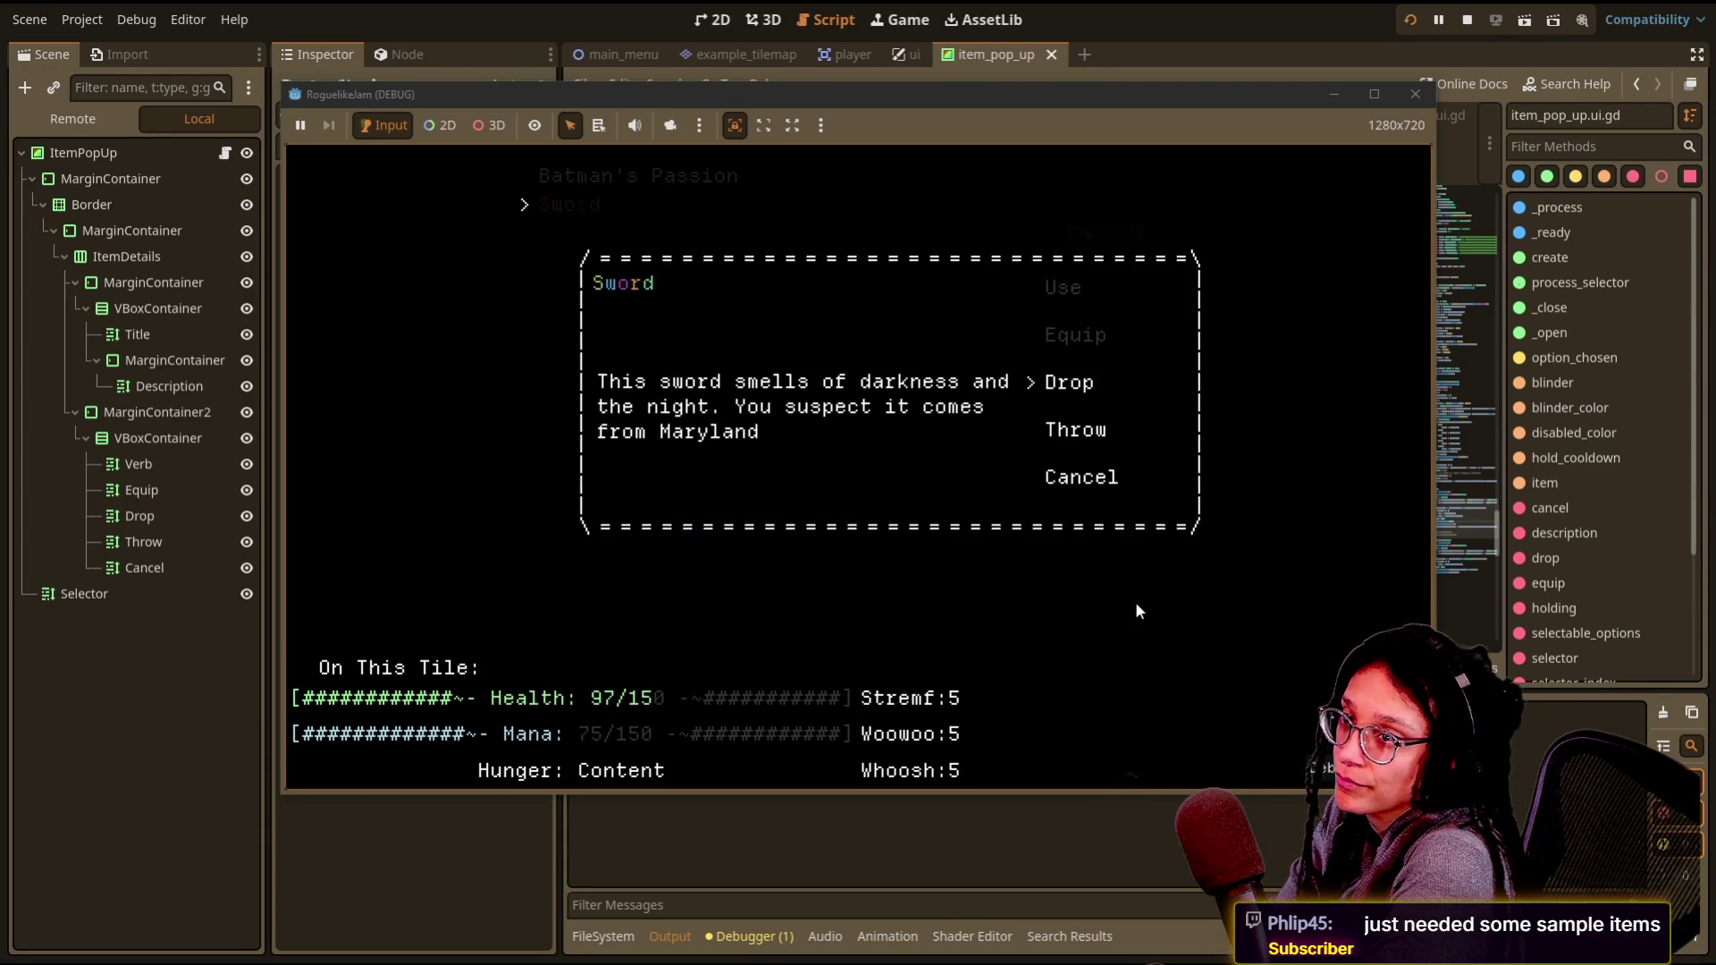
pyautogui.press('Down')
pyautogui.press('Down')
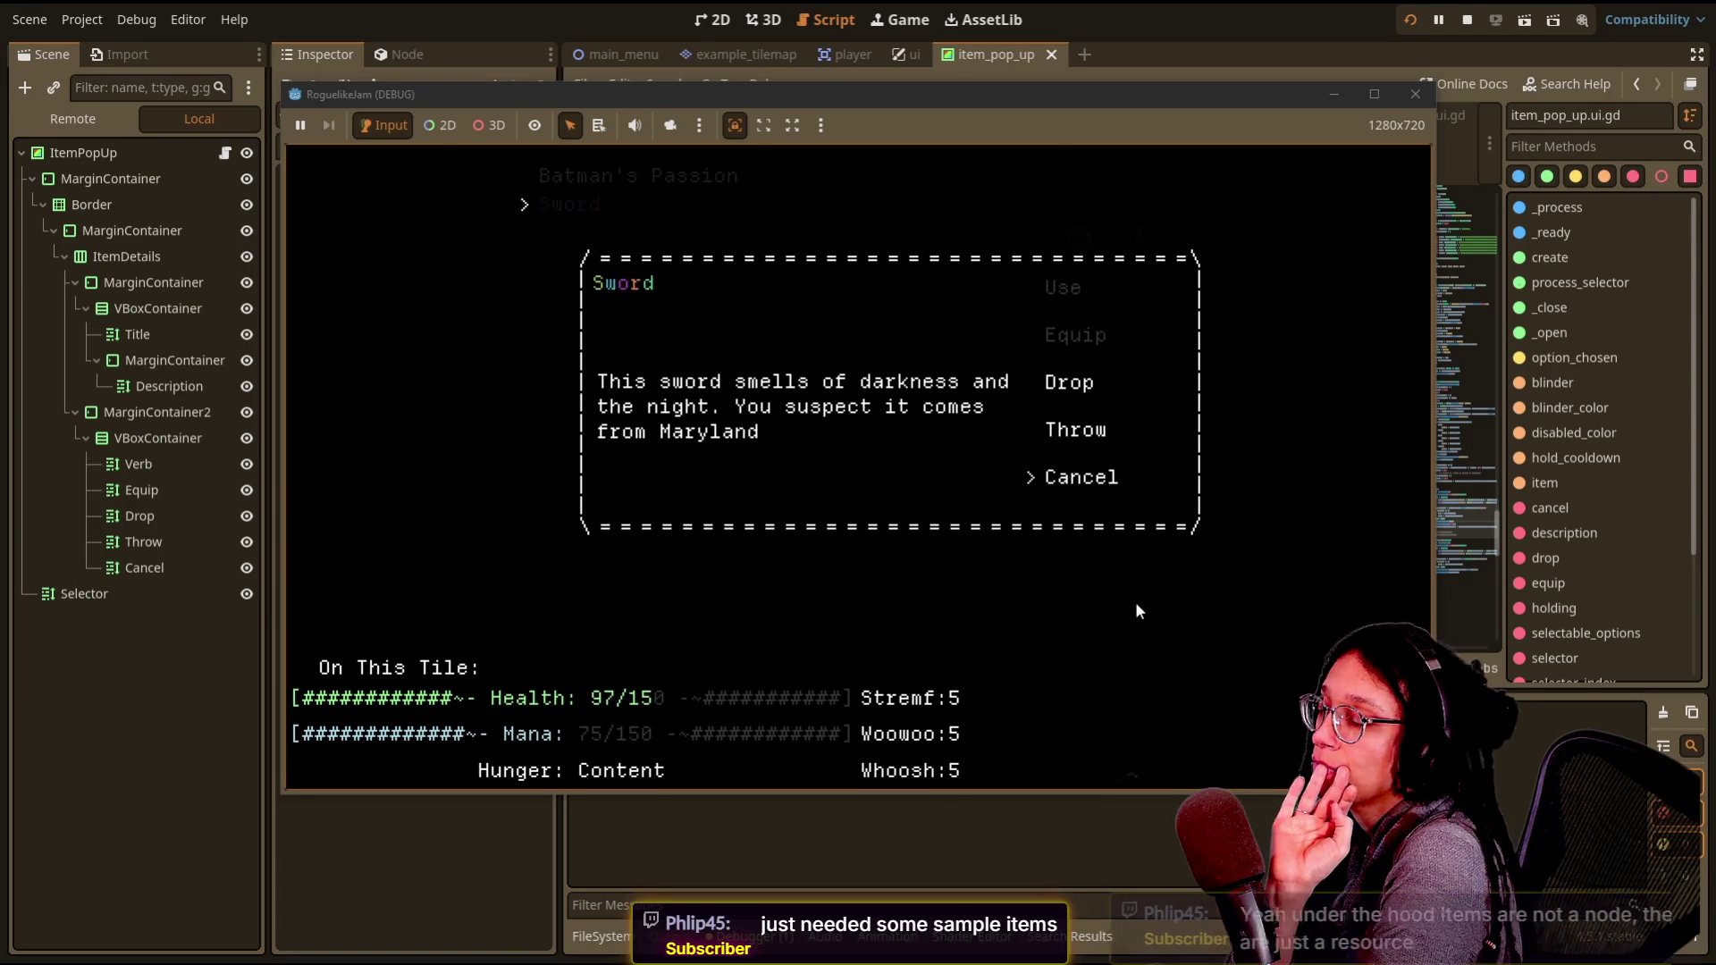
pyautogui.press('Return')
pyautogui.press('Escape')
pyautogui.press('Right')
pyautogui.press('Right')
pyautogui.press('Right')
pyautogui.press('Right')
pyautogui.press('Up')
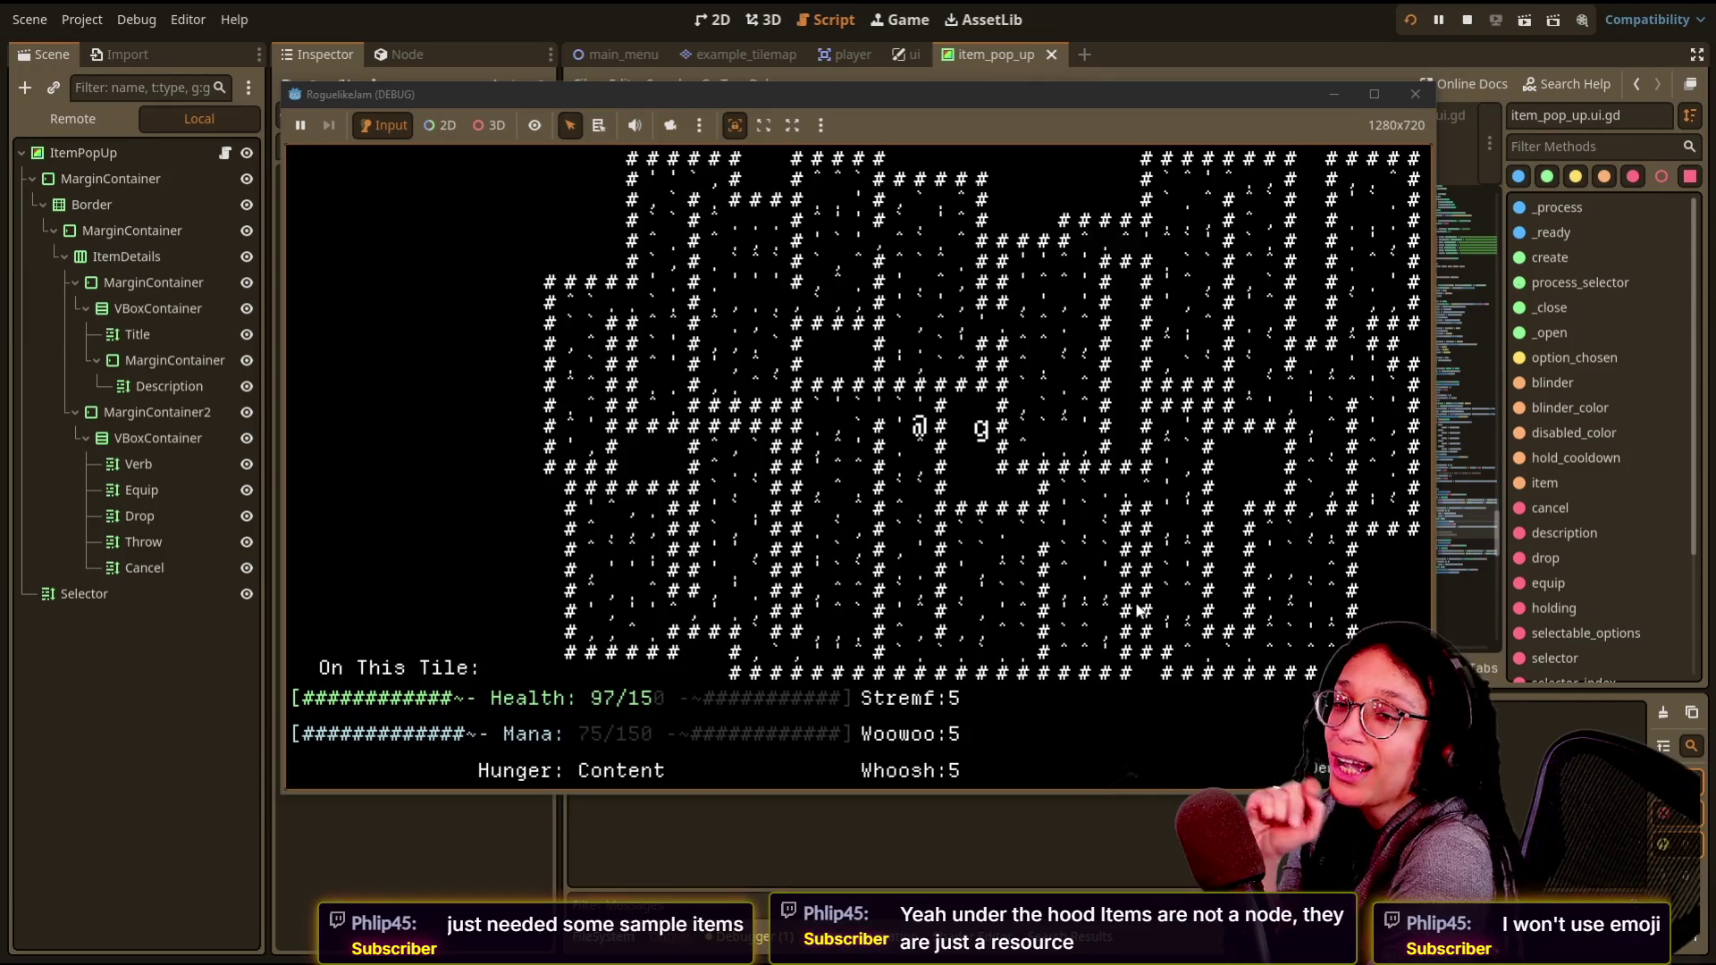
pyautogui.press('Down')
pyautogui.press('Down')
pyautogui.press('Down')
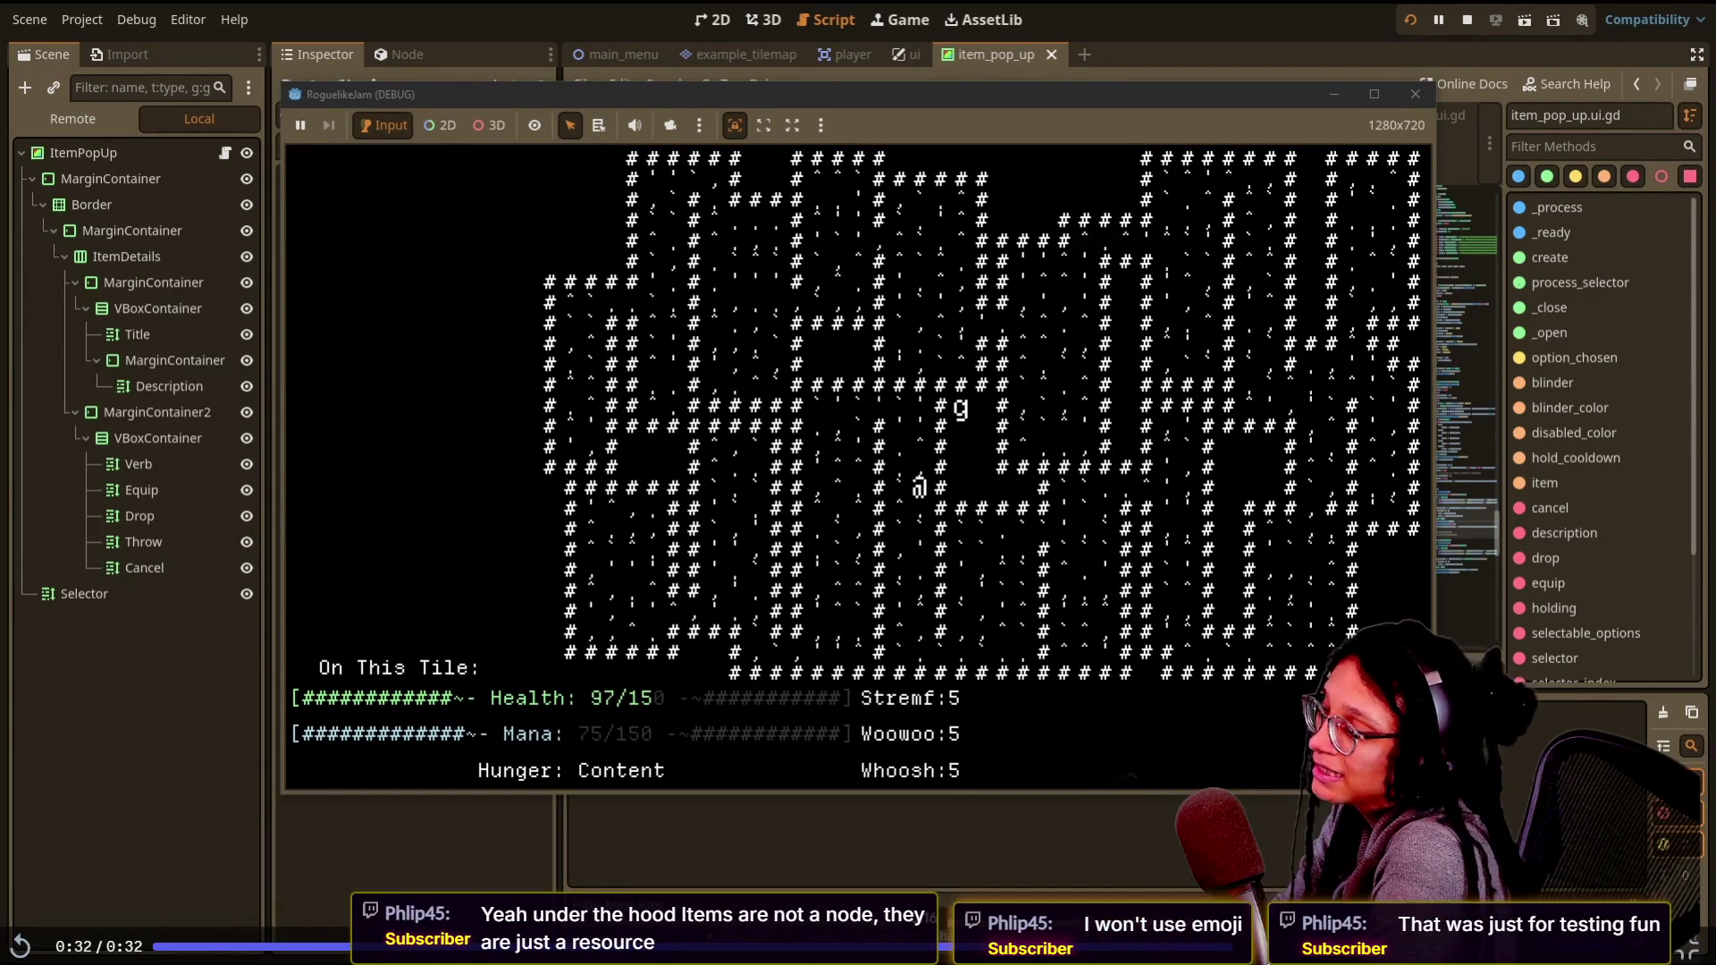
pyautogui.click(20, 947)
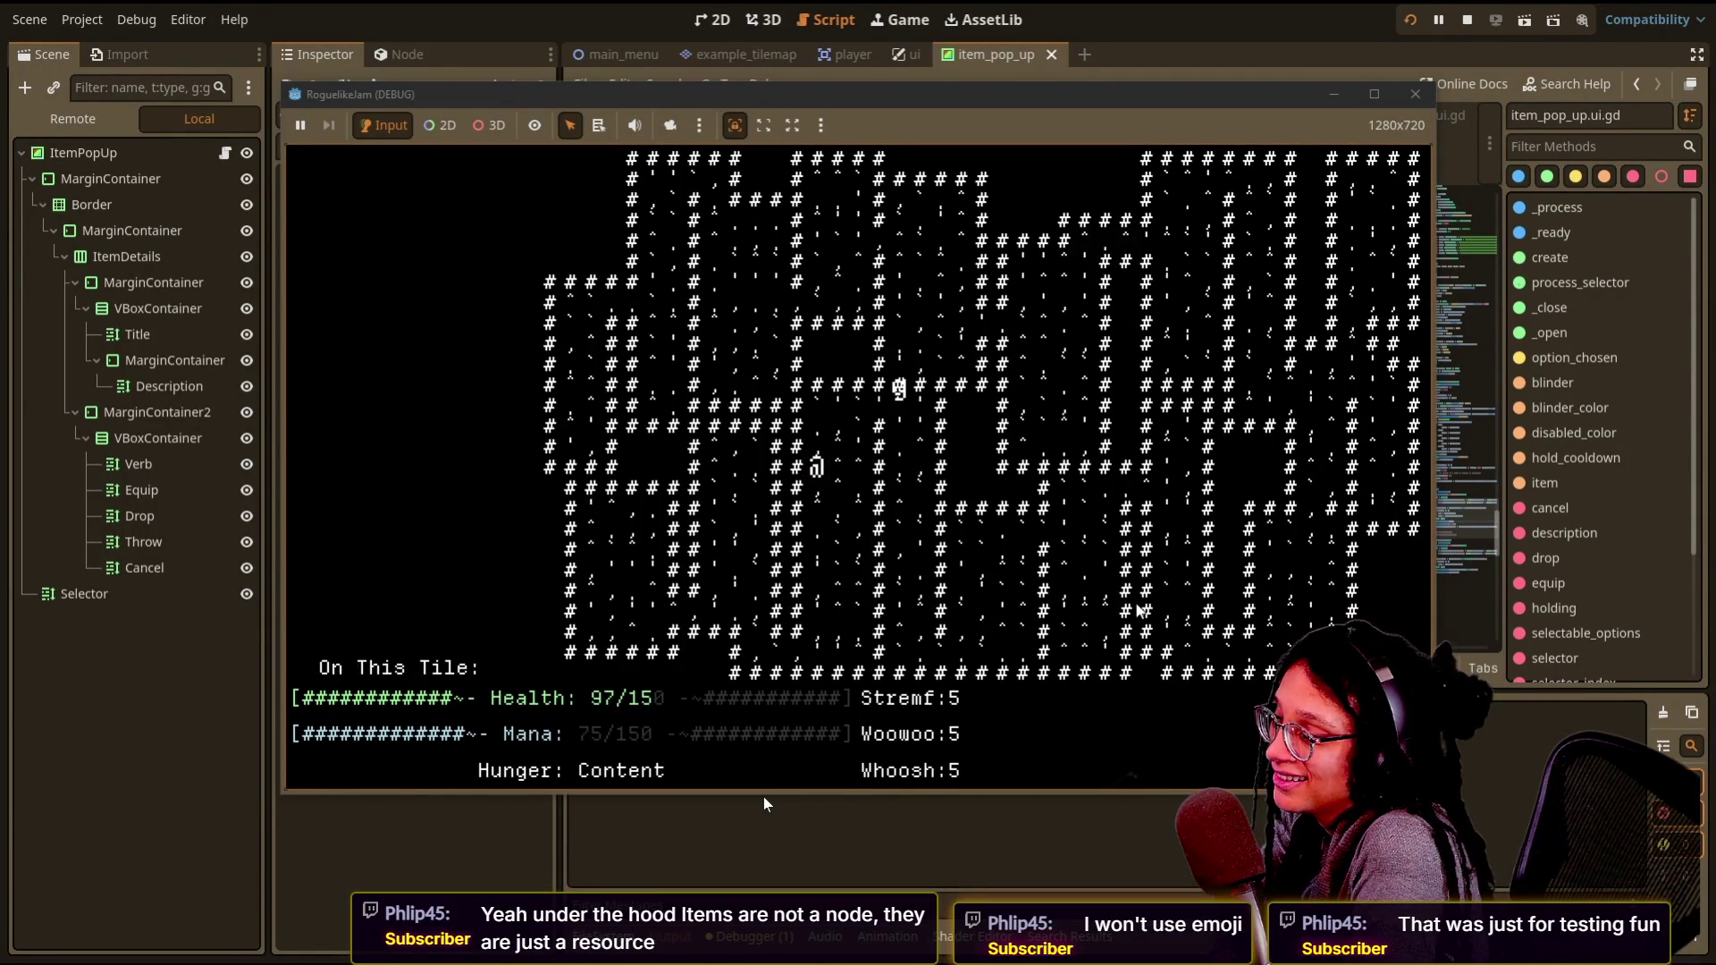
# - Open Batman's Passion's options from the inventory and choose Cancel
pyautogui.press('Down')
pyautogui.press('Up')
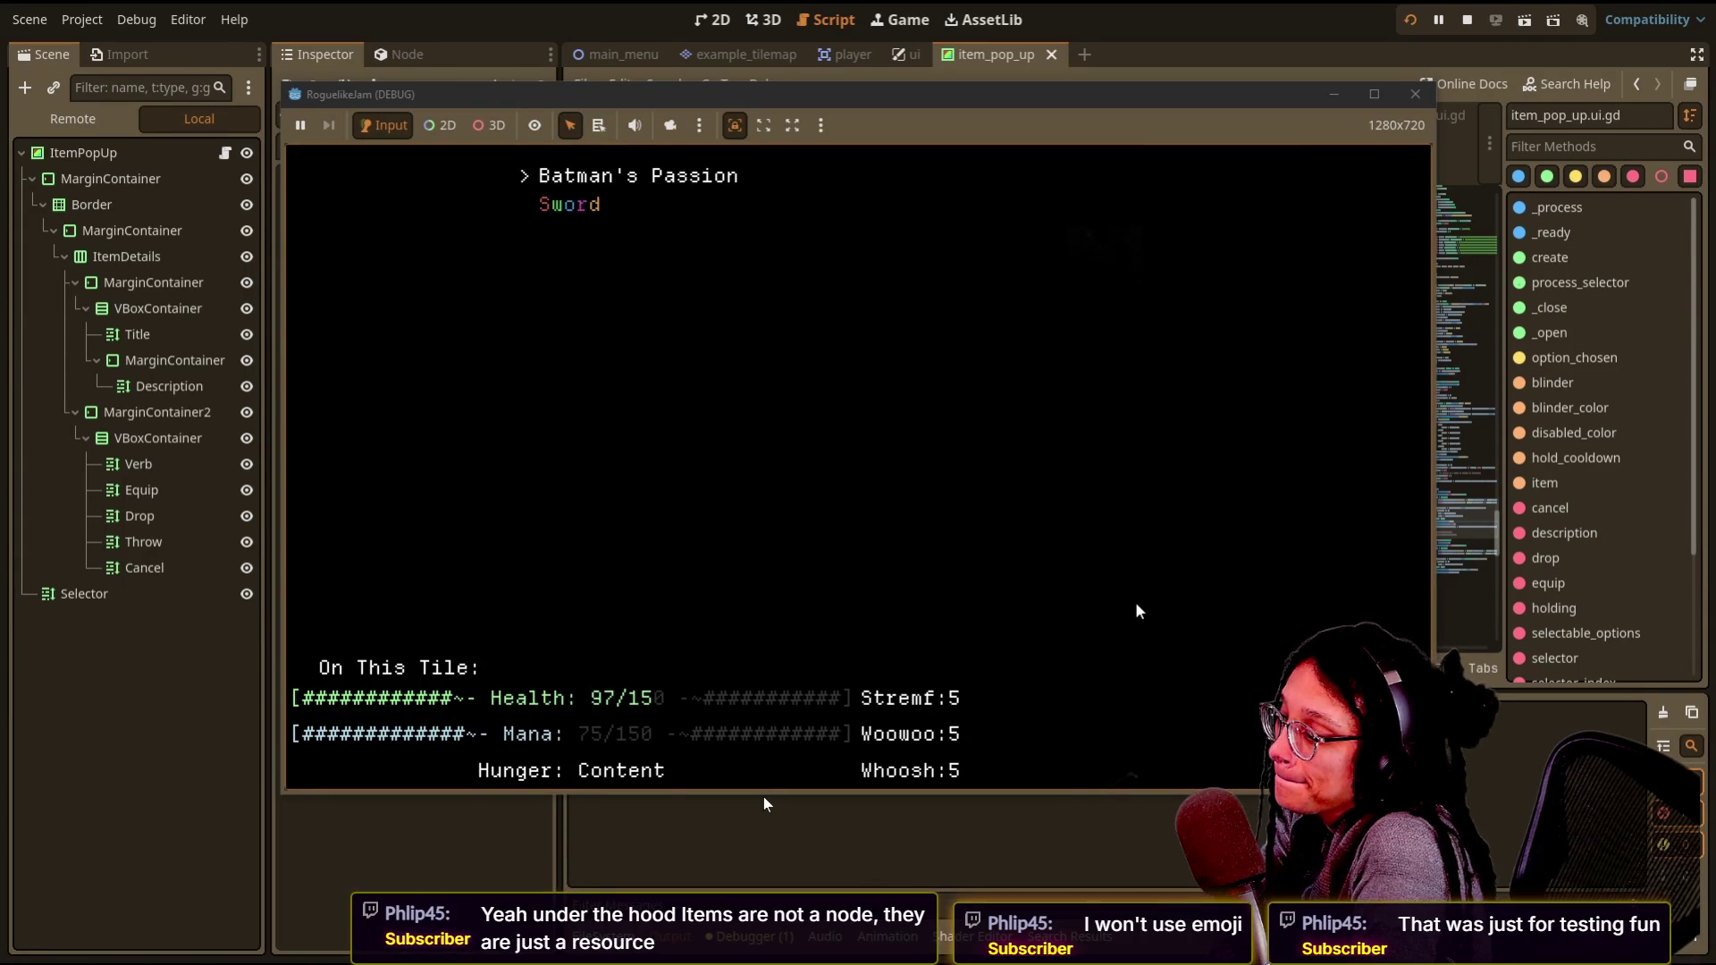
pyautogui.press('Return')
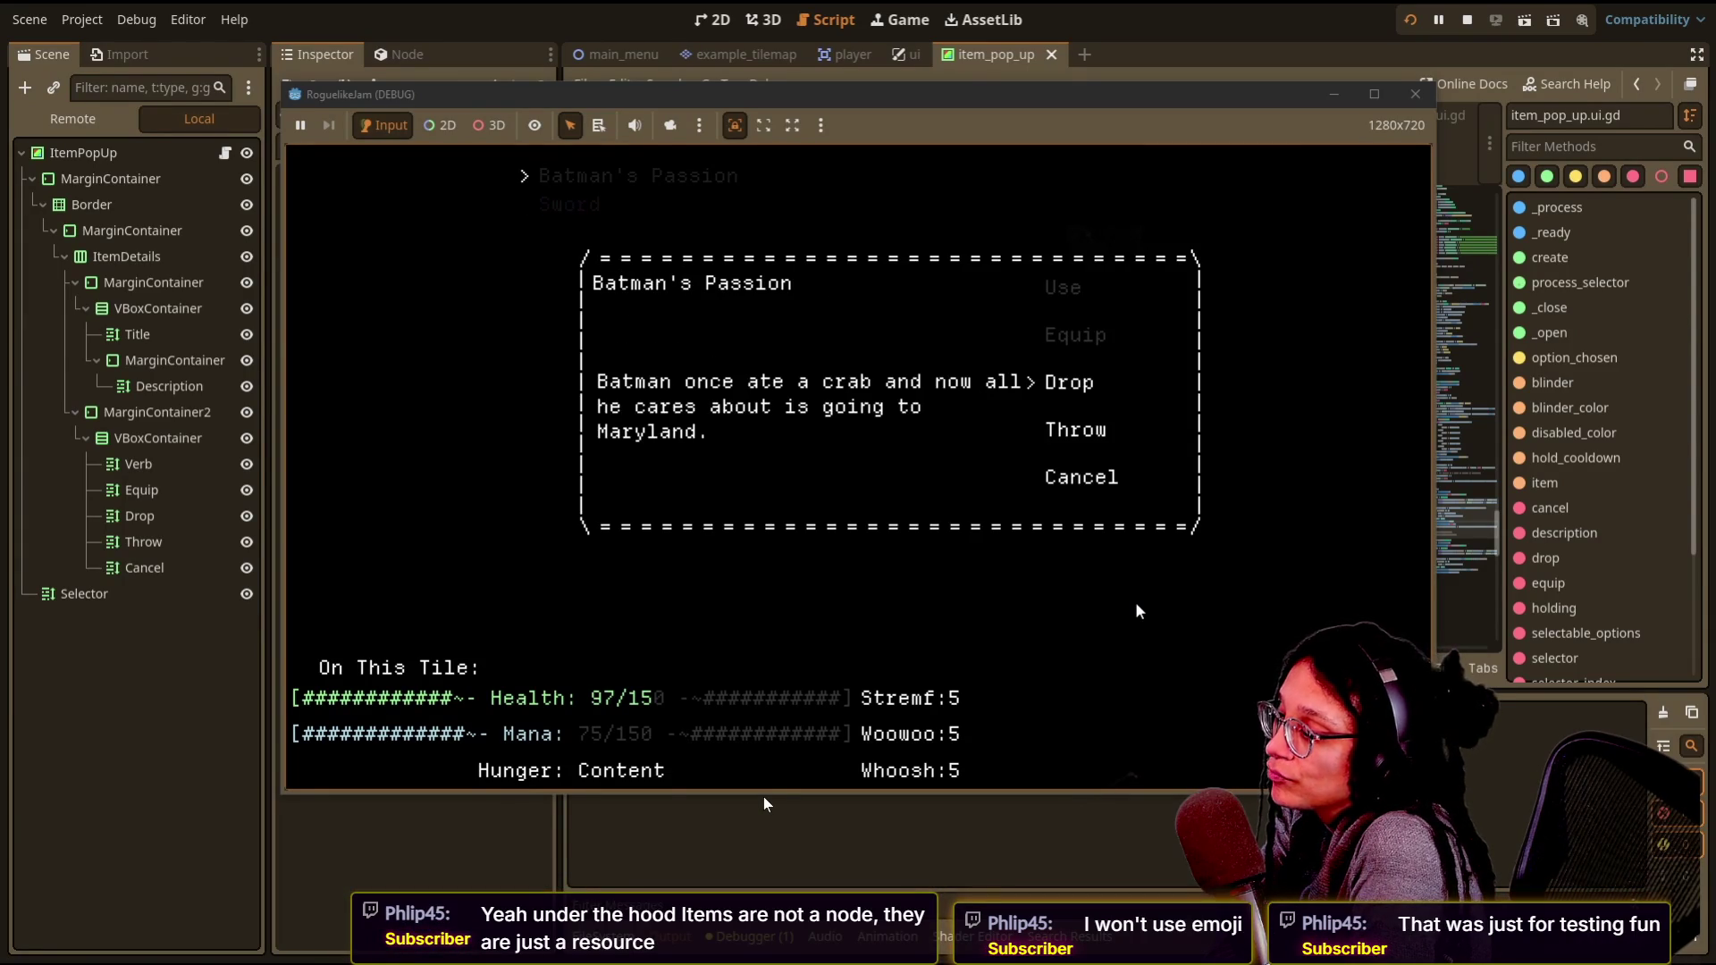
pyautogui.press('Down')
pyautogui.press('Down')
pyautogui.press('Up')
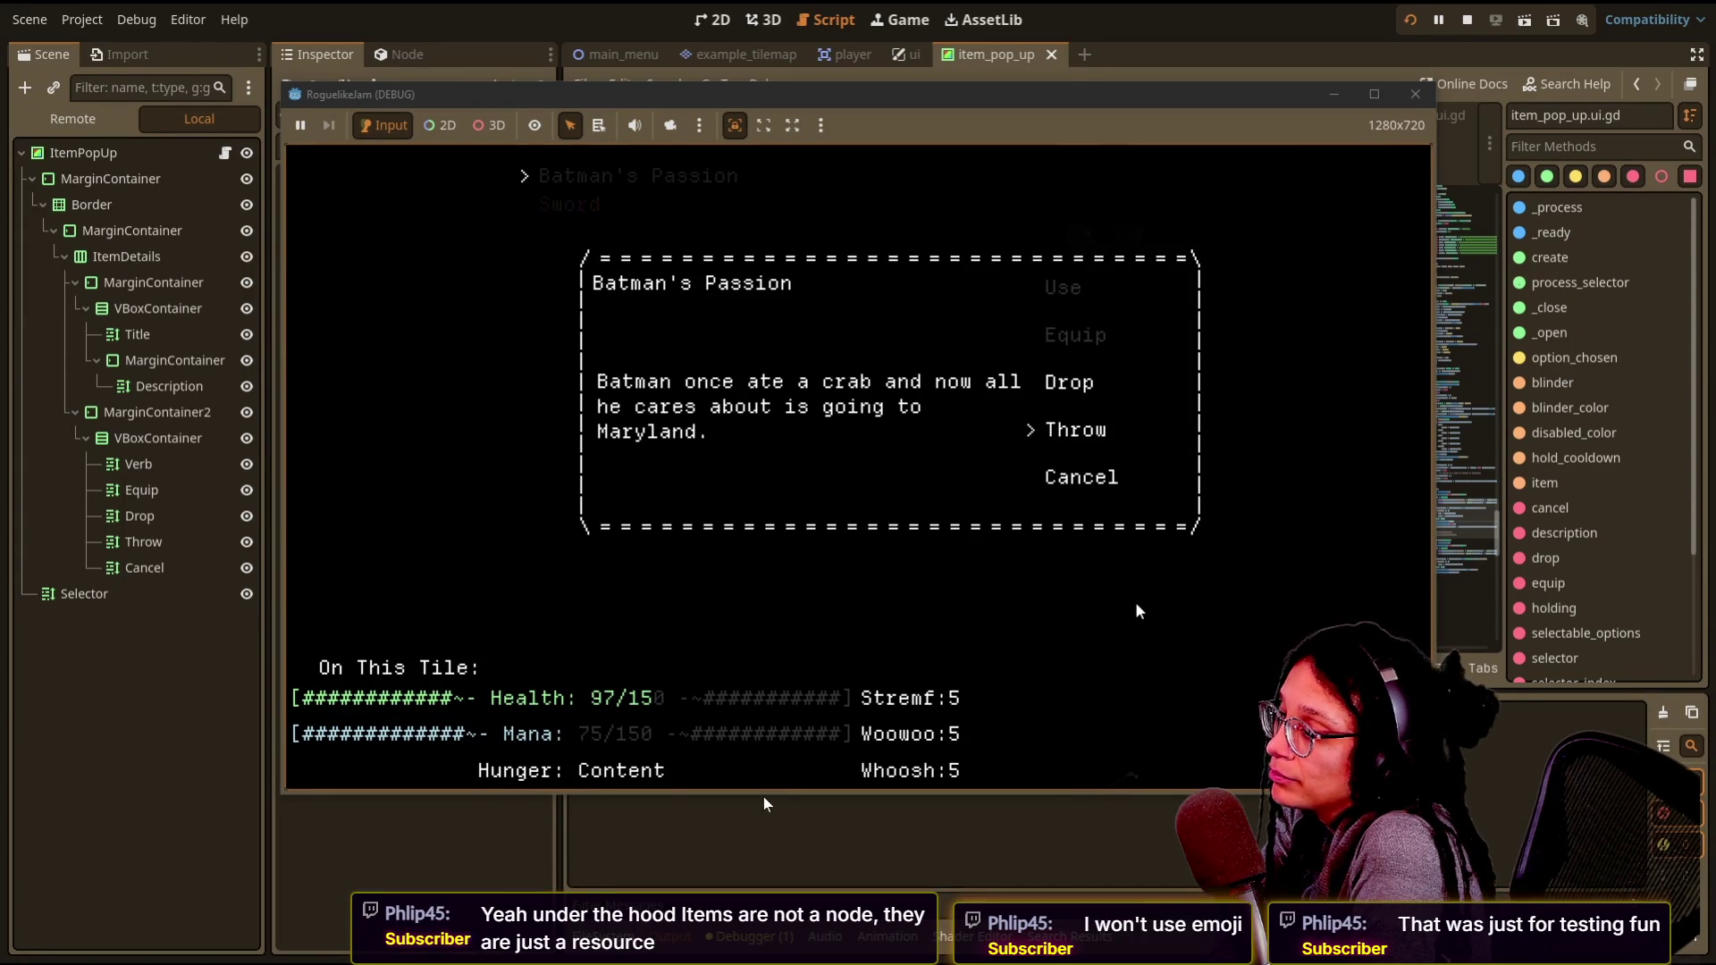
pyautogui.press('Down')
pyautogui.press('Return')
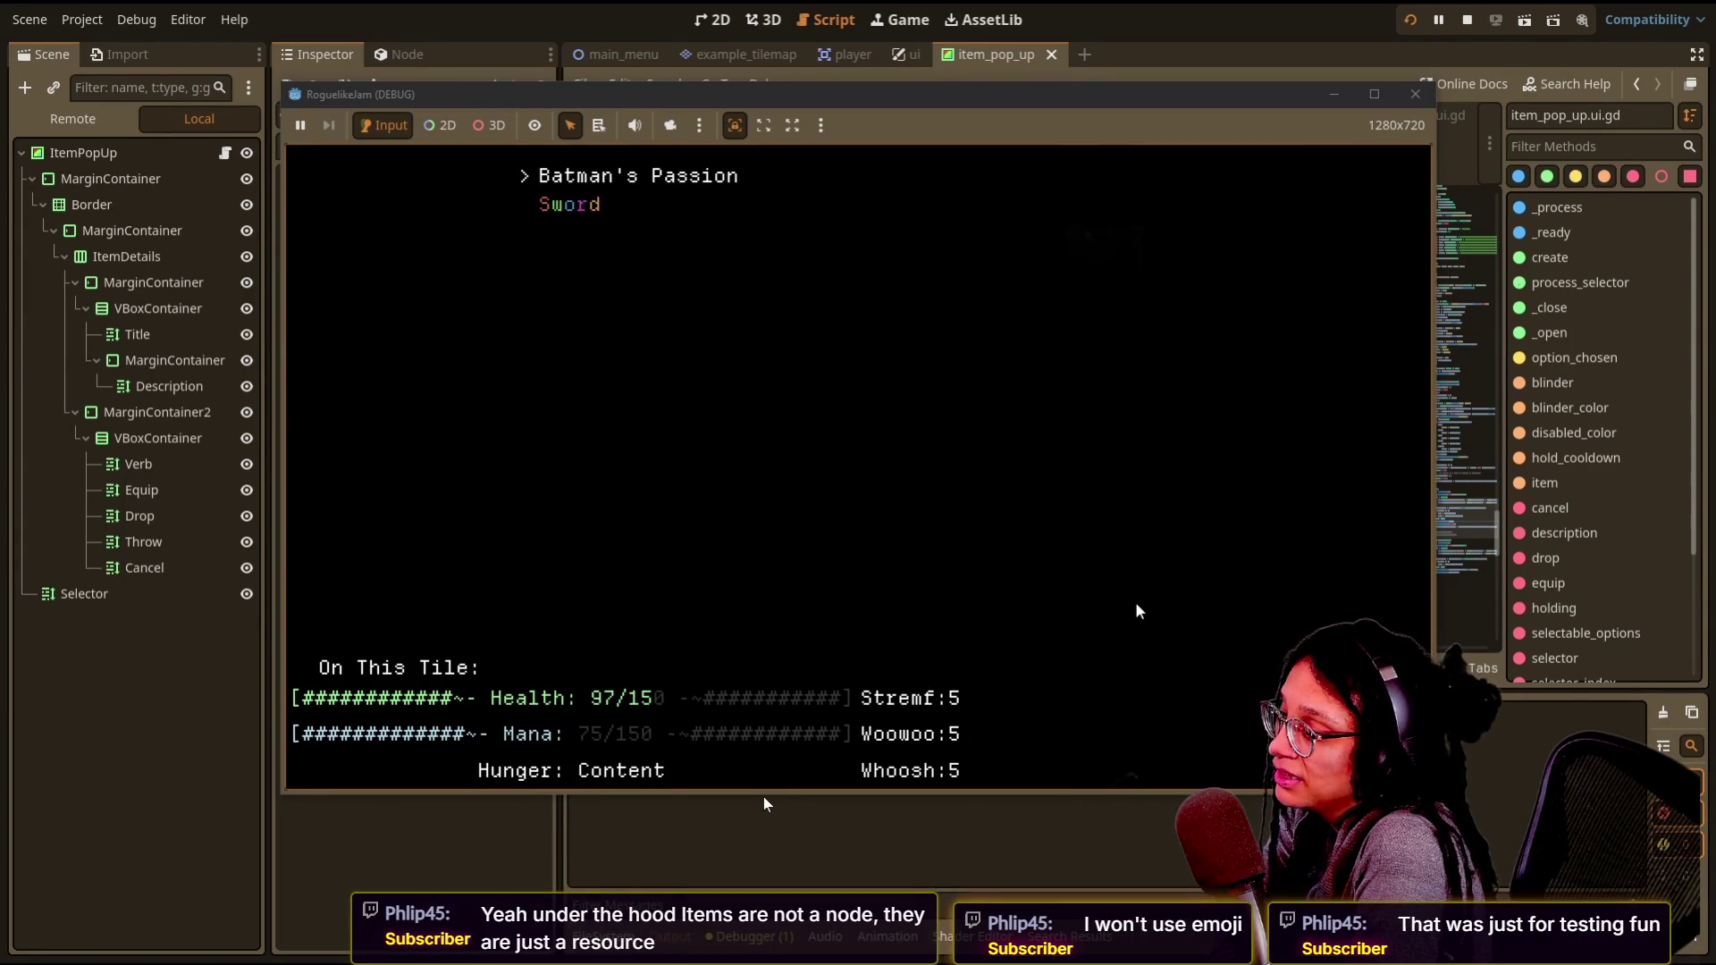
# - Open the Sword's options, choose Cancel, and close the inventory
pyautogui.press('Down')
pyautogui.press('Return')
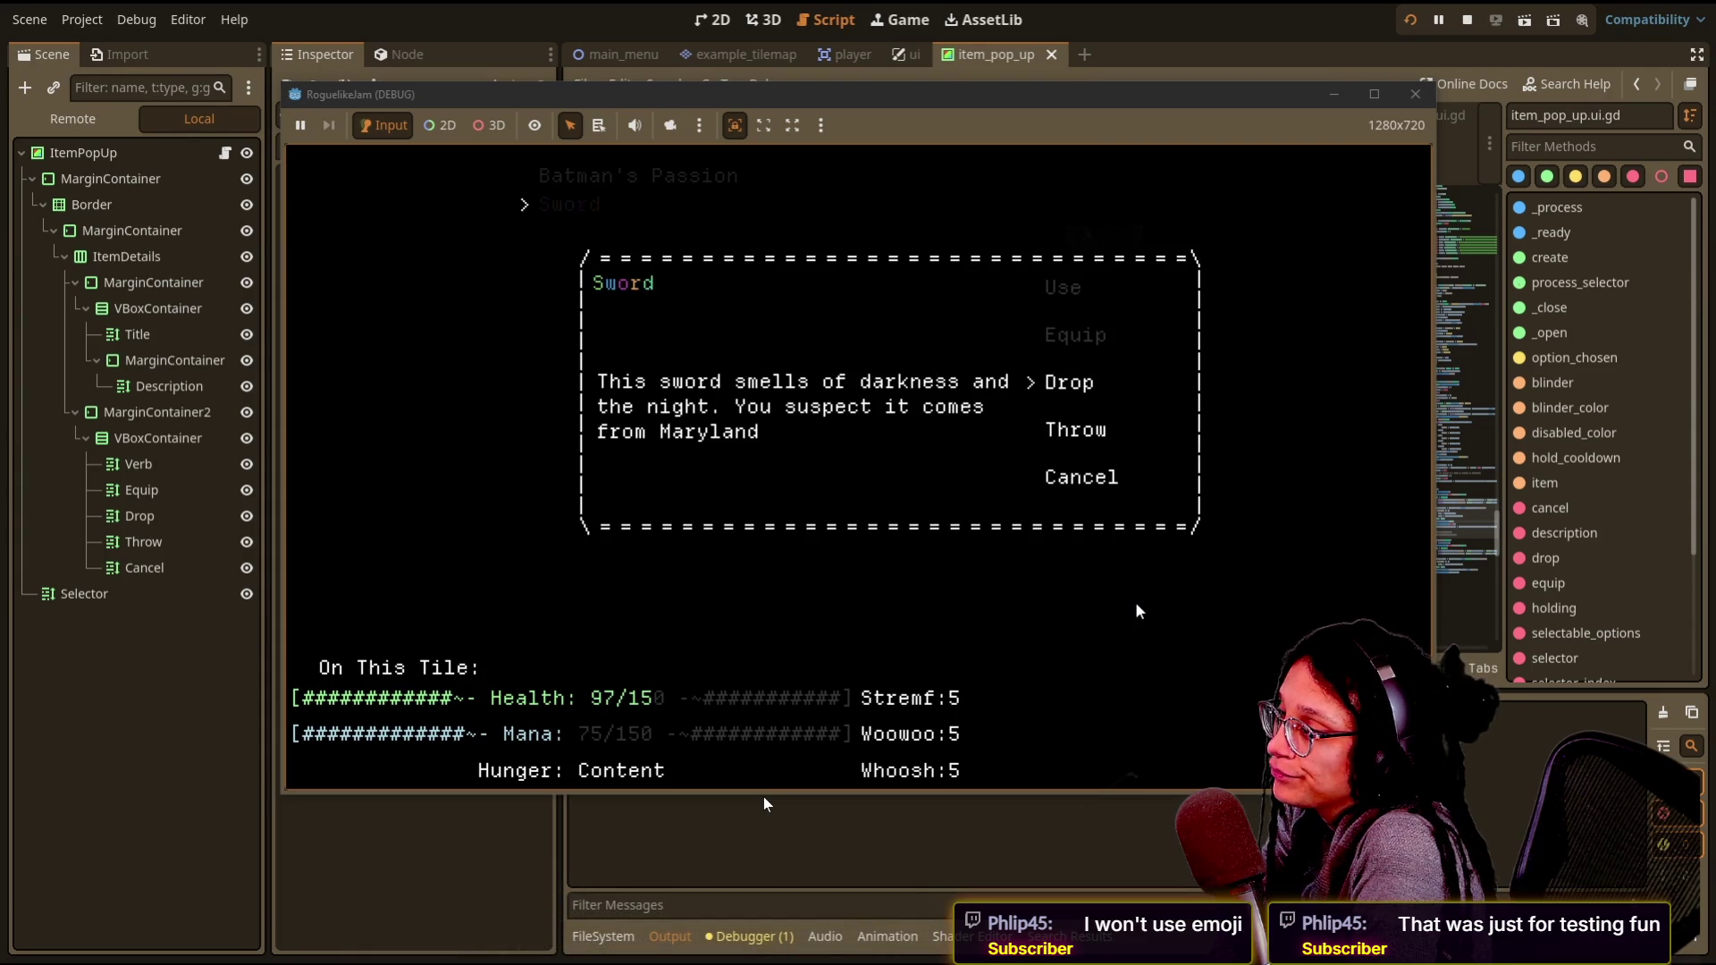
pyautogui.press('Down')
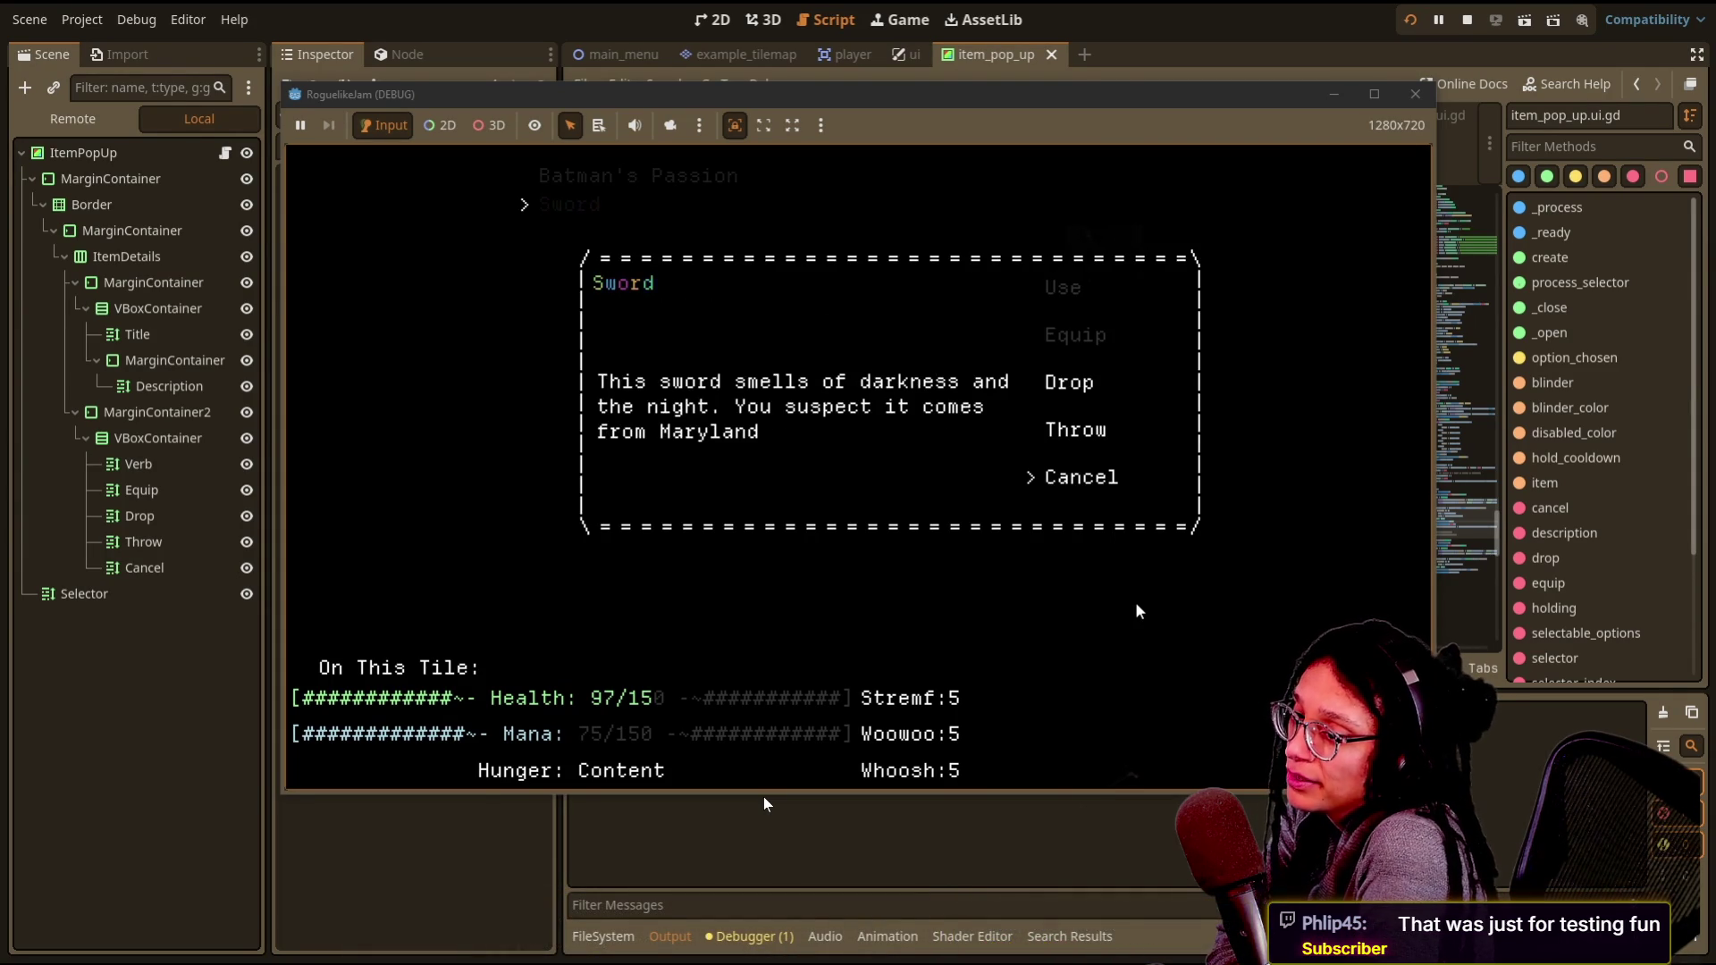
pyautogui.press('Return')
pyautogui.press('Escape')
# - Walk the @ through the dungeon toward the g creature and the sword
pyautogui.press('Right')
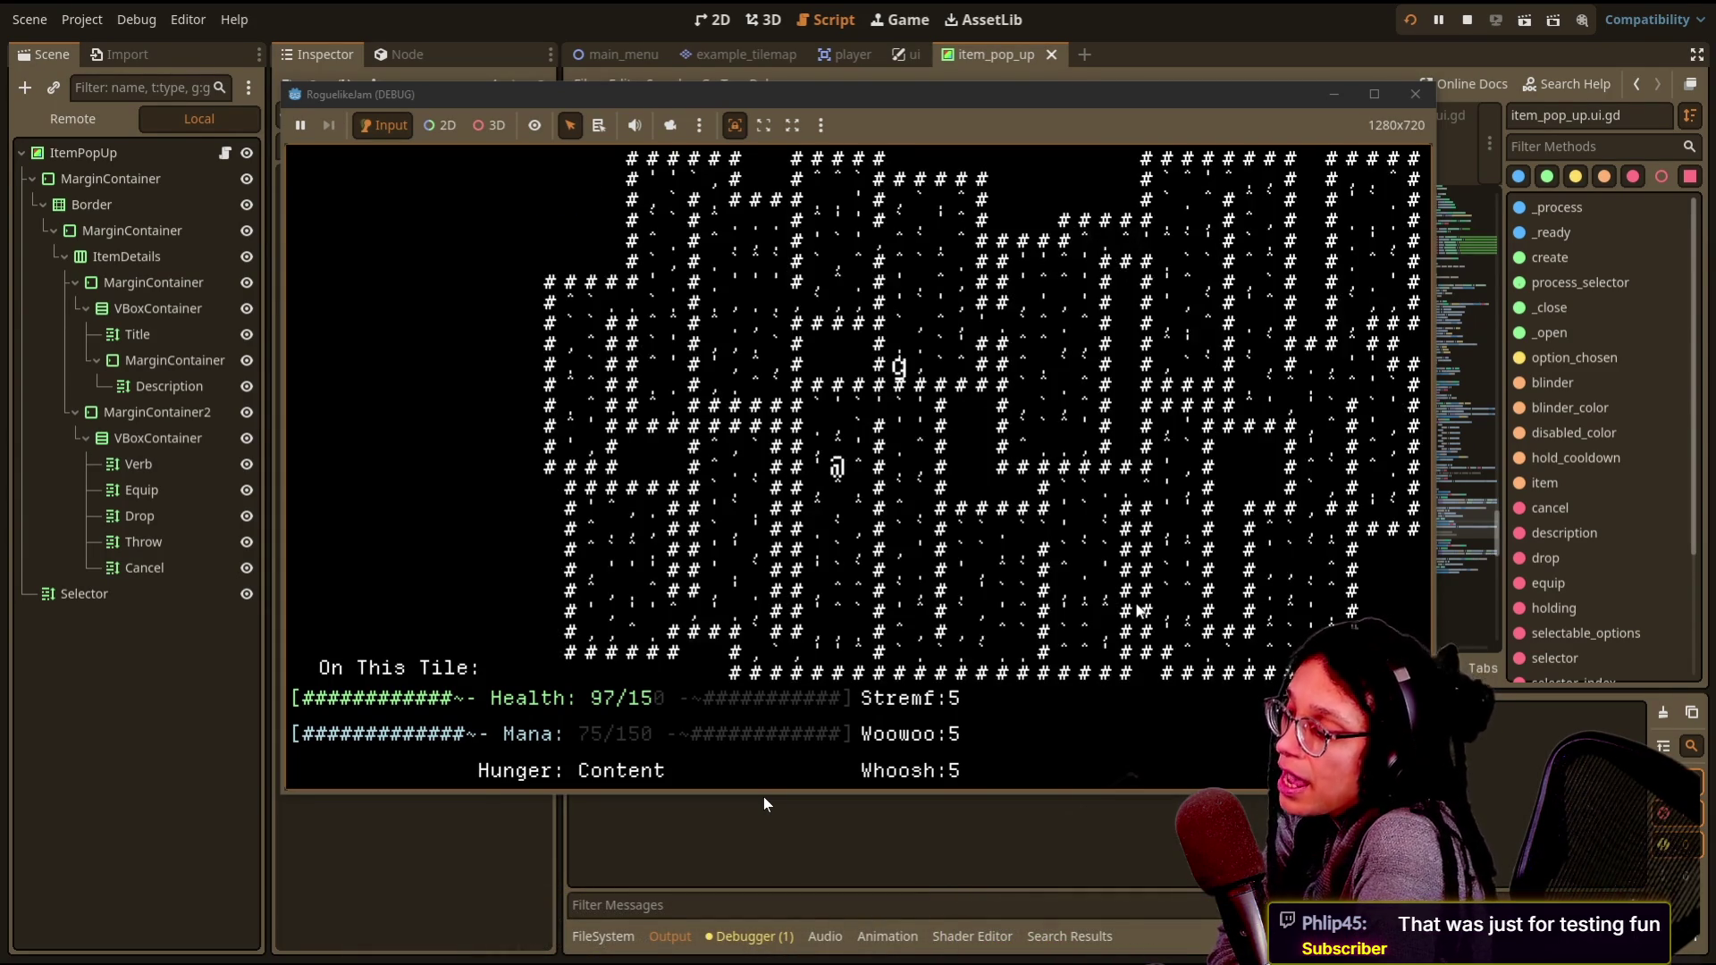
pyautogui.press('Up')
pyautogui.press('Right')
pyautogui.press('Right')
pyautogui.press('Right')
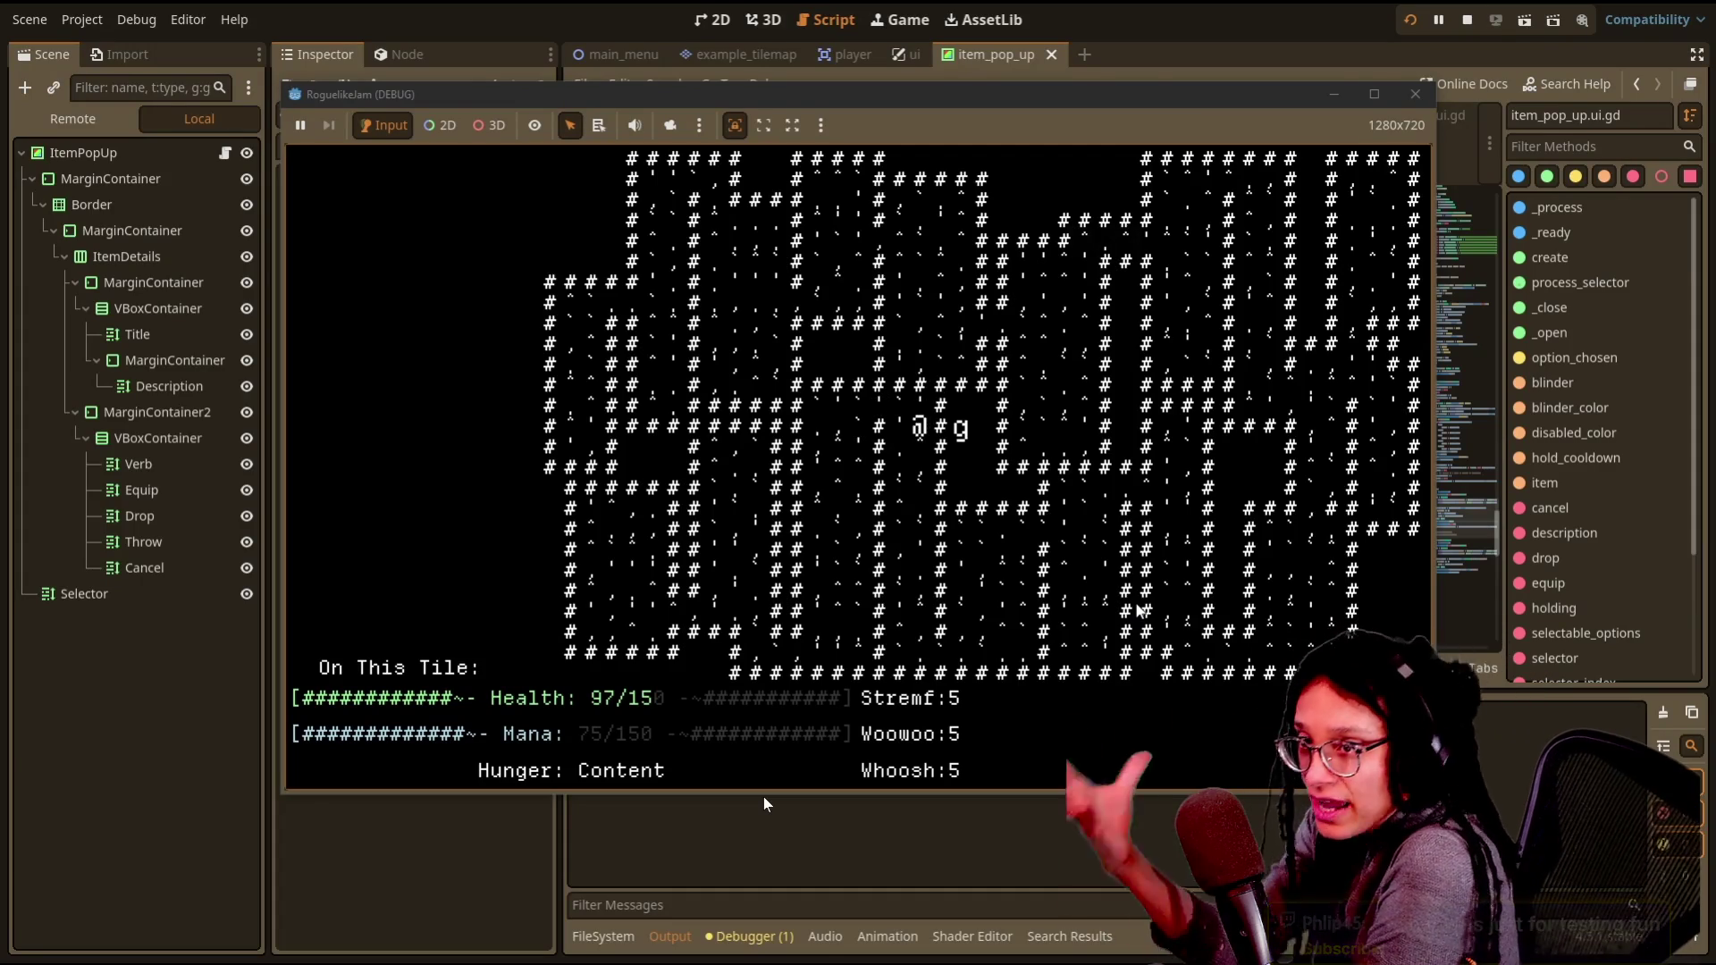
pyautogui.press('Left')
pyautogui.press('Down')
pyautogui.press('Left')
pyautogui.press('Down')
pyautogui.press('Left')
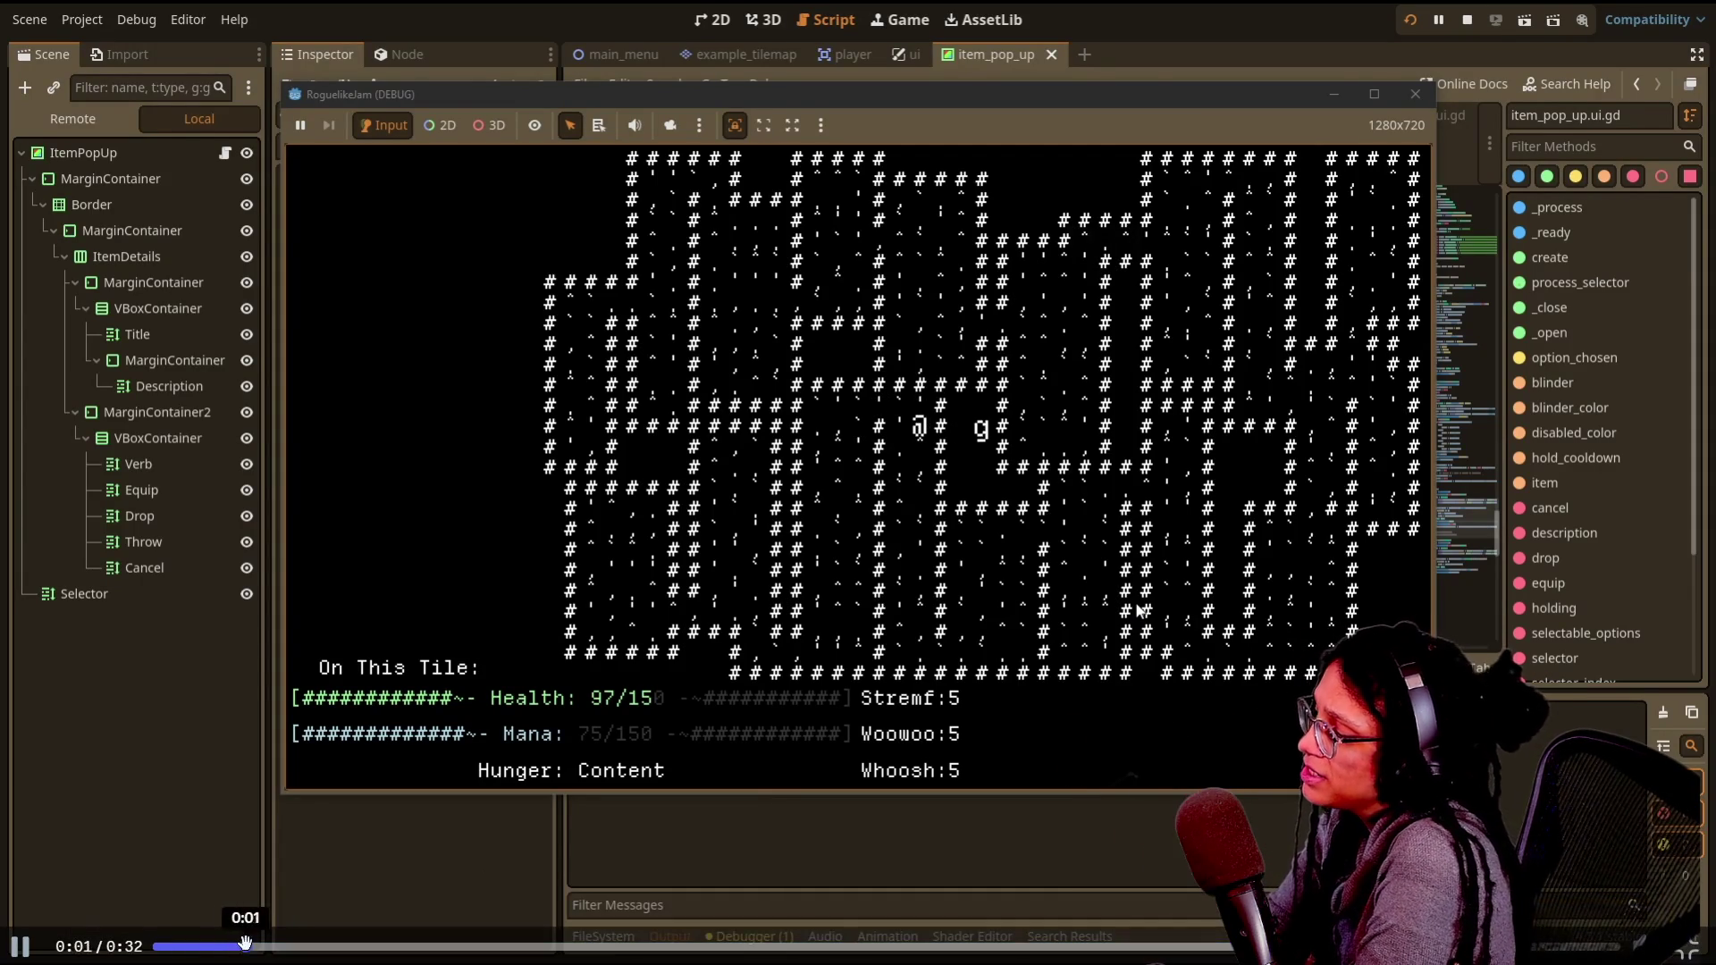
pyautogui.press('Down')
# - Step onto the sword tile, pick up its items and open the inventory
pyautogui.press('Left')
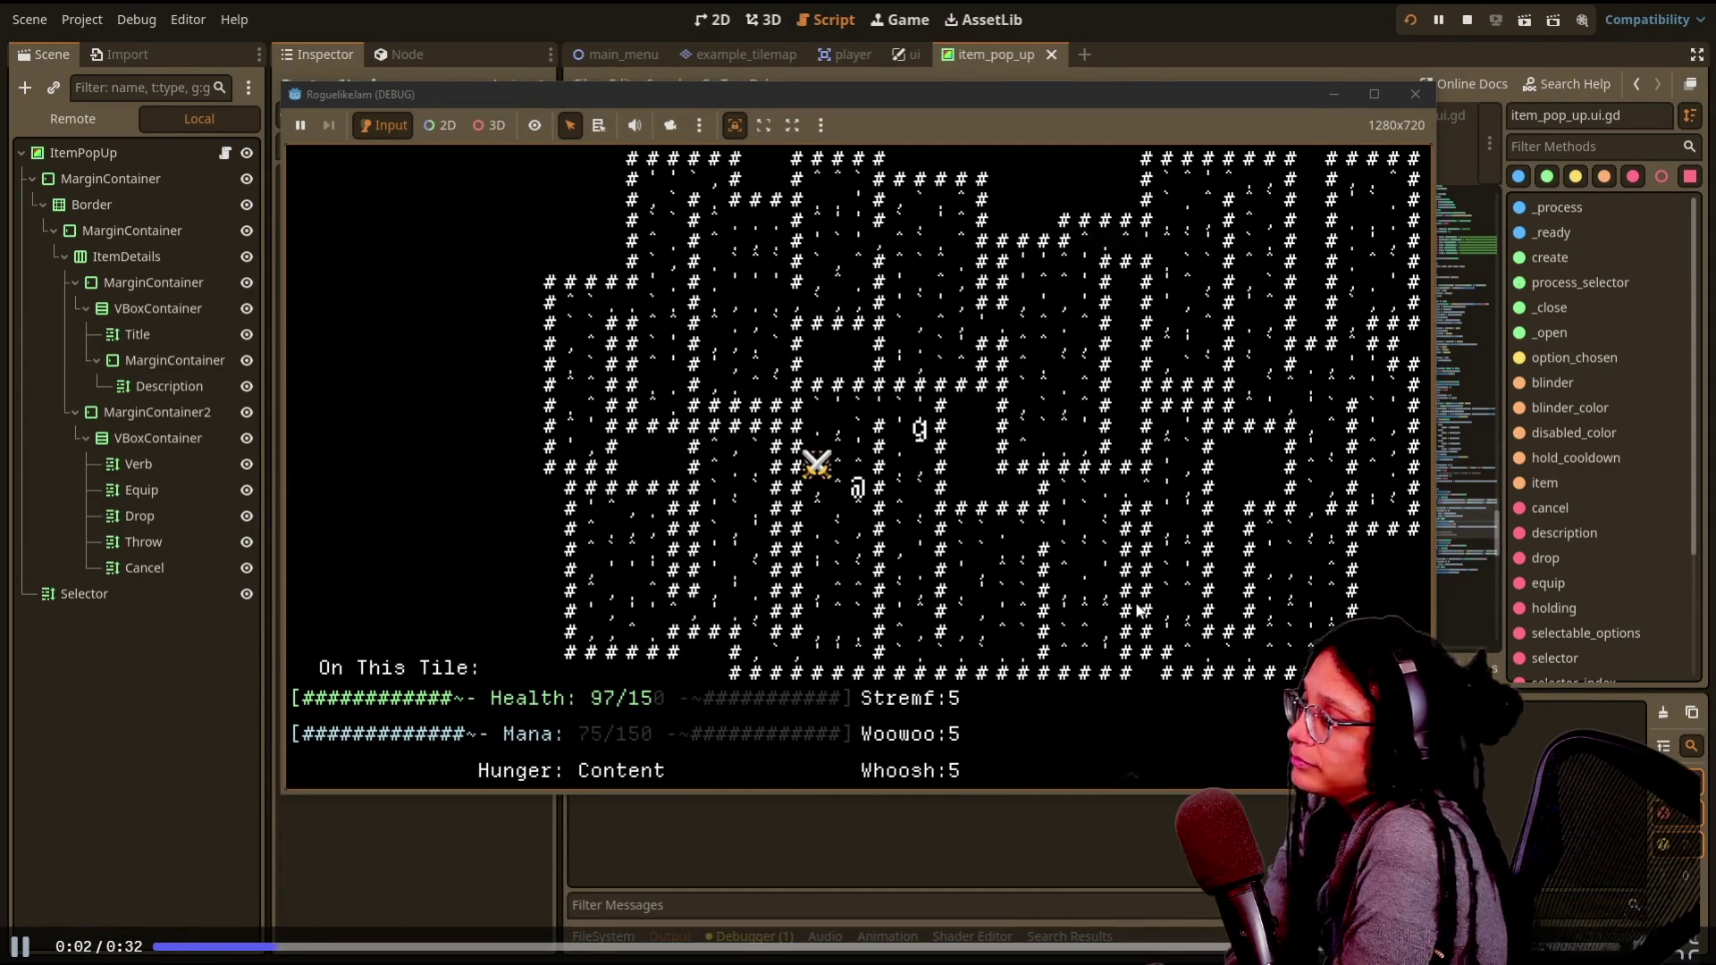
pyautogui.press('Up')
pyautogui.press('Left')
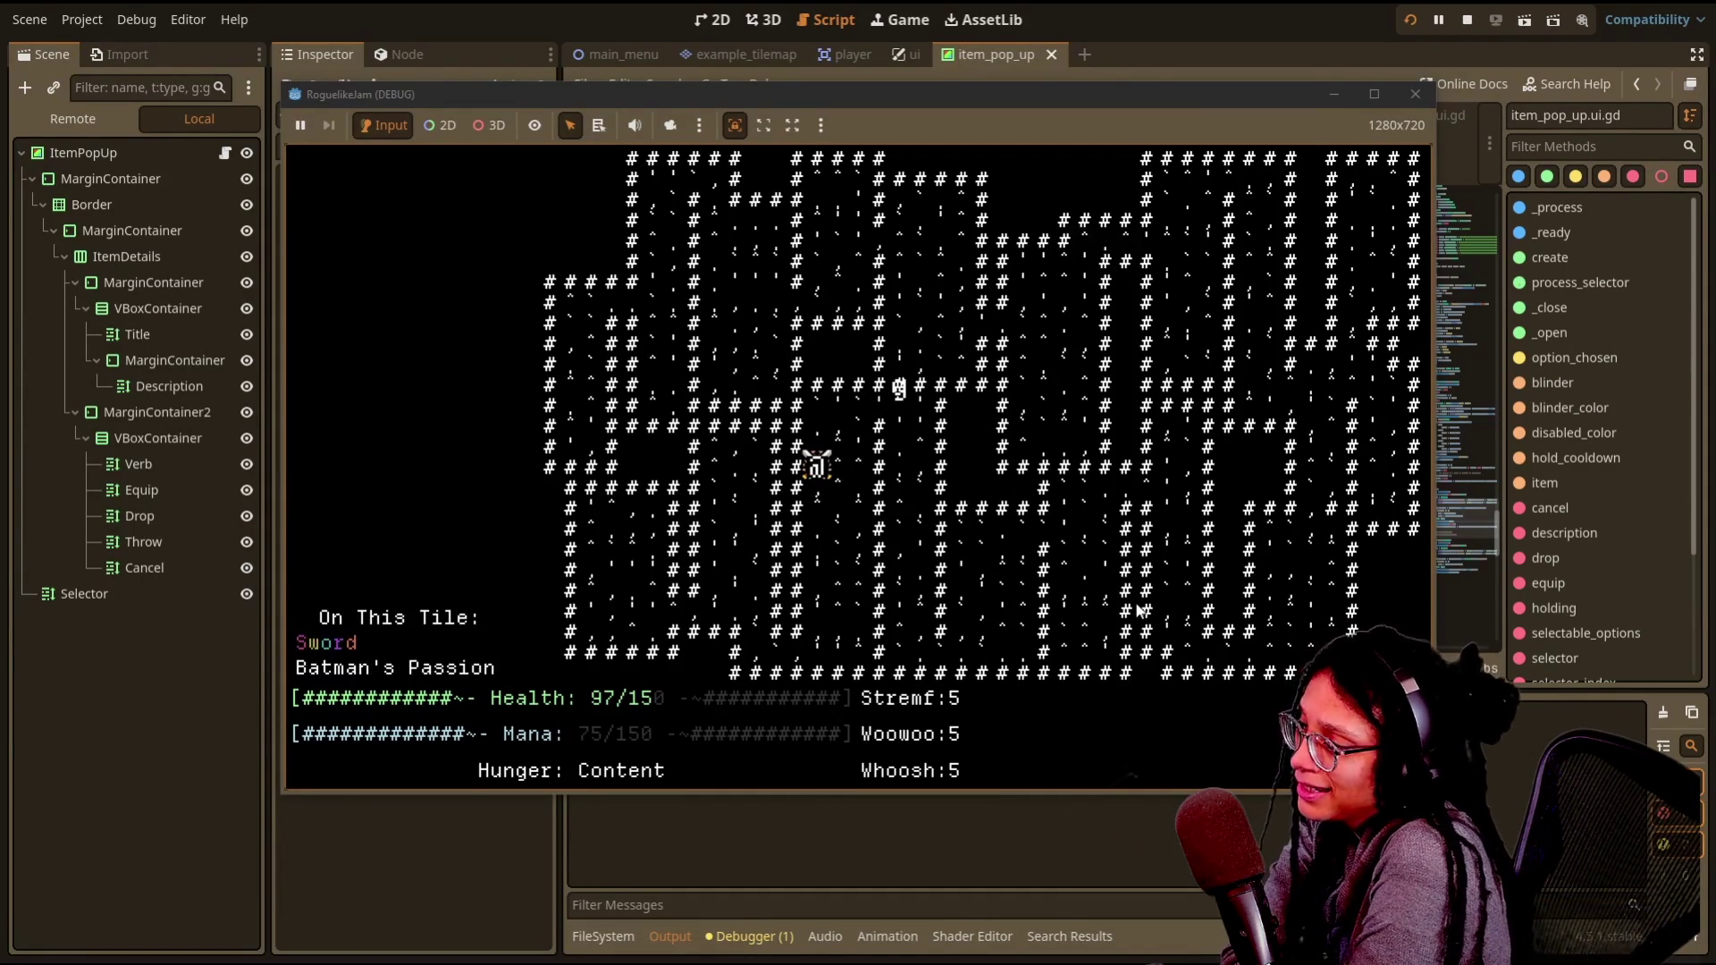
pyautogui.press('g')
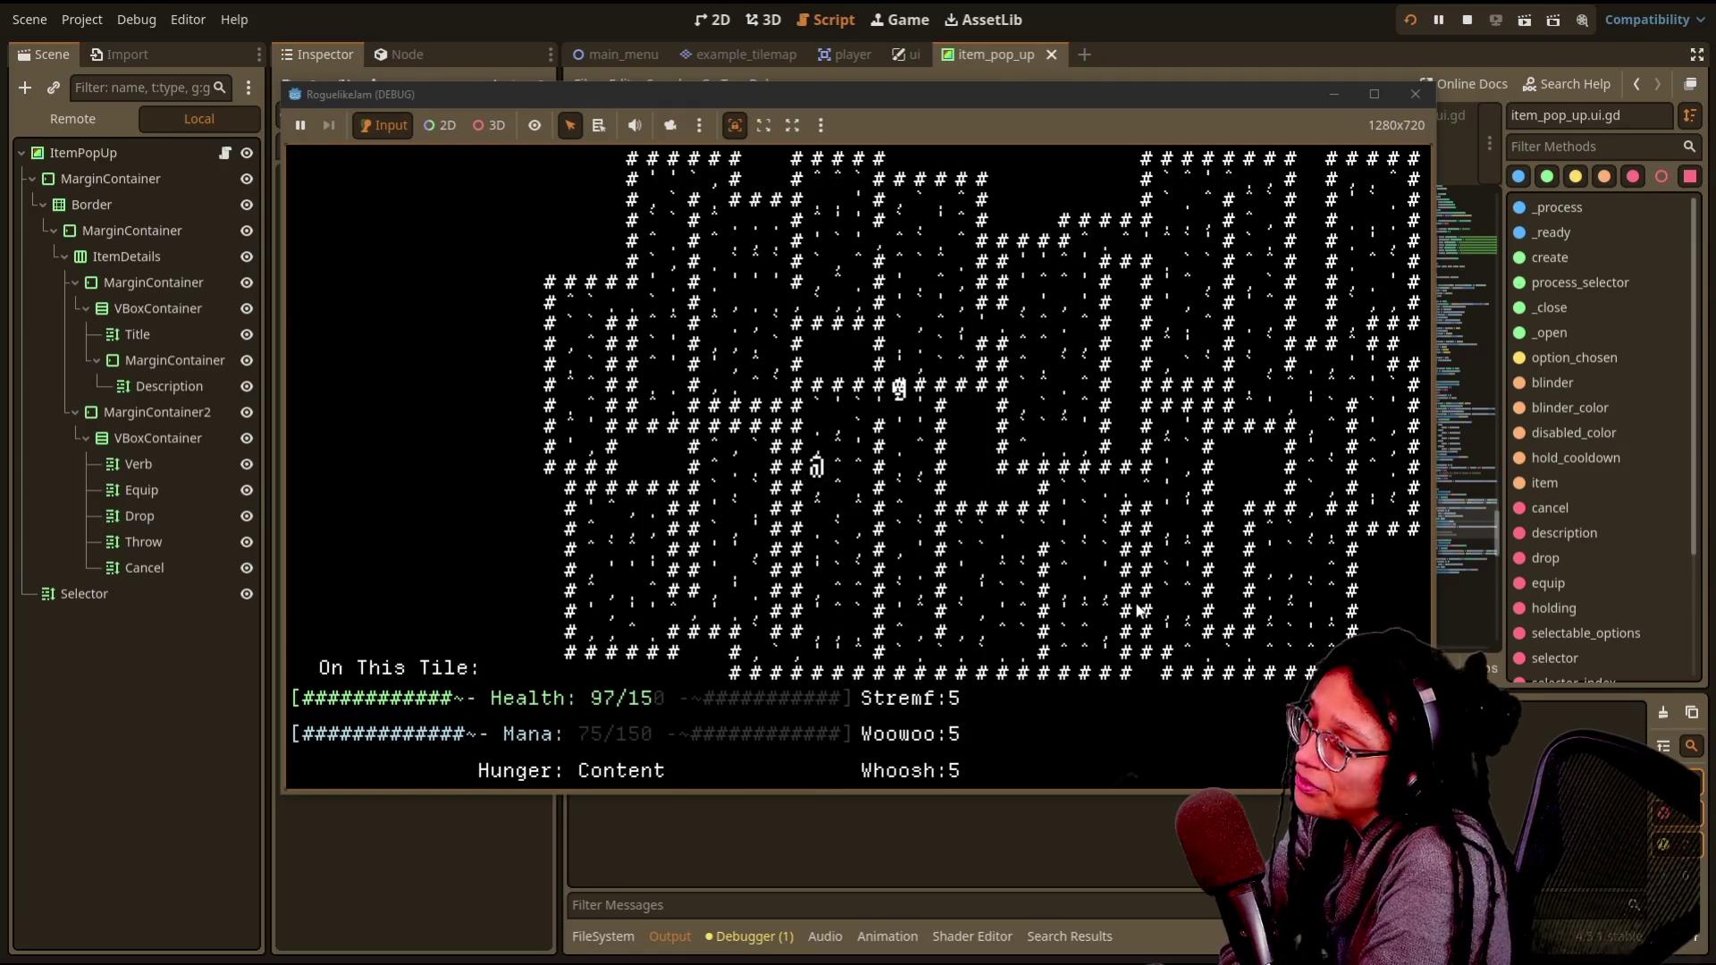
pyautogui.press('i')
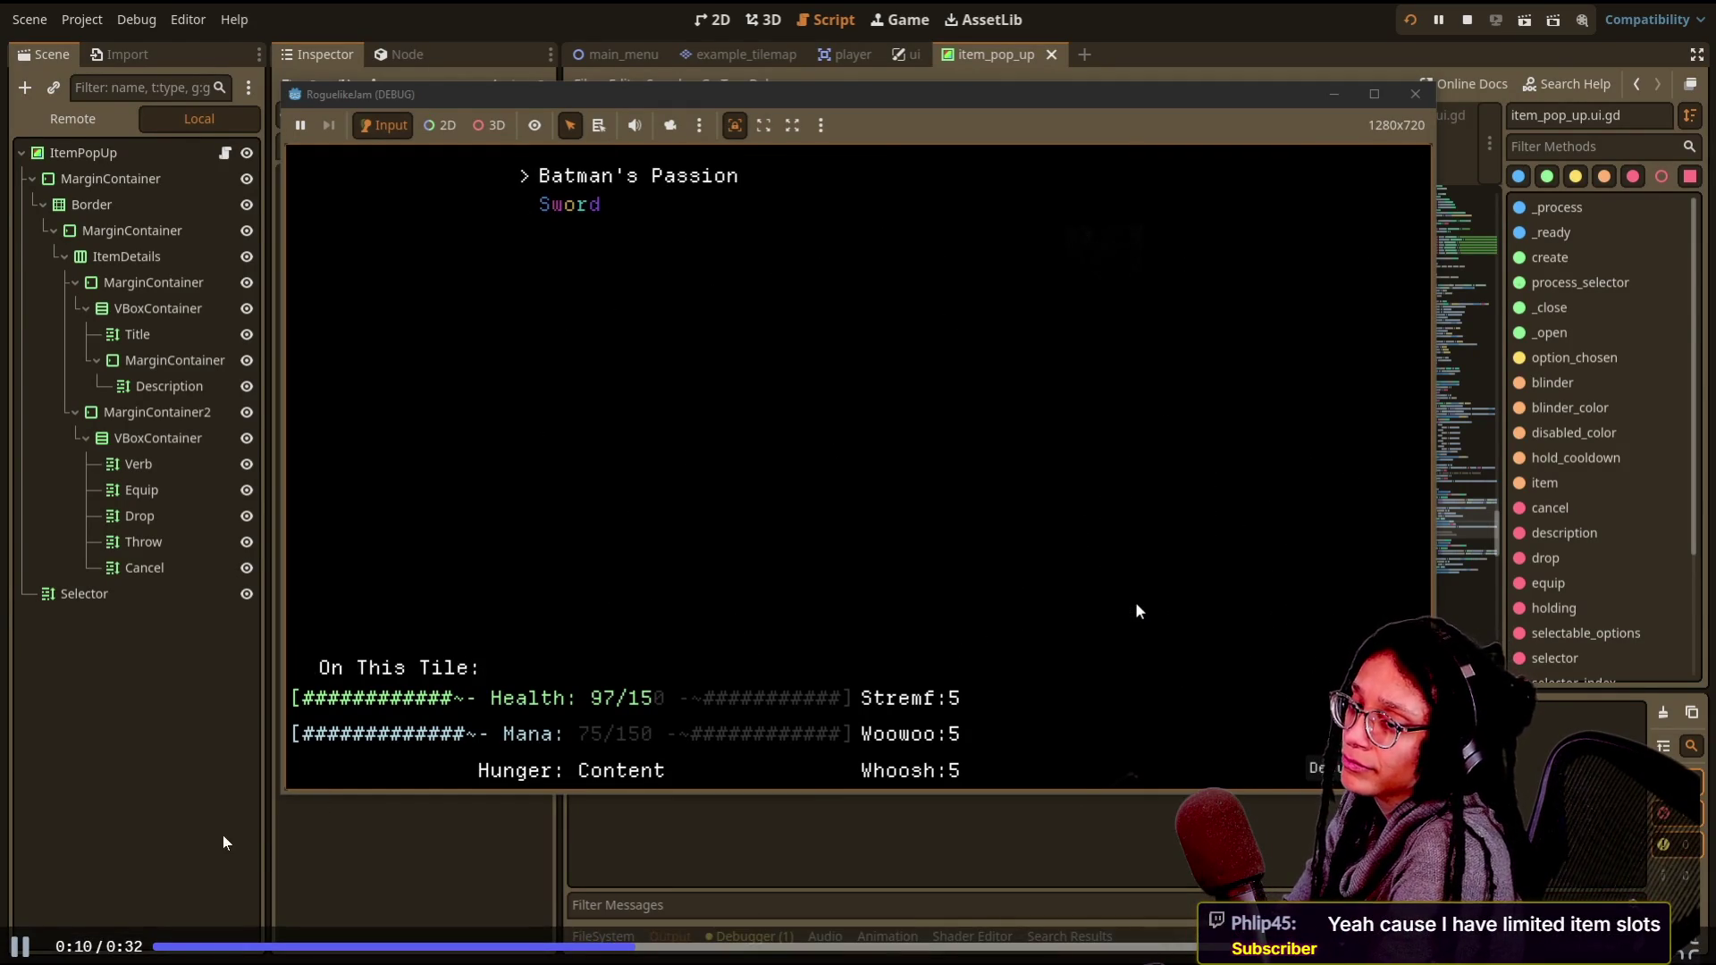
pyautogui.click(156, 948)
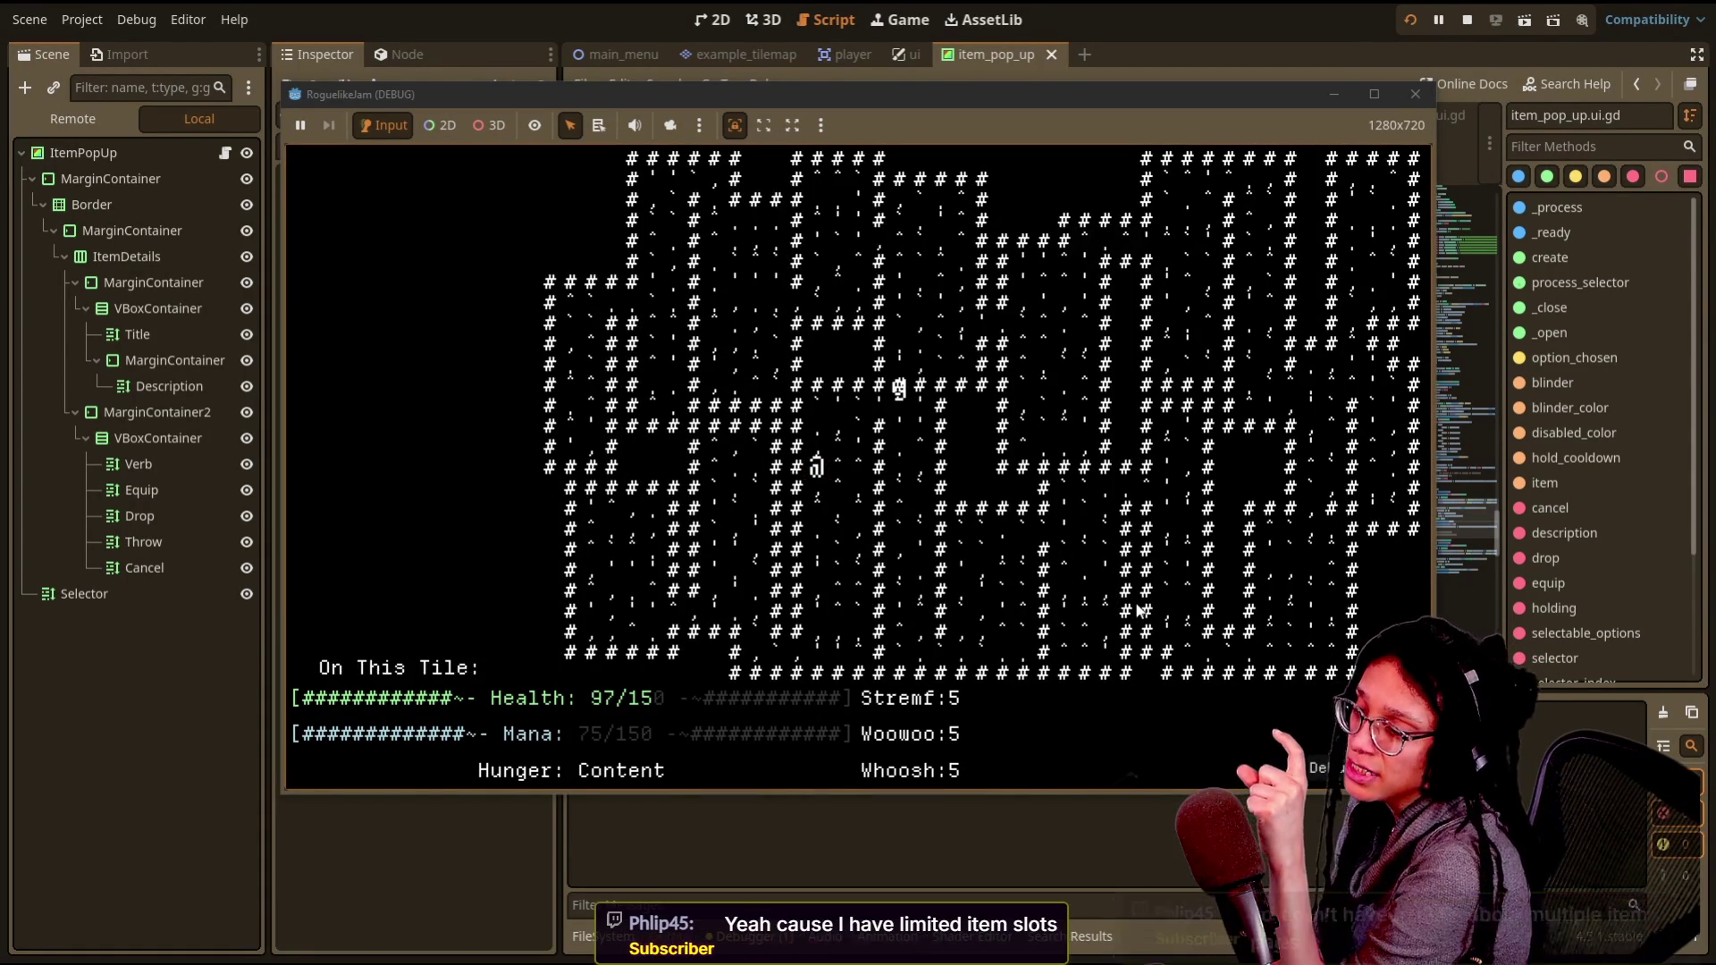
# - Open Batman's Passion's details in the inventory and close them again
pyautogui.press('i')
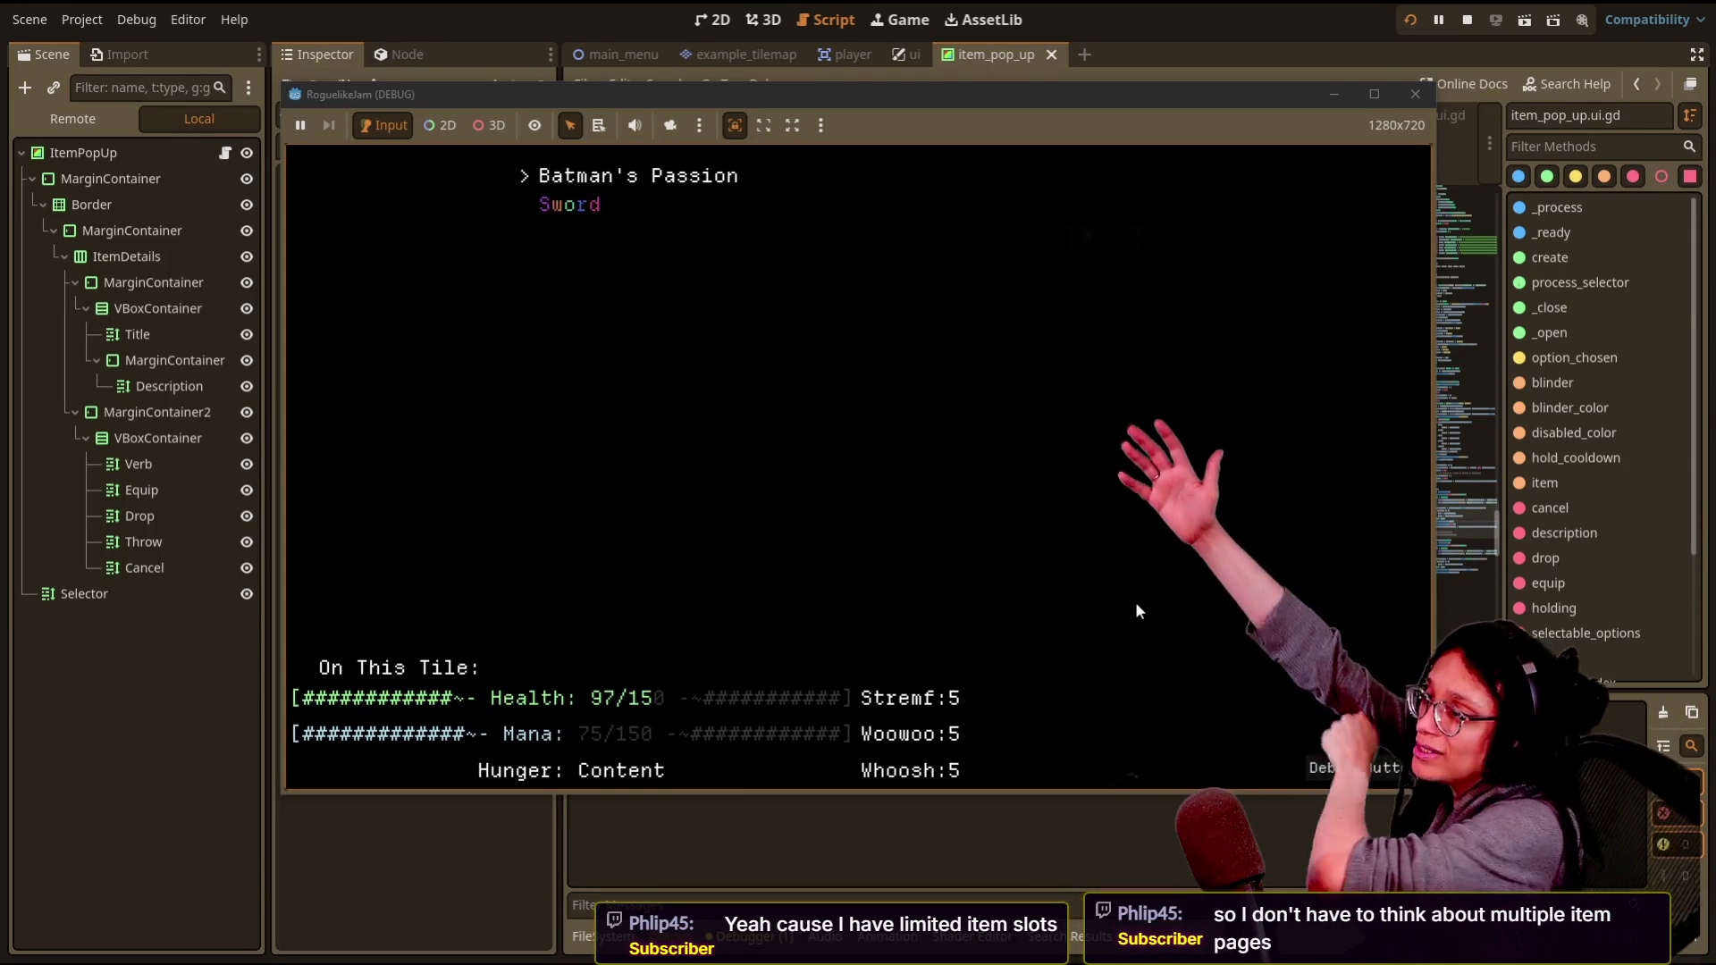
pyautogui.press('Return')
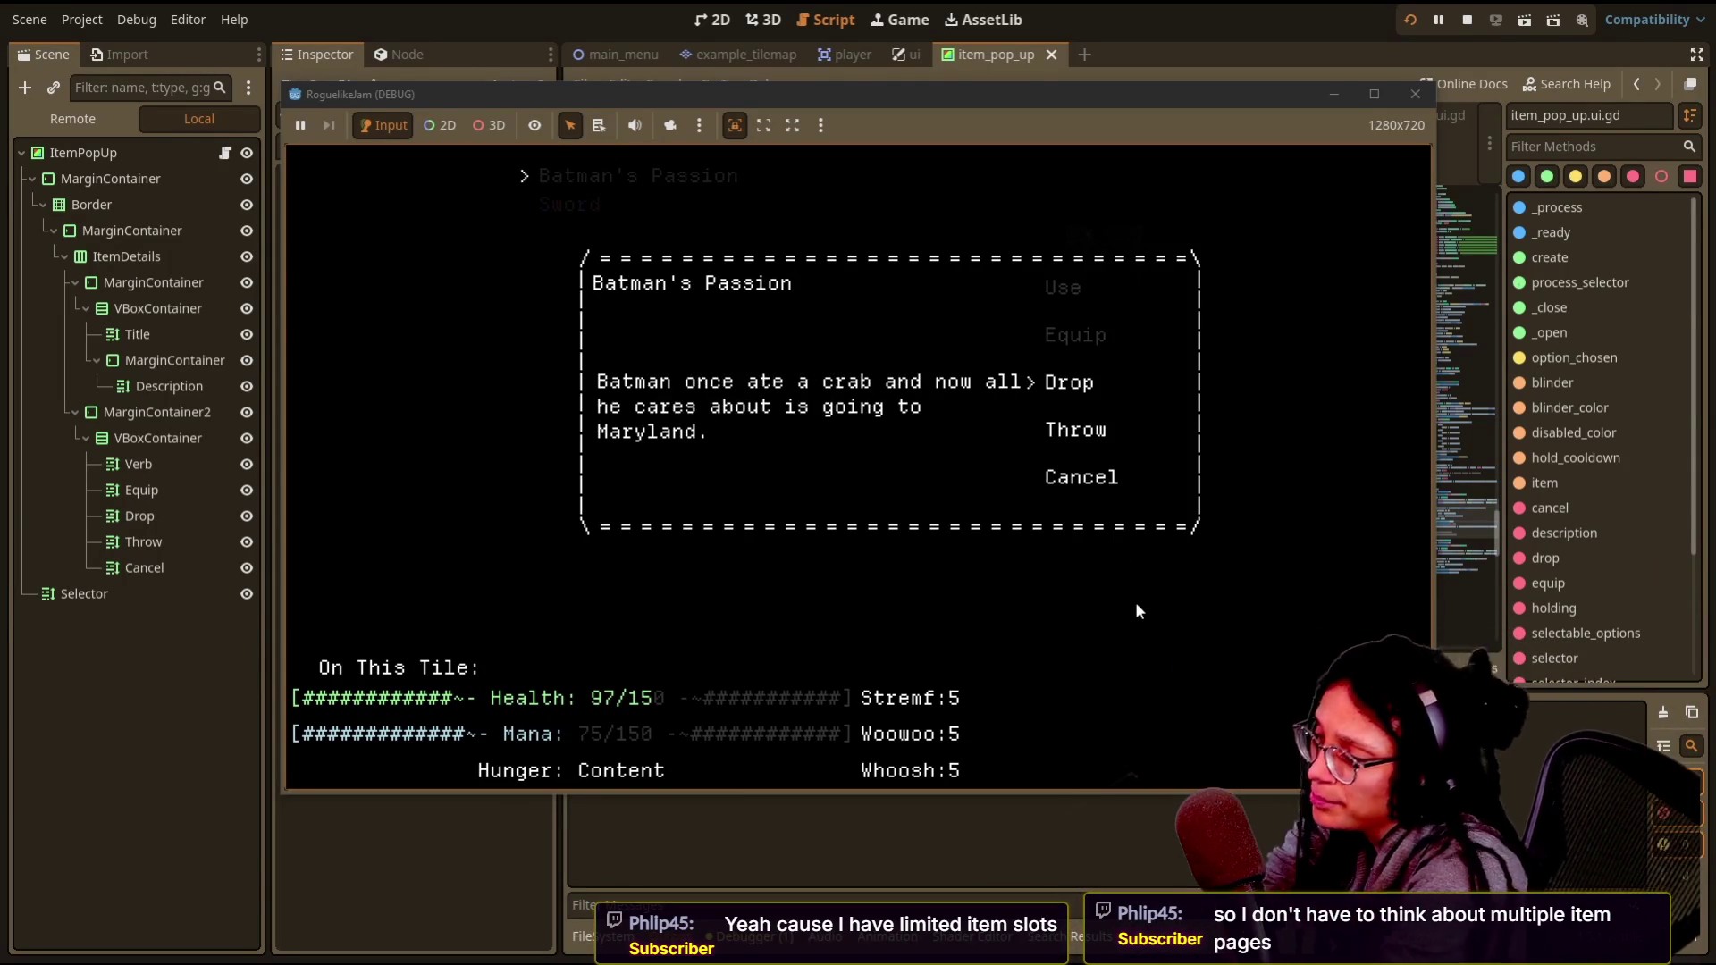
pyautogui.press('Down')
pyautogui.press('Down')
pyautogui.press('Up')
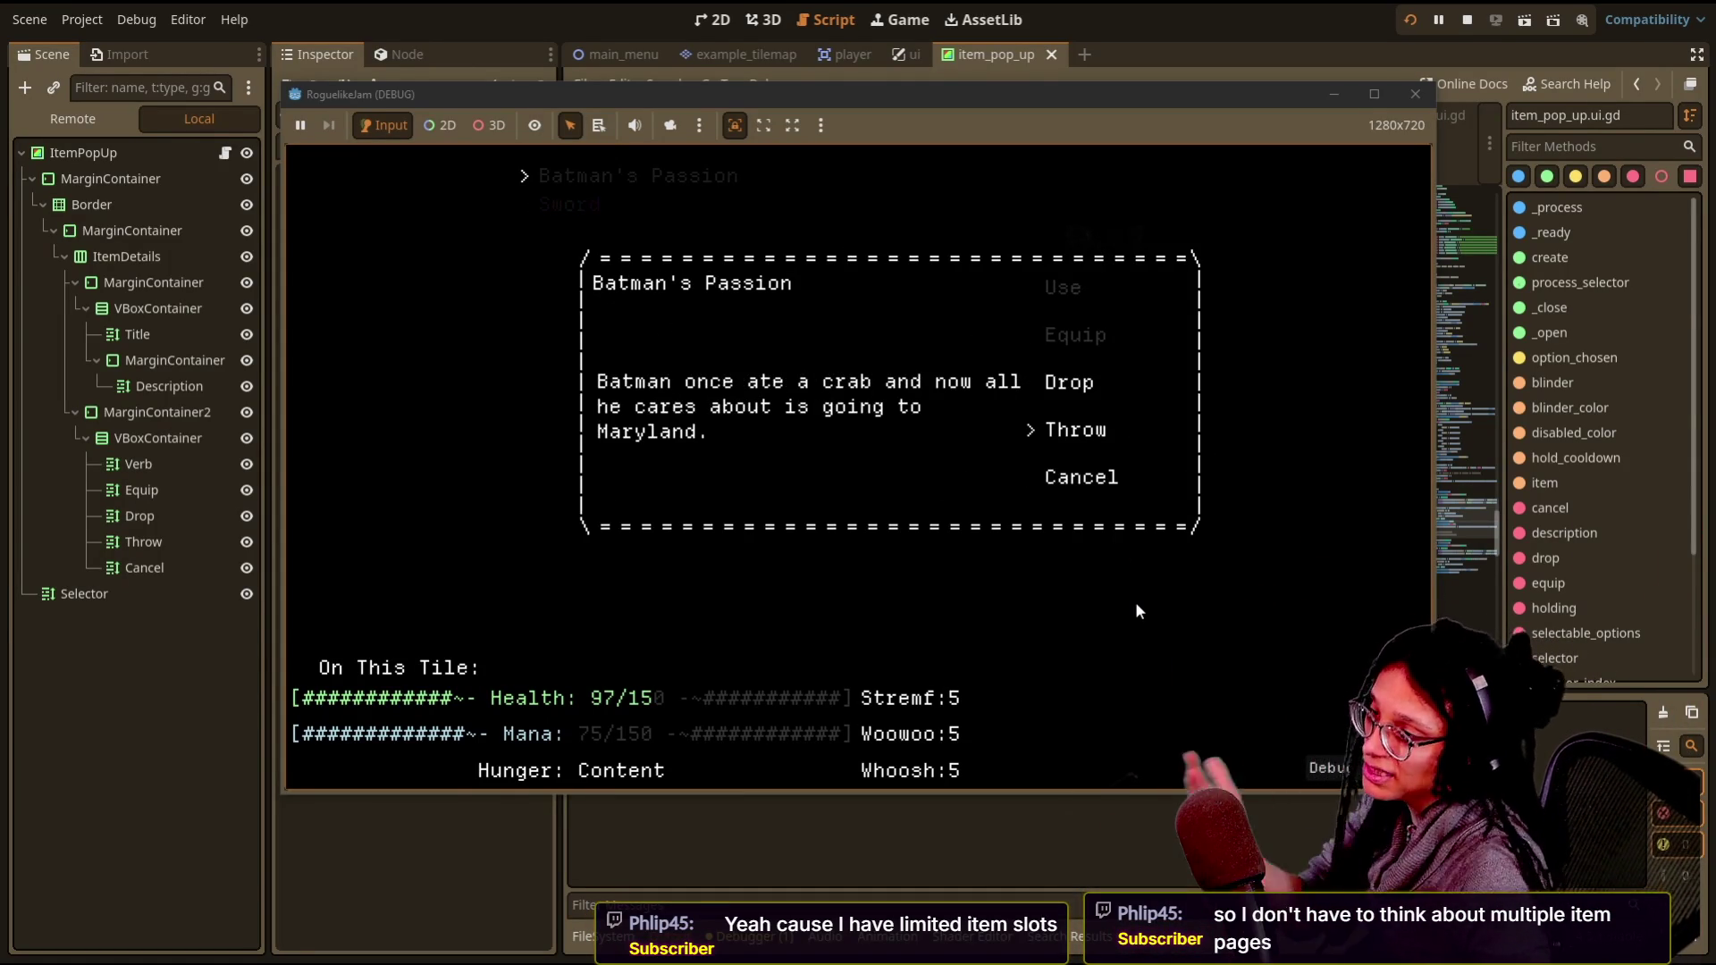
pyautogui.press('Down')
pyautogui.press('Return')
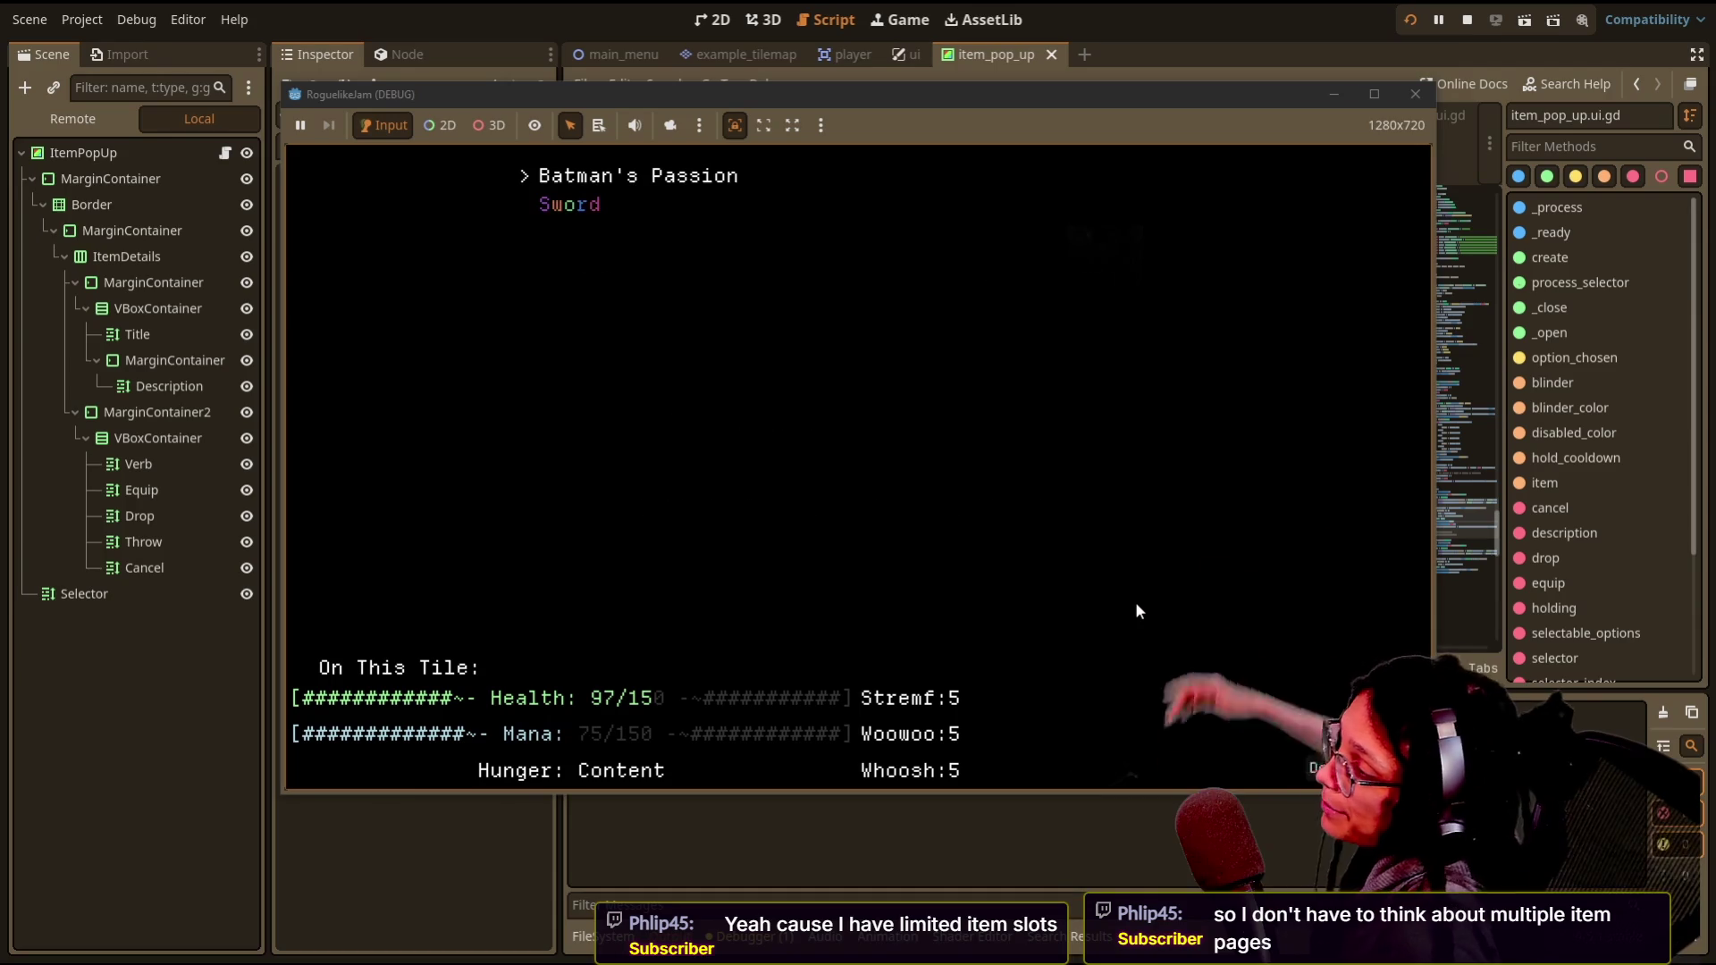
# - Open the Sword's details, cancel out, and replay the game clip from the start
pyautogui.press('Down')
pyautogui.press('Return')
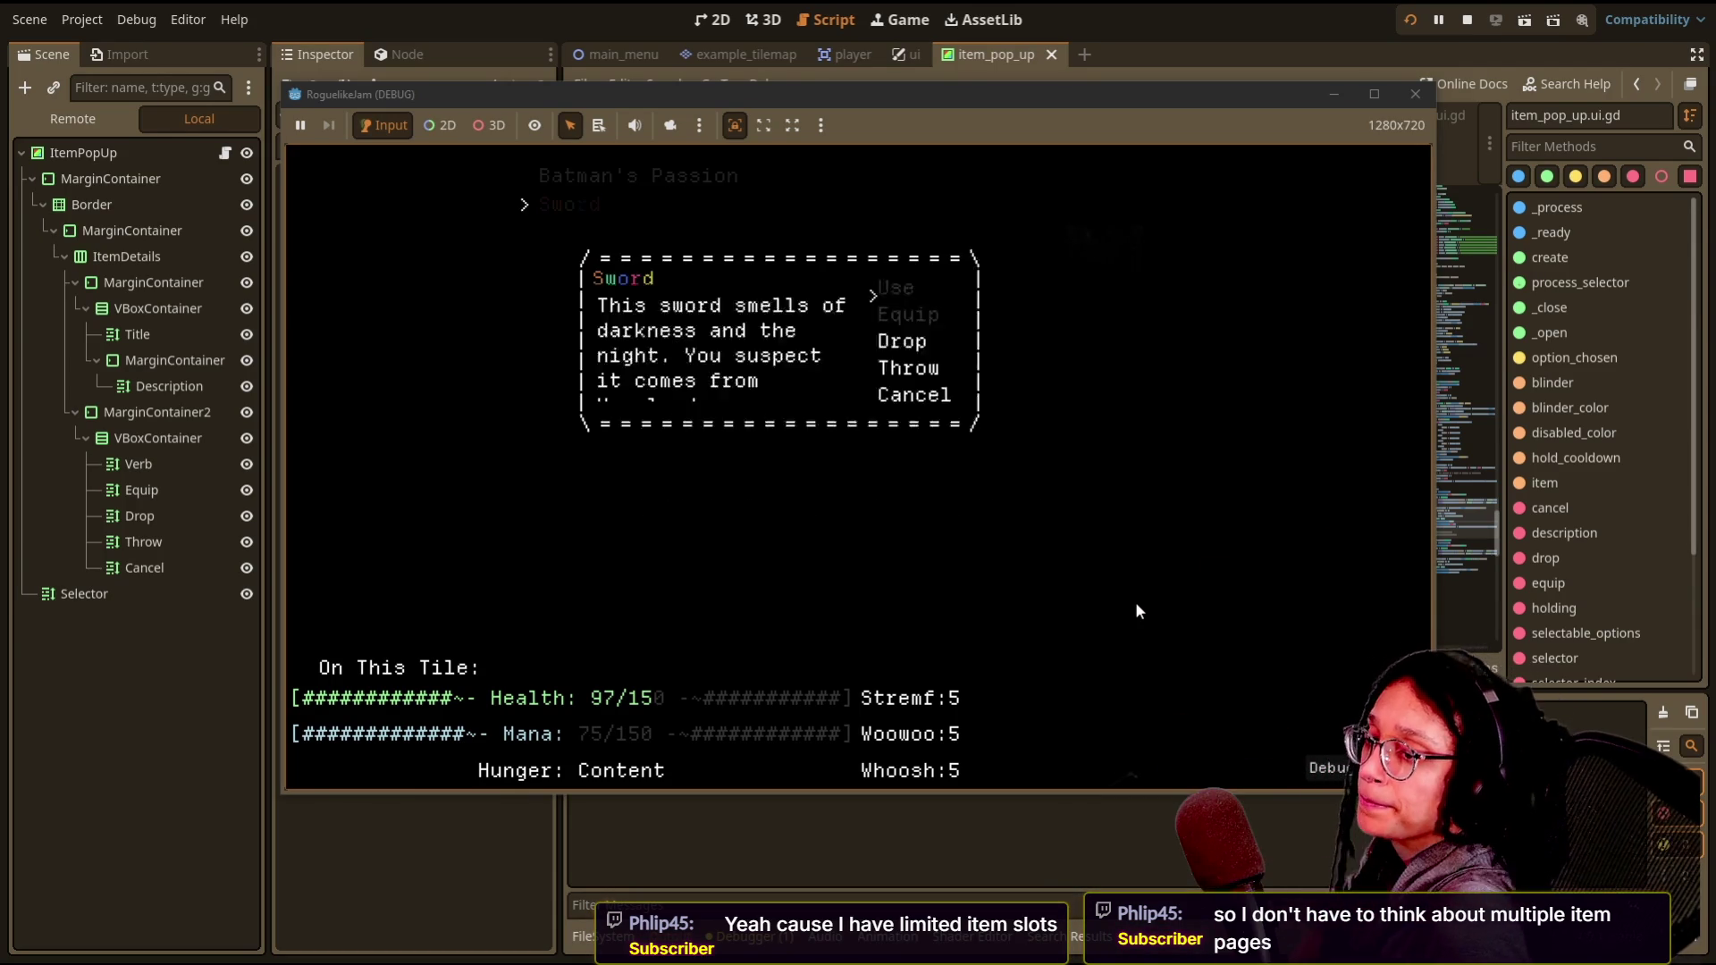
pyautogui.press('Down')
pyautogui.press('Down')
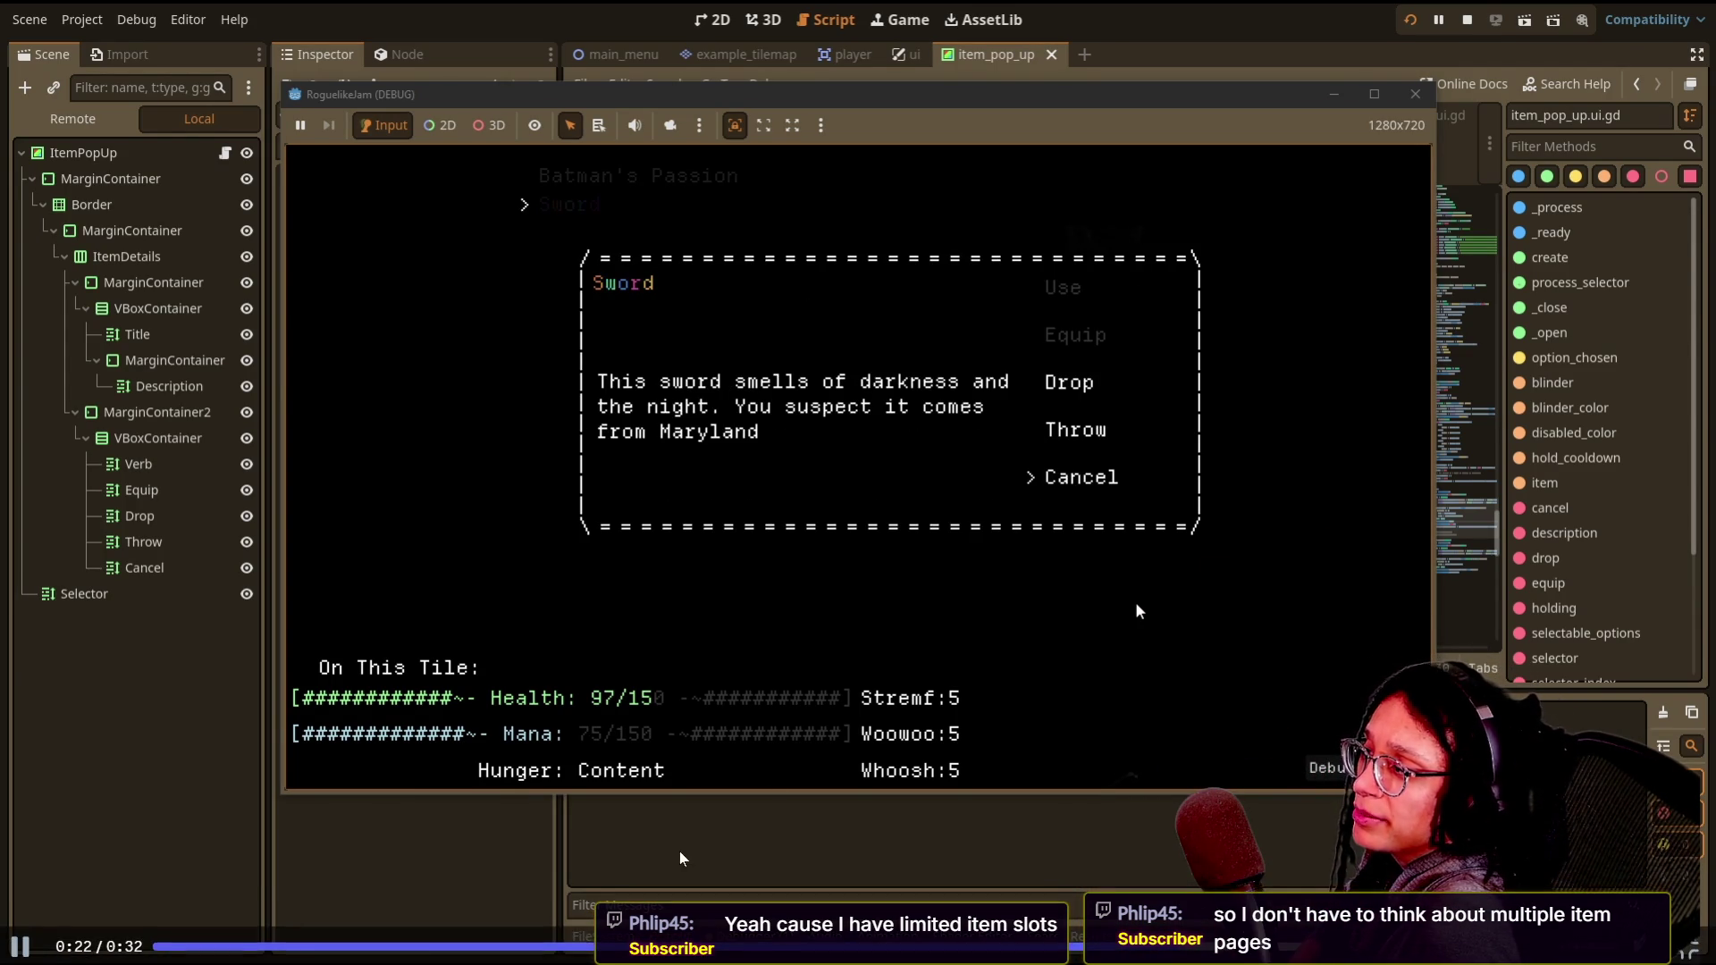
pyautogui.press('Return')
pyautogui.click(177, 946)
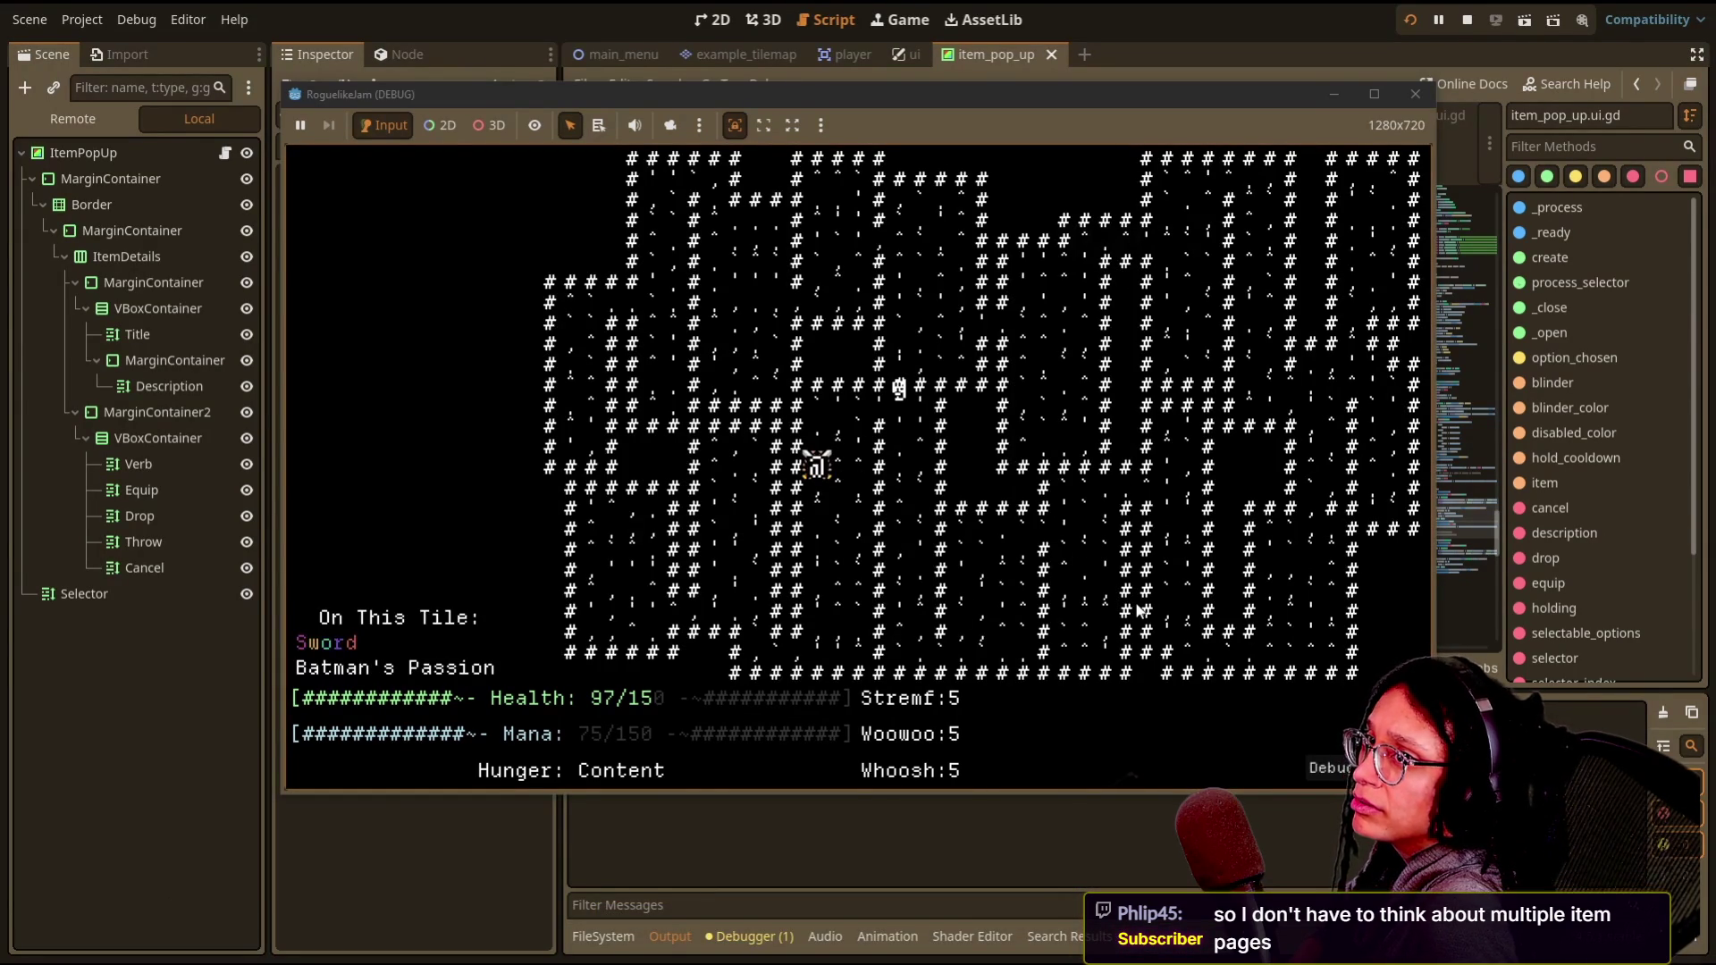
# - Pick up the Sword and Batman's Passion, view the item details, then return to the Godot editor
pyautogui.press('g')
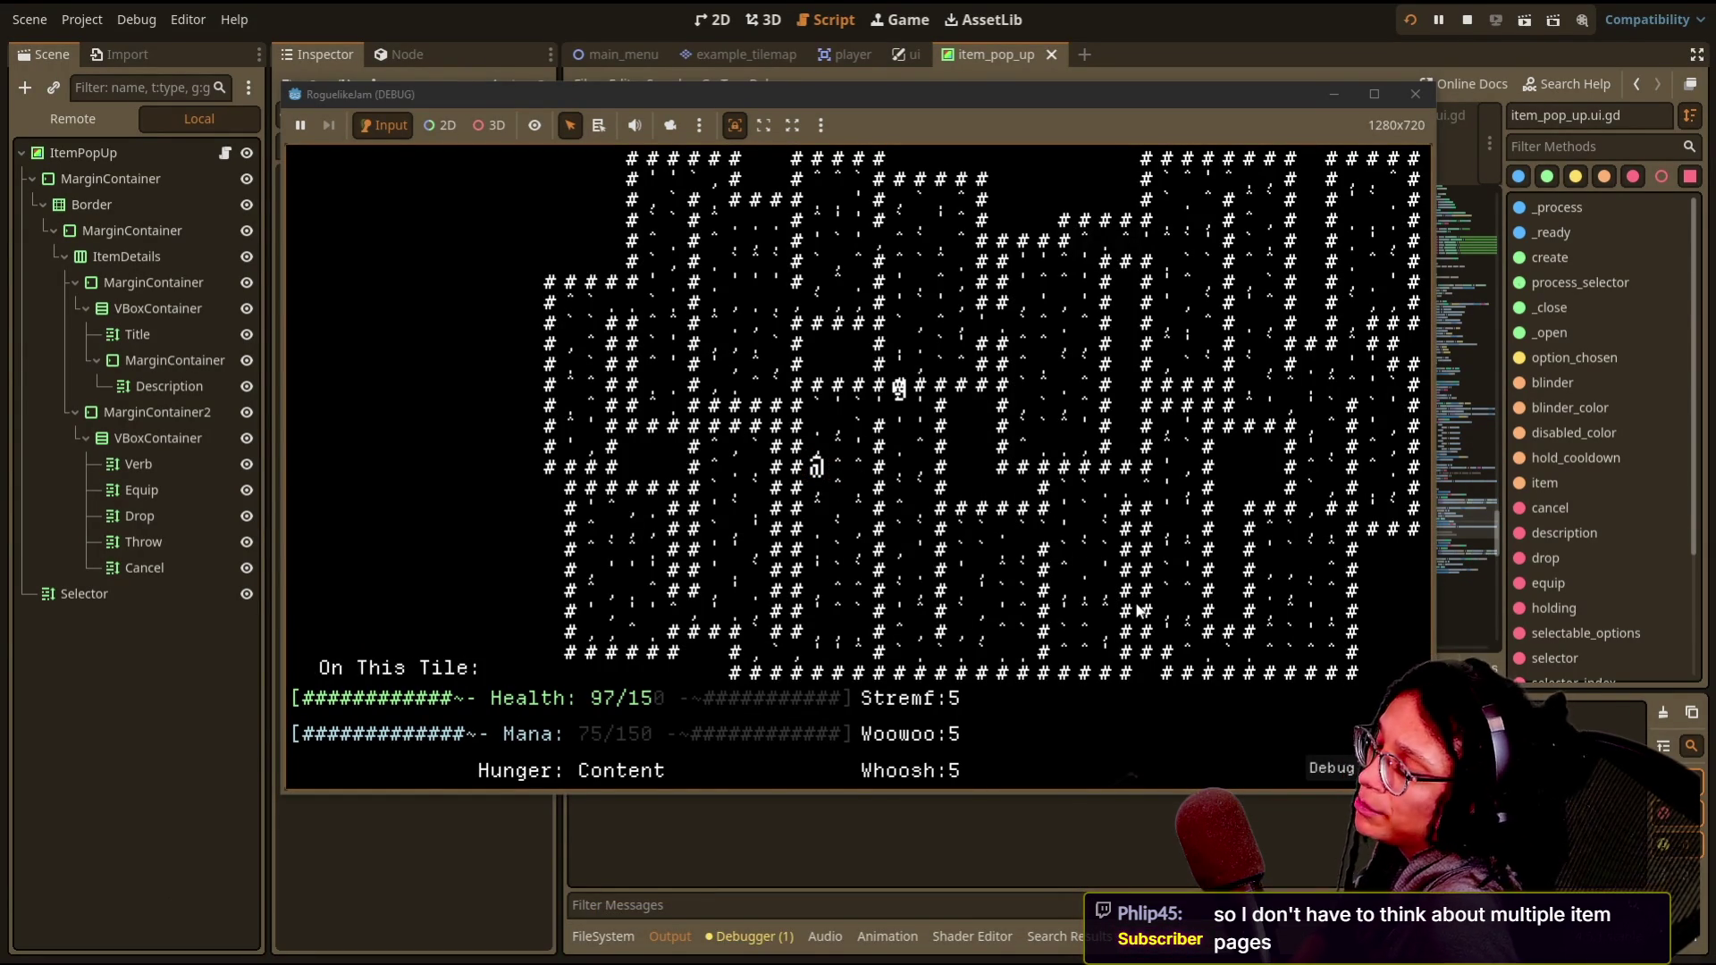
pyautogui.press('i')
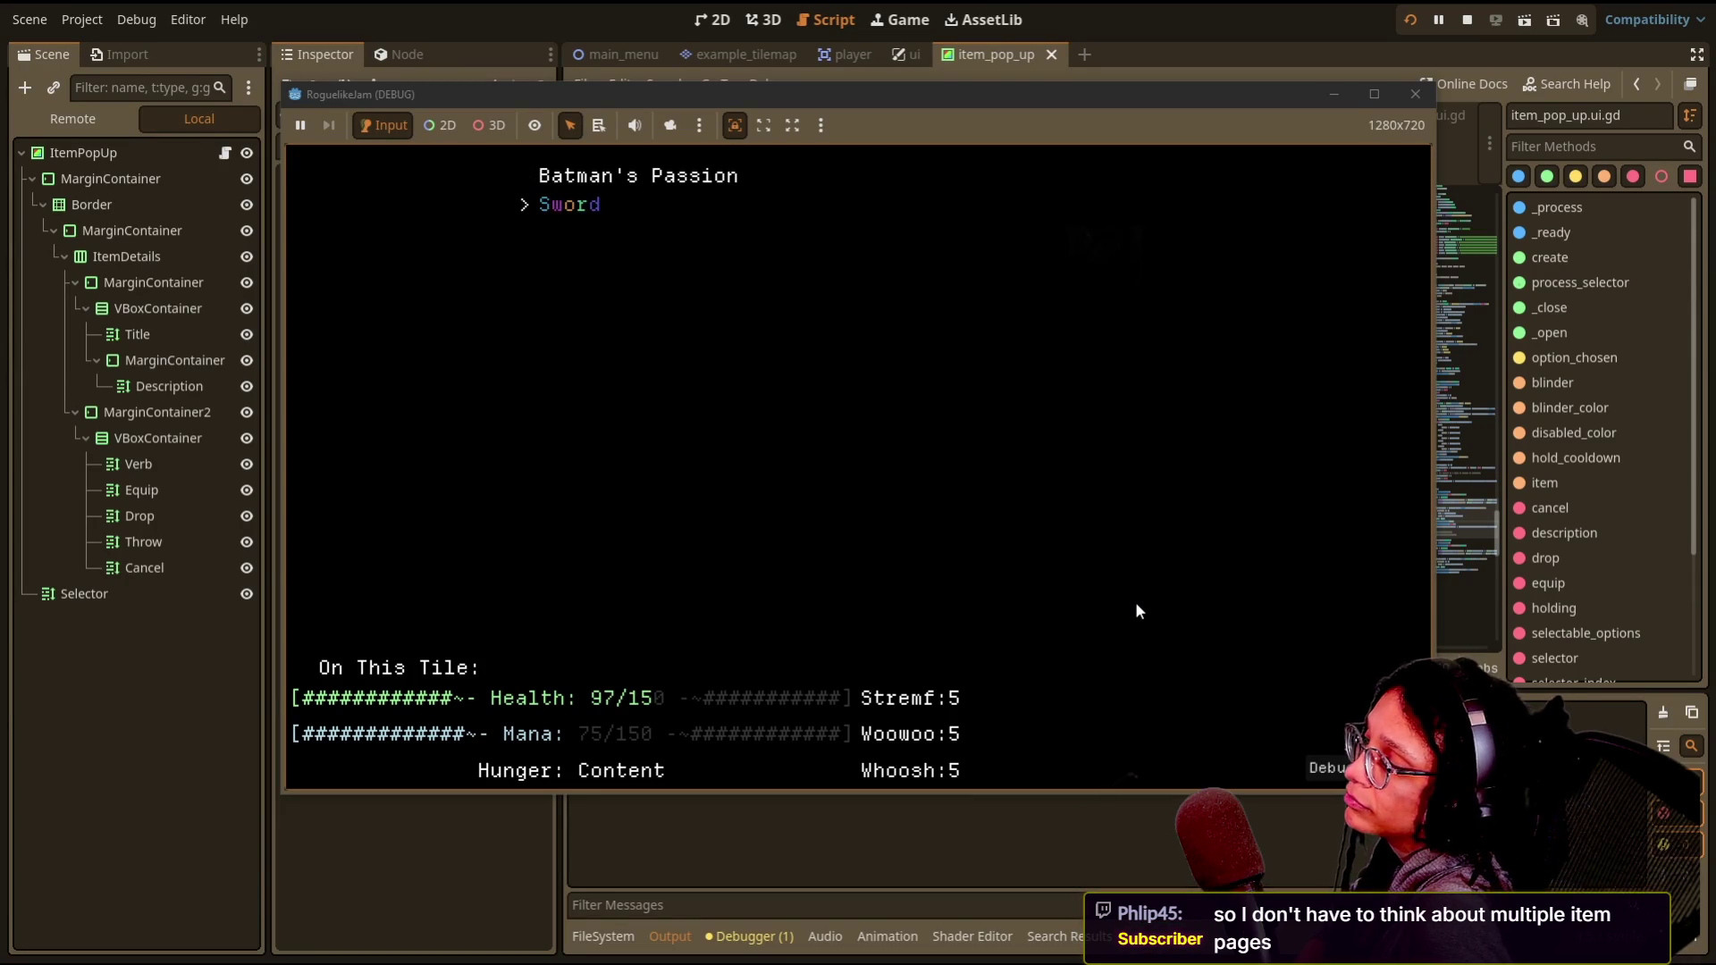
pyautogui.press('Return')
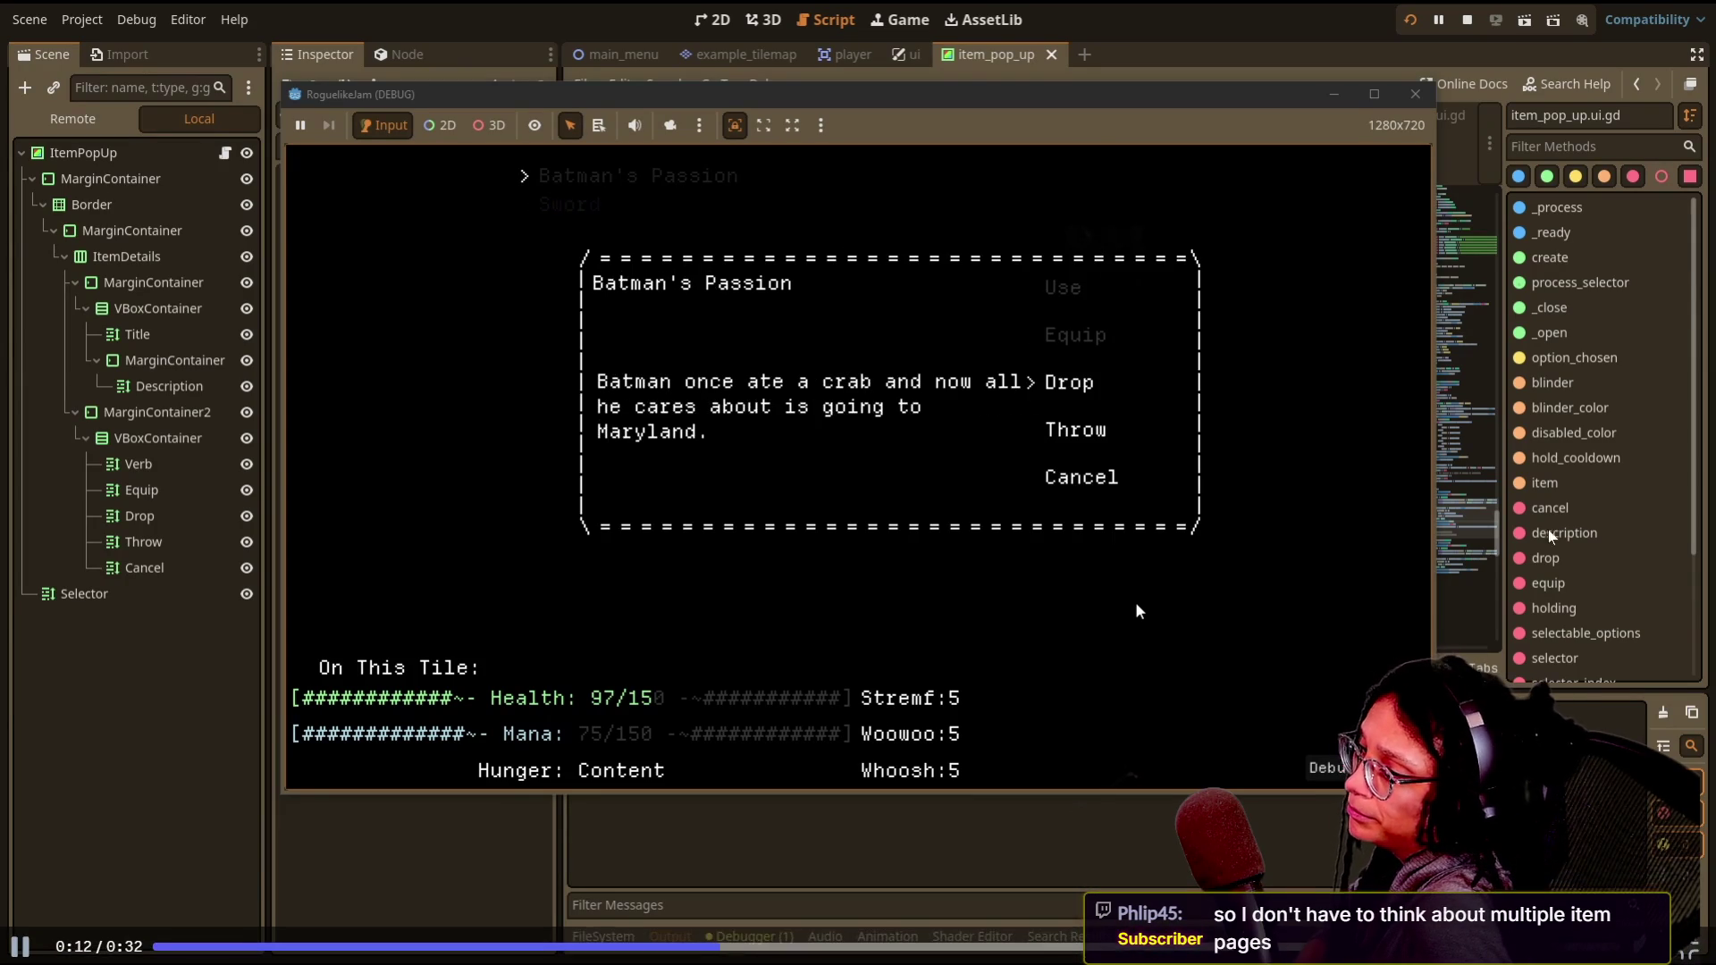
pyautogui.press('Escape')
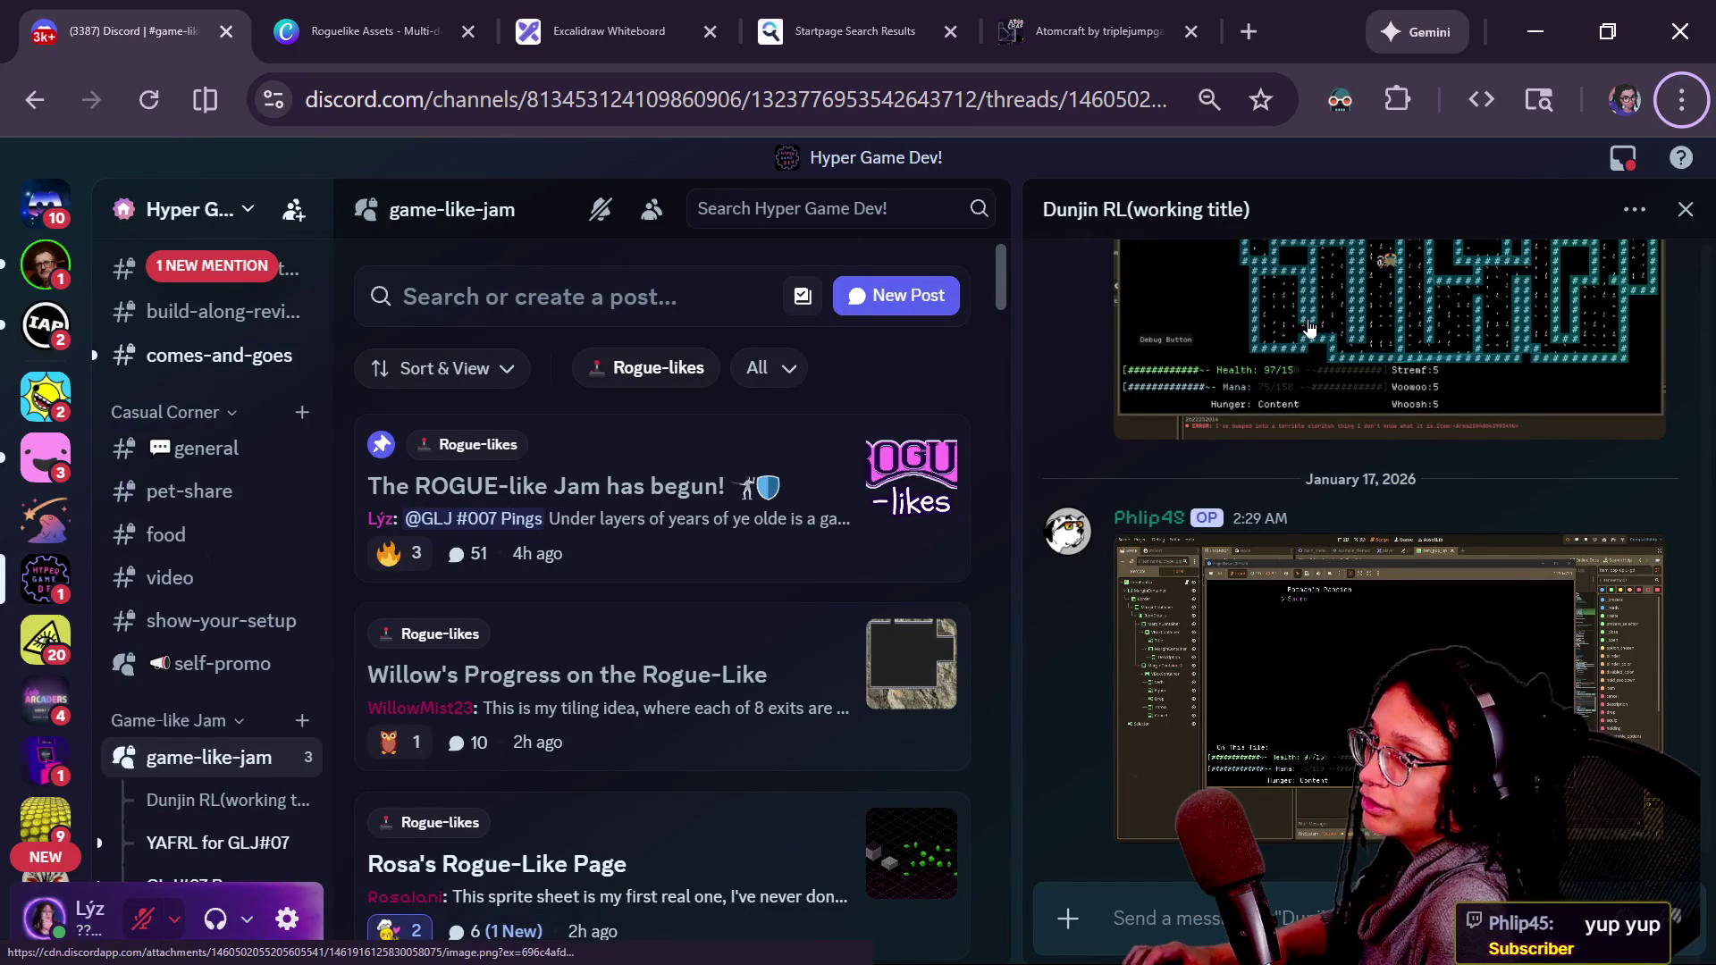
pyautogui.hotkey('alt', 'Tab')
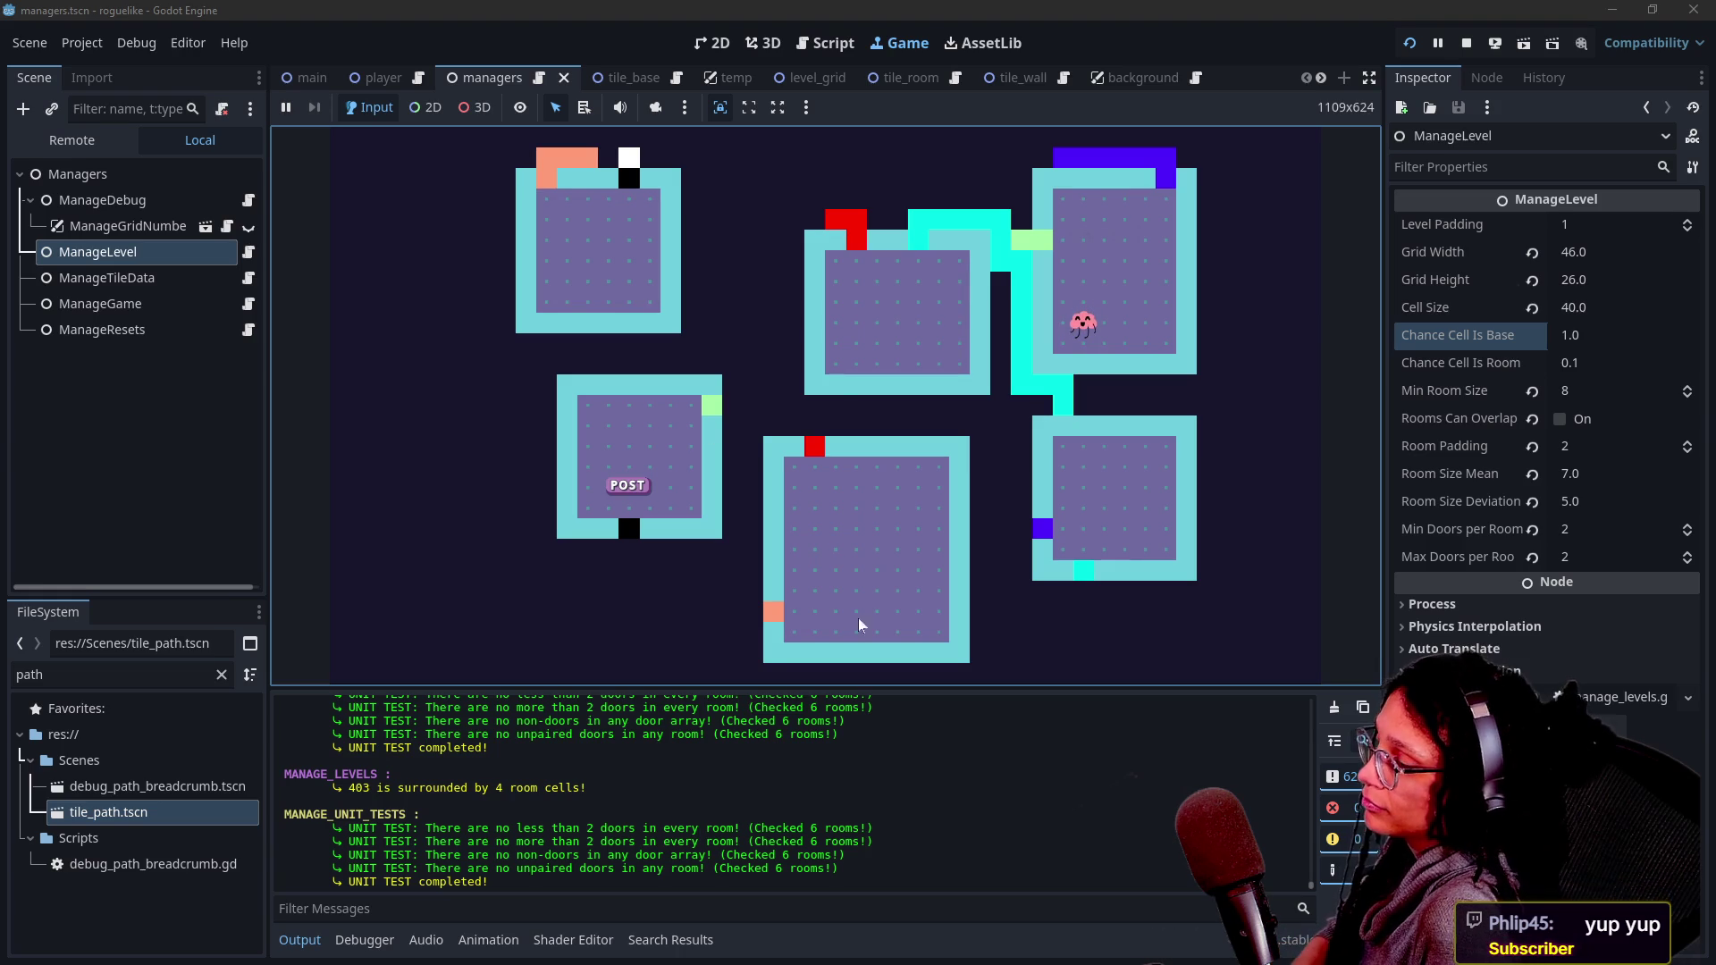
# - Go to the Script editor, hide the side docks and collapse the Output panel
pyautogui.click(826, 43)
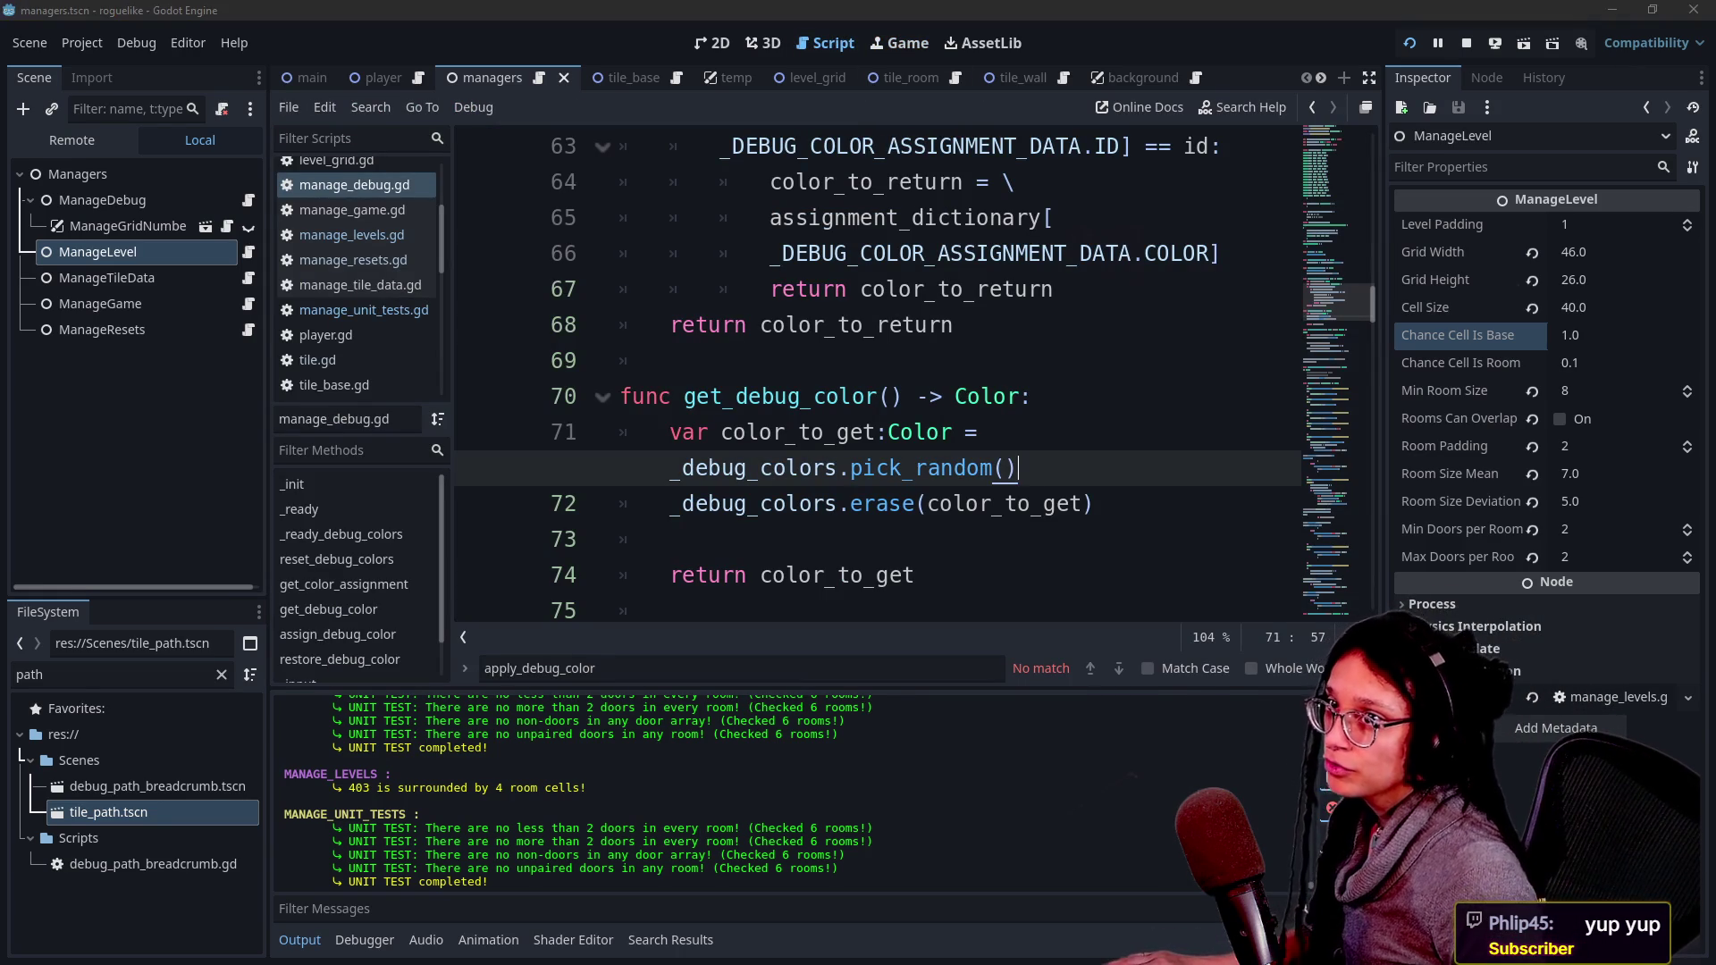
pyautogui.click(1044, 295)
pyautogui.hotkey('ctrl', 'shift', 'F11')
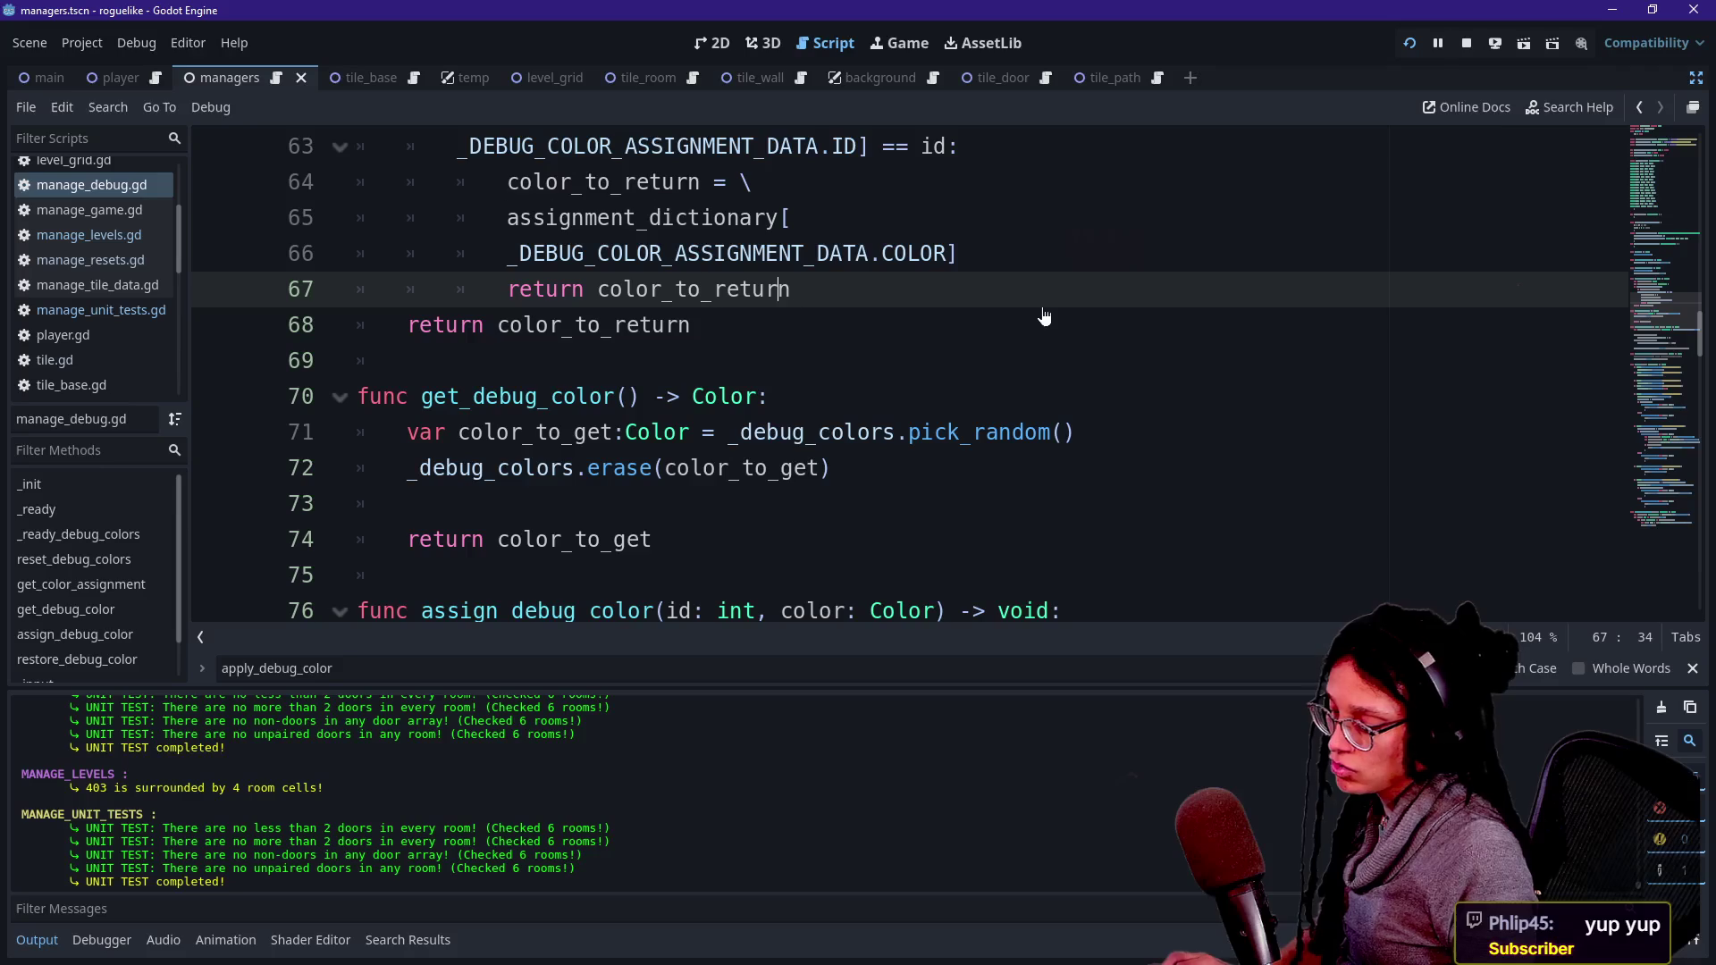
pyautogui.hotkey('ctrl', 'j')
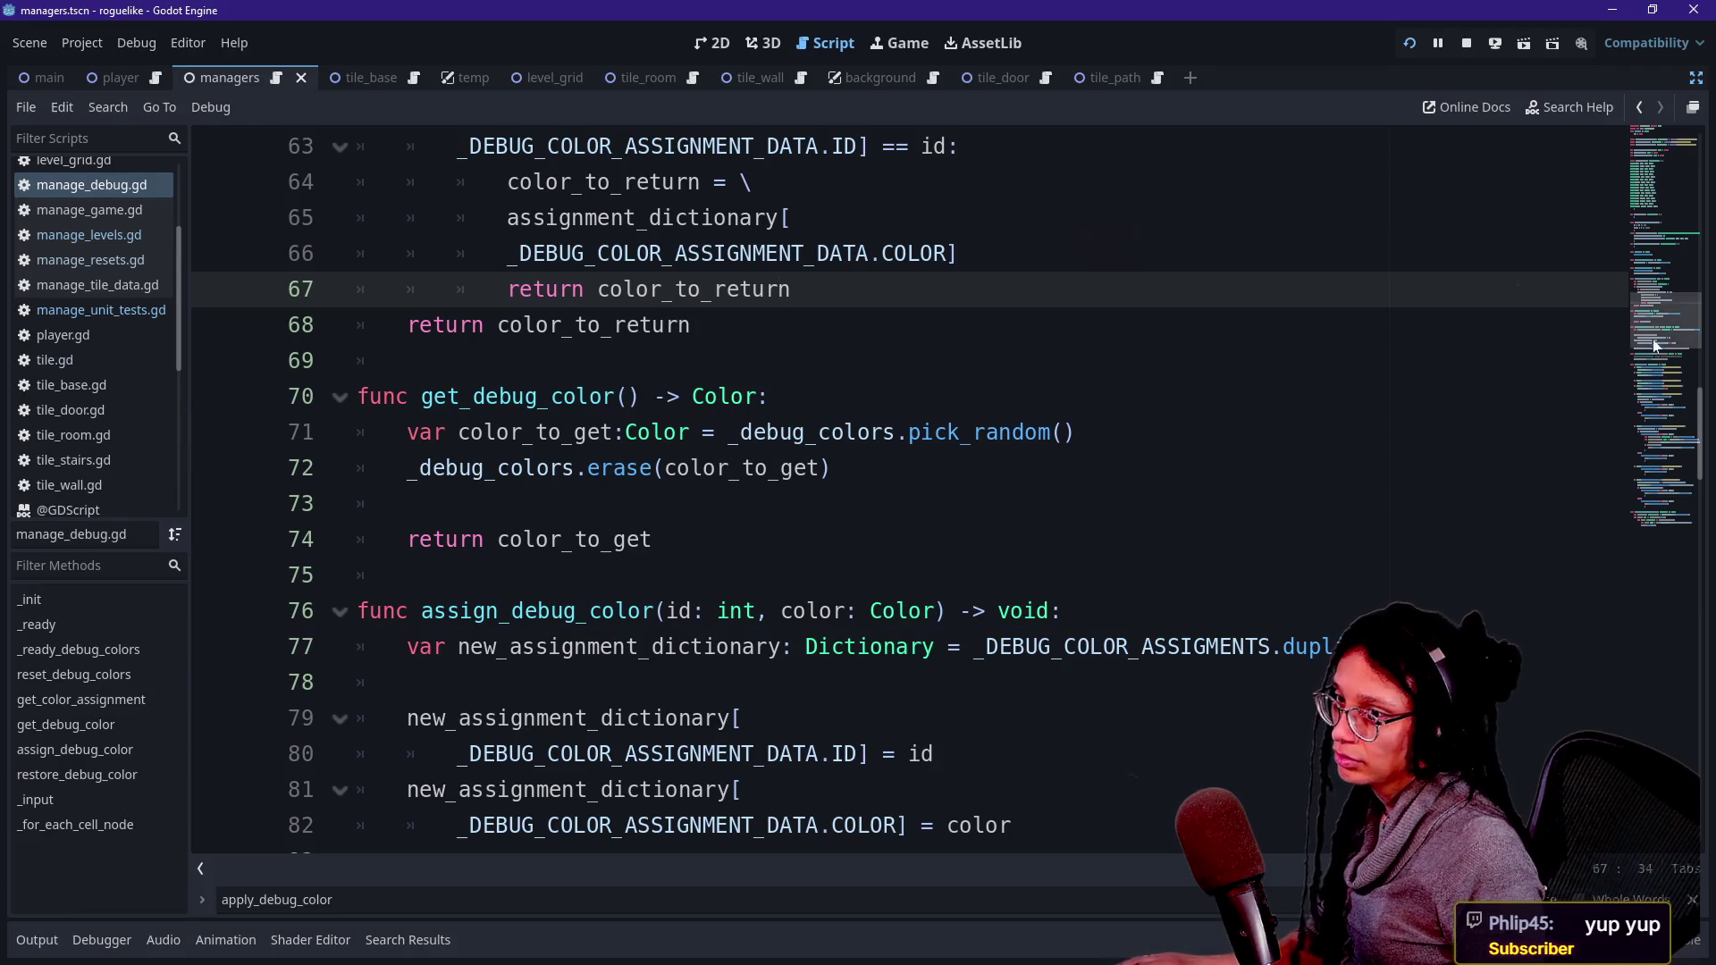
pyautogui.moveTo(1677, 306)
pyautogui.mouseDown()
pyautogui.moveTo(1674, 241)
pyautogui.moveTo(1662, 415)
pyautogui.mouseUp()
# - Start a find for 'v' in the script, then bring up the Quick Open Script list
pyautogui.click(714, 479)
pyautogui.hotkey('ctrl', 'f')
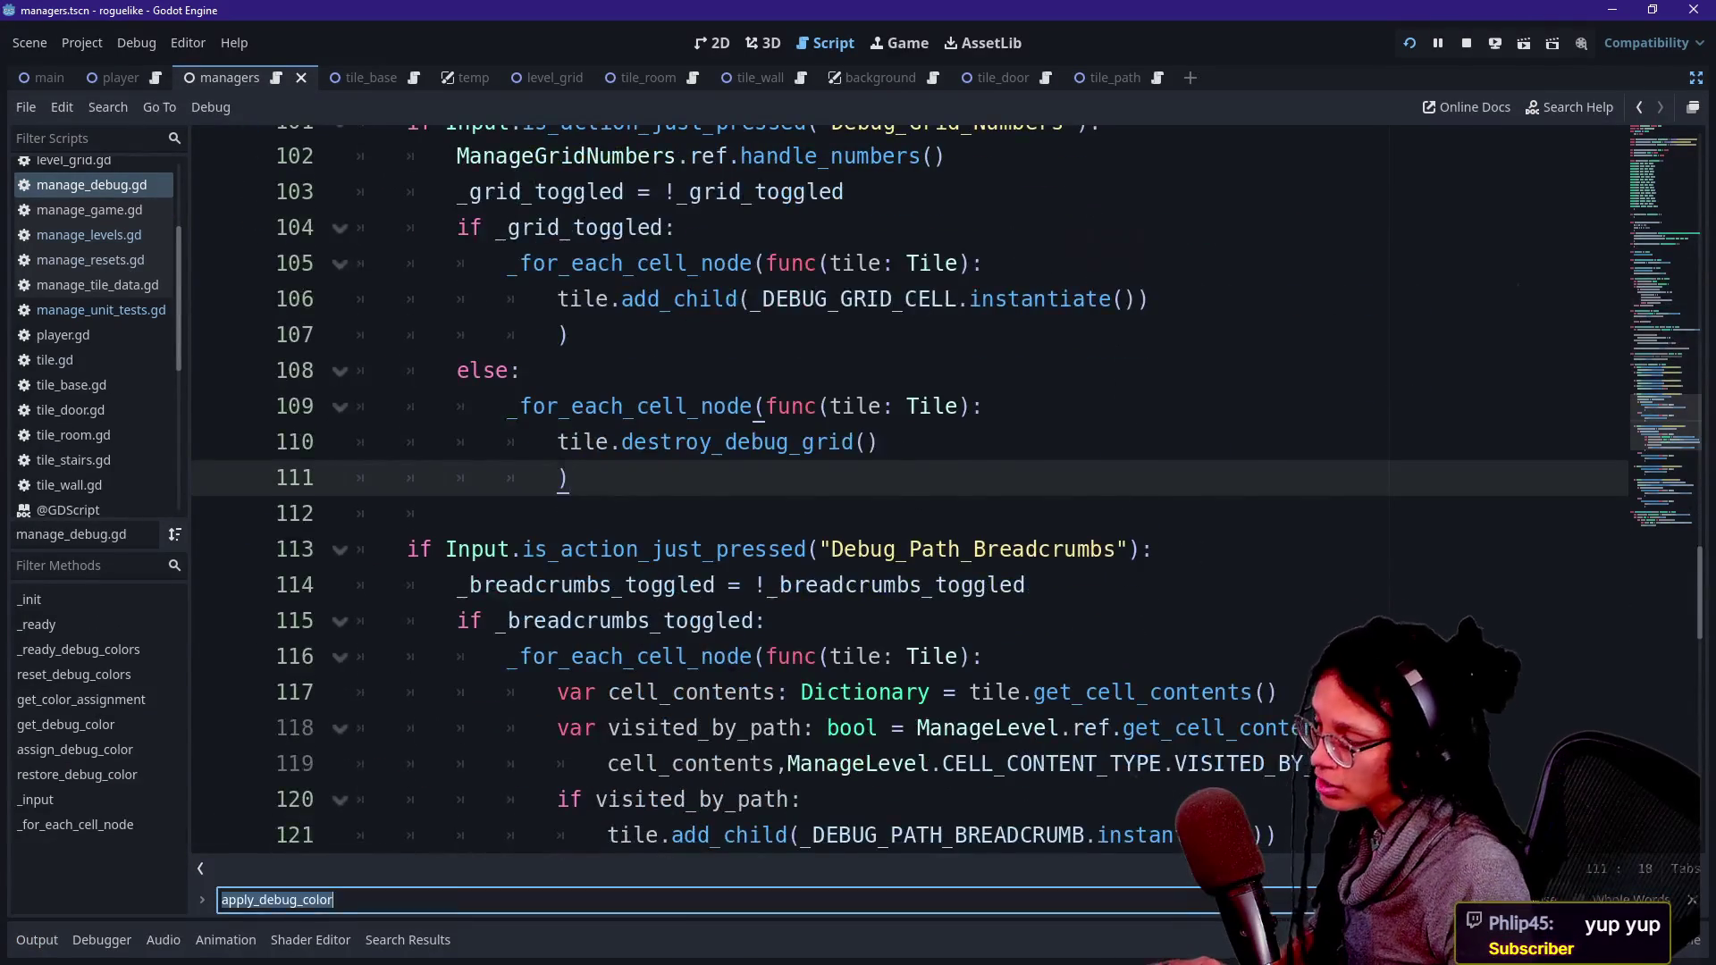
pyautogui.write('v')
pyautogui.hotkey('ctrl', 'alt', 'o')
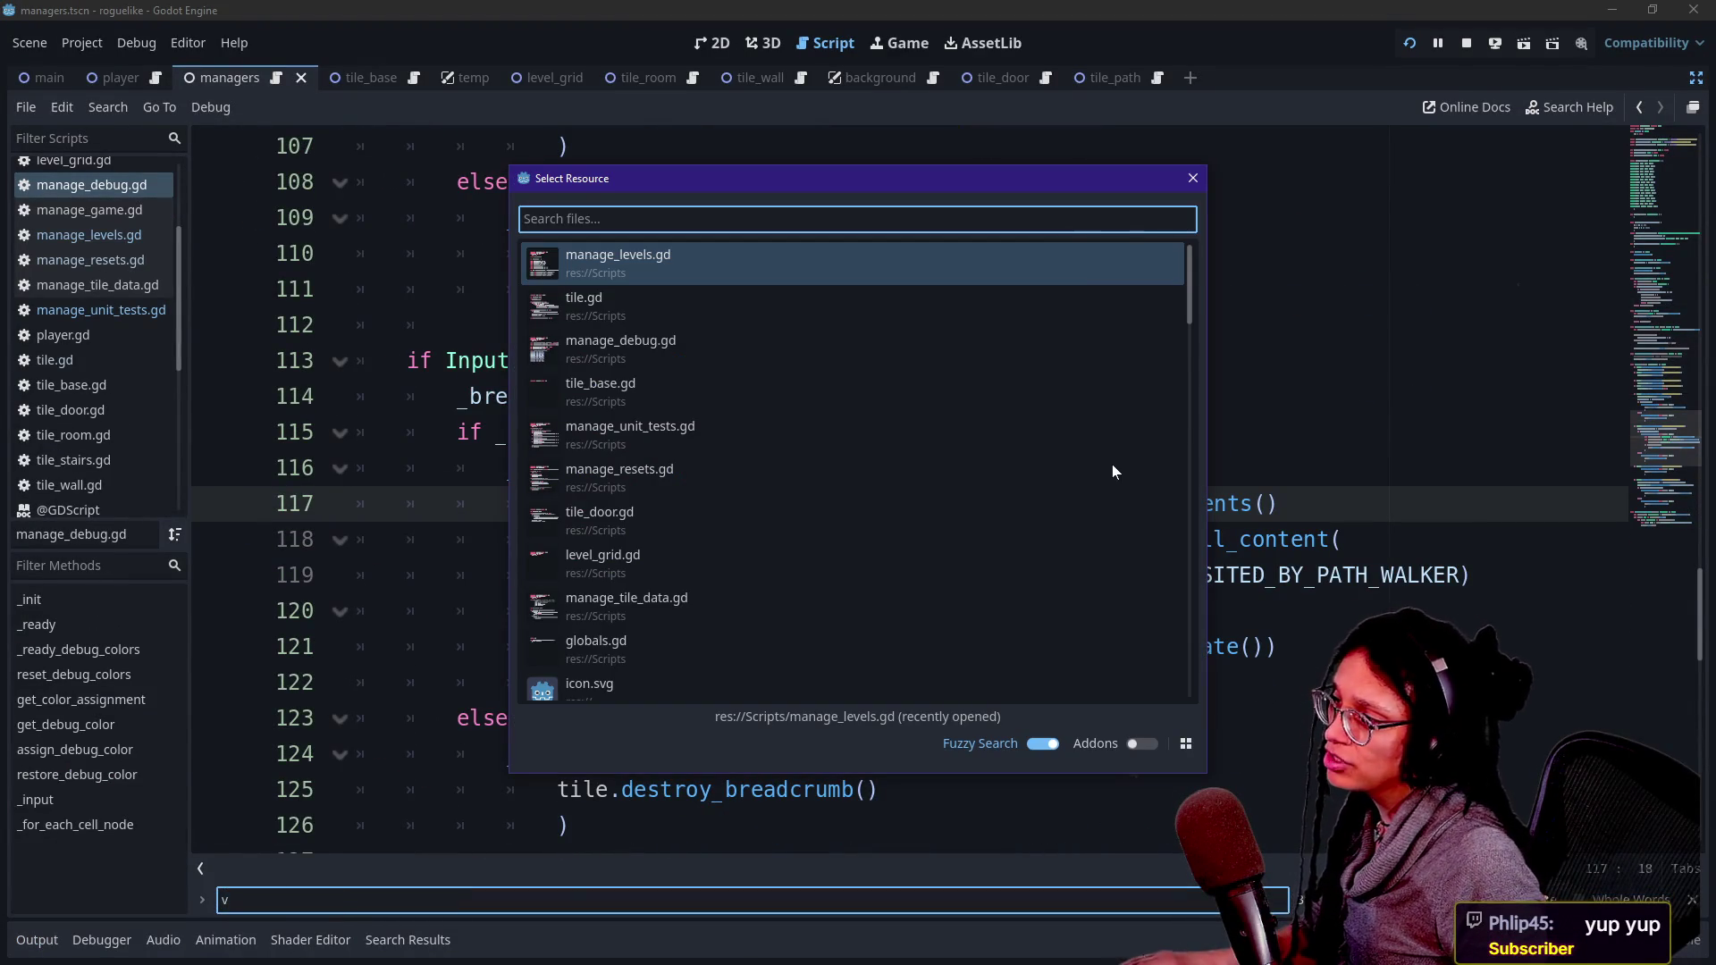
pyautogui.press('Escape')
pyautogui.hotkey('alt', 'Left')
pyautogui.hotkey('alt', 'Left')
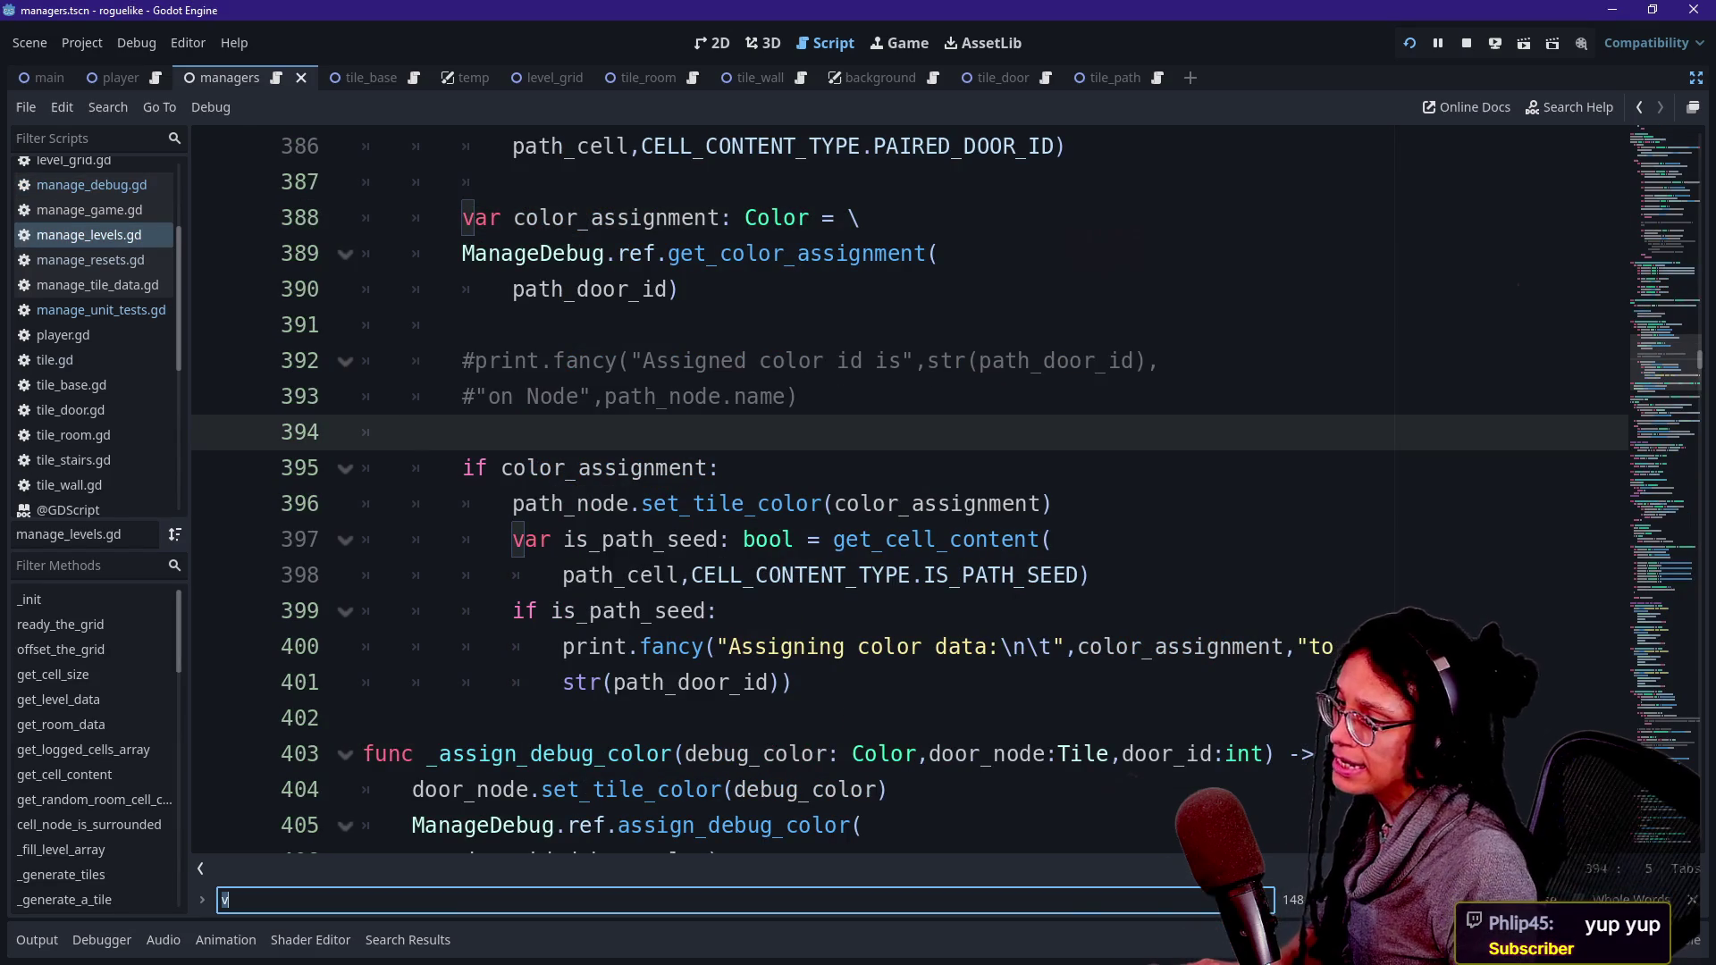
pyautogui.write('.VIS')
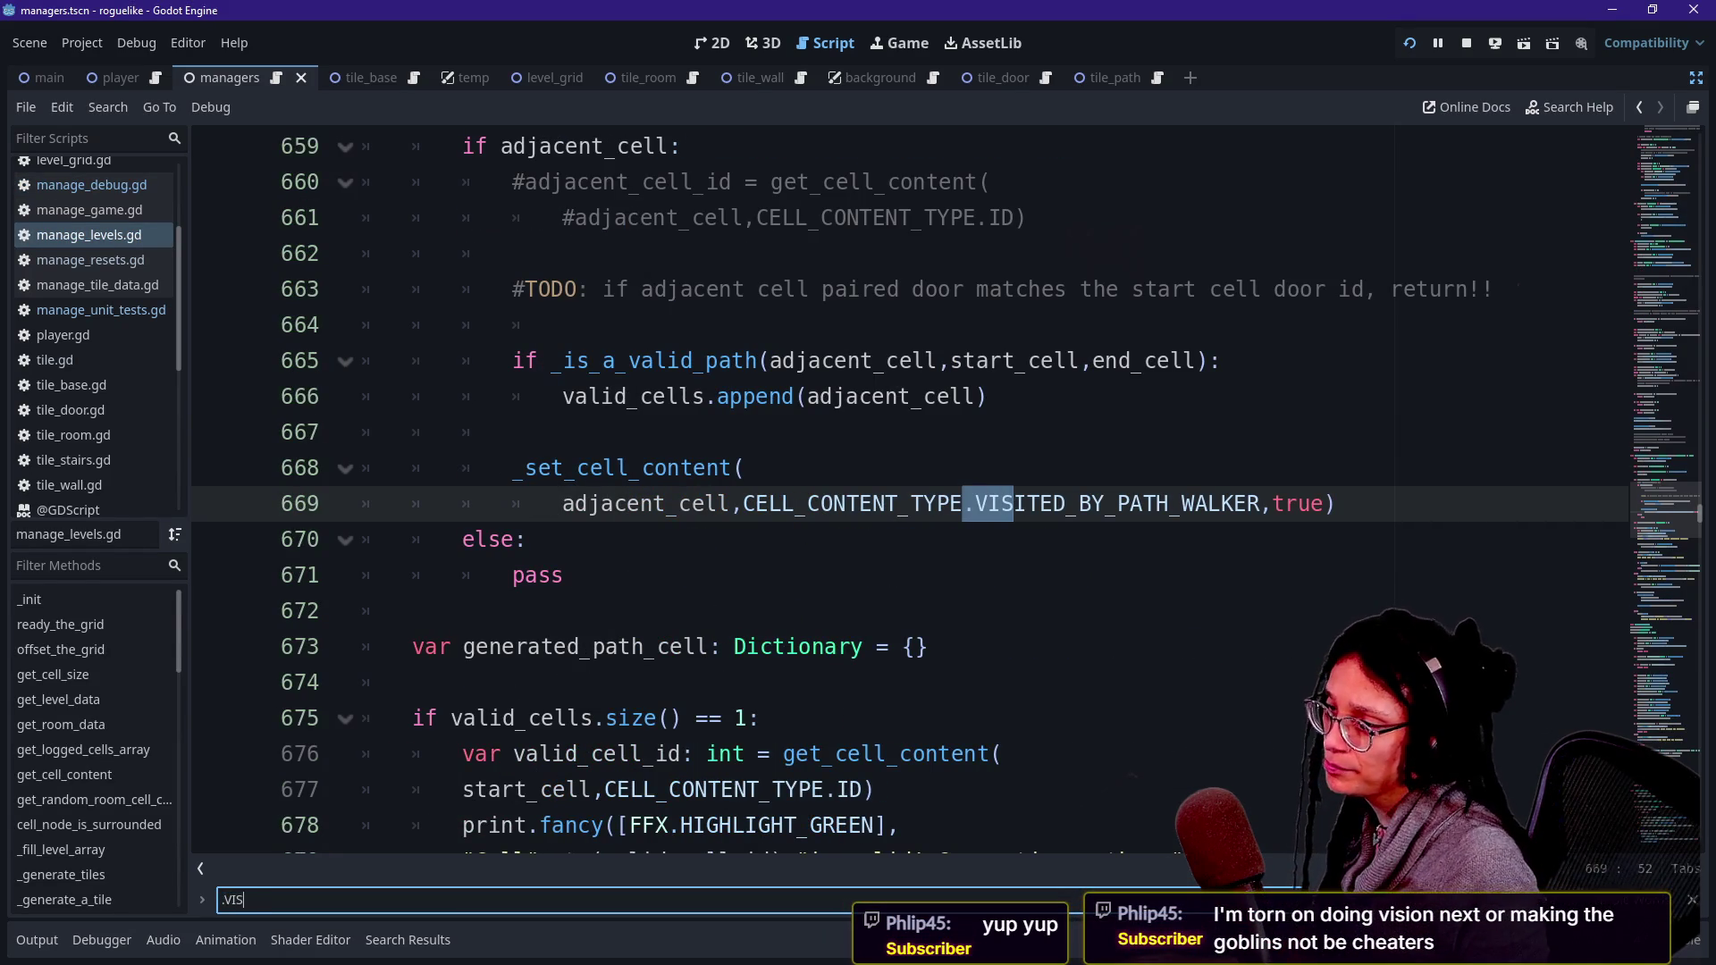
pyautogui.scroll(4, 893, 491)
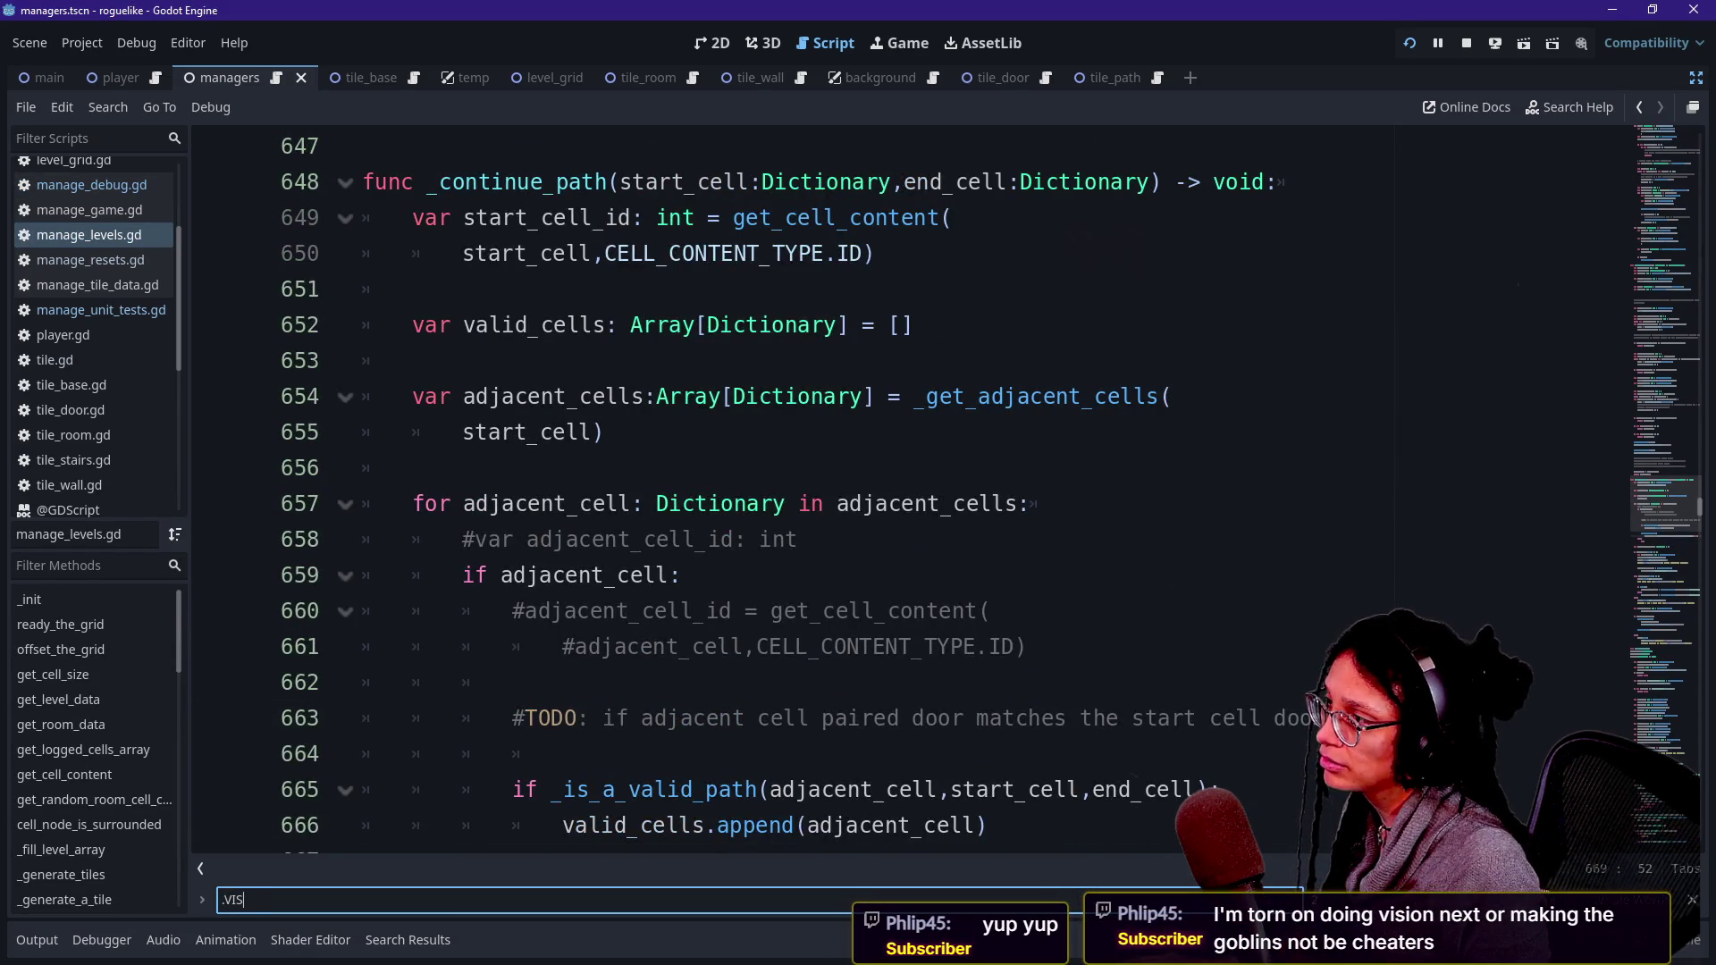
pyautogui.press('Return')
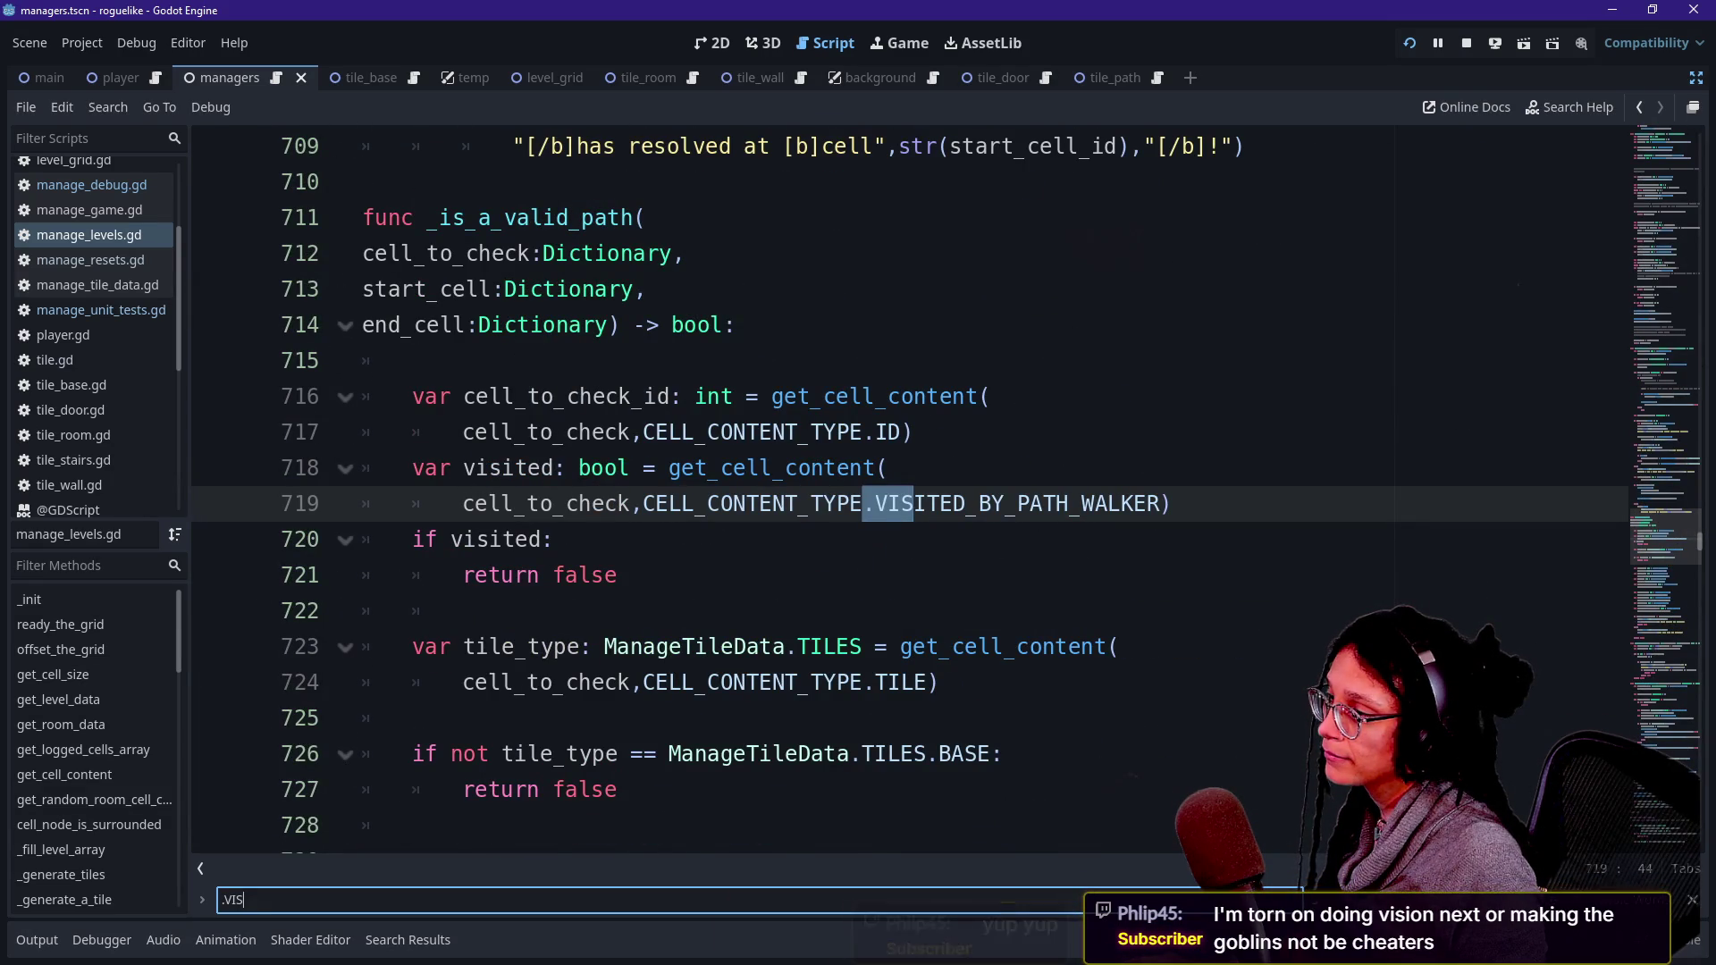
pyautogui.press('Return')
pyautogui.scroll(4, 893, 491)
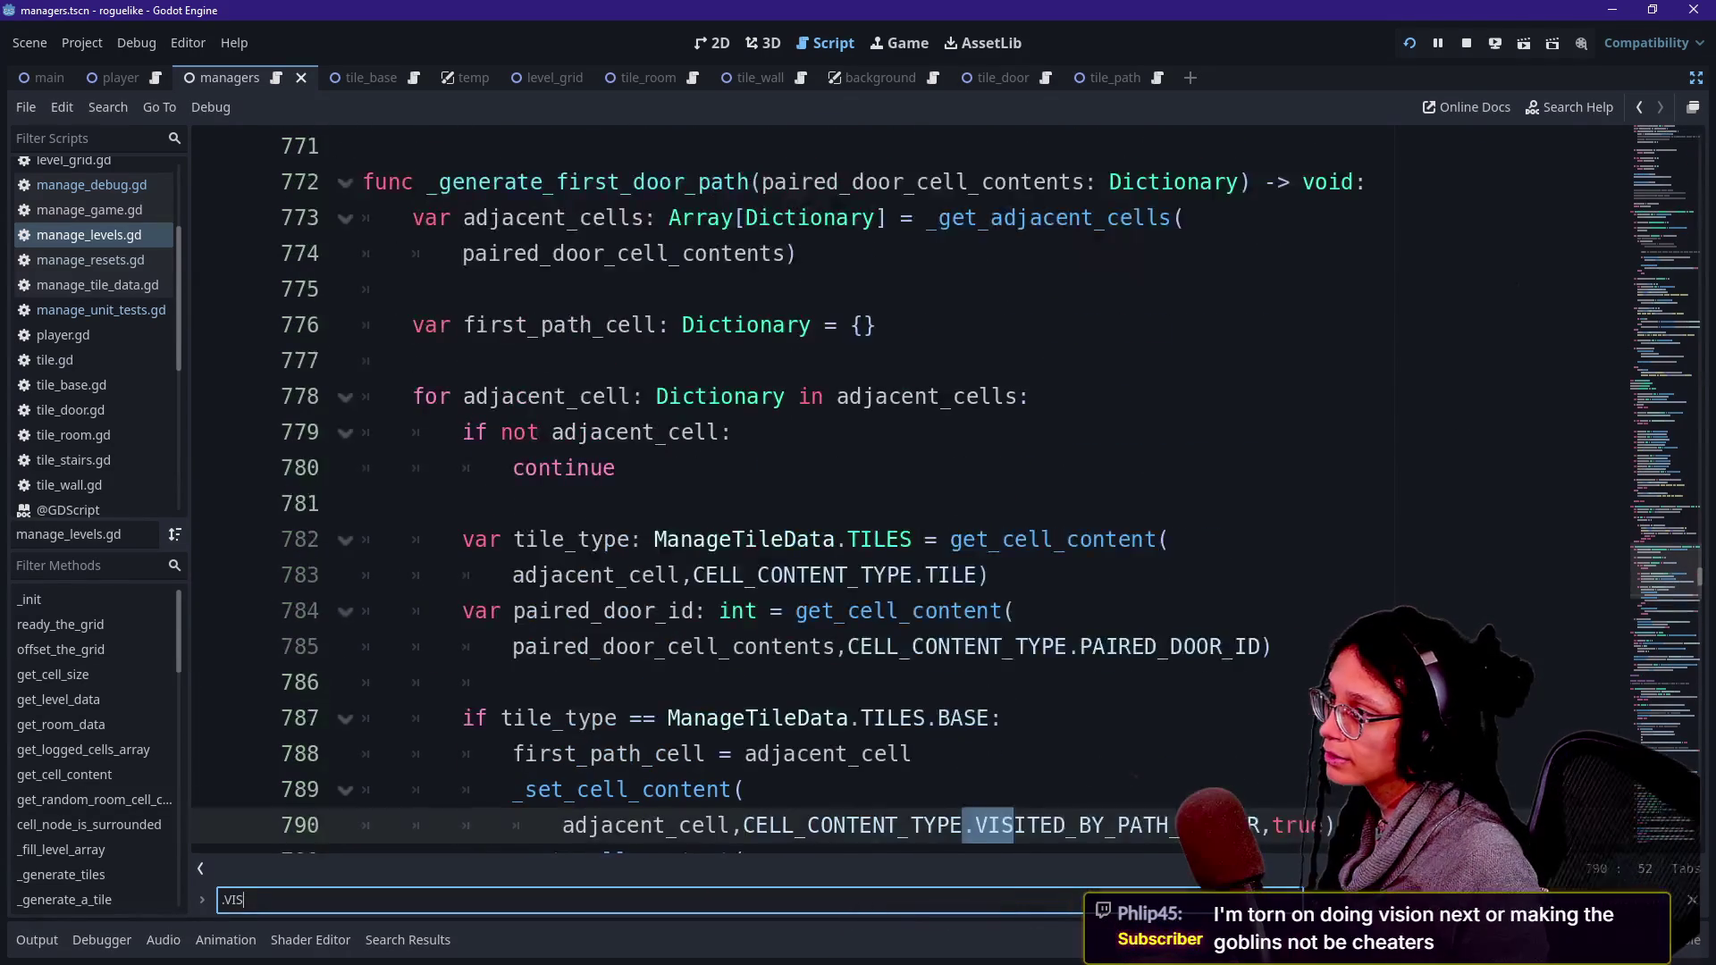
pyautogui.press('Return')
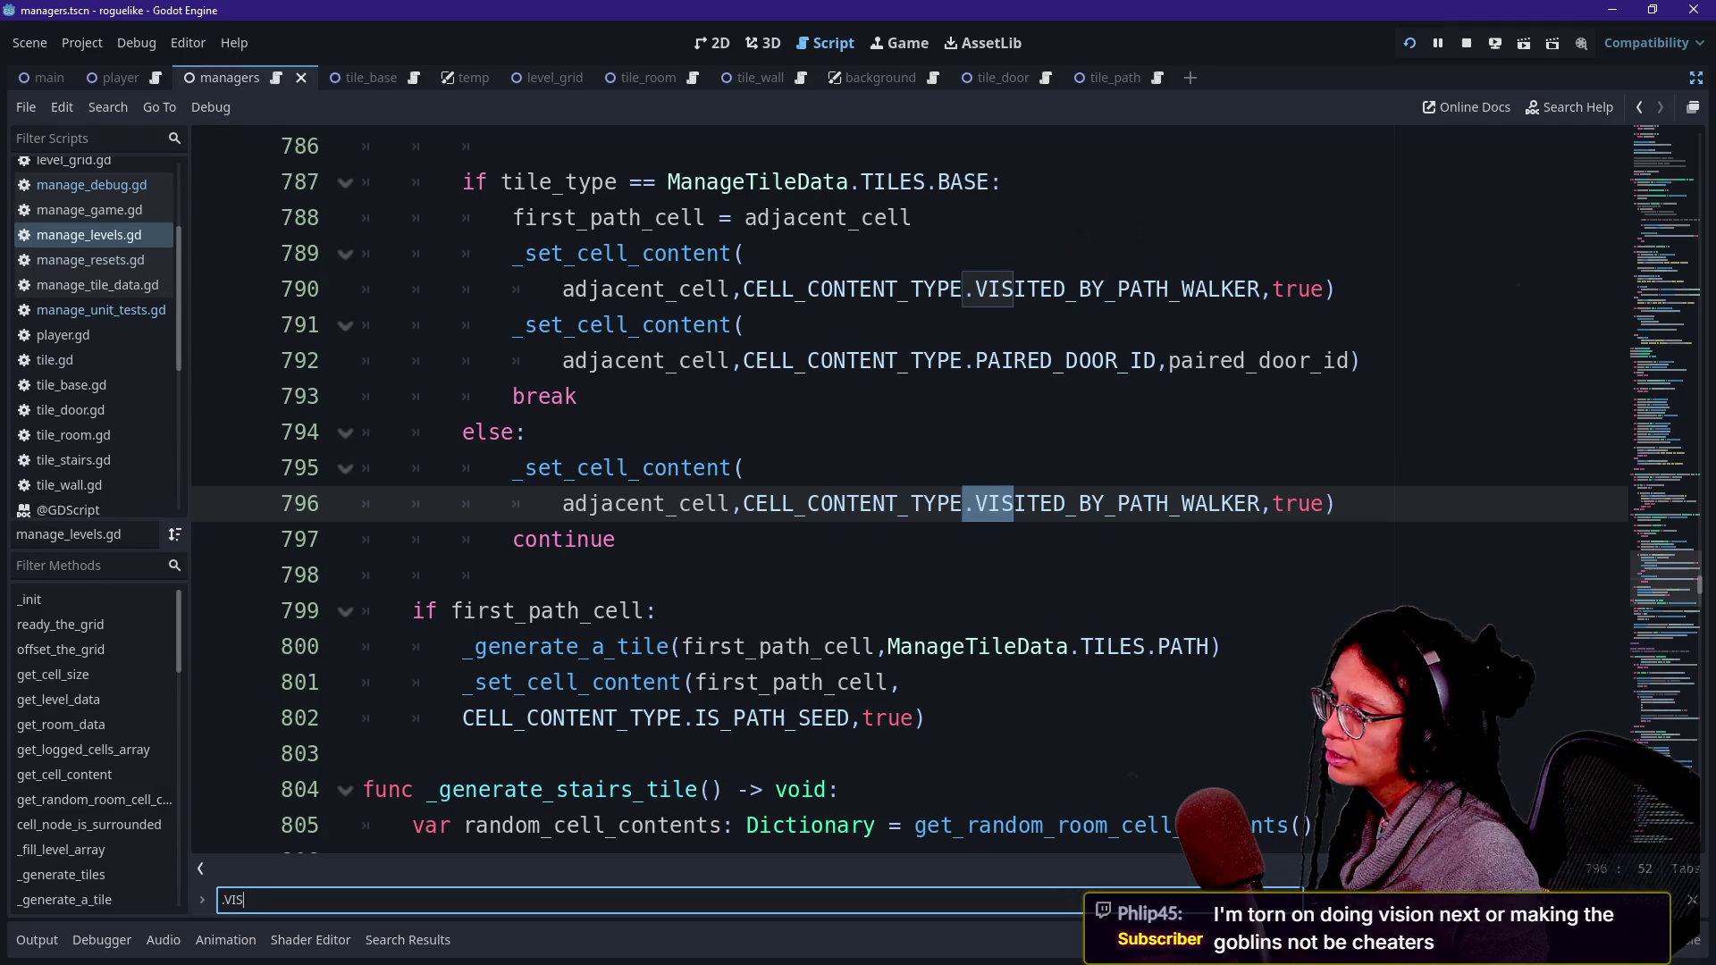
pyautogui.scroll(2, 893, 491)
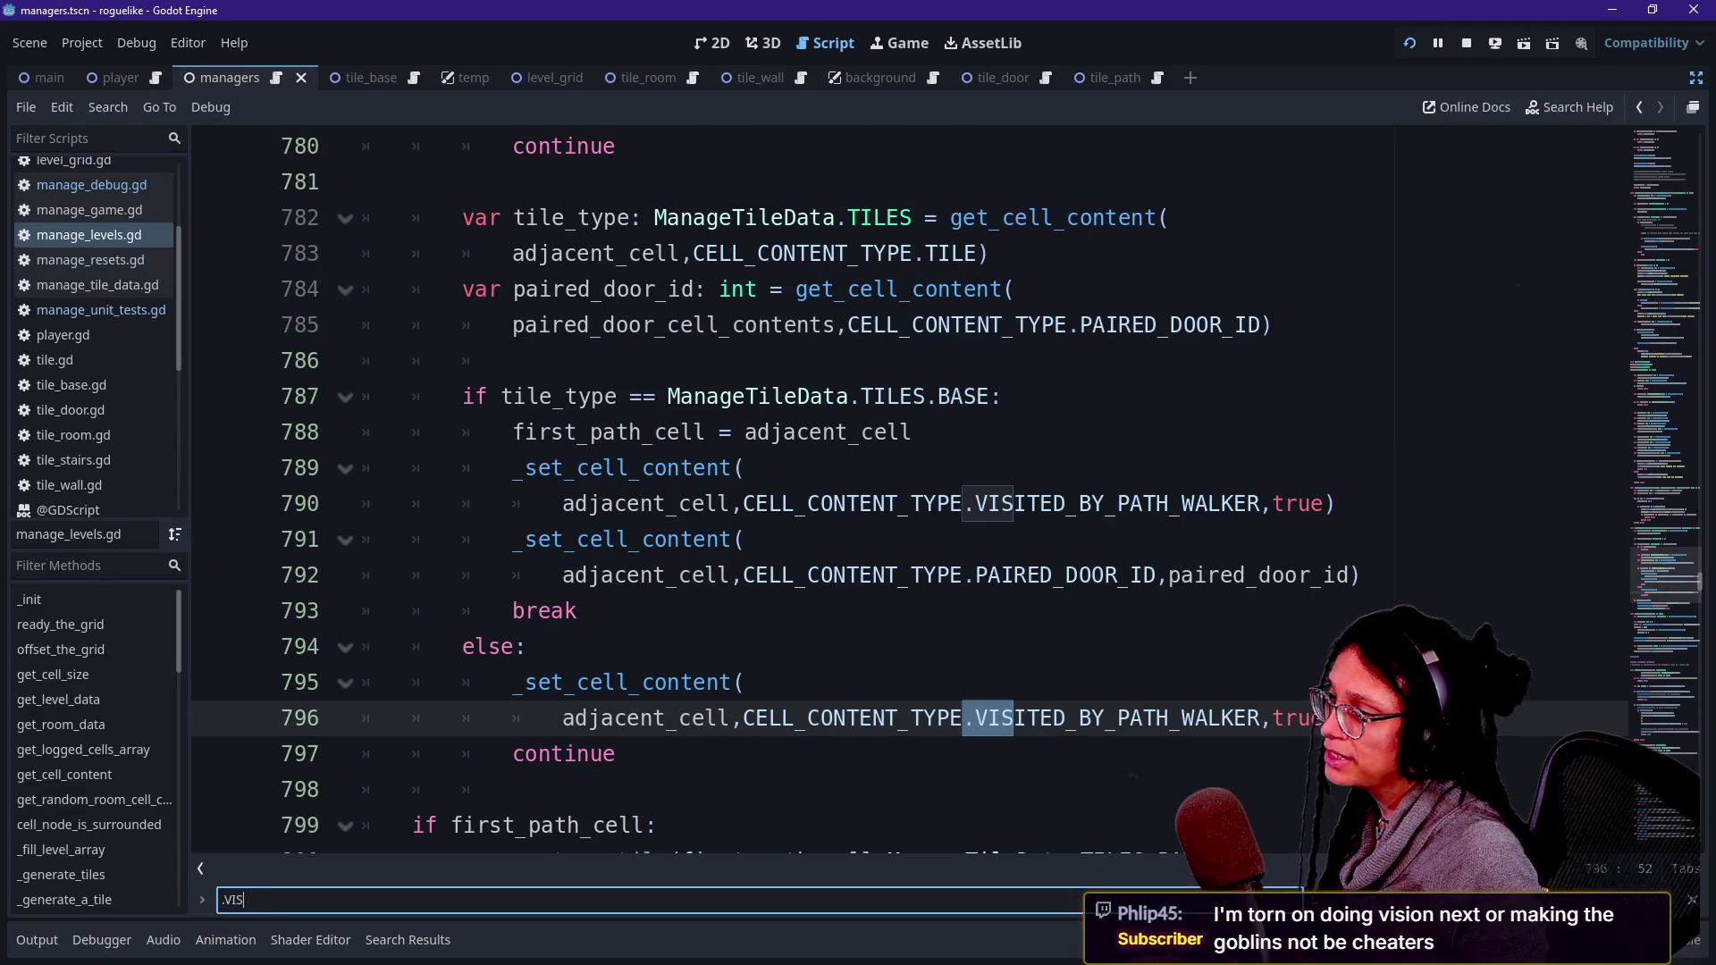
pyautogui.moveTo(947, 502)
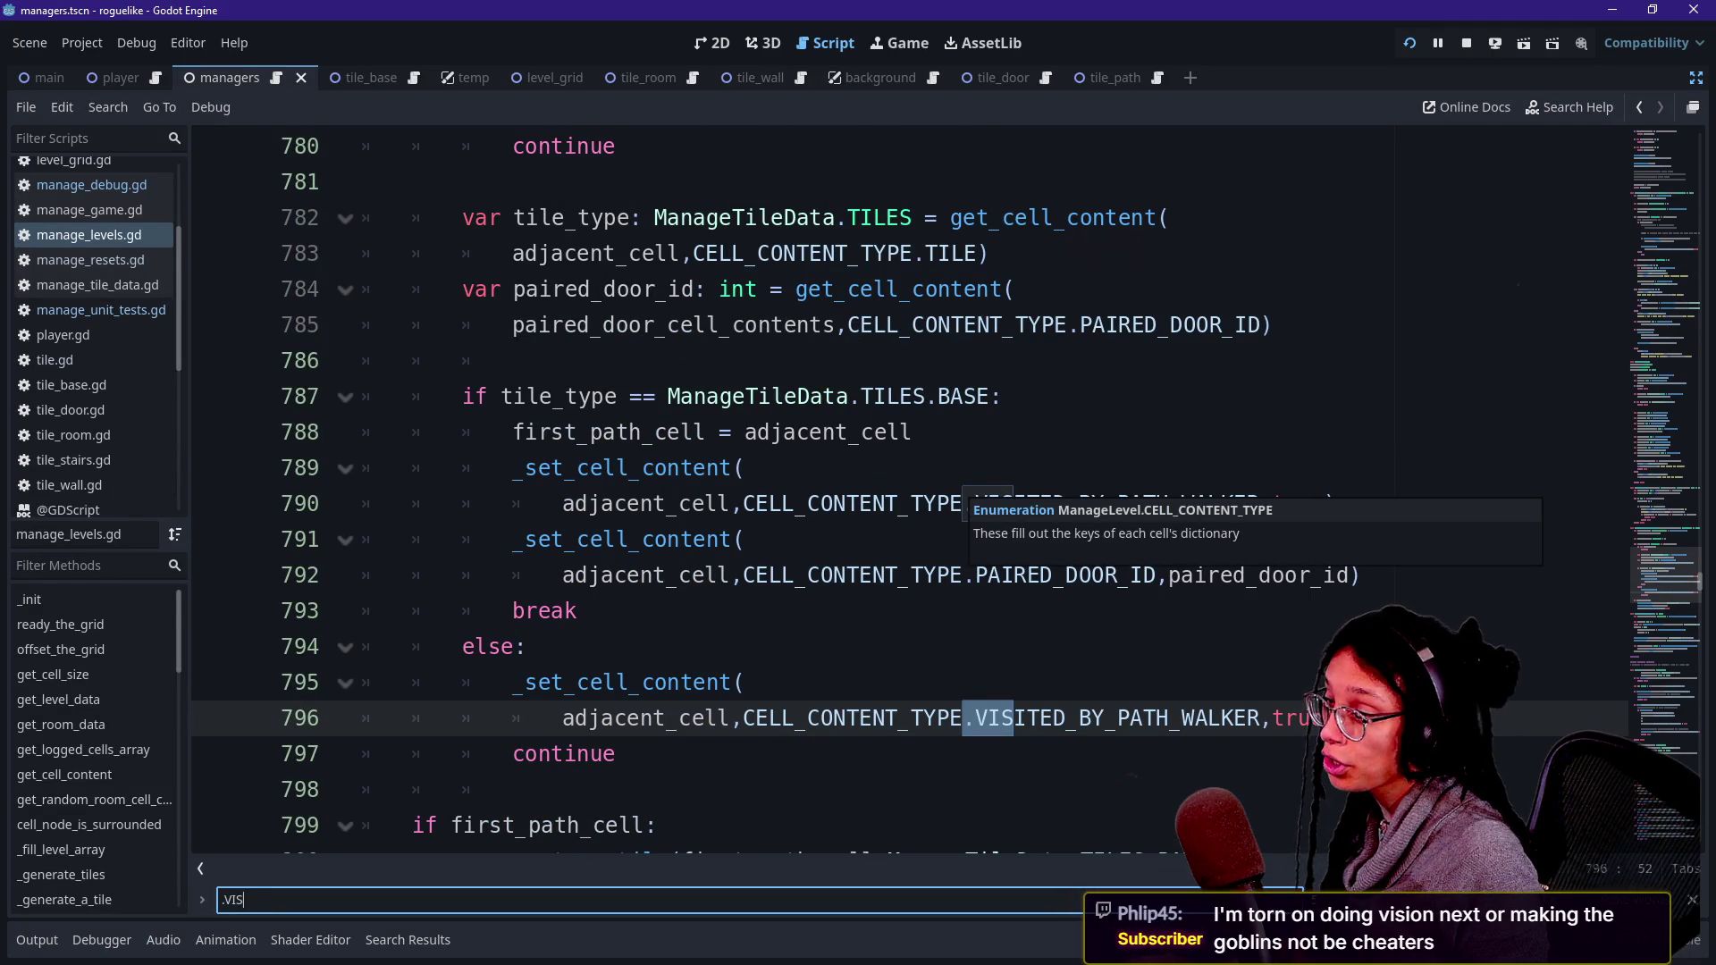
pyautogui.scroll(3, 947, 502)
pyautogui.press('Return')
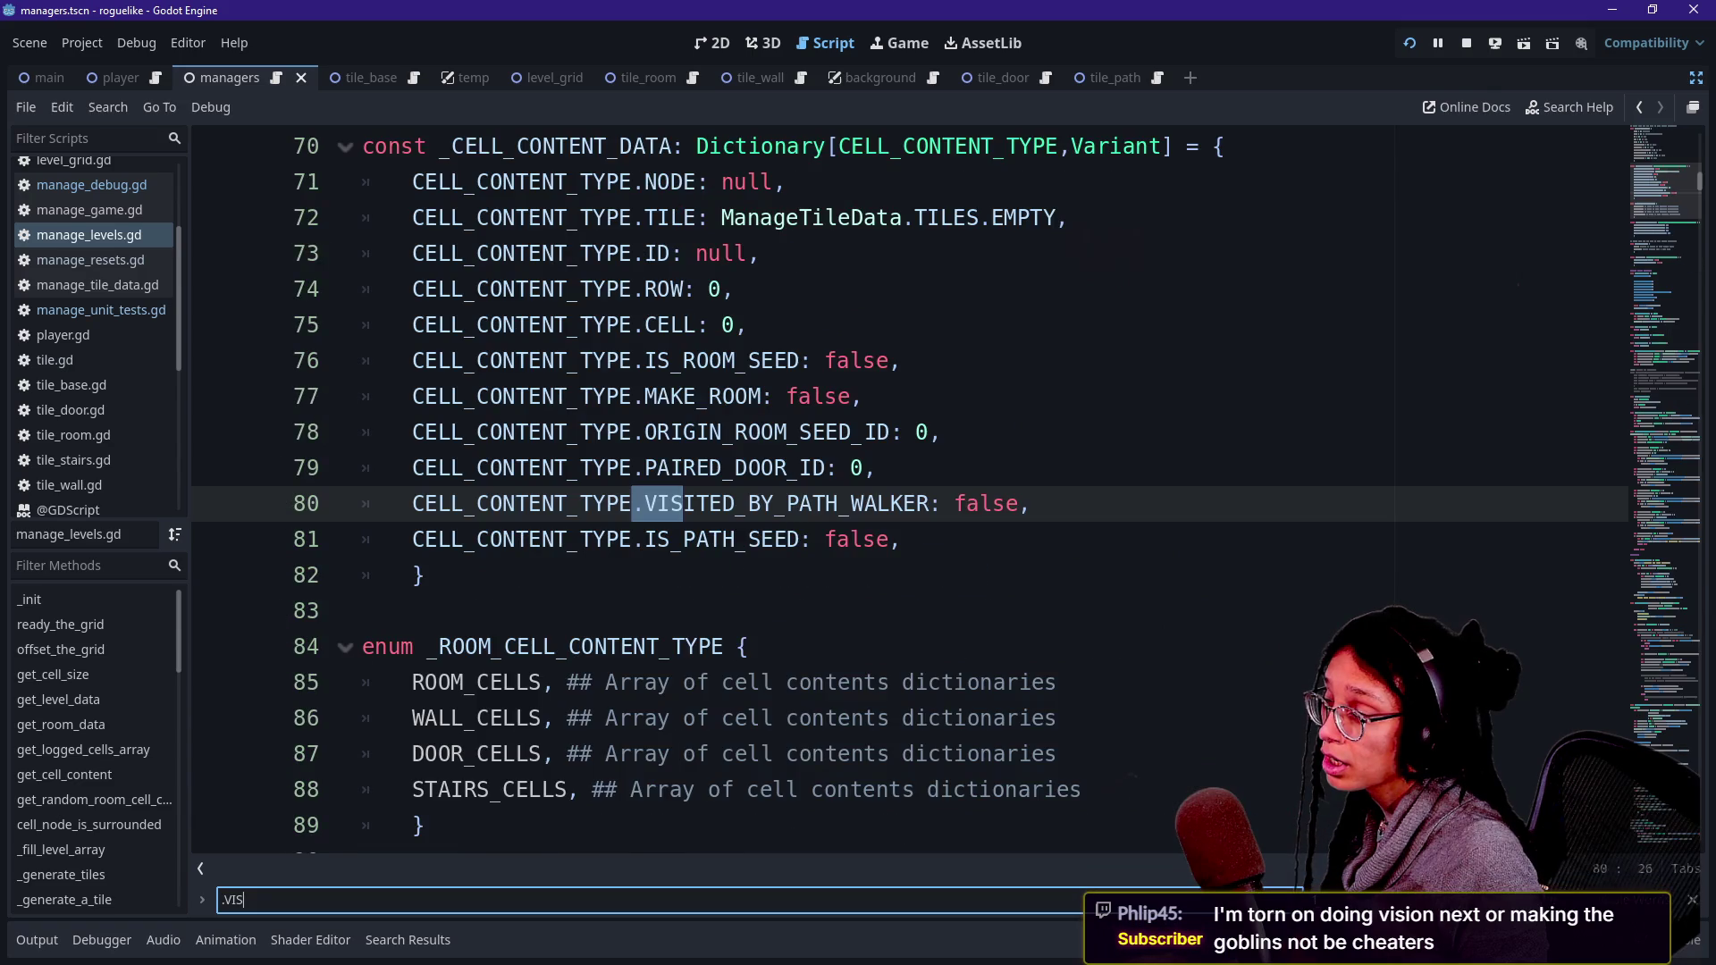
pyautogui.press('Return')
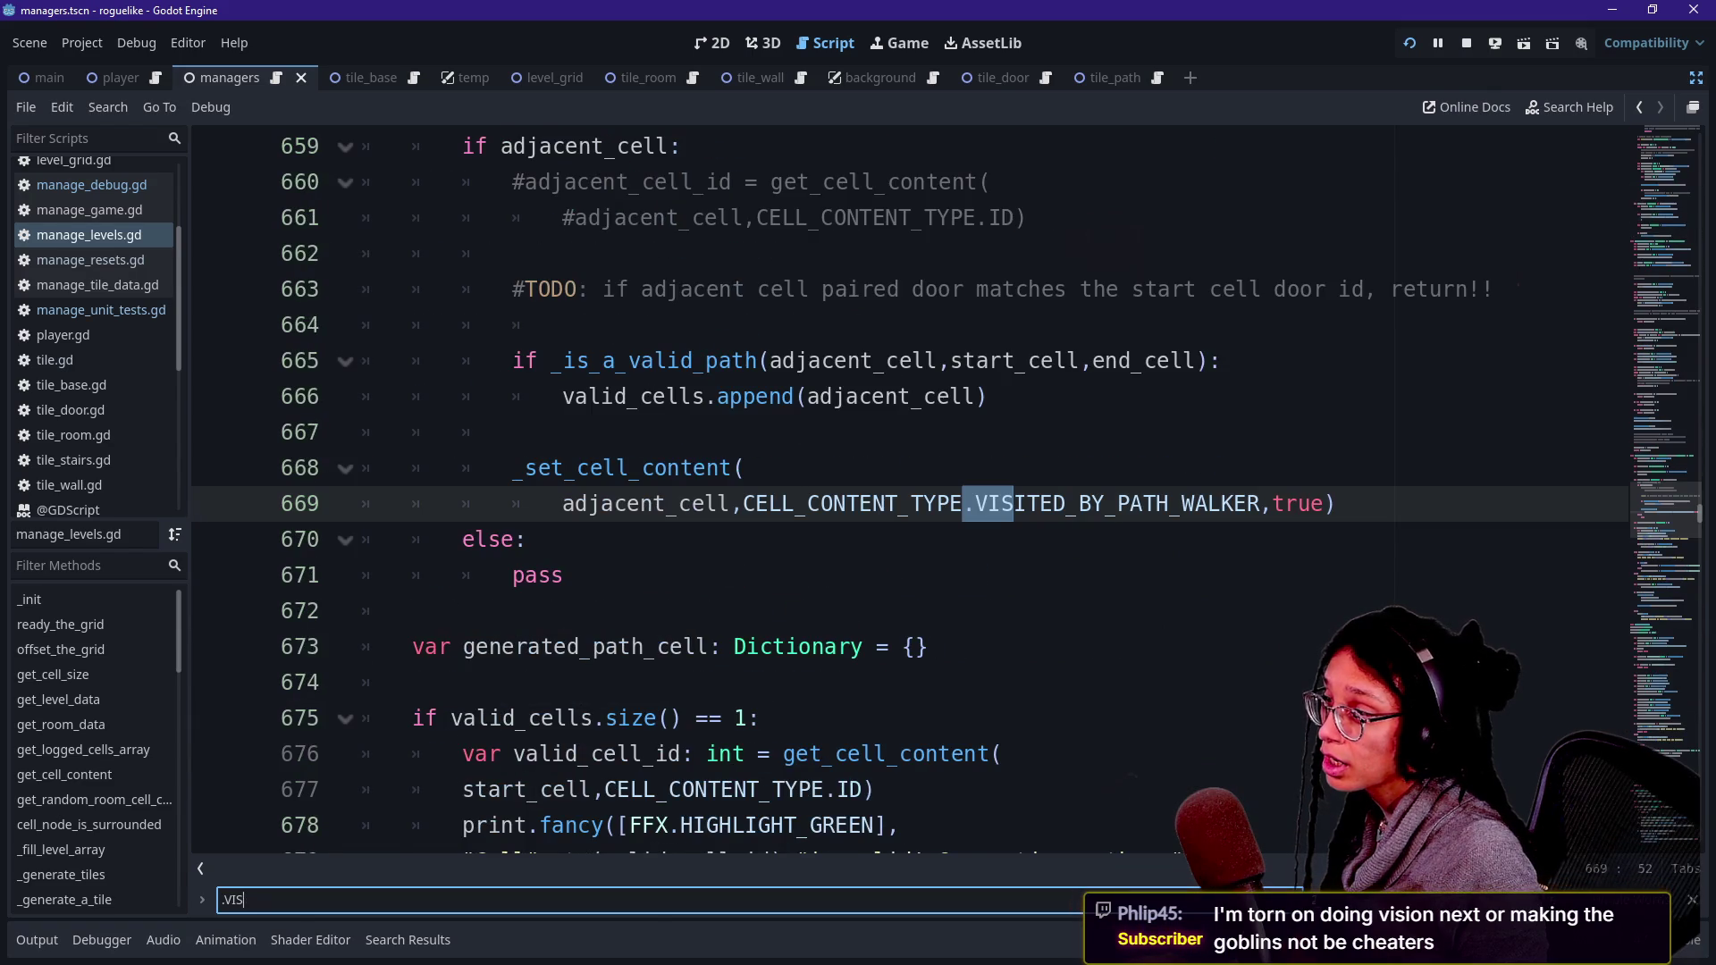
pyautogui.scroll(5, 894, 491)
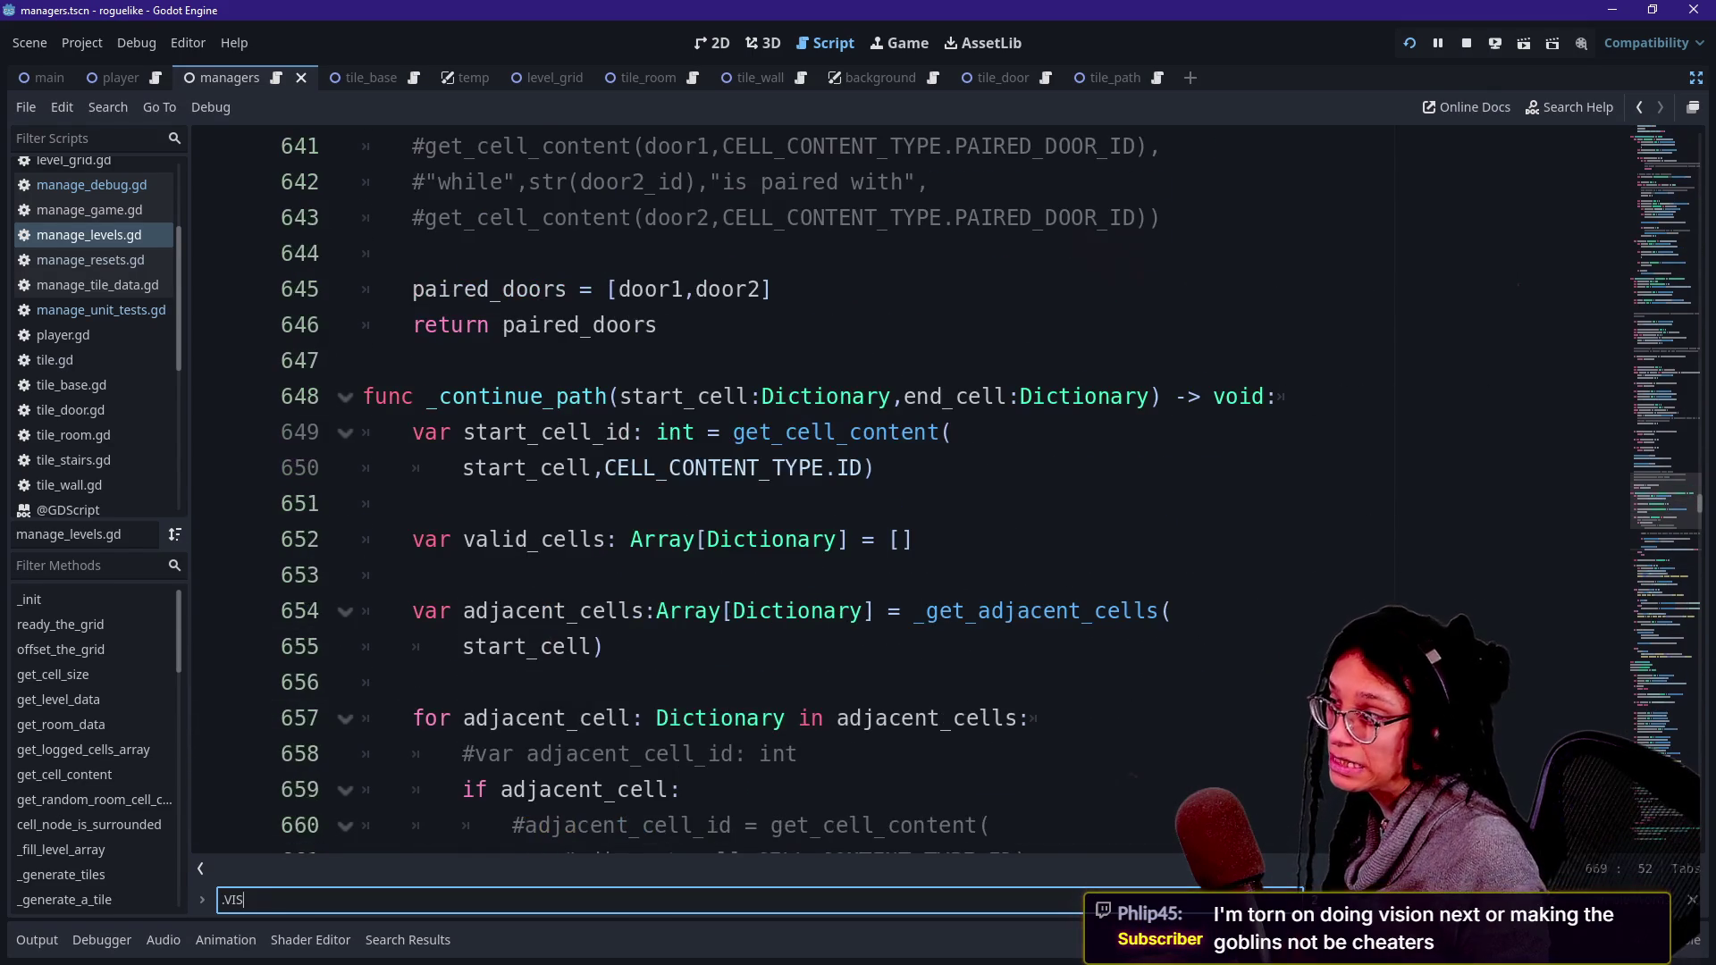
pyautogui.scroll(-2, 893, 491)
pyautogui.press('Return')
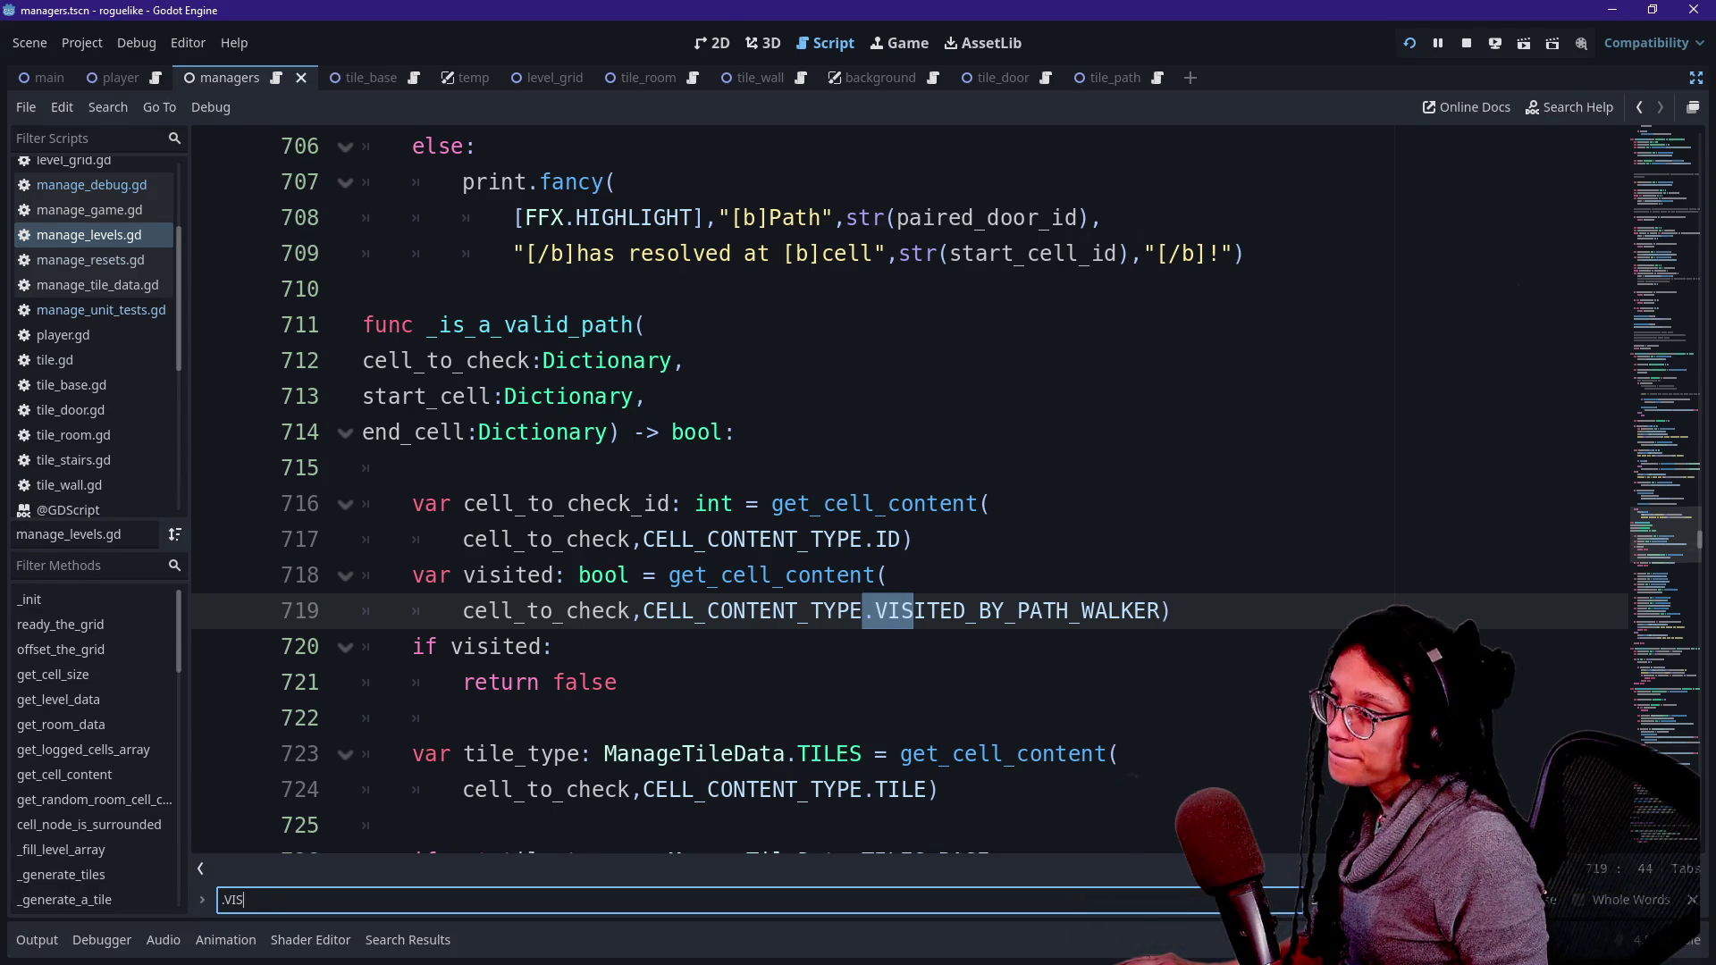
pyautogui.scroll(20, 893, 491)
pyautogui.scroll(20, 894, 492)
pyautogui.scroll(-4, 894, 491)
pyautogui.scroll(-15, 893, 491)
pyautogui.scroll(-3, 894, 492)
pyautogui.scroll(4, 894, 492)
pyautogui.scroll(-1, 893, 492)
pyautogui.click(747, 729)
pyautogui.hotkey('shift', 'Up')
# - Comment out the _generate_path_tiles and _apply_path_debug_colors calls and run the project
pyautogui.hotkey('ctrl', 'k')
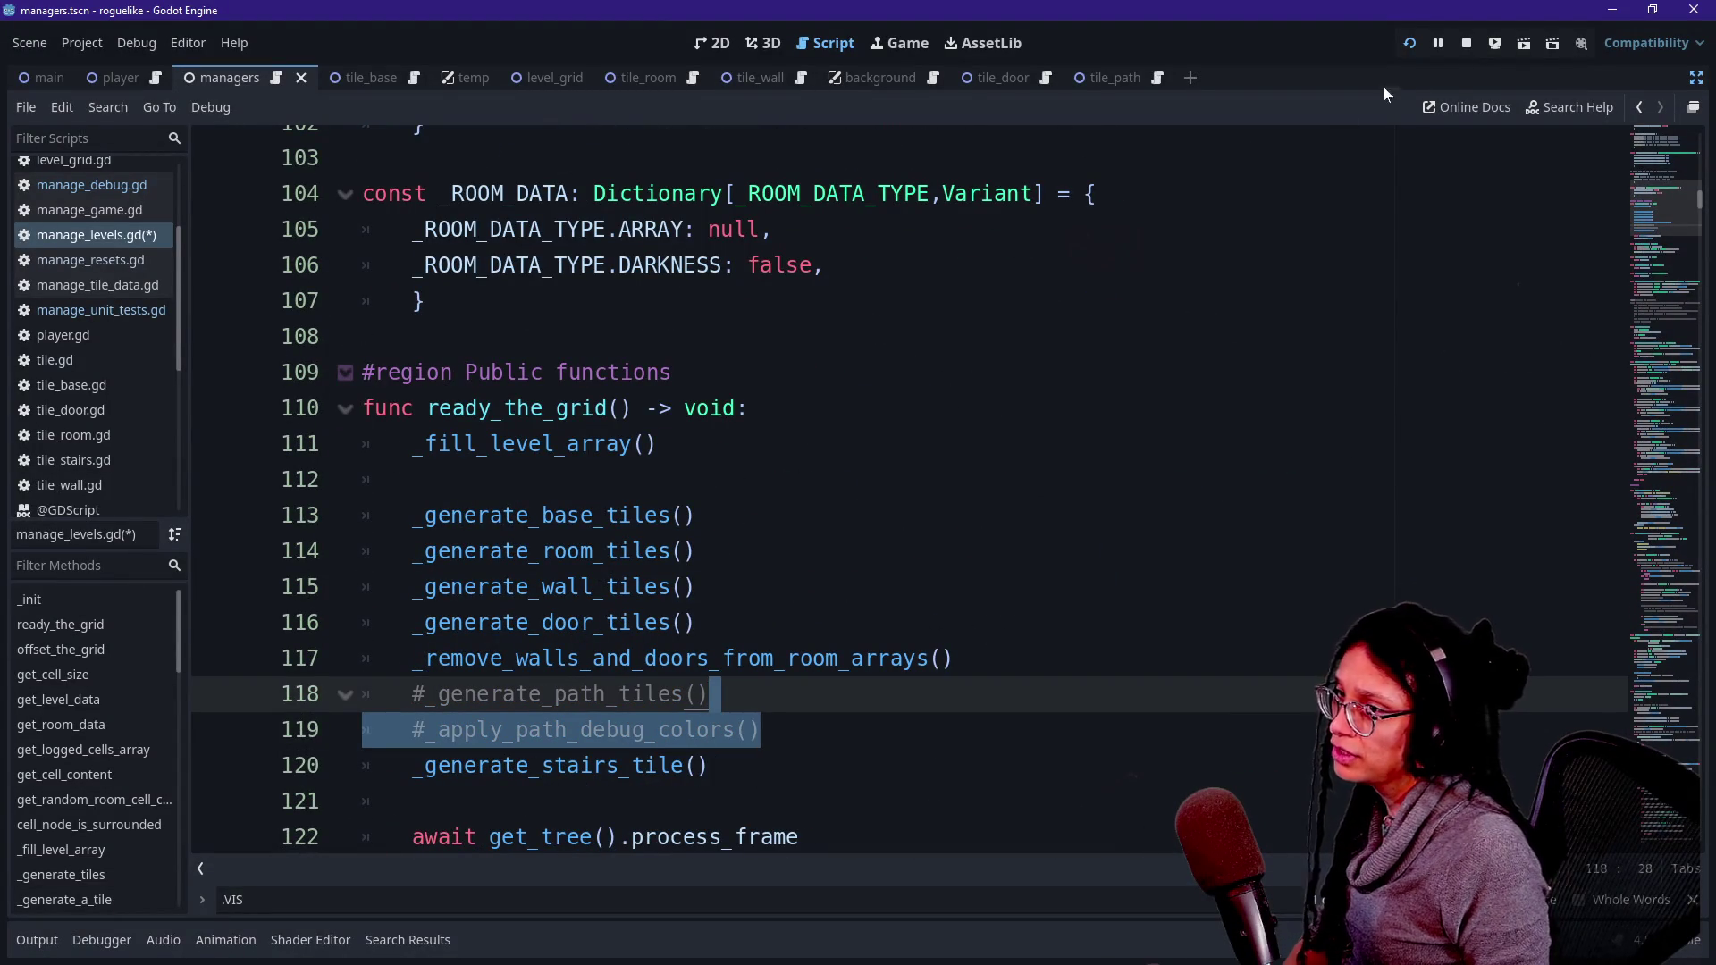
pyautogui.click(1411, 47)
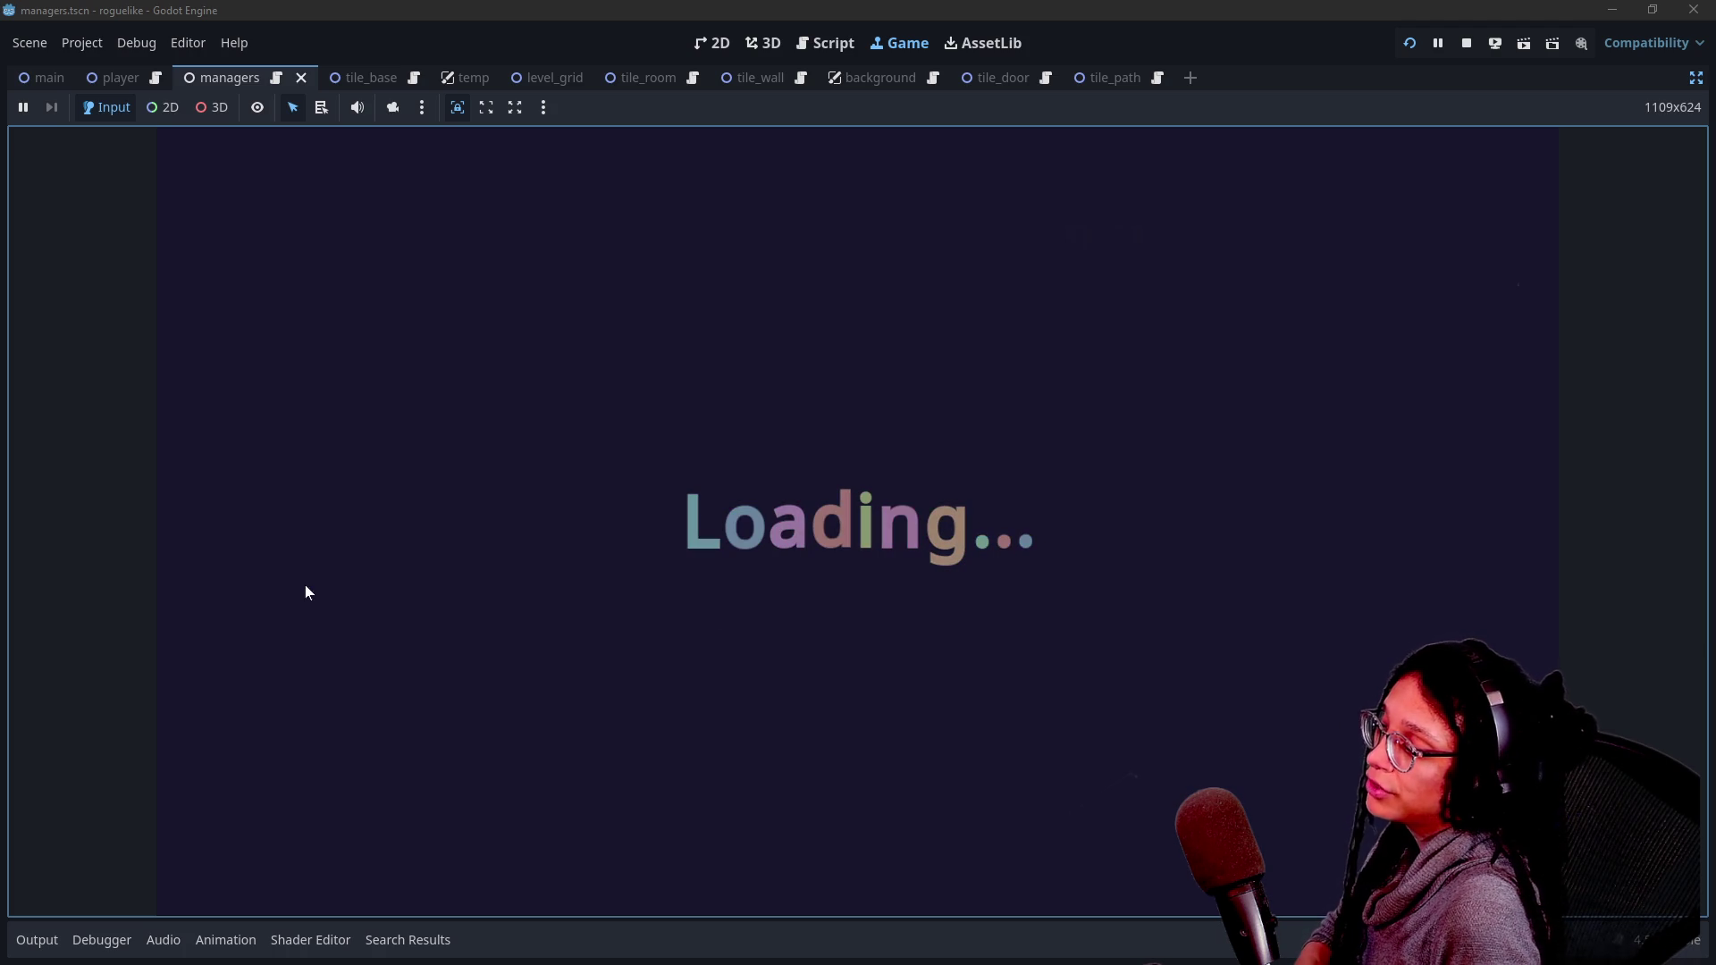
# - Check the Output log for the Nil-to-Dictionary error, restart the game, then stop it
pyautogui.click(49, 938)
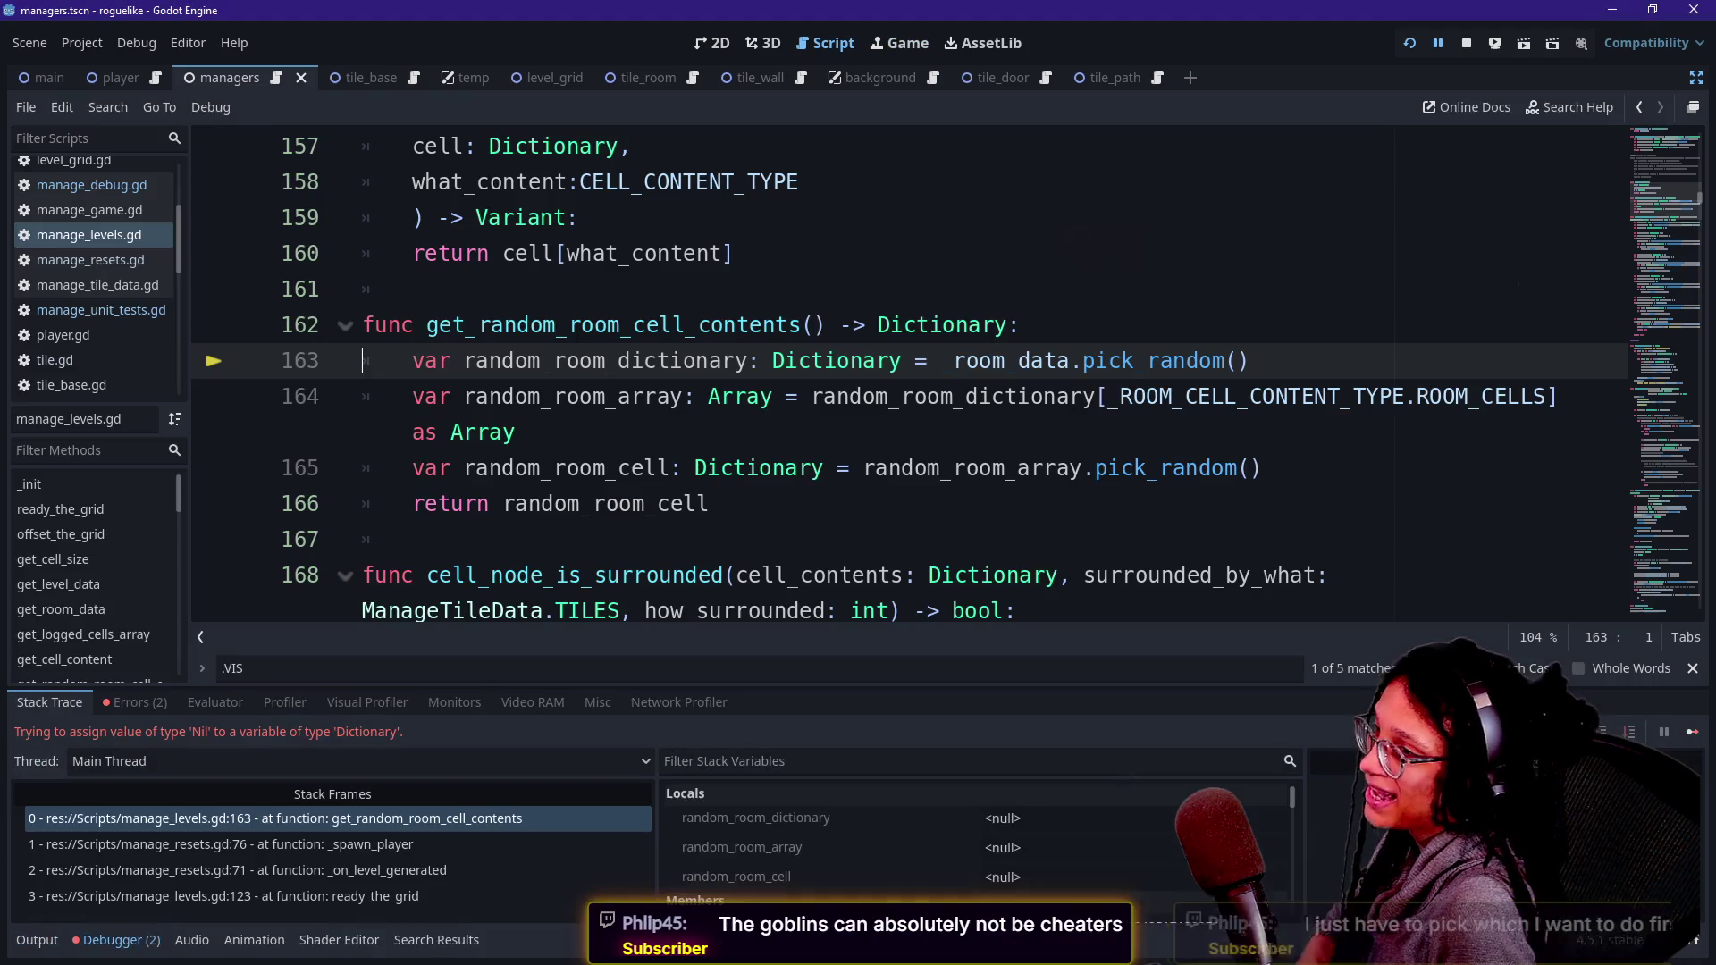
pyautogui.click(1410, 44)
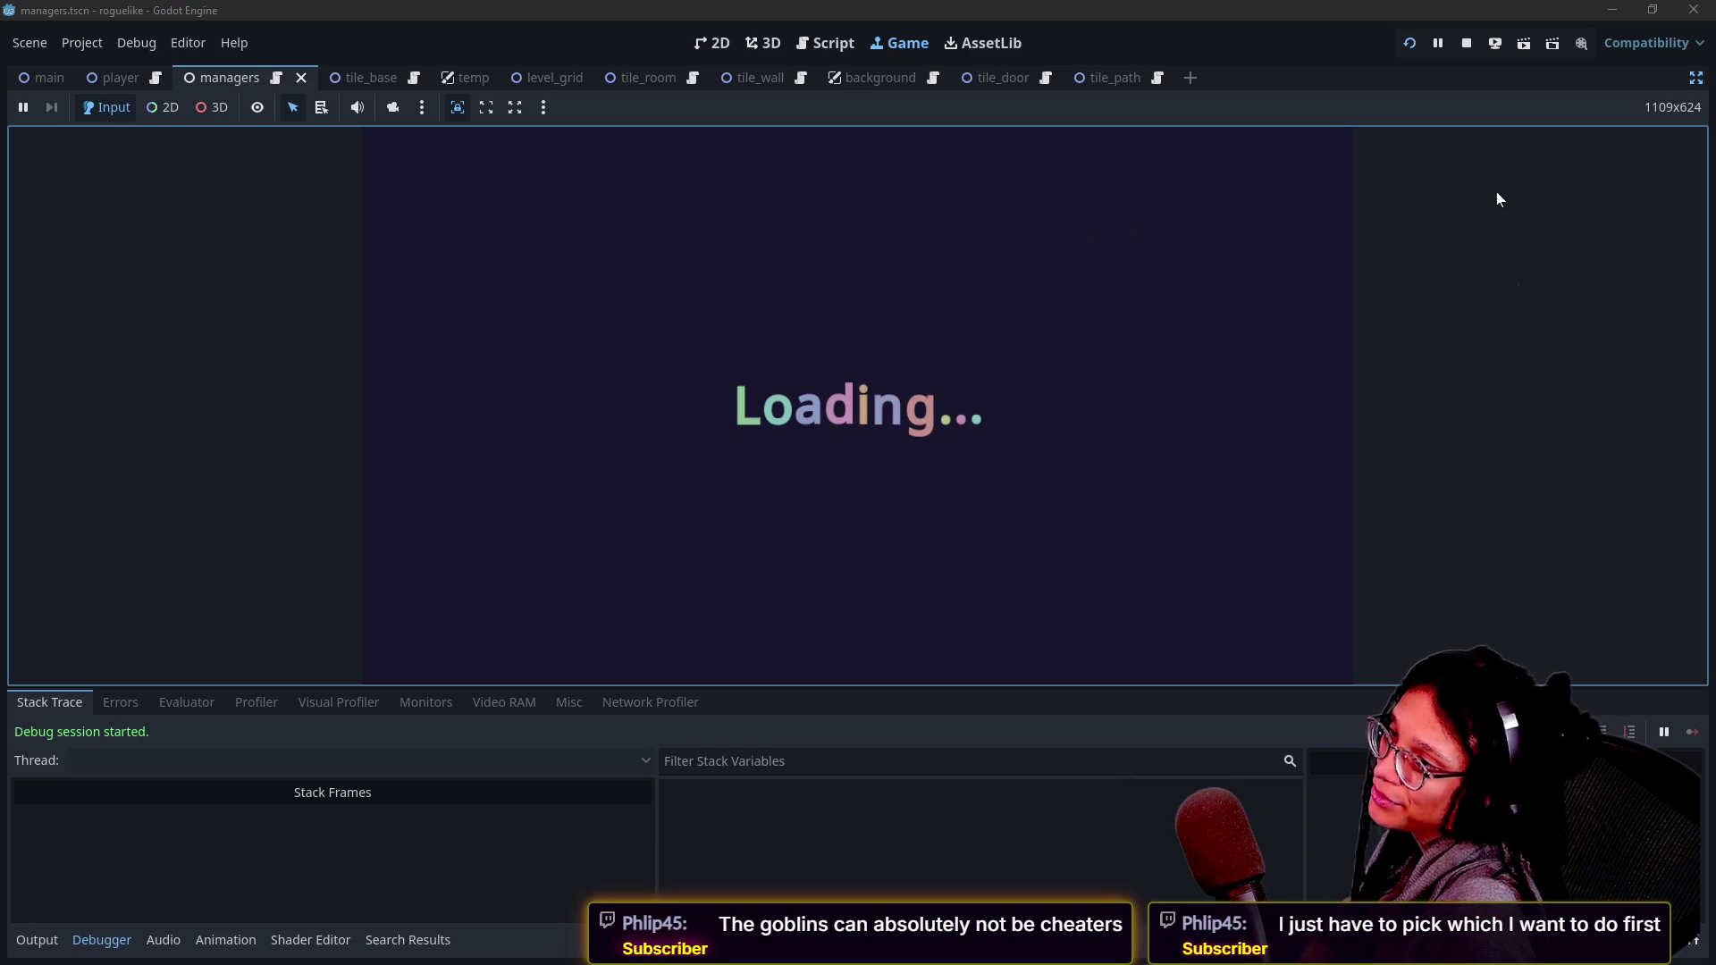
pyautogui.click(1468, 43)
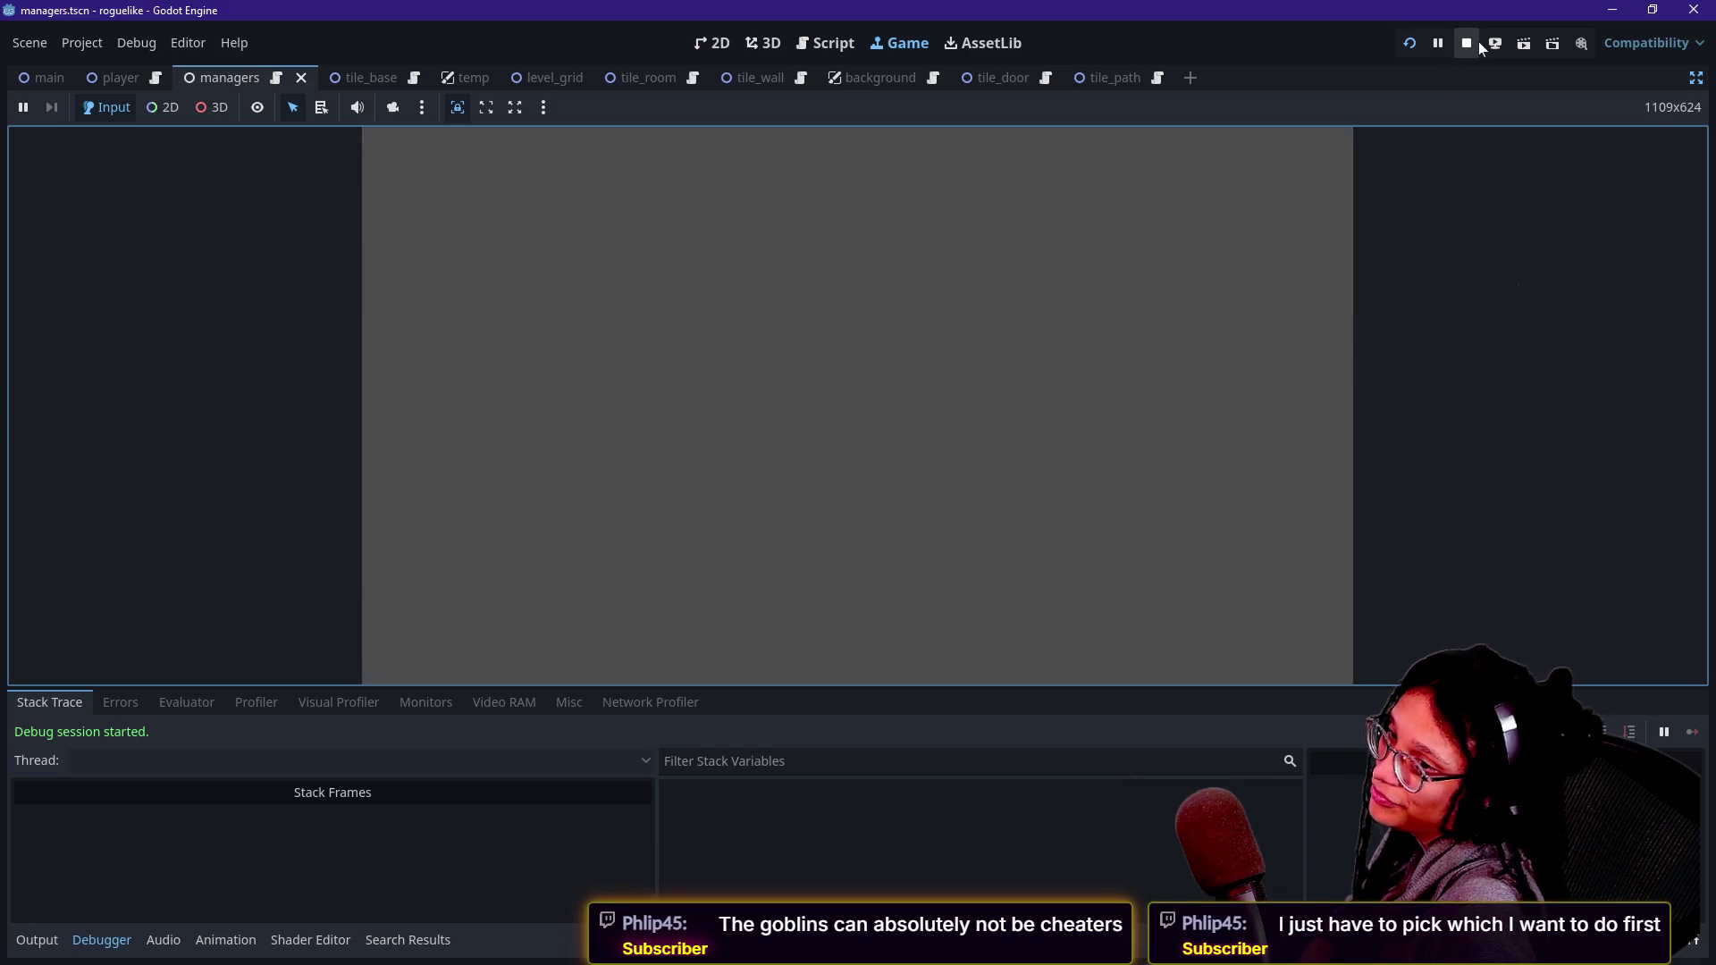
# - Move from ready_the_grid in manage_levels.gd to the _CELL_CONTENT_DATA defaults
pyautogui.press('Up')
pyautogui.press('Up')
pyautogui.press('Up')
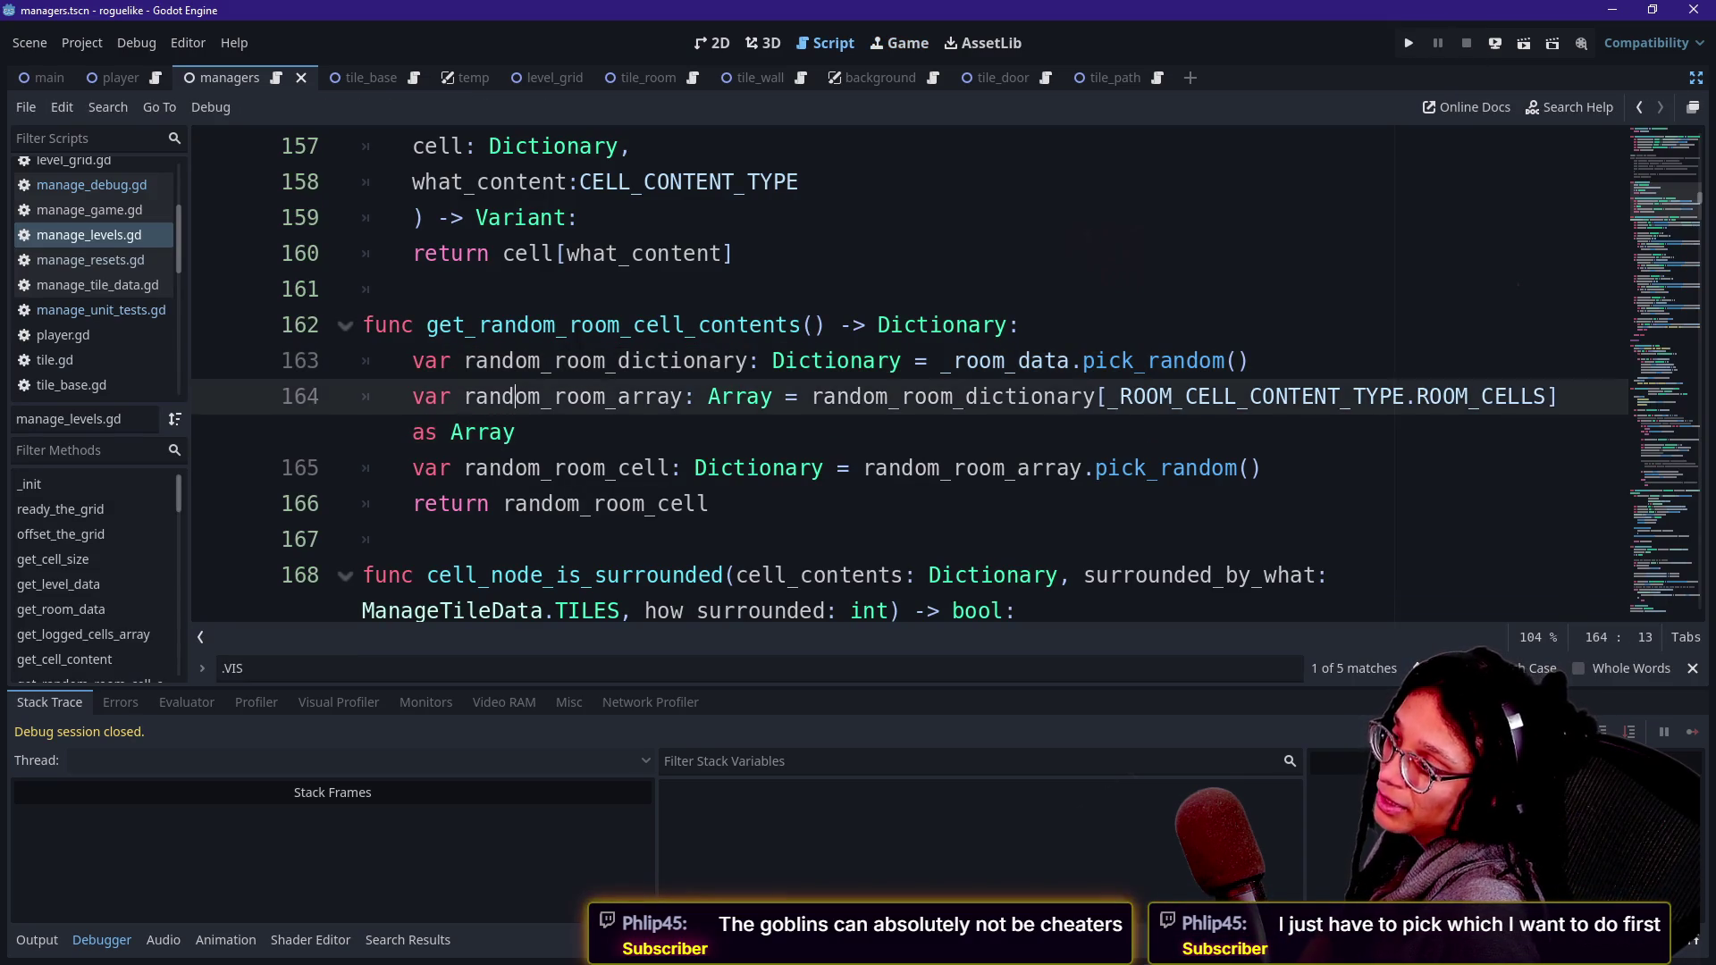
pyautogui.press('Up')
pyautogui.press('Up')
pyautogui.press('Up')
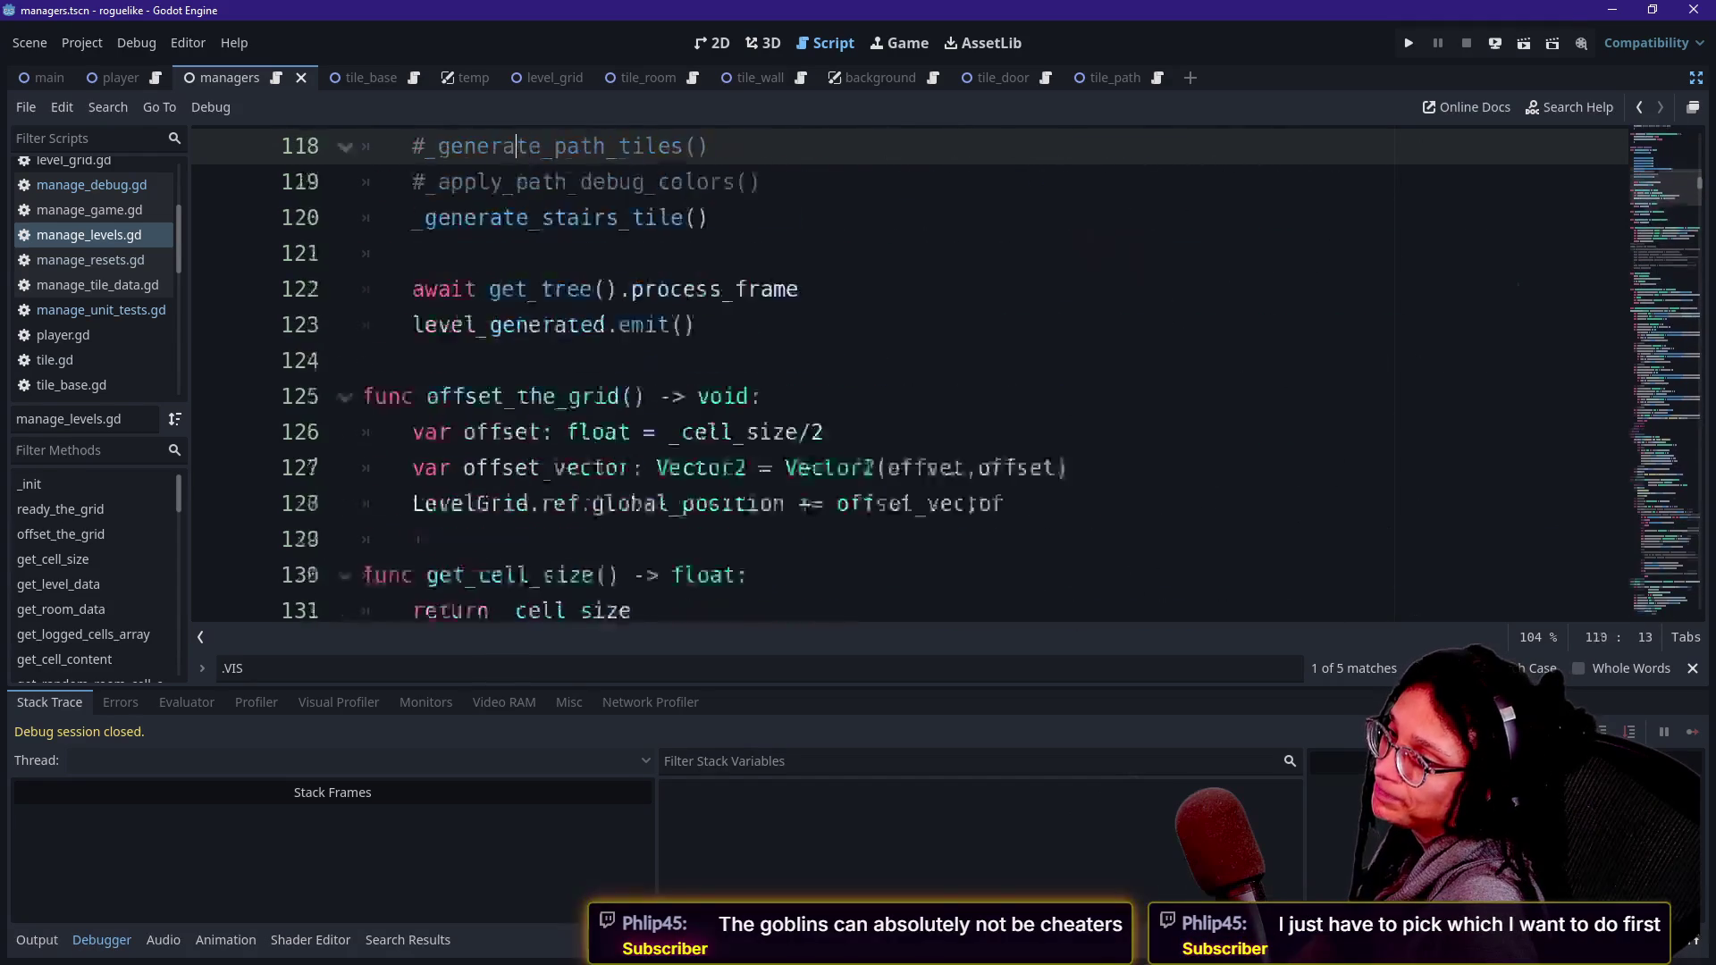
pyautogui.scroll(9, 894, 375)
pyautogui.scroll(20, 894, 375)
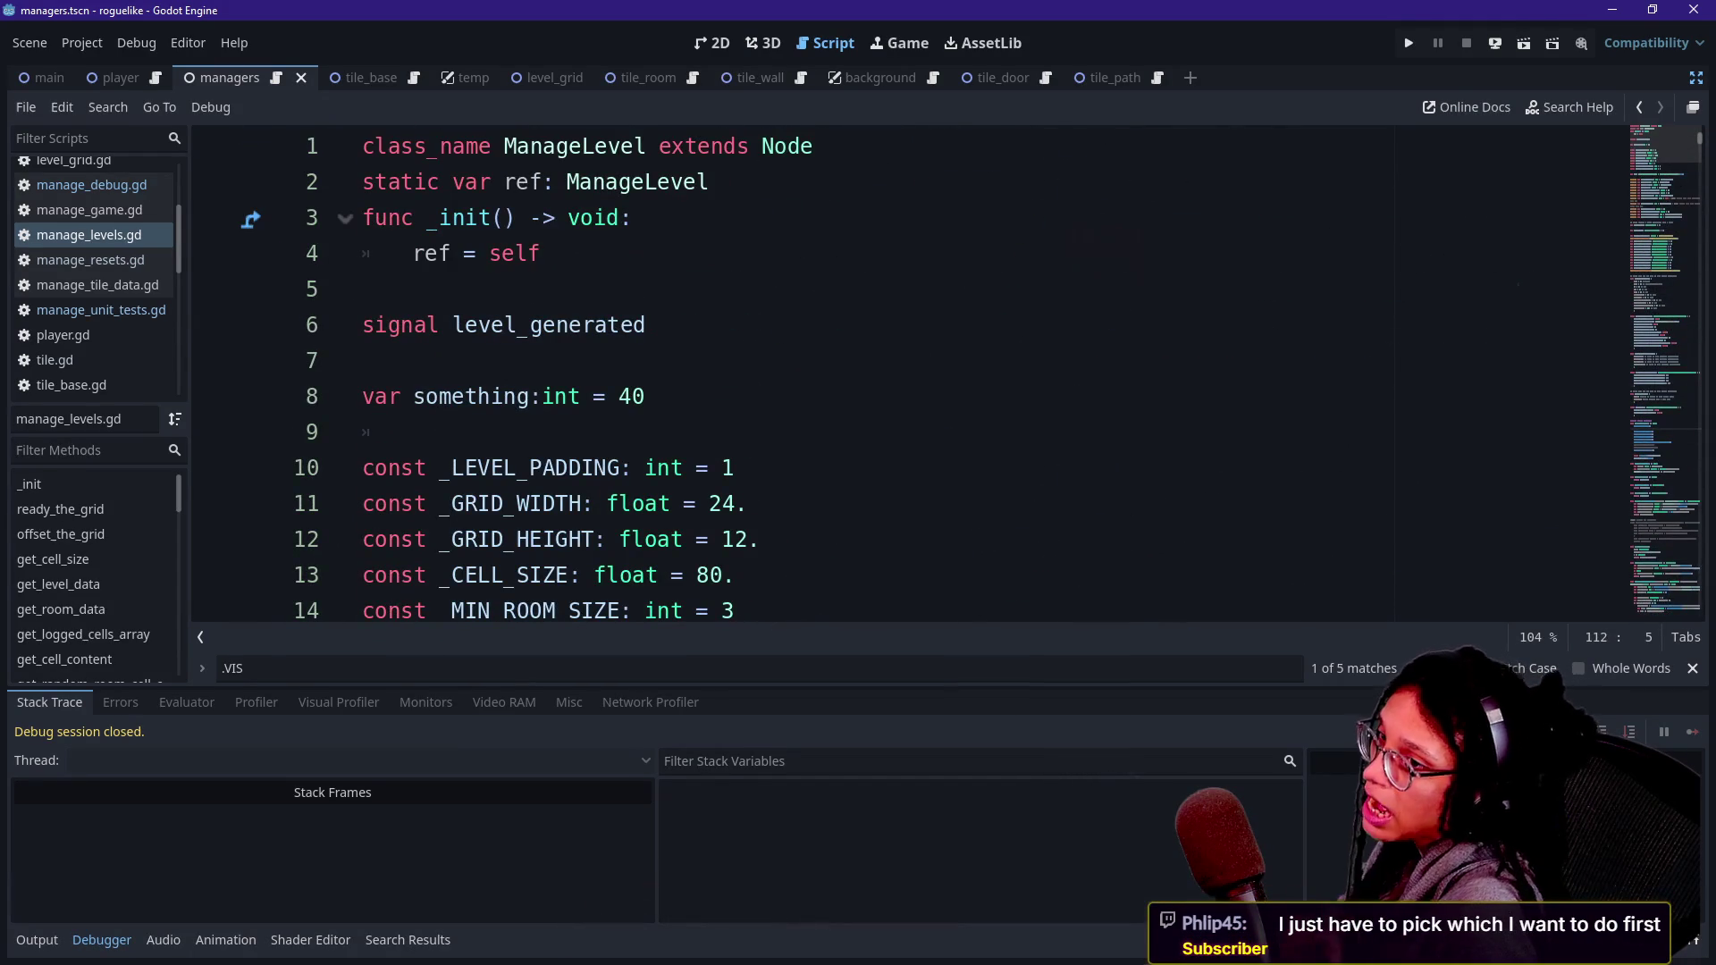
pyautogui.scroll(-5, 894, 376)
pyautogui.scroll(-1, 894, 375)
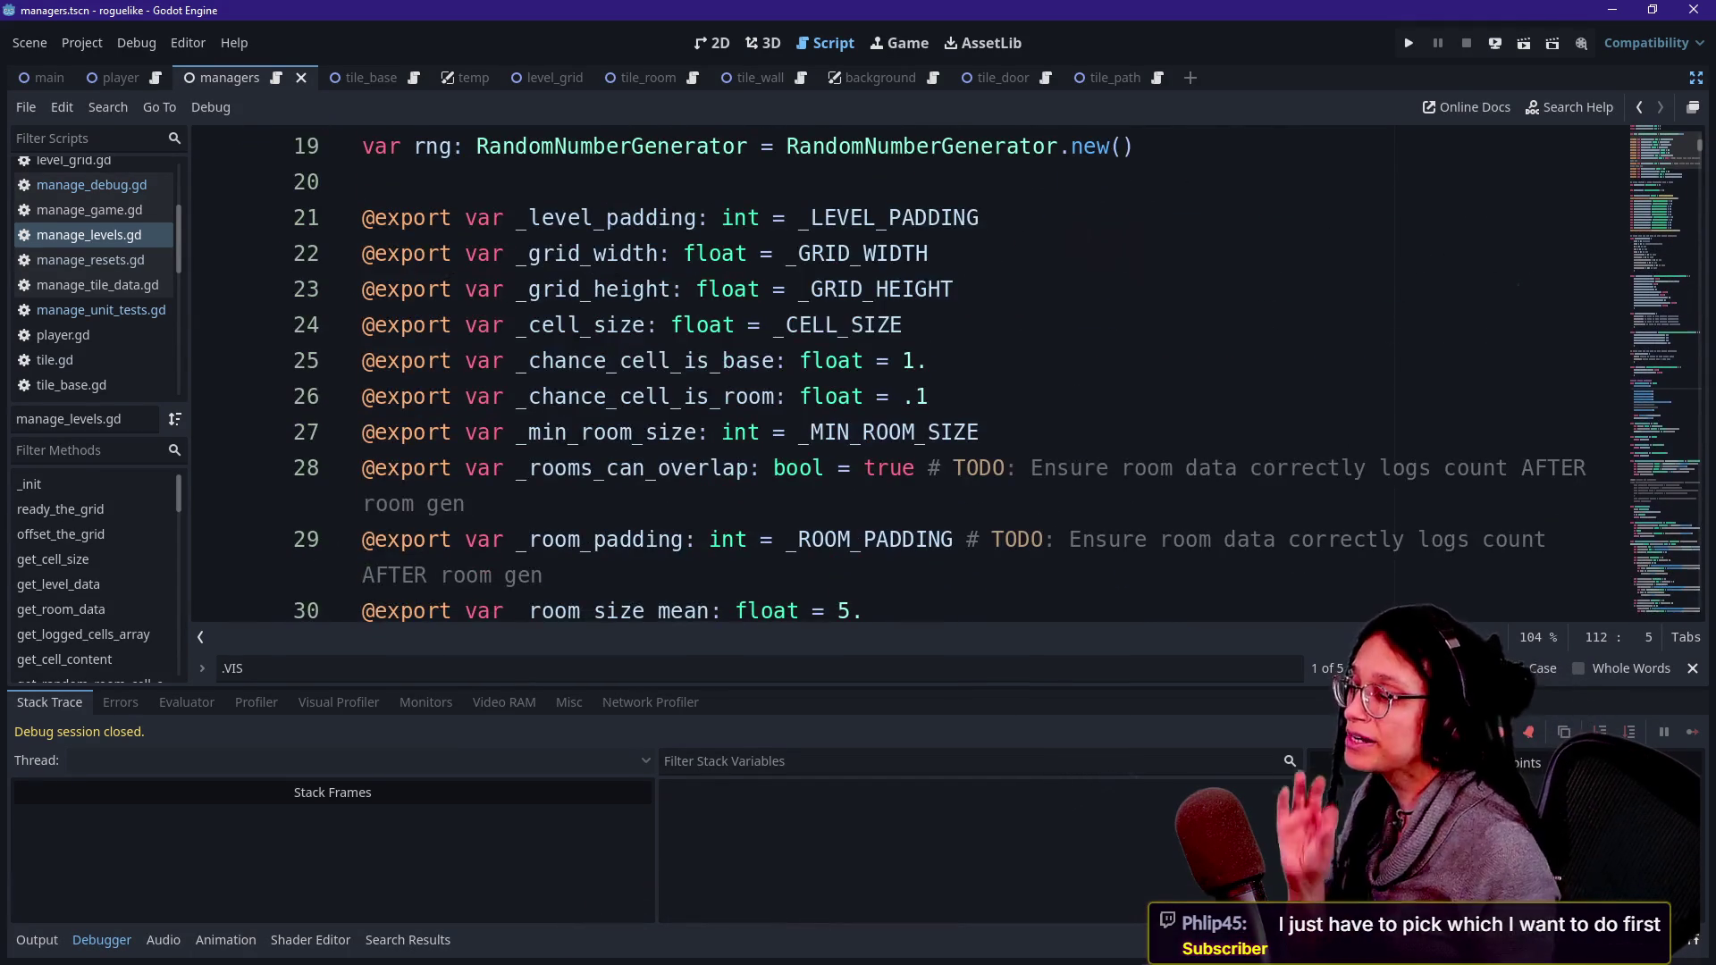
pyautogui.scroll(-11, 894, 376)
pyautogui.scroll(-20, 894, 375)
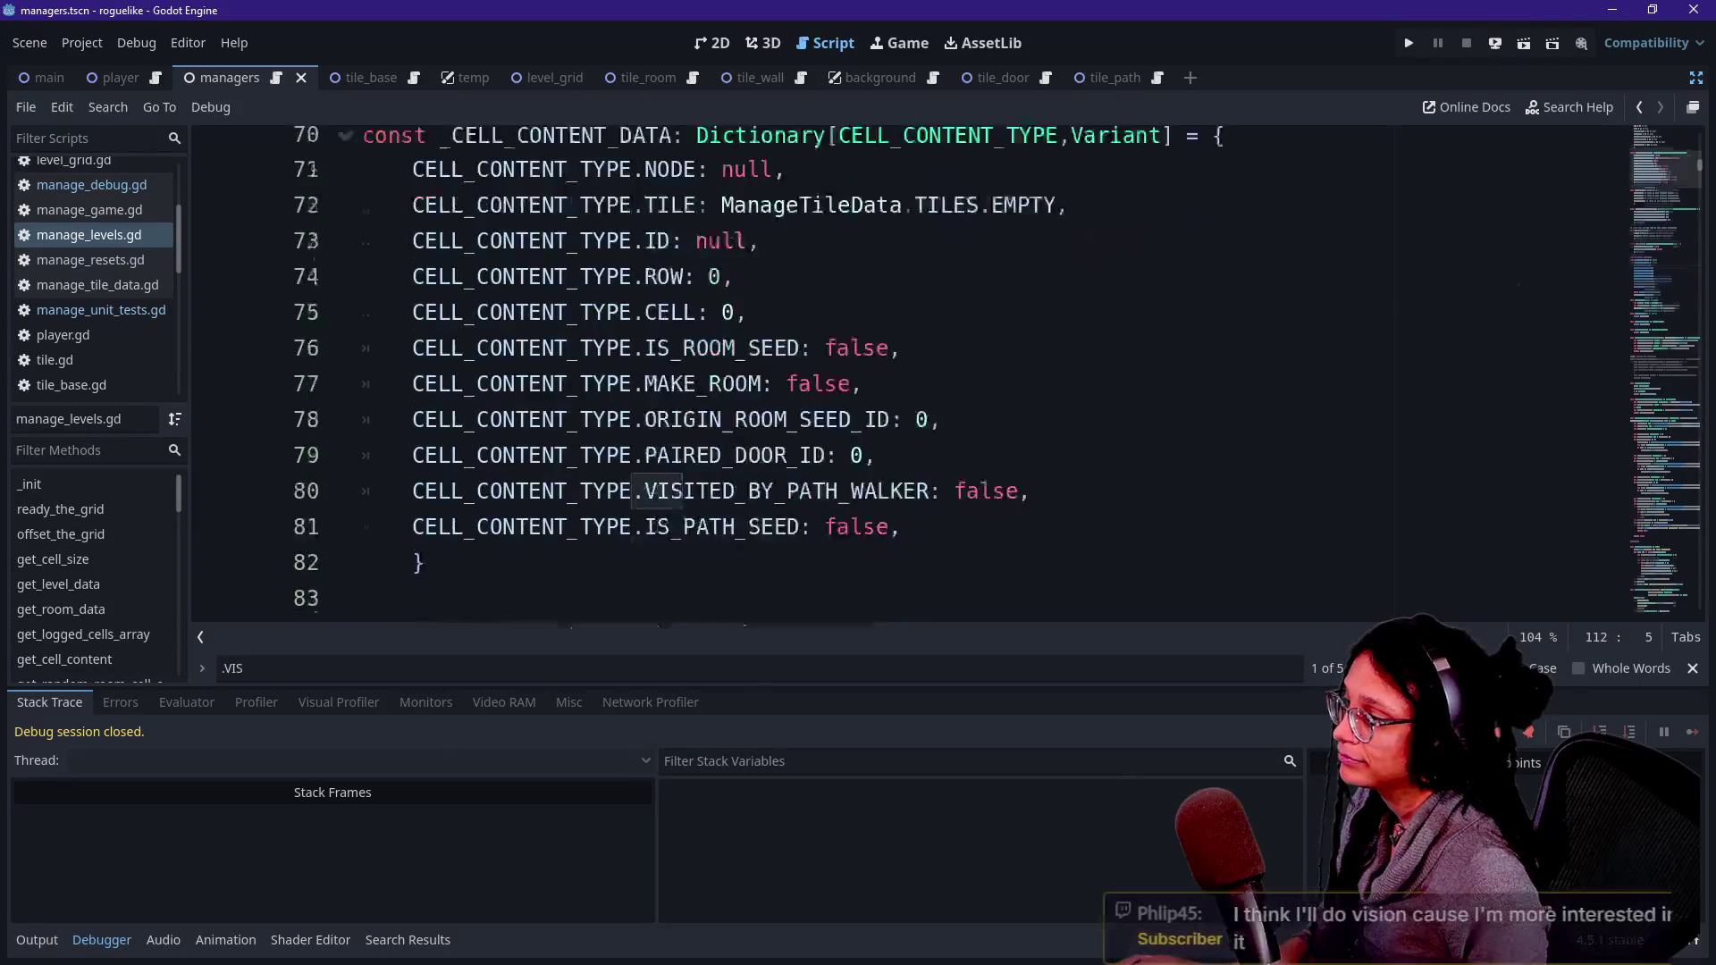
# - Uncomment lines 118–119, save, run to view the connected six-room level, then stop
pyautogui.click(708, 325)
pyautogui.keyDown('shift'); pyautogui.click(749, 360); pyautogui.keyUp('shift')
pyautogui.hotkey('ctrl', 'k')
pyautogui.hotkey('ctrl', 's')
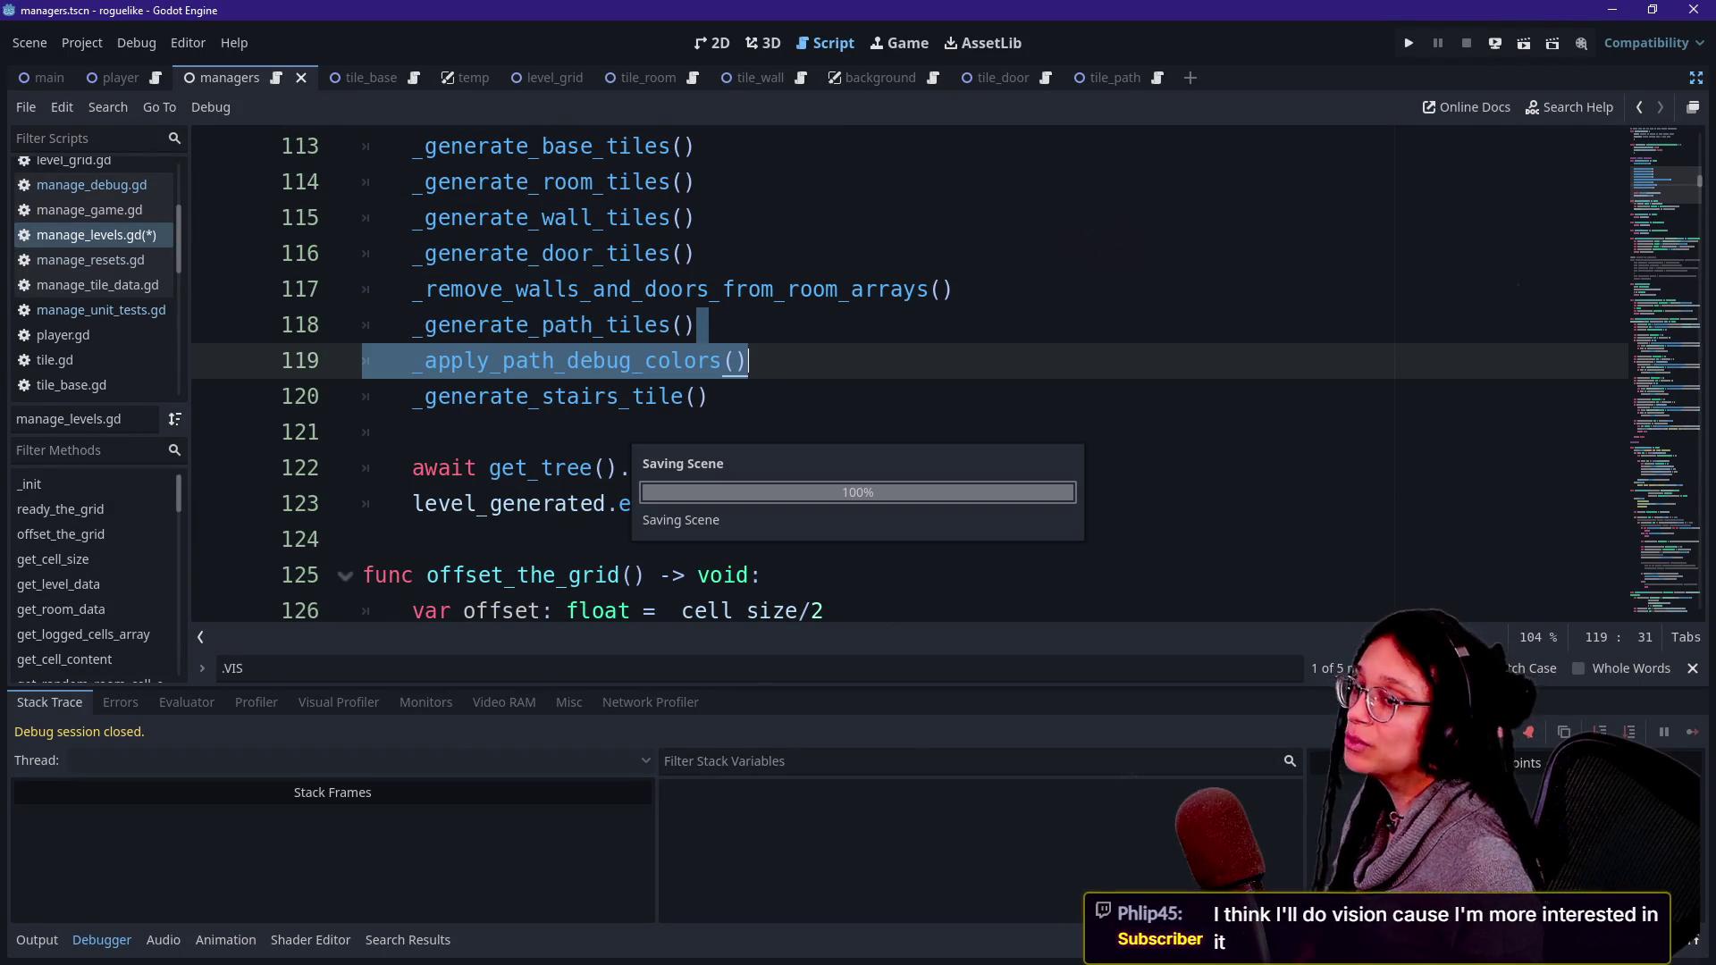
pyautogui.click(1405, 44)
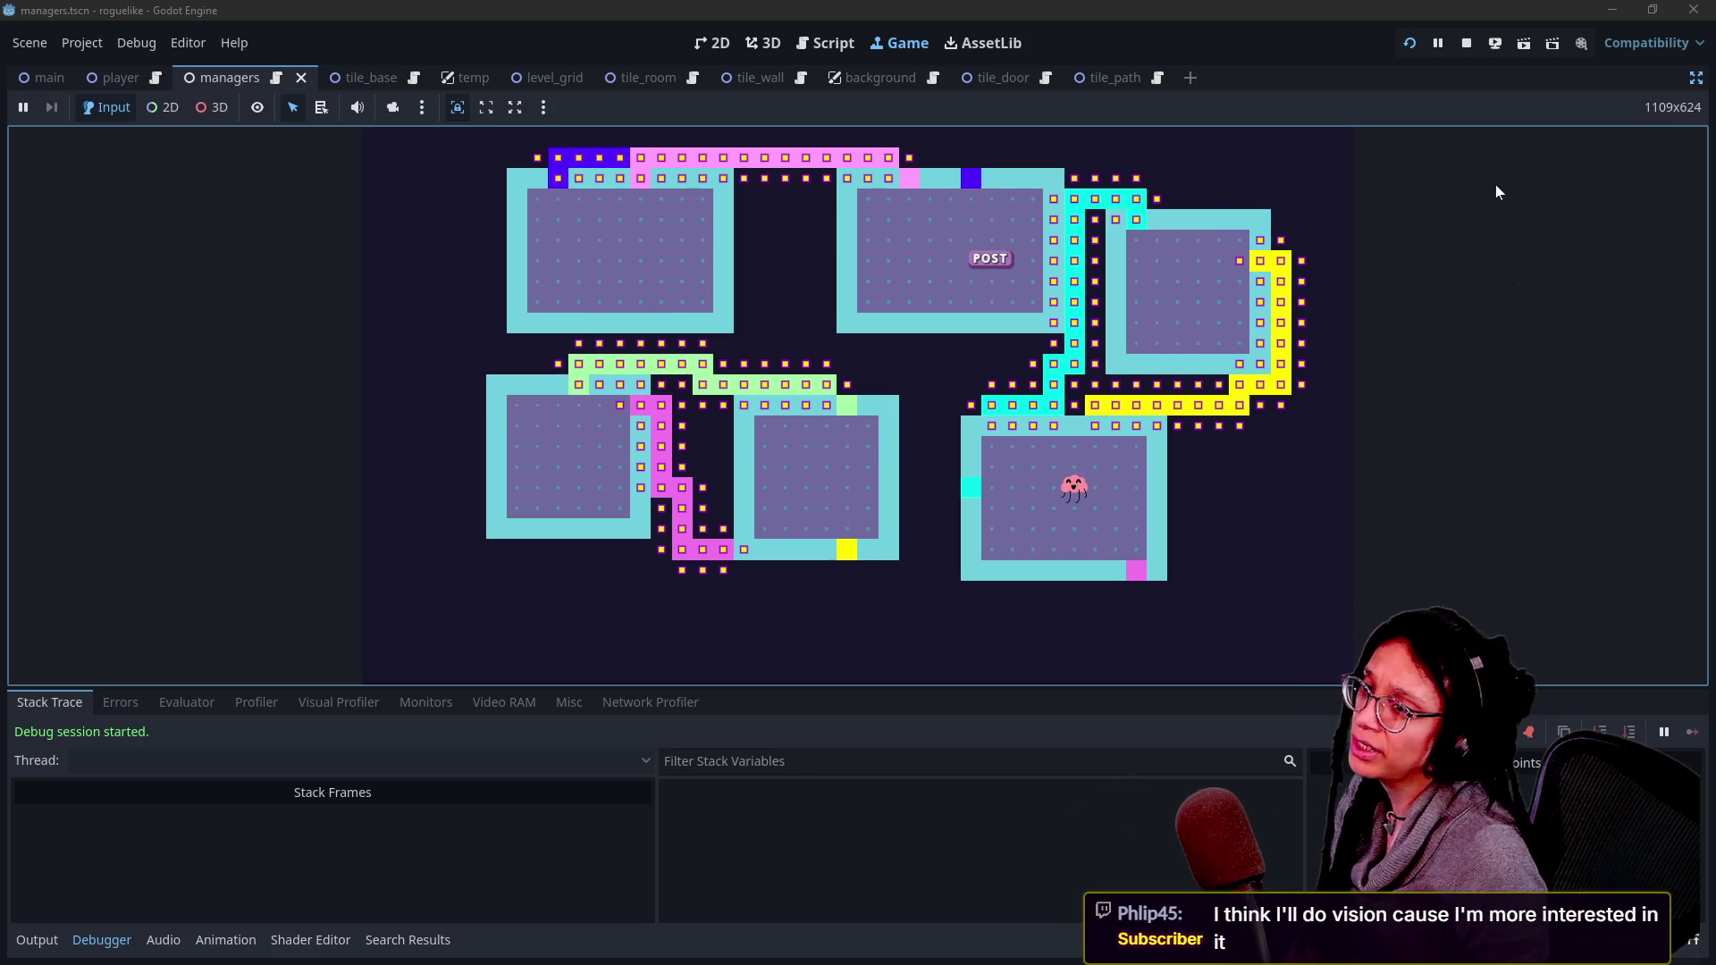
pyautogui.click(1466, 43)
pyautogui.press('Up')
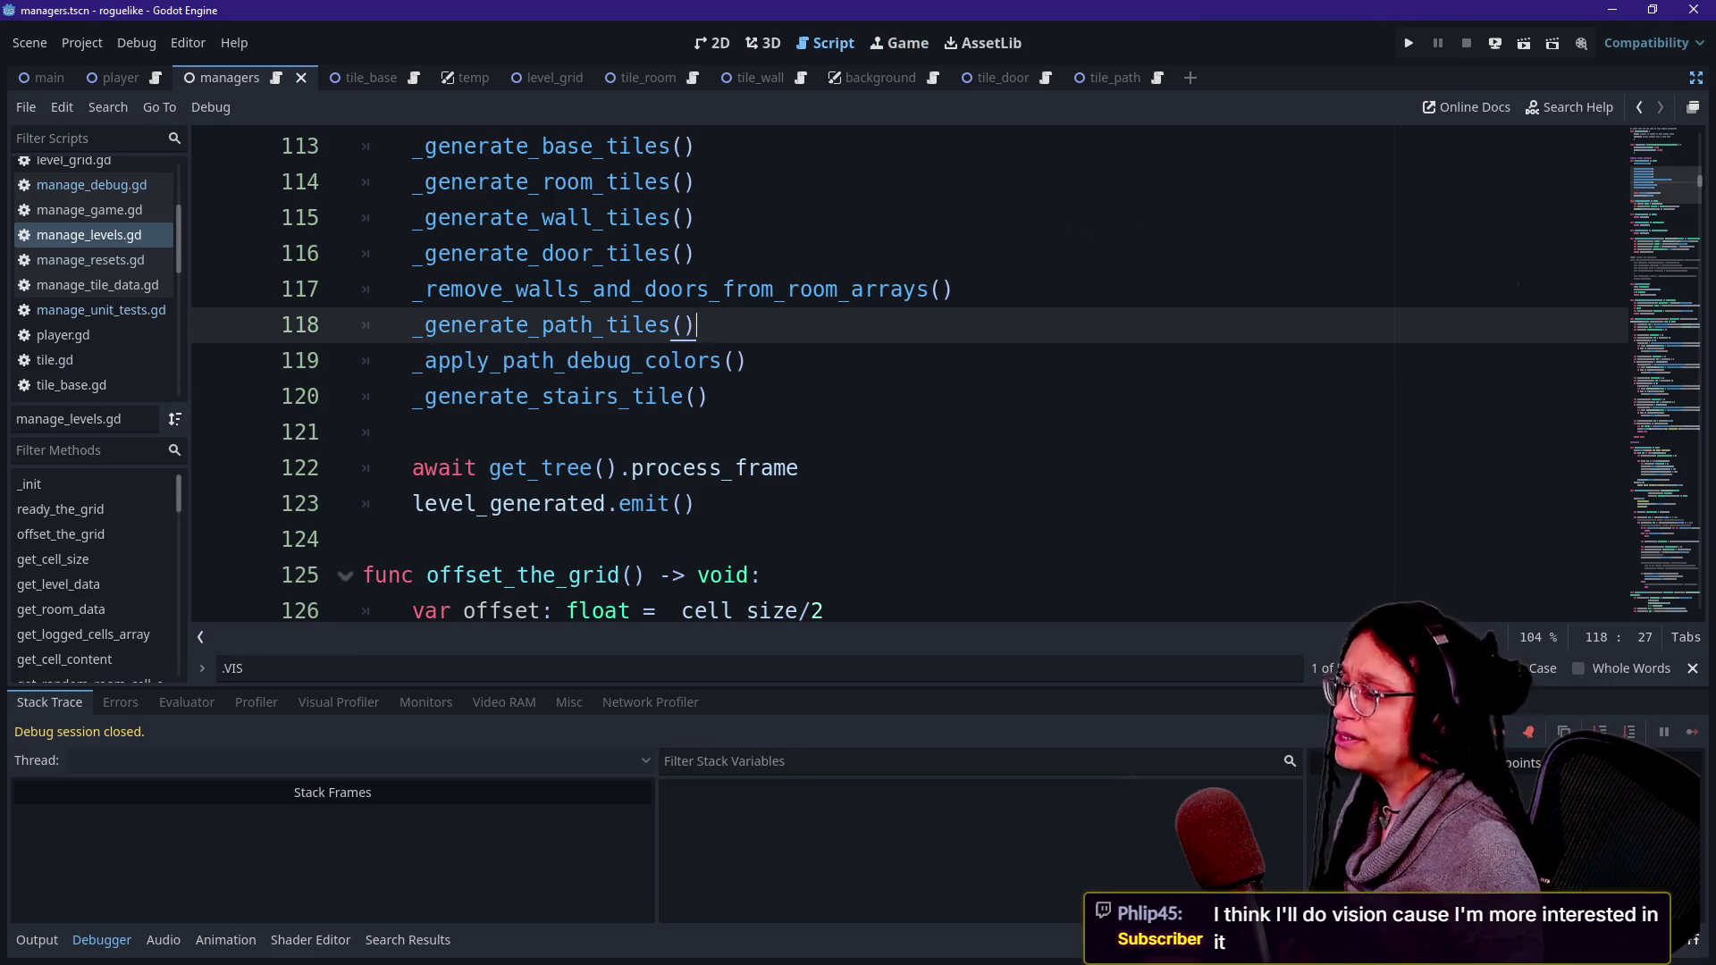
# - Quick-search resources for 'level', pick level_grid.tscn, then close the search
pyautogui.click(688, 503)
pyautogui.scroll(-2, 894, 375)
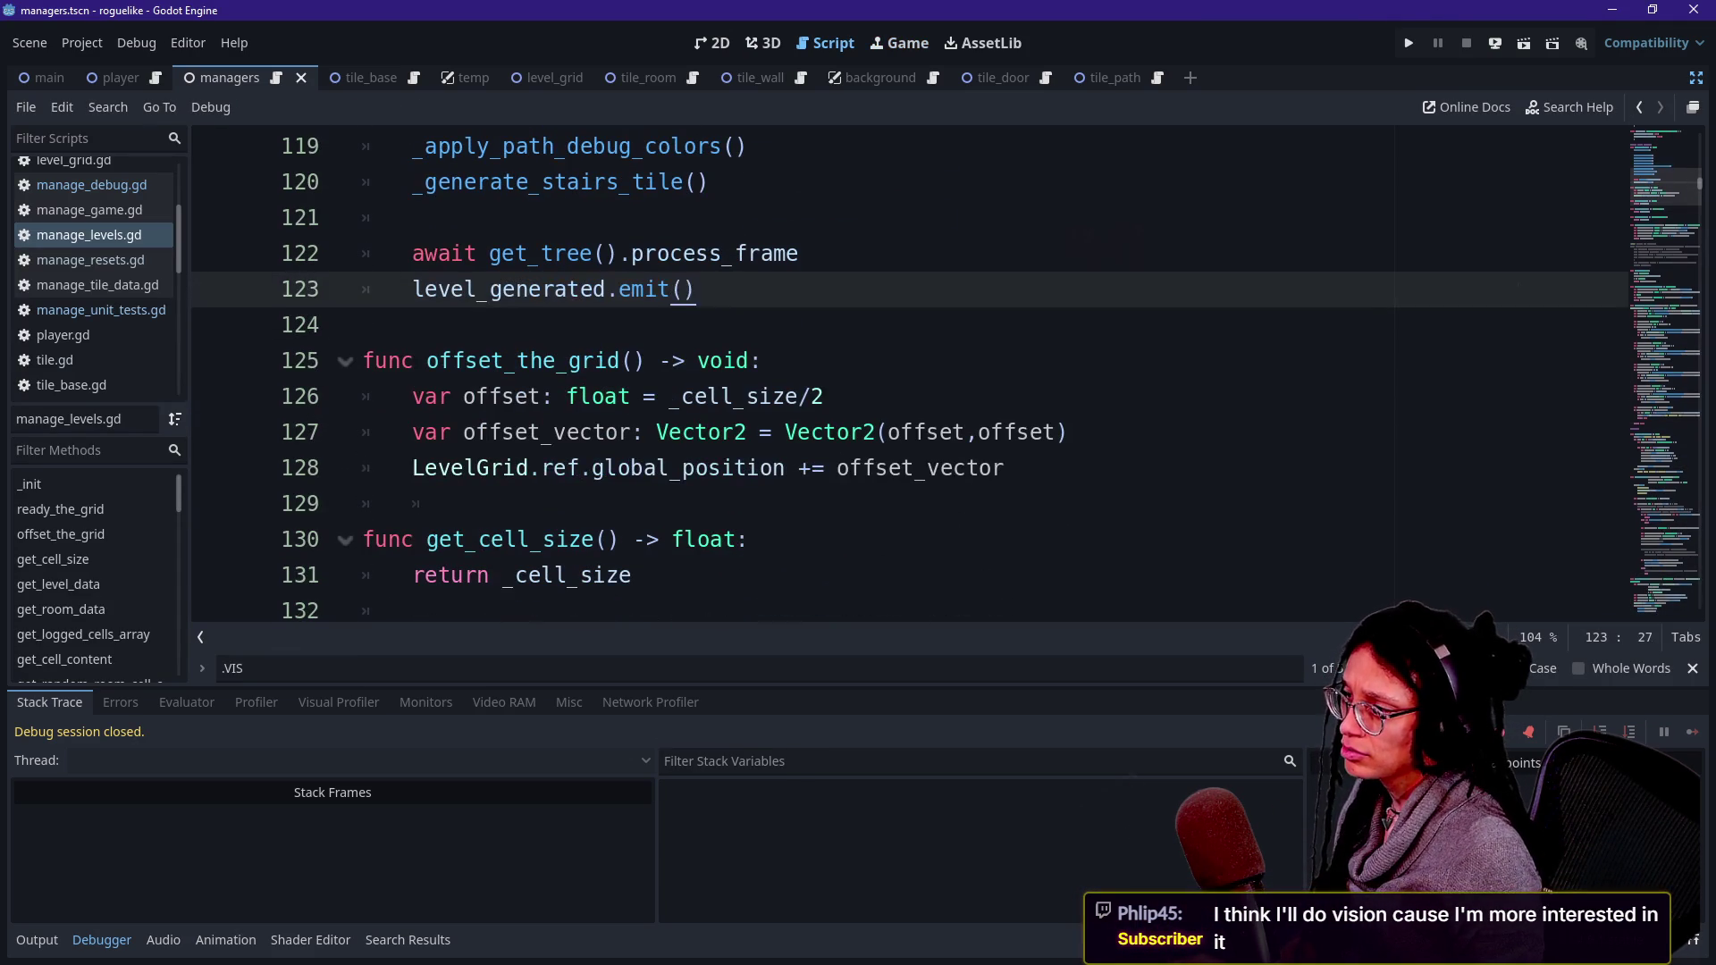
pyautogui.click(938, 467)
pyautogui.hotkey('shift', 'alt', 'o')
pyautogui.write('level')
pyautogui.click(836, 302)
pyautogui.press('Escape')
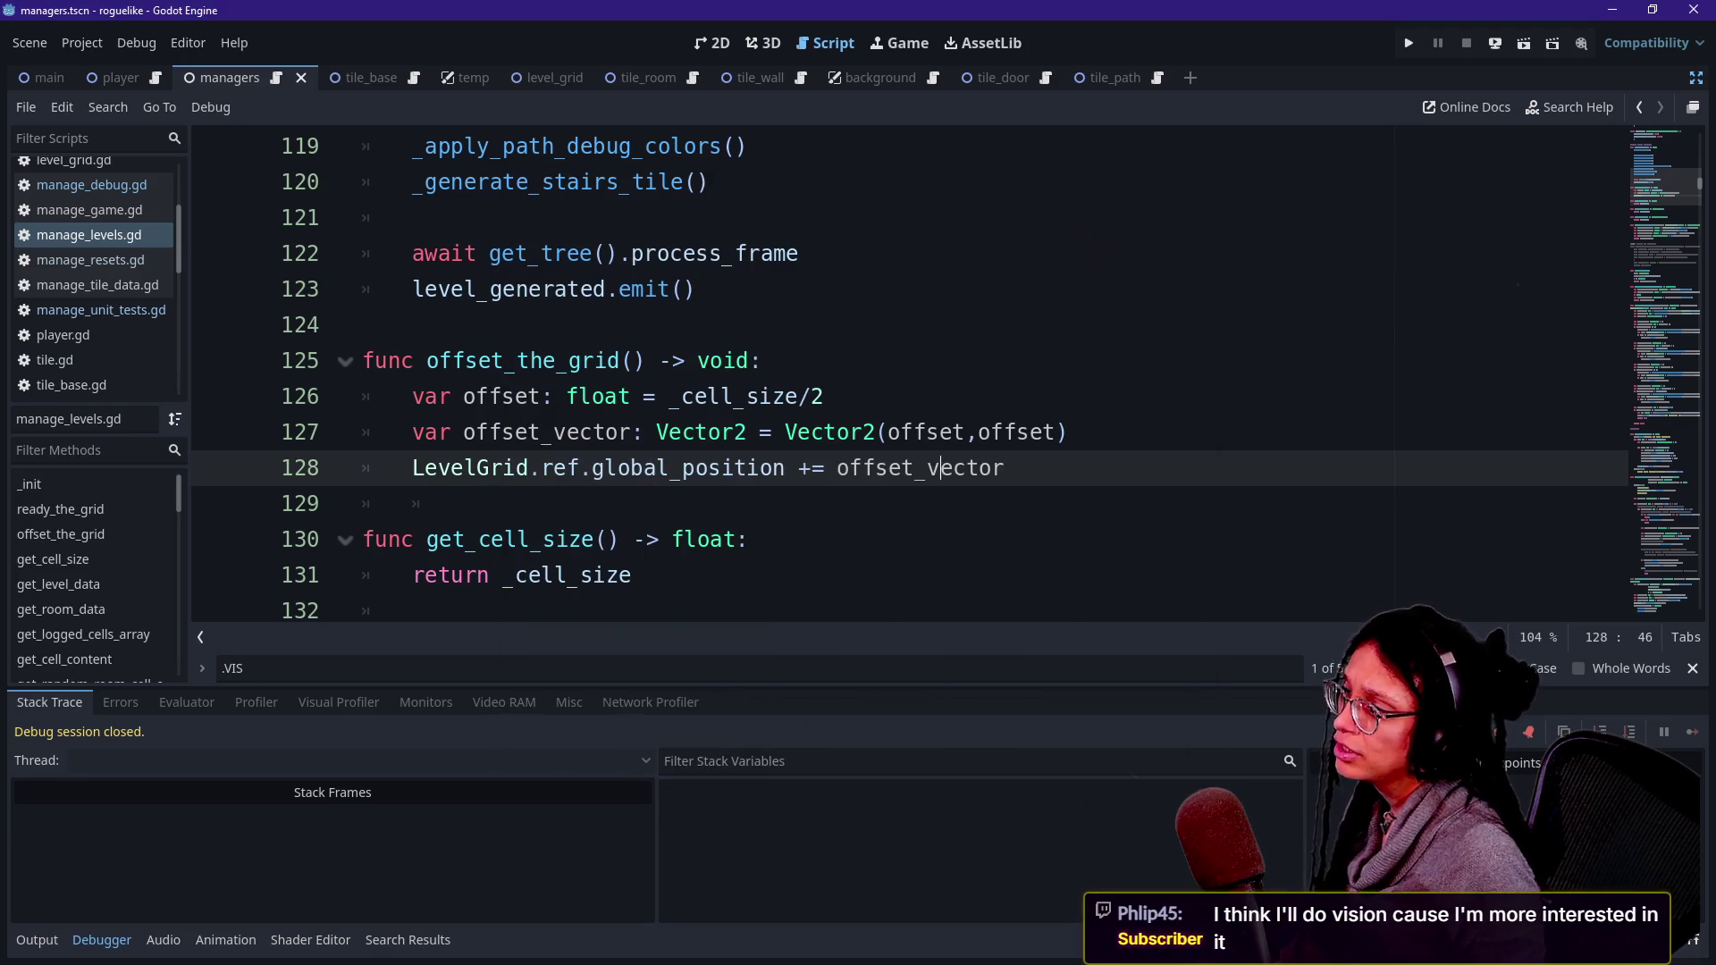
# - Step through the .VIS find matches to the VISITED_BY_PATH_WALKER call at line 790
pyautogui.click(625, 325)
pyautogui.hotkey('ctrl', 'f')
pyautogui.press('Return')
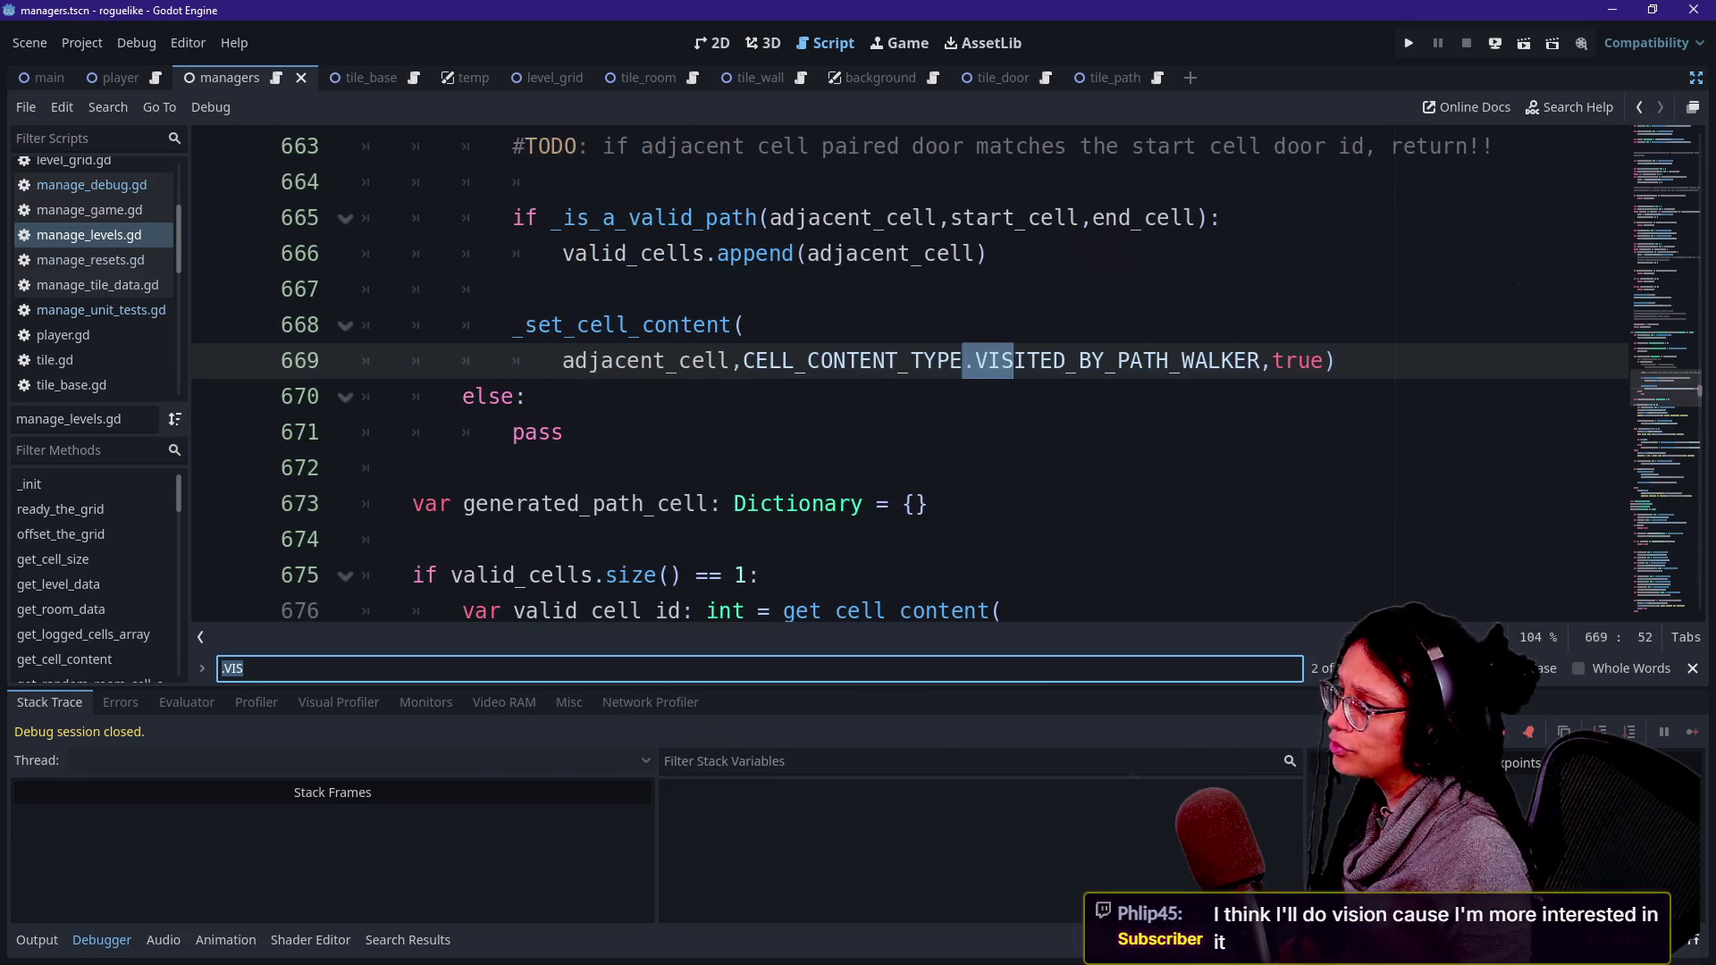
pyautogui.hotkey('alt', 'o')
pyautogui.hotkey('alt', 'o')
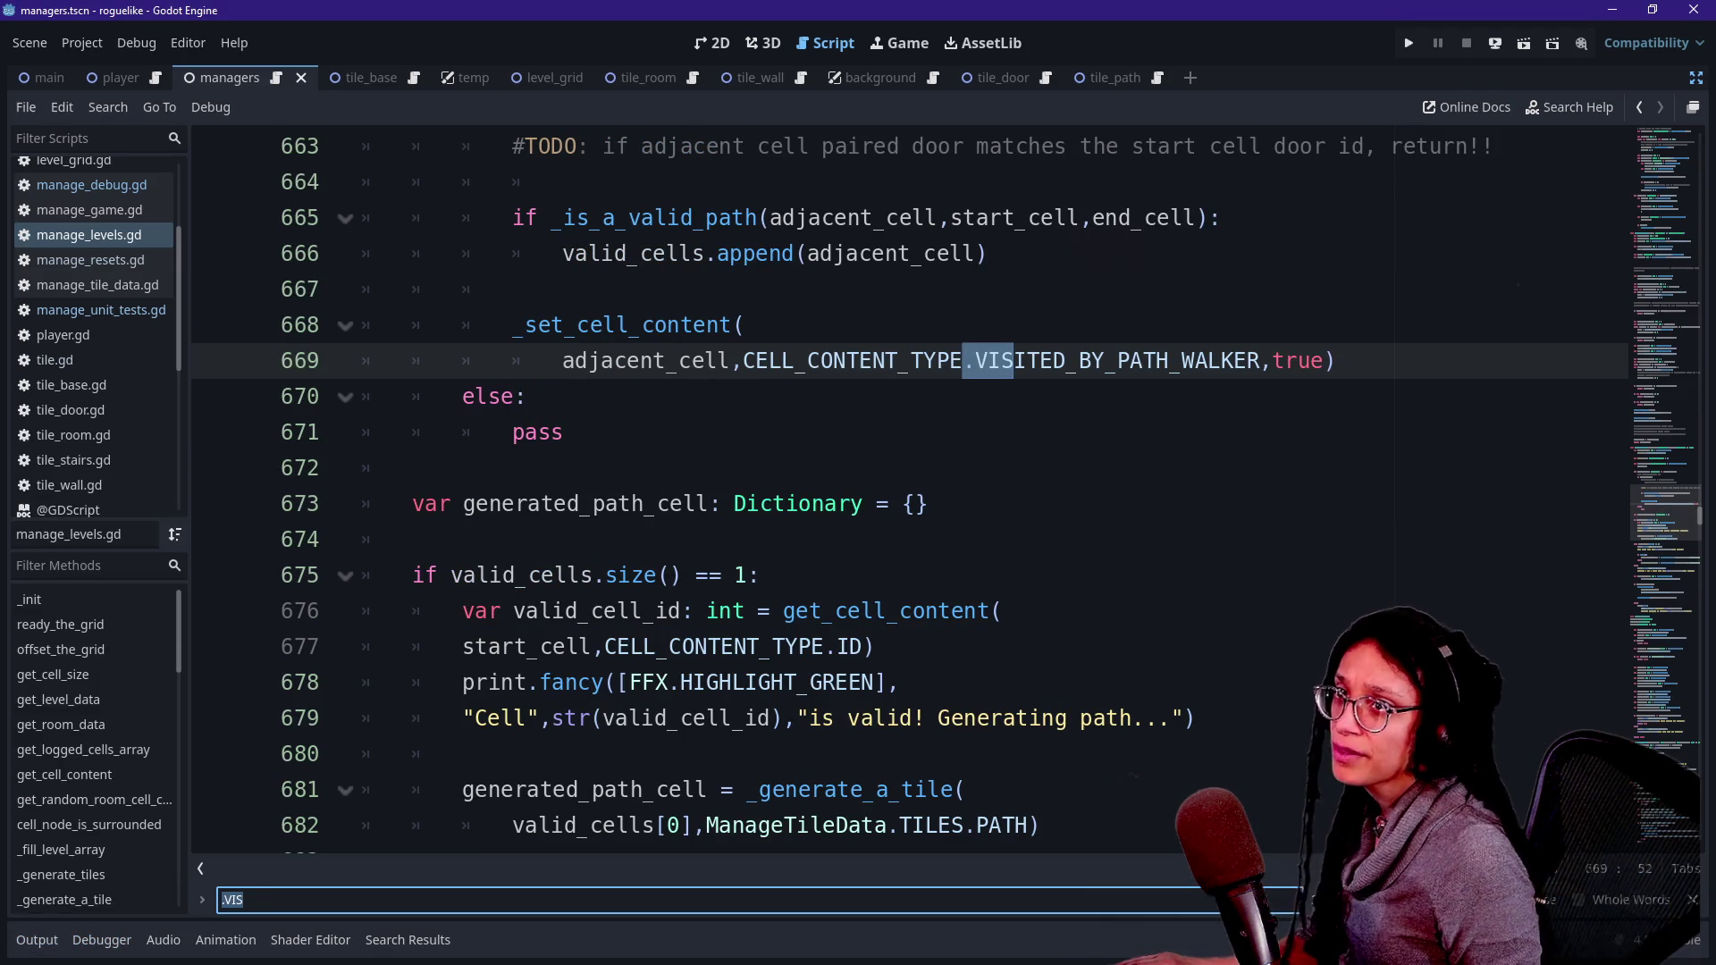
pyautogui.scroll(7, 894, 491)
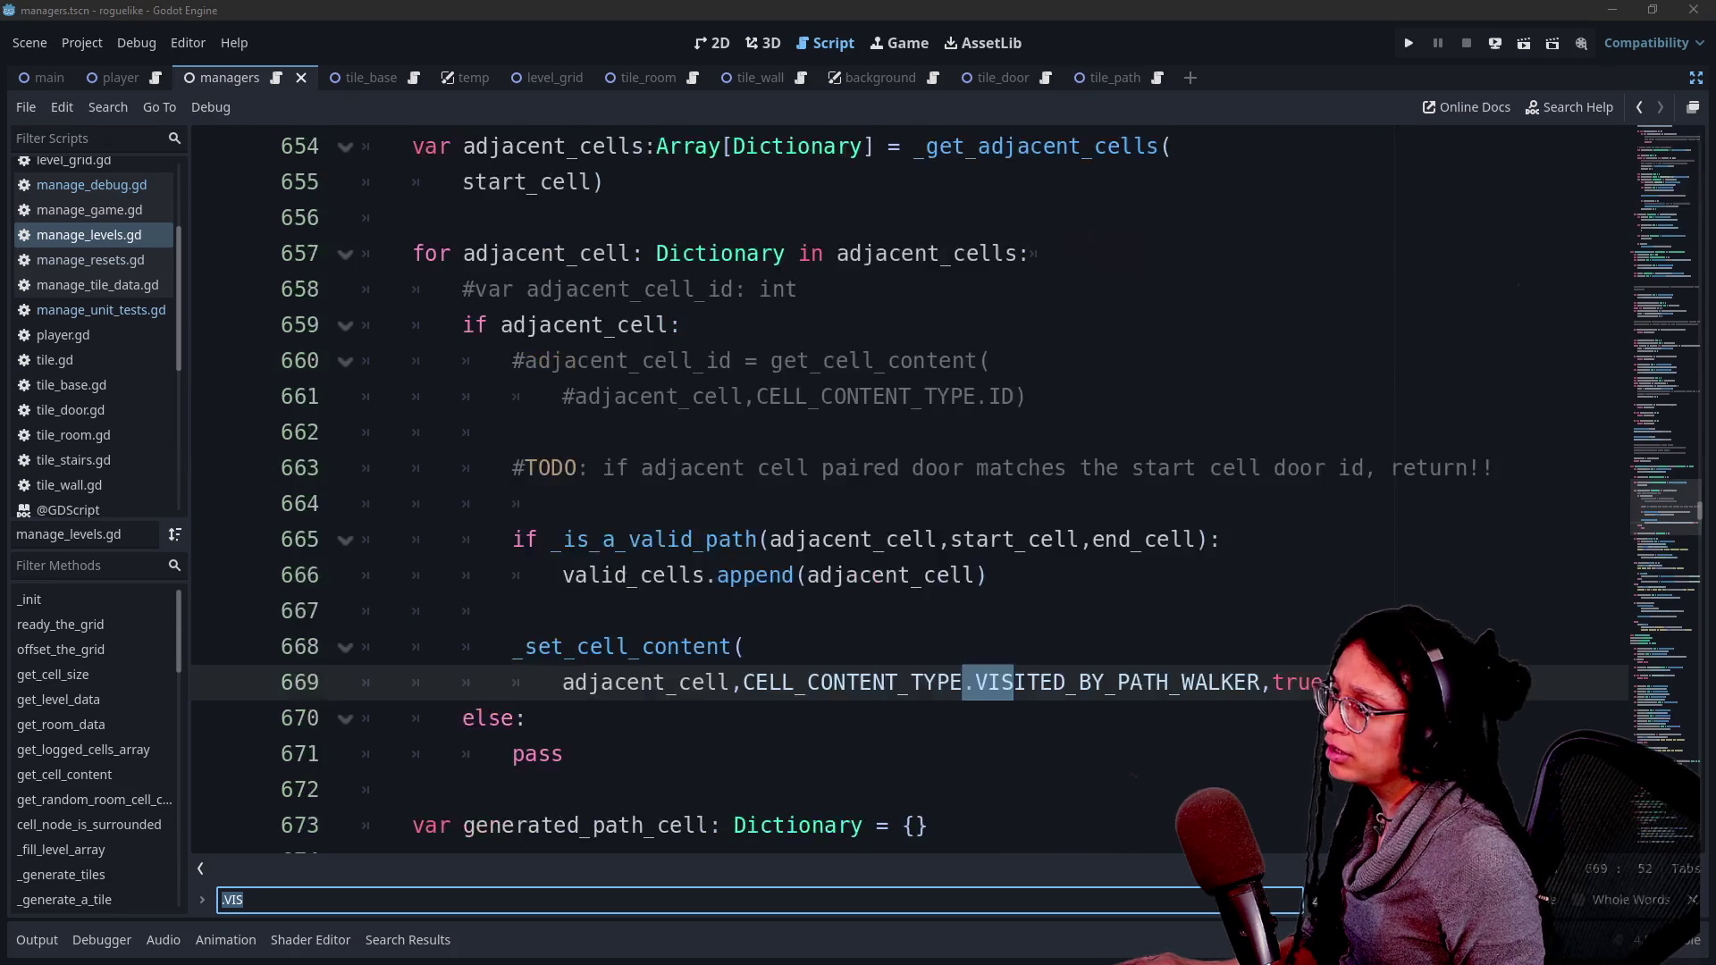
pyautogui.scroll(-1, 893, 492)
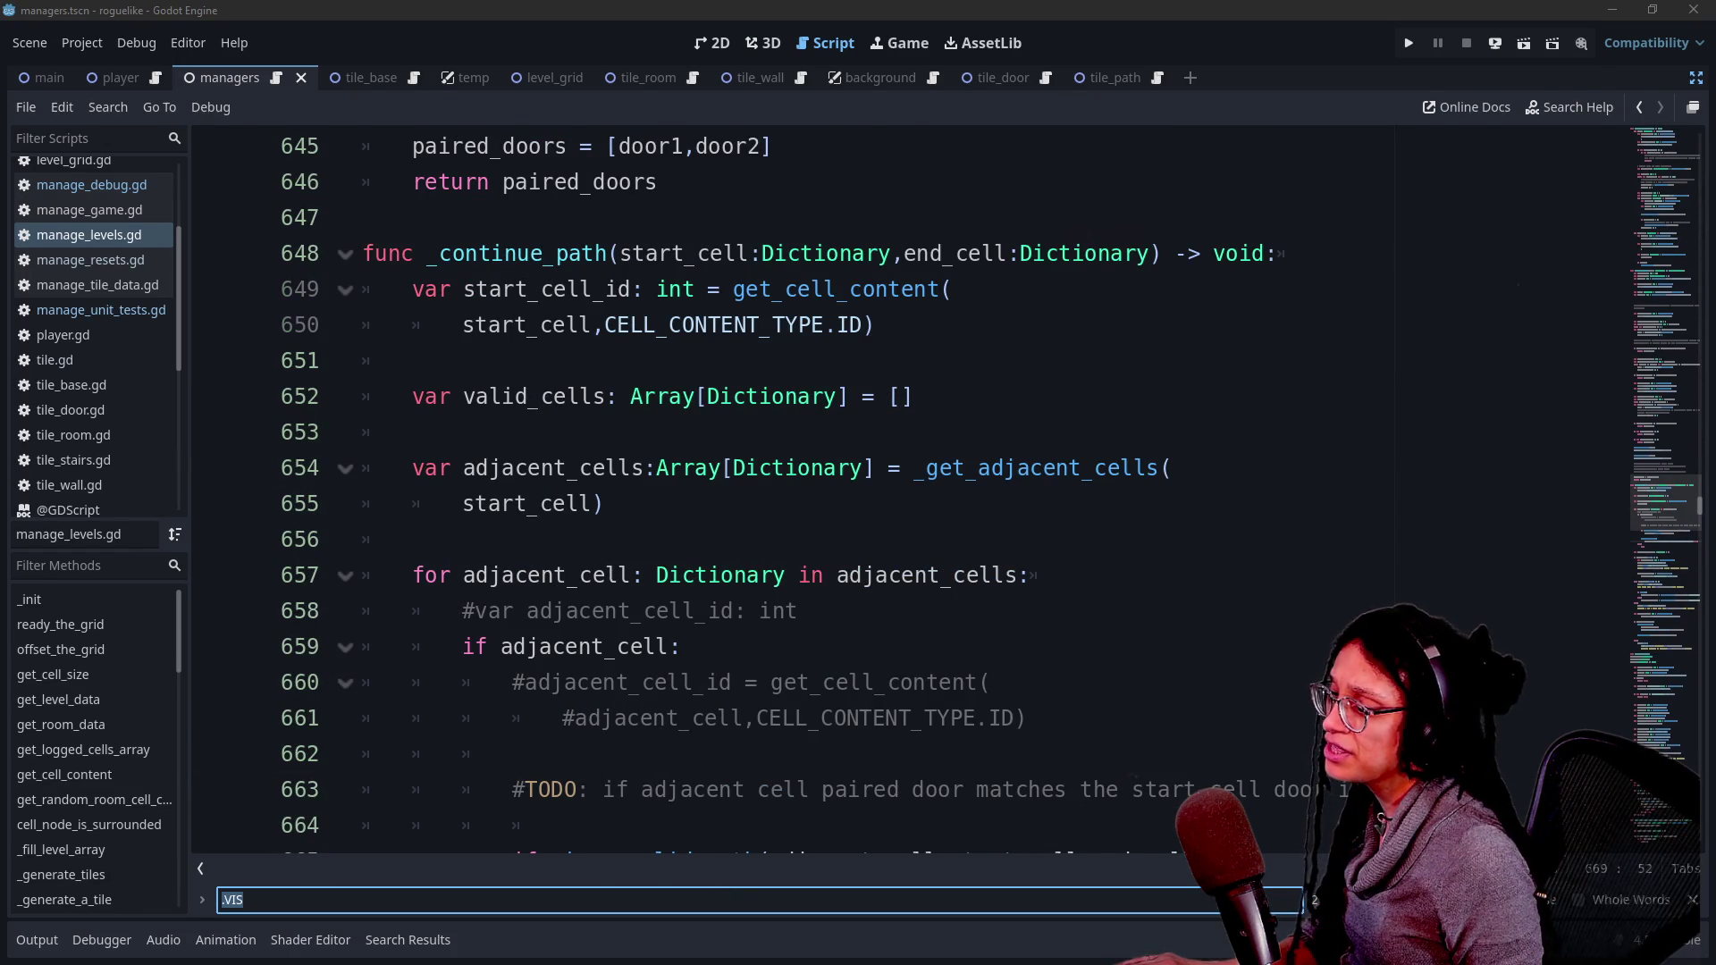
pyautogui.scroll(-4, 893, 491)
pyautogui.press('Return')
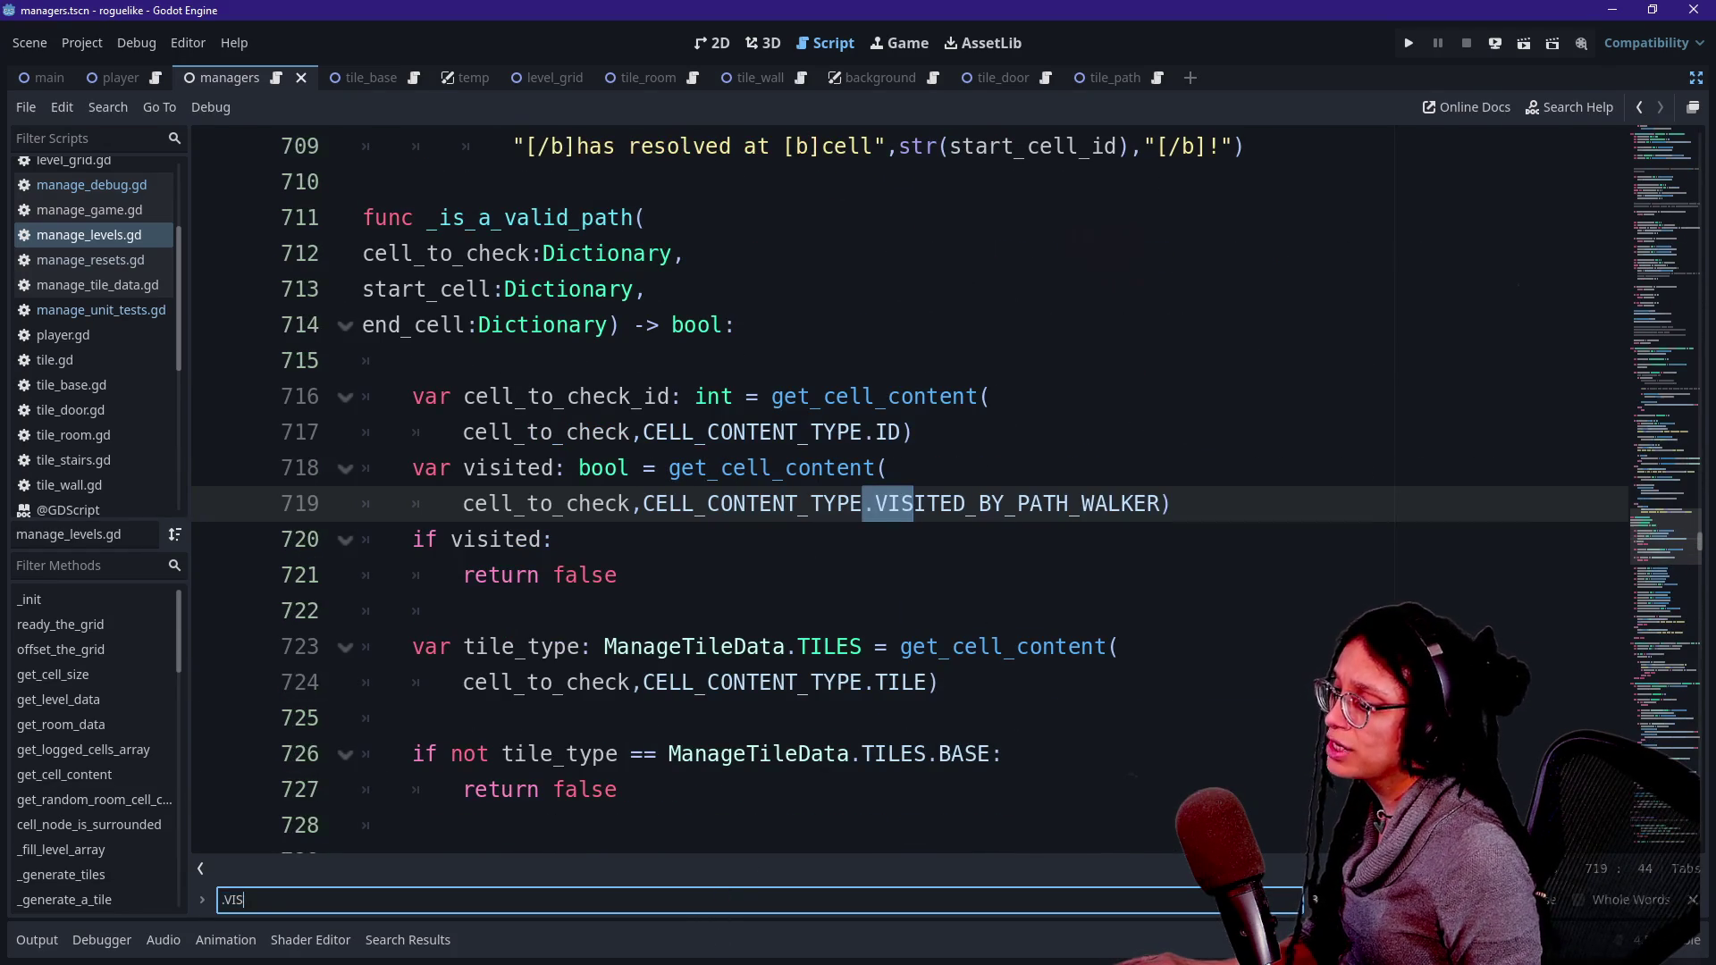
pyautogui.press('Return')
# - Put the caret on the visited-marking line 790 in _generate_first_door_path
pyautogui.scroll(2, 692, 753)
pyautogui.rightClick(692, 754)
pyautogui.press('Escape')
pyautogui.scroll(5, 894, 492)
pyautogui.scroll(-7, 894, 491)
pyautogui.click(936, 503)
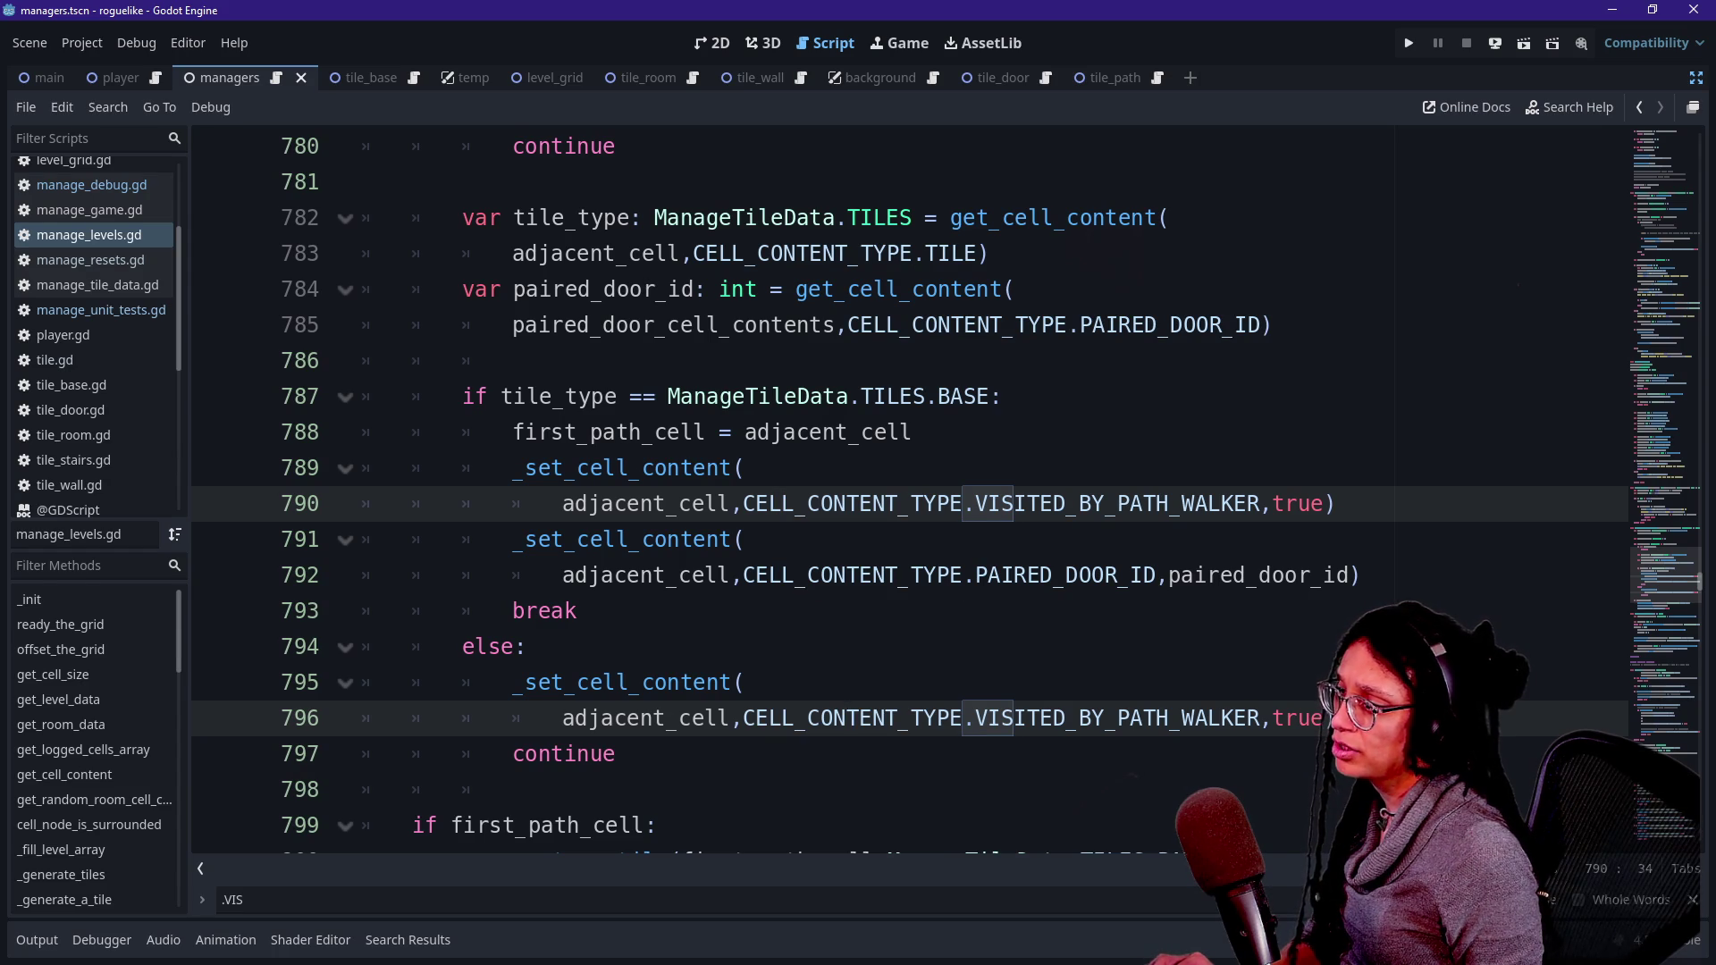
# - Comment out both VISITED_BY_PATH_WALKER marking calls using multiple carets and Ctrl+K
pyautogui.click(643, 467)
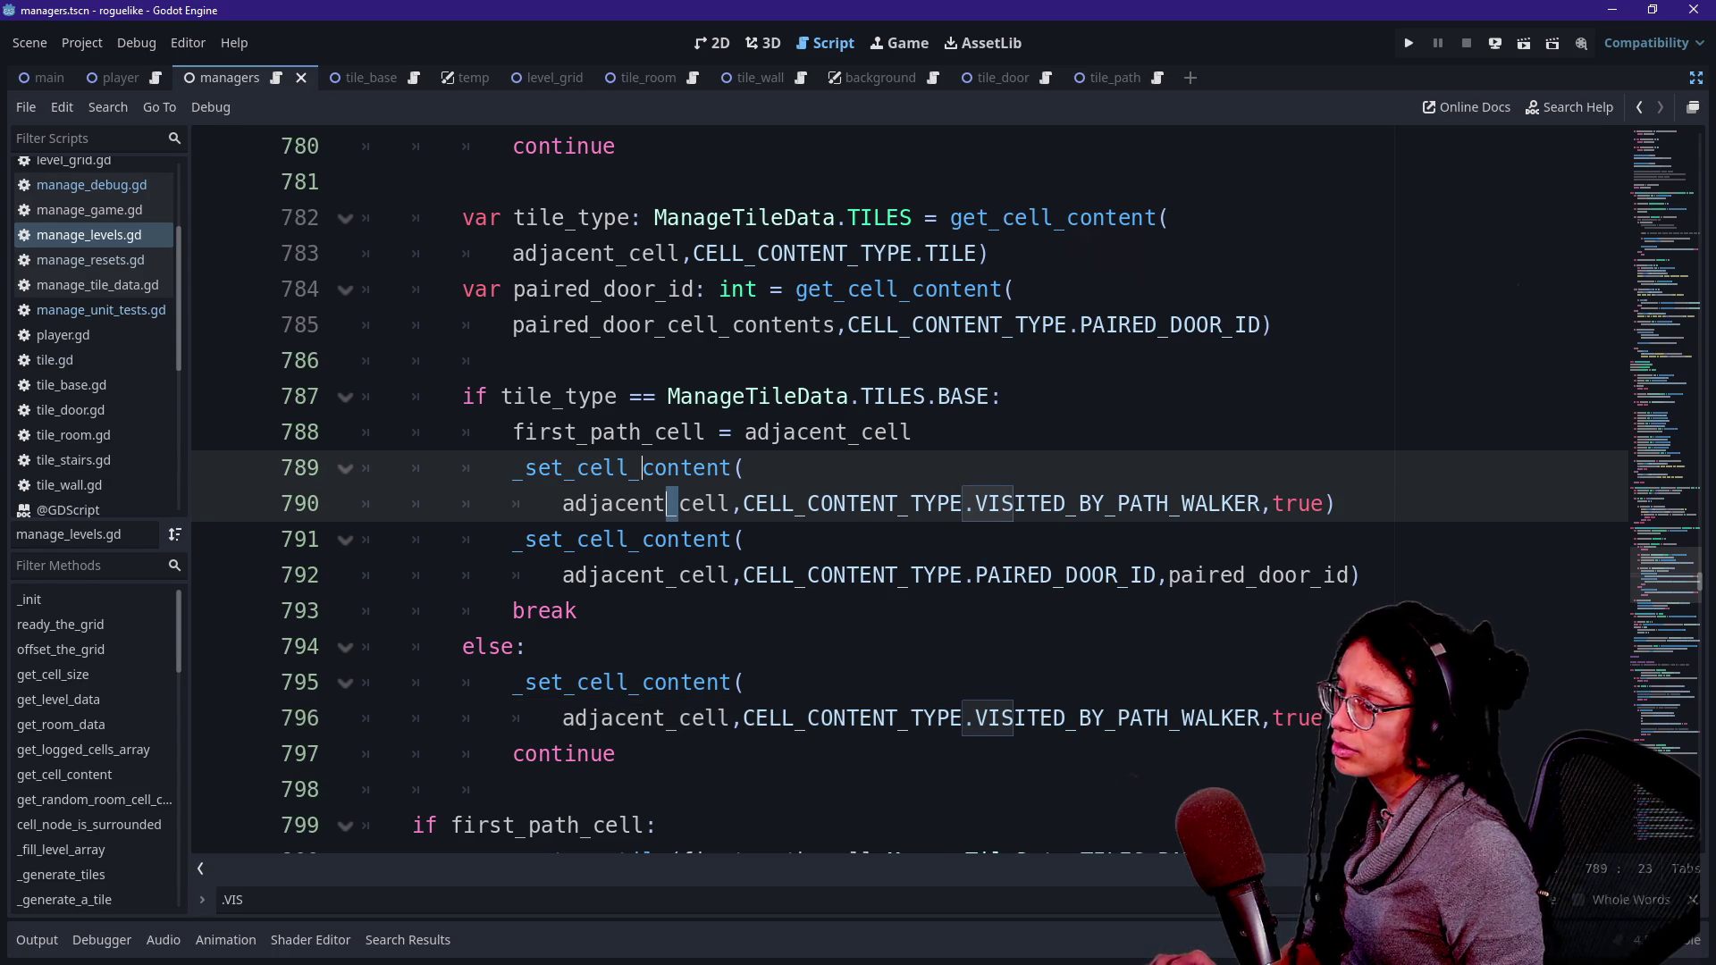
pyautogui.click(680, 682)
pyautogui.keyDown('alt'); pyautogui.click(705, 467); pyautogui.keyUp('alt')
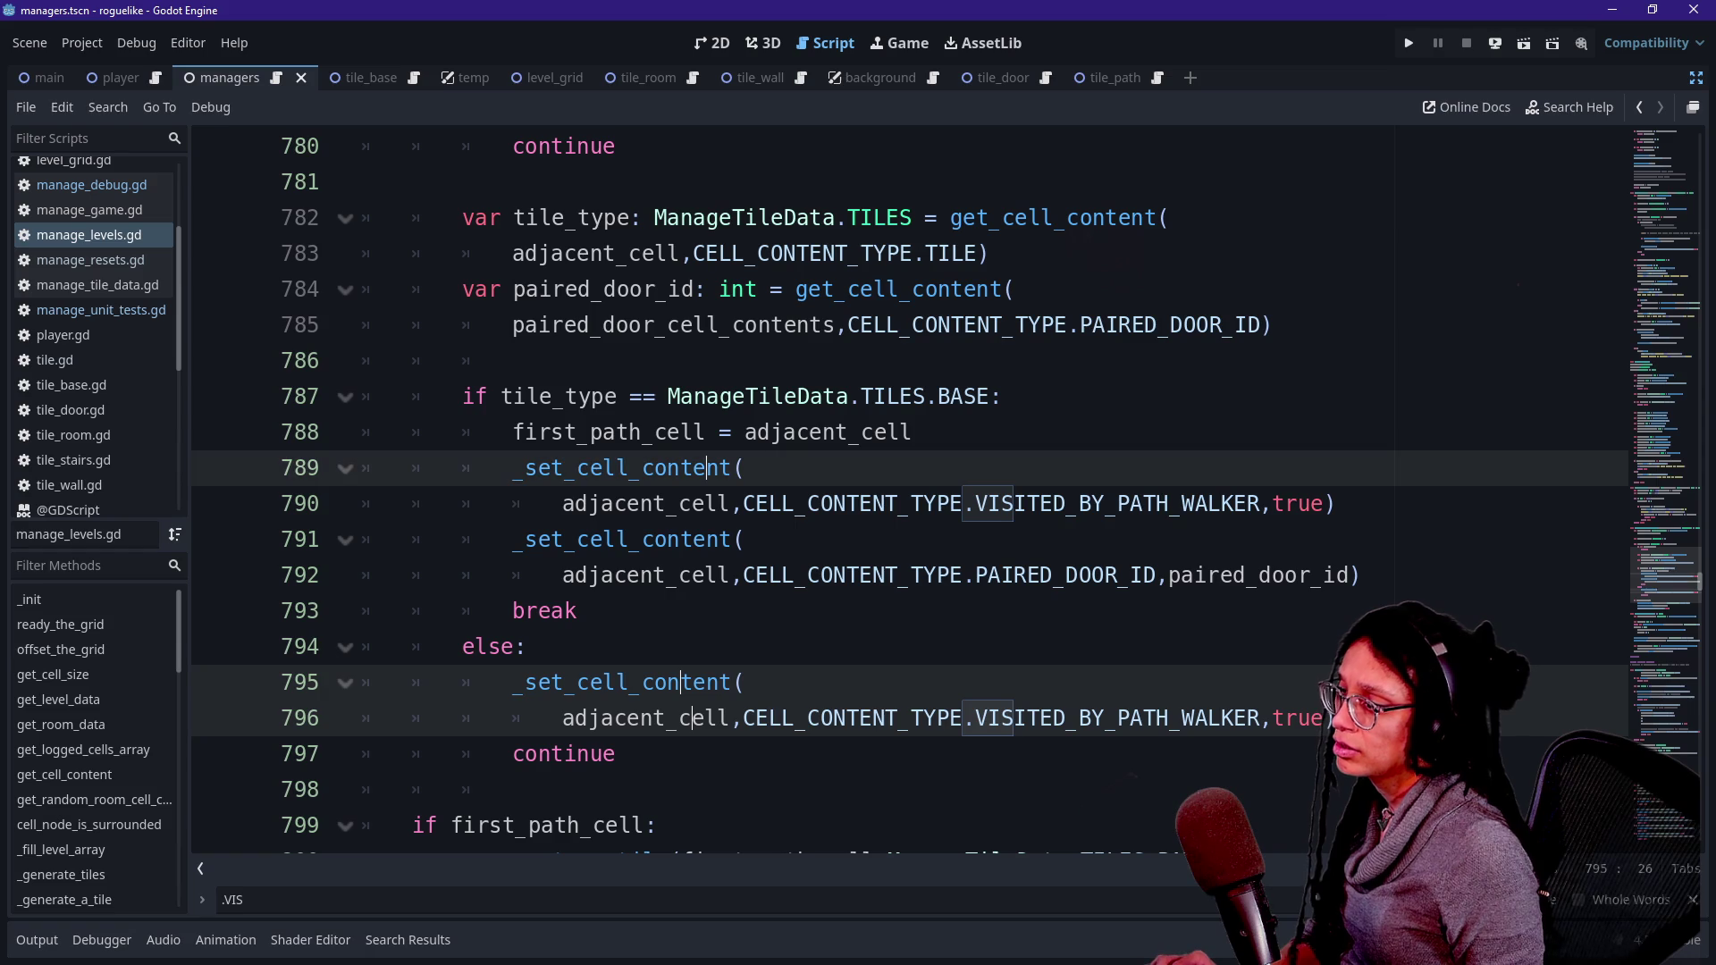
pyautogui.hotkey('shift', 'Down')
pyautogui.hotkey('ctrl', 'k')
# - Add pass under the else: branch and run the project to see the paths
pyautogui.click(527, 646)
pyautogui.press('Return')
pyautogui.write('pa')
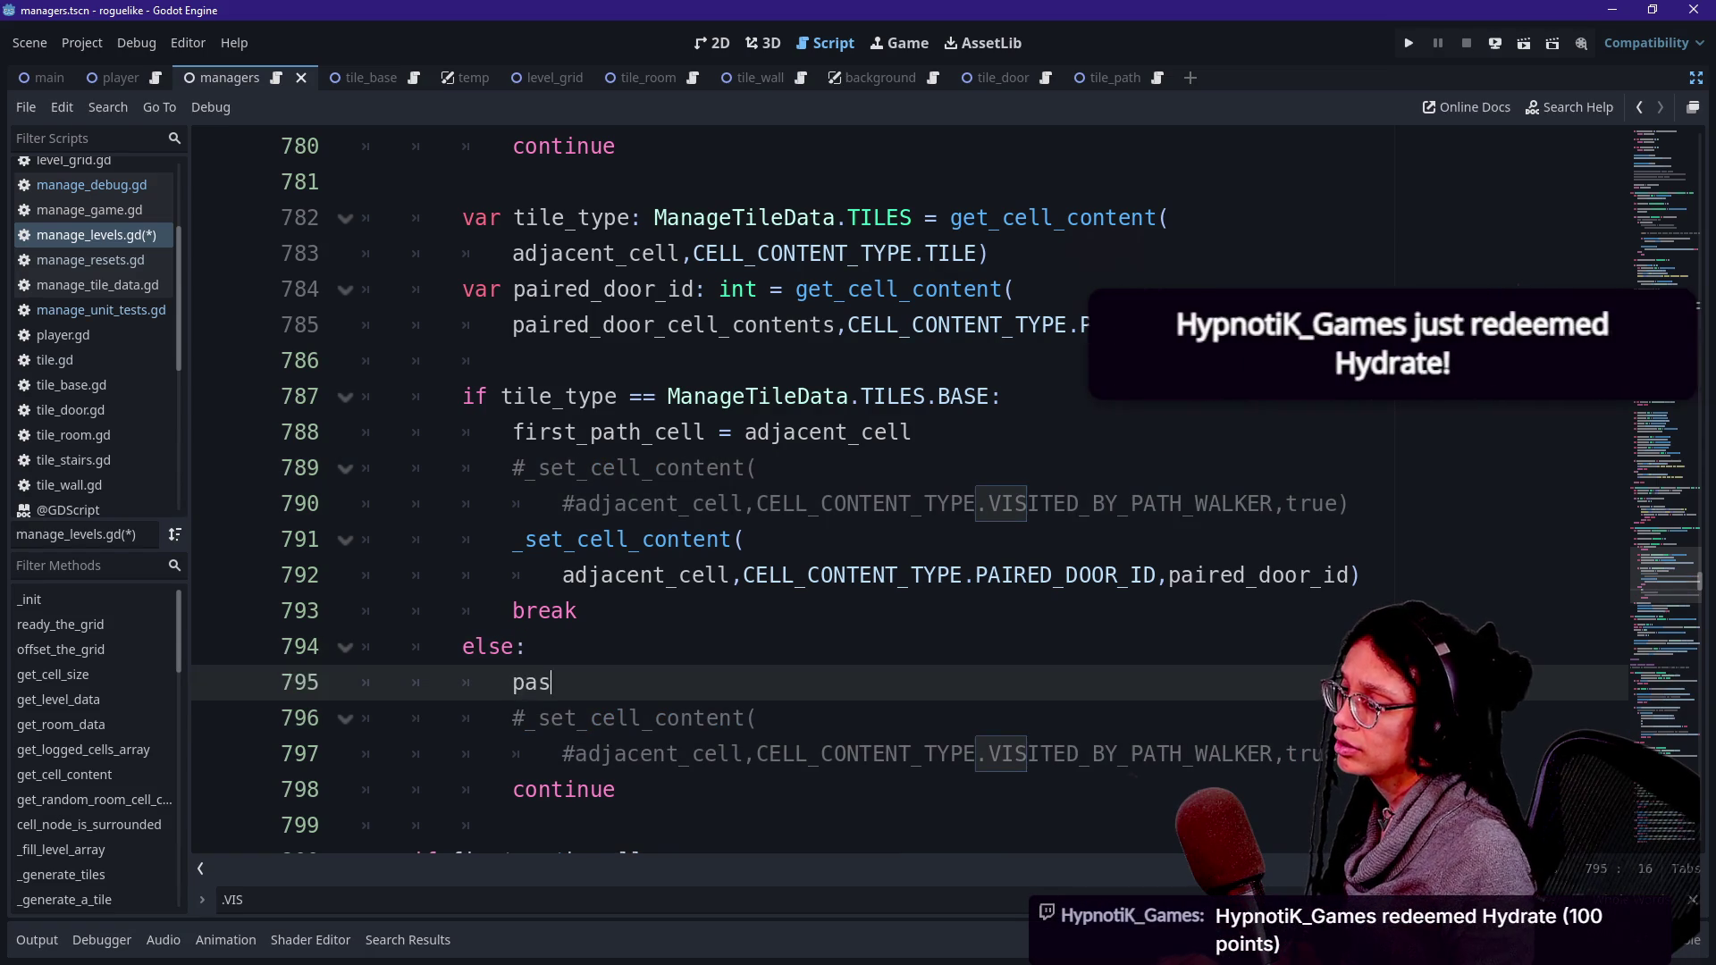
pyautogui.write('s')
pyautogui.press('Return')
pyautogui.click(795, 324)
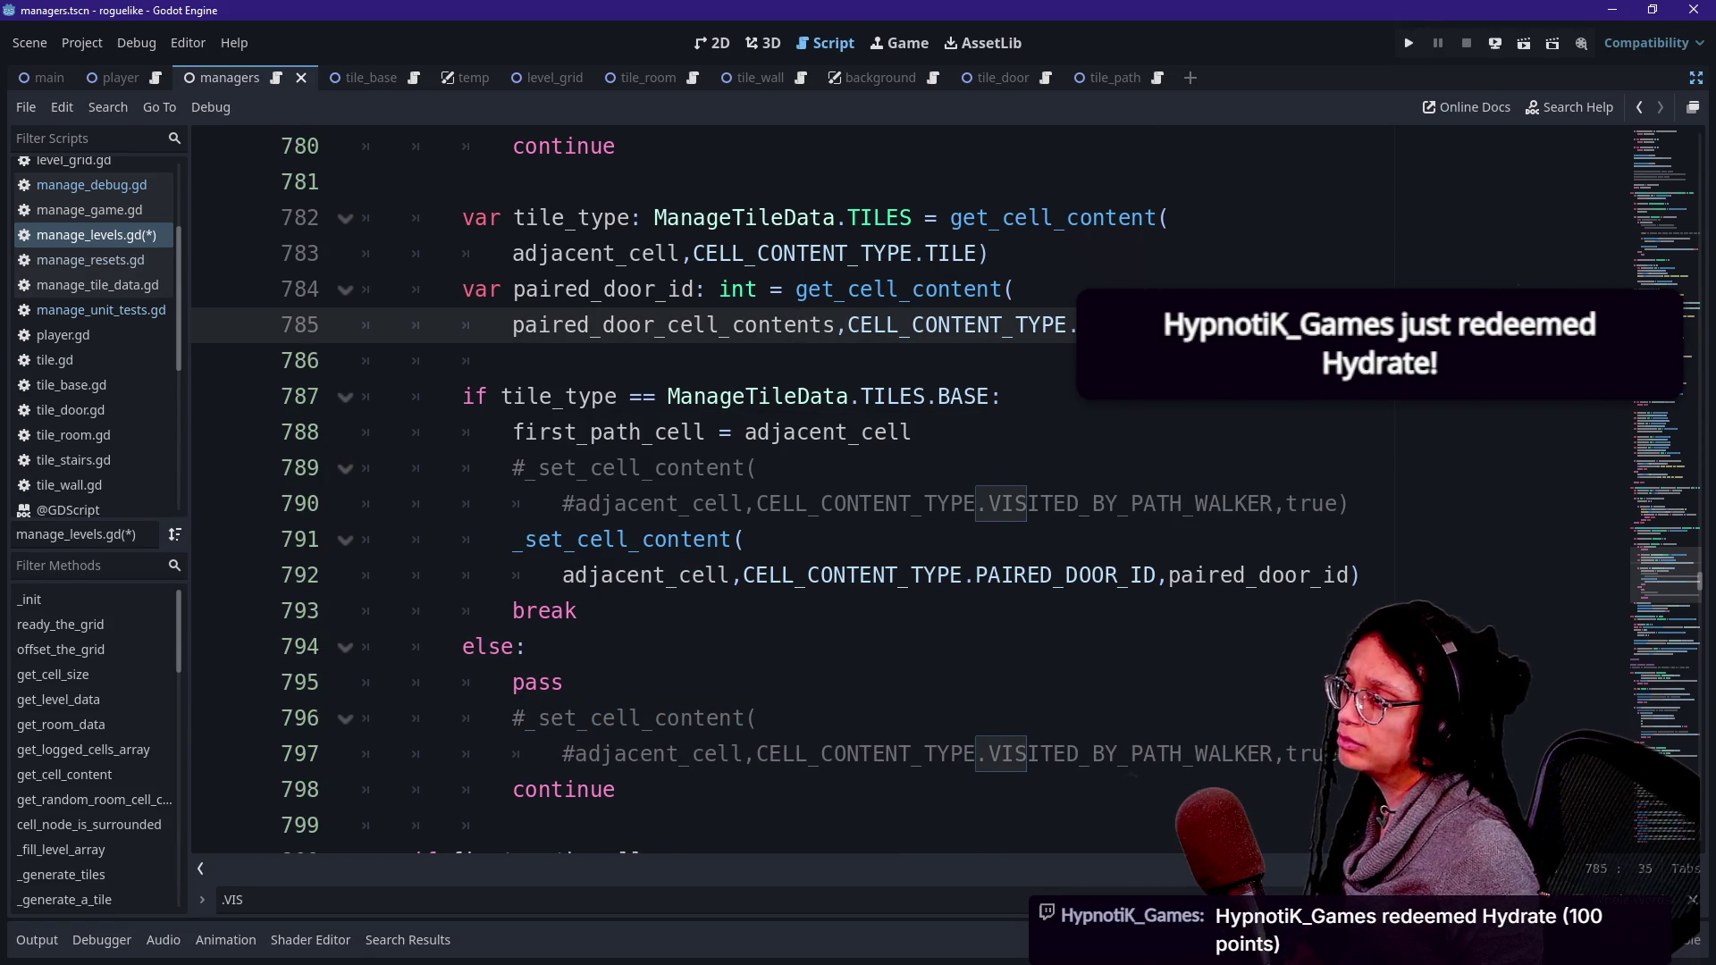
pyautogui.scroll(2, 795, 325)
pyautogui.click(1408, 44)
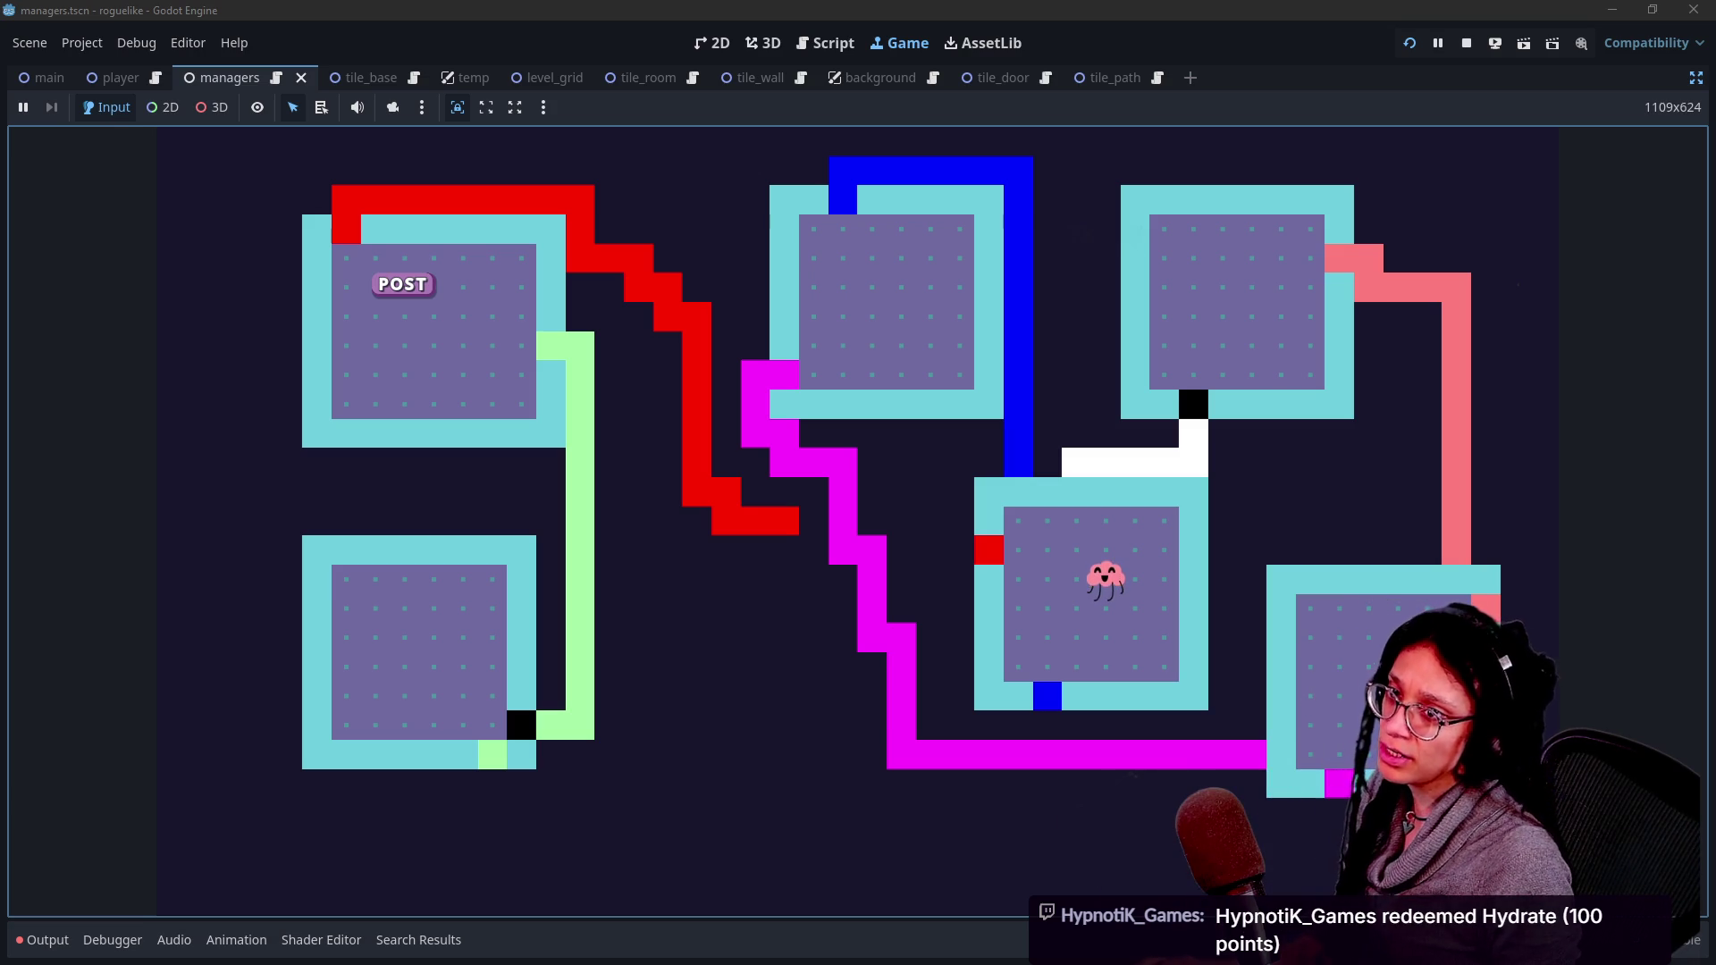
# - Switch between the running game and the Discord game-like-jam forum in the browser
pyautogui.hotkey('alt', 'Tab')
pyautogui.hotkey('alt', 'Tab')
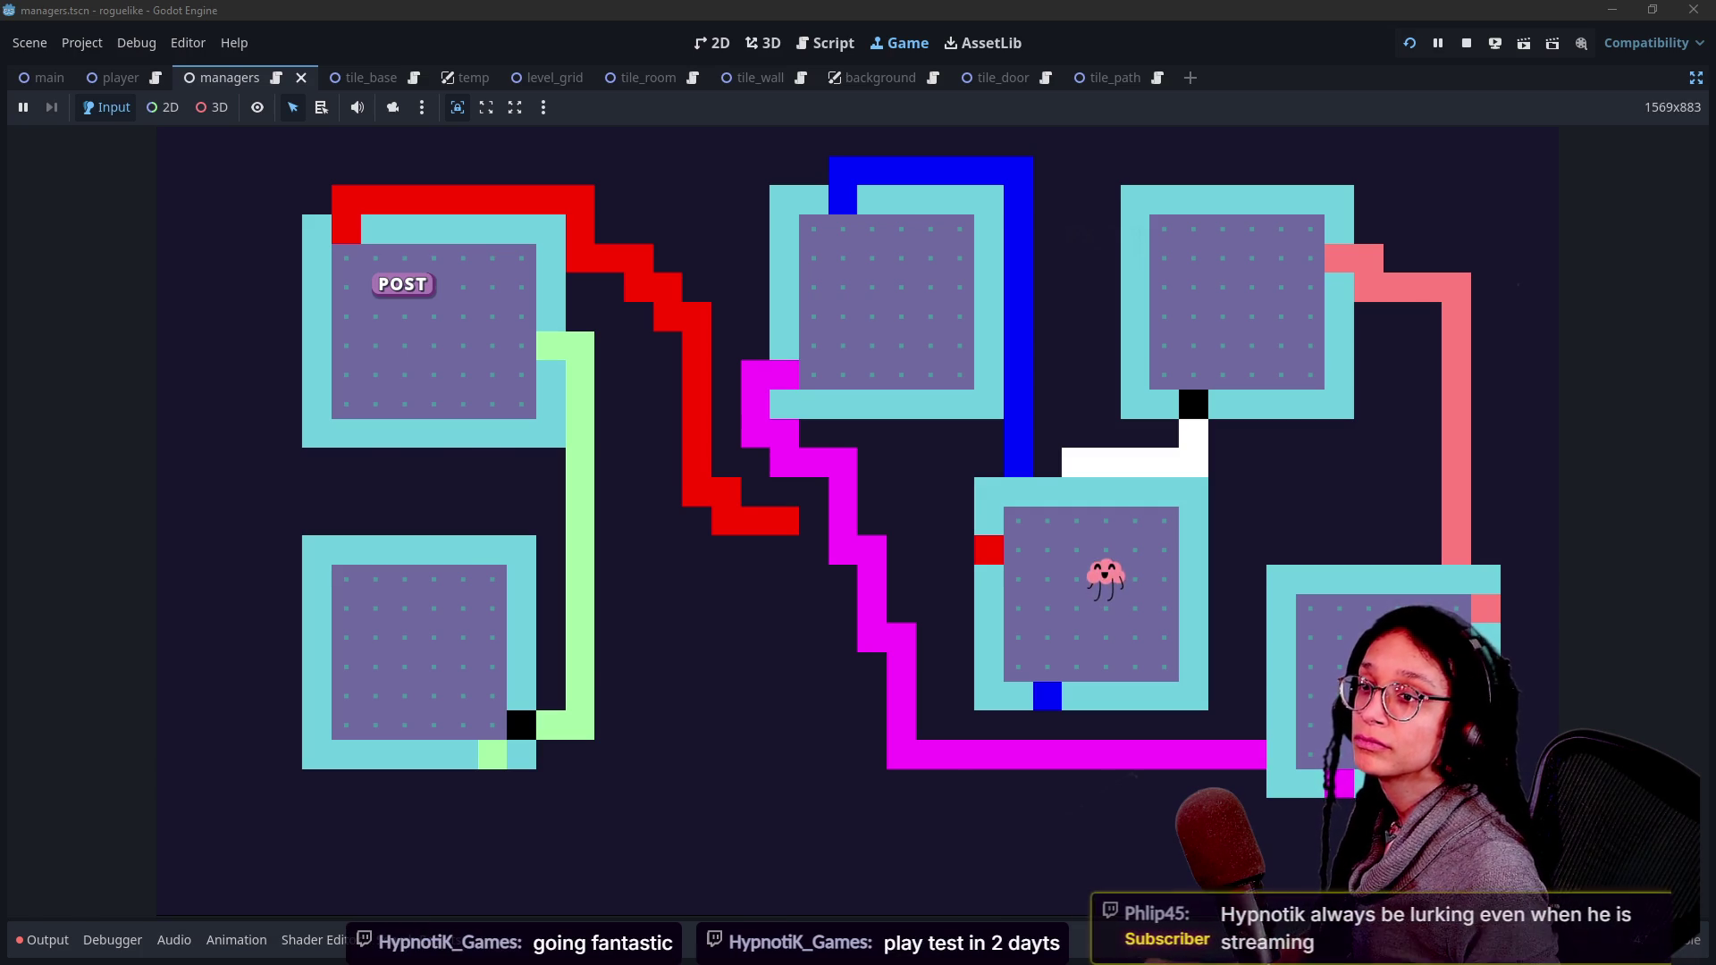
pyautogui.hotkey('alt', 'Tab')
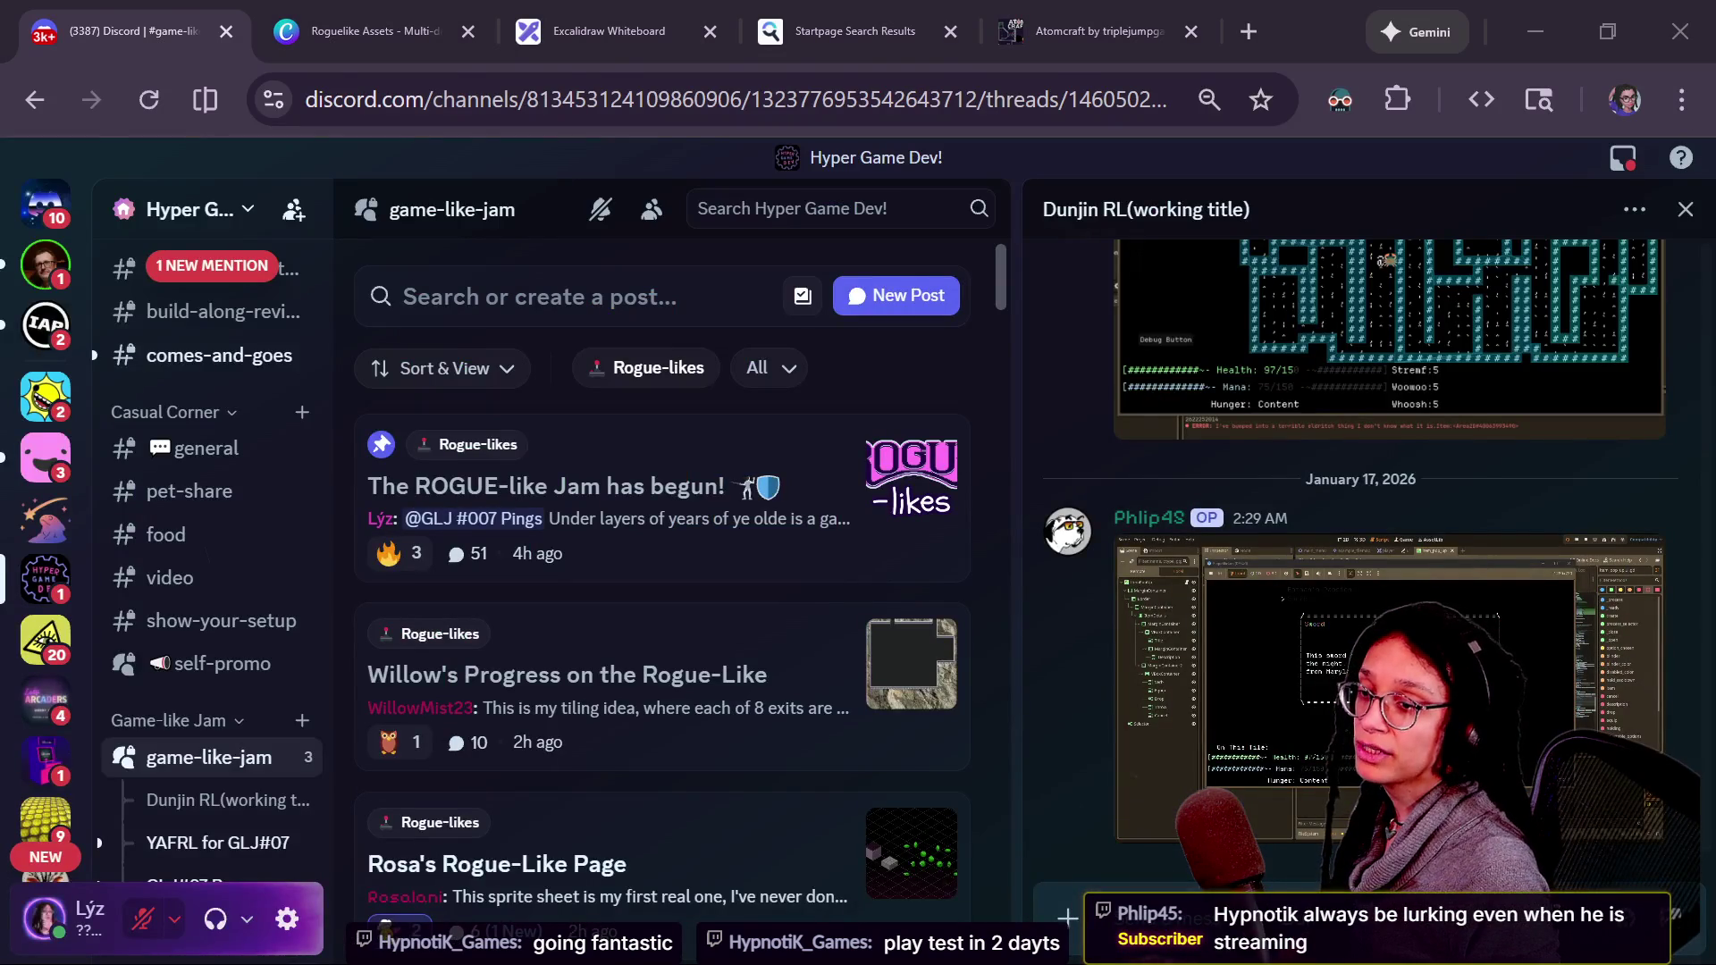
# - Return briefly to the game, then bring up the browser chat window with the YouTube live chat focused
pyautogui.hotkey('alt', 'Tab')
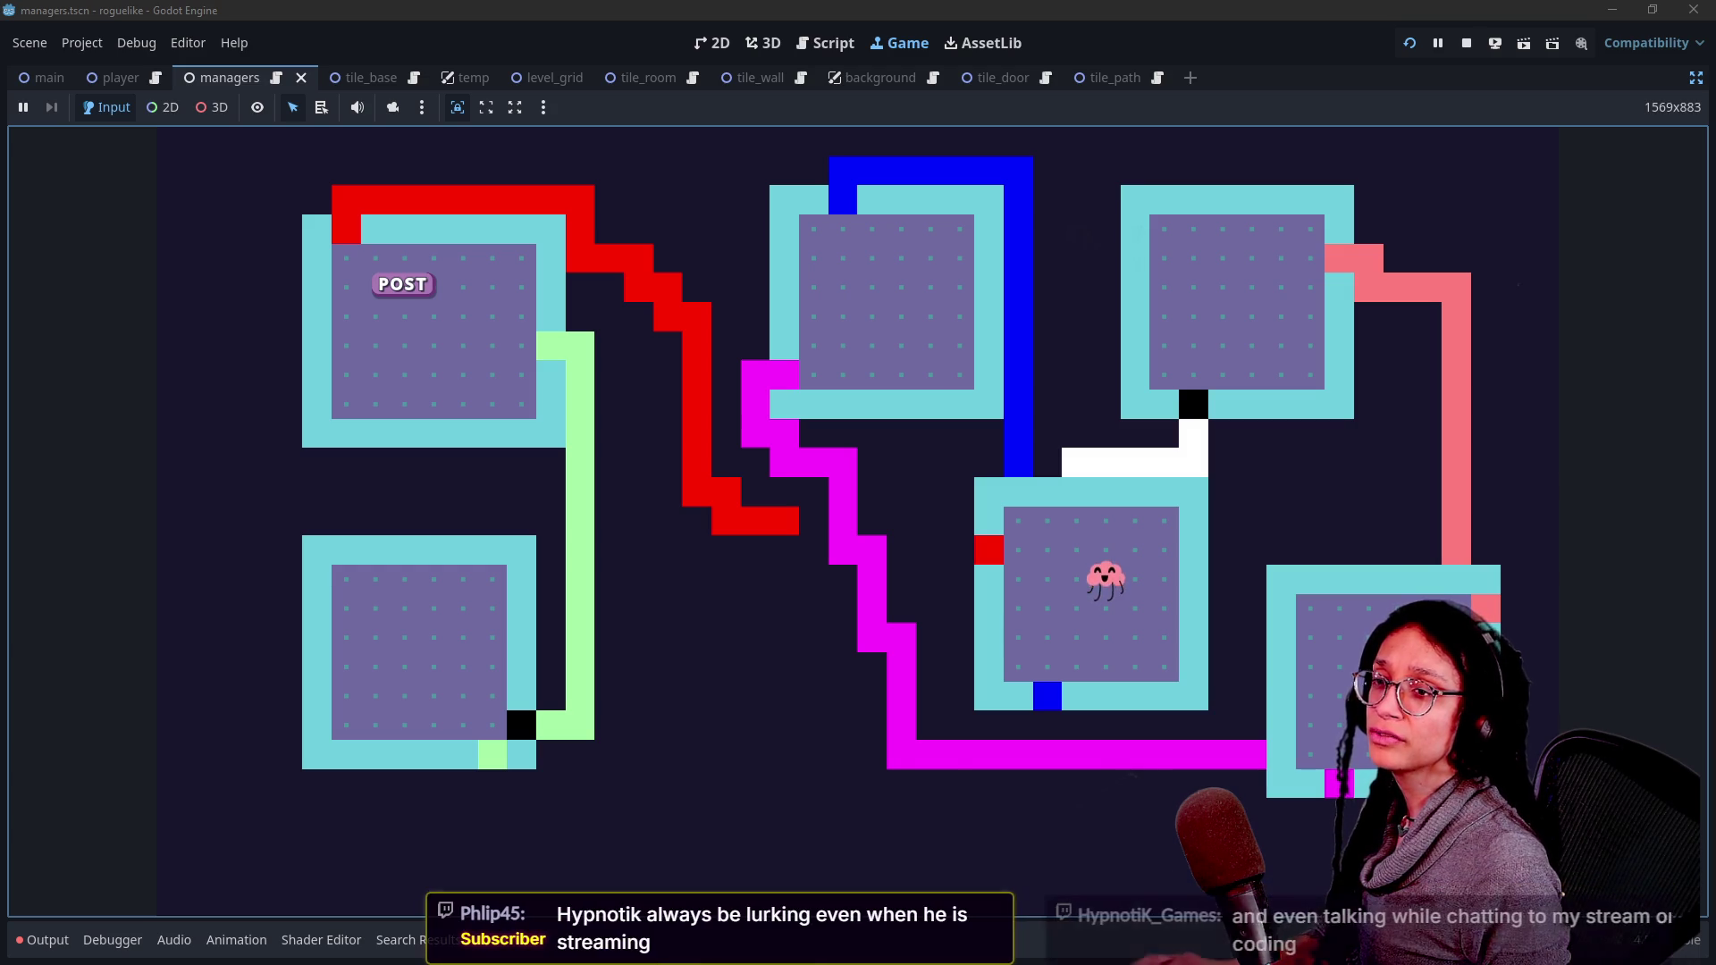
pyautogui.hotkey('alt', 'Tab')
pyautogui.click(681, 884)
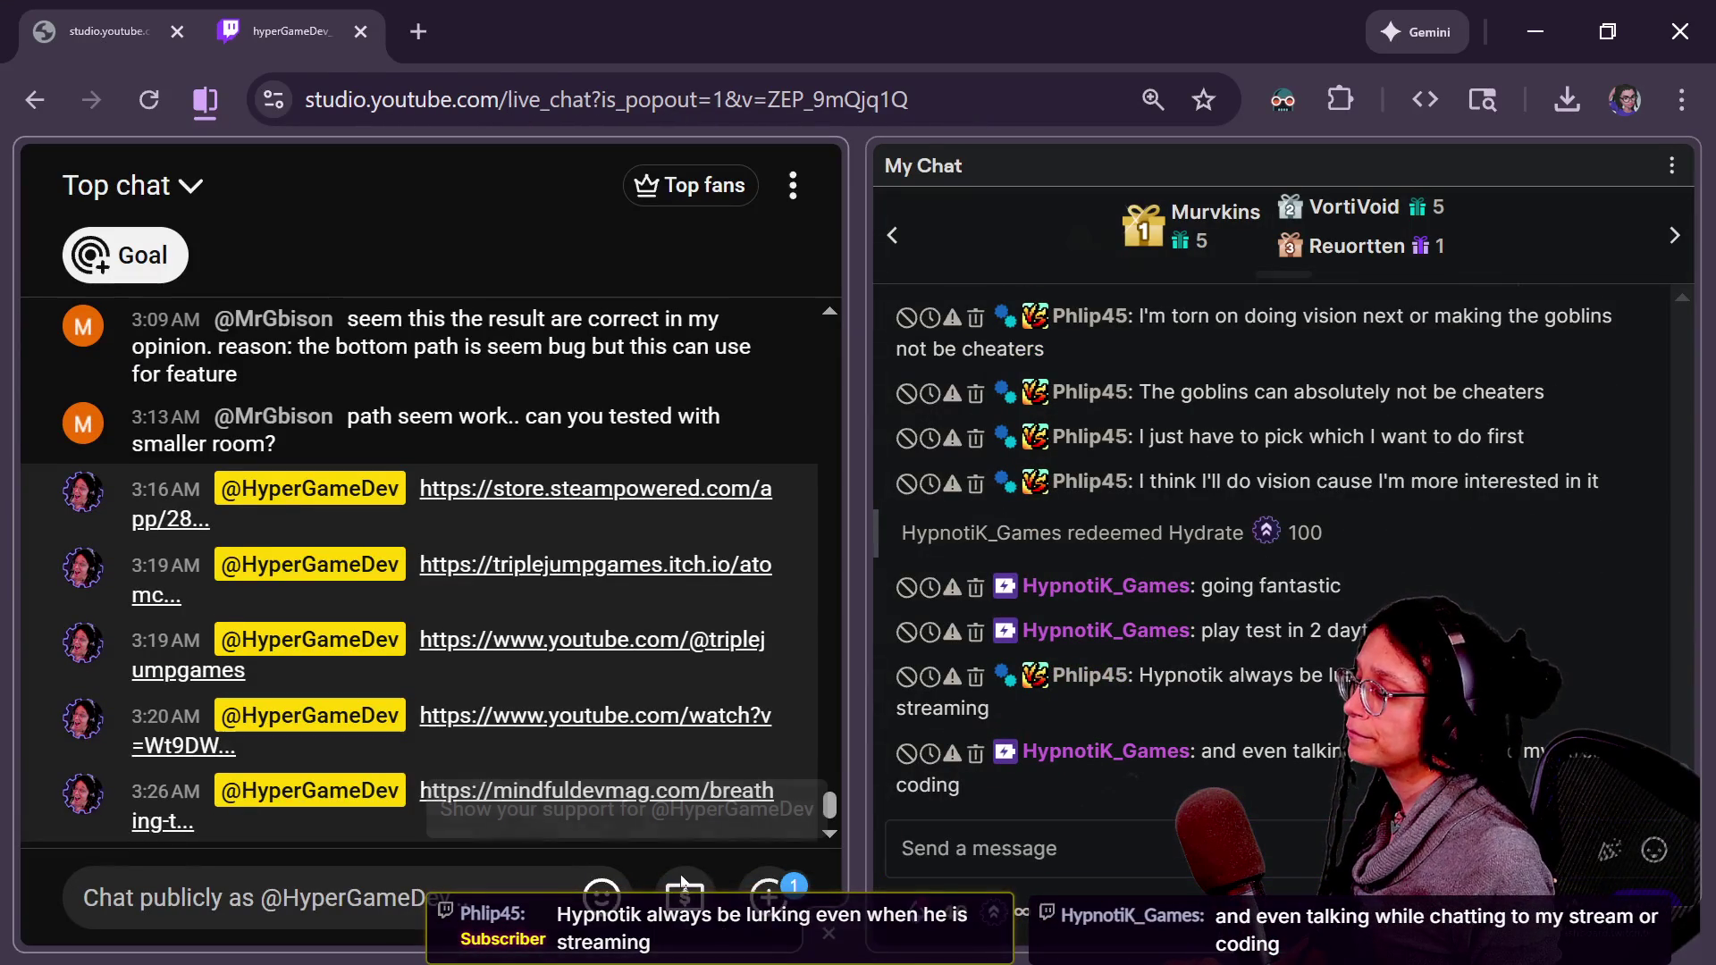
# - Send a /shoutout command with the chatting viewer's username in Twitch chat
pyautogui.click(983, 848)
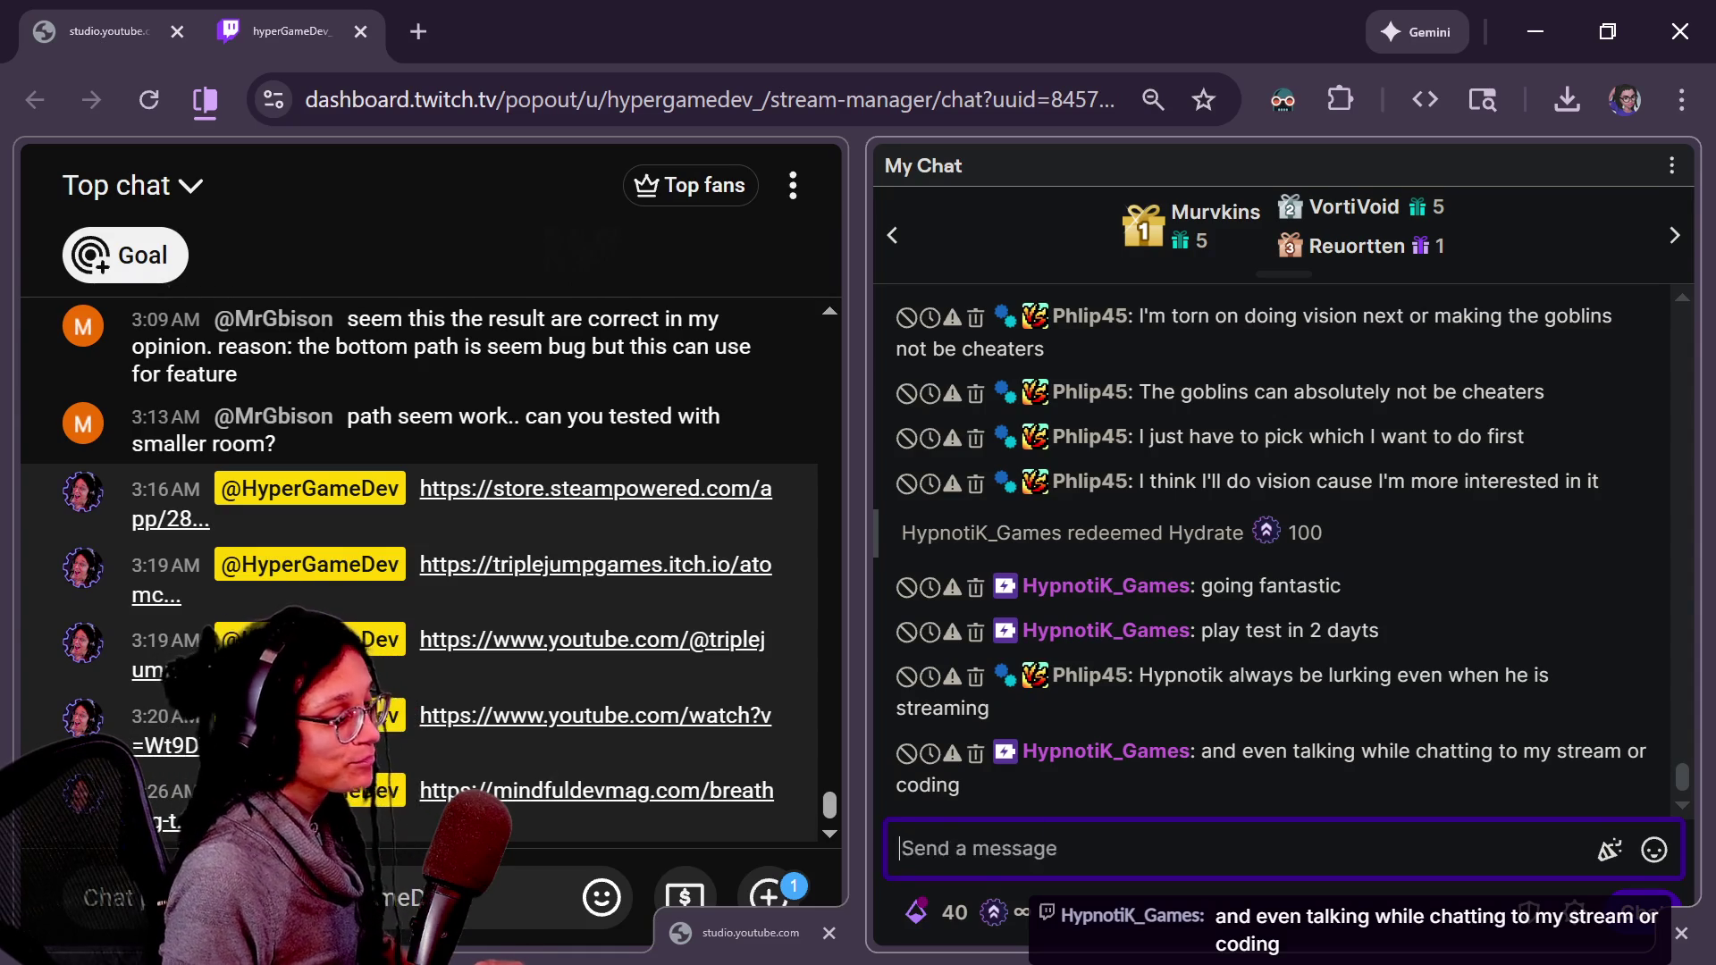
pyautogui.write('/shoutout')
pyautogui.press('Tab')
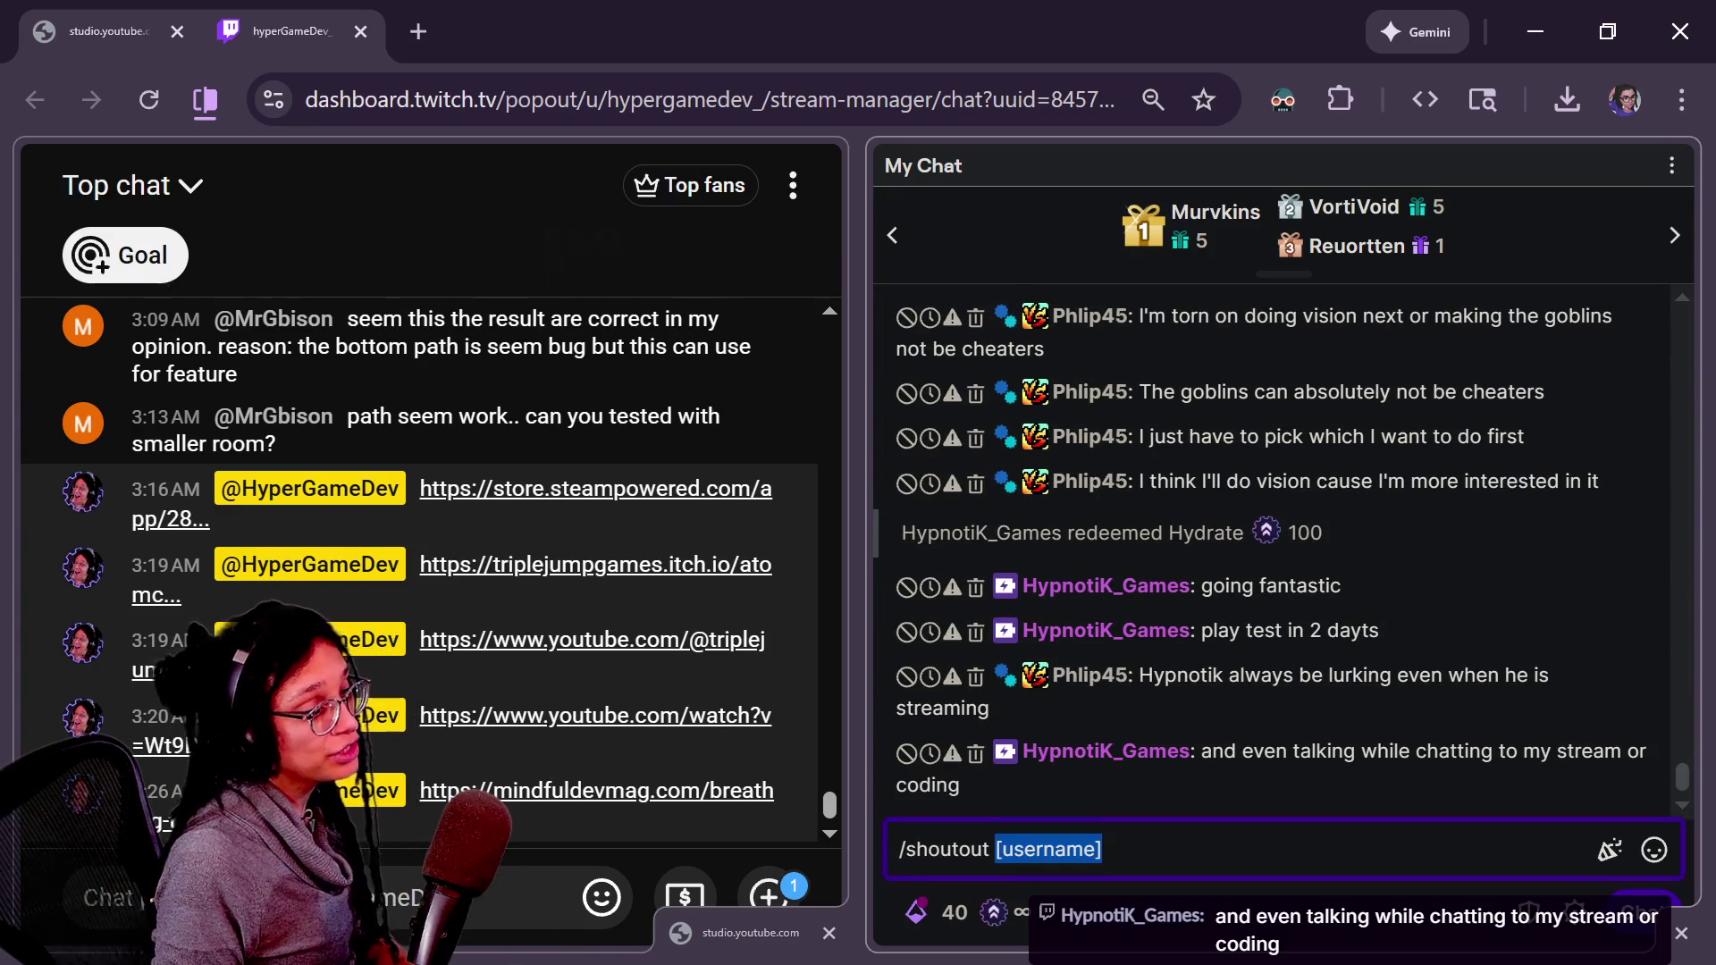
pyautogui.write('HYP')
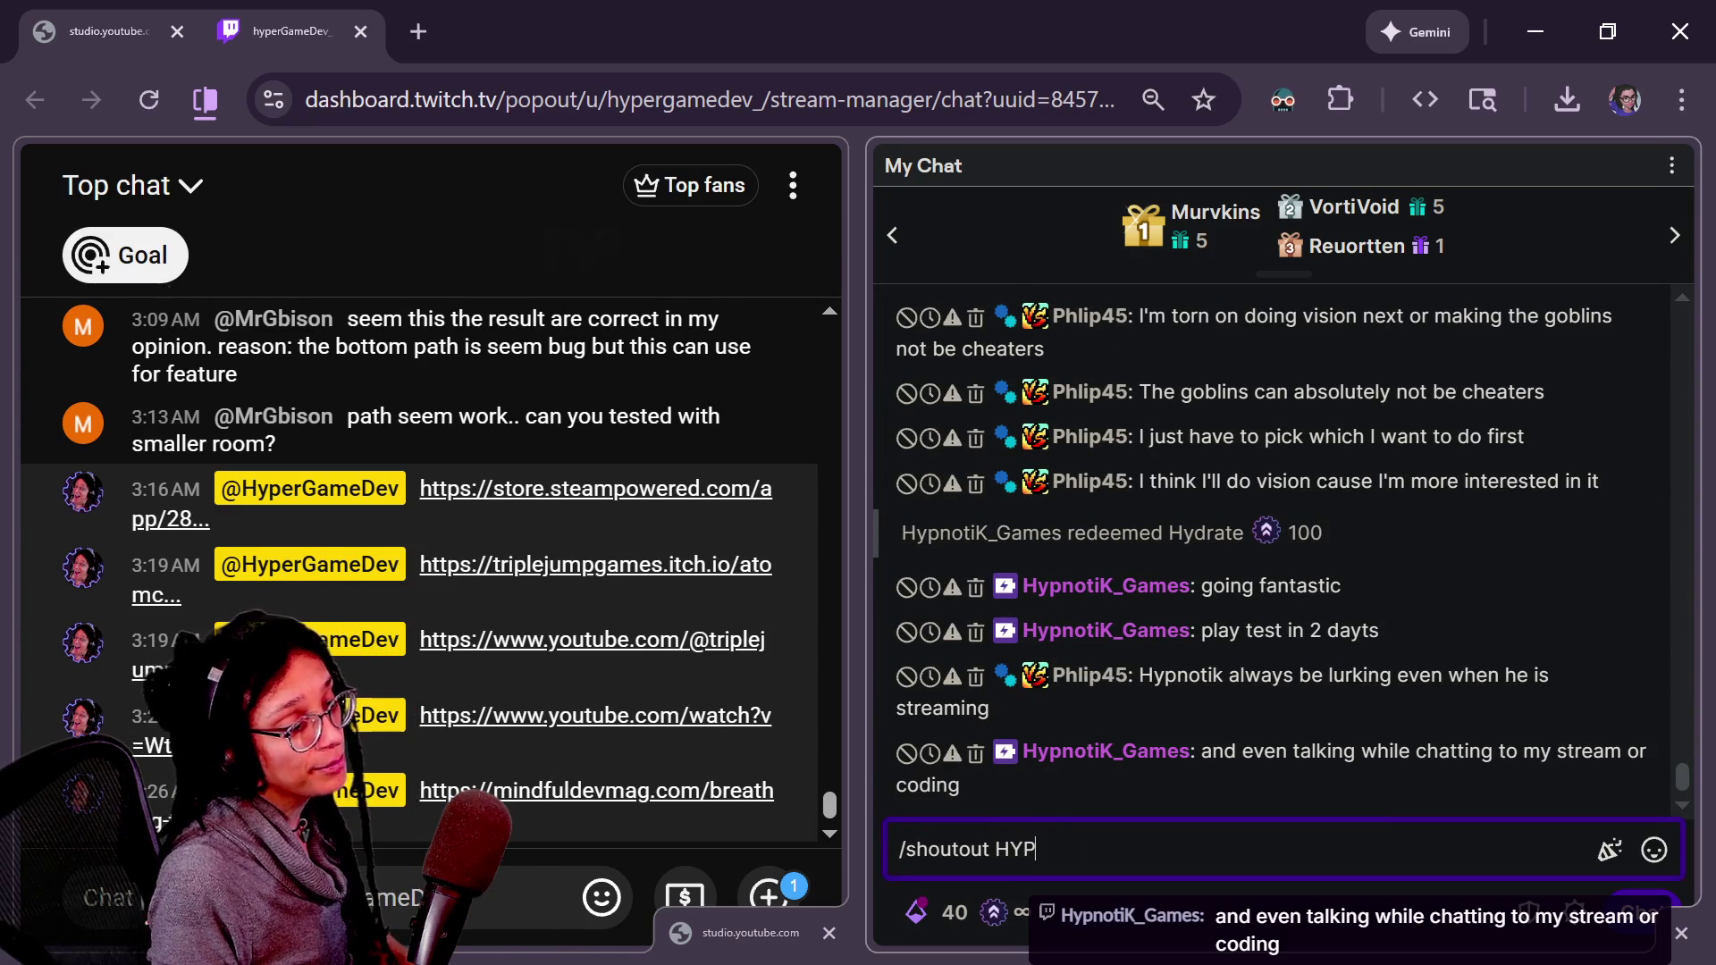
pyautogui.write('hy')
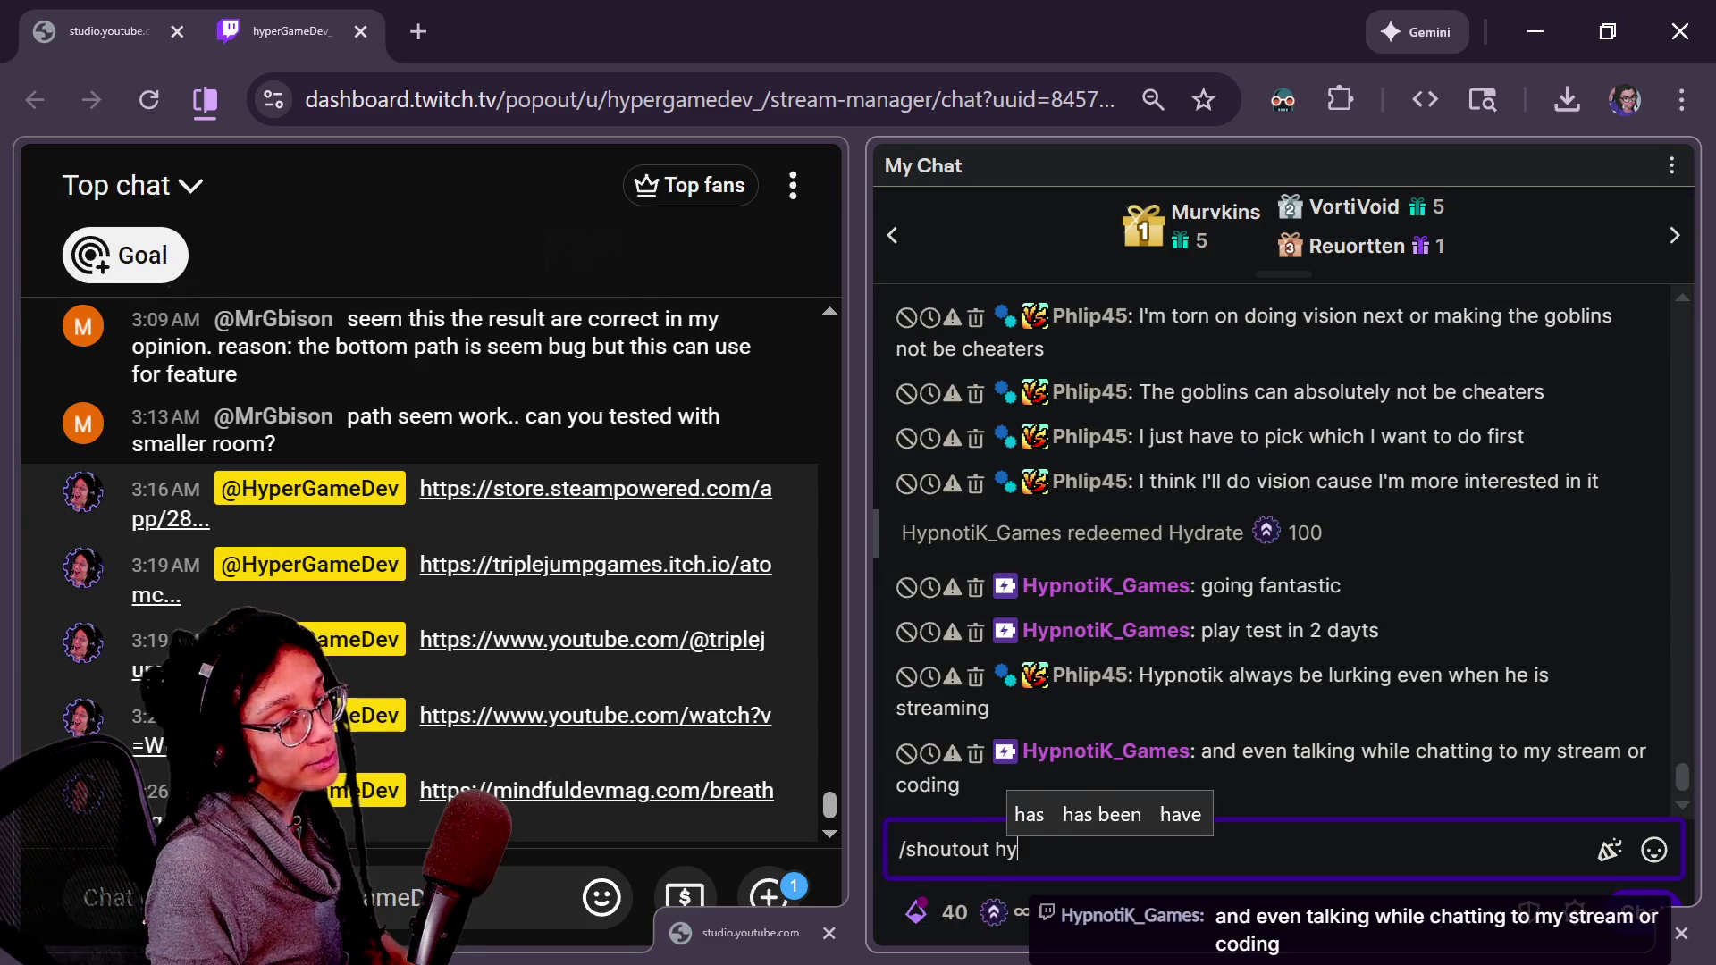
pyautogui.write('pnotik_')
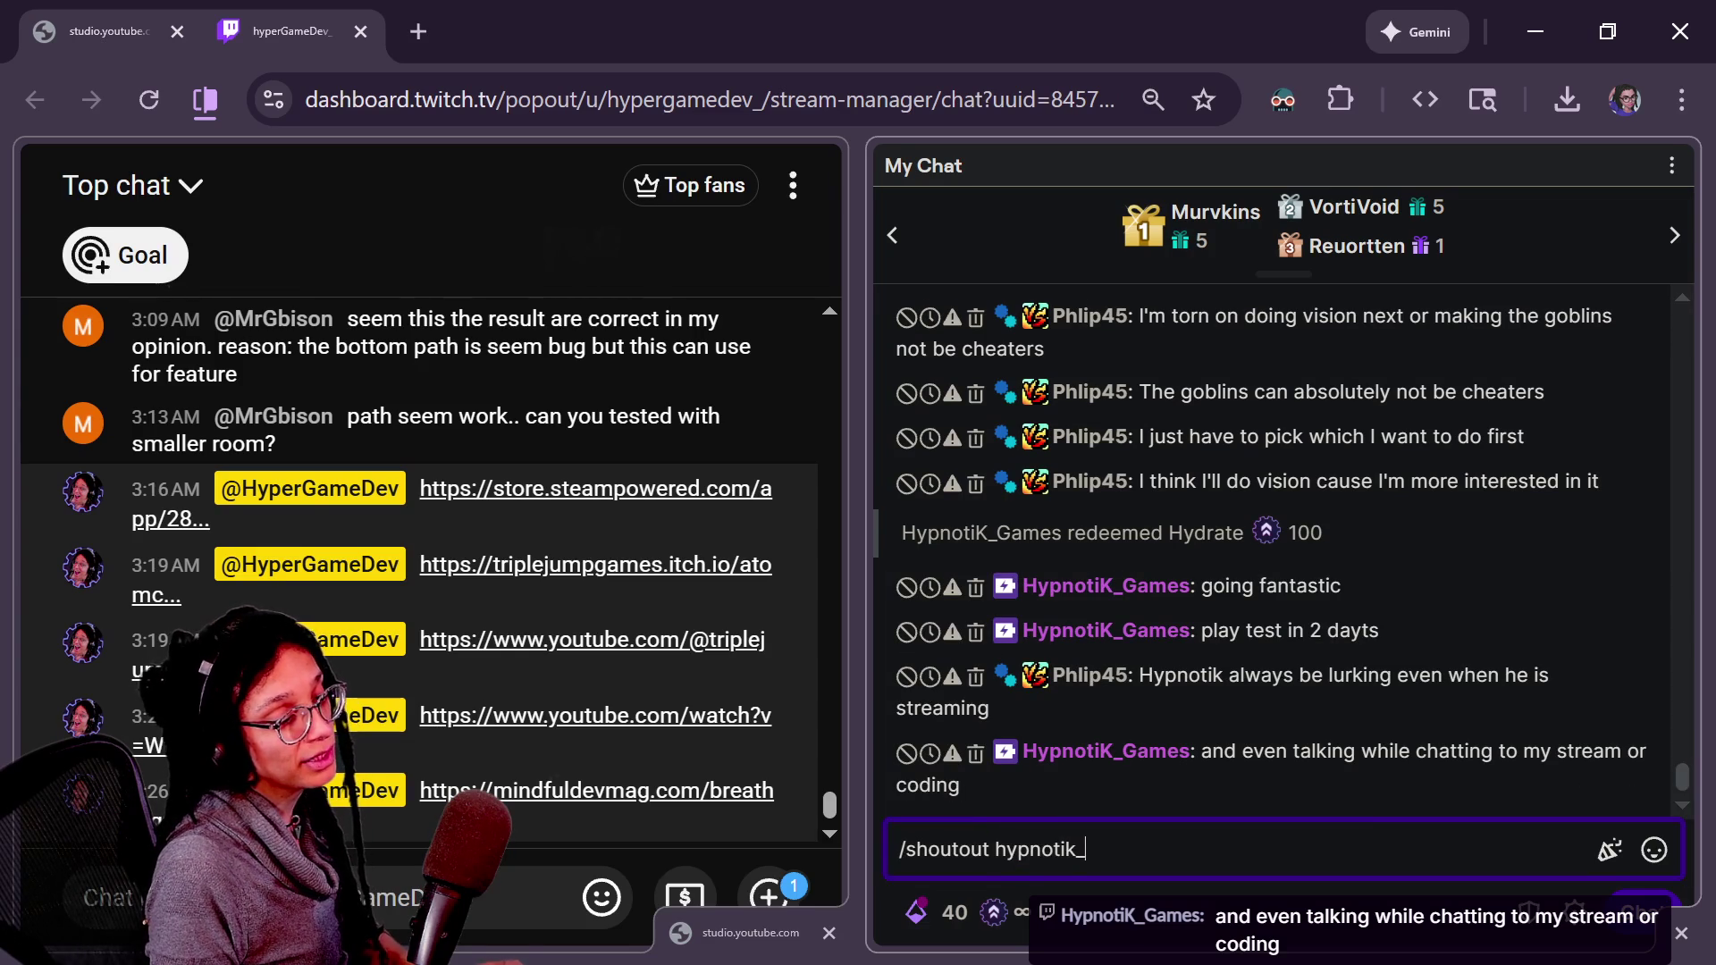
pyautogui.write('games')
pyautogui.press('Return')
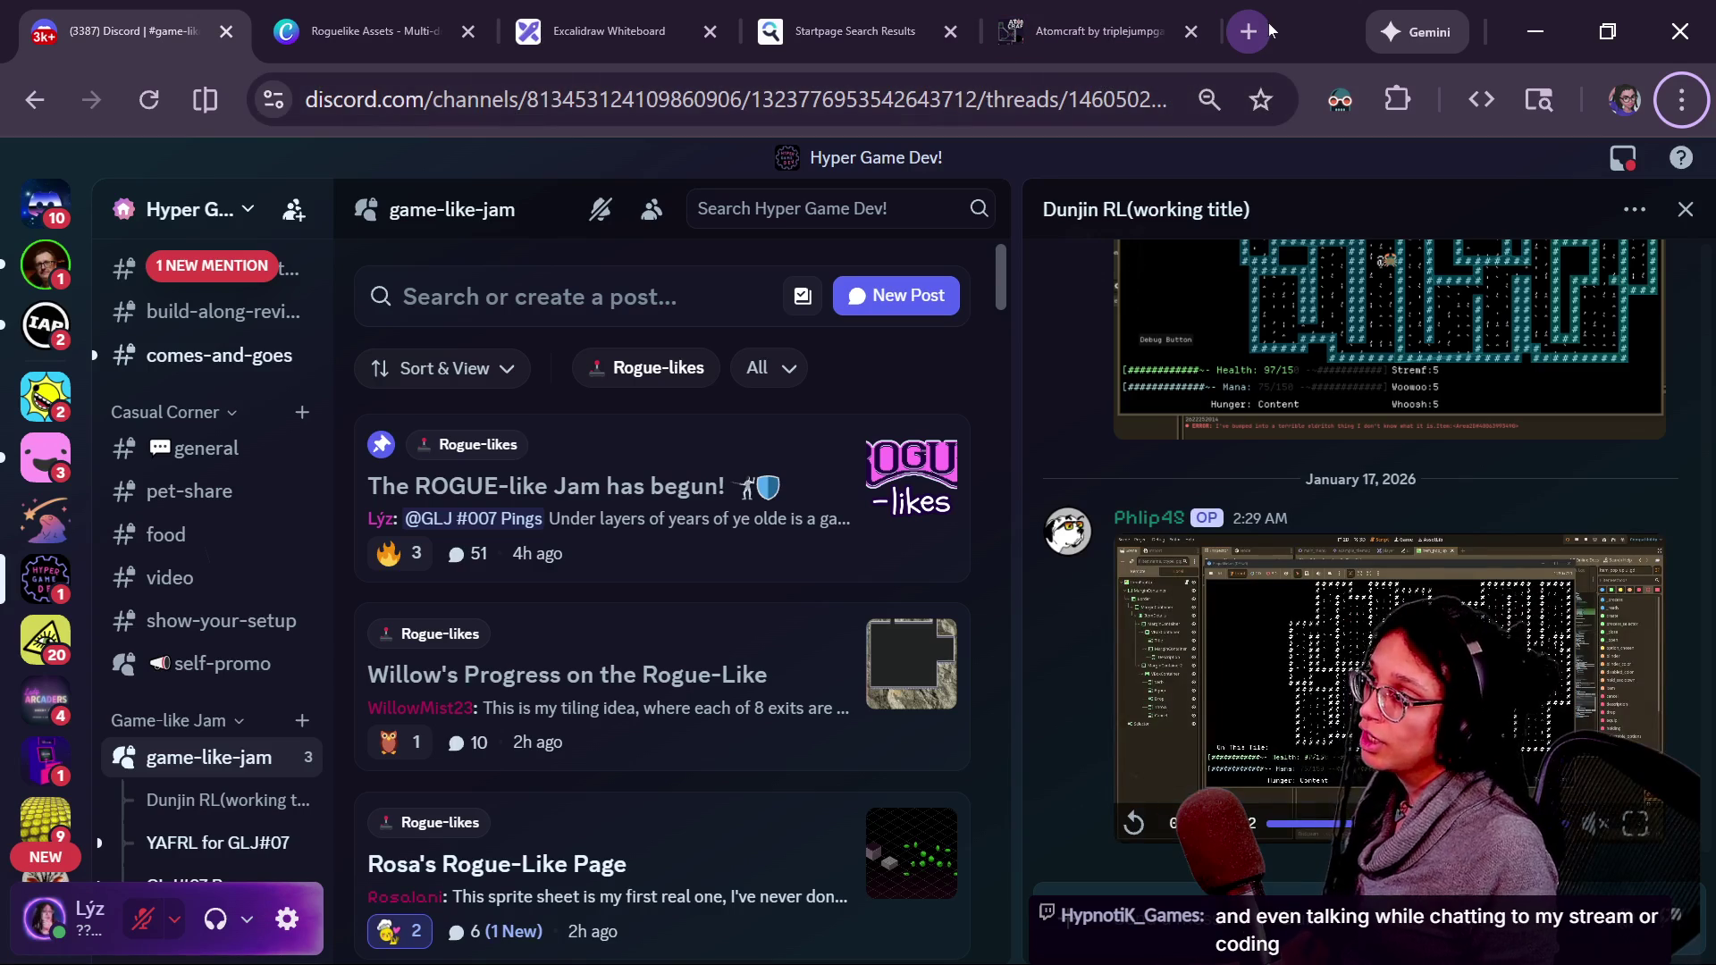
# - Open the viewer's YouTube channel page in a new browser tab
pyautogui.click(1248, 31)
pyautogui.write('youtube')
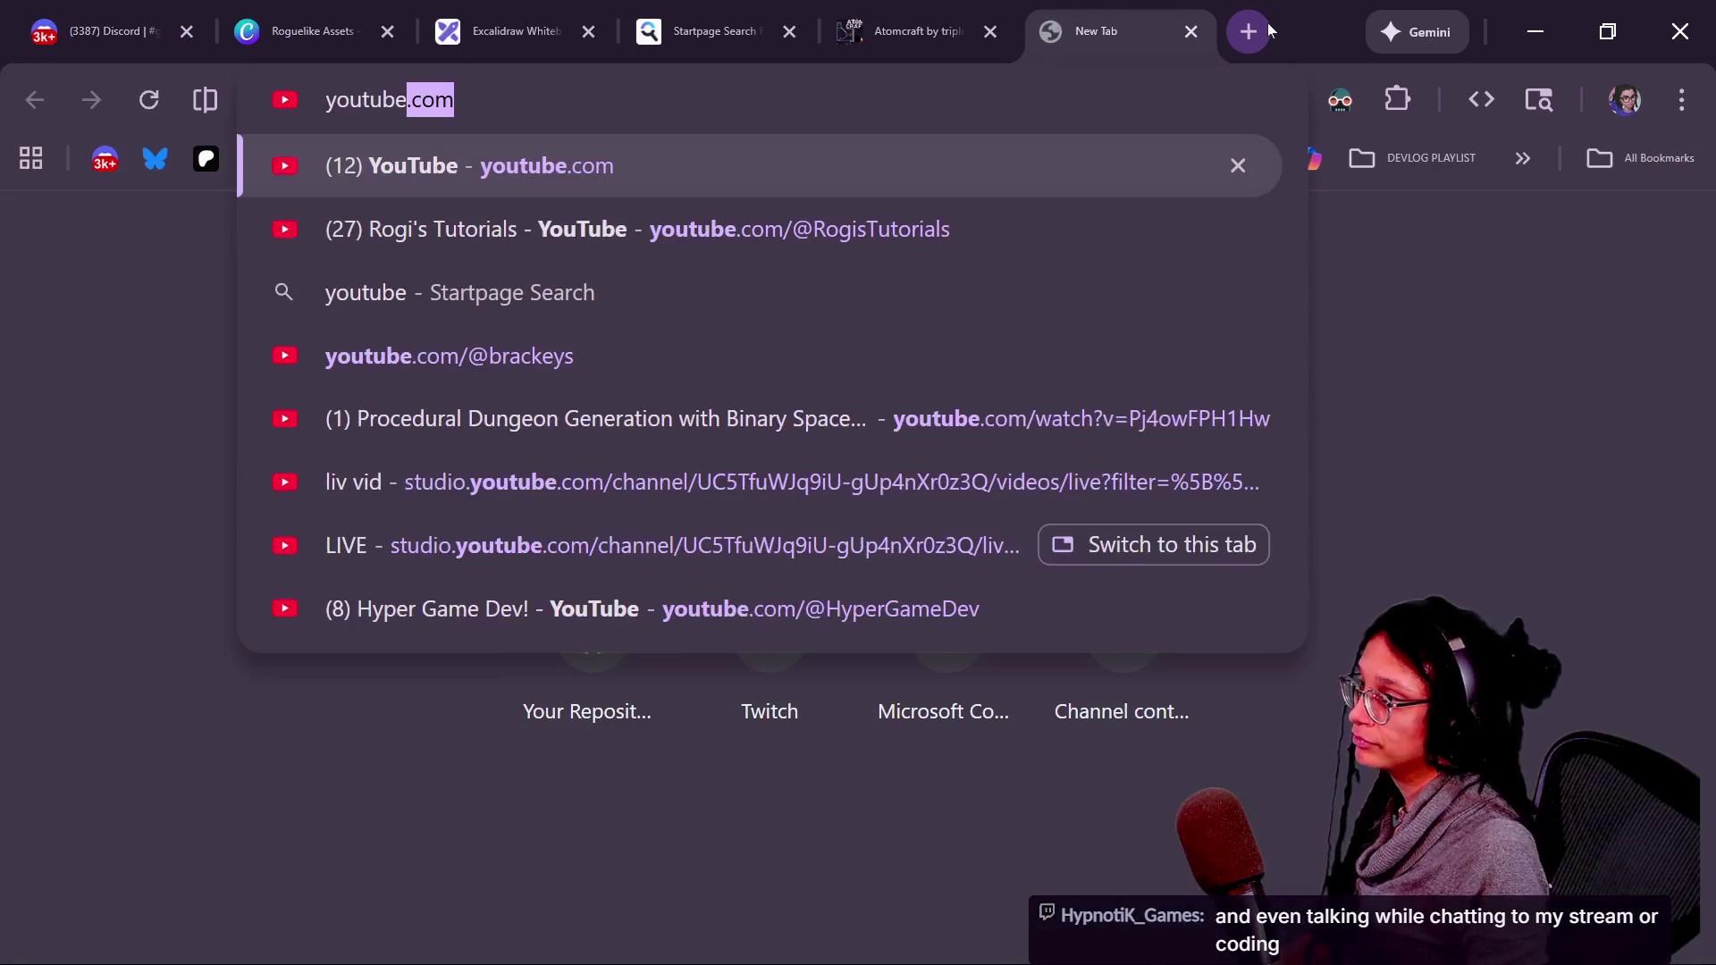
pyautogui.write('.com/@h')
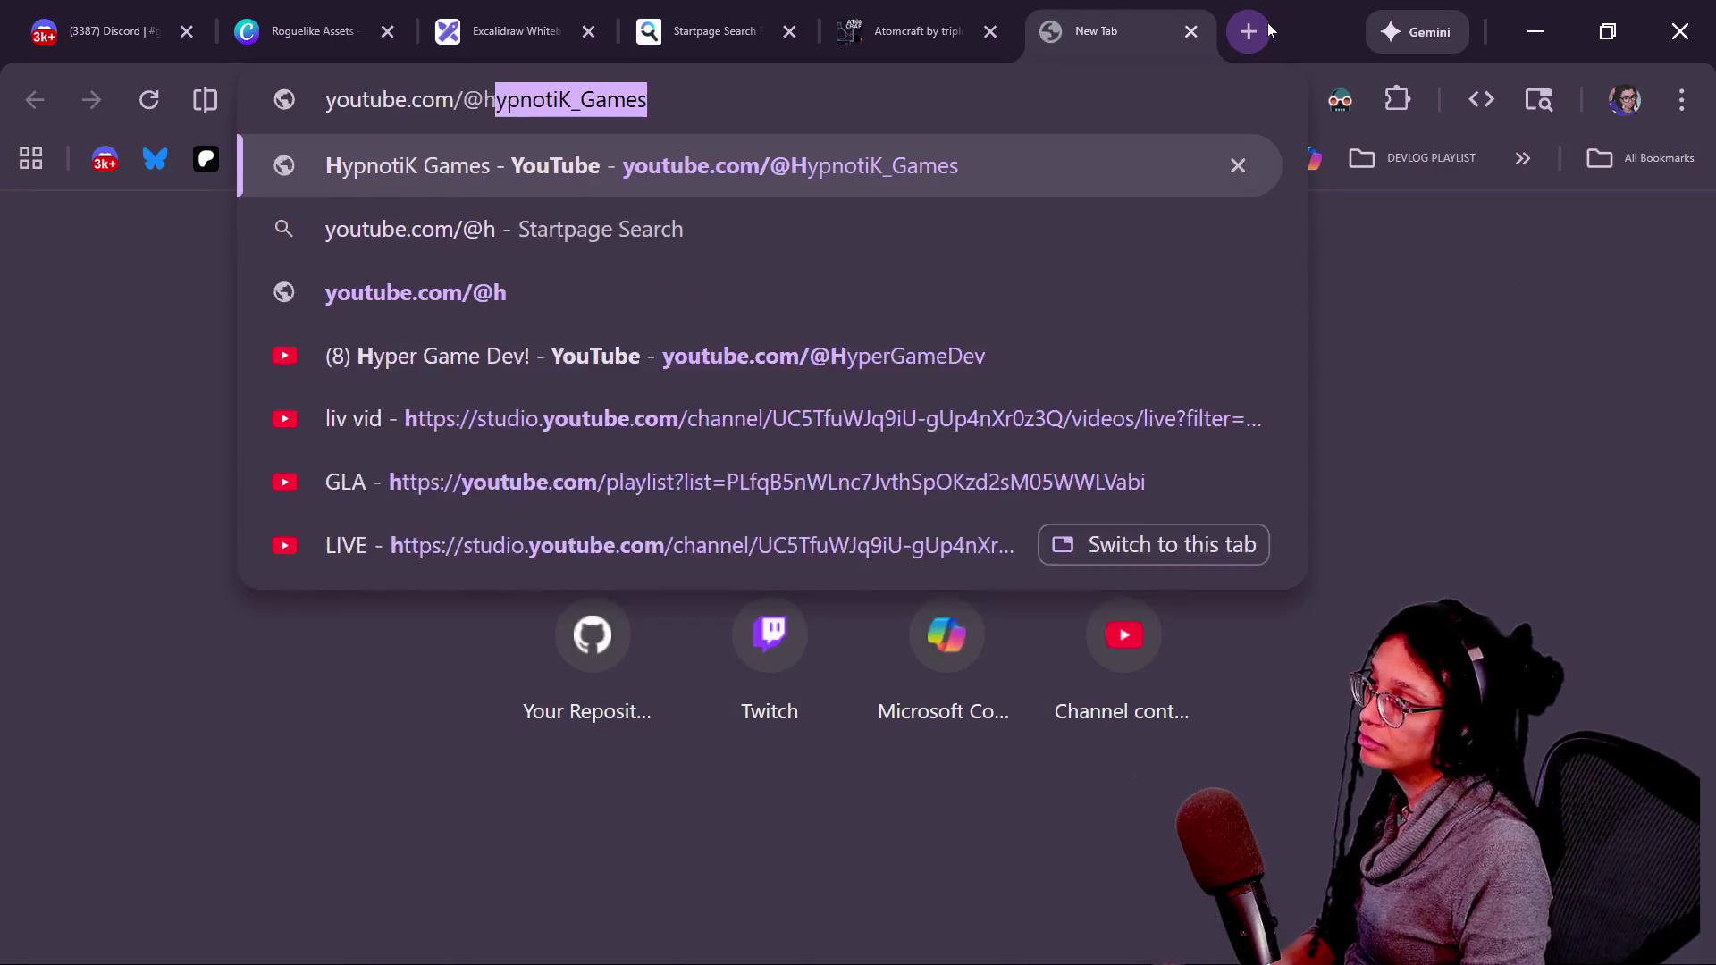
pyautogui.write('yp')
pyautogui.press('Return')
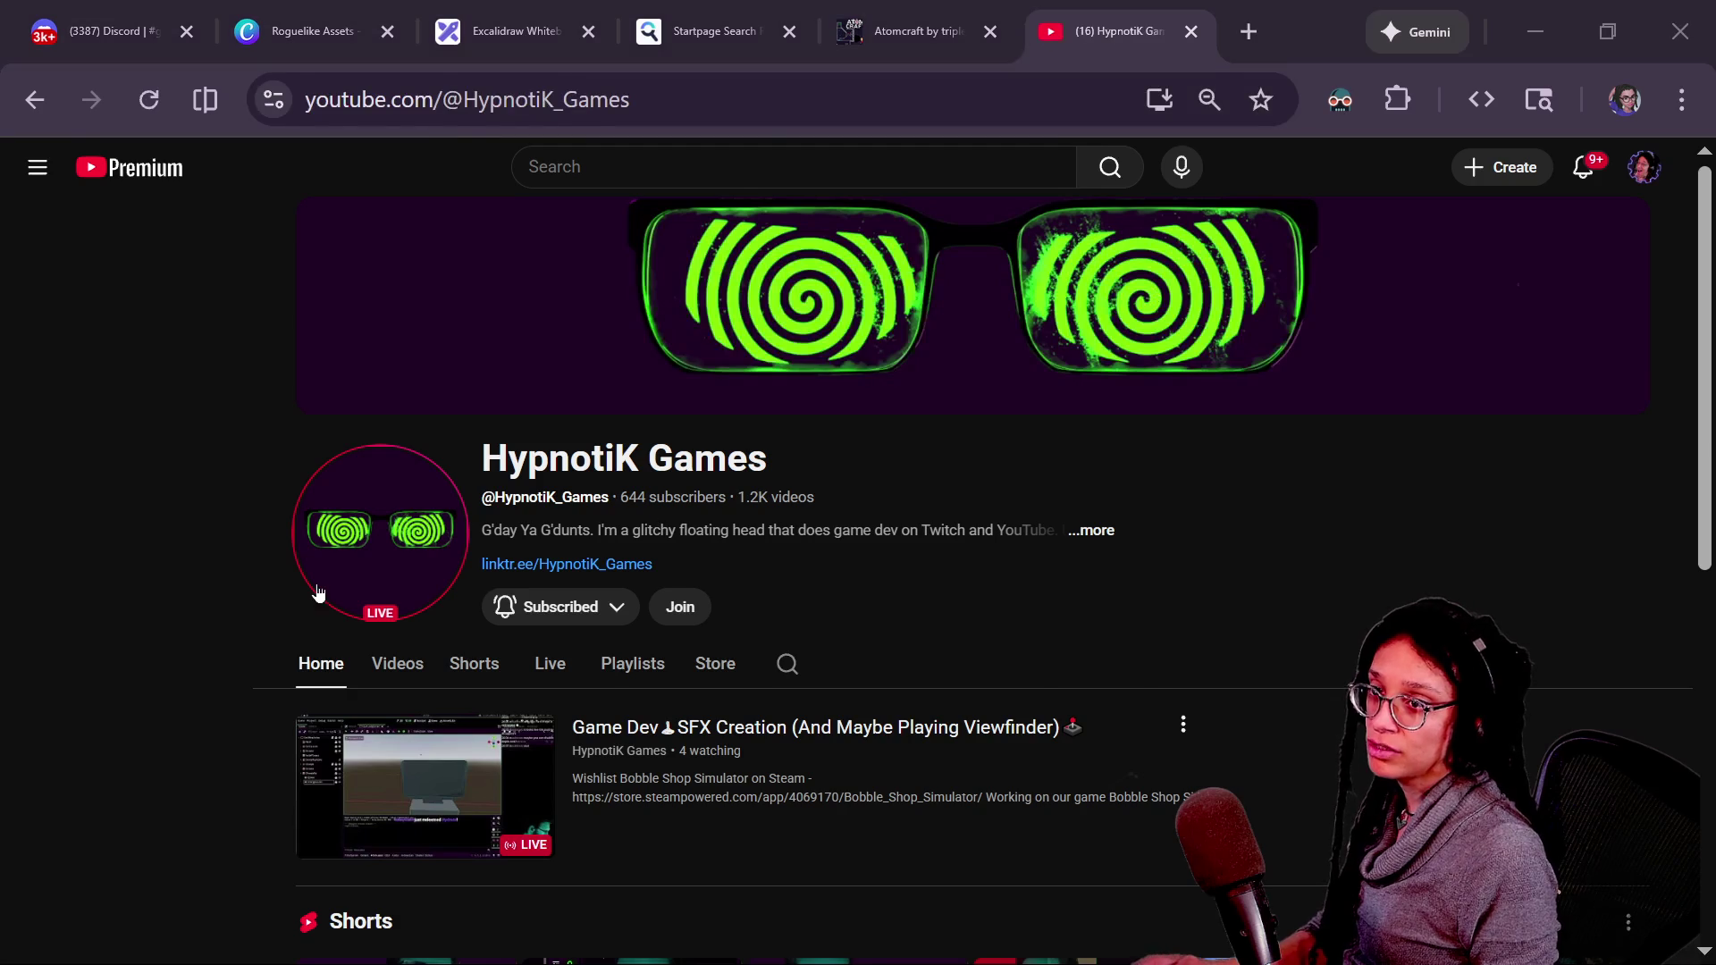
# - Post the viewer's channel link in the YouTube live chat and return to the Godot game
pyautogui.hotkey('alt', 'Tab')
pyautogui.hotkey('alt', 'Tab')
pyautogui.write('https://www.youtube.com/@HypnotiK_Games')
pyautogui.press('Return')
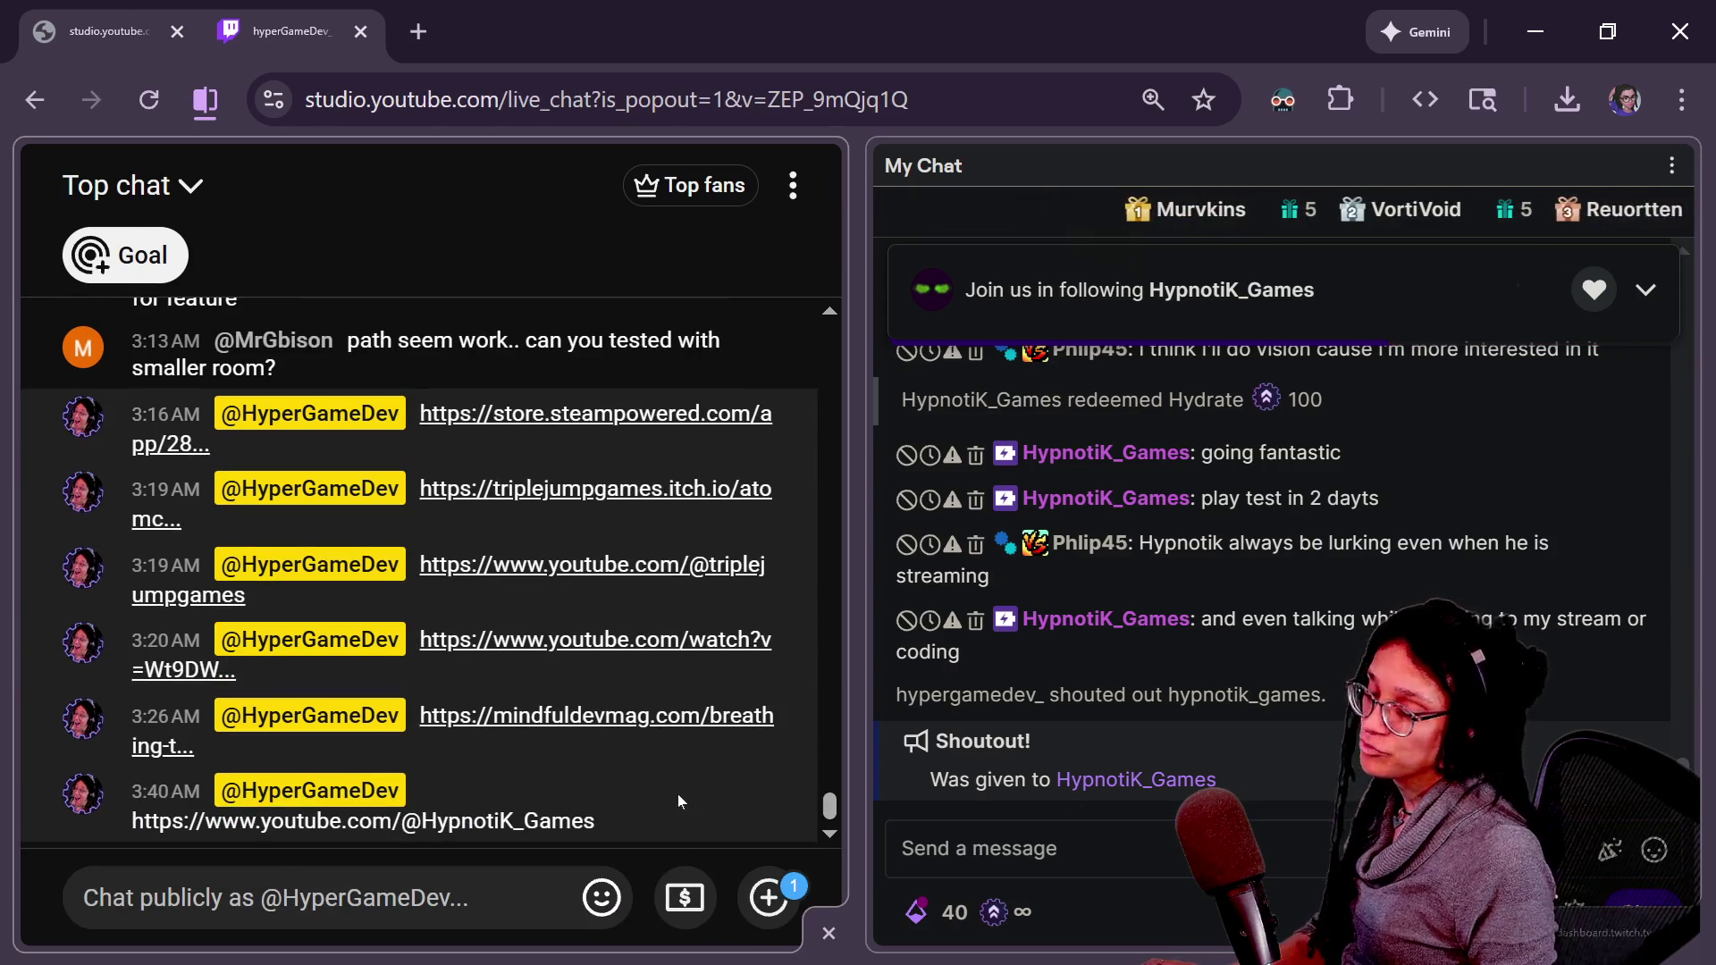
pyautogui.hotkey('alt', 'Tab')
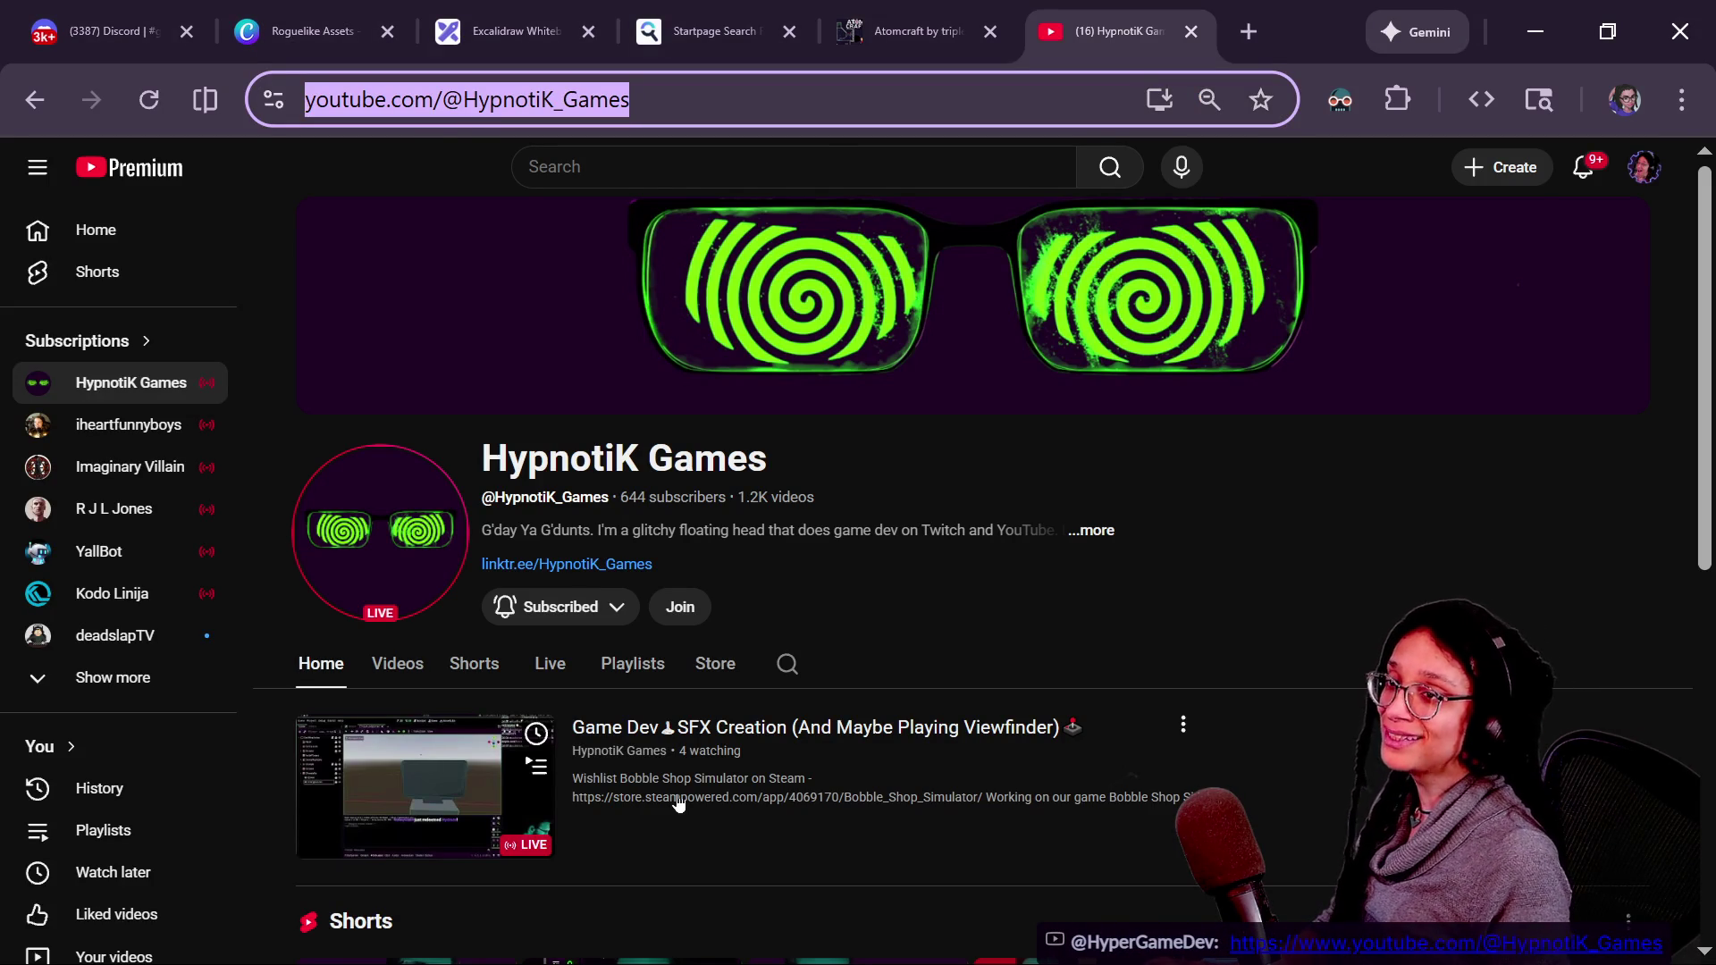
pyautogui.hotkey('alt', 'Tab')
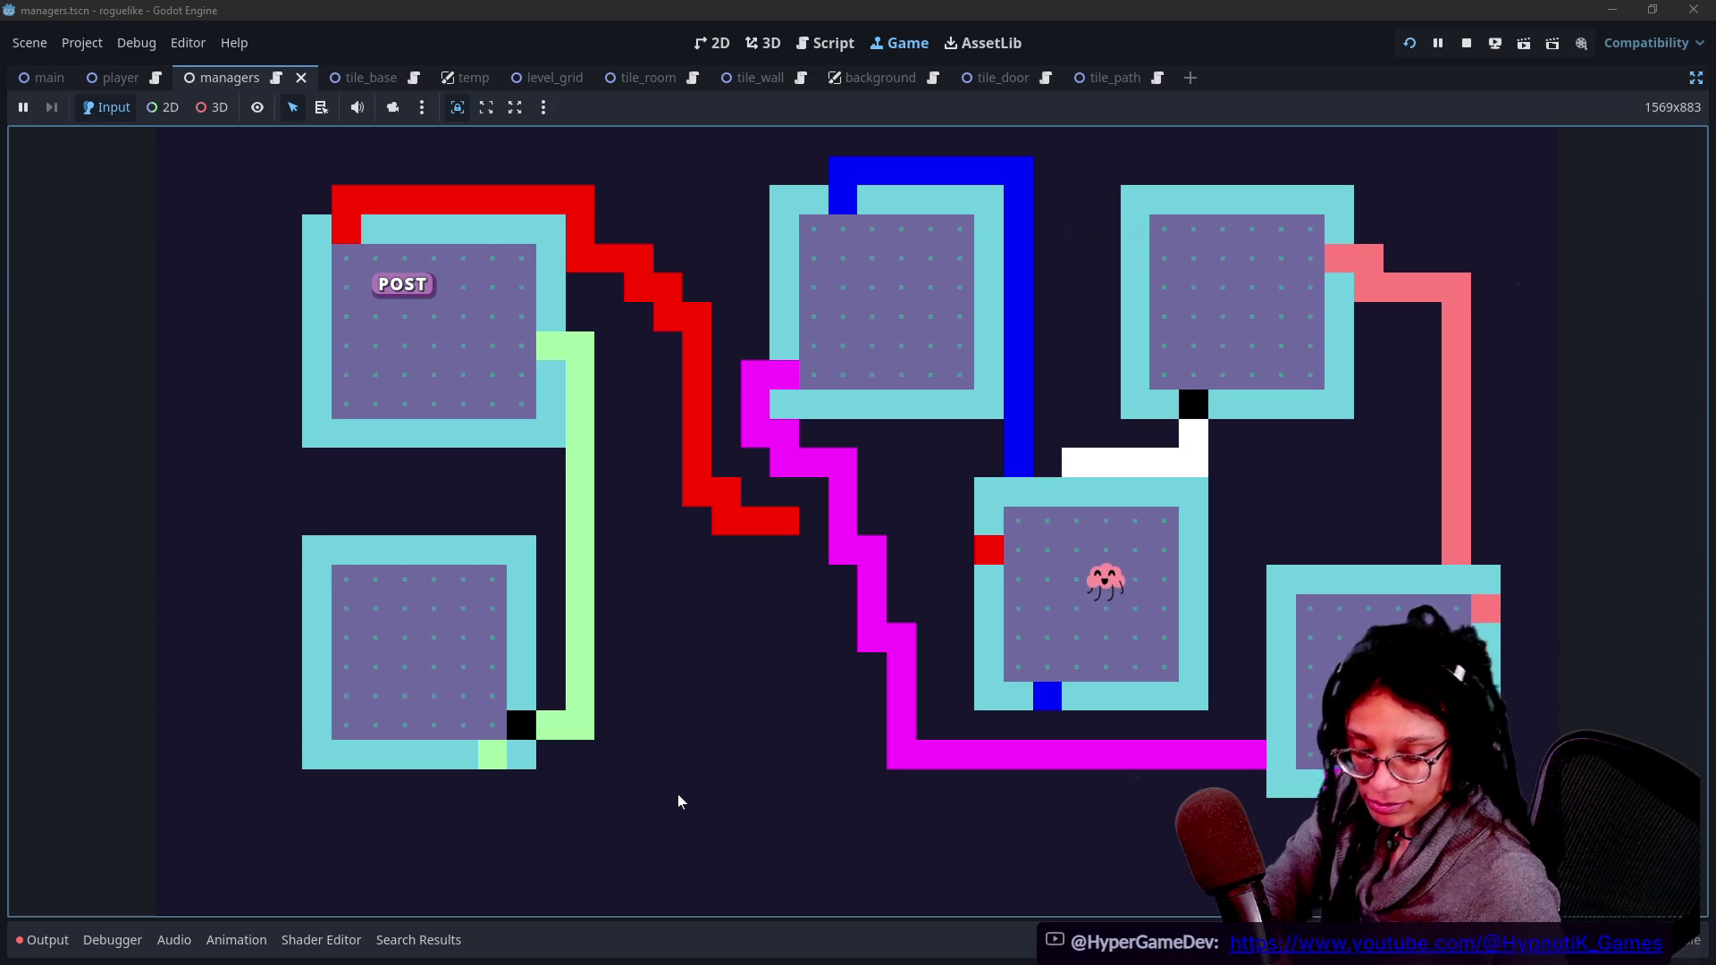
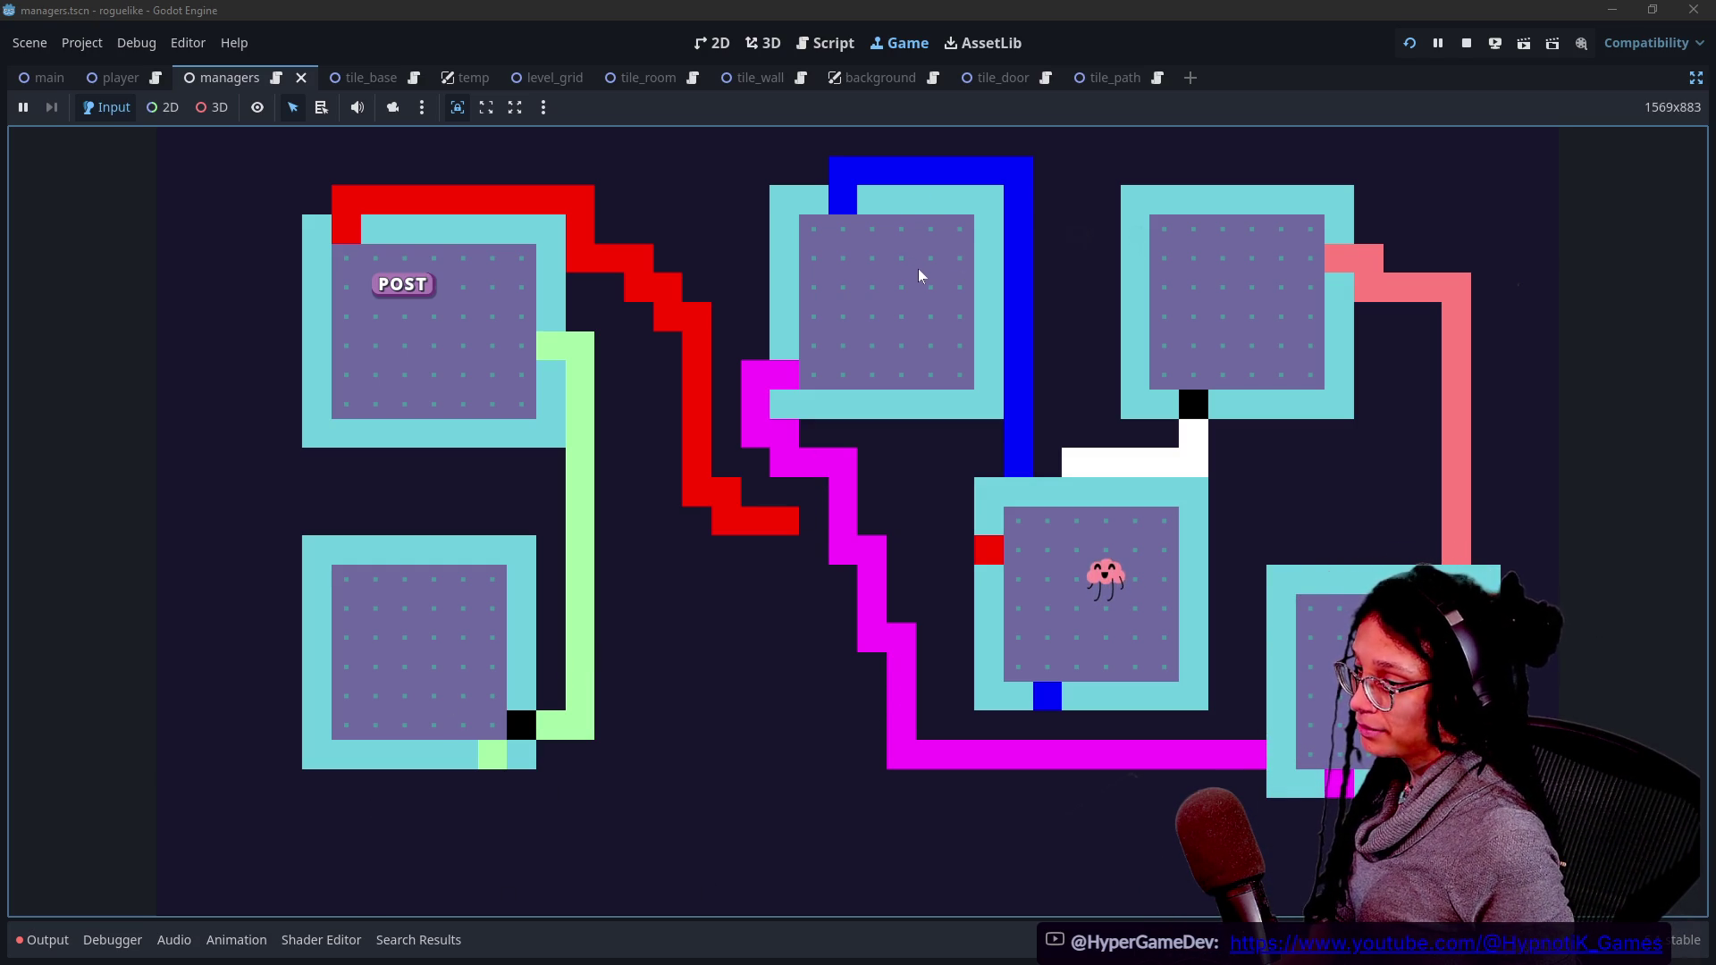
# - Toggle the breadcrumb markers on and off, restore the editor docks and select ManageLevel
pyautogui.click(922, 269)
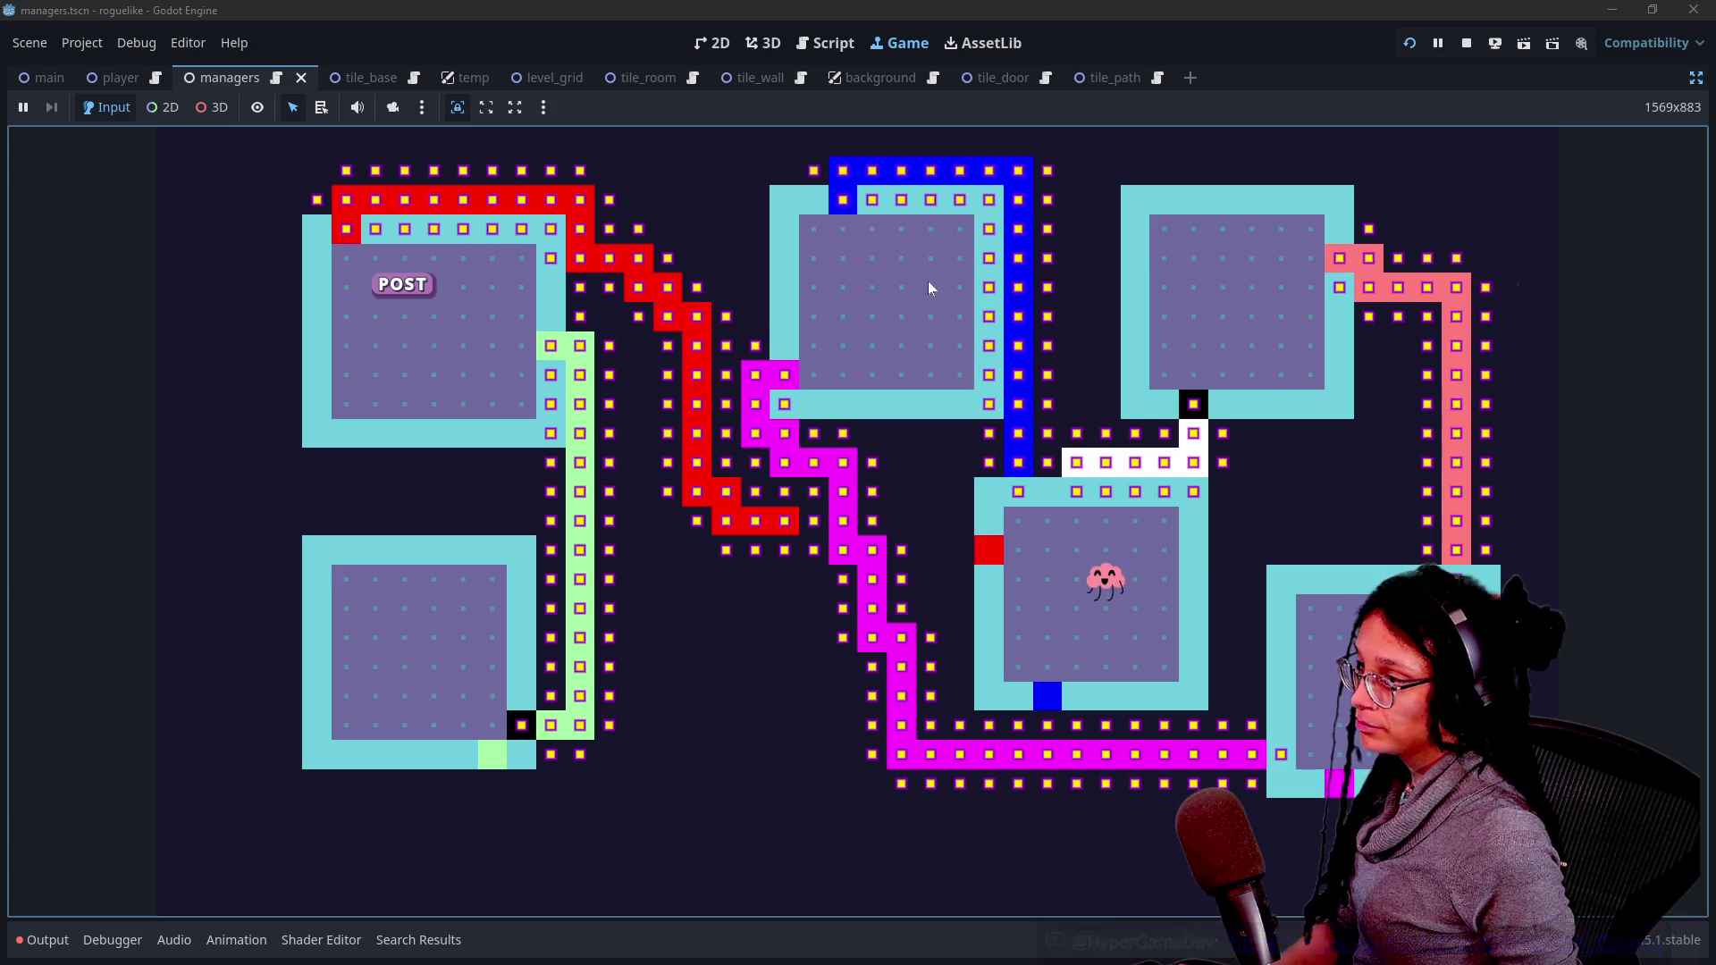
pyautogui.click(1053, 603)
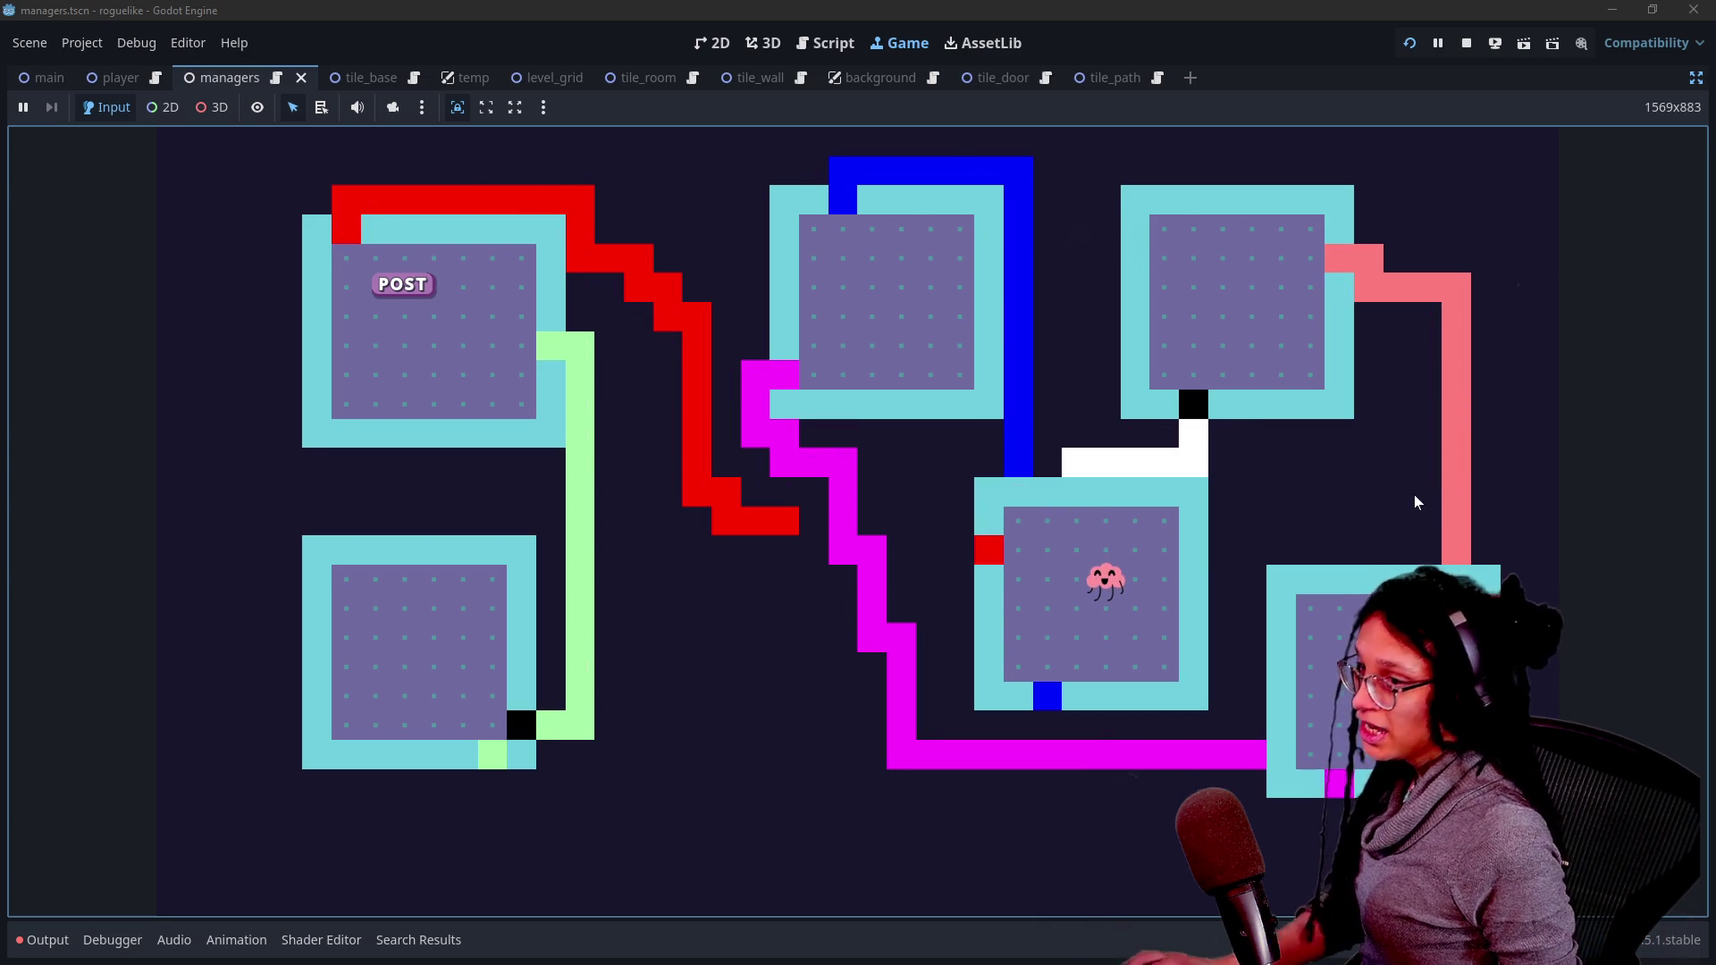
pyautogui.click(1695, 82)
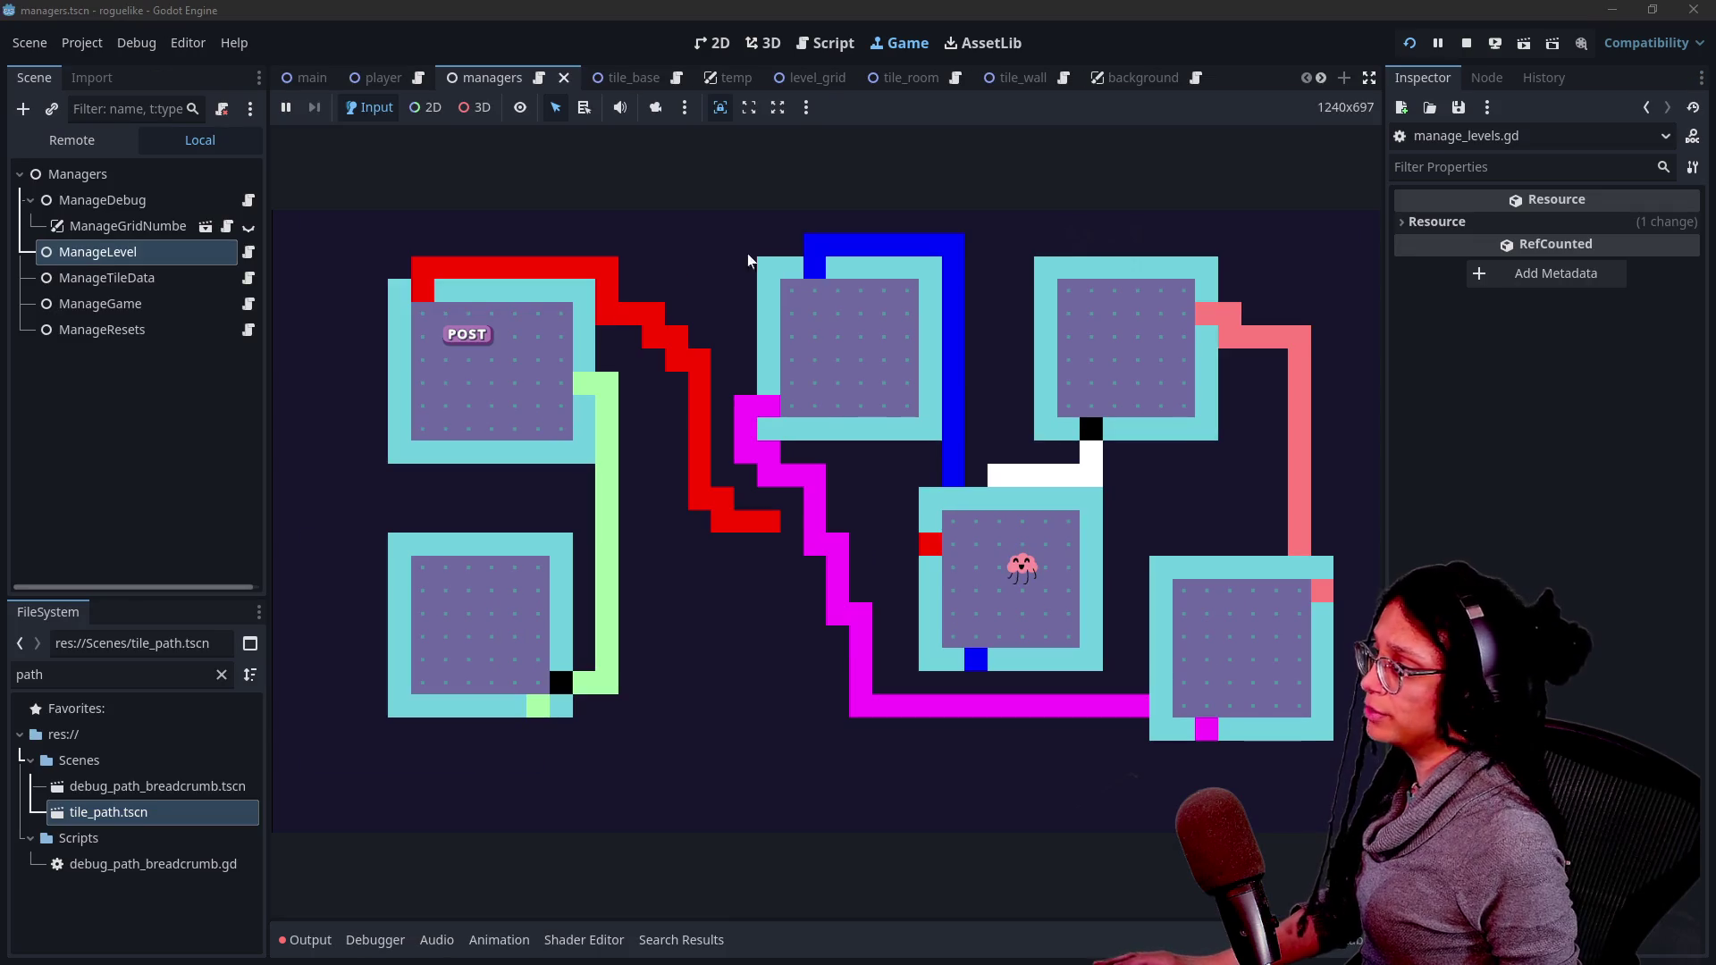
pyautogui.click(104, 247)
pyautogui.click(904, 229)
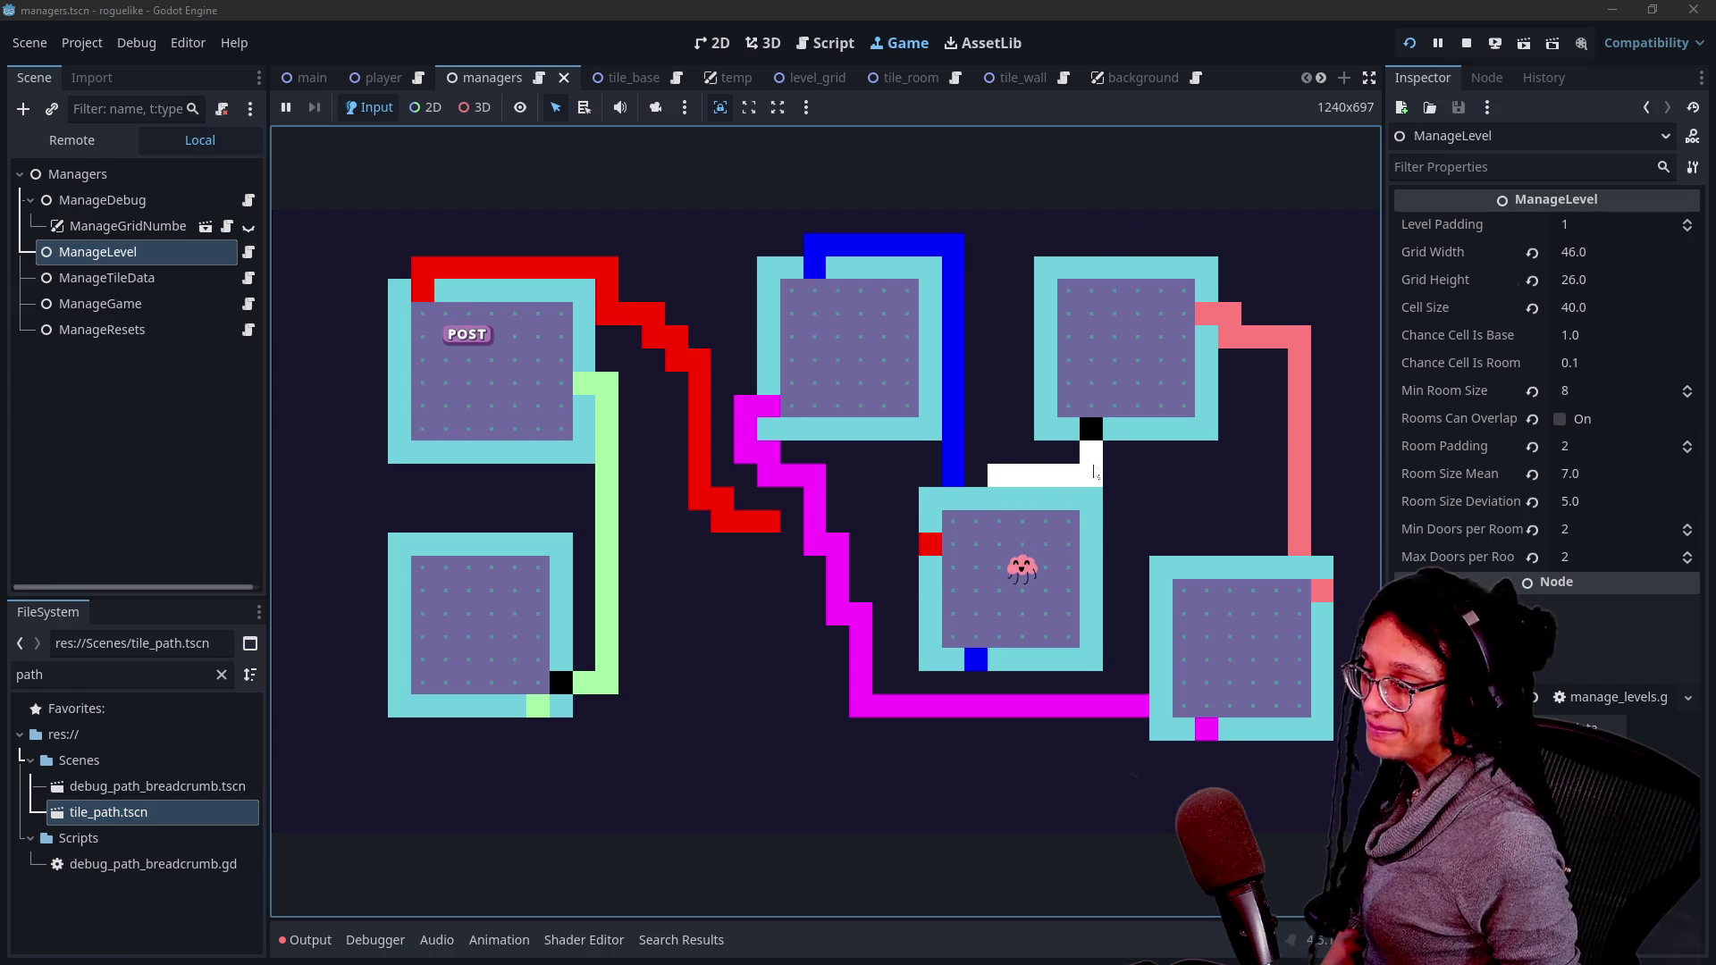
# - Set ManageLevel's Min Room Size to 20, save the scene and regenerate the level
pyautogui.click(1569, 395)
pyautogui.write('20')
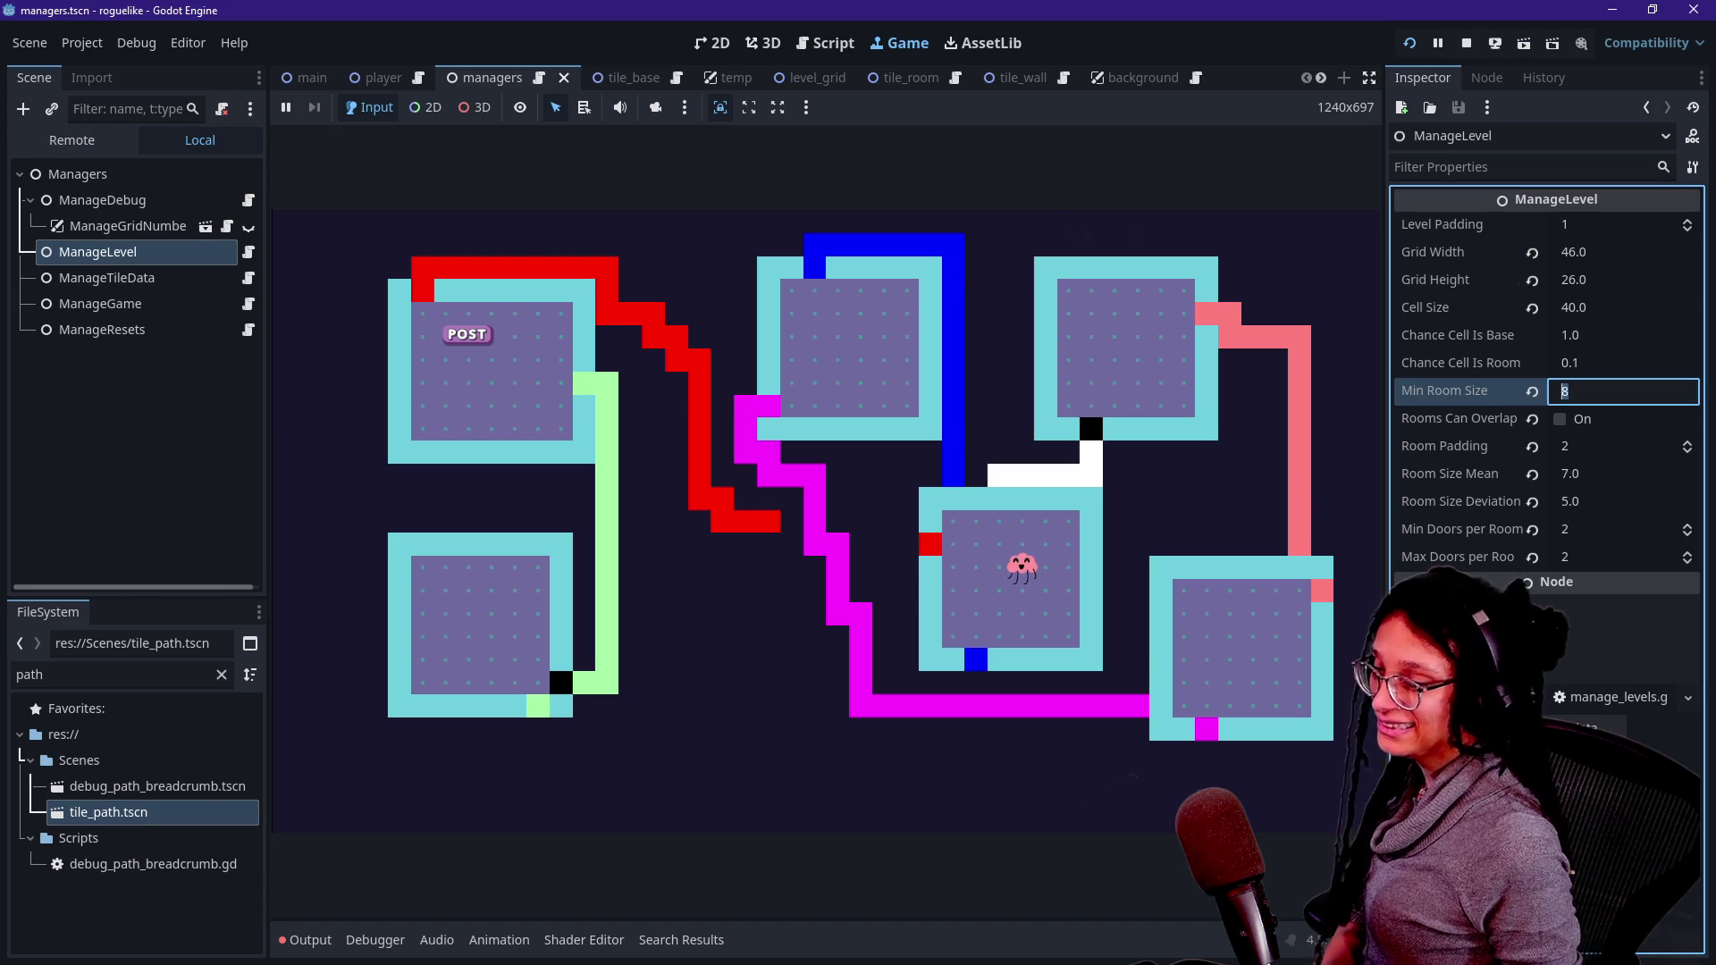
pyautogui.press('Return')
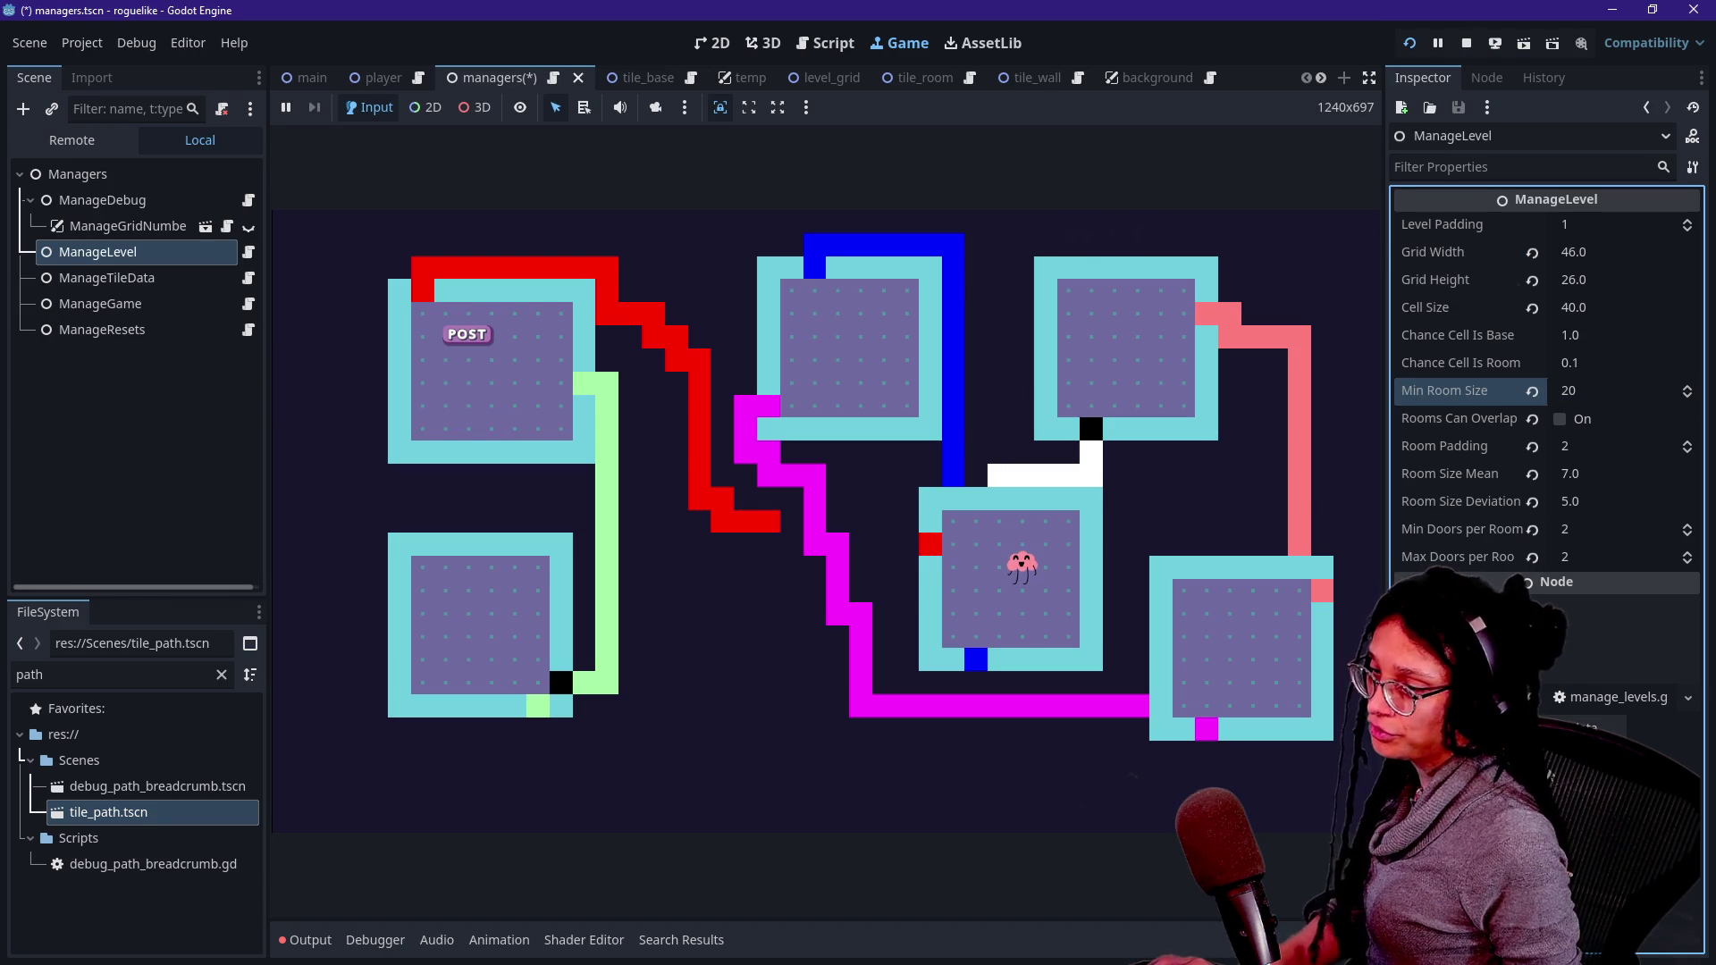
pyautogui.hotkey('ctrl', 's')
pyautogui.click(1040, 551)
pyautogui.press('r')
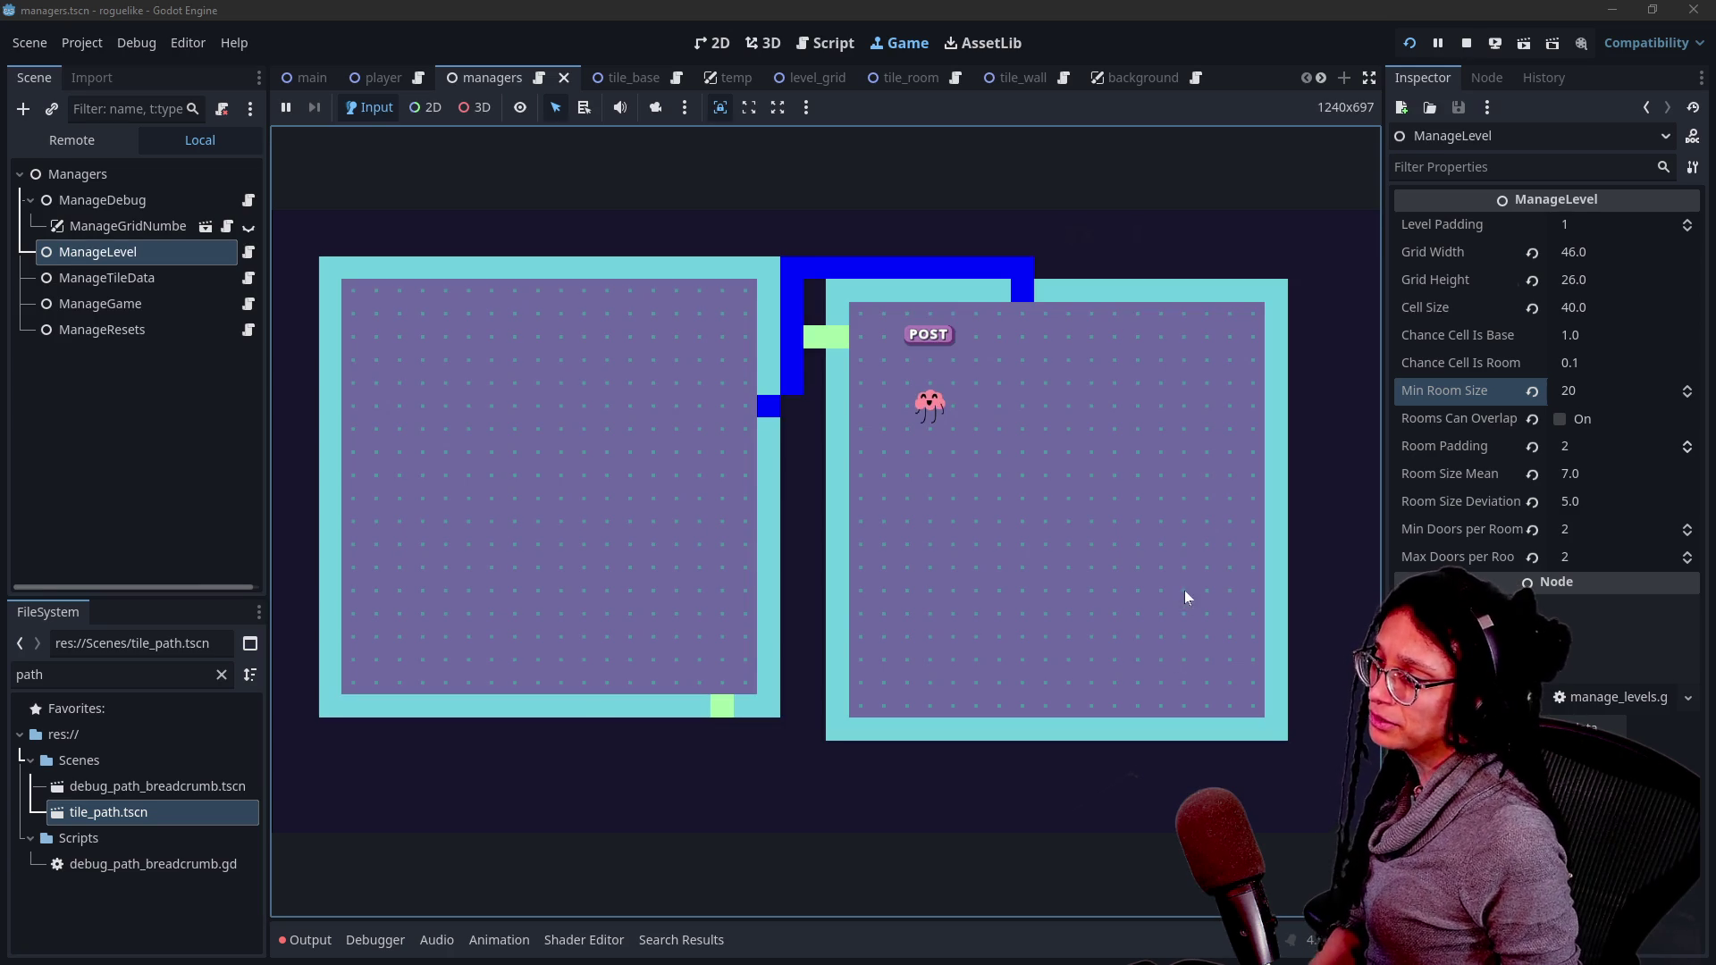
# - Show breadcrumbs along the blue corridor, then inspect the tile_type line in manage_levels.gd with docks hidden
pyautogui.click(779, 390)
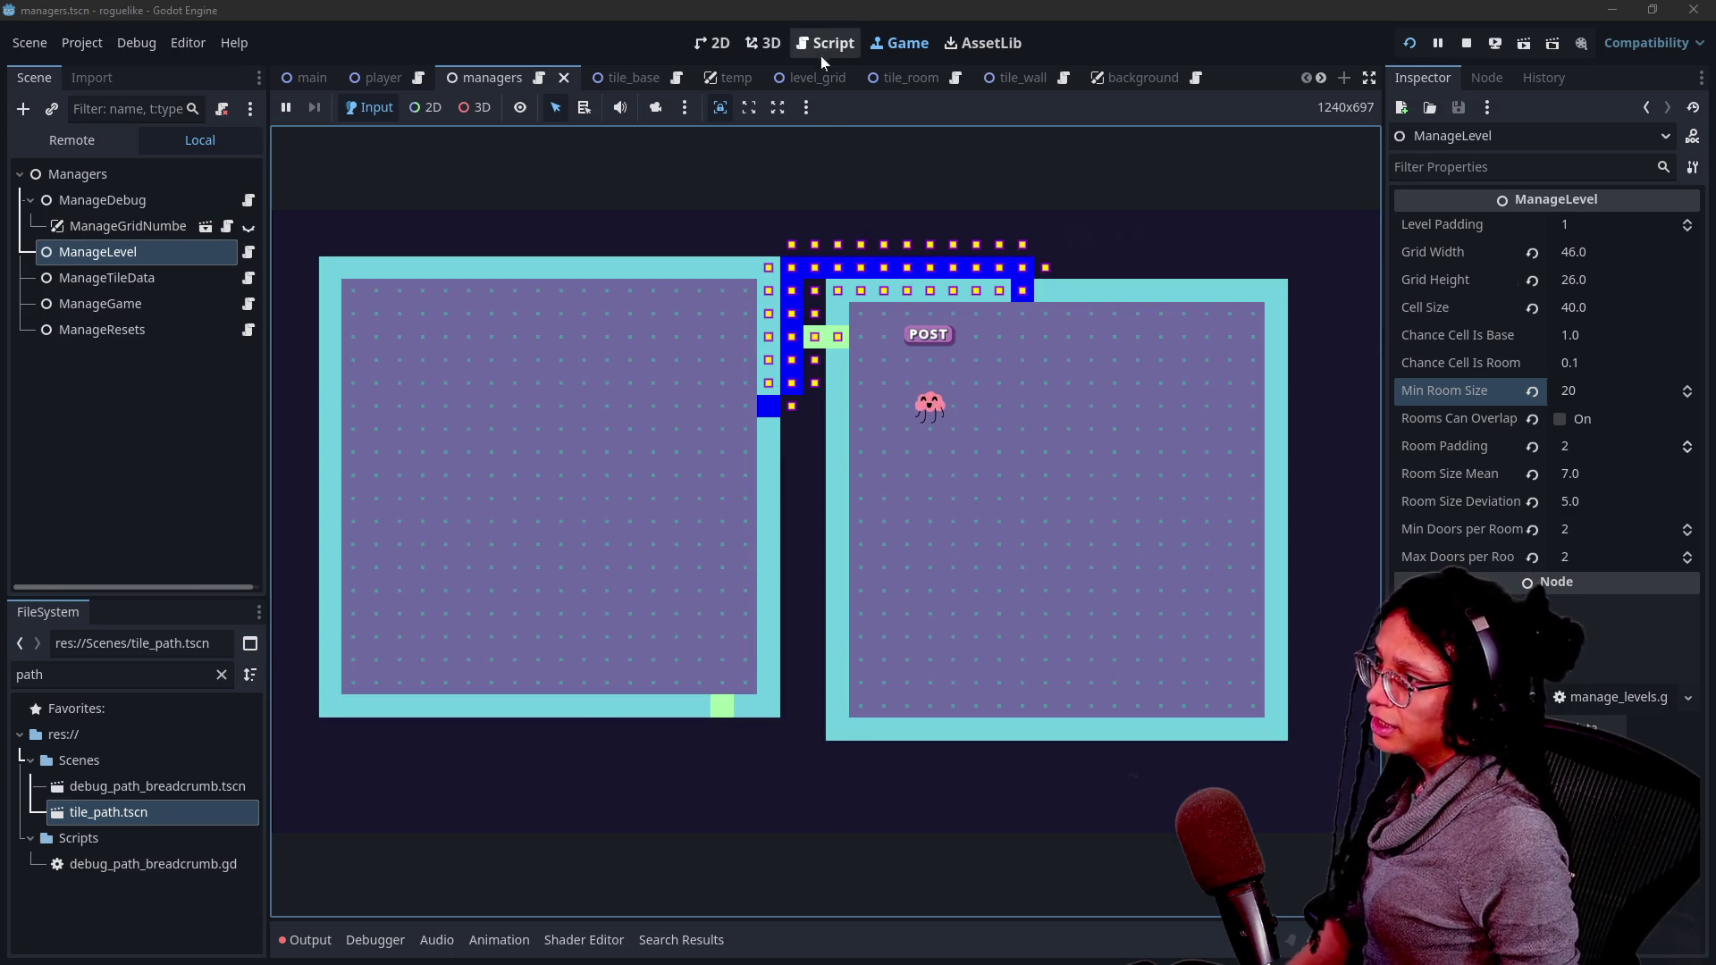
pyautogui.hotkey('ctrl', 'F3')
pyautogui.click(865, 360)
pyautogui.hotkey('ctrl', 'j')
pyautogui.hotkey('ctrl', 'j')
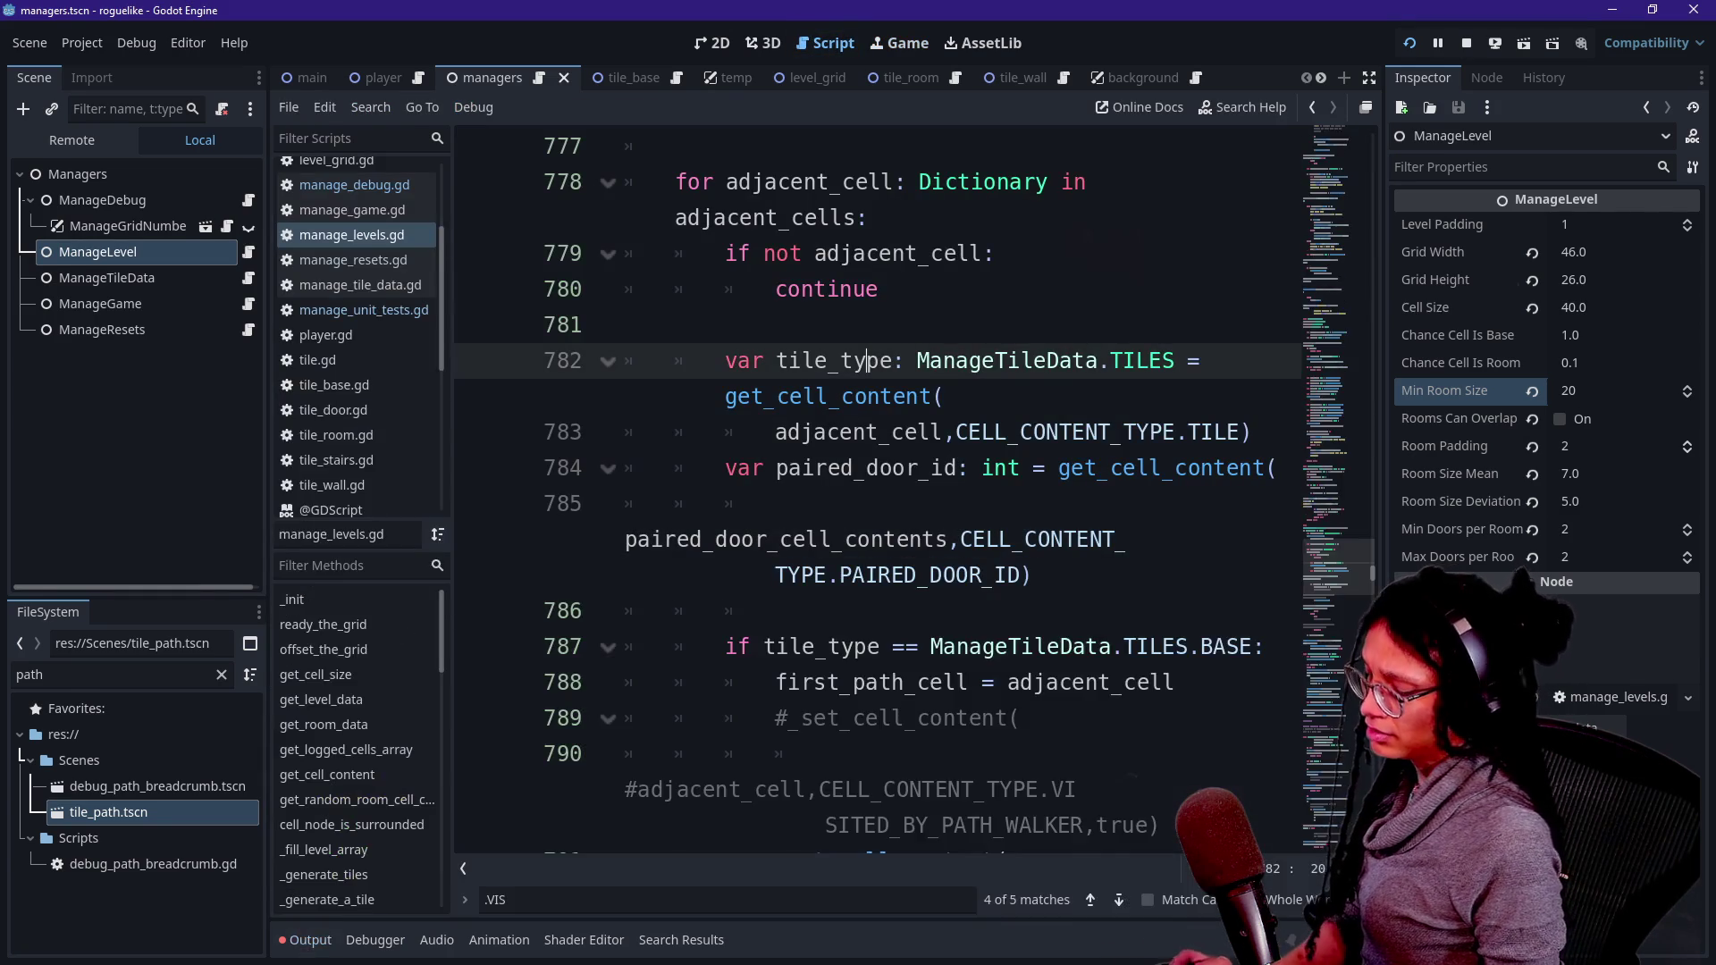
pyautogui.hotkey('ctrl', 'shift', 'F11')
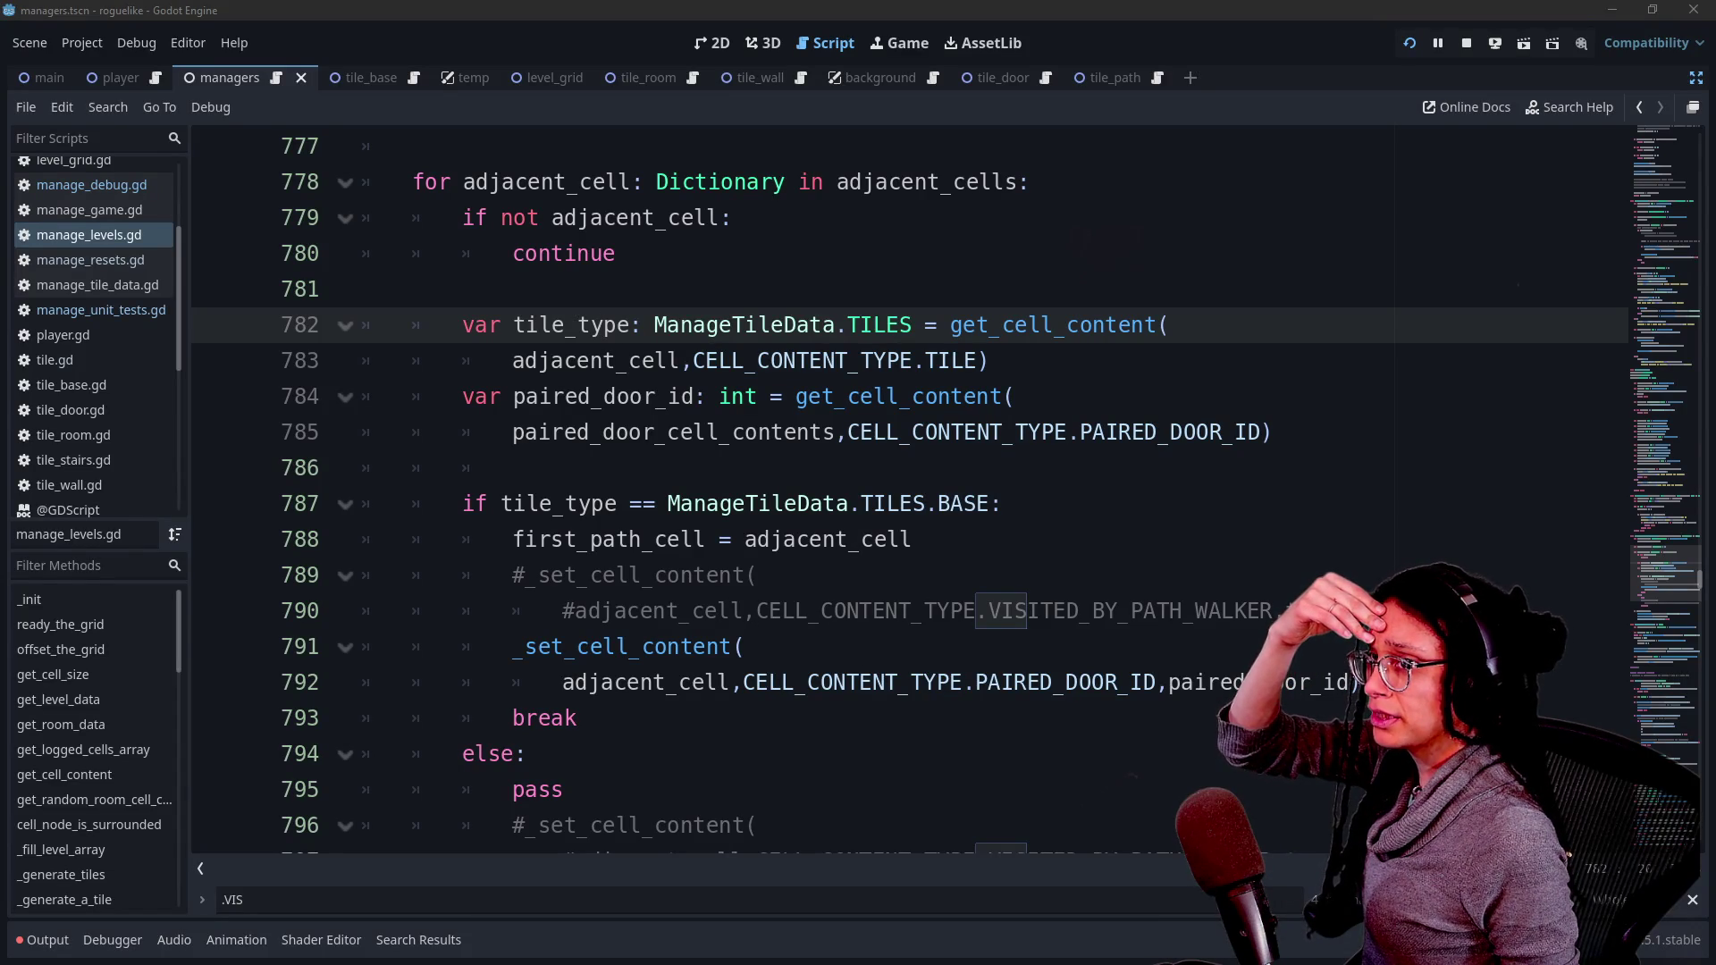
# - Return to the running game and stop it
pyautogui.click(951, 14)
pyautogui.click(876, 43)
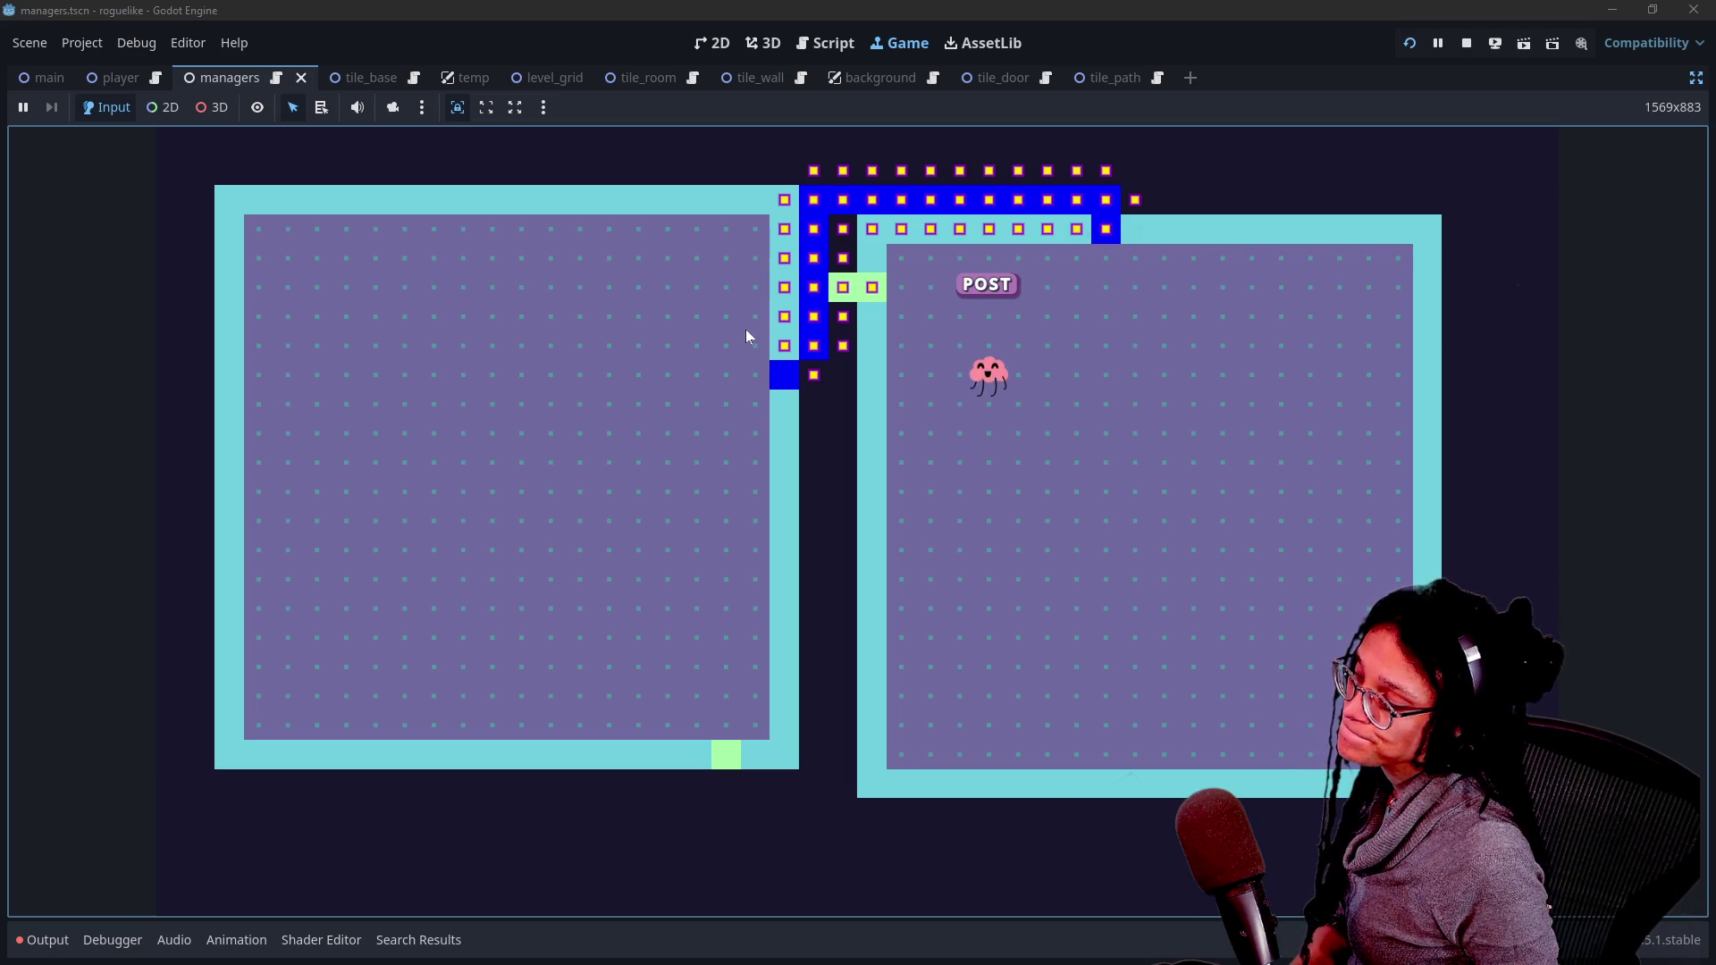
pyautogui.click(1460, 45)
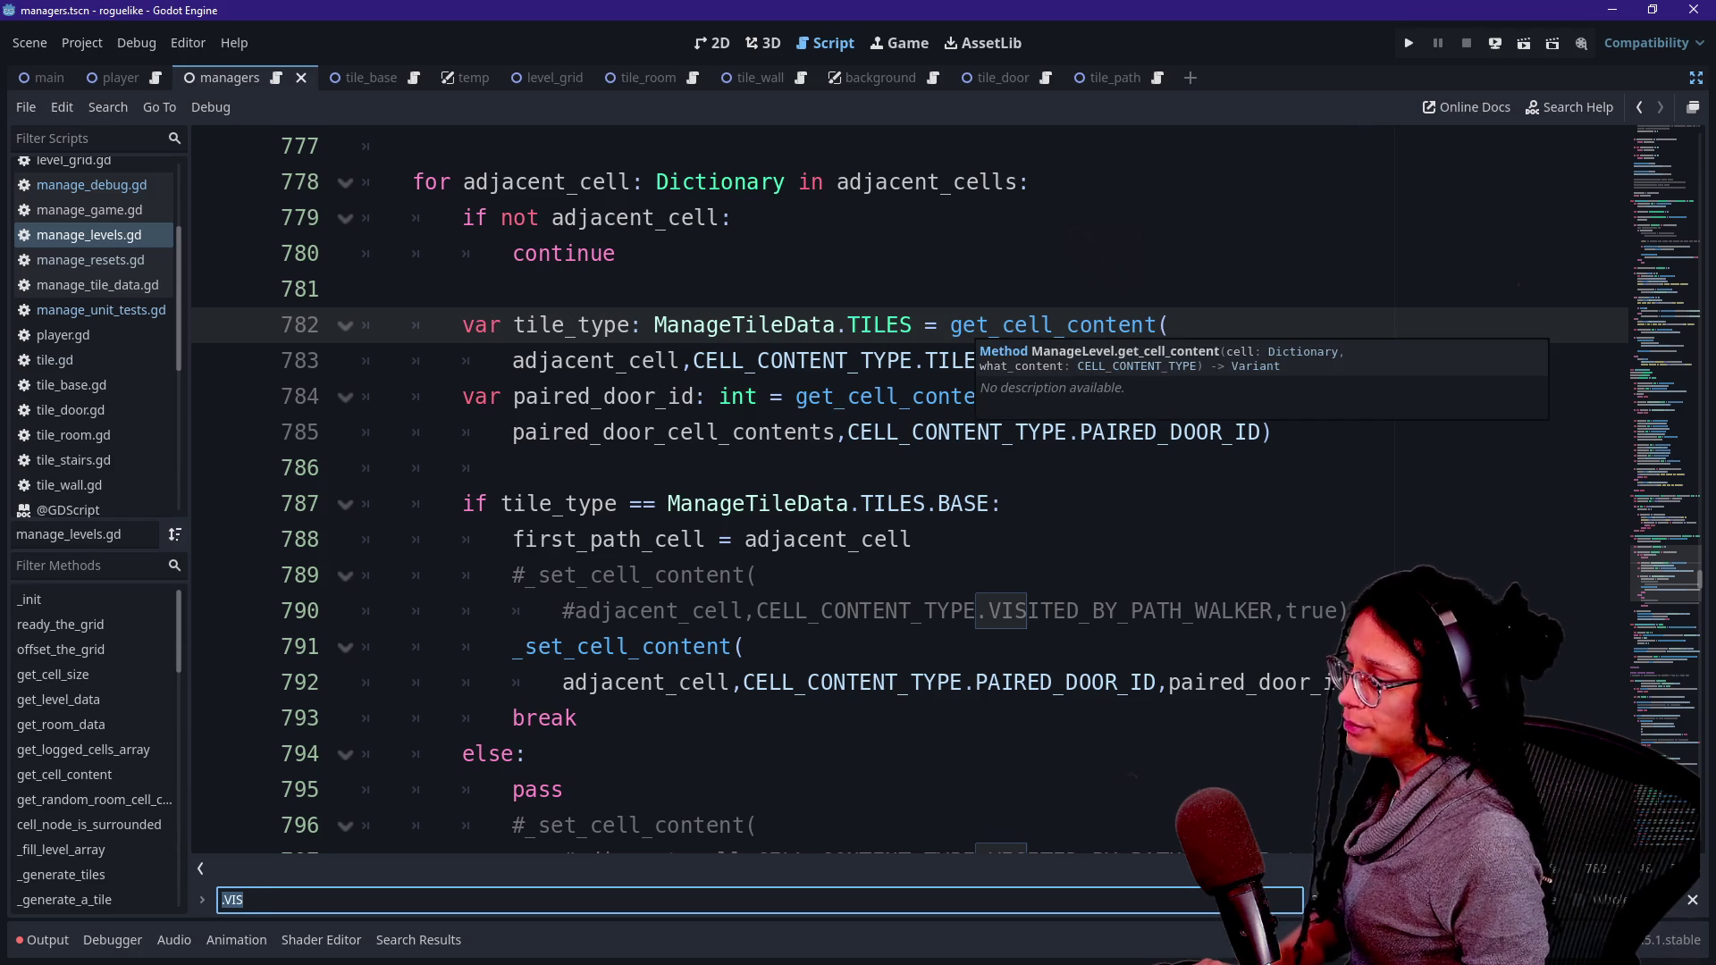
# - Search the script for 'debug' and jump to the _apply_path_debug_colors definition at line 380
pyautogui.write('debug')
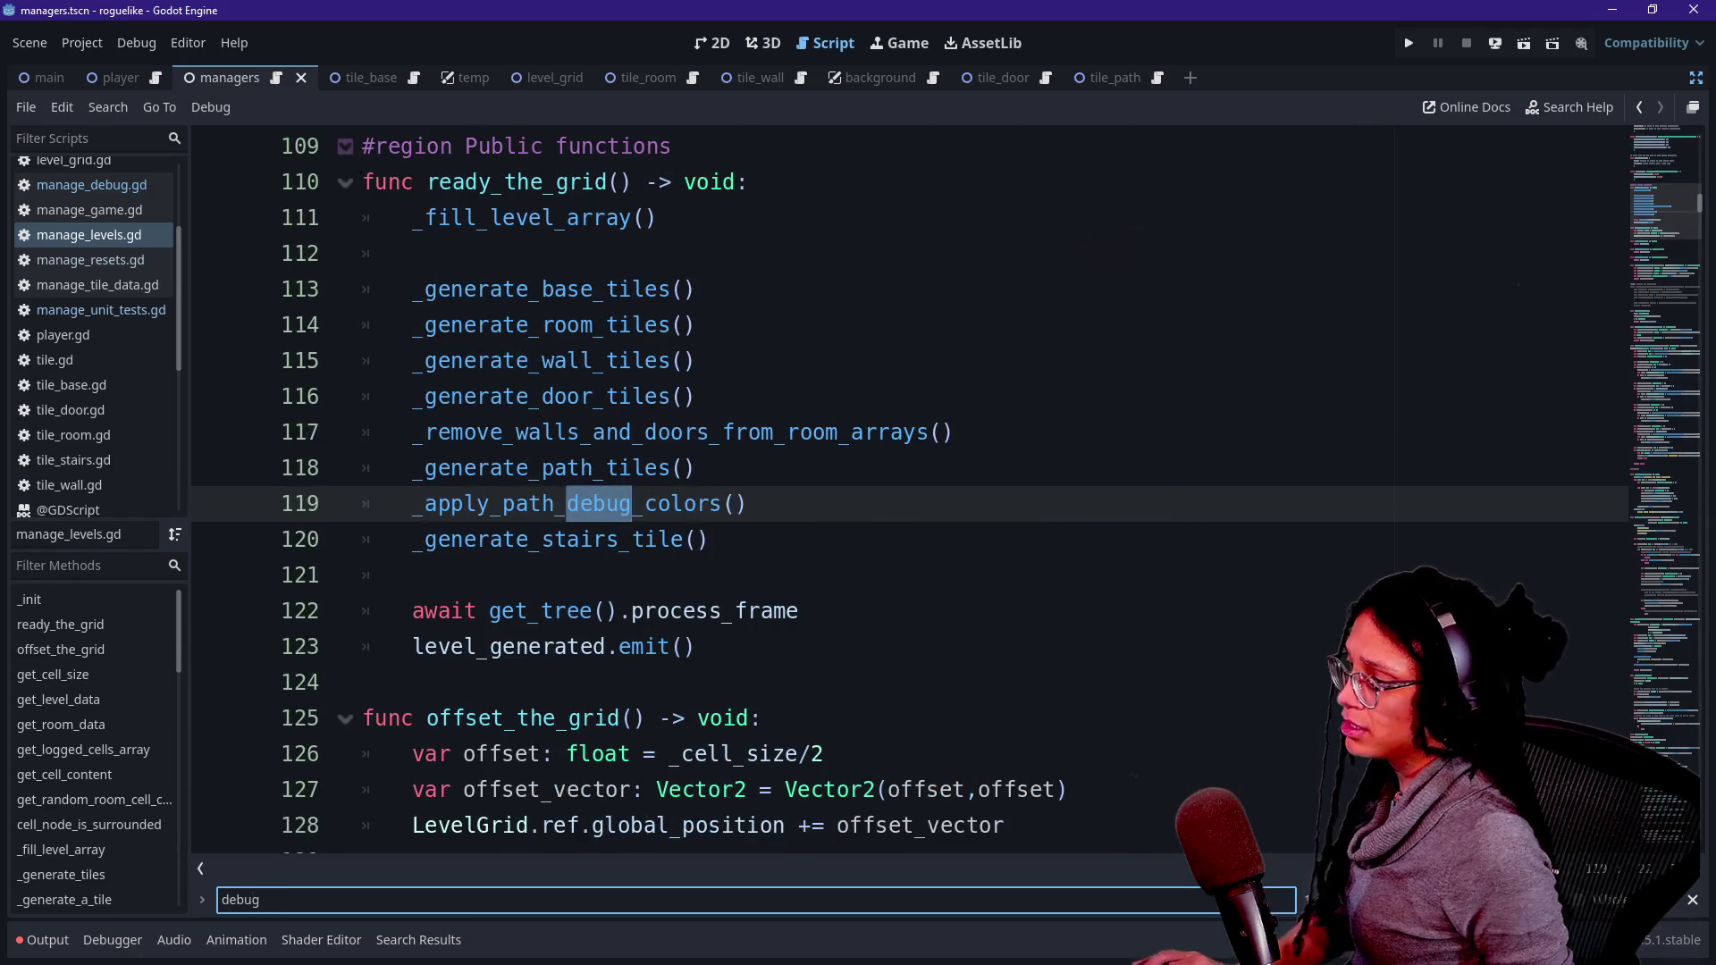
pyautogui.keyDown('ctrl'); pyautogui.click(566, 501); pyautogui.keyUp('ctrl')
pyautogui.scroll(-1, 894, 491)
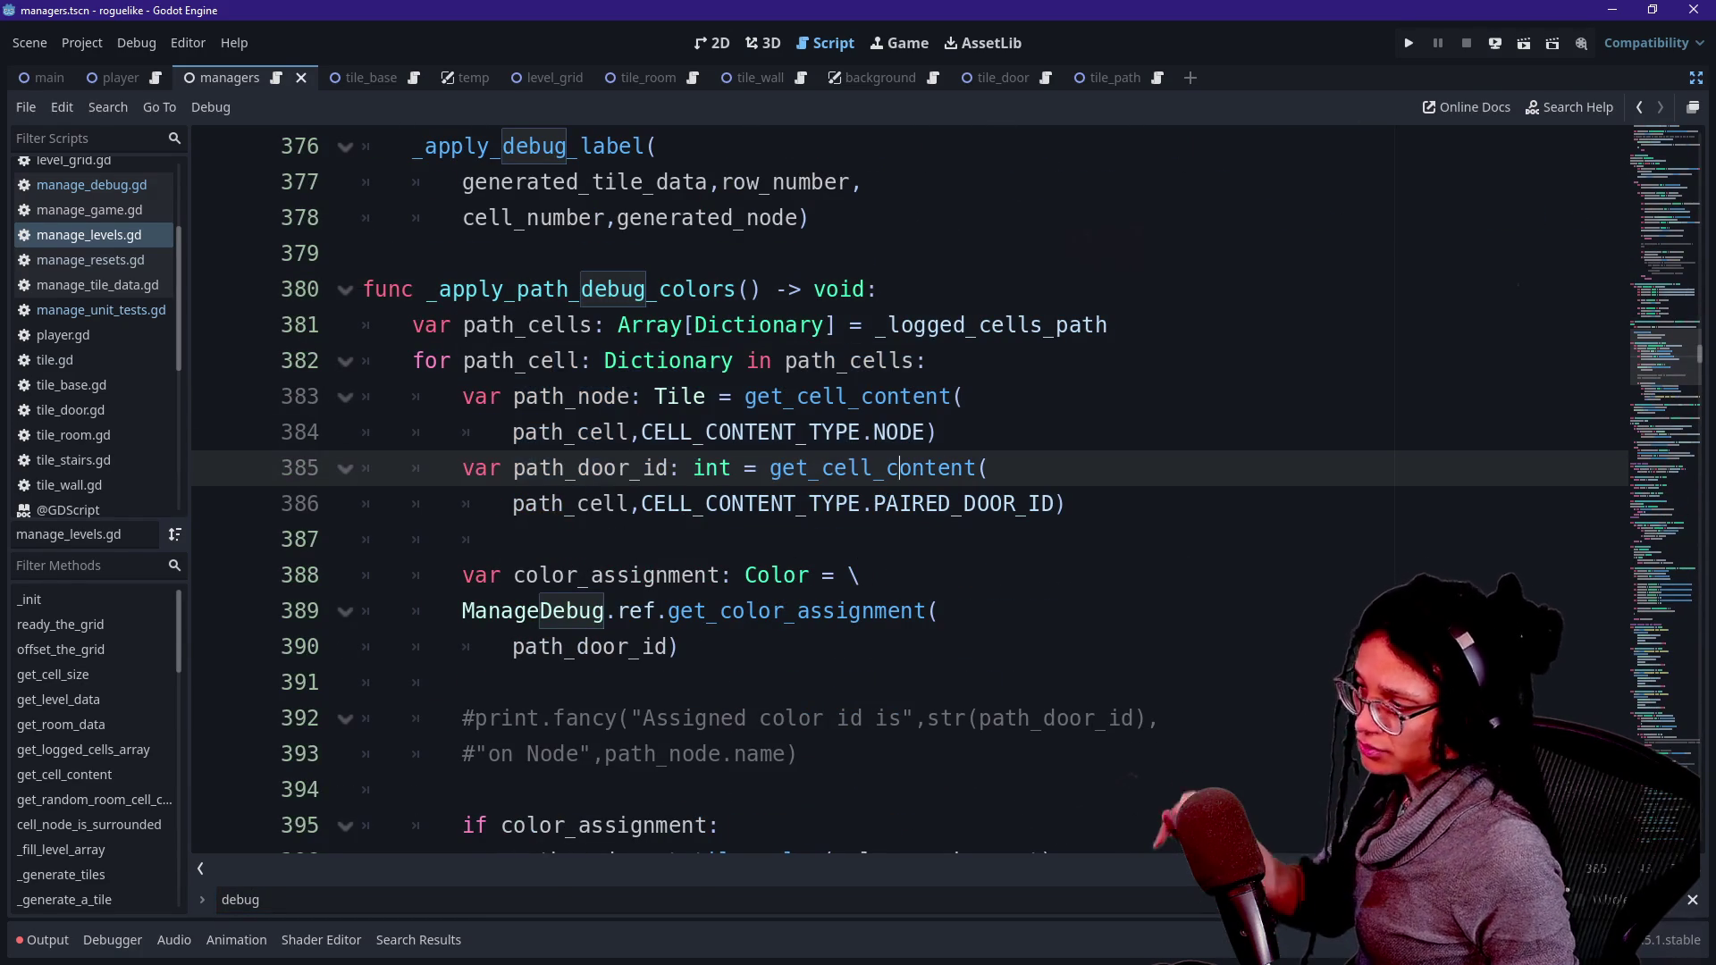
pyautogui.click(677, 646)
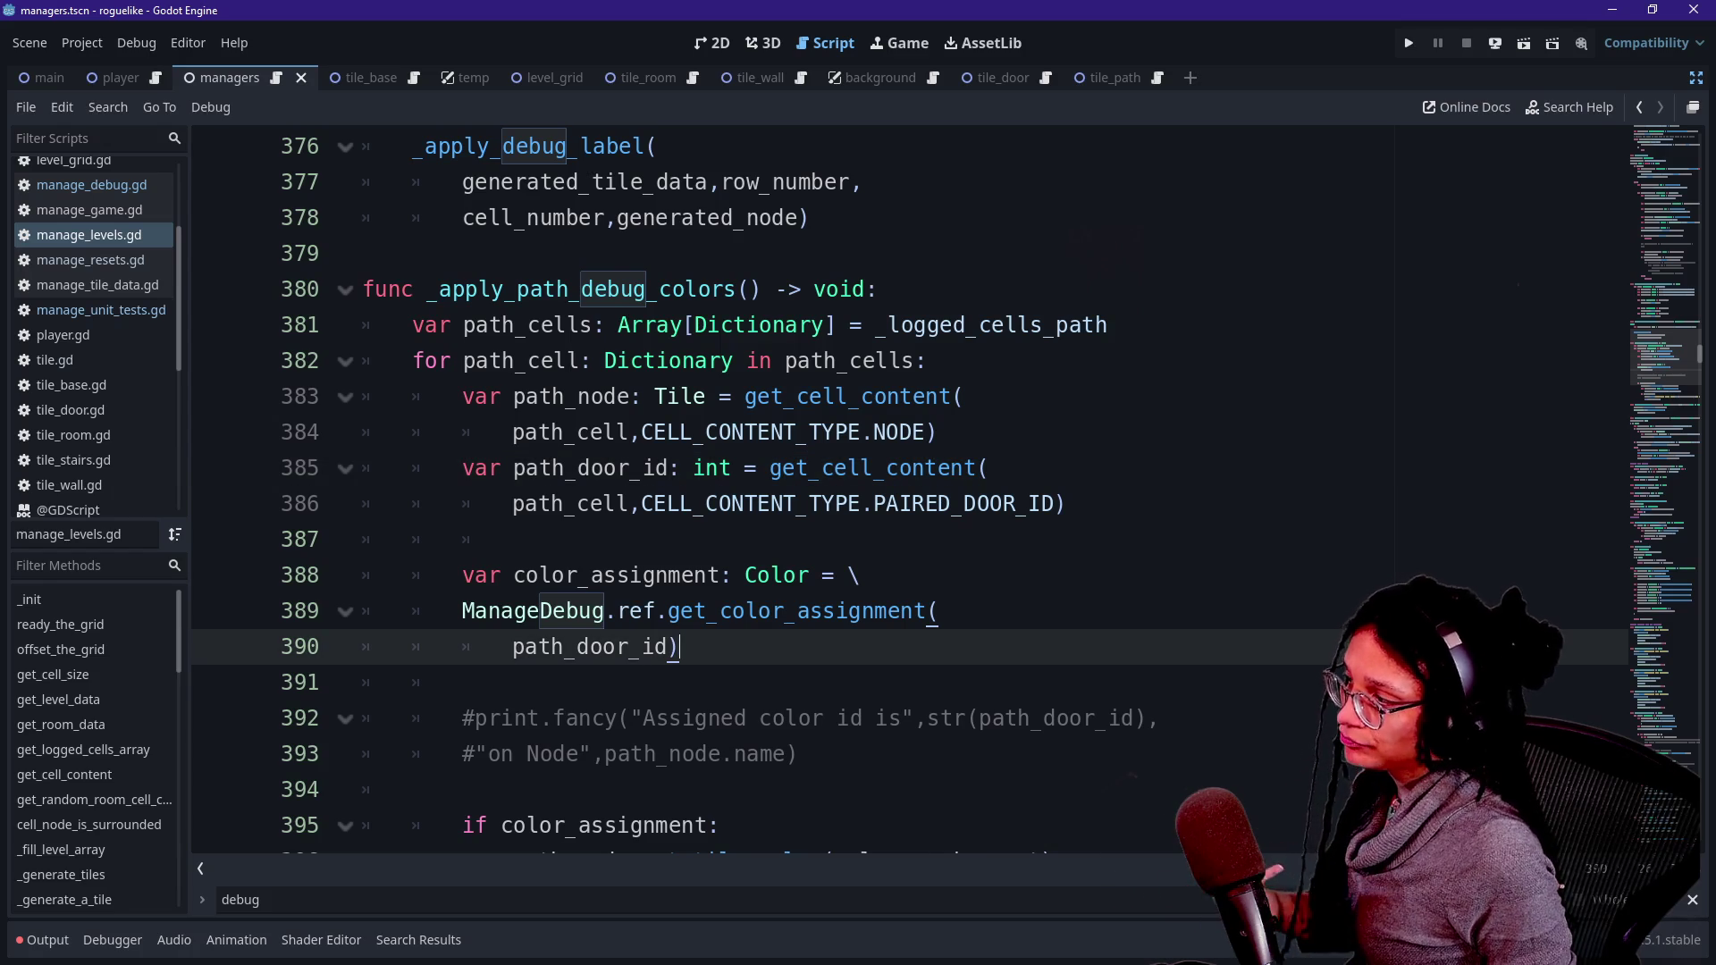
# - Read through the function's colour-assignment loop, leaving the caret after the path_cells declaration
pyautogui.scroll(-1, 893, 491)
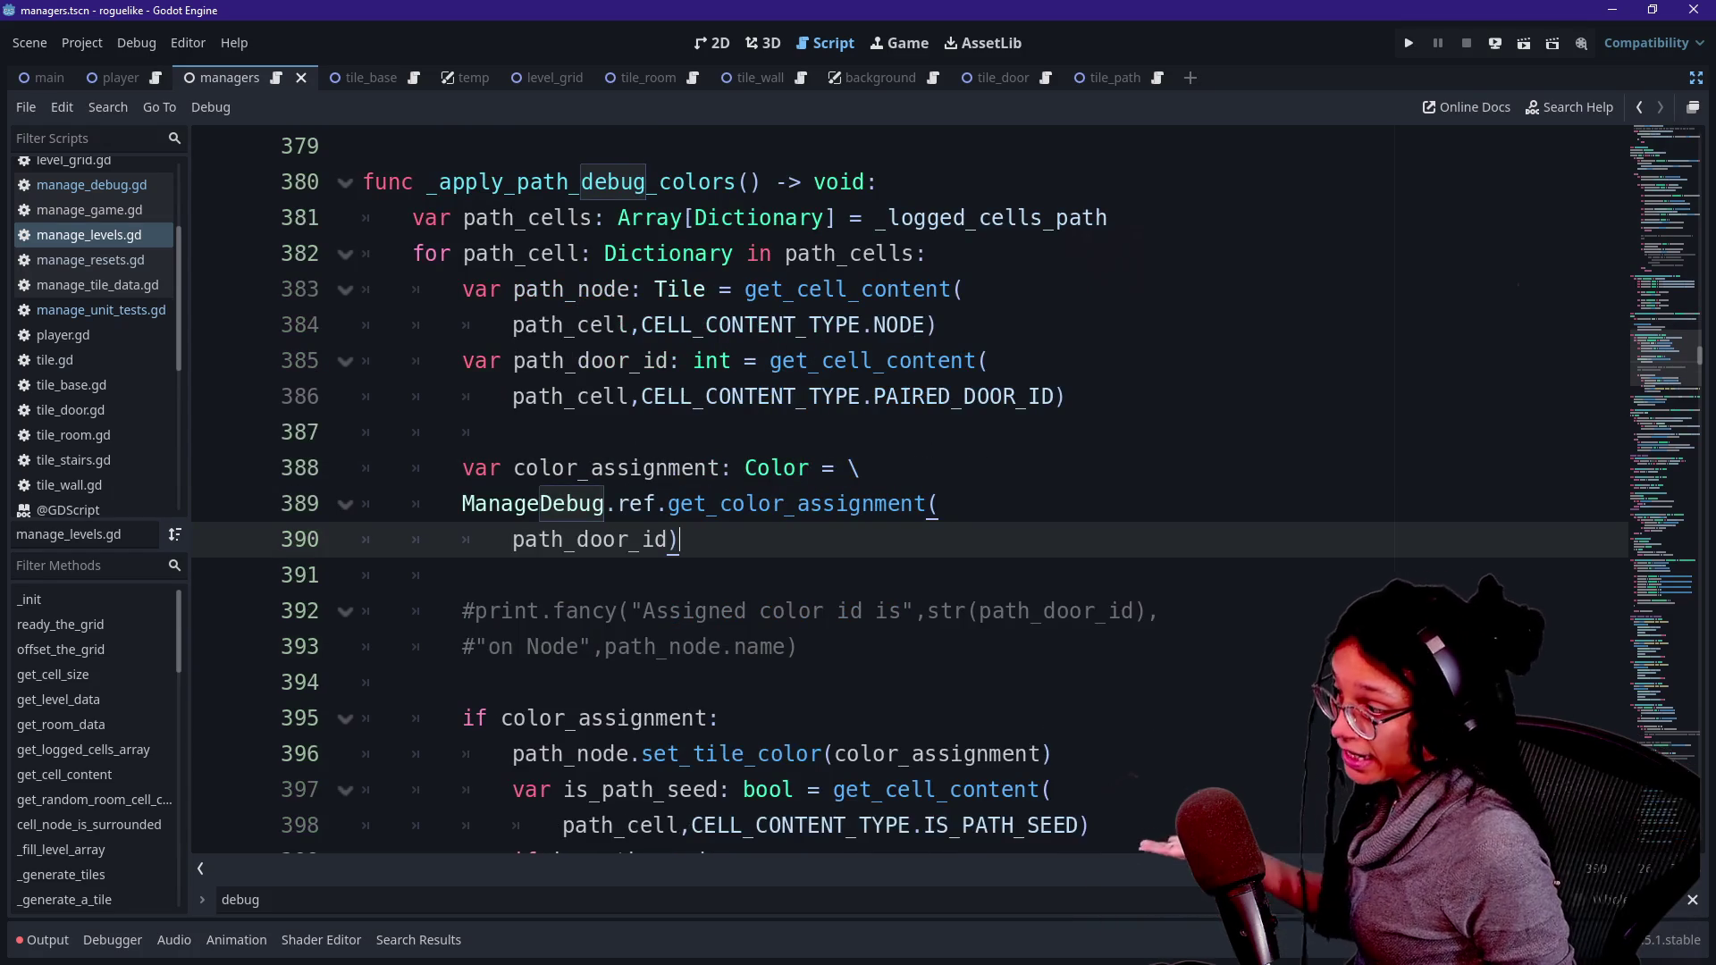
pyautogui.scroll(-1, 893, 492)
pyautogui.scroll(1, 893, 492)
pyautogui.scroll(-1, 894, 492)
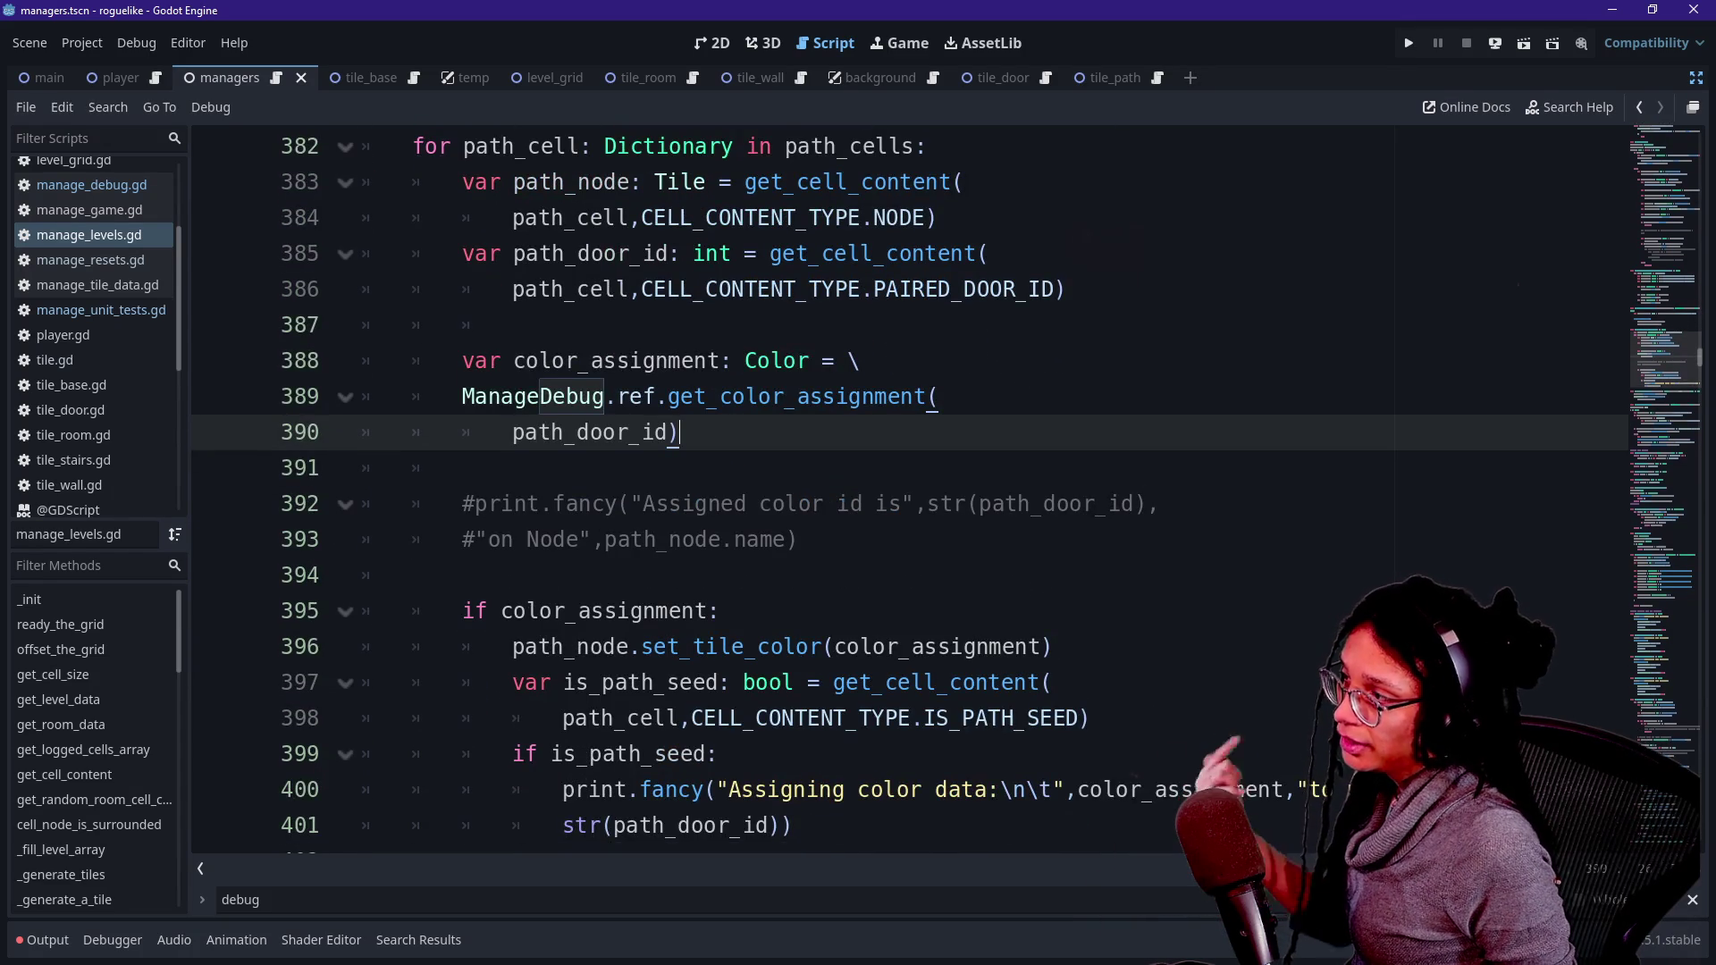
pyautogui.scroll(1, 894, 492)
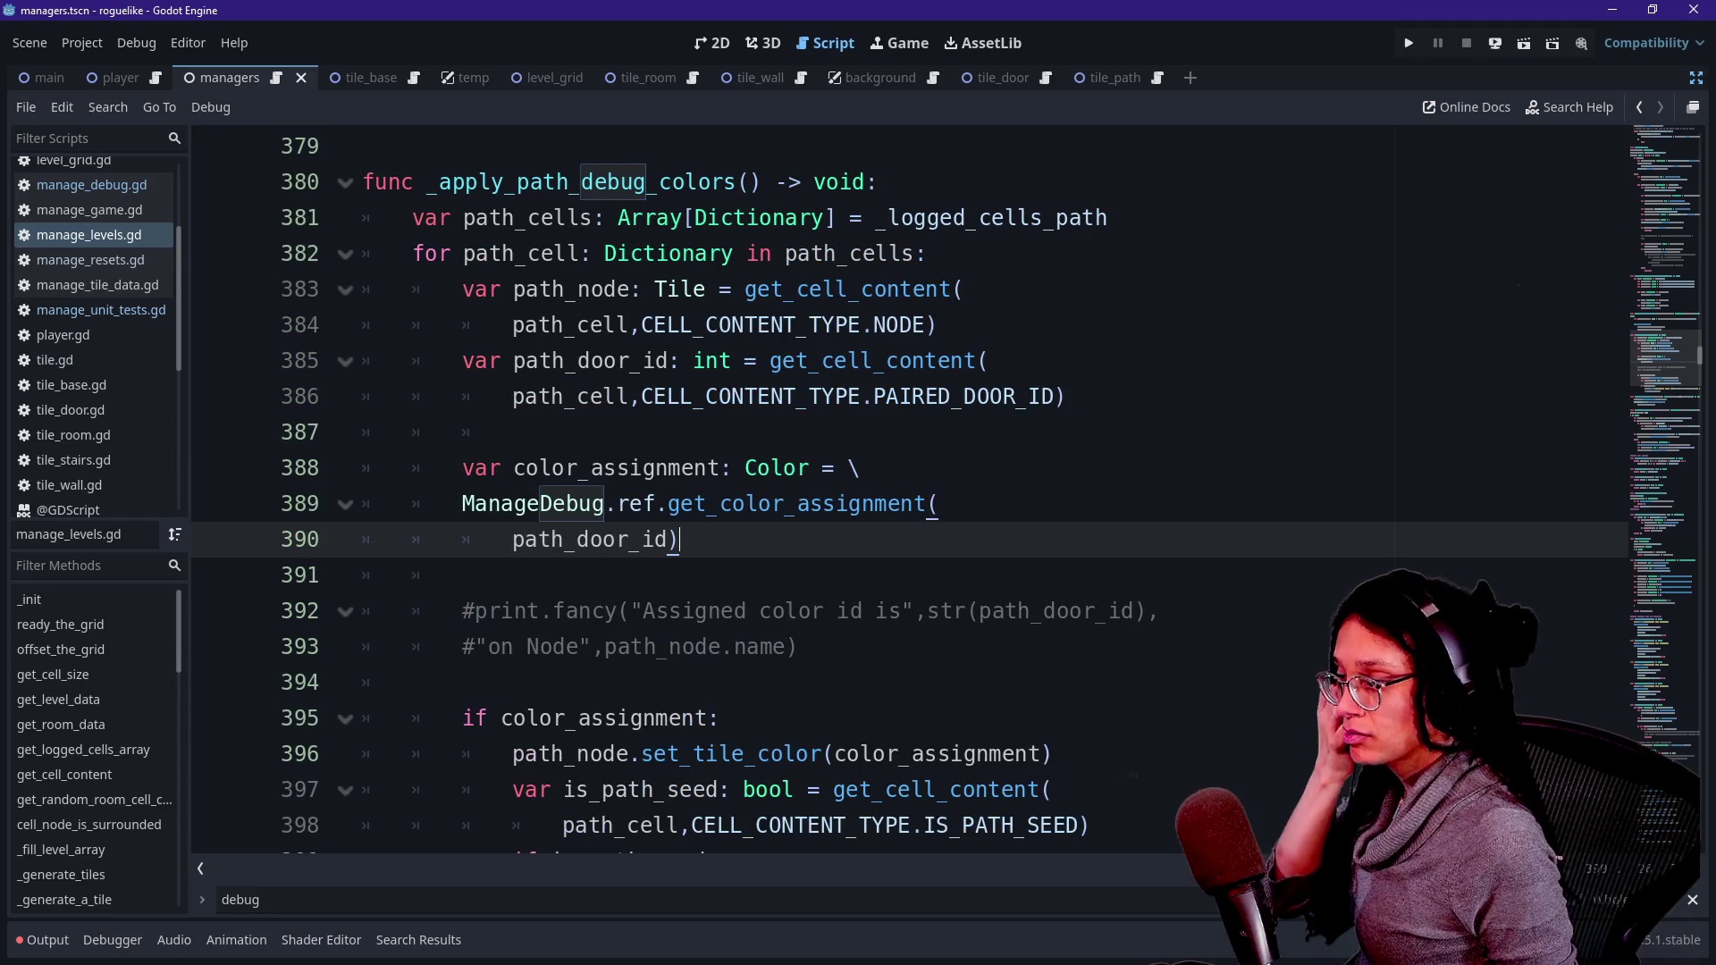
pyautogui.scroll(-1, 893, 491)
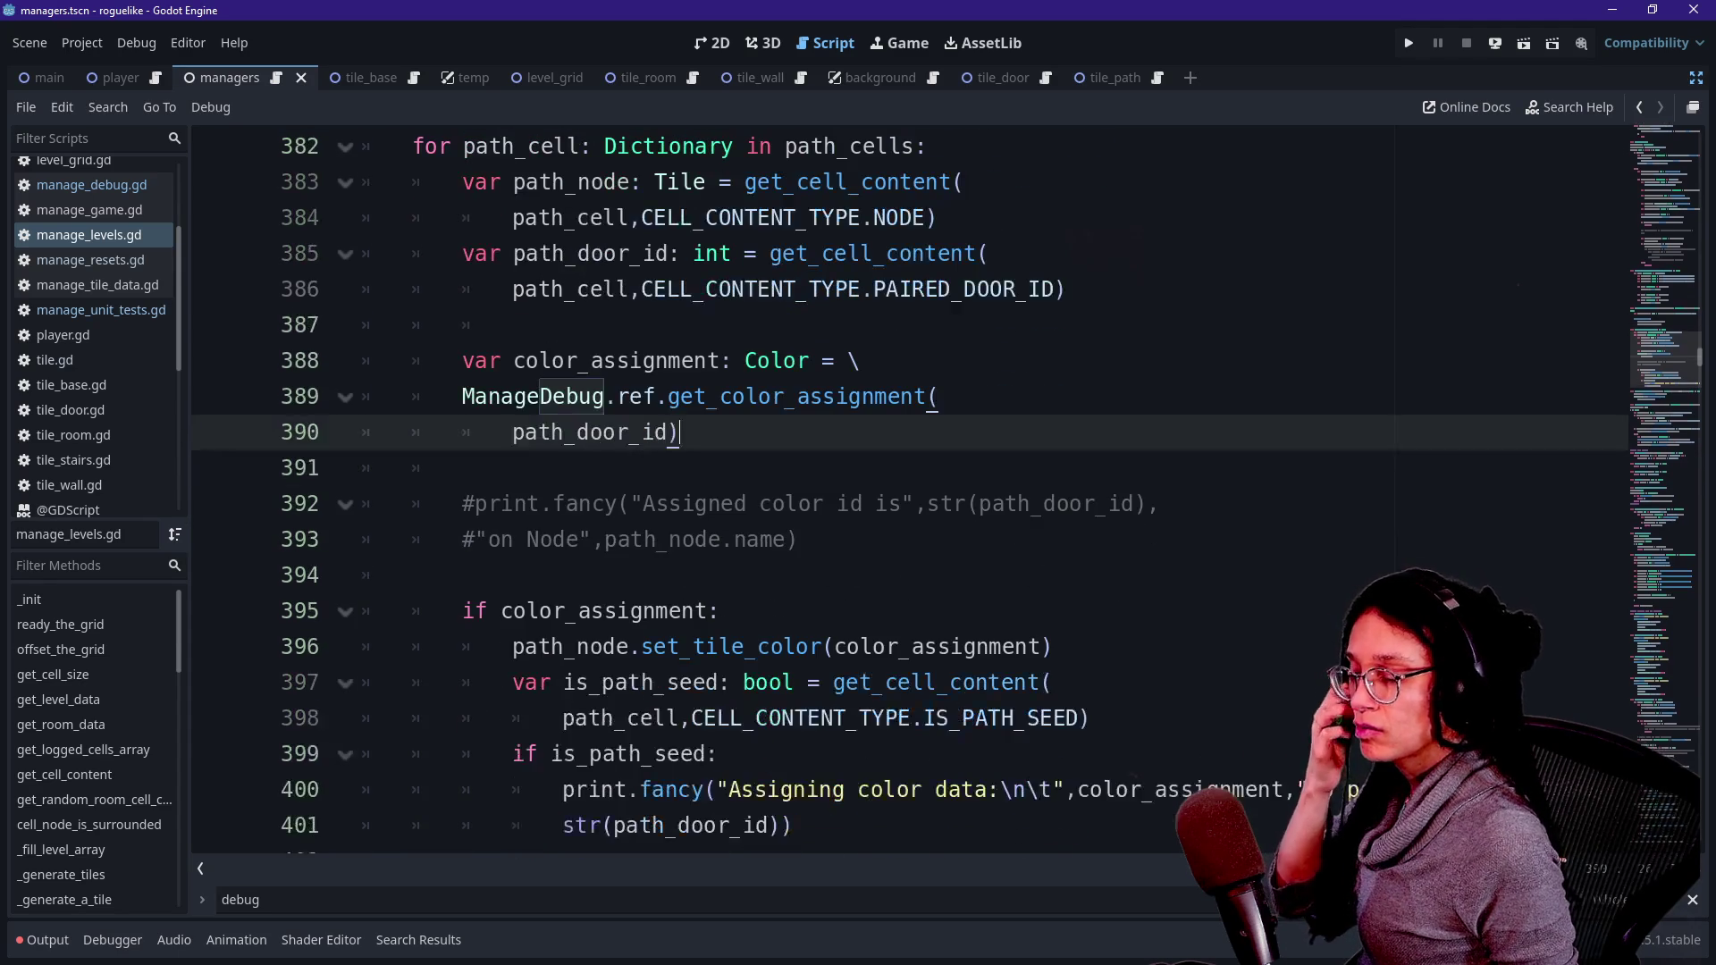
pyautogui.click(412, 574)
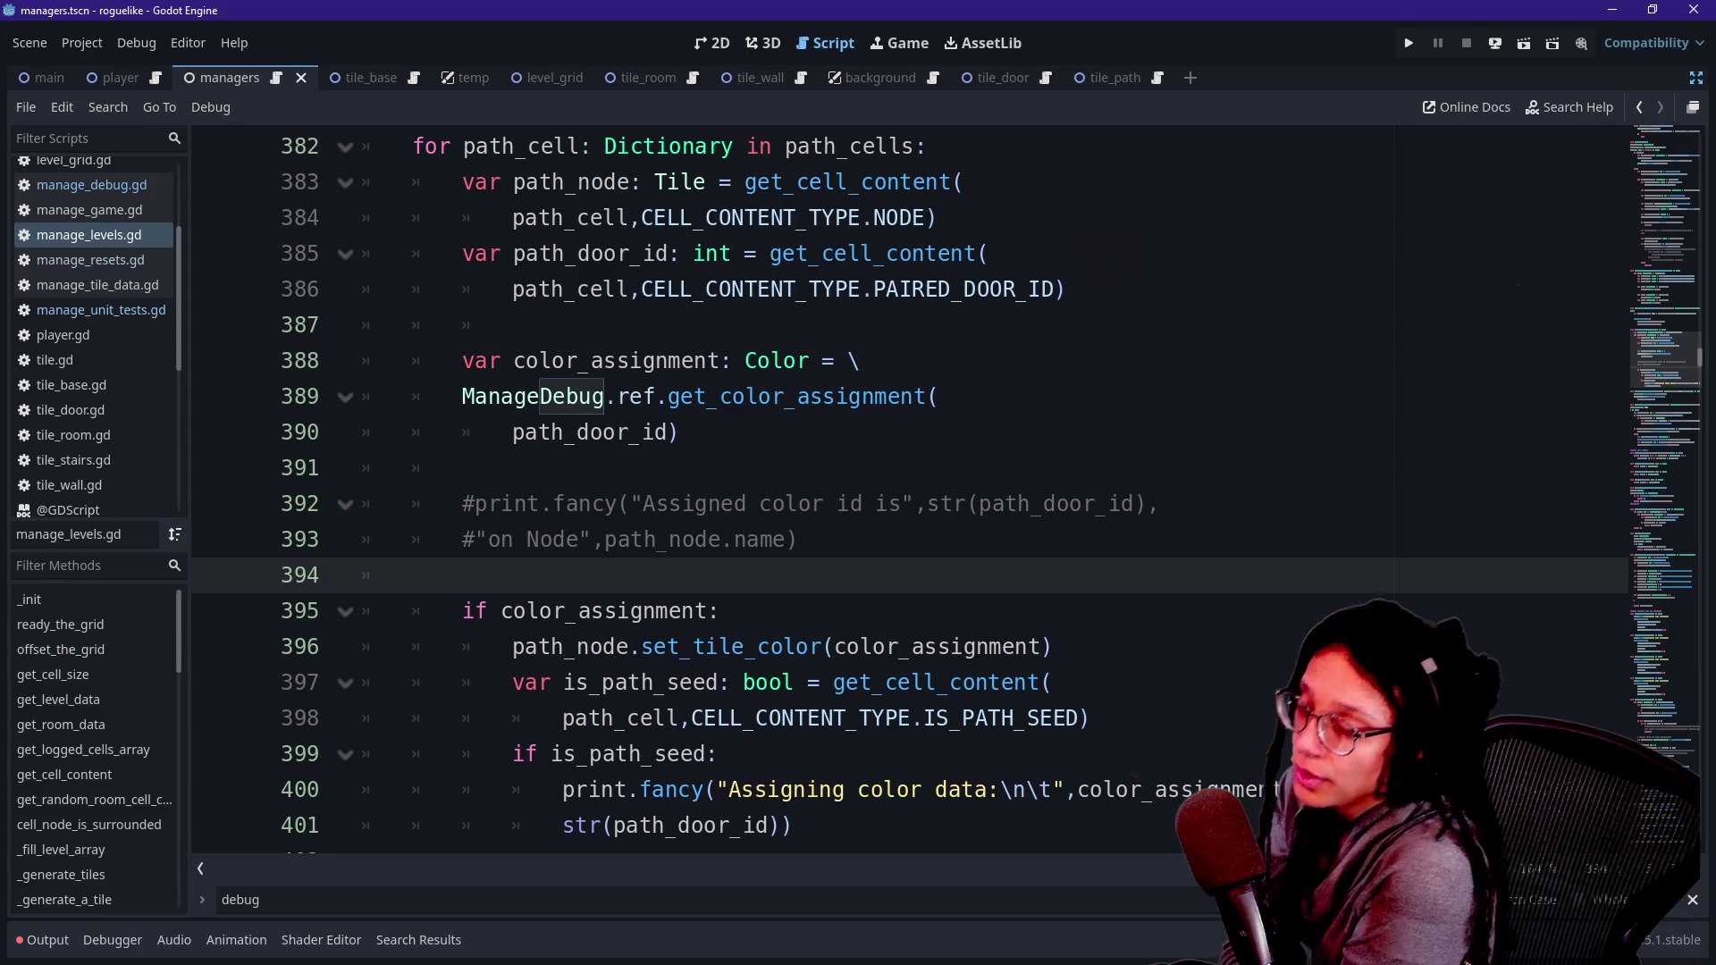
pyautogui.scroll(1, 893, 492)
pyautogui.click(1108, 217)
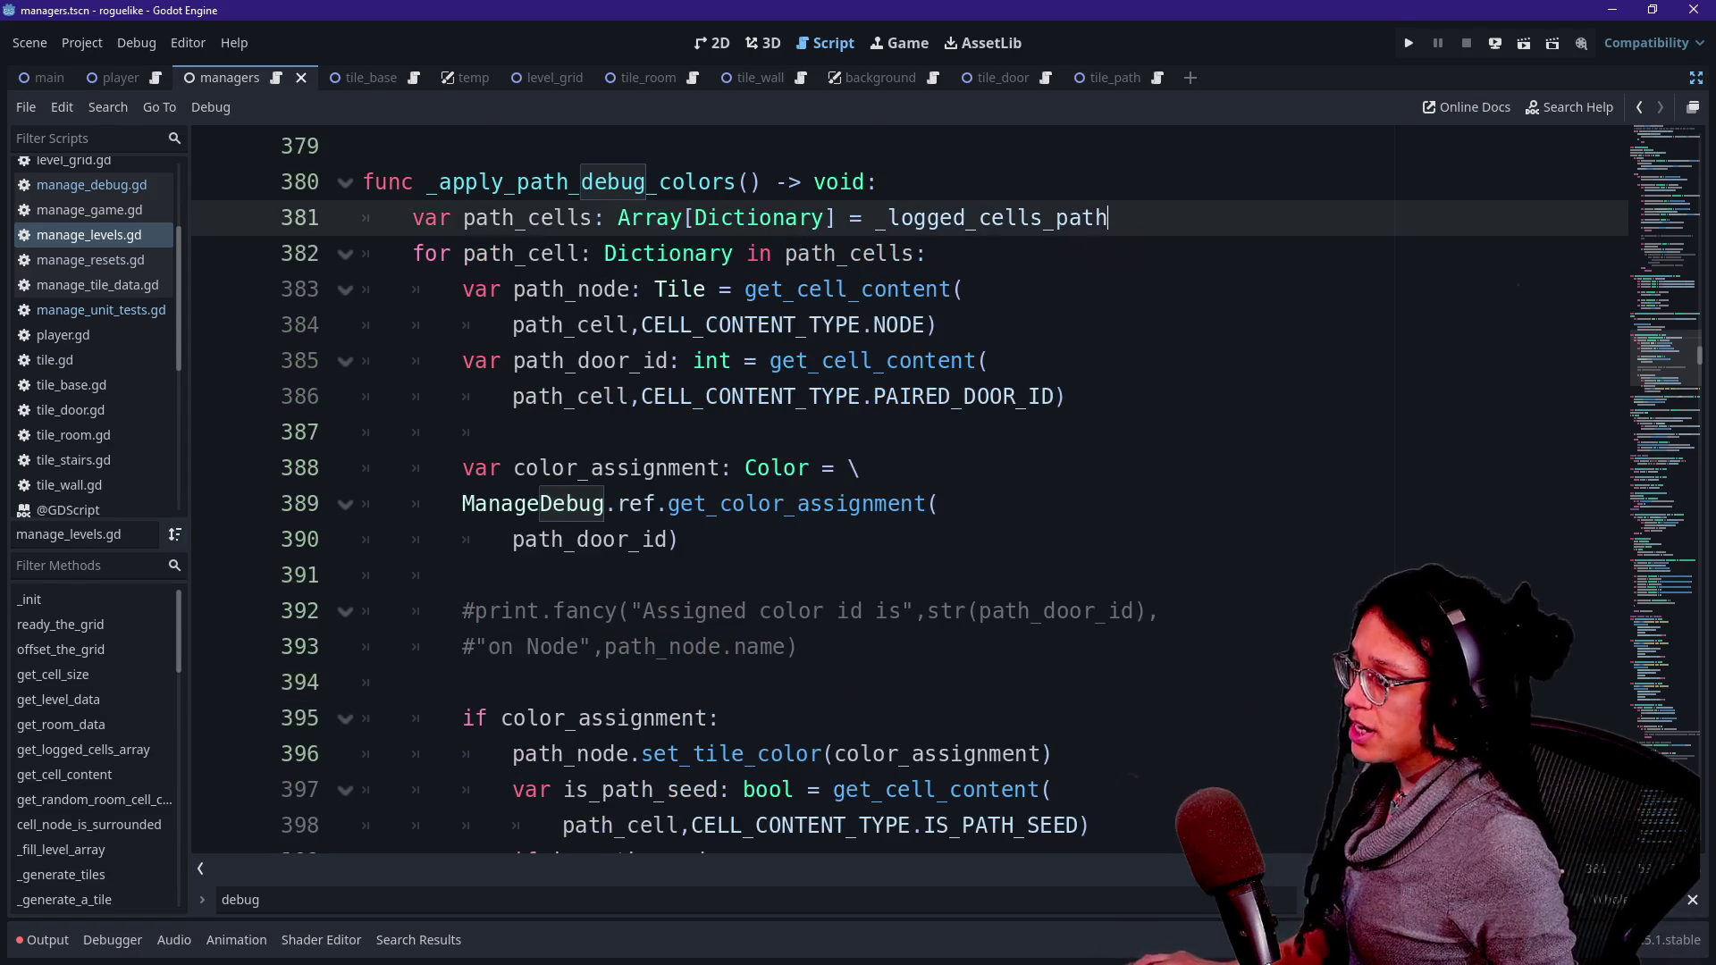
# - Declare a cells_to_color array and move it above the path_cells line
pyautogui.press('Return')
pyautogui.write('var')
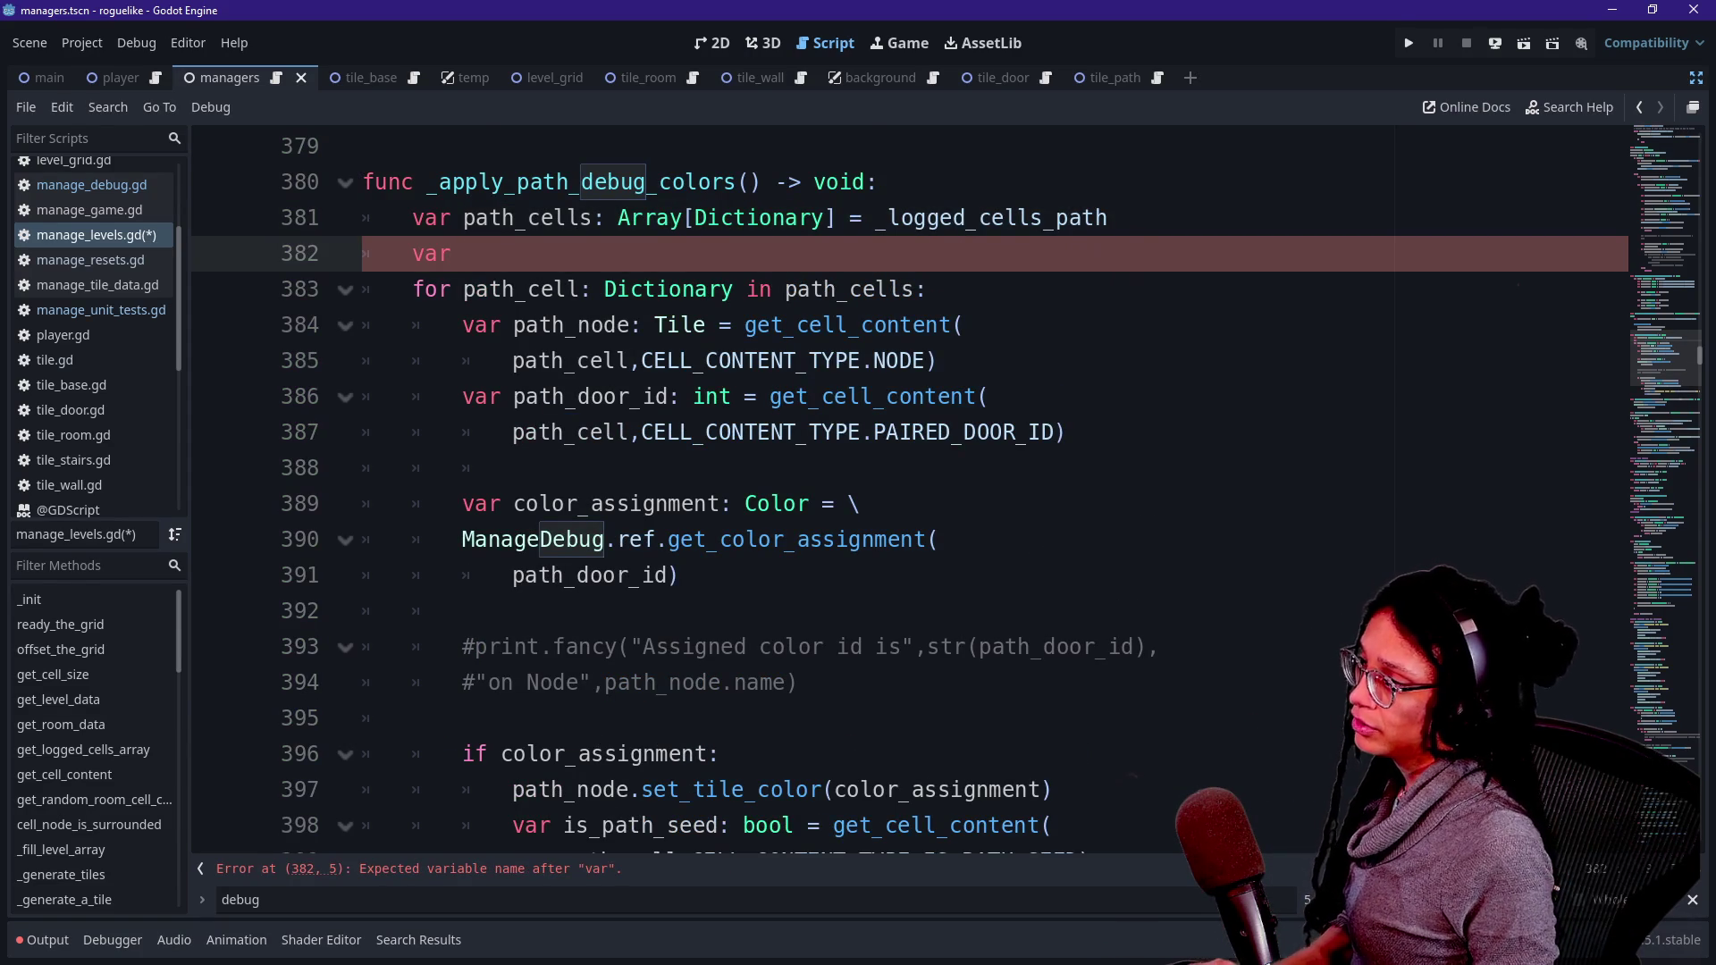
pyautogui.write(' color_ar')
pyautogui.press('BackSpace')
pyautogui.write('ells_to_color: Arr')
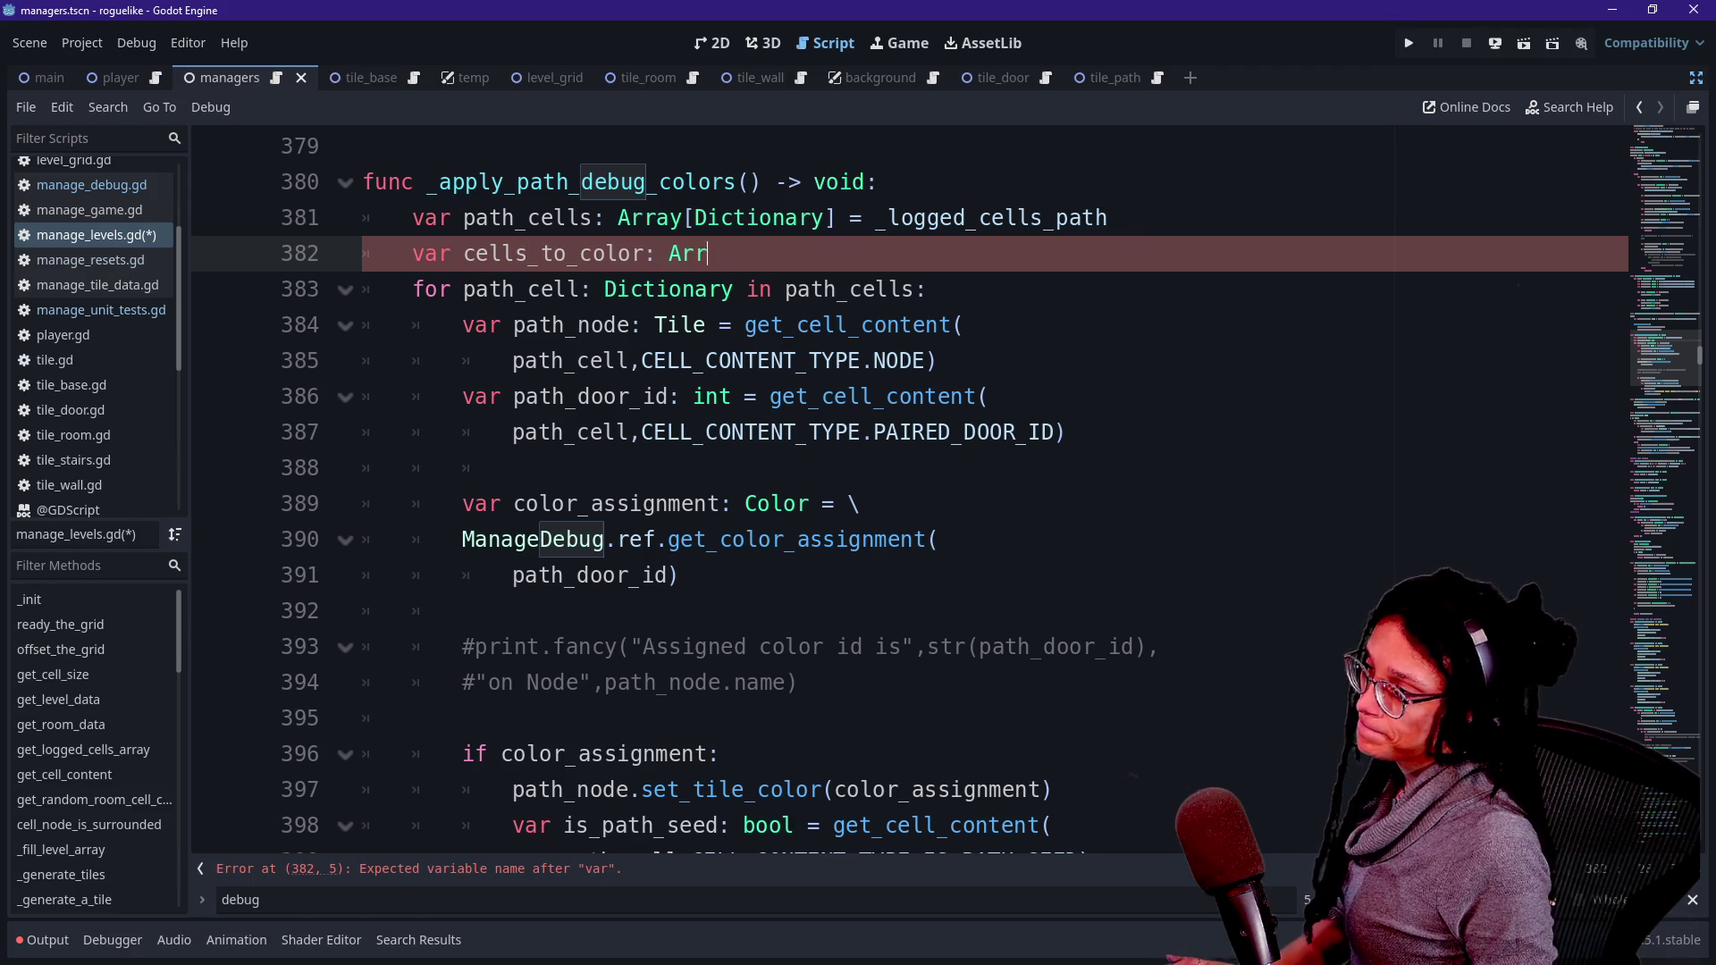
pyautogui.write('ay[Dictionary] =')
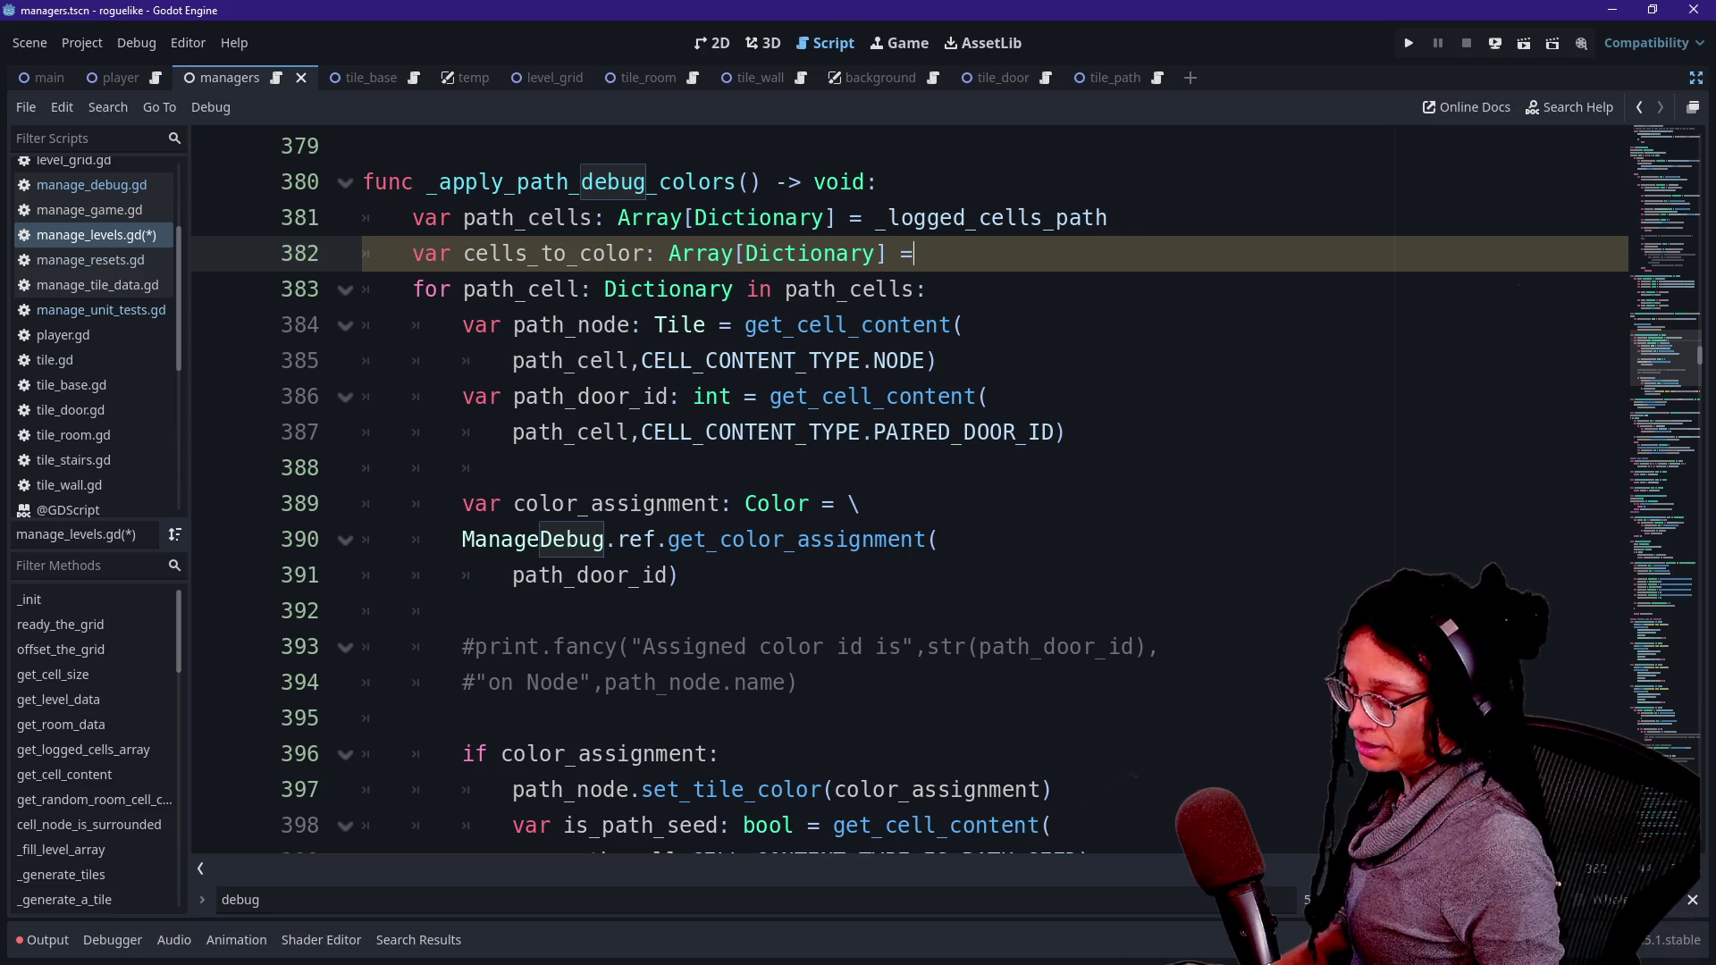
pyautogui.write('[]')
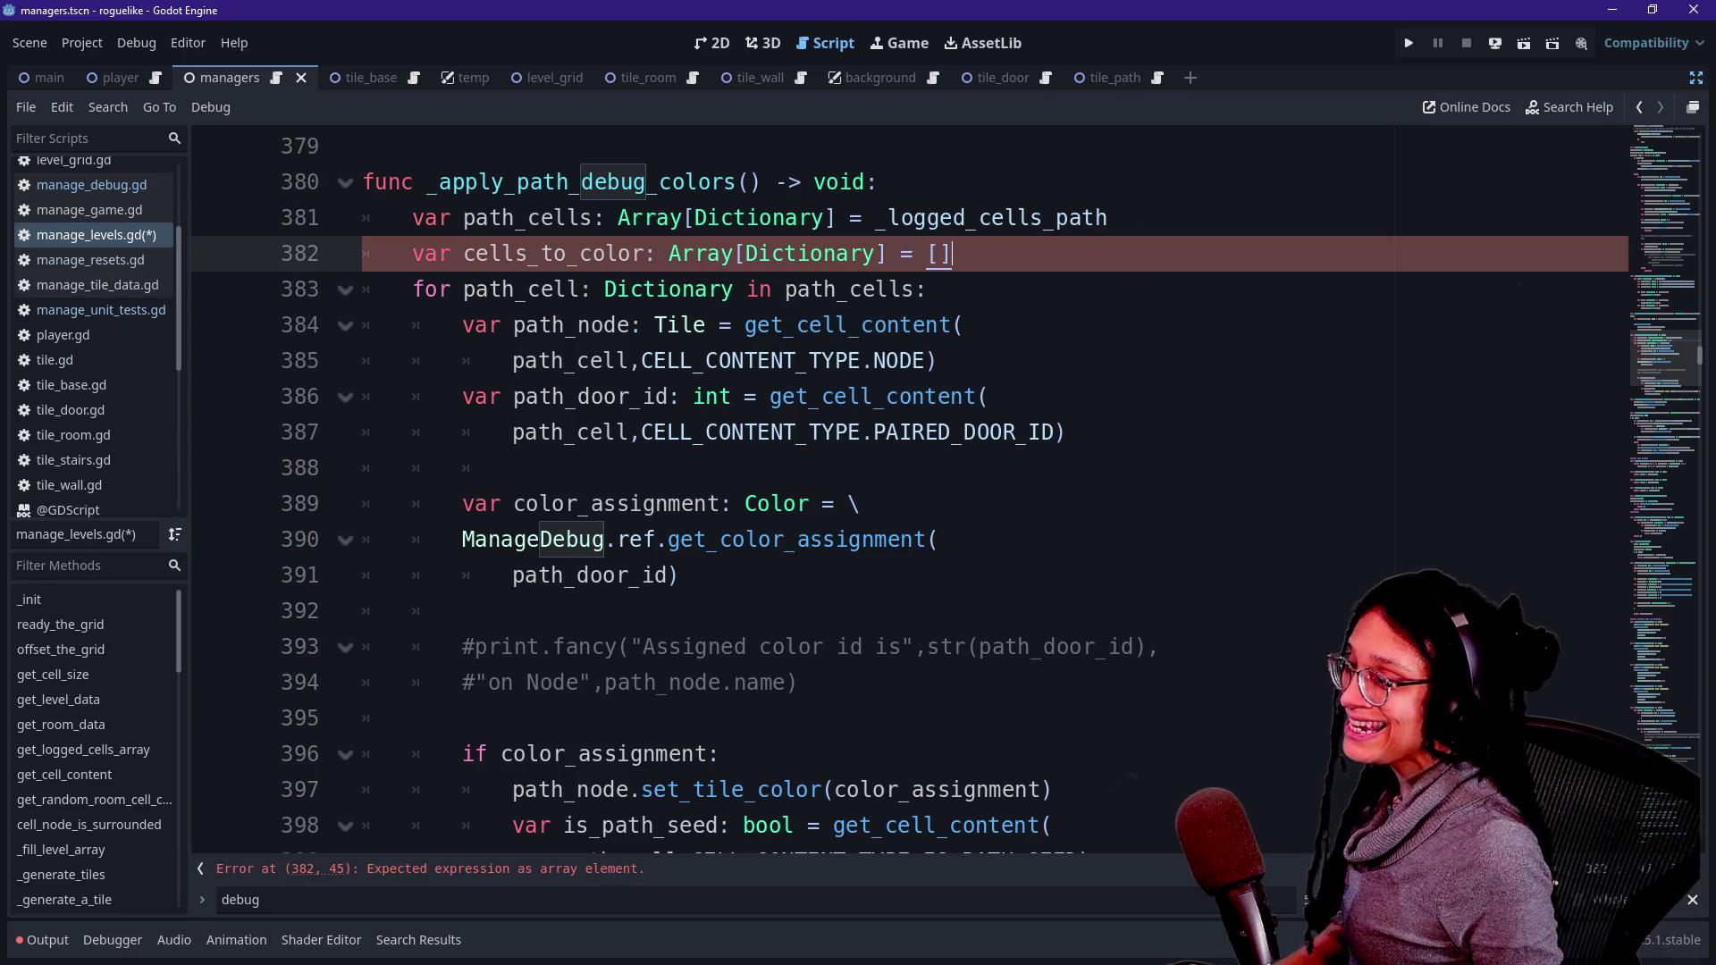
pyautogui.hotkey('ctrl', 'x')
pyautogui.press('Up')
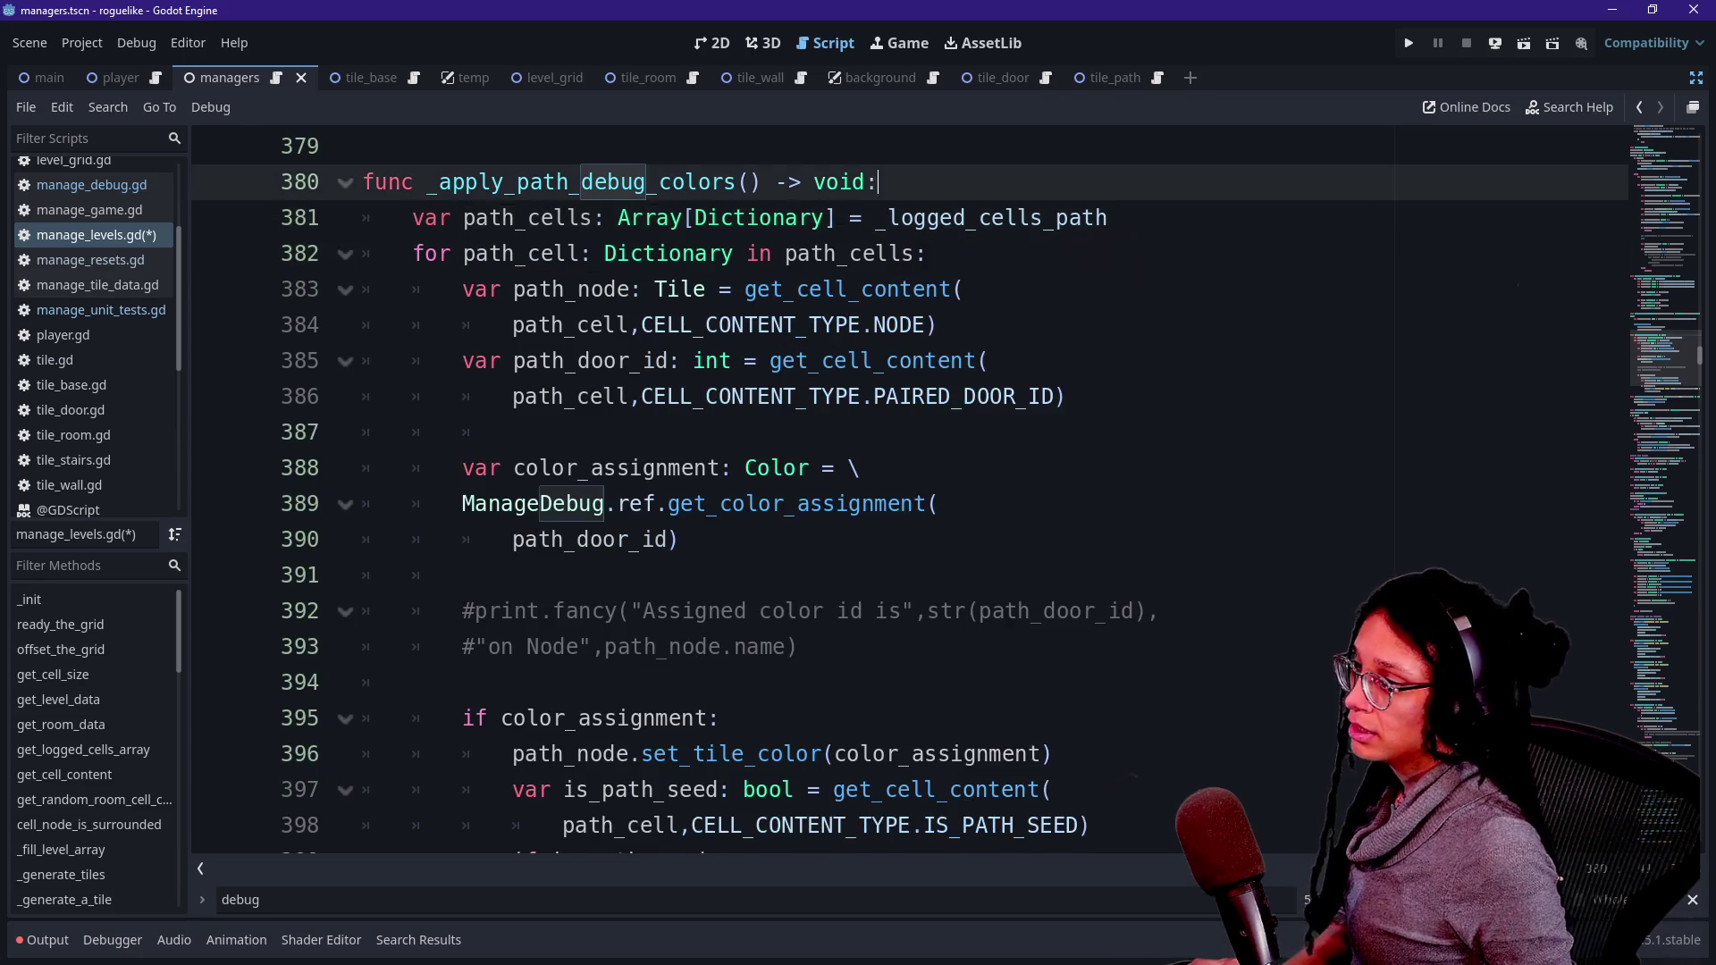
pyautogui.press('Down')
pyautogui.hotkey('ctrl', 'v')
# - Add a cells_to_color.assign(path_cells) line after path_cells
pyautogui.click(1107, 253)
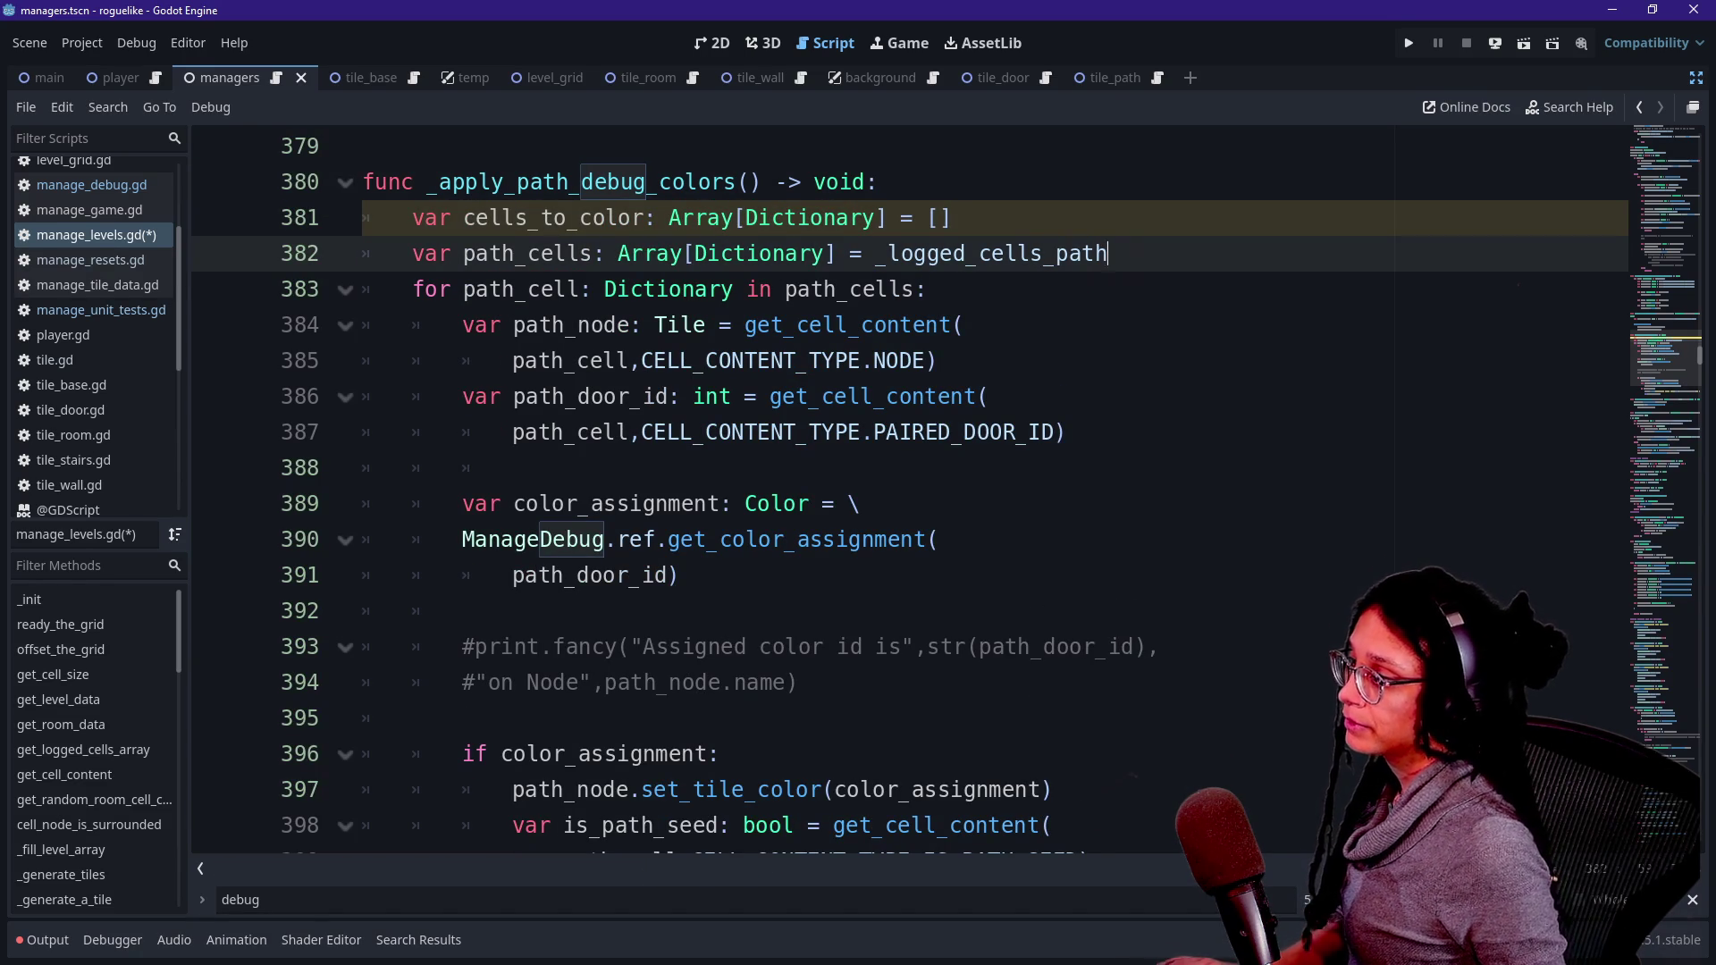
pyautogui.press('Return')
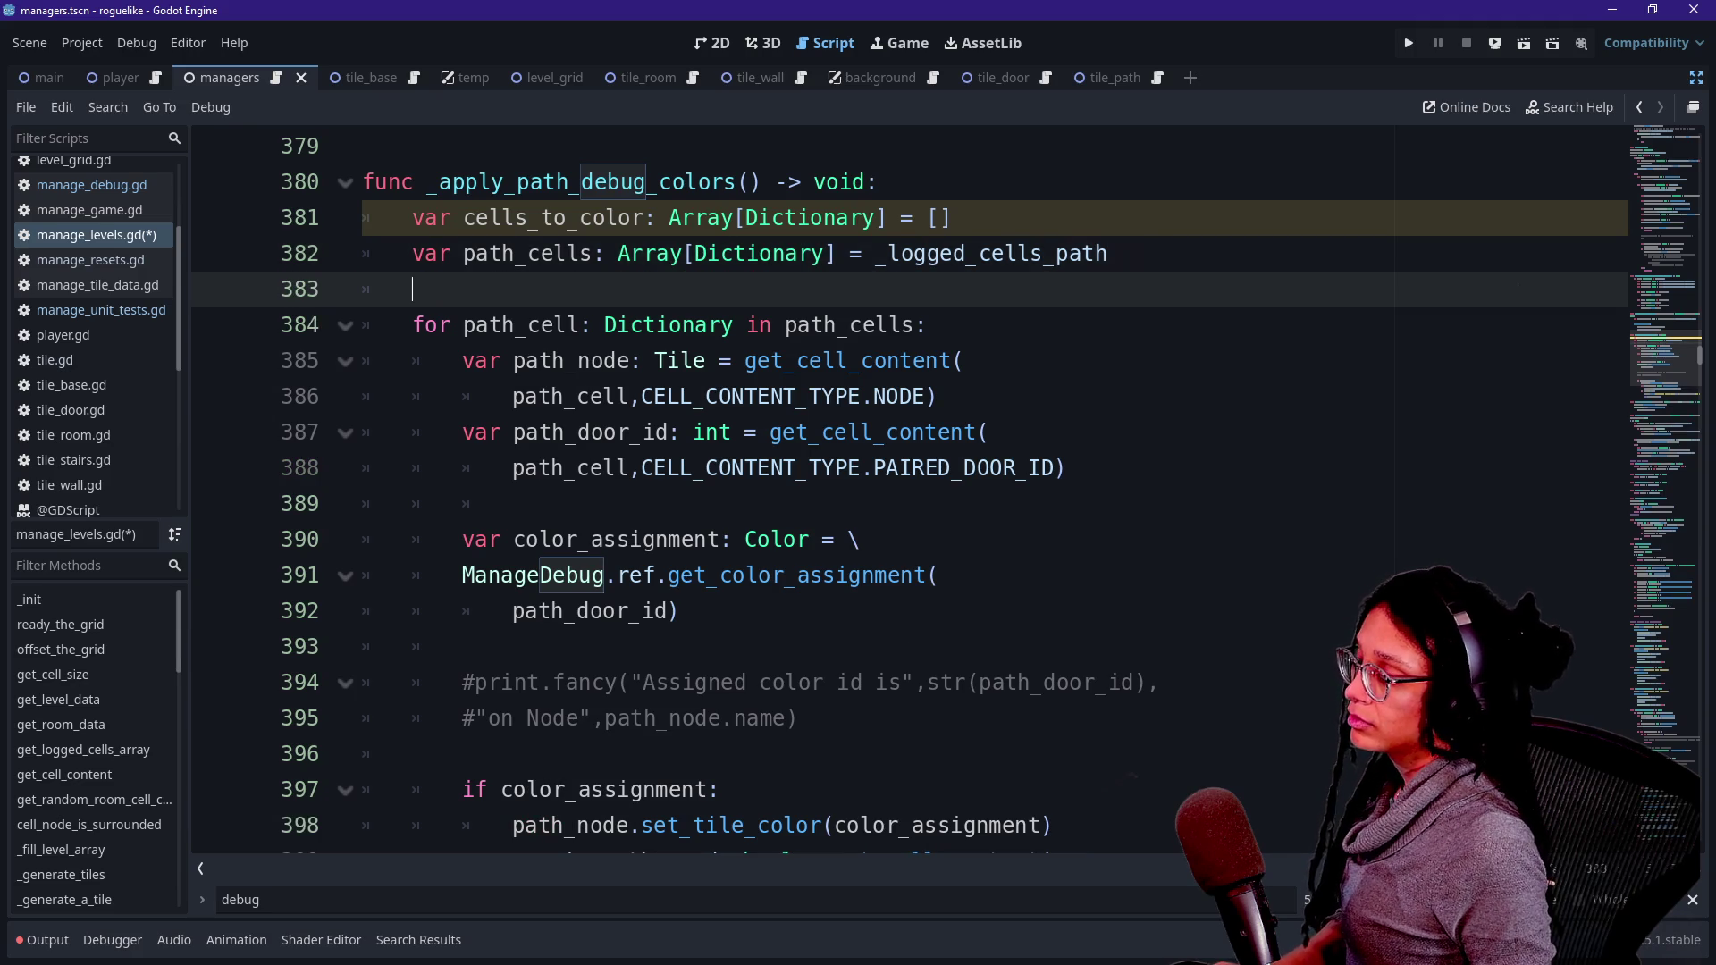
pyautogui.write('cells_')
pyautogui.press('Return')
pyautogui.write('.')
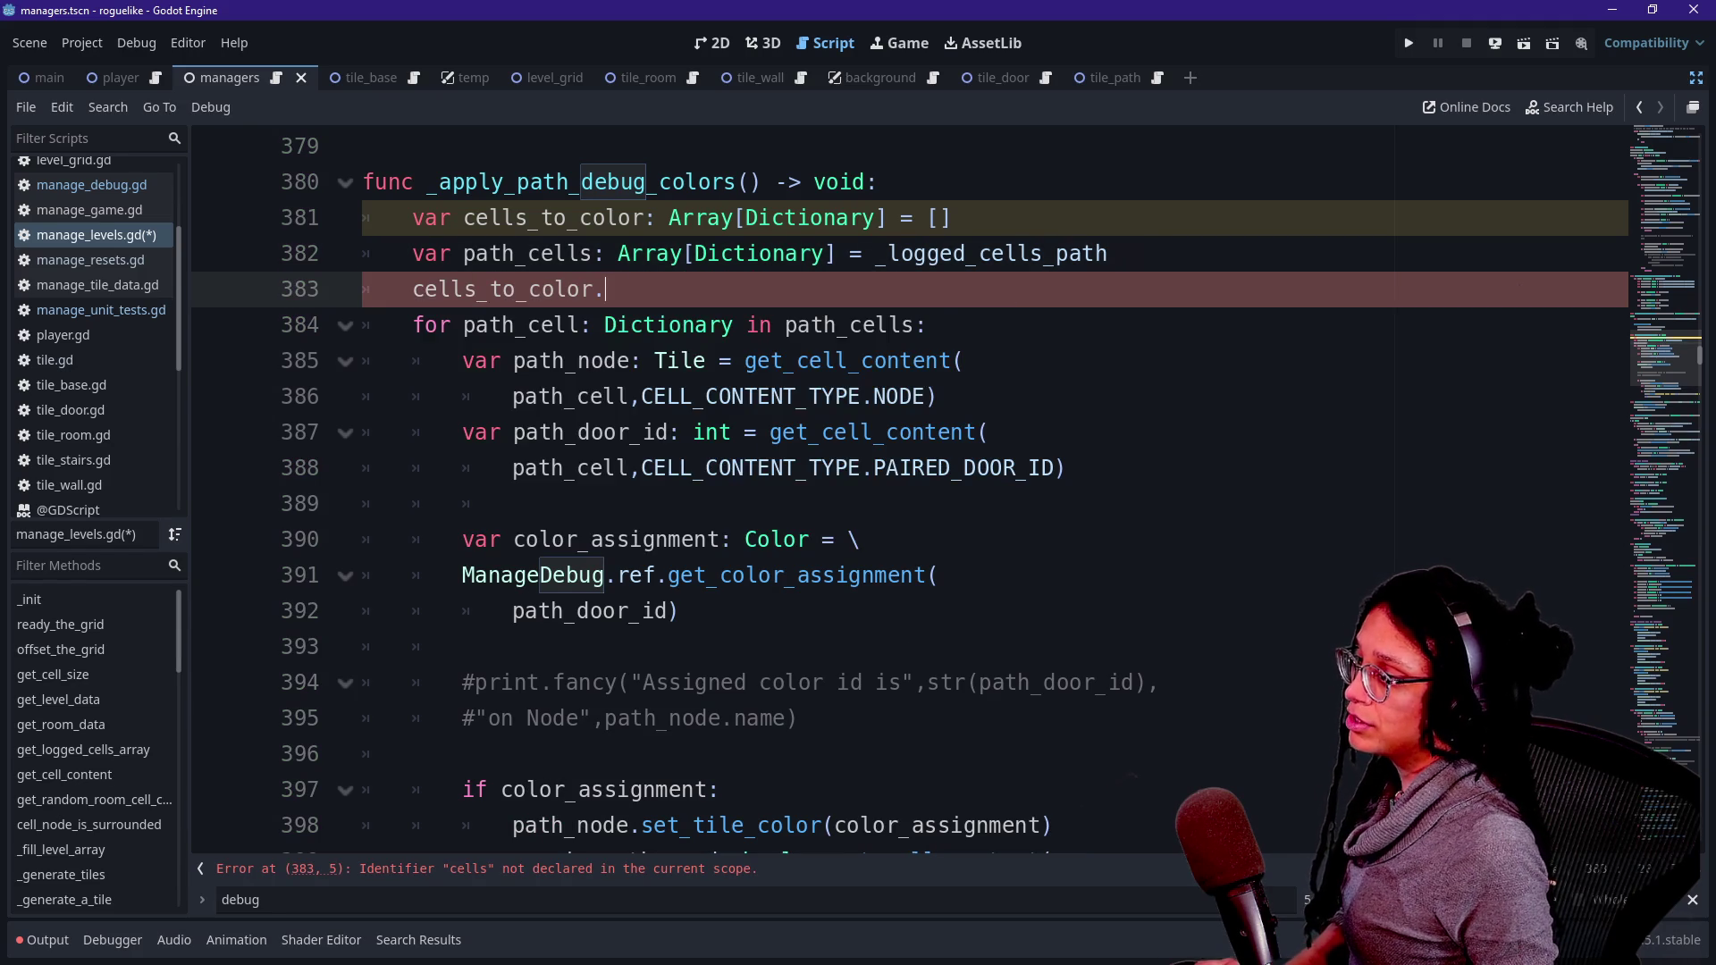
pyautogui.write('assign(')
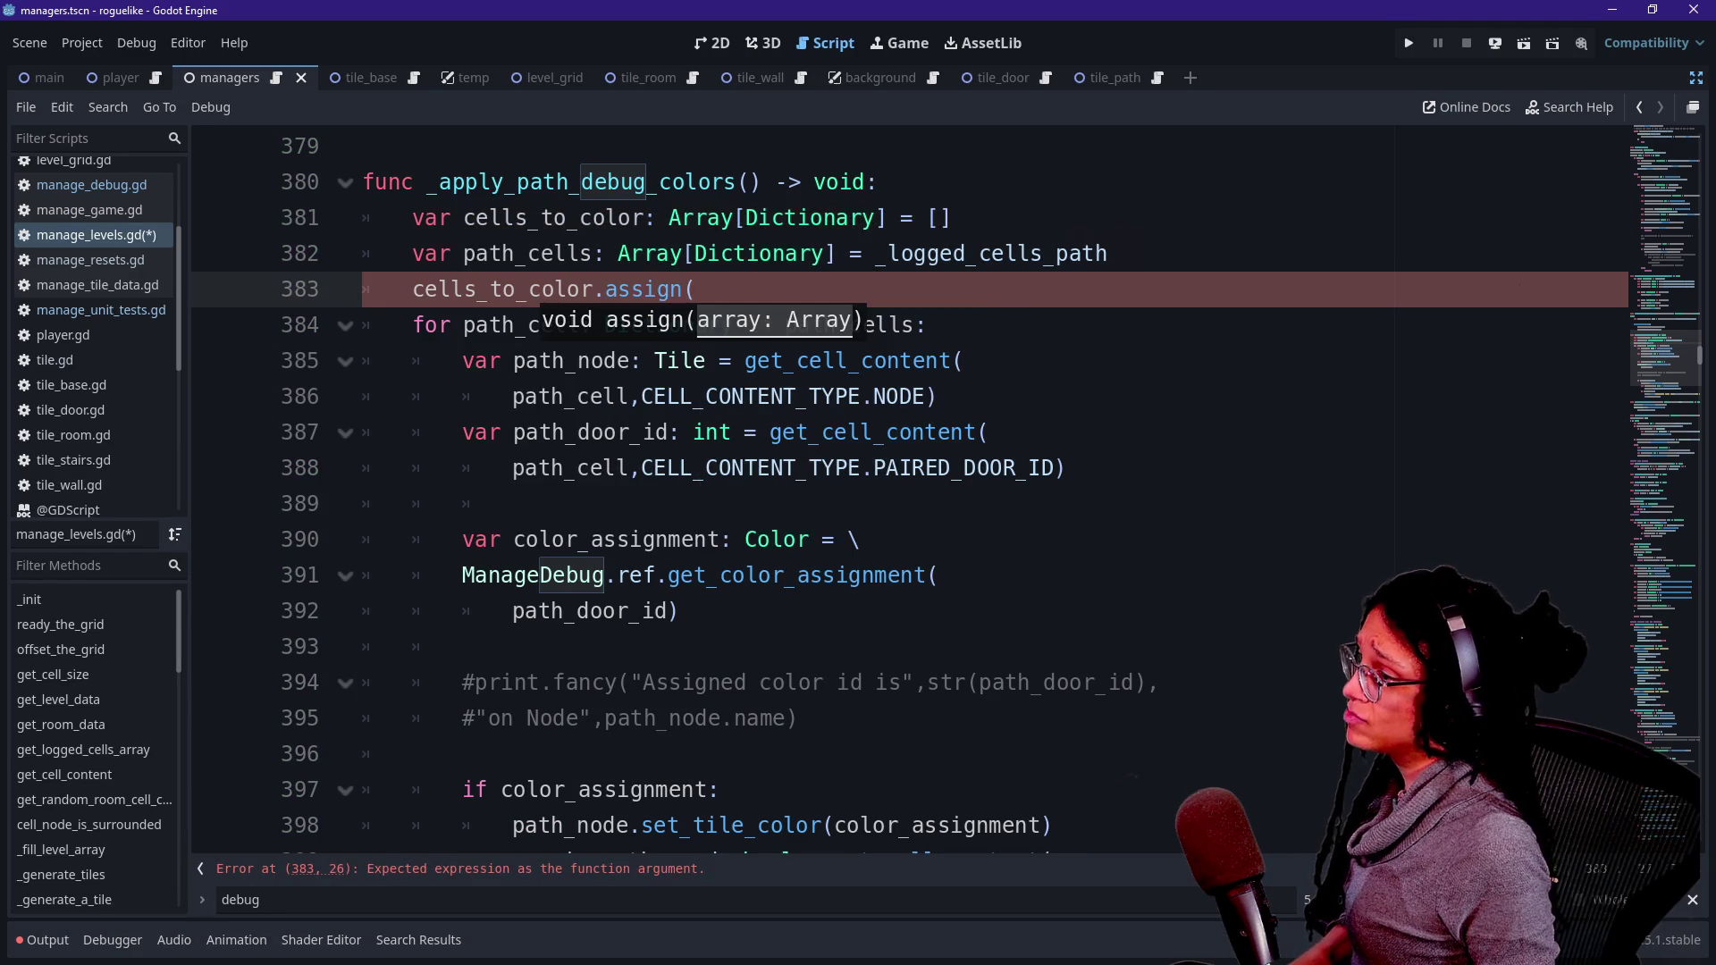
pyautogui.write('path')
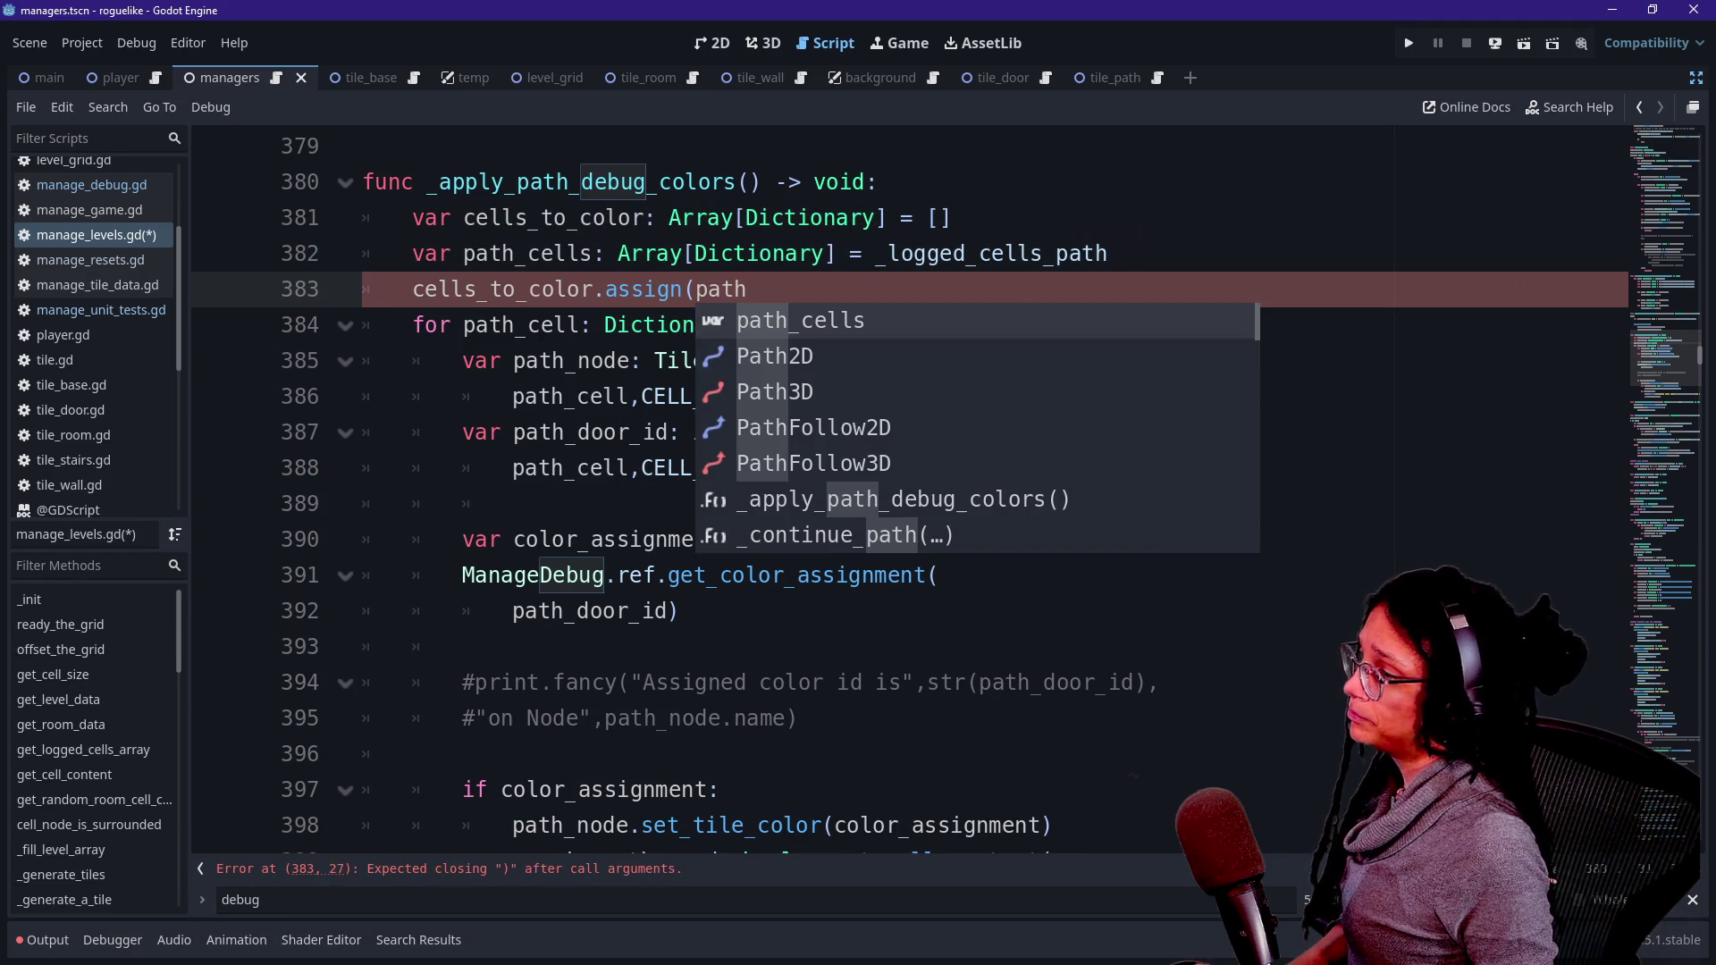
pyautogui.press('Return')
pyautogui.write(')')
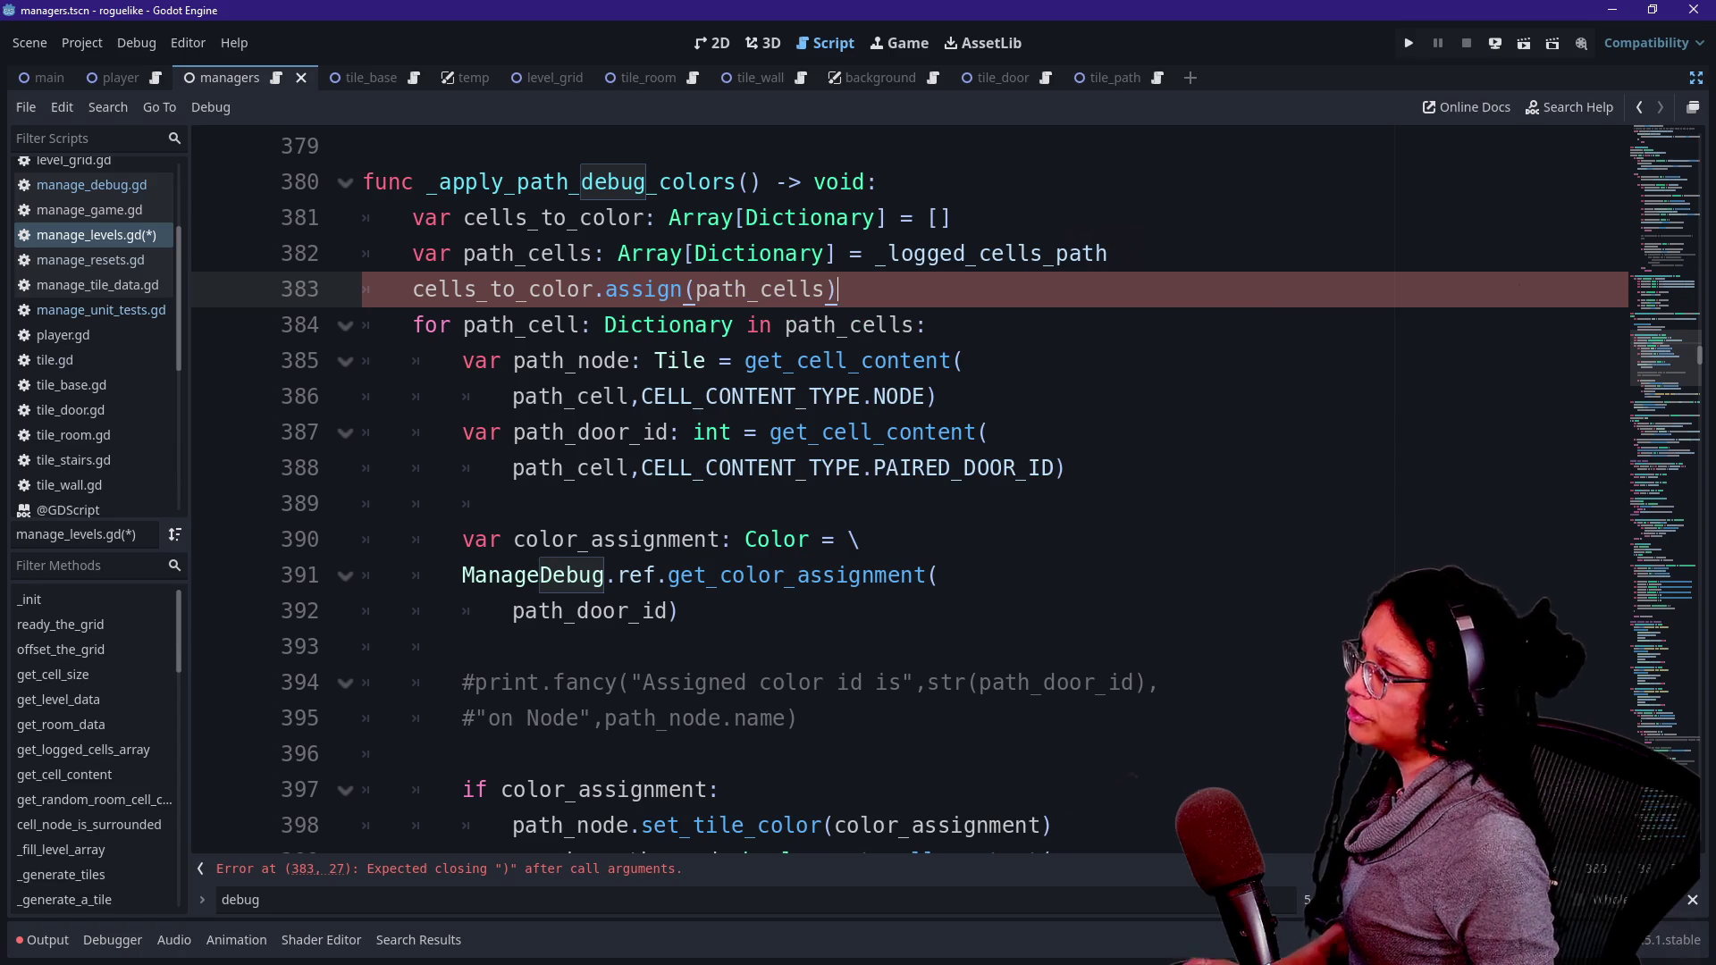
pyautogui.moveTo(641, 289)
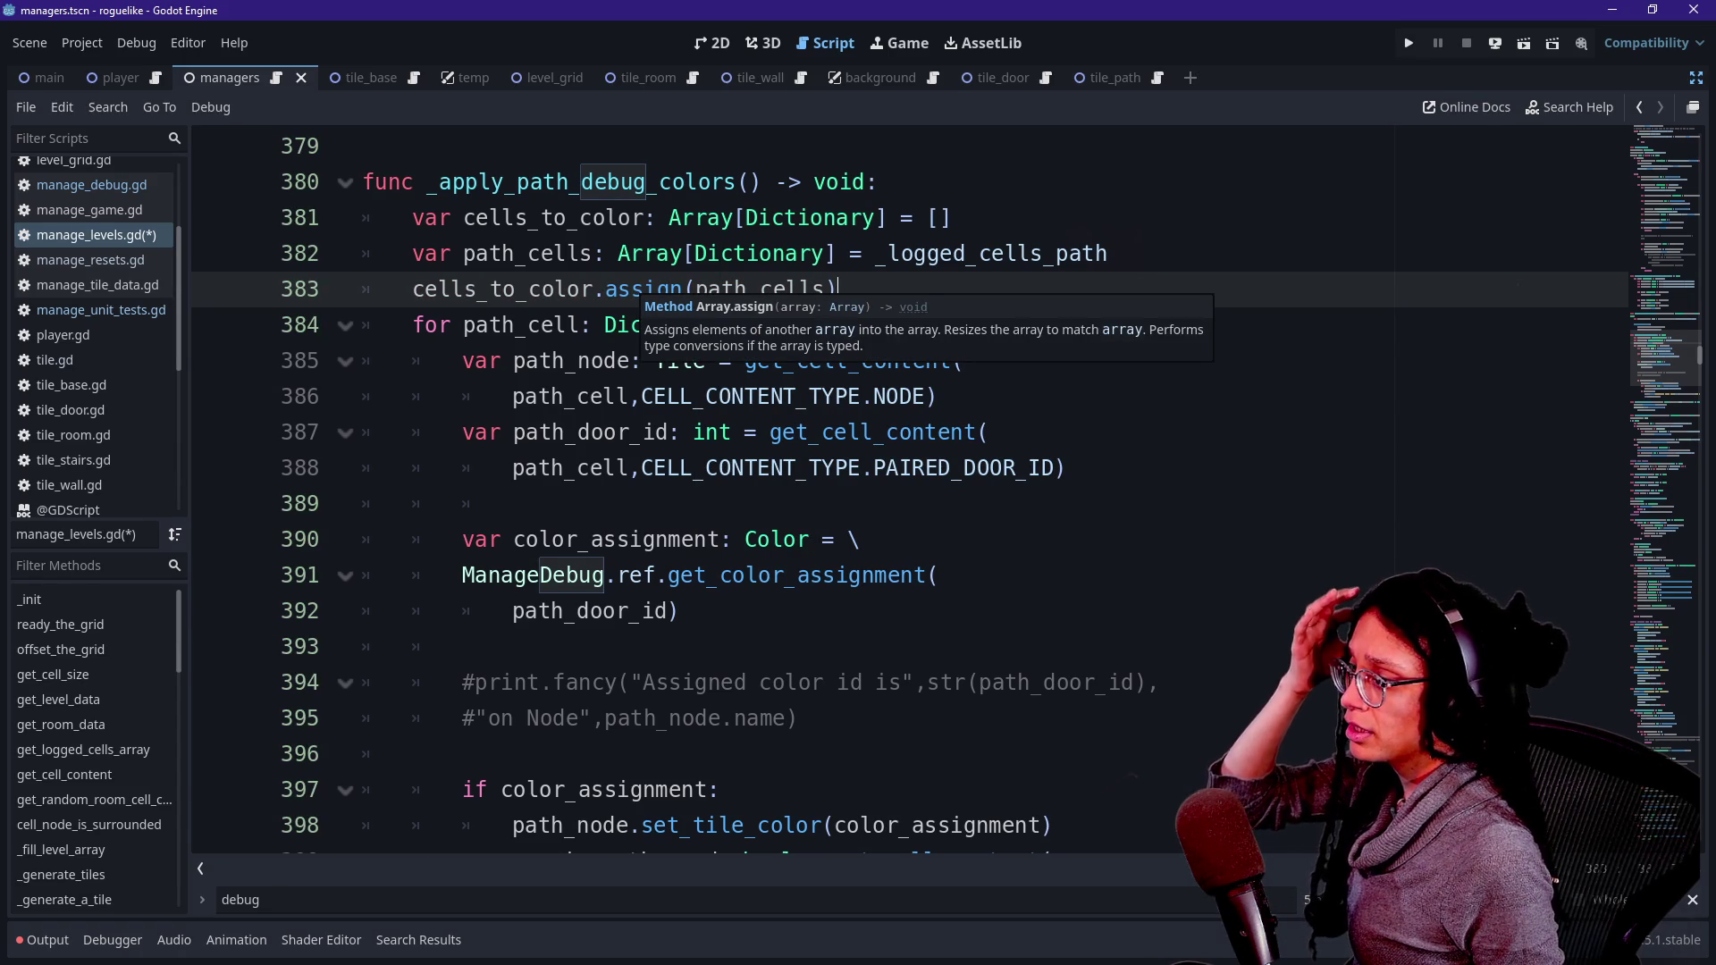
# - Rewrite the call as cells_to_color.append_array(path_cells)
pyautogui.press('BackSpace')
pyautogui.press('BackSpace')
pyautogui.press('BackSpace')
pyautogui.write('ppend')
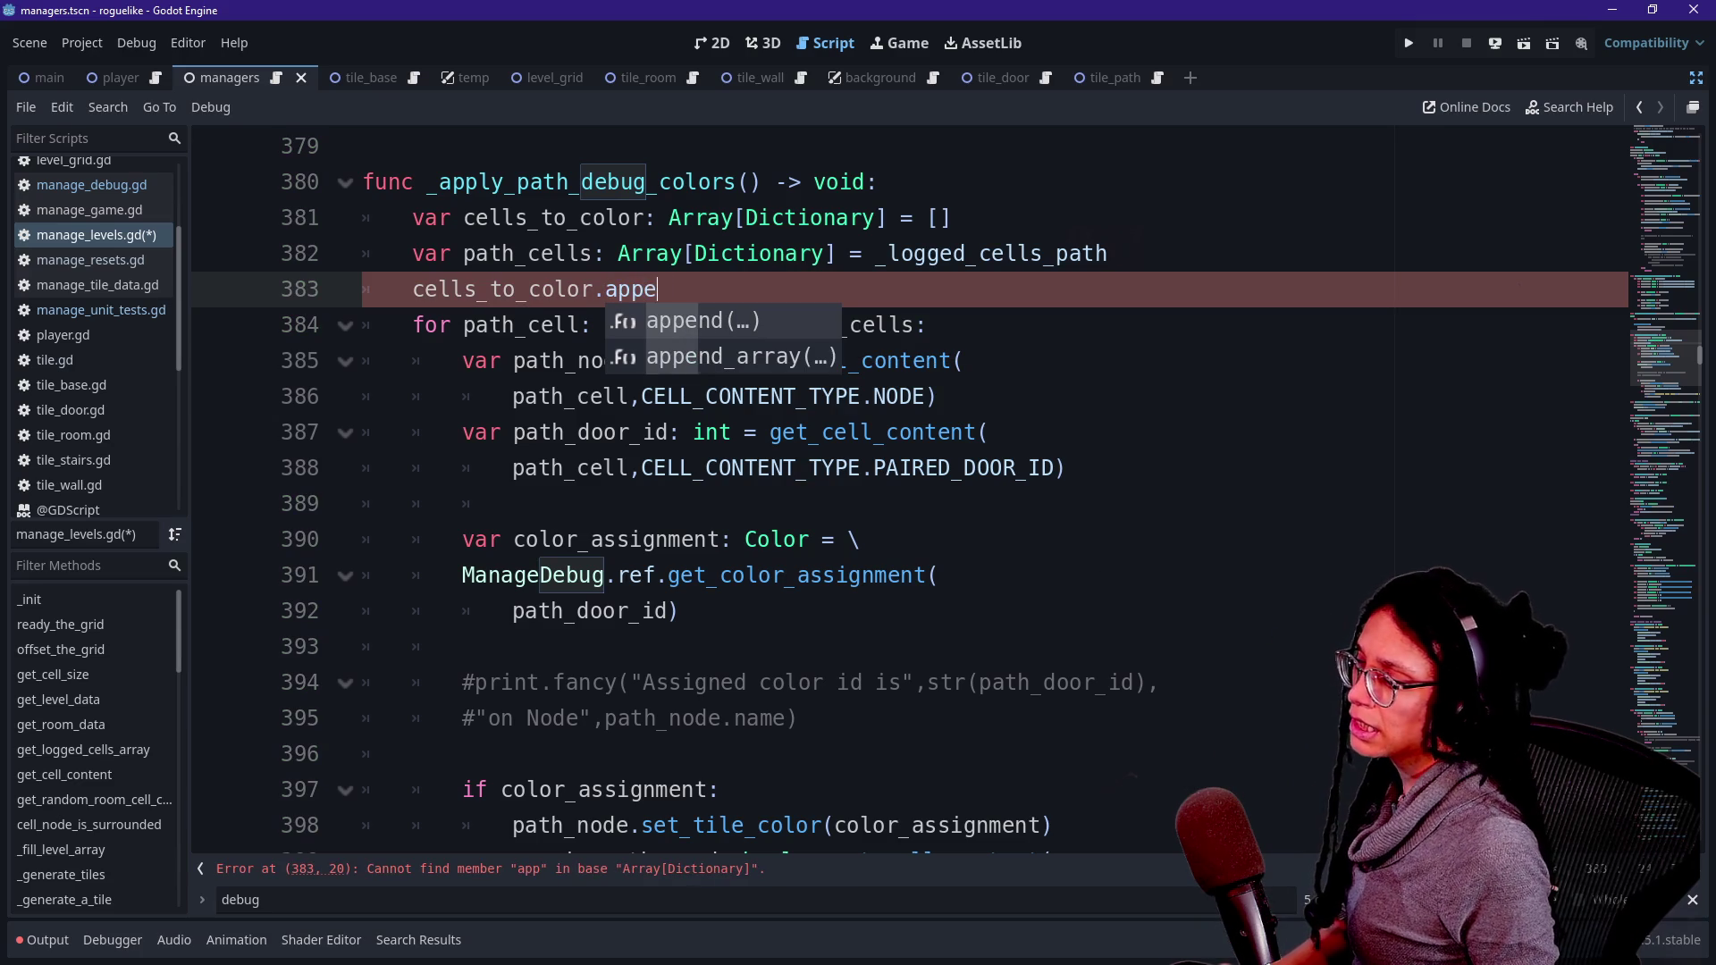
pyautogui.press('Down')
pyautogui.press('Return')
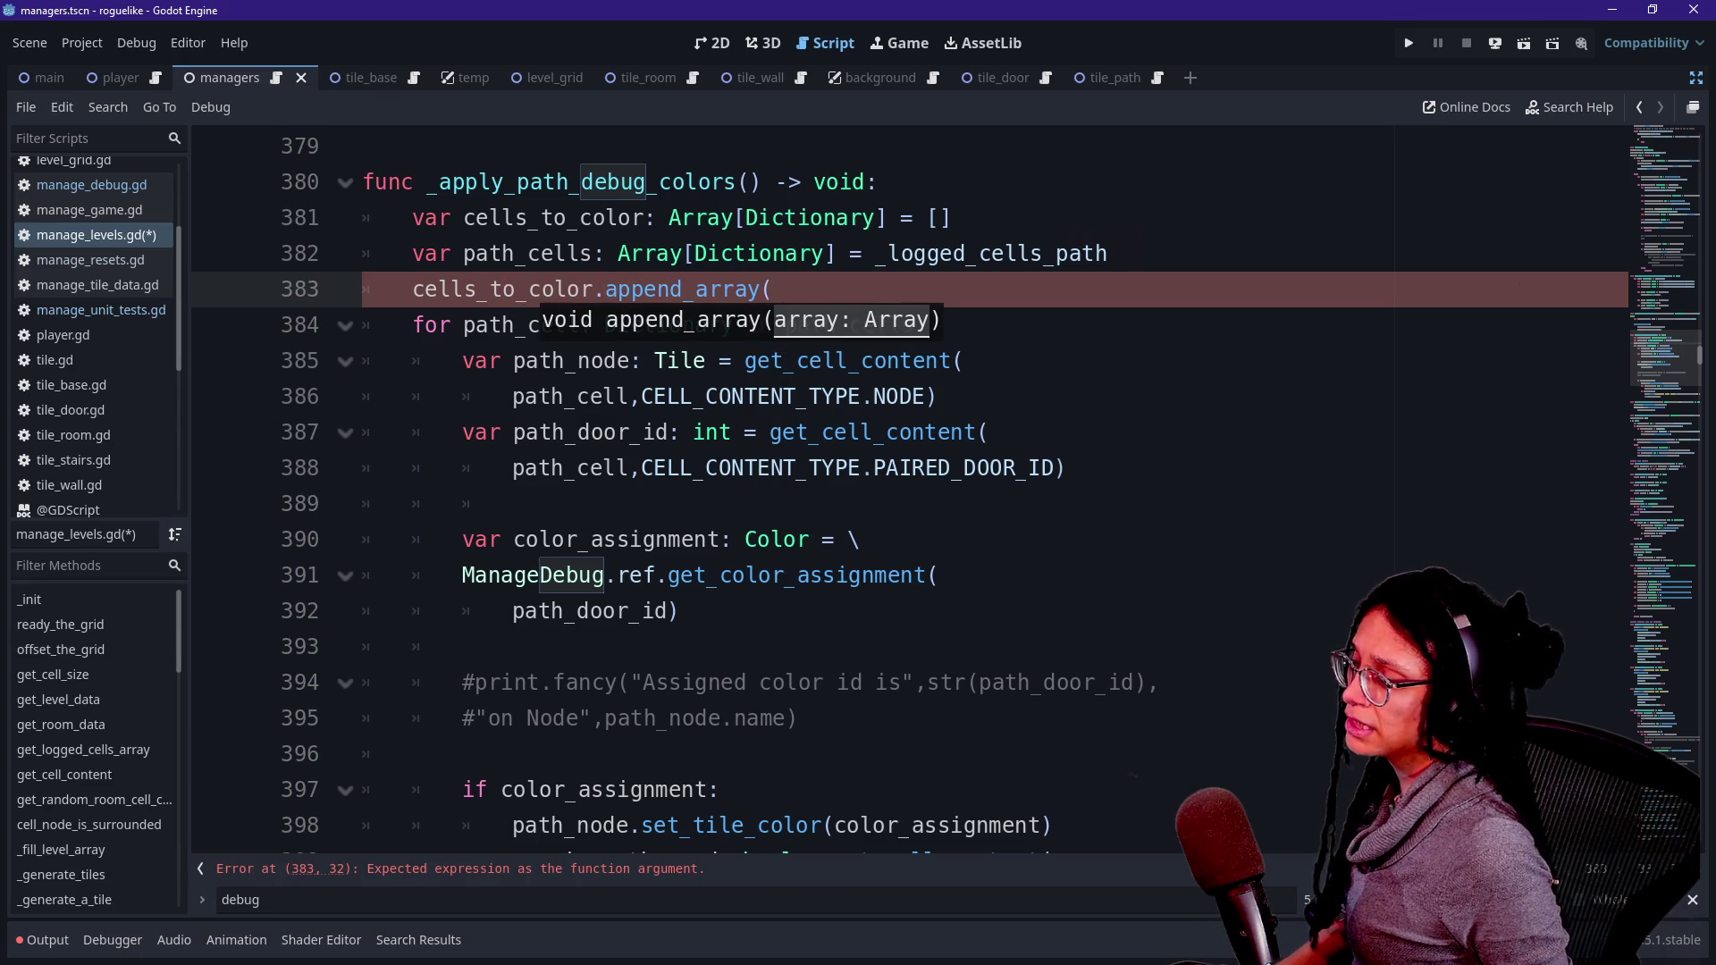
pyautogui.press('Escape')
pyautogui.write('path_cells)')
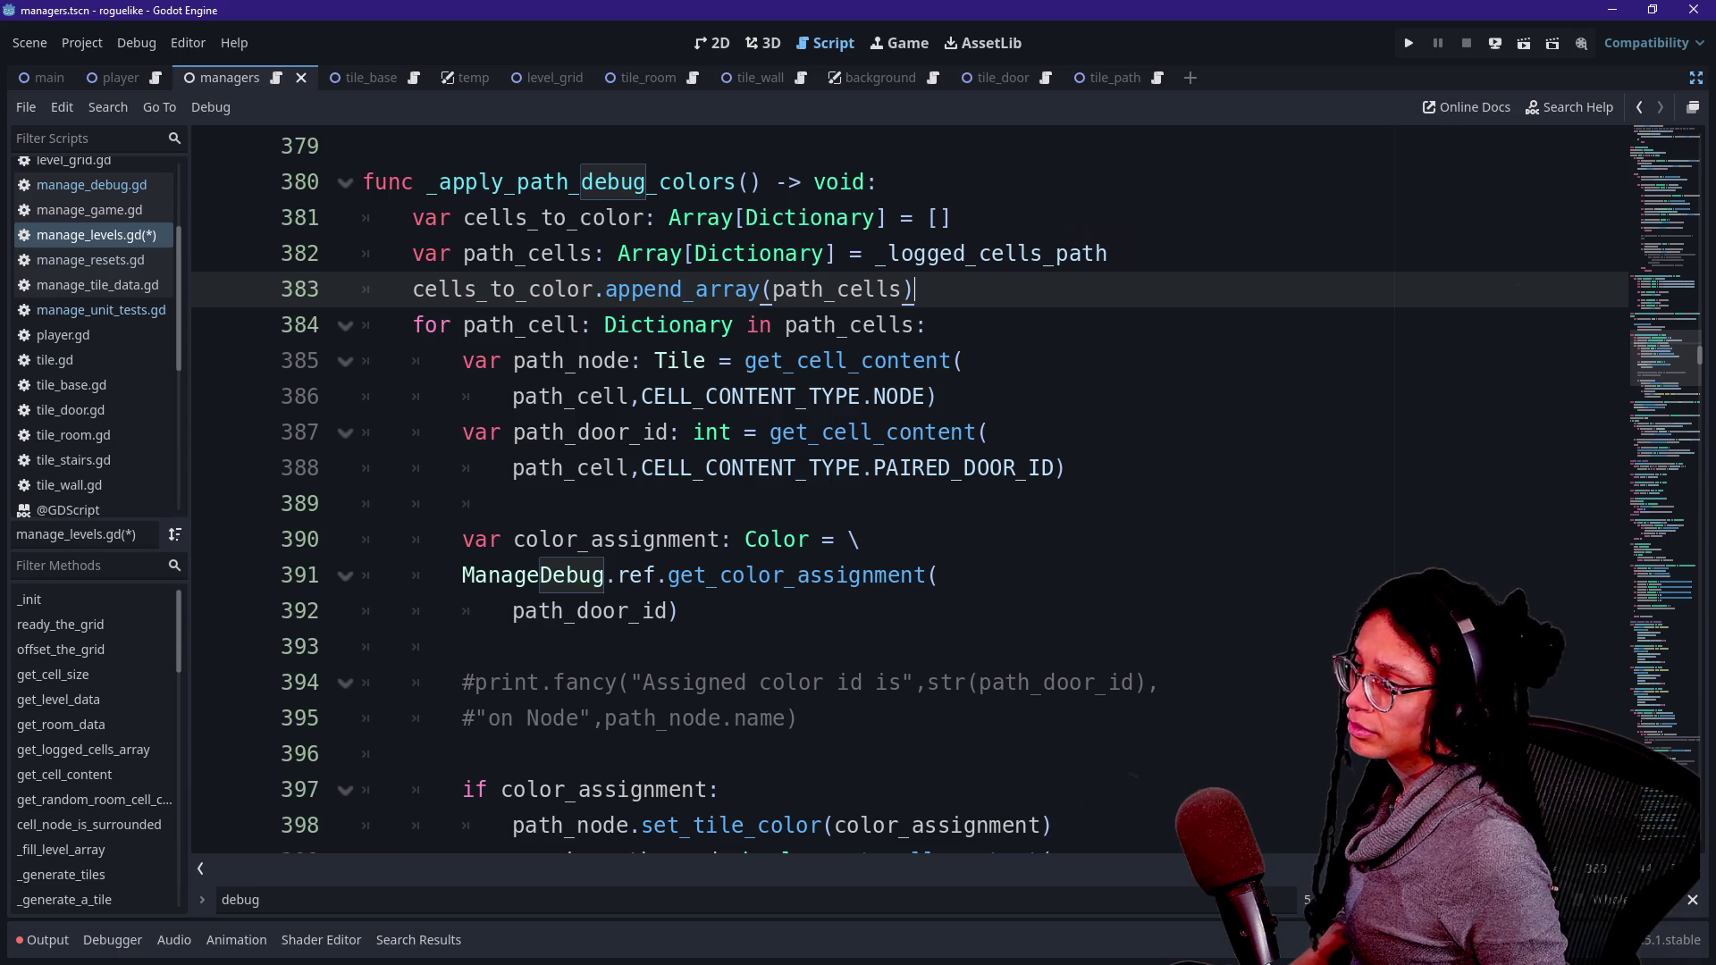
pyautogui.moveTo(697, 290)
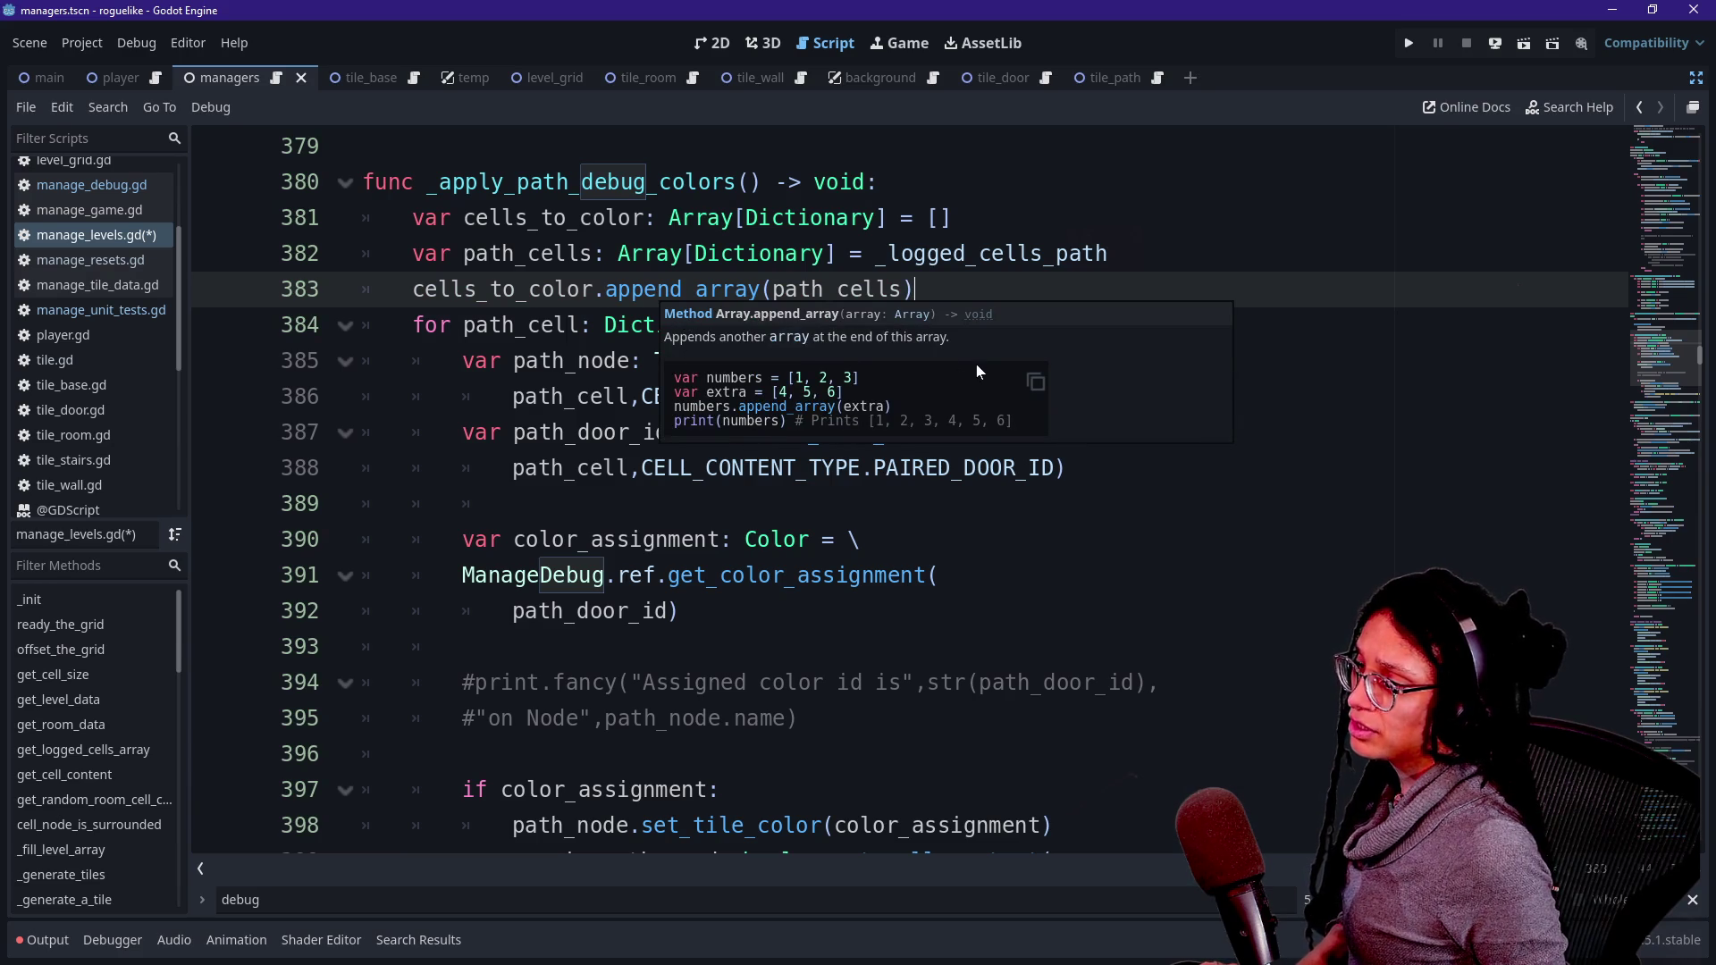
pyautogui.click(976, 253)
# - Add 'var visited_cells: Array[Dictionary] = []' on line 384
pyautogui.click(913, 288)
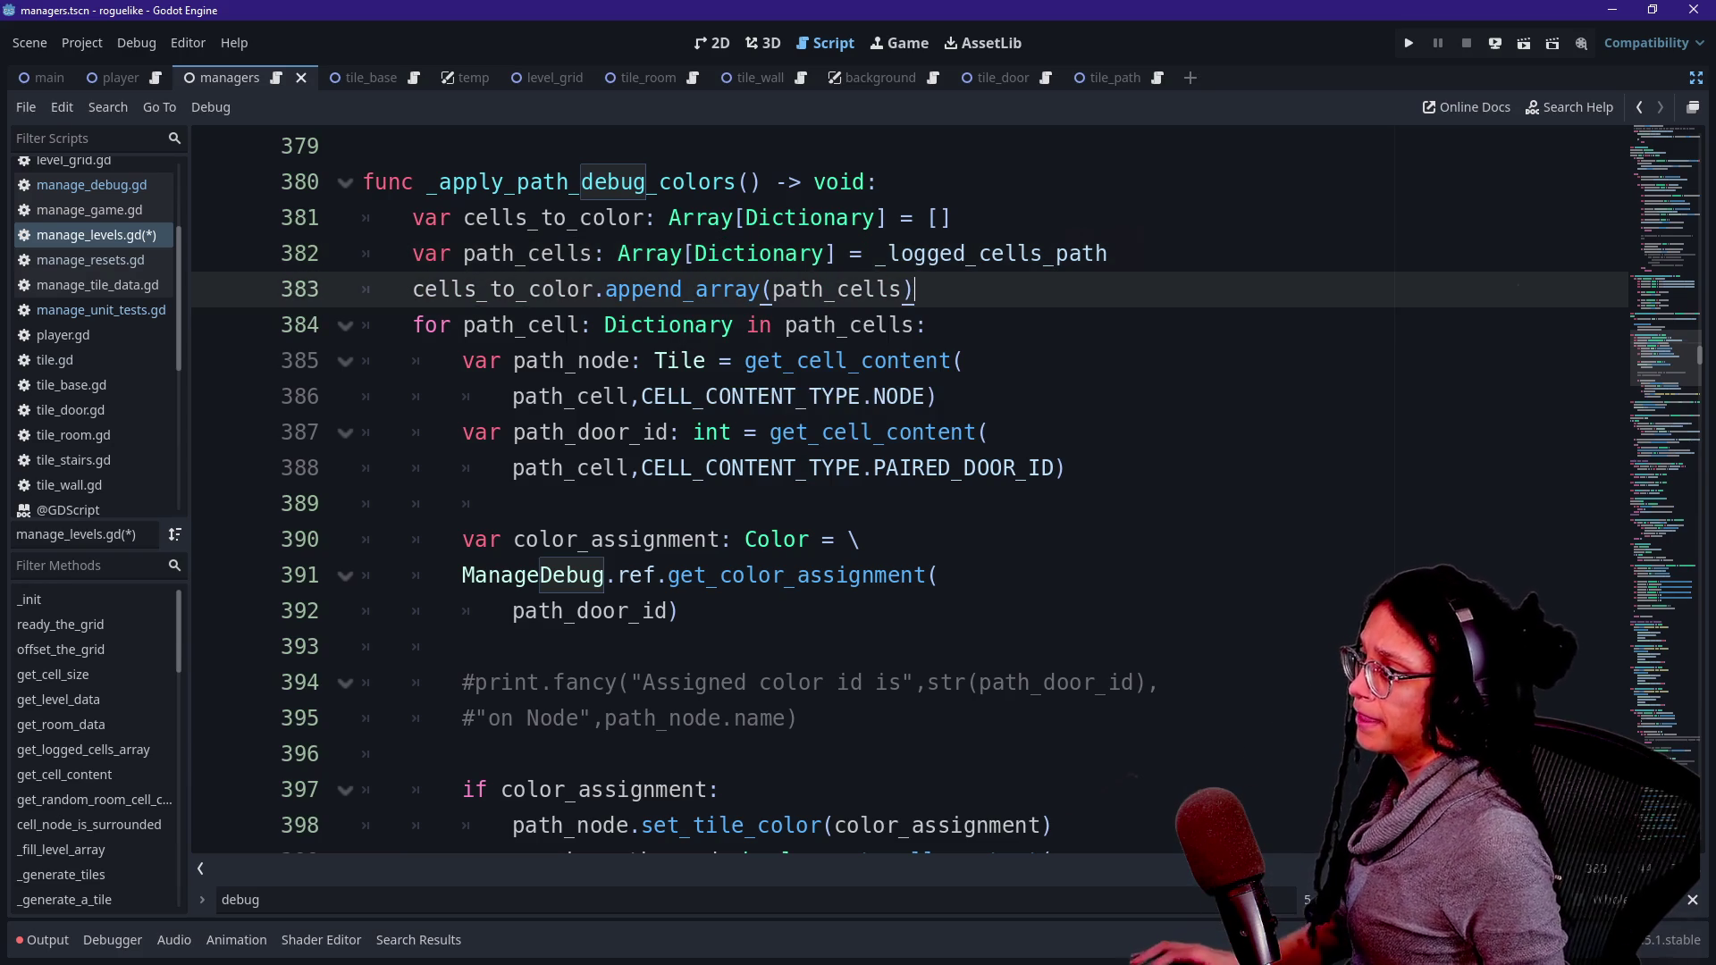
pyautogui.press('Return')
pyautogui.write('varvisite')
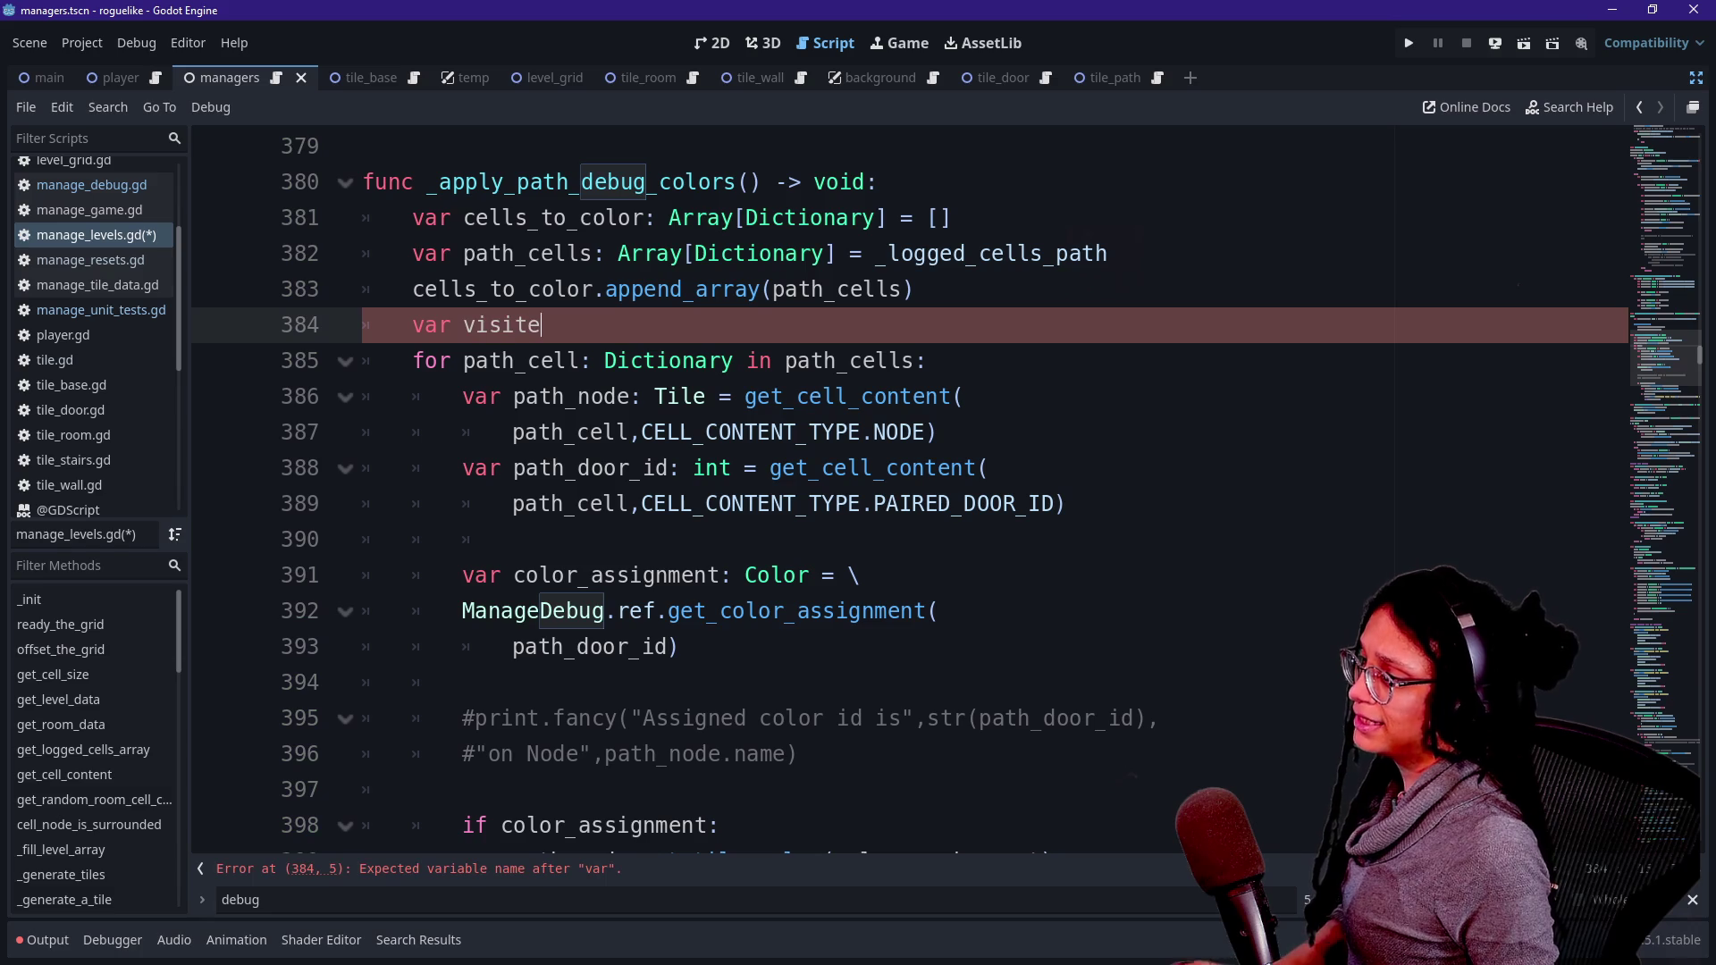
pyautogui.write('lls: Array[Diction')
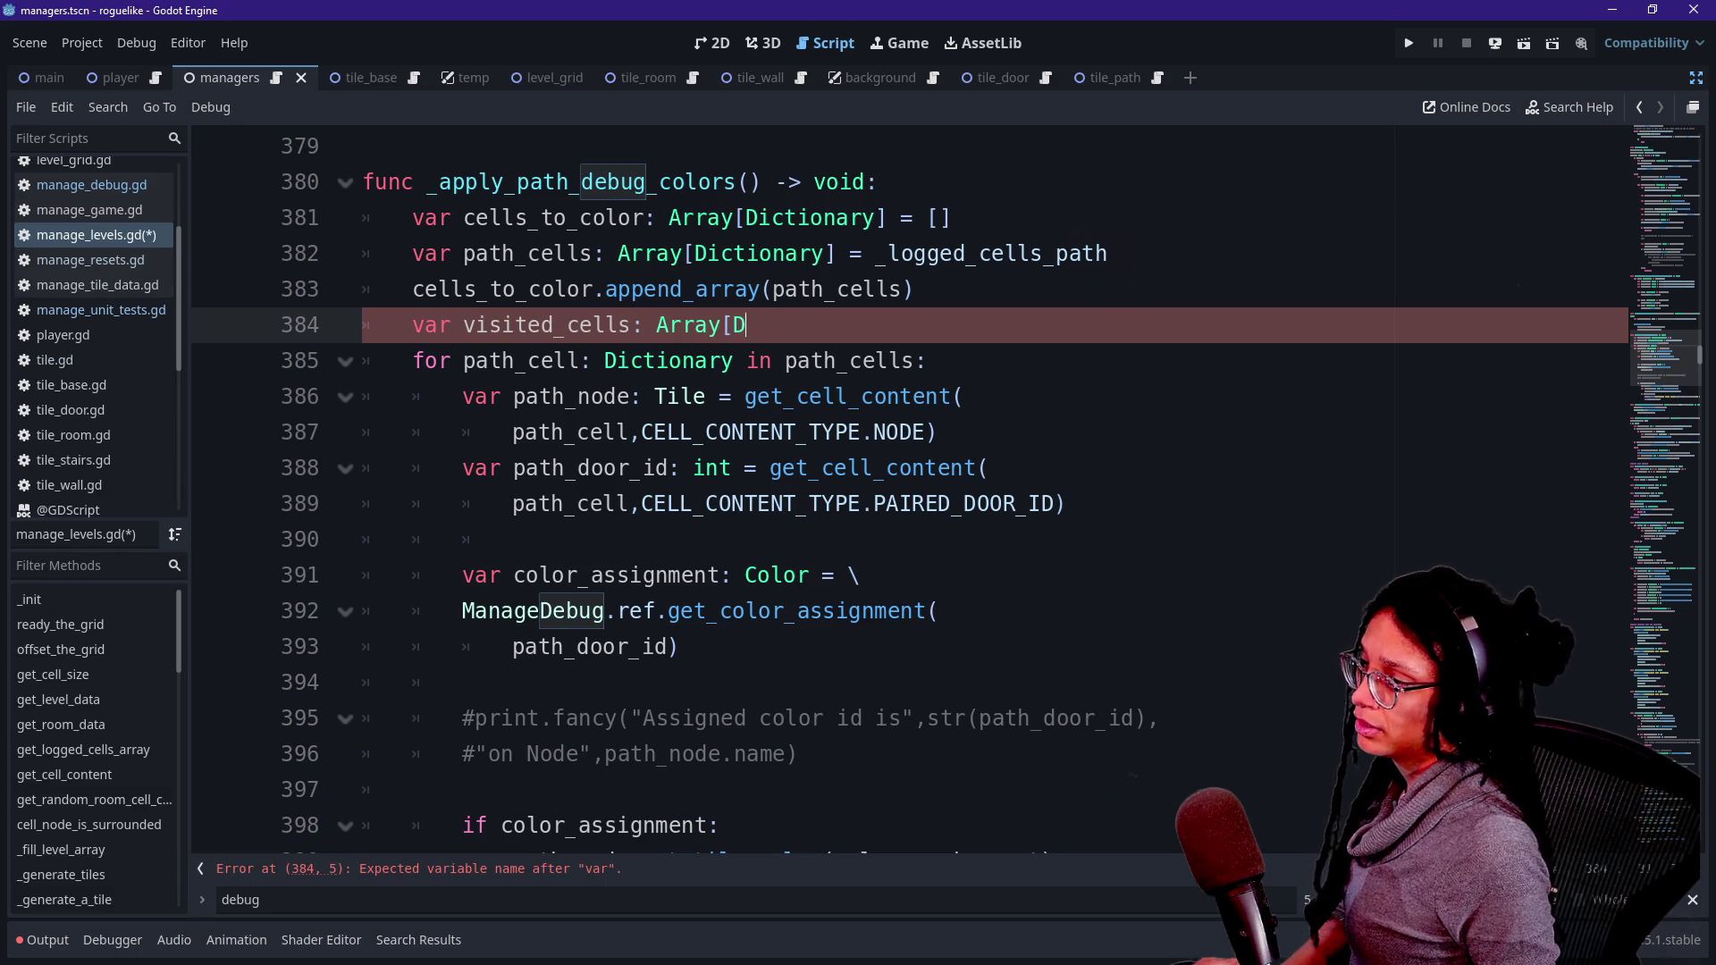
pyautogui.write('ary =')
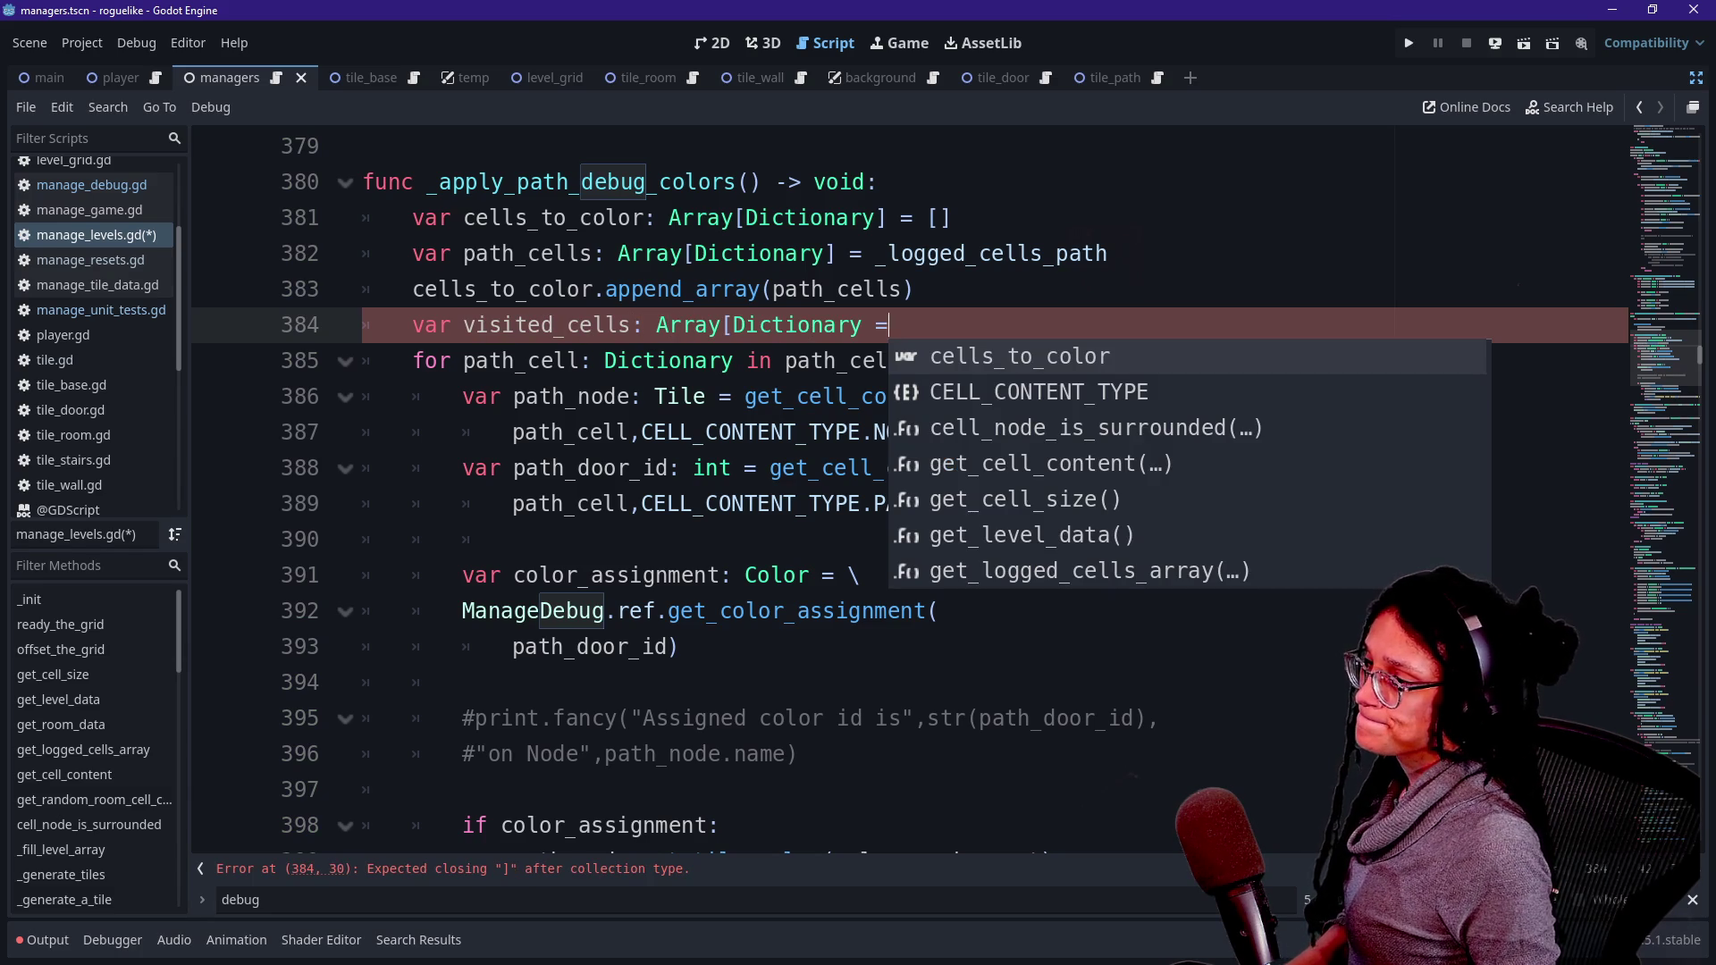
pyautogui.press('BackSpace')
pyautogui.press('BackSpace')
pyautogui.write('y')
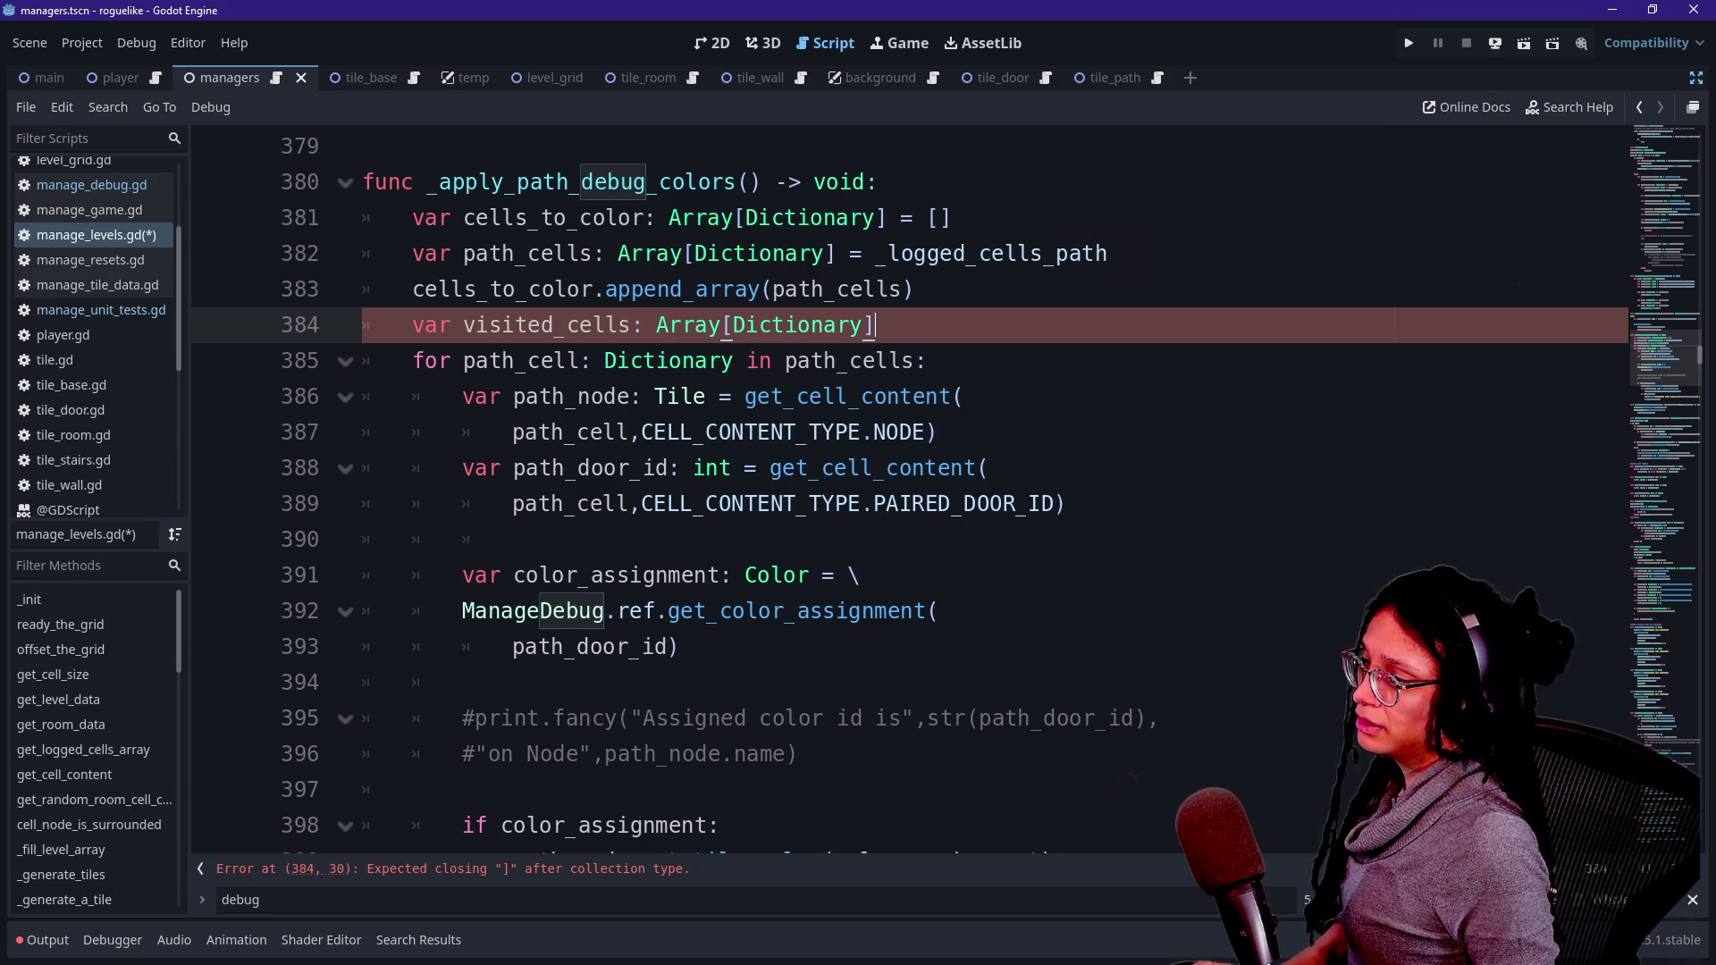
pyautogui.press('BackSpace')
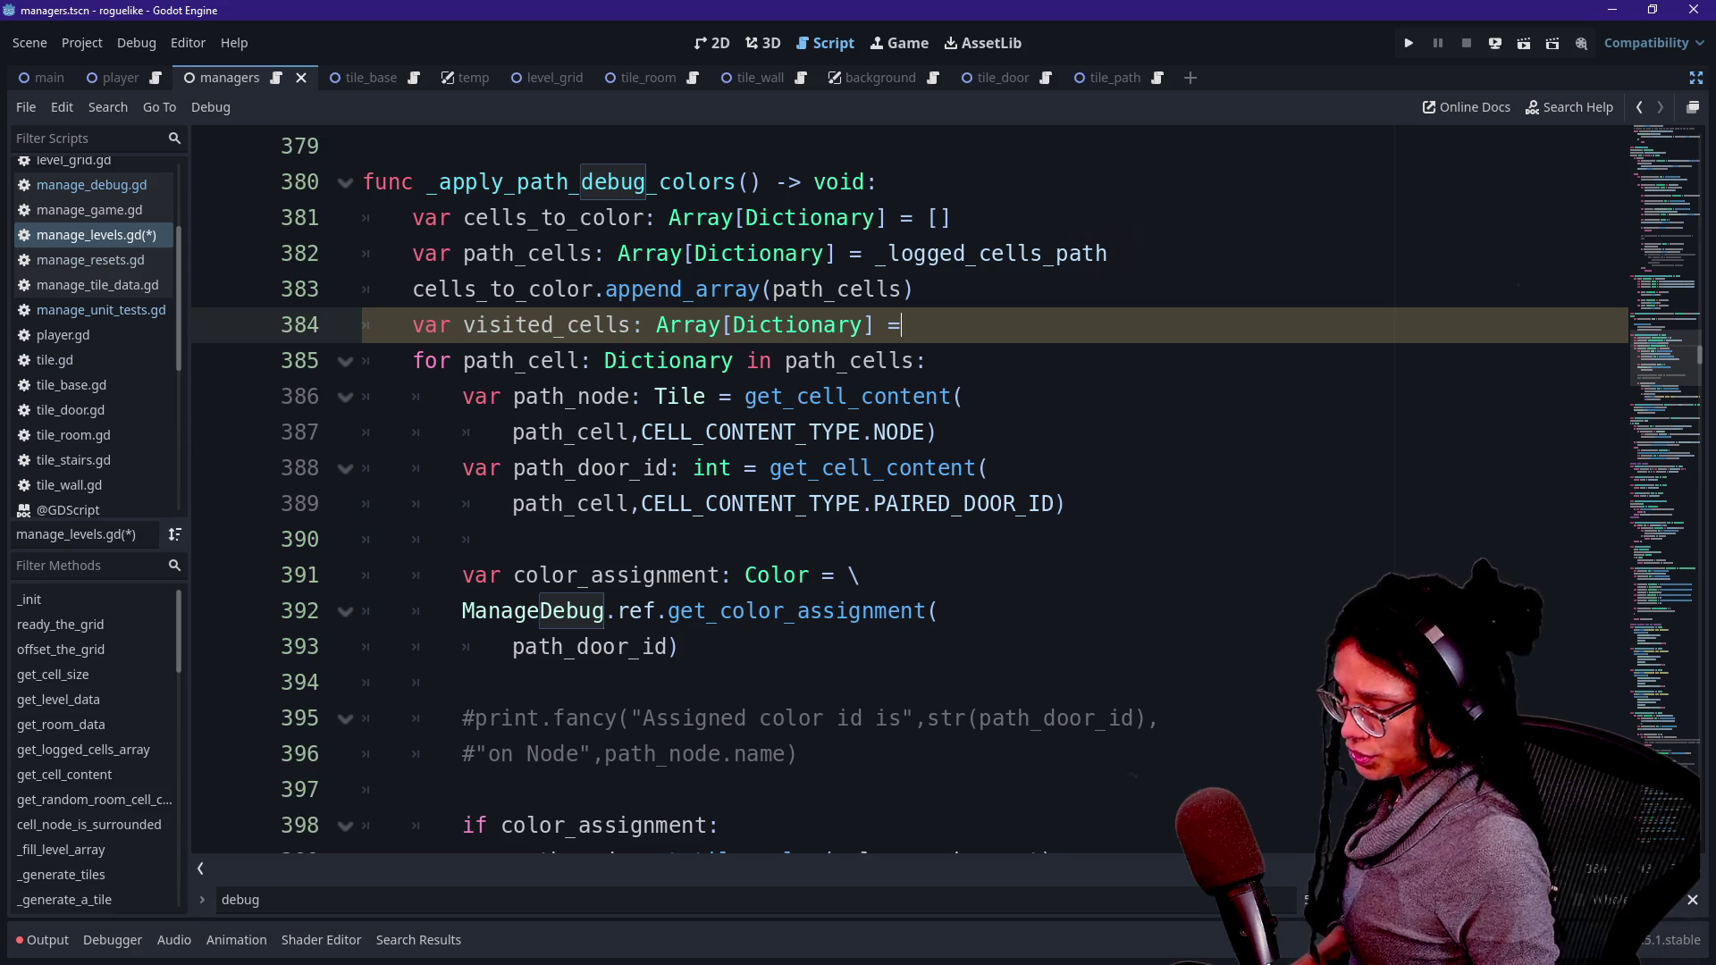
pyautogui.write('[')
# - Start an unfinished for loop line and a new var line above it at line 385
pyautogui.press('Up')
pyautogui.press('Down')
pyautogui.press('Return')
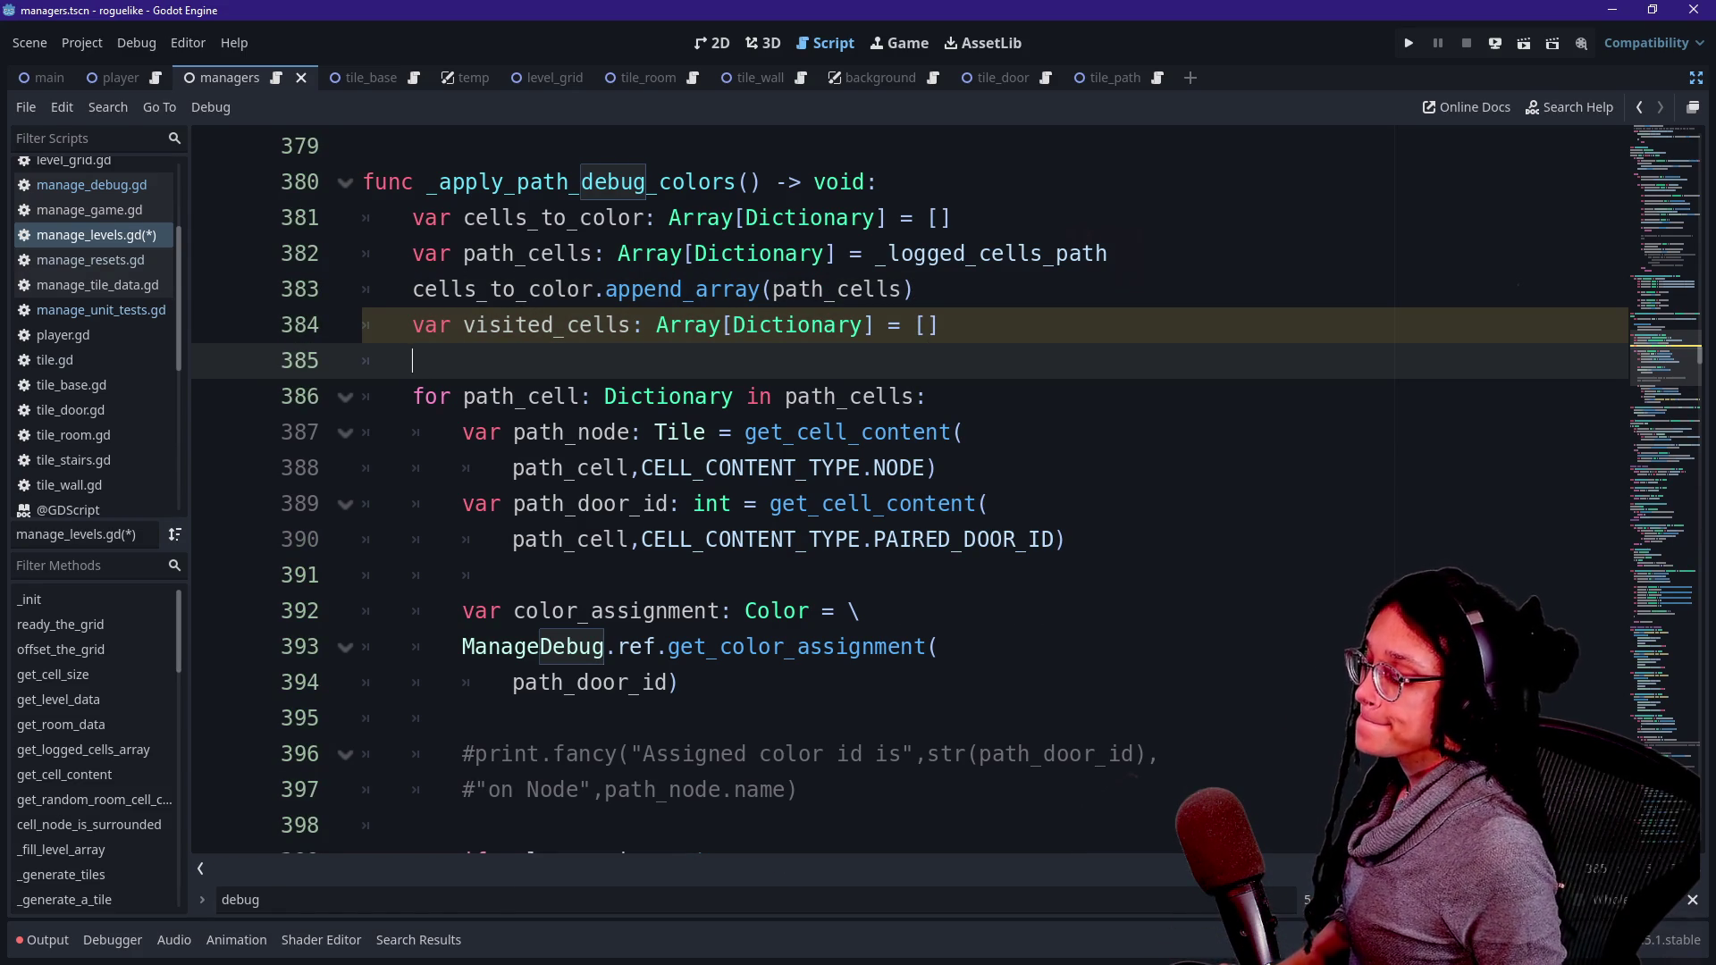
pyautogui.write('fir')
pyautogui.press('BackSpace')
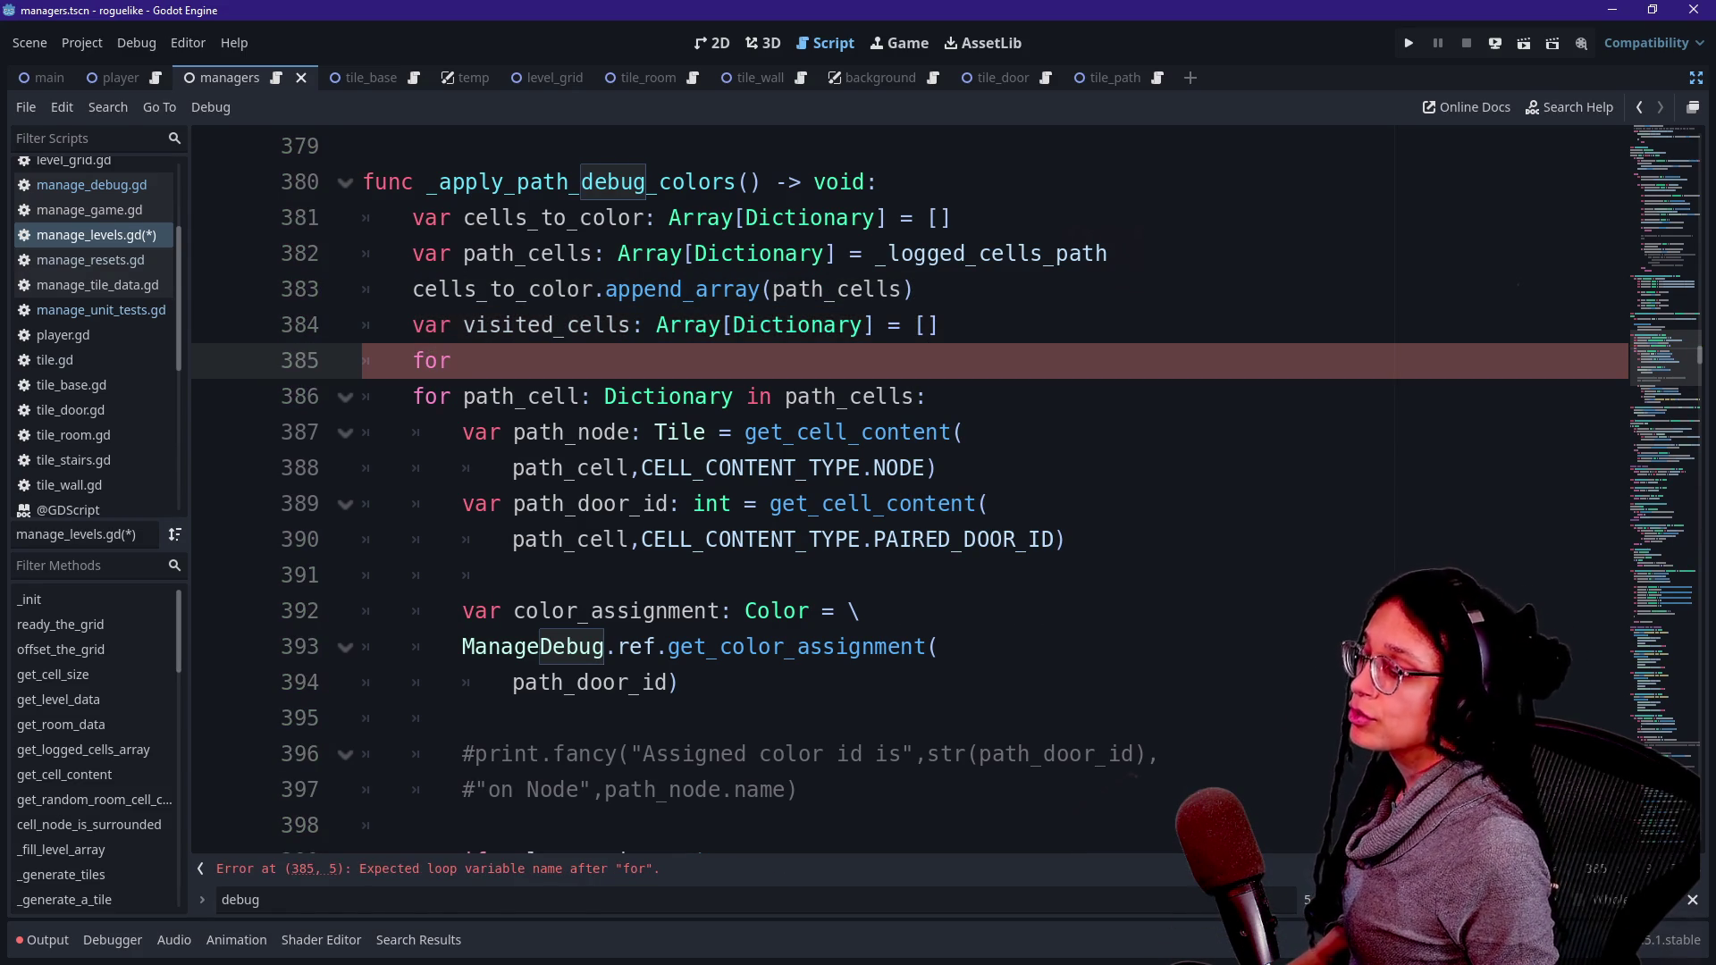
pyautogui.press('BackSpace')
pyautogui.write('visited:')
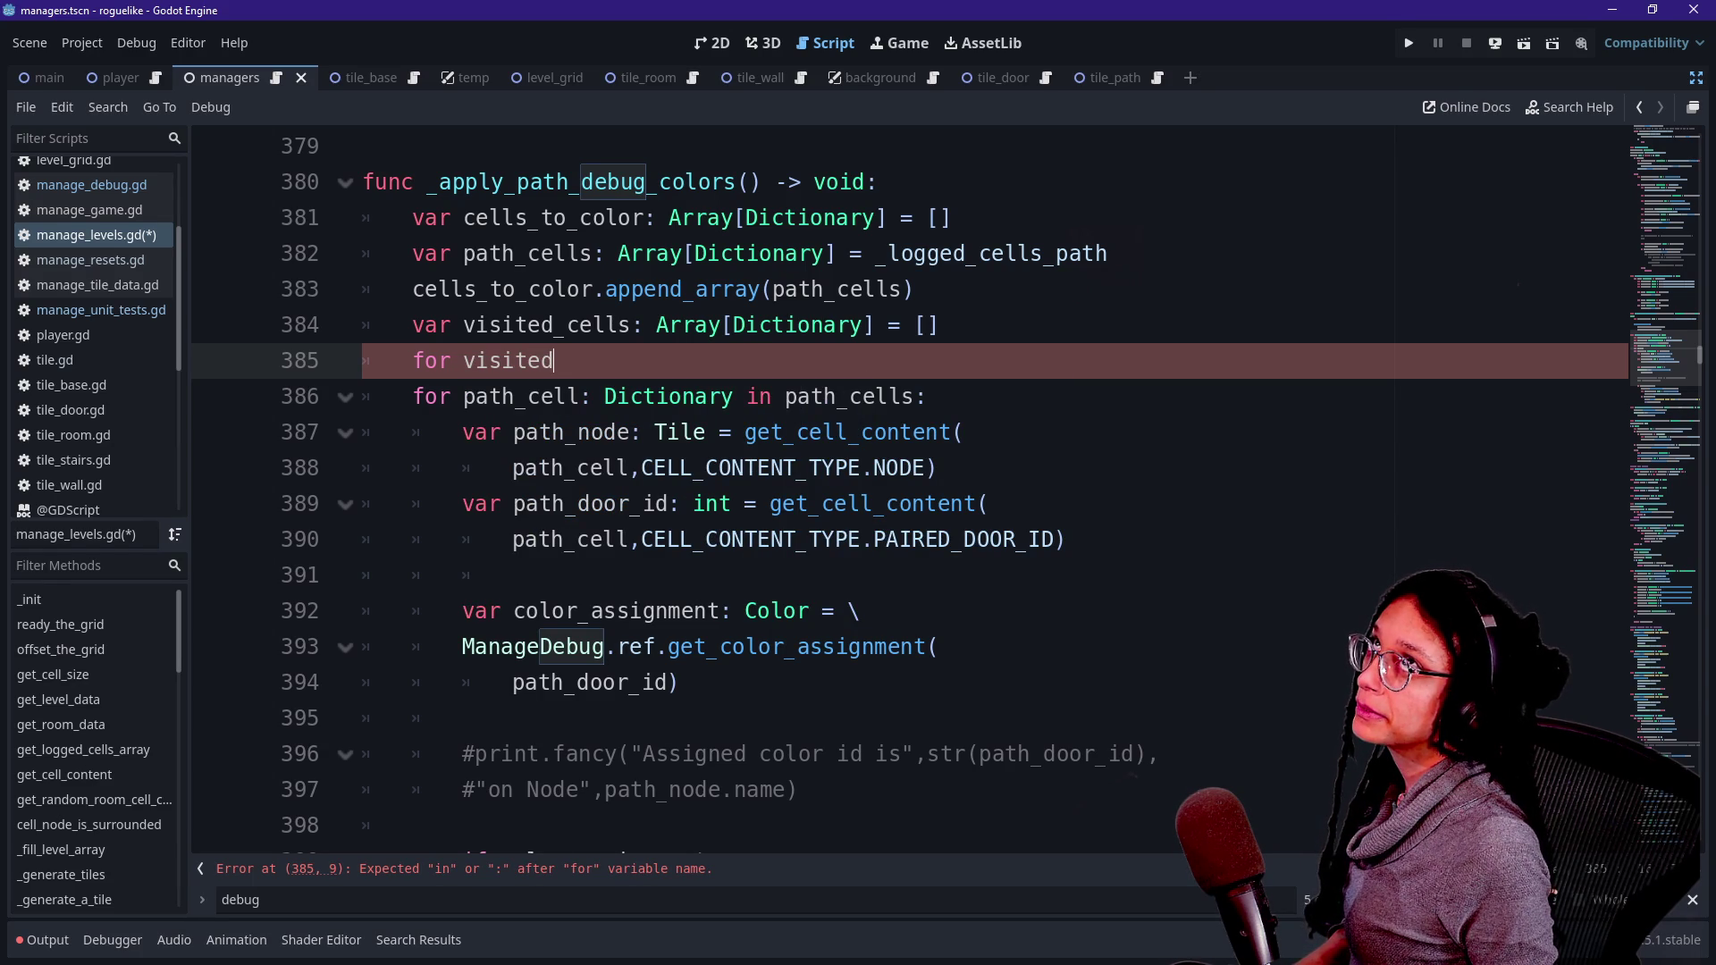
pyautogui.press('BackSpace')
pyautogui.press('BackSpace')
pyautogui.press('BackSpace')
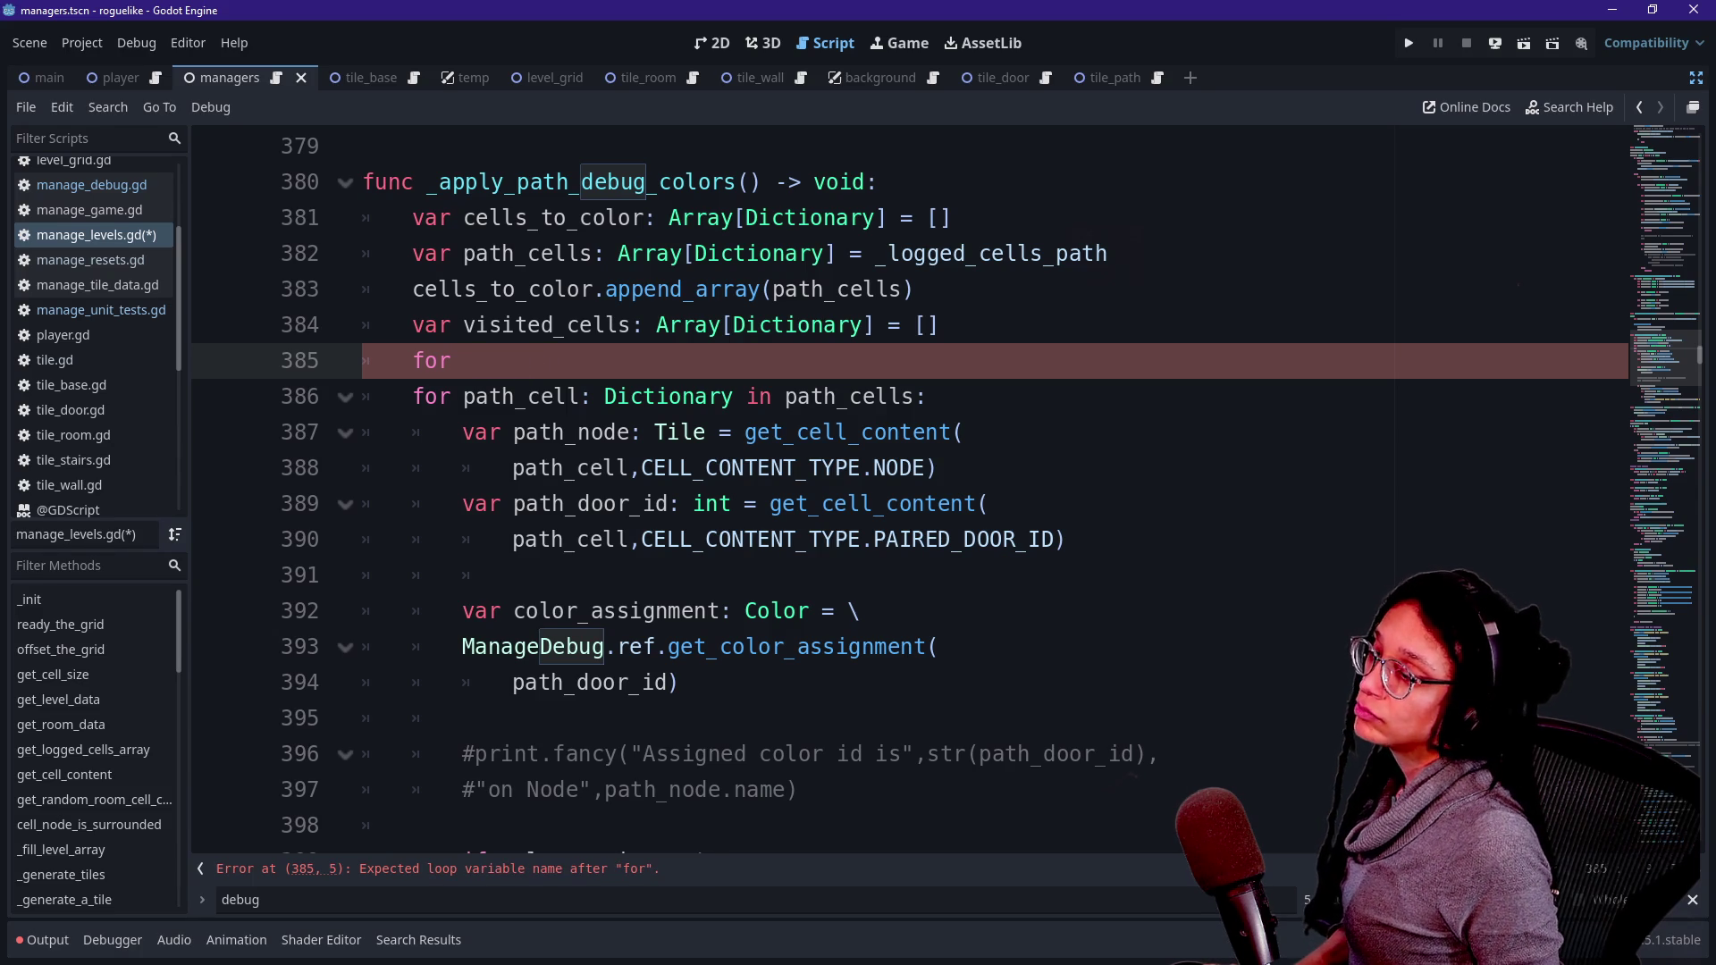
pyautogui.click(939, 324)
pyautogui.press('Return')
pyautogui.write('var')
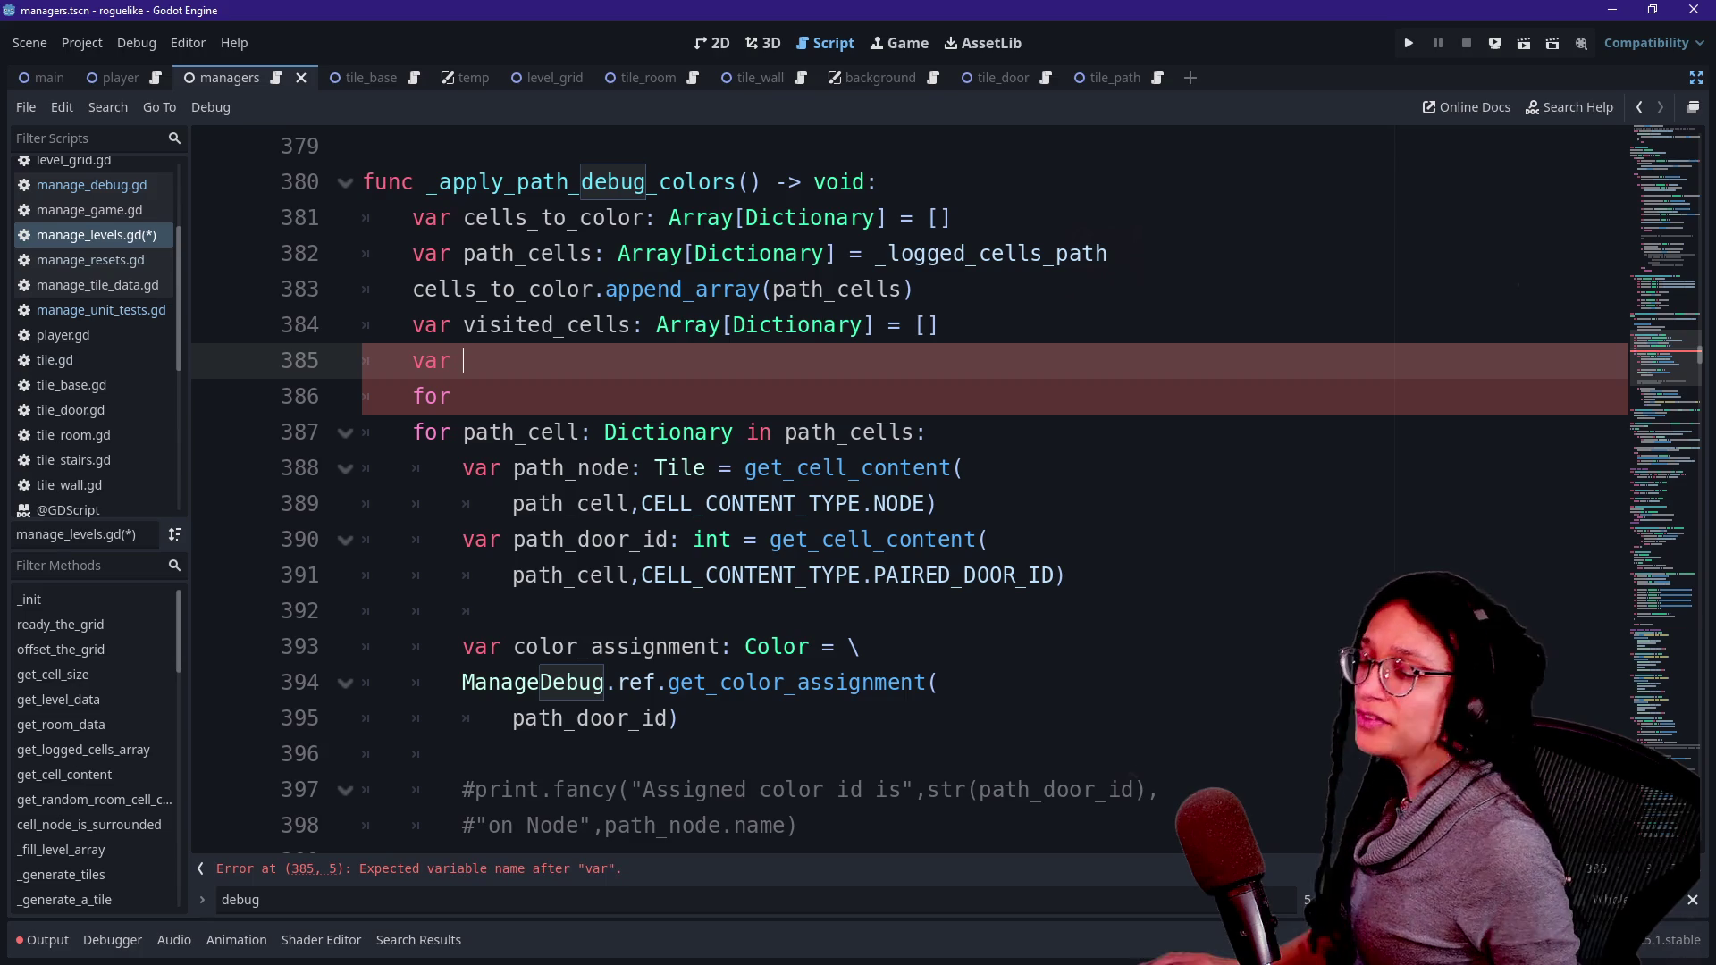
pyautogui.moveTo(1698, 353); pyautogui.dragTo(1703, 132)
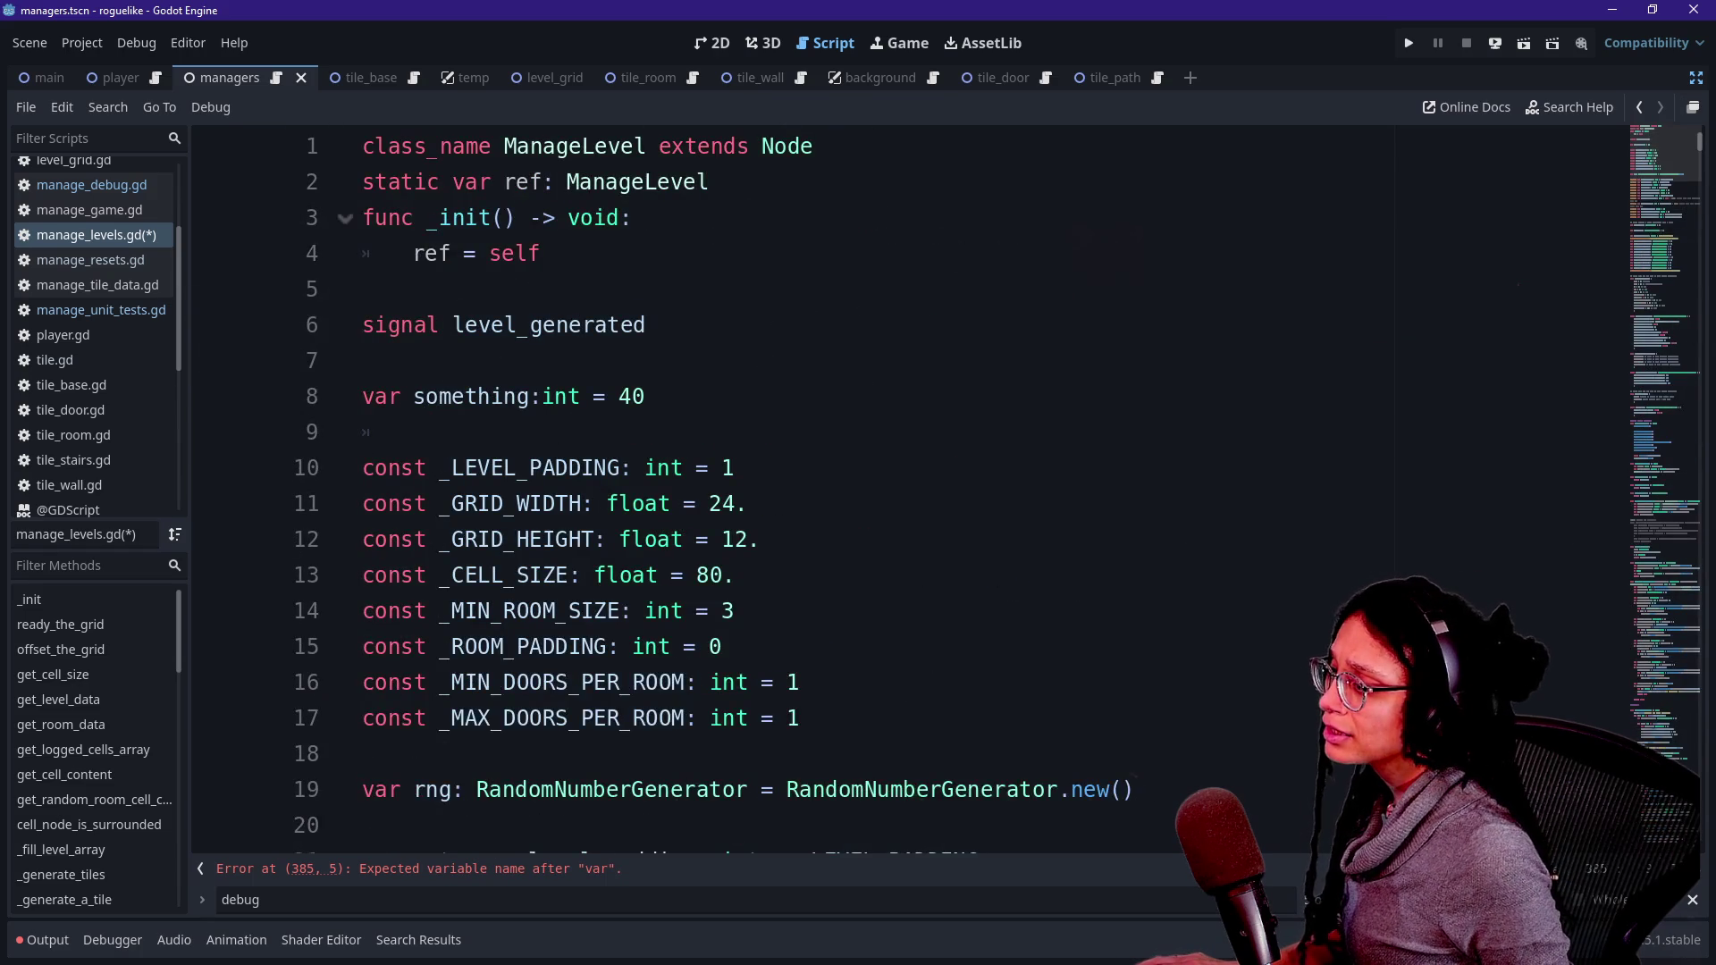
pyautogui.scroll(-2, 1703, 133)
pyautogui.moveTo(1654, 164)
pyautogui.mouseDown()
pyautogui.moveTo(1651, 245)
pyautogui.moveTo(1662, 148)
pyautogui.mouseUp()
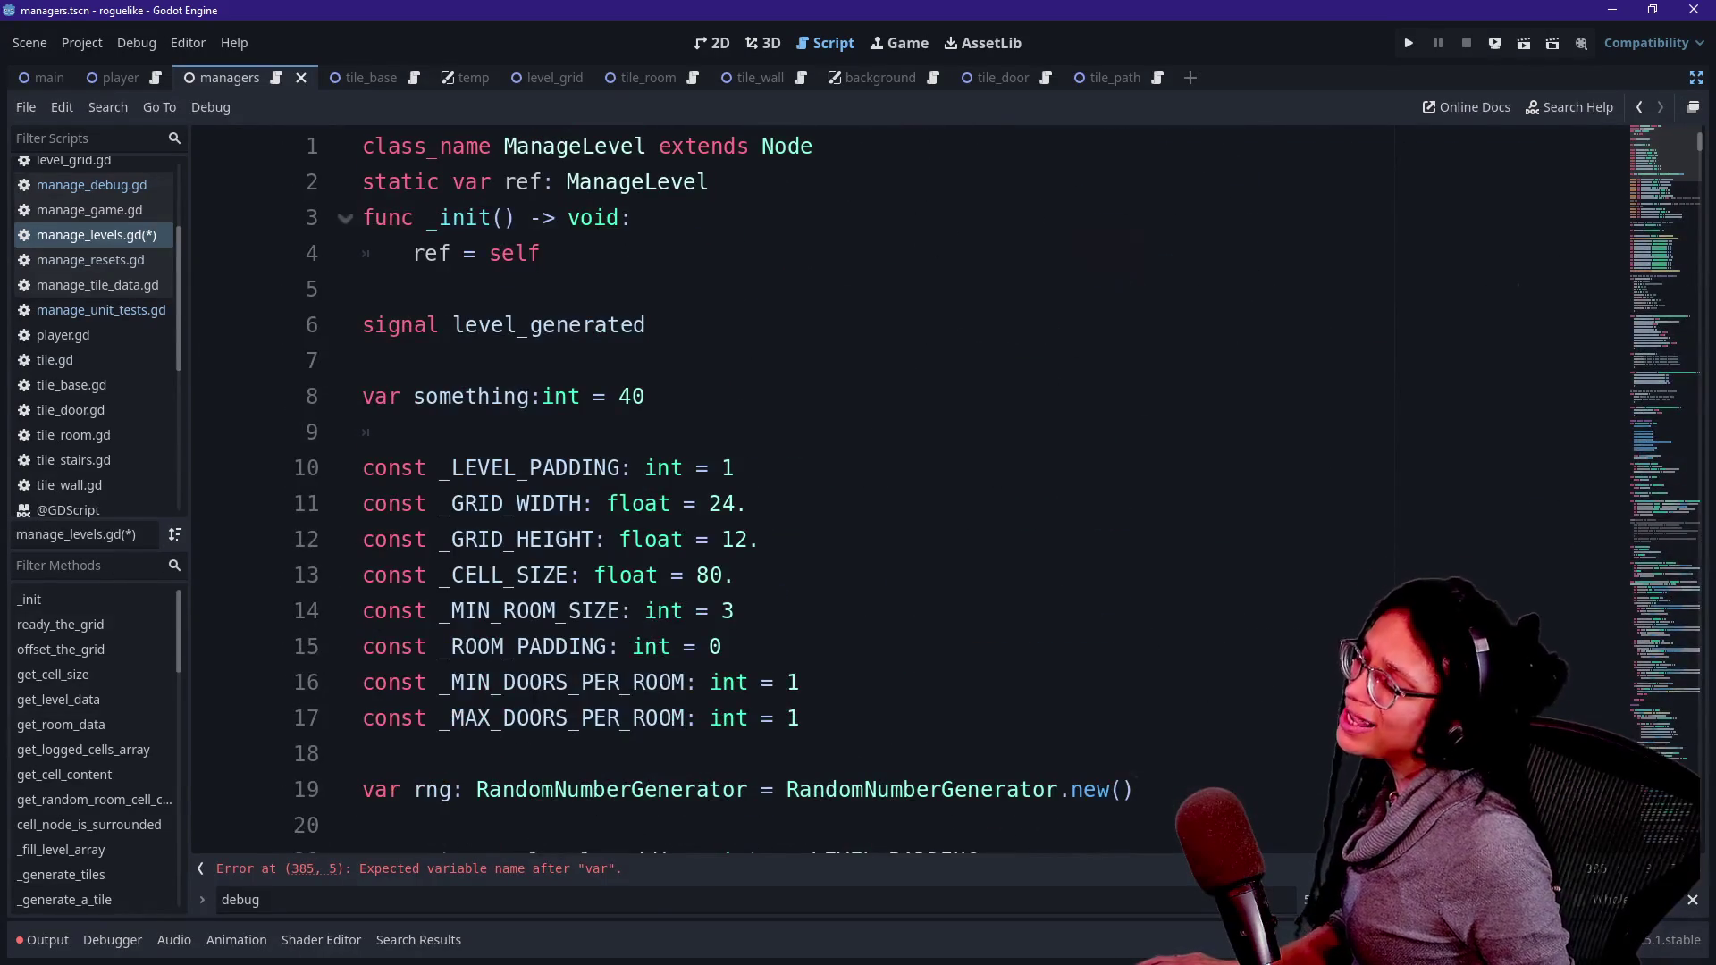
pyautogui.press('Down')
pyautogui.press('Down')
pyautogui.press('Down')
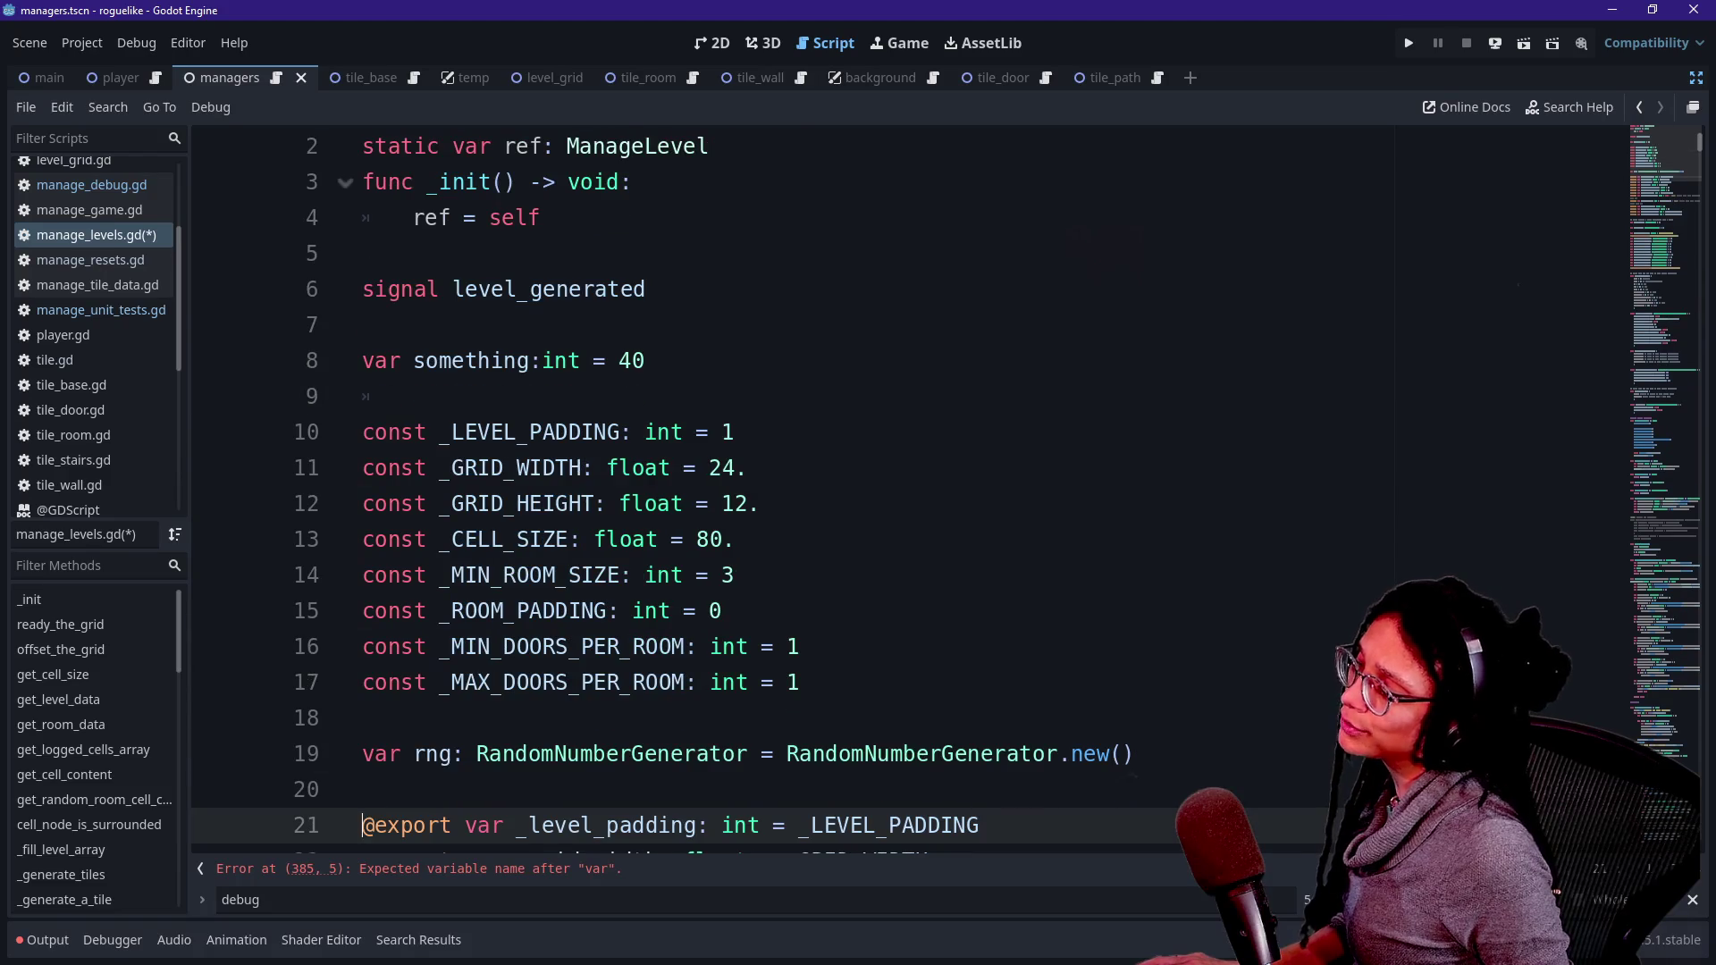
pyautogui.scroll(-12, 894, 491)
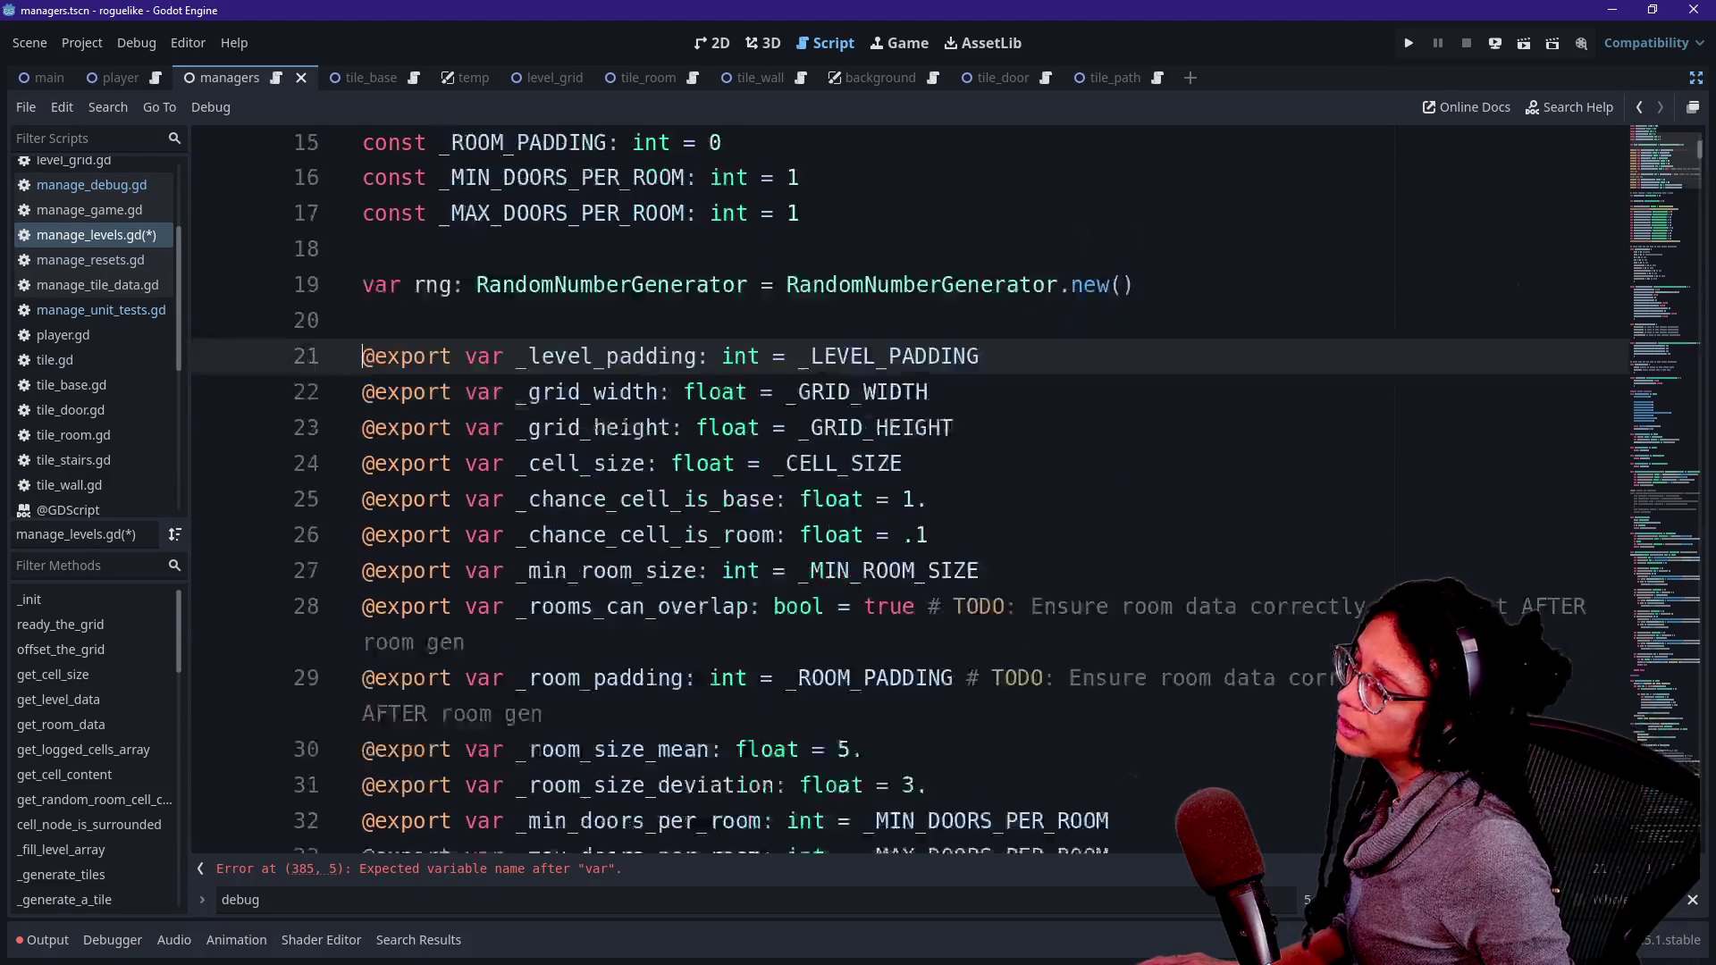
pyautogui.scroll(1, 894, 492)
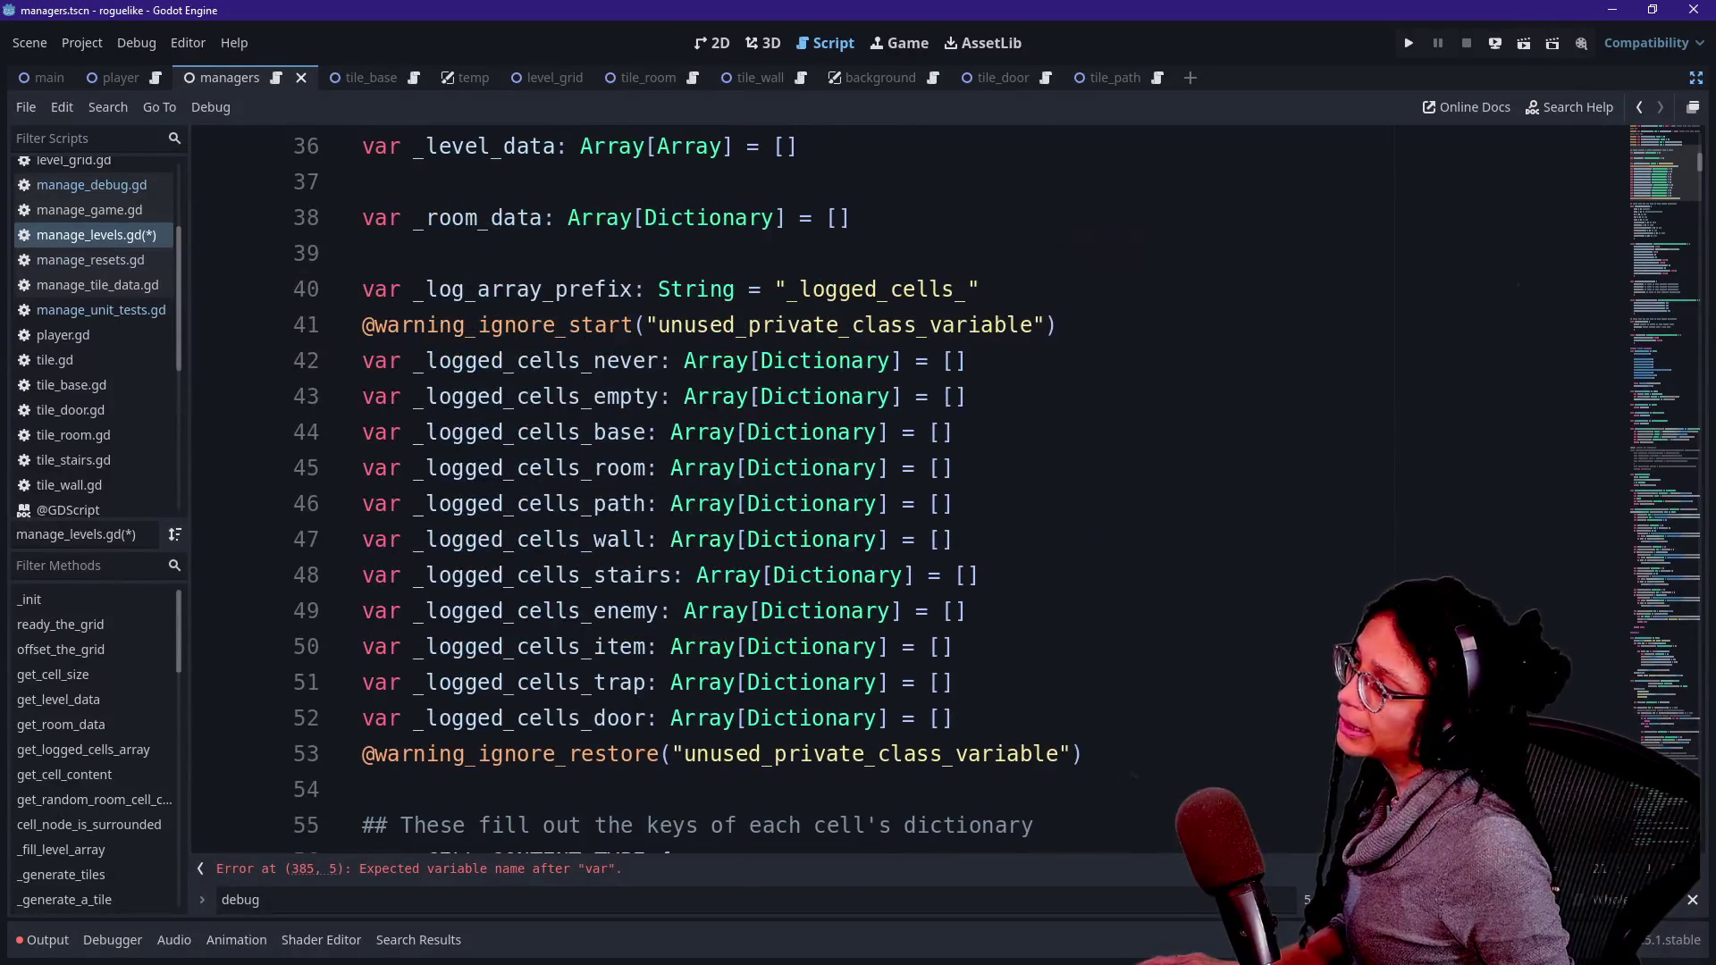
pyautogui.moveTo(416, 432); pyautogui.dragTo(724, 432)
pyautogui.moveTo(505, 467); pyautogui.dragTo(646, 503)
pyautogui.click(446, 682)
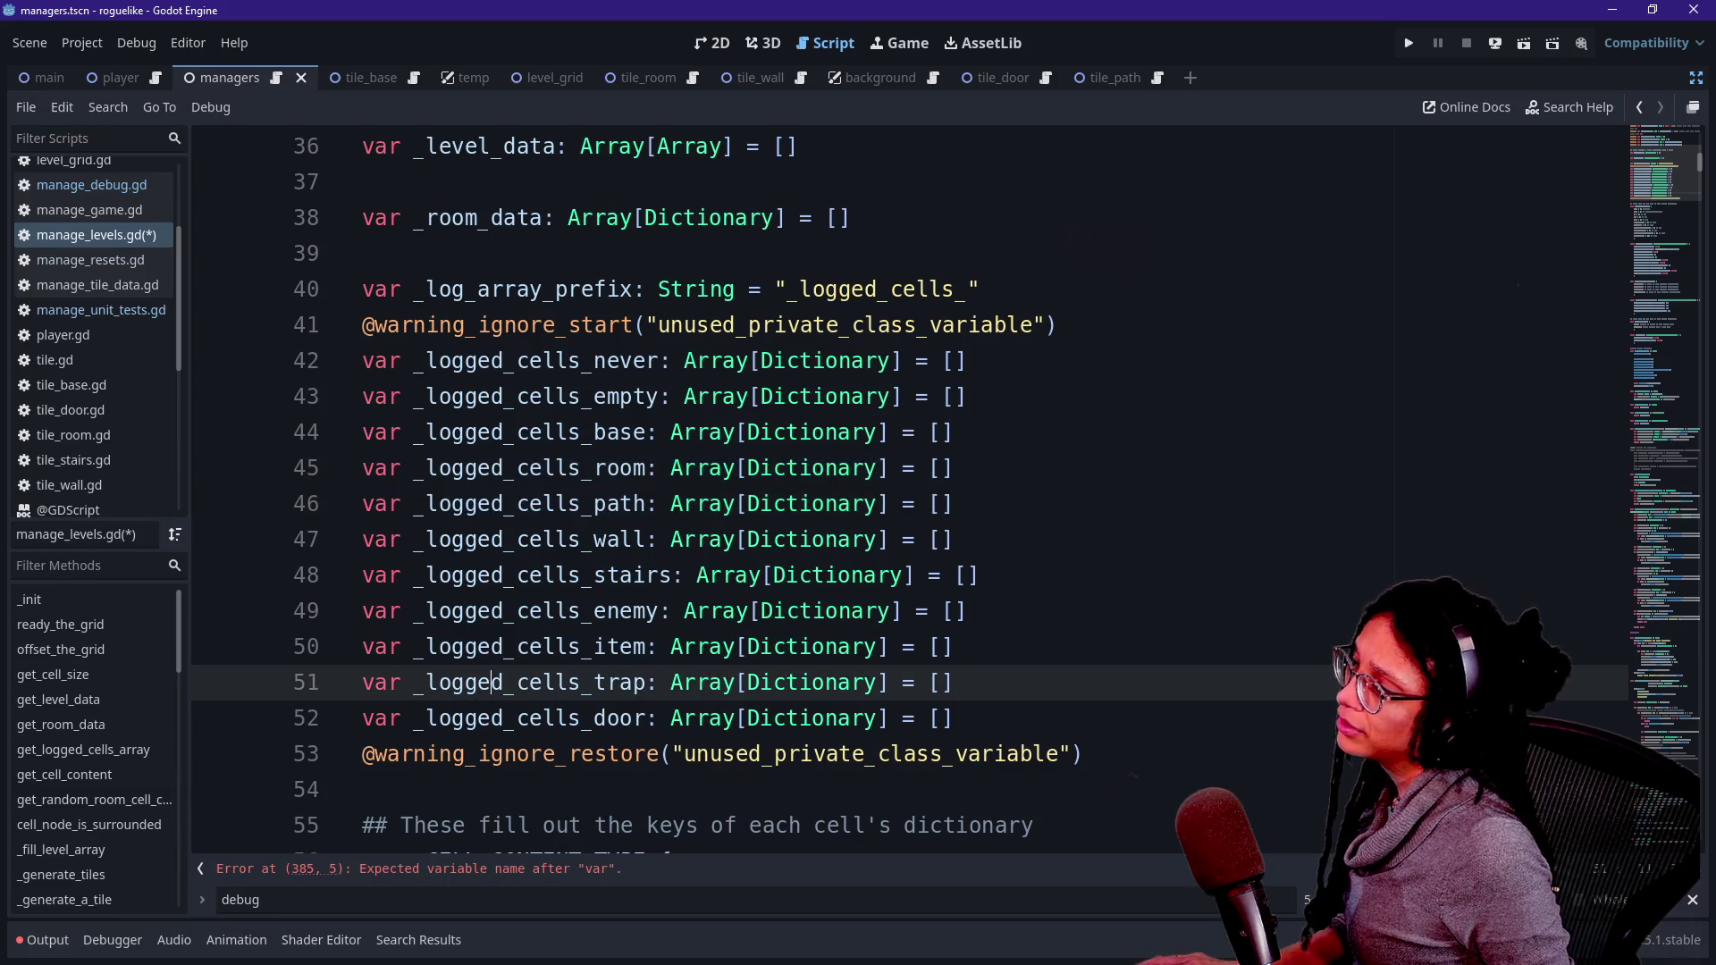
pyautogui.scroll(2, 357, 446)
pyautogui.keyDown('shift'); pyautogui.click(373, 432); pyautogui.keyUp('shift')
pyautogui.click(374, 431)
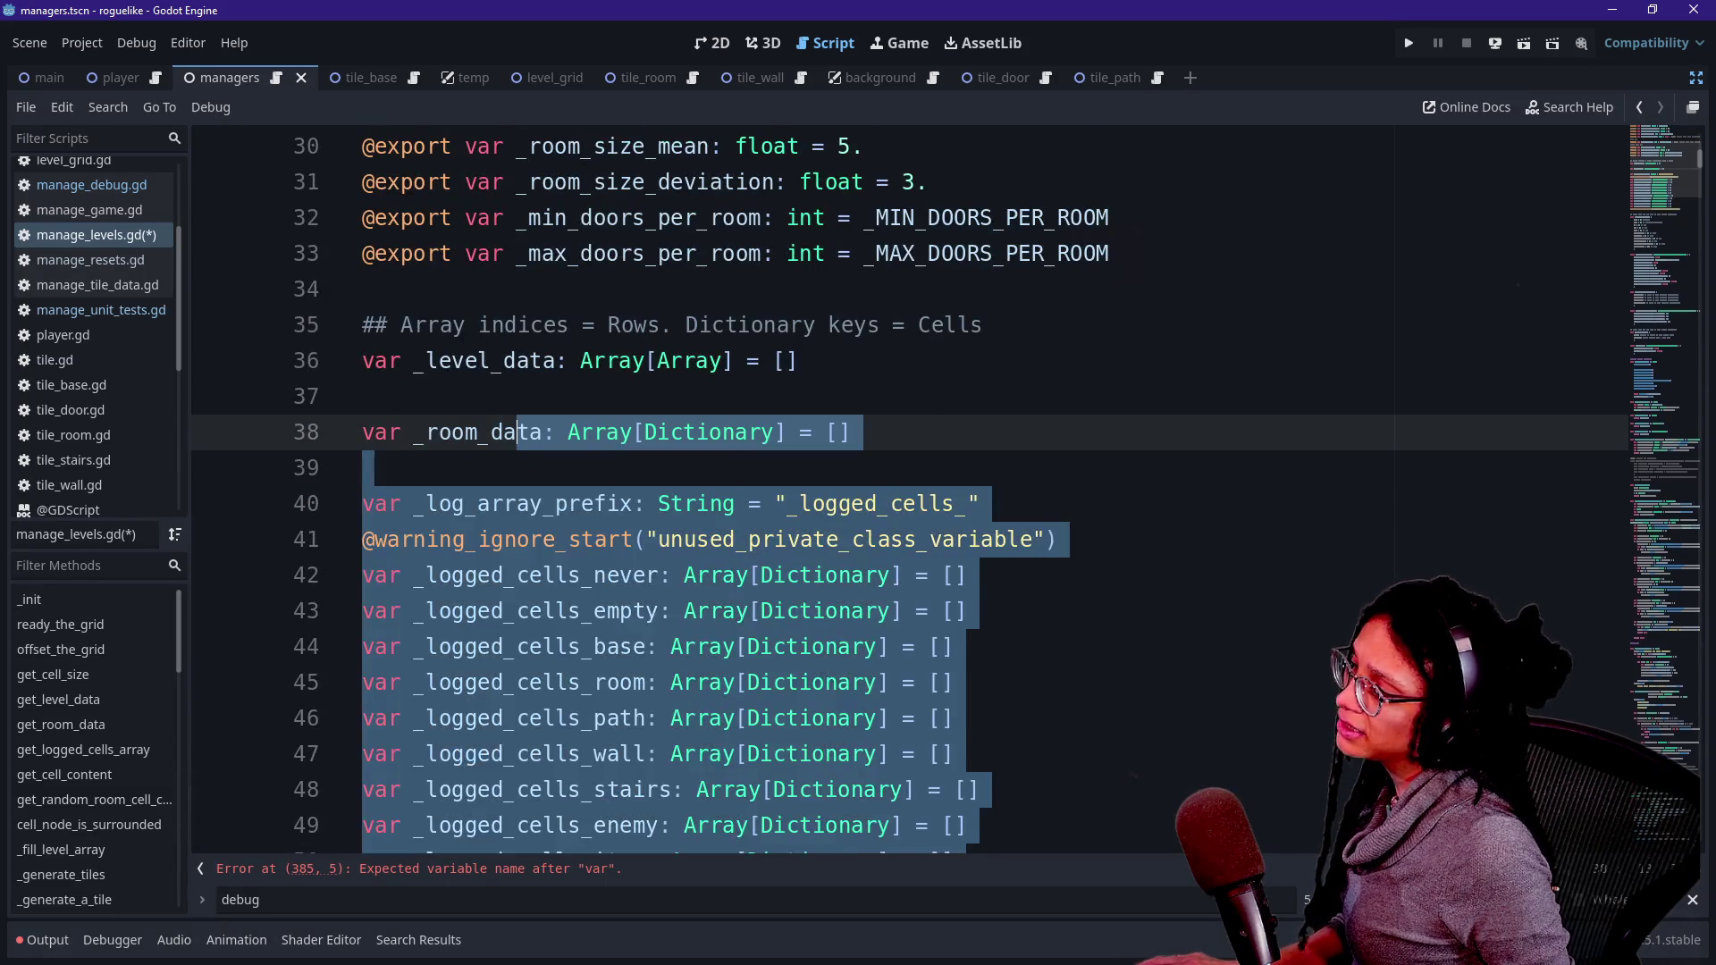
pyautogui.click(373, 360)
pyautogui.hotkey('shift', 'Down')
pyautogui.press('Up')
pyautogui.hotkey('shift', 'Down')
pyautogui.press('Up')
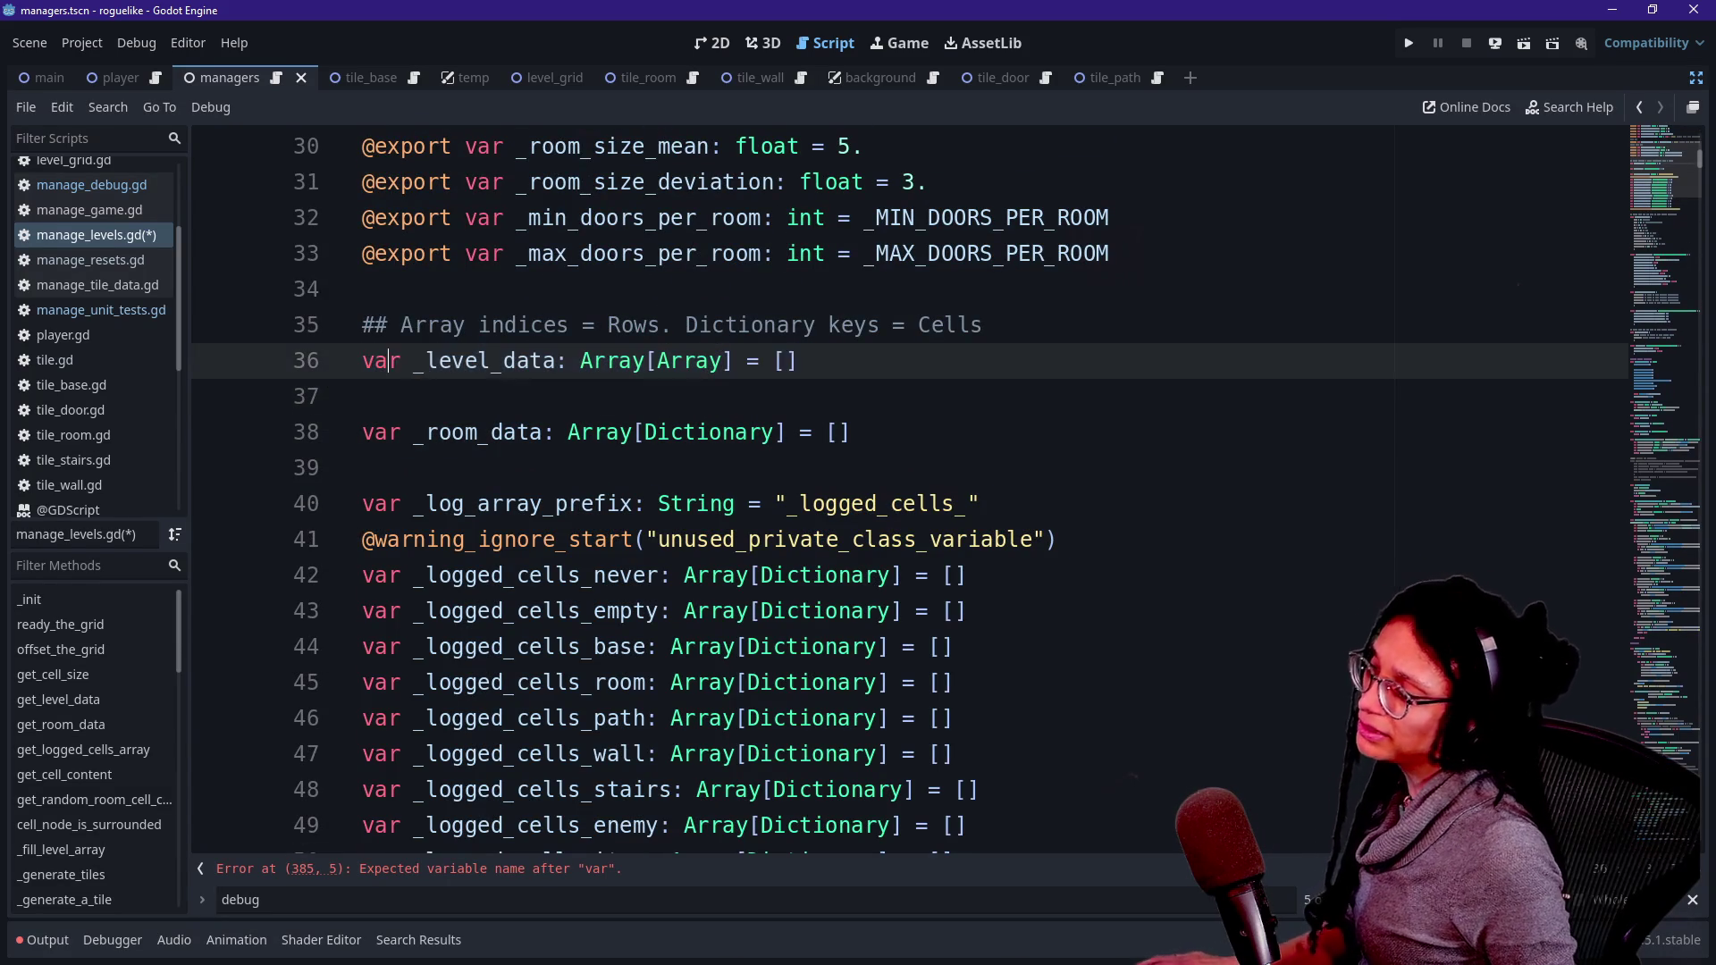
pyautogui.press('Down')
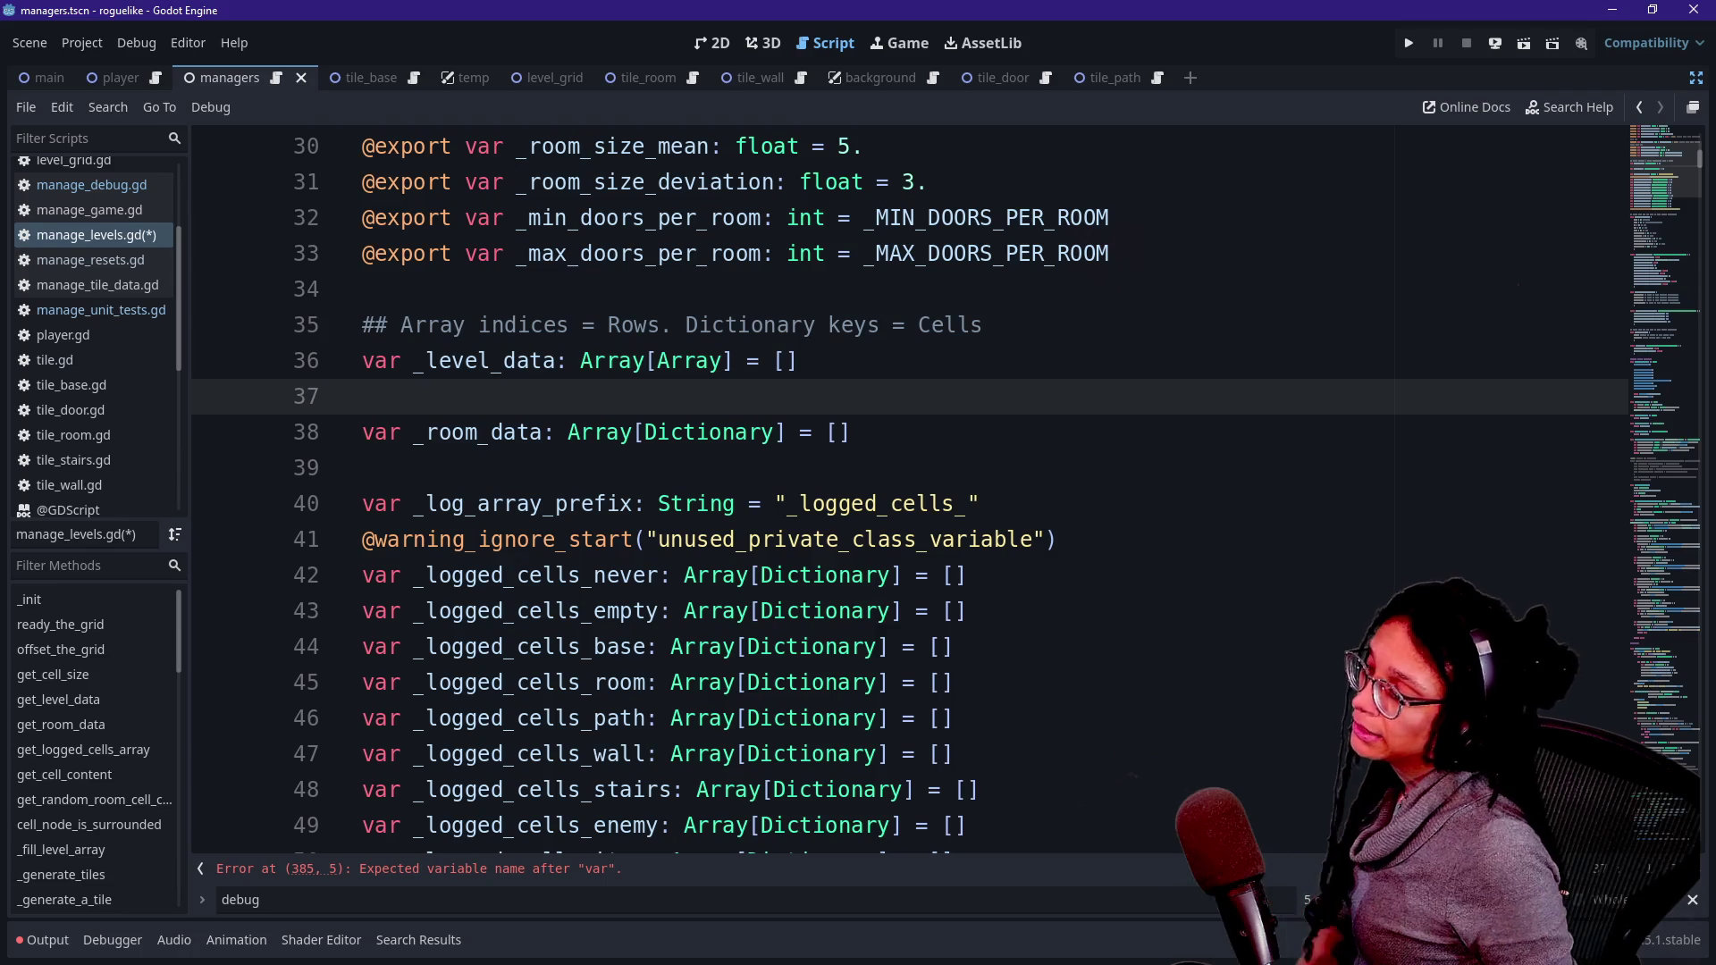
pyautogui.scroll(-20, 1642, 218)
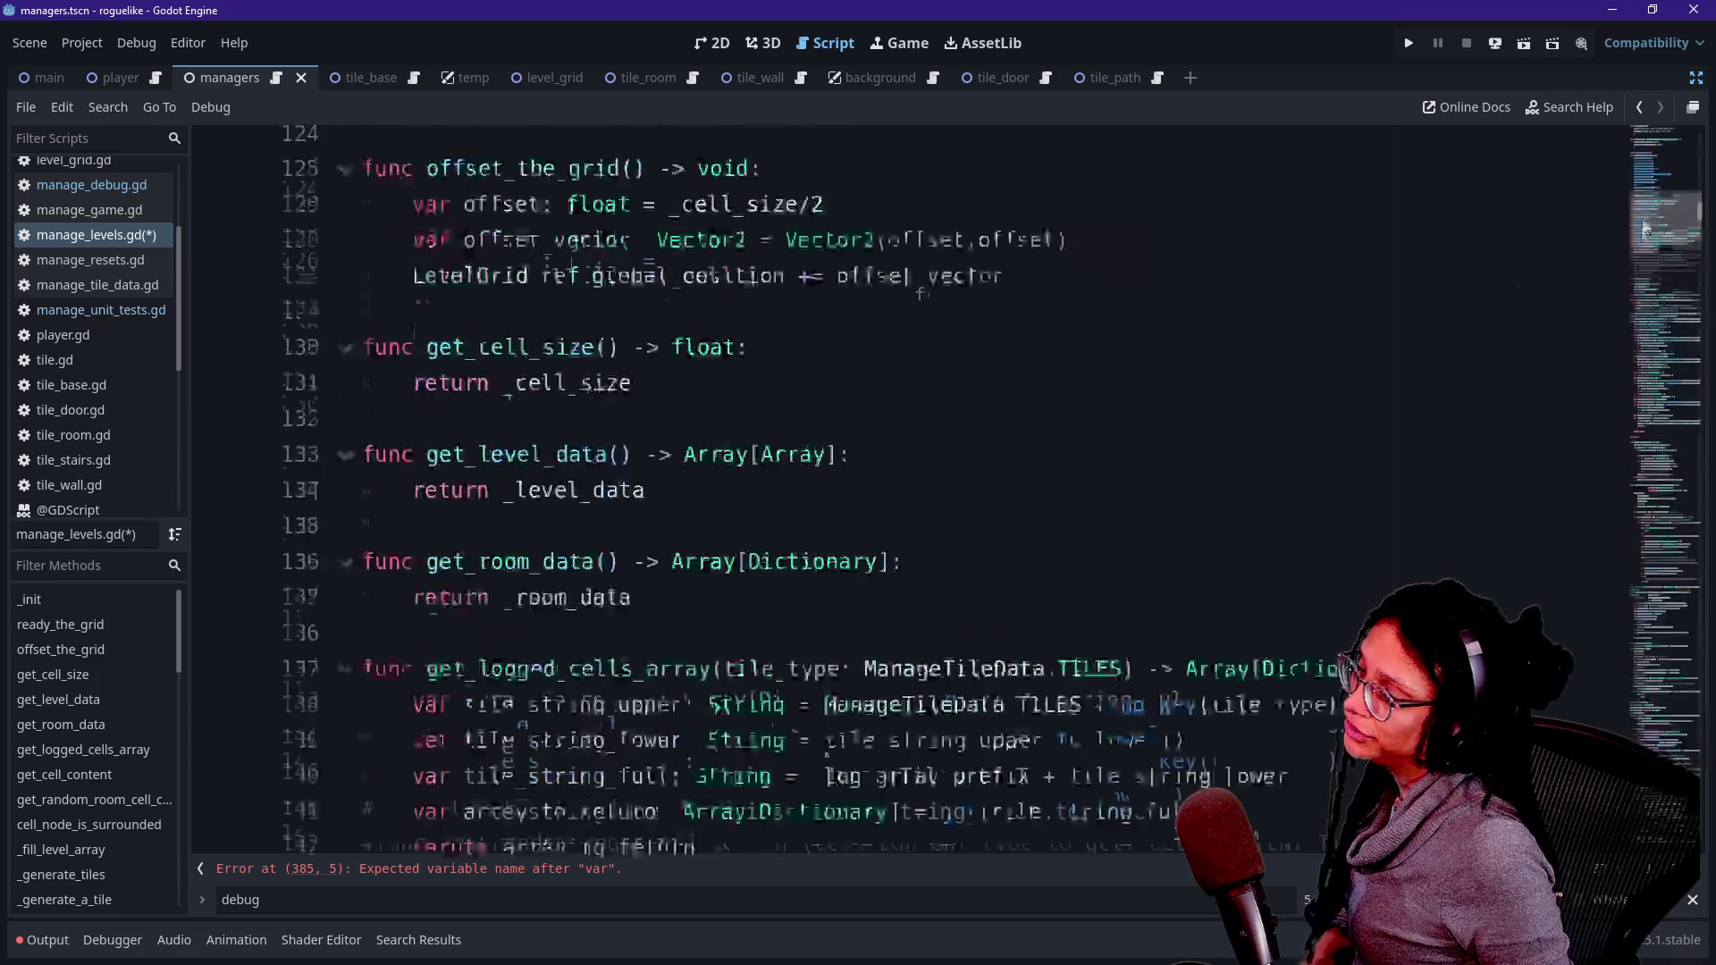
# - Declare room_data: Array[Array] on line 385, initialised from get_room_data()
pyautogui.click(464, 503)
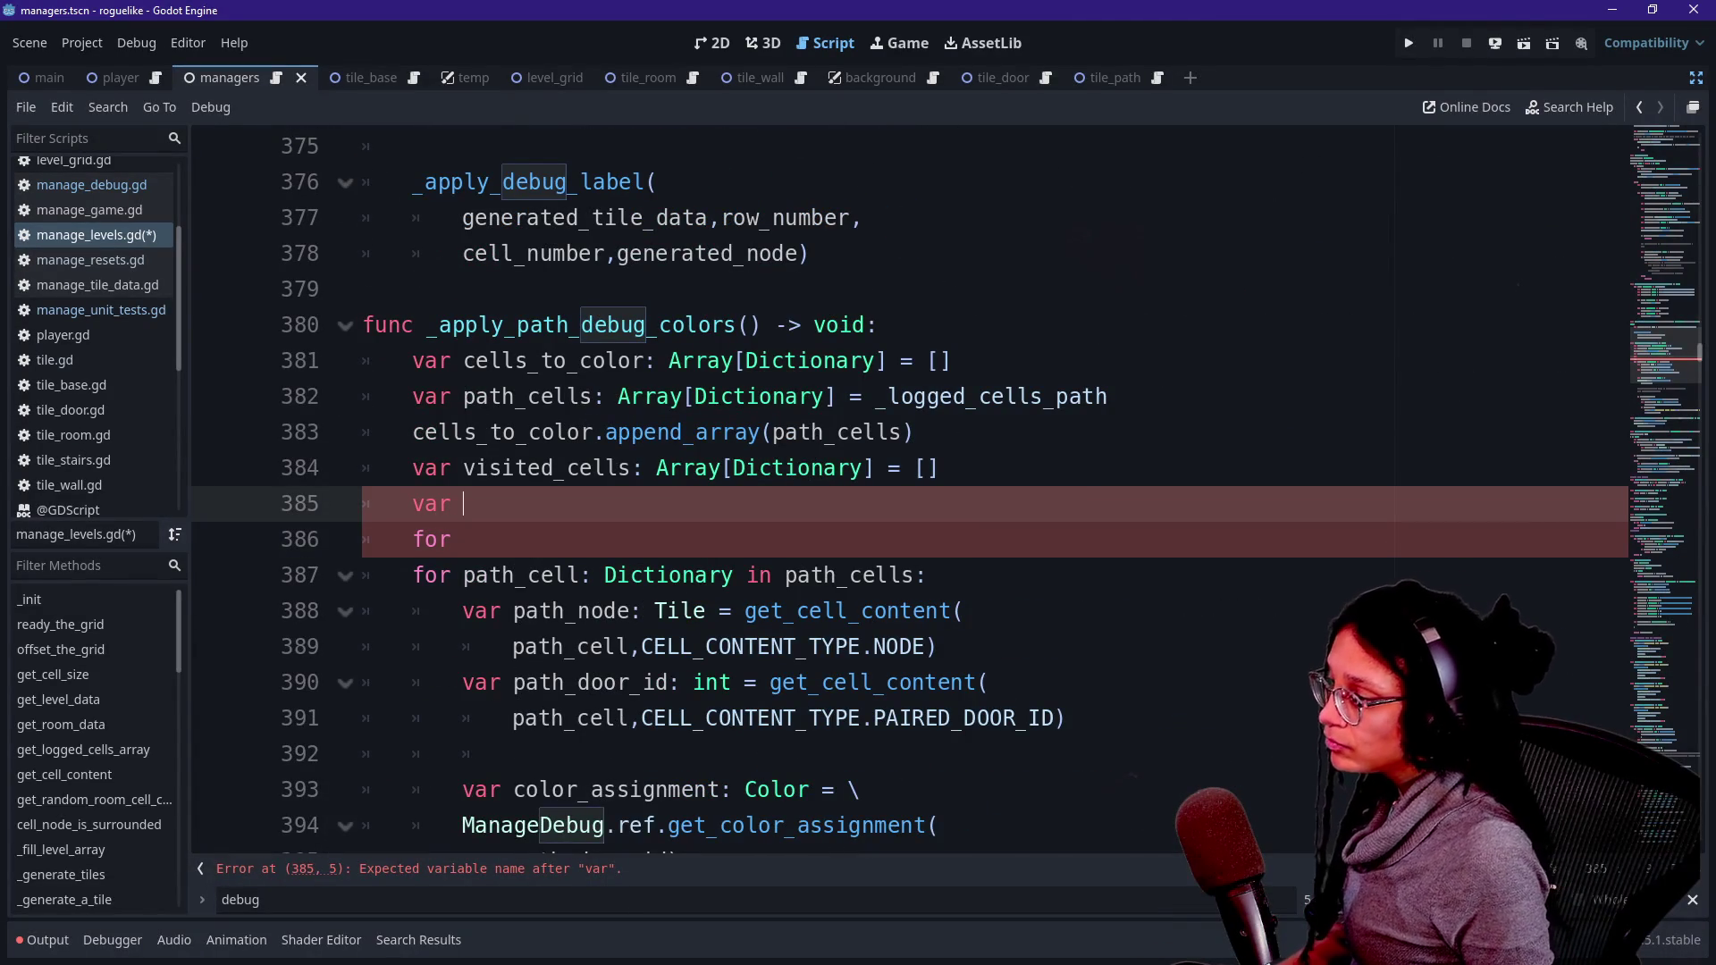
pyautogui.write('room_data:')
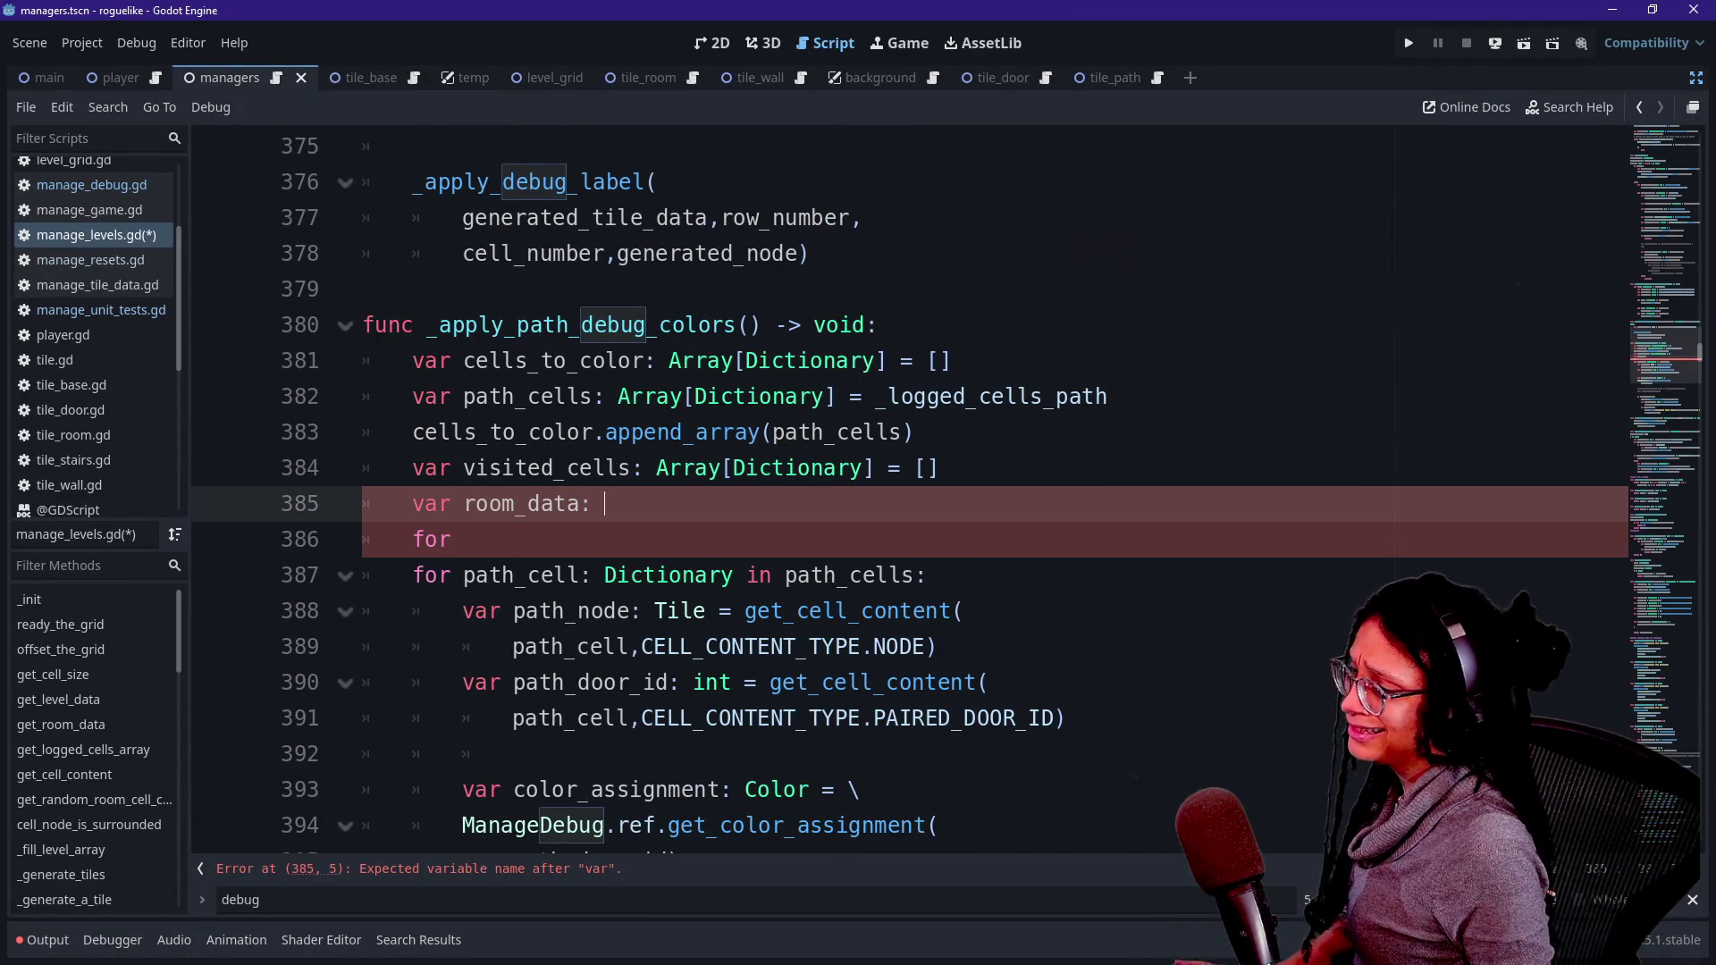
pyautogui.write(' Array[Ar')
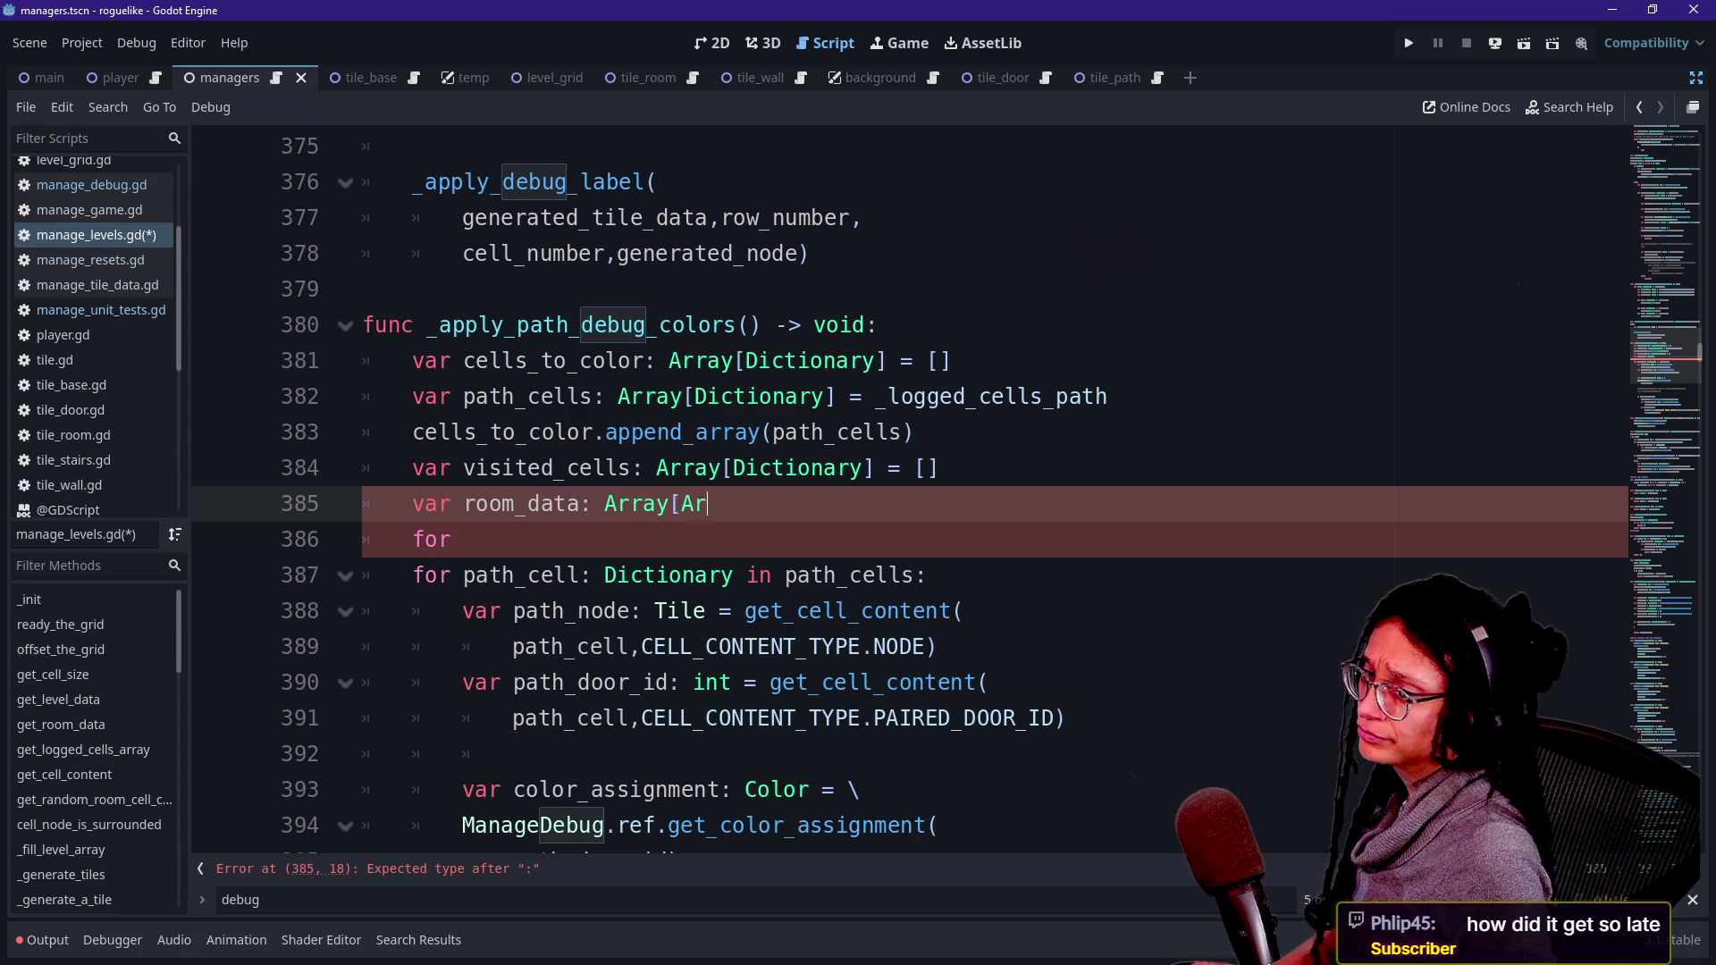
pyautogui.write('ray] =')
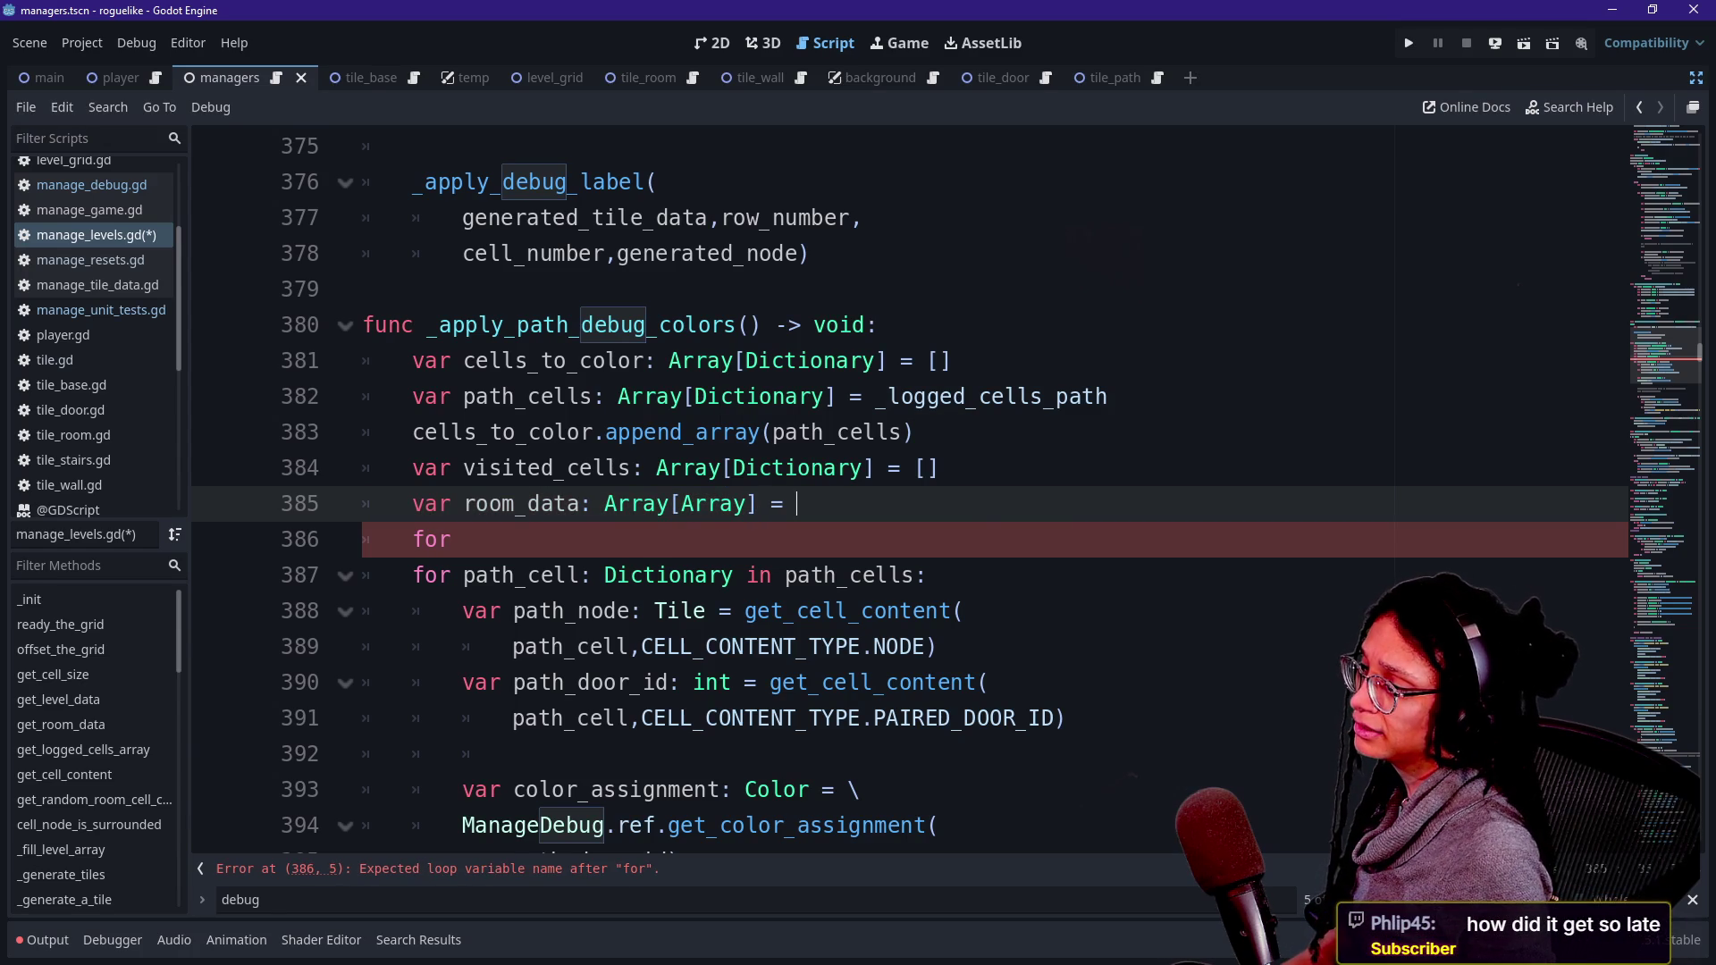
pyautogui.press('super+v')
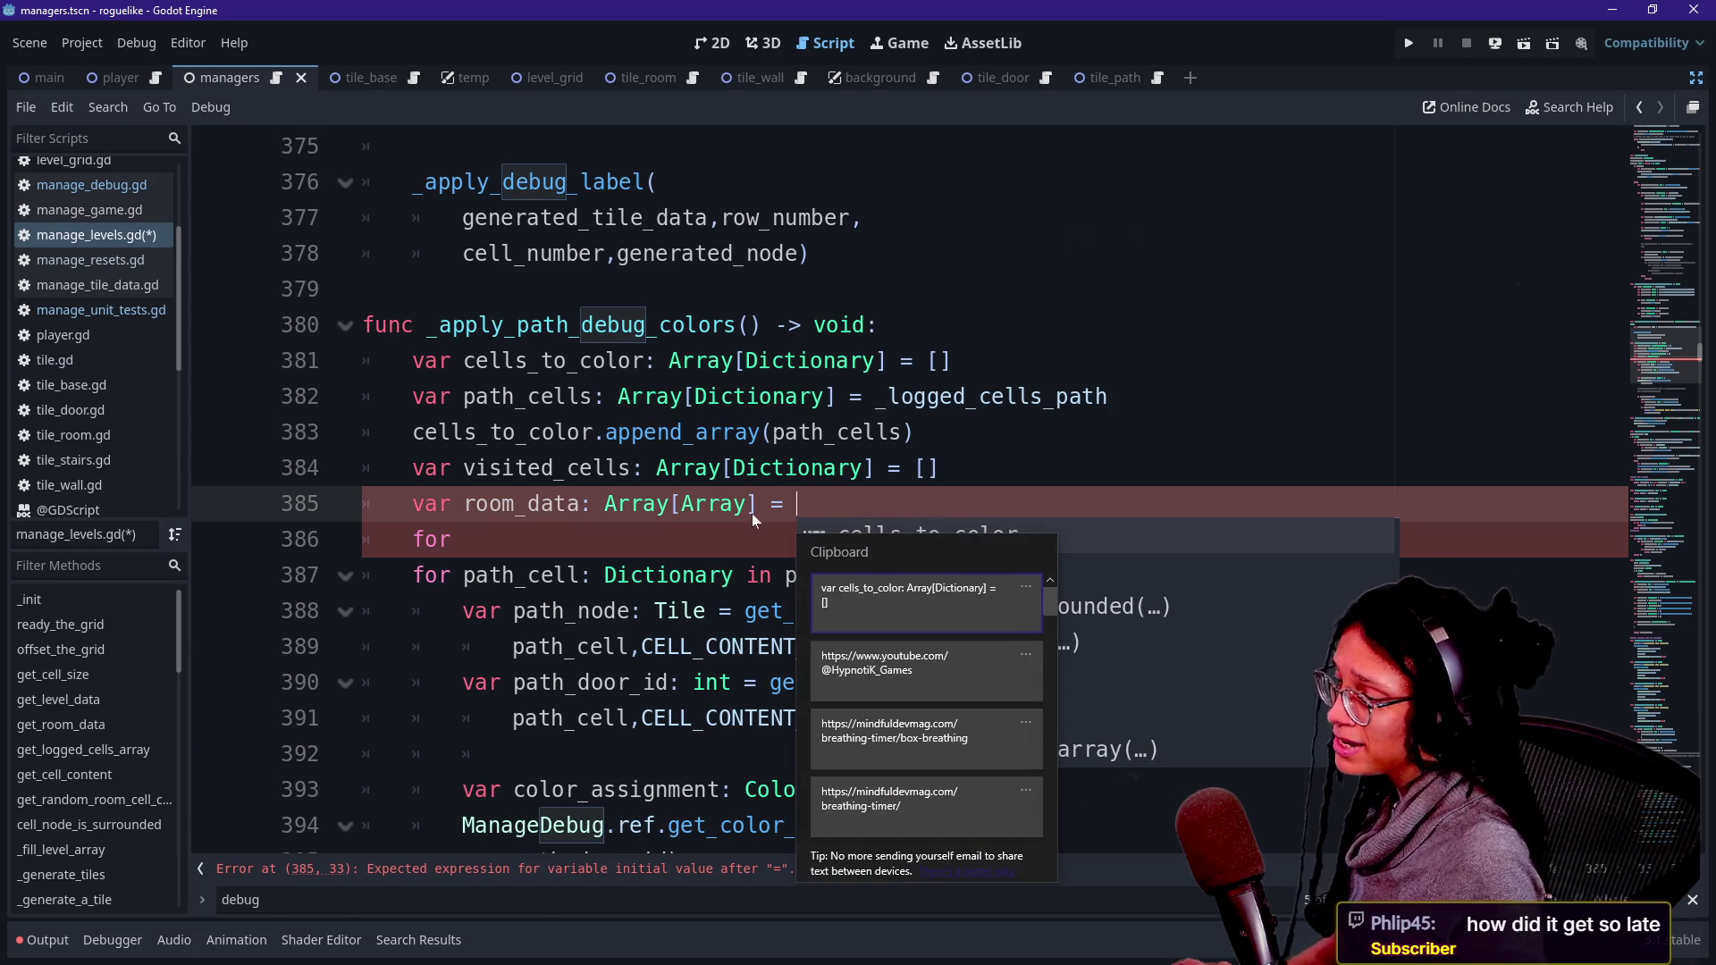
pyautogui.press('Escape')
pyautogui.write('get_room')
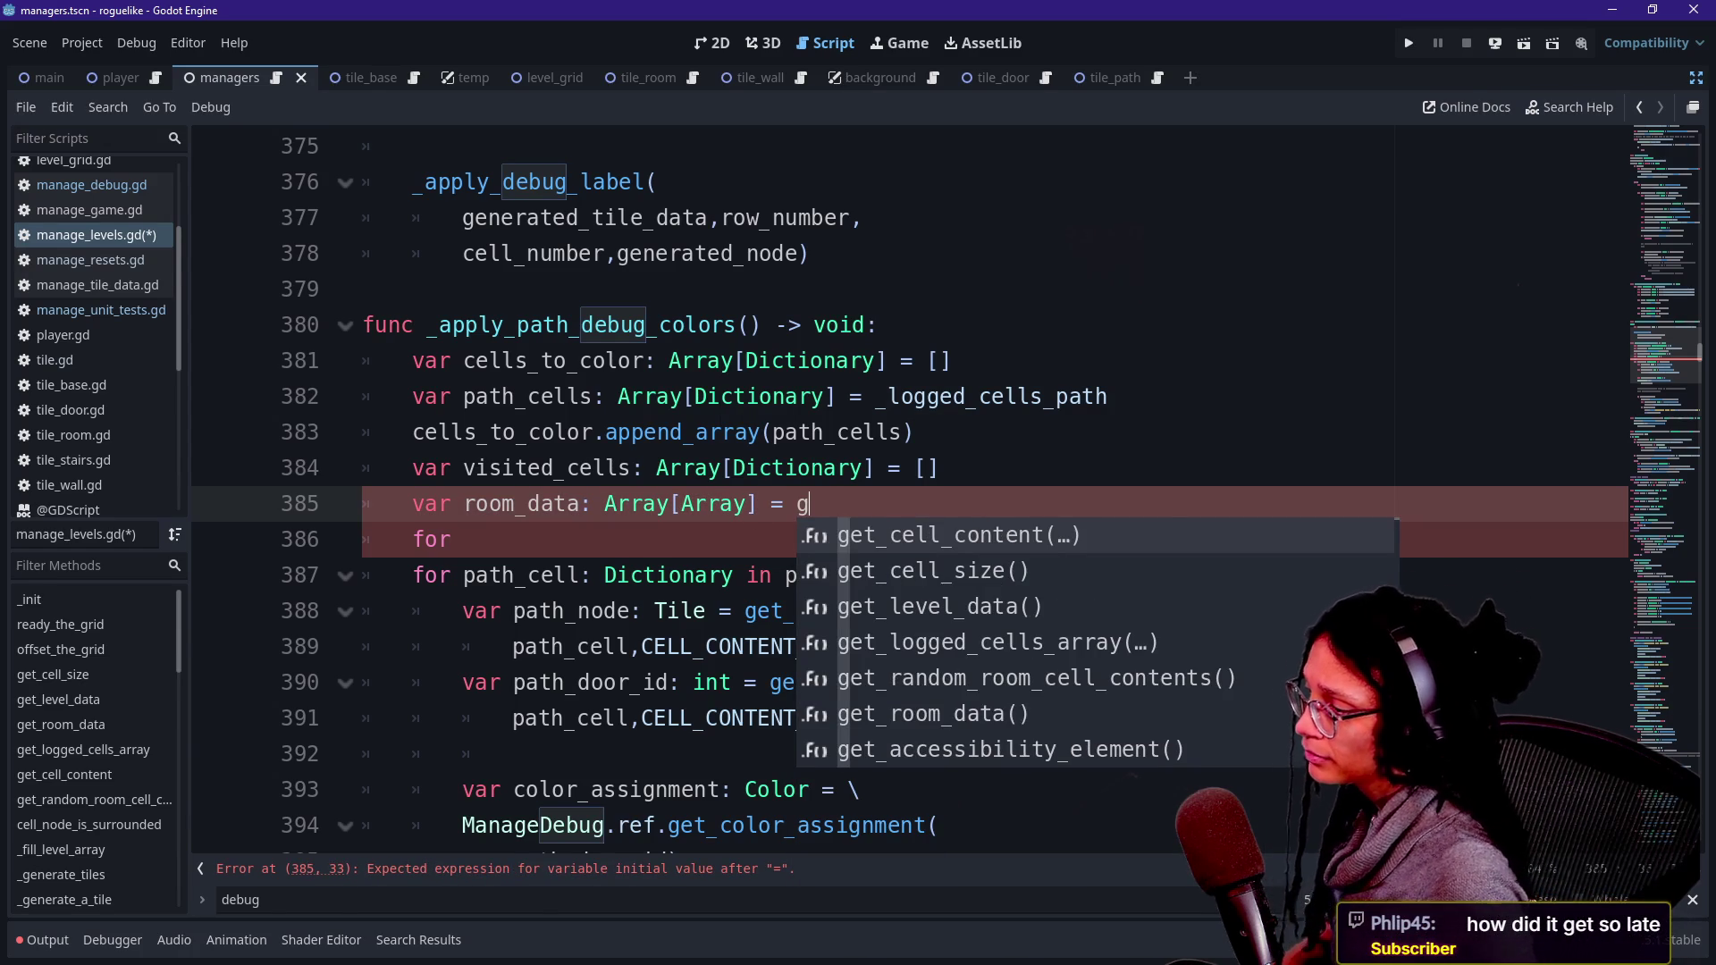
pyautogui.press('Return')
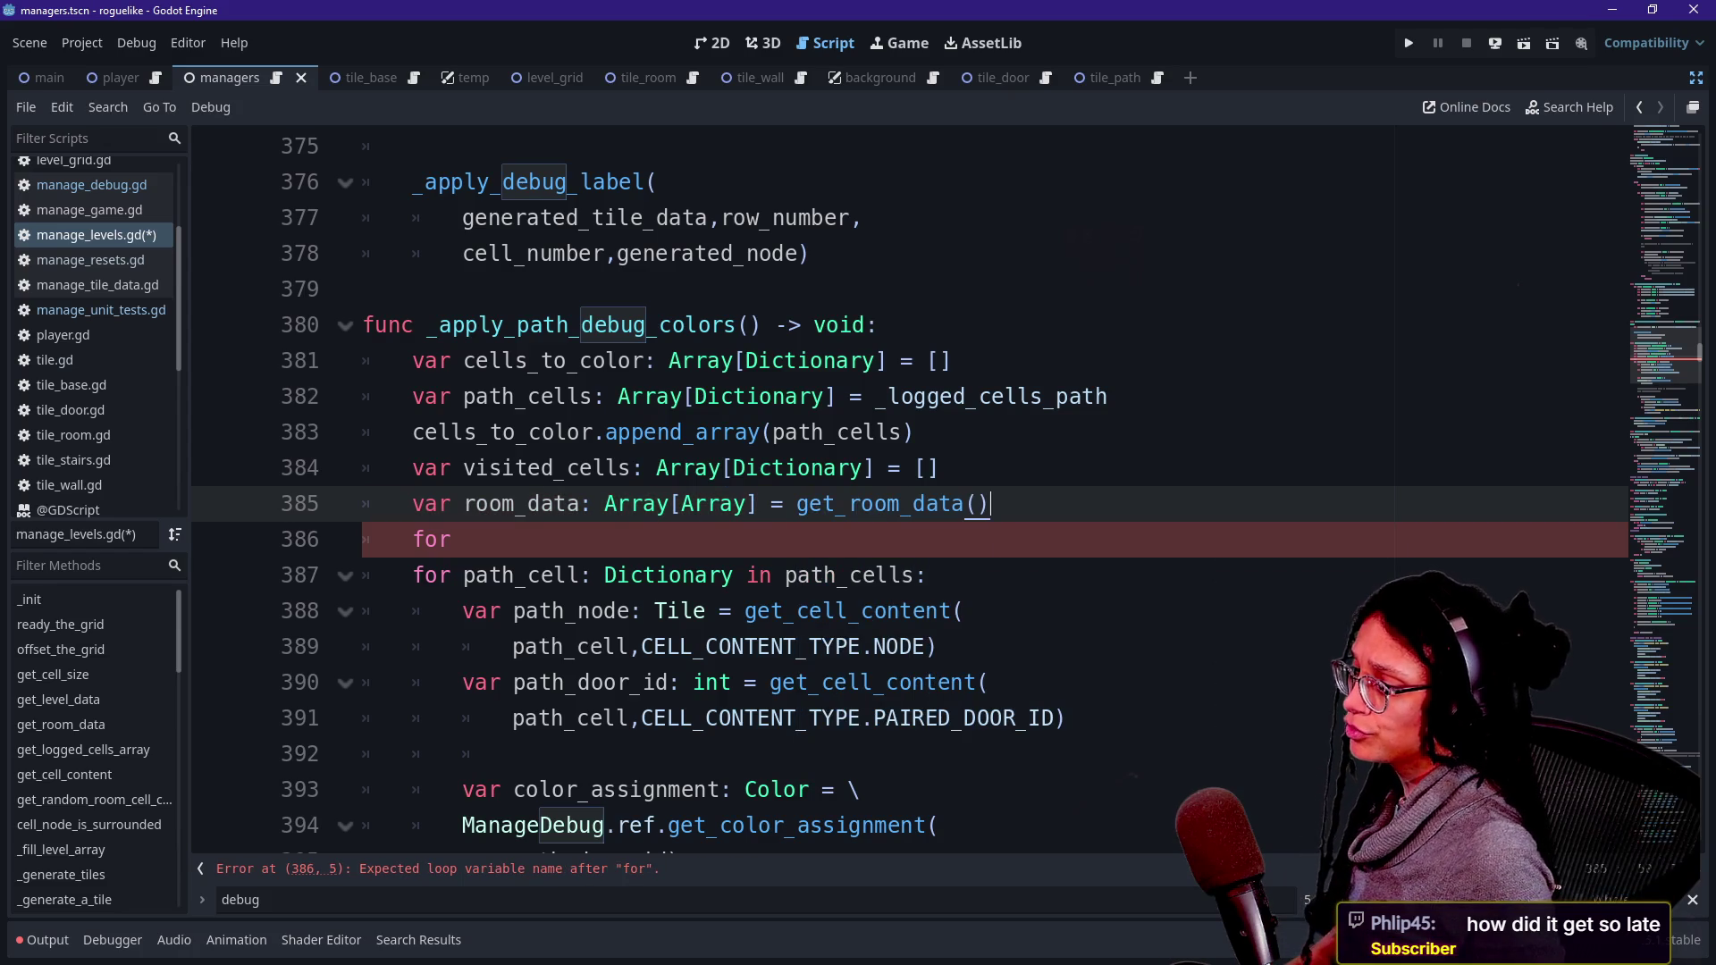
# - Write the outer loop header 'for i_row: int in room_data:'
pyautogui.click(454, 538)
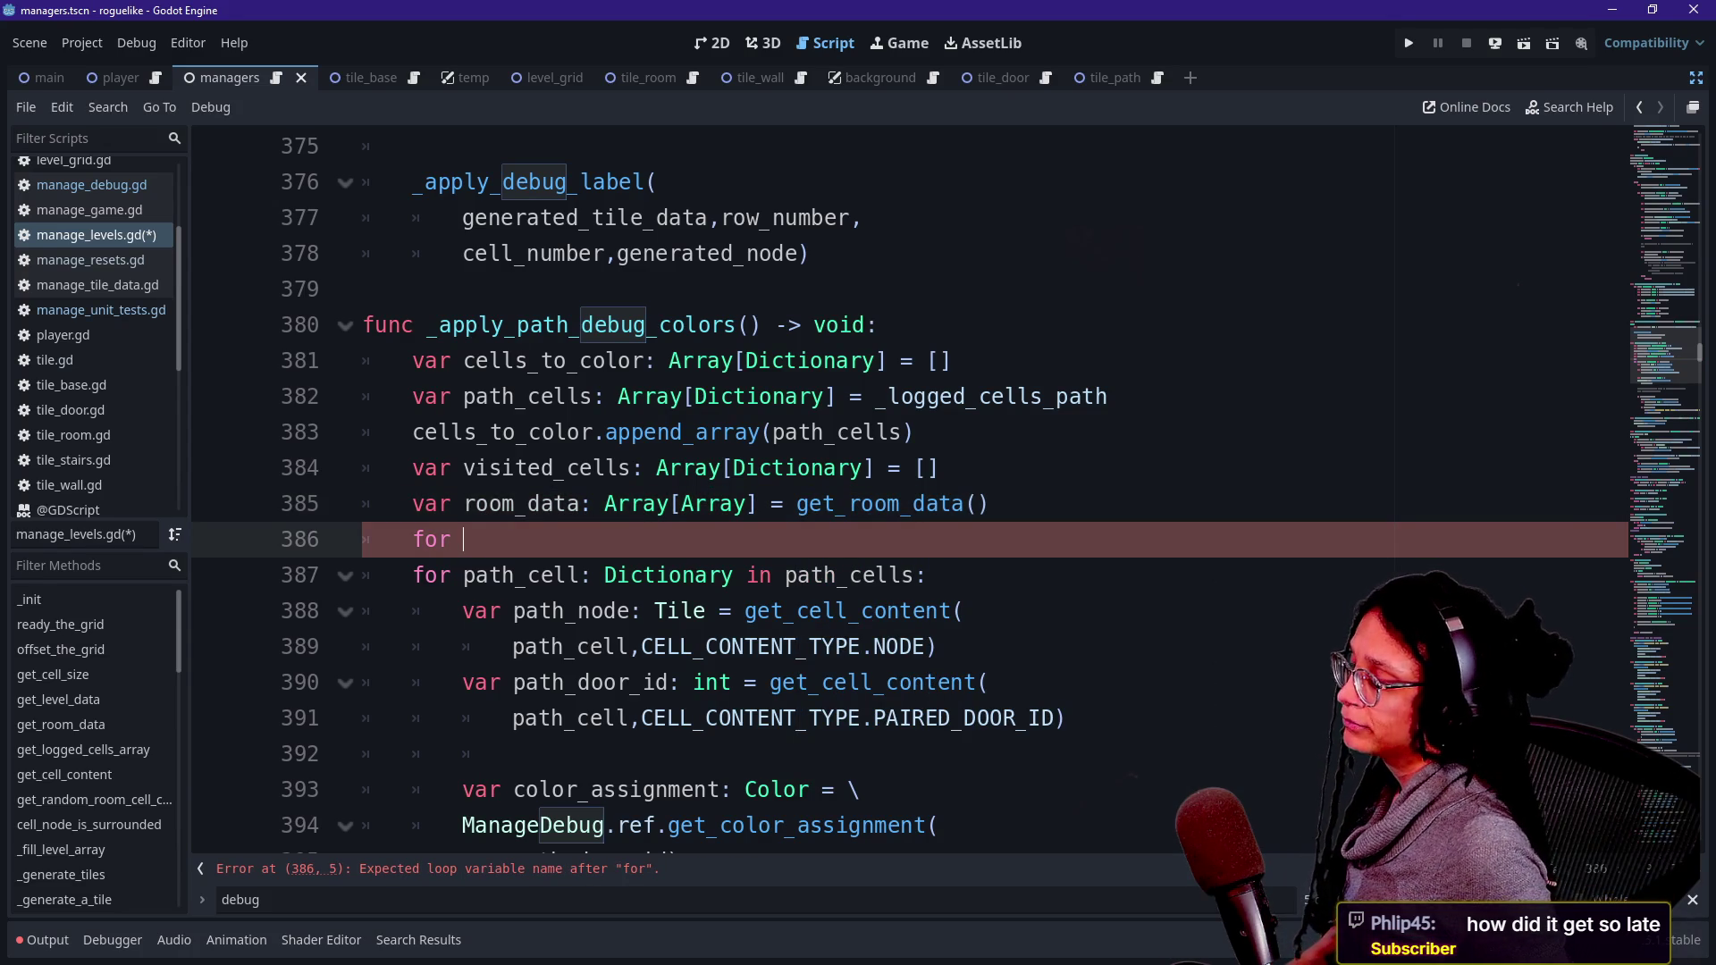
pyautogui.scroll(-1, 908, 491)
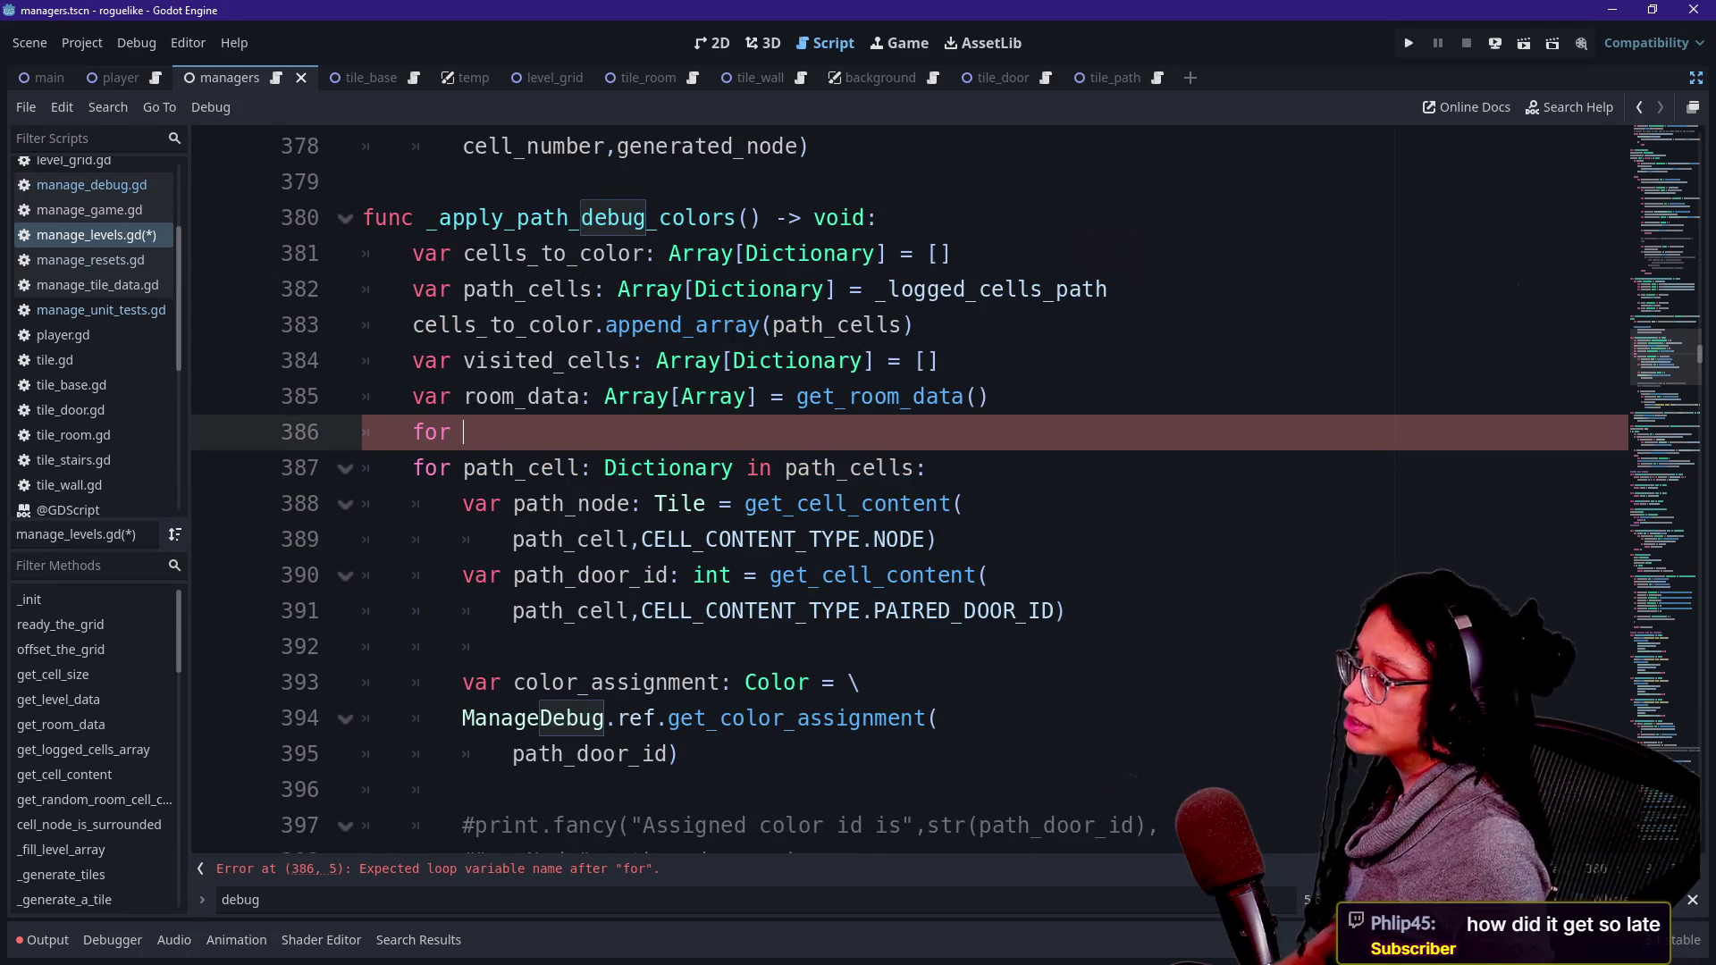
pyautogui.press('BackSpace')
pyautogui.press('BackSpace')
pyautogui.write('i_row:i')
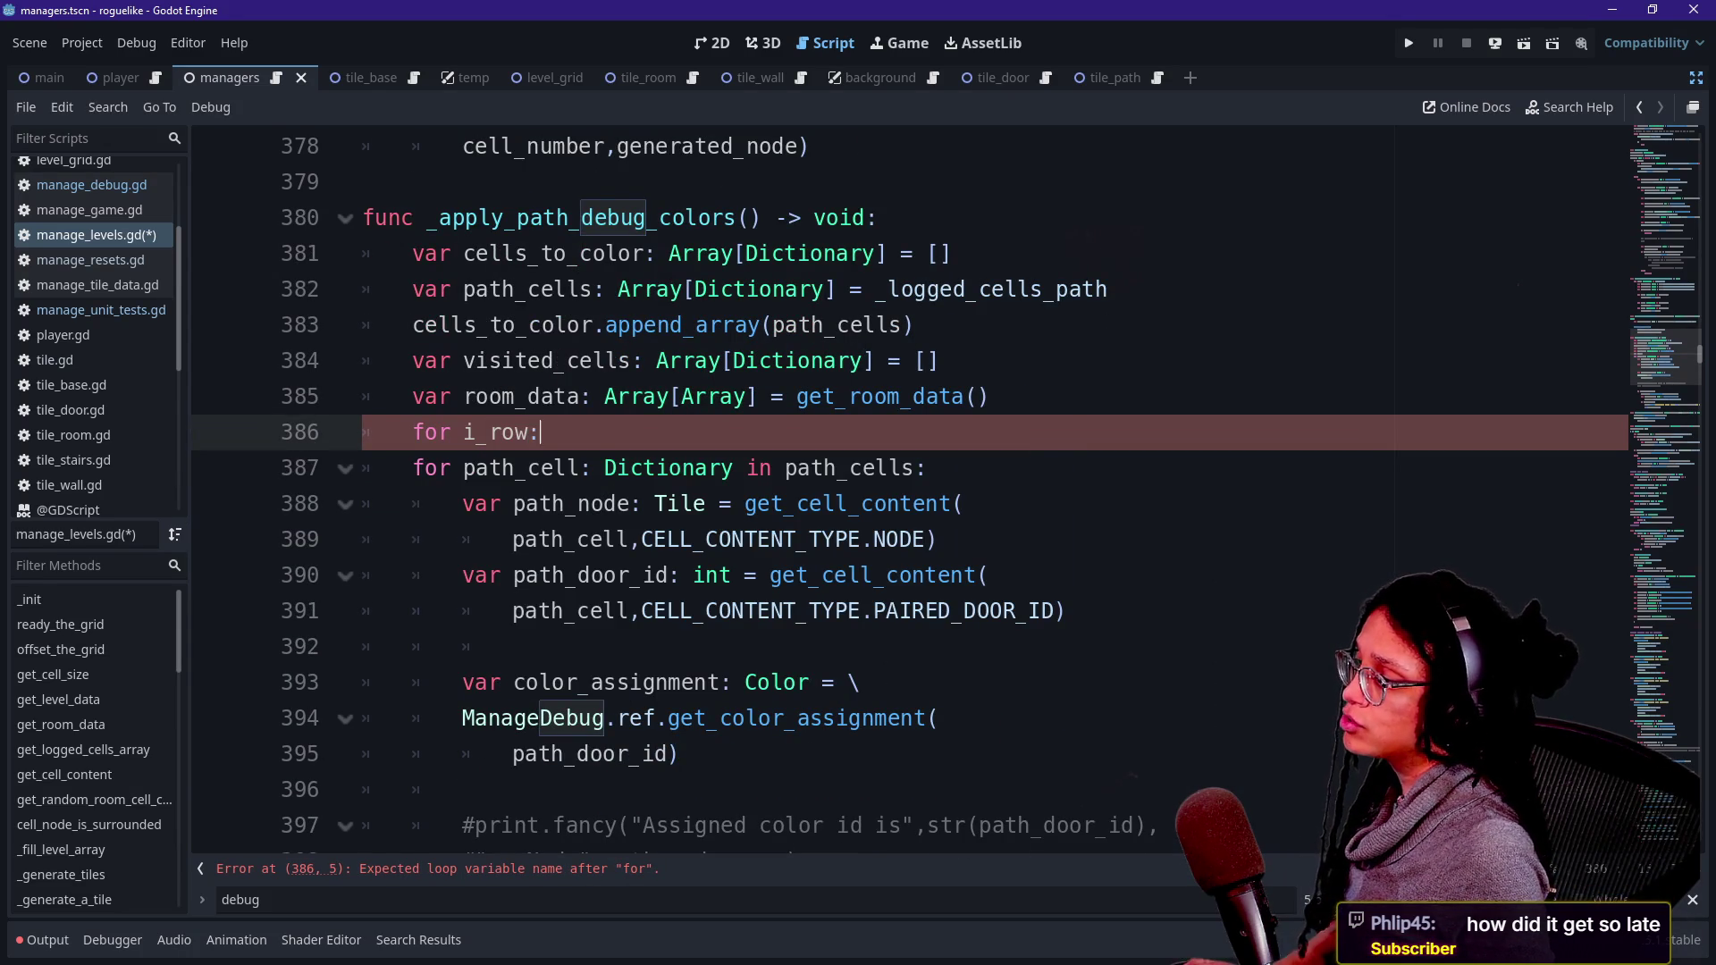
pyautogui.press('BackSpace')
pyautogui.write('int in ')
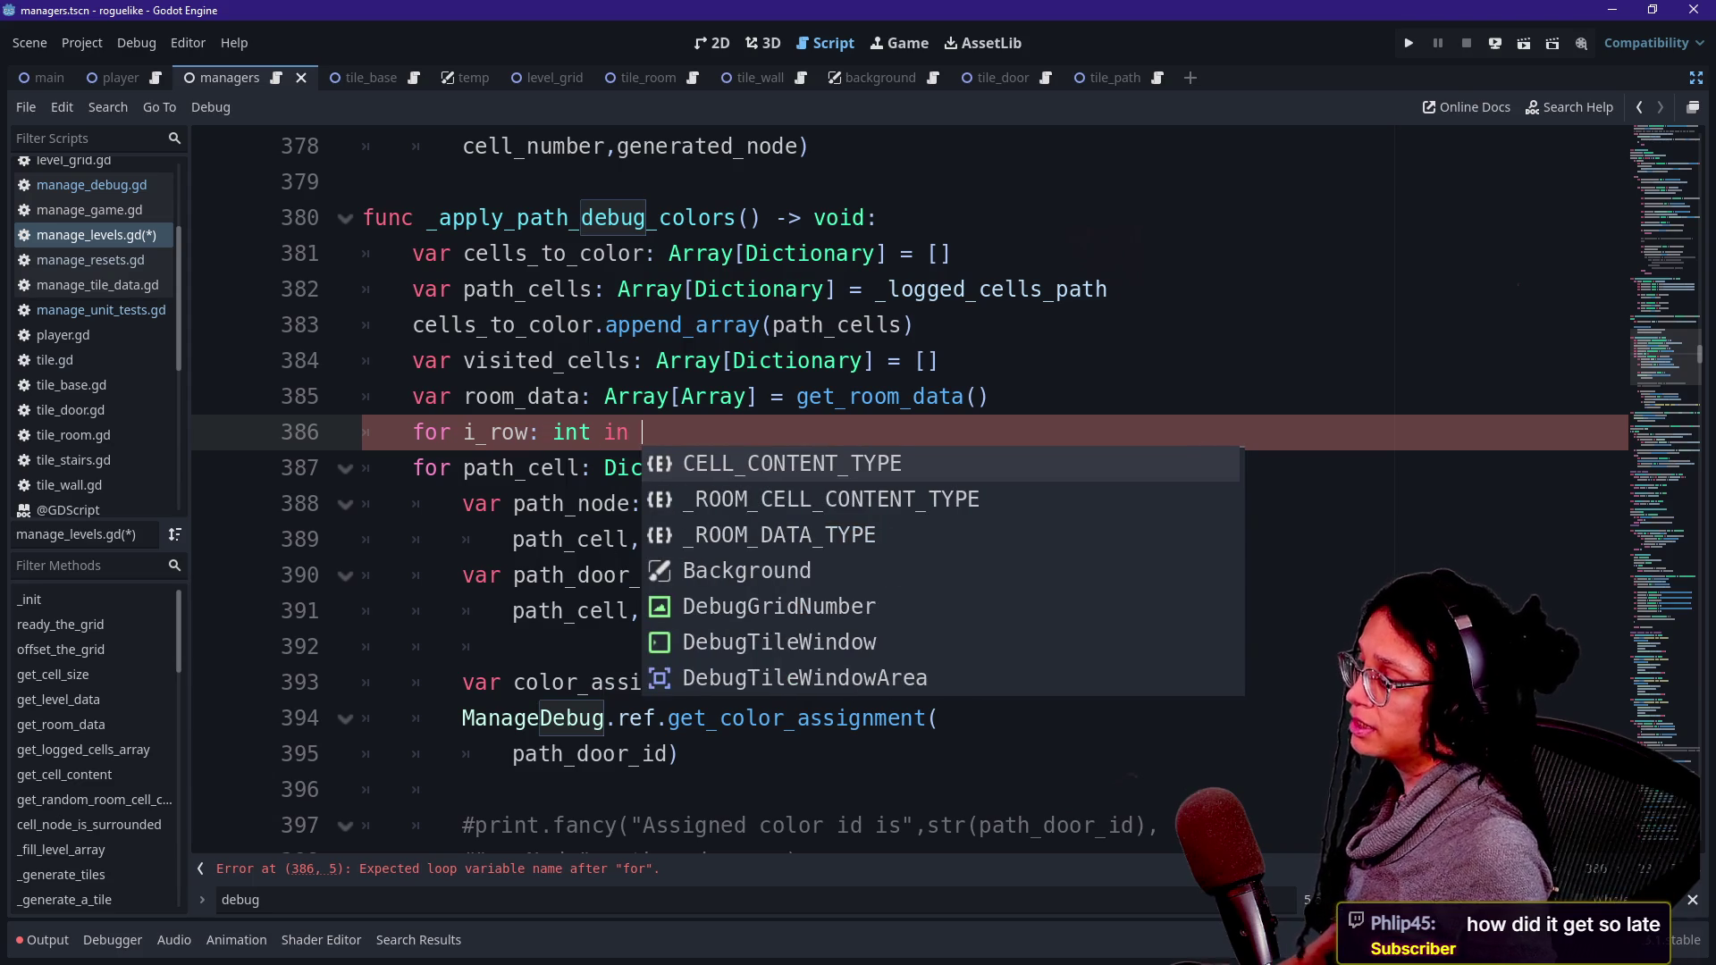
pyautogui.write('room_ad')
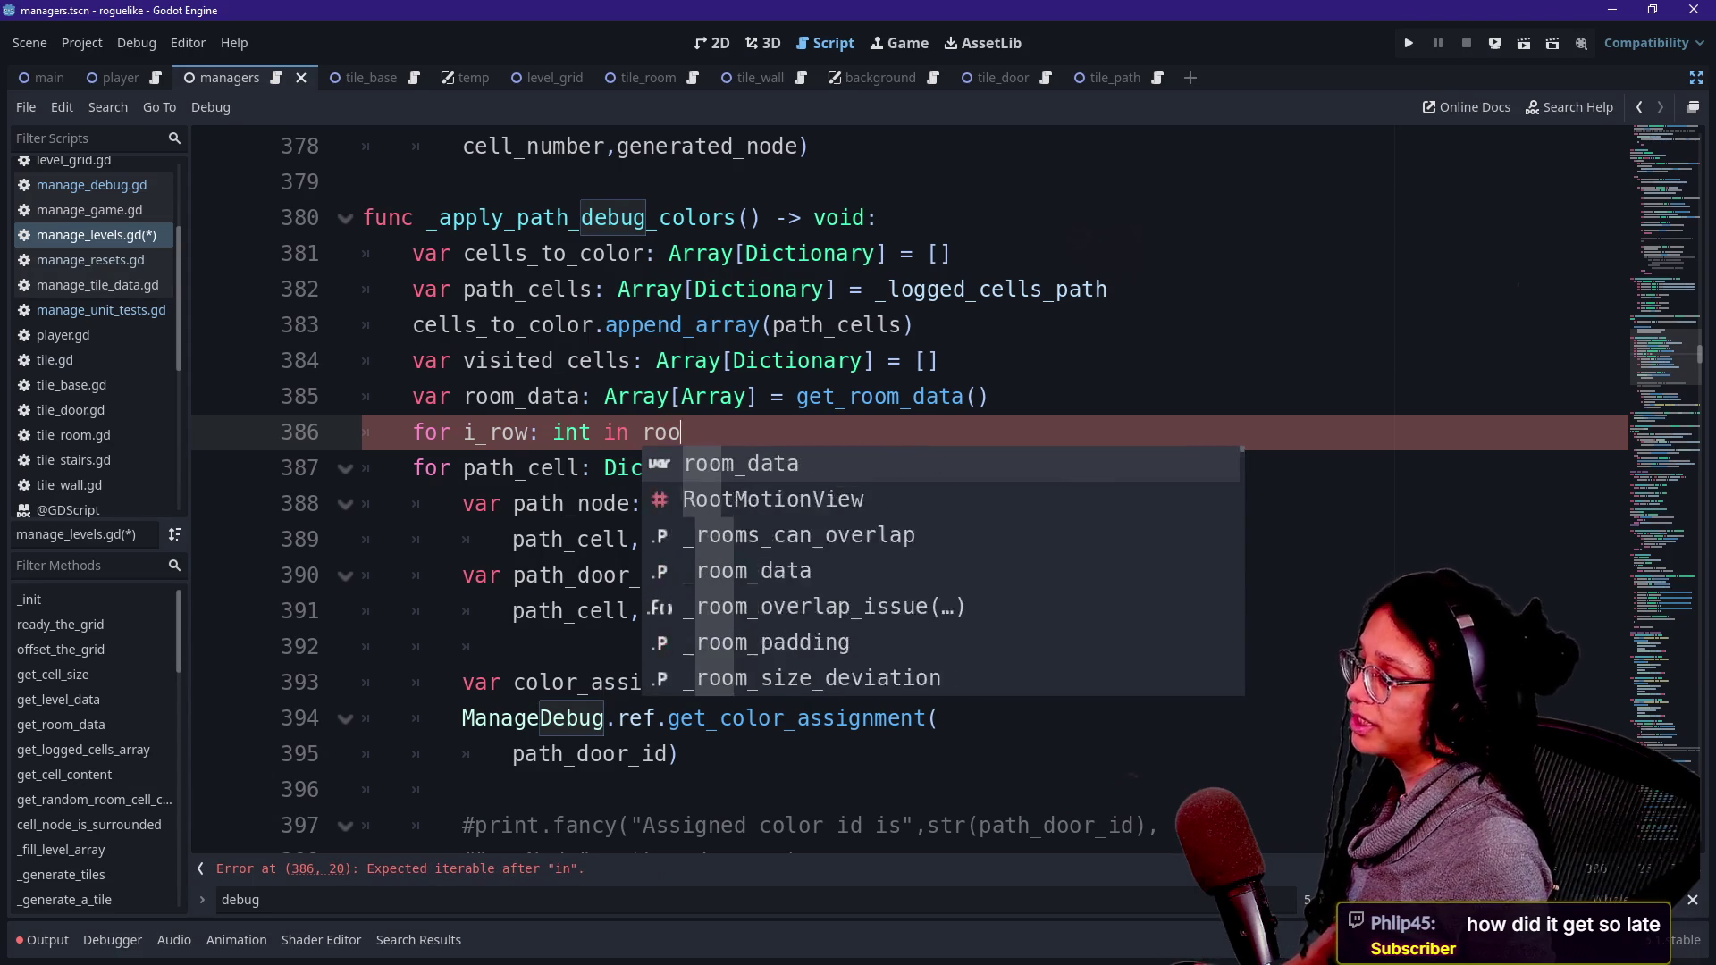
pyautogui.press('BackSpace')
pyautogui.press('BackSpace')
pyautogui.write('data:')
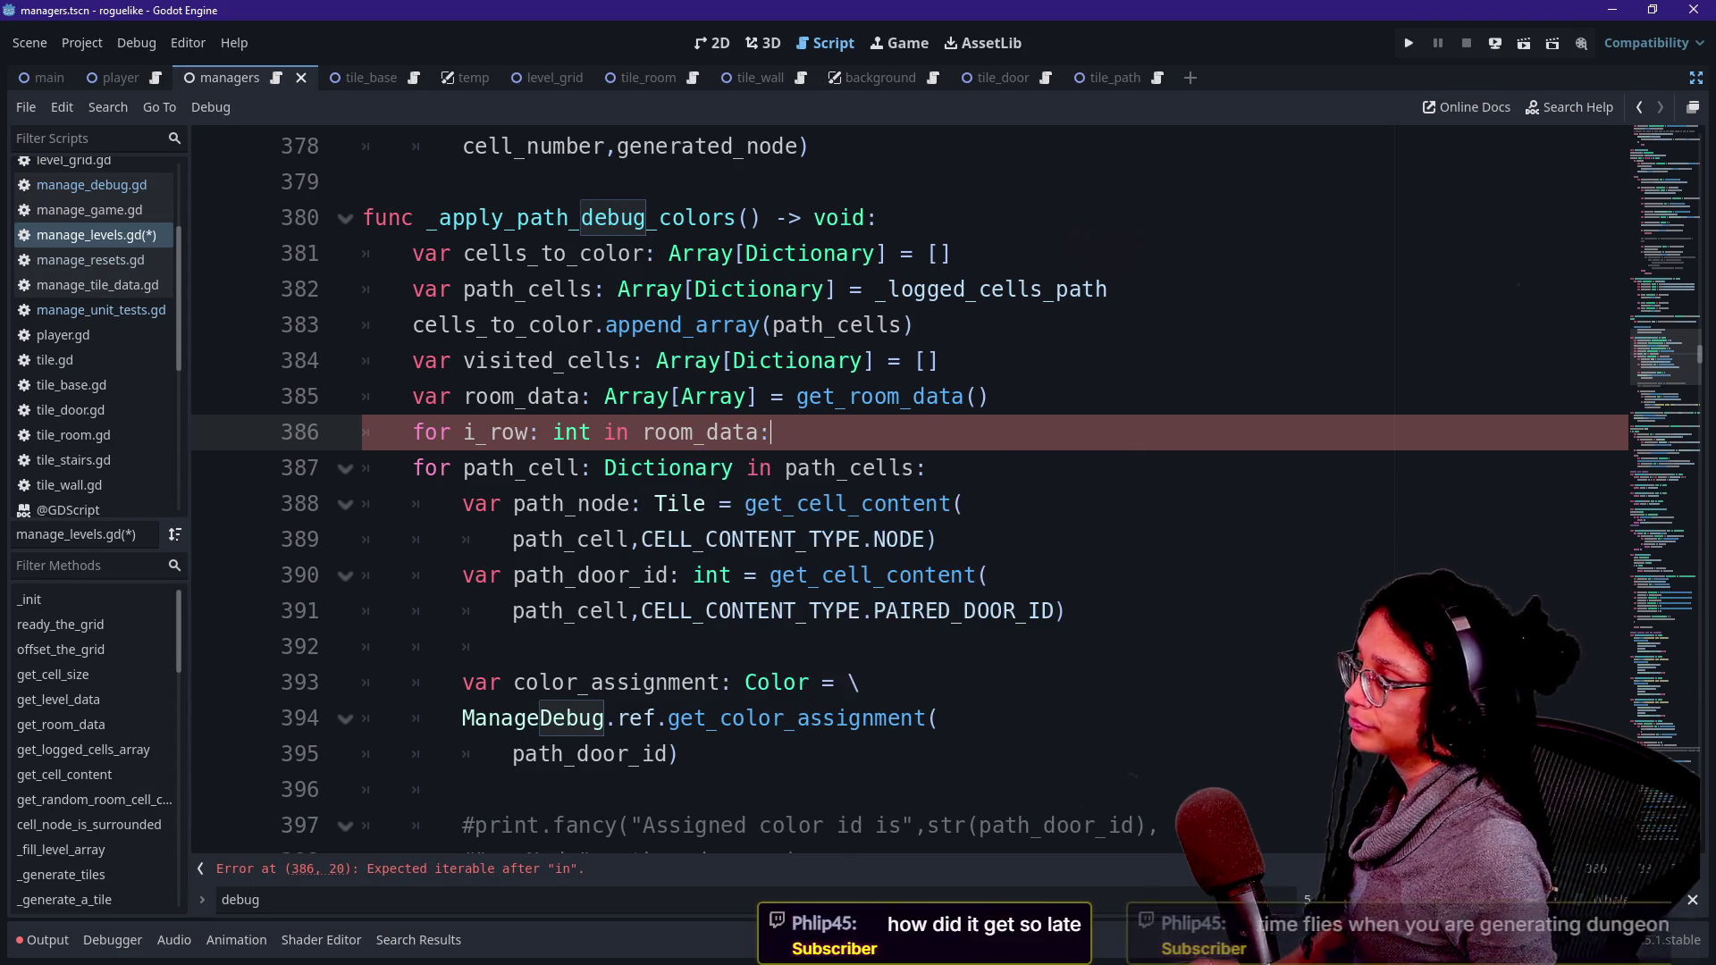
# - Add the indented inner loop 'for i_cell: int in room_data[i_row]:'
pyautogui.press('Return')
pyautogui.write('for i_cell')
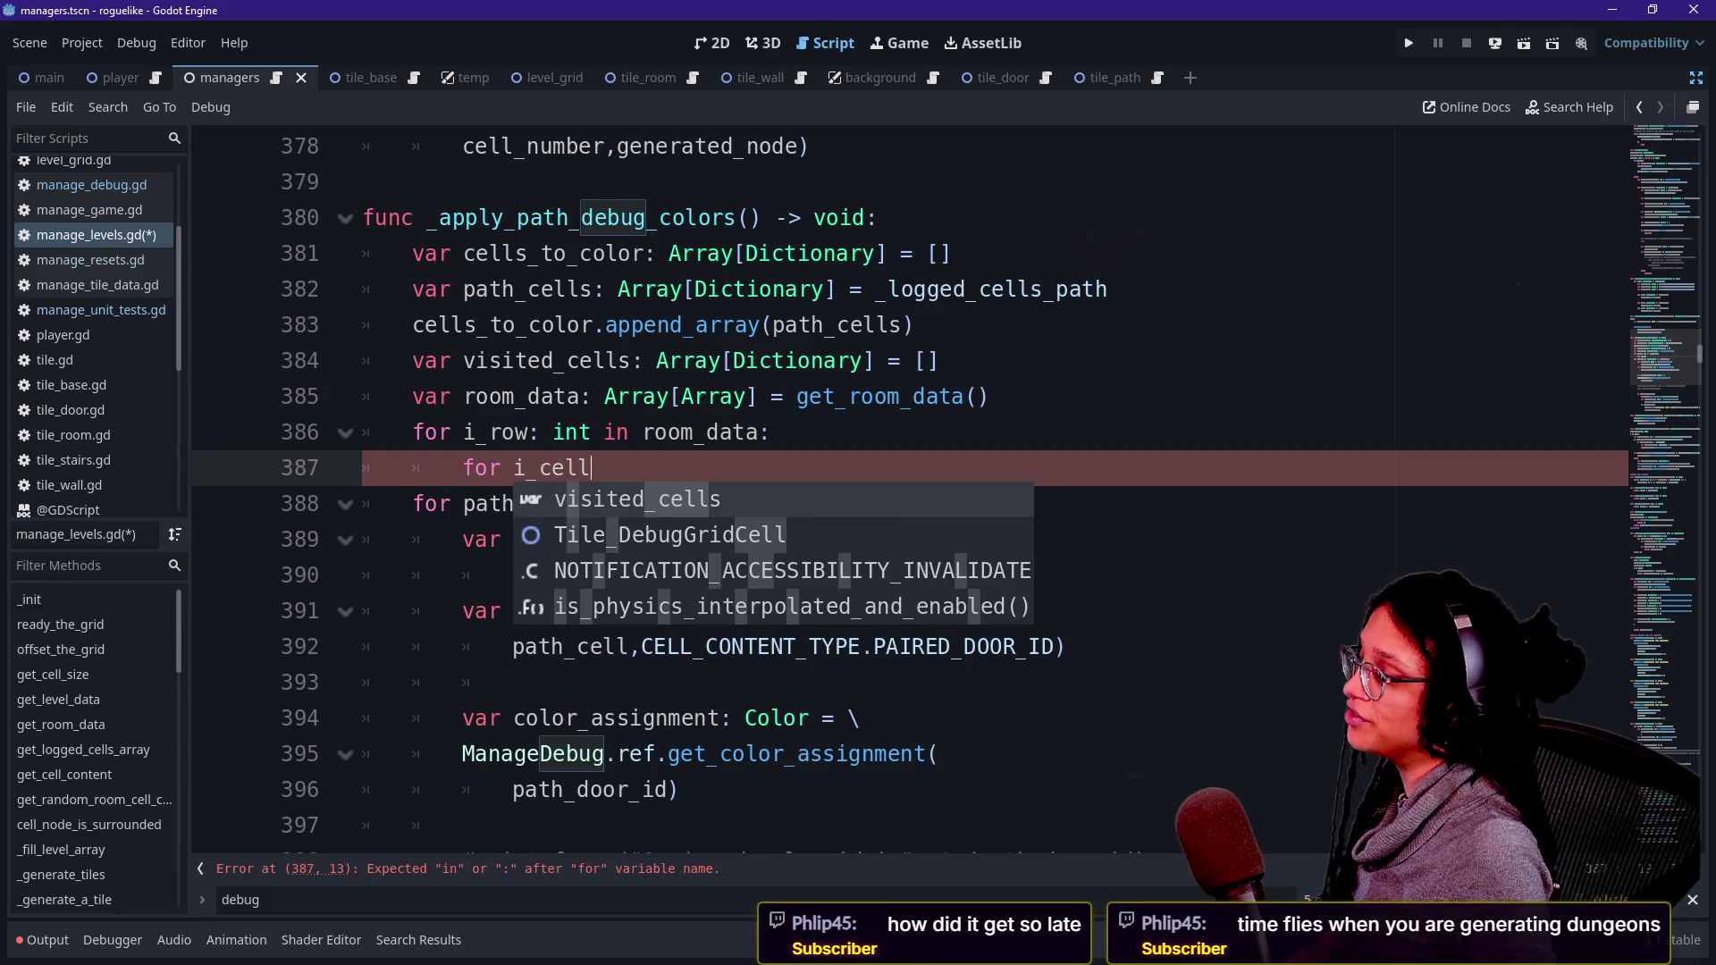
pyautogui.write(': int ')
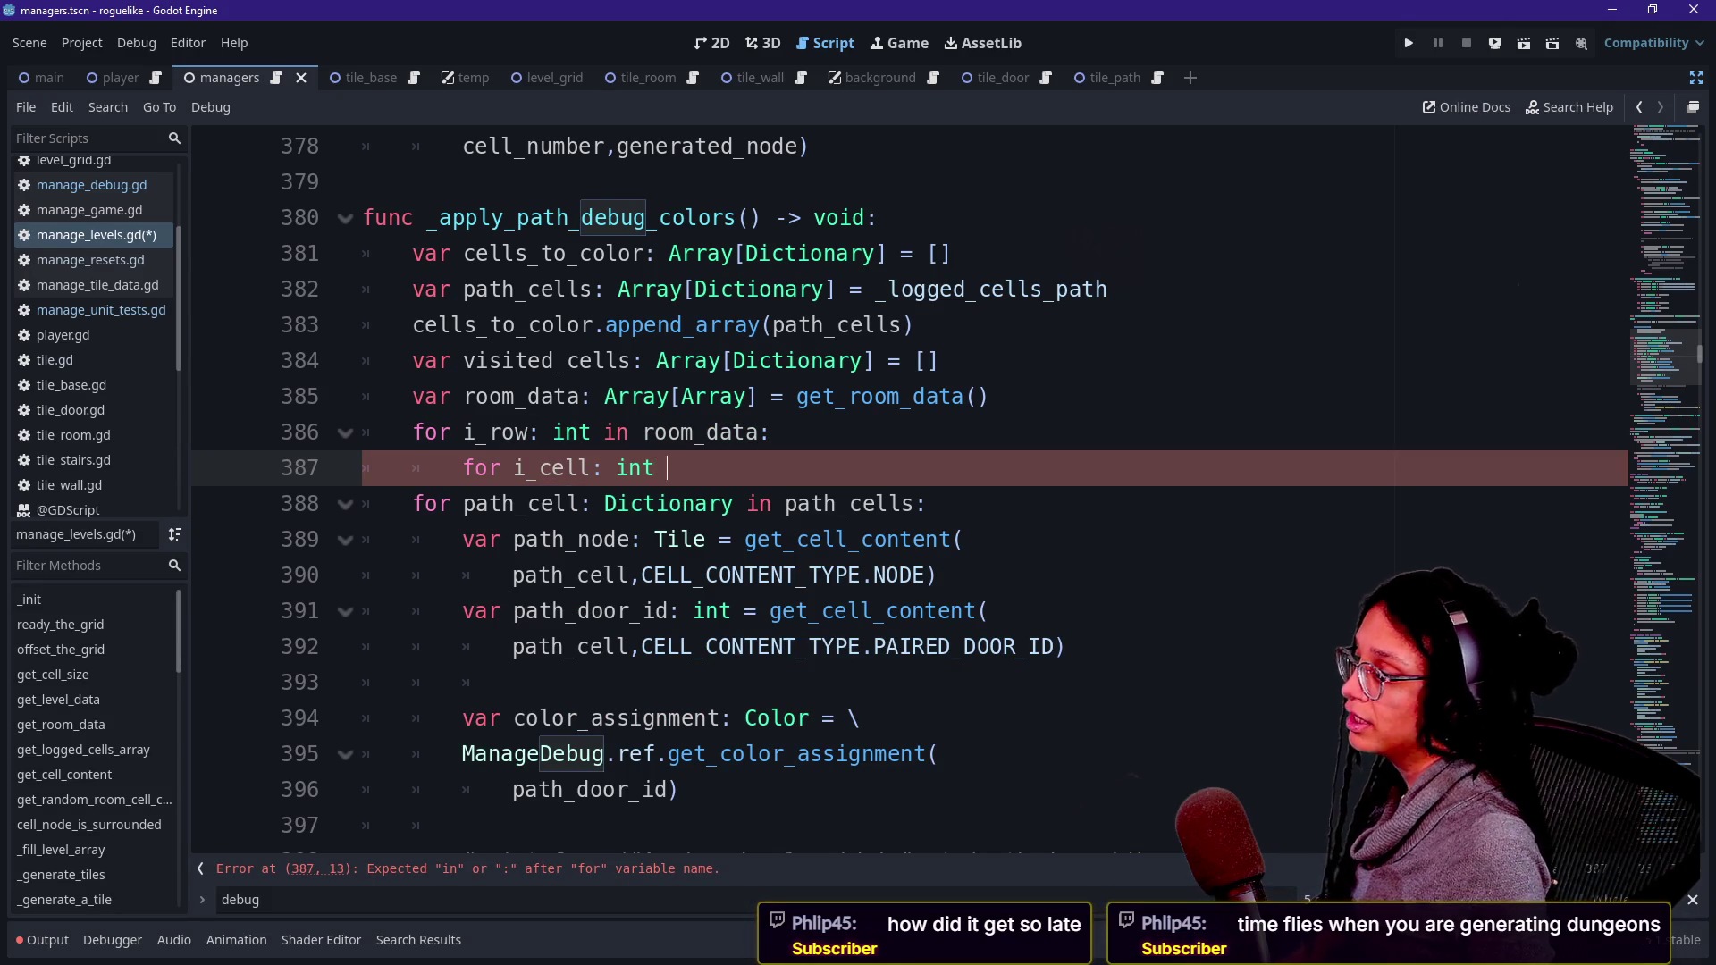
pyautogui.write('in room-da')
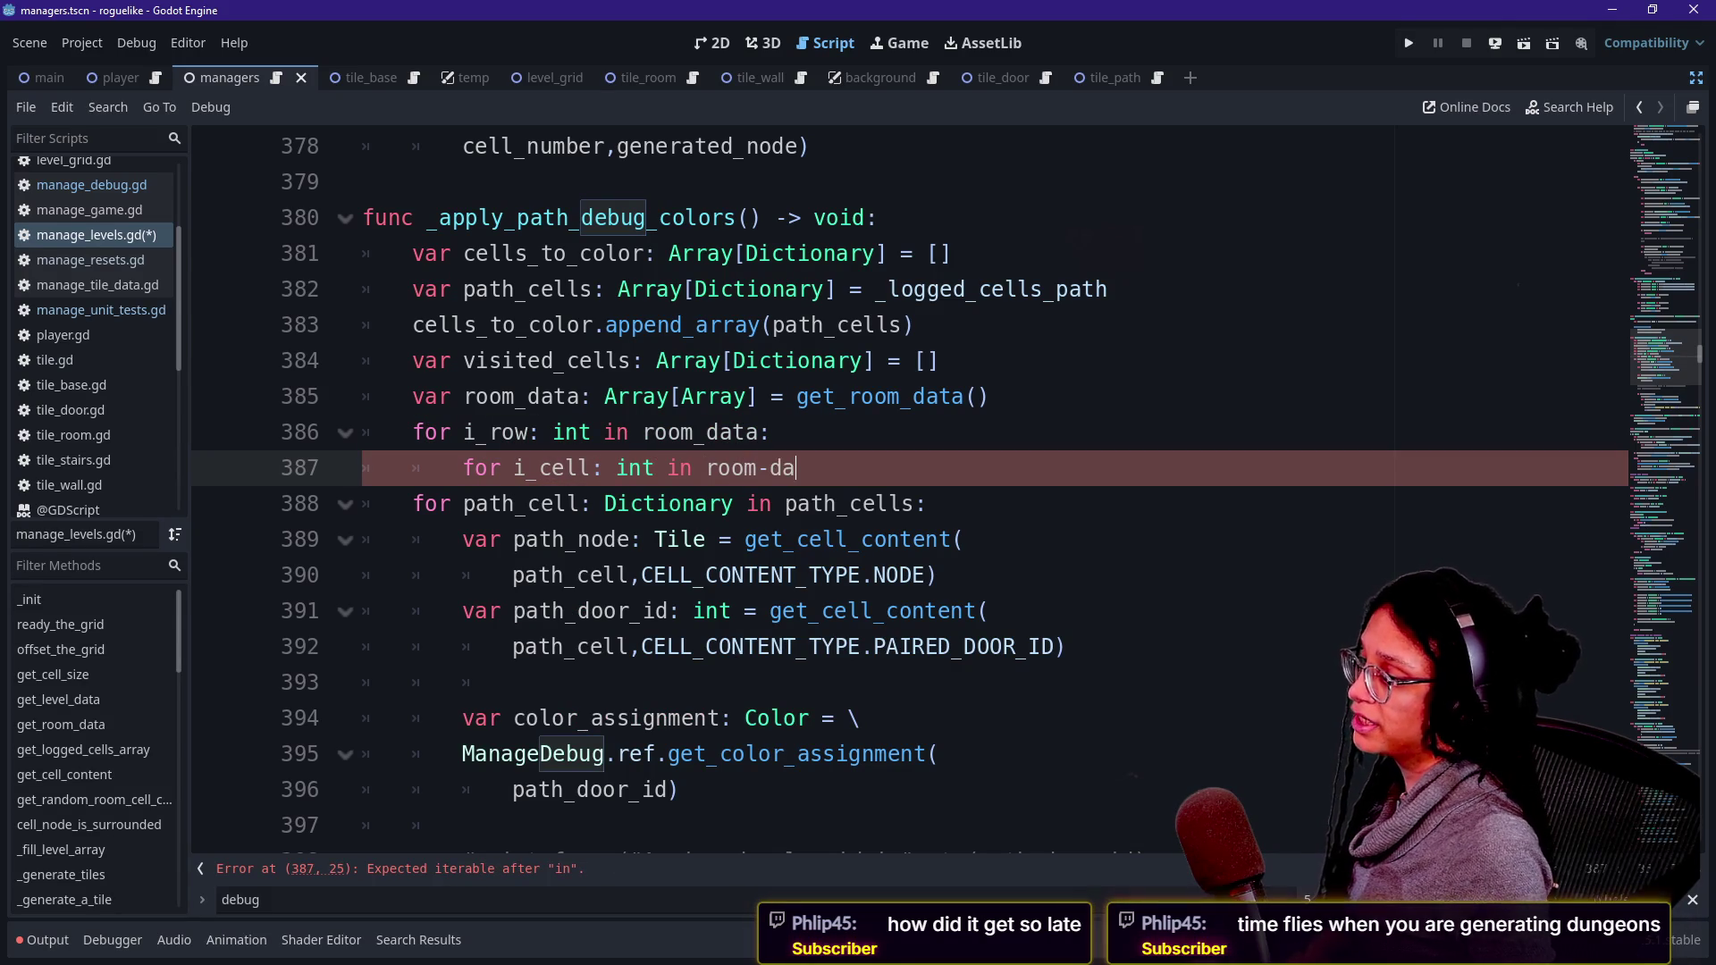
pyautogui.press('BackSpace')
pyautogui.press('BackSpace')
pyautogui.write('_data[i_')
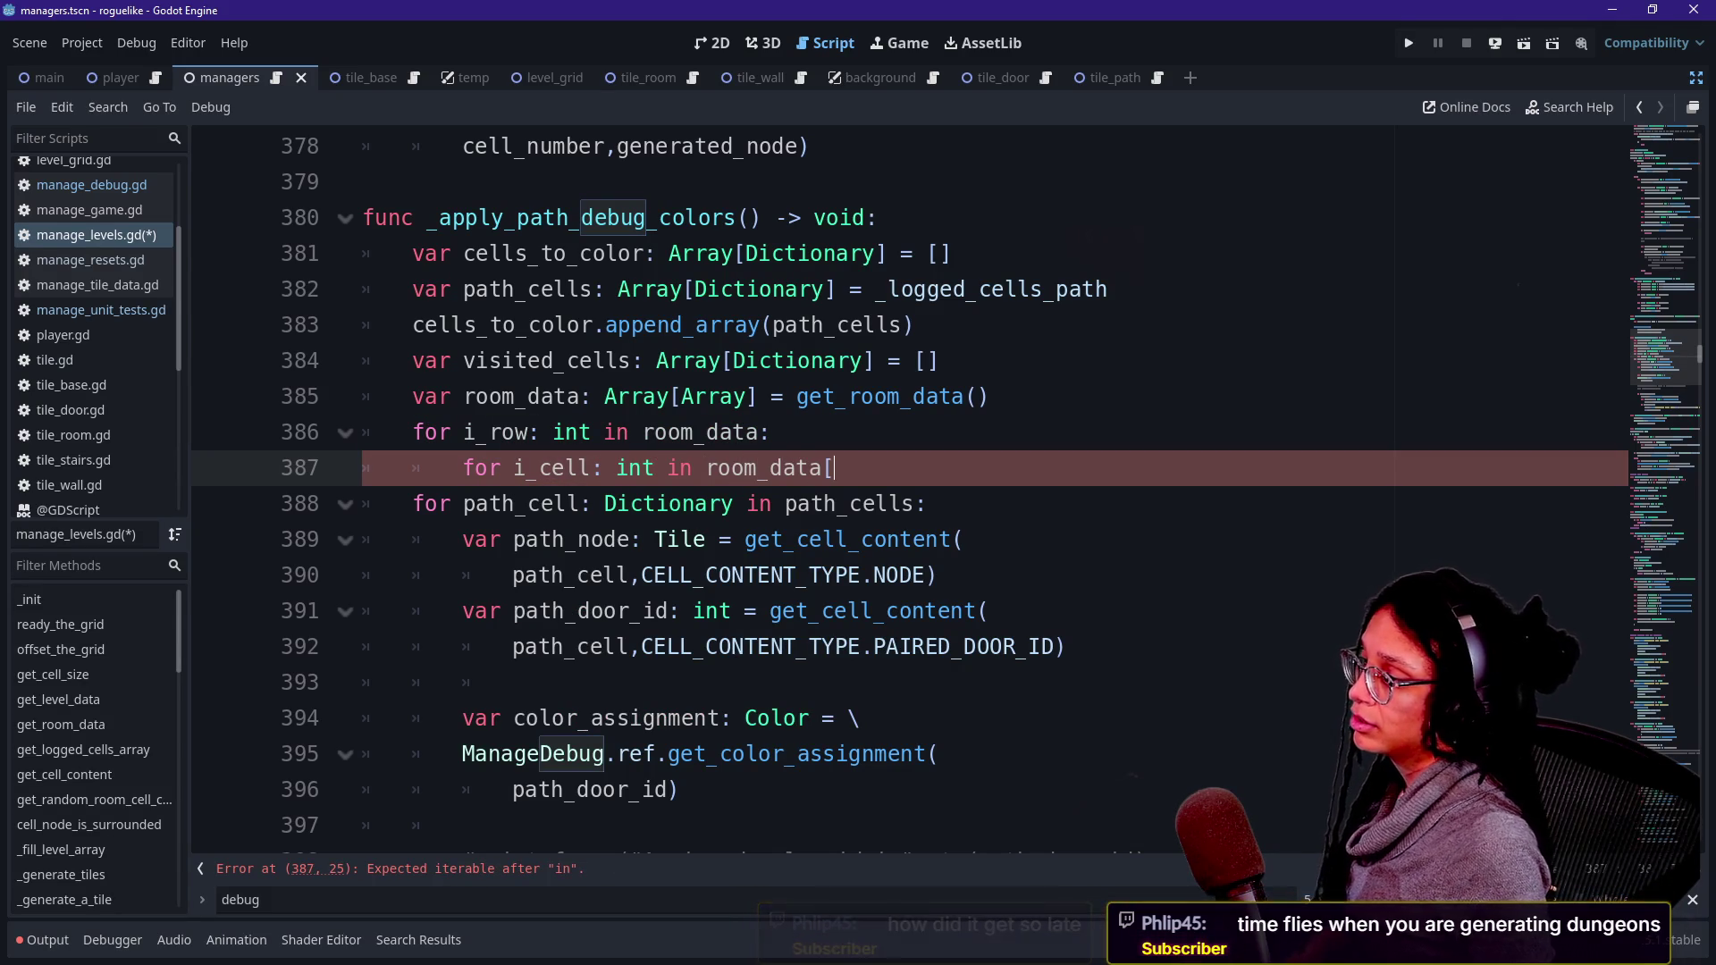
pyautogui.write('row]:')
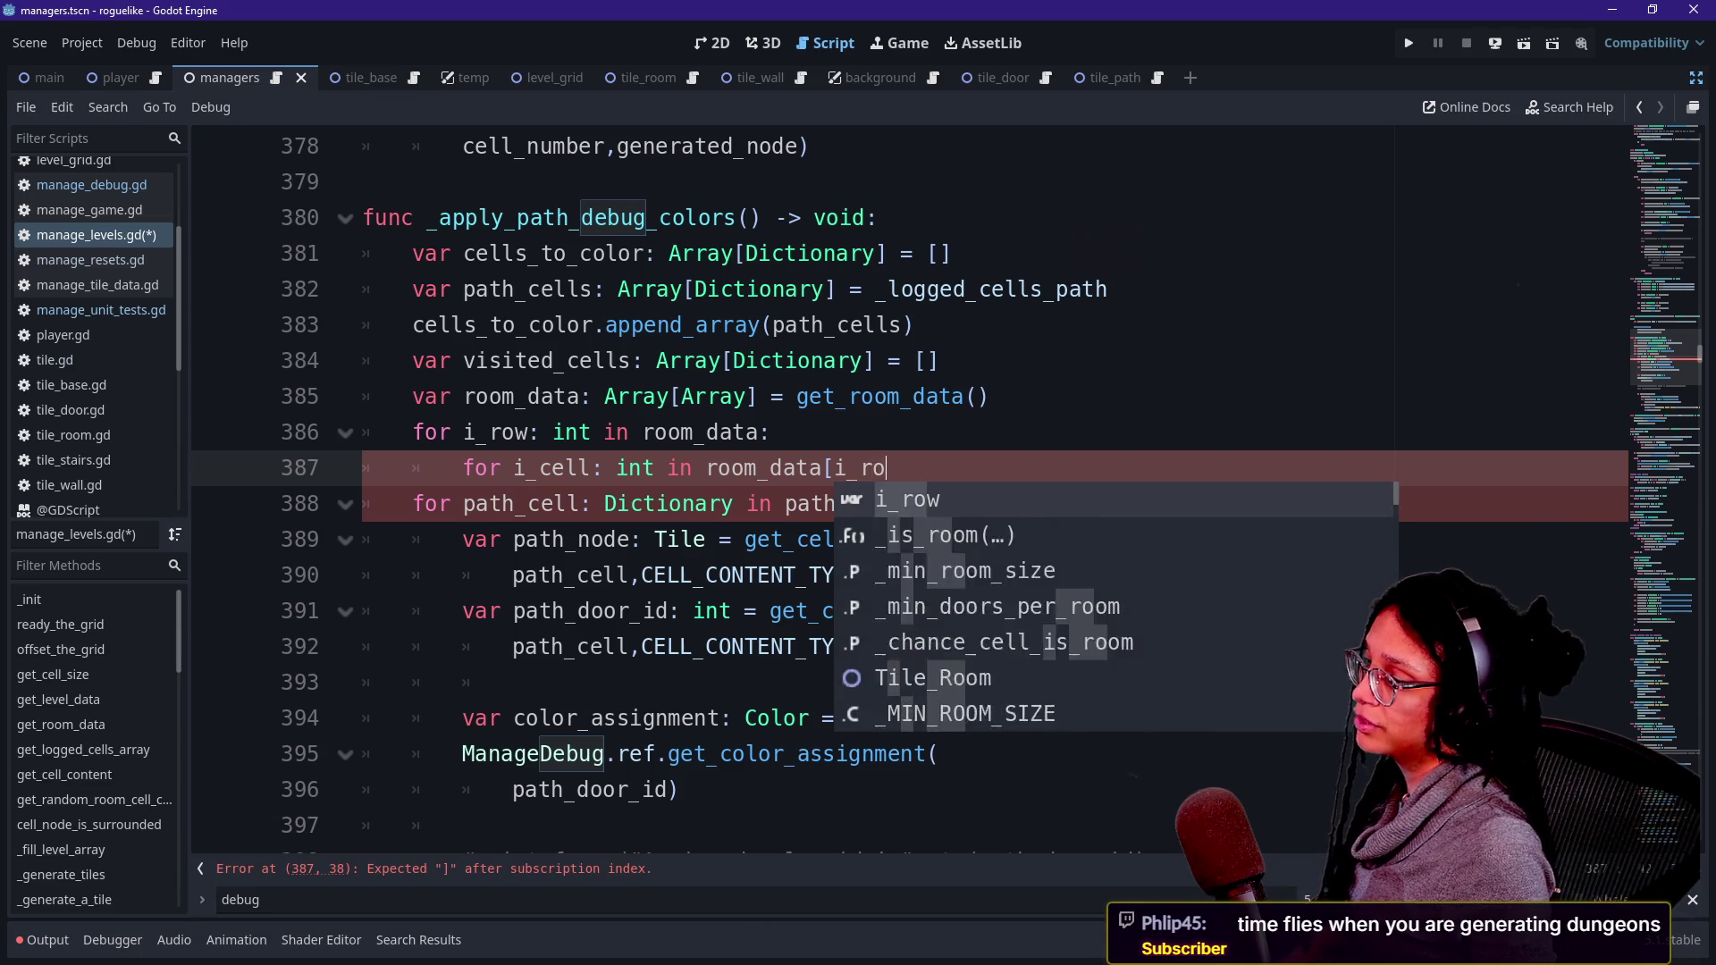
pyautogui.press('Return')
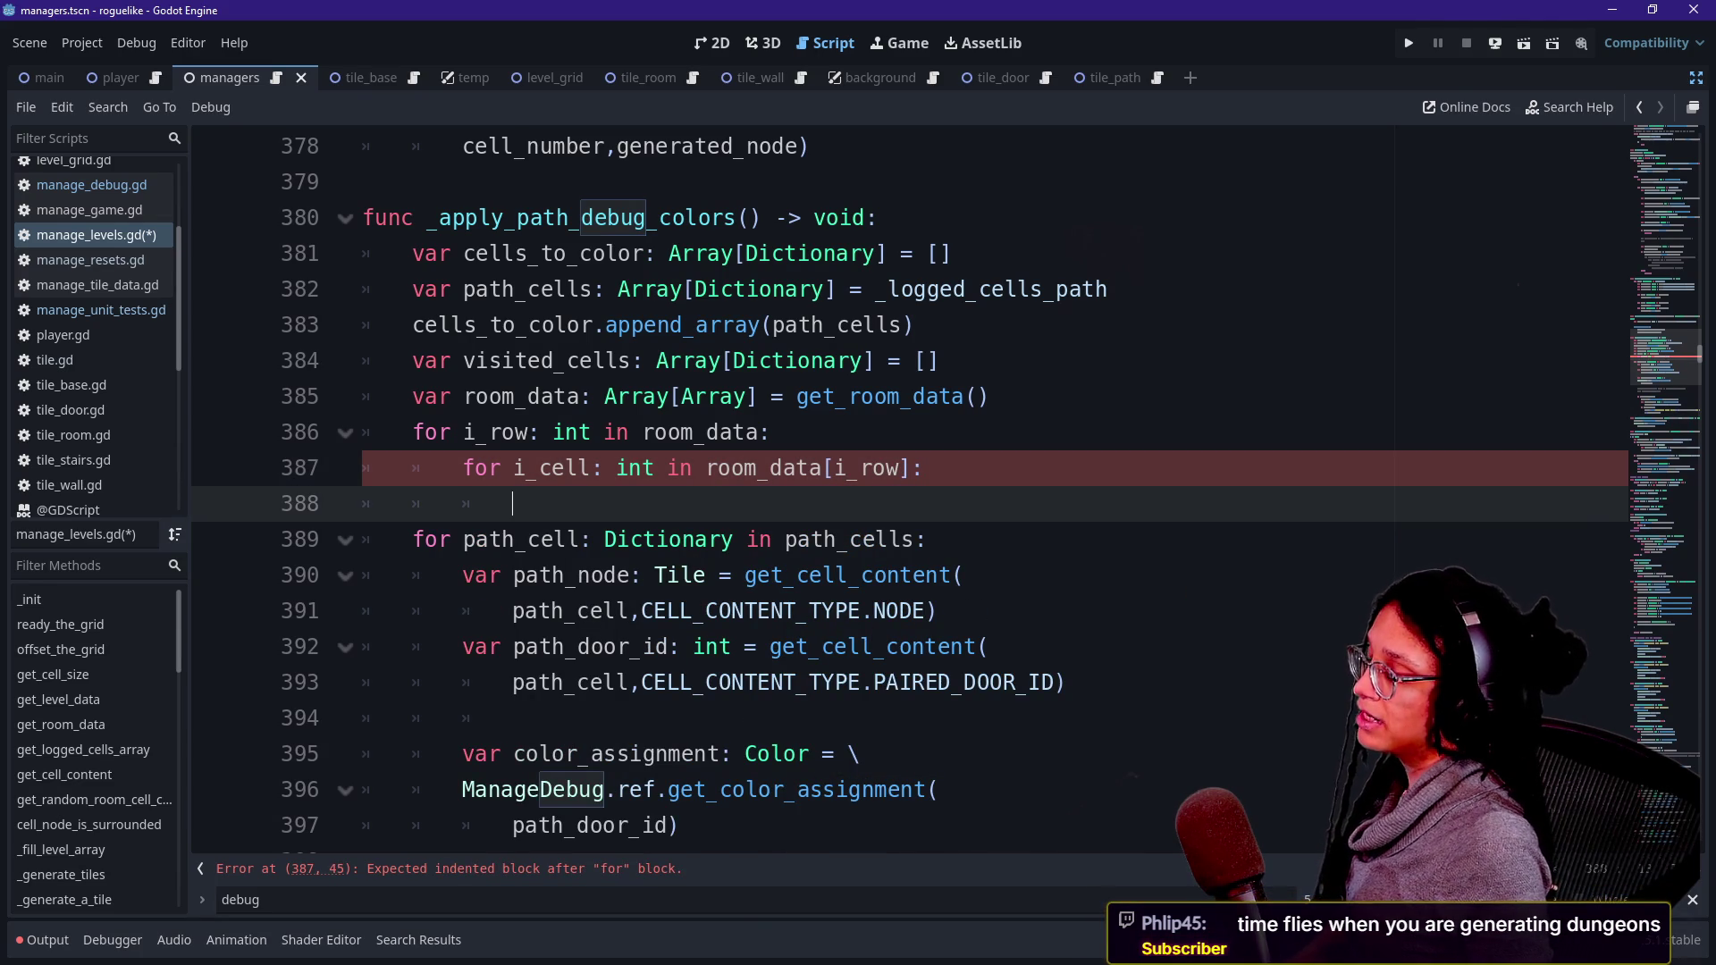
# - Start a cell_contents: Dictionary variable in the inner loop, trying a room_data[i_row] lookup
pyautogui.write('i')
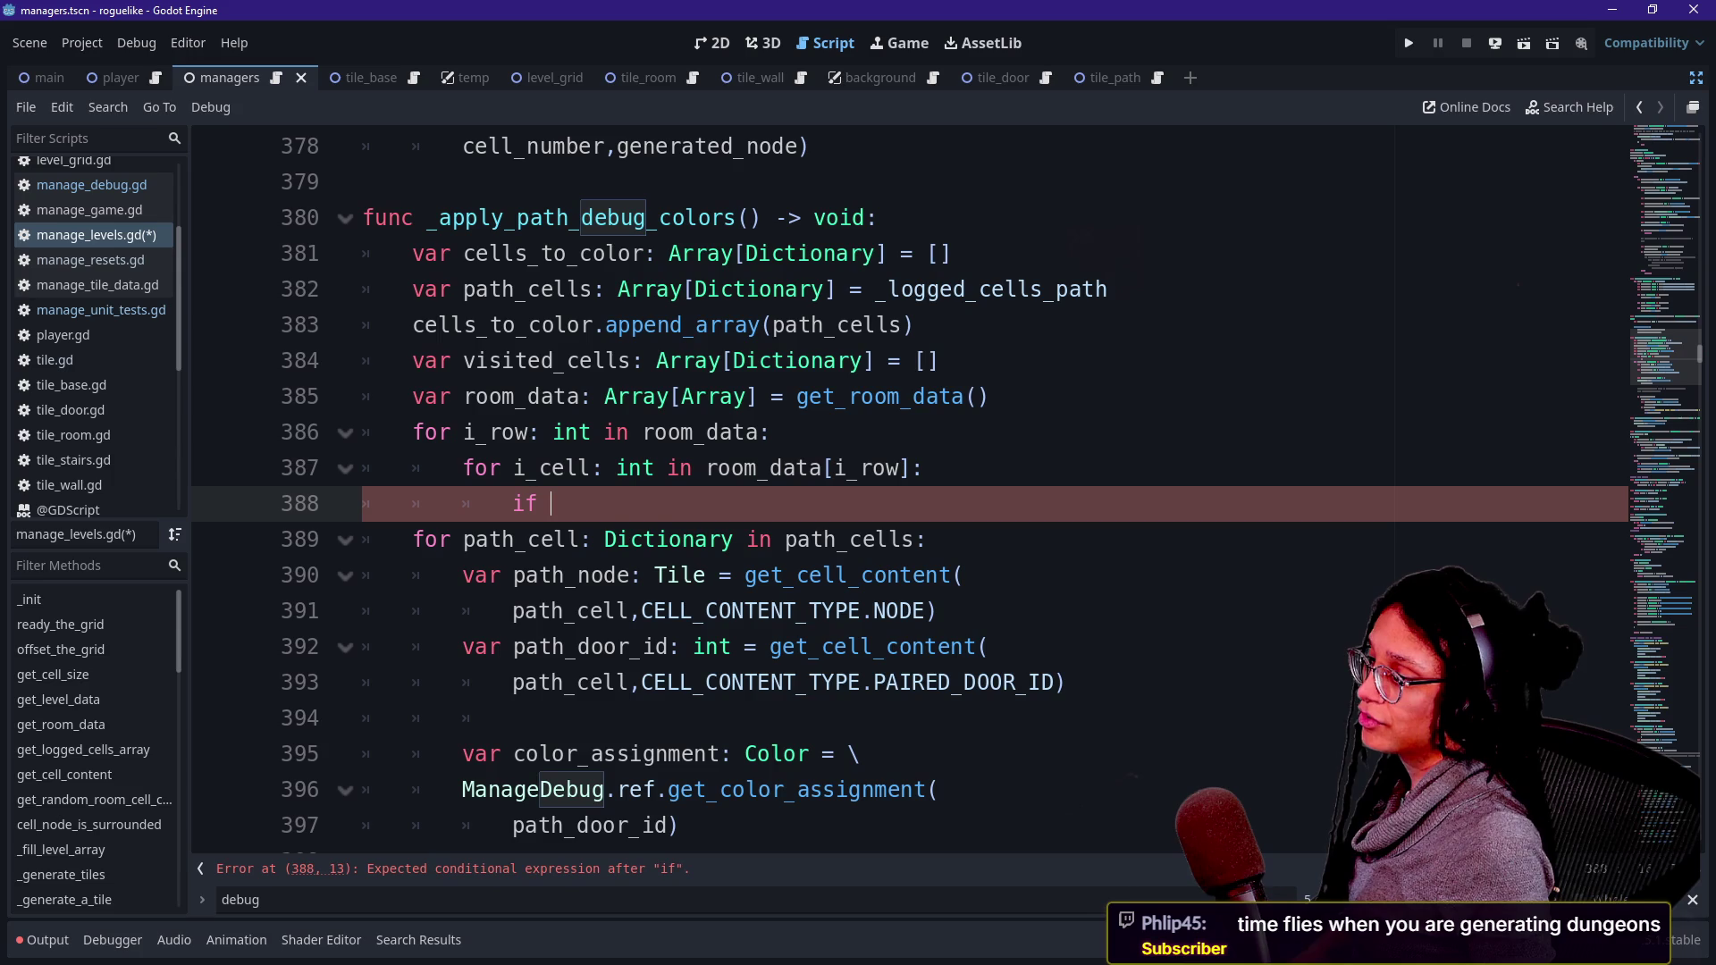
pyautogui.press('BackSpace')
pyautogui.write('var cell_contents: Dictionary =')
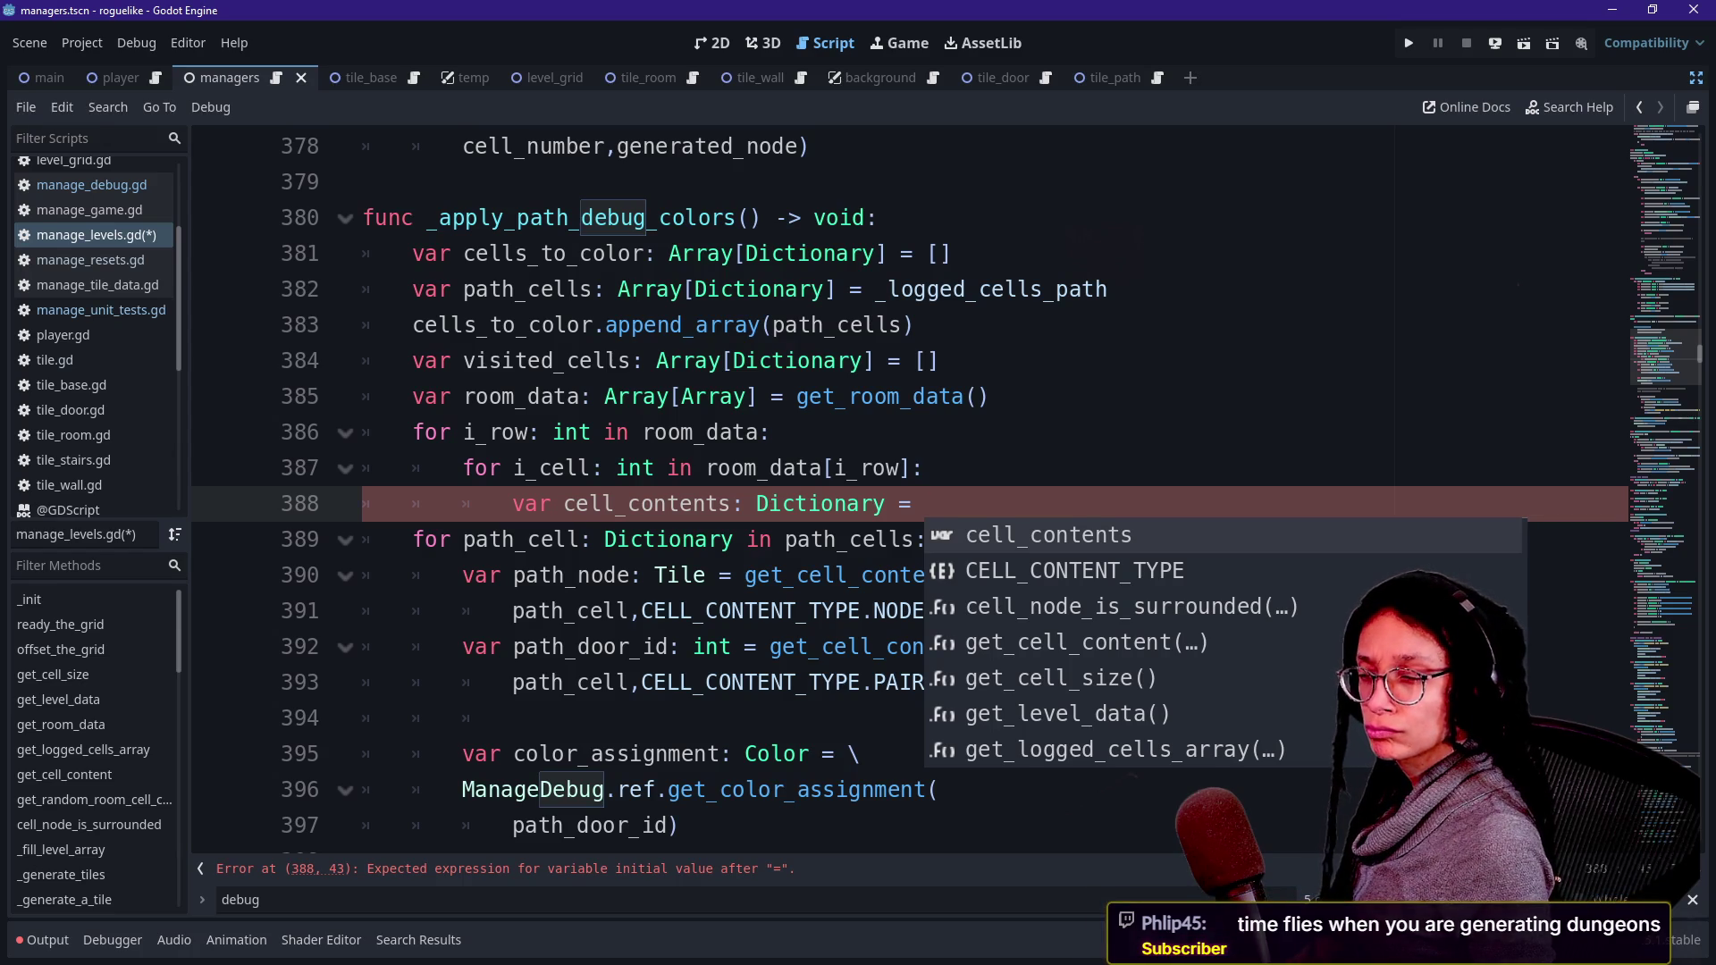
pyautogui.write('room_d')
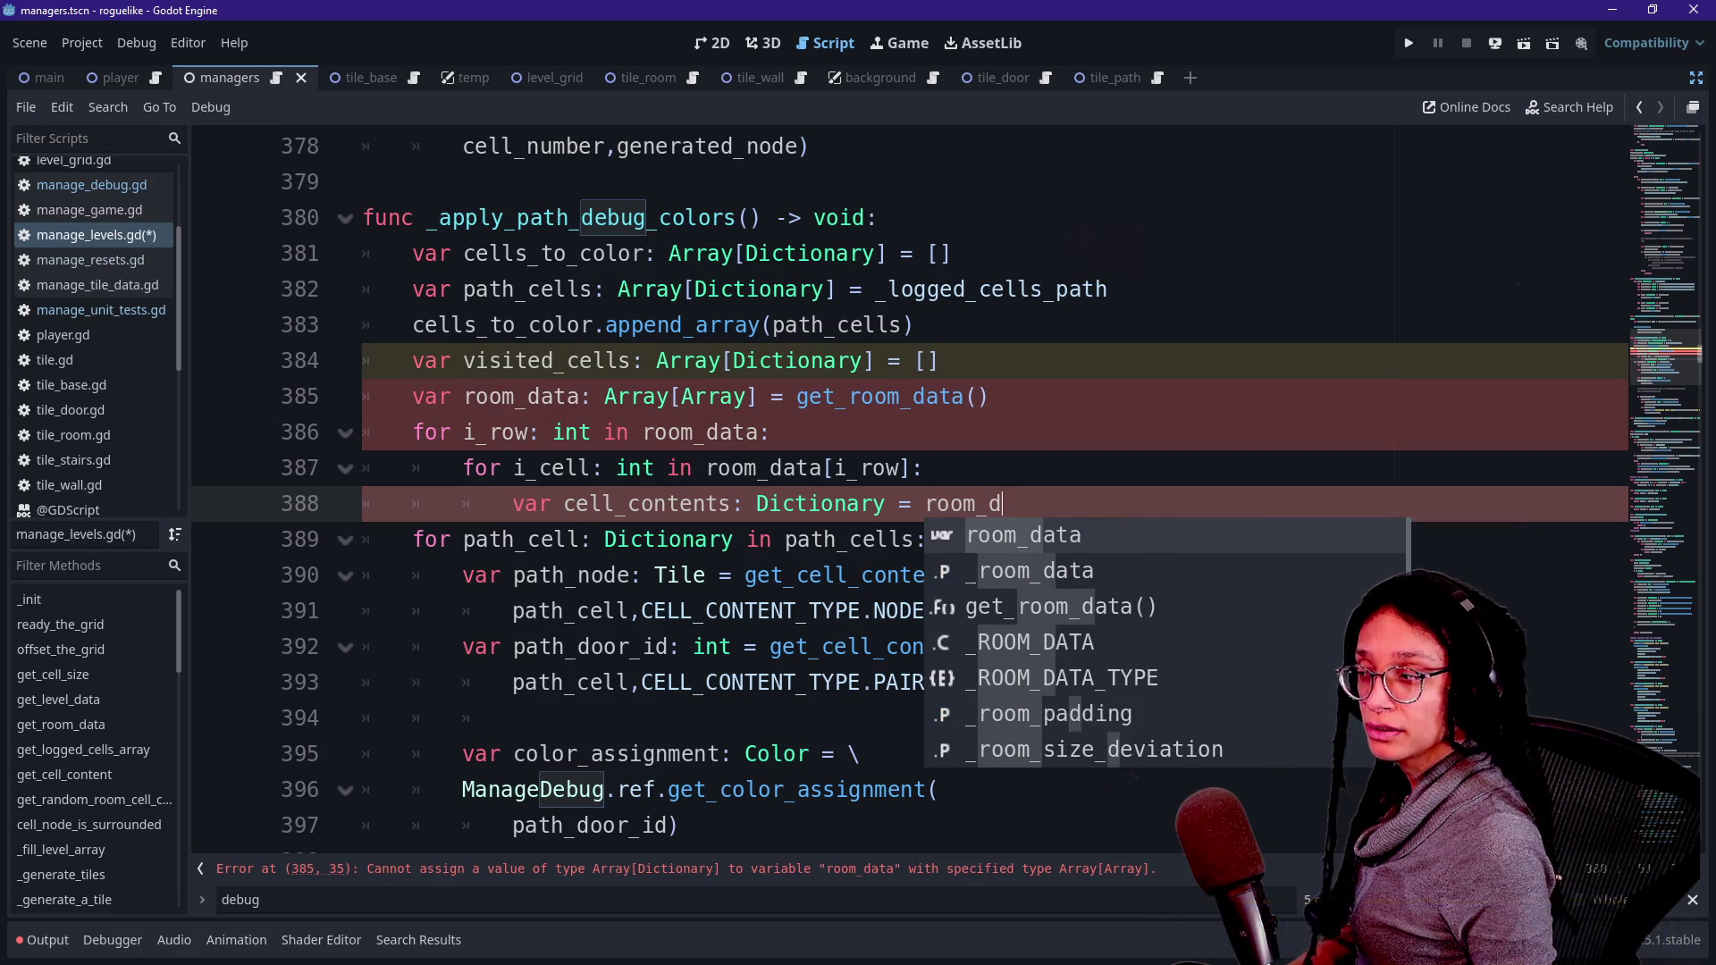
pyautogui.write('ata[i_rpow')
pyautogui.press('BackSpace')
pyautogui.press('BackSpace')
pyautogui.press('BackSpace')
pyautogui.write('ow')
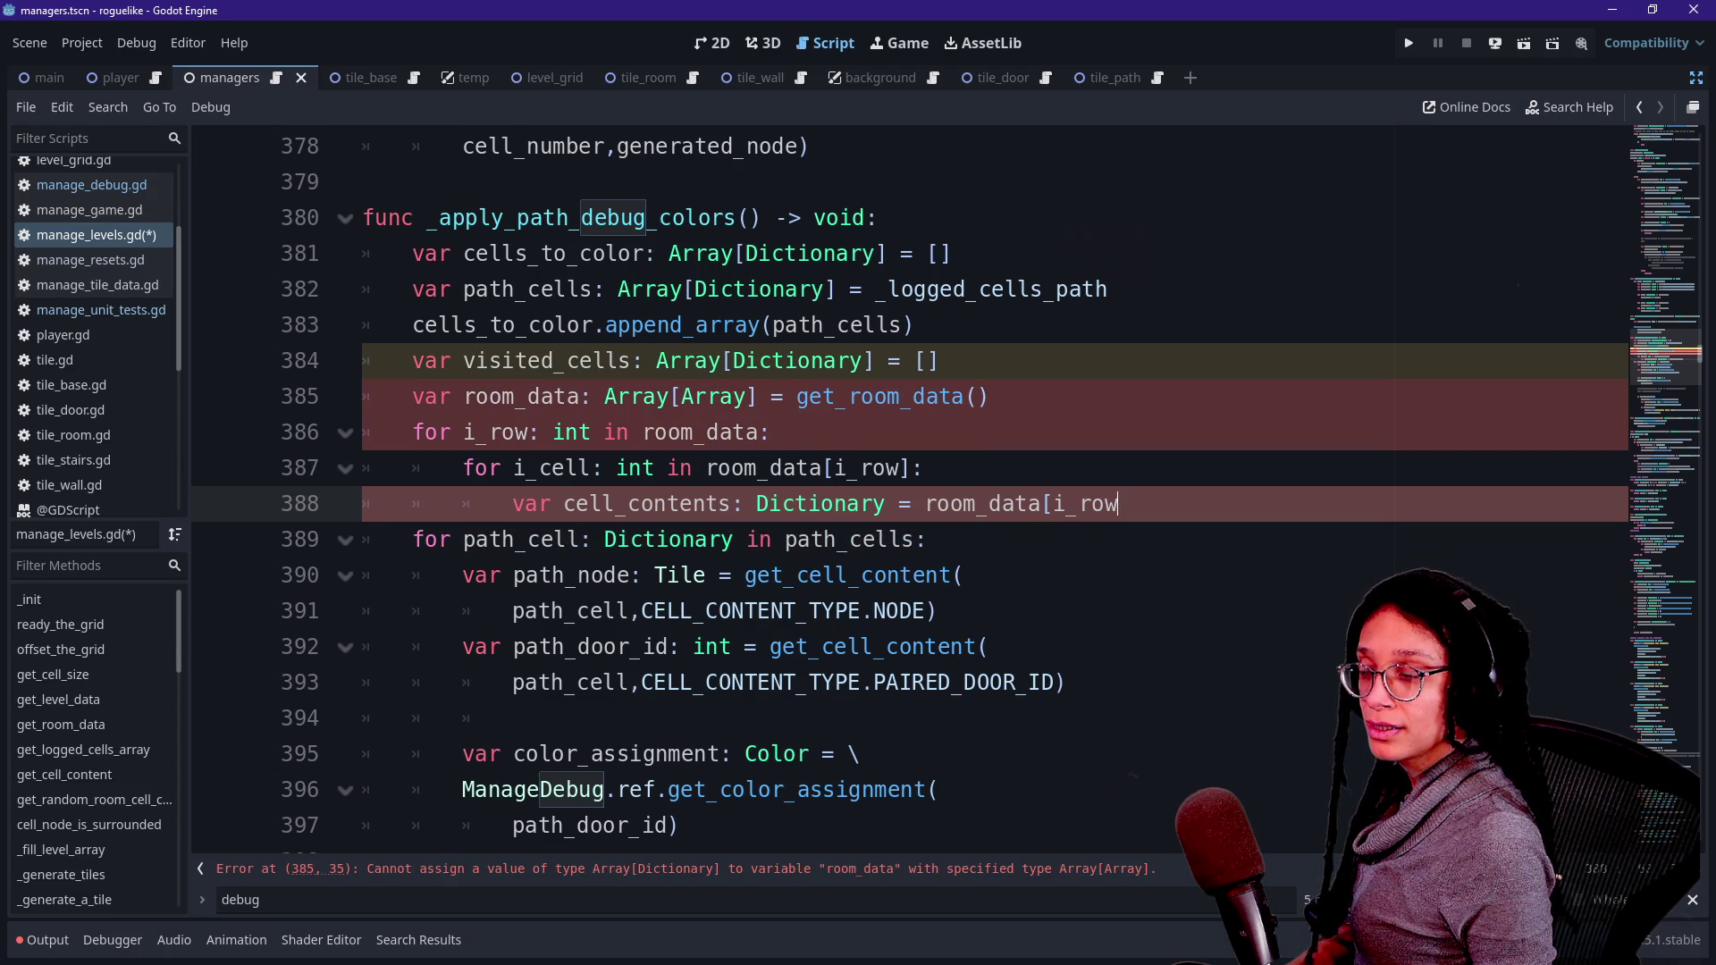
pyautogui.press('BackSpace')
pyautogui.press('BackSpace')
pyautogui.press('BackSpace')
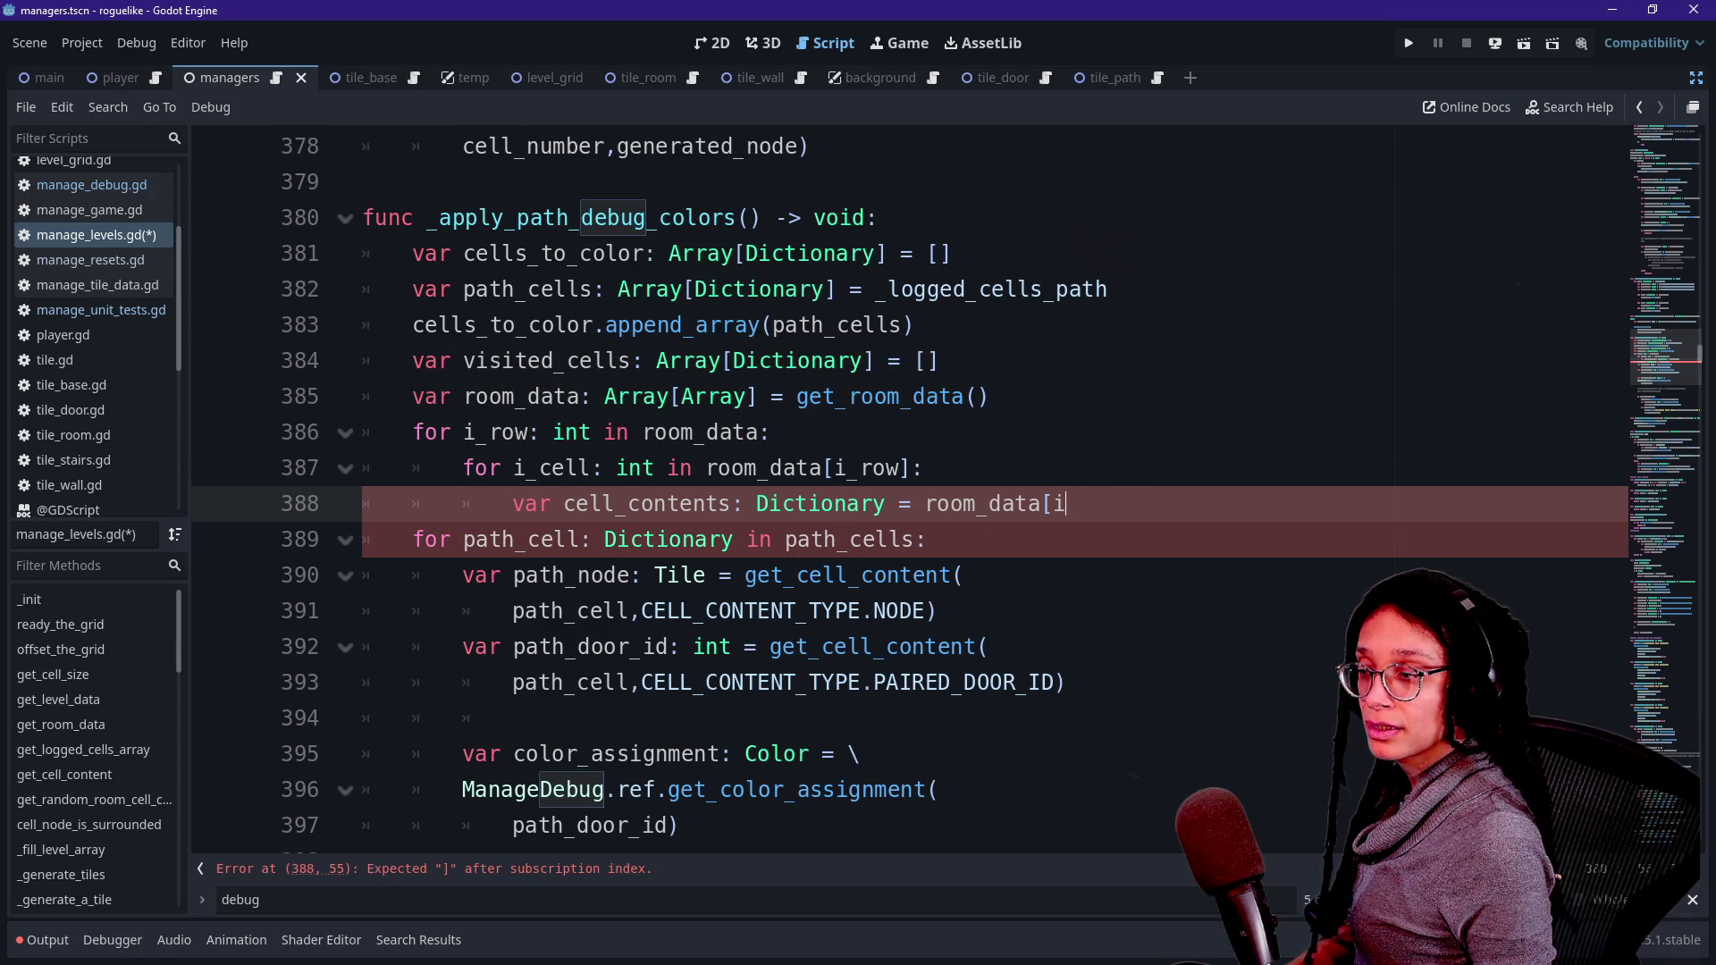
pyautogui.press('BackSpace')
pyautogui.press('BackSpace')
pyautogui.press('BackSpace')
# - Assign cell_contents from _get_cell_contents_from_coordinates(i_row,i_cell)
pyautogui.write('get')
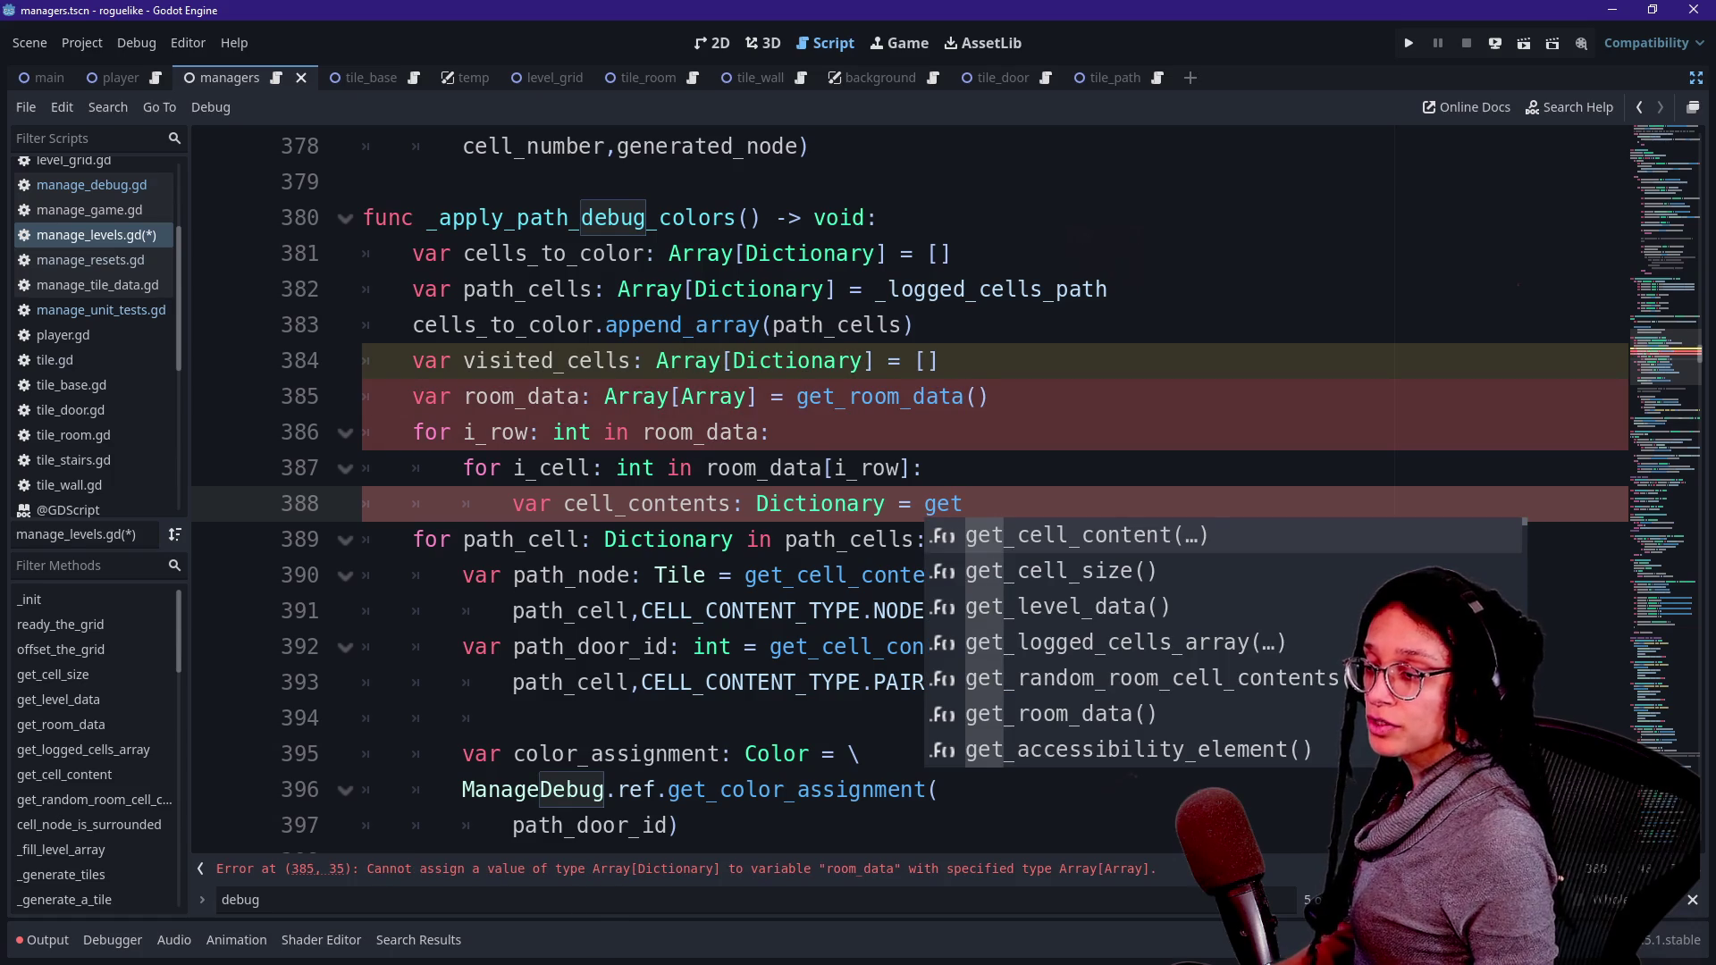
pyautogui.press('Down')
pyautogui.press('Down')
pyautogui.press('Down')
pyautogui.press('Up')
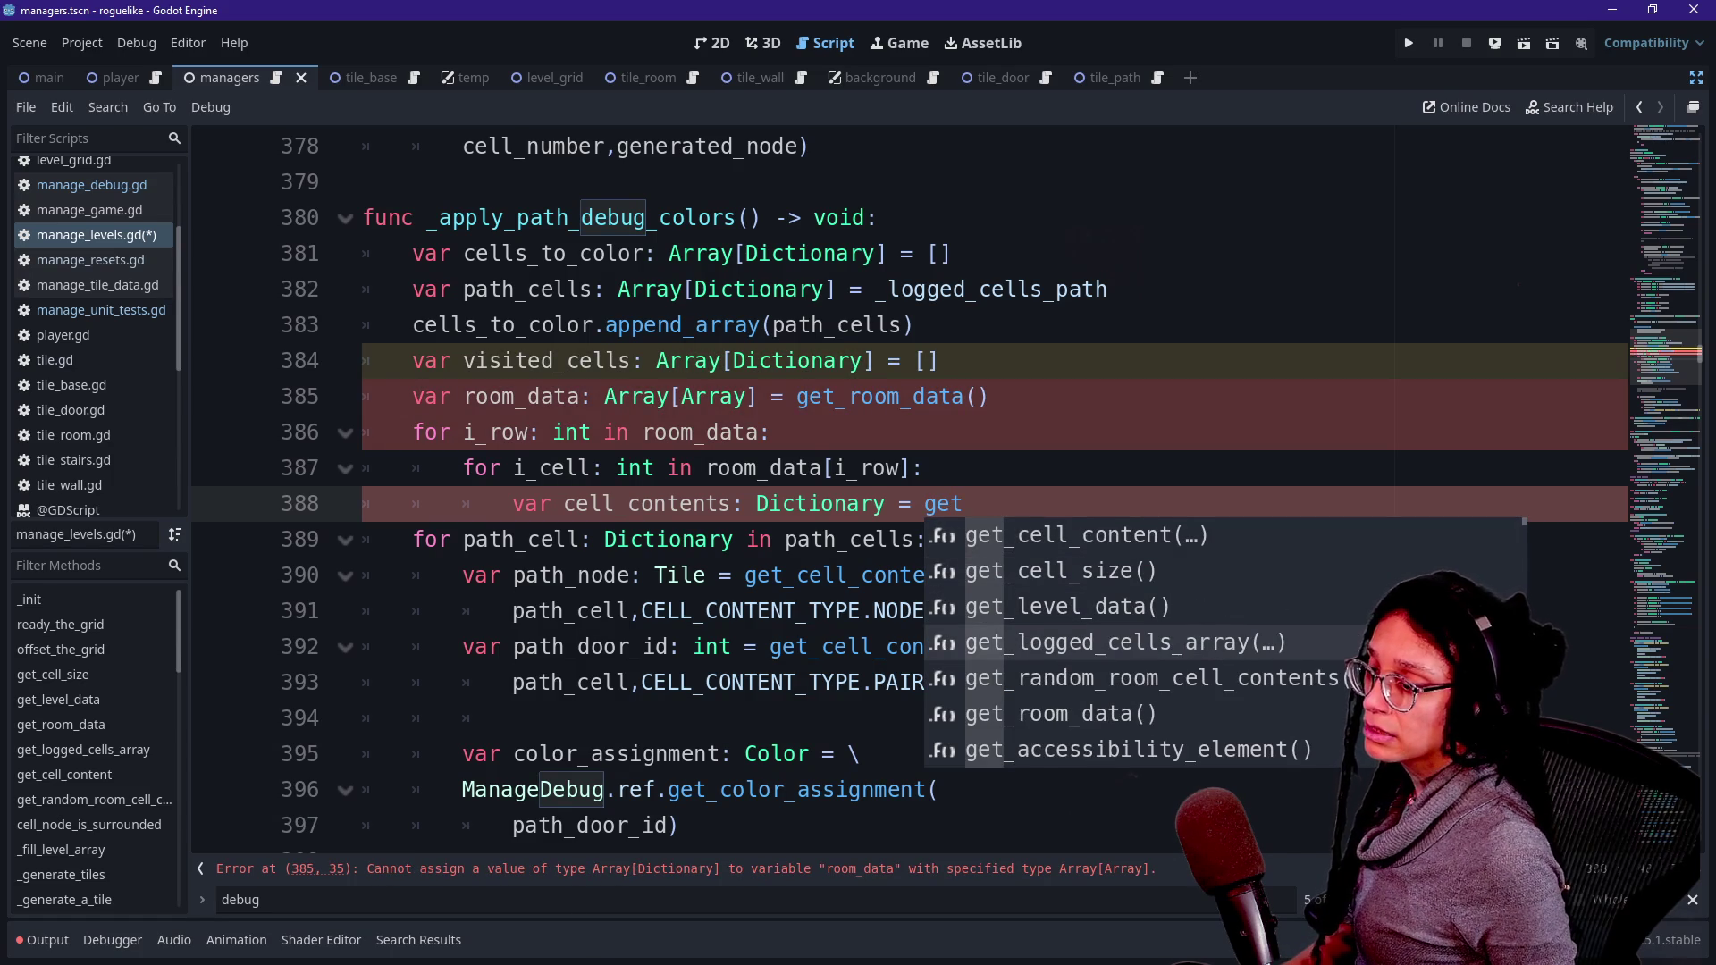
pyautogui.press('Up')
pyautogui.press('Up')
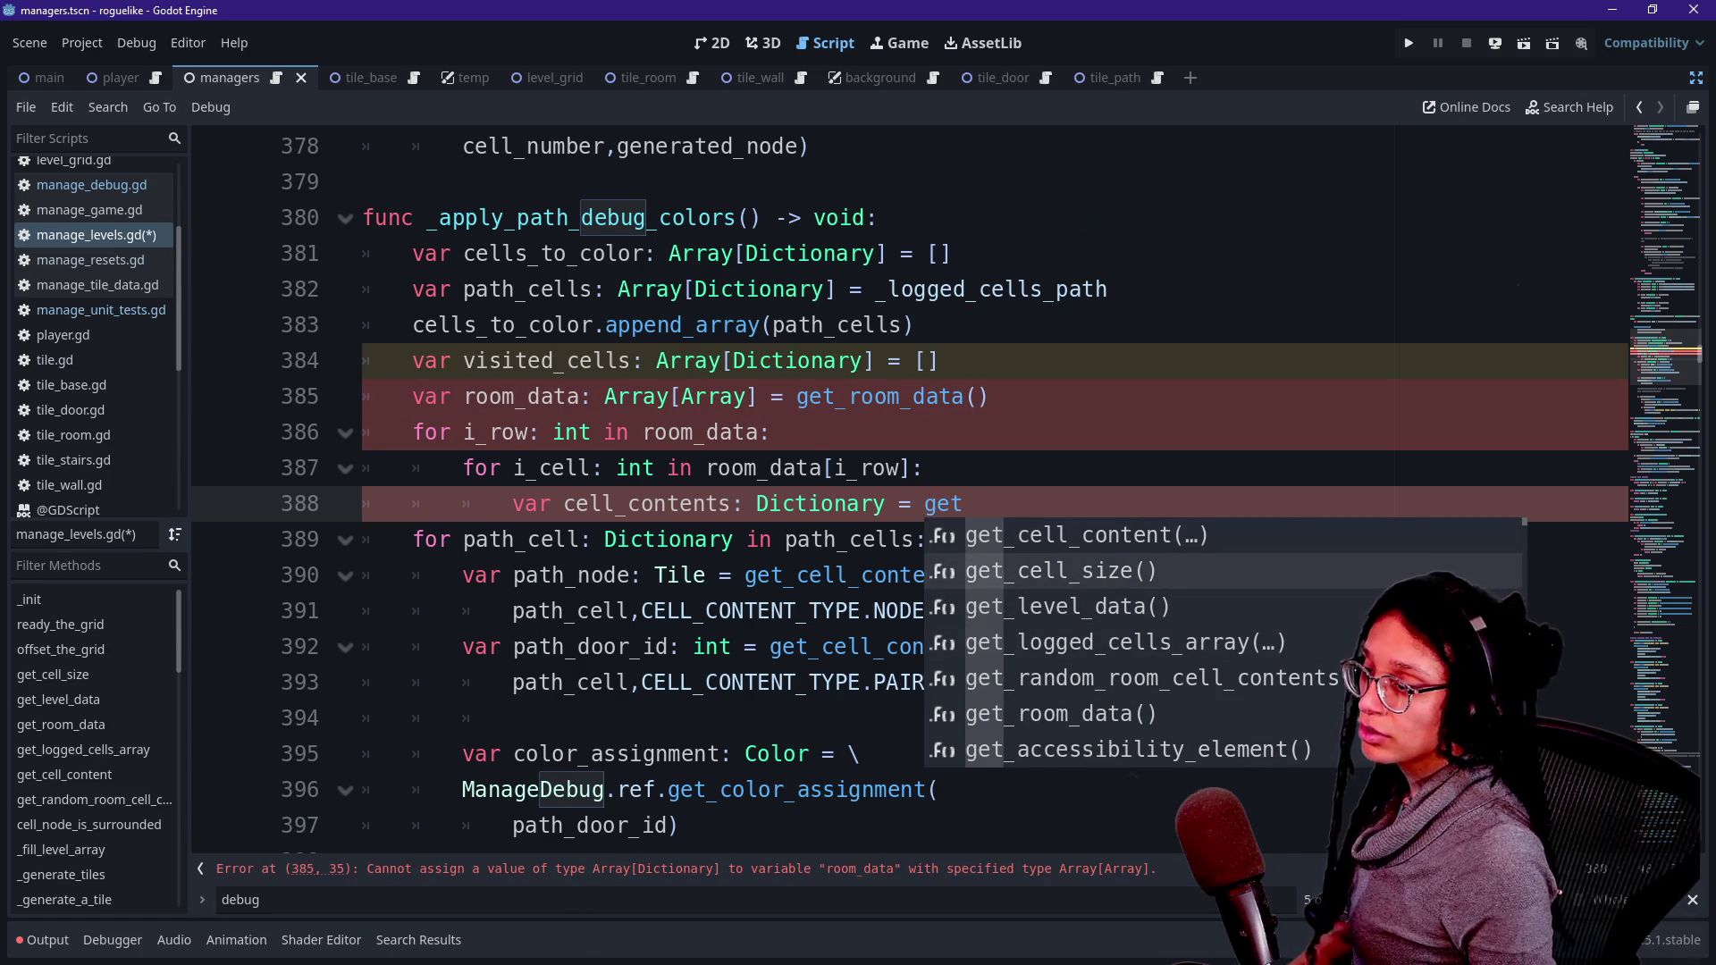
pyautogui.press('BackSpace')
pyautogui.press('BackSpace')
pyautogui.press('BackSpace')
pyautogui.write('coor')
pyautogui.press('Return')
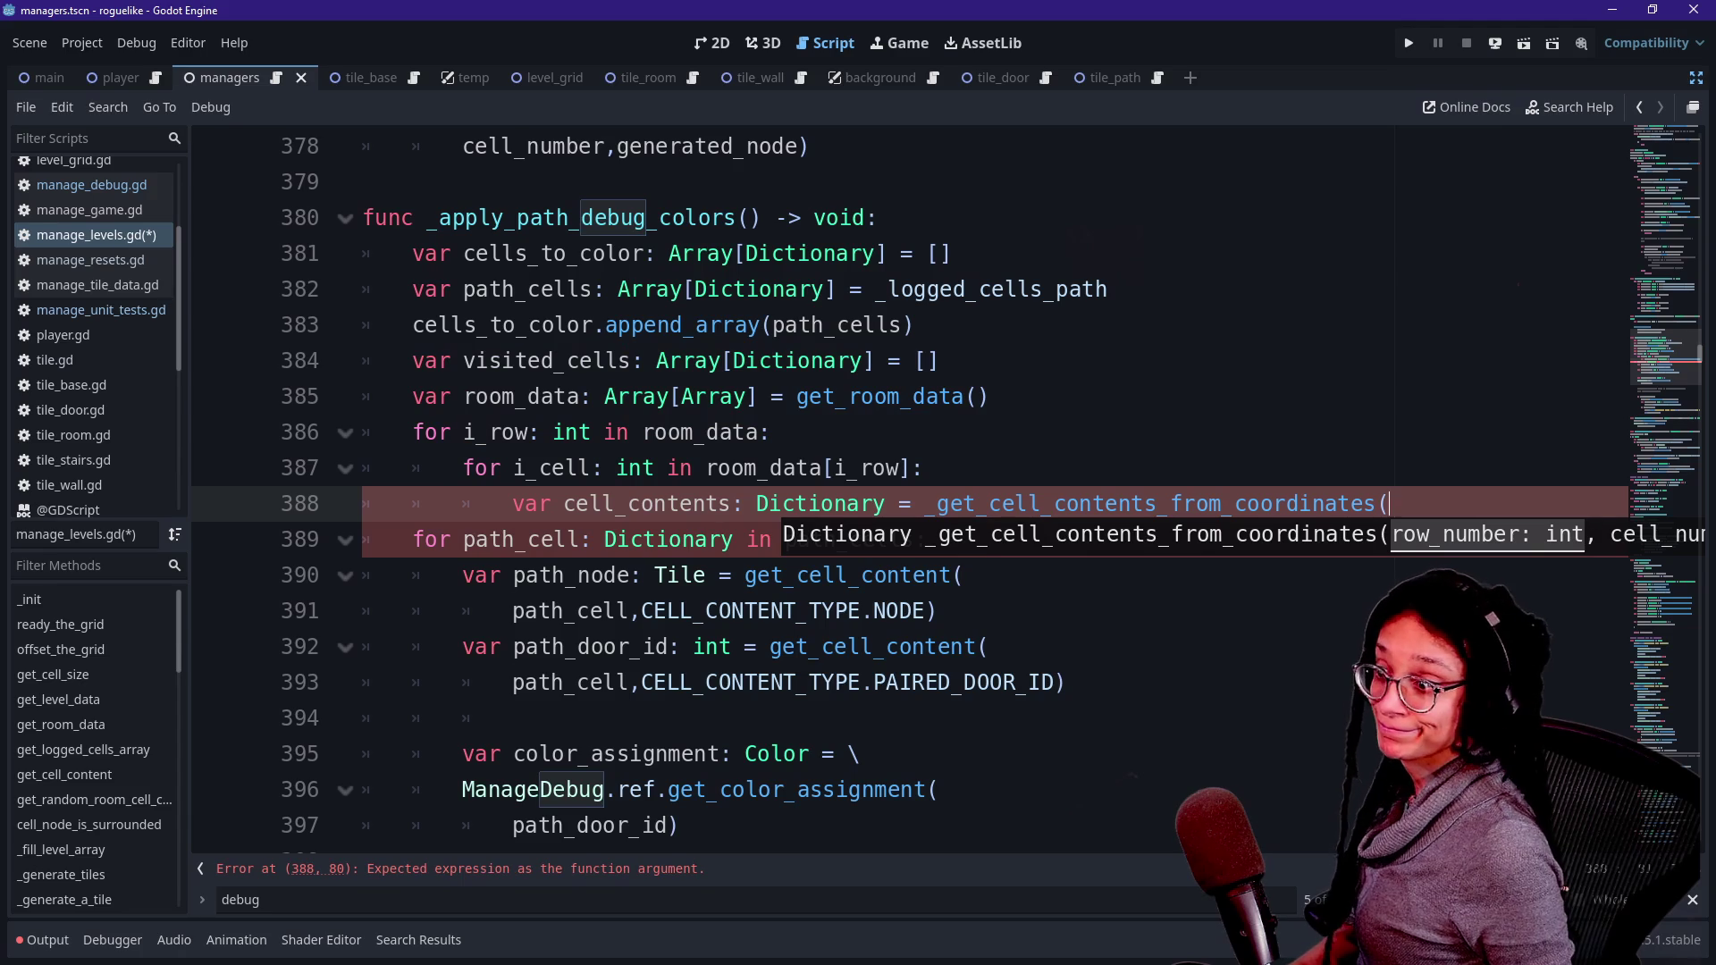
pyautogui.press('Return')
pyautogui.write('i_row')
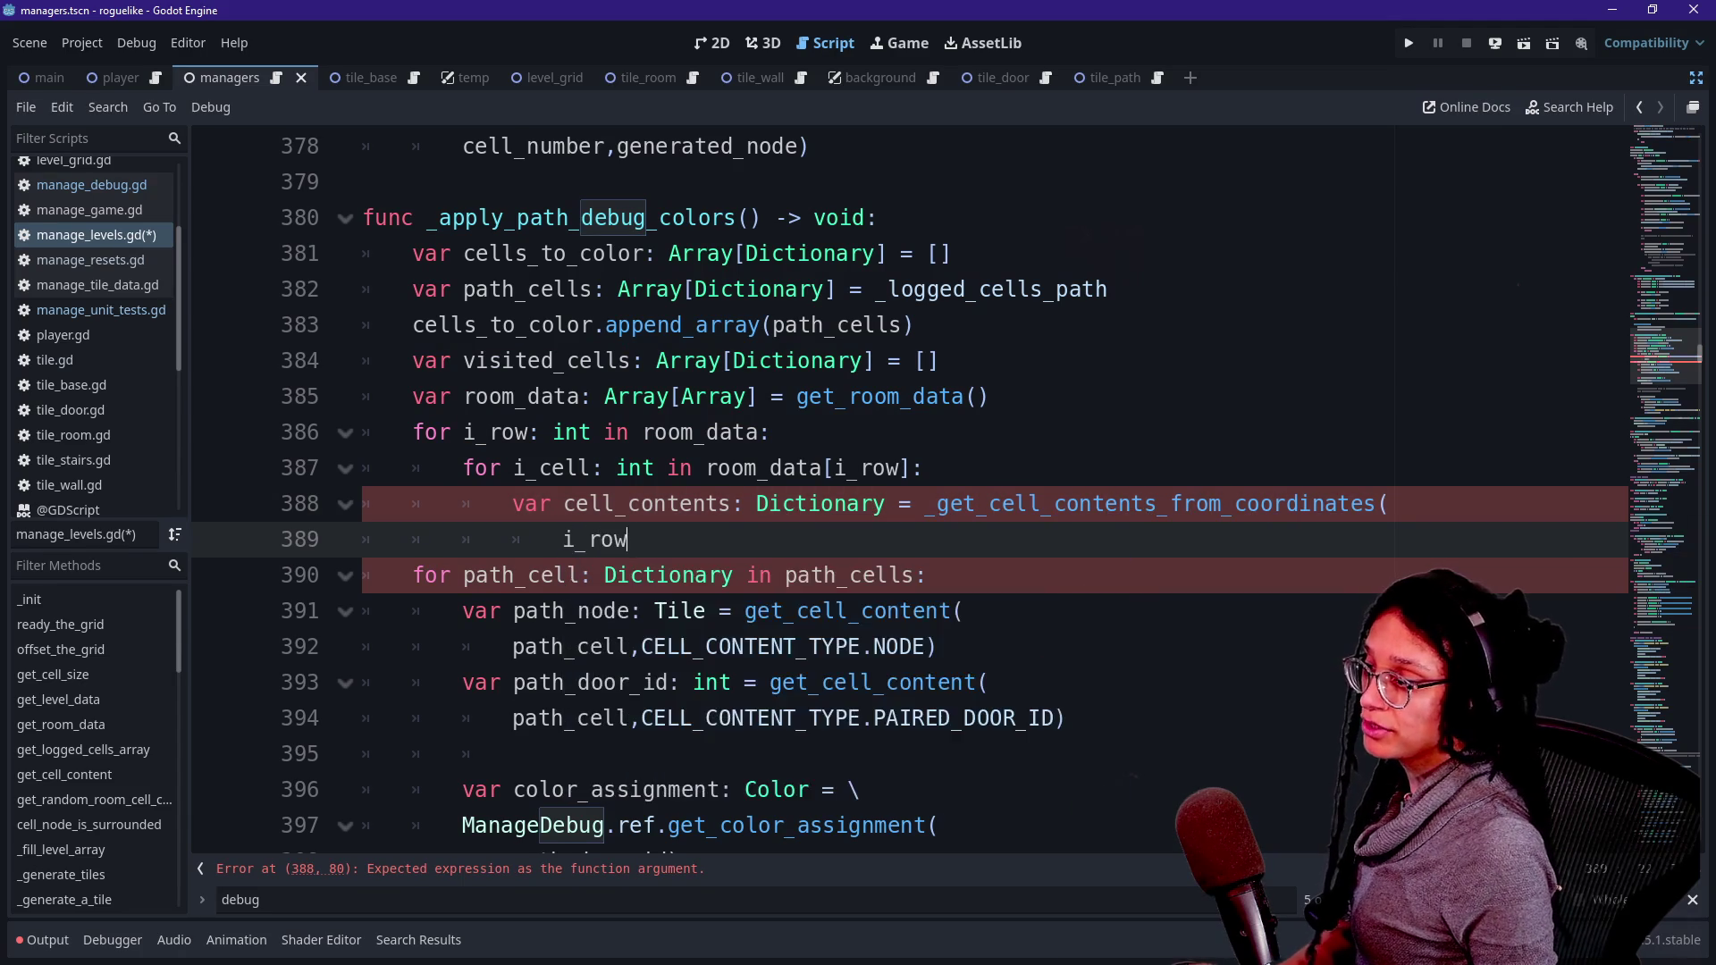
pyautogui.write(',i_cel')
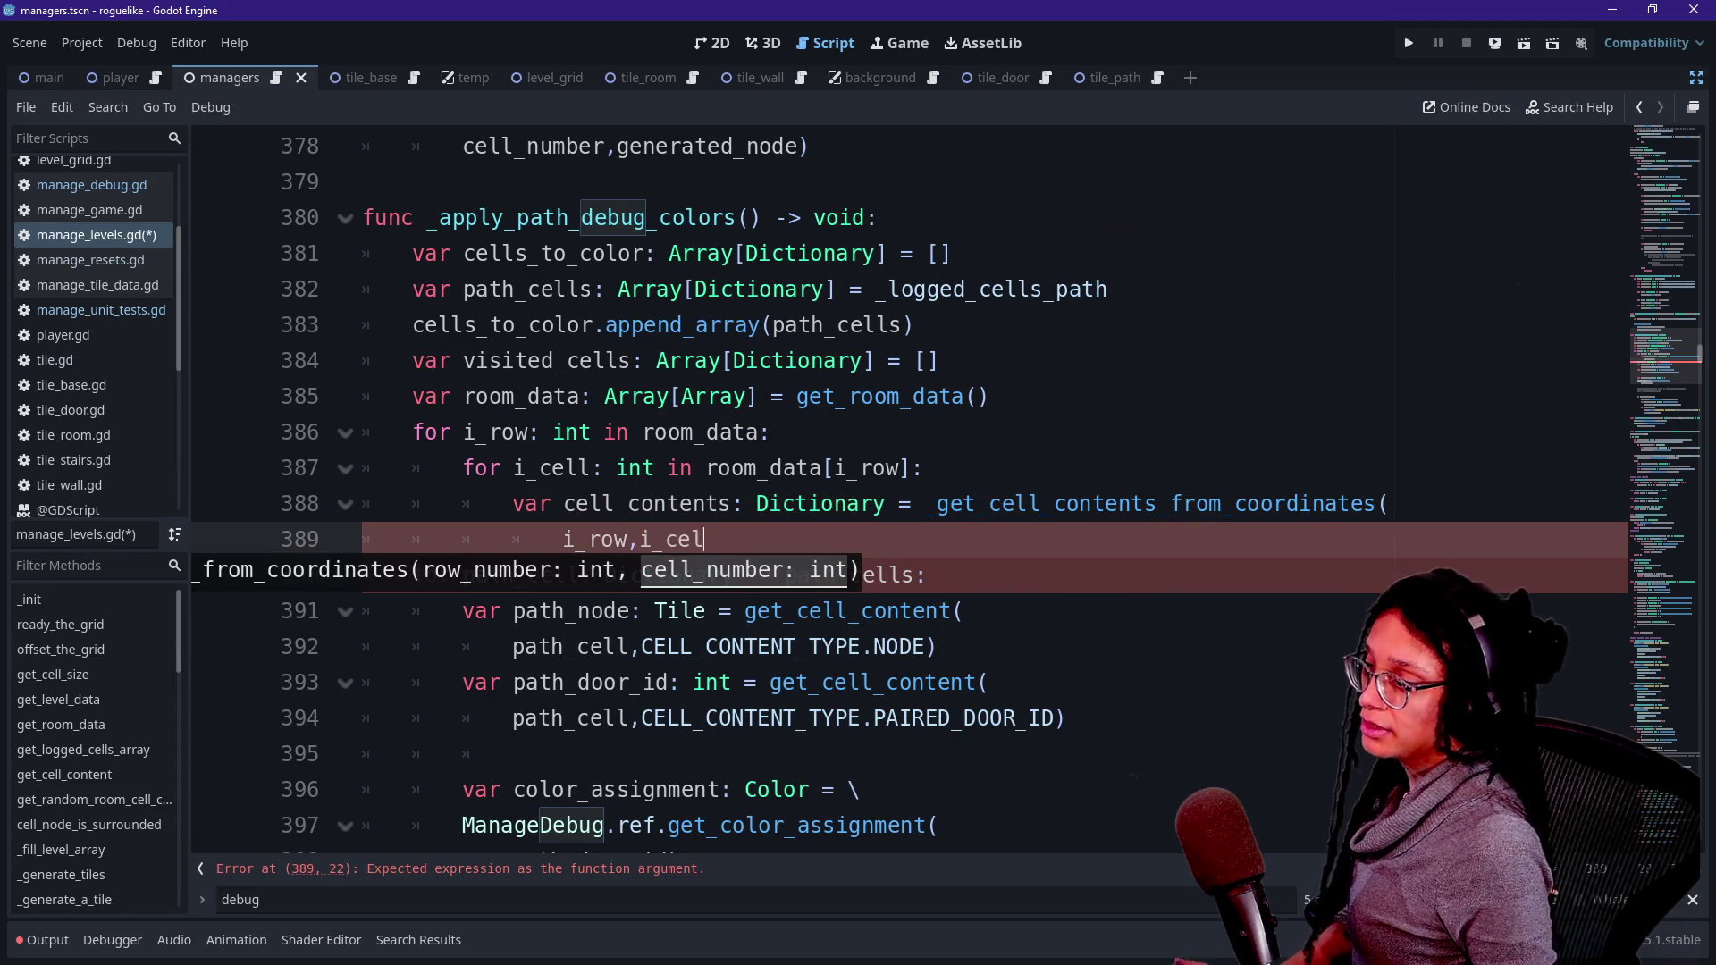
pyautogui.write('l)')
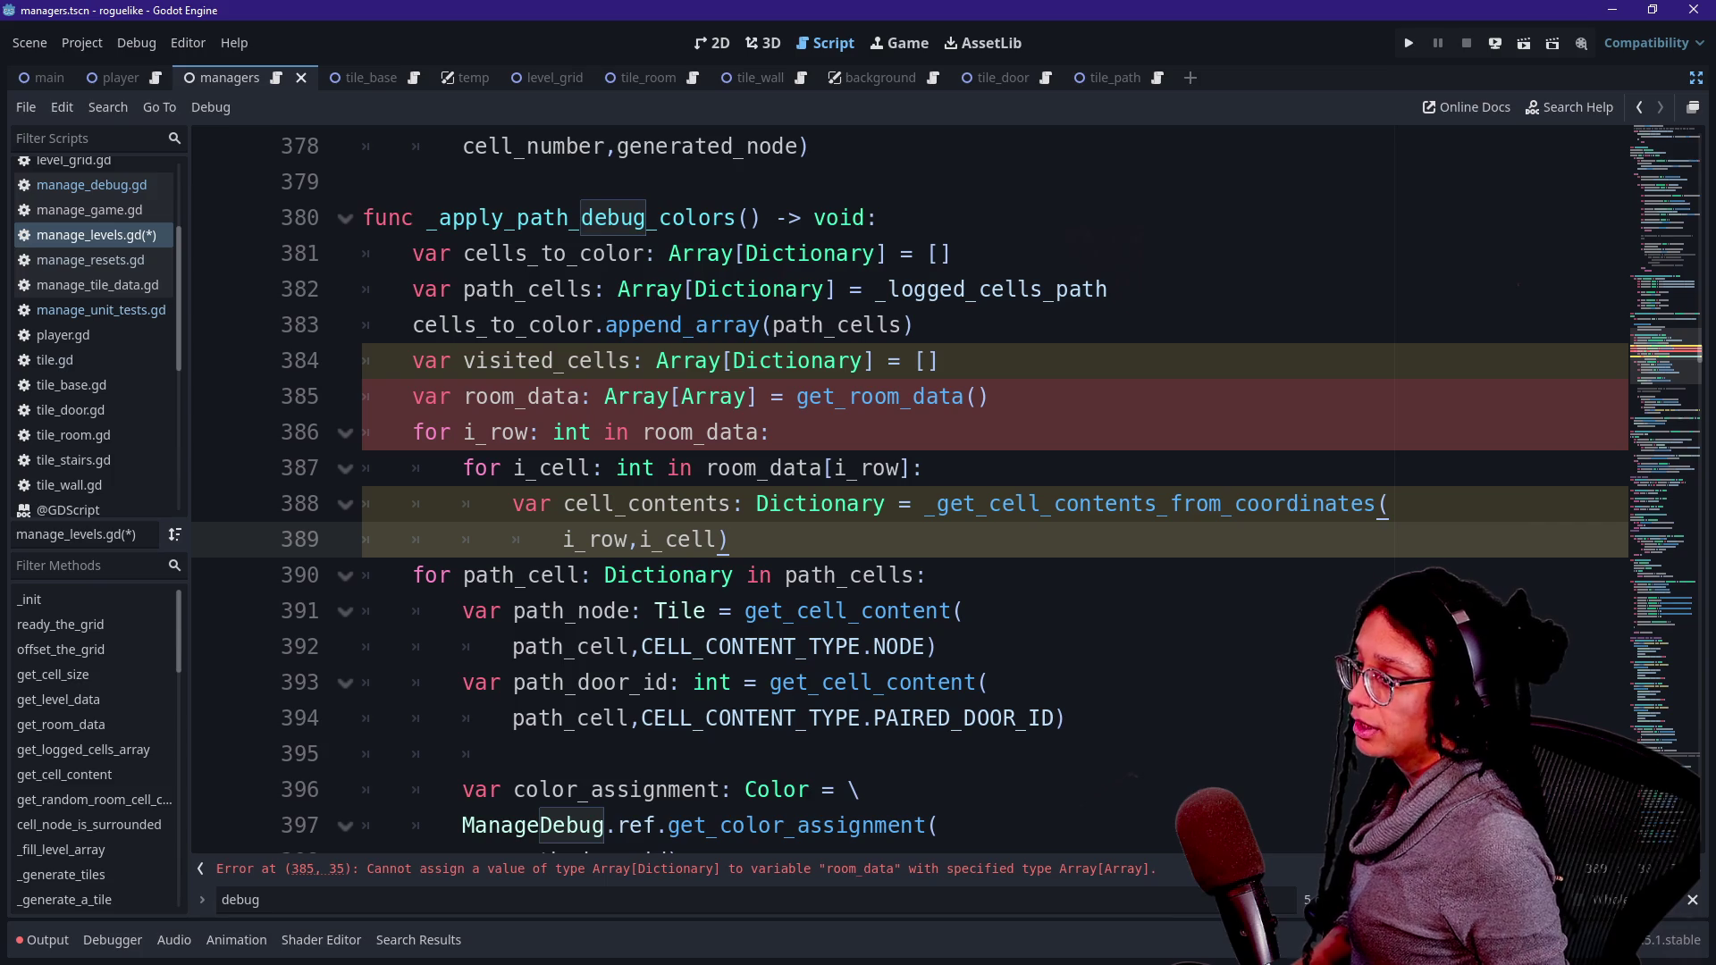
# - Retype room_data as Array[Dictionary] and make the row loop iterate room_data.size()
pyautogui.doubleClick(713, 396)
pyautogui.write('D')
pyautogui.write('ictionary')
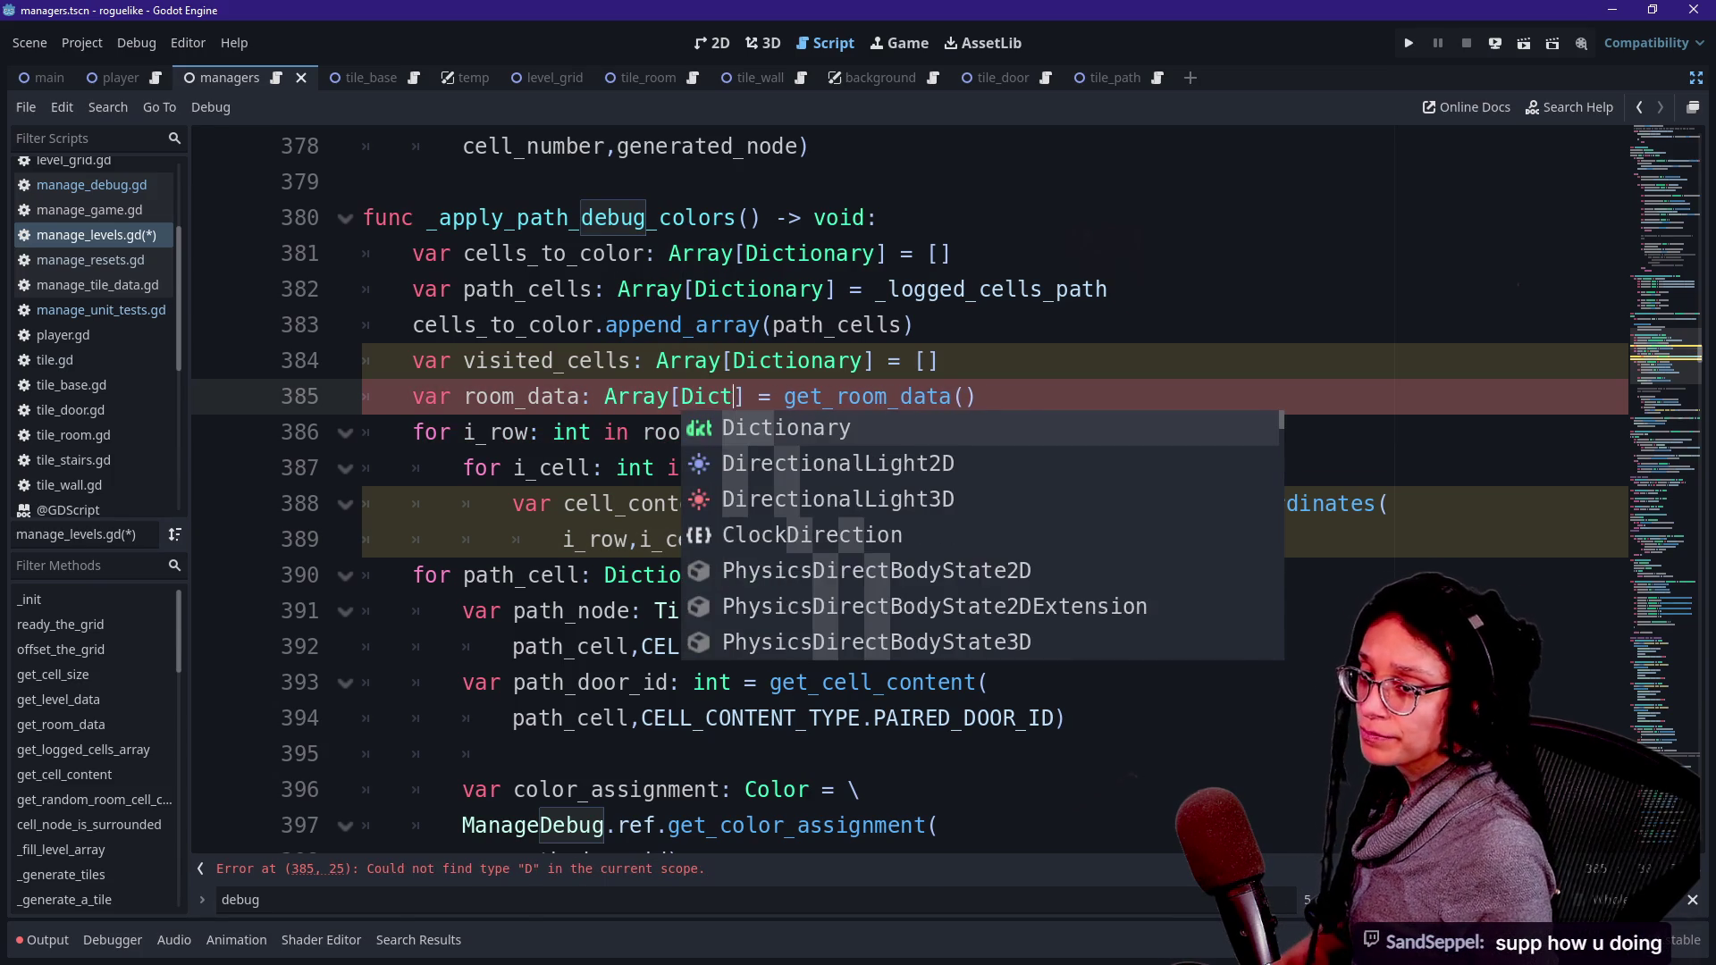
pyautogui.press('Return')
pyautogui.click(748, 325)
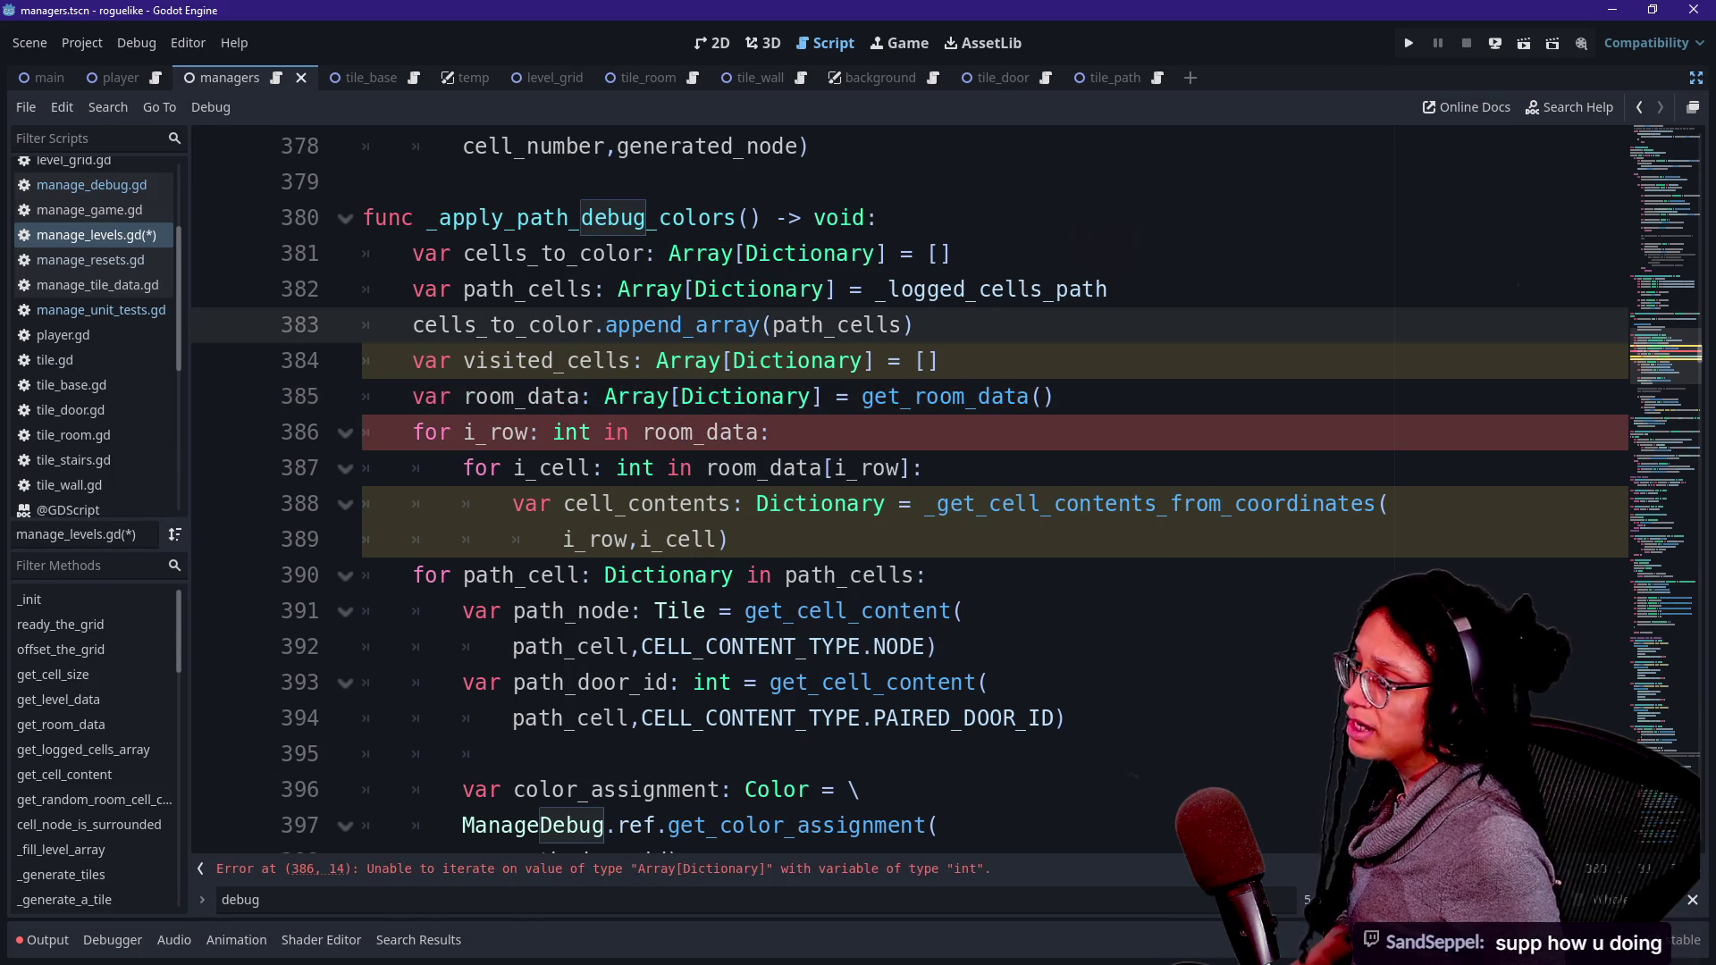
pyautogui.press('Down')
pyautogui.press('Down')
pyautogui.press('Down')
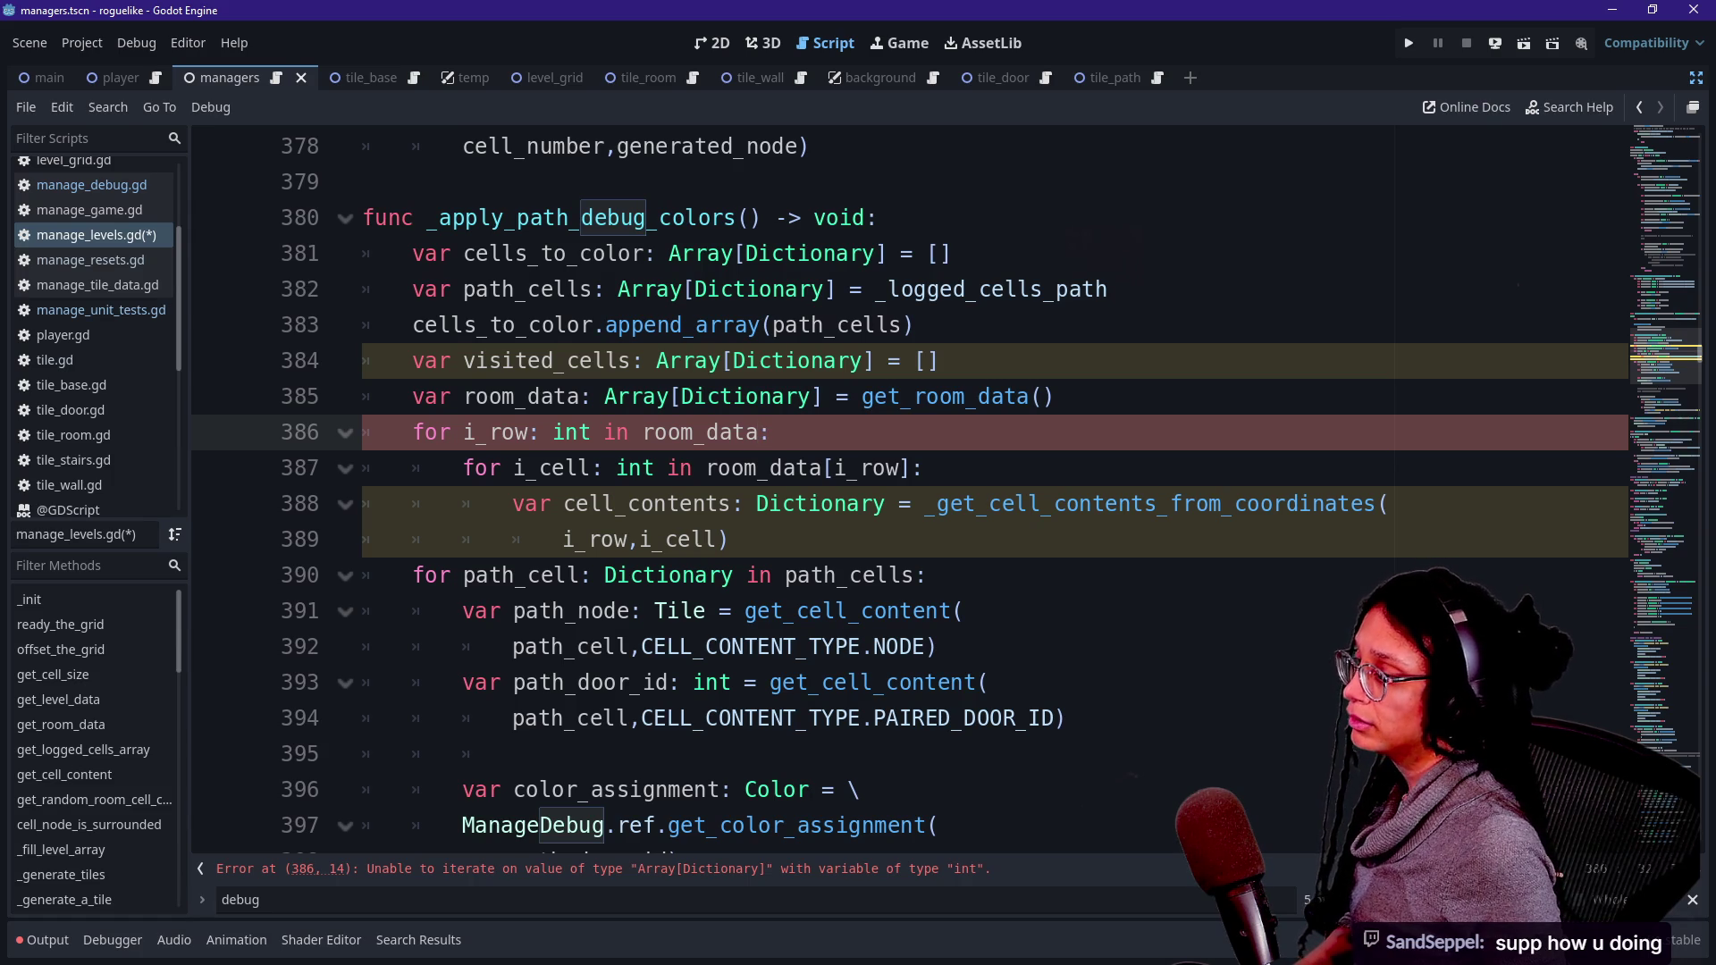
pyautogui.write('.size()')
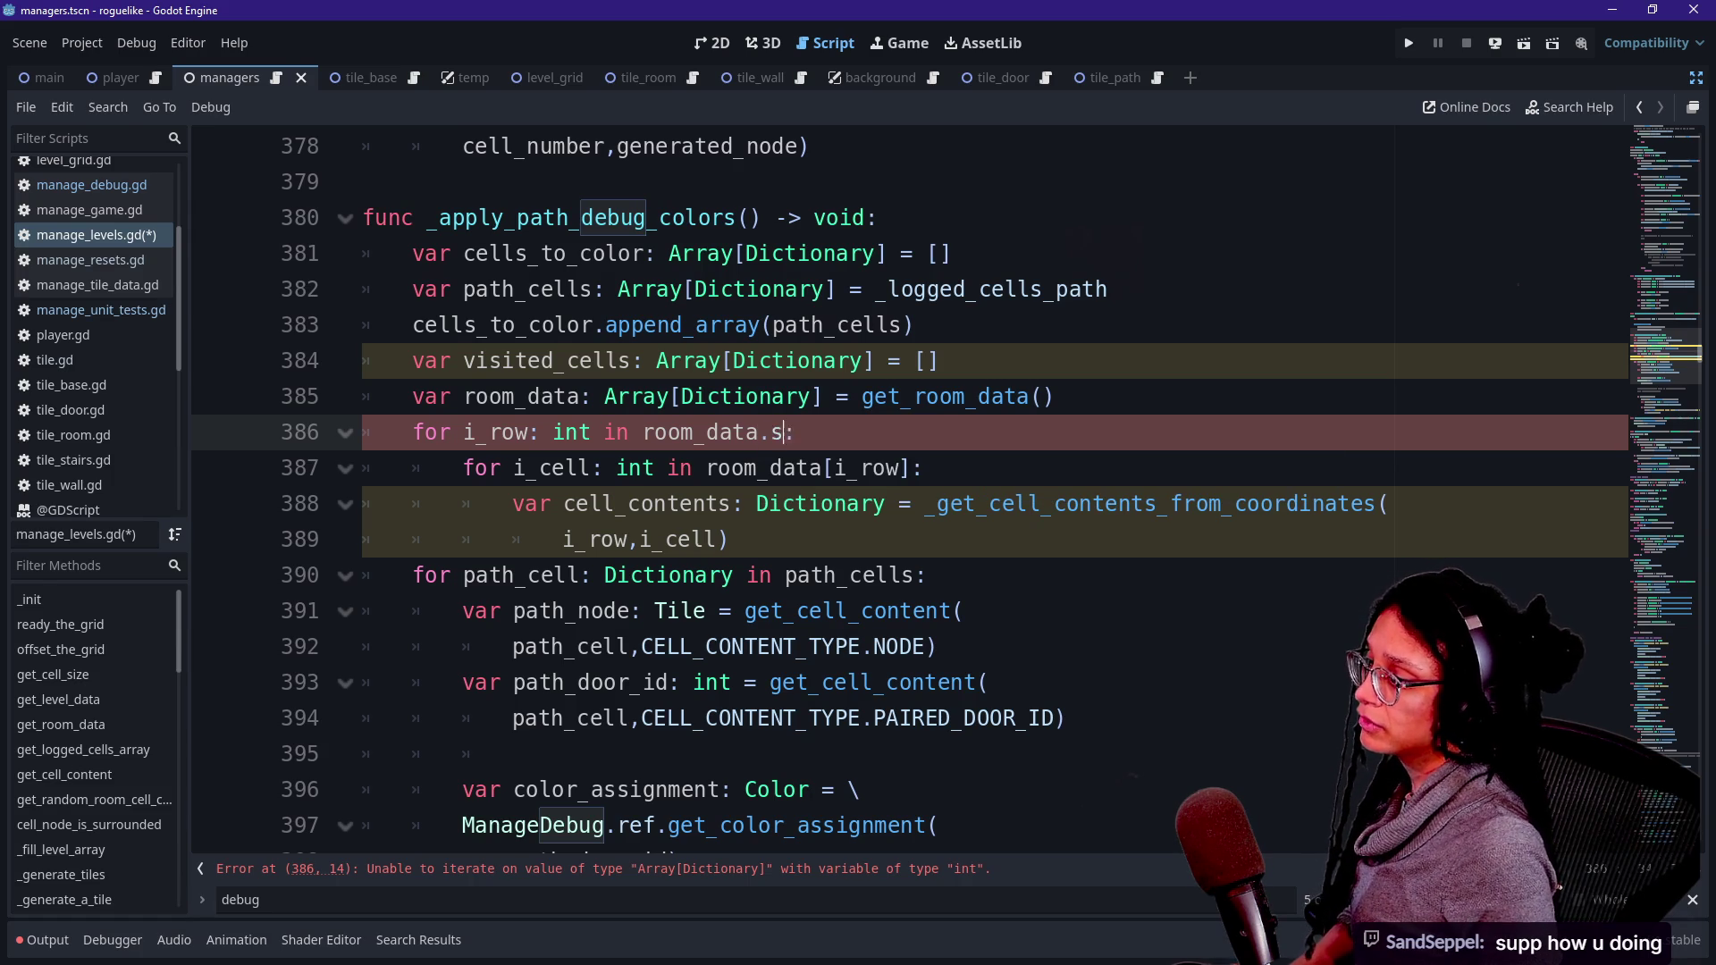
# - Open an empty line after the cell_contents lookup inside the inner loop
pyautogui.click(688, 432)
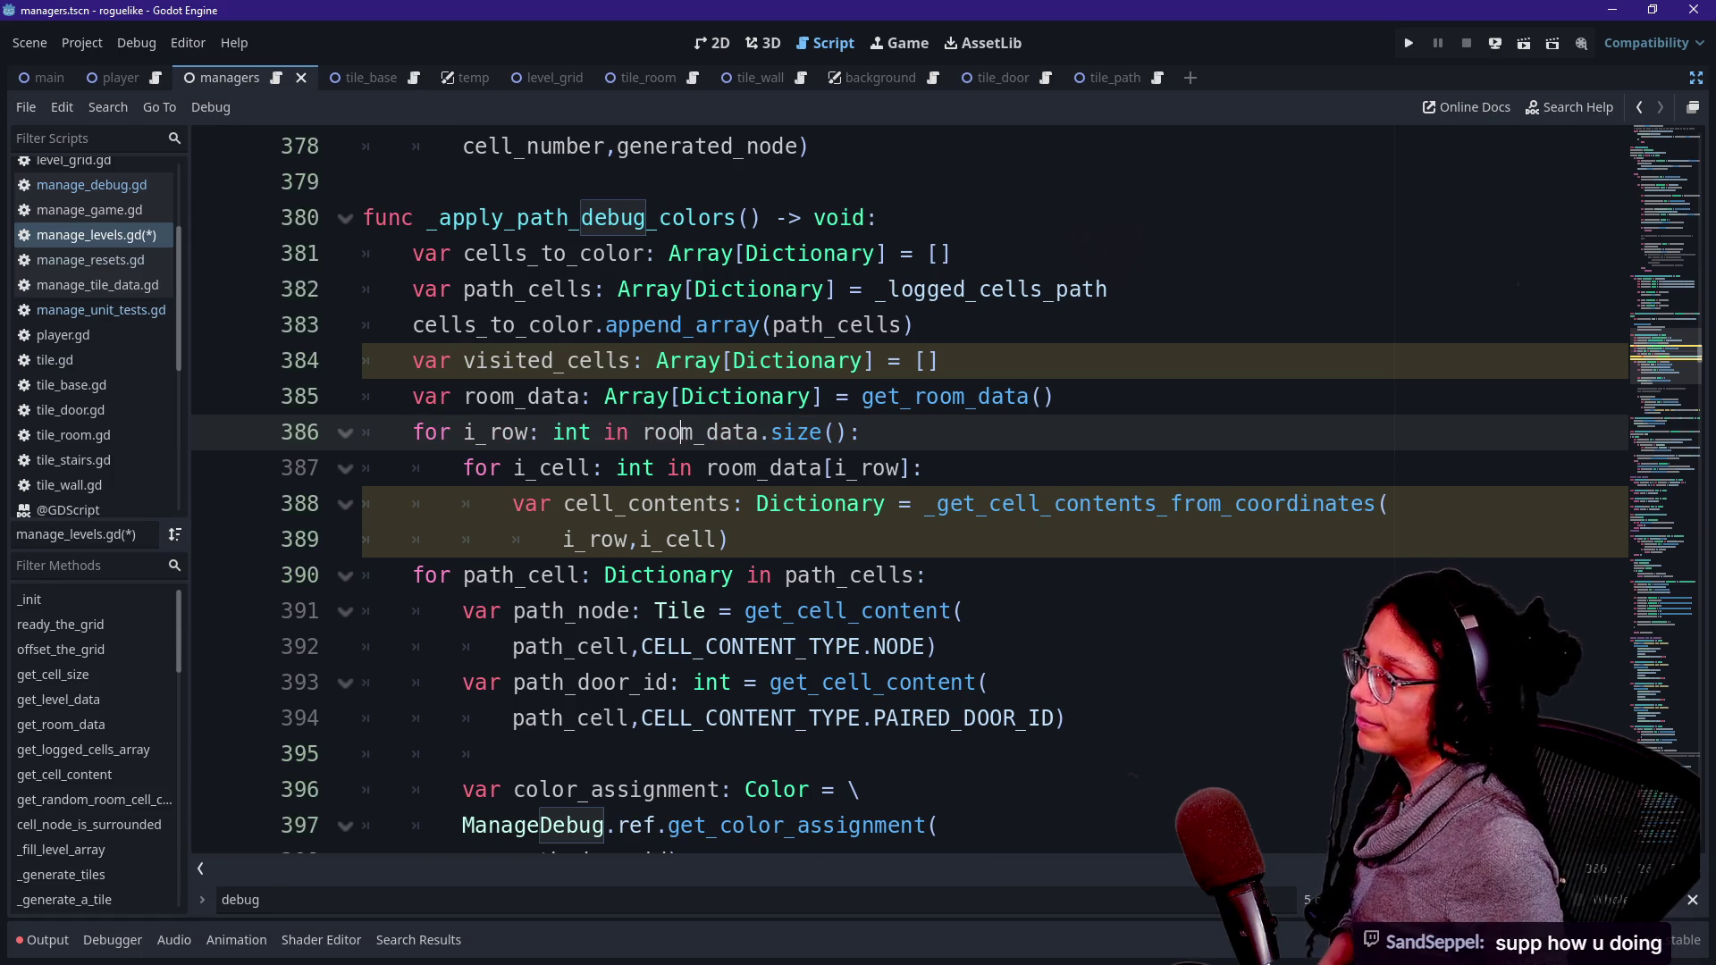
pyautogui.click(513, 503)
pyautogui.press('Down')
pyautogui.press('Return')
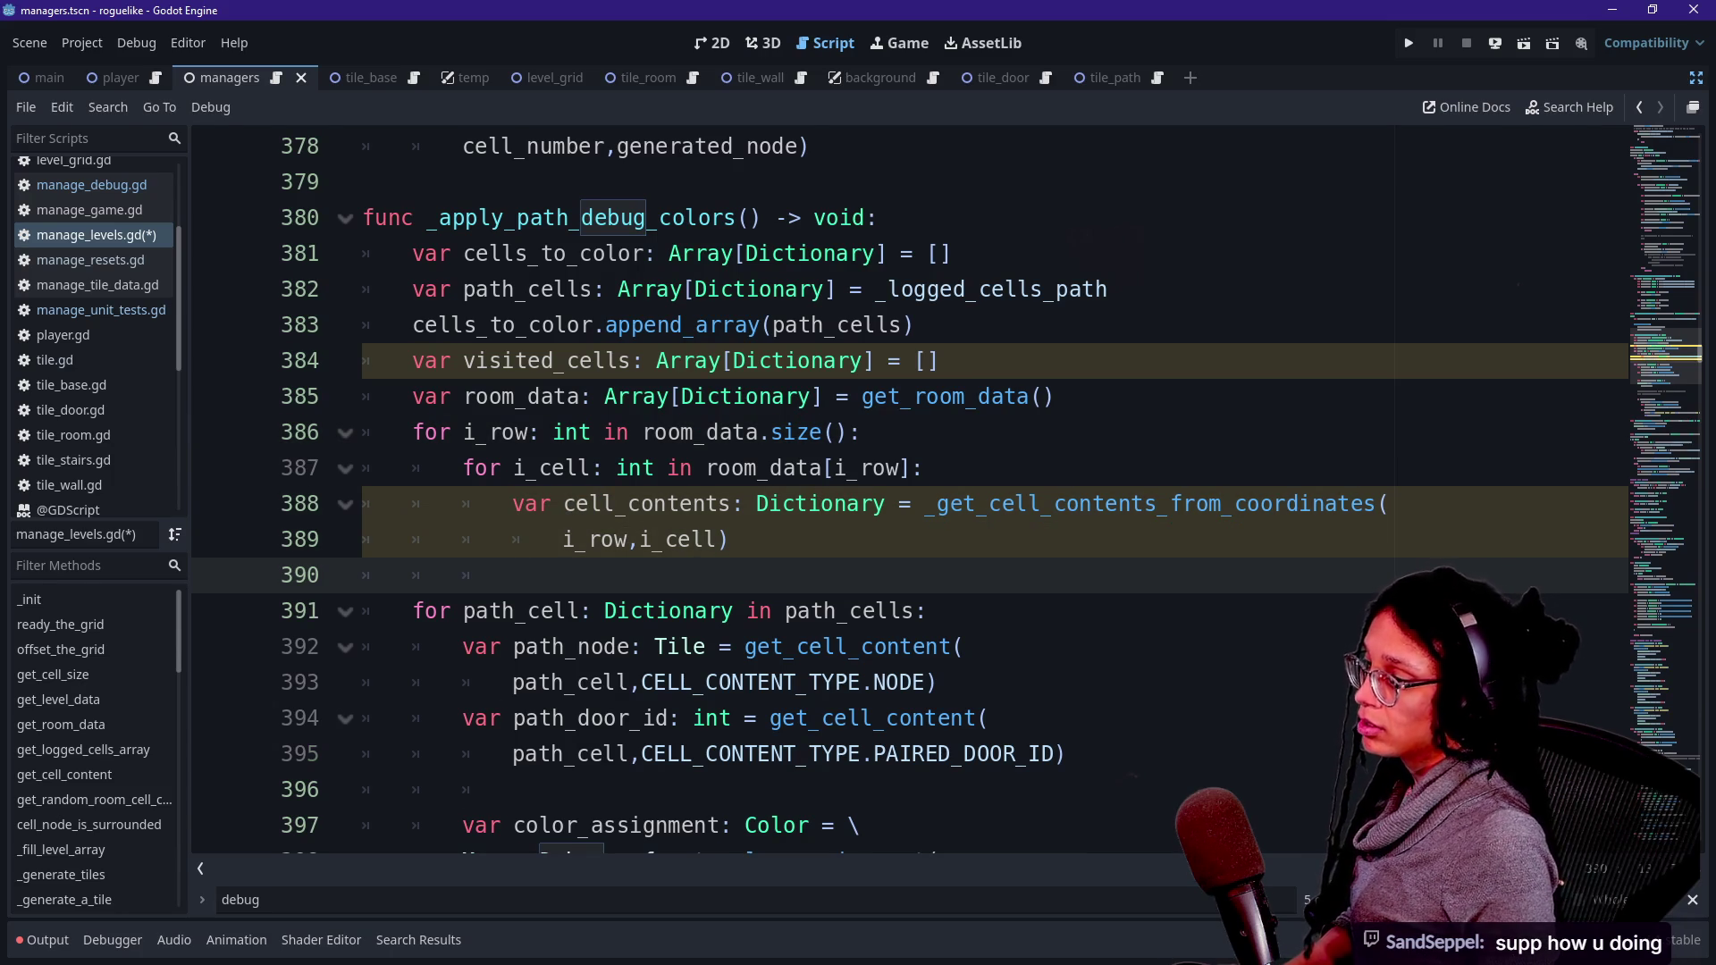
# - Declare is_visited: bool initialised with a get_cell_content( call
pyautogui.write('var ')
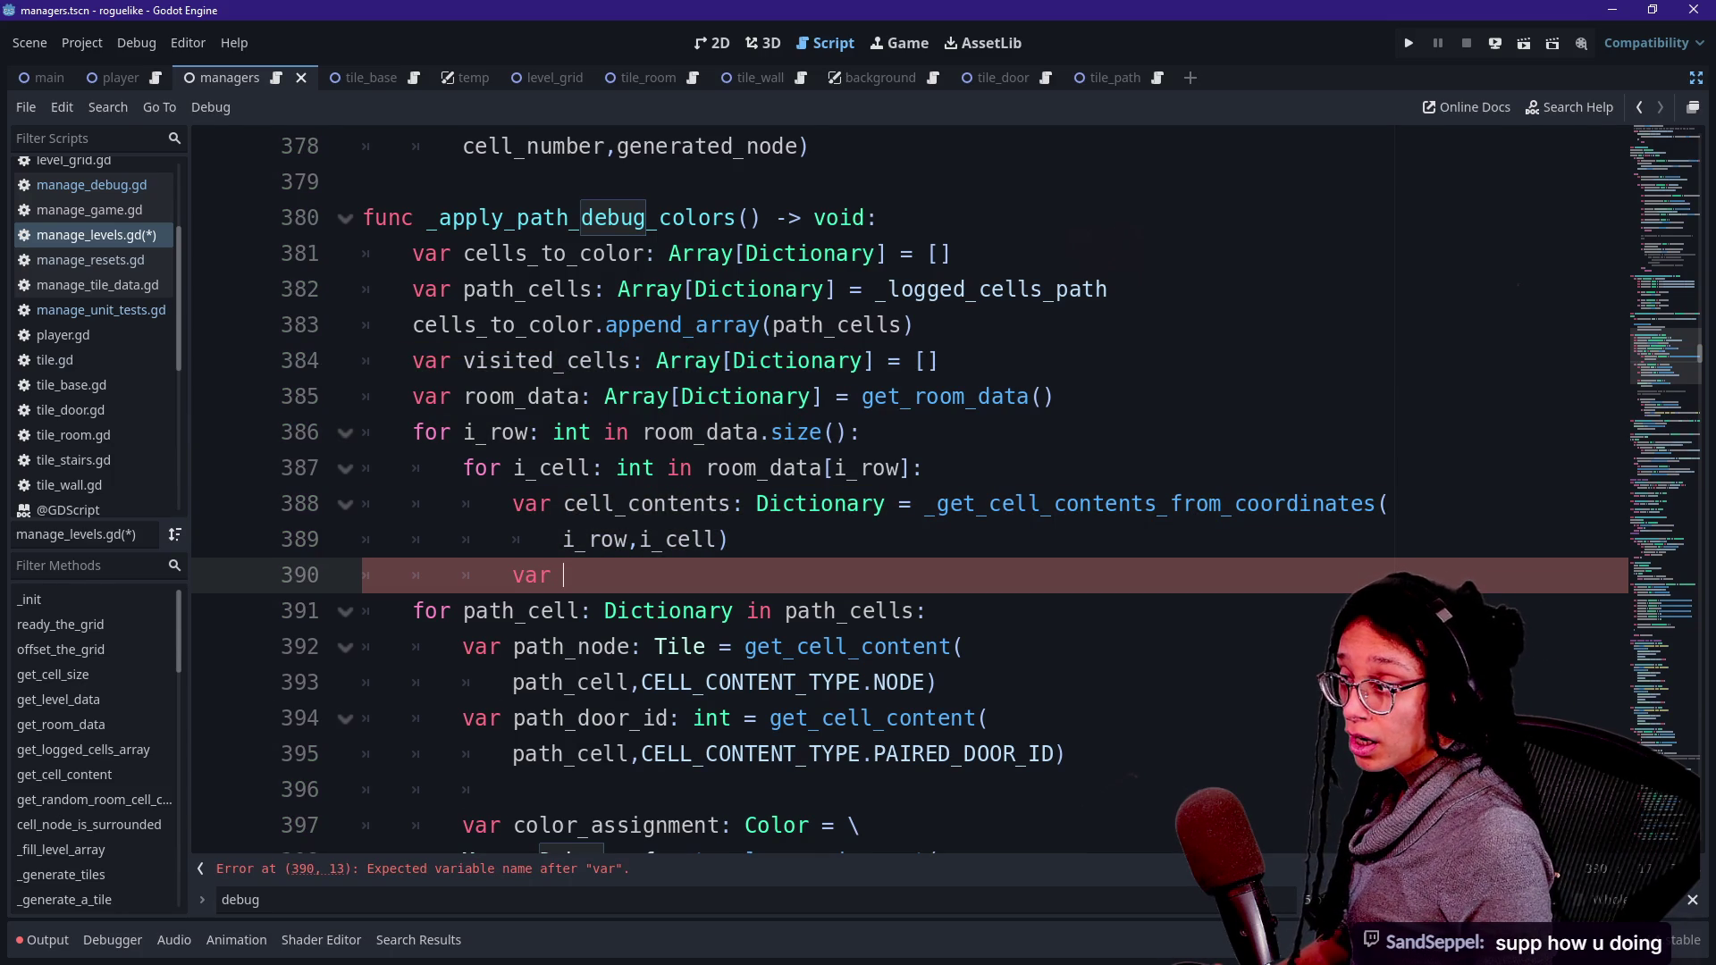
pyautogui.write('is_visited:')
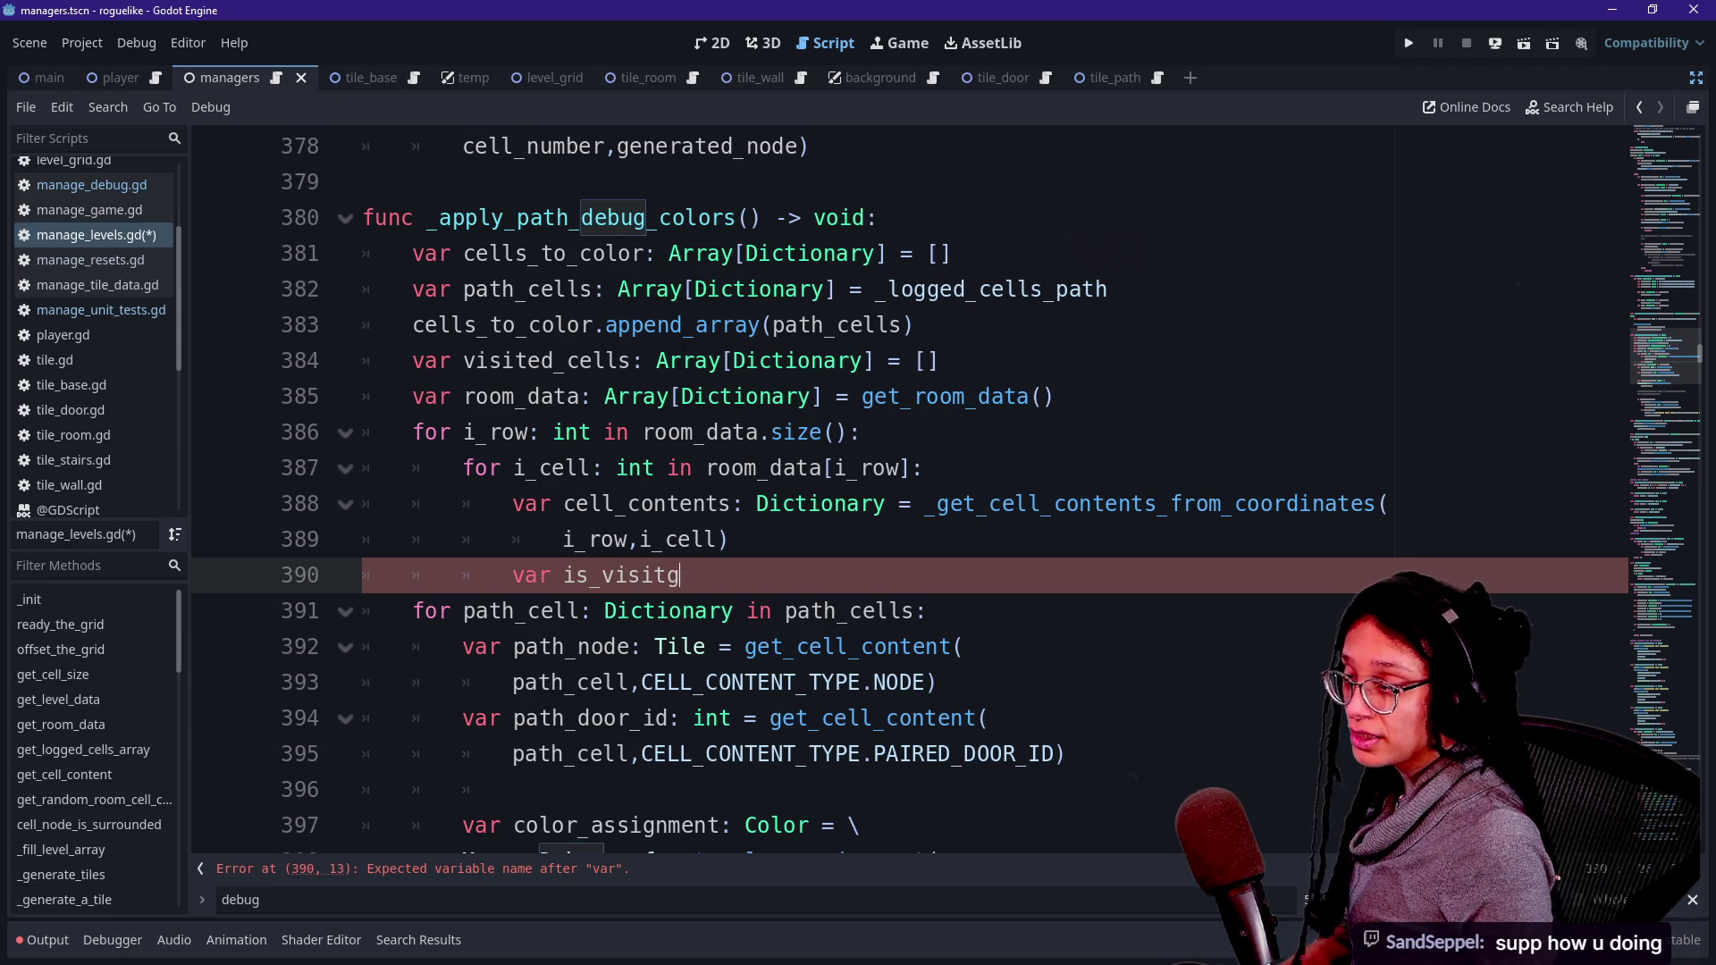
pyautogui.write(' bool = c')
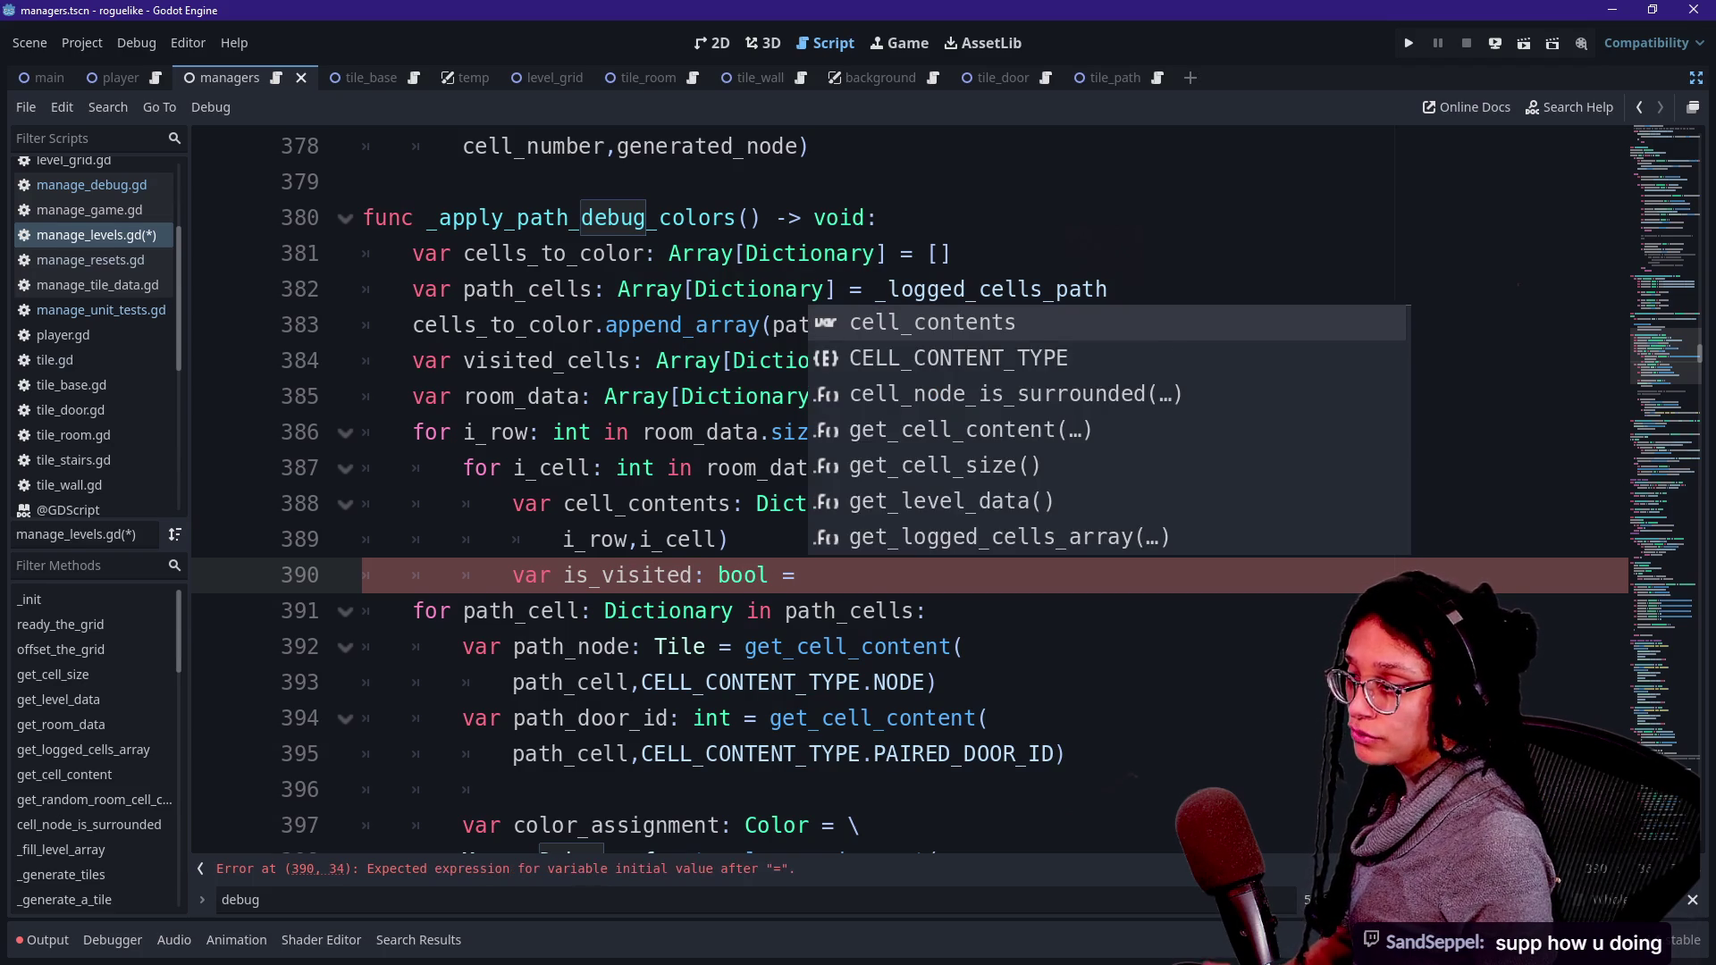
pyautogui.press('BackSpace')
pyautogui.write('get')
pyautogui.press('Return')
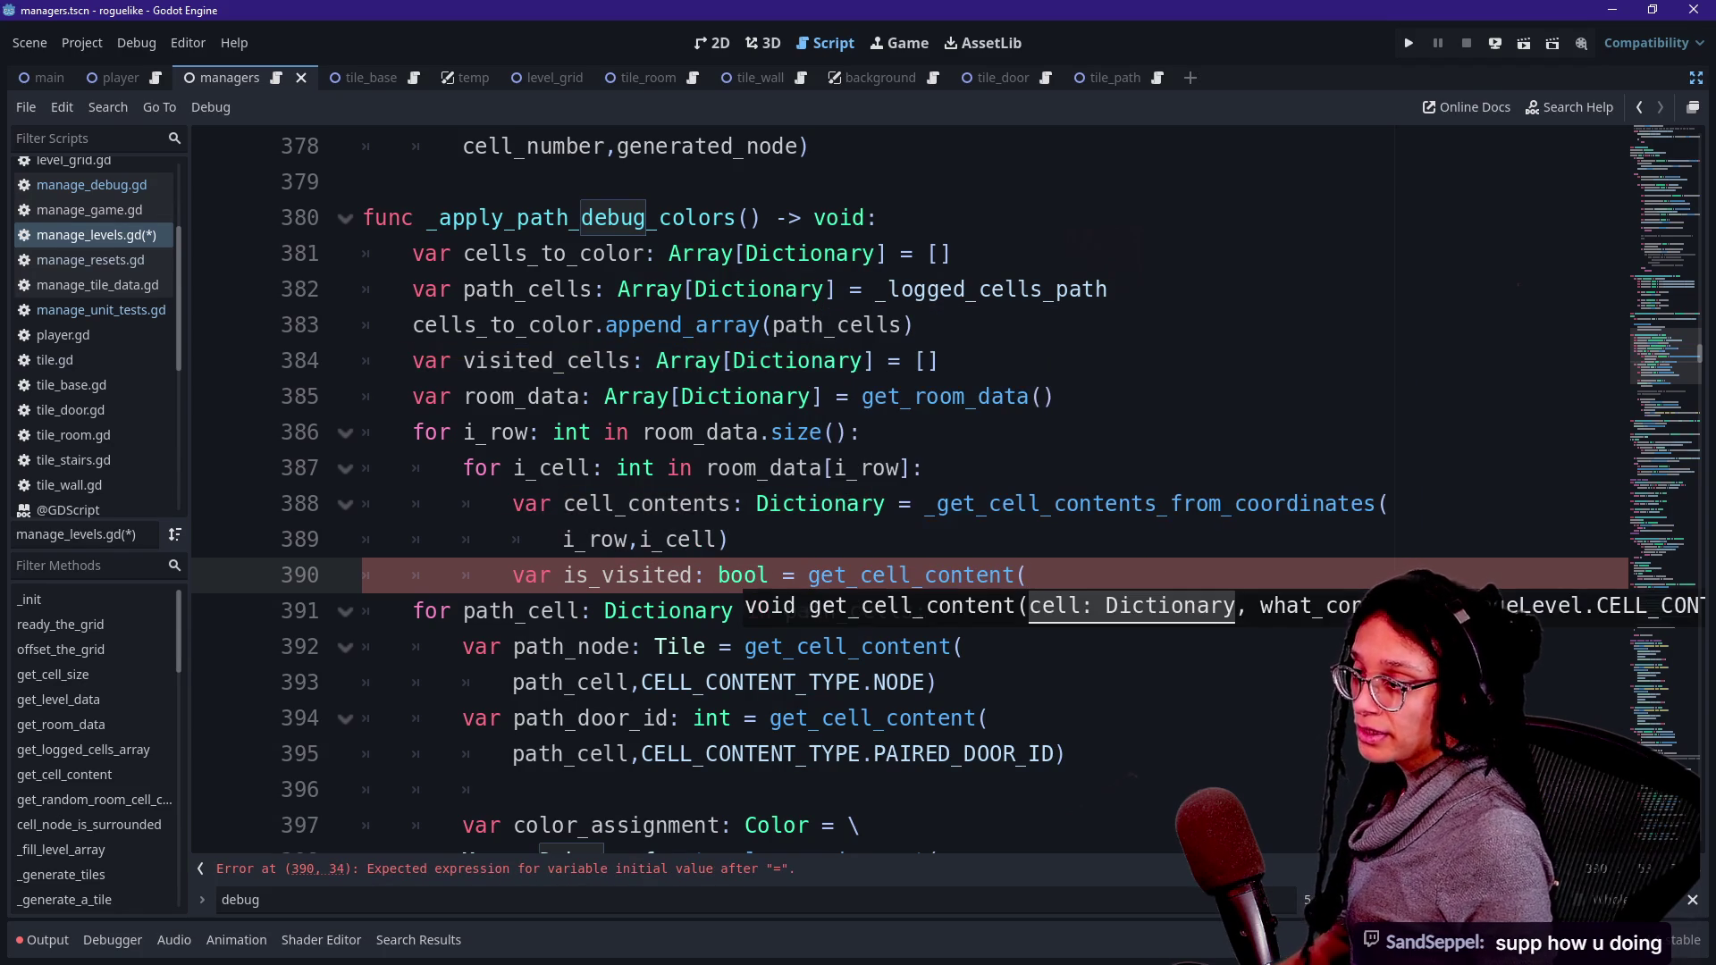
pyautogui.press('Return')
# - Pass cell_contents and CELL_CONTENT_TYPE.VISITED_BY_PATH_WALKER as arguments and close the call
pyautogui.write('cell_con')
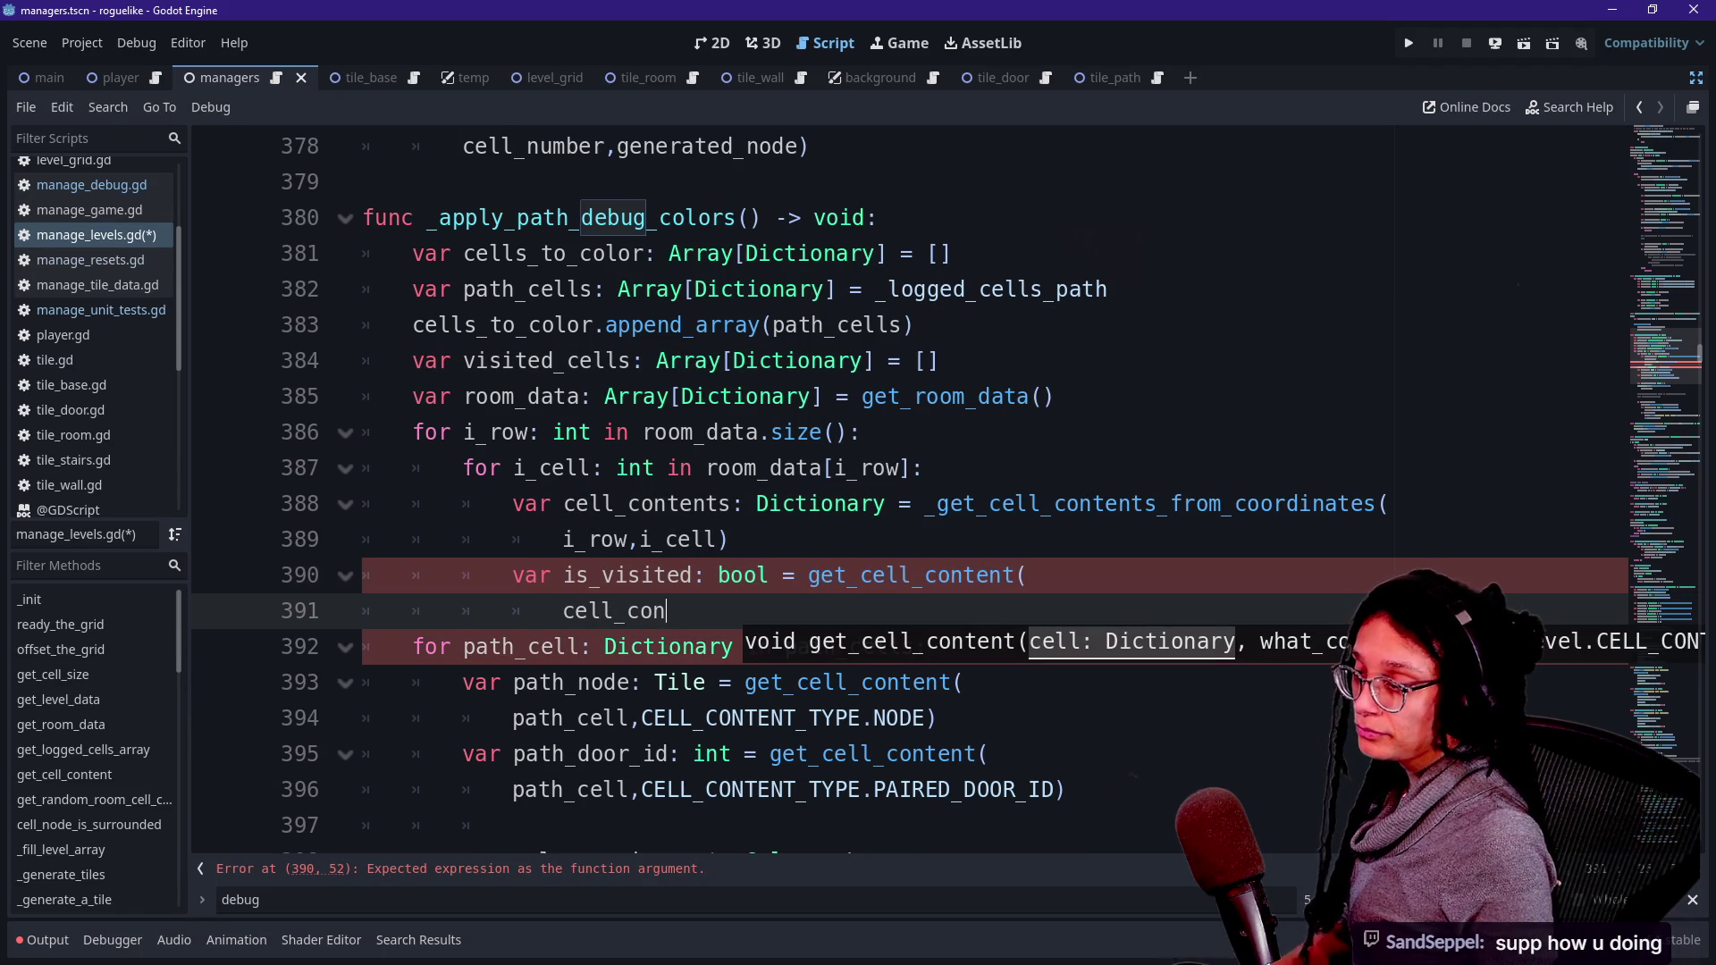
pyautogui.write('tents,CELL')
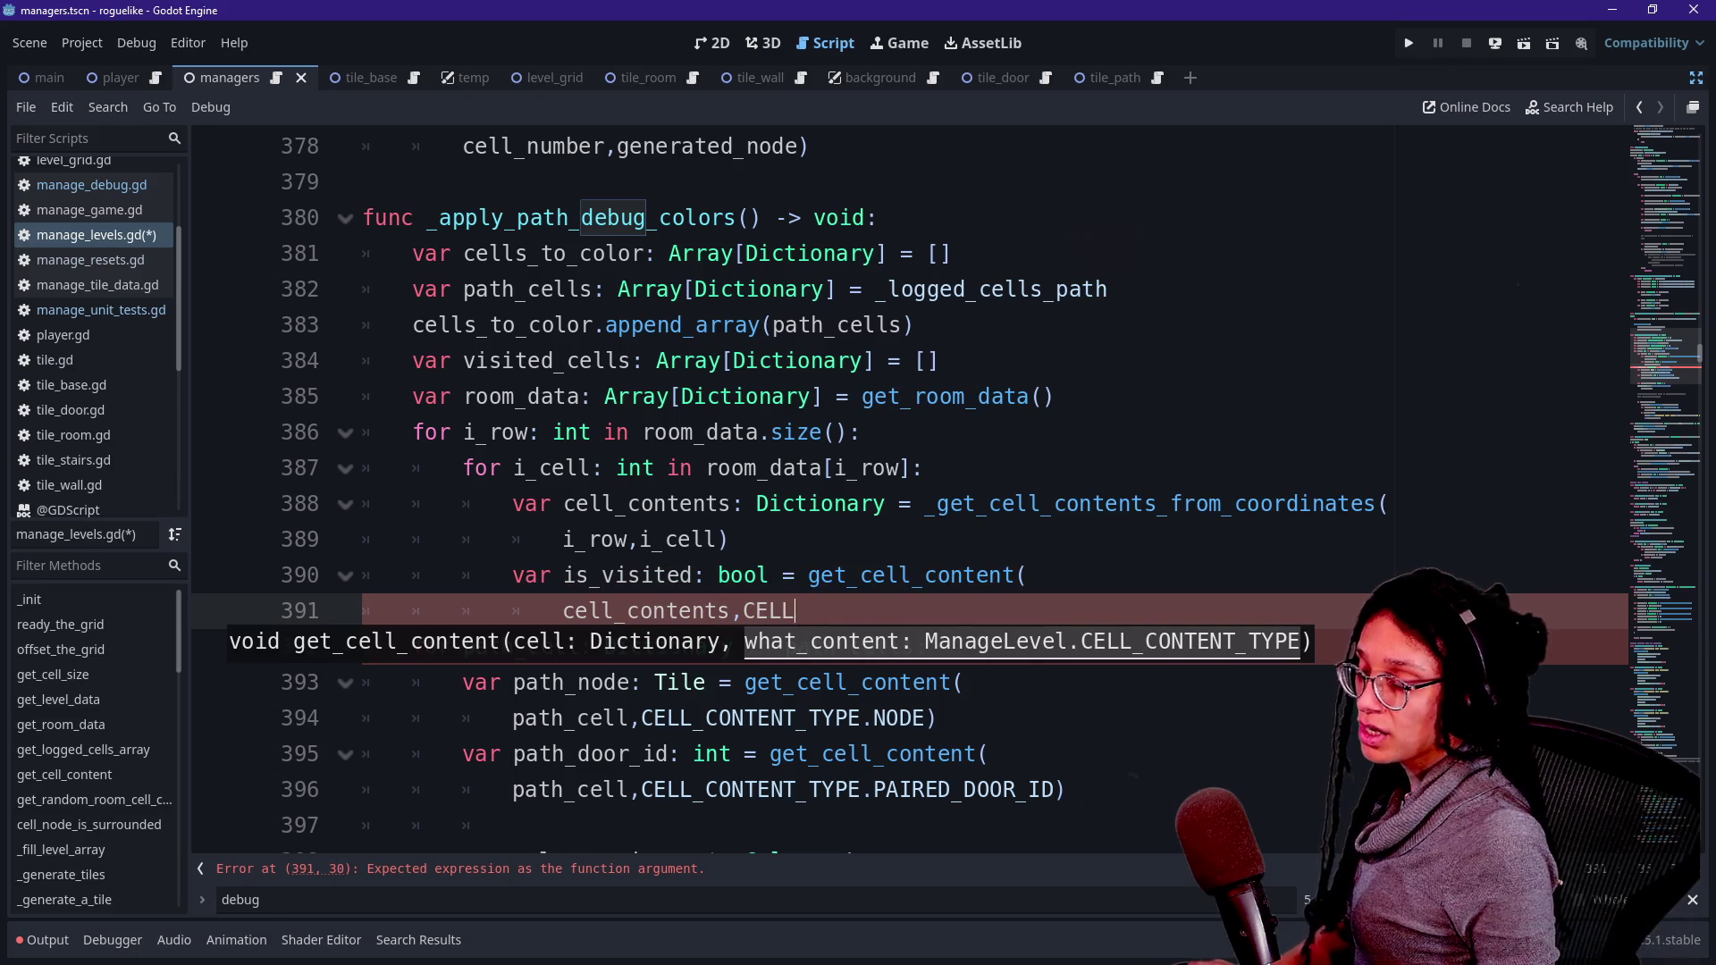
pyautogui.press('Return')
pyautogui.write('.')
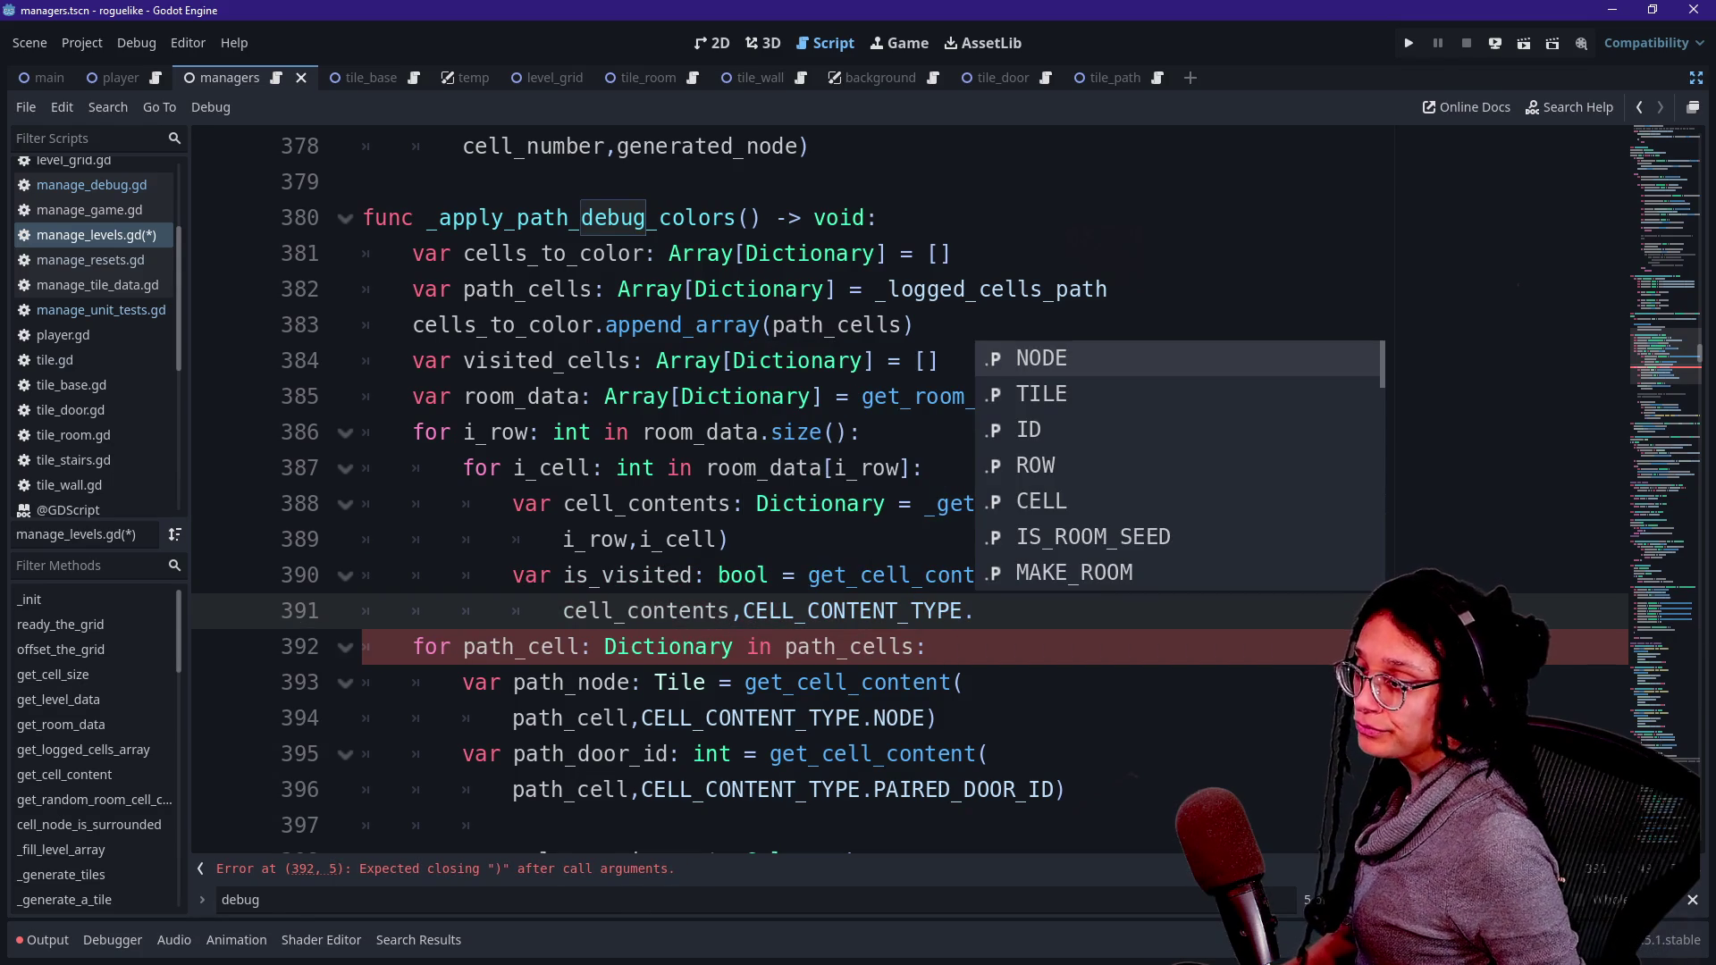
pyautogui.press('Down')
pyautogui.press('Down')
pyautogui.press('Down')
pyautogui.press('Down')
pyautogui.press('Down')
pyautogui.press('Down')
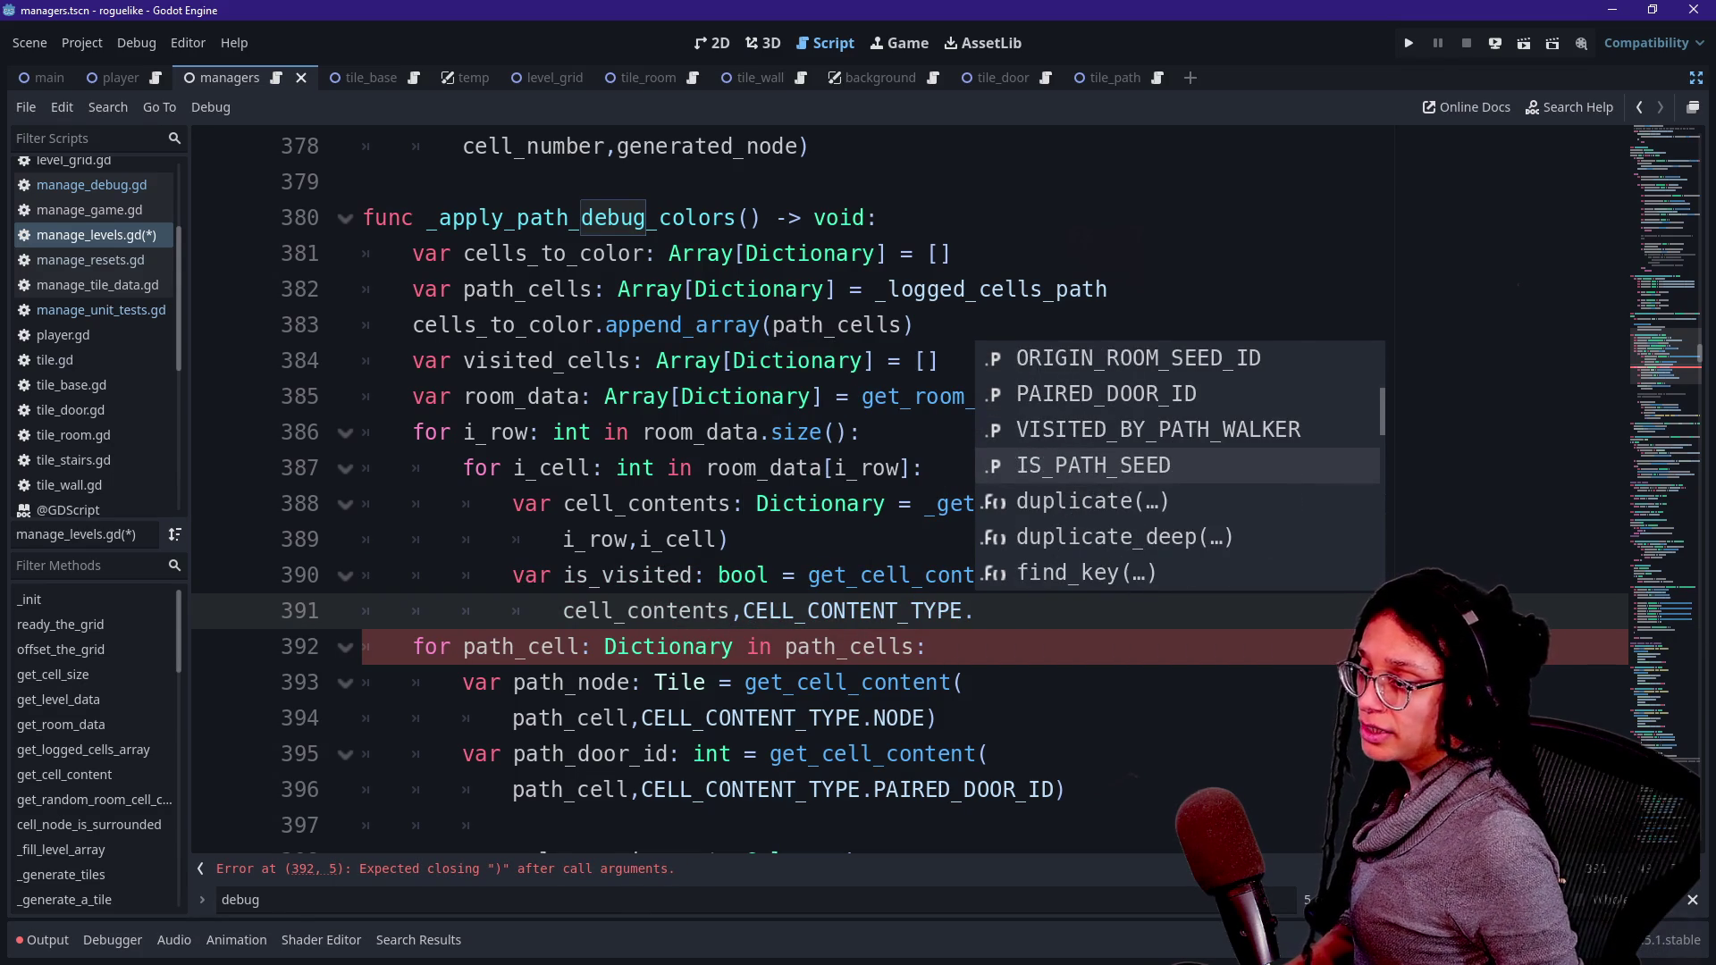
pyautogui.press('Up')
pyautogui.press('Return')
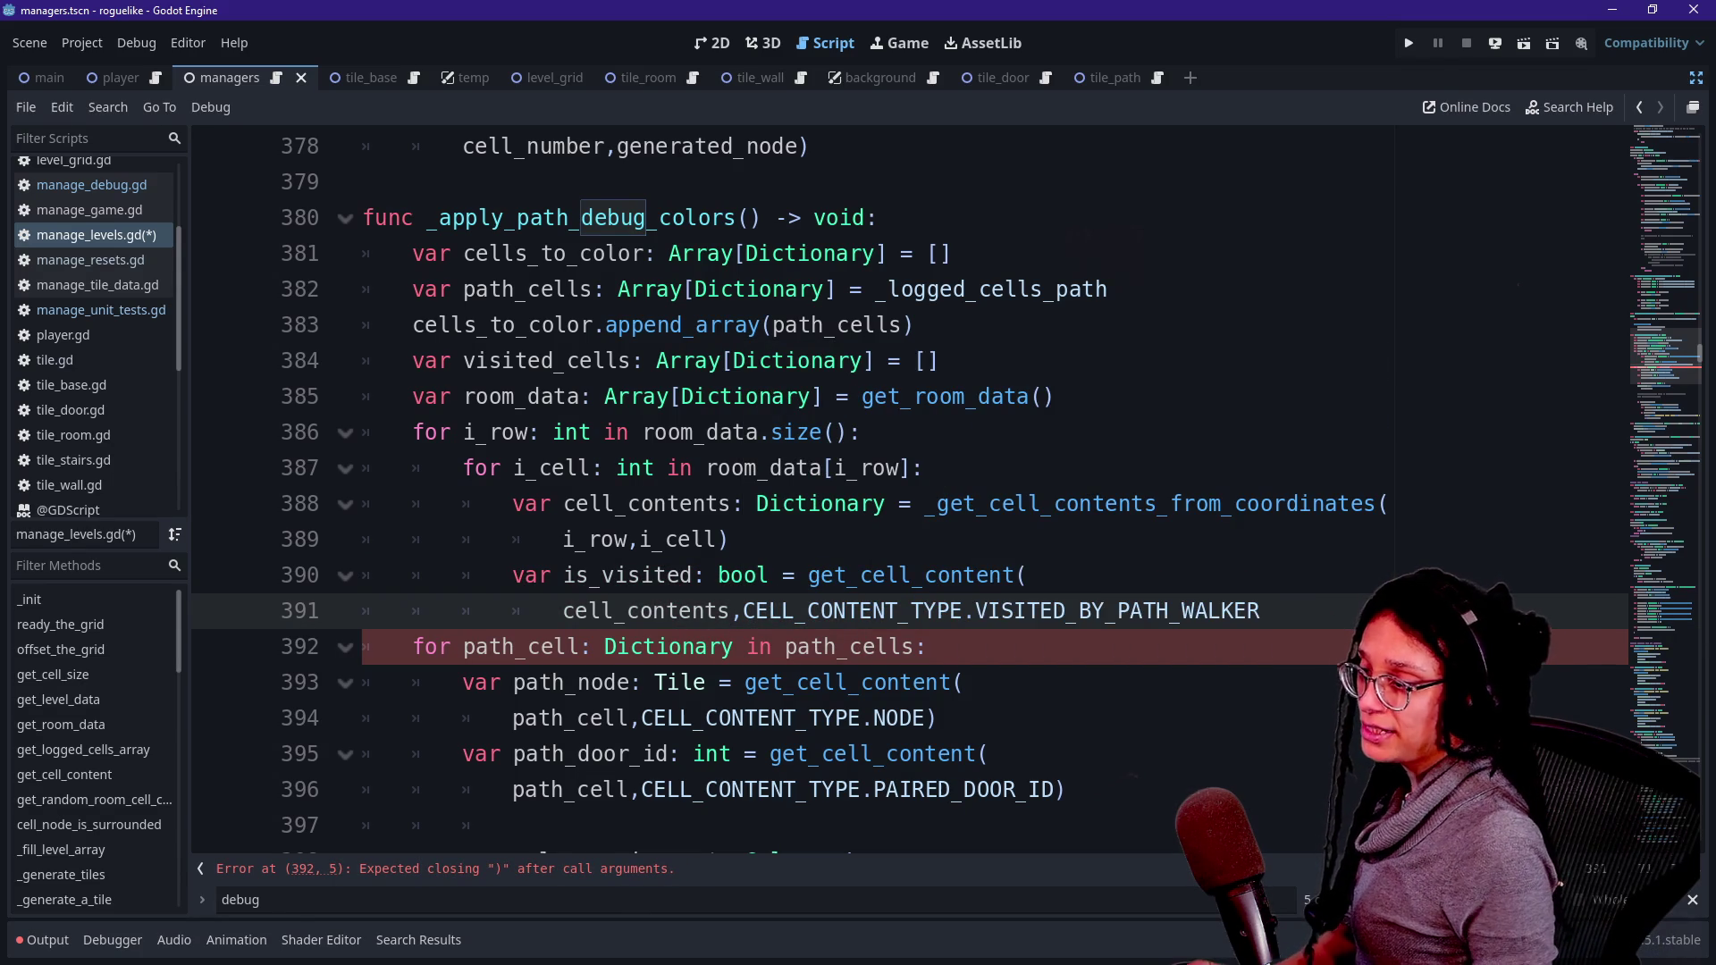
pyautogui.write(')')
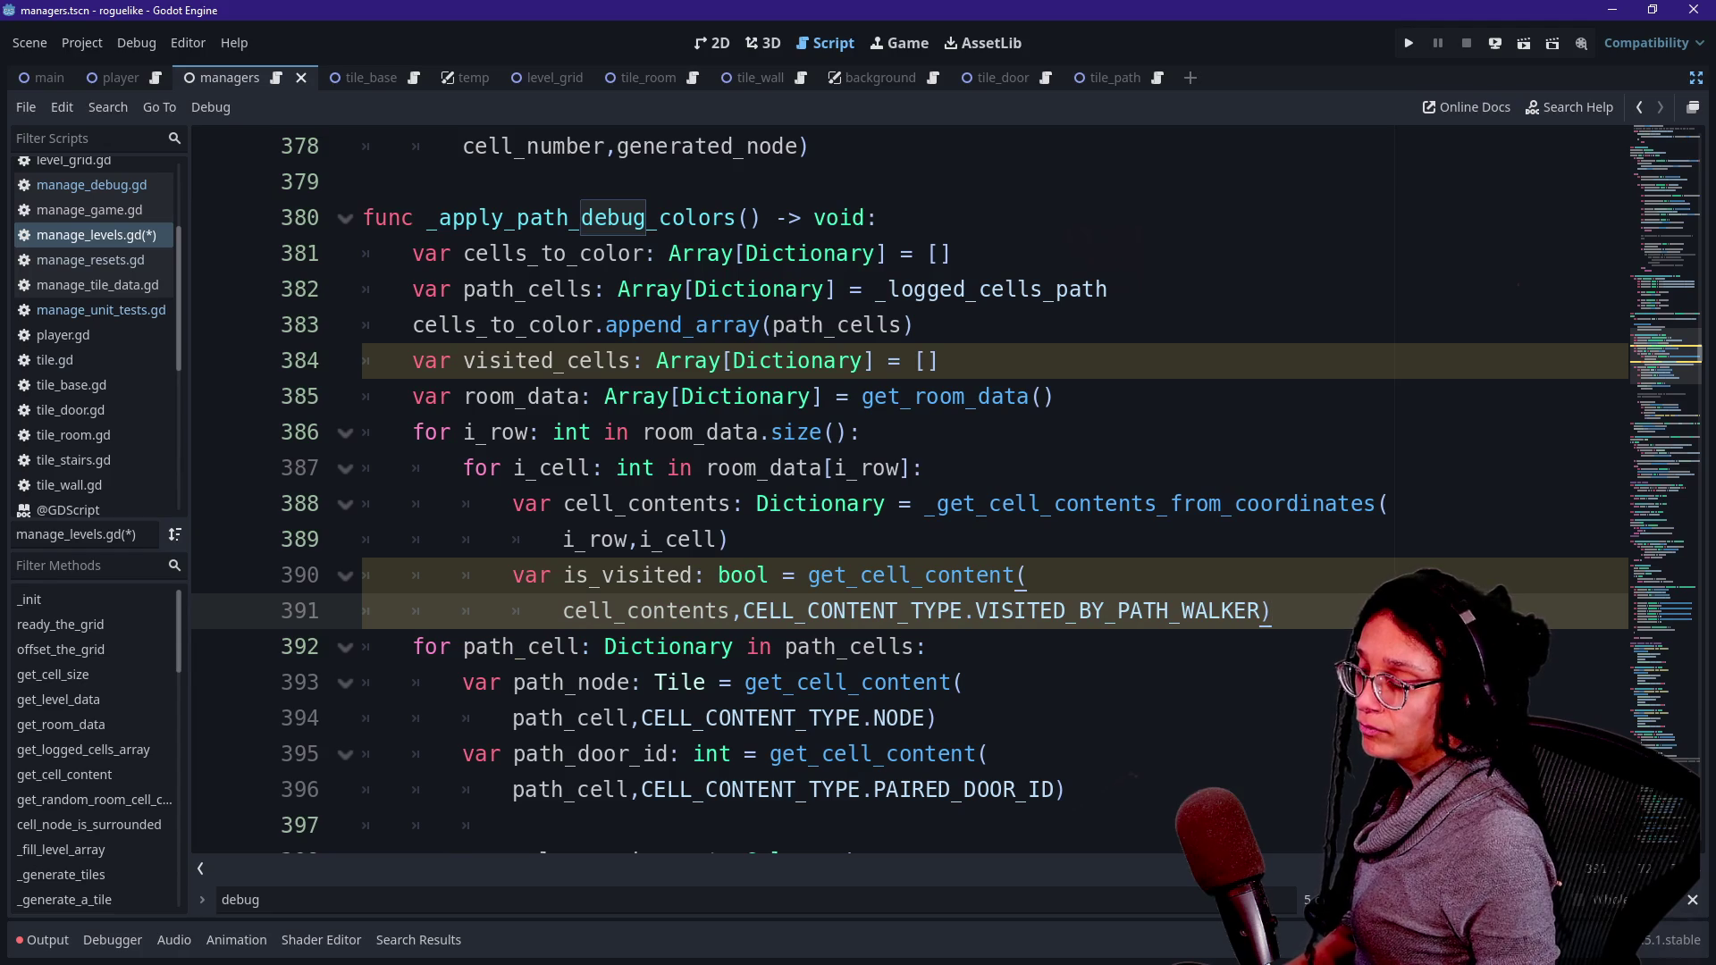
pyautogui.press('Return')
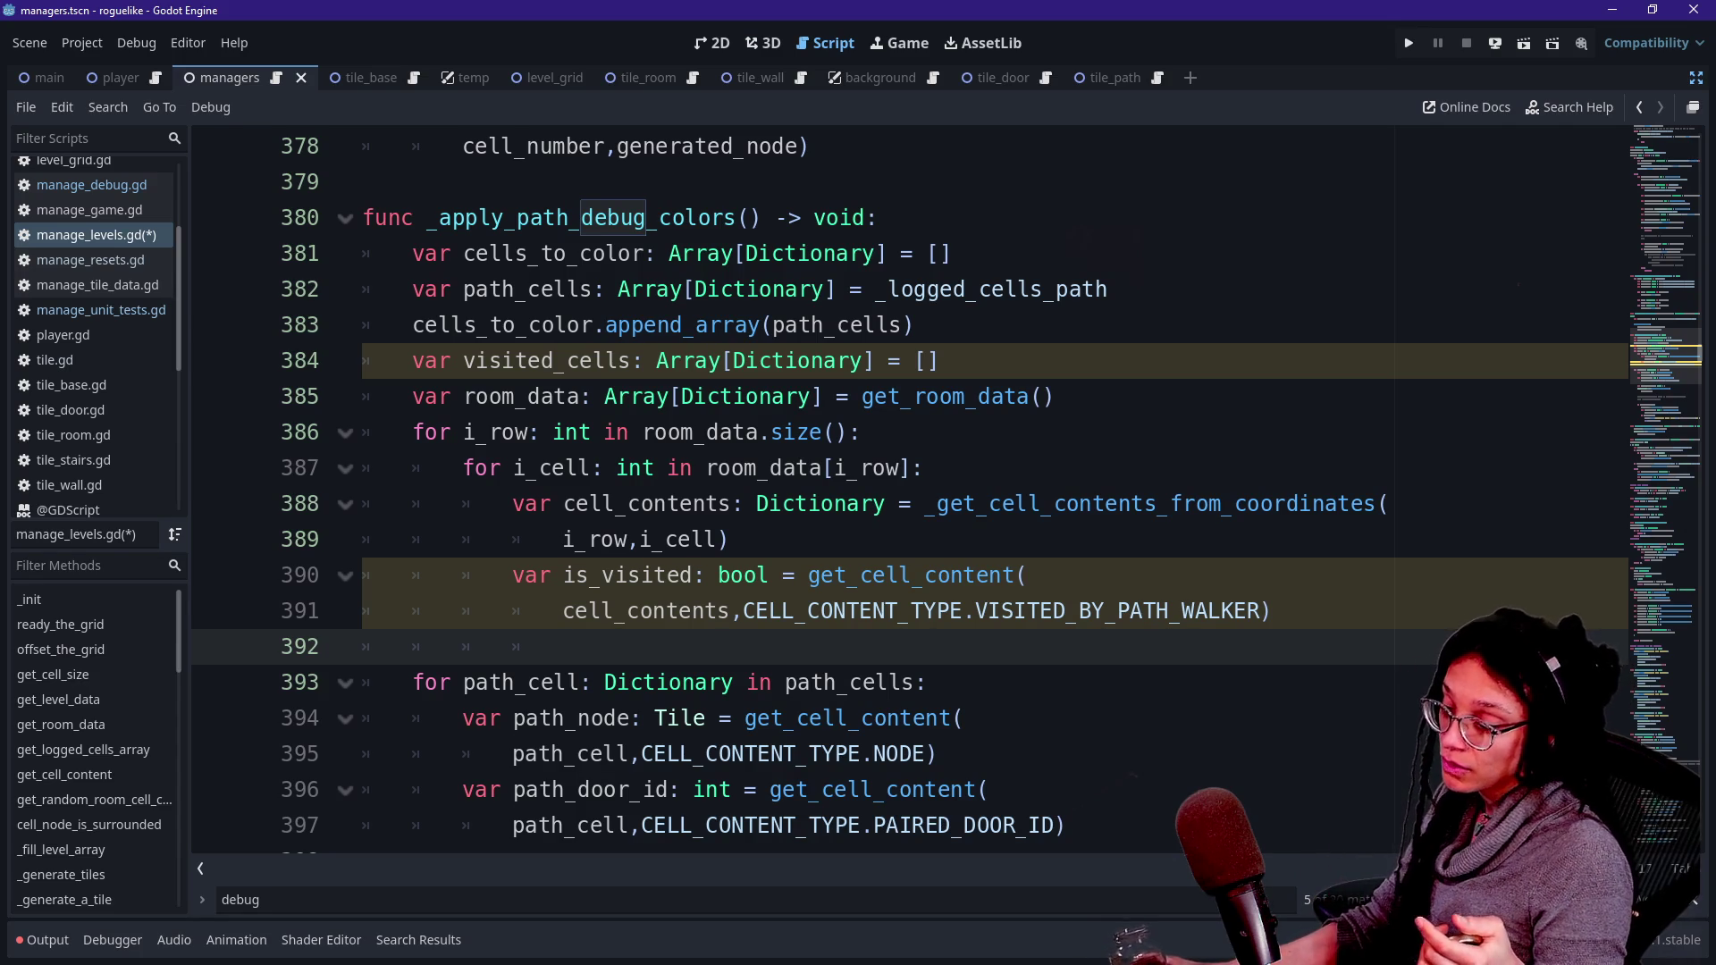
pyautogui.scroll(-1, 938, 617)
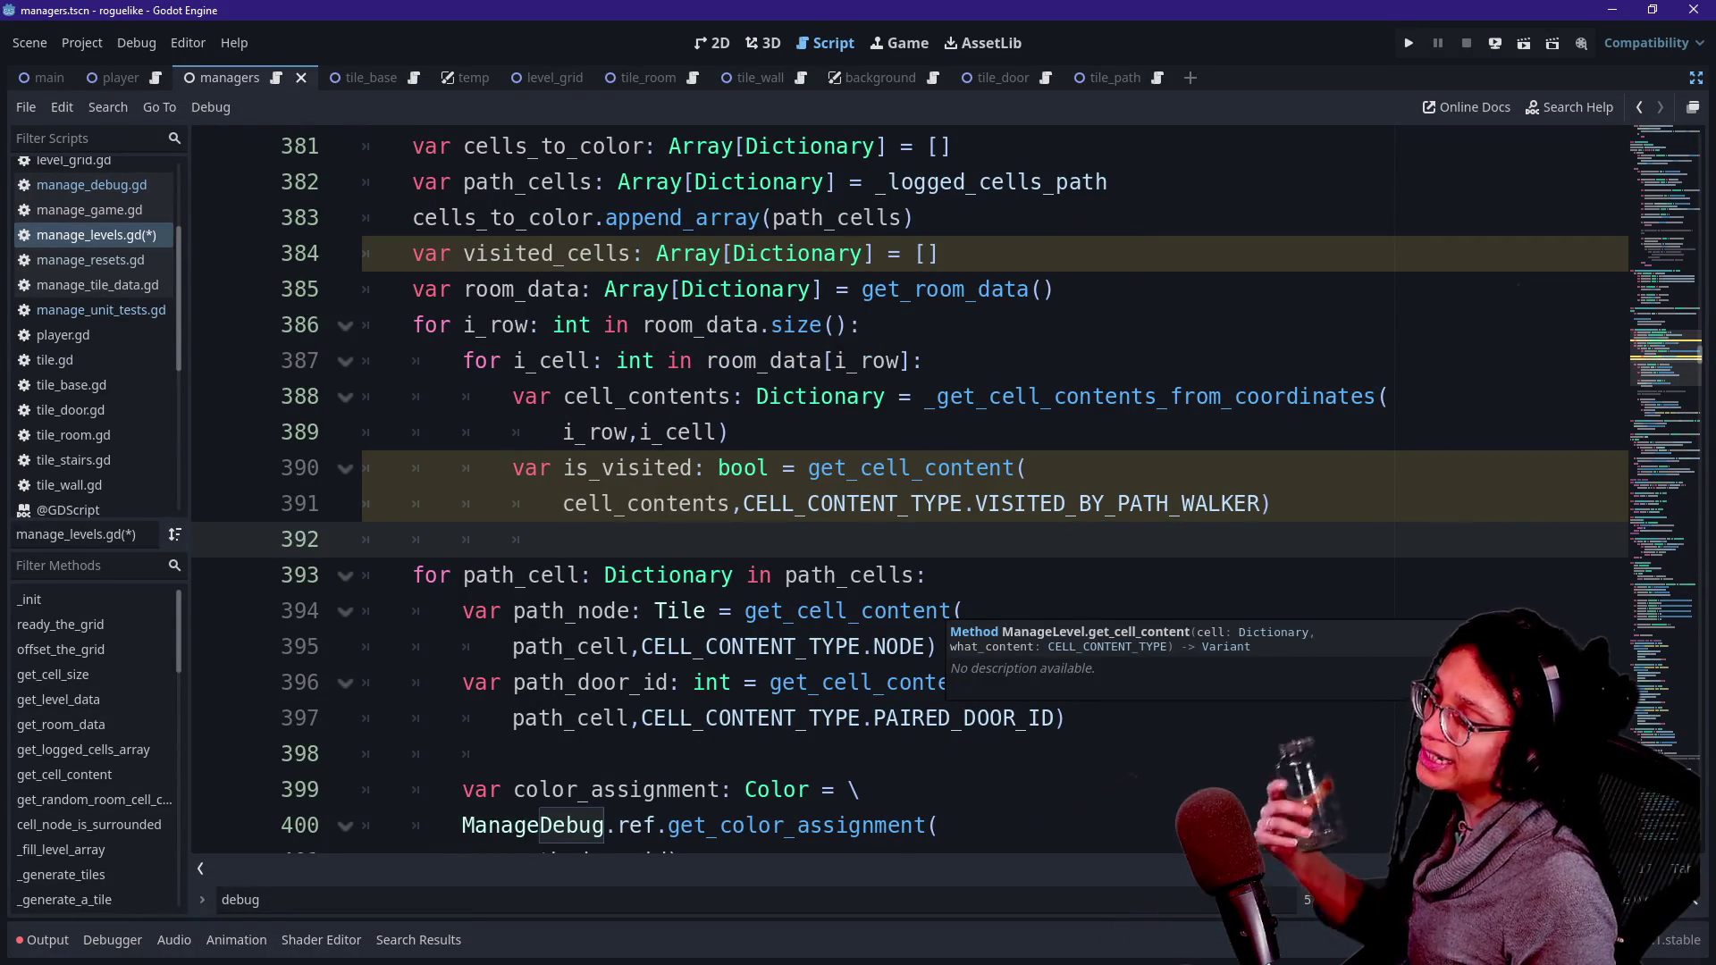
pyautogui.moveTo(873, 717); pyautogui.dragTo(1067, 717)
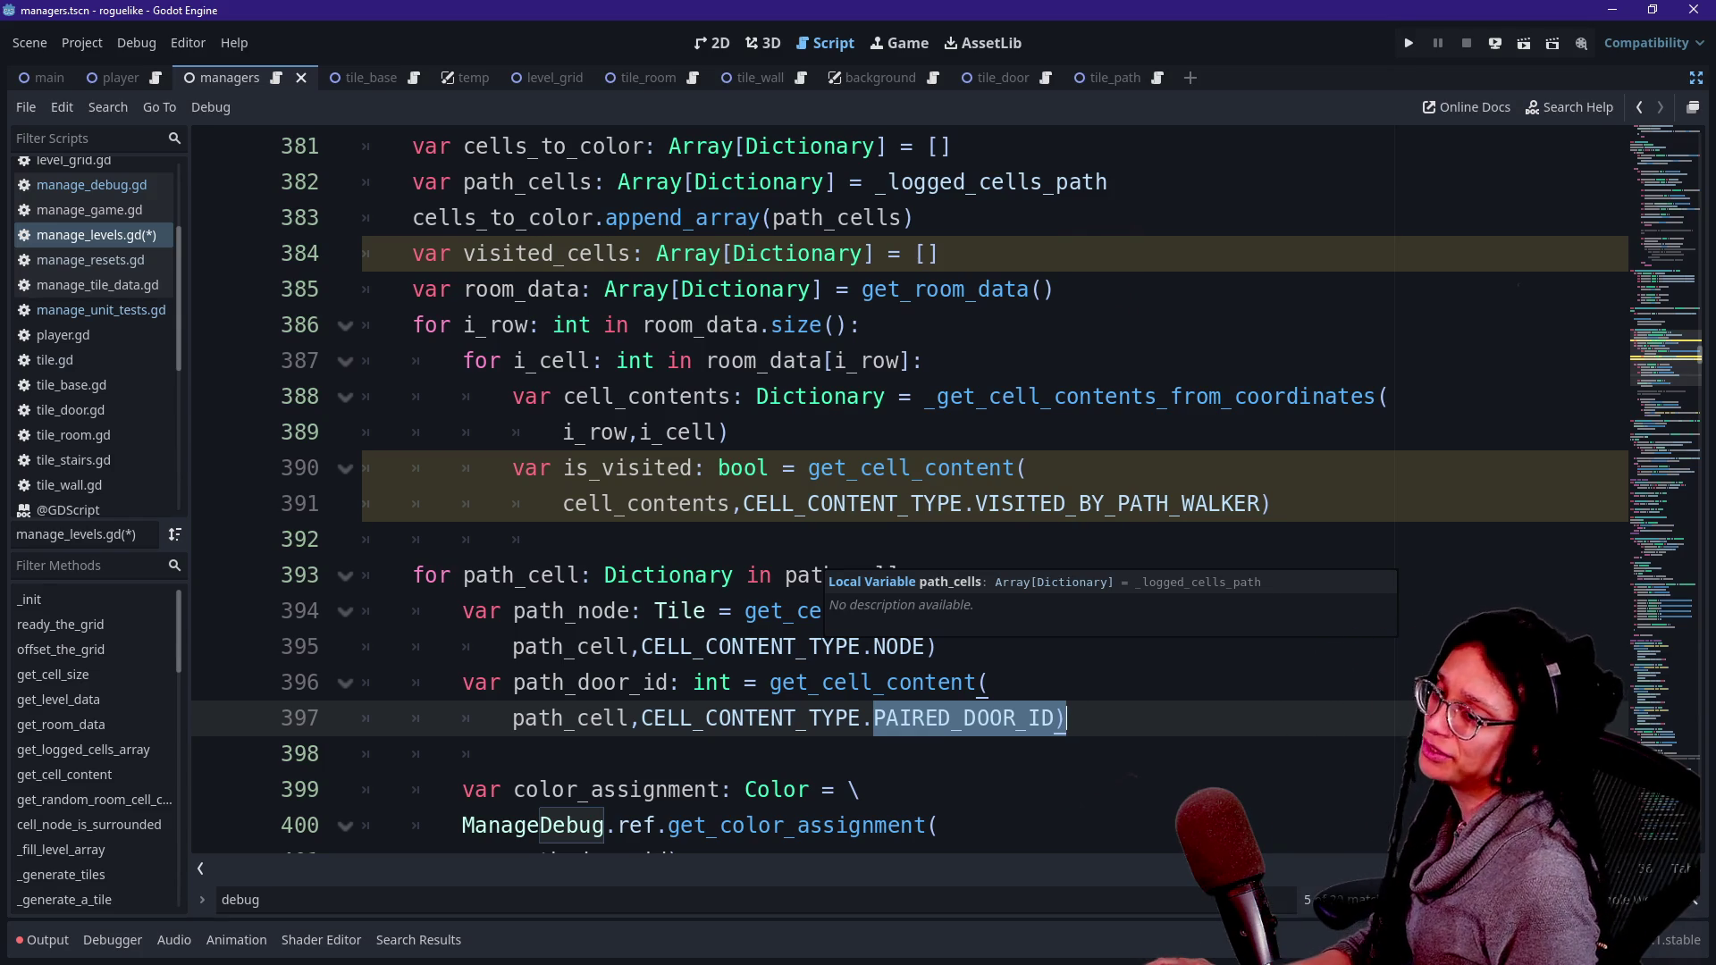
# - Copy the PAIRED_DOOR_ID: 0 entry from the _CELL_CONTENT_DATA dictionary
pyautogui.moveTo(1660, 177); pyautogui.dragTo(1654, 183)
pyautogui.moveTo(505, 366); pyautogui.dragTo(824, 545)
pyautogui.click(898, 687)
pyautogui.keyDown('shift'); pyautogui.click(1032, 651); pyautogui.keyUp('shift')
pyautogui.moveTo(874, 616); pyautogui.dragTo(945, 581)
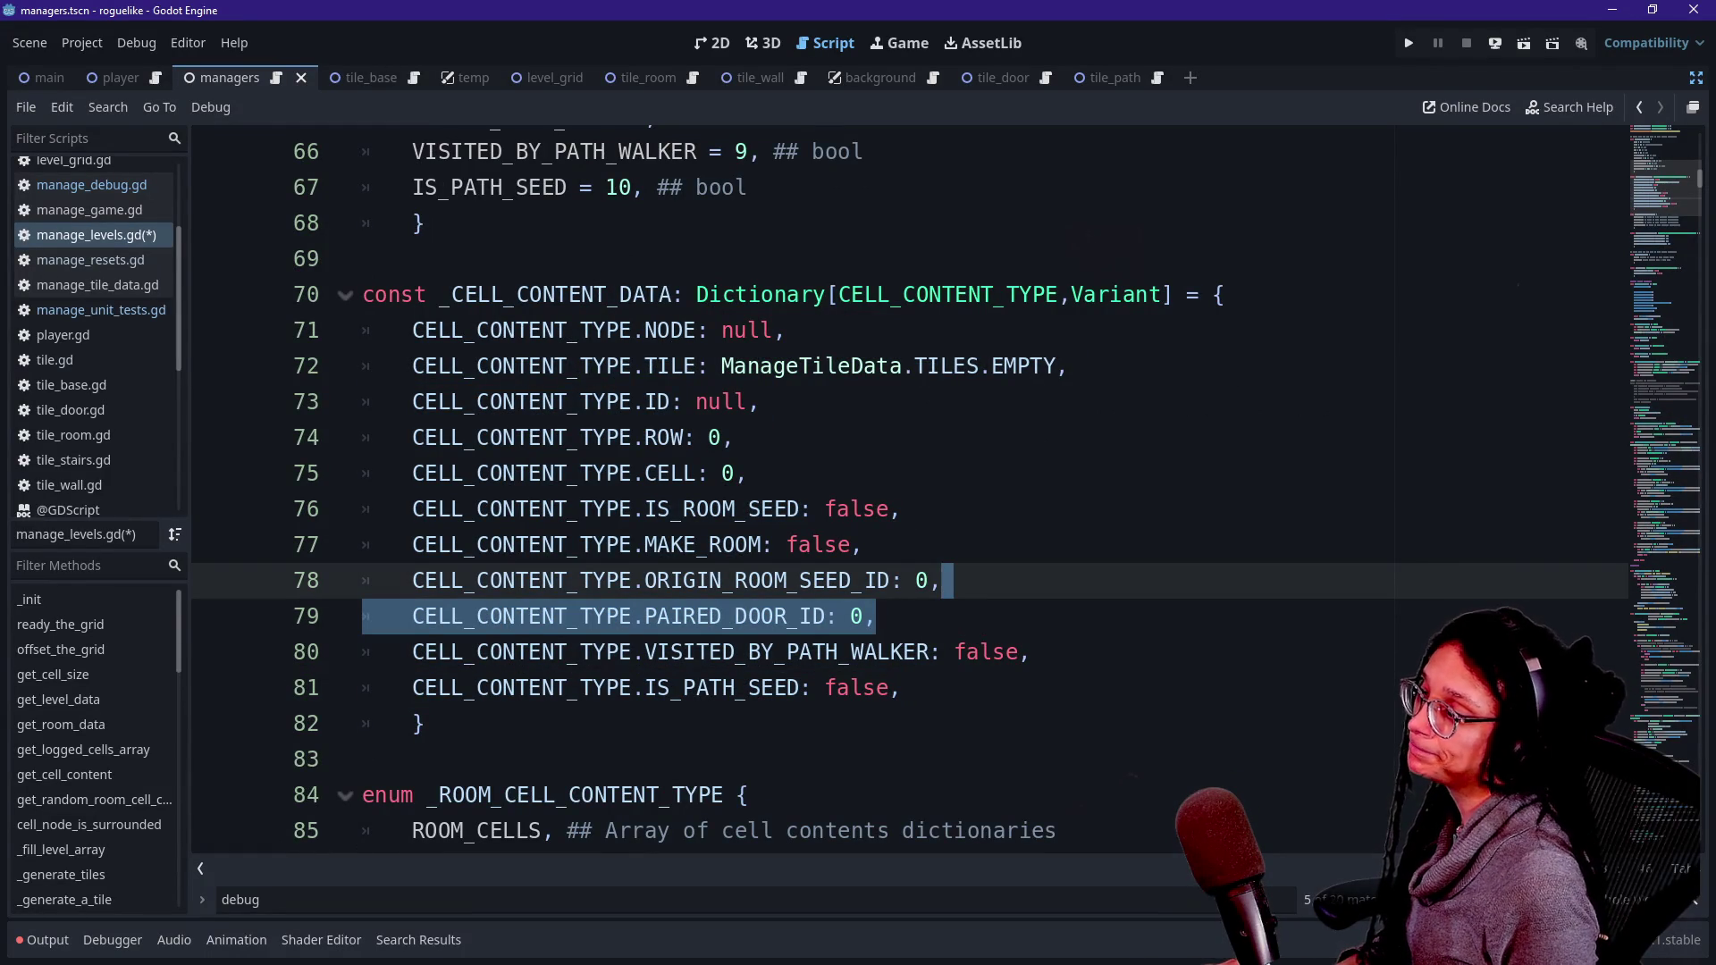
pyautogui.hotkey('ctrl', 'c')
# - Paste it at the end of the dictionary as a new CELL_CONTENT_TYPE.BREADCRUMB_ID: 0 entry
pyautogui.press('Down')
pyautogui.press('Down')
pyautogui.press('Down')
pyautogui.hotkey('ctrl', 'v')
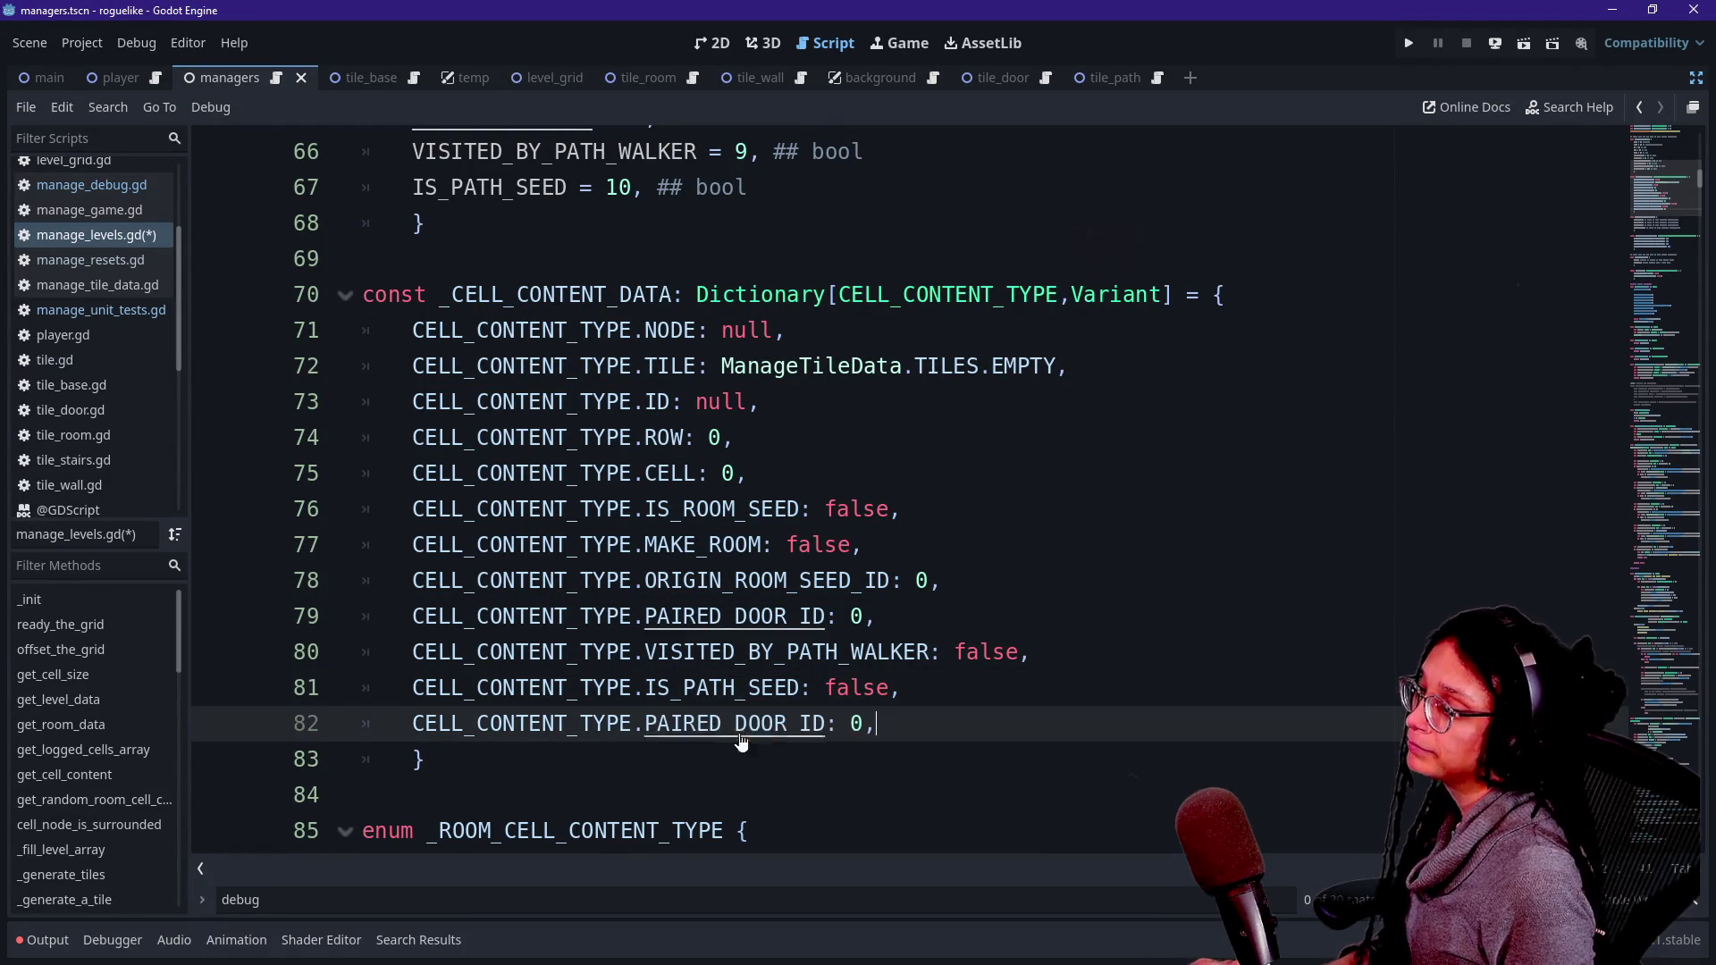
pyautogui.moveTo(645, 722); pyautogui.dragTo(708, 722)
pyautogui.press('BackSpace')
pyautogui.press('Delete')
pyautogui.press('Delete')
pyautogui.press('Delete')
pyautogui.write('BREADCRUMB')
pyautogui.press('End')
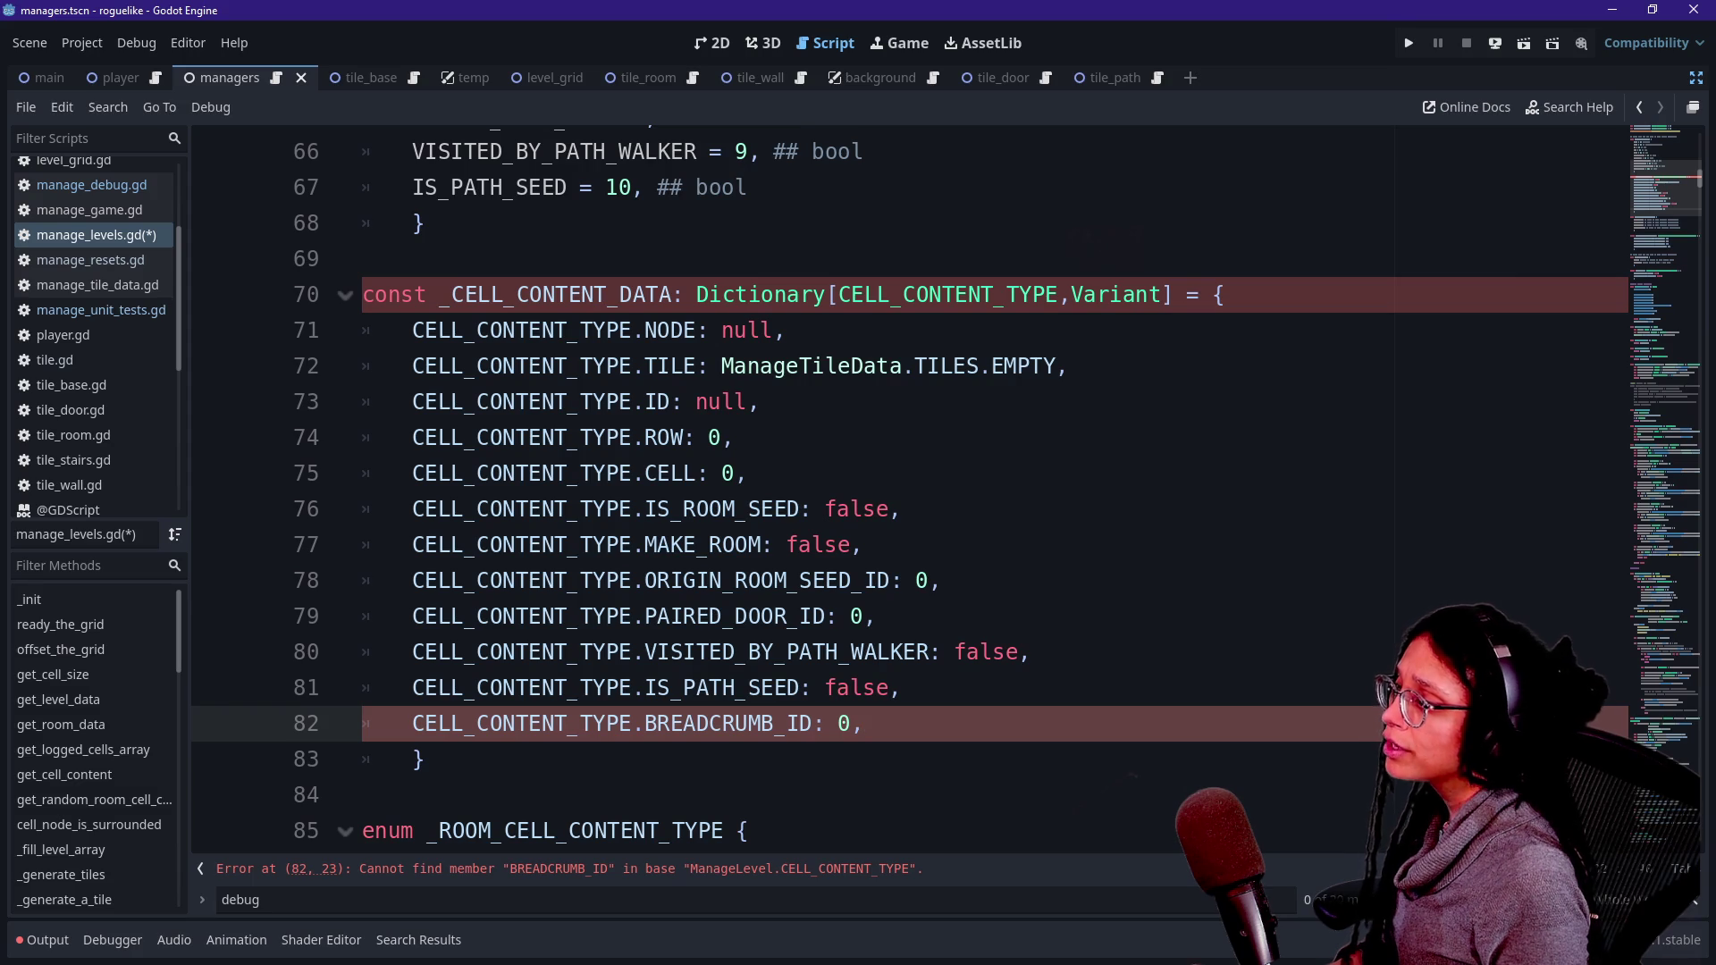
pyautogui.scroll(1, 626, 500)
pyautogui.click(749, 294)
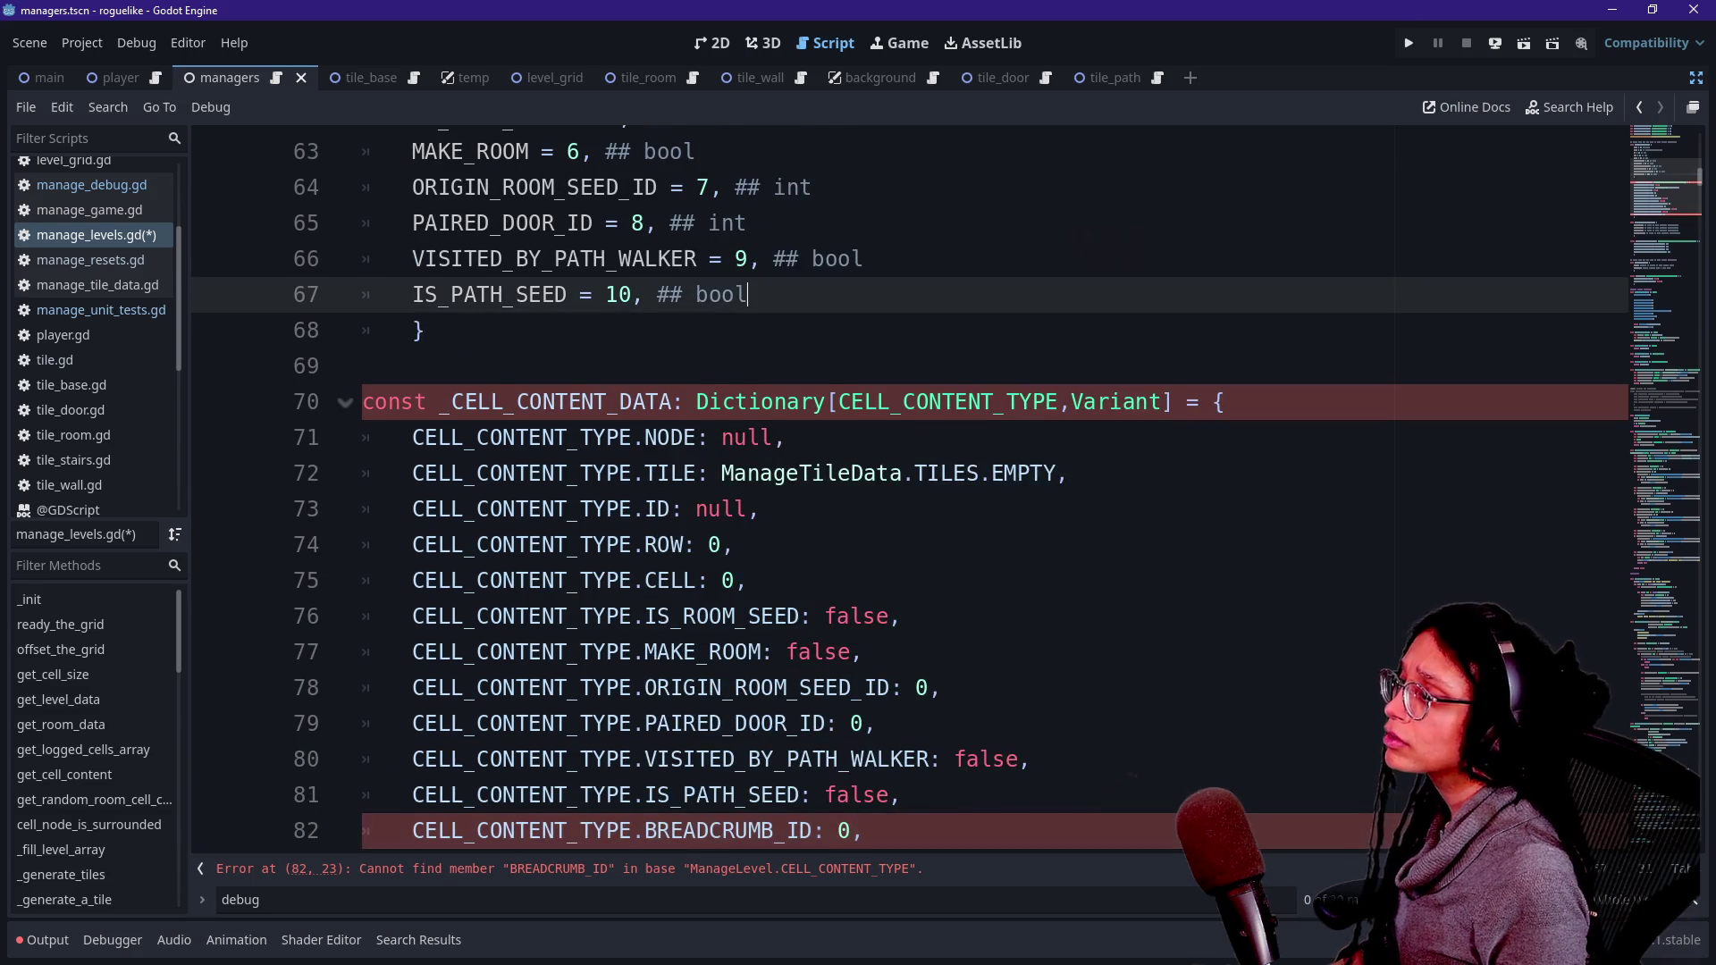
# - Add BREADCRUMB_ID = 11, ## int after IS_PATH_SEED in the CELL_CONTENT_TYPE enum
pyautogui.press('Return')
pyautogui.write('BREADCRUMB')
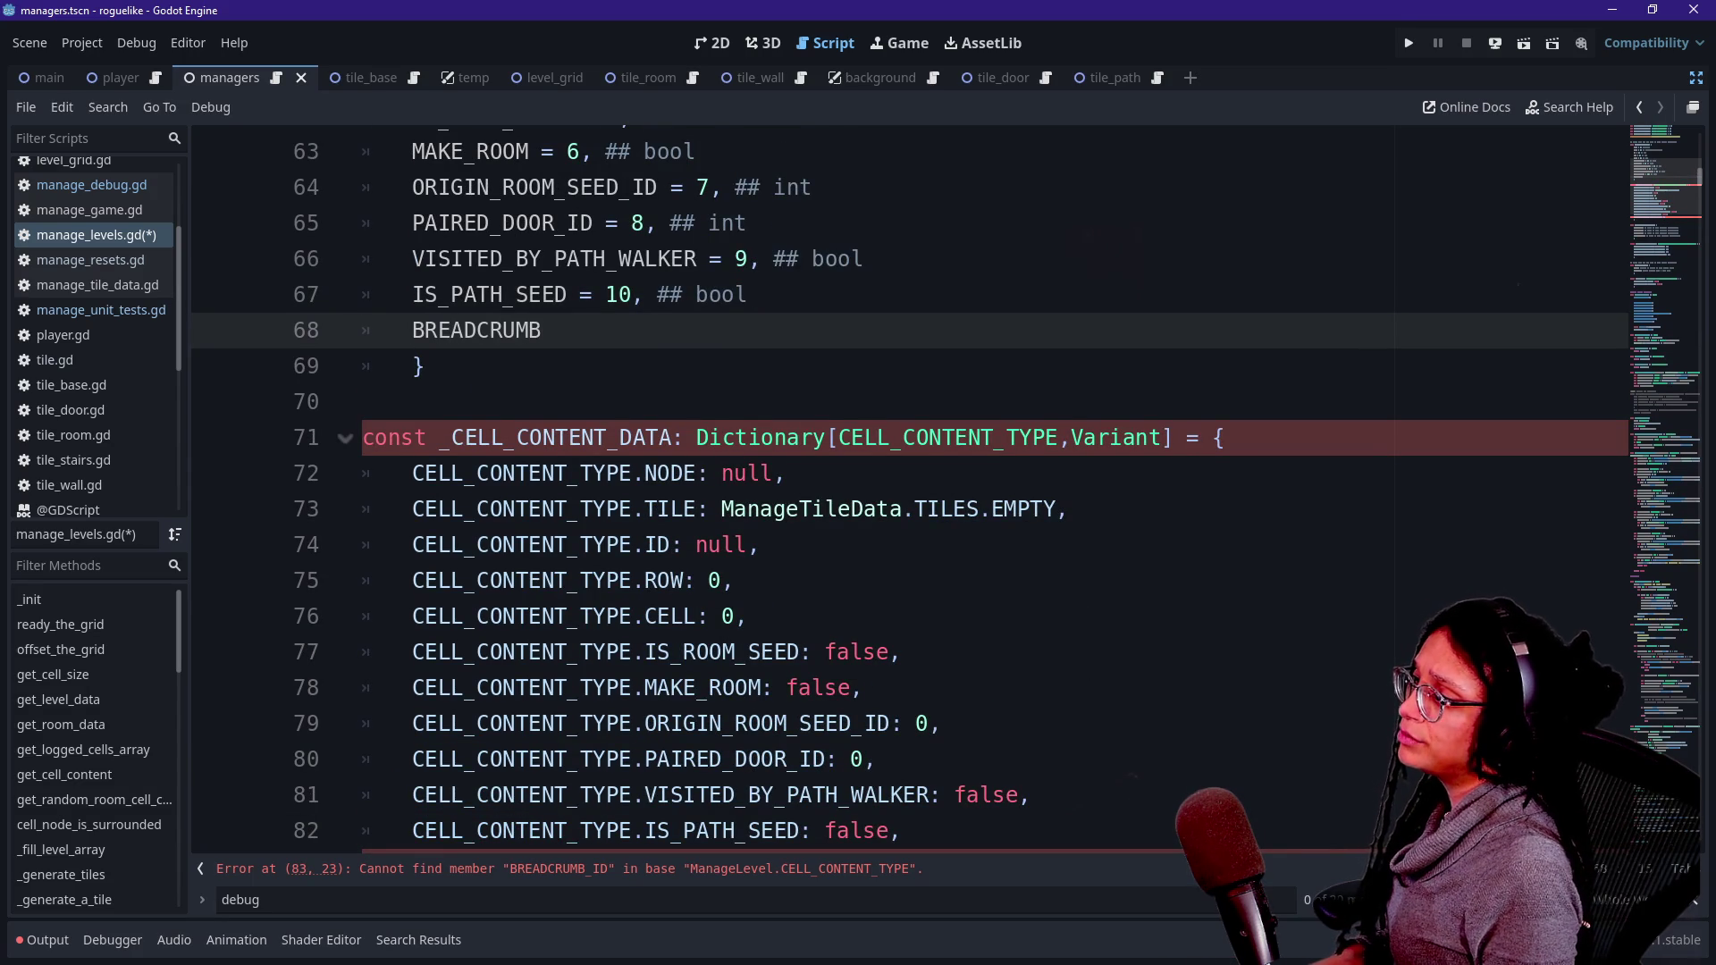
pyautogui.scroll(1, 893, 492)
pyautogui.scroll(1, 894, 492)
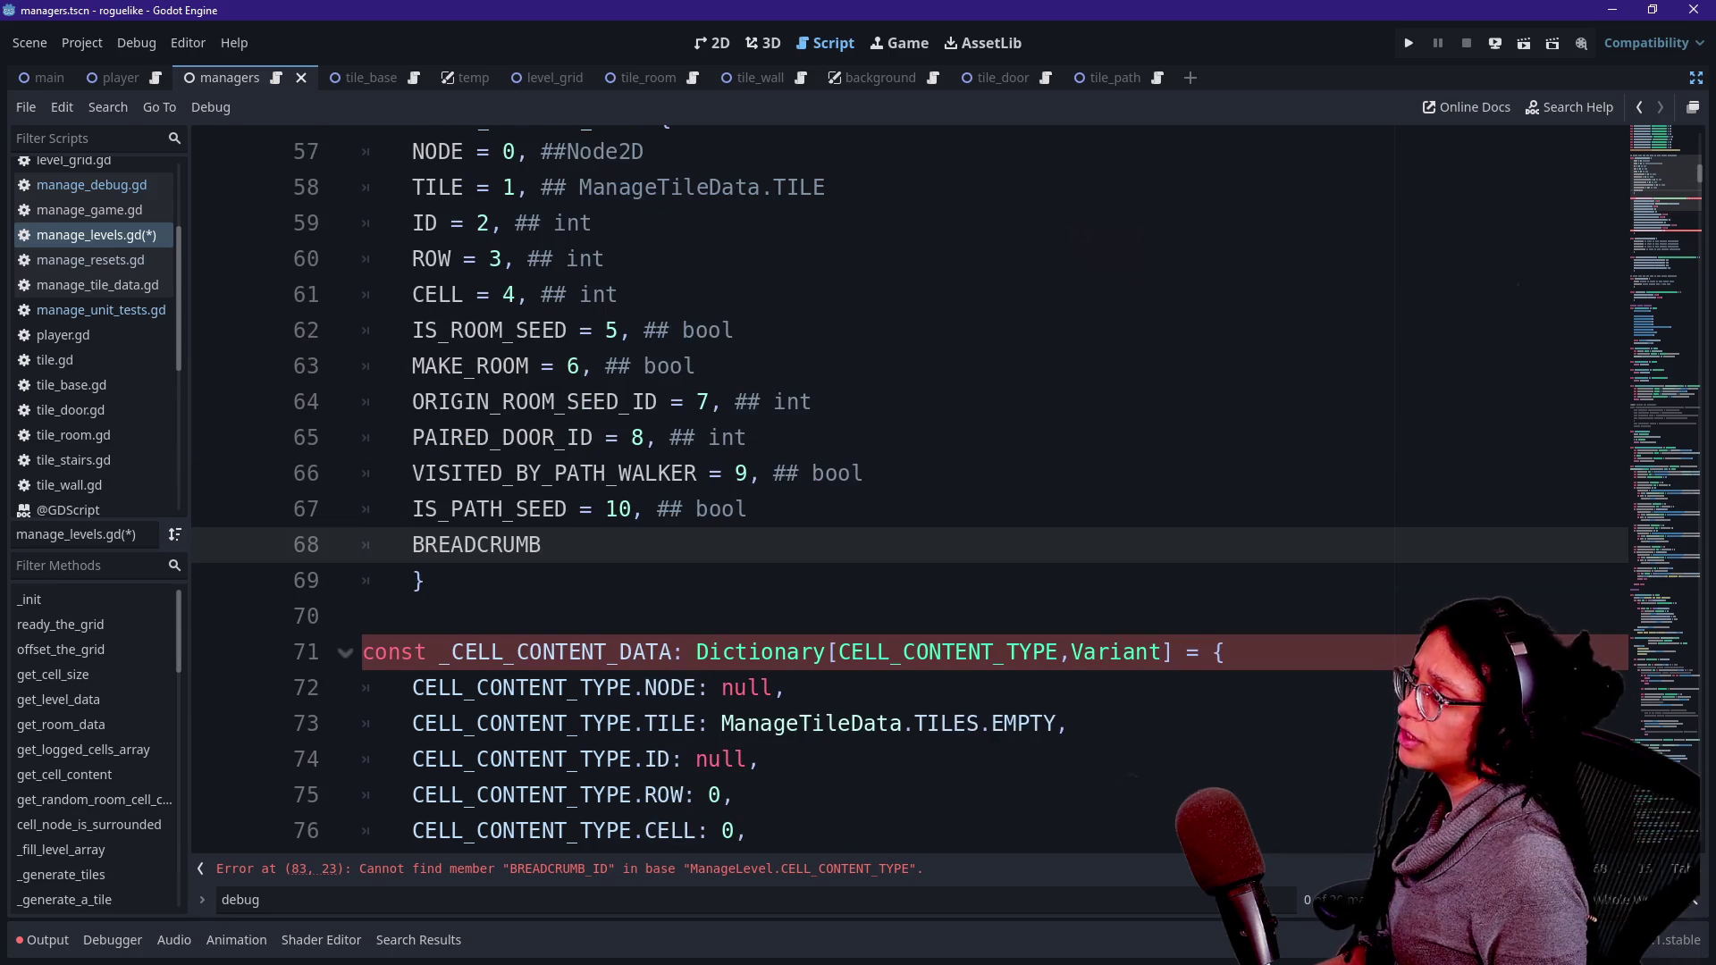
pyautogui.scroll(1, 893, 491)
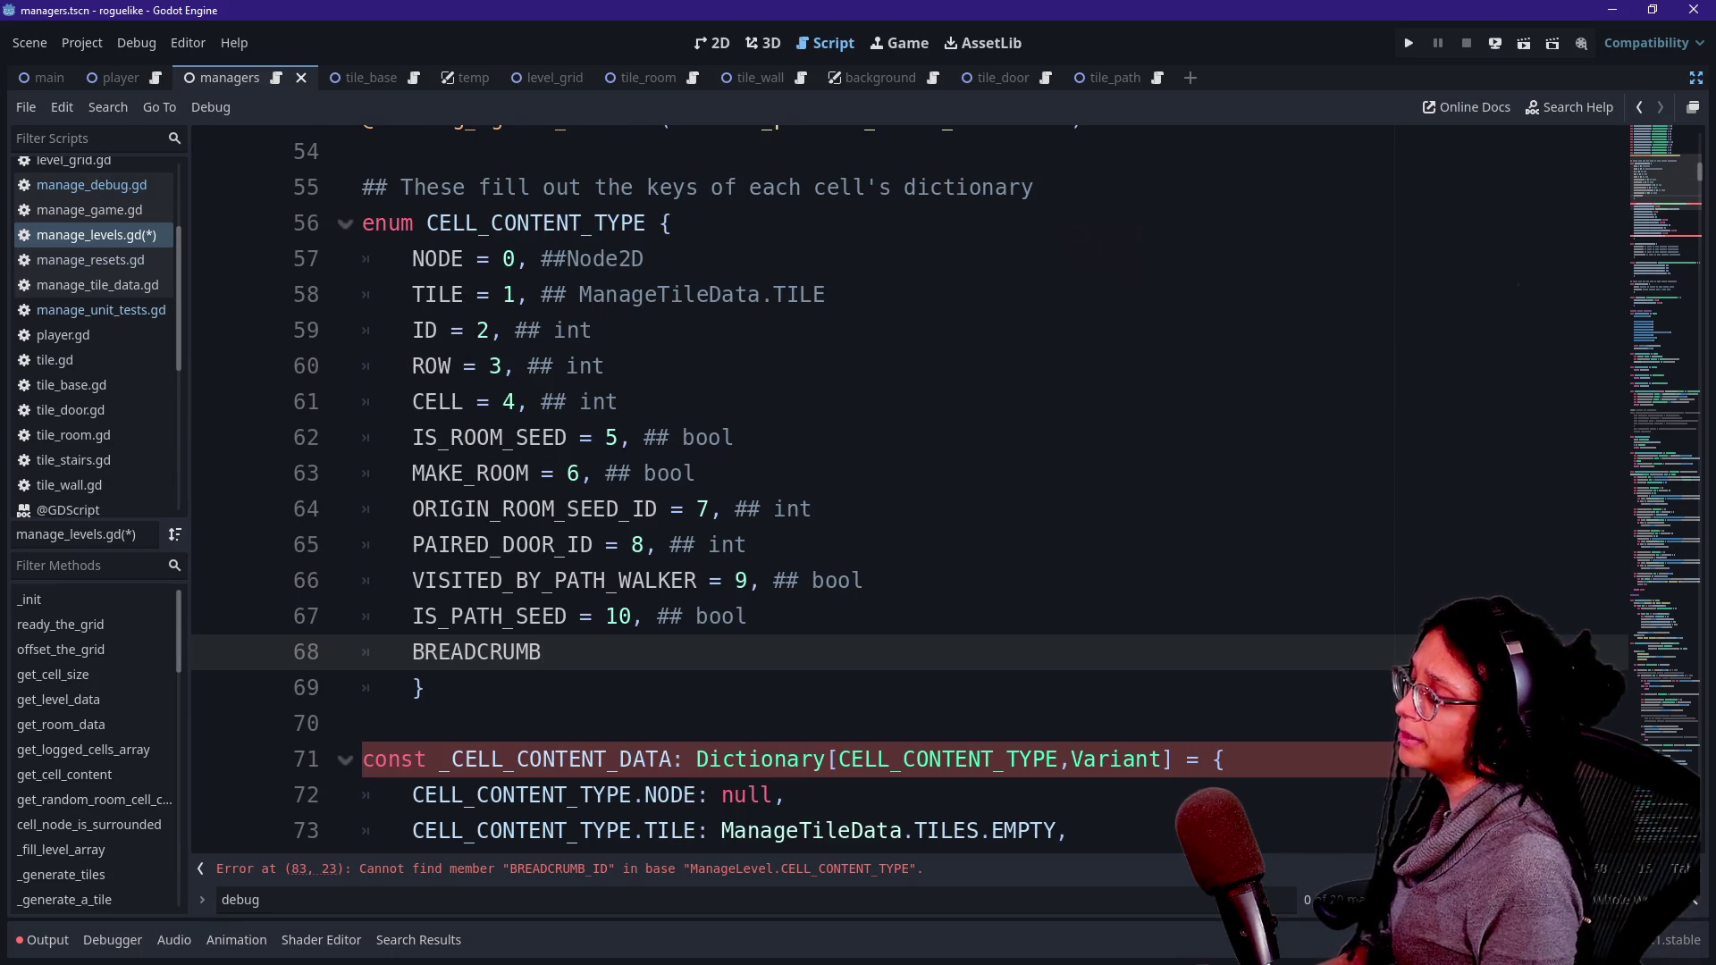
pyautogui.write('_ID =')
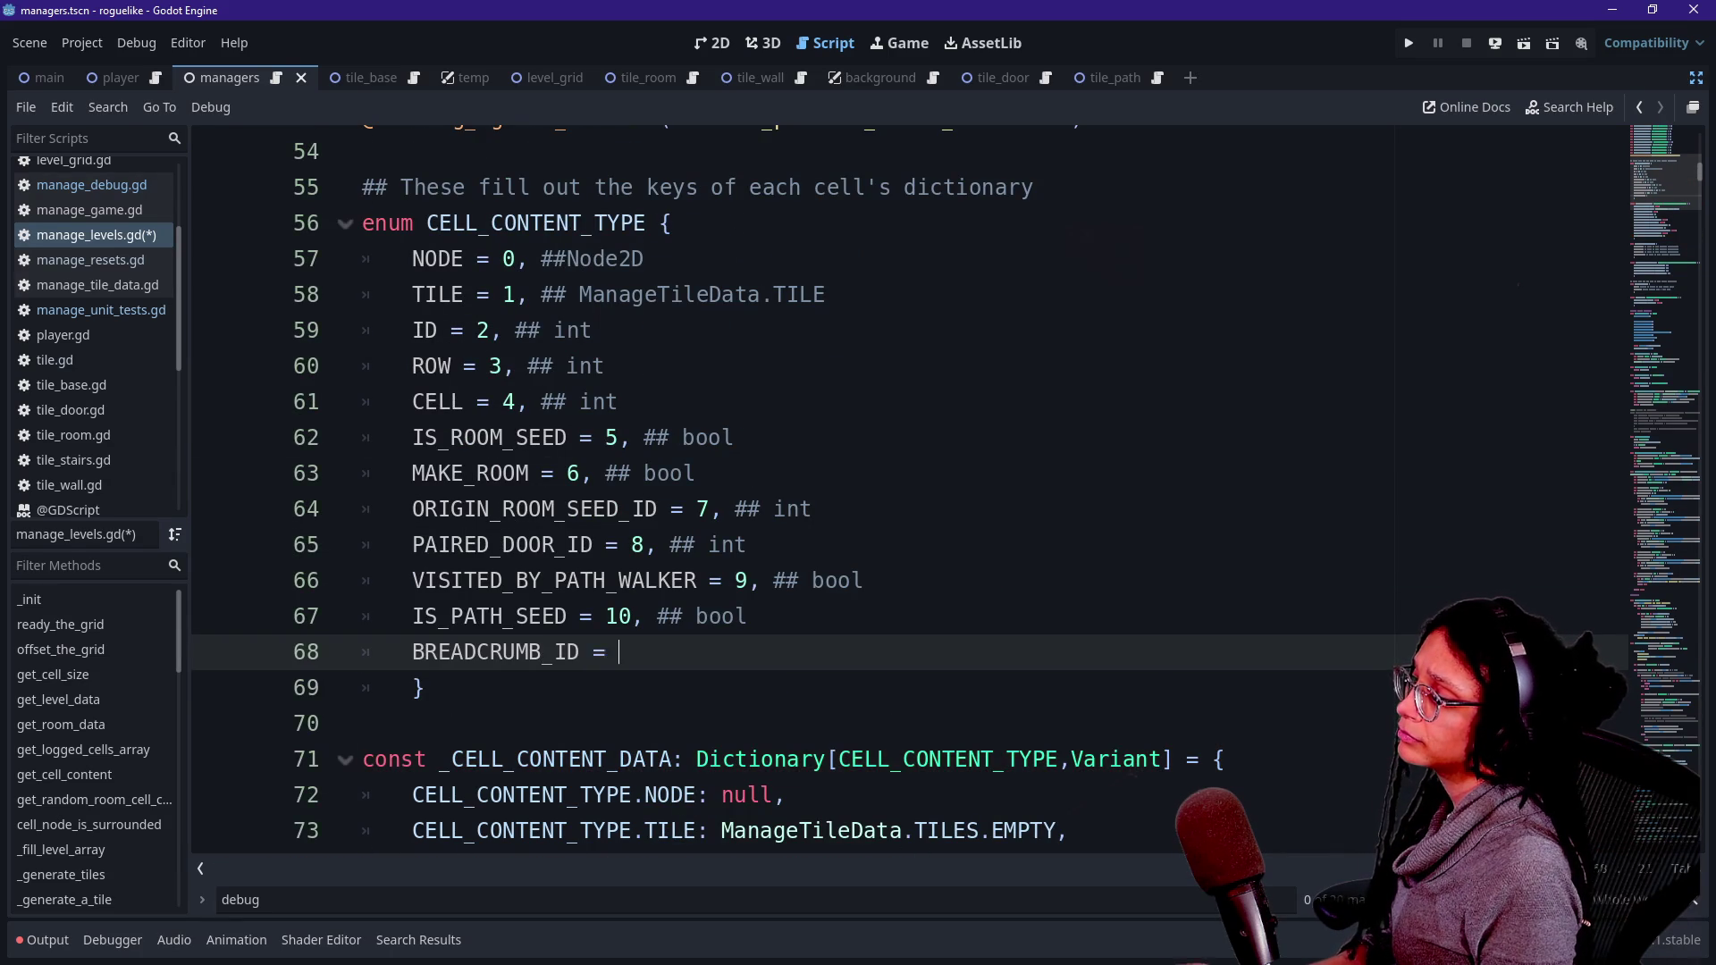
pyautogui.write(' 1')
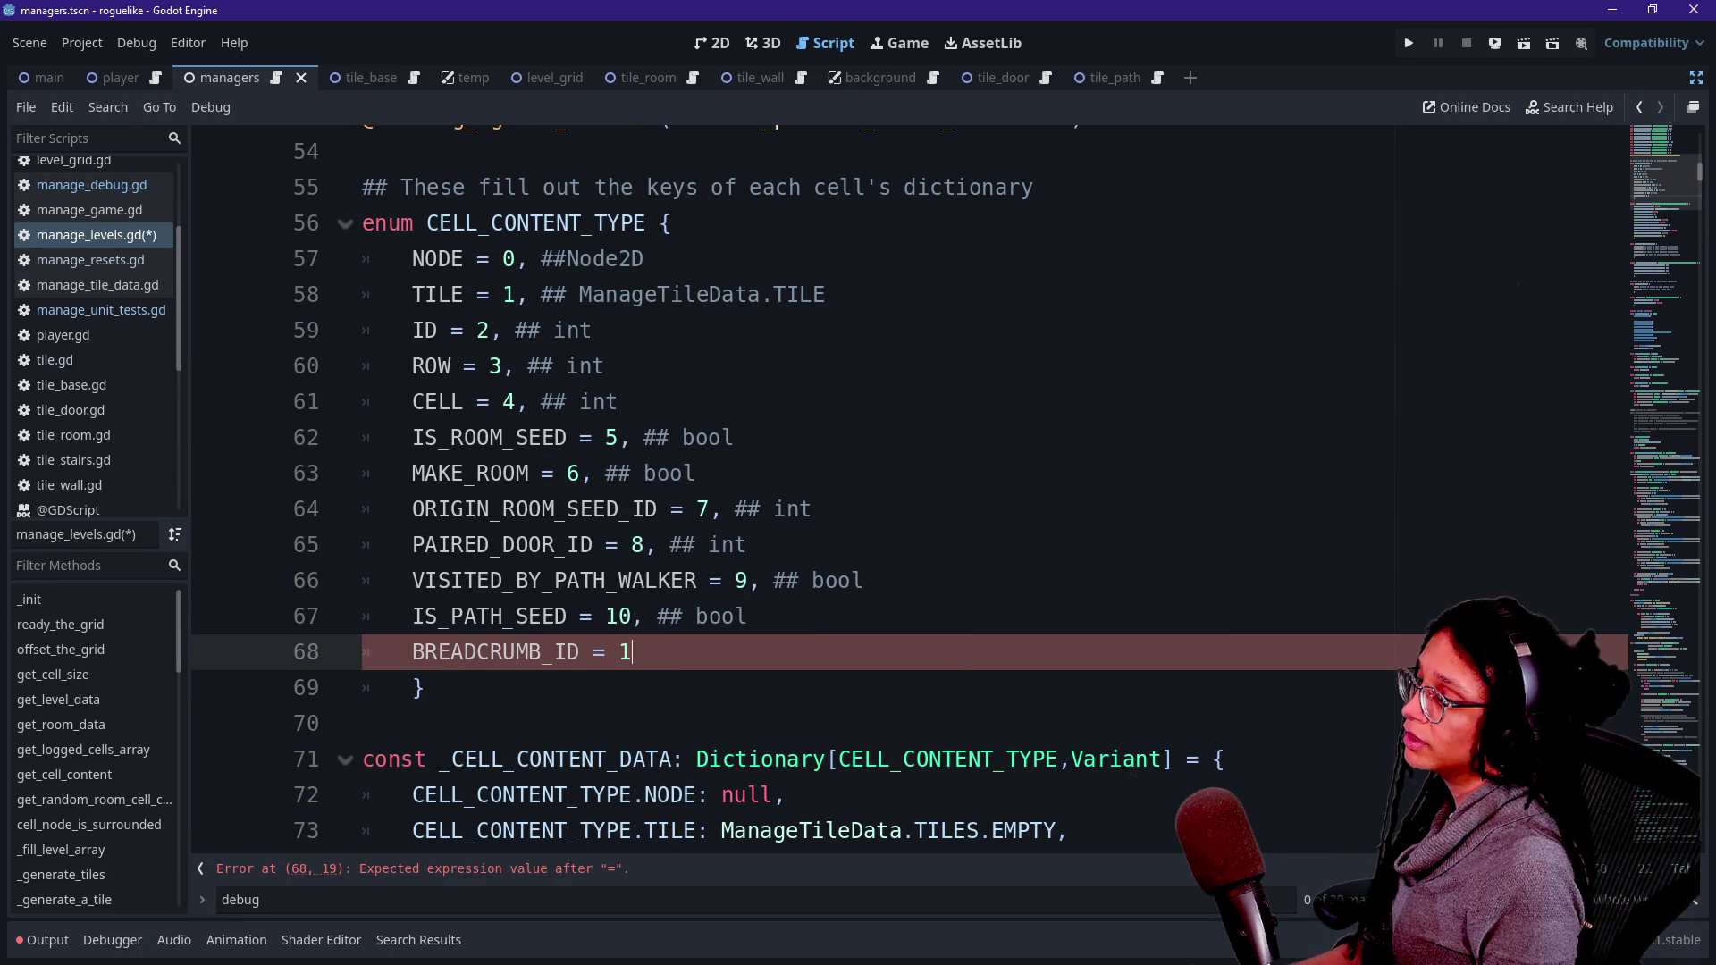
pyautogui.write('1, ## int')
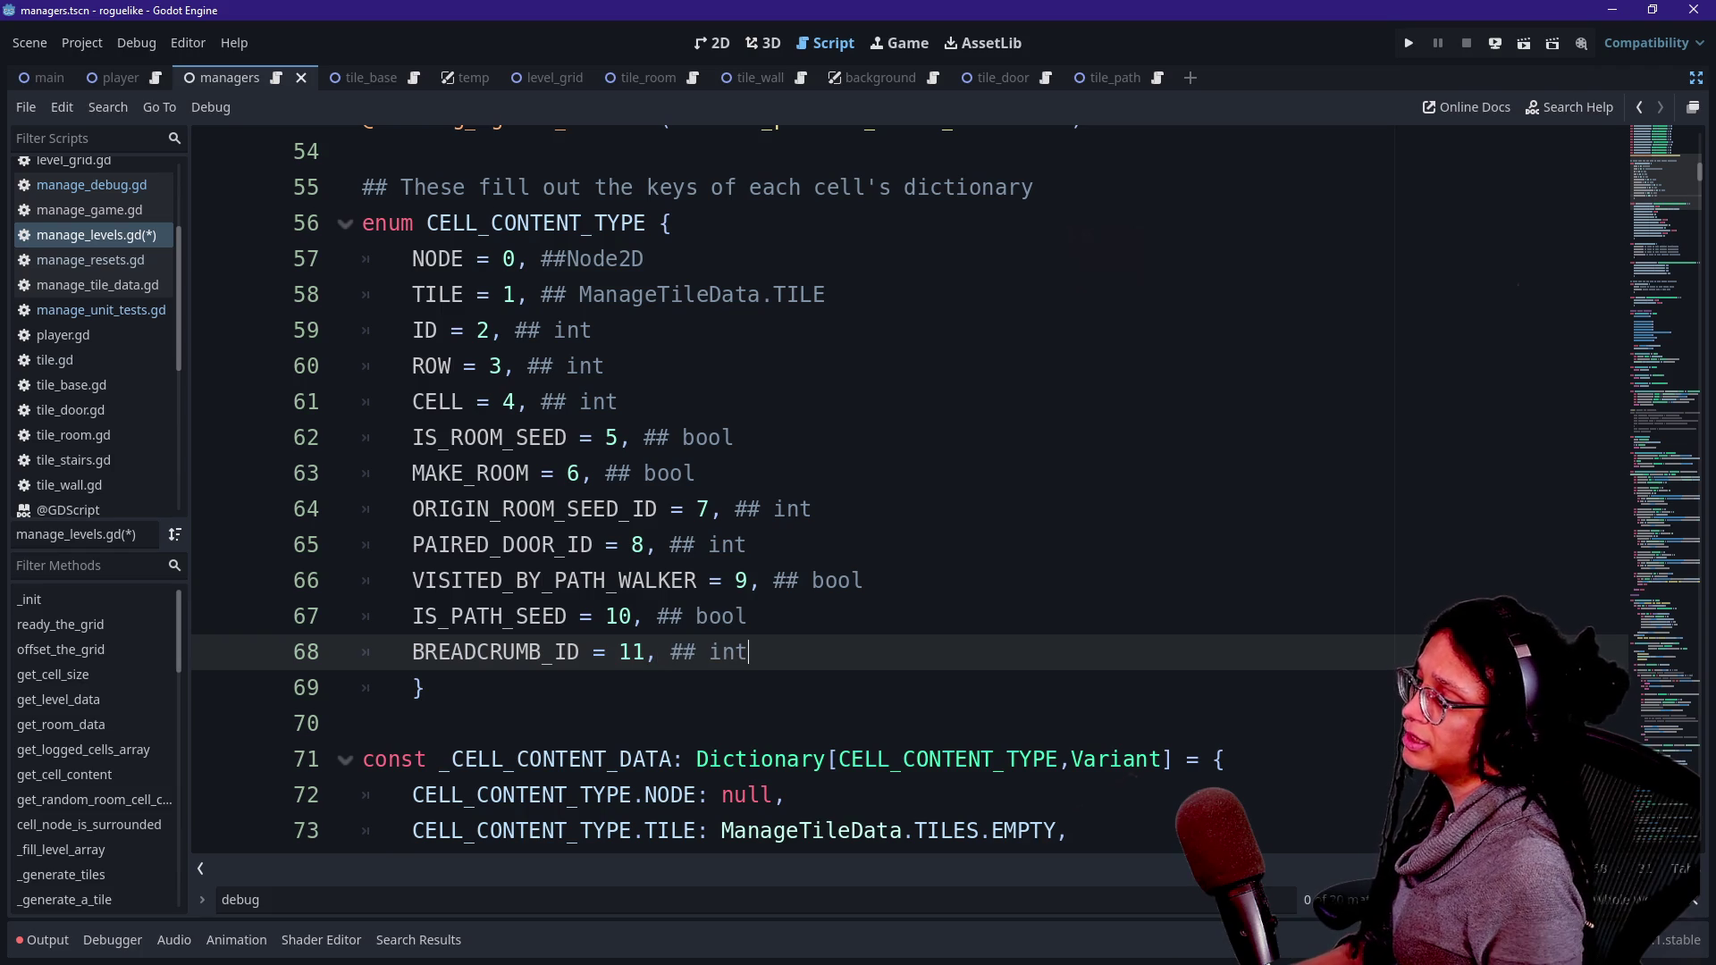
pyautogui.scroll(-2, 894, 491)
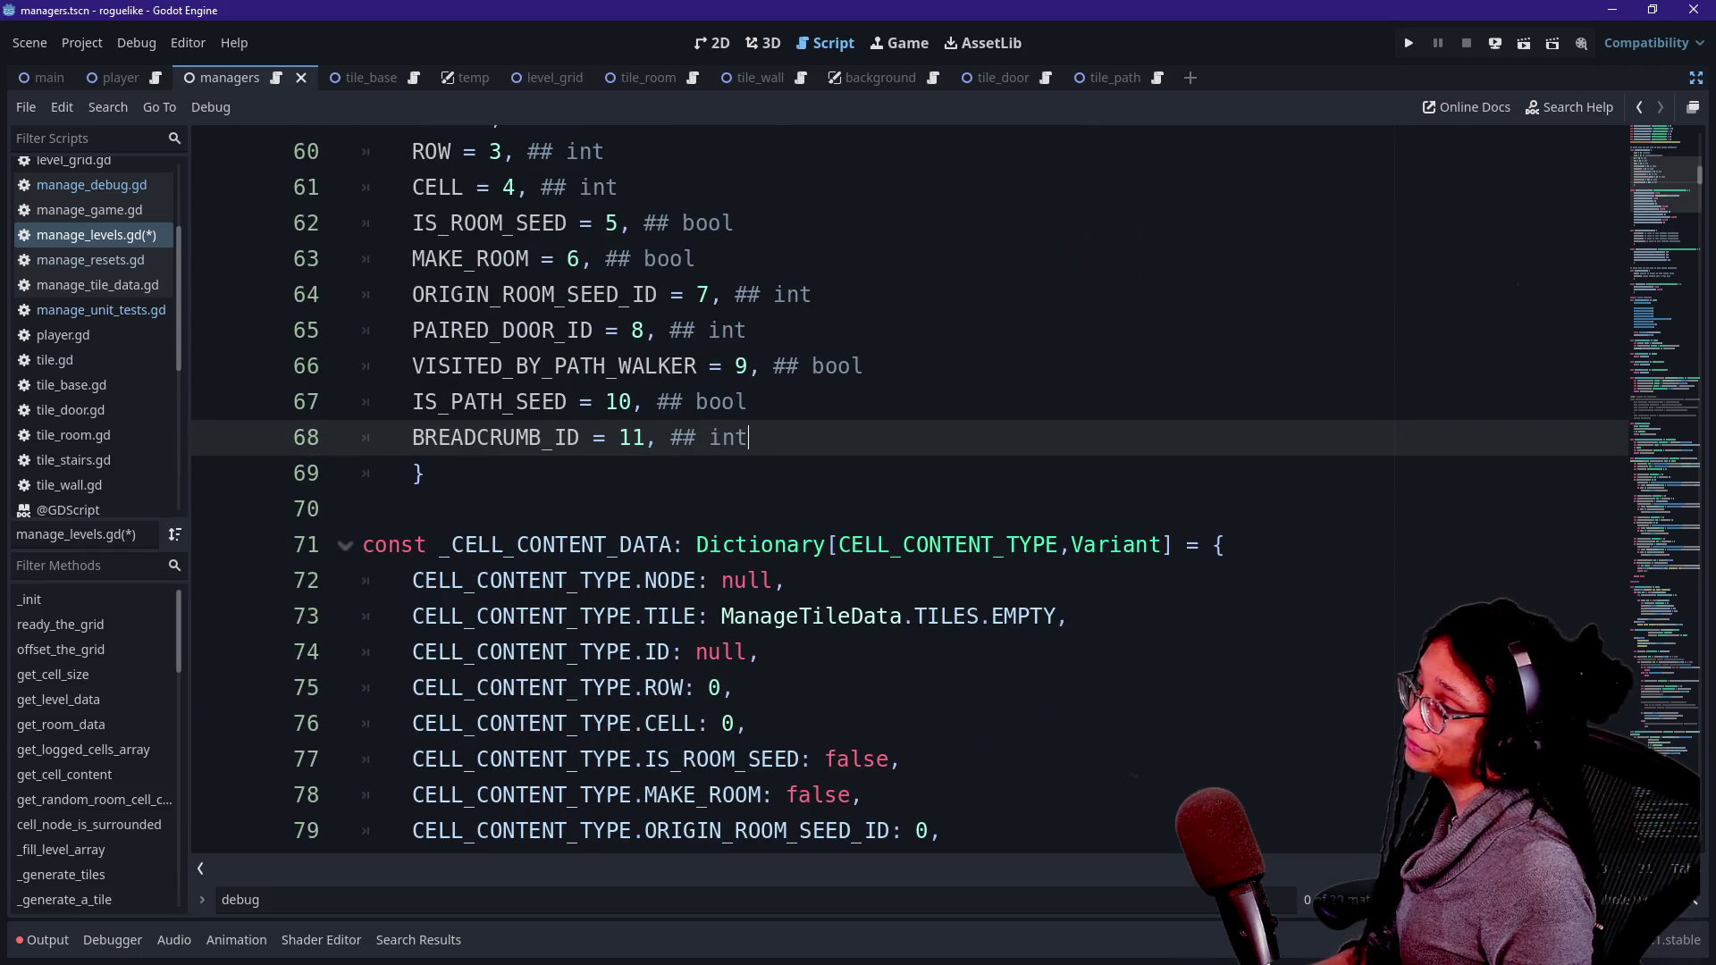
pyautogui.scroll(-2, 893, 491)
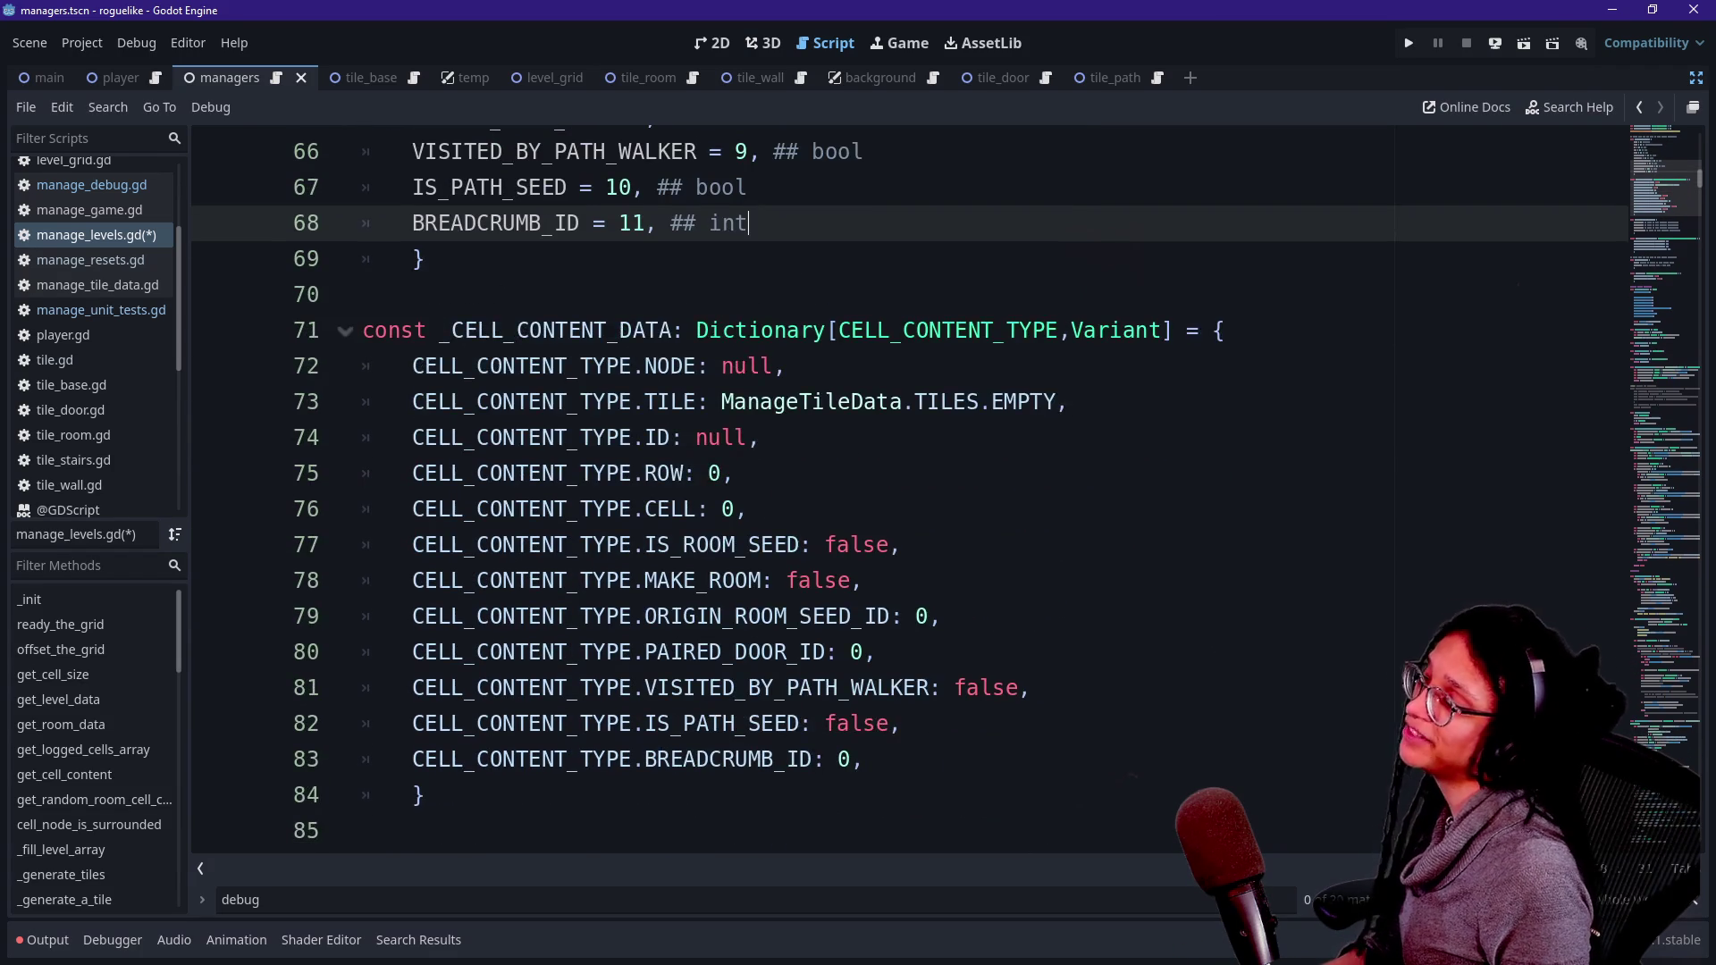
pyautogui.scroll(1, 1028, 393)
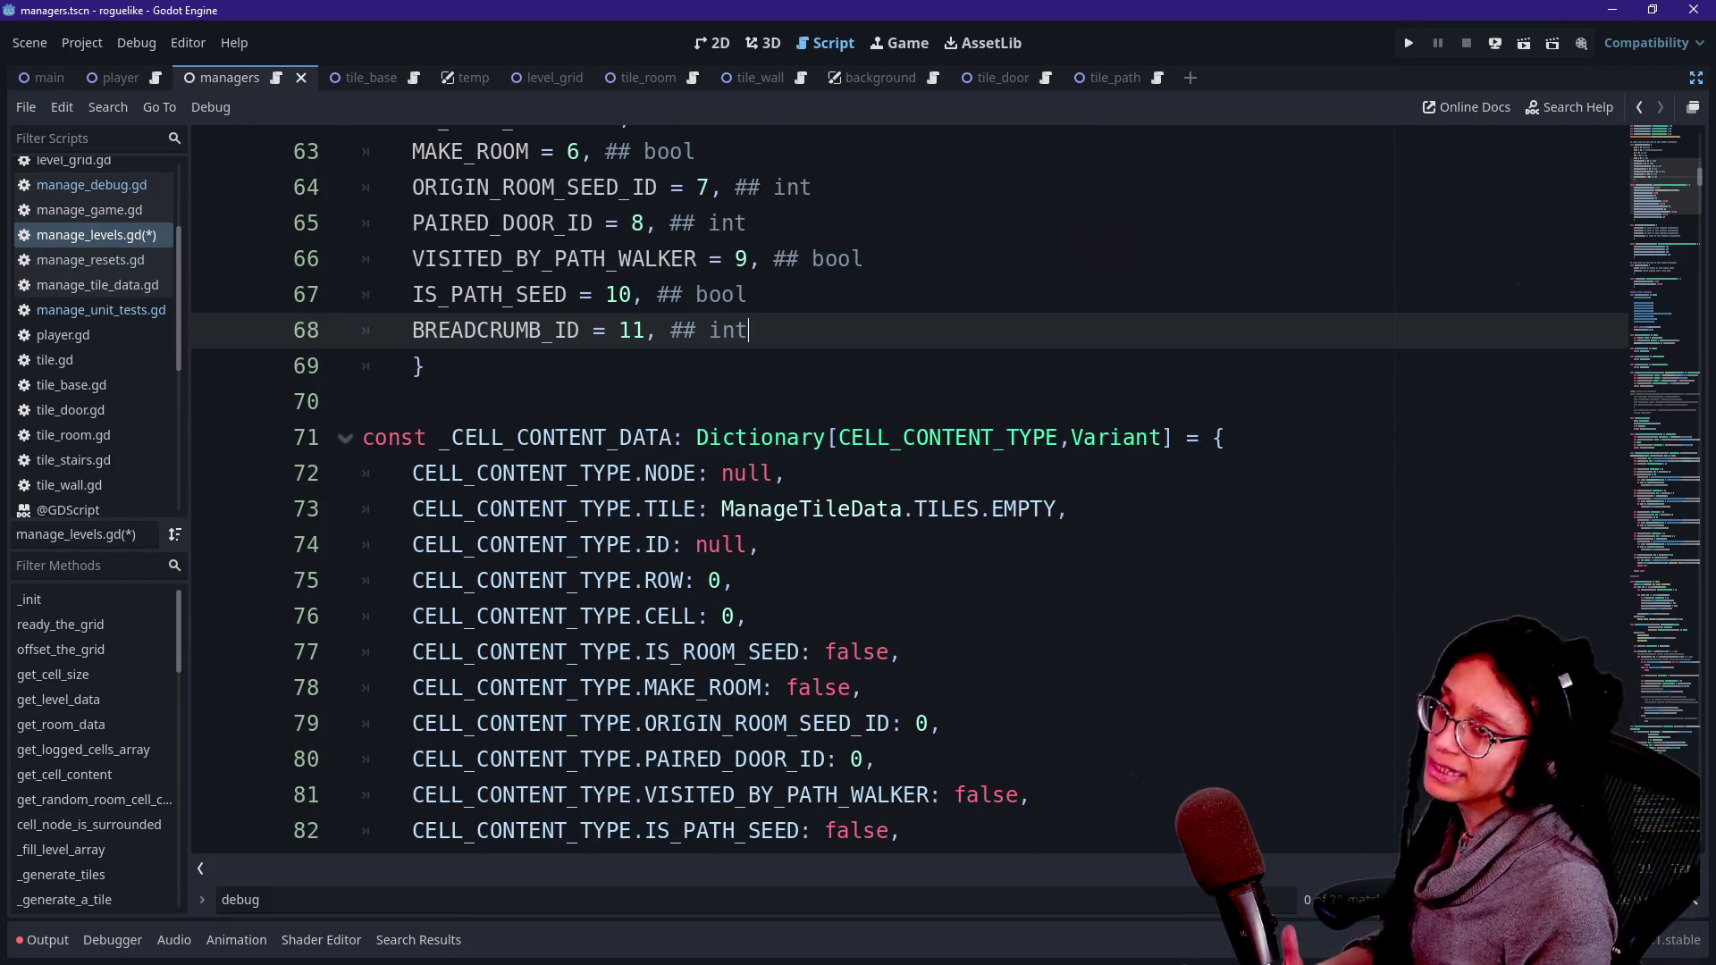
pyautogui.click(748, 222)
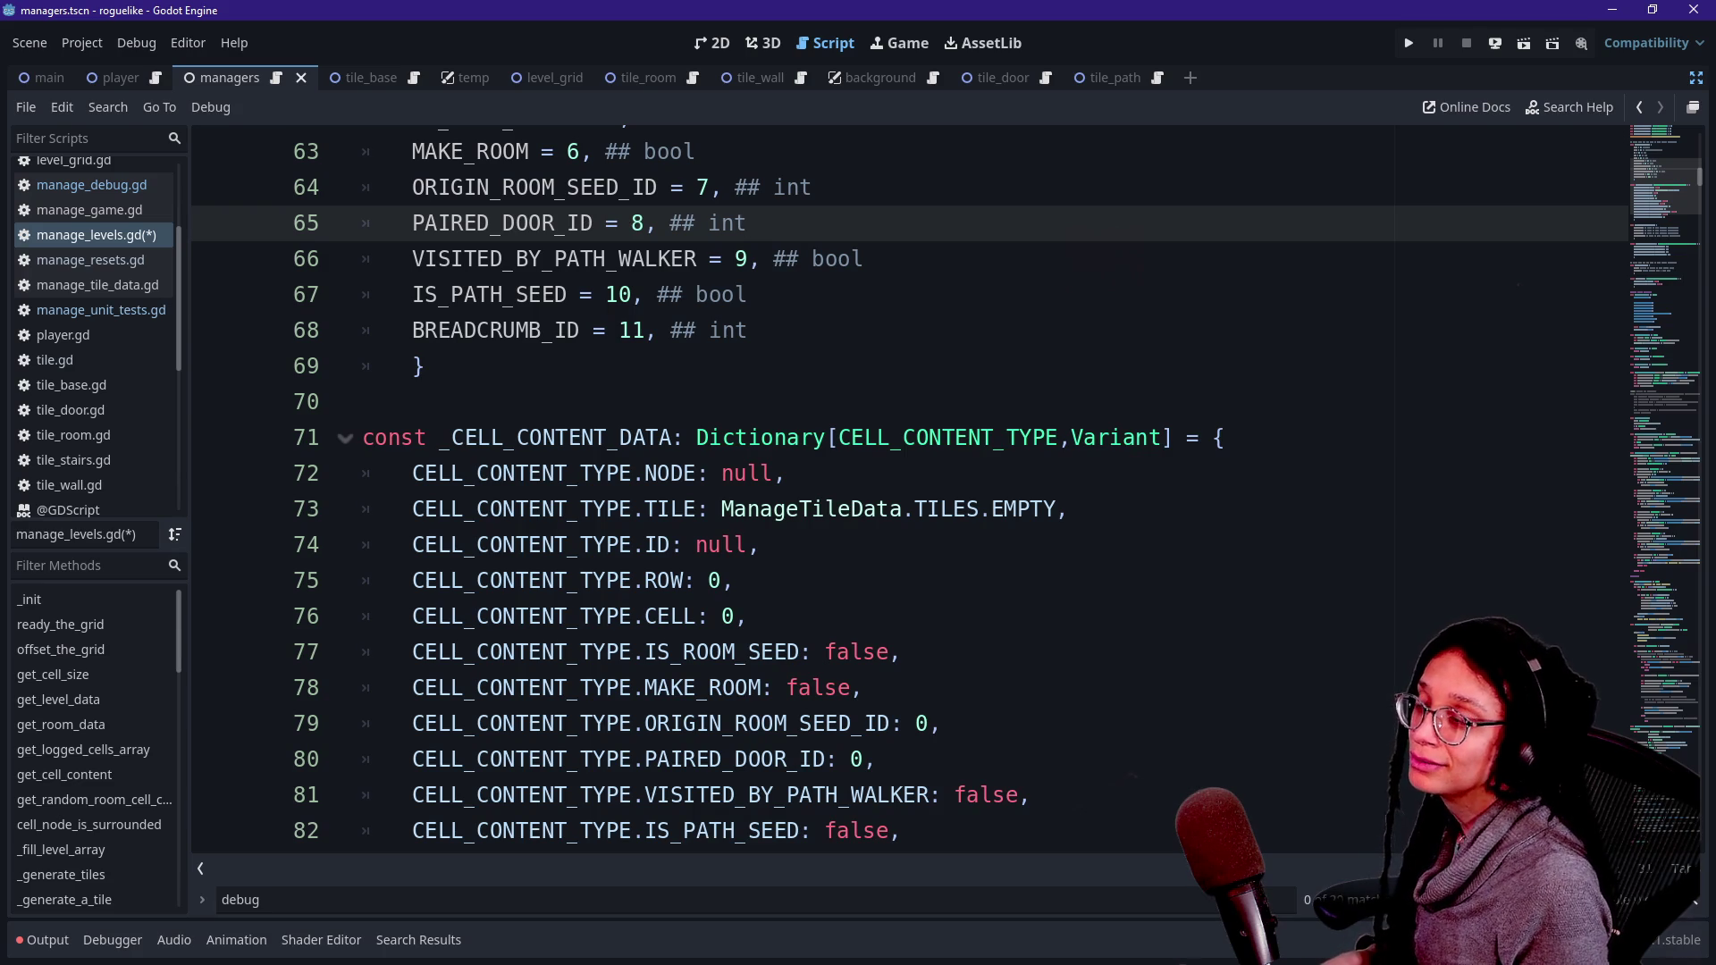
pyautogui.moveTo(500, 579)
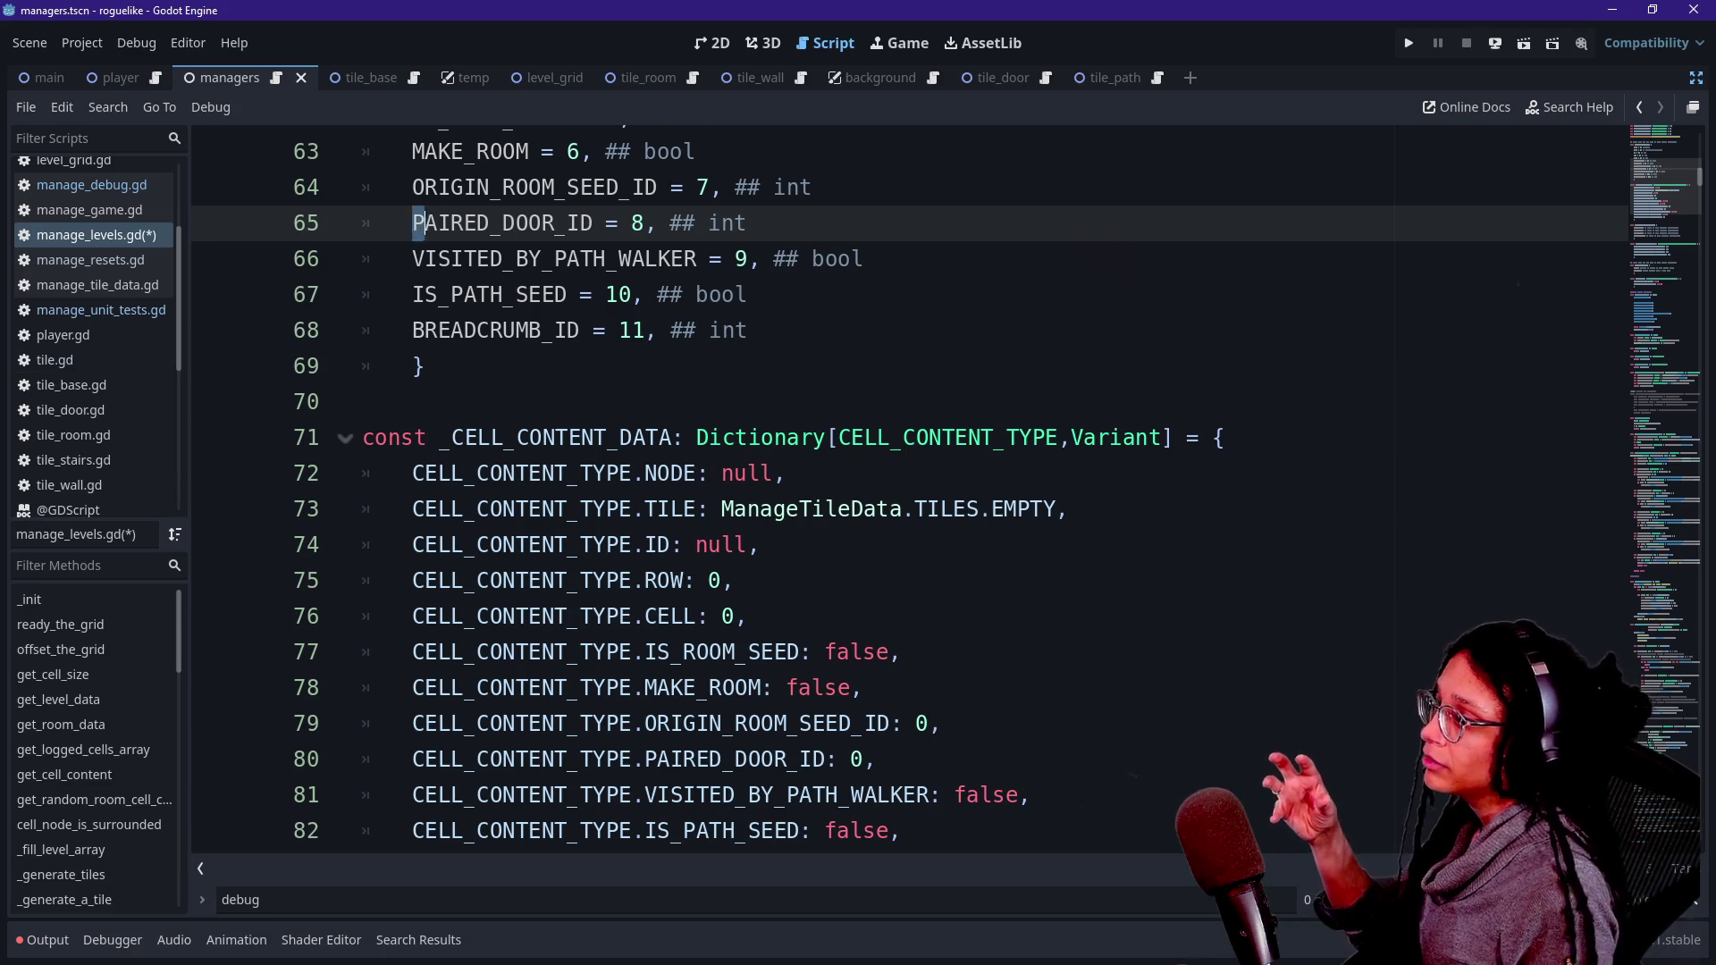
pyautogui.press('Down')
pyautogui.press('Down')
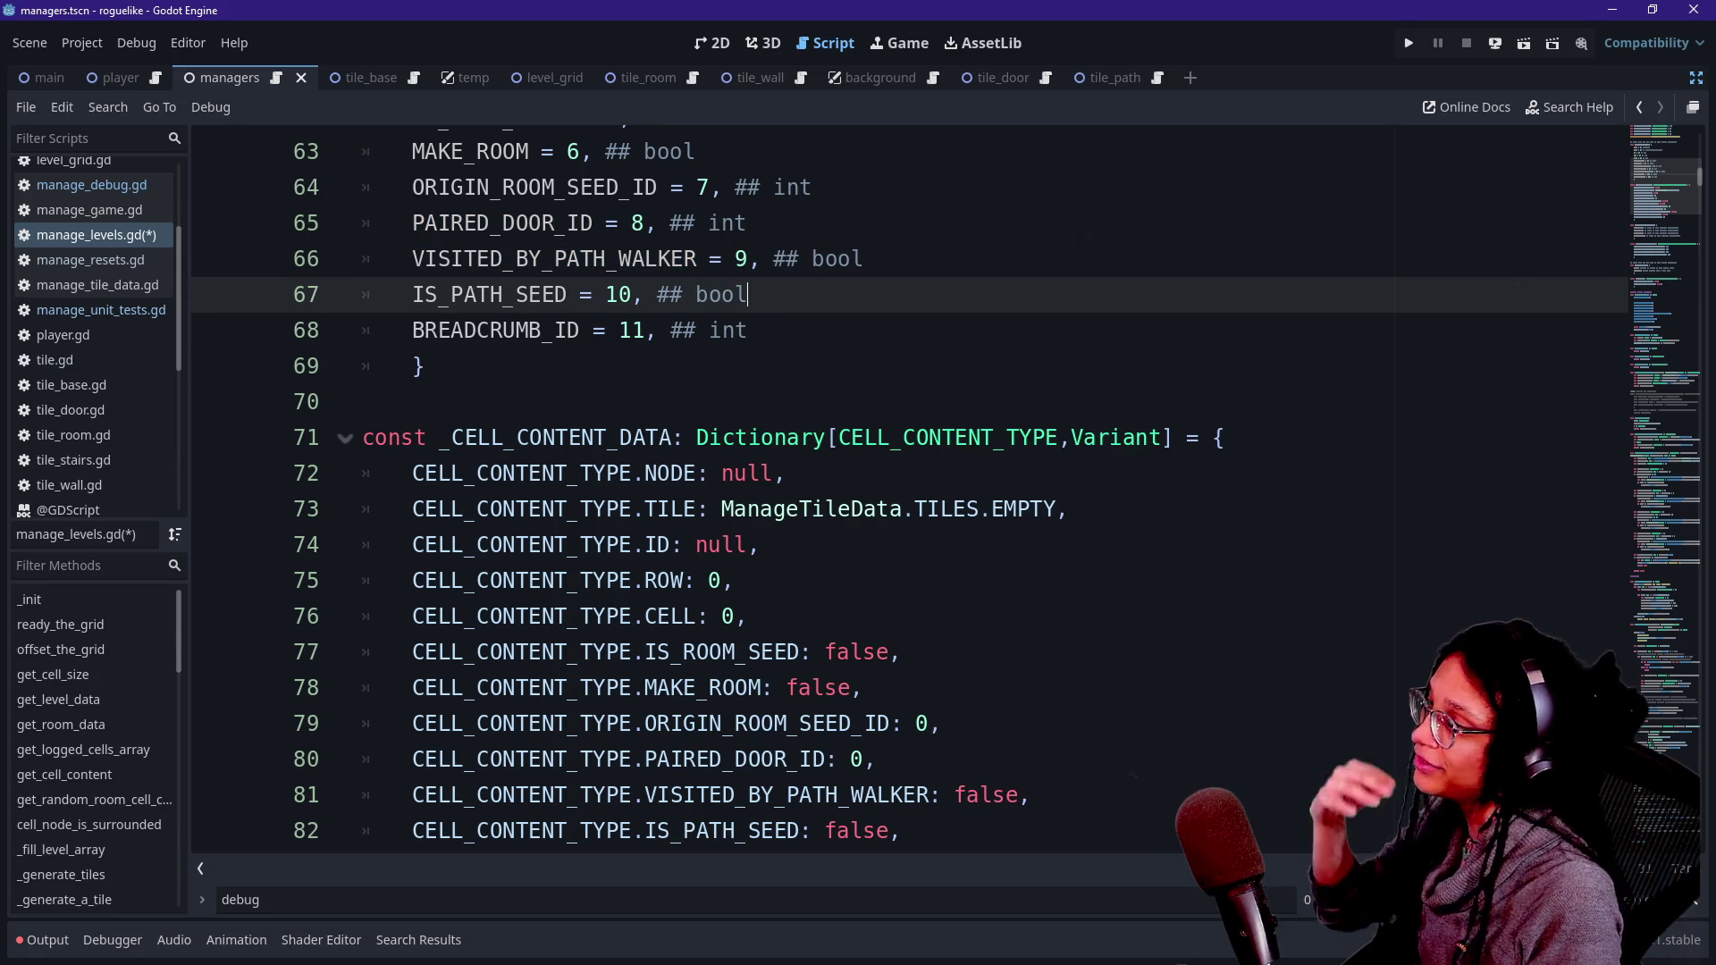
pyautogui.press('Down')
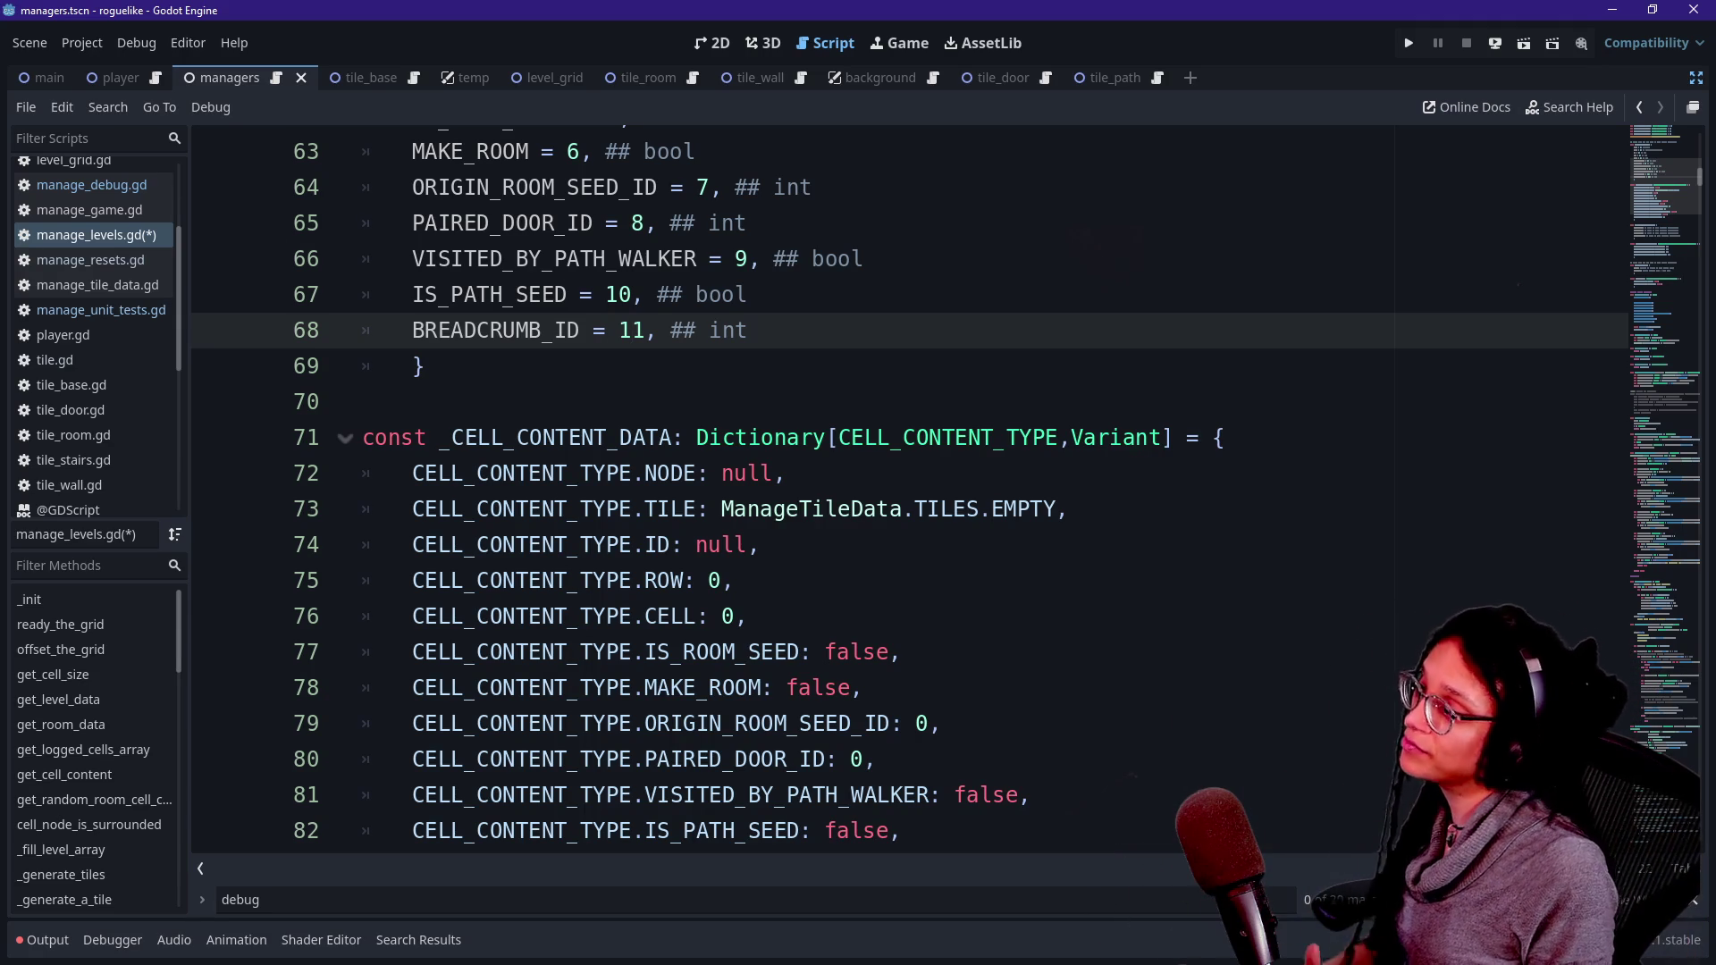
pyautogui.scroll(-3, 757, 491)
# - Scroll through the cell data dictionaries to review the new BREADCRUMB_ID default
pyautogui.click(864, 544)
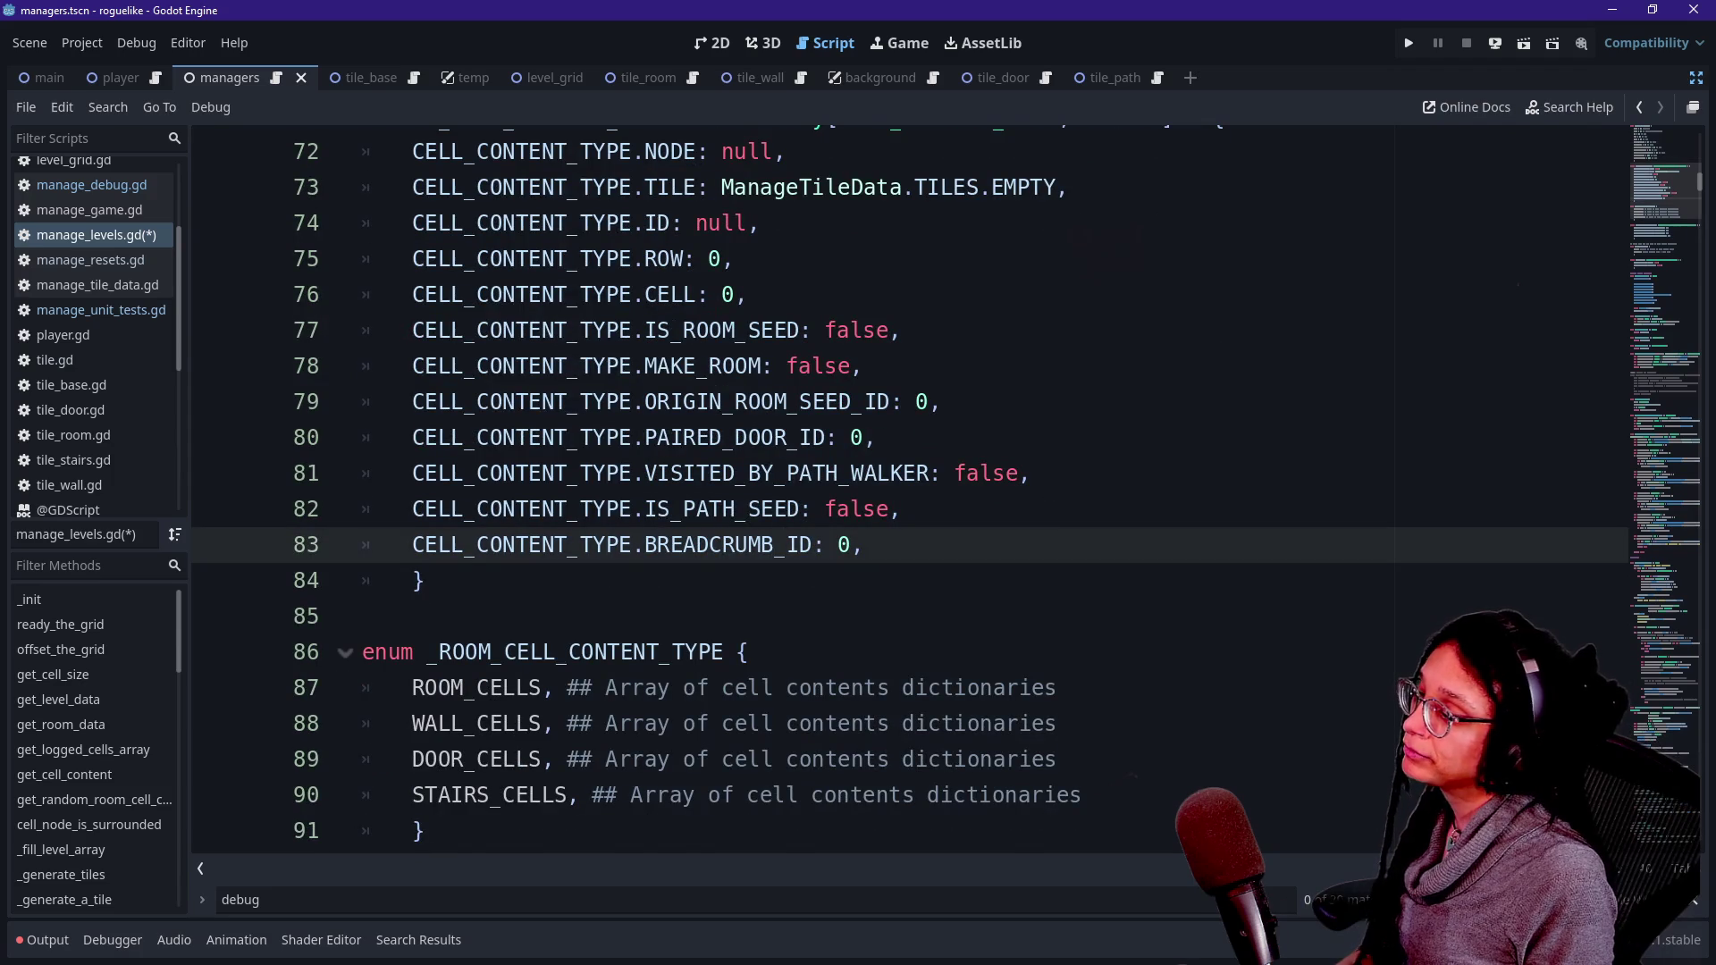
pyautogui.scroll(-1, 864, 544)
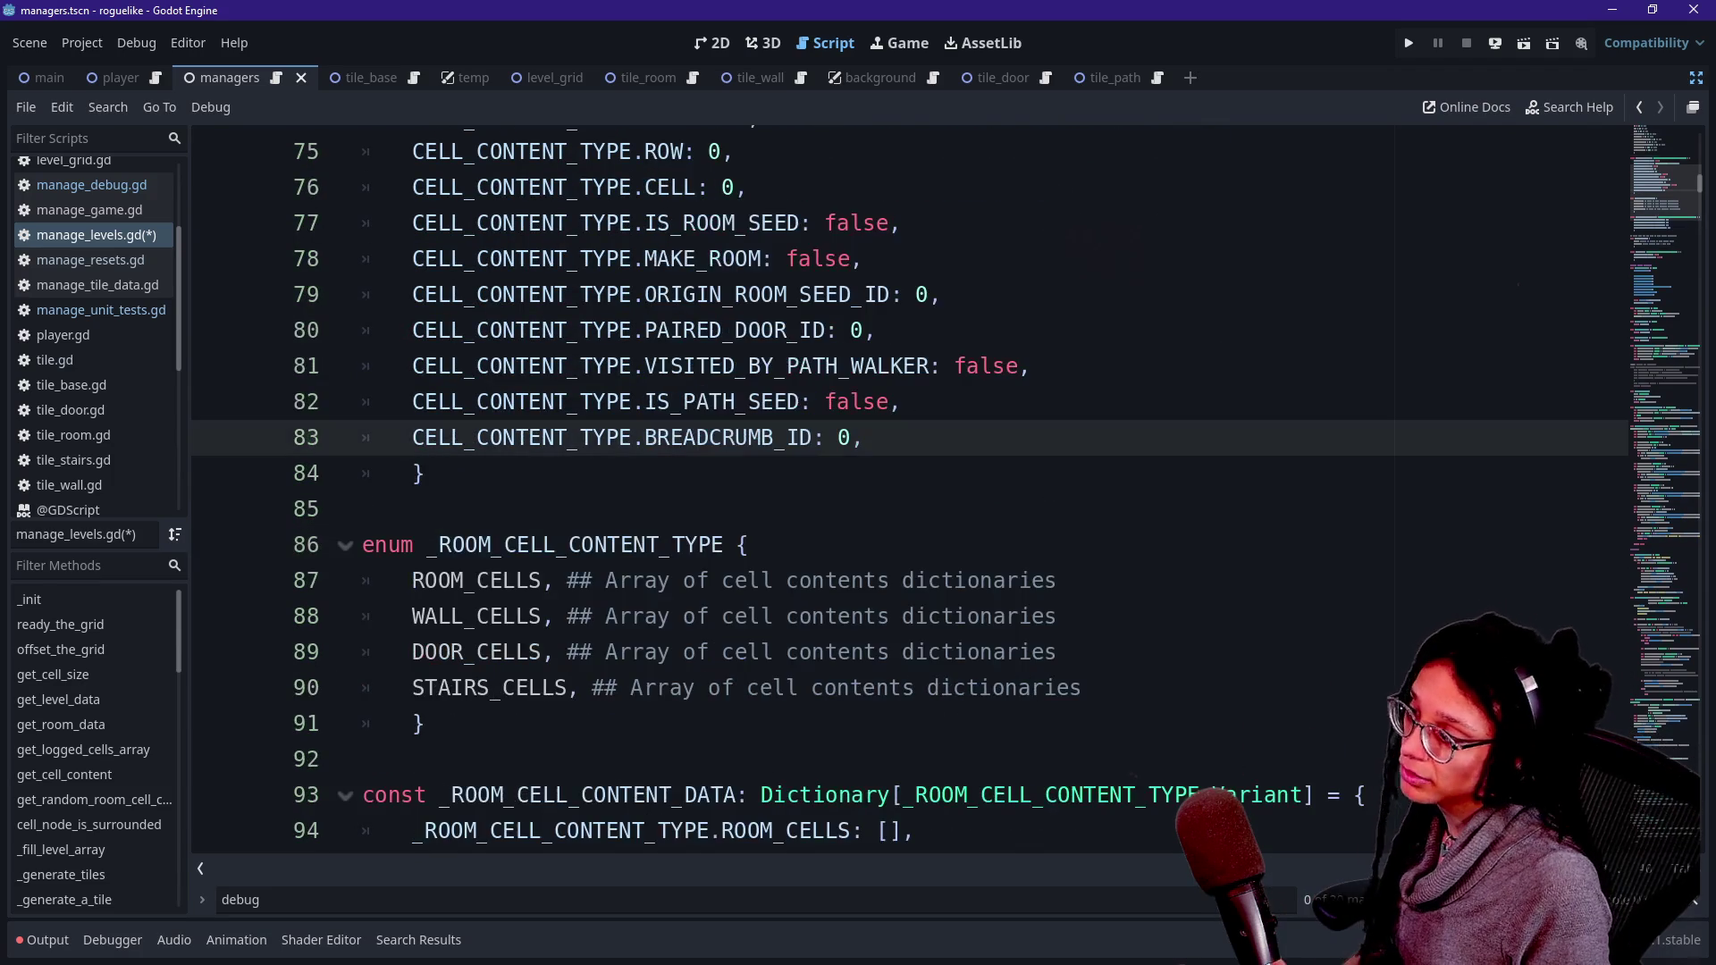
pyautogui.scroll(-2, 909, 487)
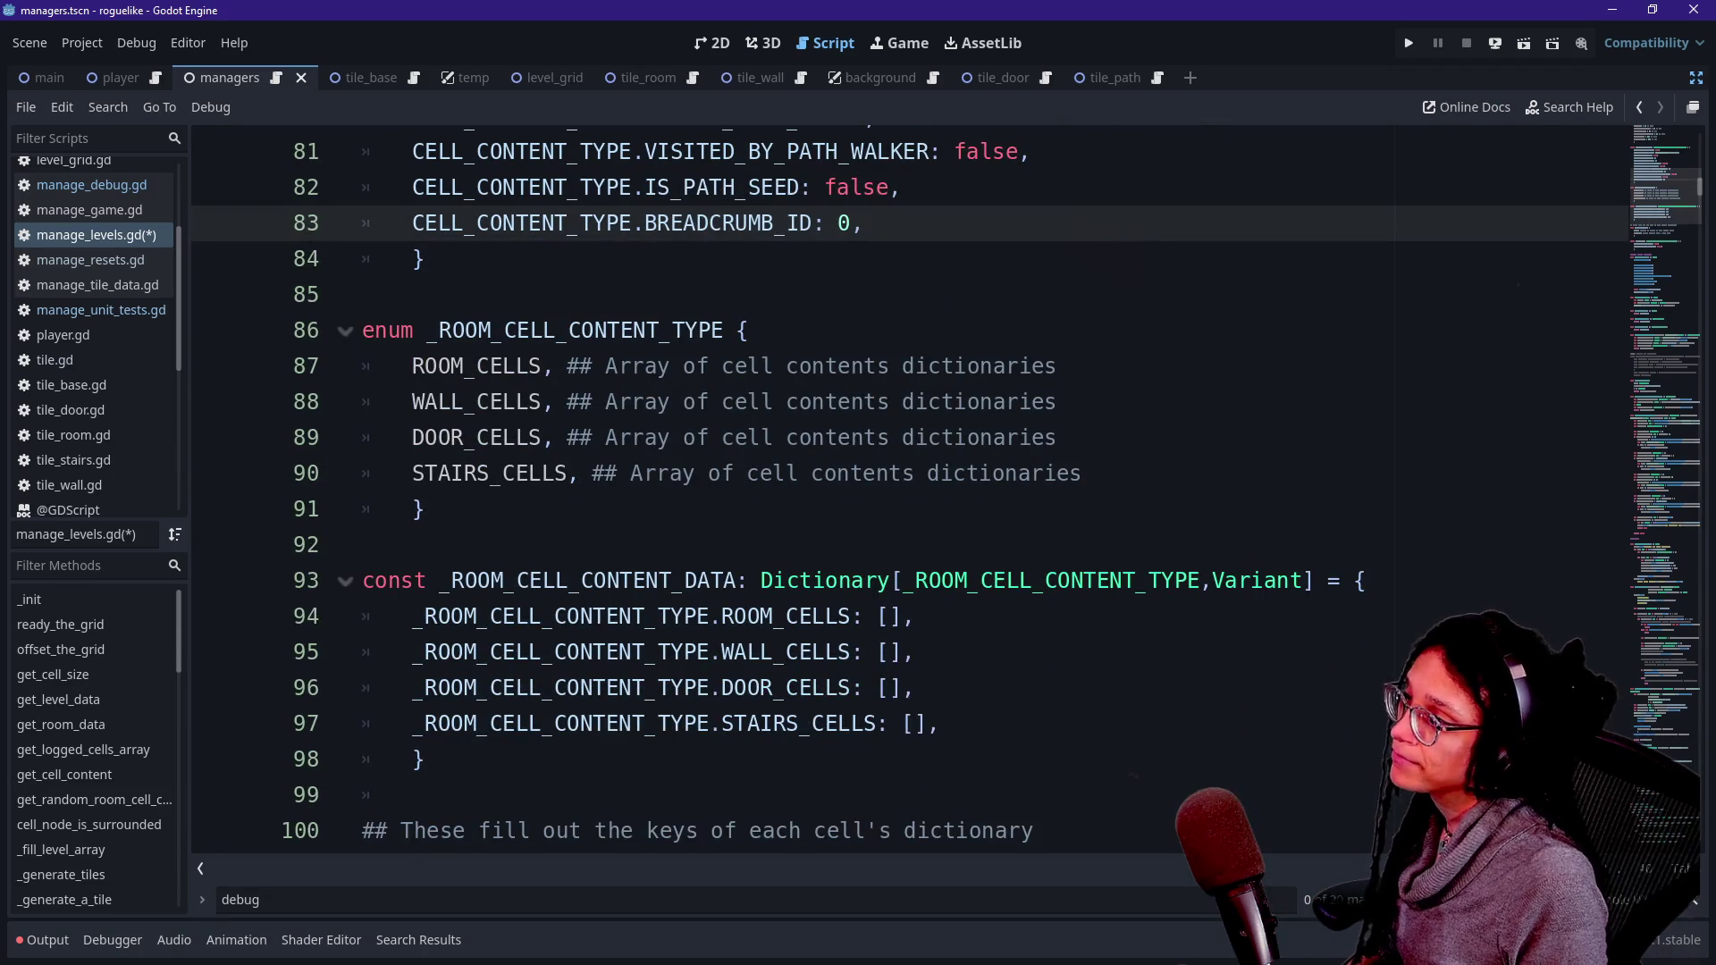
pyautogui.scroll(1, 909, 487)
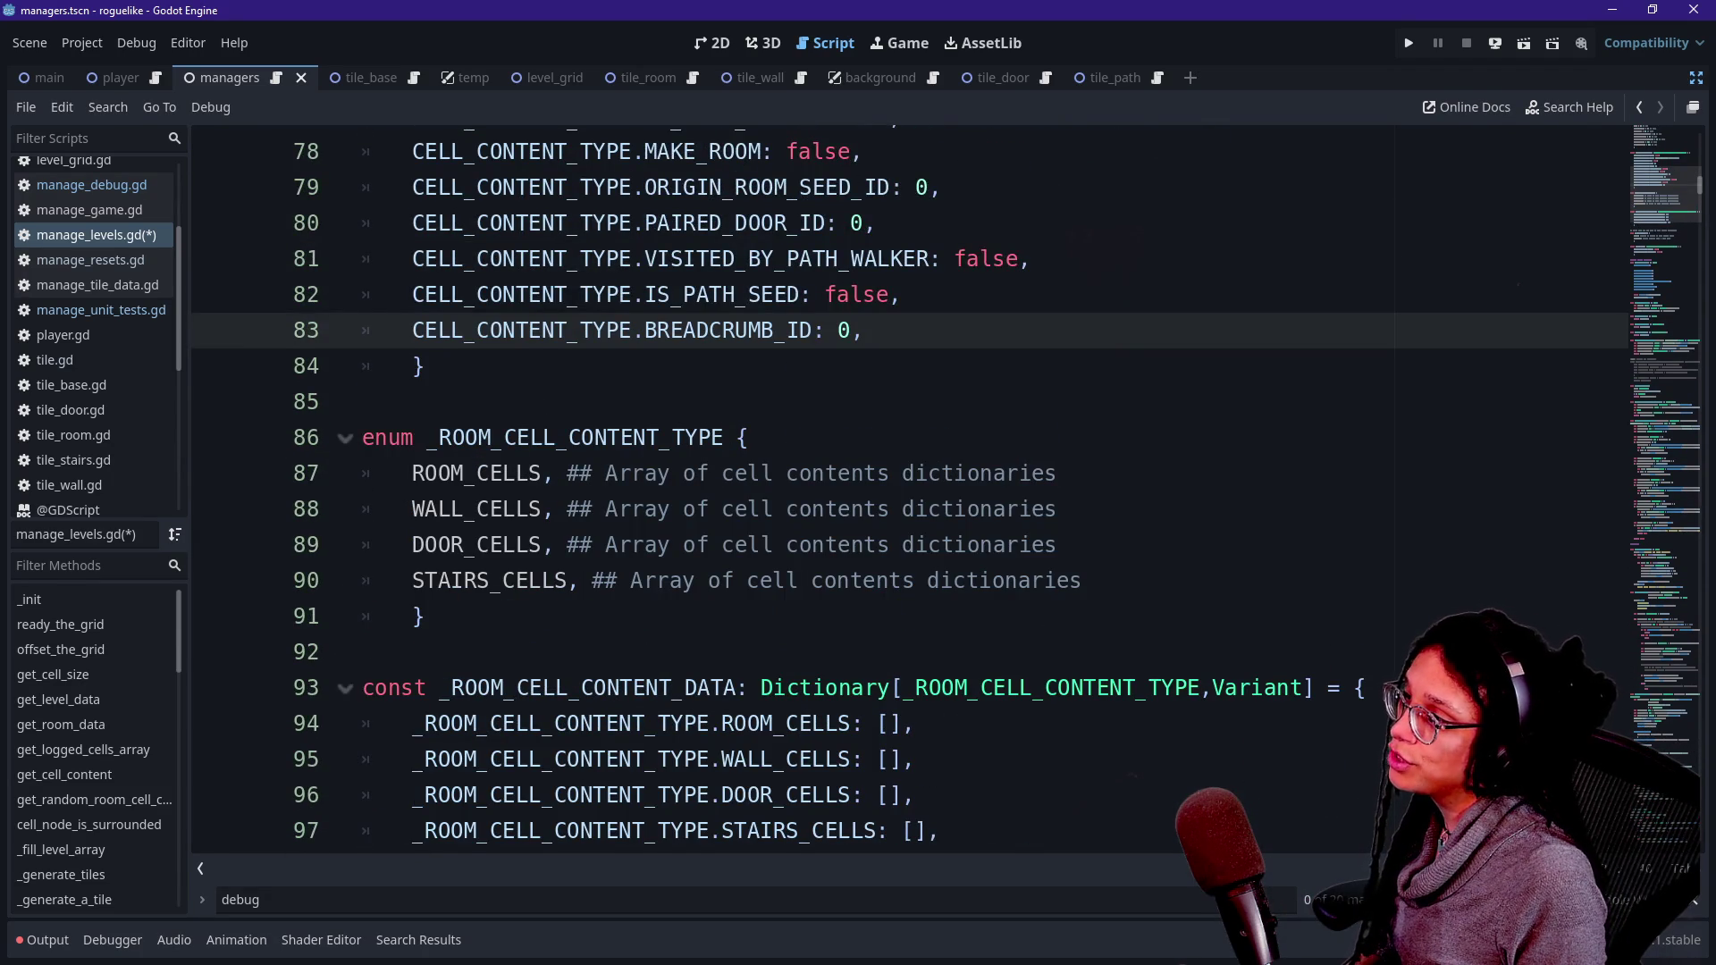
pyautogui.scroll(1, 909, 487)
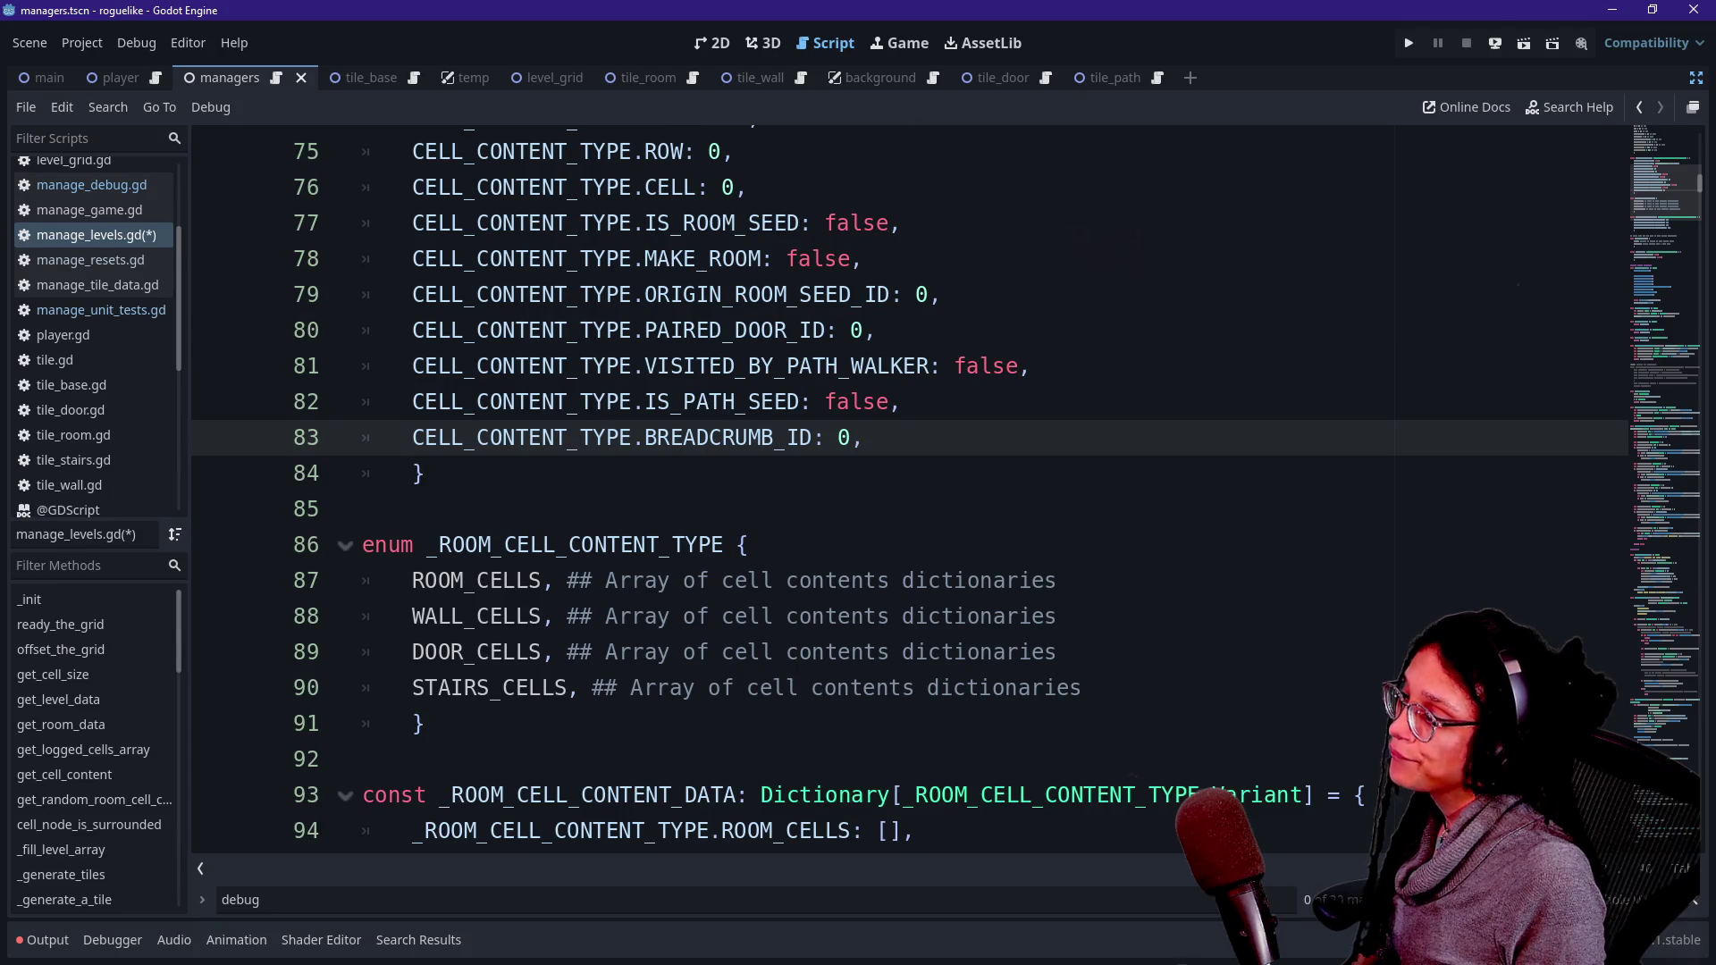
pyautogui.scroll(-1, 909, 487)
pyautogui.scroll(3, 909, 487)
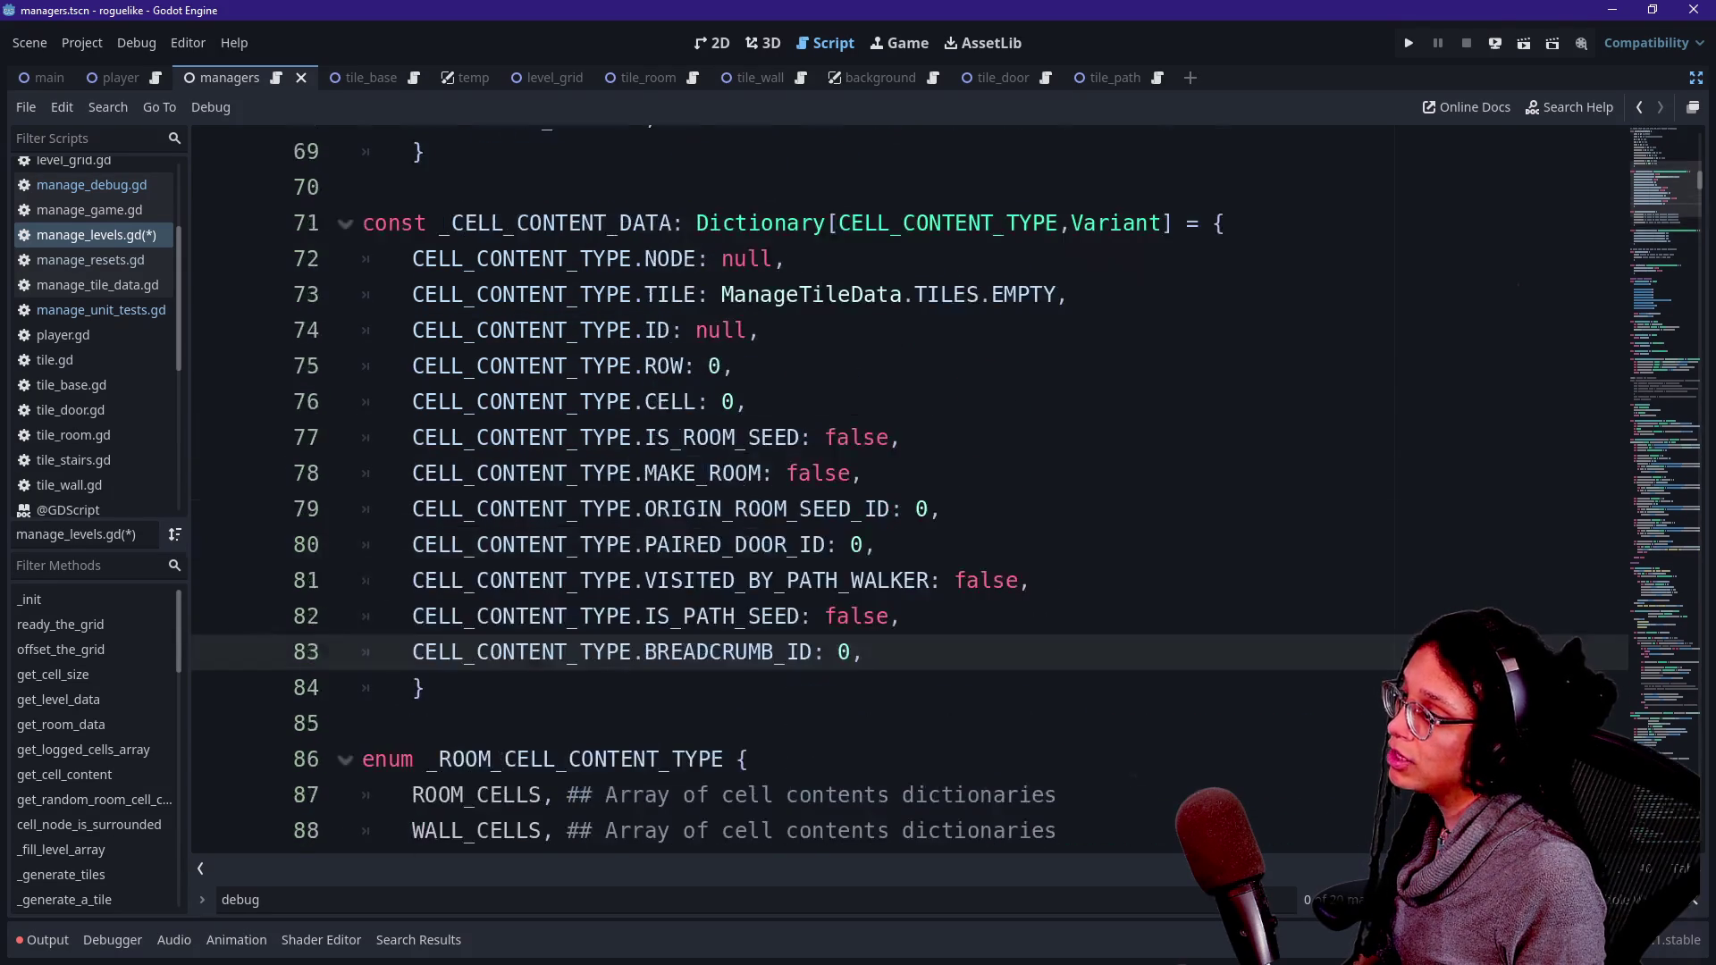
pyautogui.scroll(1, 909, 487)
pyautogui.scroll(-5, 909, 487)
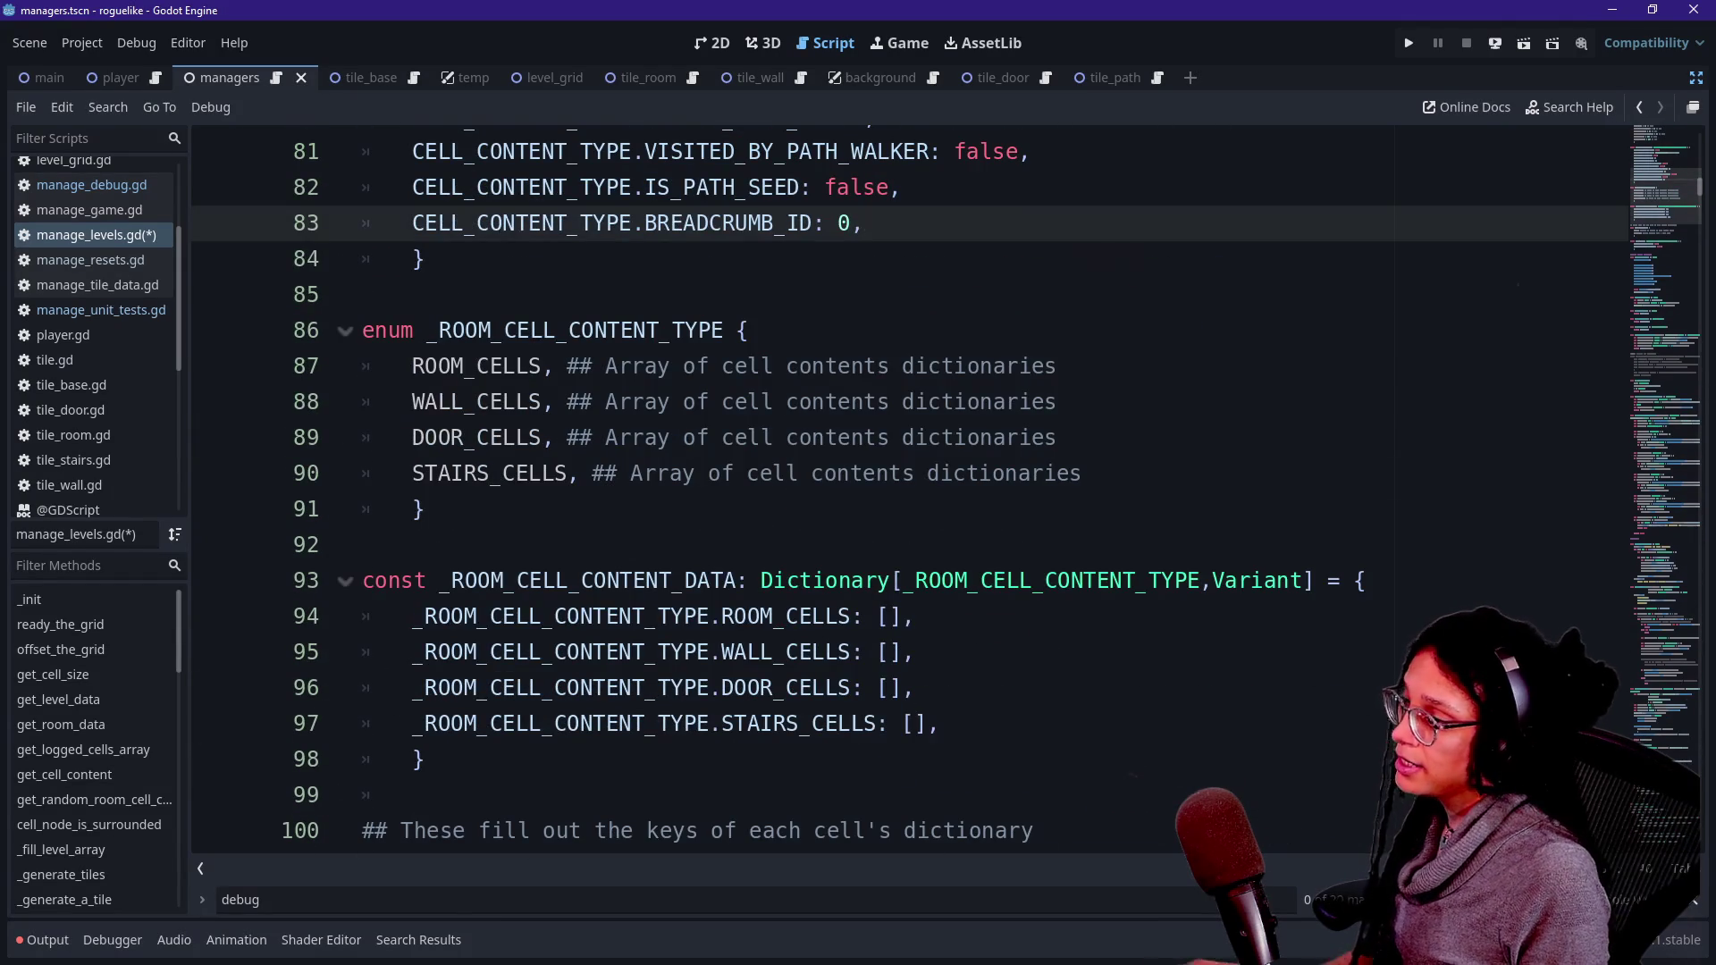
# - Search for '.visited' and begin a drop_breadcrumb() -> void: function declaration above Misc helpers
pyautogui.click(916, 615)
pyautogui.click(889, 687)
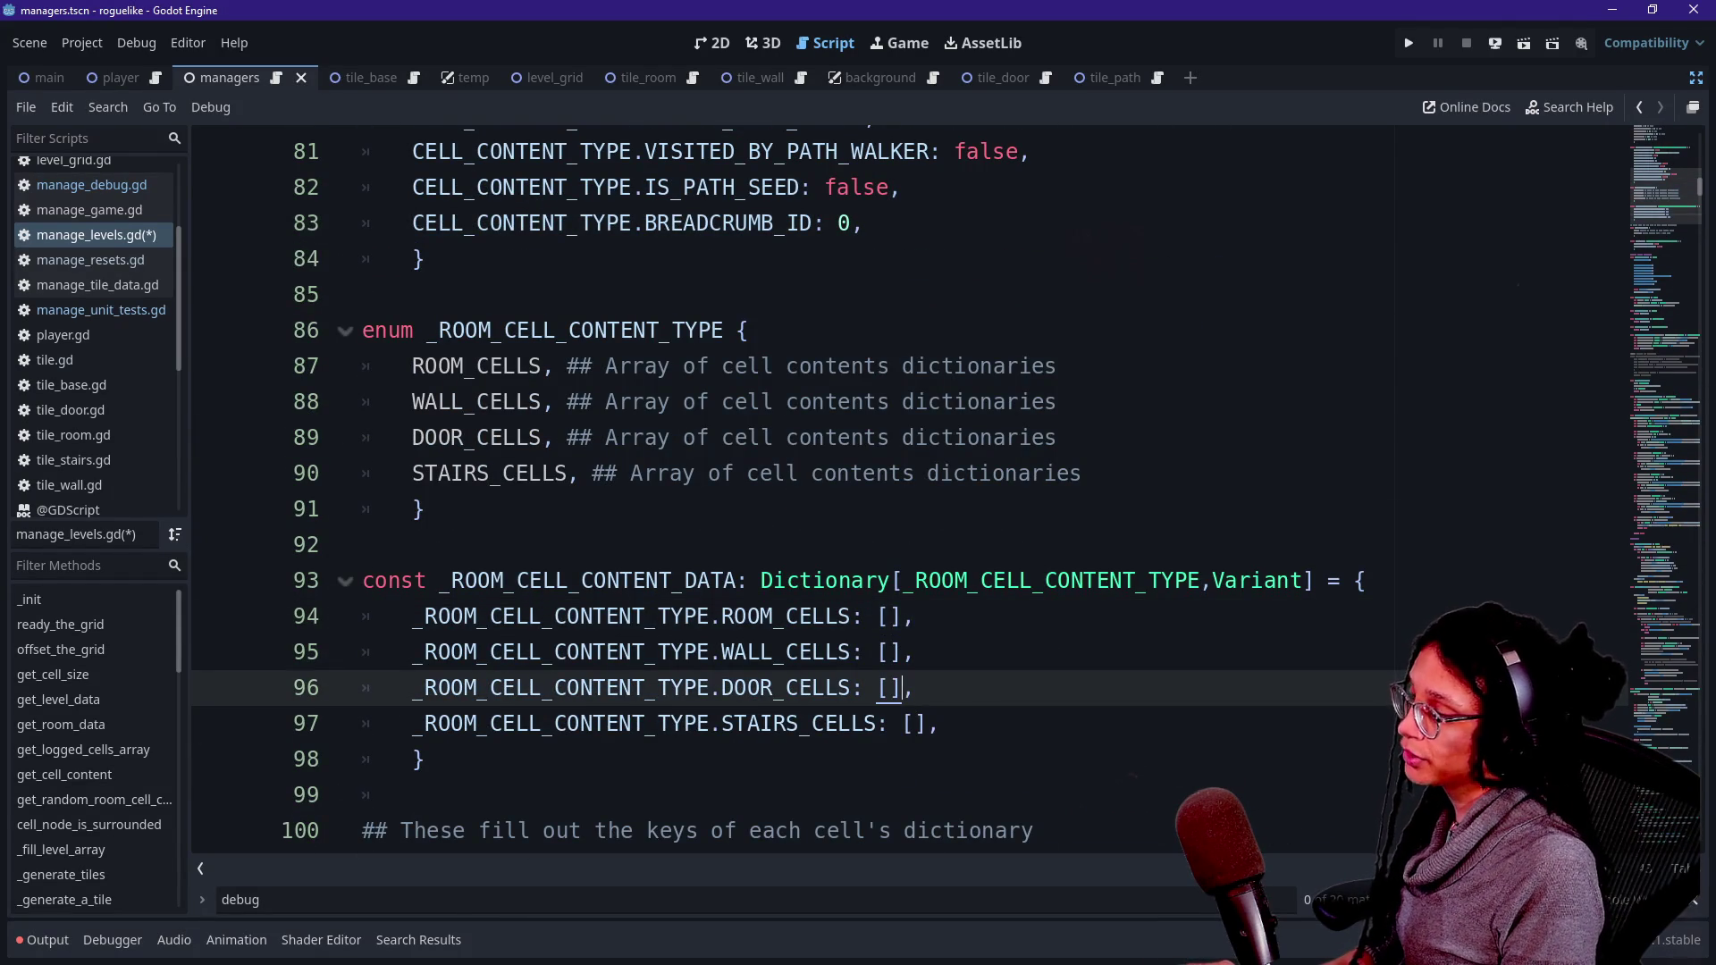
pyautogui.hotkey('ctrl', 'f')
pyautogui.write('.visited')
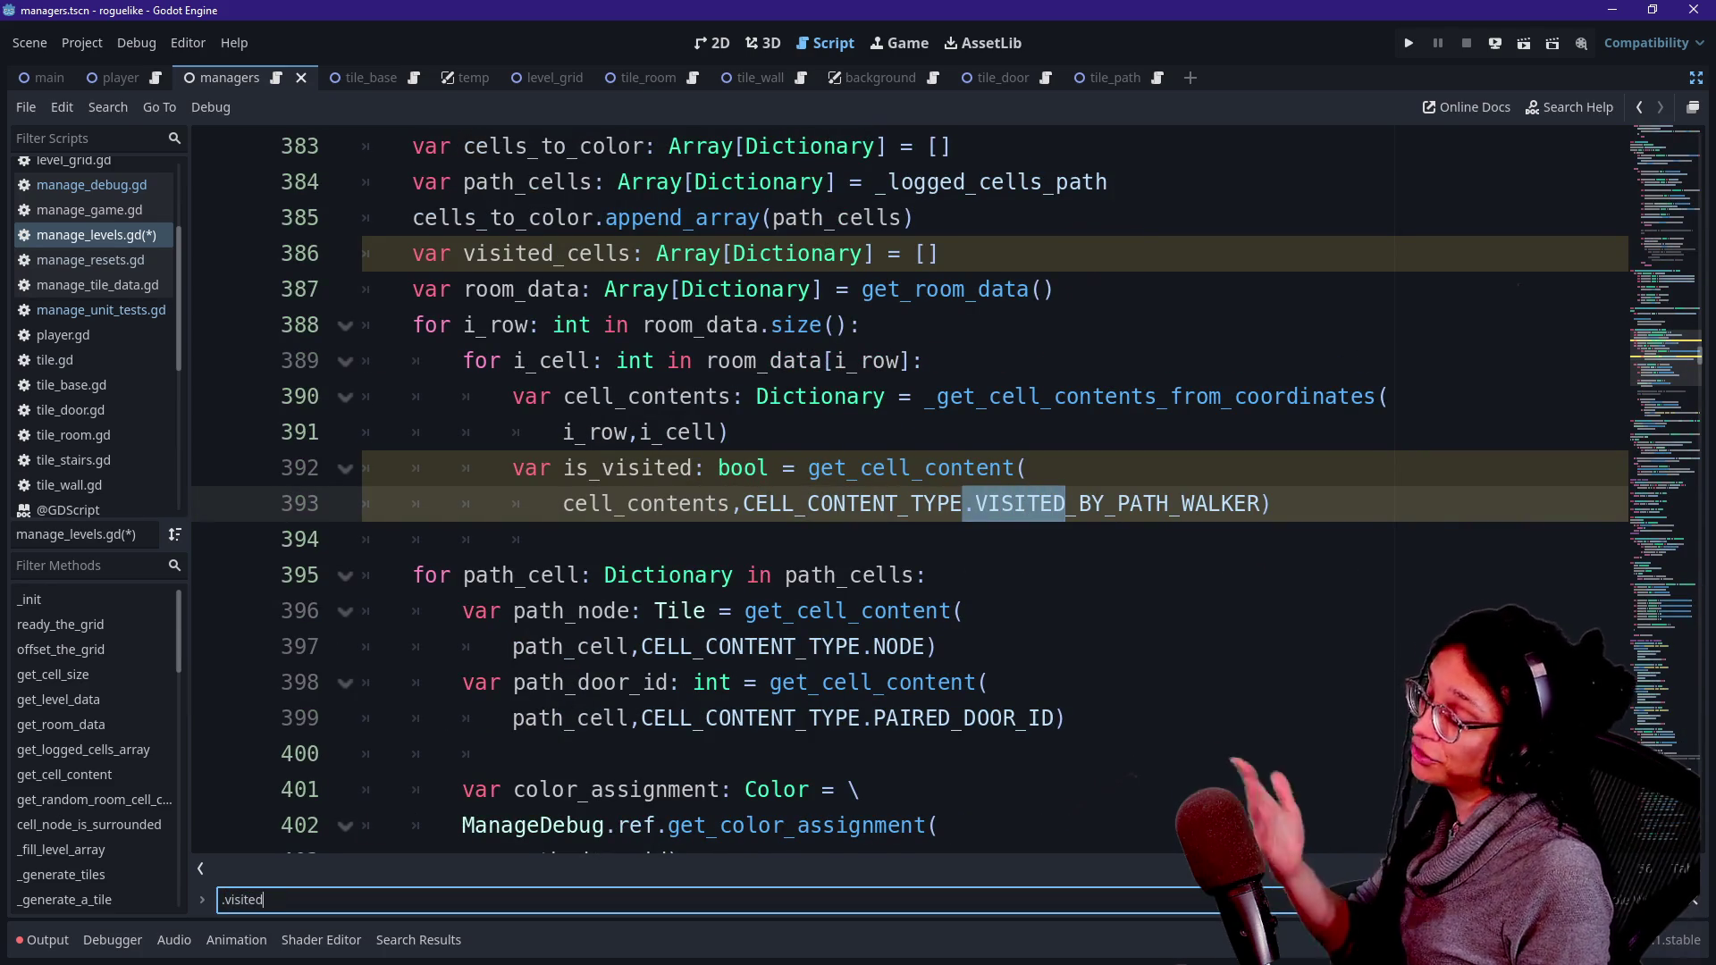
pyautogui.write('drop_breadcrumb')
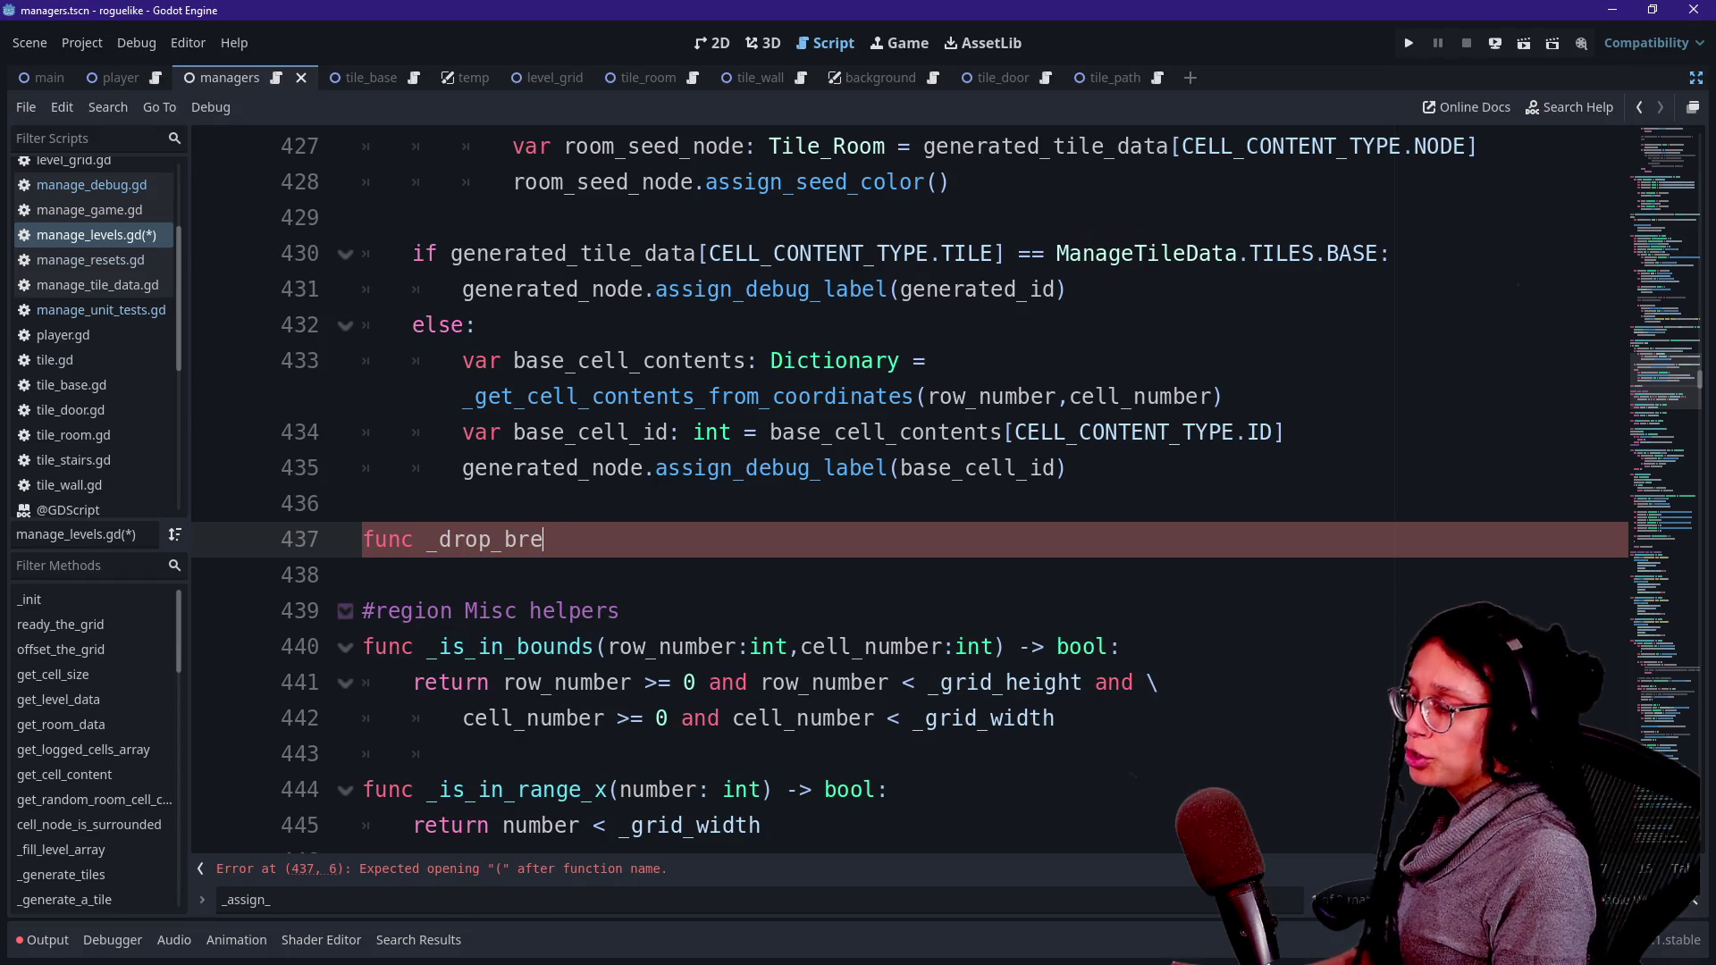
pyautogui.write('() -> void:')
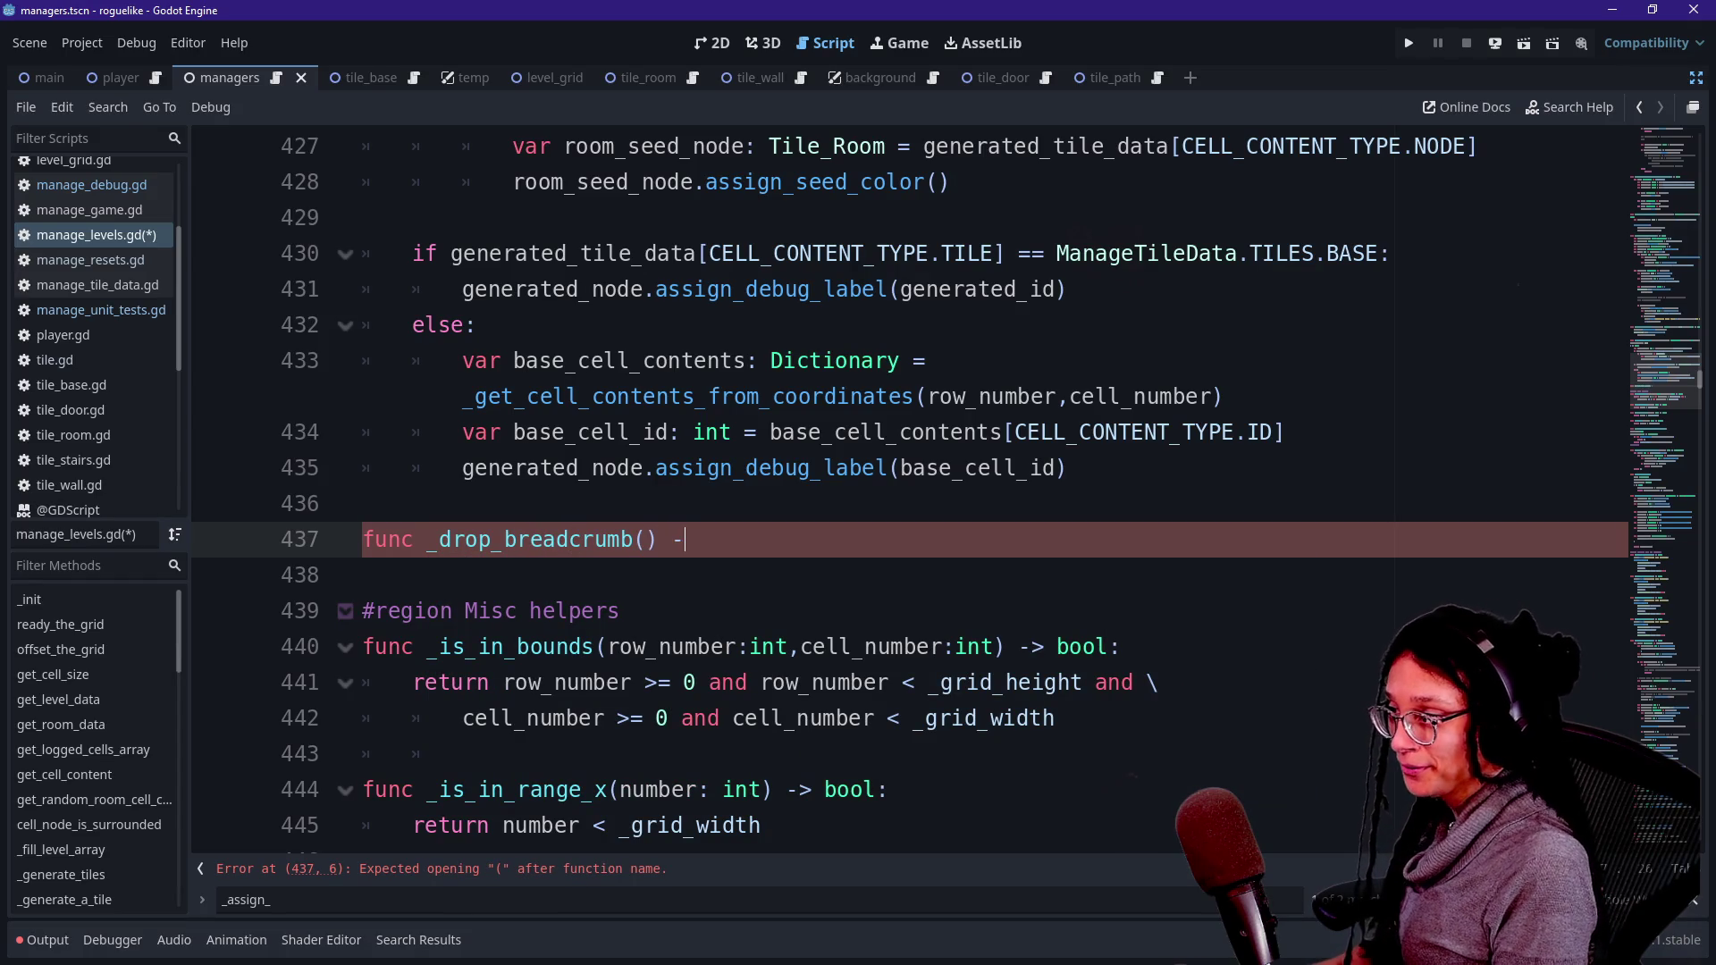
# - Finish the empty _drop_breadcrumb() declaration and replace the visited-flag call on lines 684–685 with _drop_breadcrumb()
pyautogui.press('Return')
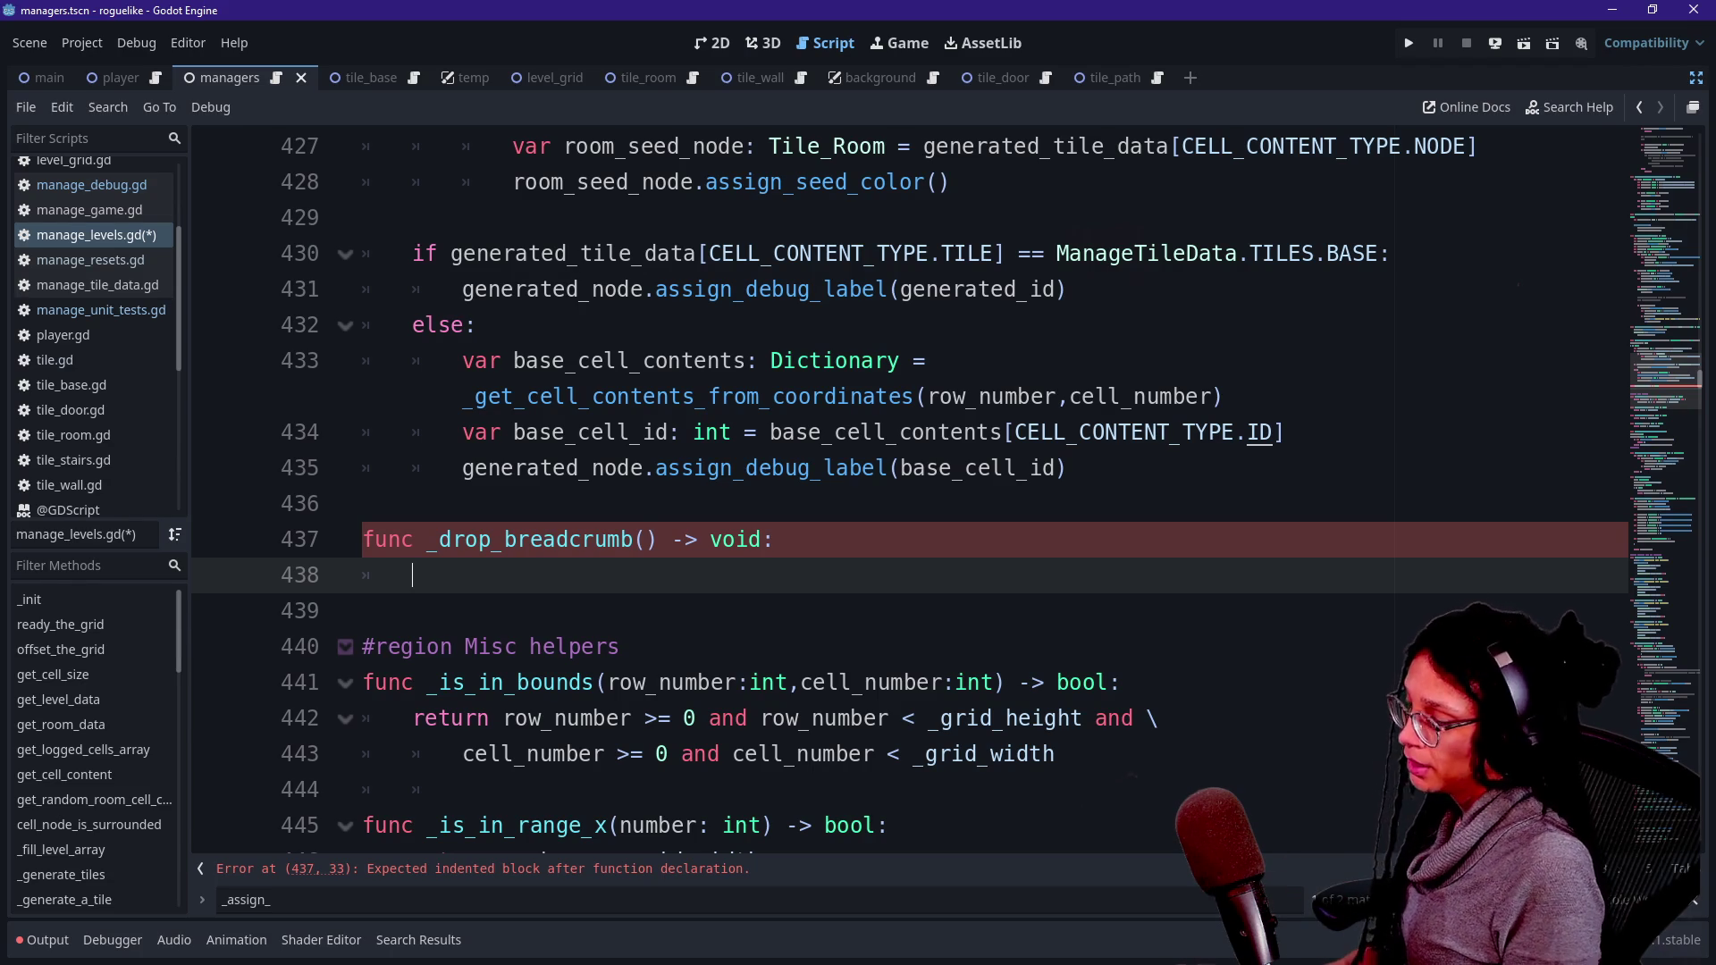
pyautogui.hotkey('ctrl', 'f')
pyautogui.write('.VIS')
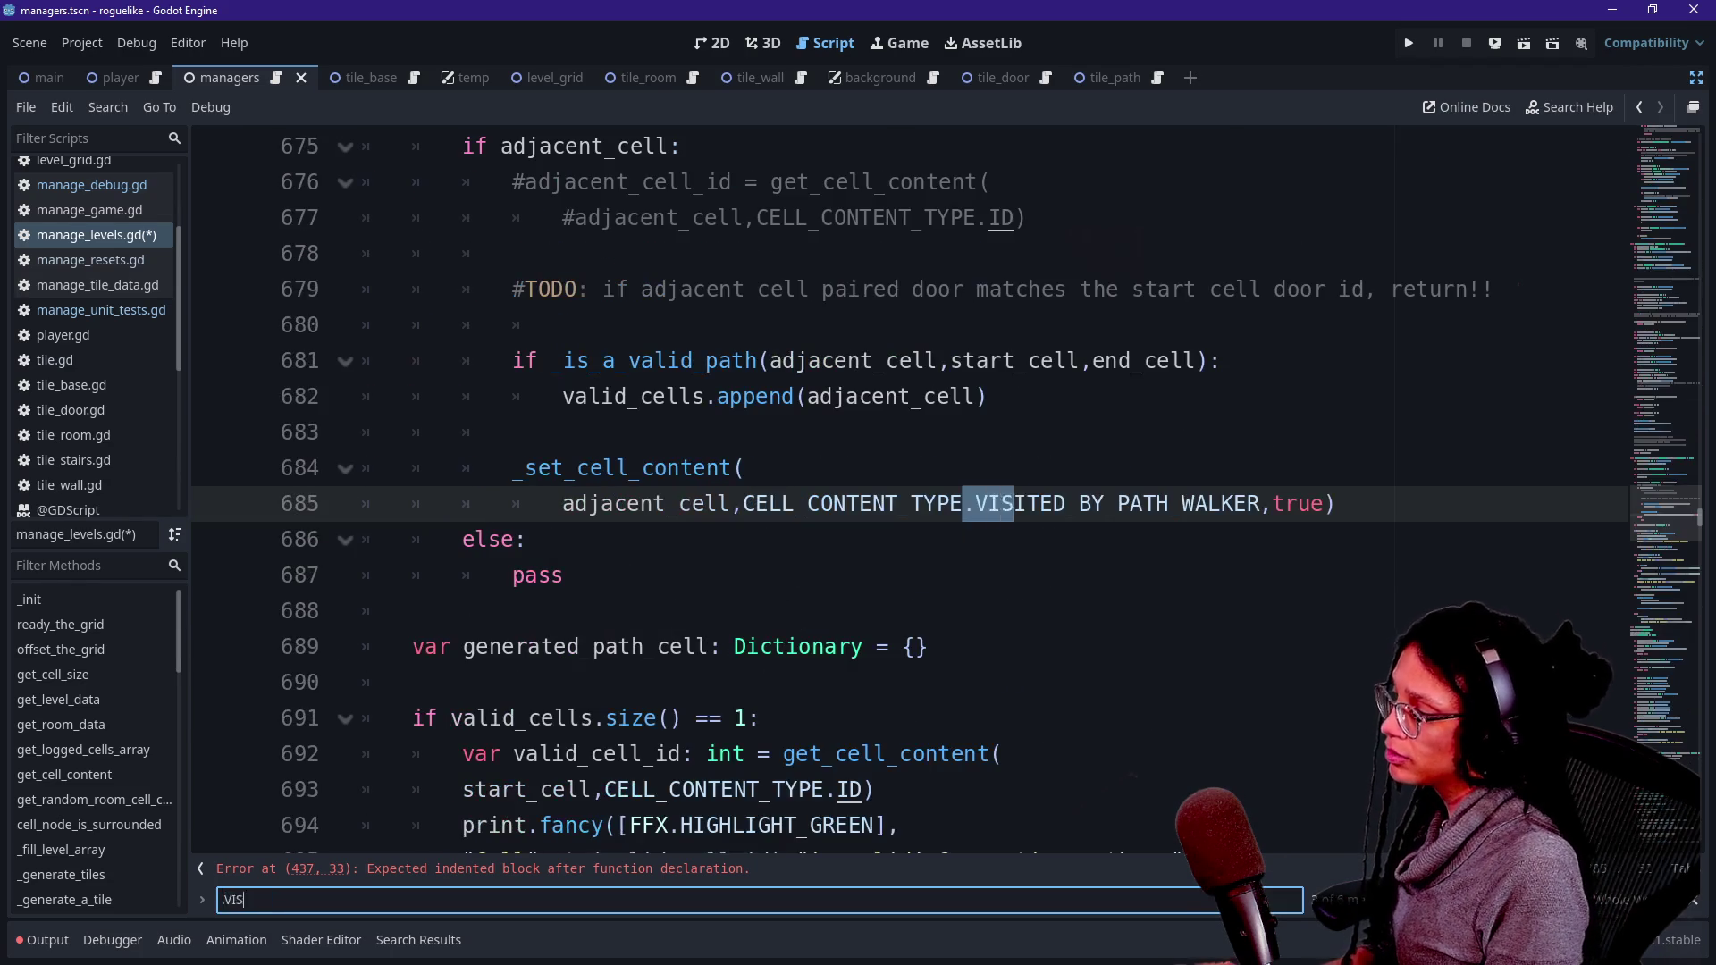
pyautogui.write('ITED_BY_')
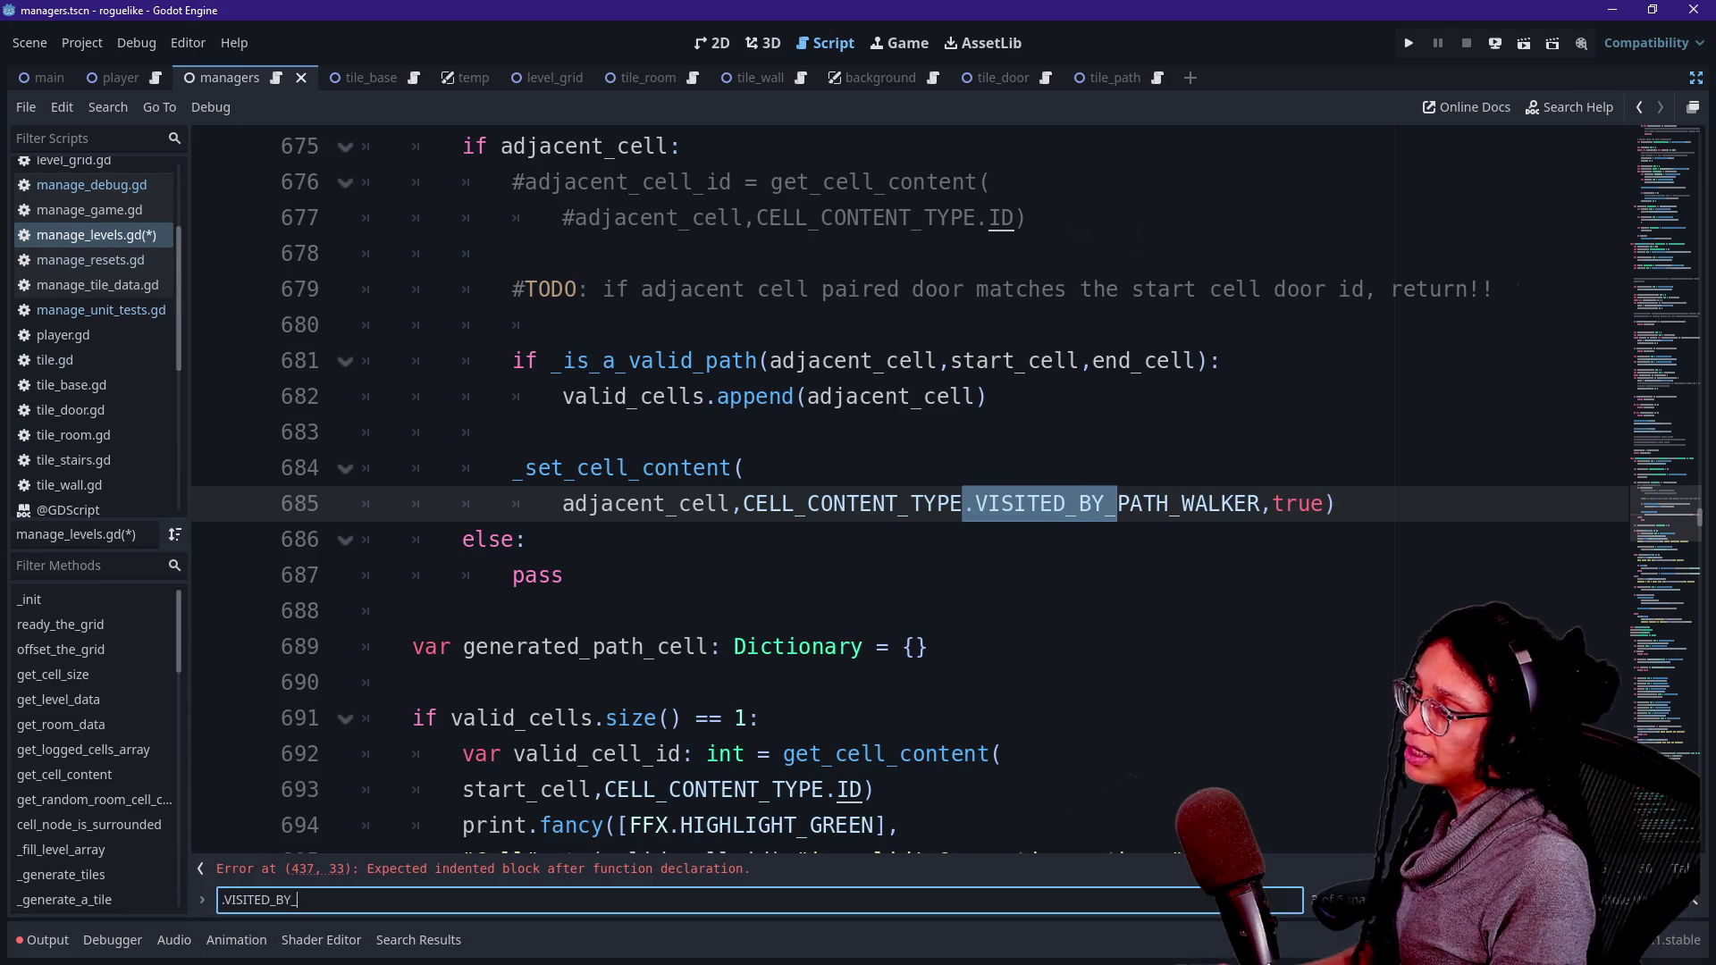
pyautogui.write('PATH_WALKE')
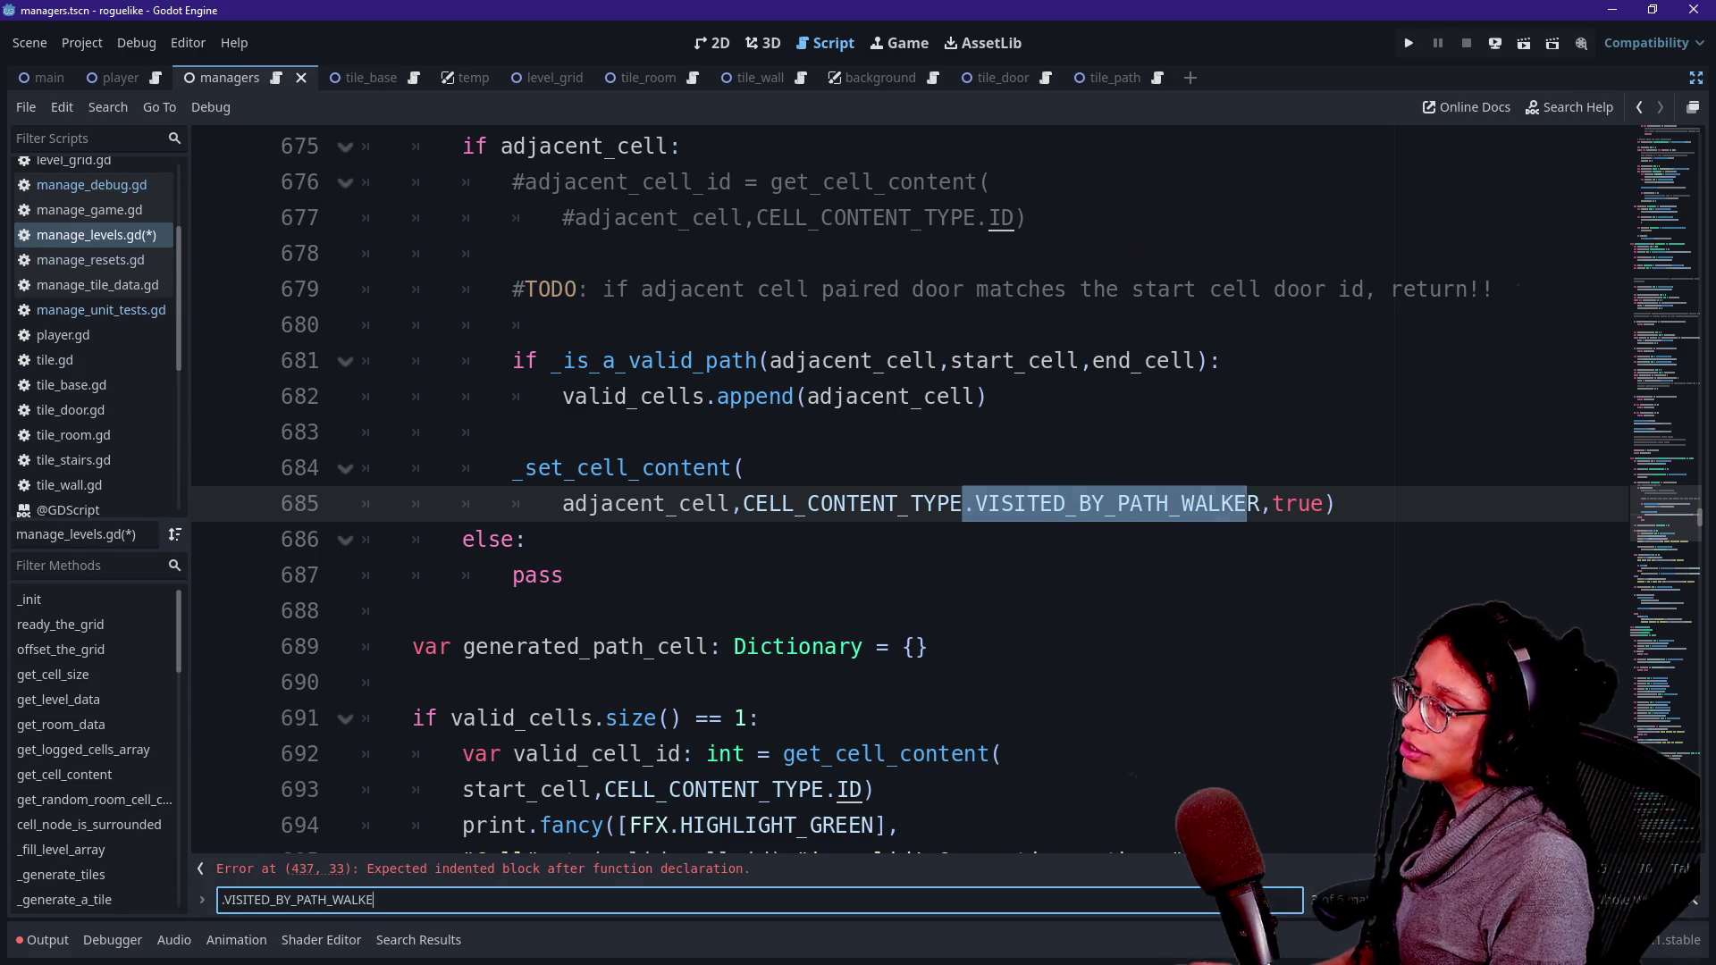
pyautogui.write('R,true')
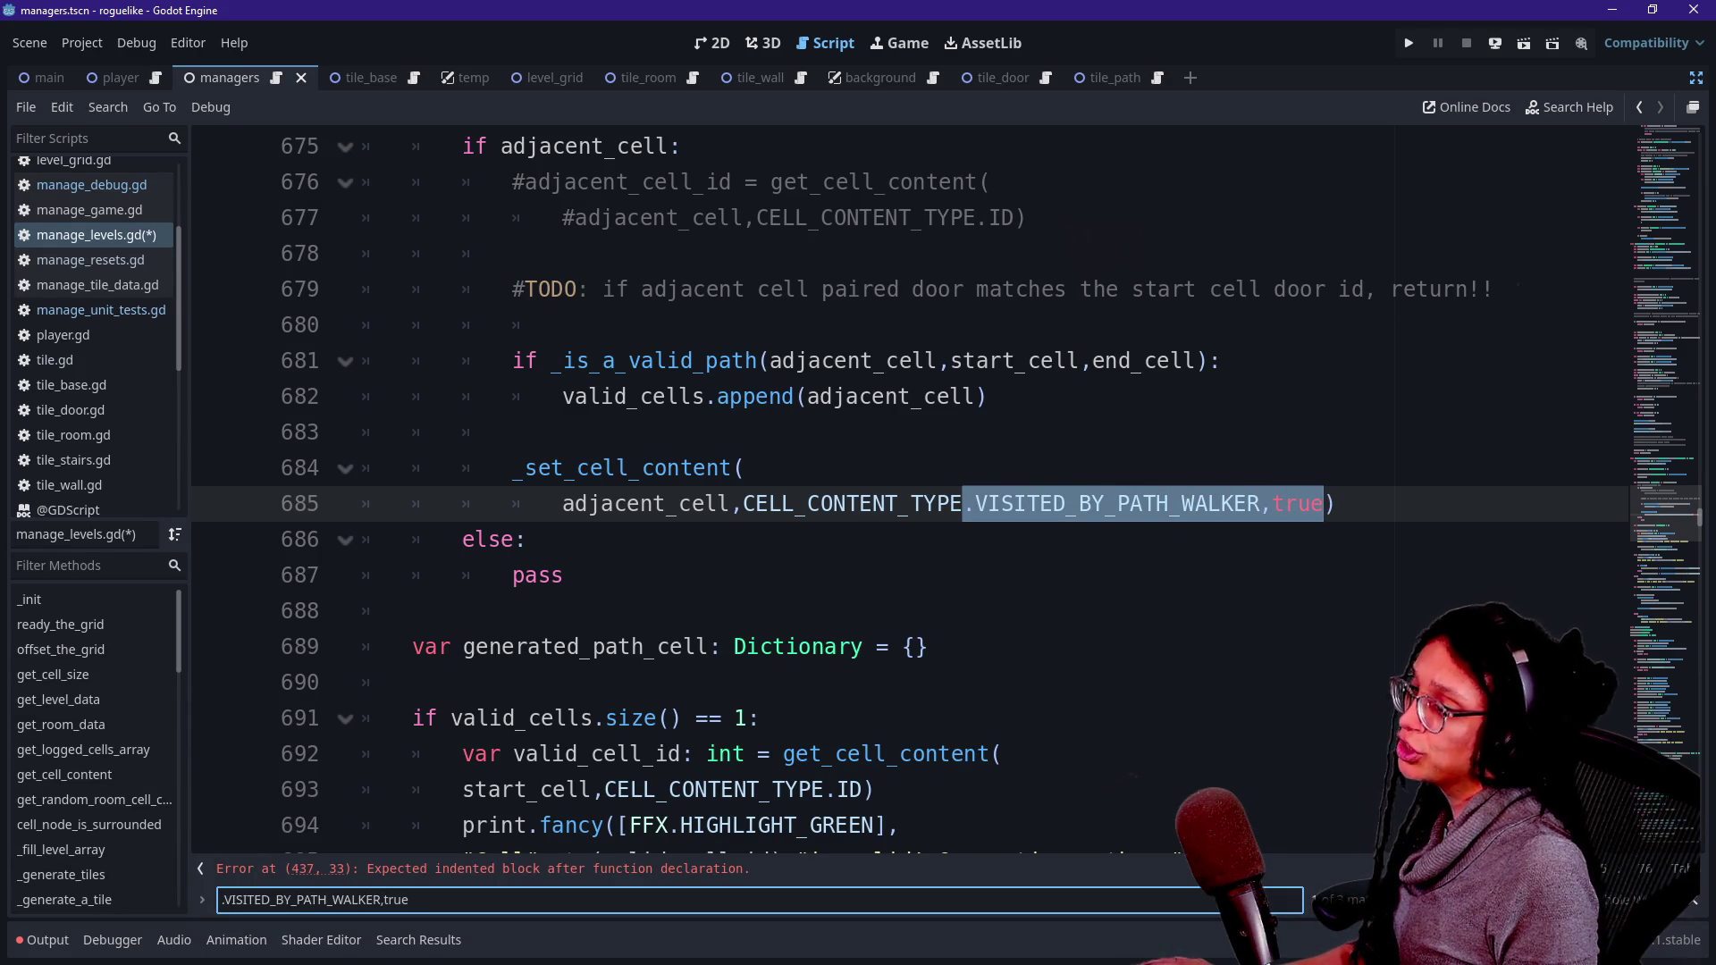
pyautogui.moveTo(1334, 503)
pyautogui.mouseDown()
pyautogui.moveTo(529, 539)
pyautogui.moveTo(512, 467)
pyautogui.mouseUp()
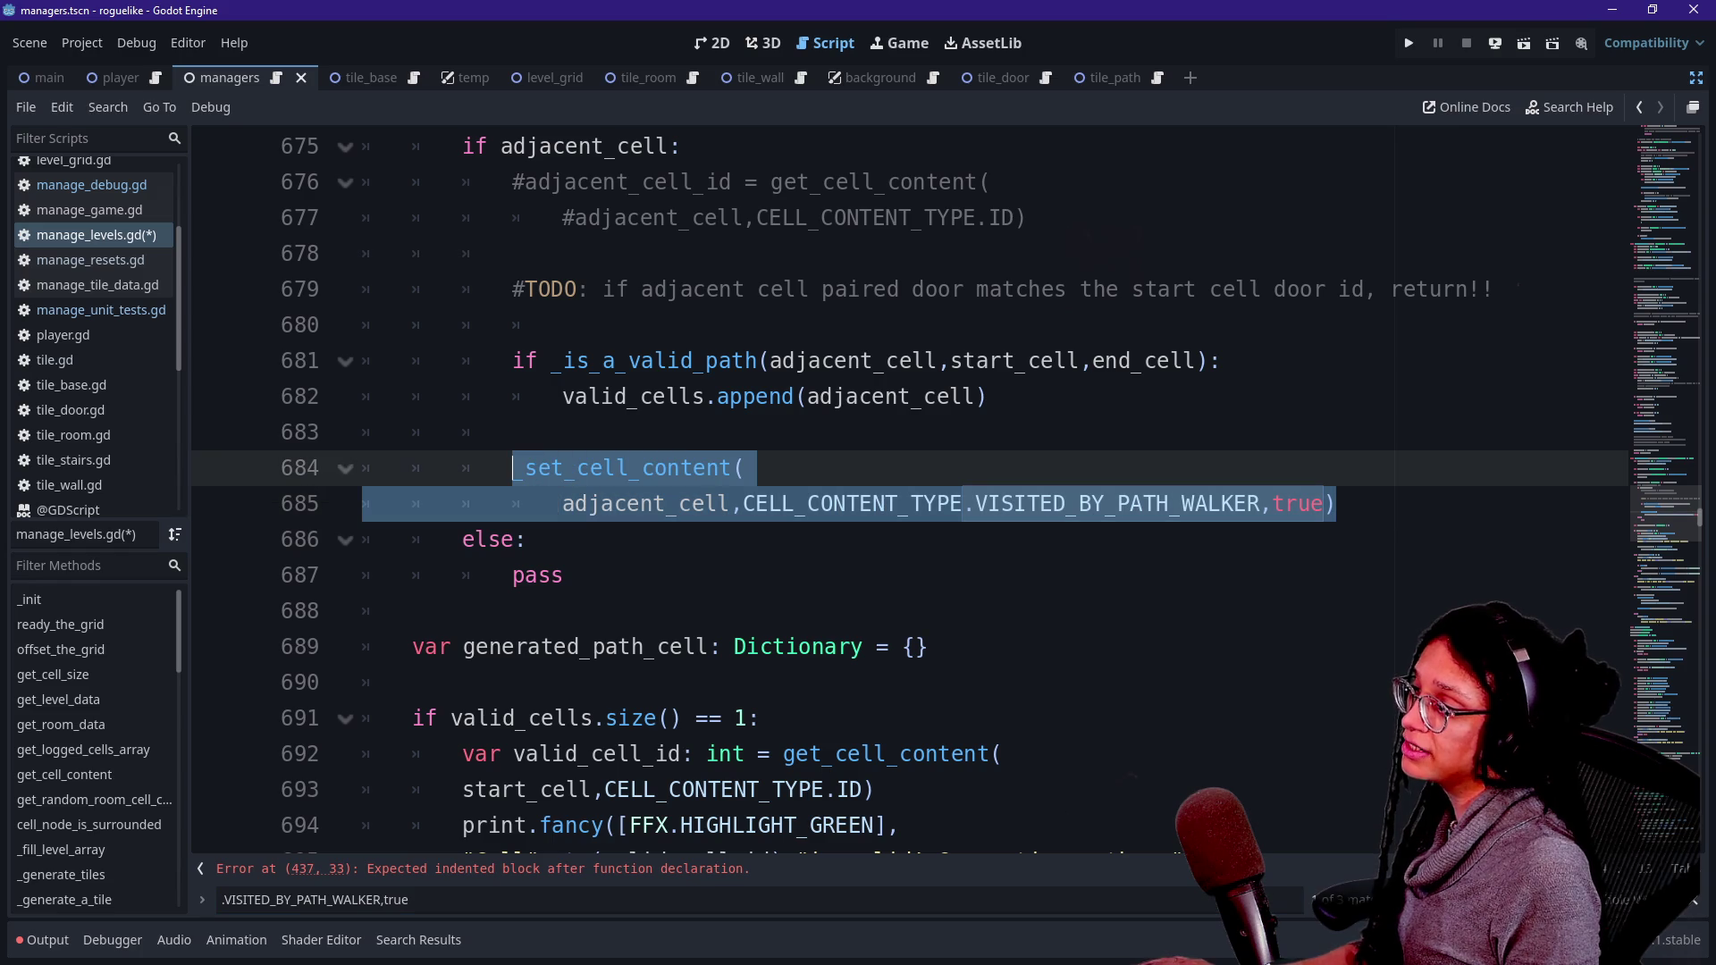
pyautogui.write('_')
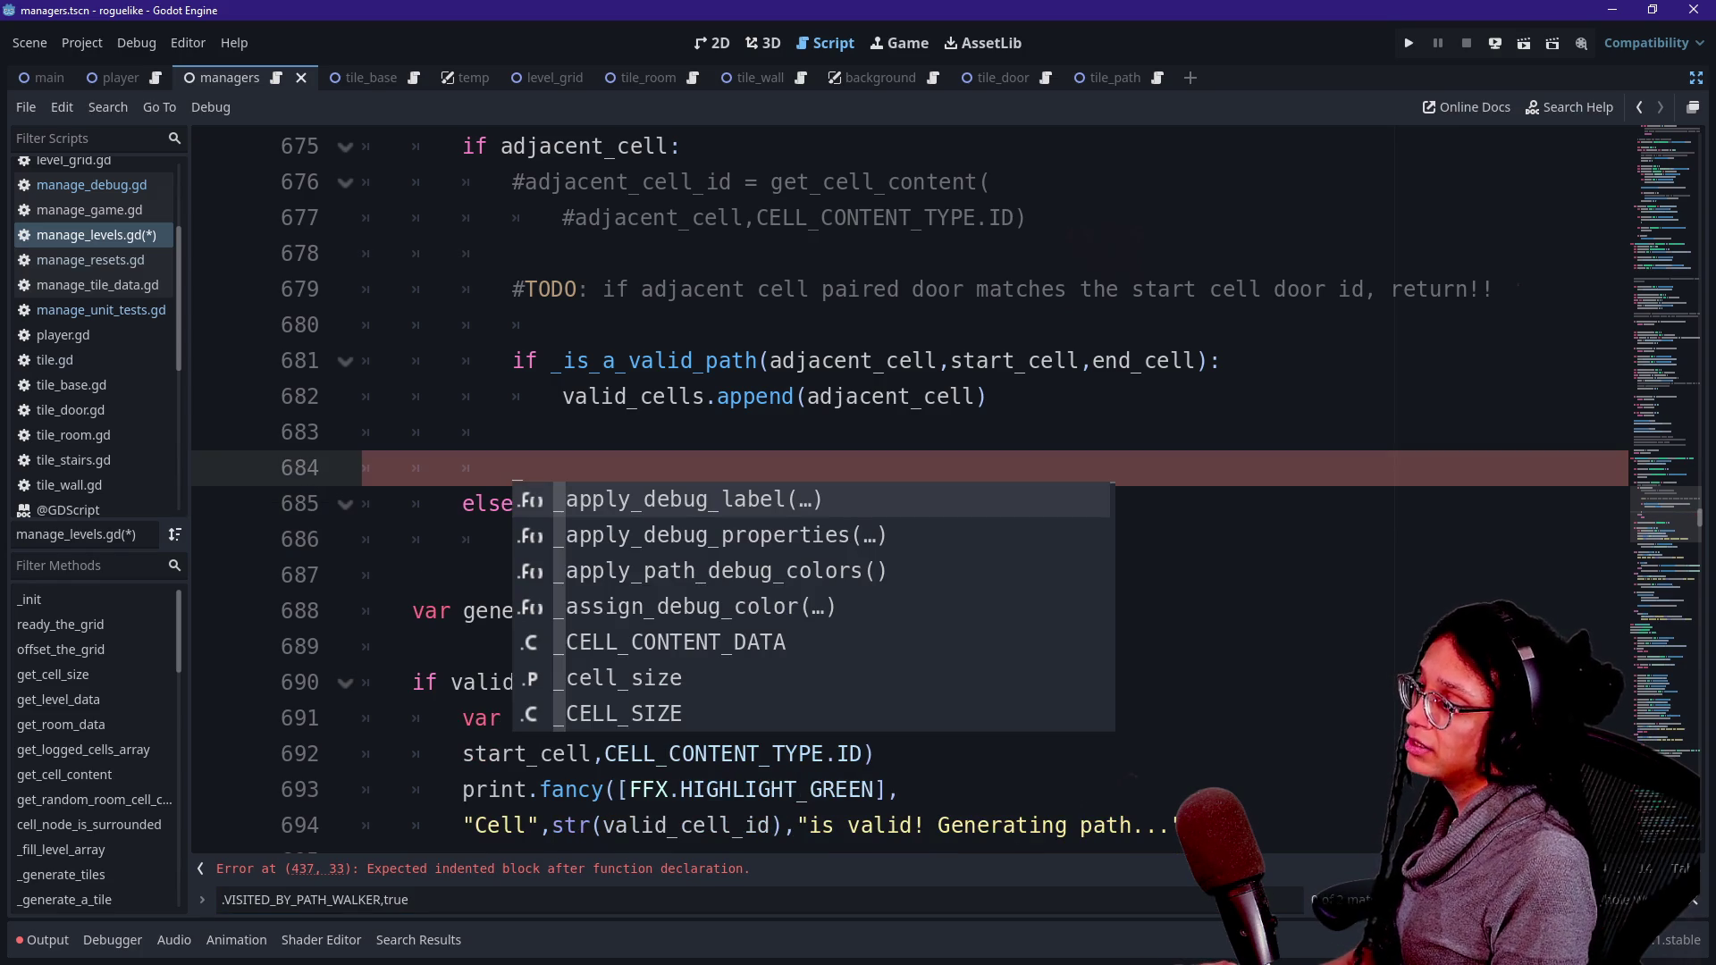
pyautogui.write('dro')
pyautogui.press('Return')
# - Find the next VISITED_BY_PATH_WALKER,true occurrence at line 805
pyautogui.scroll(1, 894, 491)
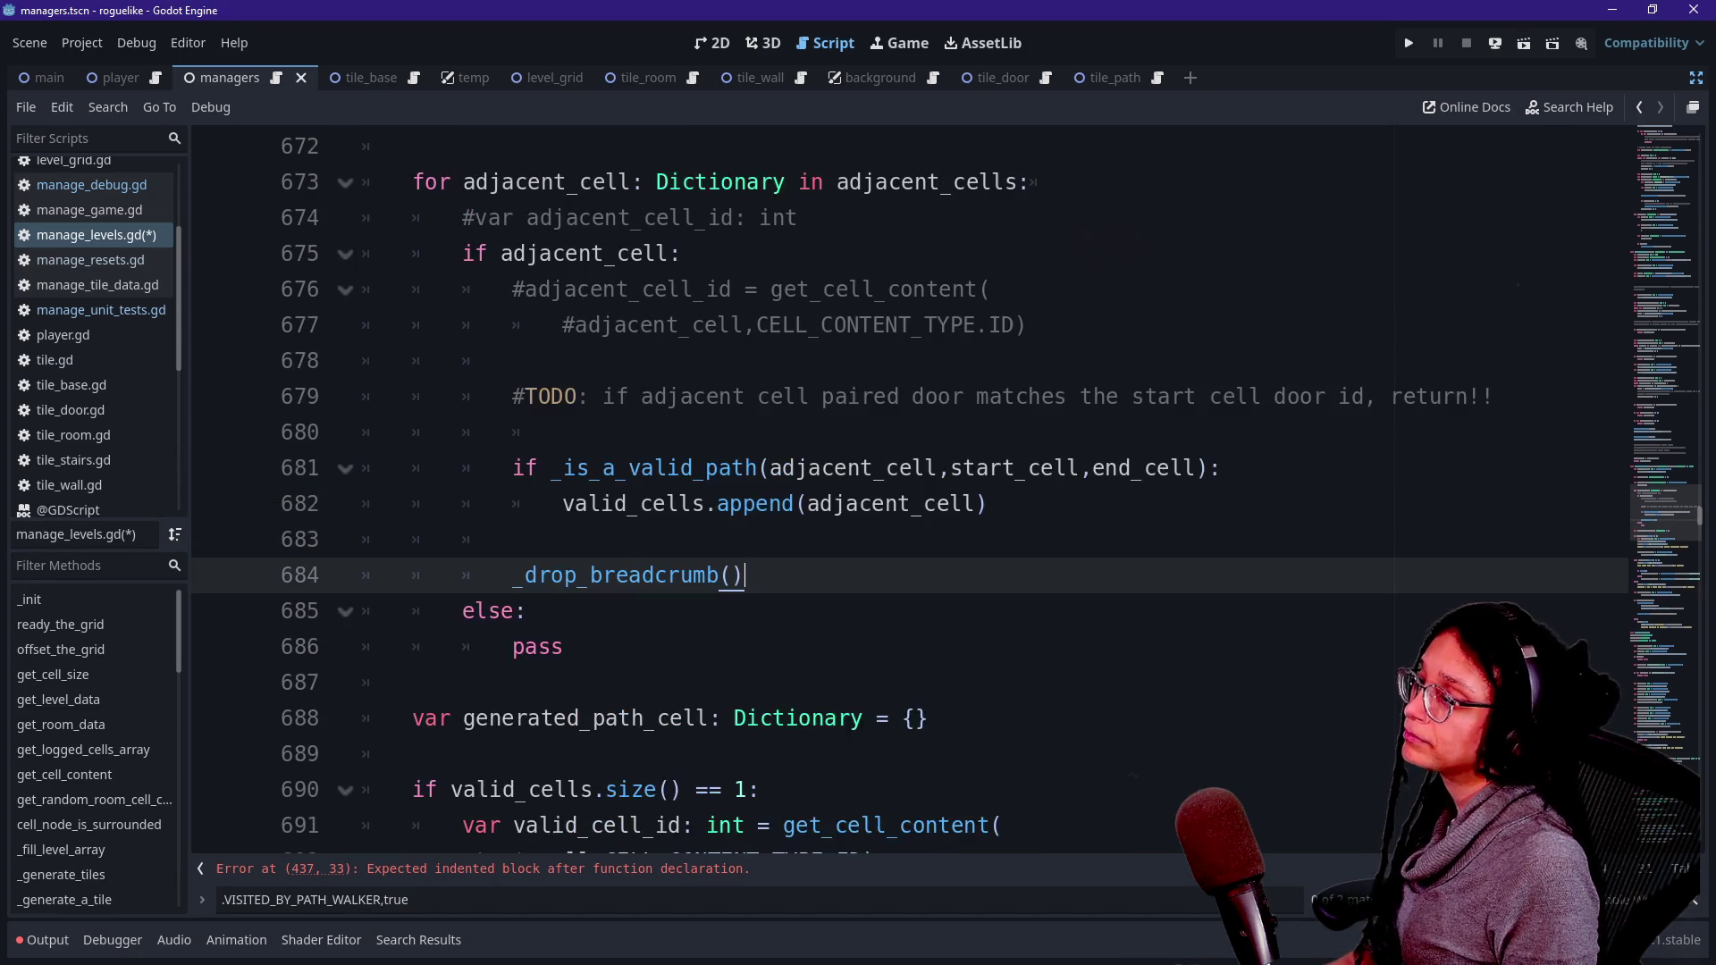
pyautogui.hotkey('ctrl', 'f')
pyautogui.press('Return')
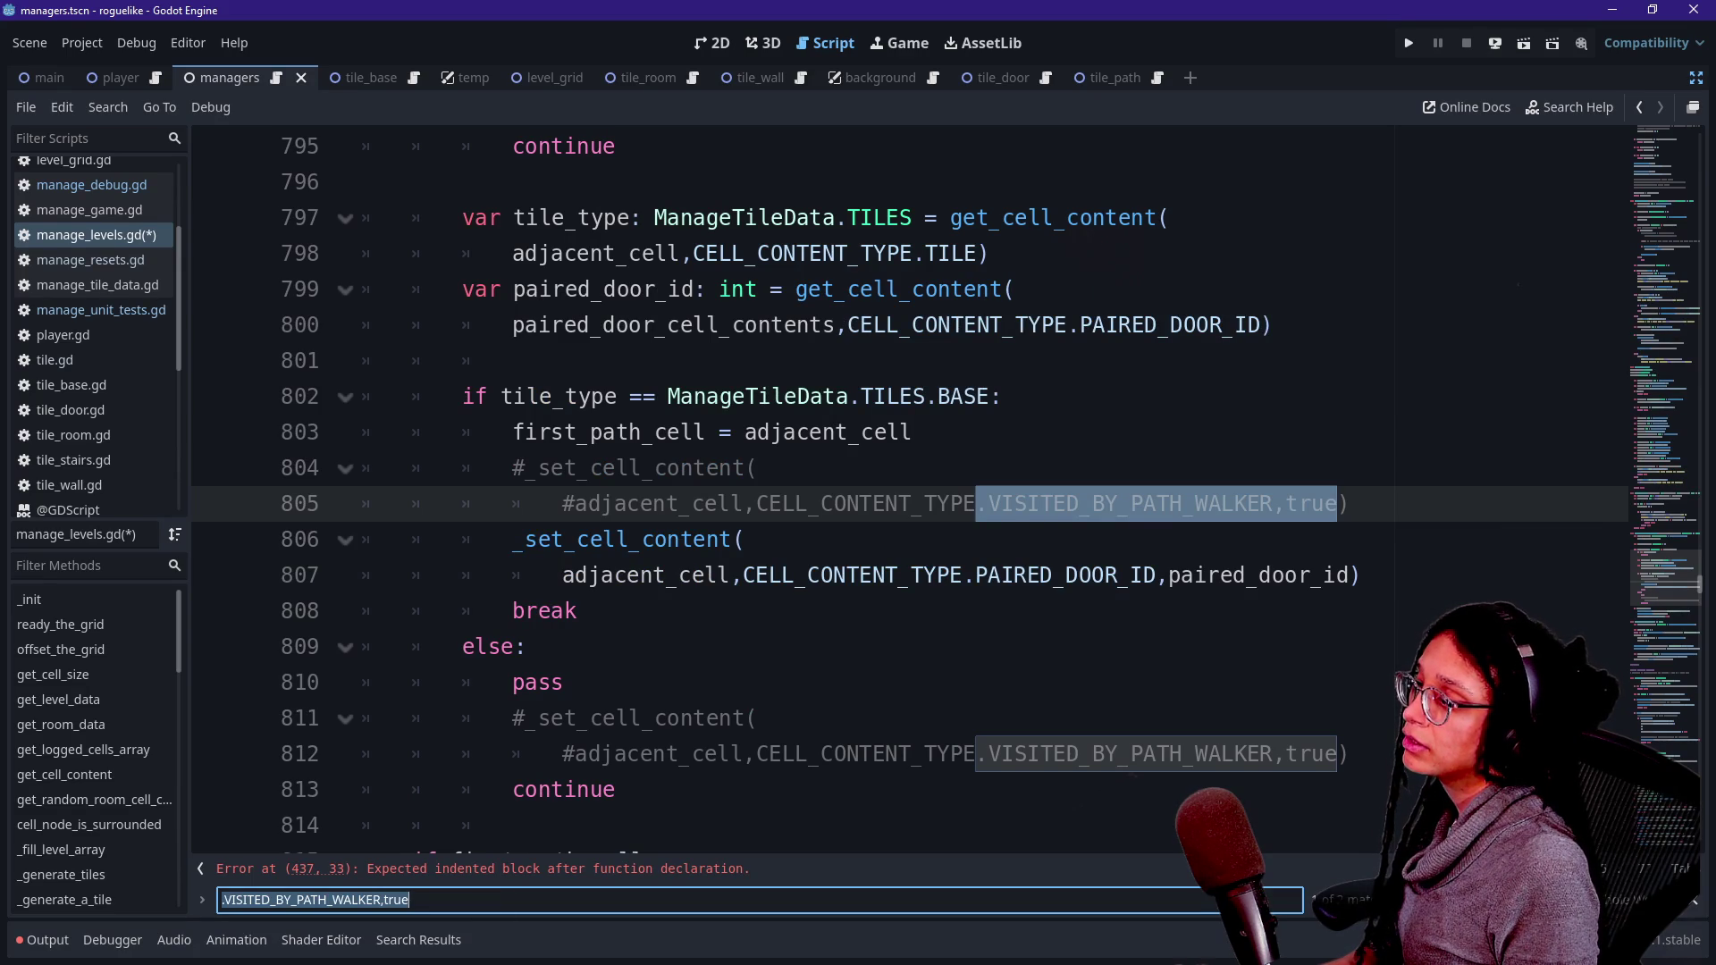
# - Replace the commented visited-flag call at line 804 with a commented-out _drop_breadcrumb() call
pyautogui.click(1351, 504)
pyautogui.hotkey('shift', 'Up')
pyautogui.hotkey('shift', 'Up')
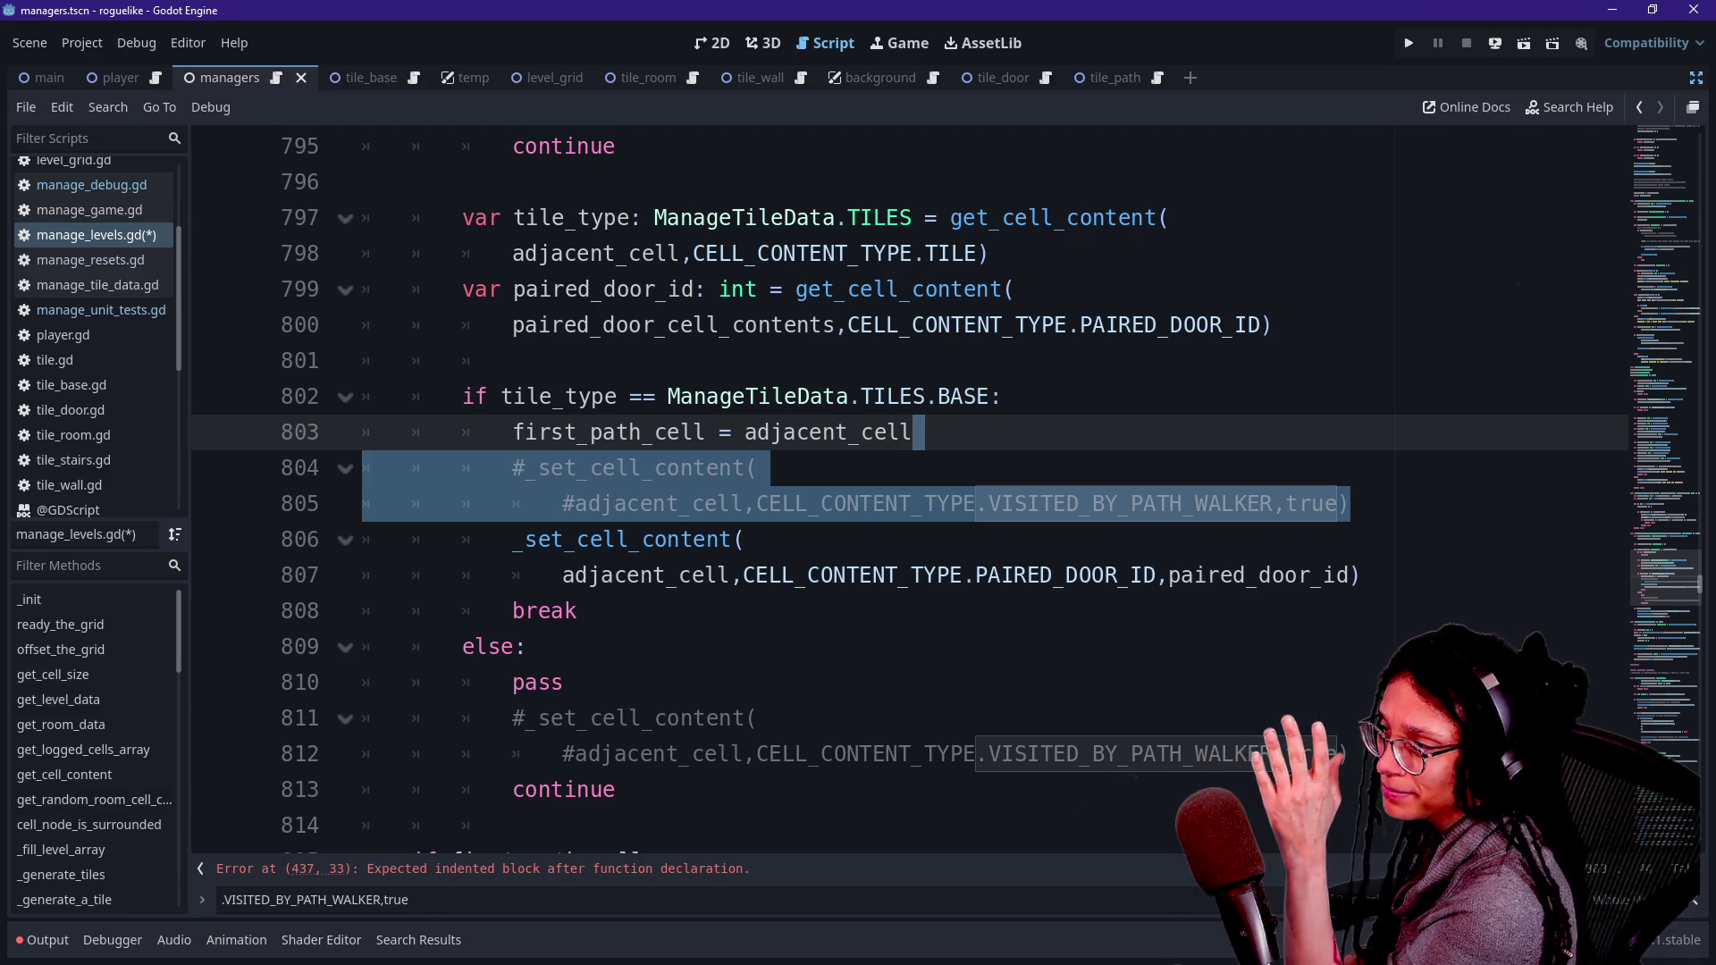
pyautogui.moveTo(1347, 503)
pyautogui.mouseDown()
pyautogui.moveTo(572, 503)
pyautogui.moveTo(759, 503)
pyautogui.moveTo(525, 468)
pyautogui.mouseUp()
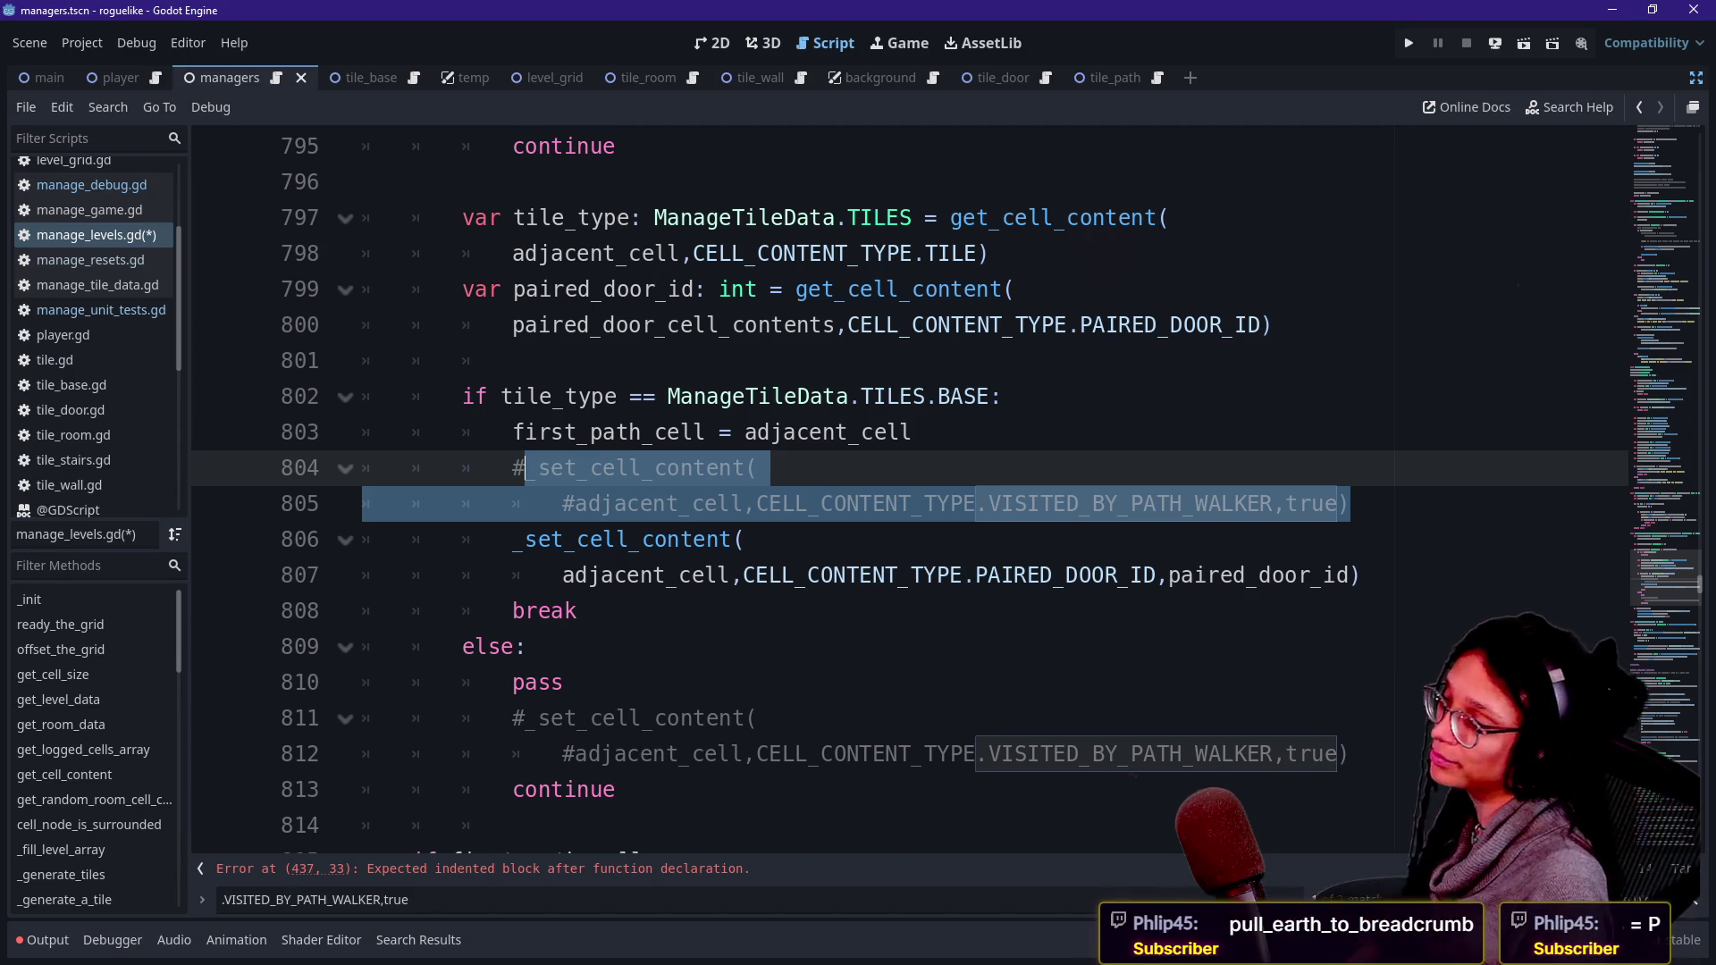
pyautogui.press('BackSpace')
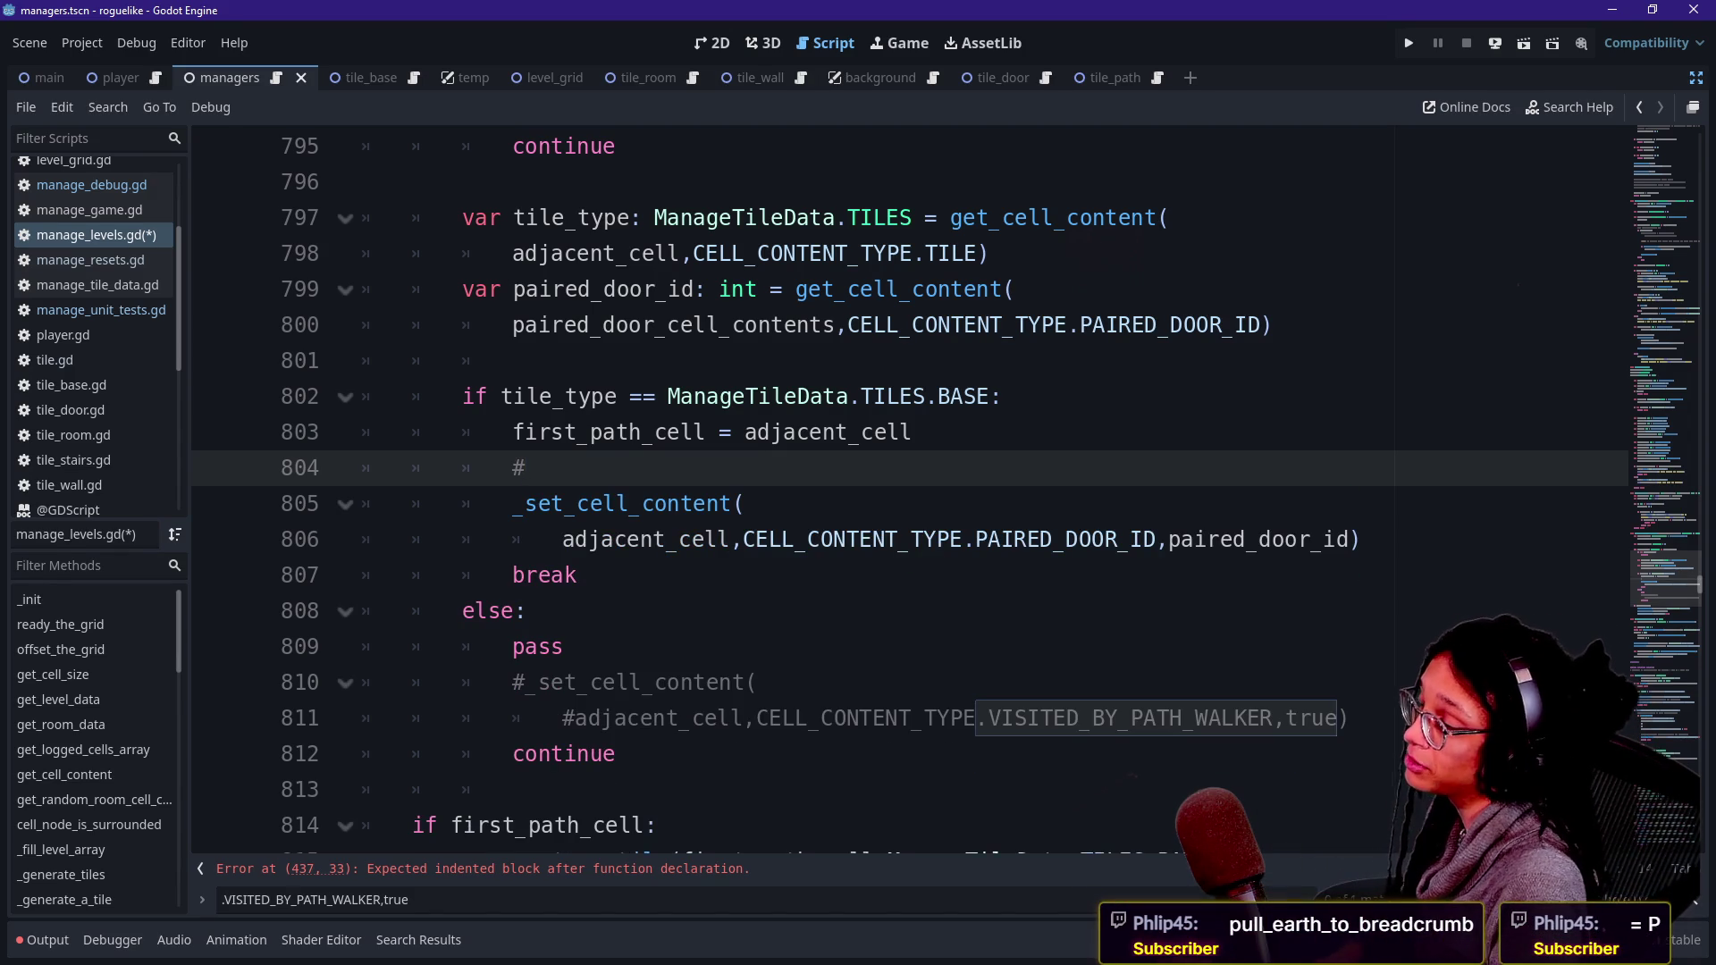
pyautogui.write(')dr')
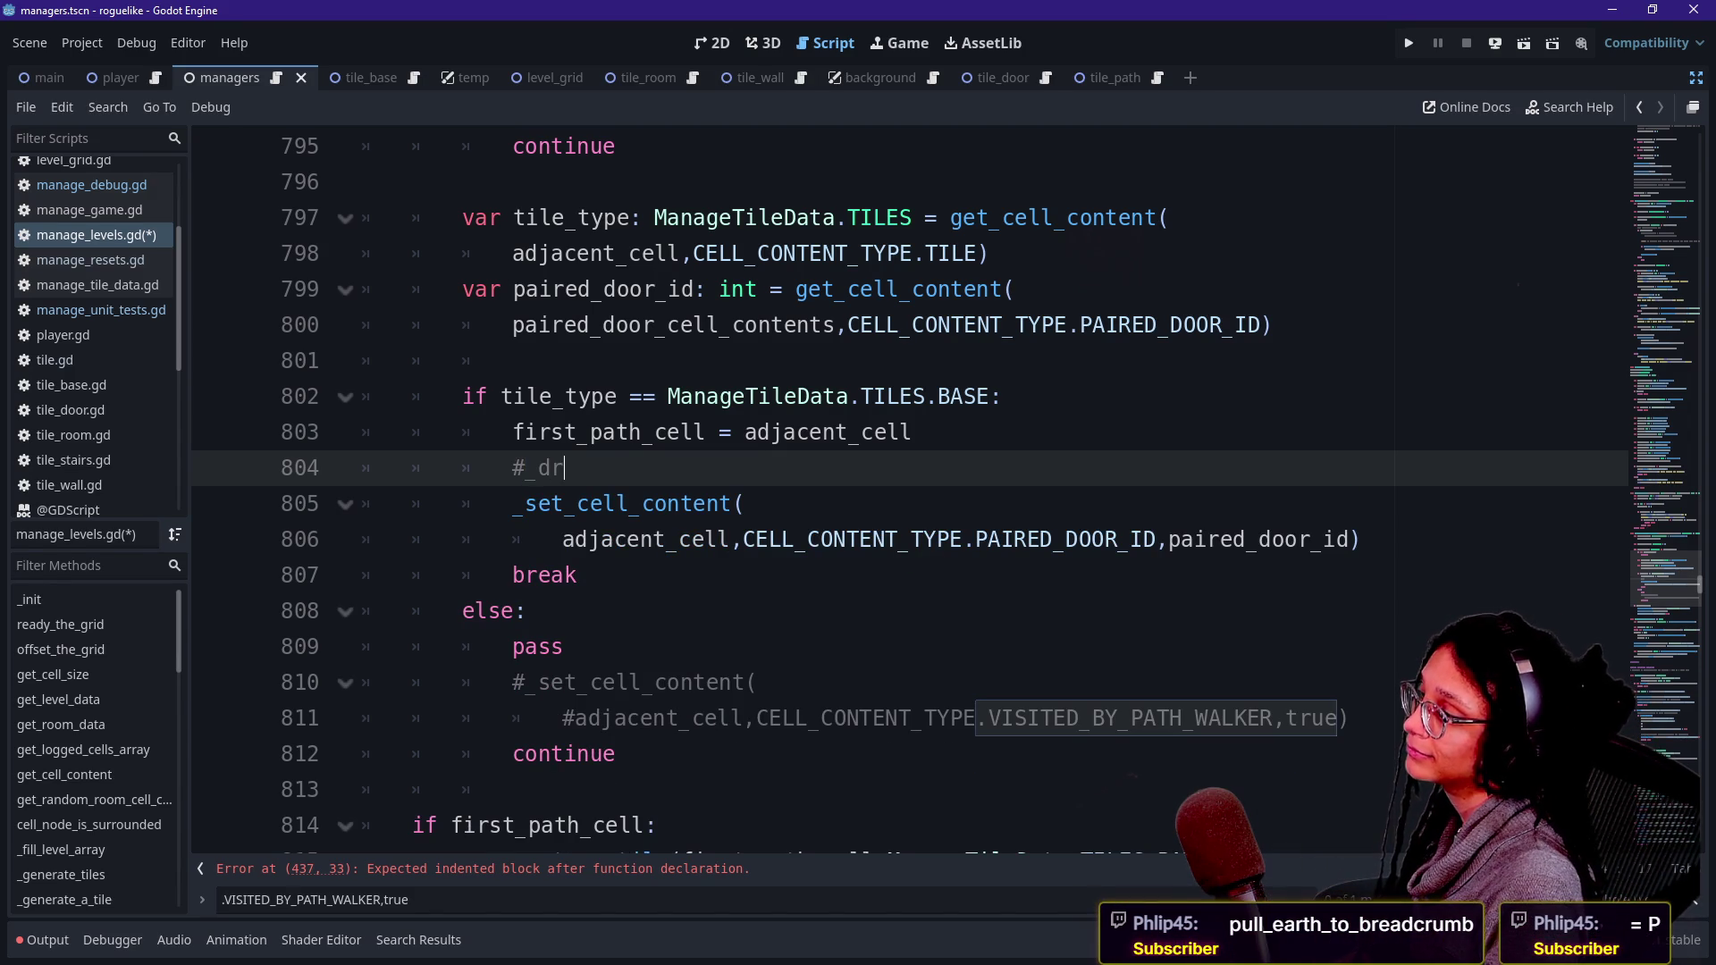
pyautogui.press('BackSpace')
pyautogui.press('BackSpace')
pyautogui.press('BackSpace')
pyautogui.write('_drp')
pyautogui.press('BackSpace')
pyautogui.write('op')
pyautogui.press('Return')
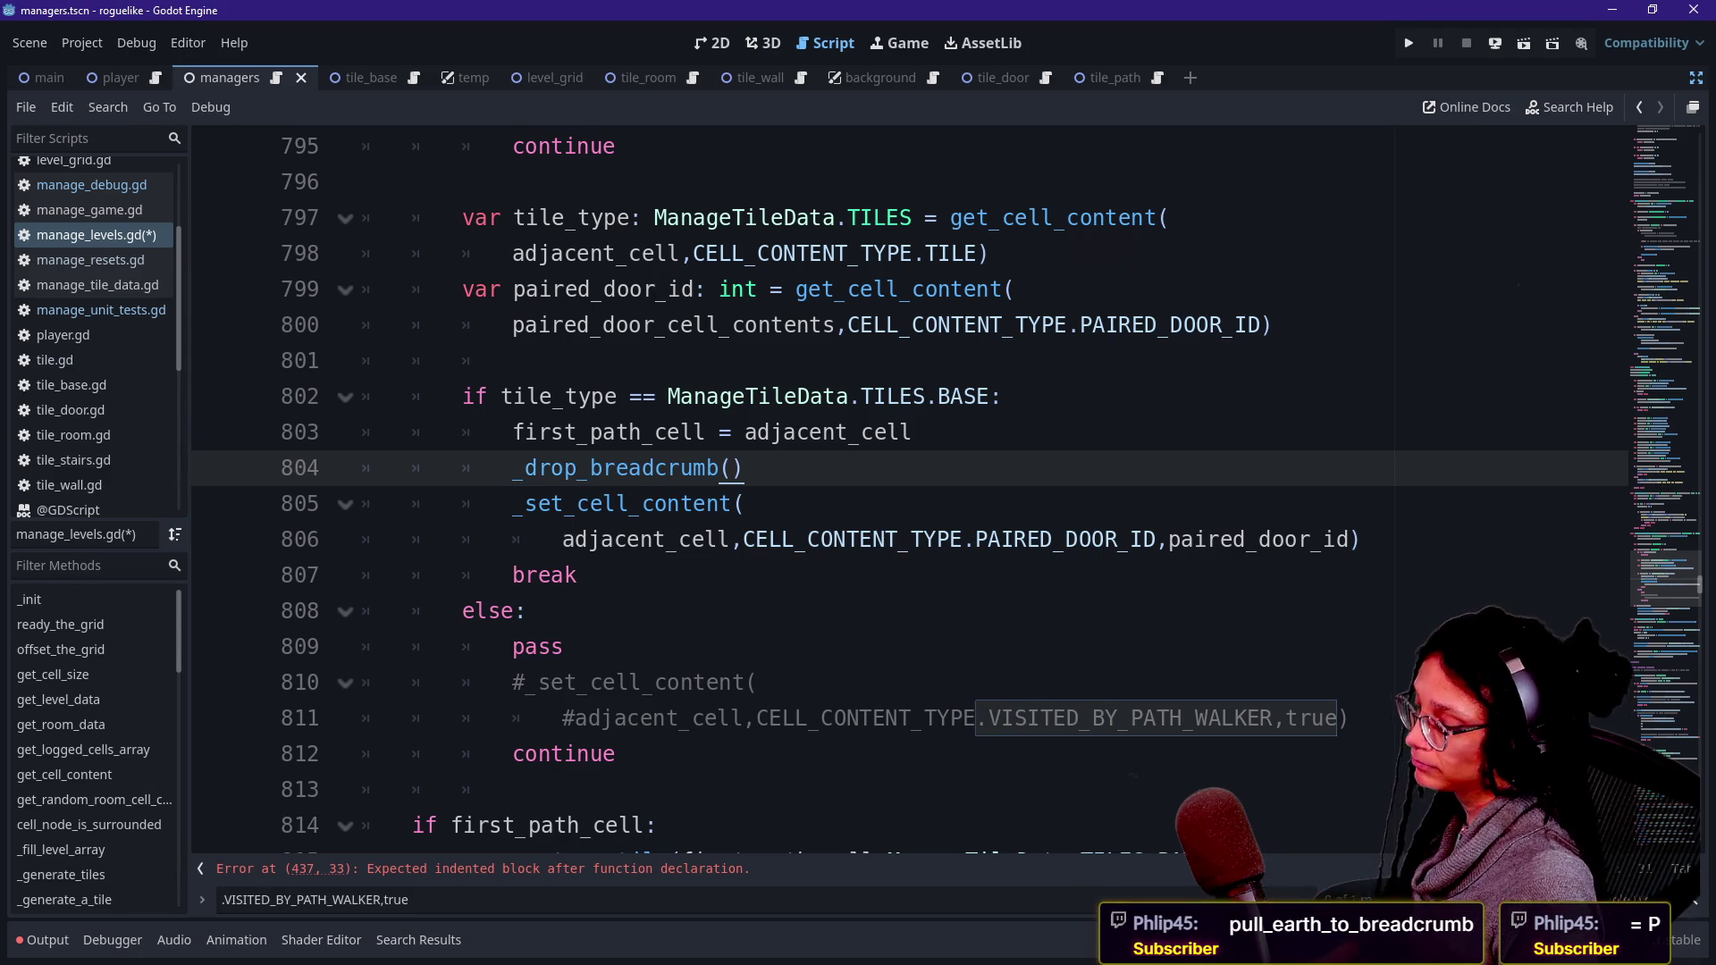
pyautogui.hotkey('ctrl', 'k')
# - Replace the commented lines 810–811 after pass with a commented #_drop_breadcrumb() call
pyautogui.click(564, 646)
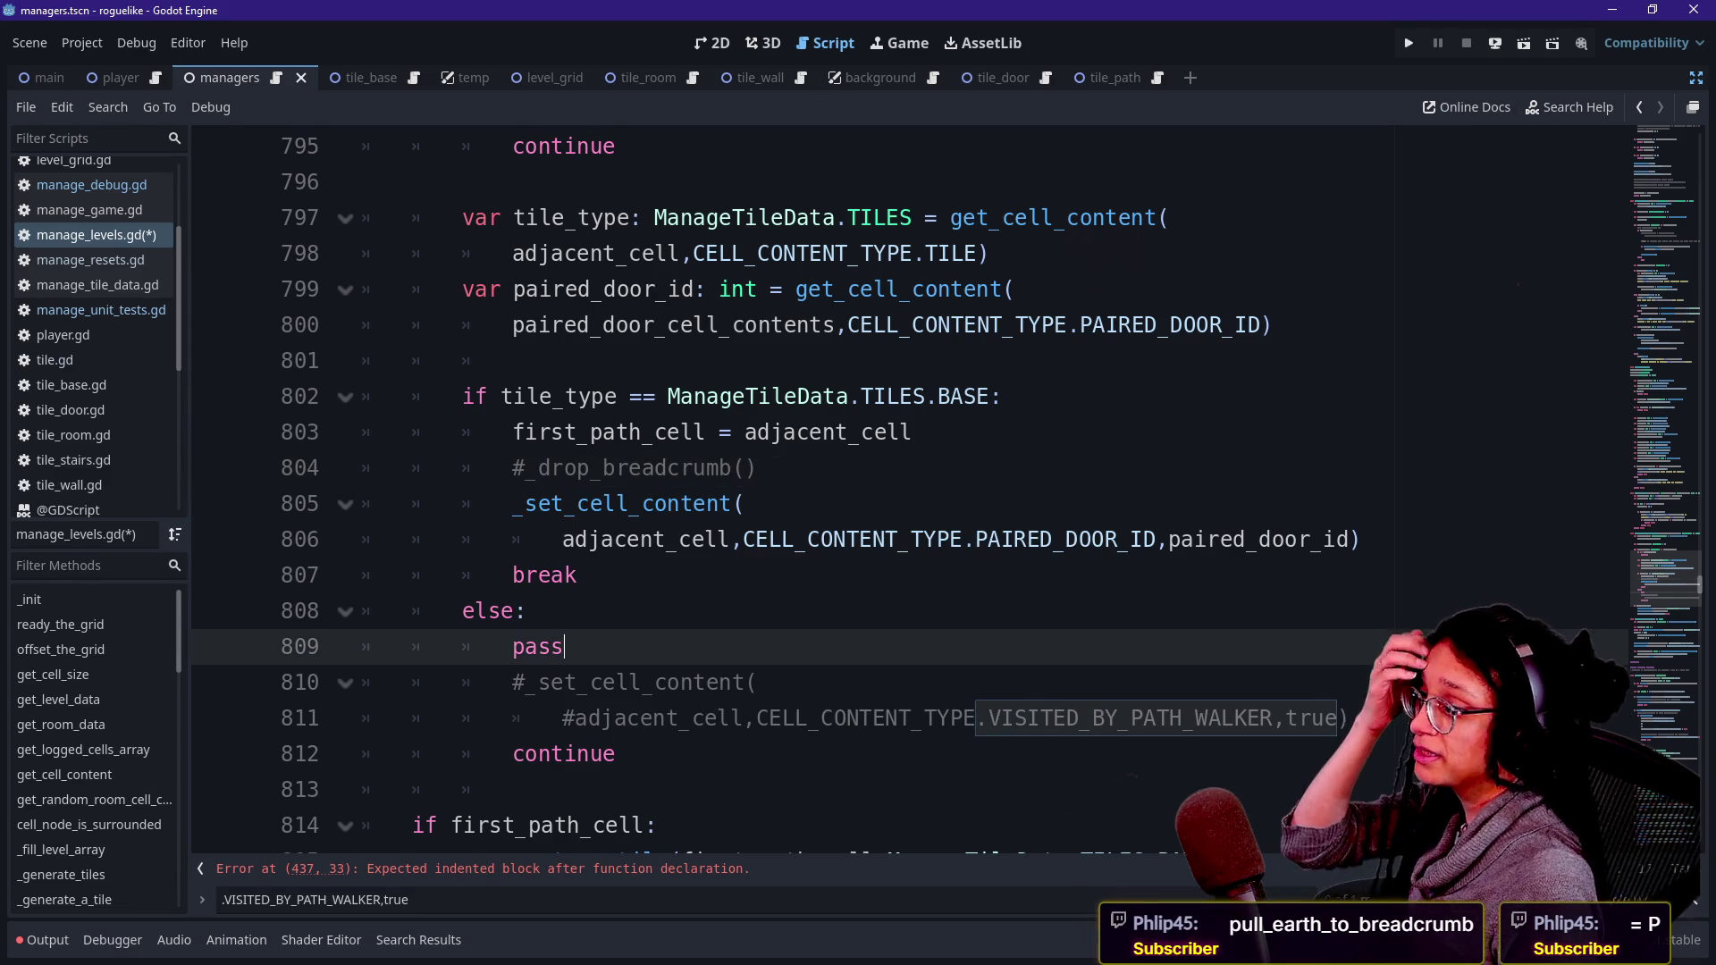
pyautogui.click(1349, 717)
pyautogui.keyDown('shift'); pyautogui.click(565, 646); pyautogui.keyUp('shift')
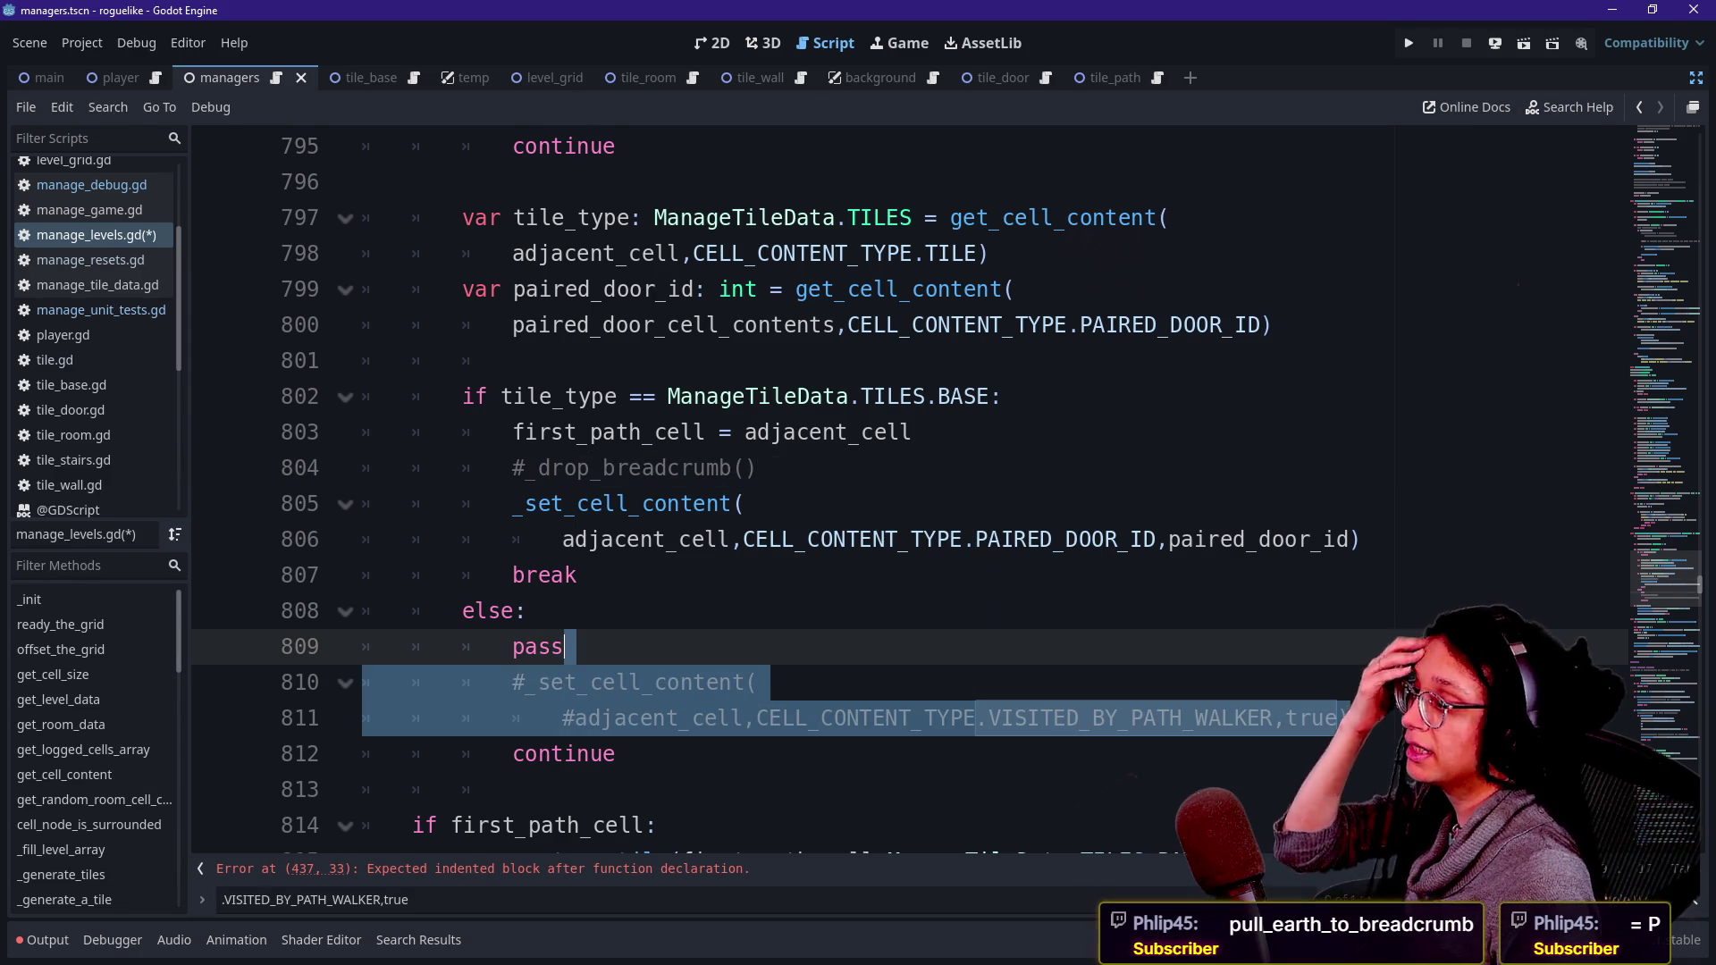
pyautogui.press('Return')
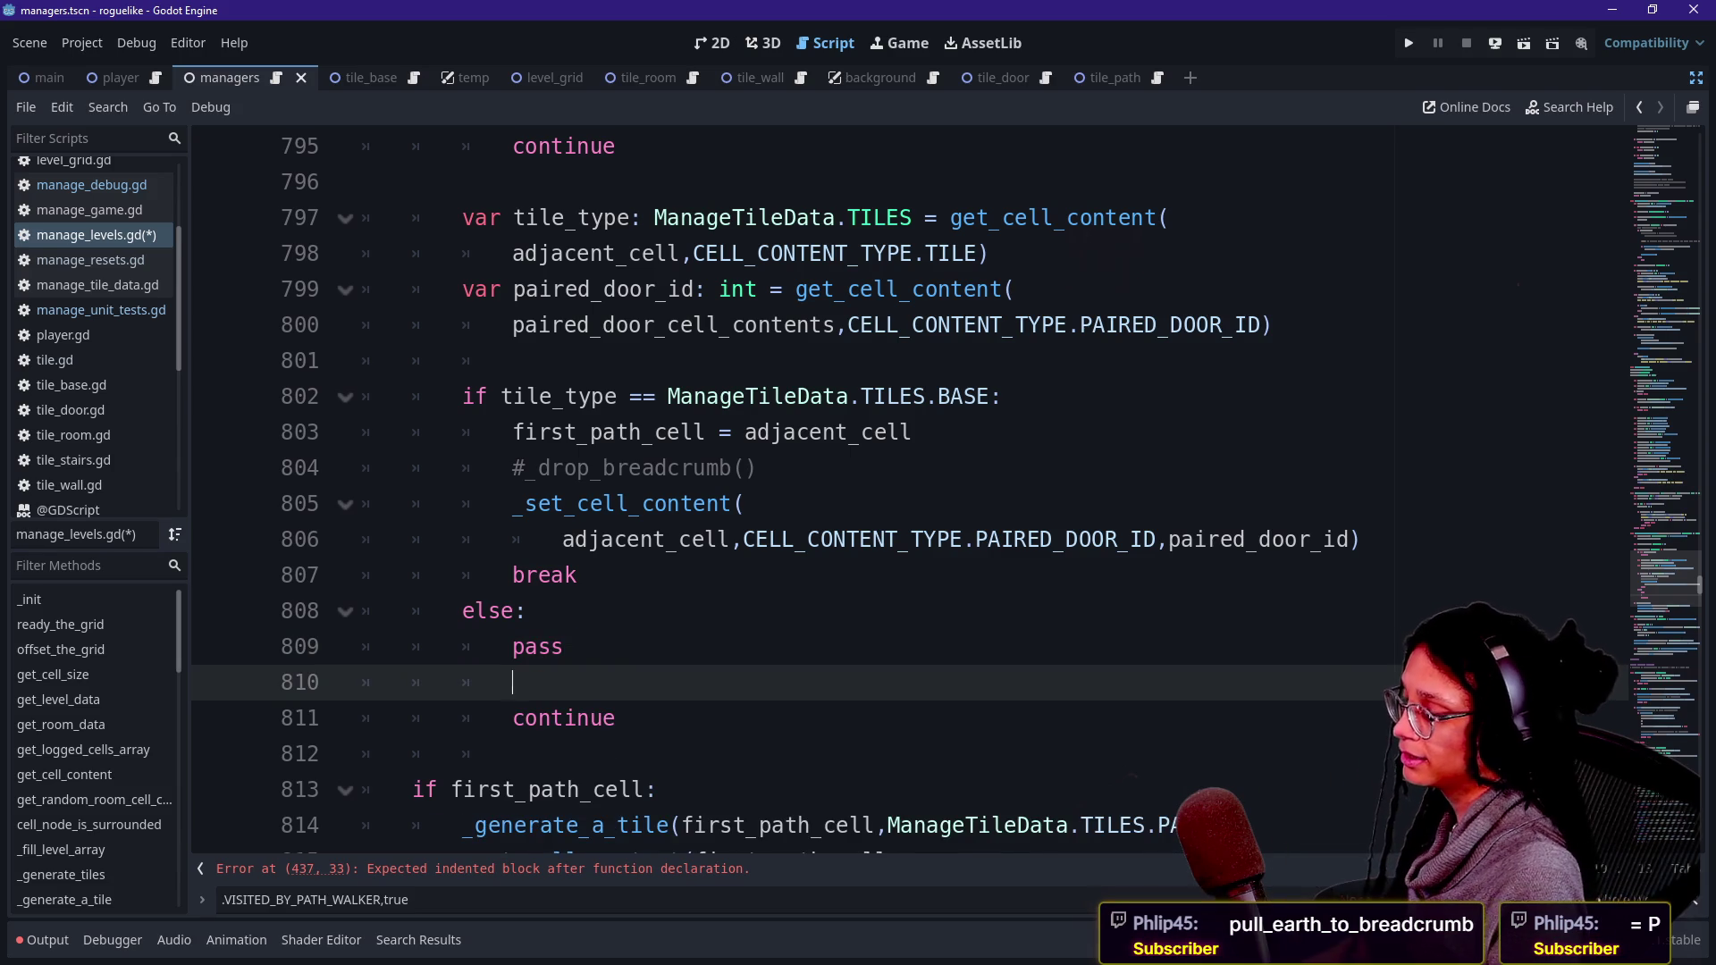
pyautogui.write('a')
pyautogui.press('BackSpace')
pyautogui.write('drop')
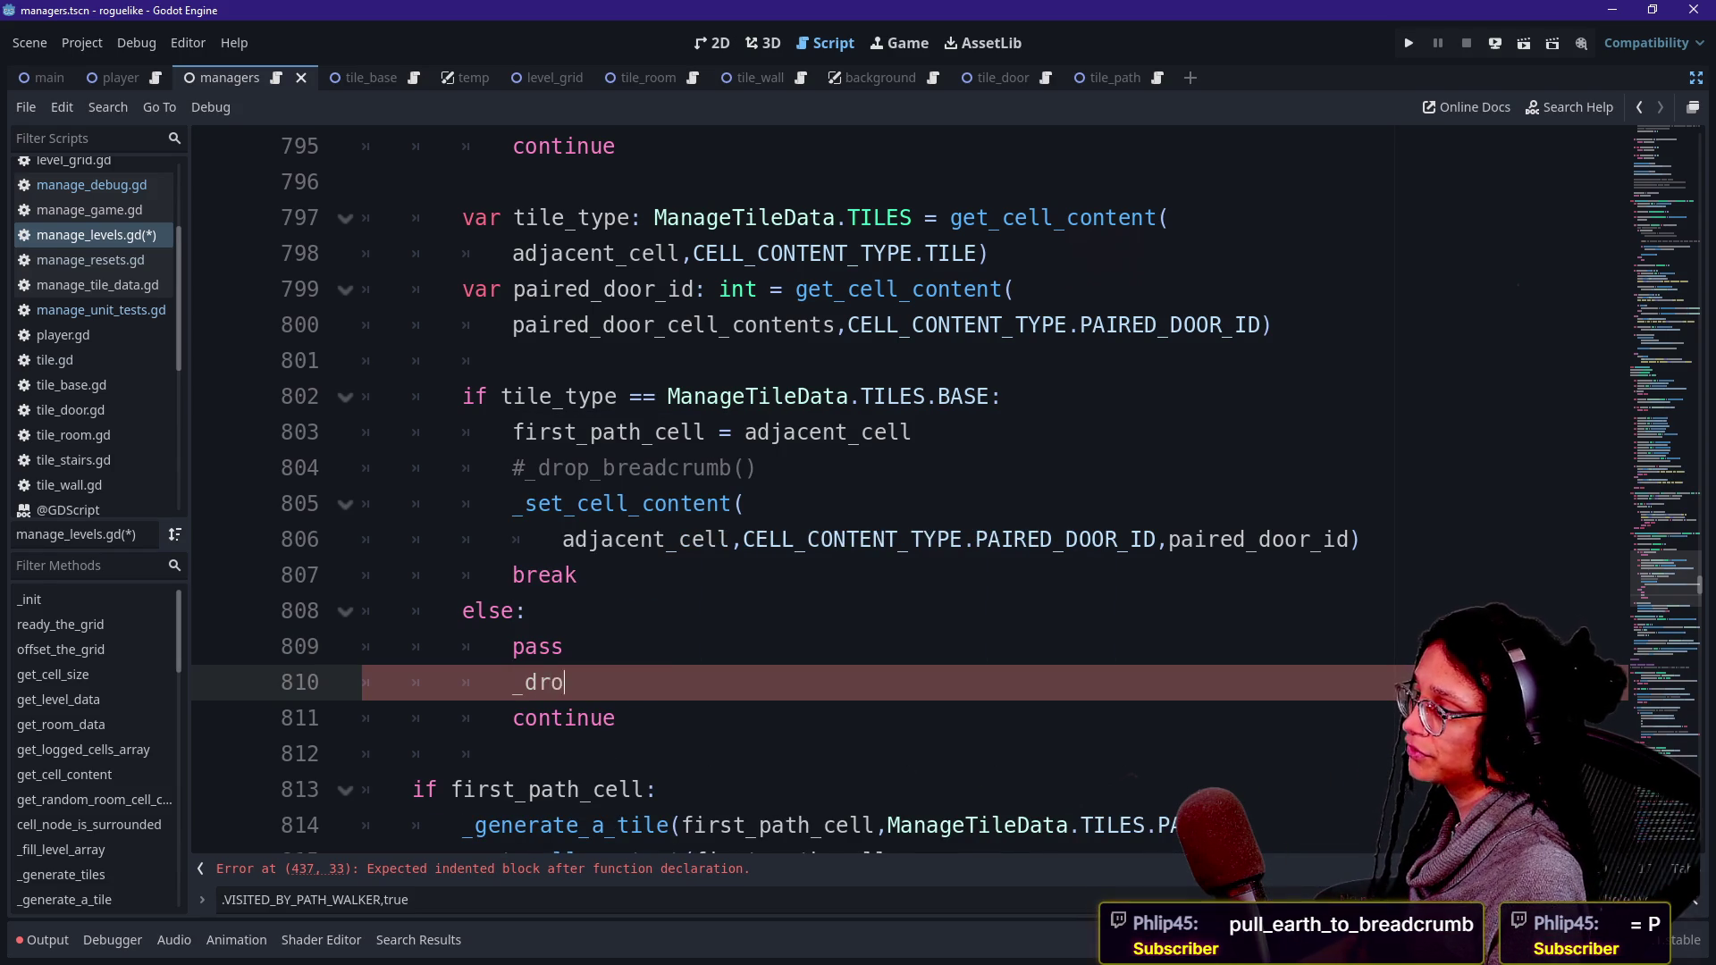
pyautogui.press('Return')
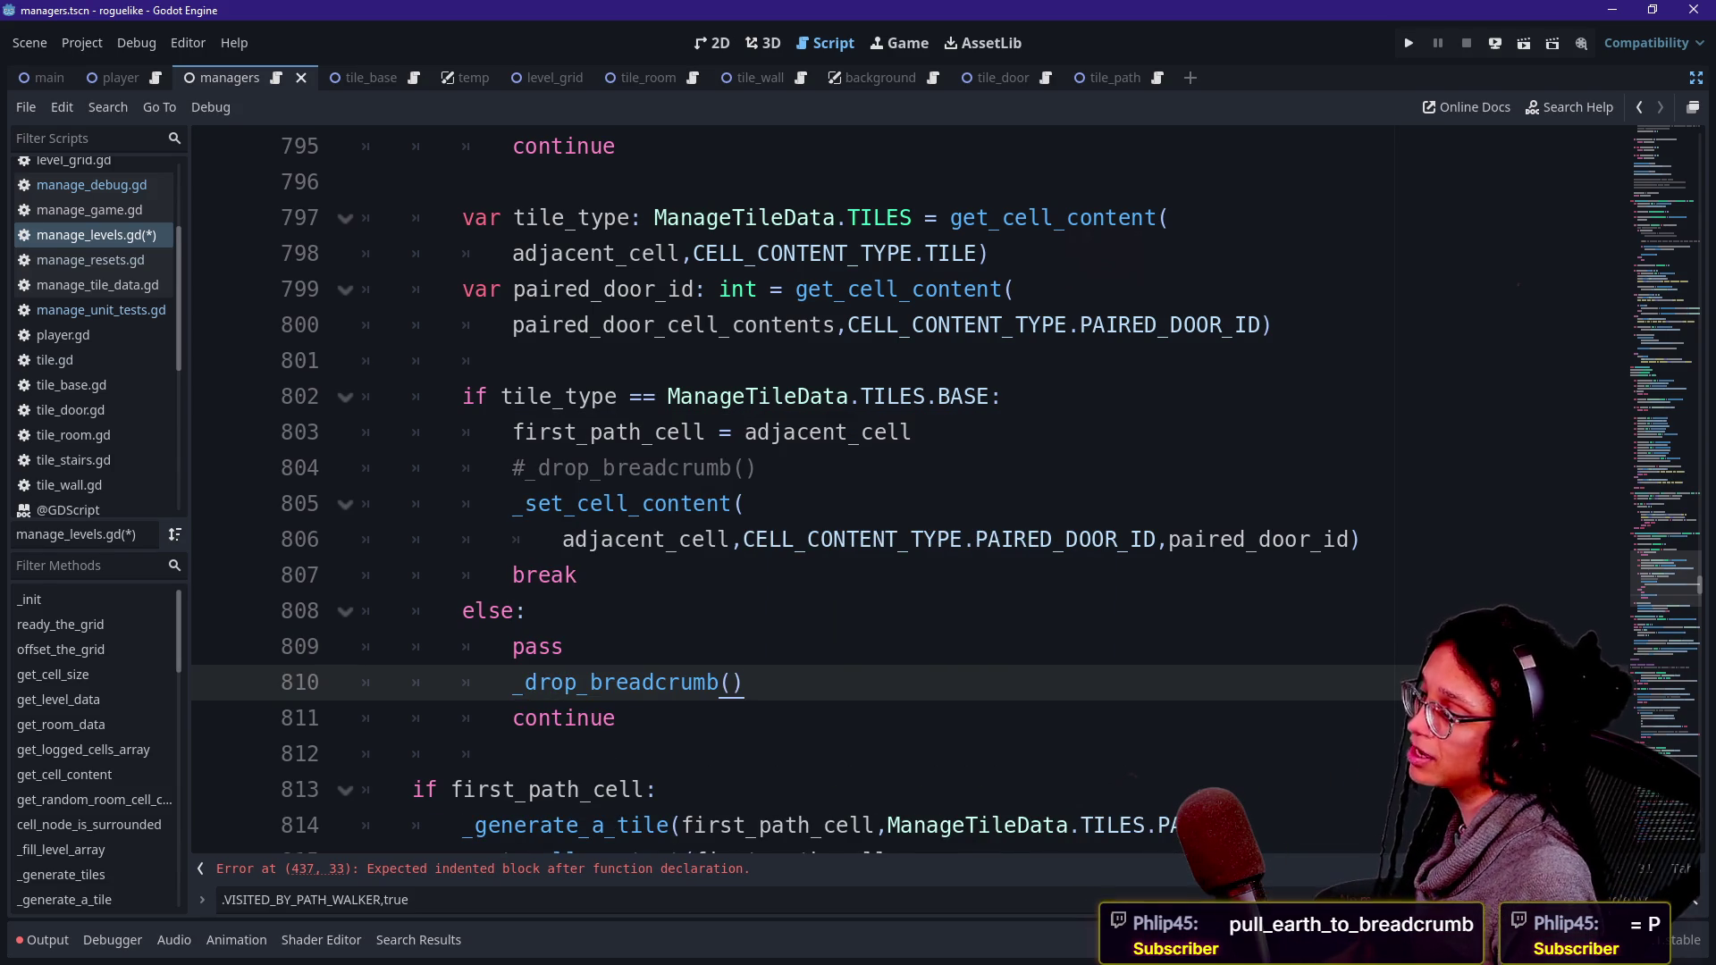
pyautogui.hotkey('ctrl', 'k')
pyautogui.hotkey('ctrl', 'f')
pyautogui.click(483, 869)
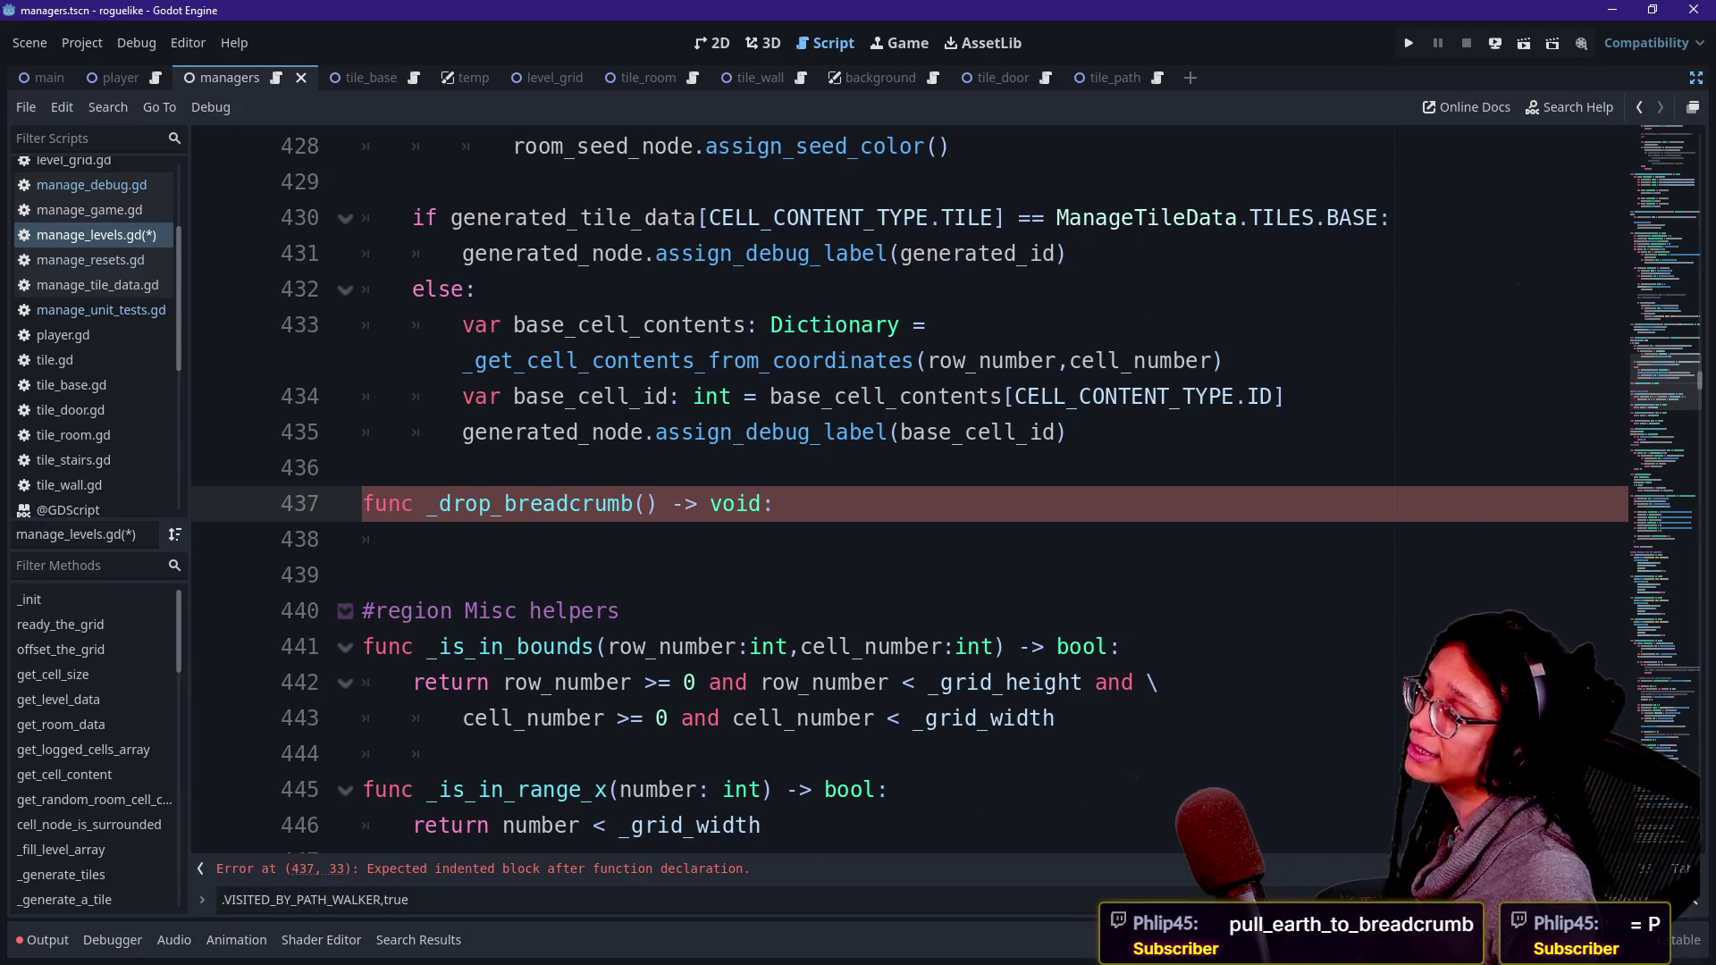
# - Paste the _set_cell_content VISITED_BY_PATH_WALKER true call into the _drop_breadcrumb body
pyautogui.click(409, 899)
pyautogui.click(413, 539)
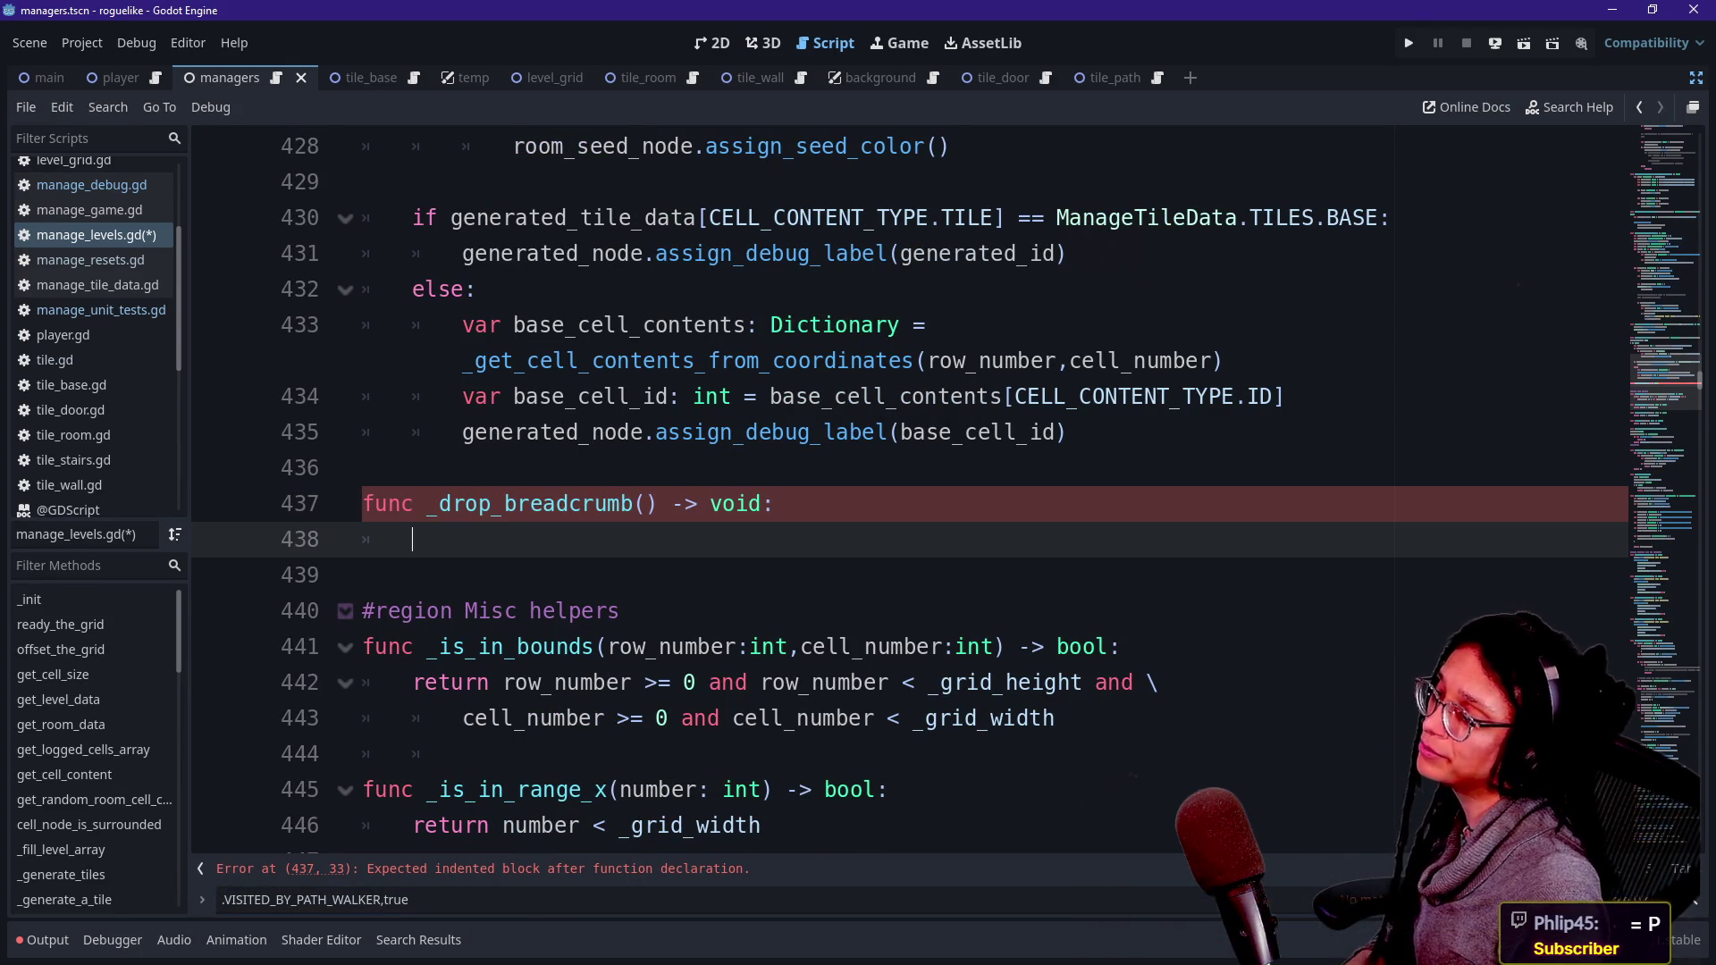
pyautogui.write('_set_cell_content( \t\t\t\tadjacent_cell,CELL_CONTENT_TYPE.VISITED_BY_PATH_WALKER,true)')
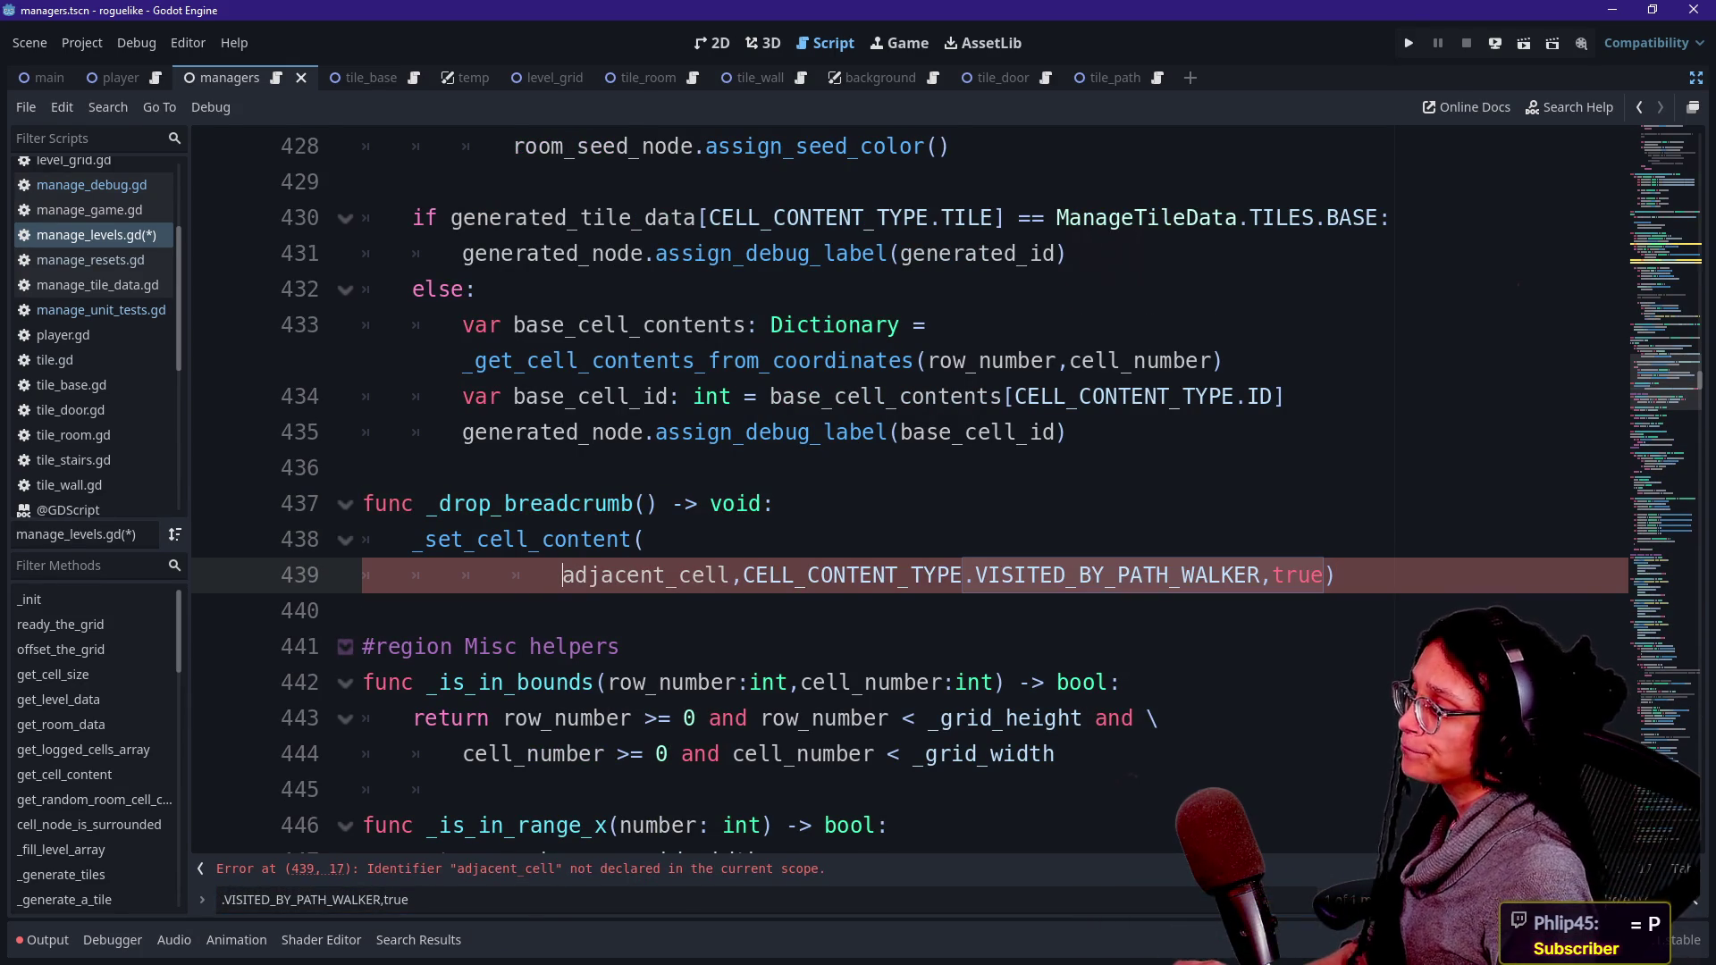
pyautogui.hotkey('shift', 'Tab')
pyautogui.hotkey('shift', 'Tab')
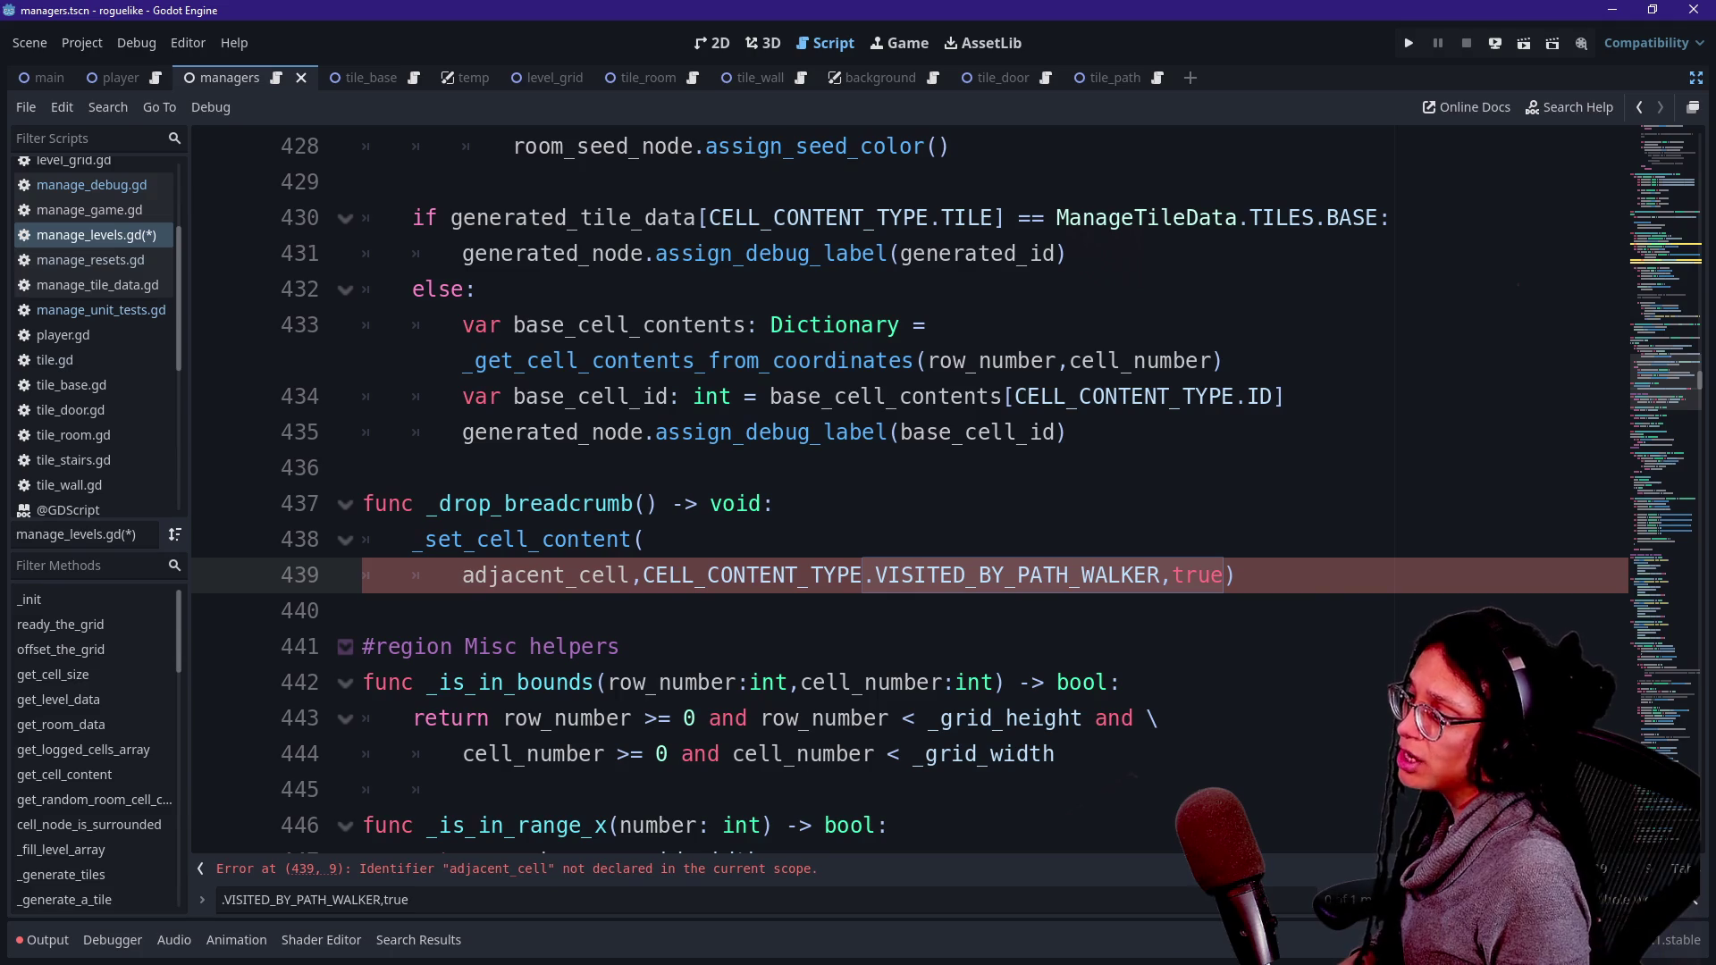
pyautogui.moveTo(461, 575); pyautogui.dragTo(606, 574)
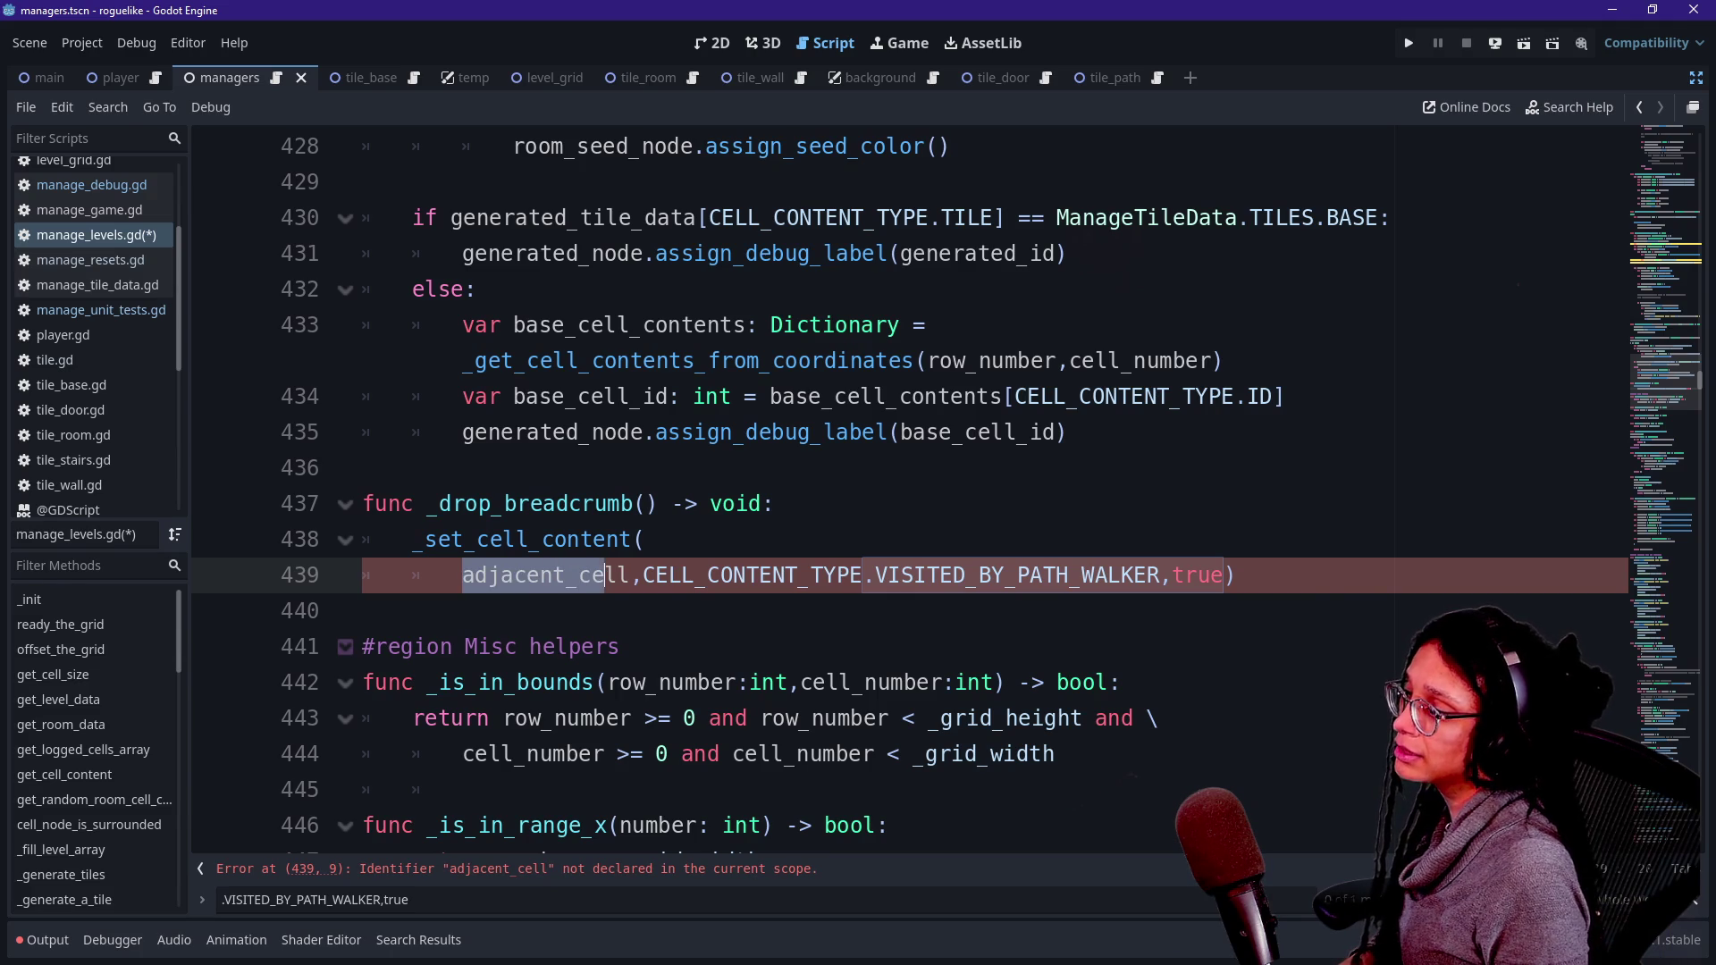
pyautogui.click(578, 574)
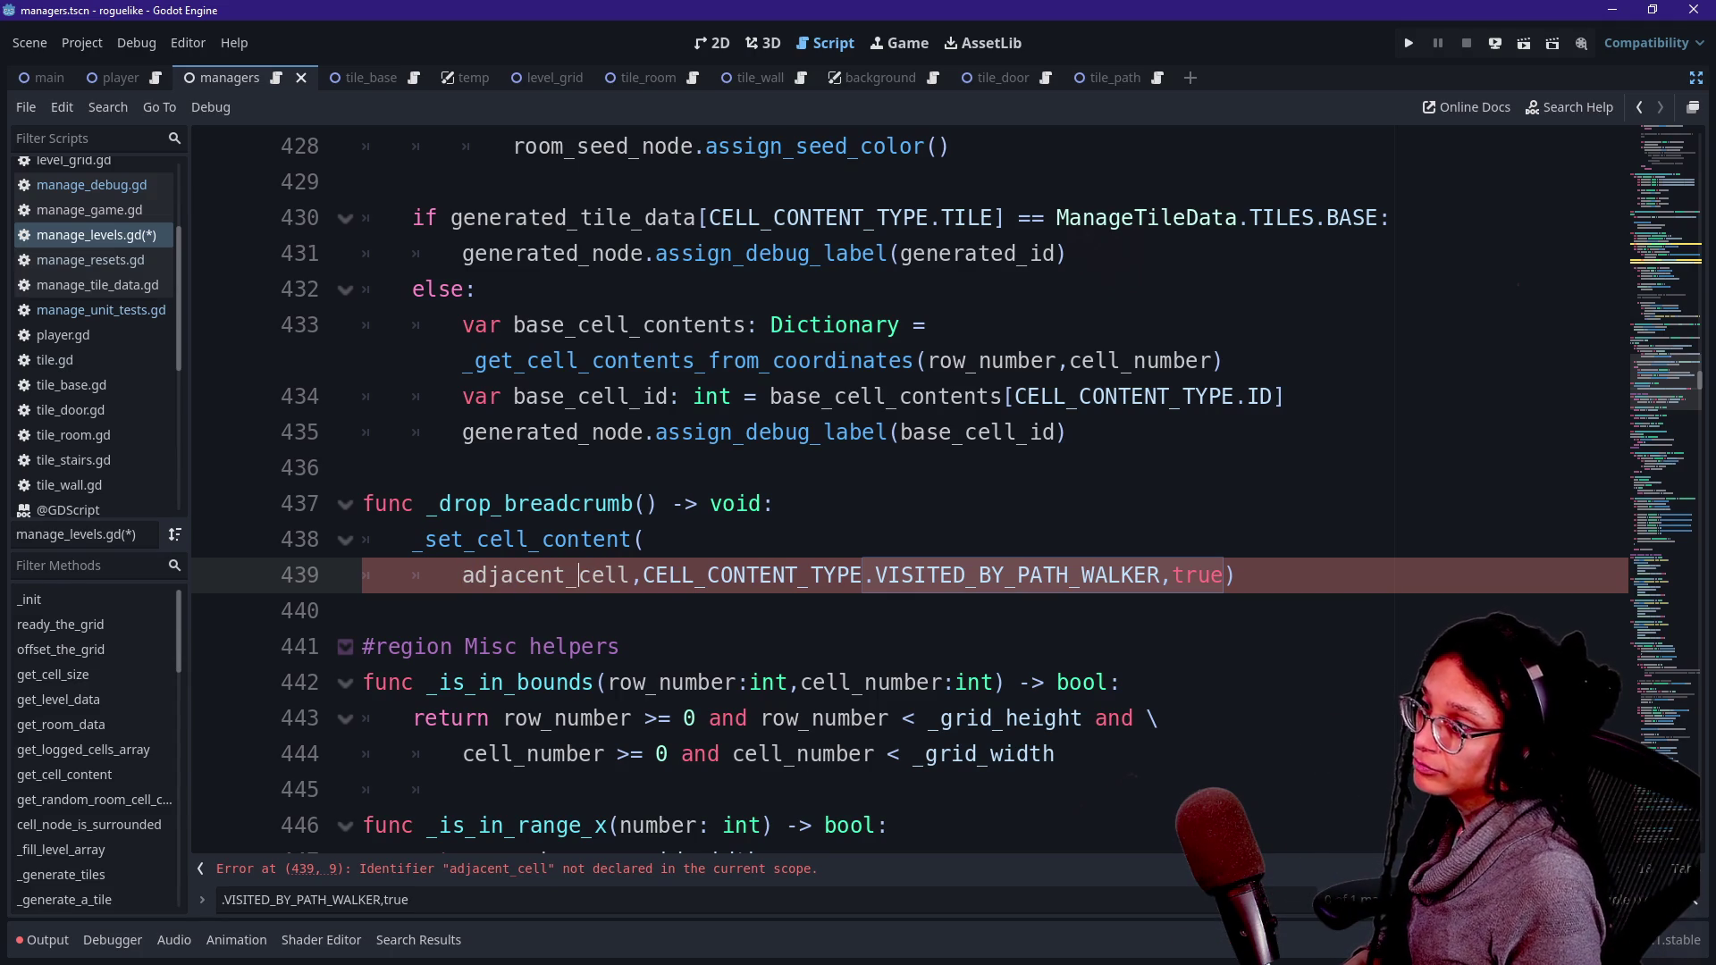
pyautogui.click(645, 539)
pyautogui.click(1237, 575)
pyautogui.press('Return')
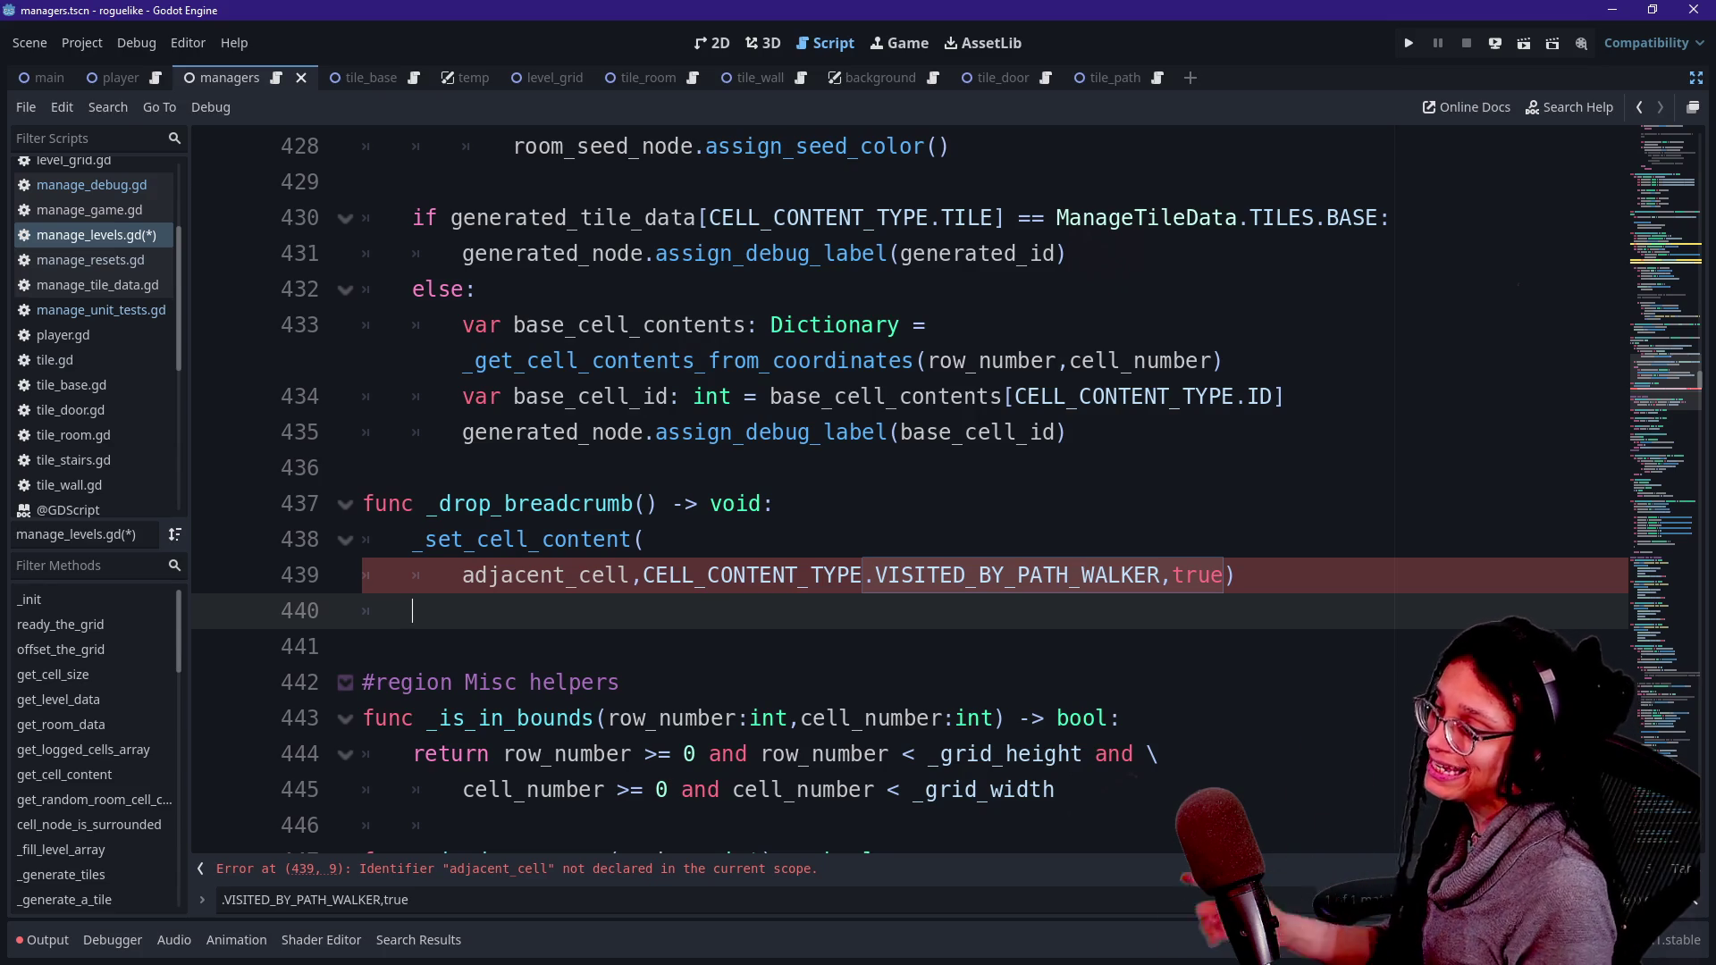
# - Duplicate the call and change adjacent_cell to cell_contents in both copies
pyautogui.moveTo(774, 503); pyautogui.dragTo(1236, 575)
pyautogui.hotkey('ctrl', 'shift', 'd')
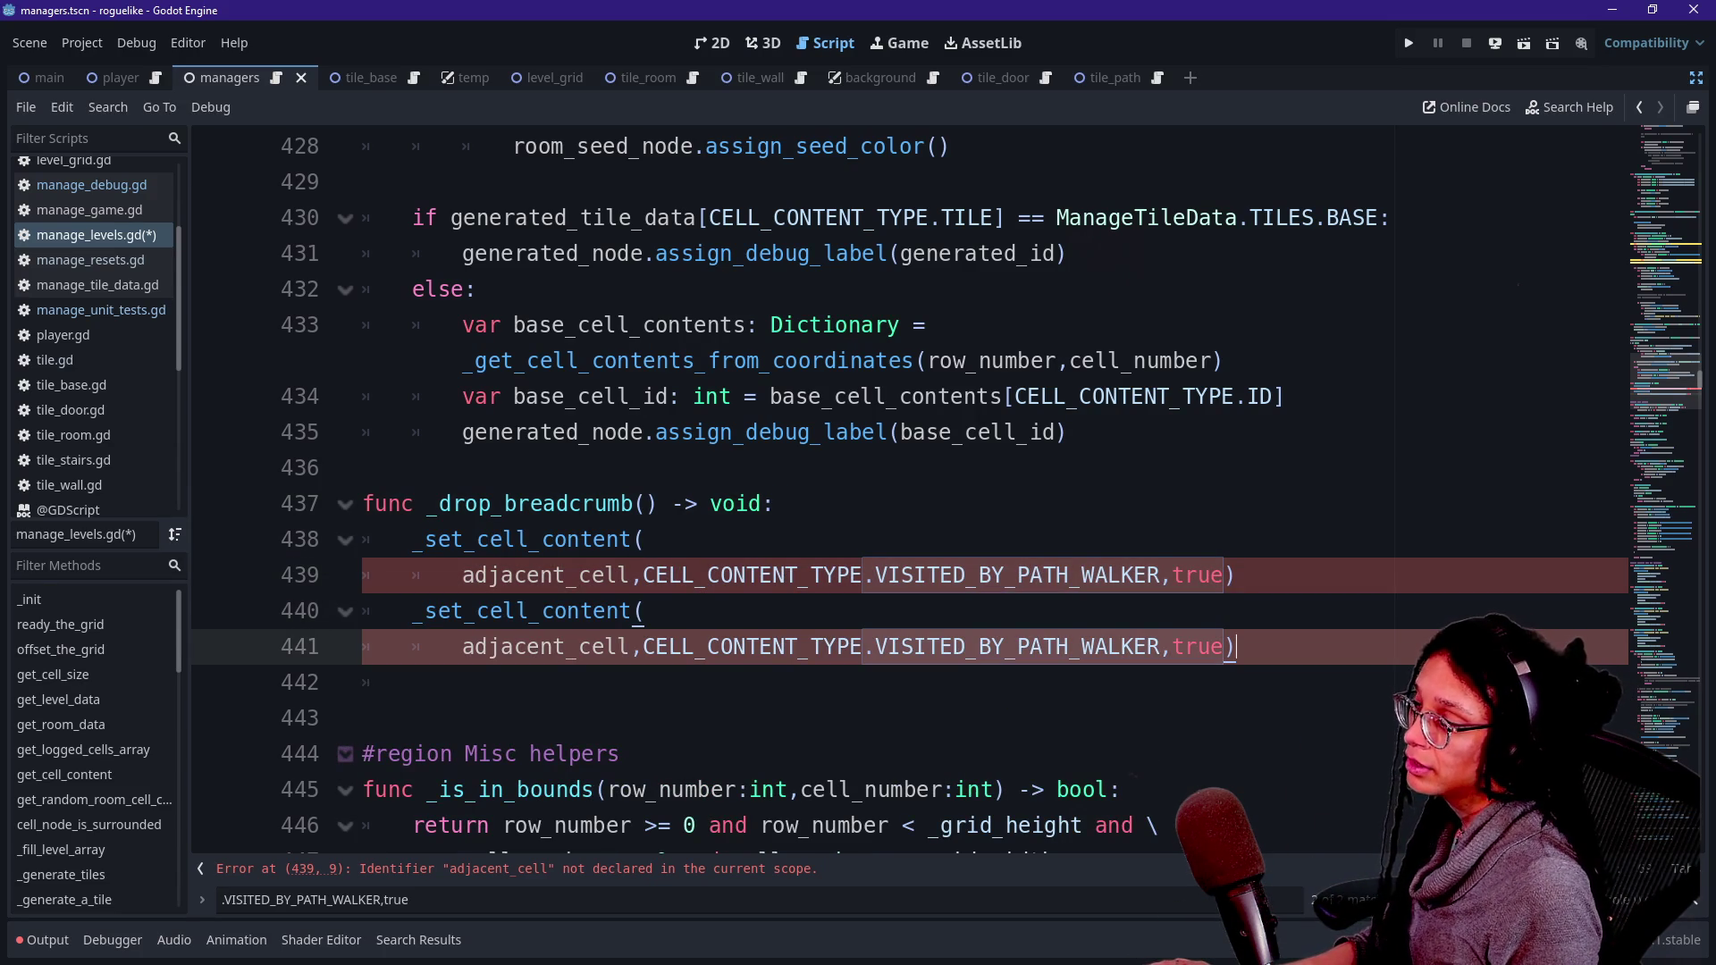
pyautogui.doubleClick(514, 575)
pyautogui.write('cell_contnets')
pyautogui.moveTo(463, 646); pyautogui.dragTo(630, 646)
pyautogui.write('cell_contents')
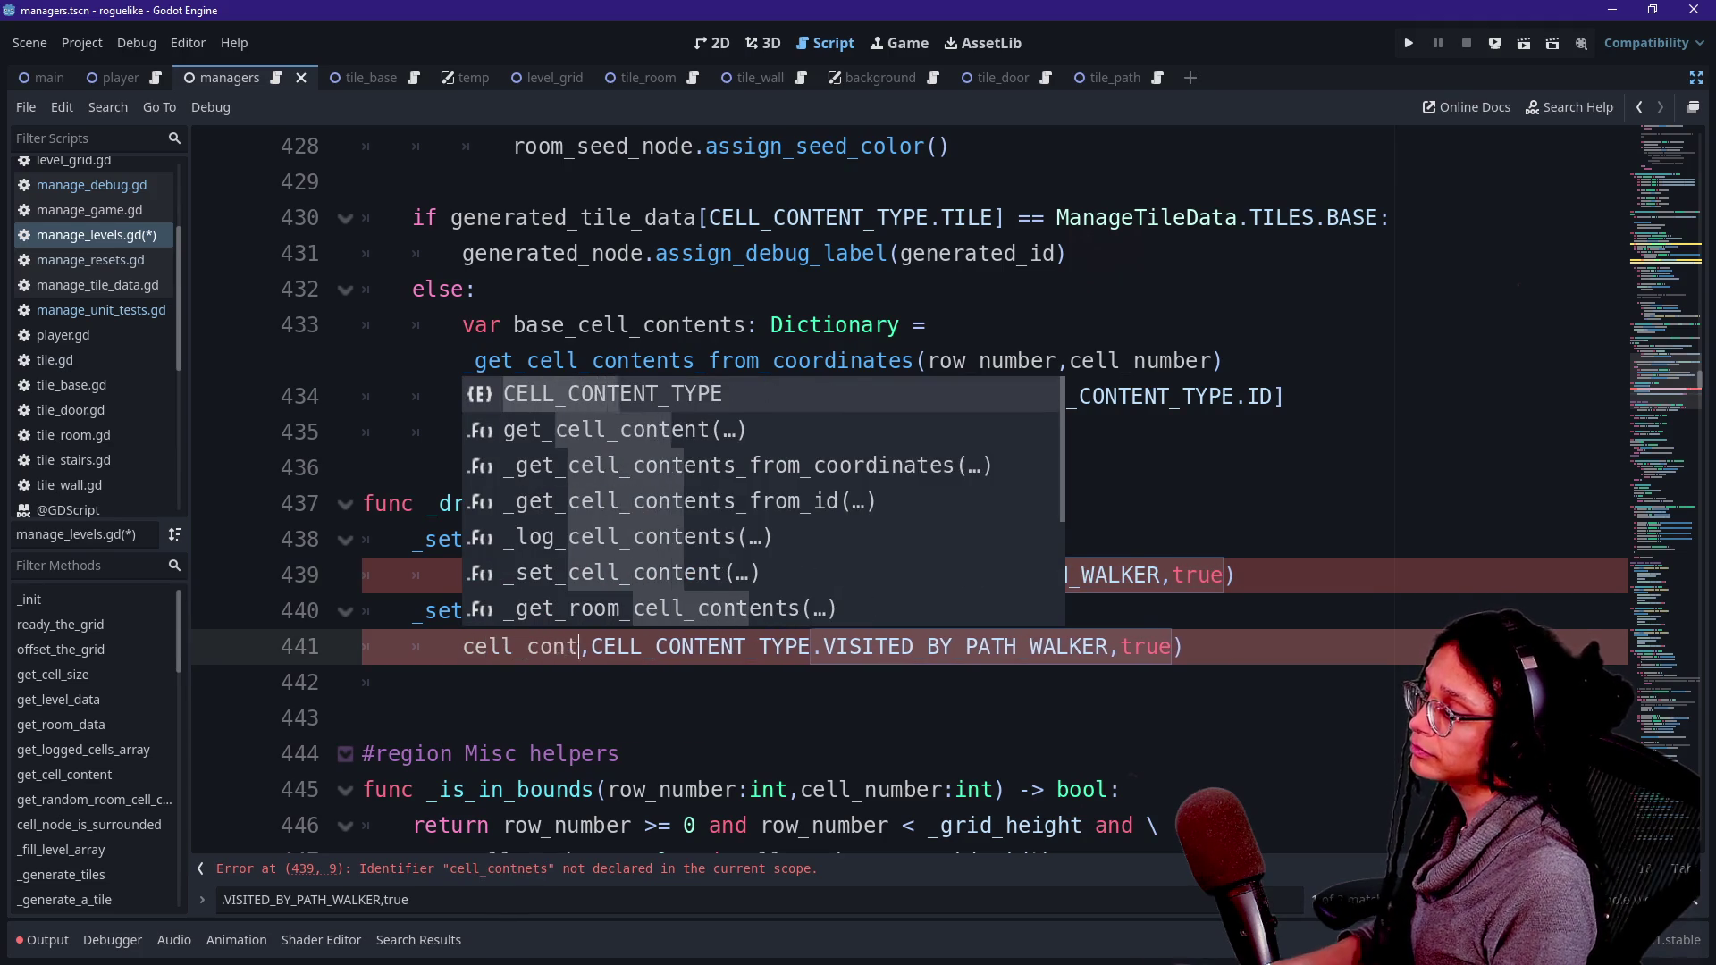
pyautogui.click(361, 717)
# - Change the second call's content type to CELL_CONTENT_TYPE.BREADCRUMB_ID
pyautogui.moveTo(1222, 646); pyautogui.dragTo(643, 646)
pyautogui.press('BackSpace')
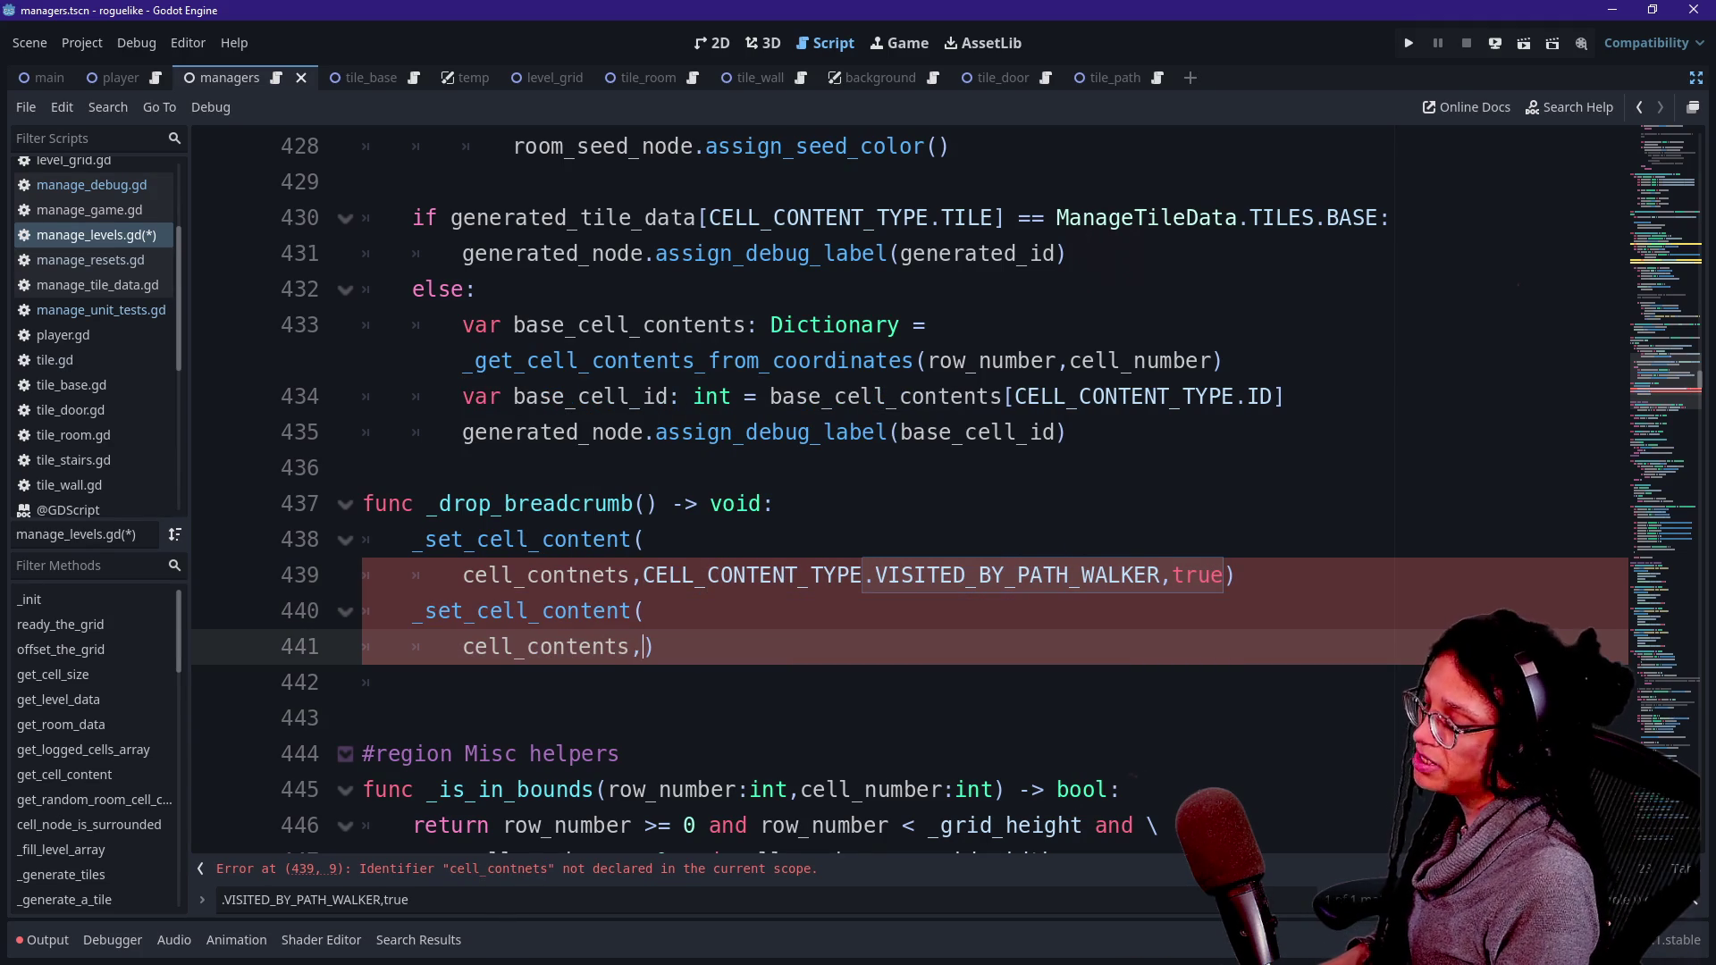
pyautogui.write('B')
pyautogui.press('BackSpace')
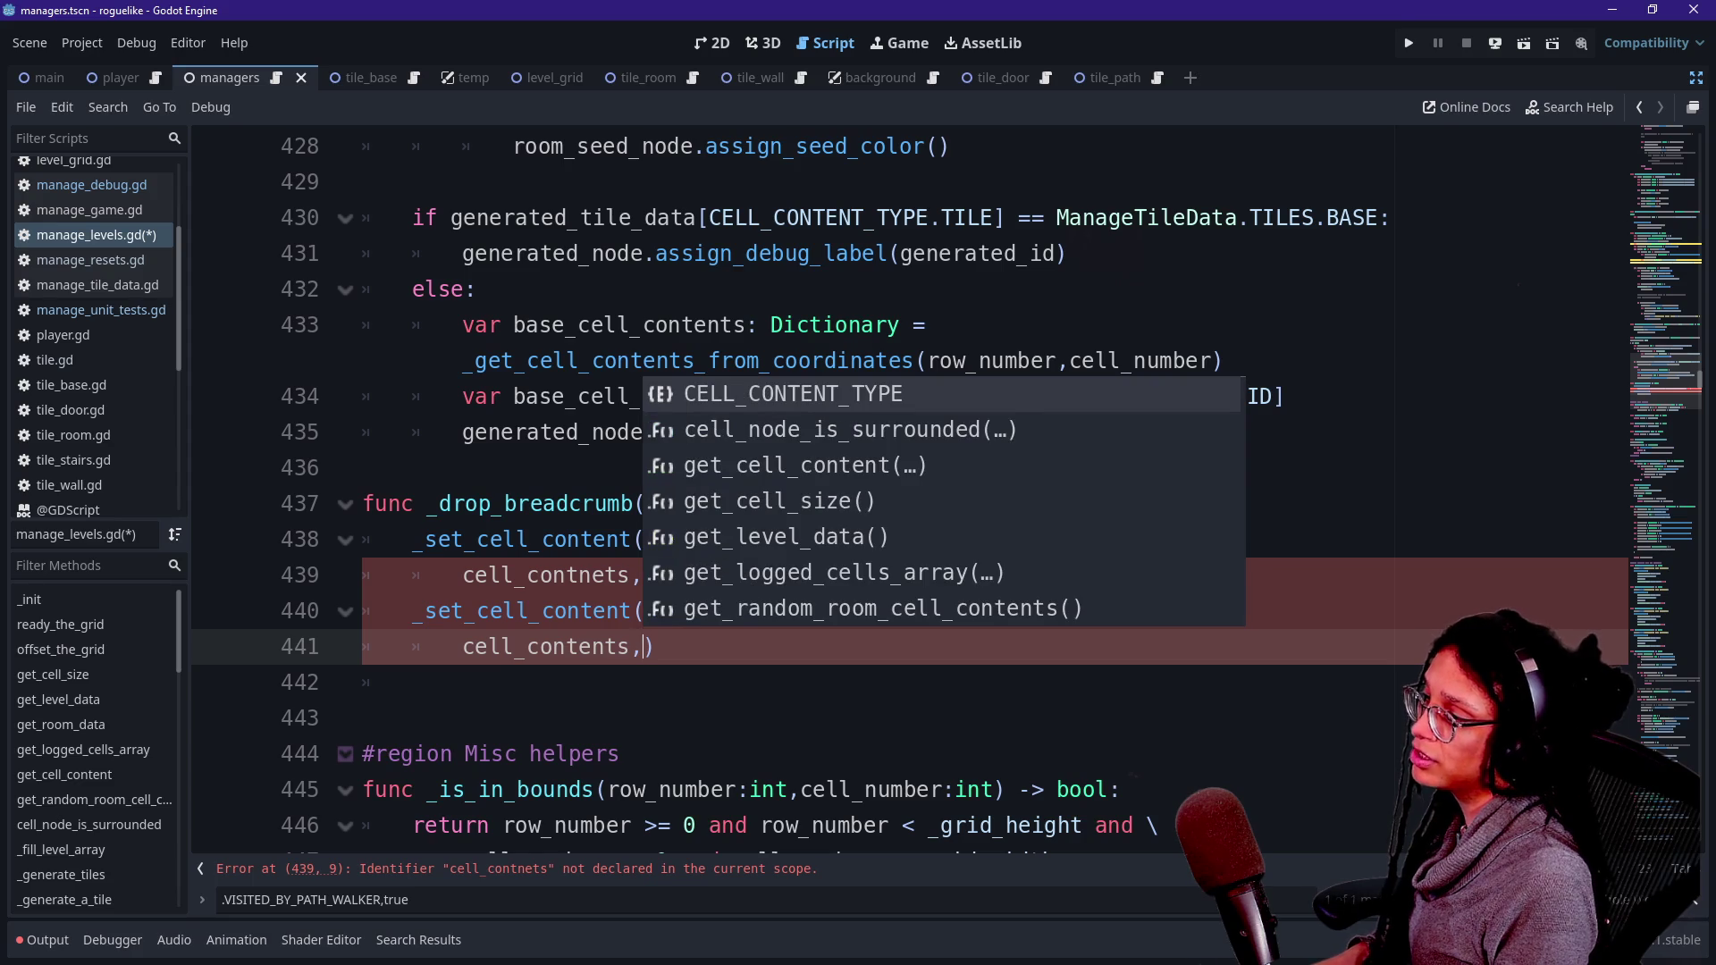
pyautogui.write('CELL_CONTENT_TYPE.VISITED_BY_PATH_WALKER,true')
pyautogui.click(863, 646)
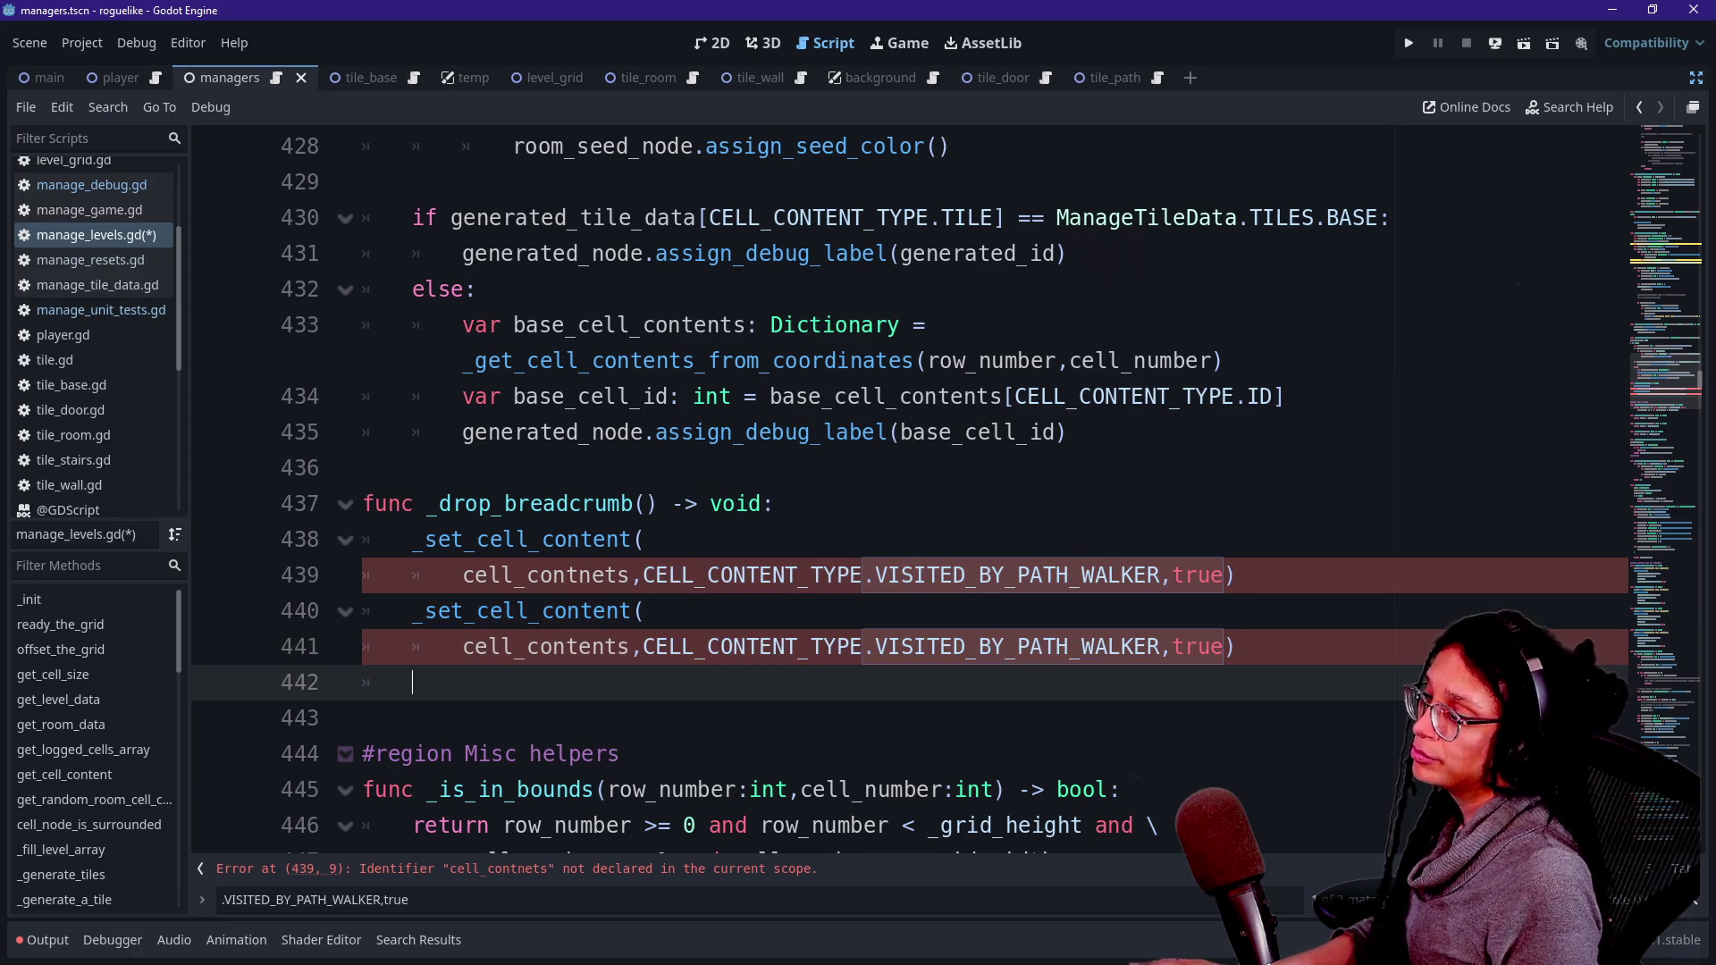
pyautogui.moveTo(863, 646); pyautogui.dragTo(1235, 646)
pyautogui.press('BackSpace')
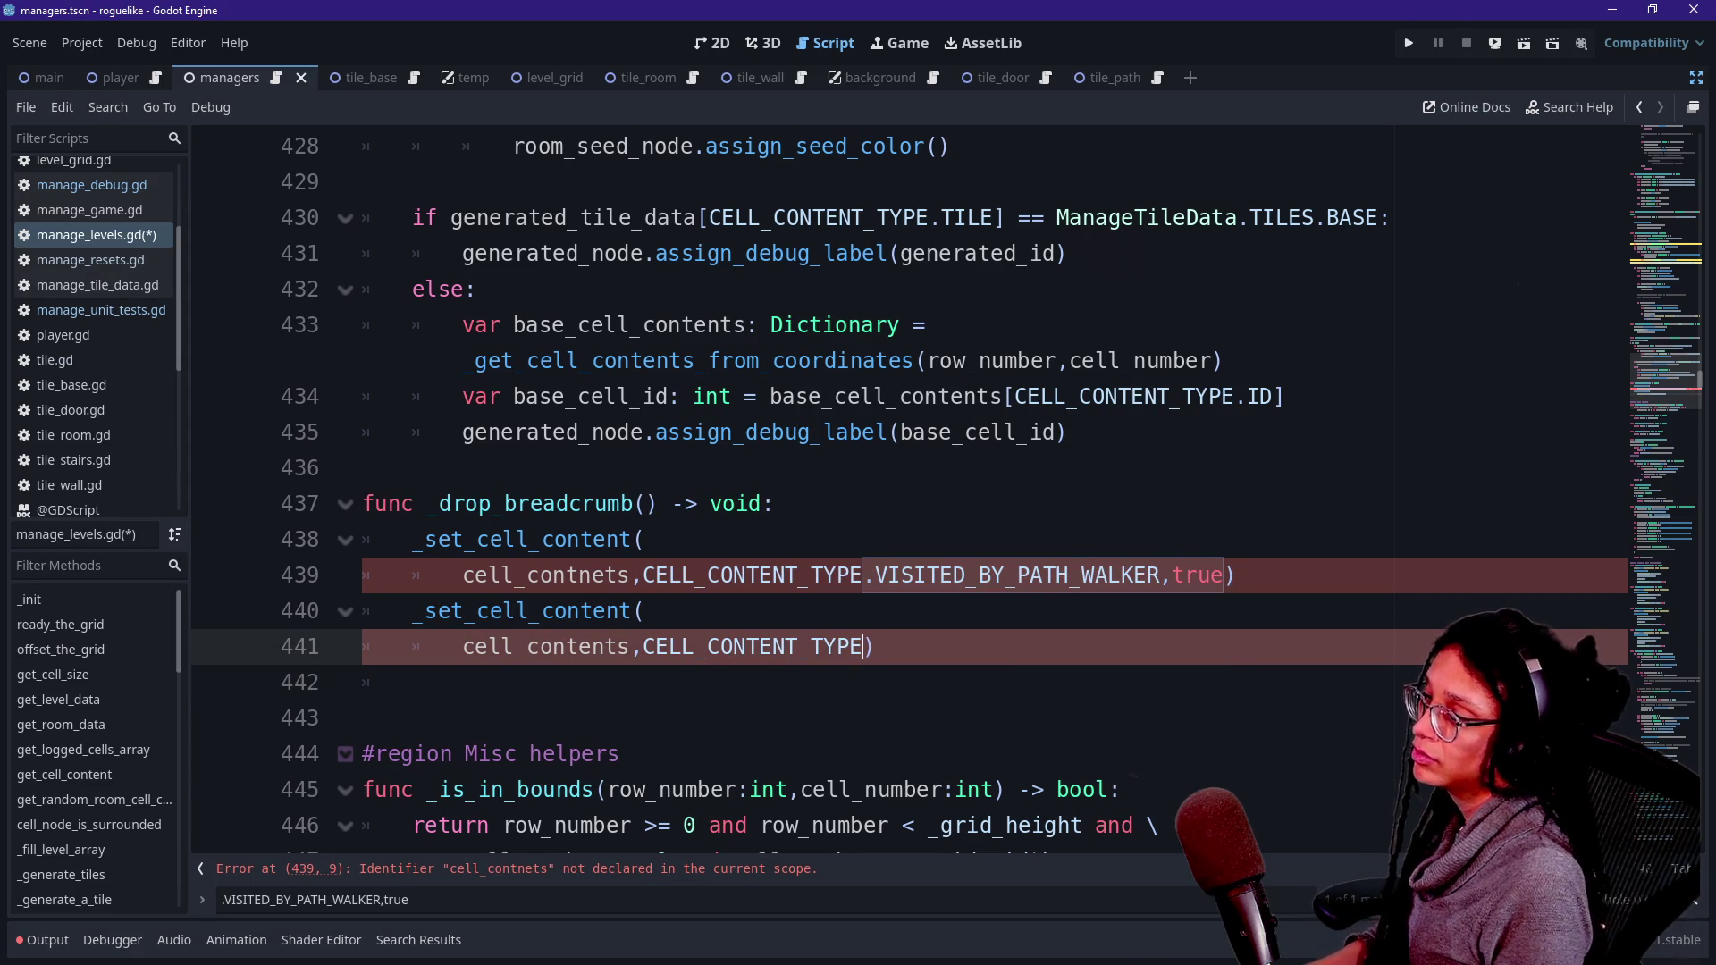
pyautogui.write('.BR')
pyautogui.press('Return')
pyautogui.write(',')
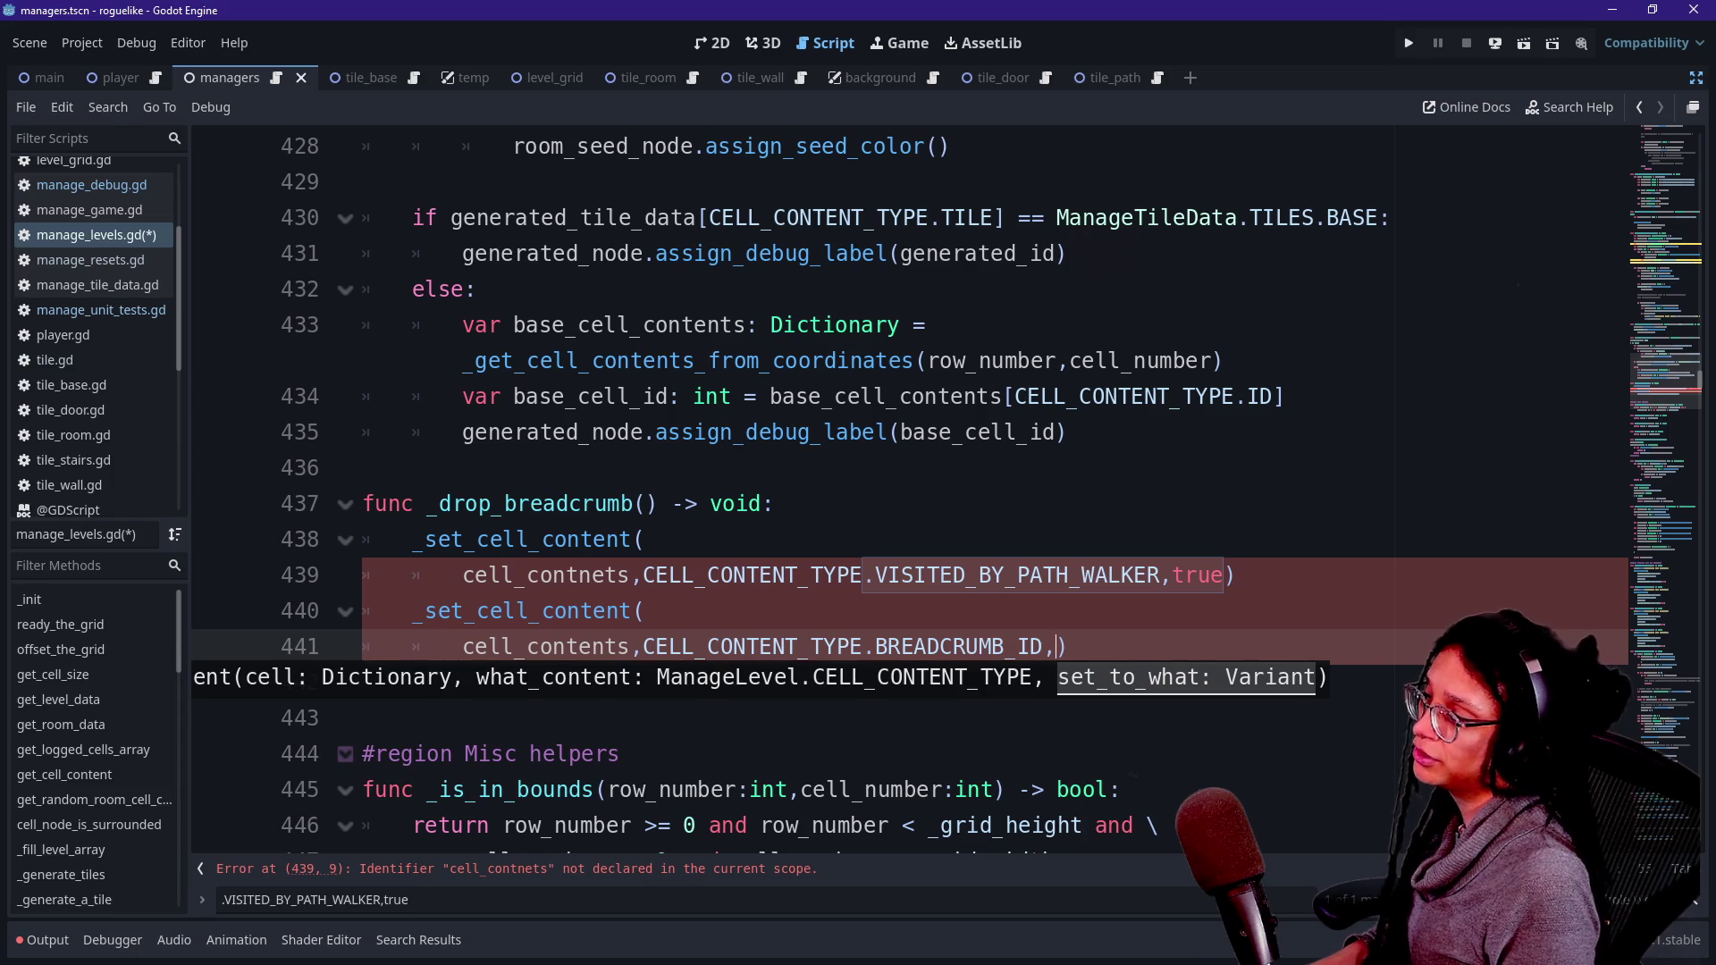
pyautogui.click(645, 503)
# - Give _drop_breadcrumb the parameters cell_contents: Dictionary and paired_door_id: int
pyautogui.write('cell_ontent')
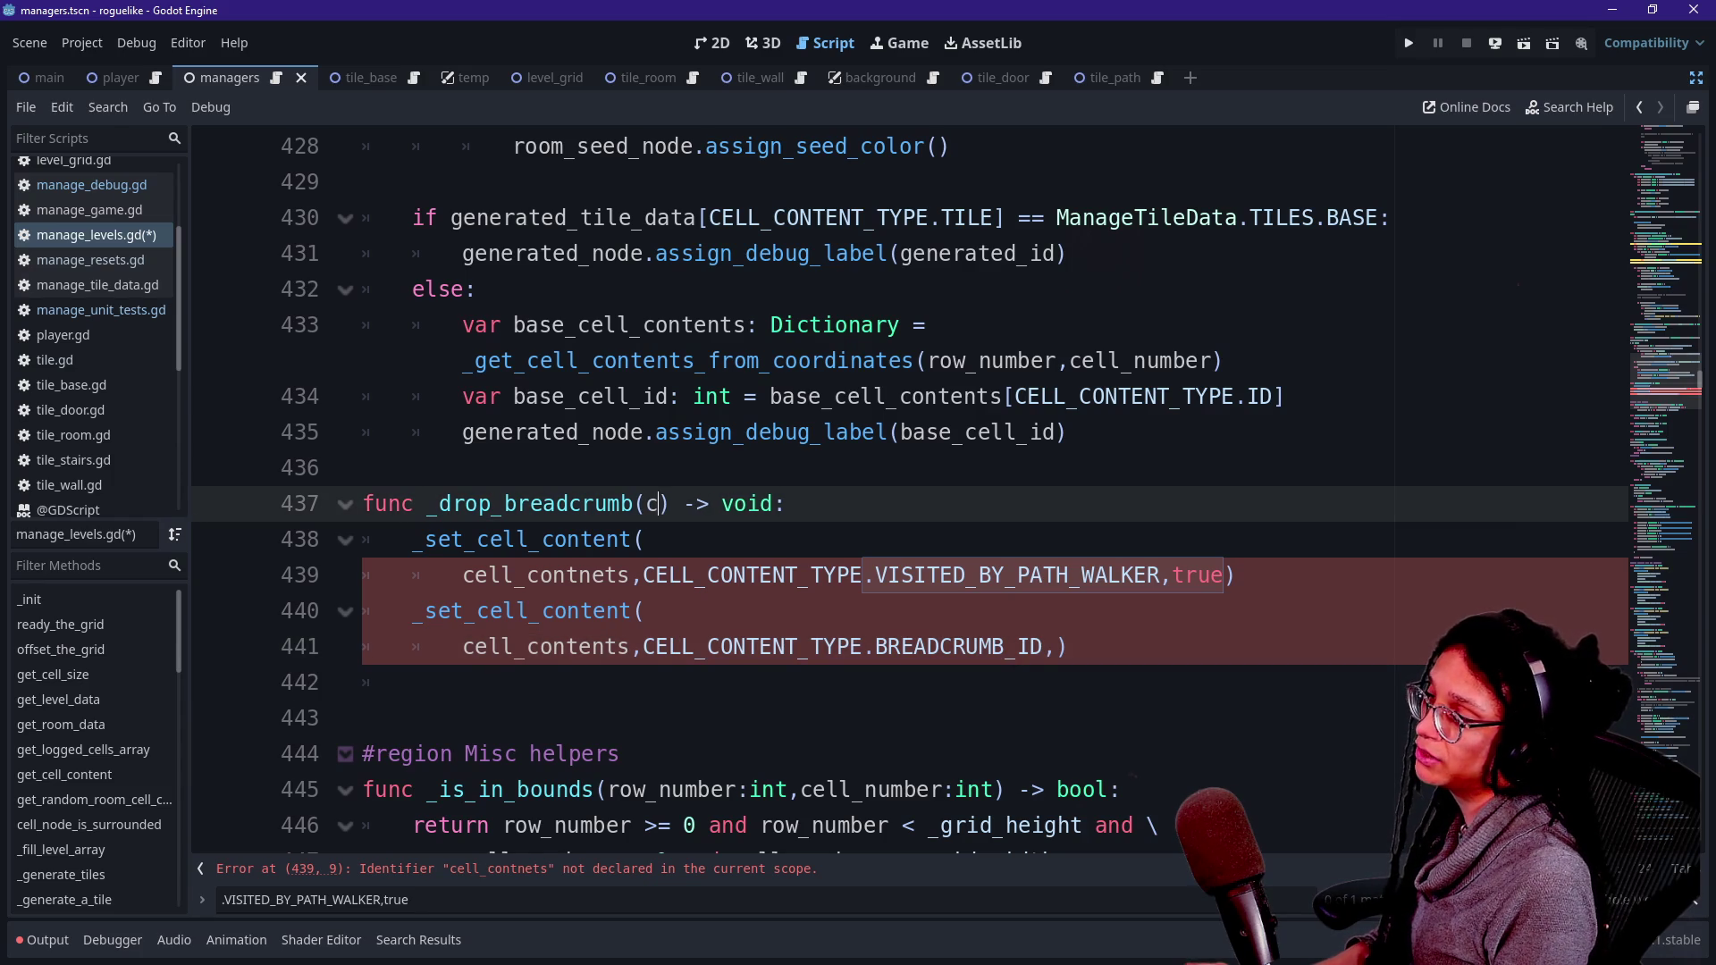
pyautogui.press('BackSpace')
pyautogui.press('BackSpace')
pyautogui.press('BackSpace')
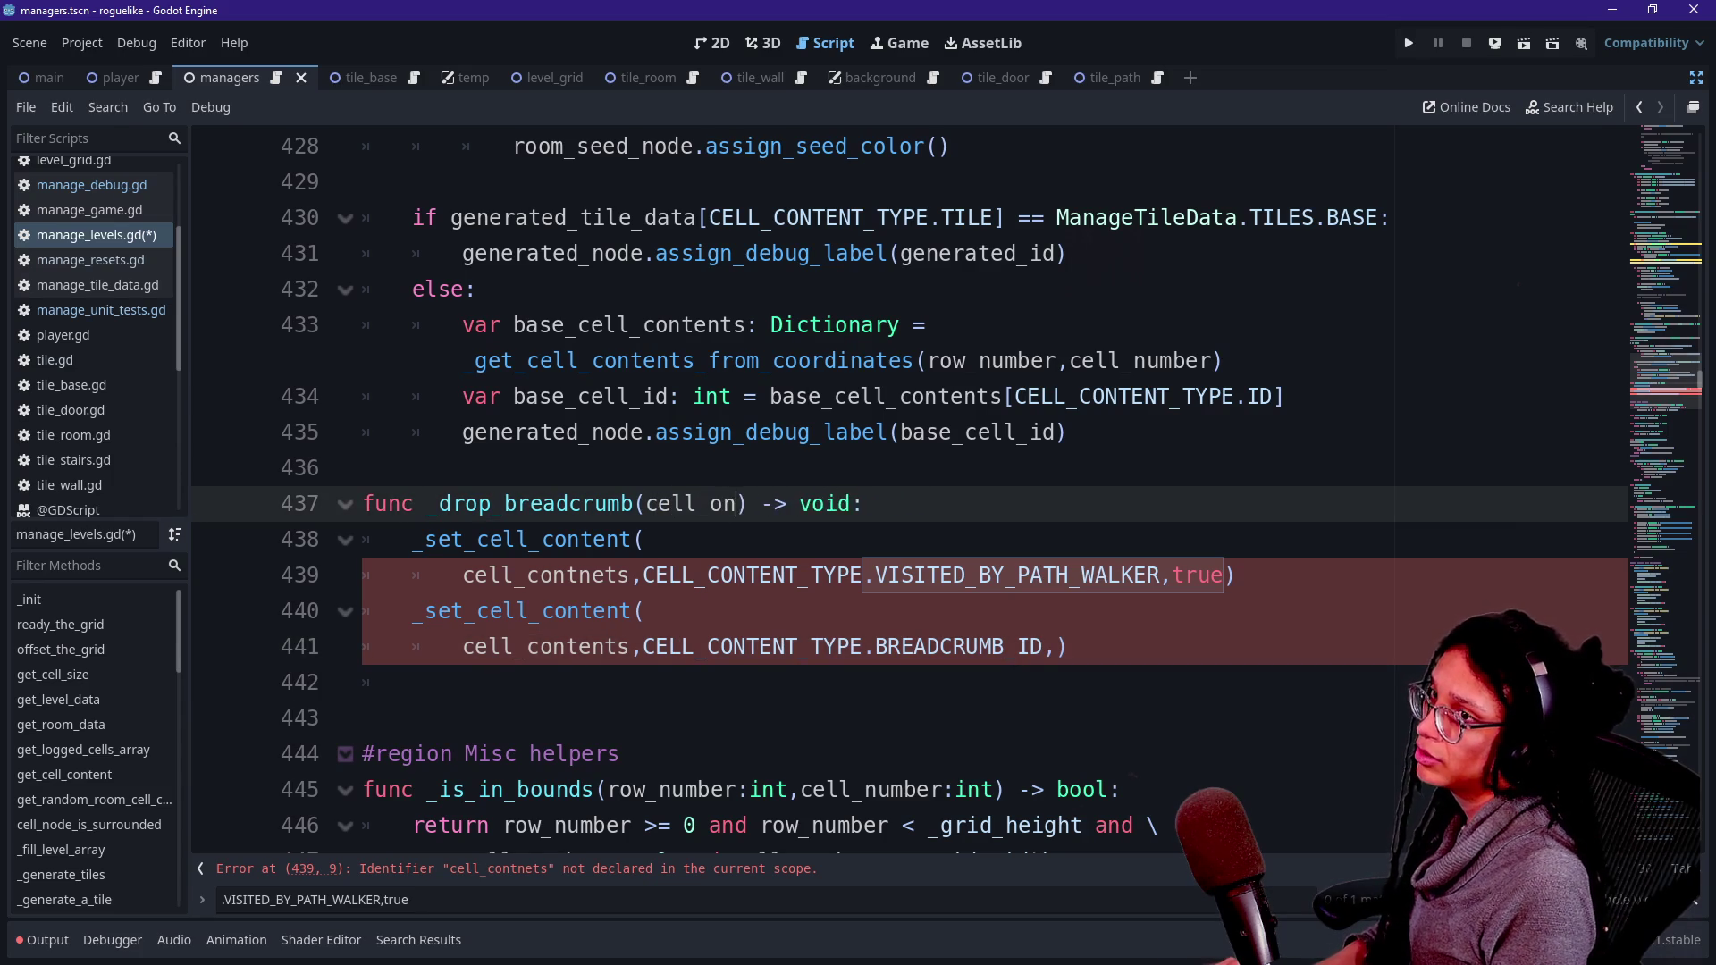
pyautogui.hotkey('ctrl', '=')
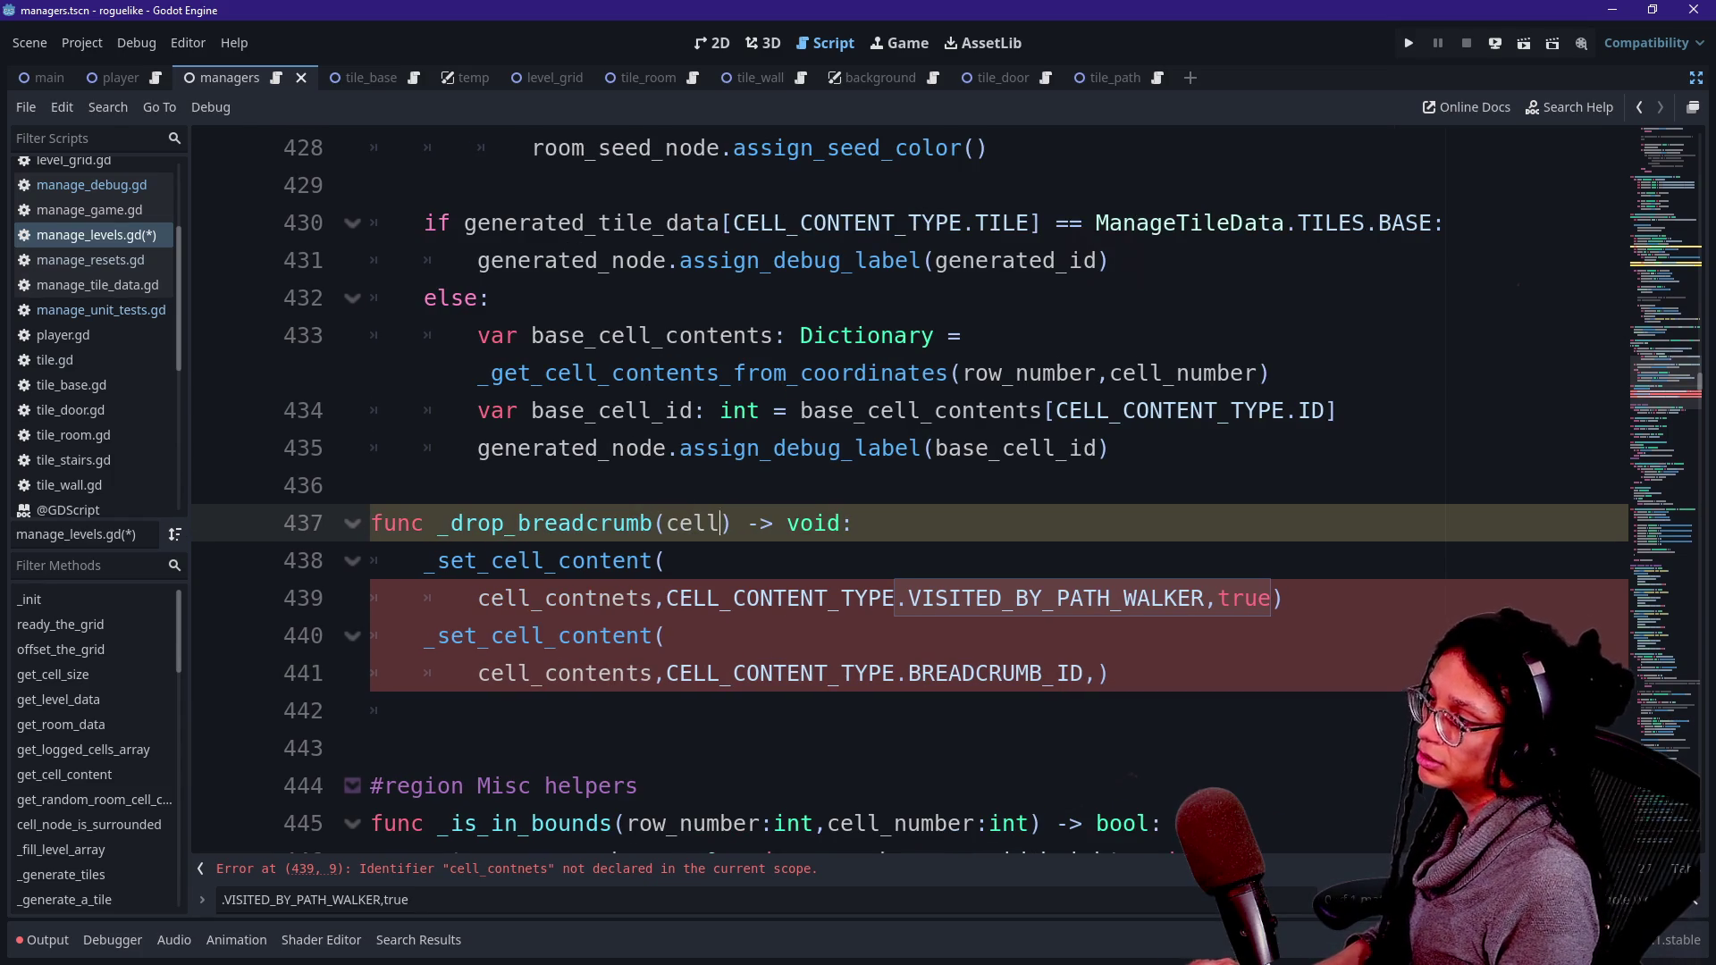
pyautogui.write('_contents: Dictiona')
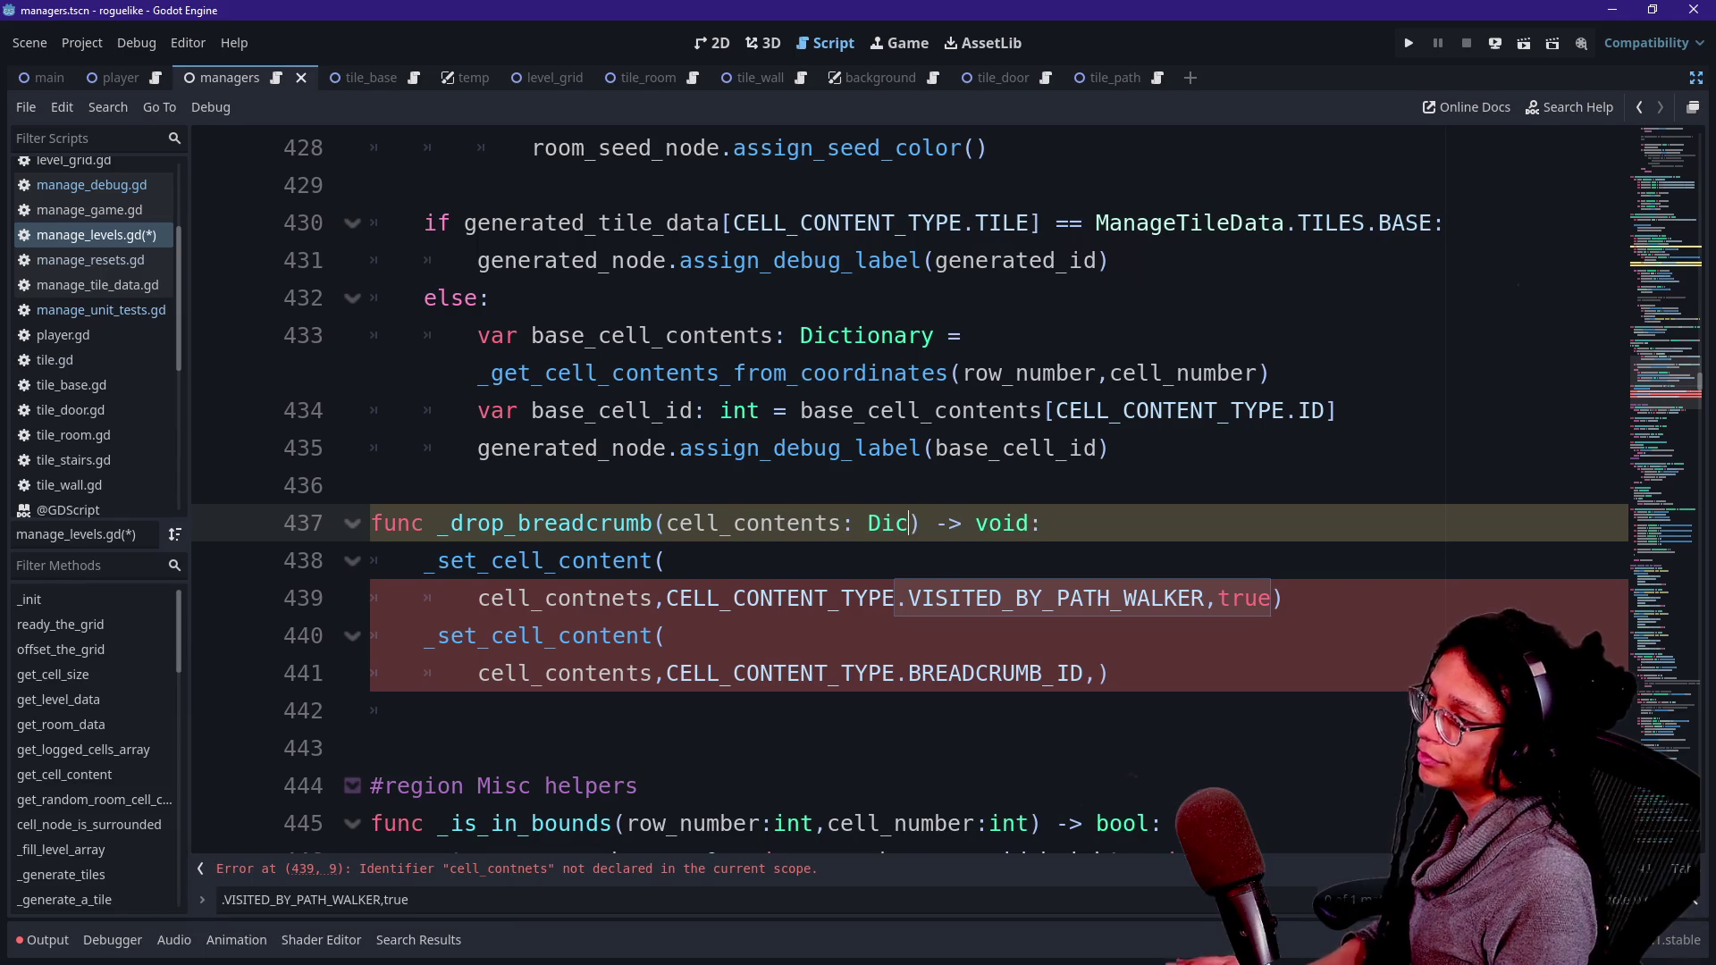
pyautogui.write('ry, ')
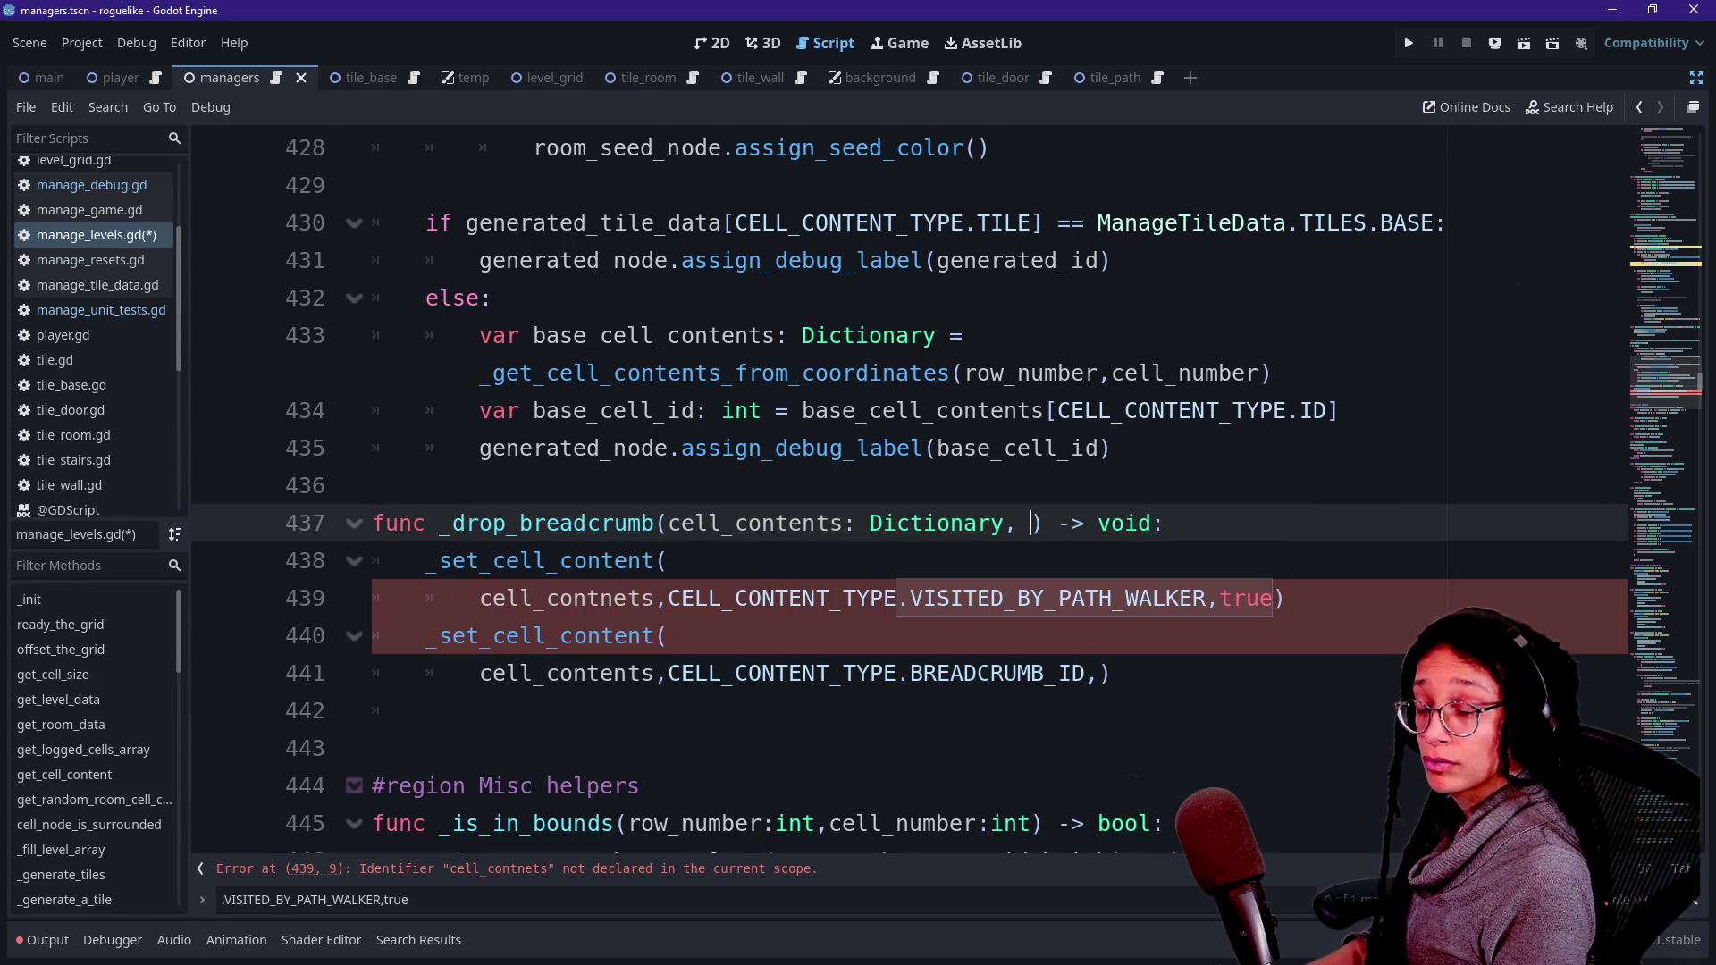
pyautogui.write('paired_do')
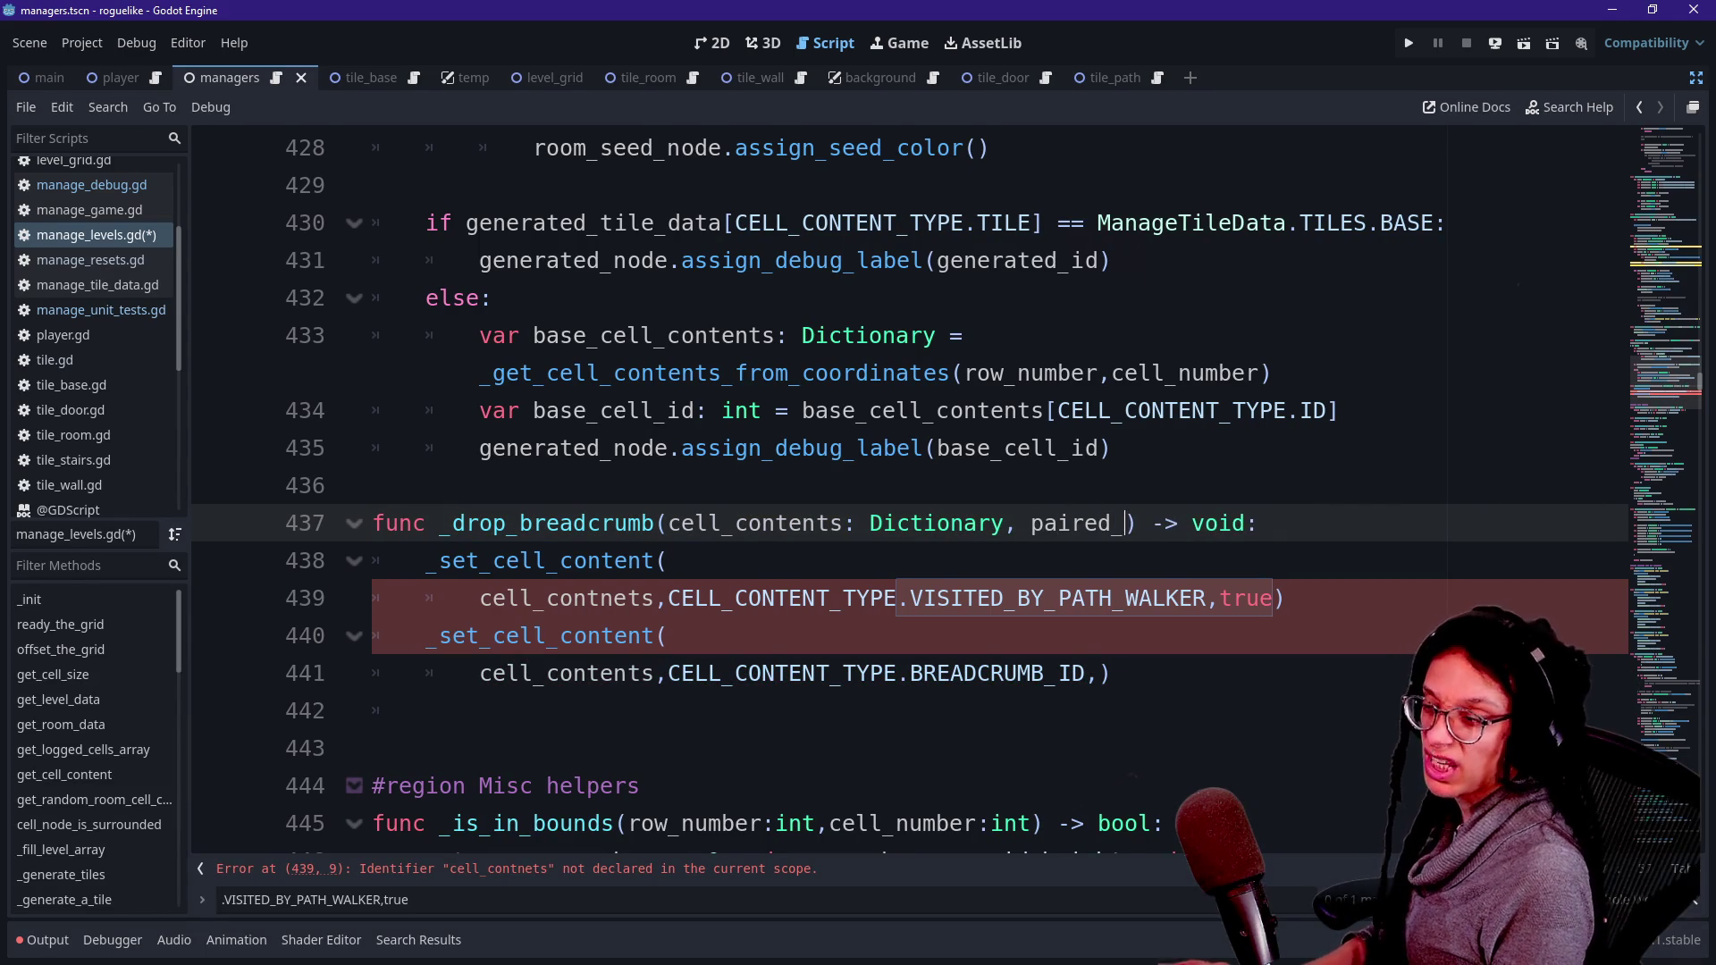
pyautogui.write('or_id: int')
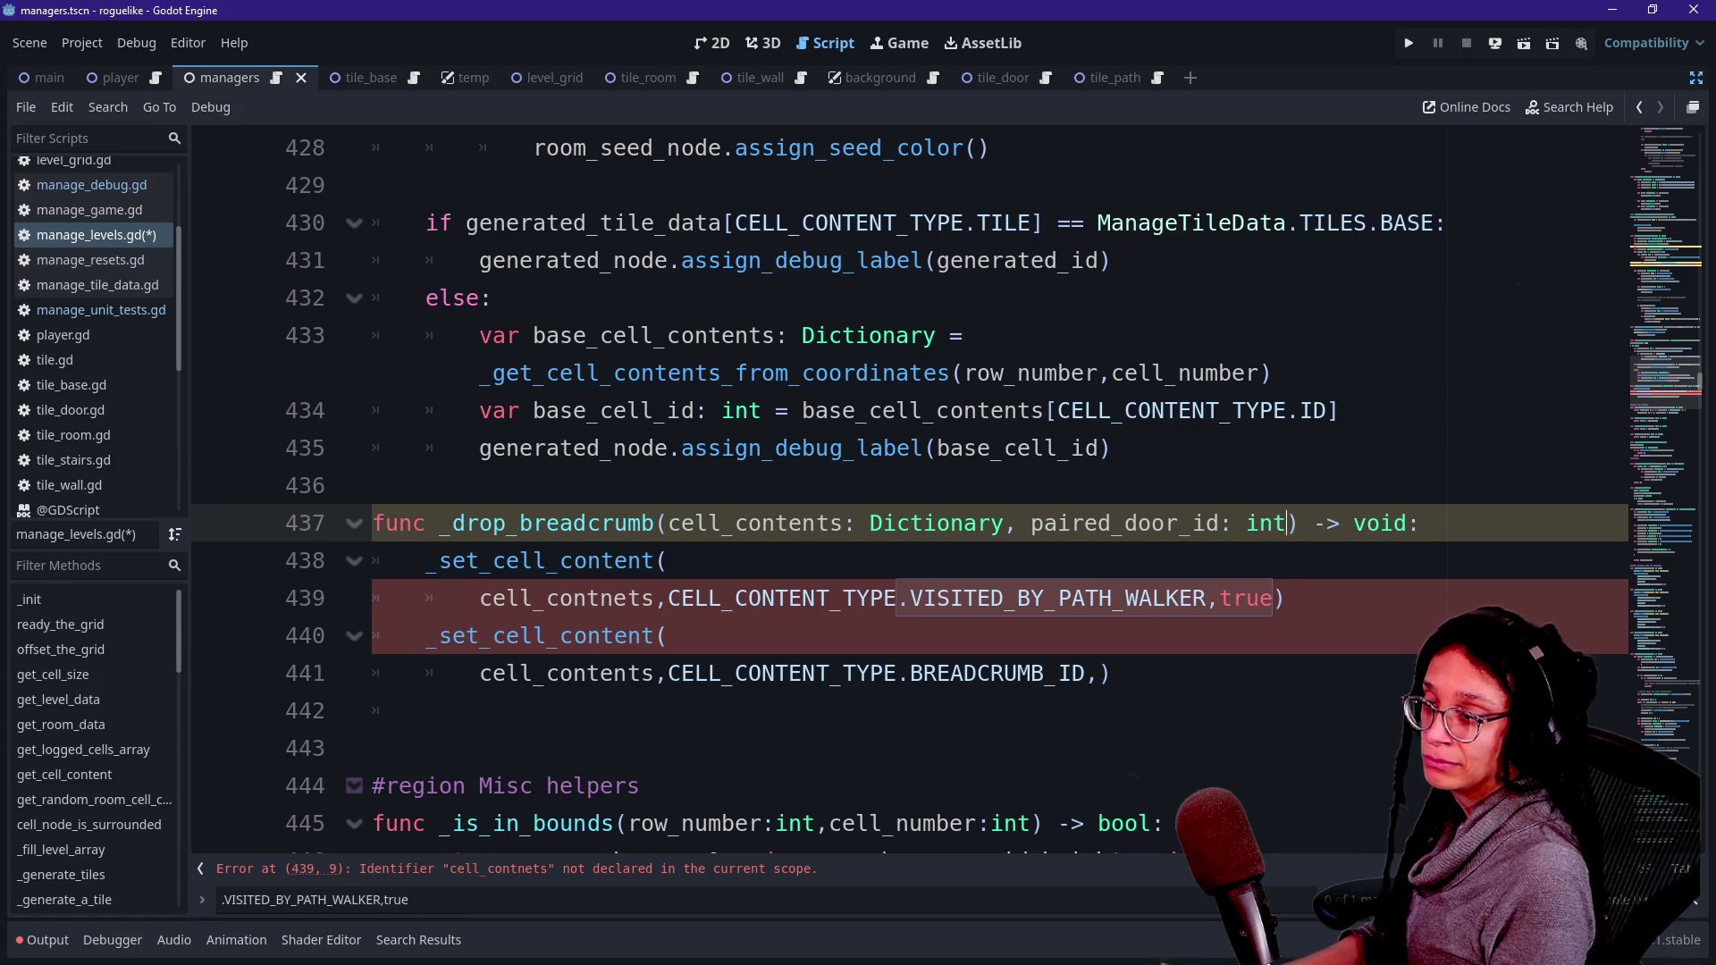
pyautogui.click(372, 748)
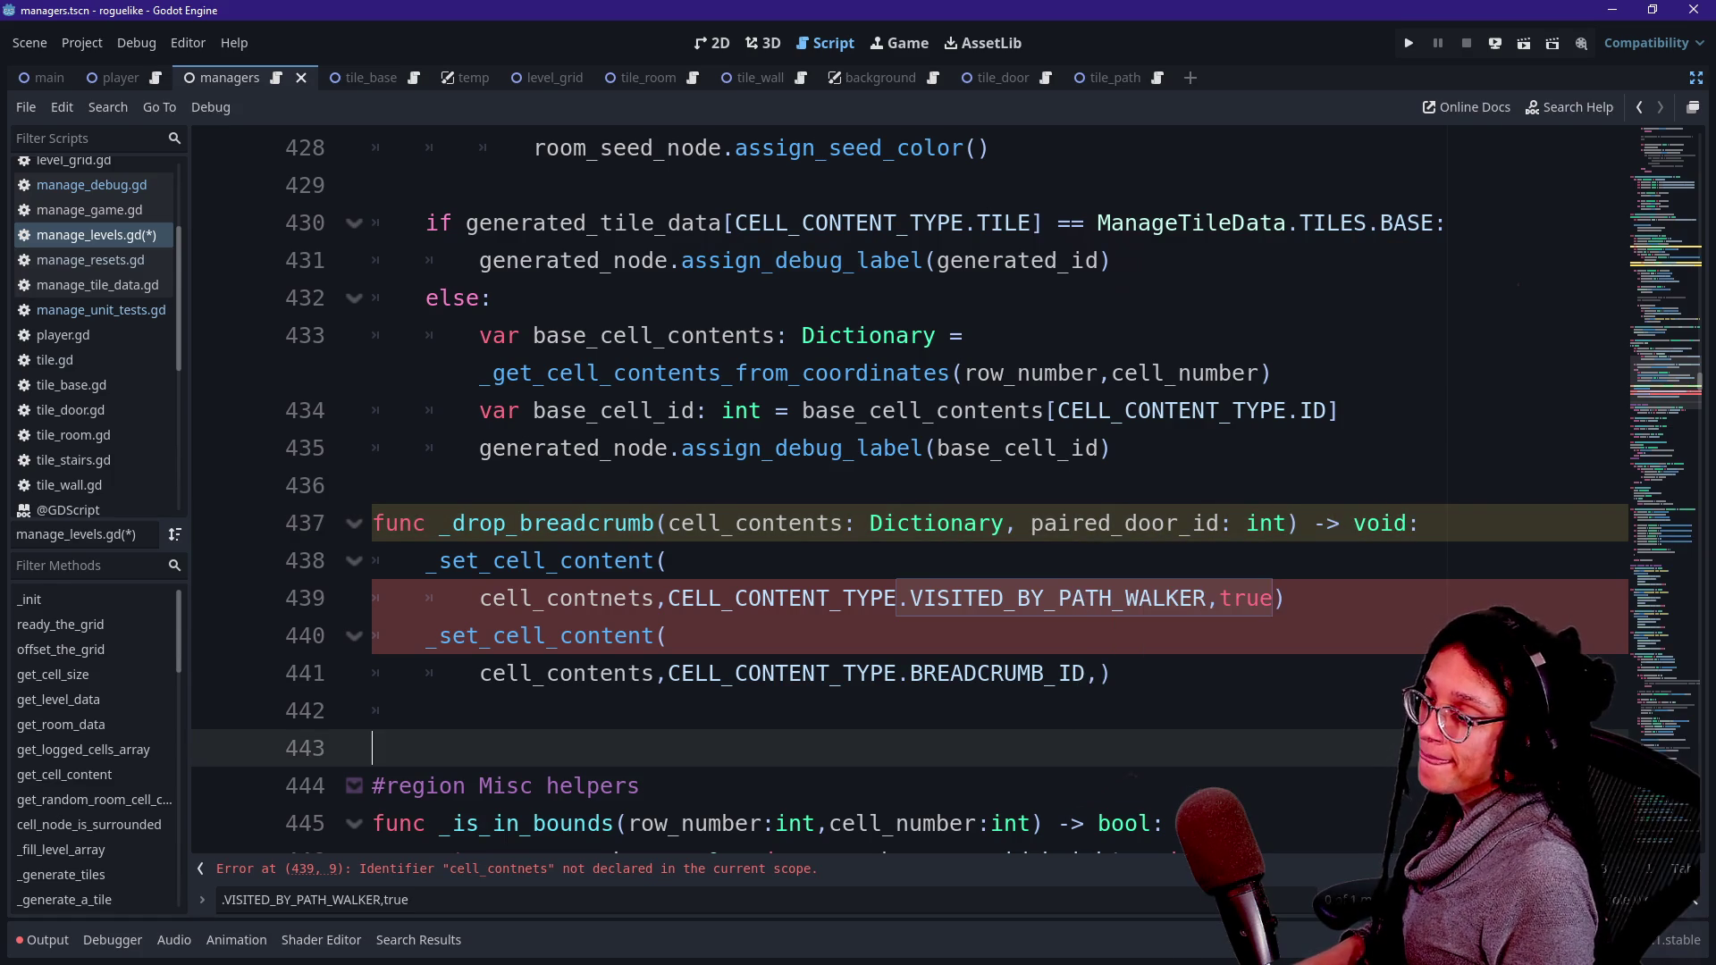
# - Pass paired_door_id as the BREADCRUMB_ID value in the call on line 441
pyautogui.click(1099, 672)
pyautogui.click(1340, 522)
pyautogui.click(1086, 673)
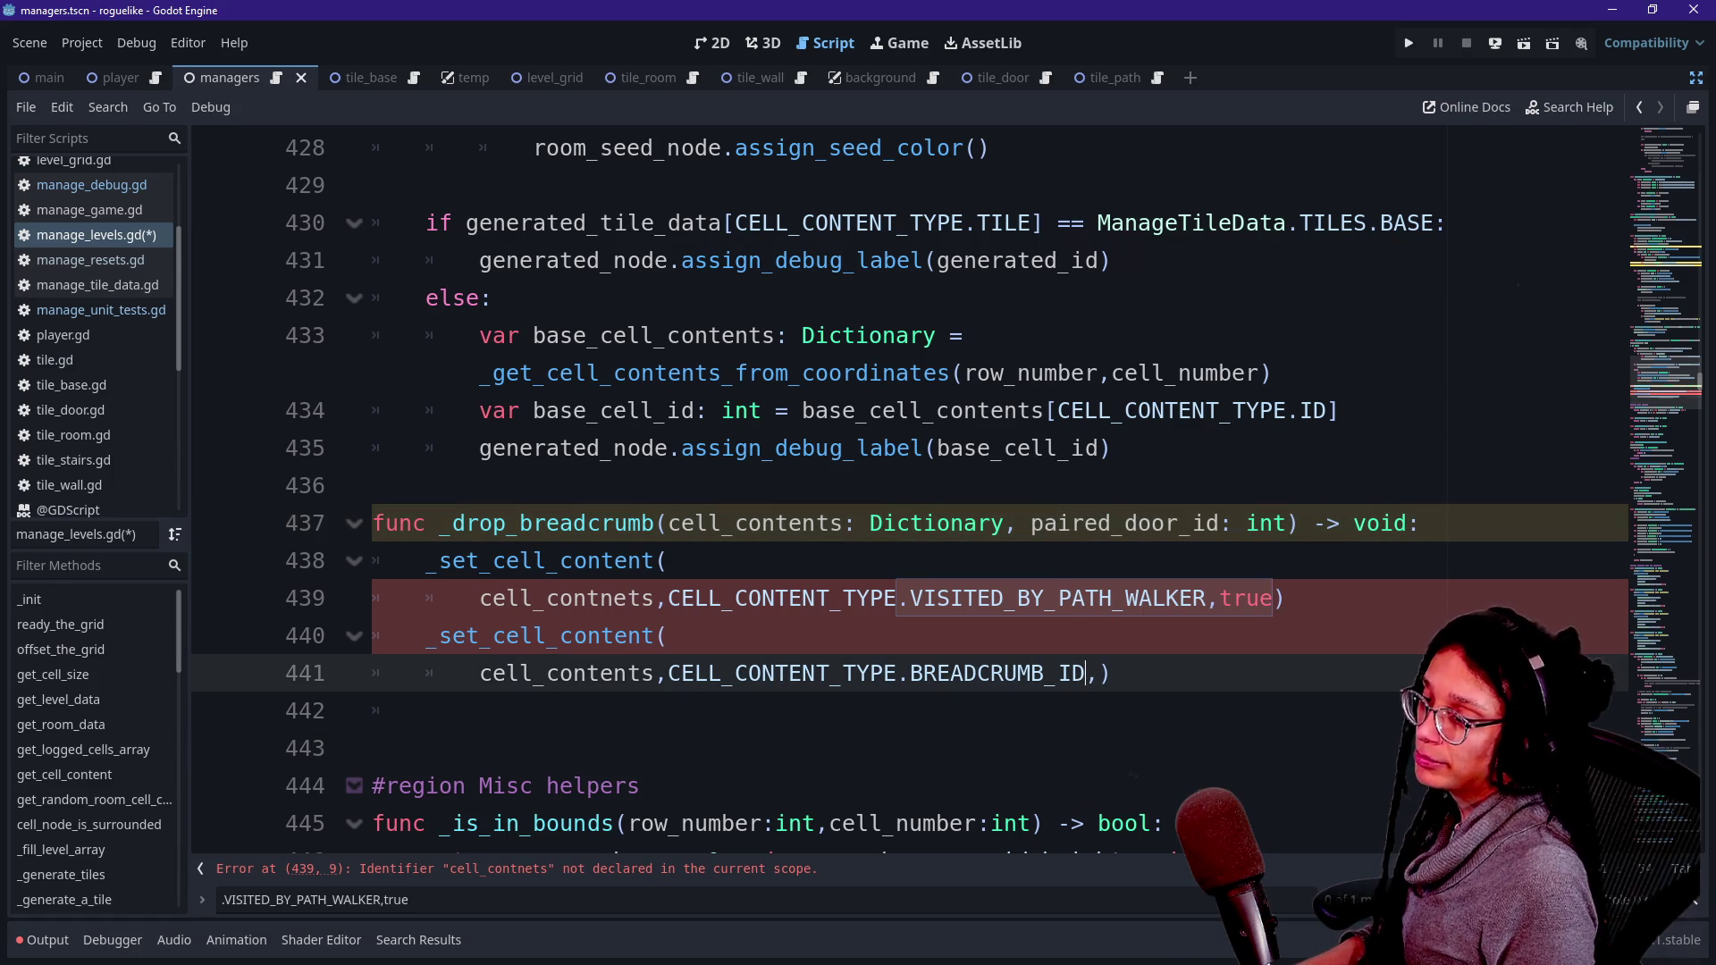
pyautogui.press('Right')
pyautogui.write('paire')
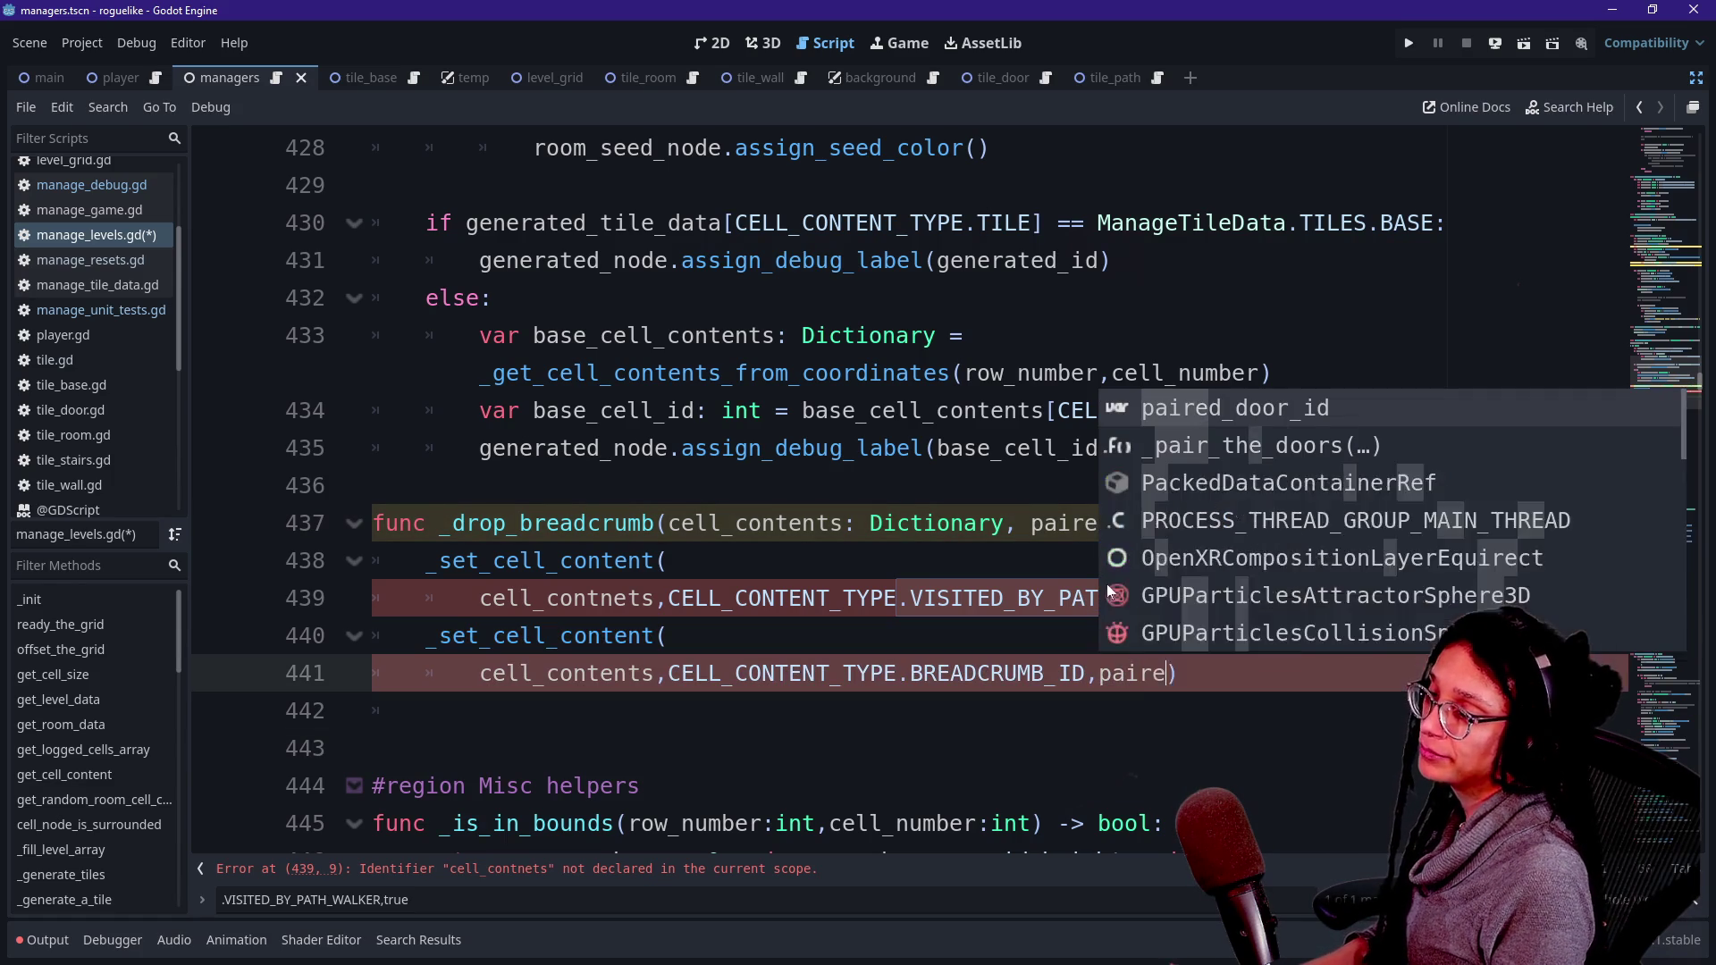
pyautogui.press('Return')
pyautogui.click(668, 636)
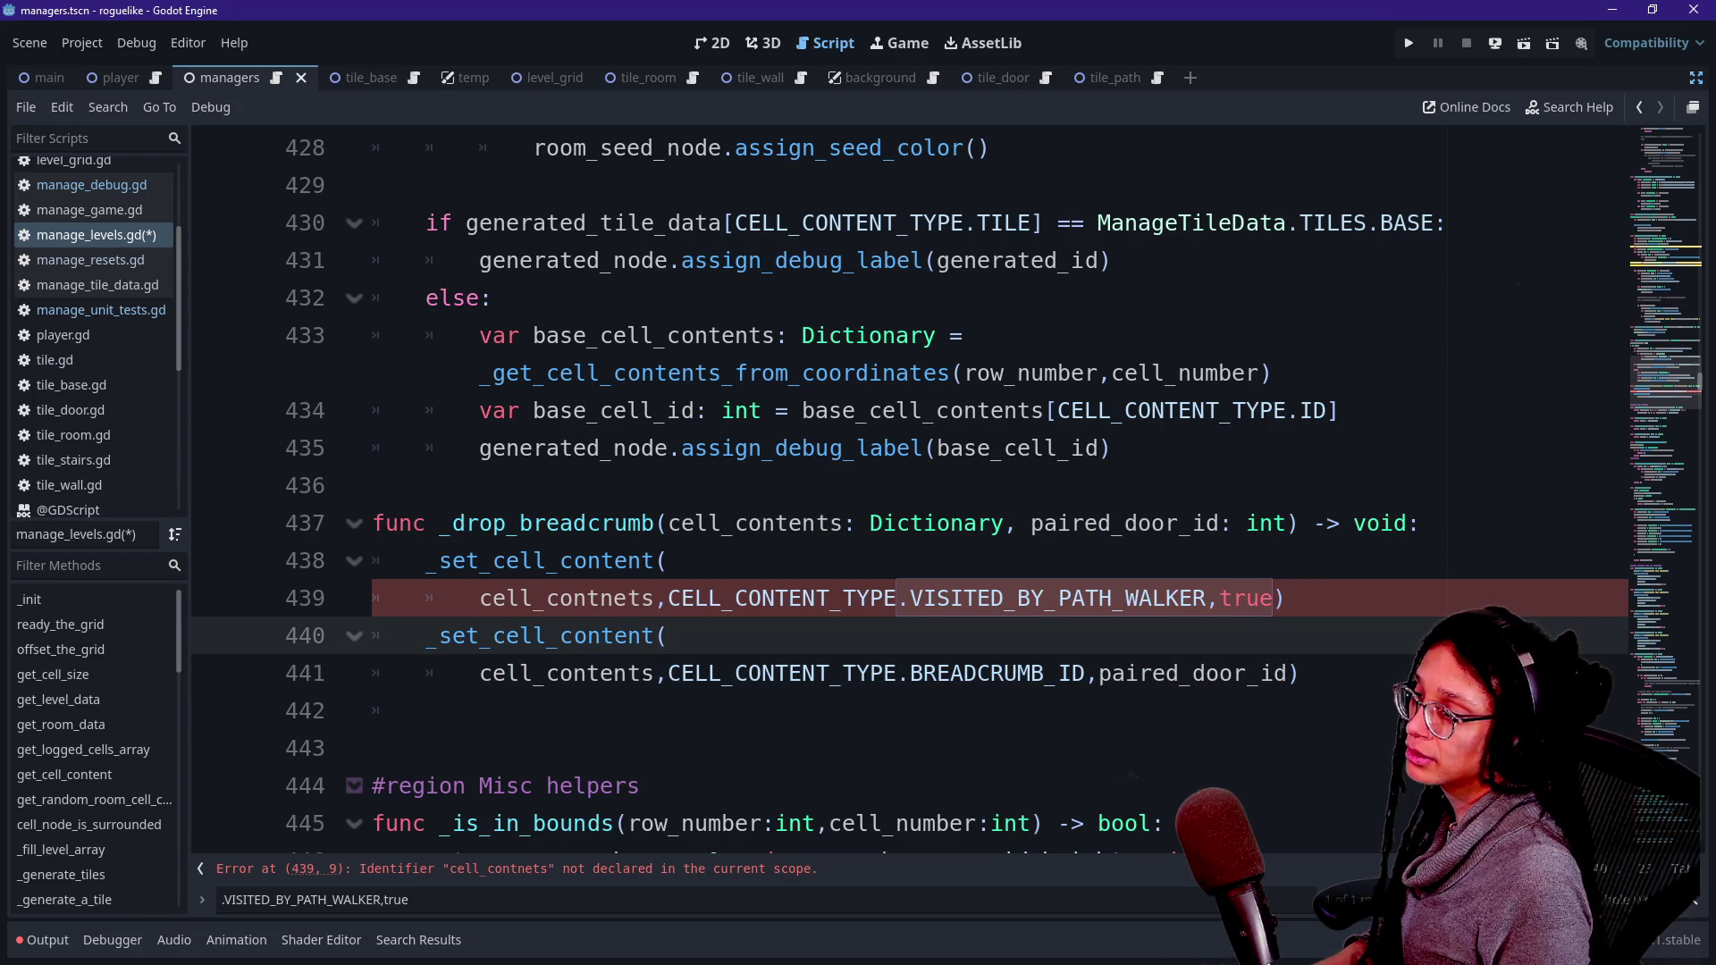
# - Correct the misspelled cell_contnets on line 439 to cell_contents
pyautogui.click(654, 598)
pyautogui.press('BackSpace')
pyautogui.press('BackSpace')
pyautogui.press('BackSpace')
pyautogui.write('ents')
pyautogui.click(372, 748)
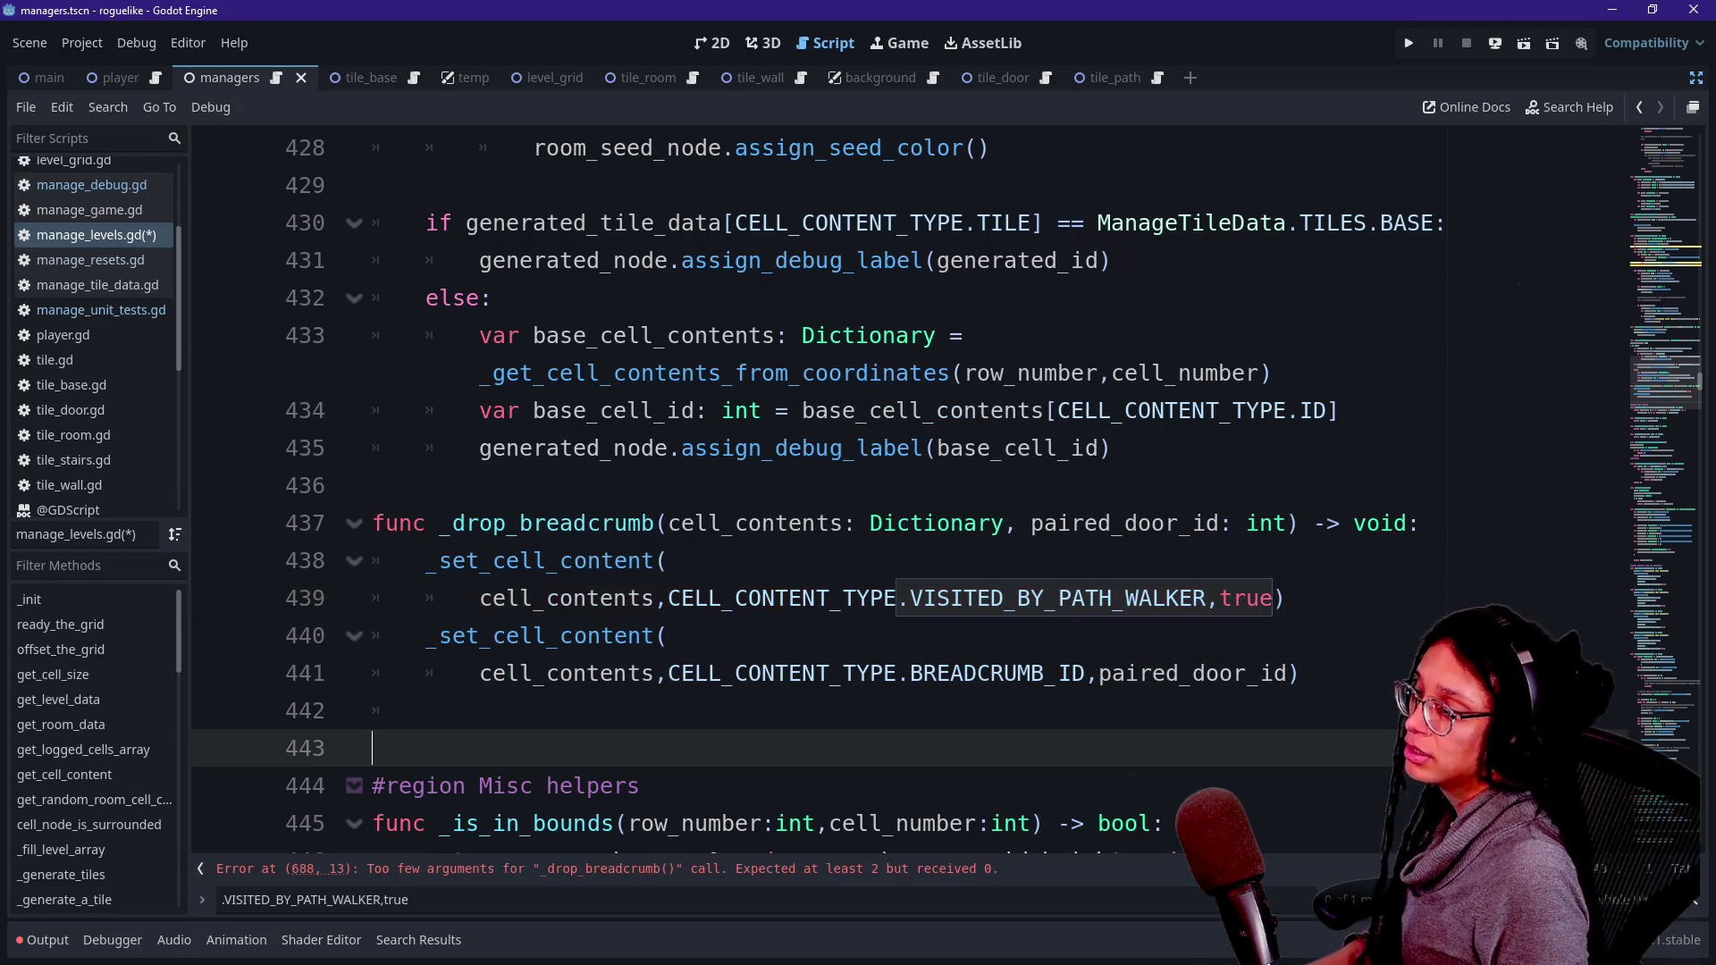
# - Pass adjacent_cell to the _drop_breadcrumb() call on line 688
pyautogui.click(506, 879)
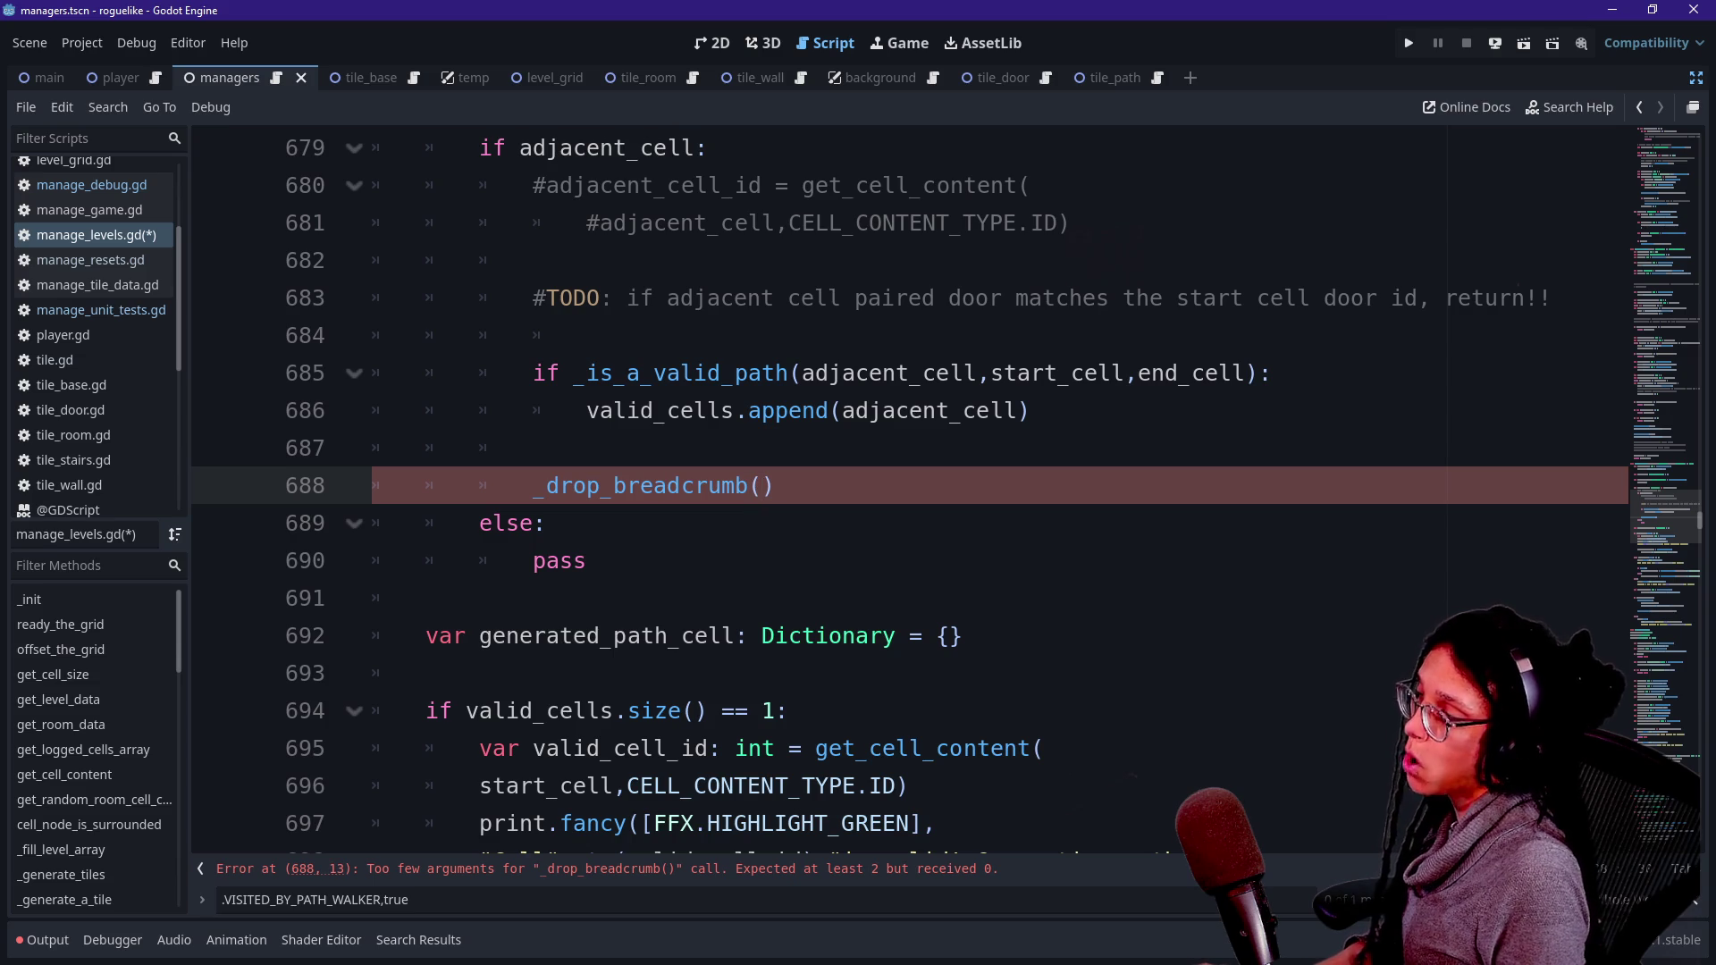
pyautogui.write('adjacent')
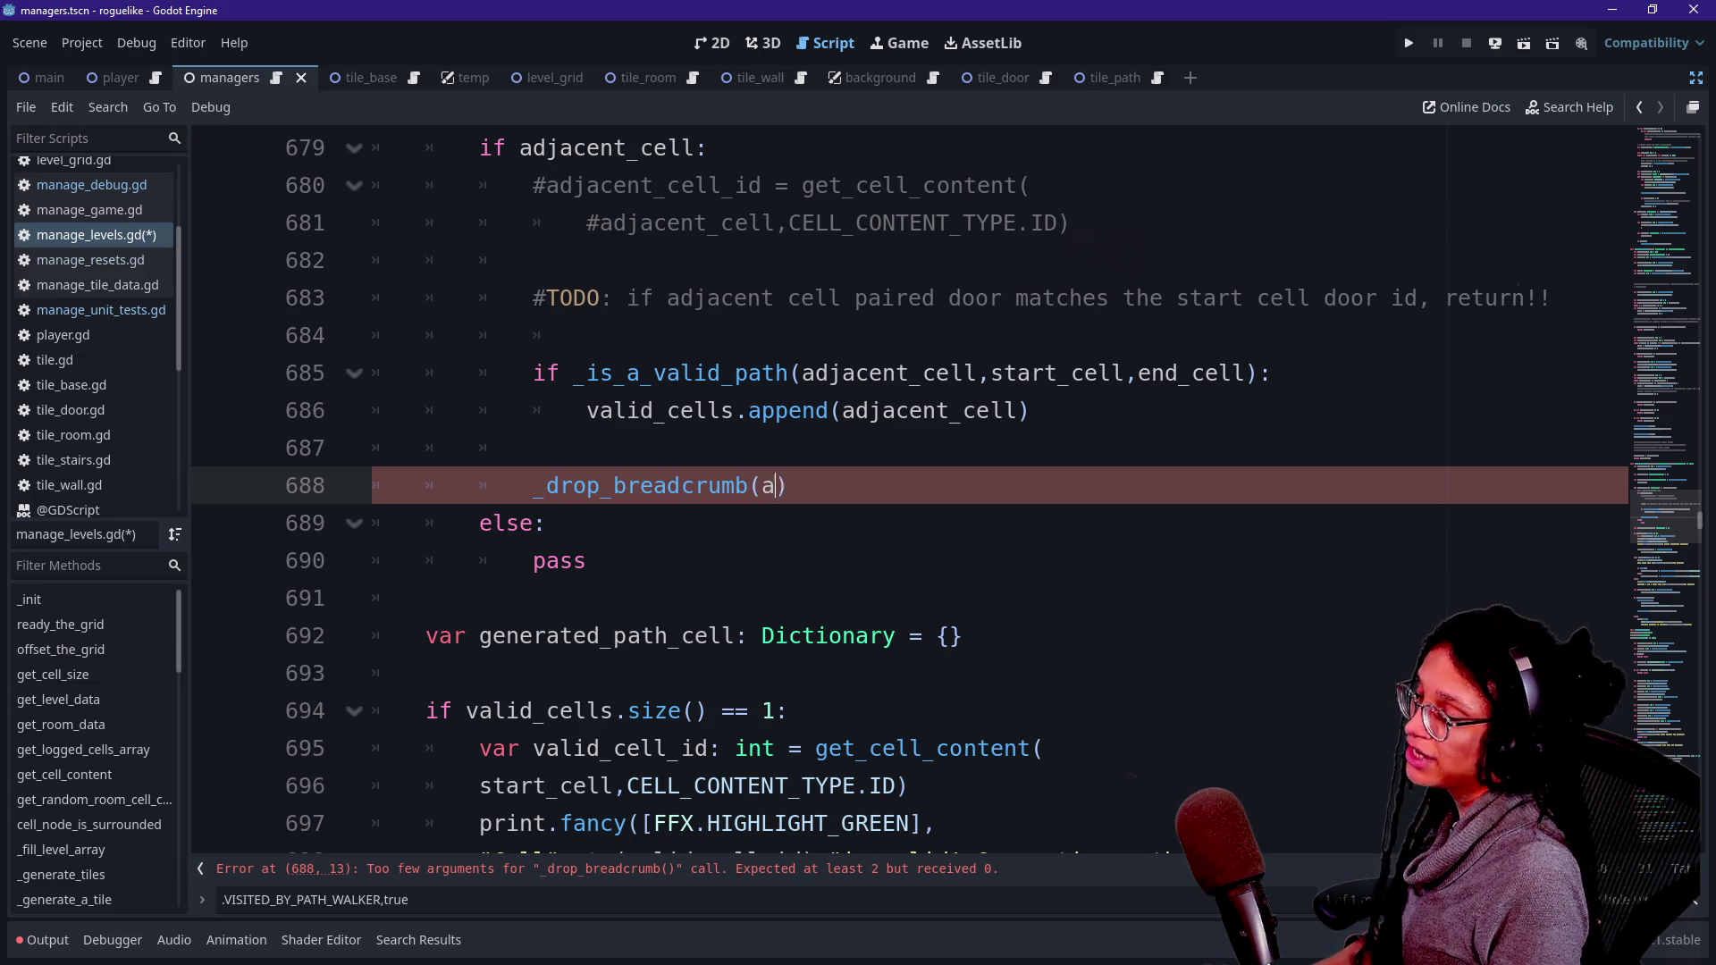
pyautogui.write('_cell')
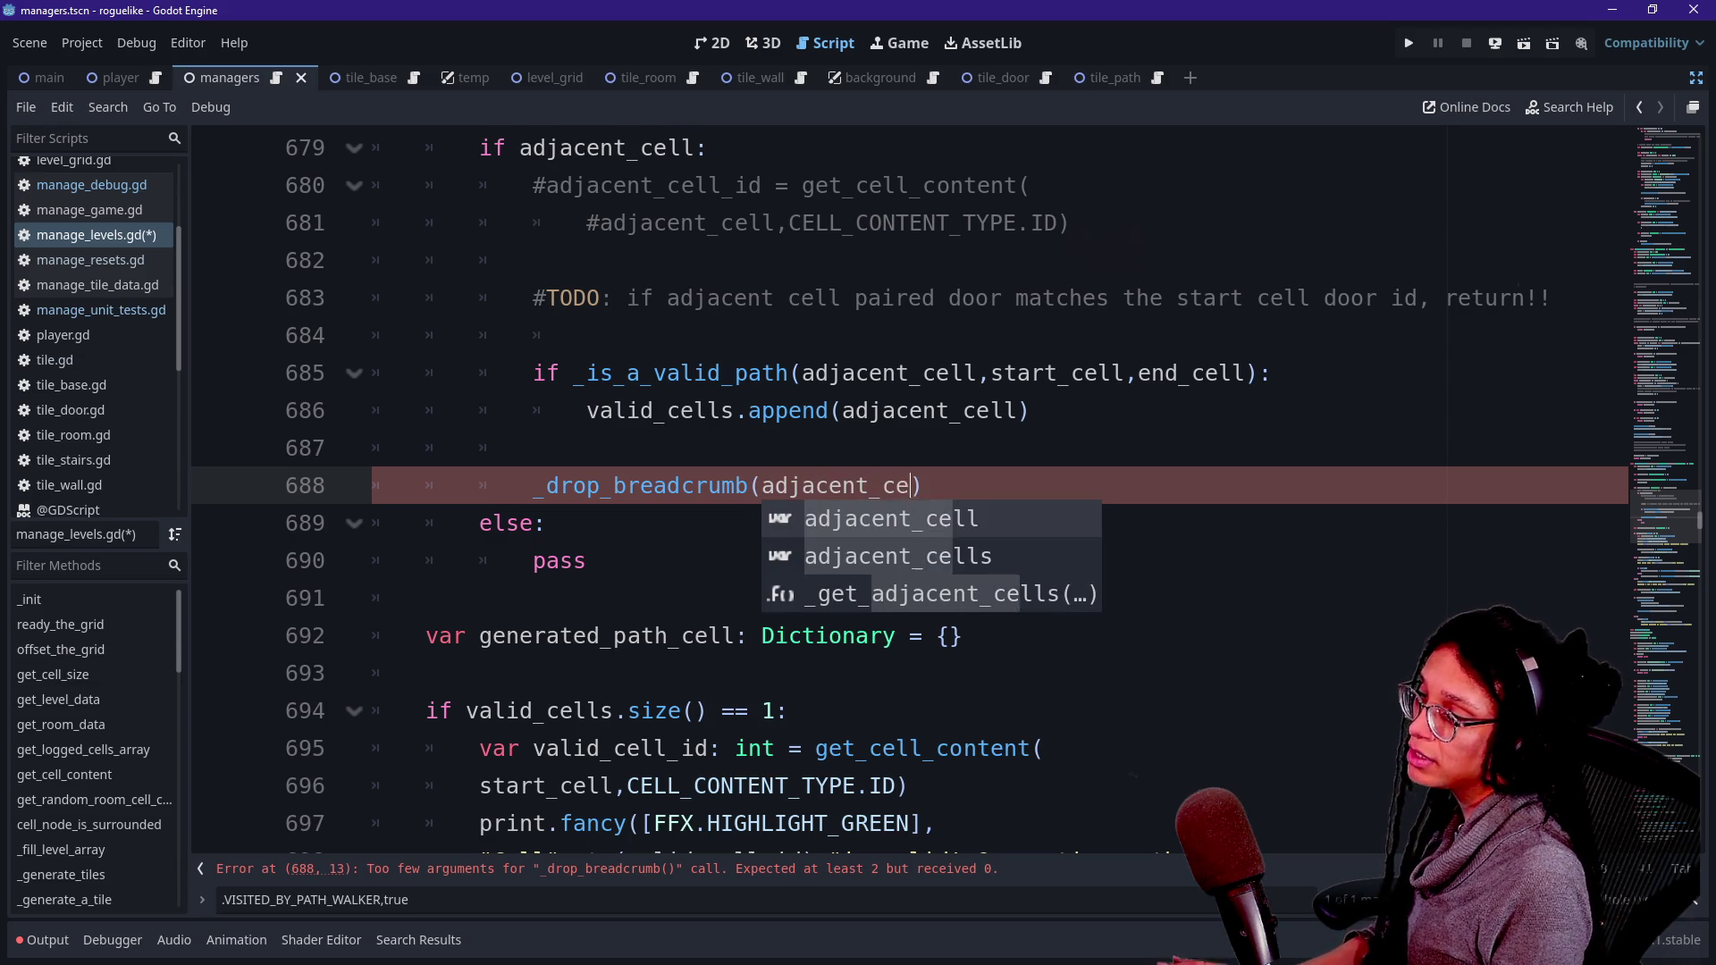
pyautogui.click(666, 410)
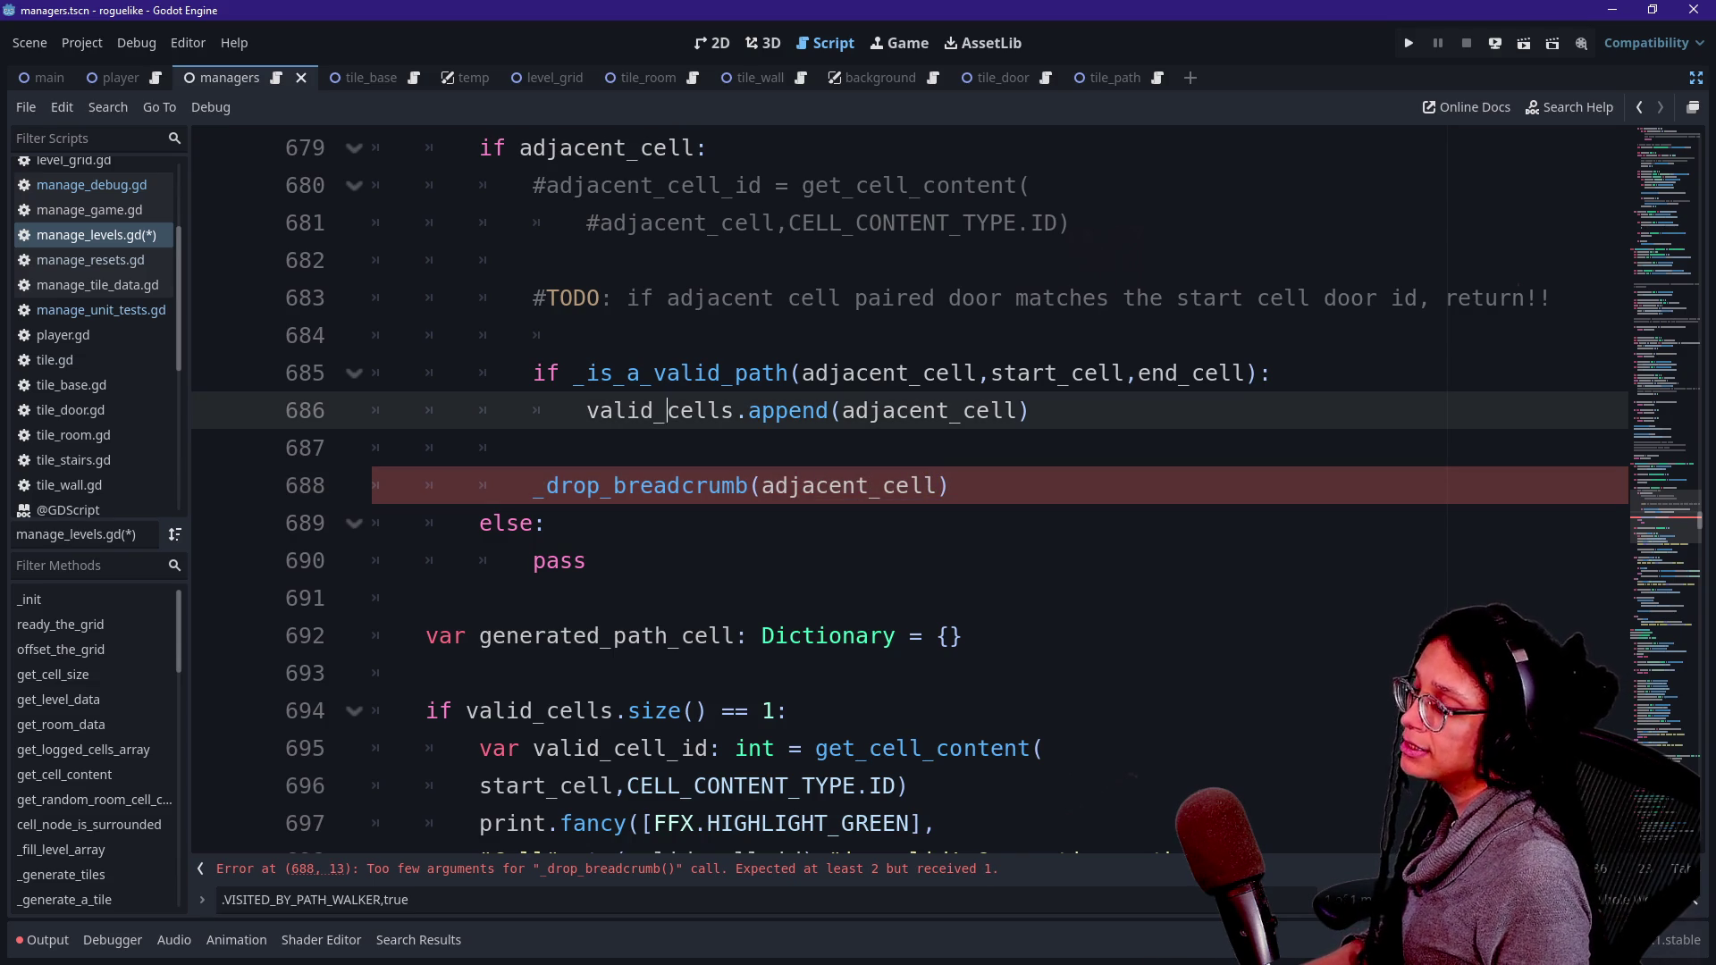
# - Scroll up to inspect the start_cell parameter of _continue_path
pyautogui.scroll(3, 763, 489)
pyautogui.scroll(2, 762, 489)
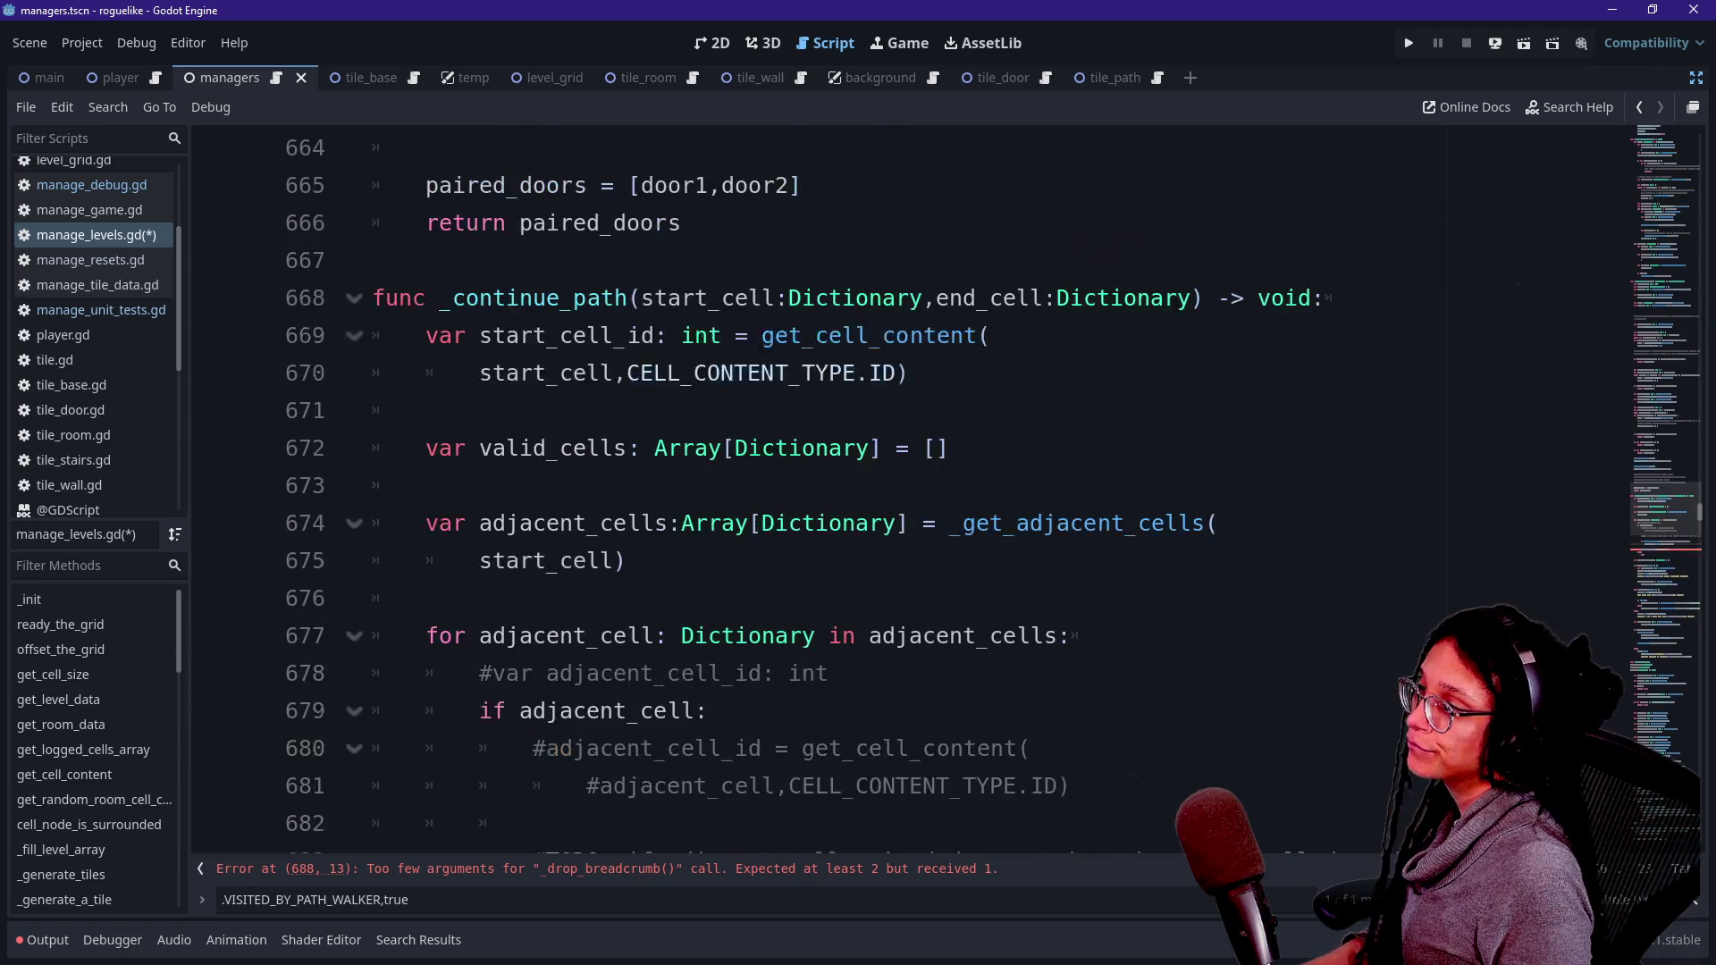
pyautogui.scroll(-2, 762, 489)
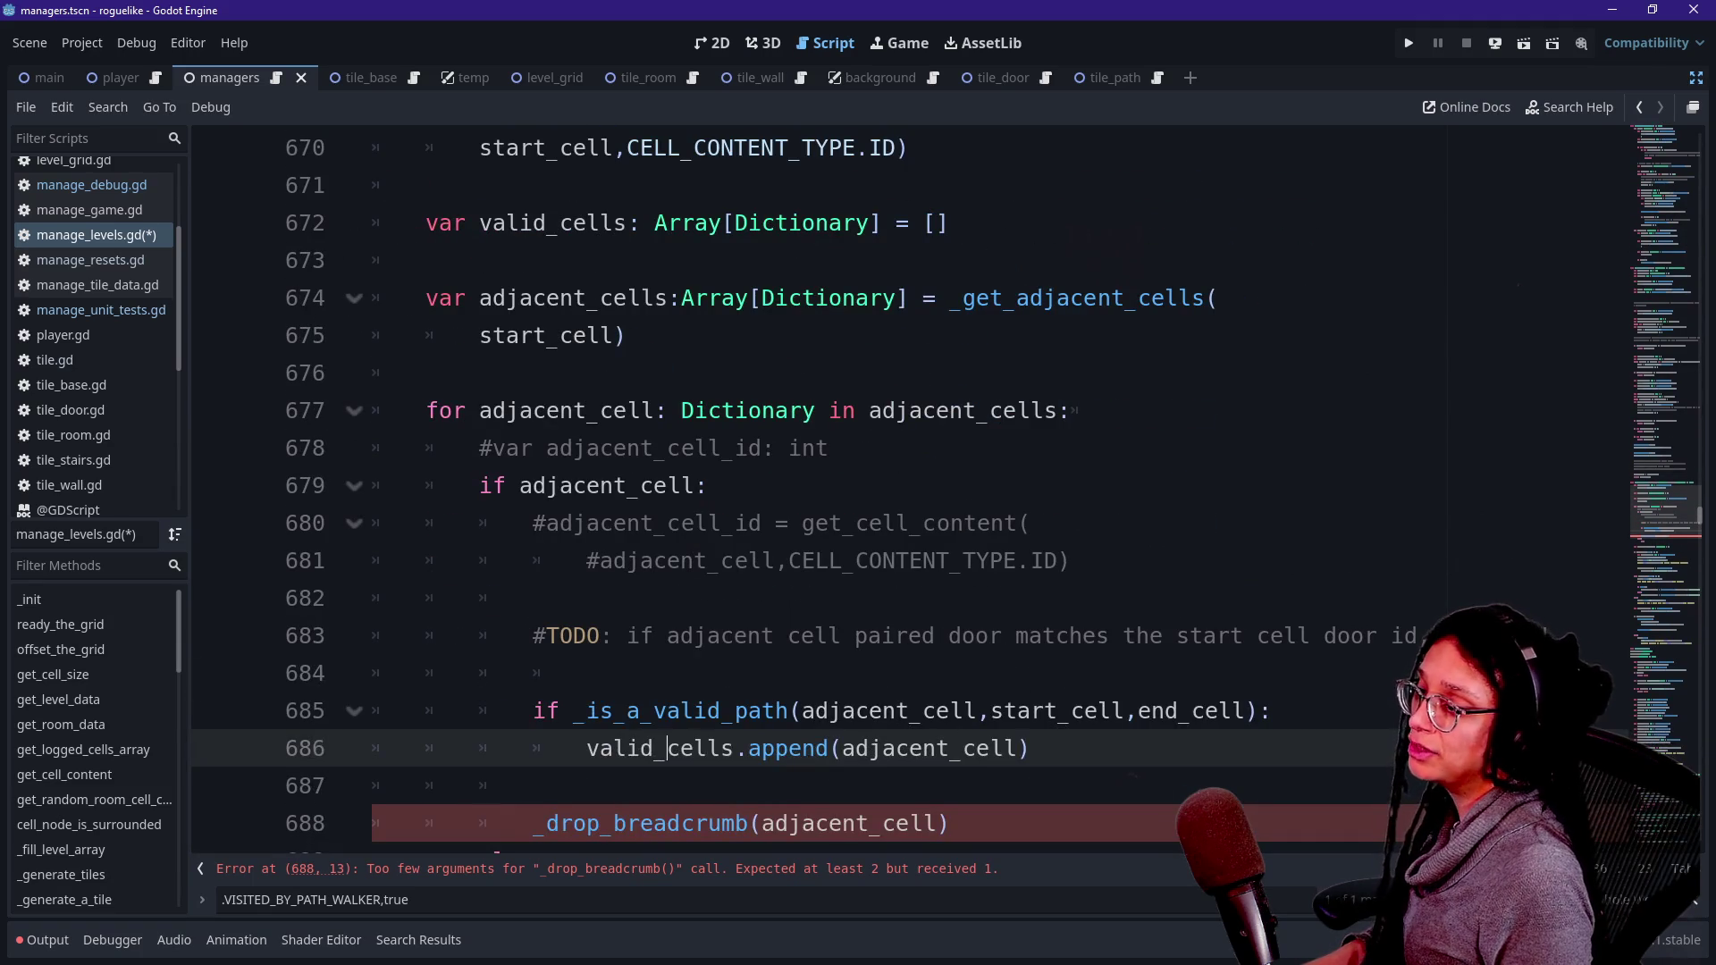
pyautogui.scroll(1, 762, 489)
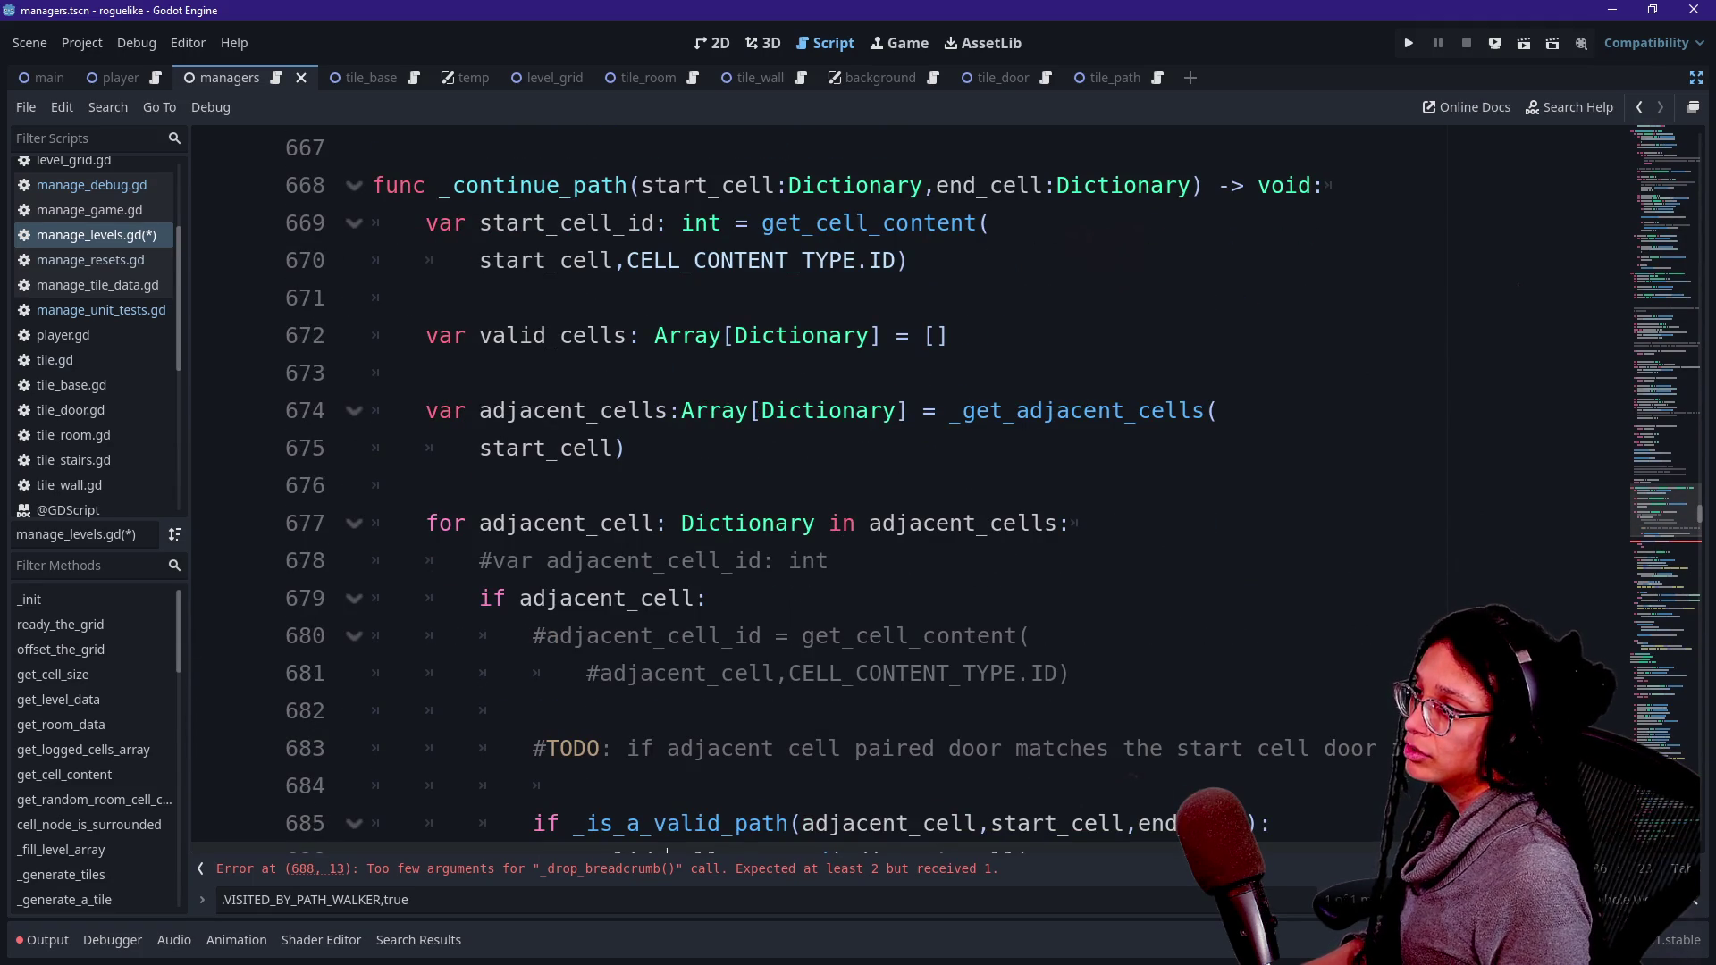
pyautogui.click(769, 185)
pyautogui.click(420, 298)
pyautogui.scroll(2, 893, 492)
pyautogui.scroll(-6, 894, 491)
# - Above the breadcrumb call, declare var start_paired_door_id: int = get_cell_content(...)
pyautogui.click(536, 448)
pyautogui.press('Return')
pyautogui.write('var paired_door_id:')
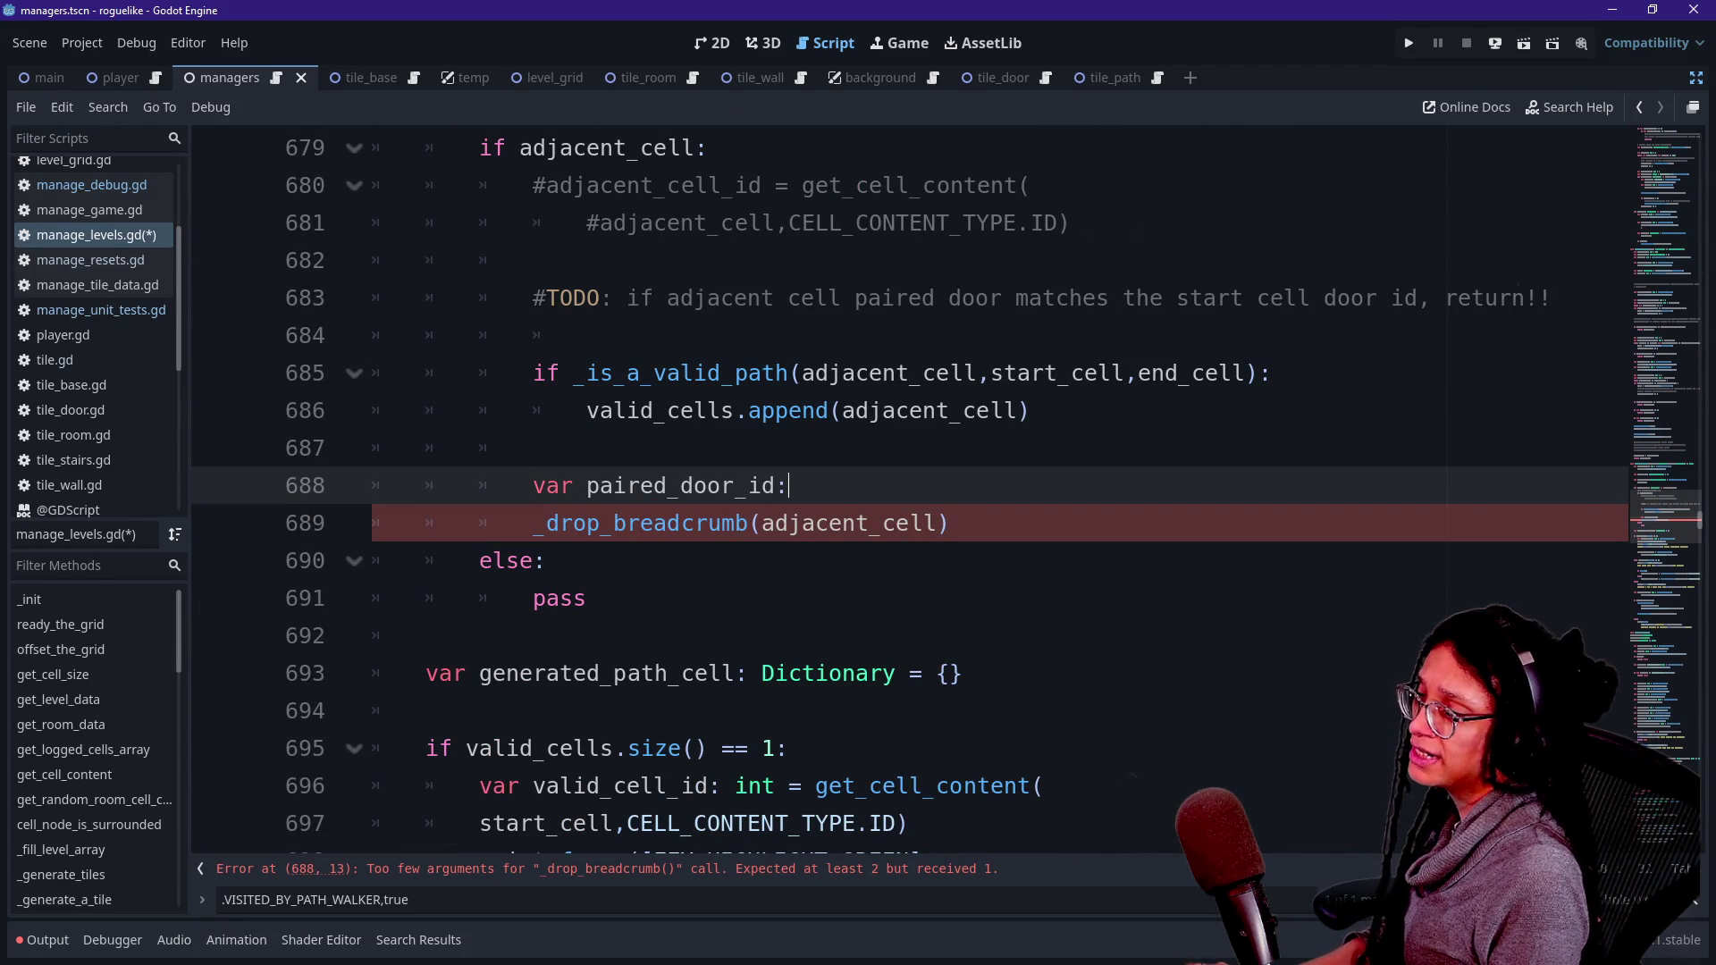
pyautogui.click(572, 486)
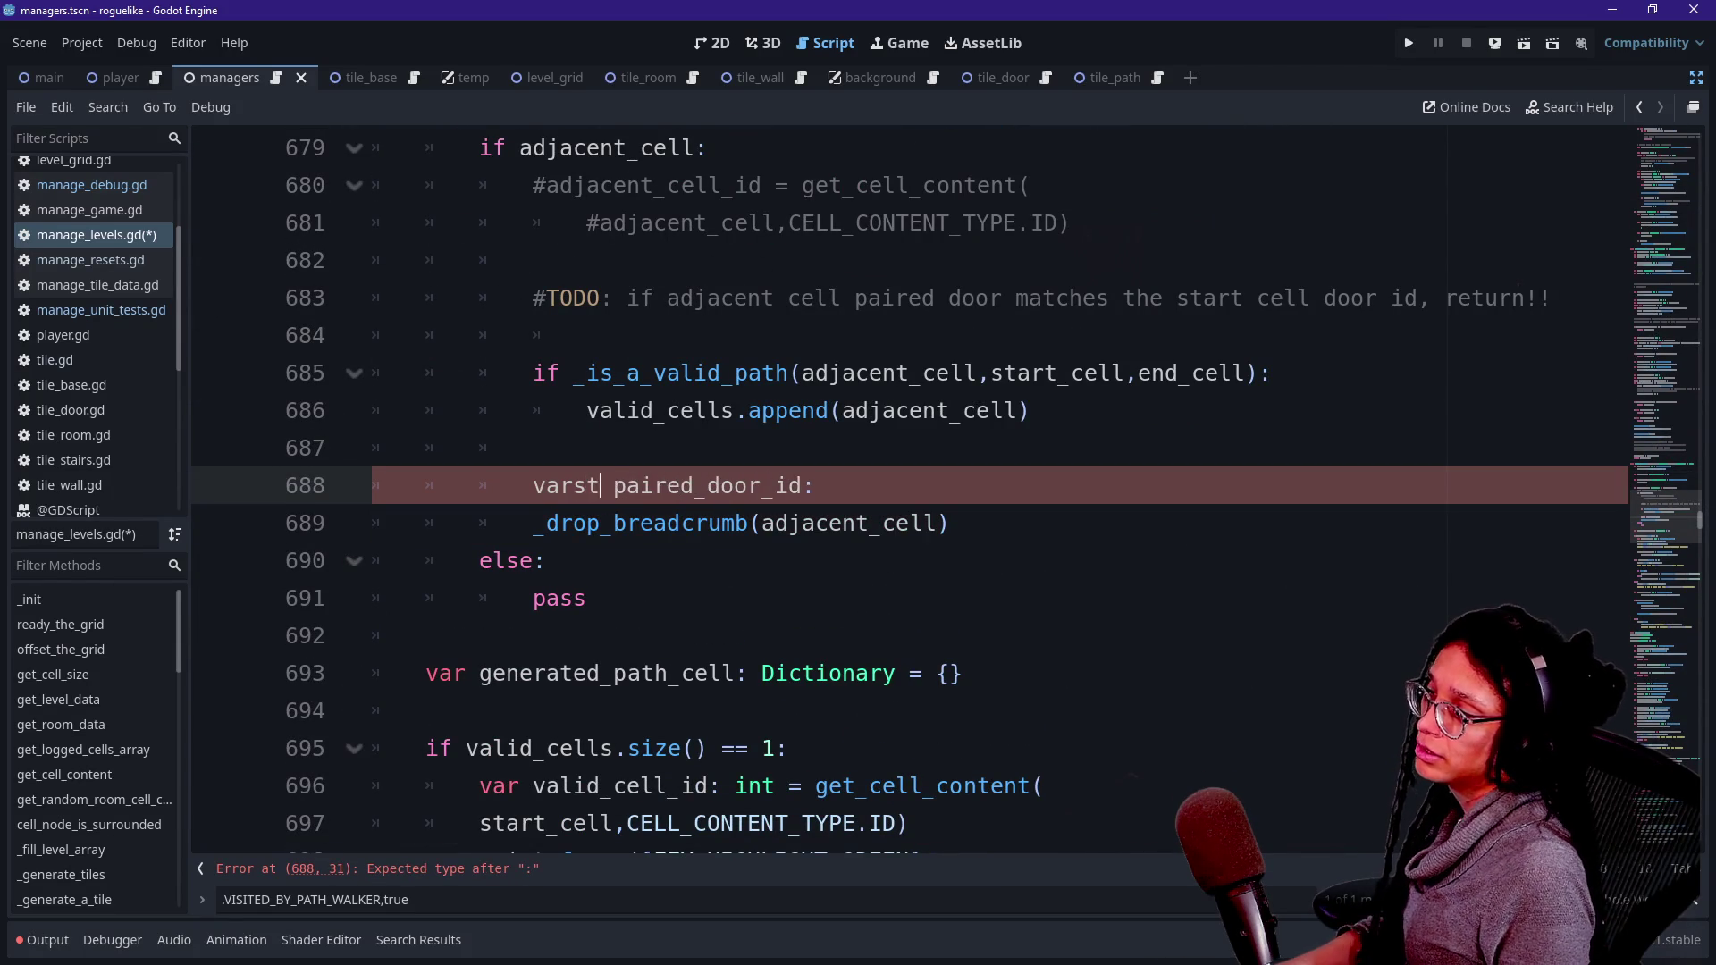
pyautogui.press('Delete')
pyautogui.write('start_')
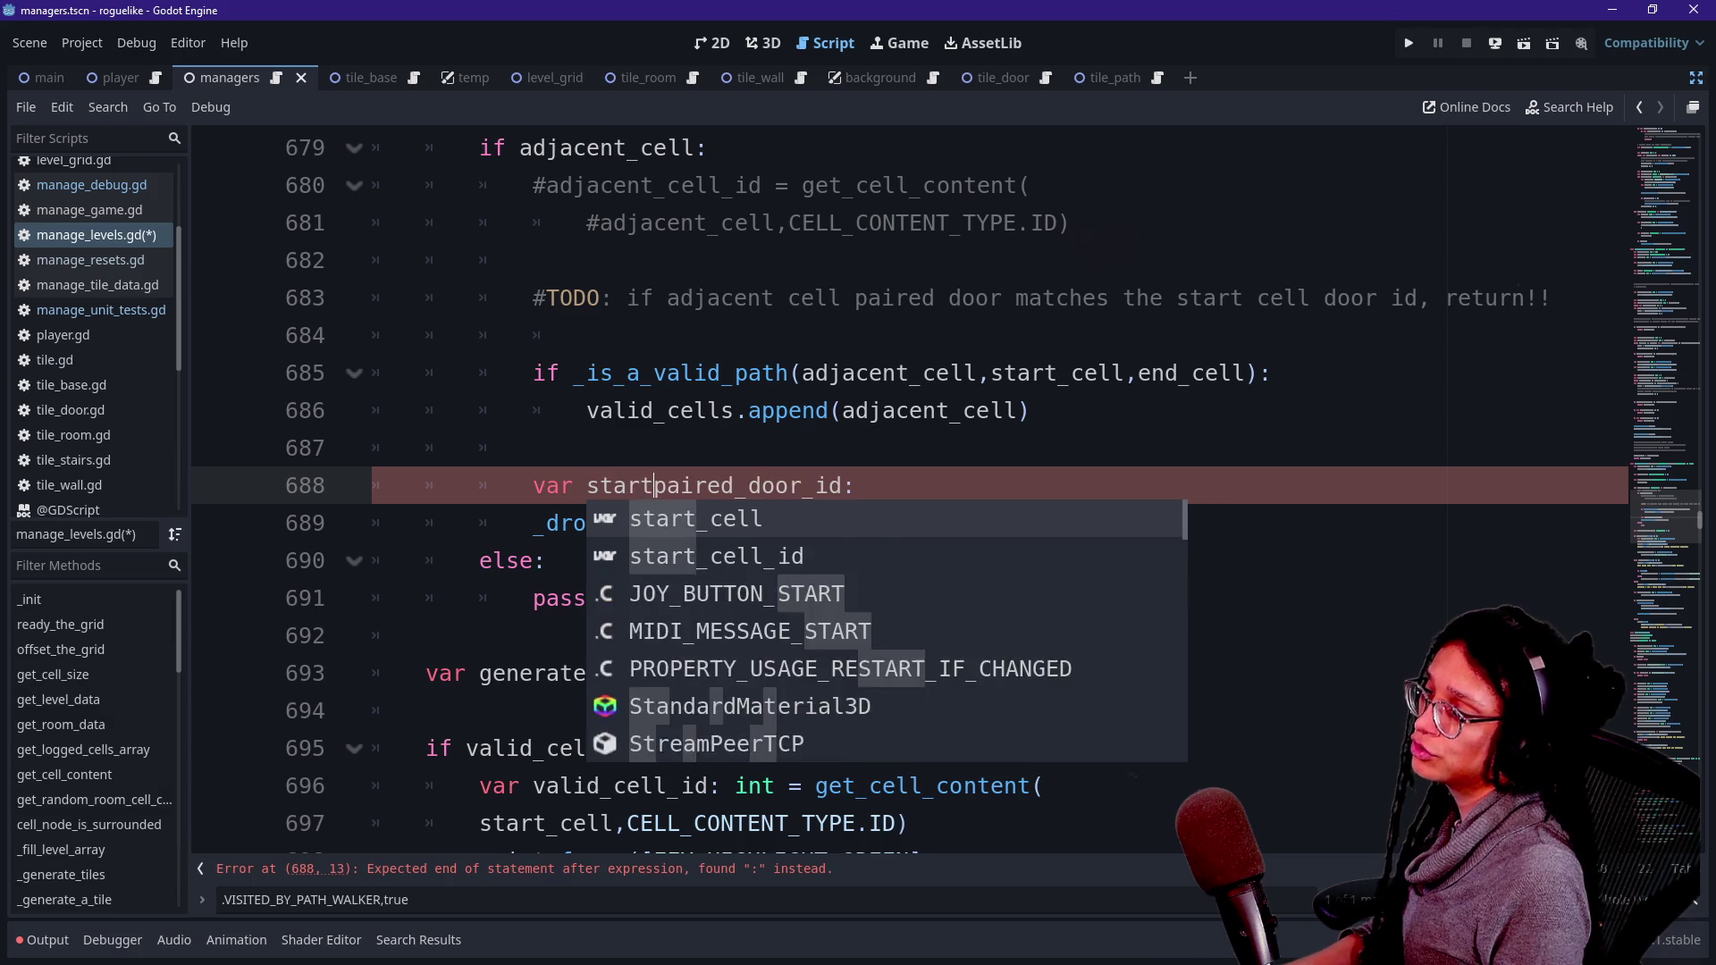
pyautogui.click(871, 485)
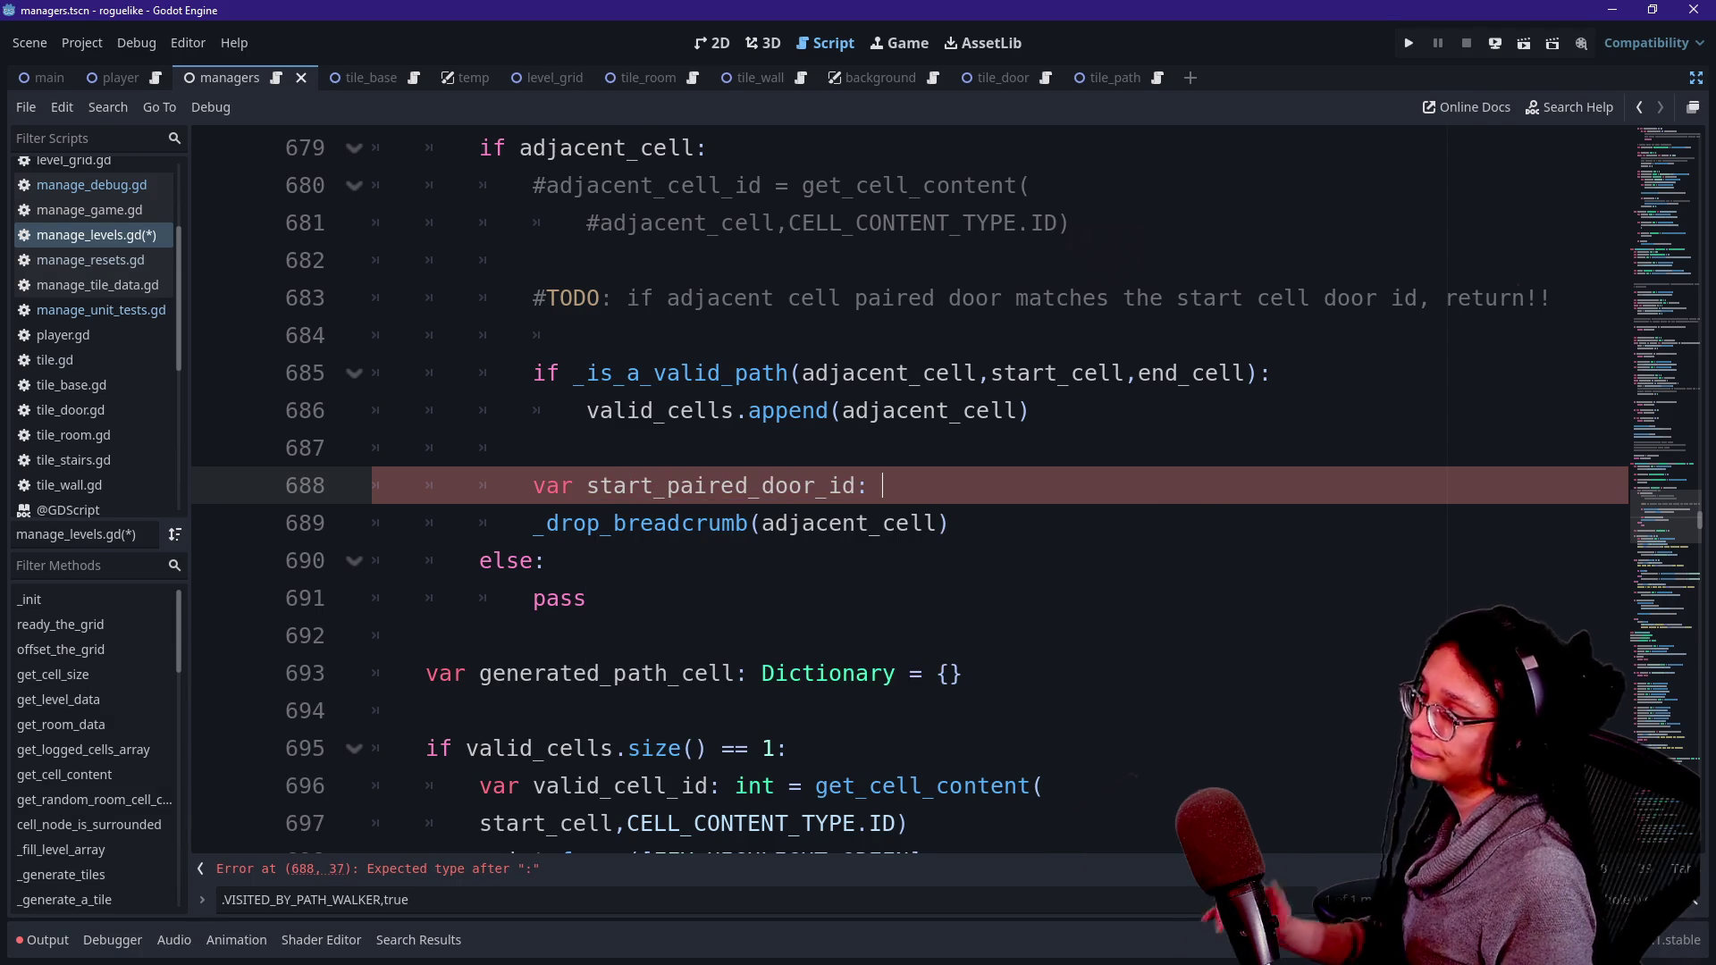
pyautogui.press('capslock')
pyautogui.write('int = st')
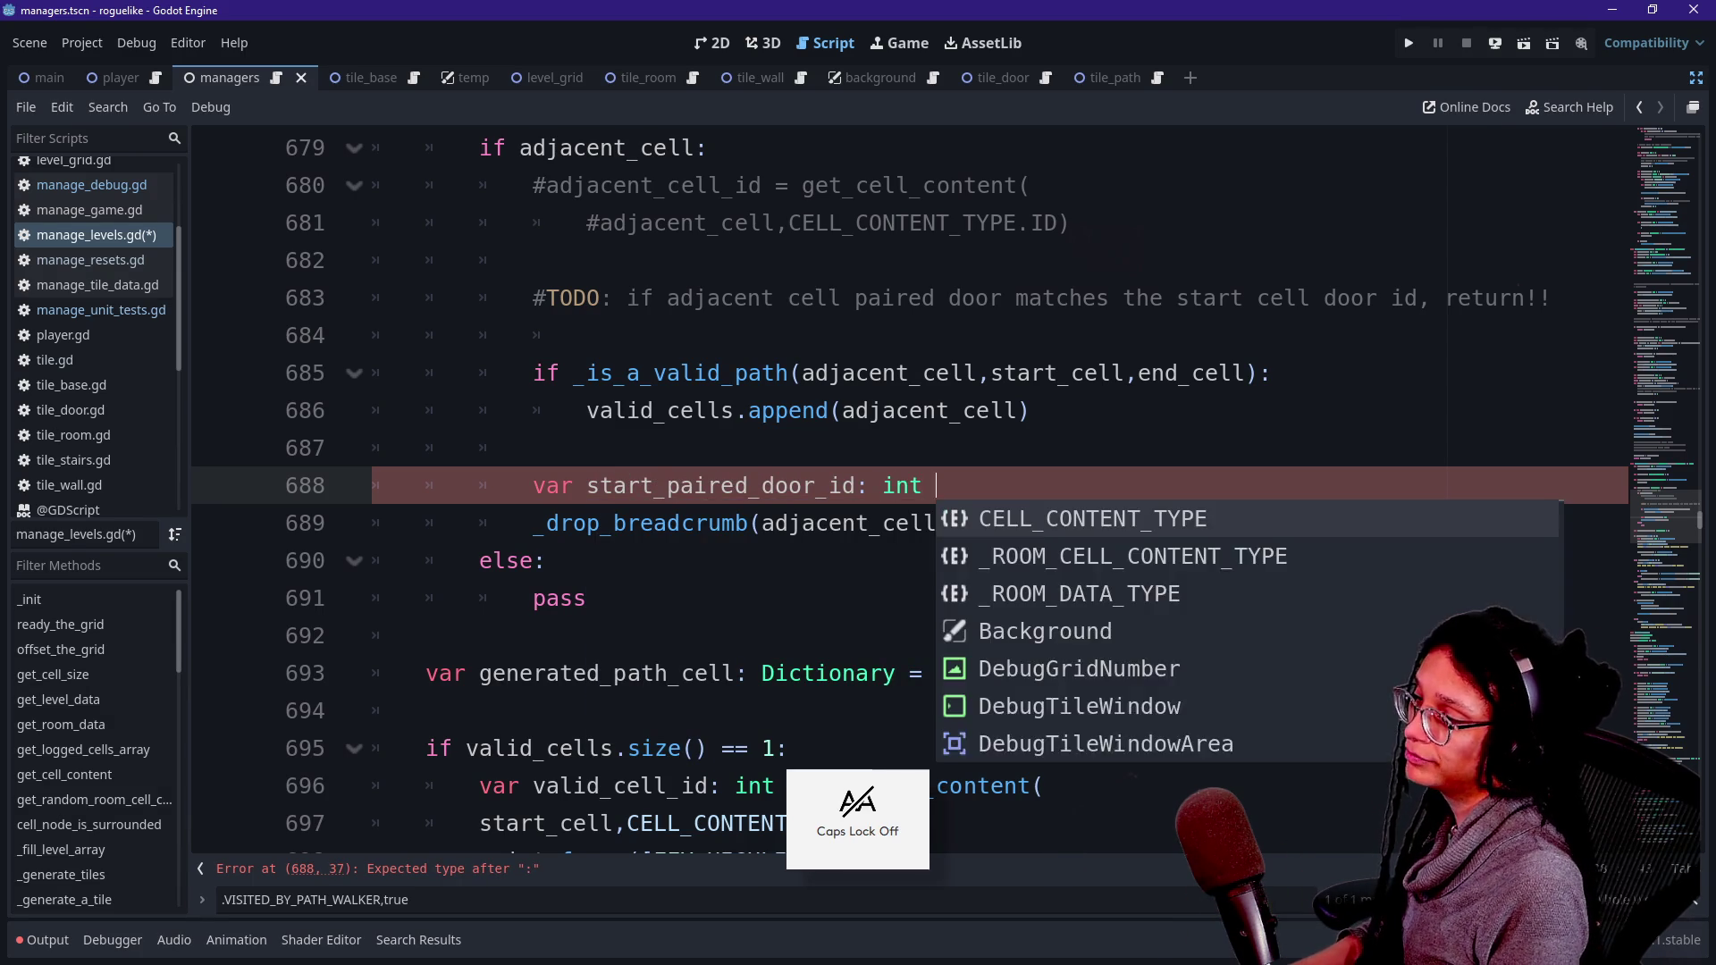
pyautogui.press('BackSpace')
pyautogui.press('BackSpace')
pyautogui.write('get')
pyautogui.press('Return')
# - Fill in get_cell_content's arguments: start_cell and CELL_CONTENT_TYPE.PAIRED_DOOR_ID
pyautogui.press('Return')
pyautogui.write('a')
pyautogui.press('Escape')
pyautogui.write('d')
pyautogui.press('BackSpace')
pyautogui.press('BackSpace')
pyautogui.write('start')
pyautogui.press('Down')
pyautogui.press('Return')
pyautogui.write(',')
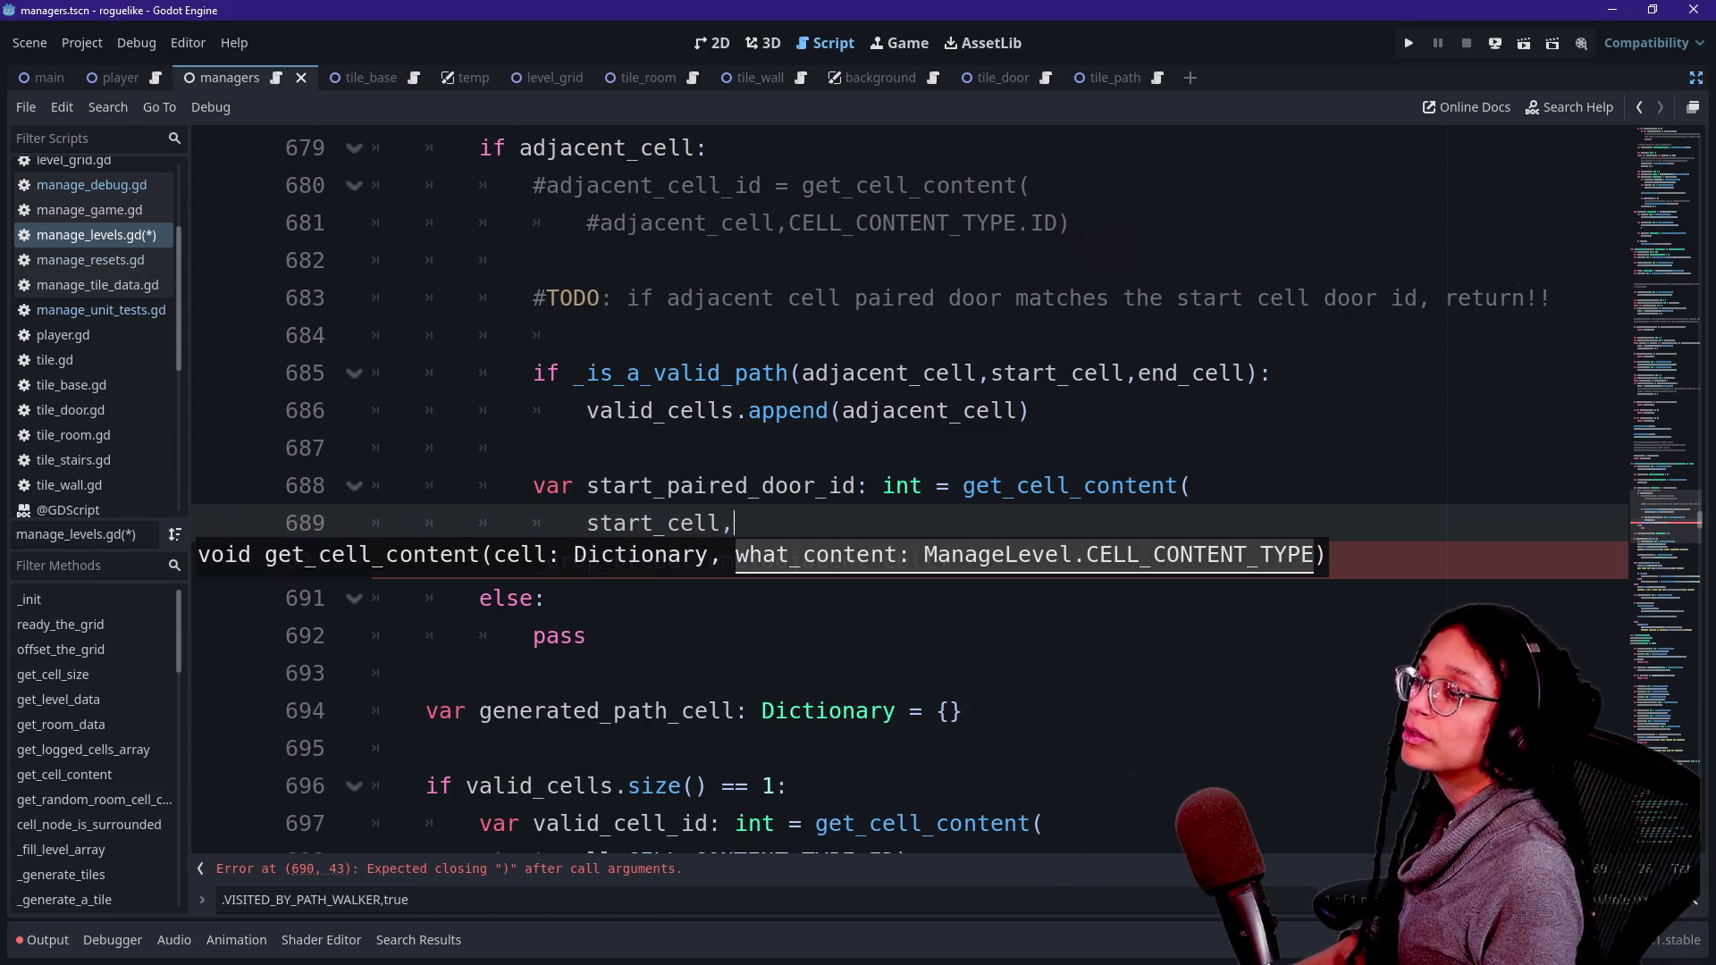
pyautogui.write('CE')
pyautogui.press('Return')
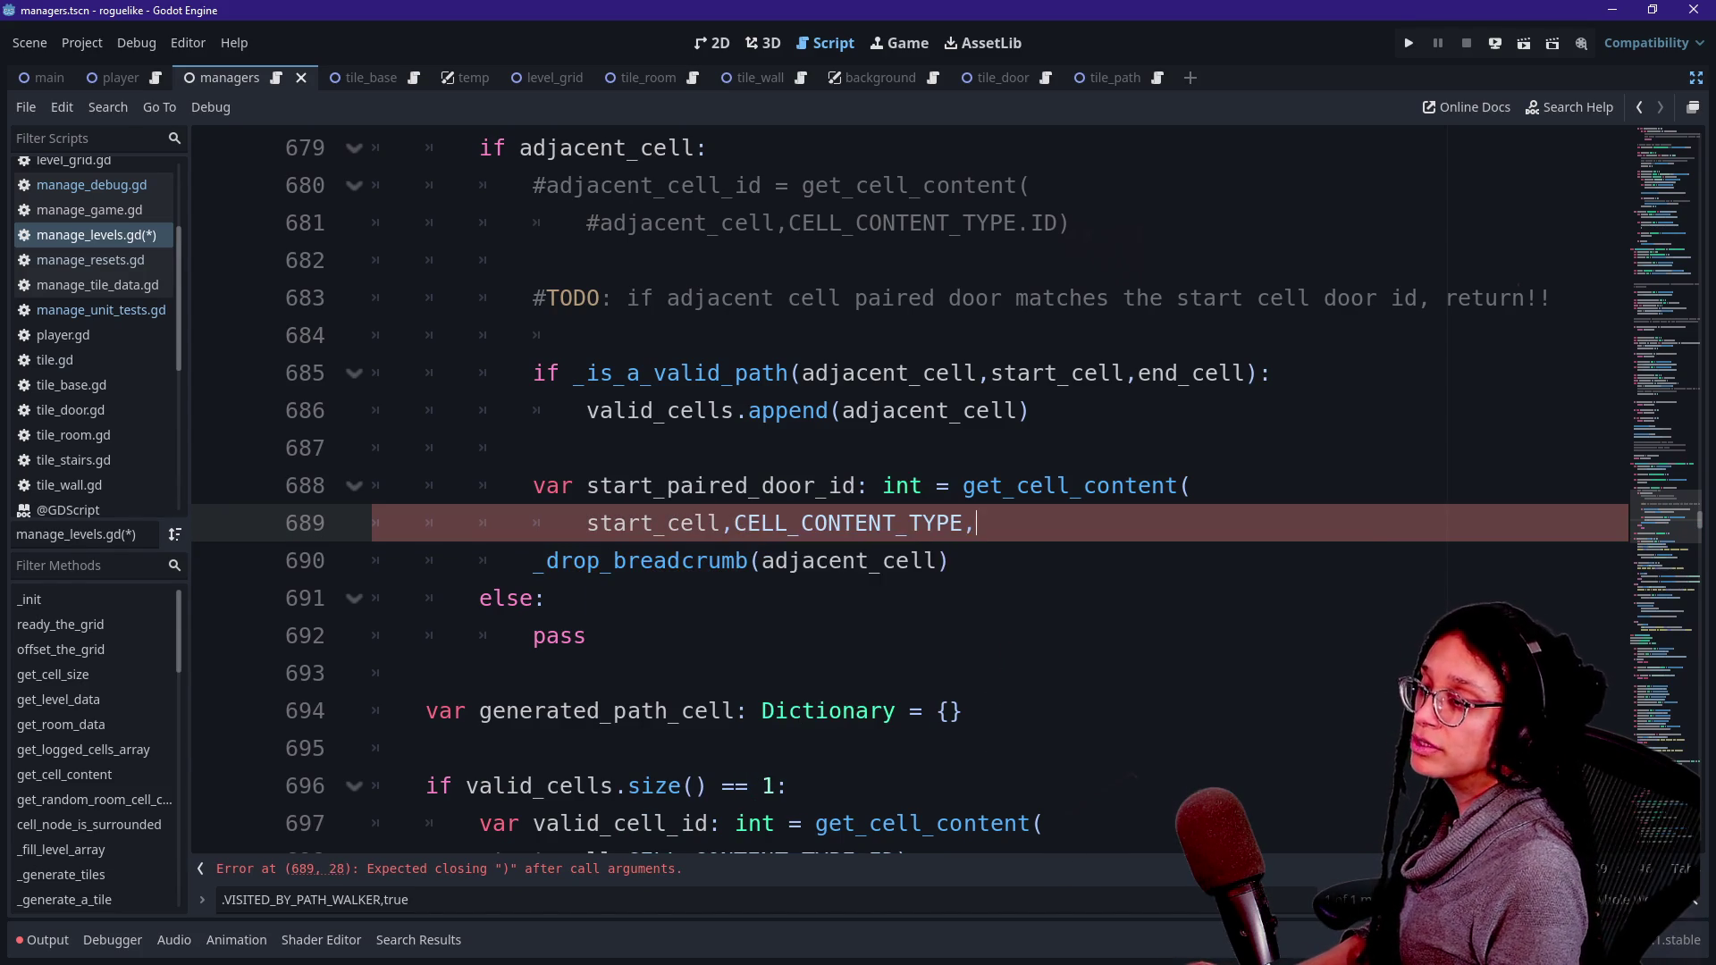
pyautogui.write('.')
pyautogui.press('Down')
pyautogui.press('Down')
pyautogui.press('Down')
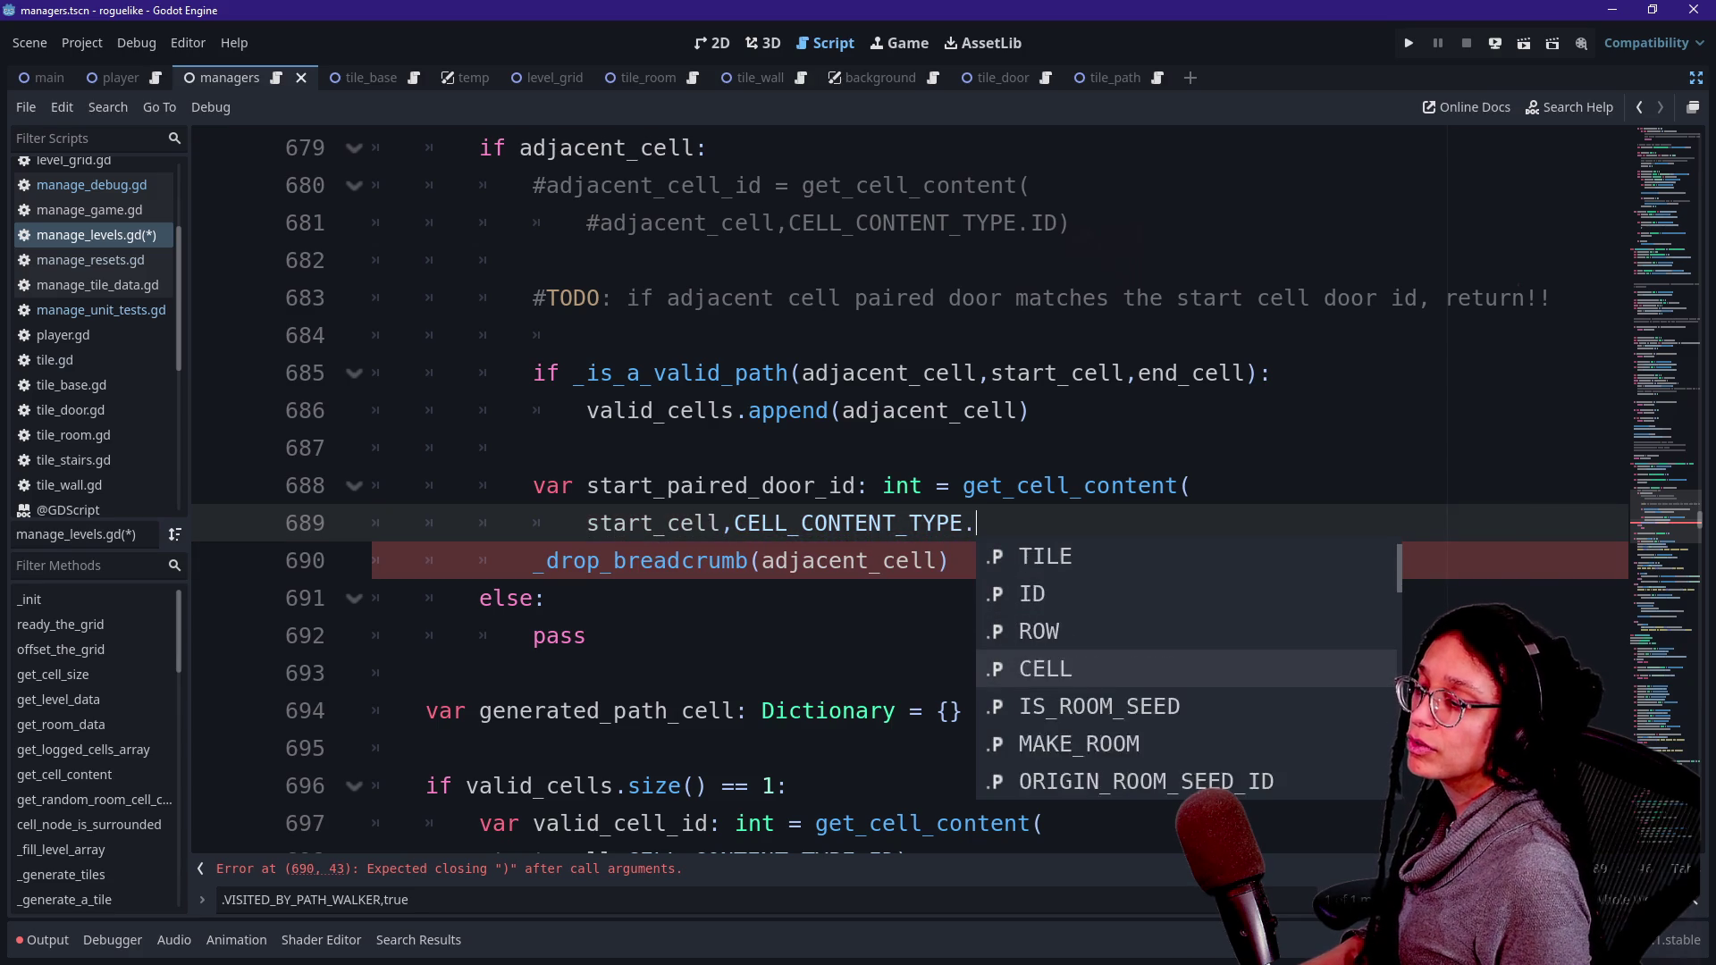
pyautogui.press('Down')
pyautogui.press('Down')
pyautogui.press('Return')
pyautogui.write('(')
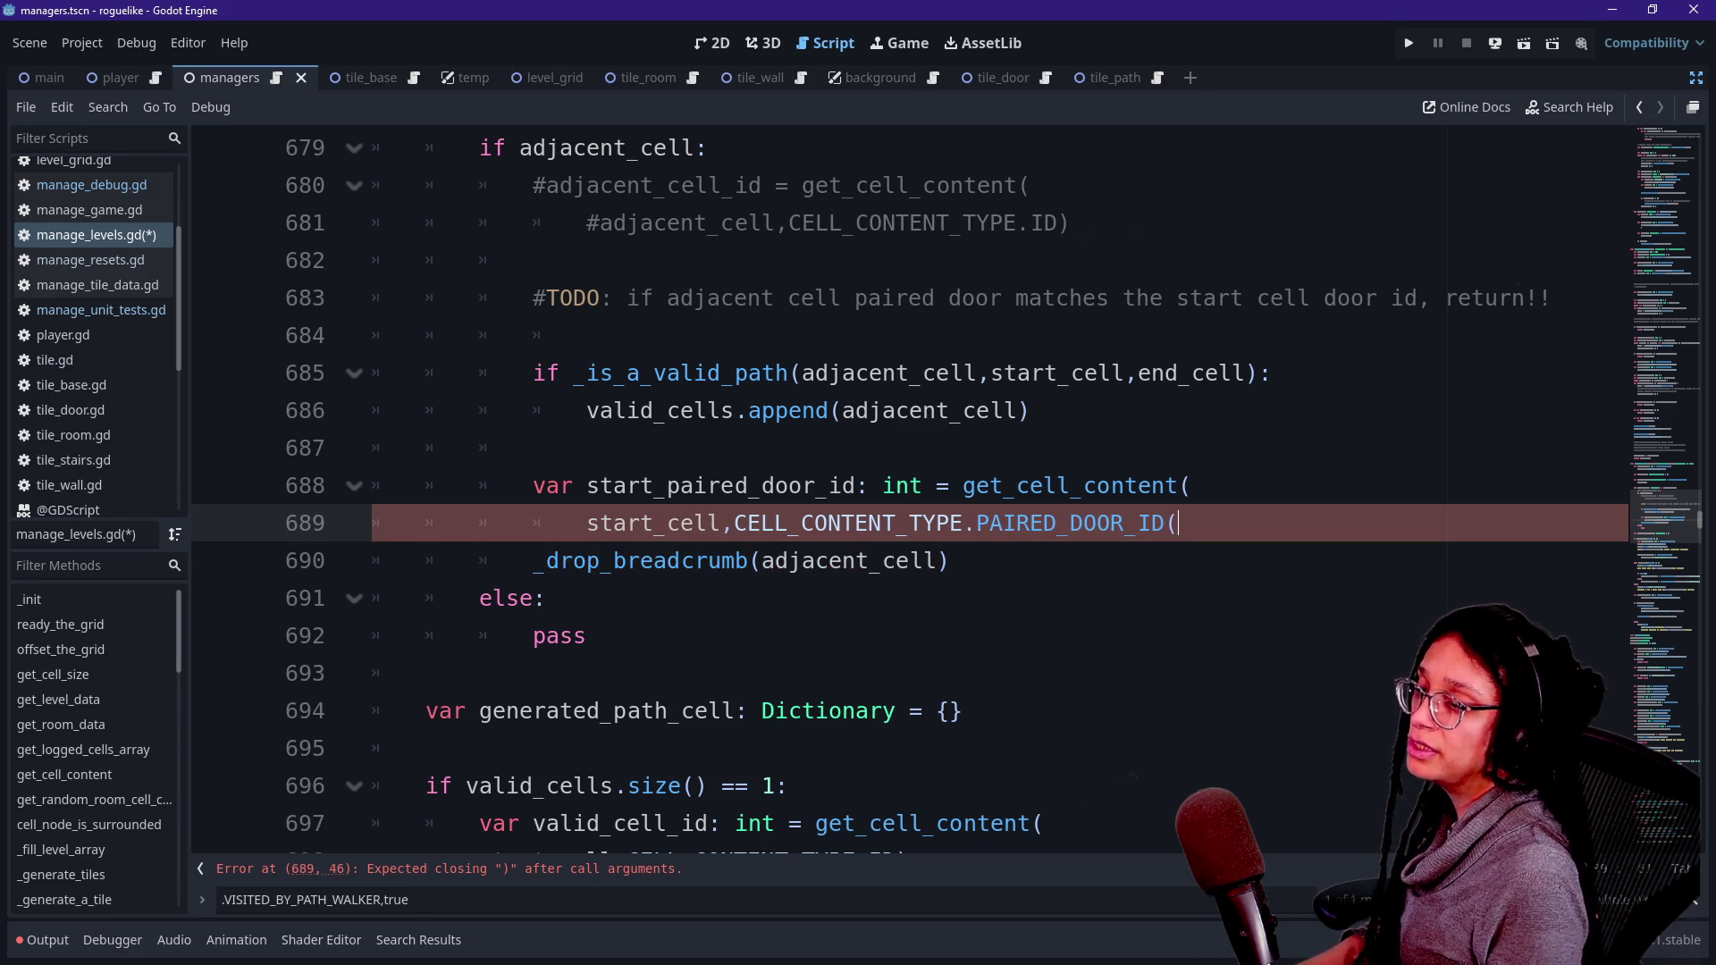
pyautogui.press('BackSpace')
pyautogui.write('_')
pyautogui.press('BackSpace')
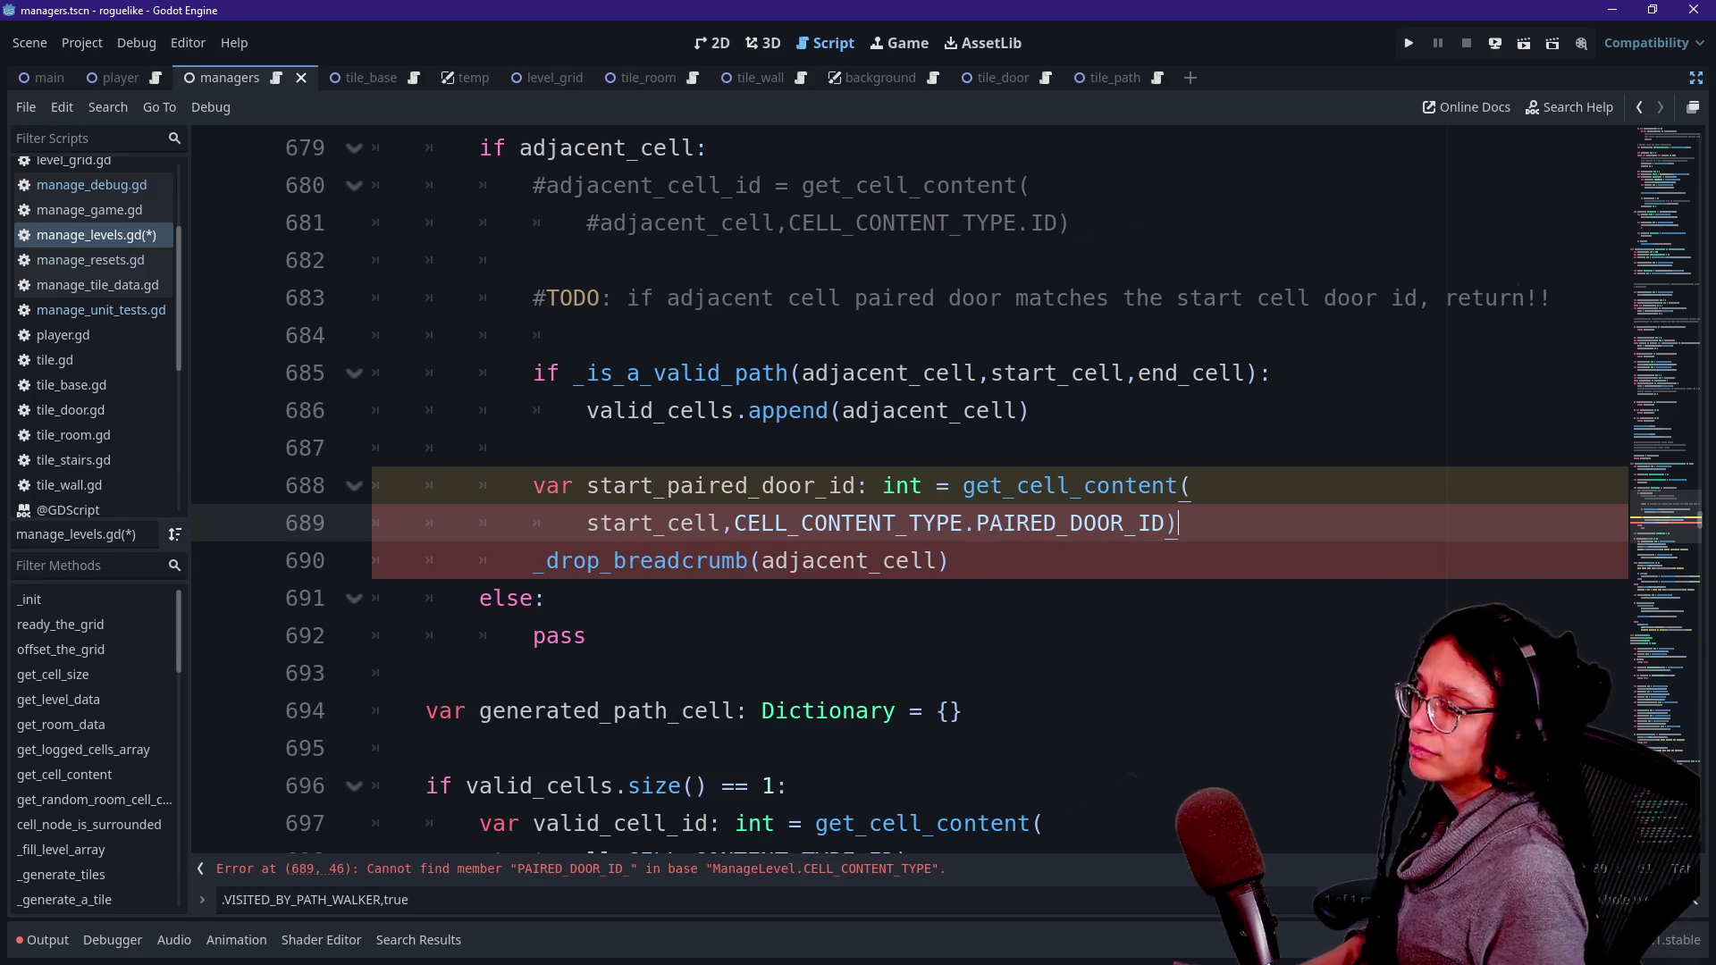
# - Pass start_paired_door_id as the second argument of _drop_breadcrumb
pyautogui.click(948, 560)
pyautogui.write('start_pai')
pyautogui.press('Return')
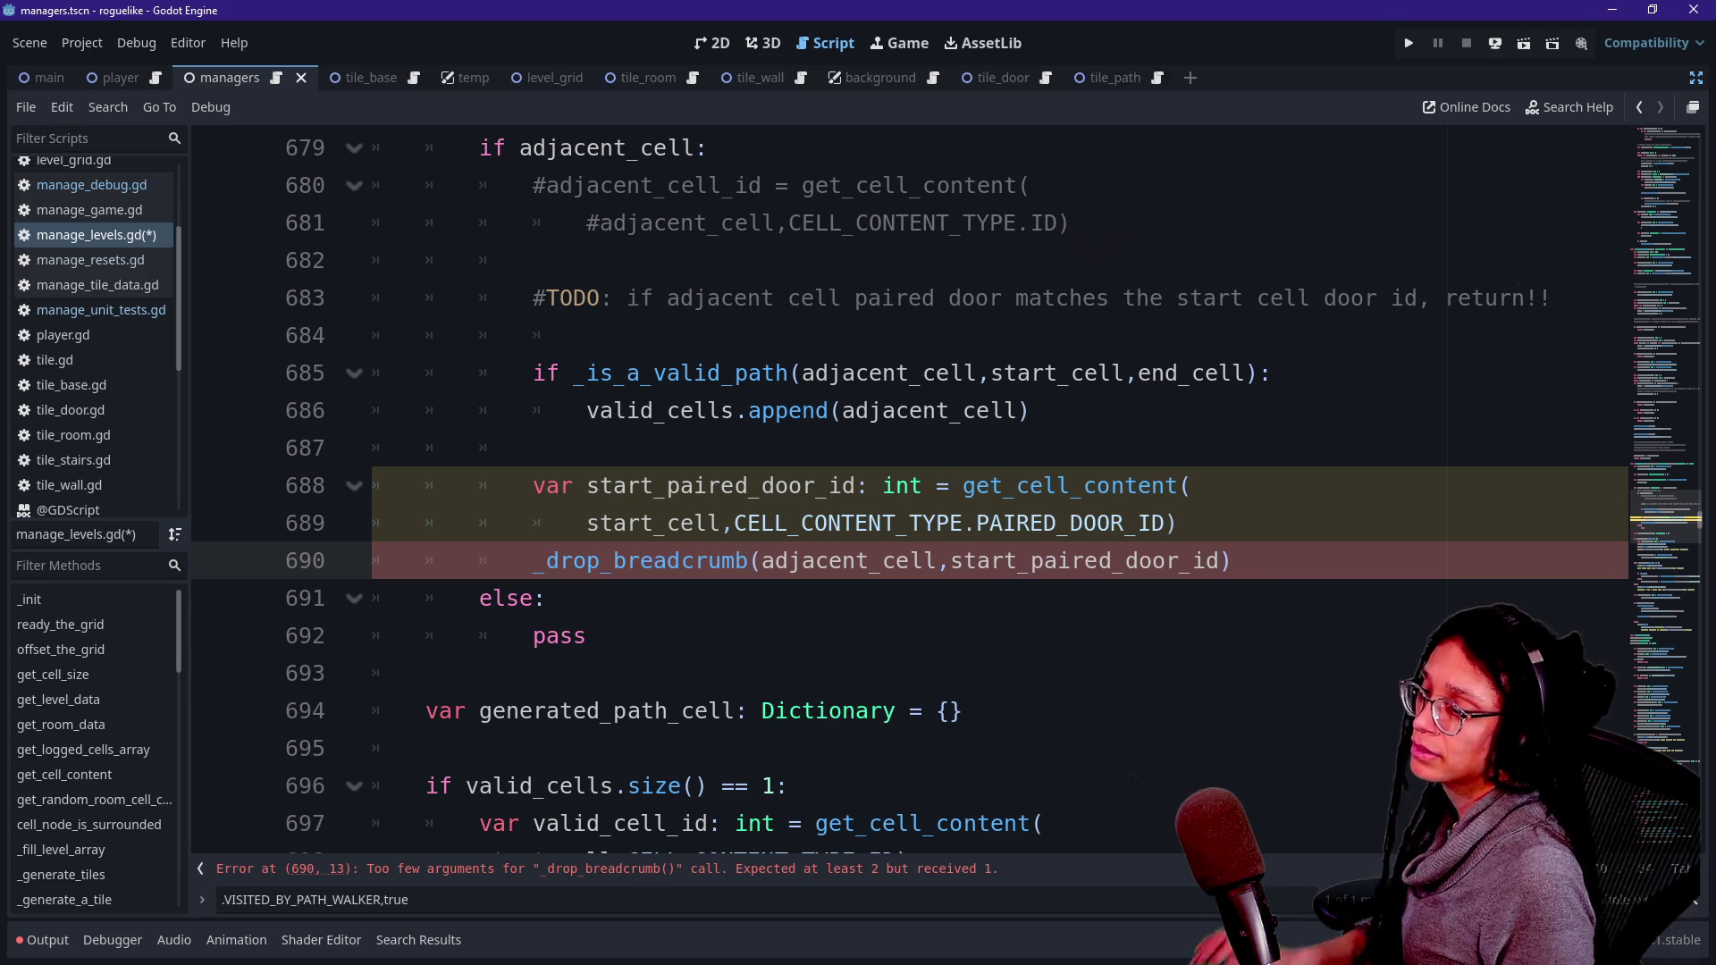
pyautogui.click(1178, 522)
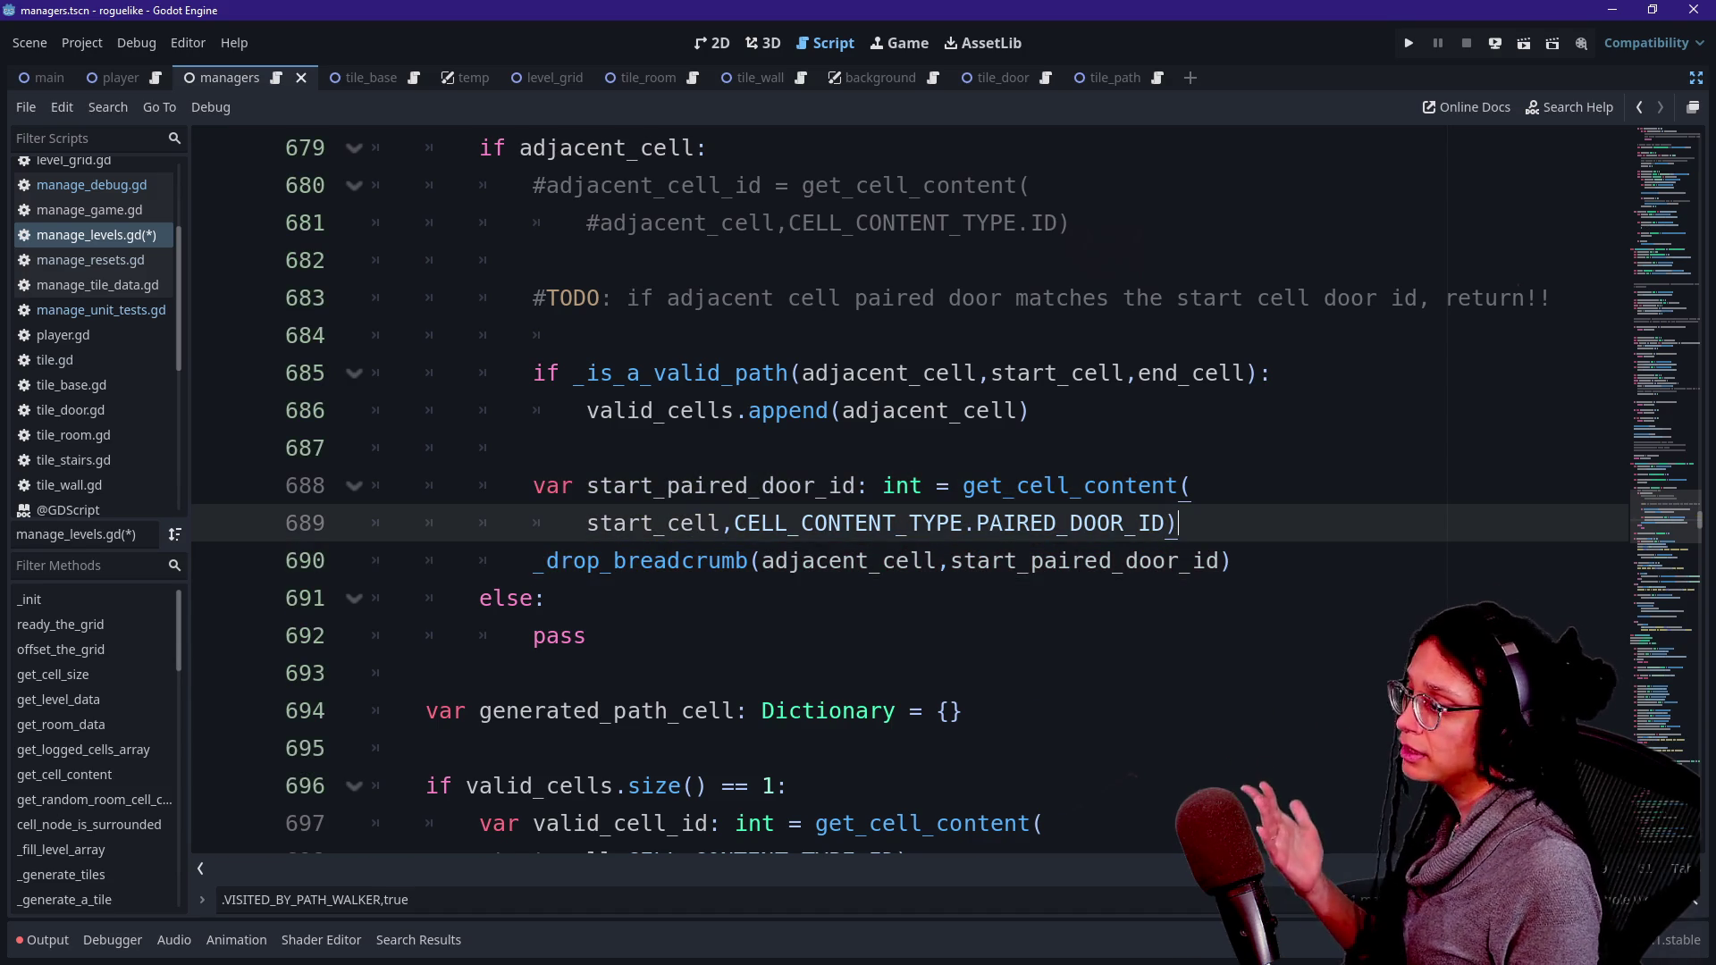
# - Copy the breadcrumb arguments into the commented calls on lines 810 and 816, then save
pyautogui.moveTo(761, 560); pyautogui.dragTo(1219, 561)
pyautogui.hotkey('ctrl', 'c')
pyautogui.moveTo(533, 561); pyautogui.dragTo(761, 561)
pyautogui.hotkey('ctrl', 'd')
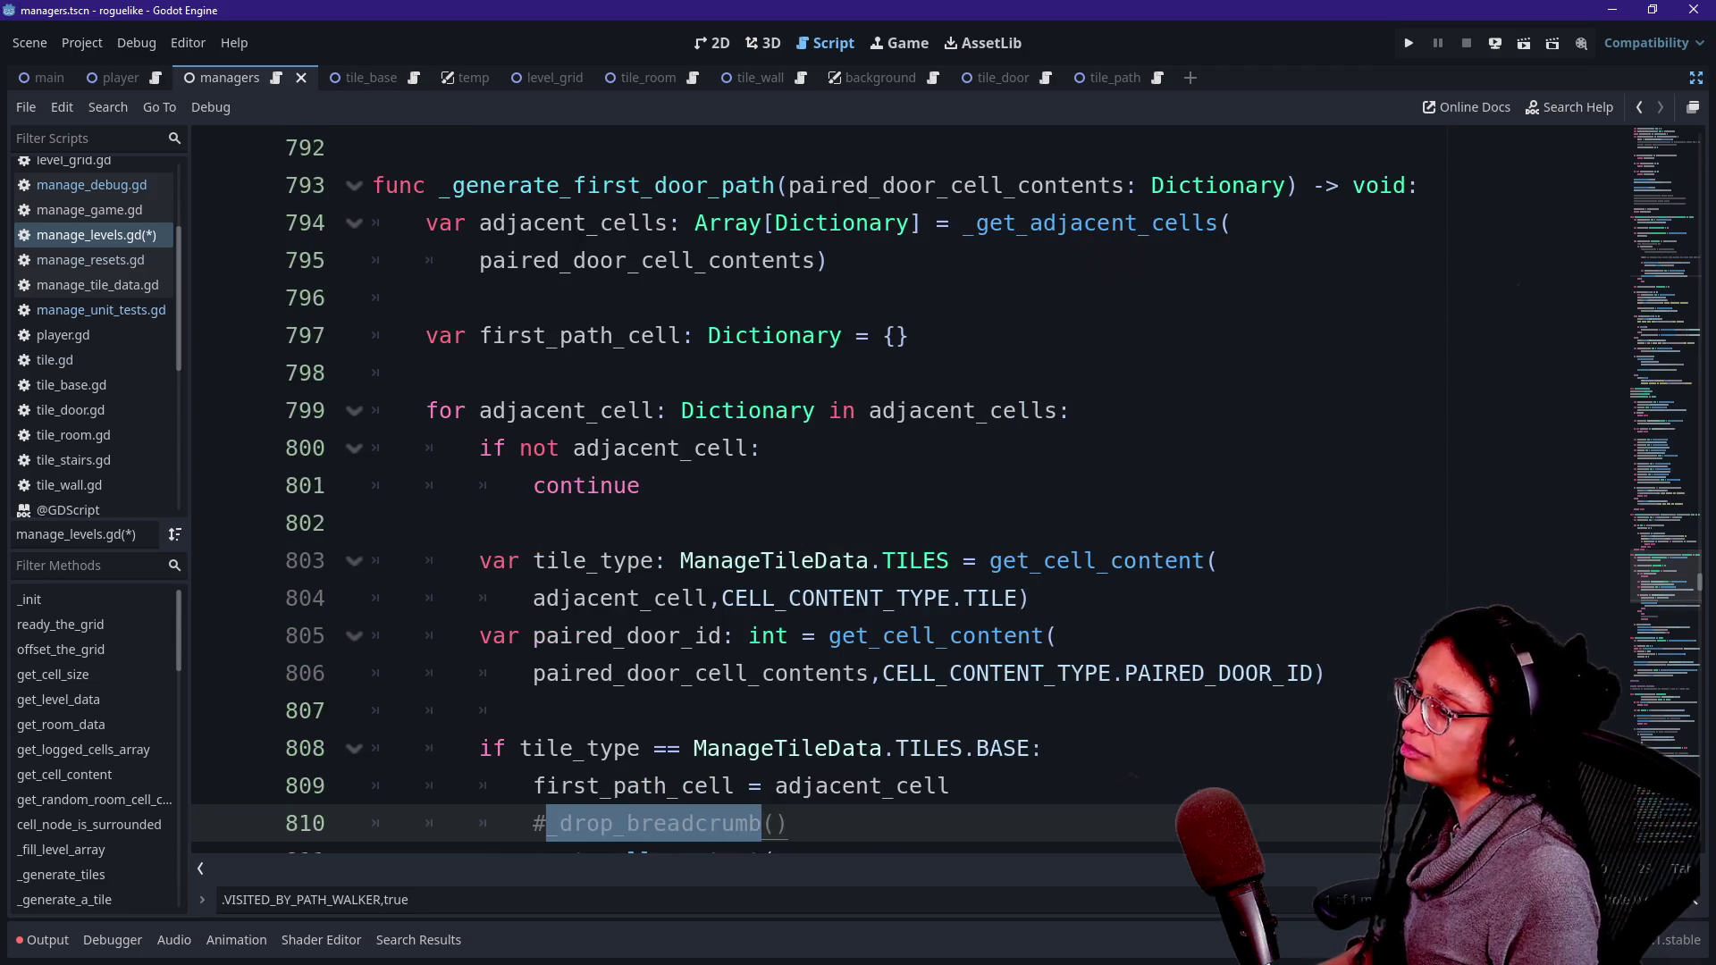
pyautogui.press('Right')
pyautogui.press('Right')
pyautogui.hotkey('ctrl', 'v')
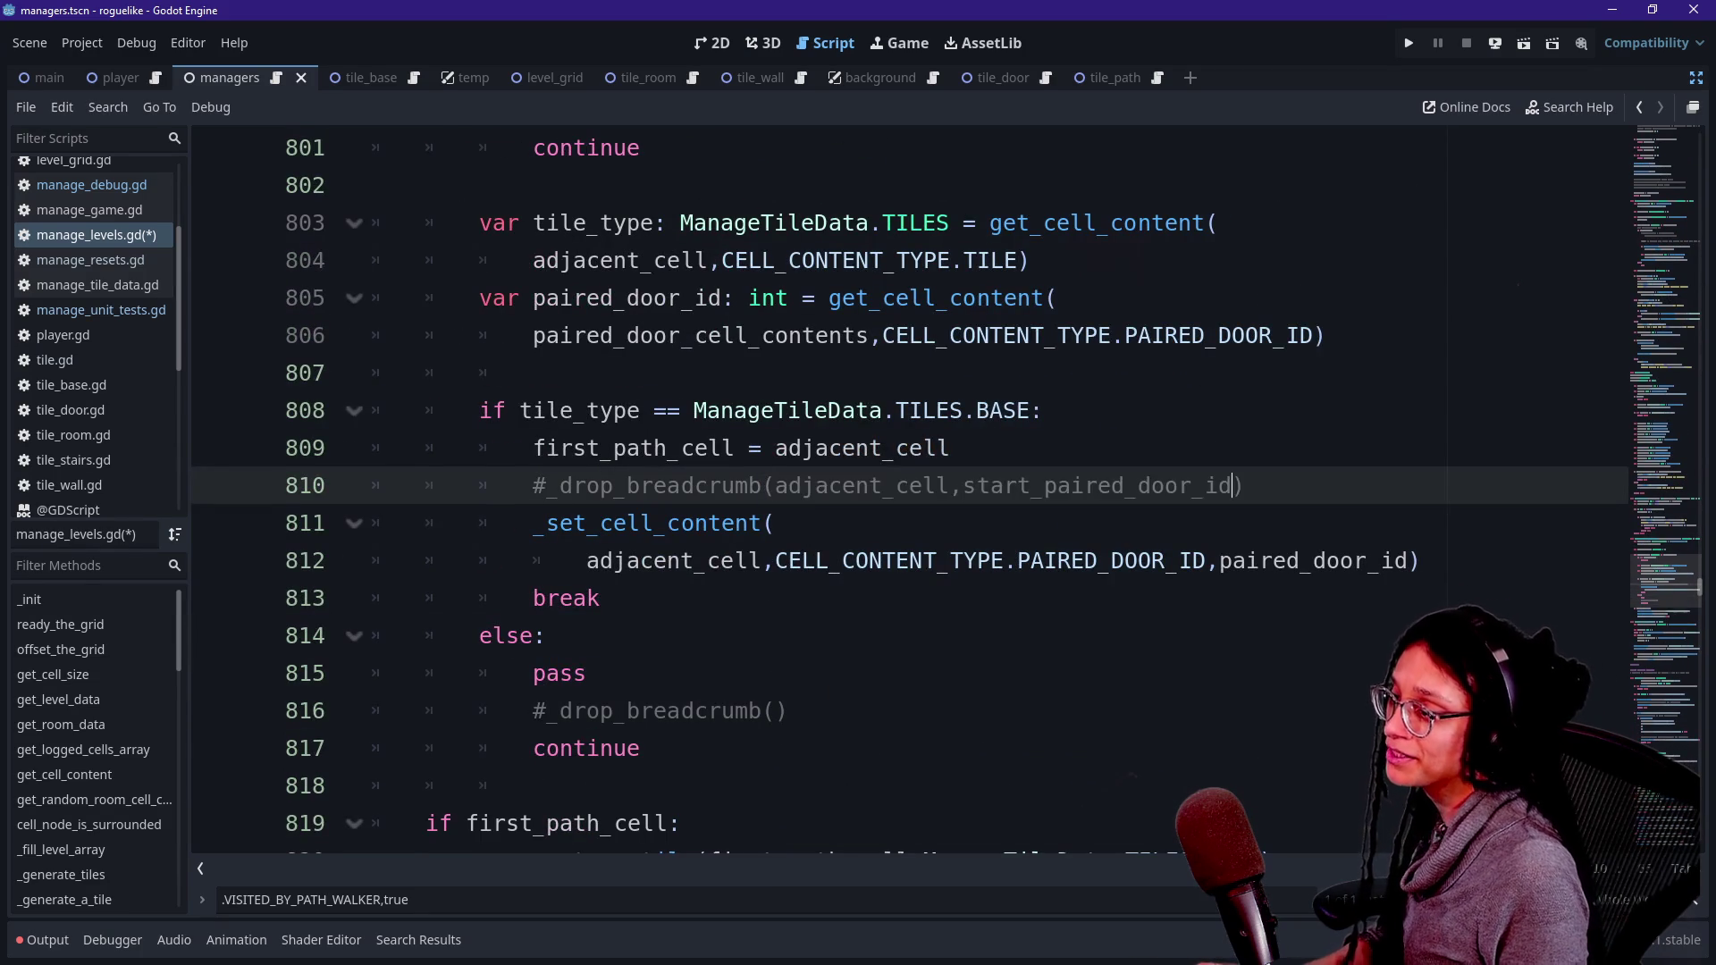
pyautogui.click(775, 710)
pyautogui.hotkey('ctrl', 'v')
pyautogui.click(880, 485)
pyautogui.click(949, 448)
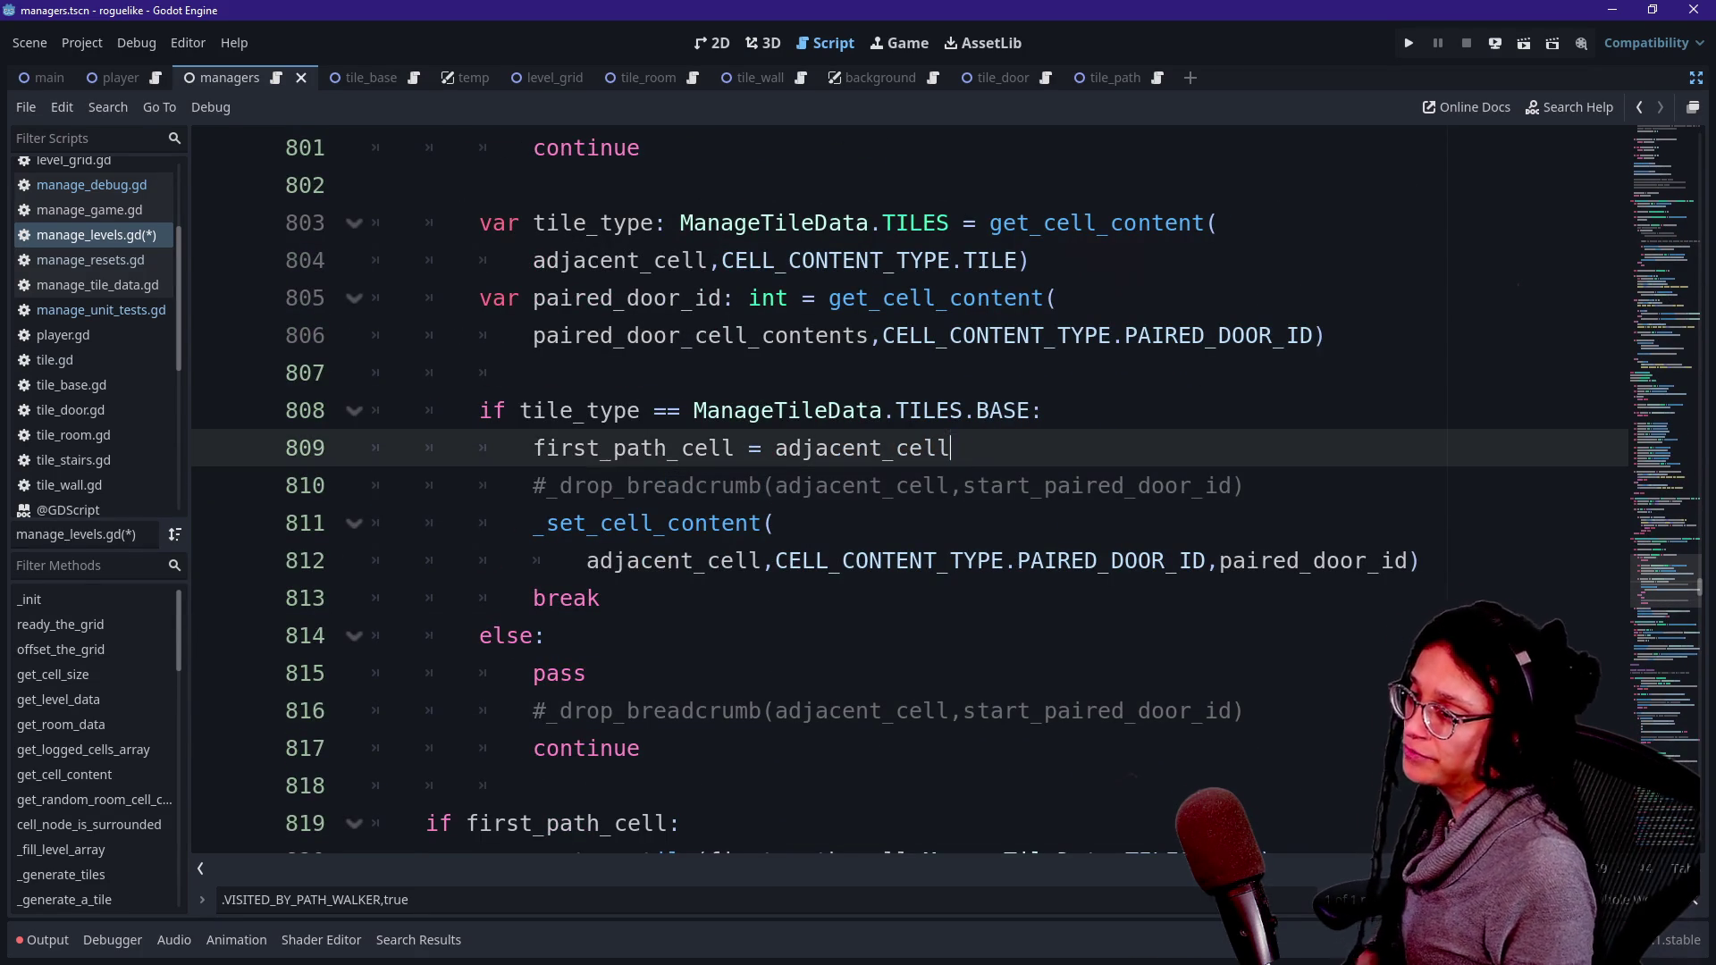
pyautogui.click(601, 598)
pyautogui.hotkey('ctrl', 's')
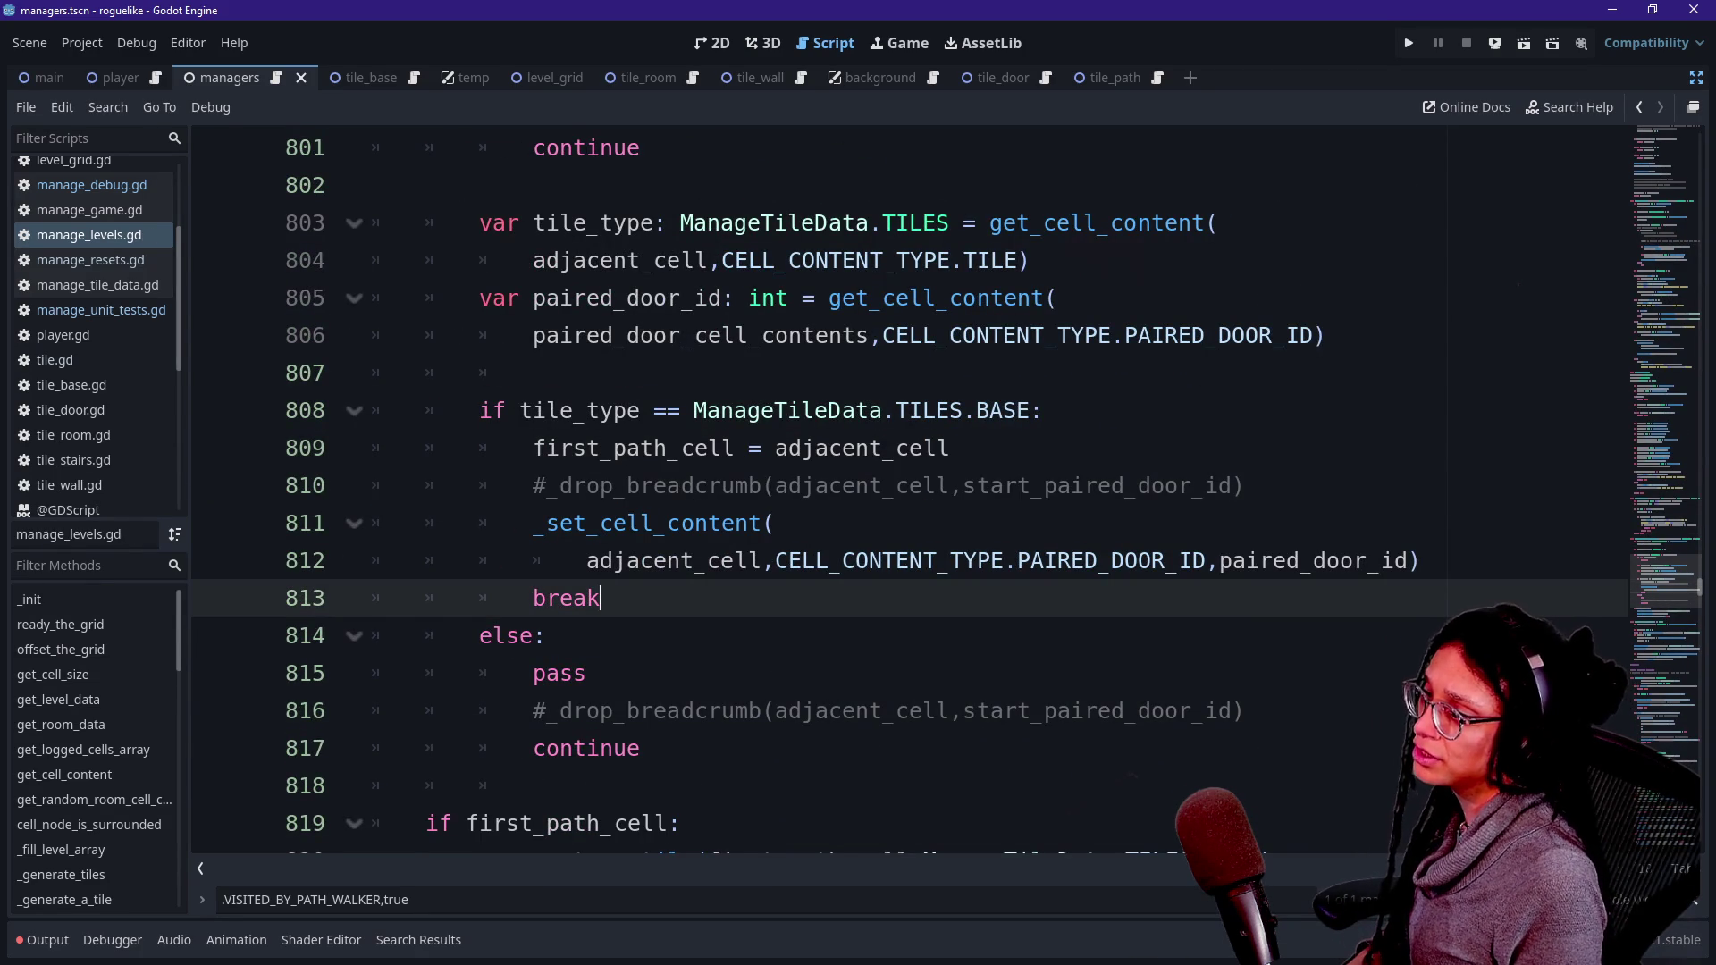
# - Remove the start_ prefix so both commented calls pass paired_door_id
pyautogui.click(1007, 485)
pyautogui.click(951, 448)
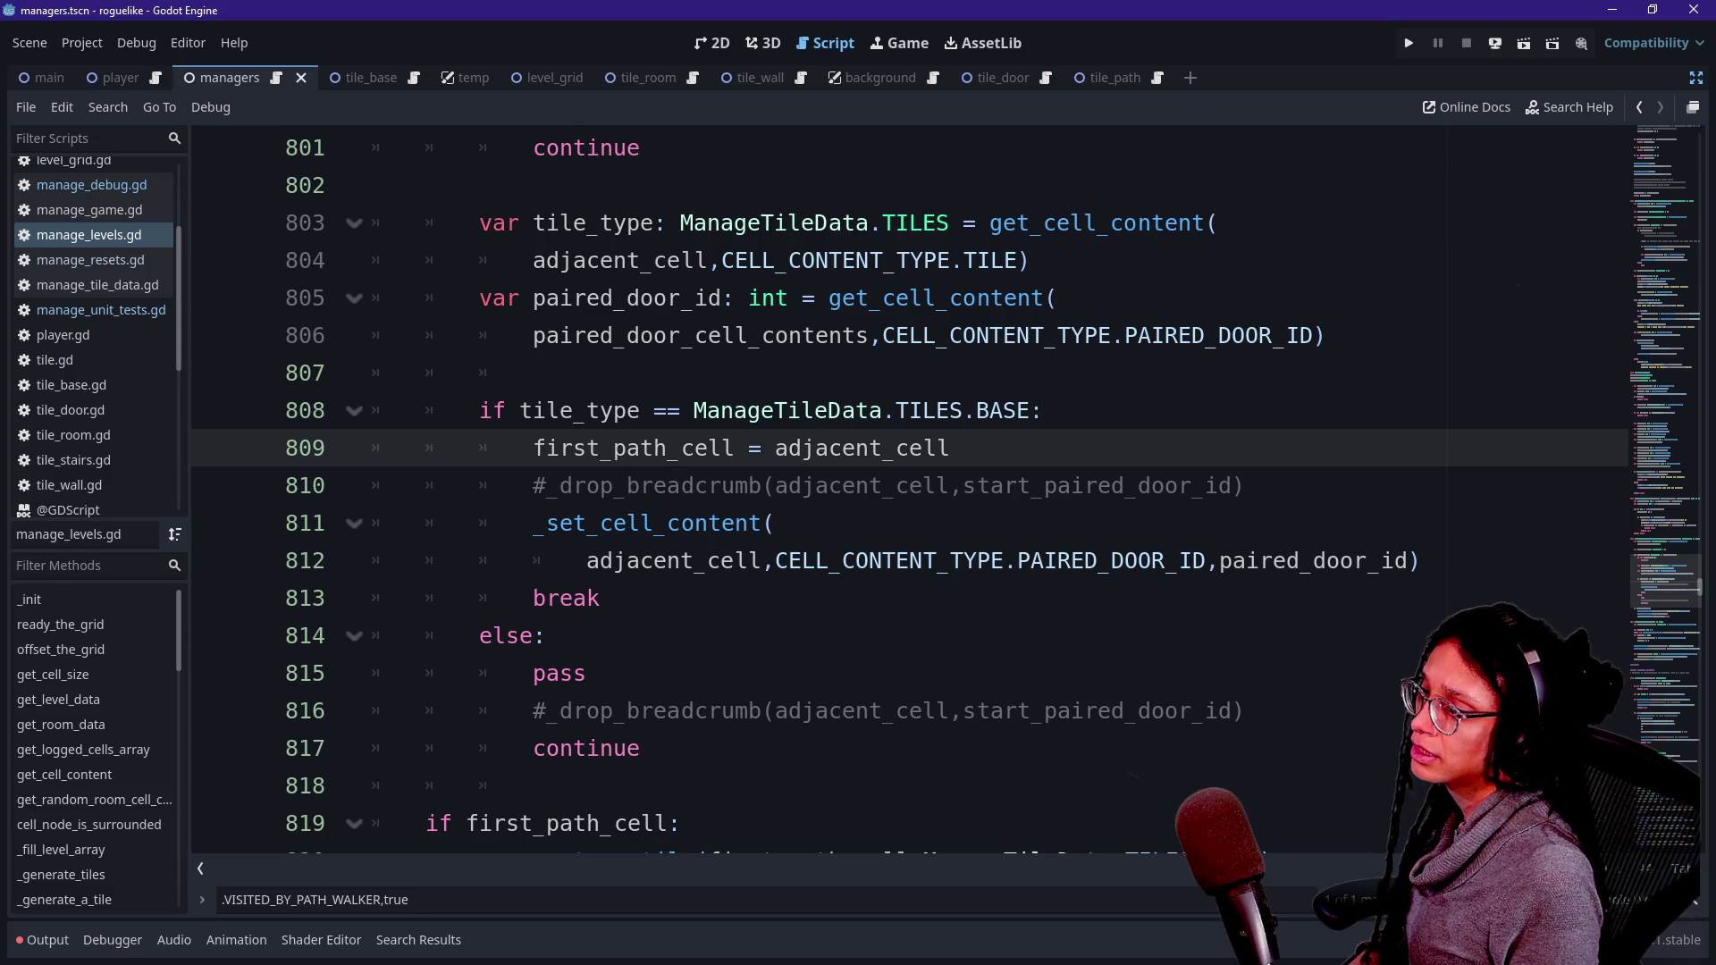
pyautogui.moveTo(962, 485); pyautogui.dragTo(1042, 485)
pyautogui.press('BackSpace')
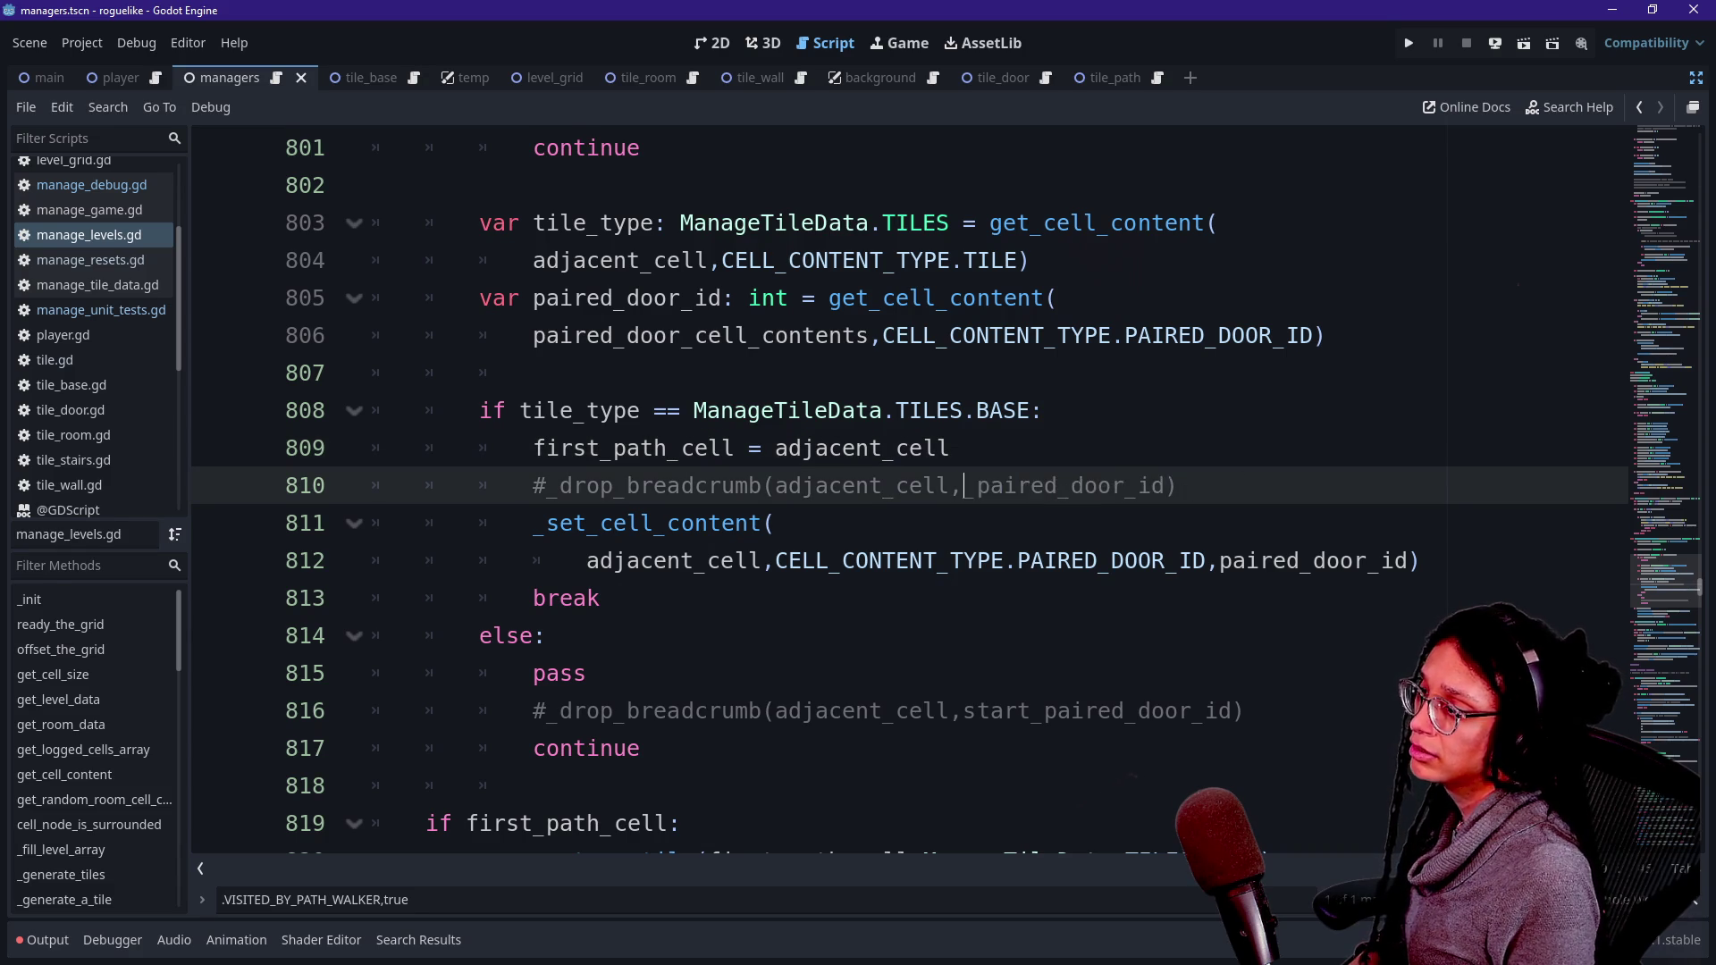
pyautogui.moveTo(1042, 711); pyautogui.dragTo(962, 711)
pyautogui.press('BackSpace')
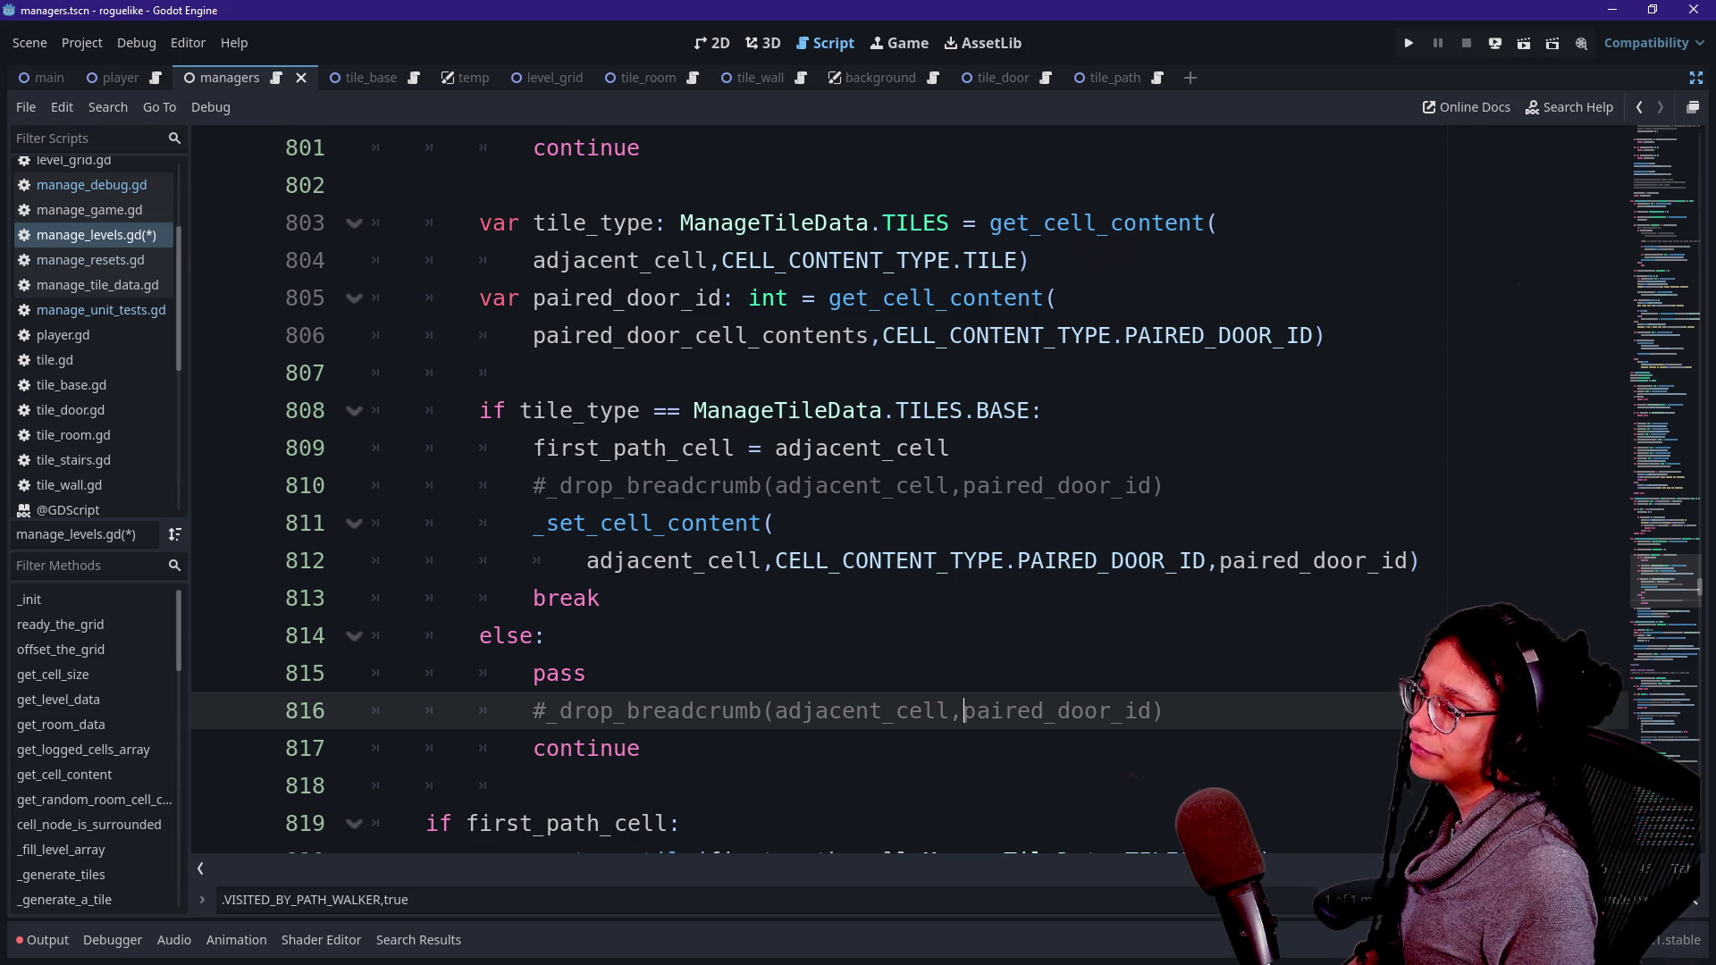
# - Replace adjacent_cell with first_path_cell in both commented calls and save
pyautogui.moveTo(533, 448)
pyautogui.mouseDown()
pyautogui.moveTo(734, 447)
pyautogui.moveTo(844, 485)
pyautogui.moveTo(949, 485)
pyautogui.mouseUp()
pyautogui.hotkey('ctrl', 'c')
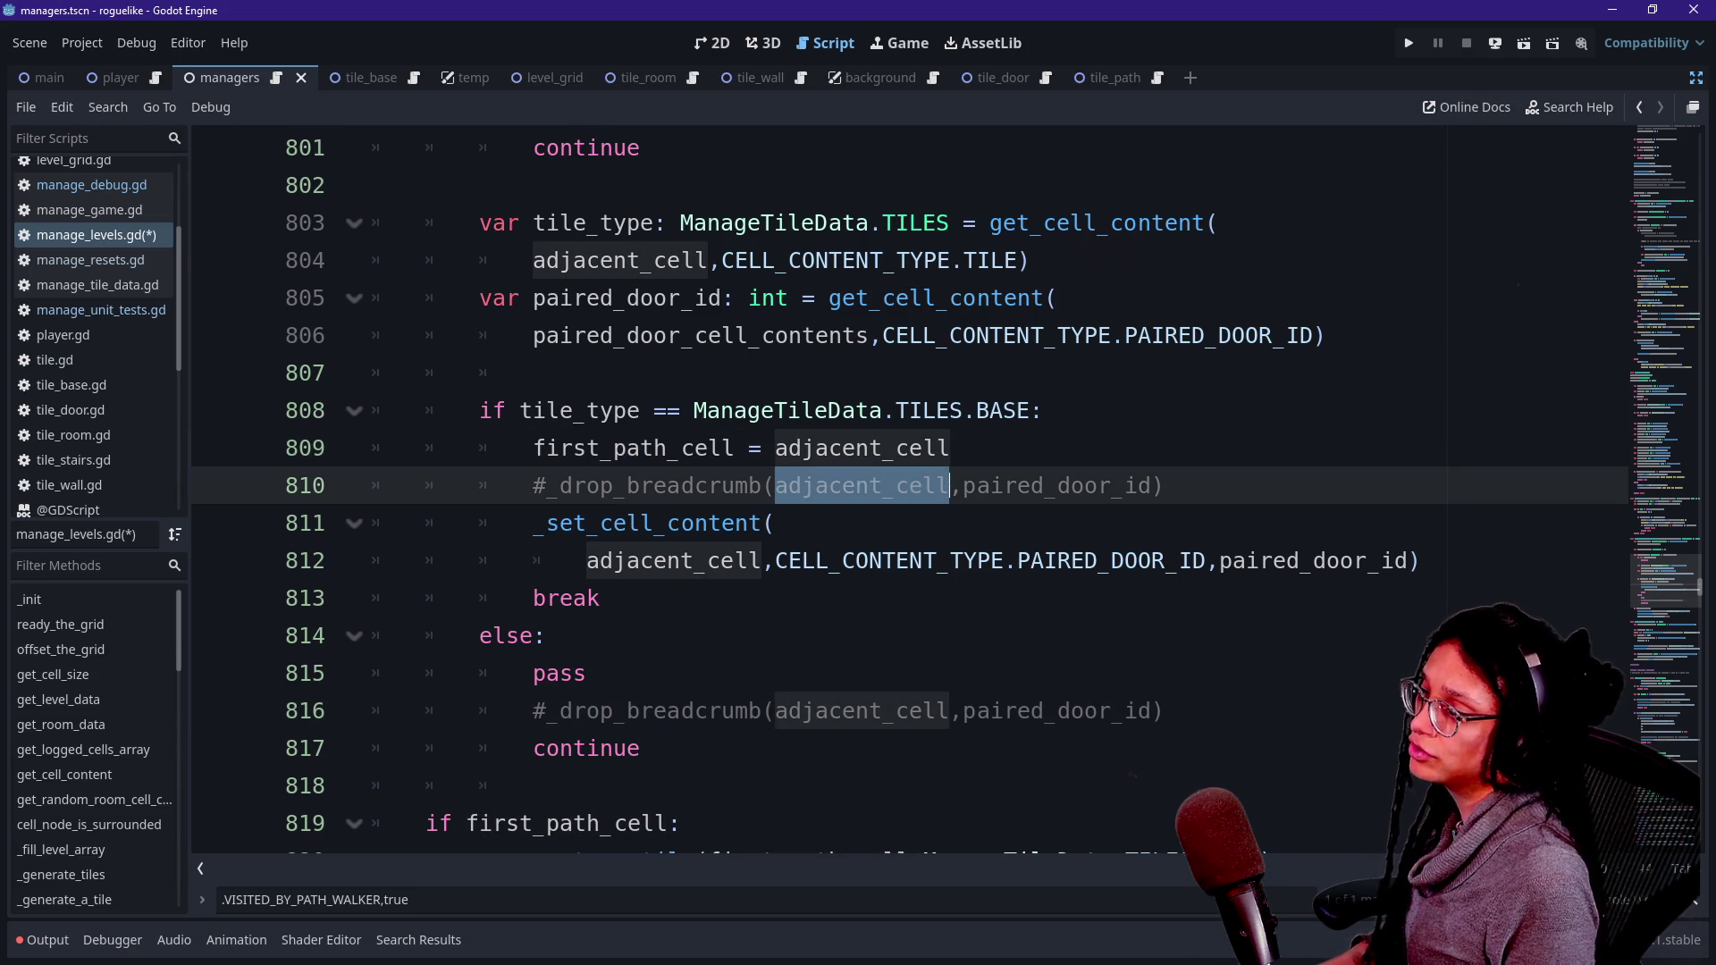
pyautogui.press('BackSpace')
pyautogui.hotkey('ctrl', 'v')
pyautogui.click(775, 710)
pyautogui.moveTo(775, 710); pyautogui.dragTo(951, 711)
pyautogui.hotkey('ctrl', 'v')
pyautogui.click(600, 598)
pyautogui.hotkey('ctrl', 's')
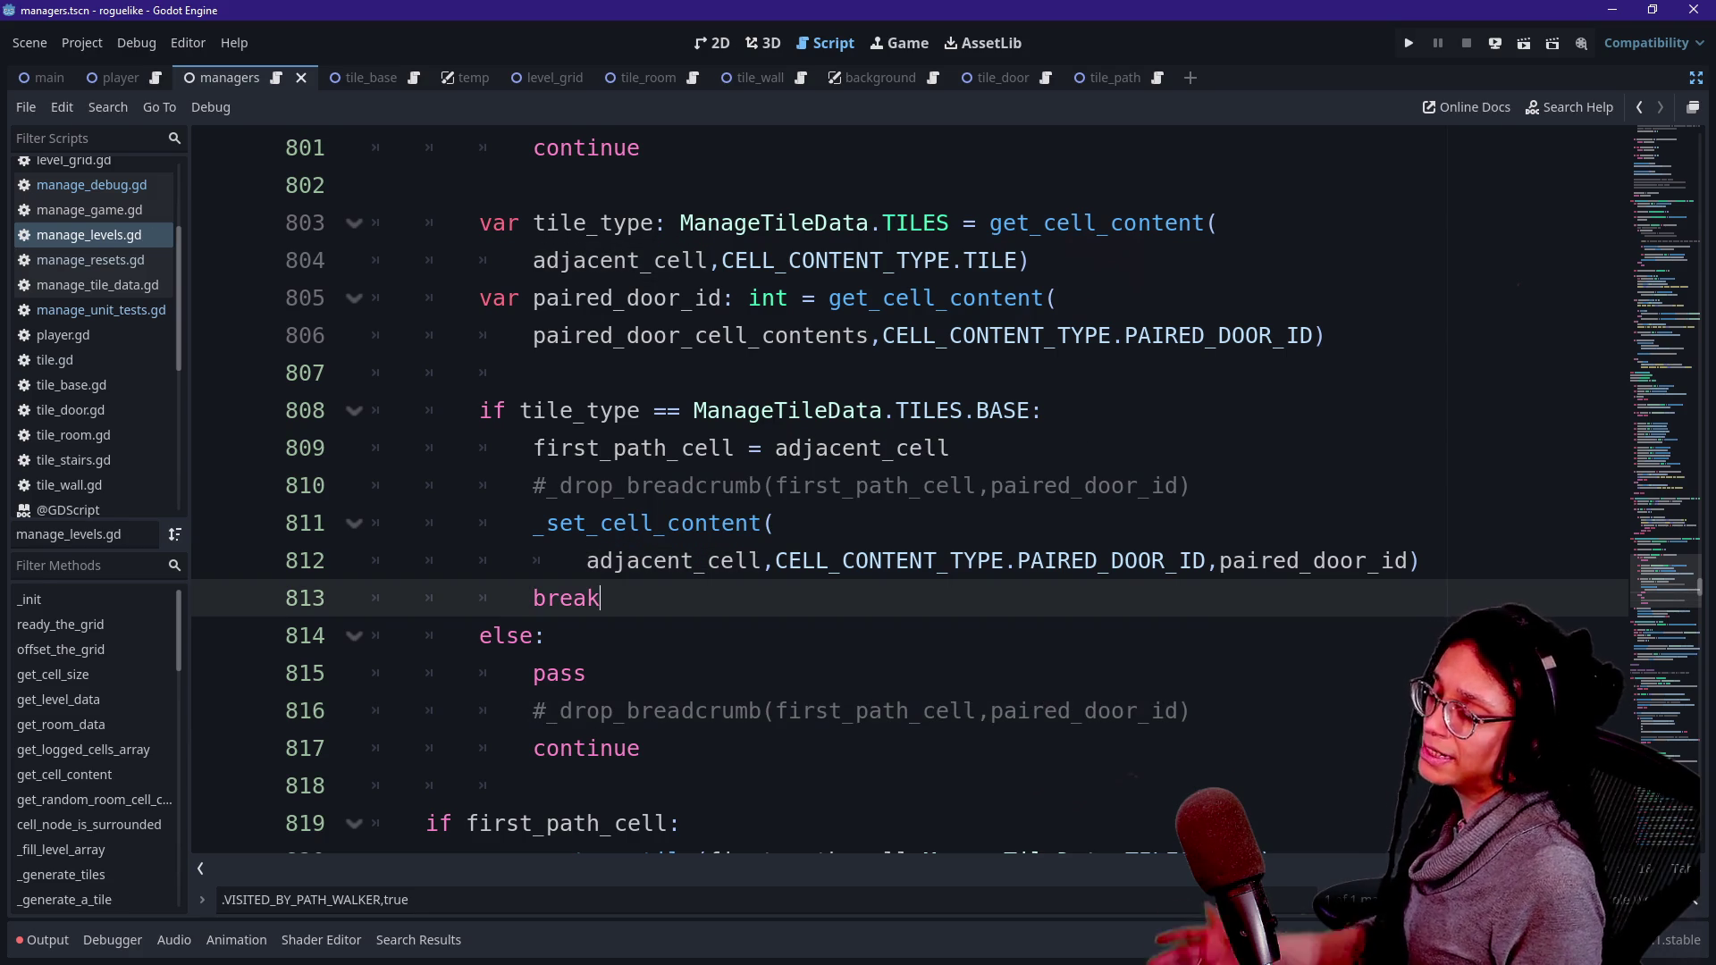
# - Change line 816's first argument back to adjacent_cell and save manage_levels.gd
pyautogui.click(728, 710)
pyautogui.click(729, 673)
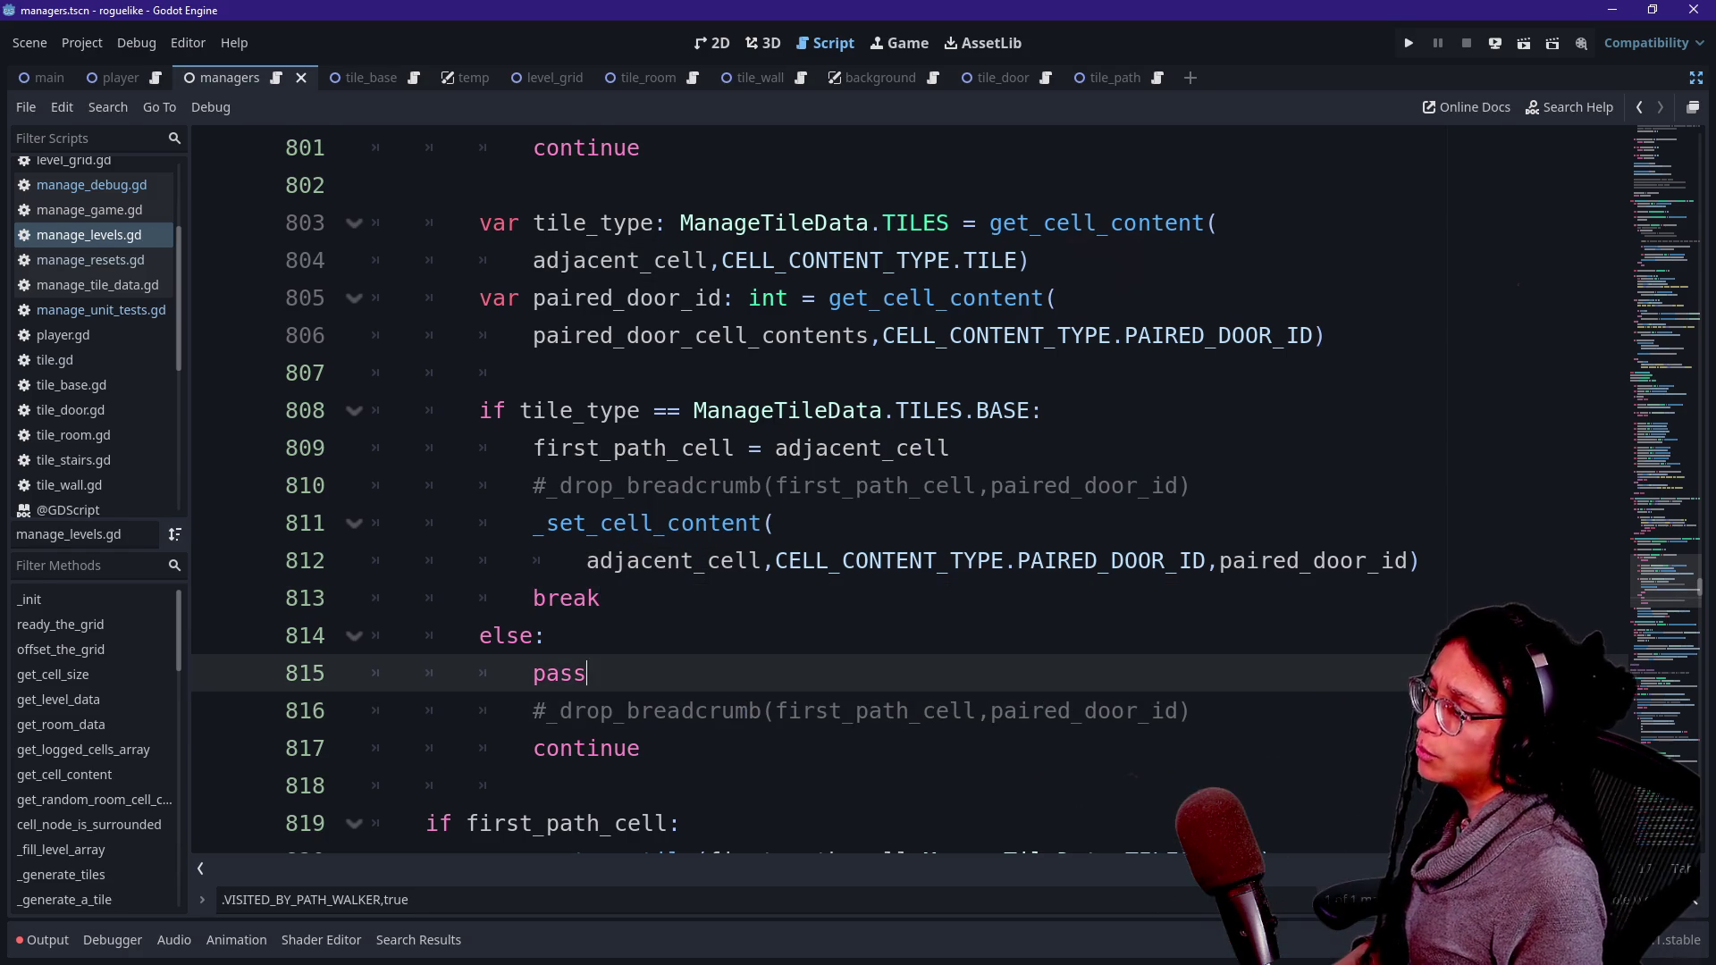
pyautogui.moveTo(775, 710); pyautogui.dragTo(976, 710)
pyautogui.press('BackSpace')
pyautogui.write('adjacent_cell')
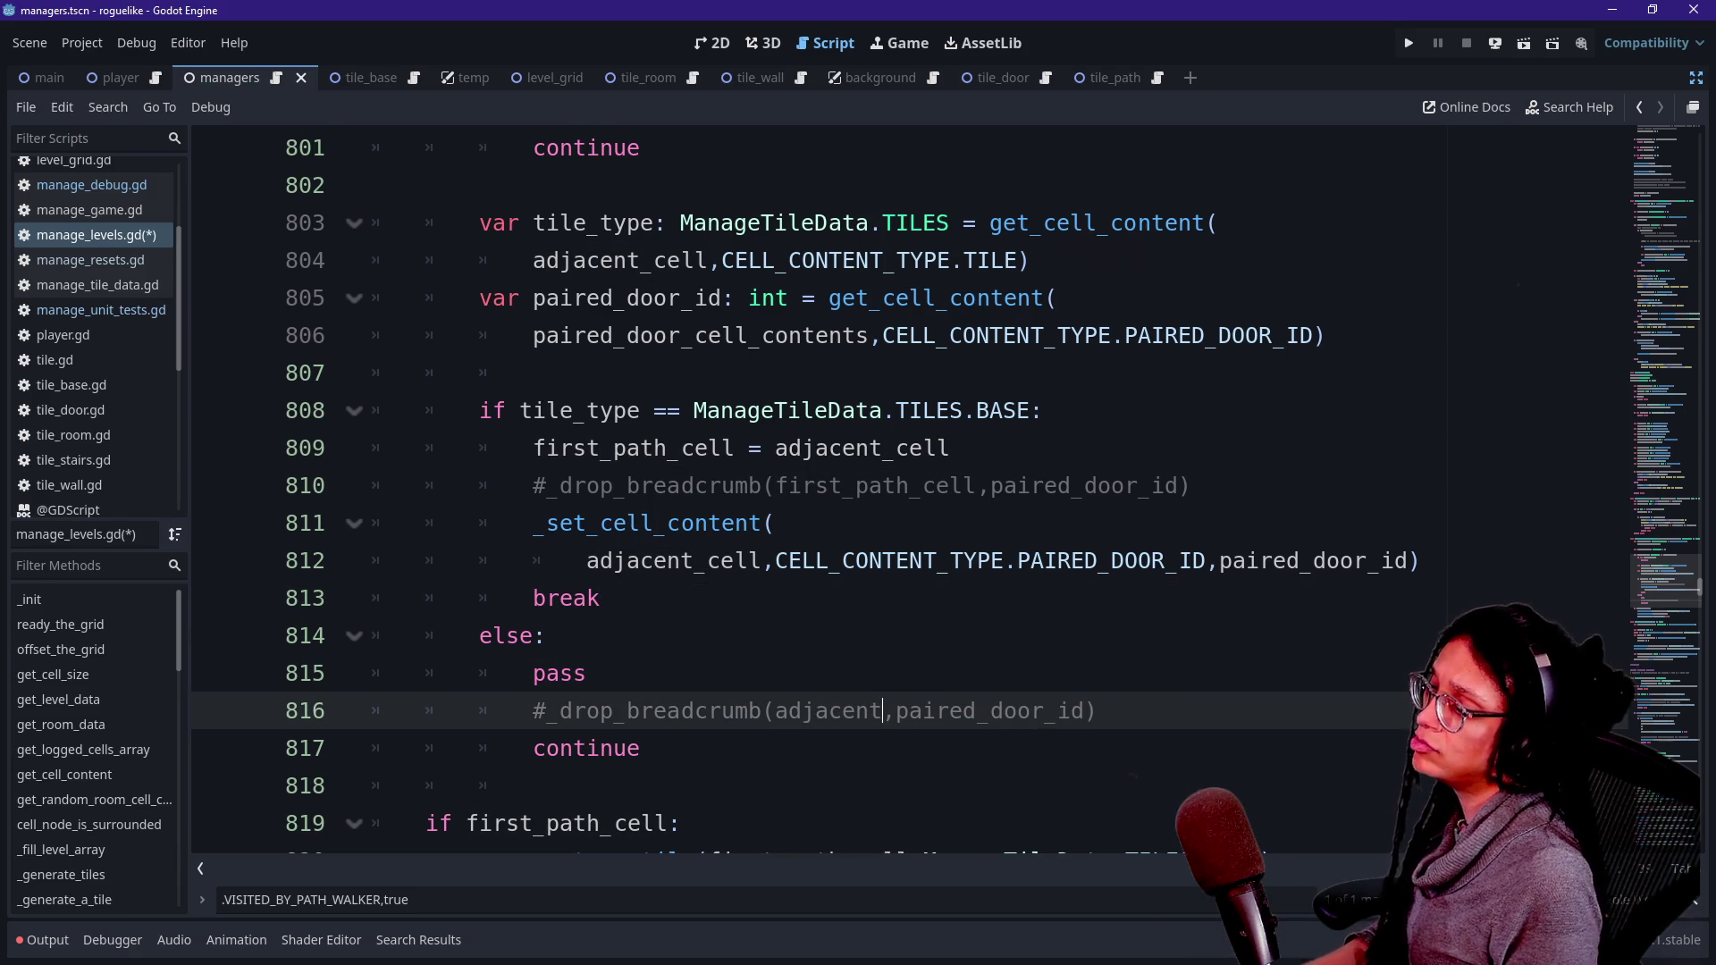
pyautogui.hotkey('ctrl', 's')
pyautogui.click(734, 522)
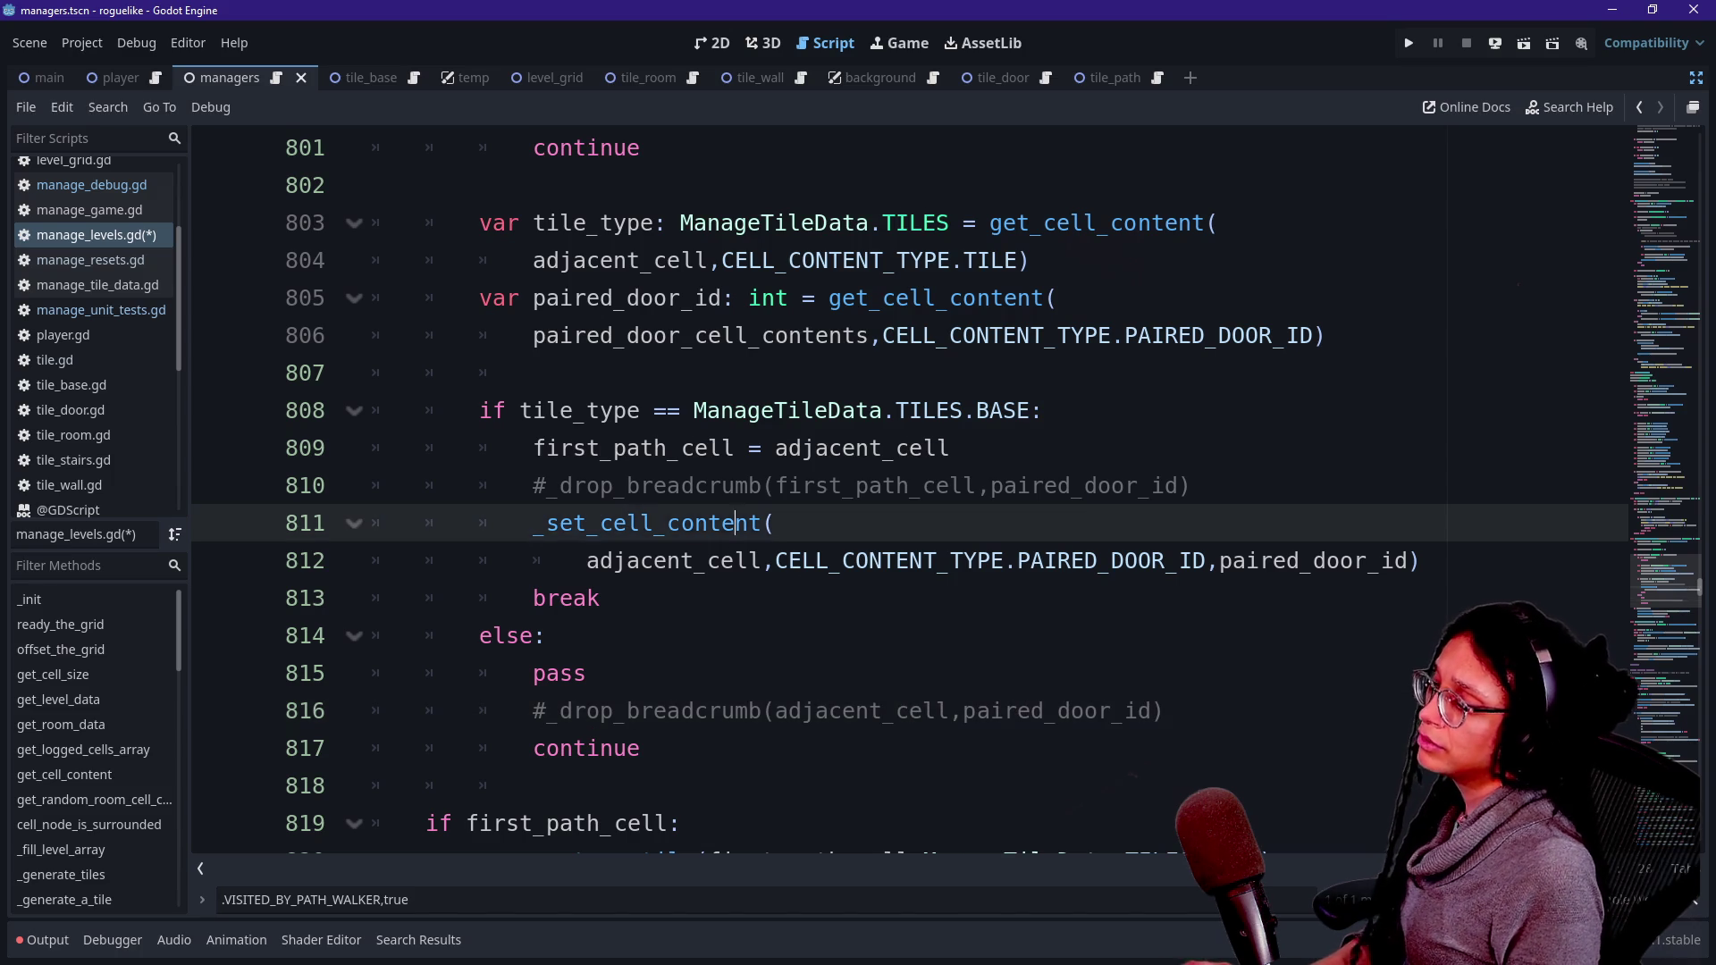
pyautogui.scroll(-20, 909, 492)
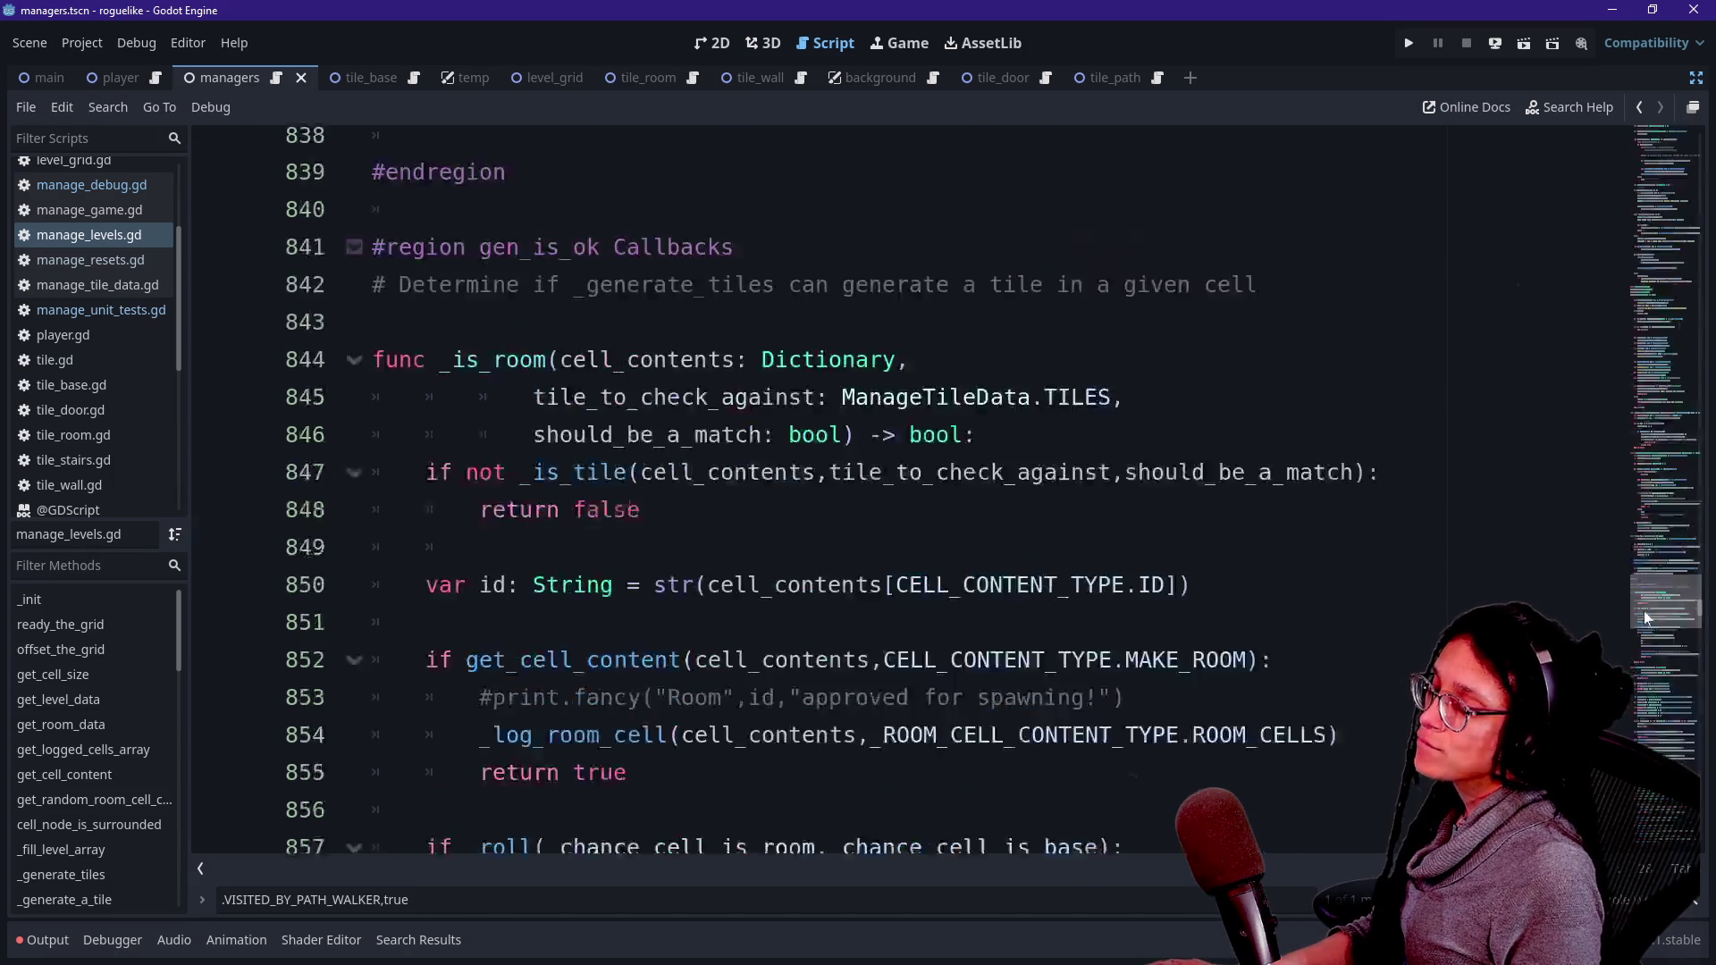
# - Search the script for _apply and jump to the _apply_path_debug_colors definition
pyautogui.hotkey('ctrl', 'f')
pyautogui.write('_')
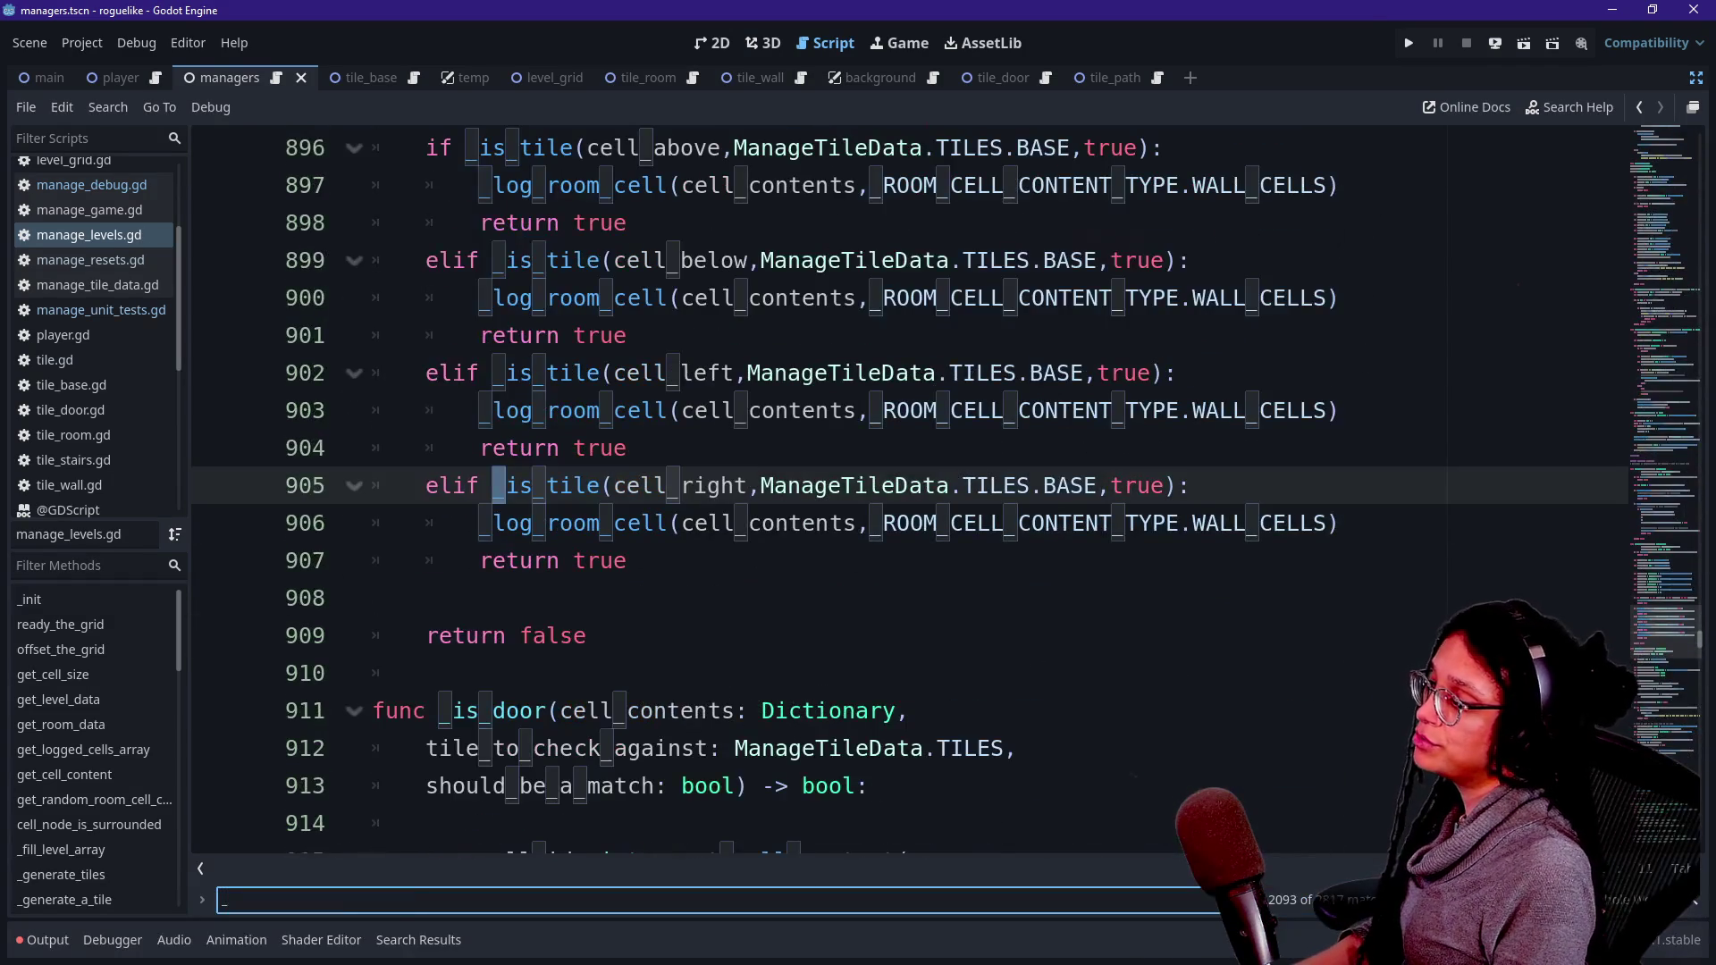
pyautogui.press('BackSpace')
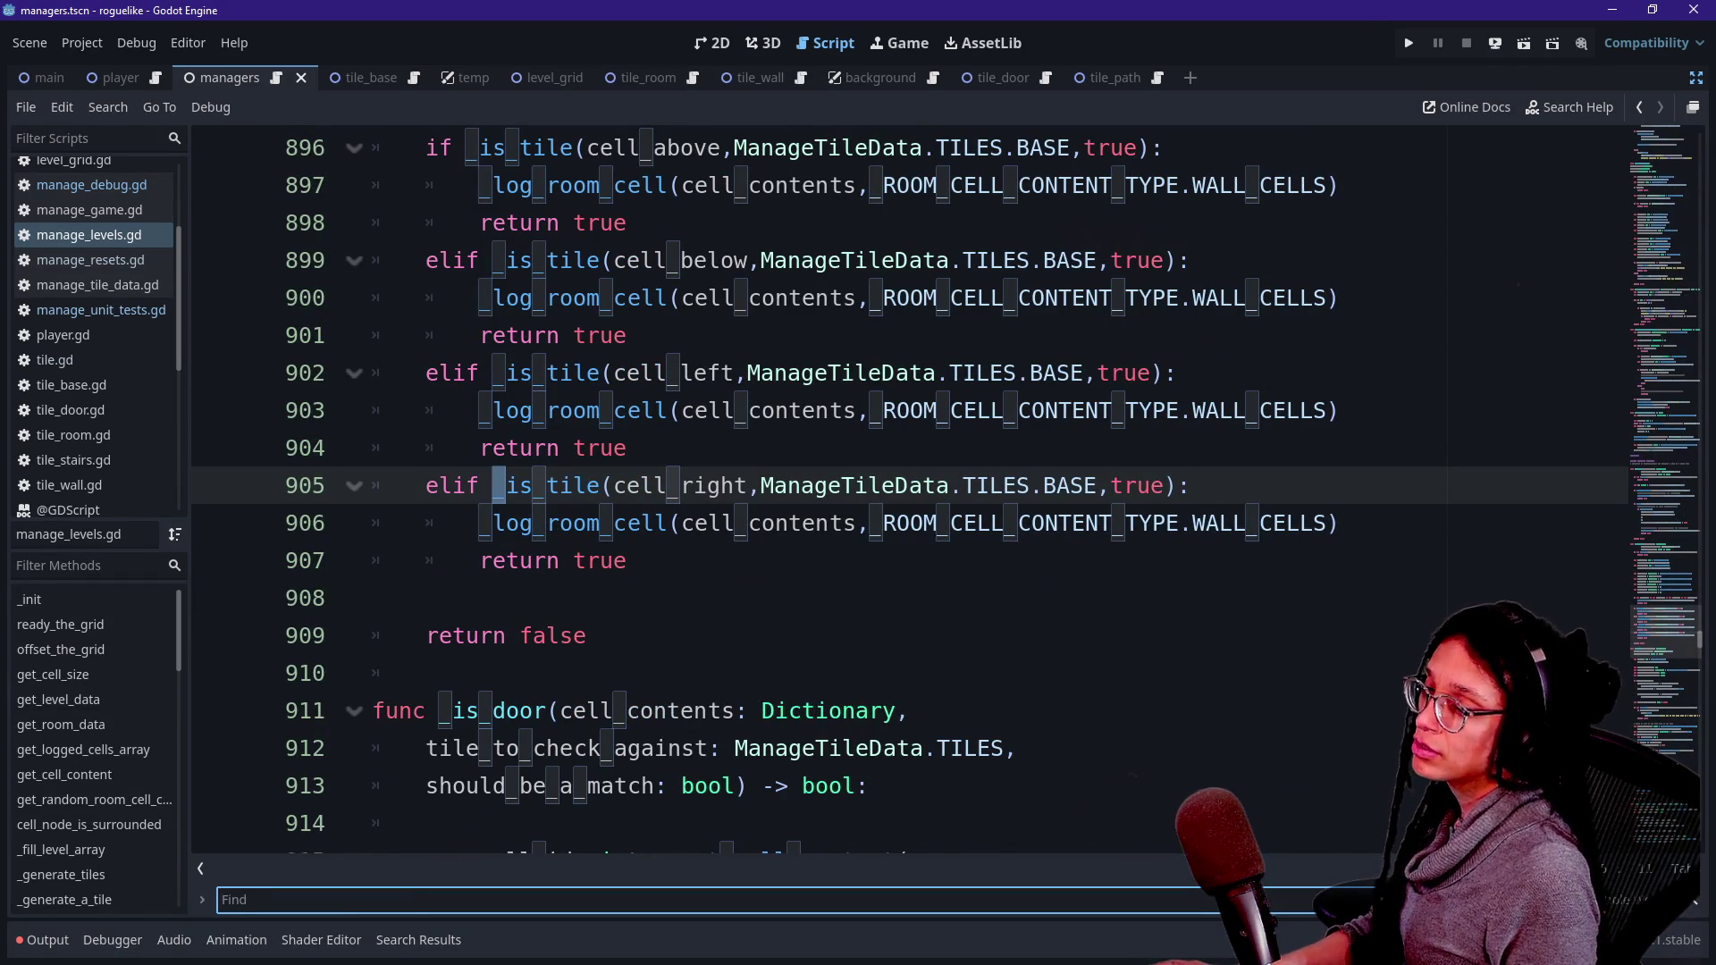
pyautogui.write('_apply')
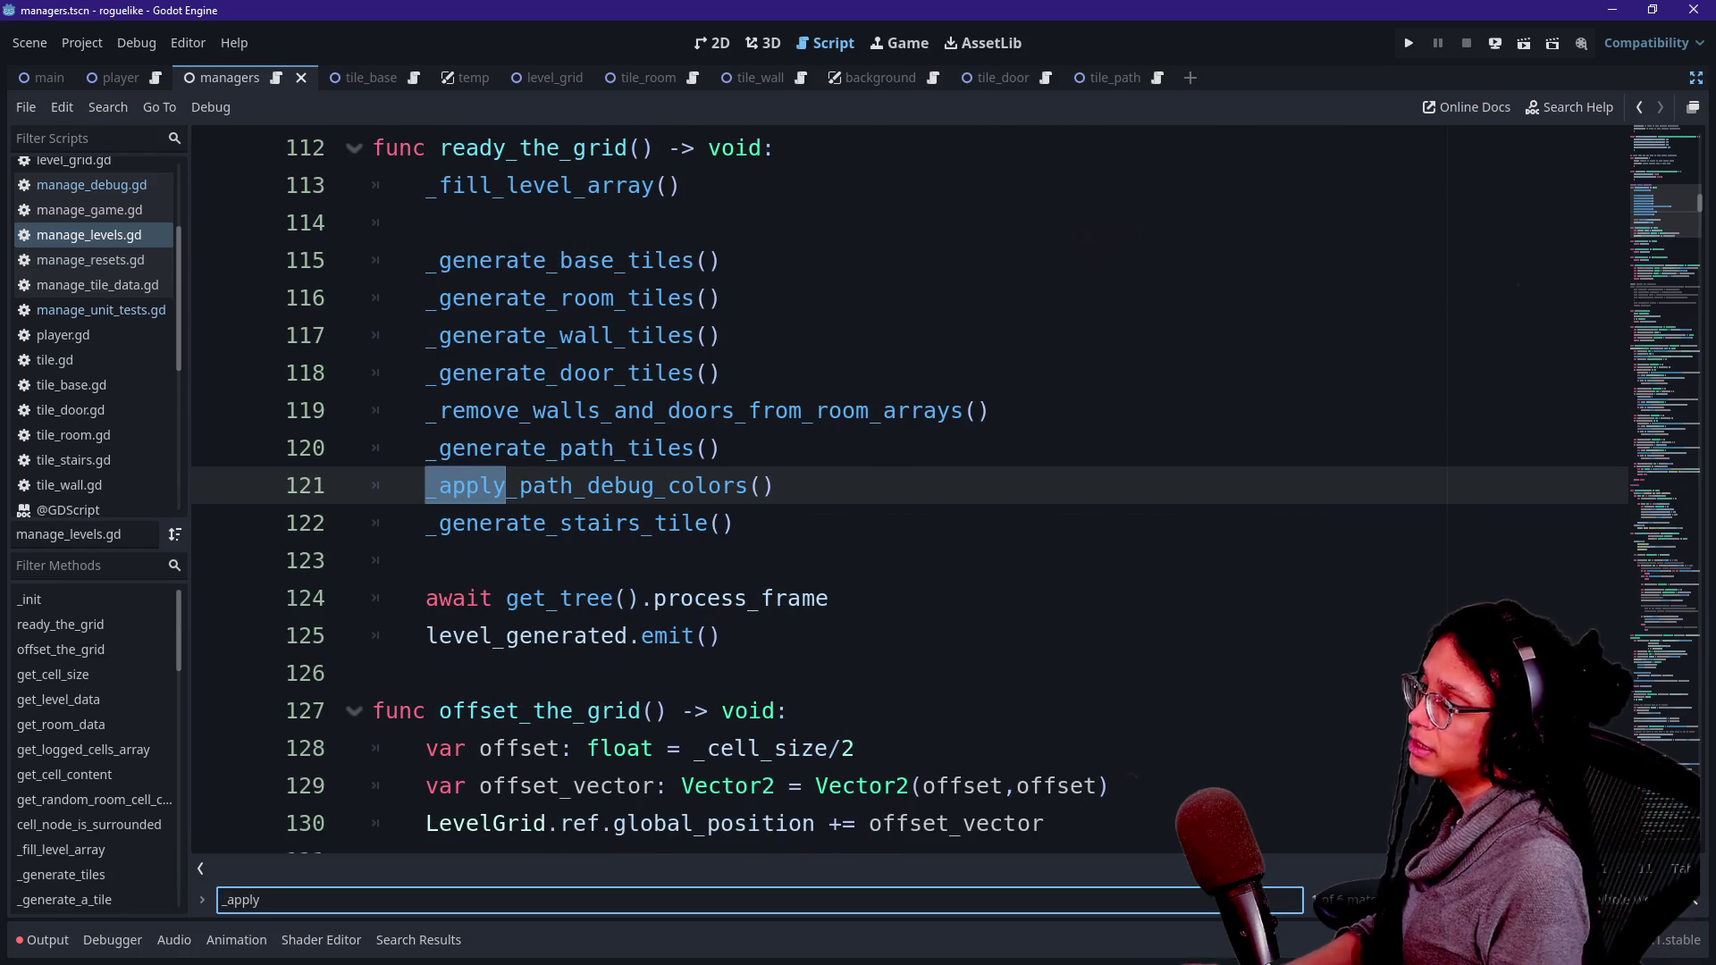
pyautogui.keyDown('ctrl'); pyautogui.click(706, 486); pyautogui.keyUp('ctrl')
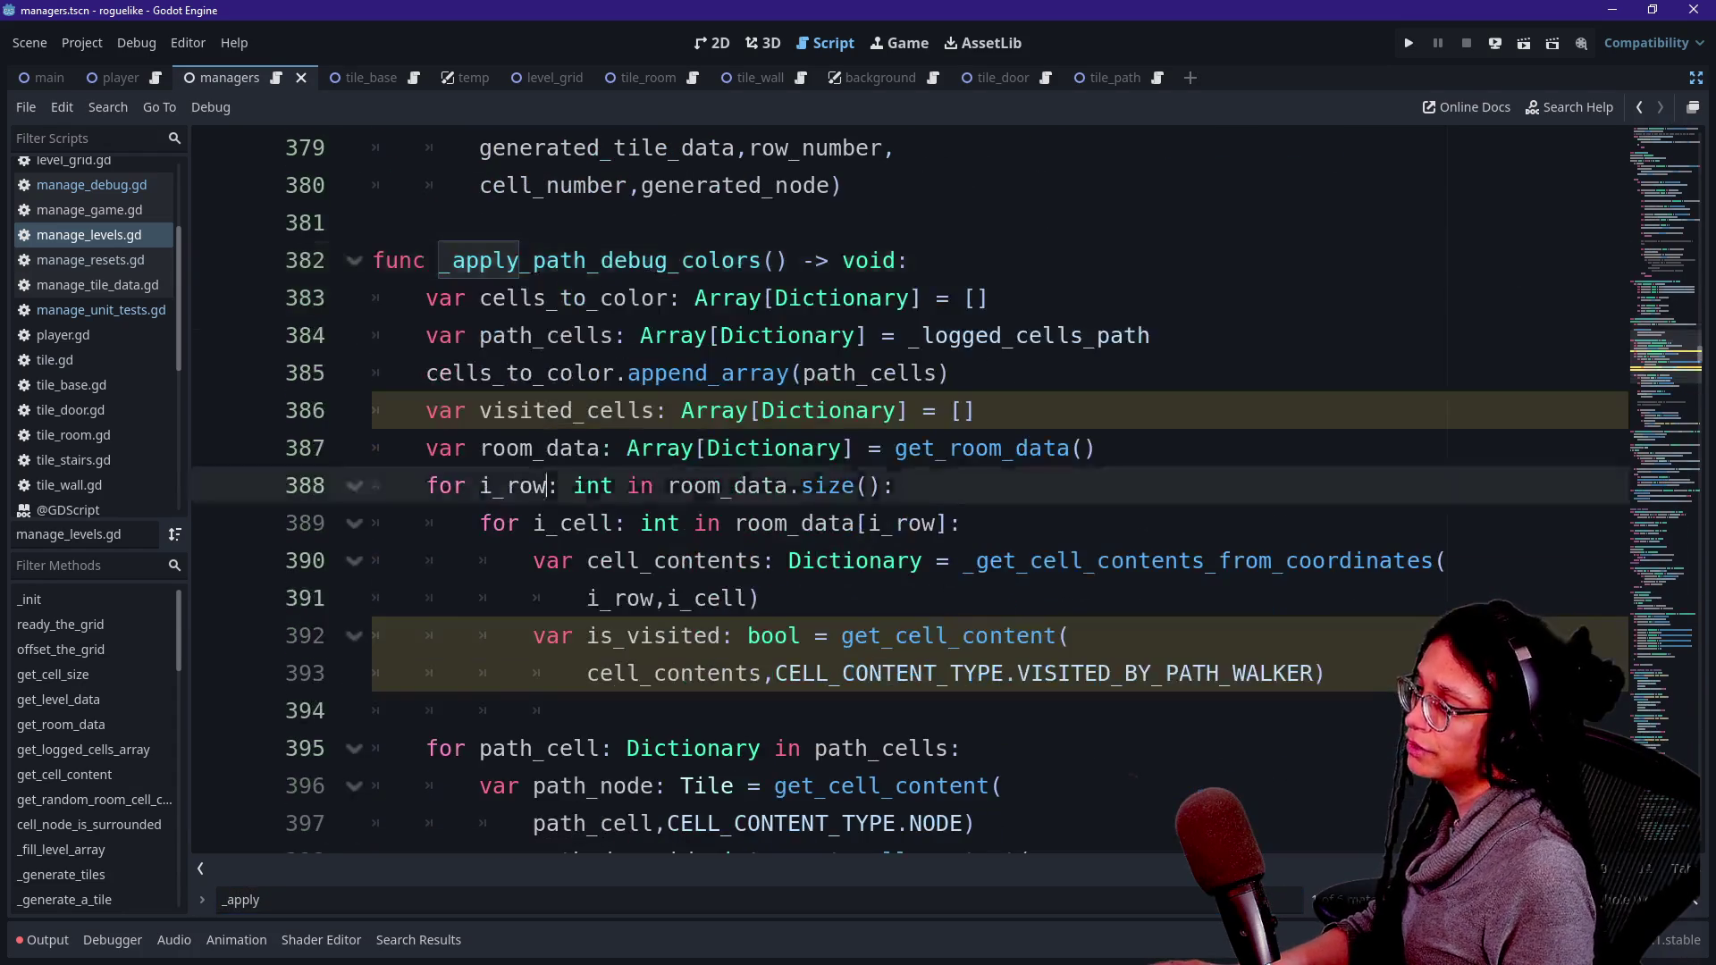
pyautogui.click(625, 711)
pyautogui.scroll(-1, 625, 710)
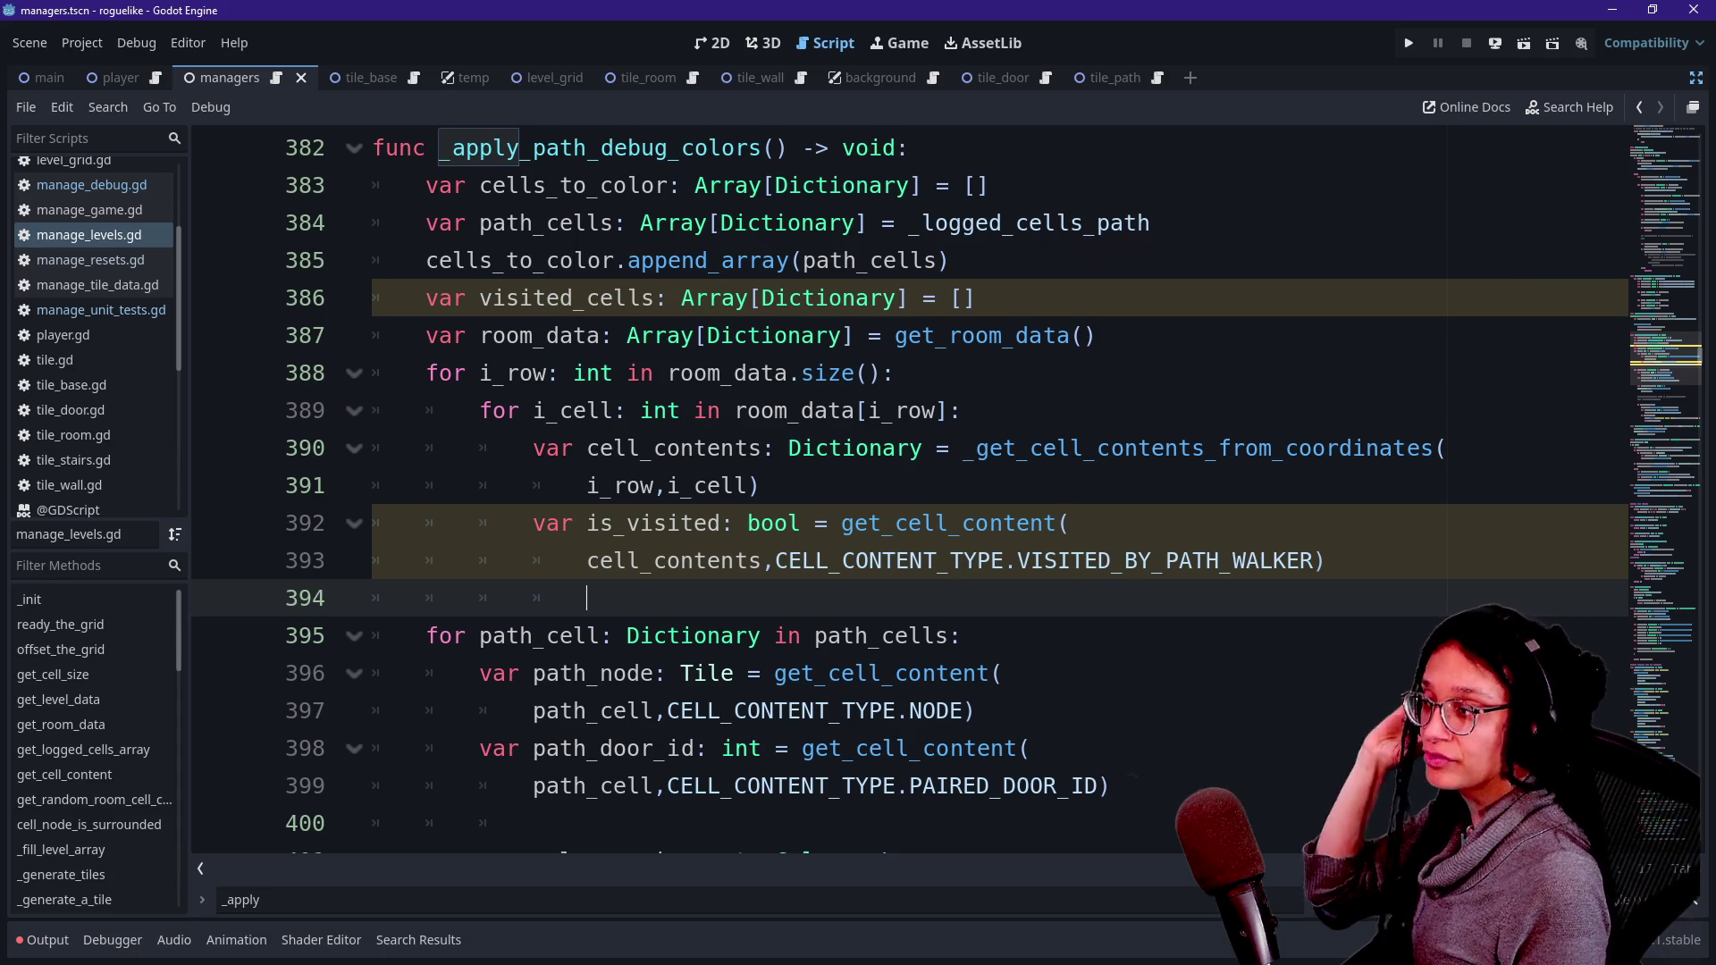
pyautogui.click(1098, 561)
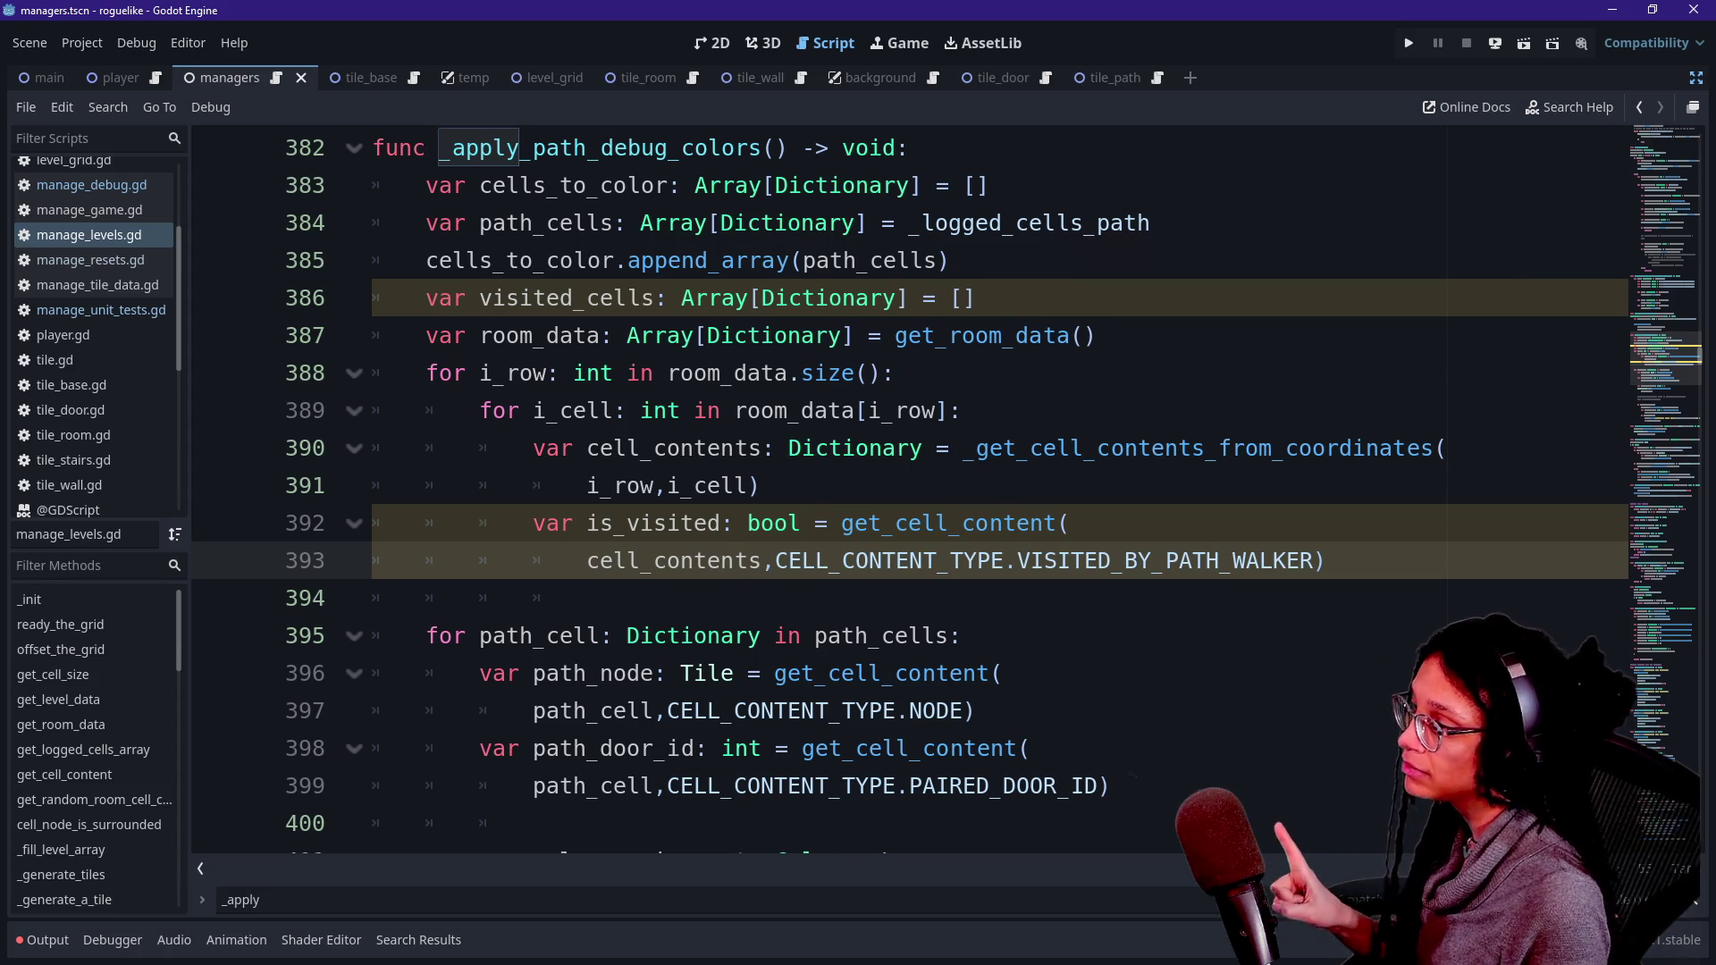
# - Add blank spacing lines around the cells_to_color, visited_cells and room_data declarations
pyautogui.press('Up')
pyautogui.press('Up')
pyautogui.press('Up')
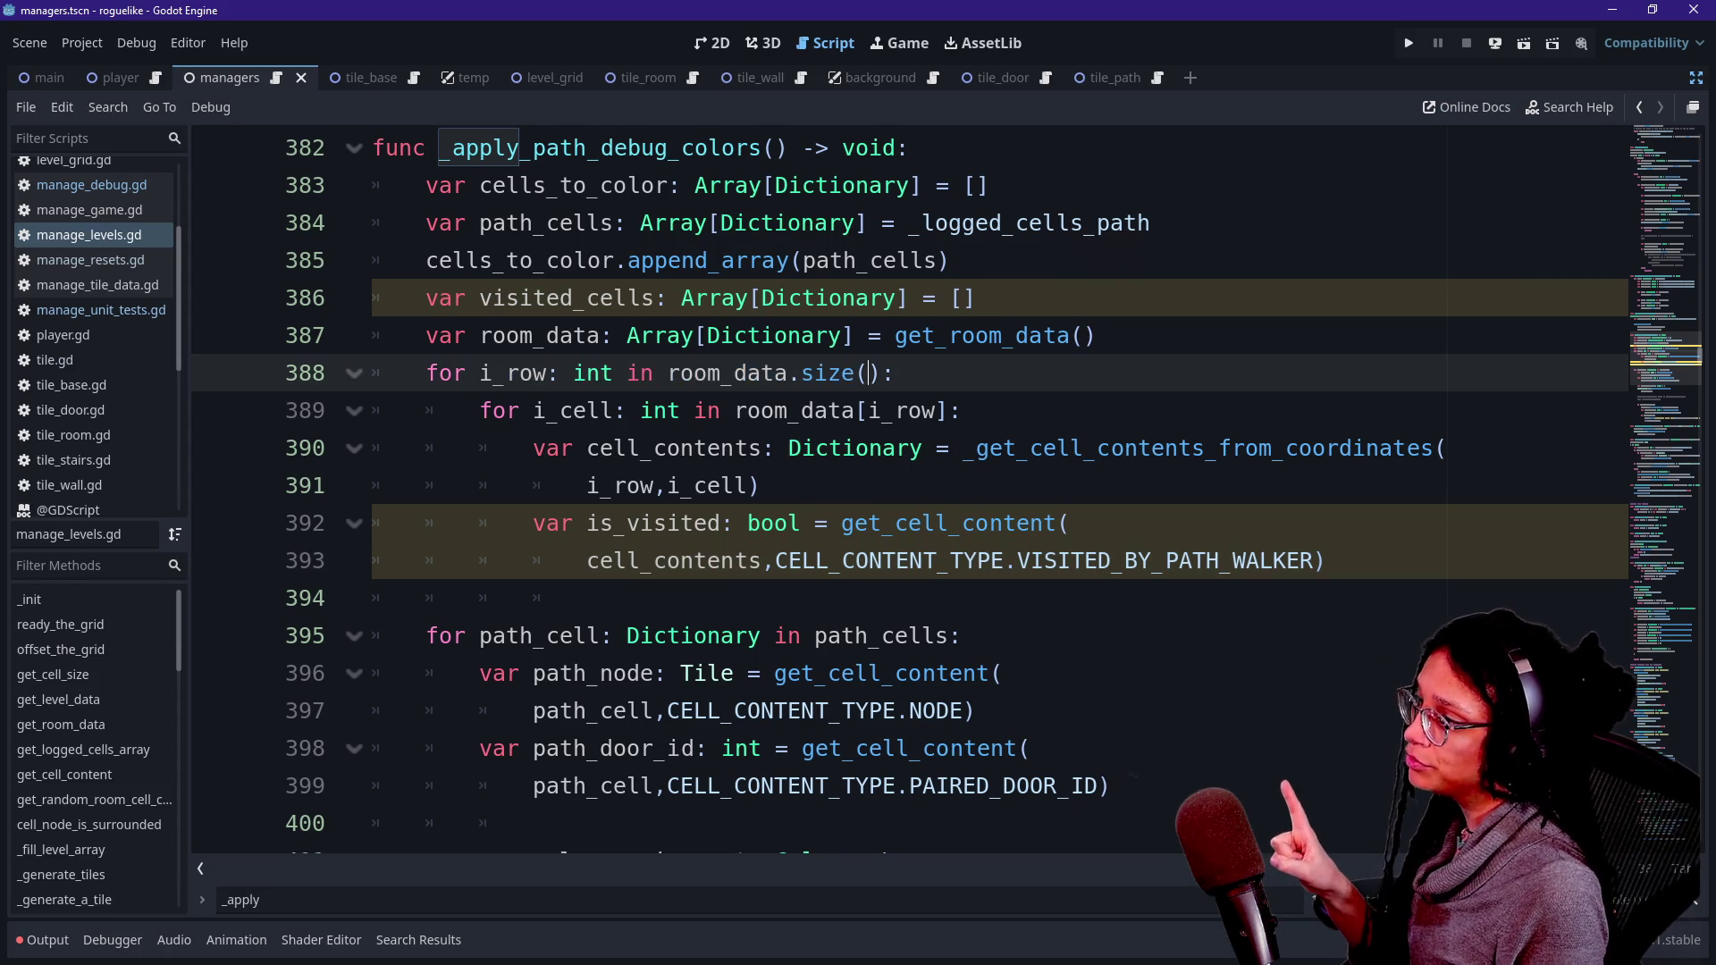
pyautogui.press('Up')
pyautogui.press('Return')
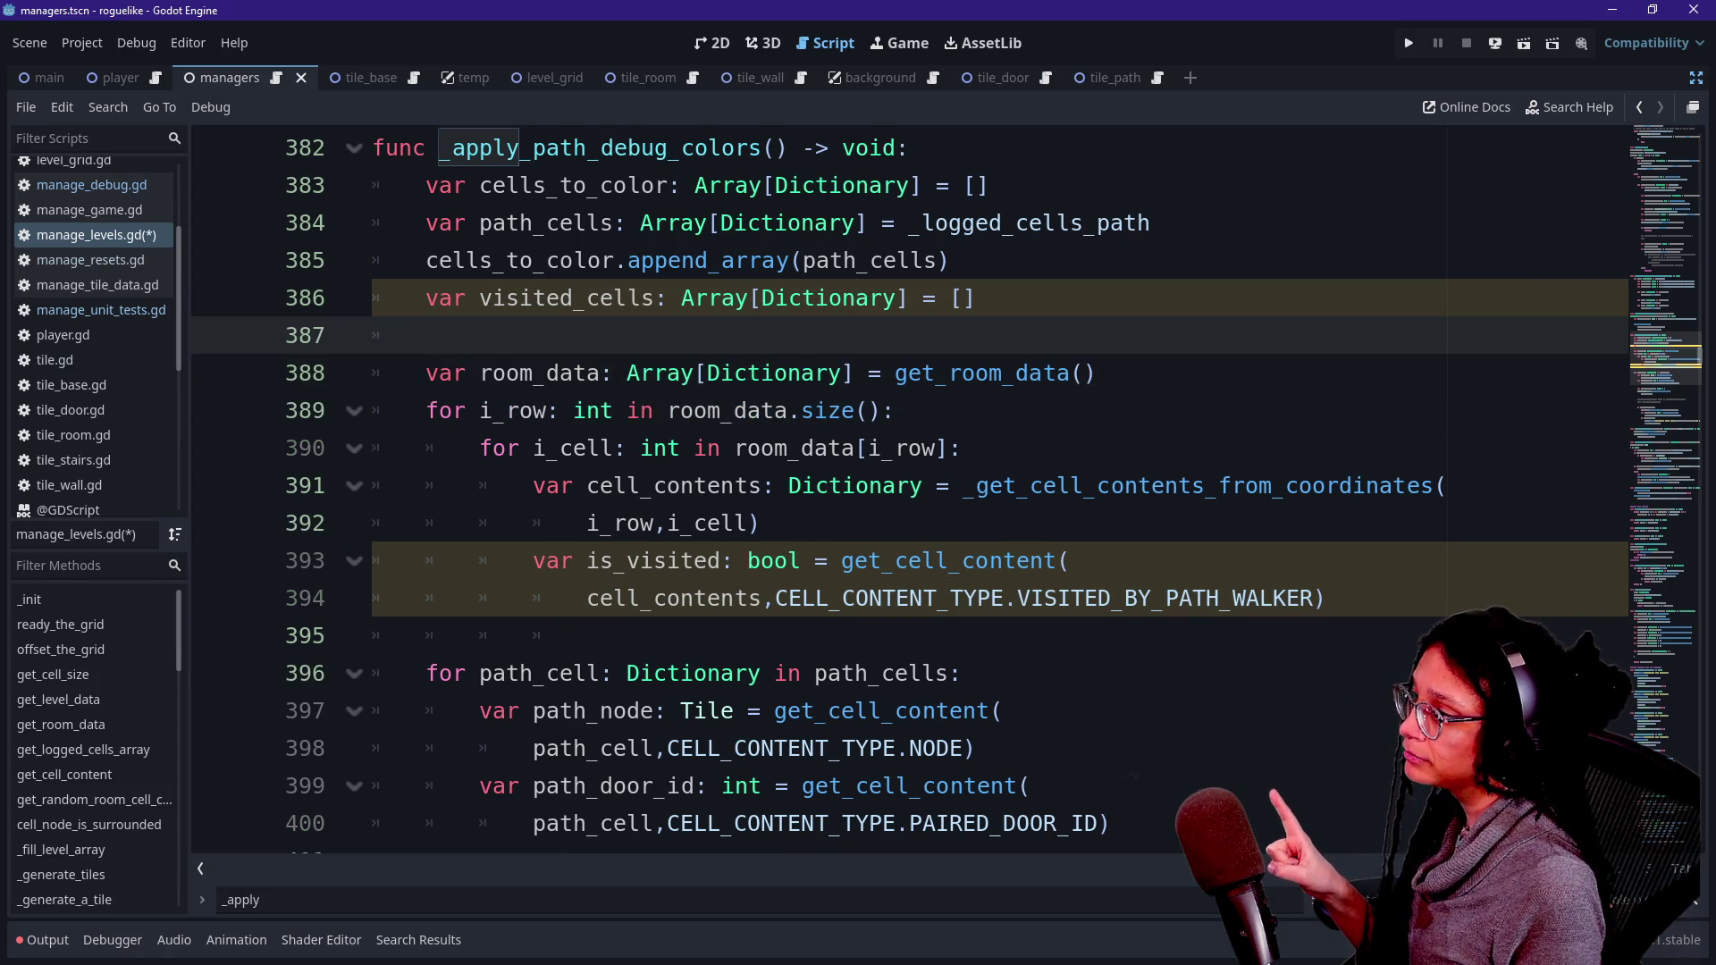
pyautogui.press('Up')
pyautogui.press('Up')
pyautogui.press('Return')
pyautogui.click(988, 185)
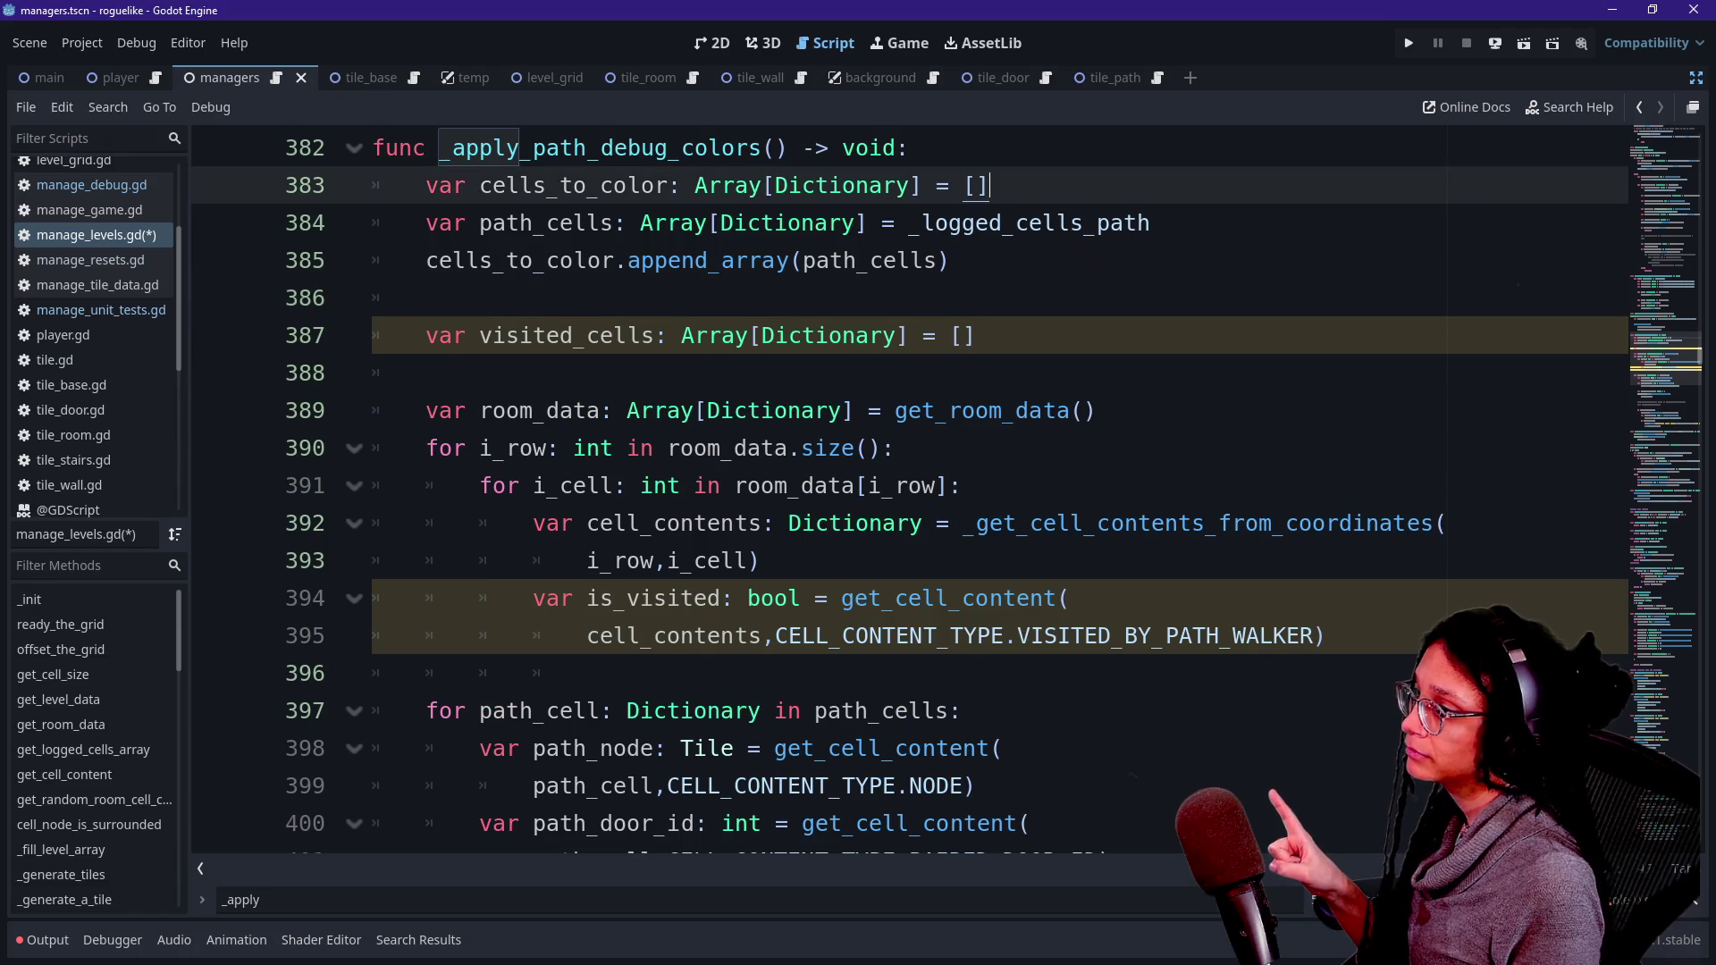
pyautogui.press('Return')
pyautogui.click(614, 447)
pyautogui.click(574, 372)
pyautogui.moveTo(681, 373); pyautogui.dragTo(896, 373)
pyautogui.click(376, 410)
pyautogui.press('Down')
pyautogui.press('Up')
pyautogui.press('BackSpace')
pyautogui.press('BackSpace')
# - Highlight the visited_cells, cell_contents and is_visited lookup lines in the loop
pyautogui.doubleClick(554, 373)
pyautogui.click(681, 373)
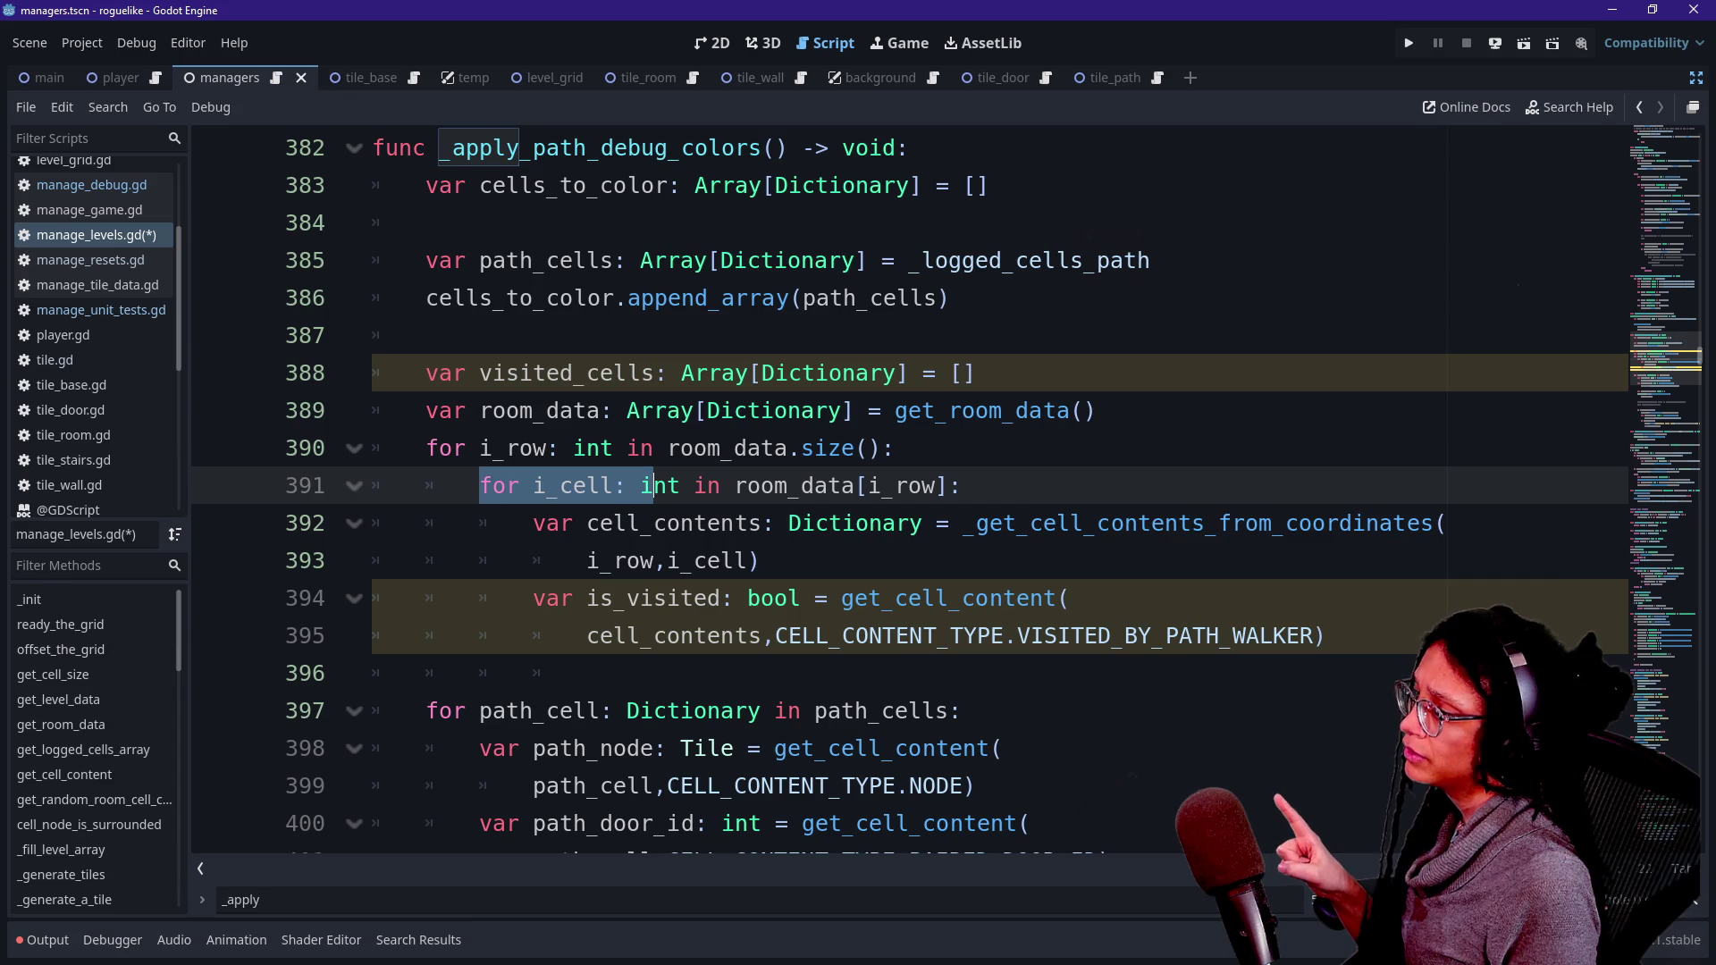
pyautogui.moveTo(560, 523); pyautogui.dragTo(762, 523)
pyautogui.click(761, 522)
pyautogui.moveTo(533, 598); pyautogui.dragTo(1099, 636)
pyautogui.click(1099, 635)
pyautogui.moveTo(590, 636); pyautogui.dragTo(626, 673)
# - Add an 'if is_visited:' check below the is_visited lookup
pyautogui.click(587, 672)
pyautogui.scroll(-2, 894, 536)
pyautogui.press('BackSpace')
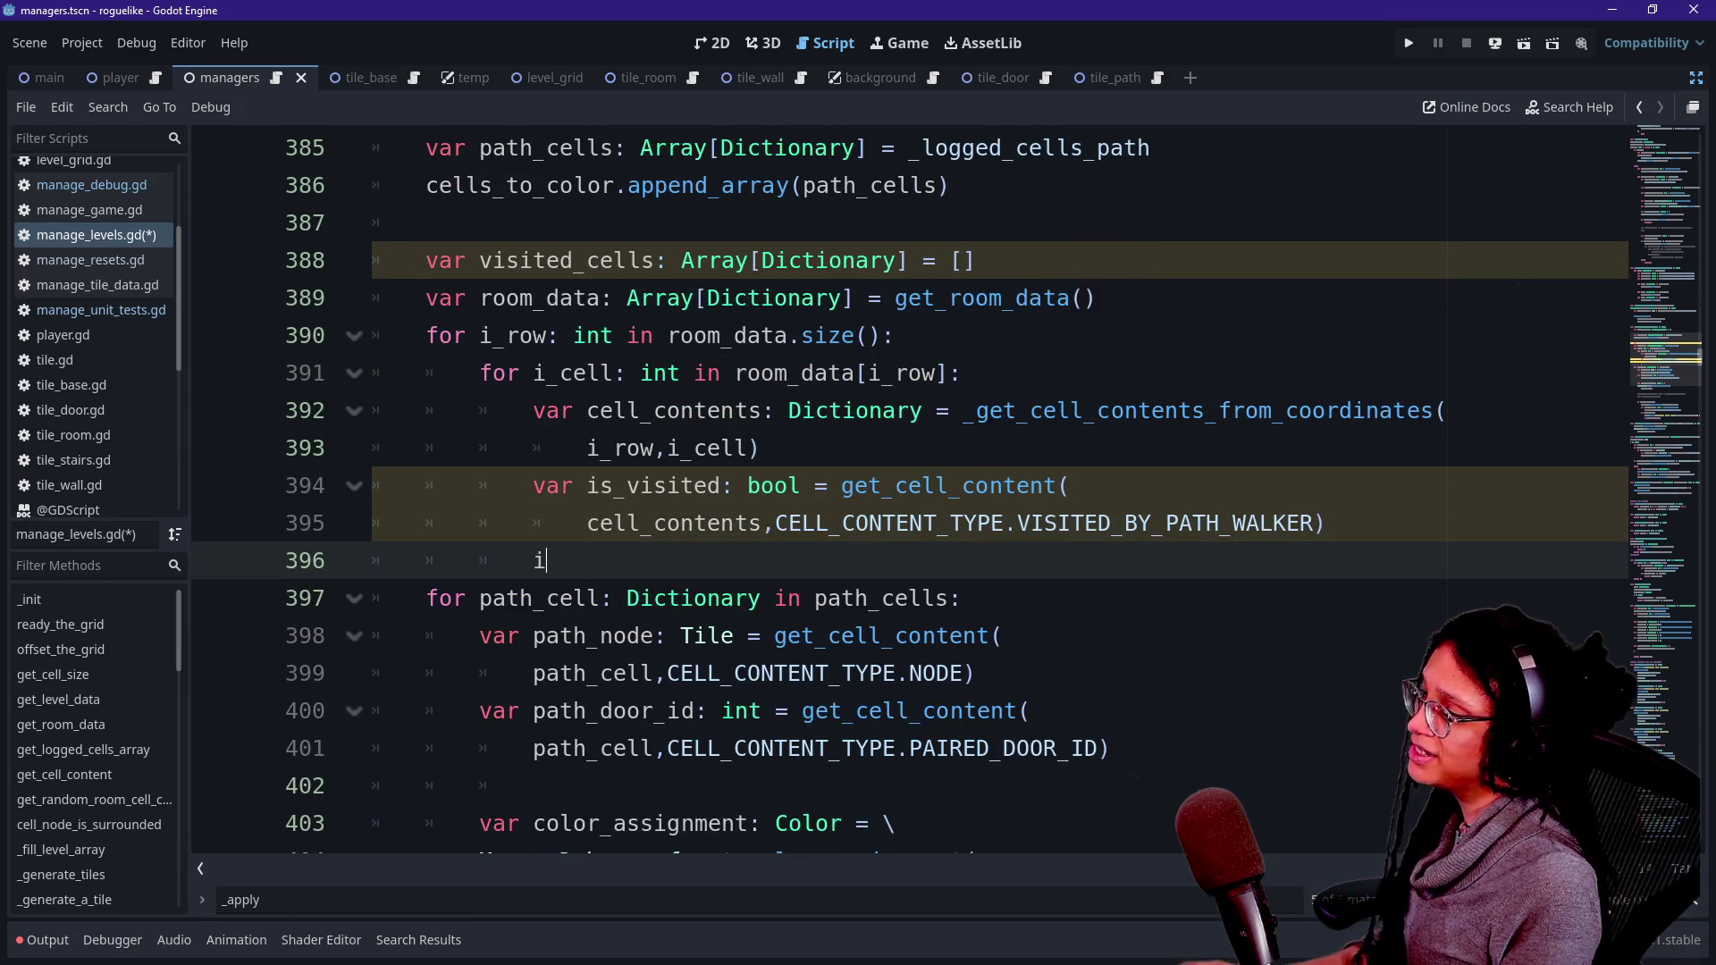
pyautogui.write('if is_i')
pyautogui.press('BackSpace')
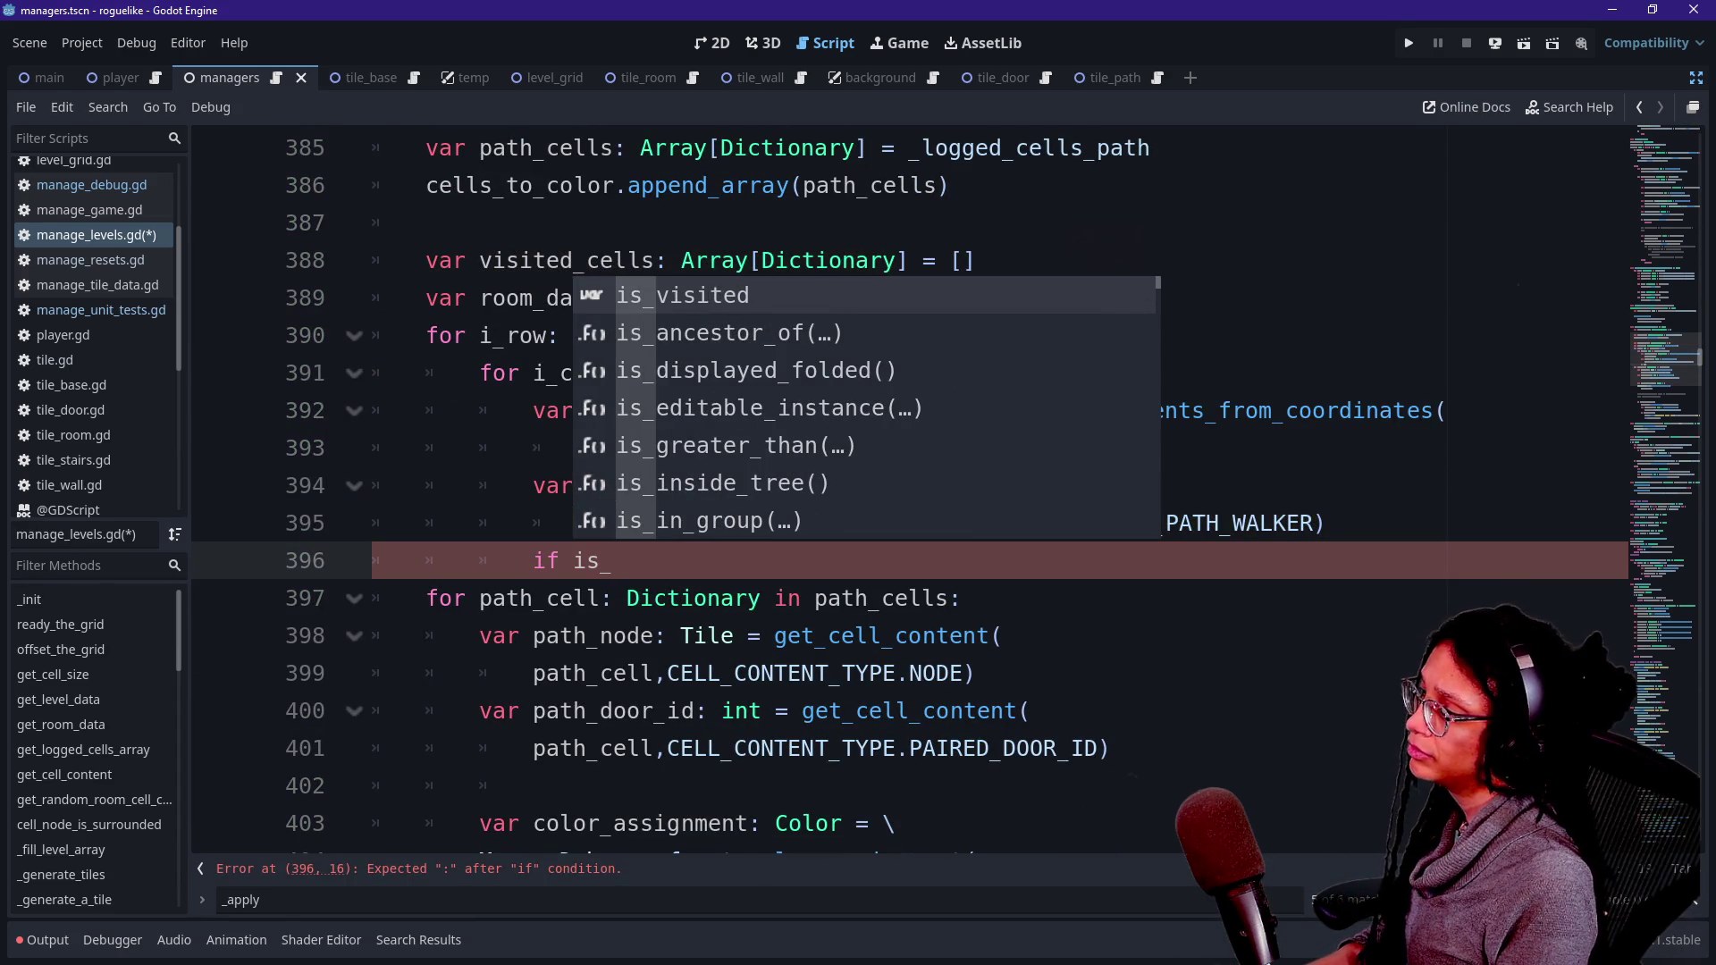
pyautogui.write('vit')
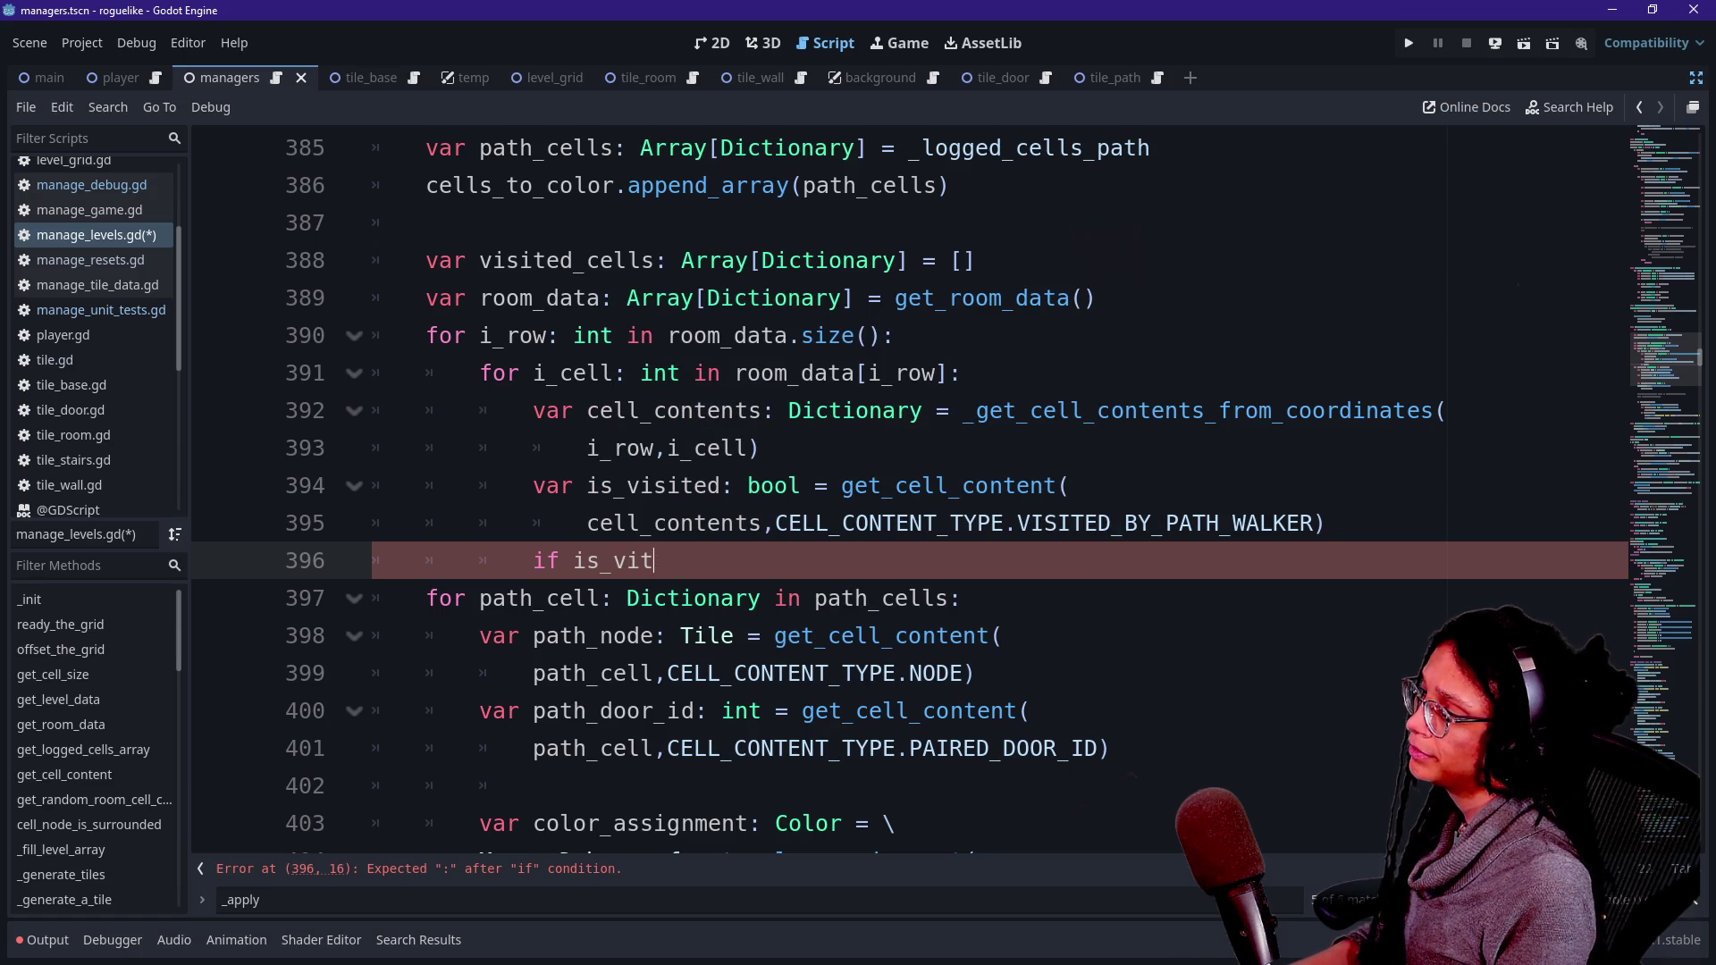
pyautogui.write('iesited:')
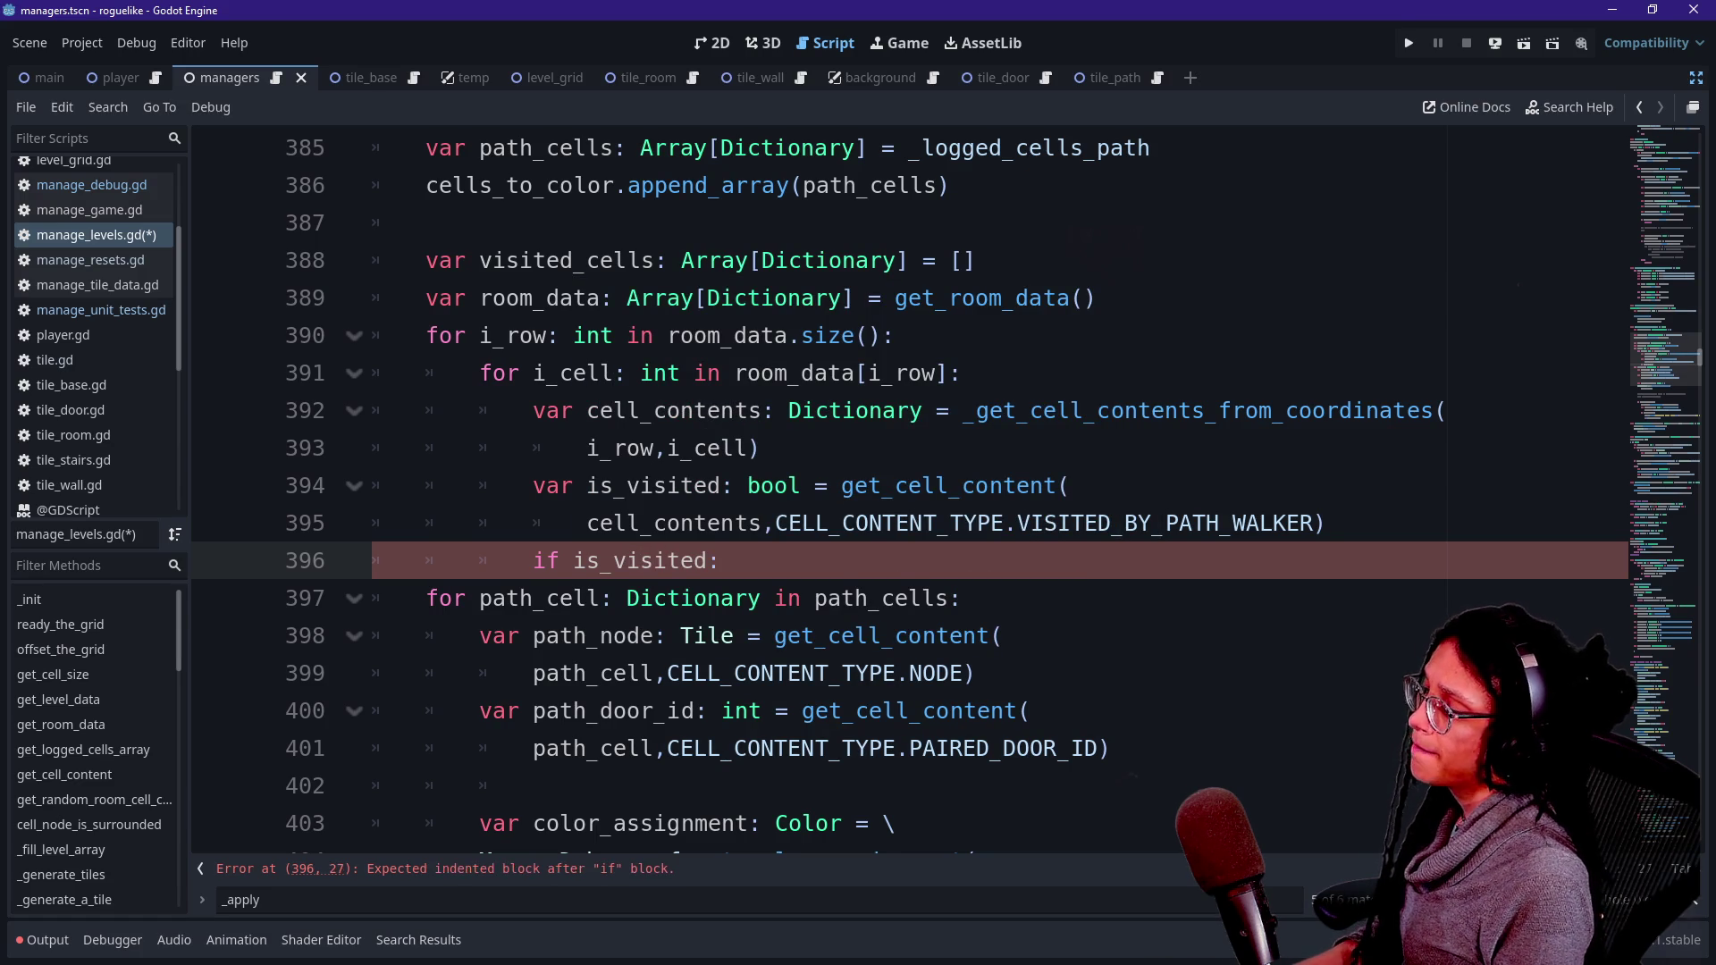
pyautogui.press('Return')
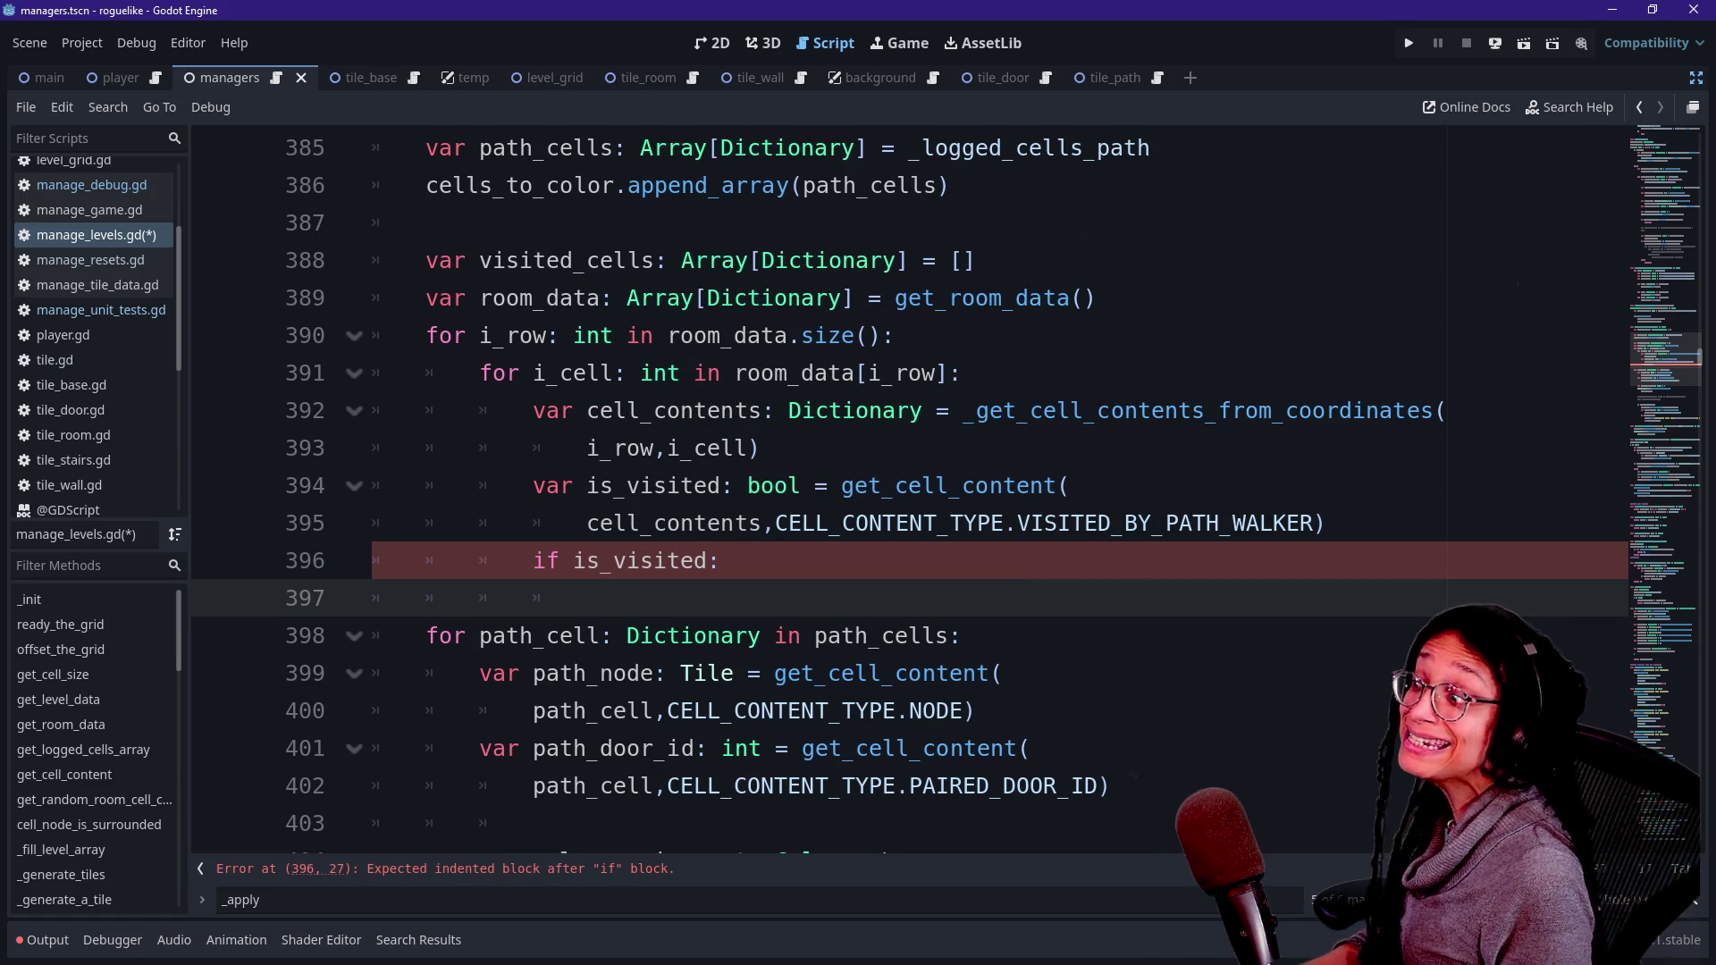
pyautogui.scroll(2, 894, 483)
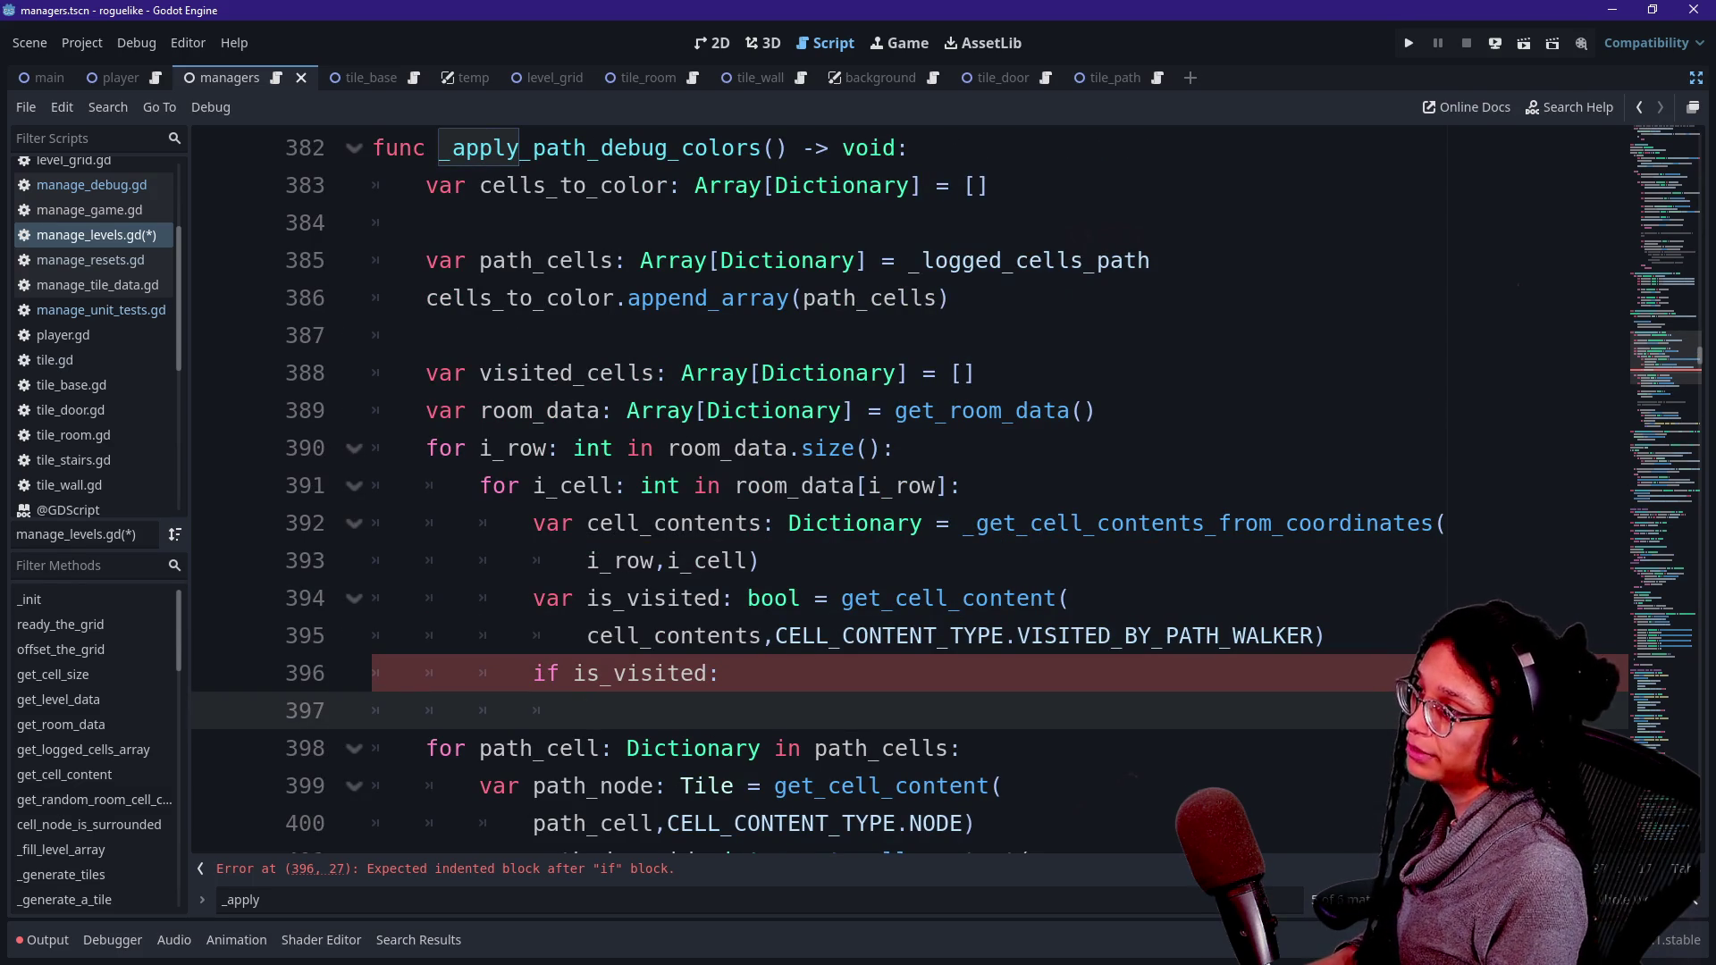
# - Append cell_contents to cells_to_color inside the check and delete the visited_cells declaration
pyautogui.write('cells_to')
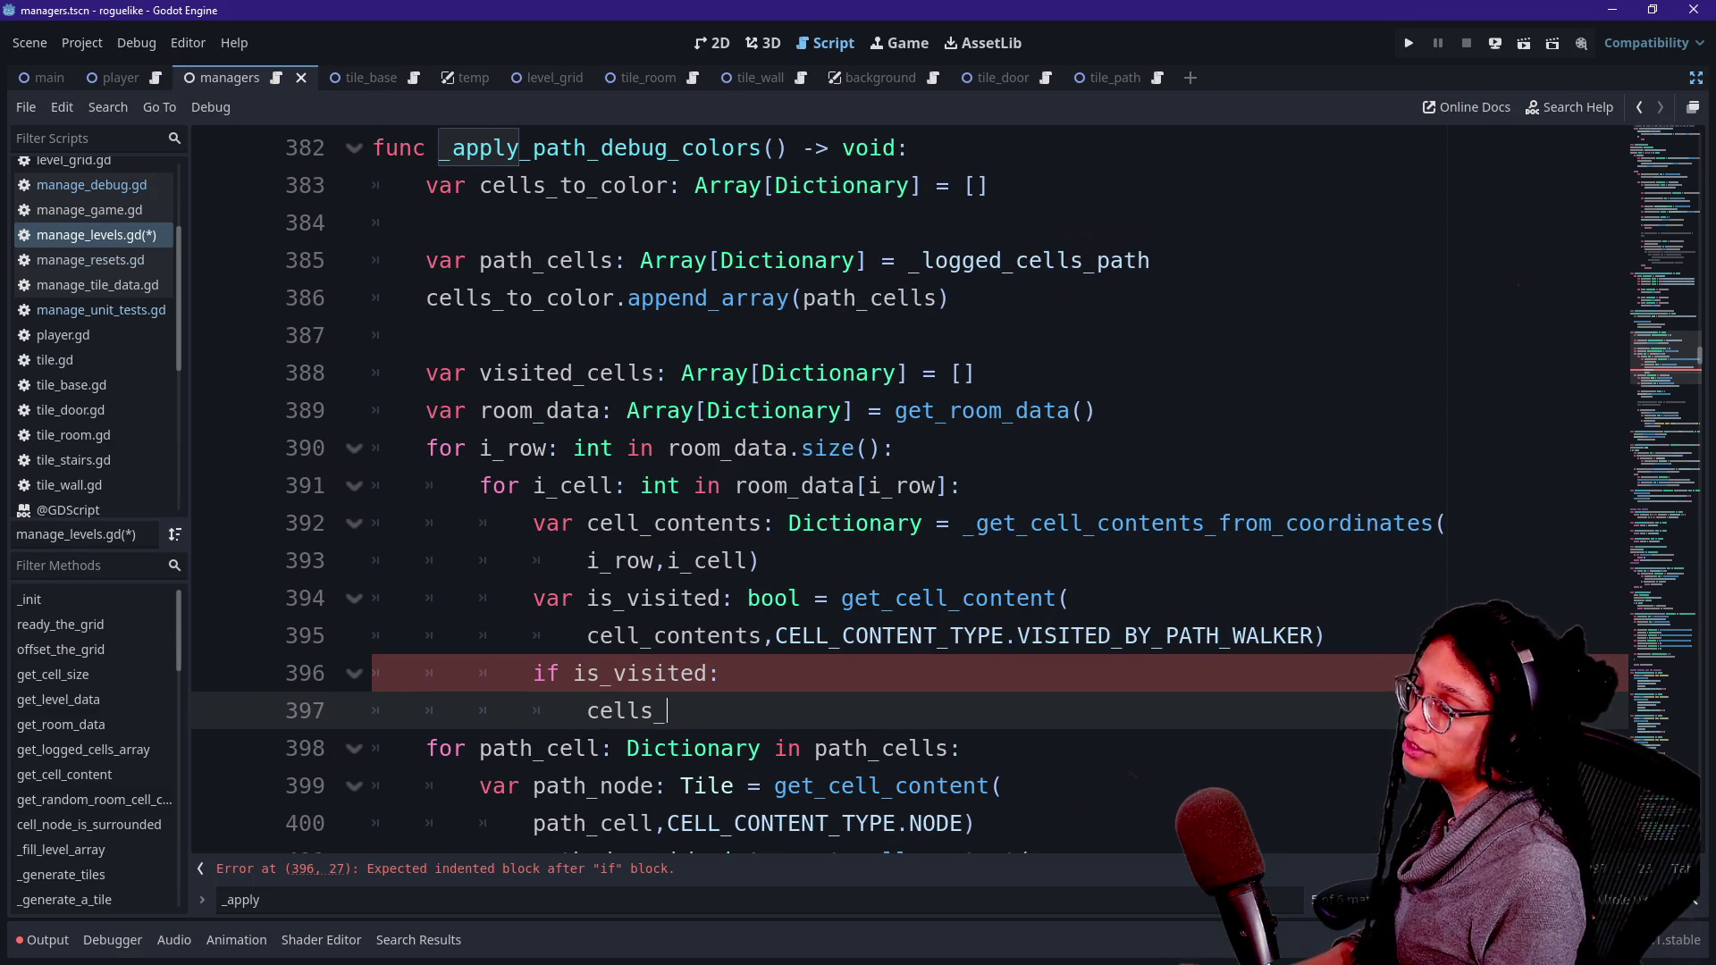
pyautogui.press('Return')
pyautogui.write('.append')
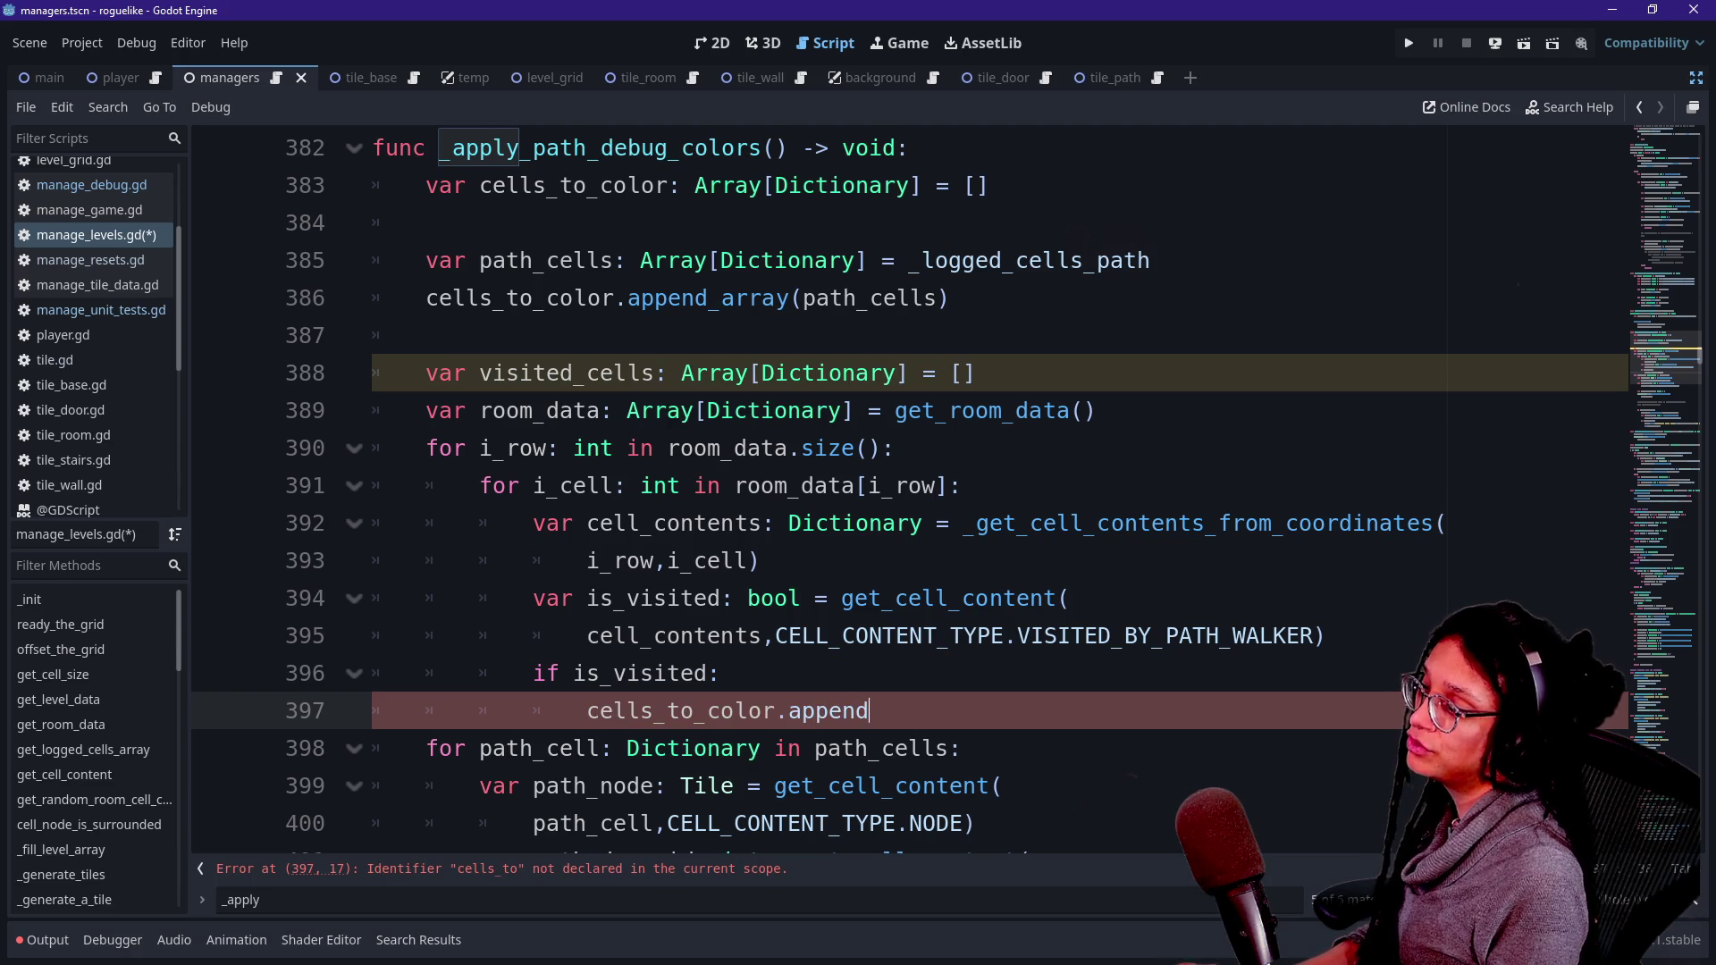
pyautogui.write('(')
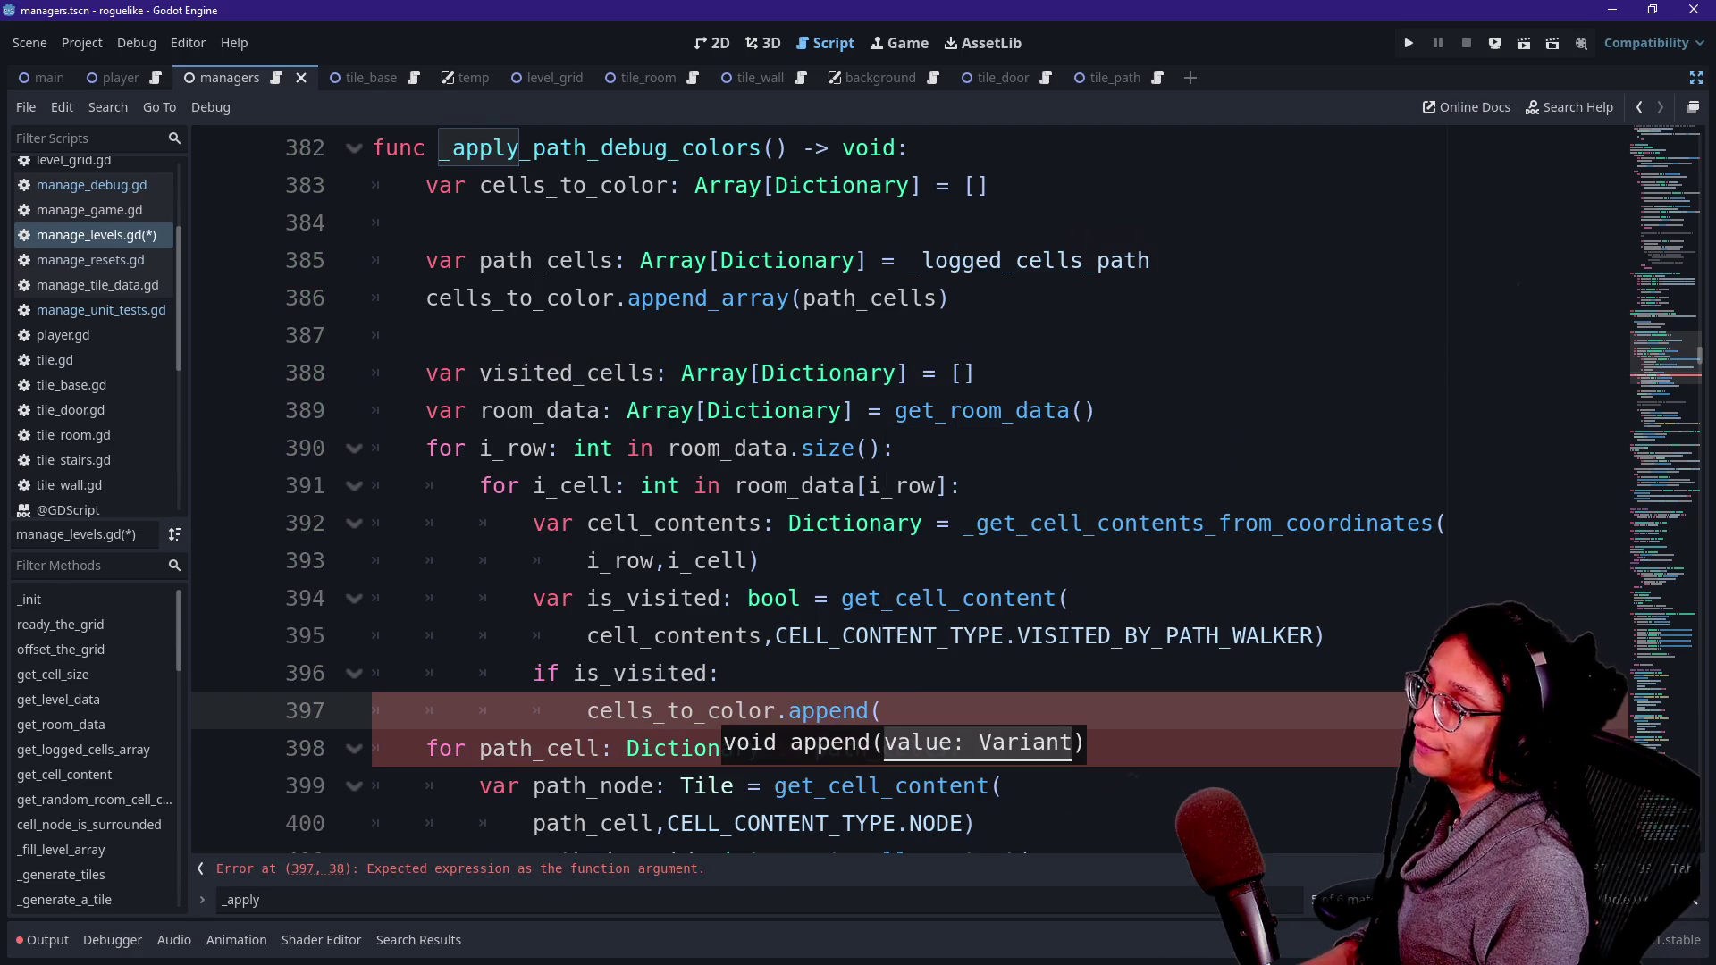
pyautogui.write('cell_c')
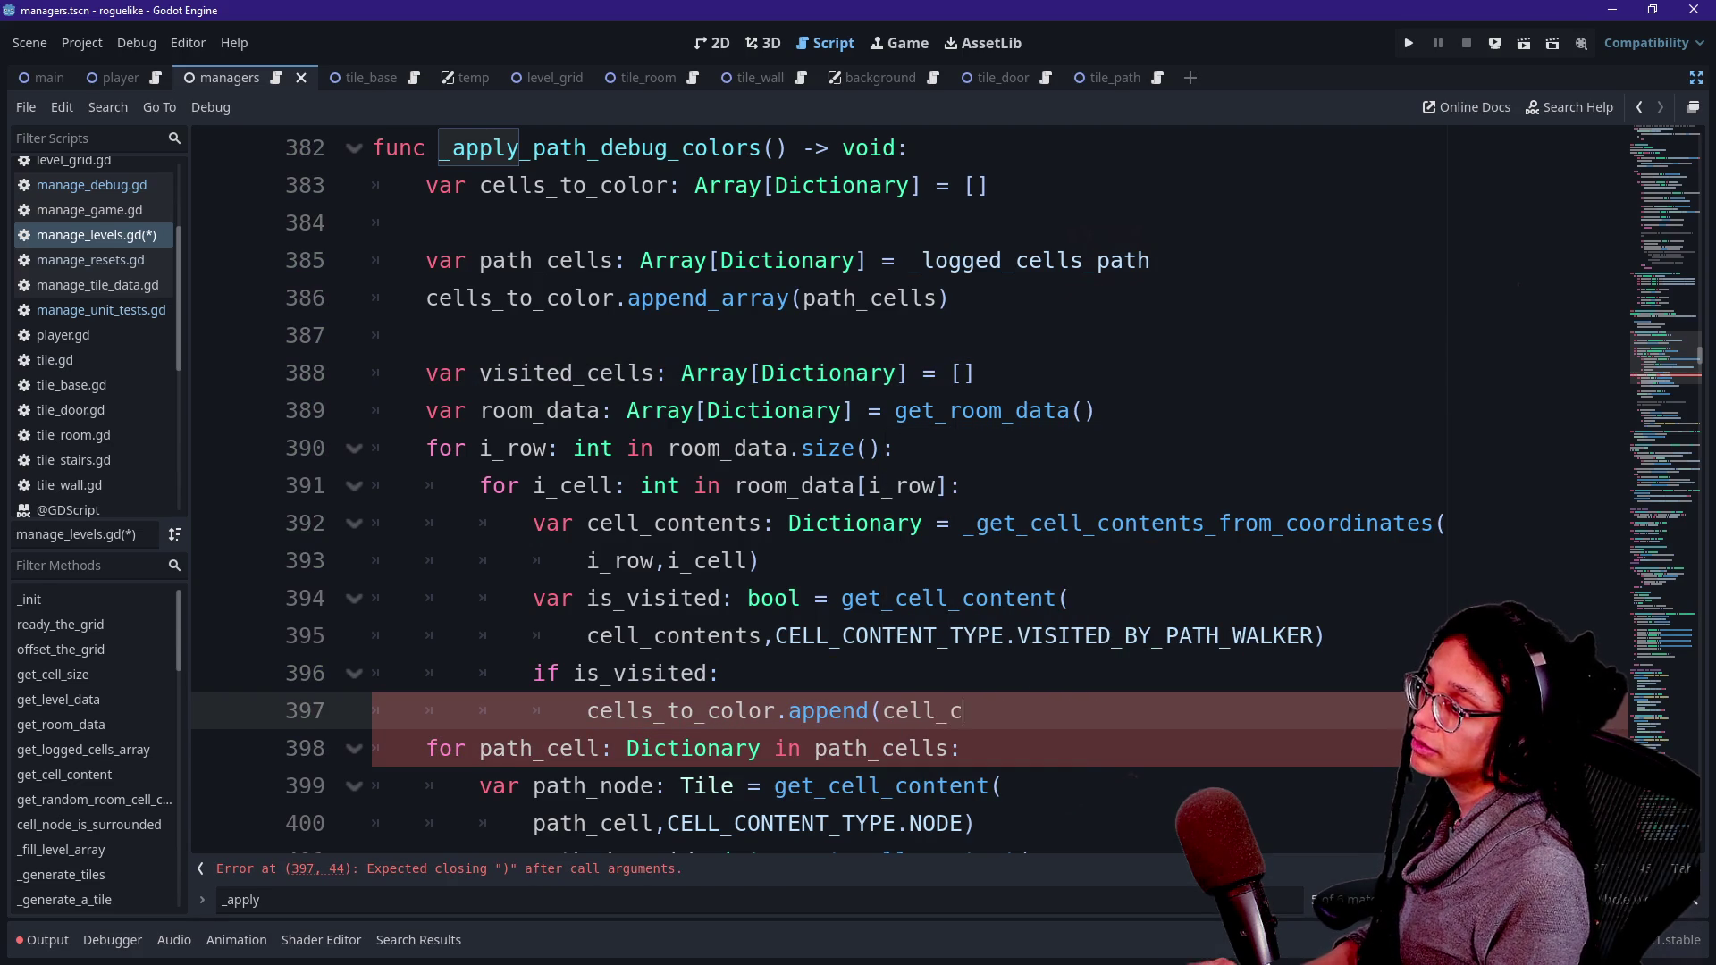
pyautogui.write('ontents)')
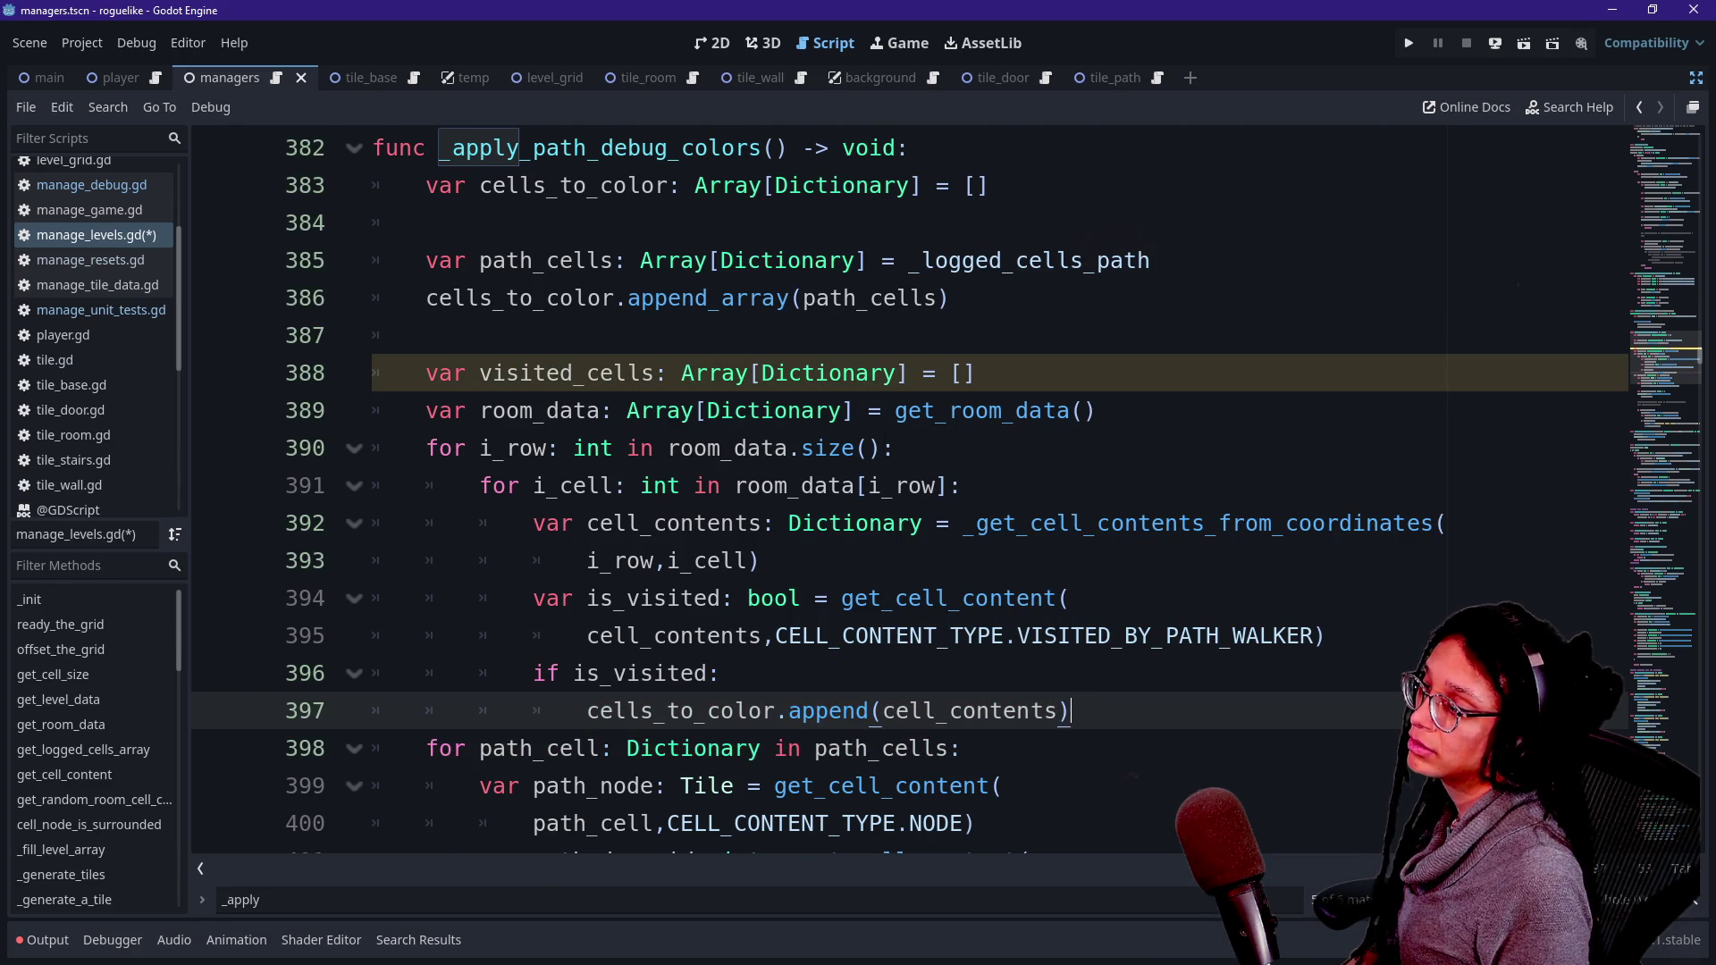
pyautogui.press('Return')
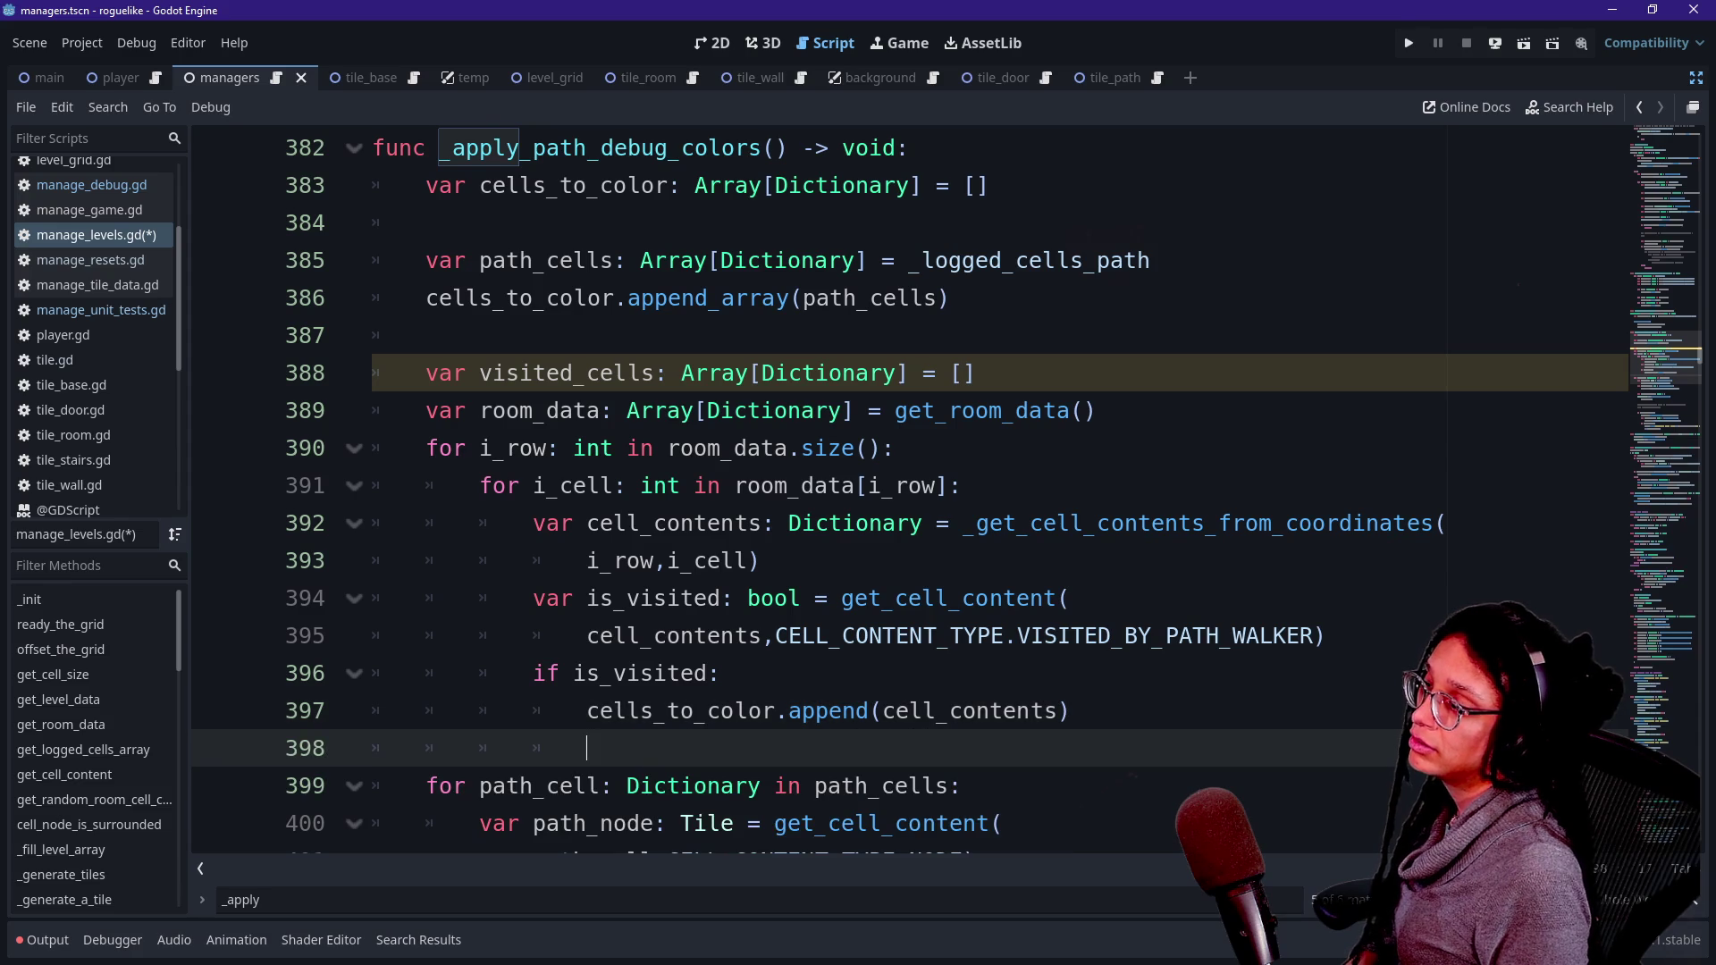
pyautogui.moveTo(974, 373); pyautogui.dragTo(426, 335)
pyautogui.press('BackSpace')
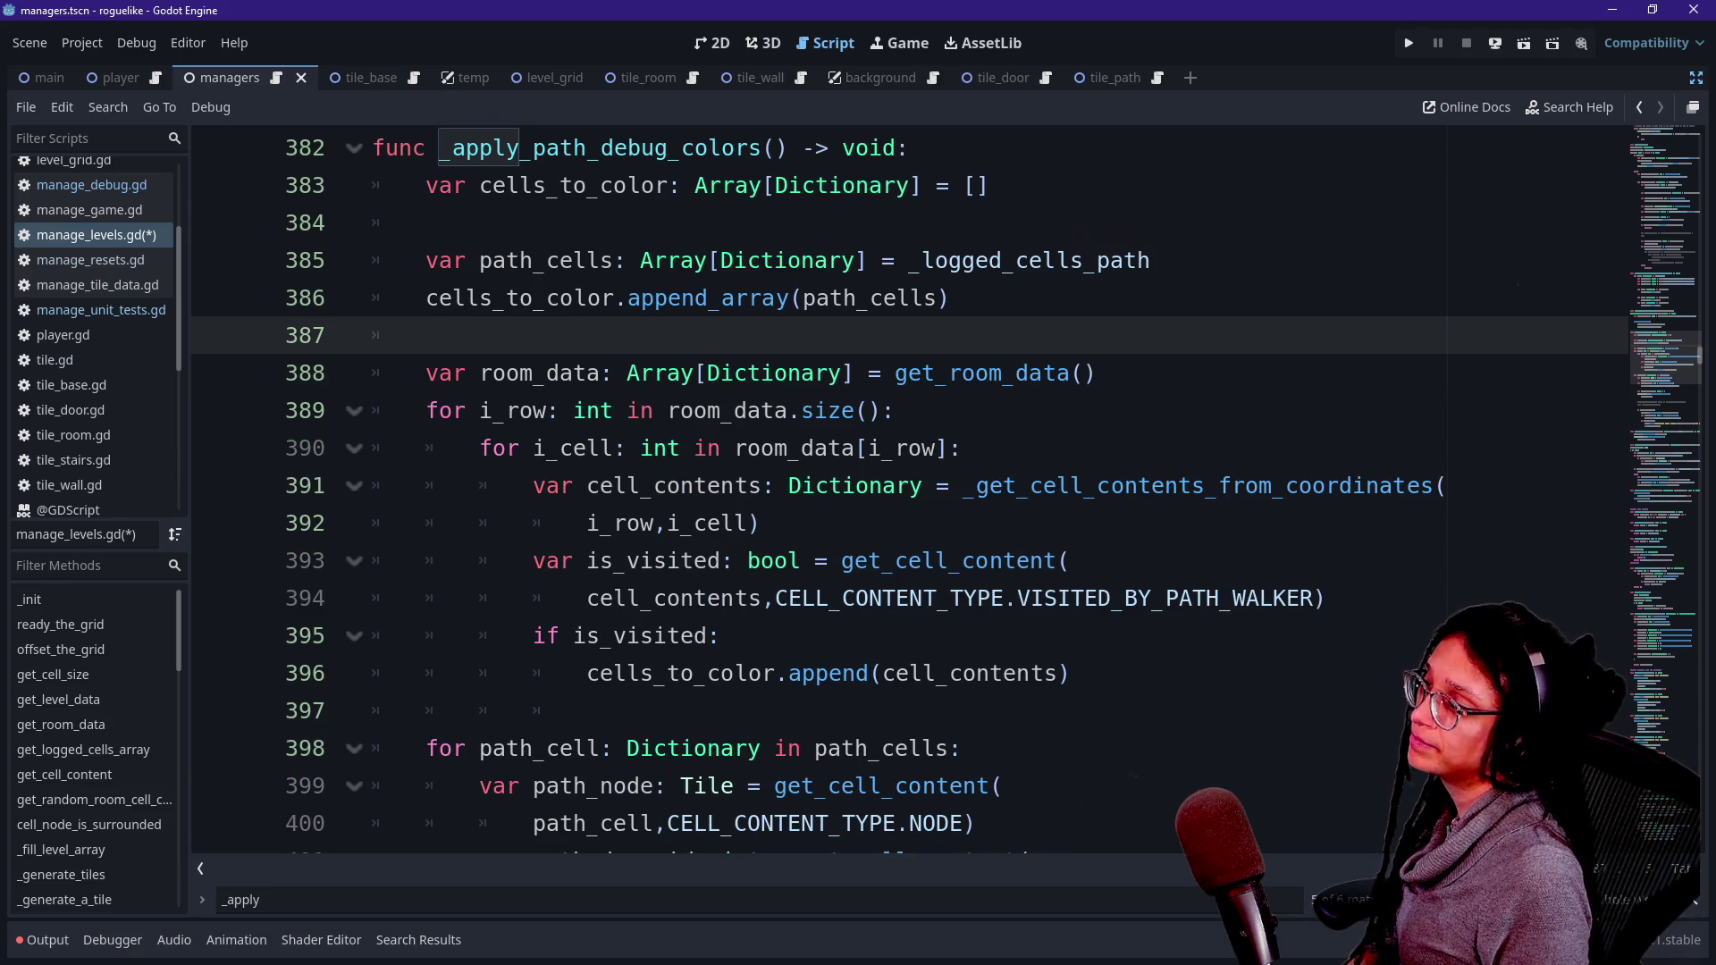
# - Change the second loop header to 'for cell_to_color in cells_to_color'
pyautogui.scroll(-1, 909, 492)
pyautogui.scroll(-2, 908, 491)
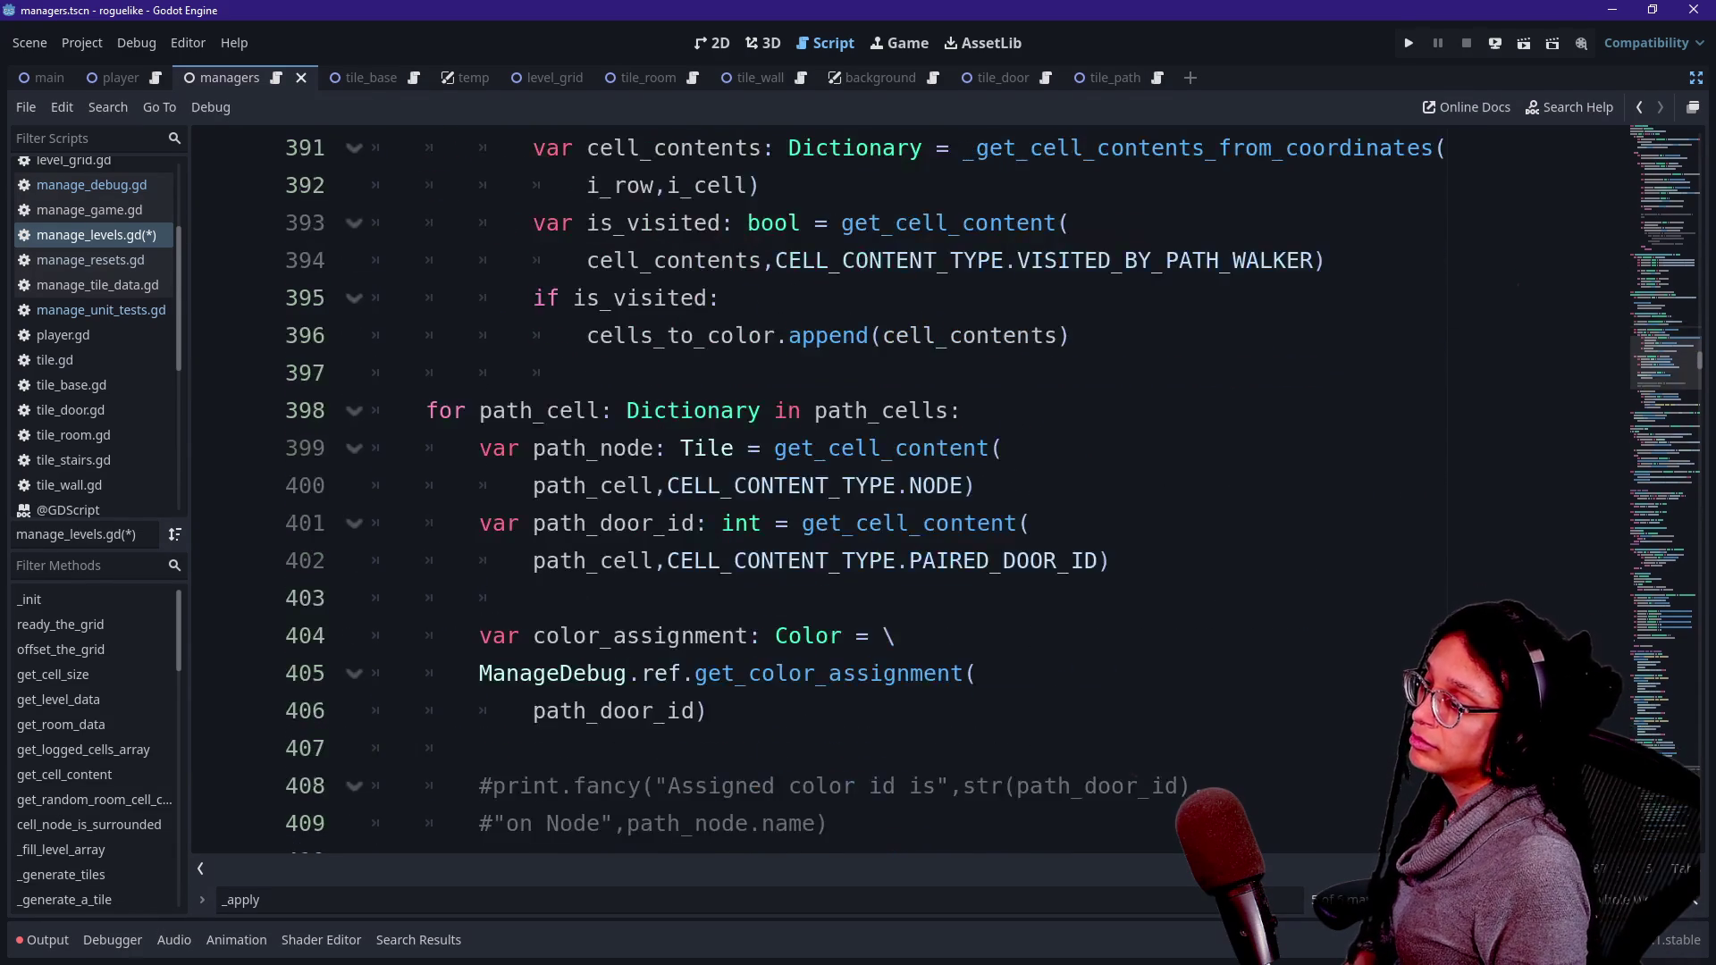
pyautogui.doubleClick(539, 410)
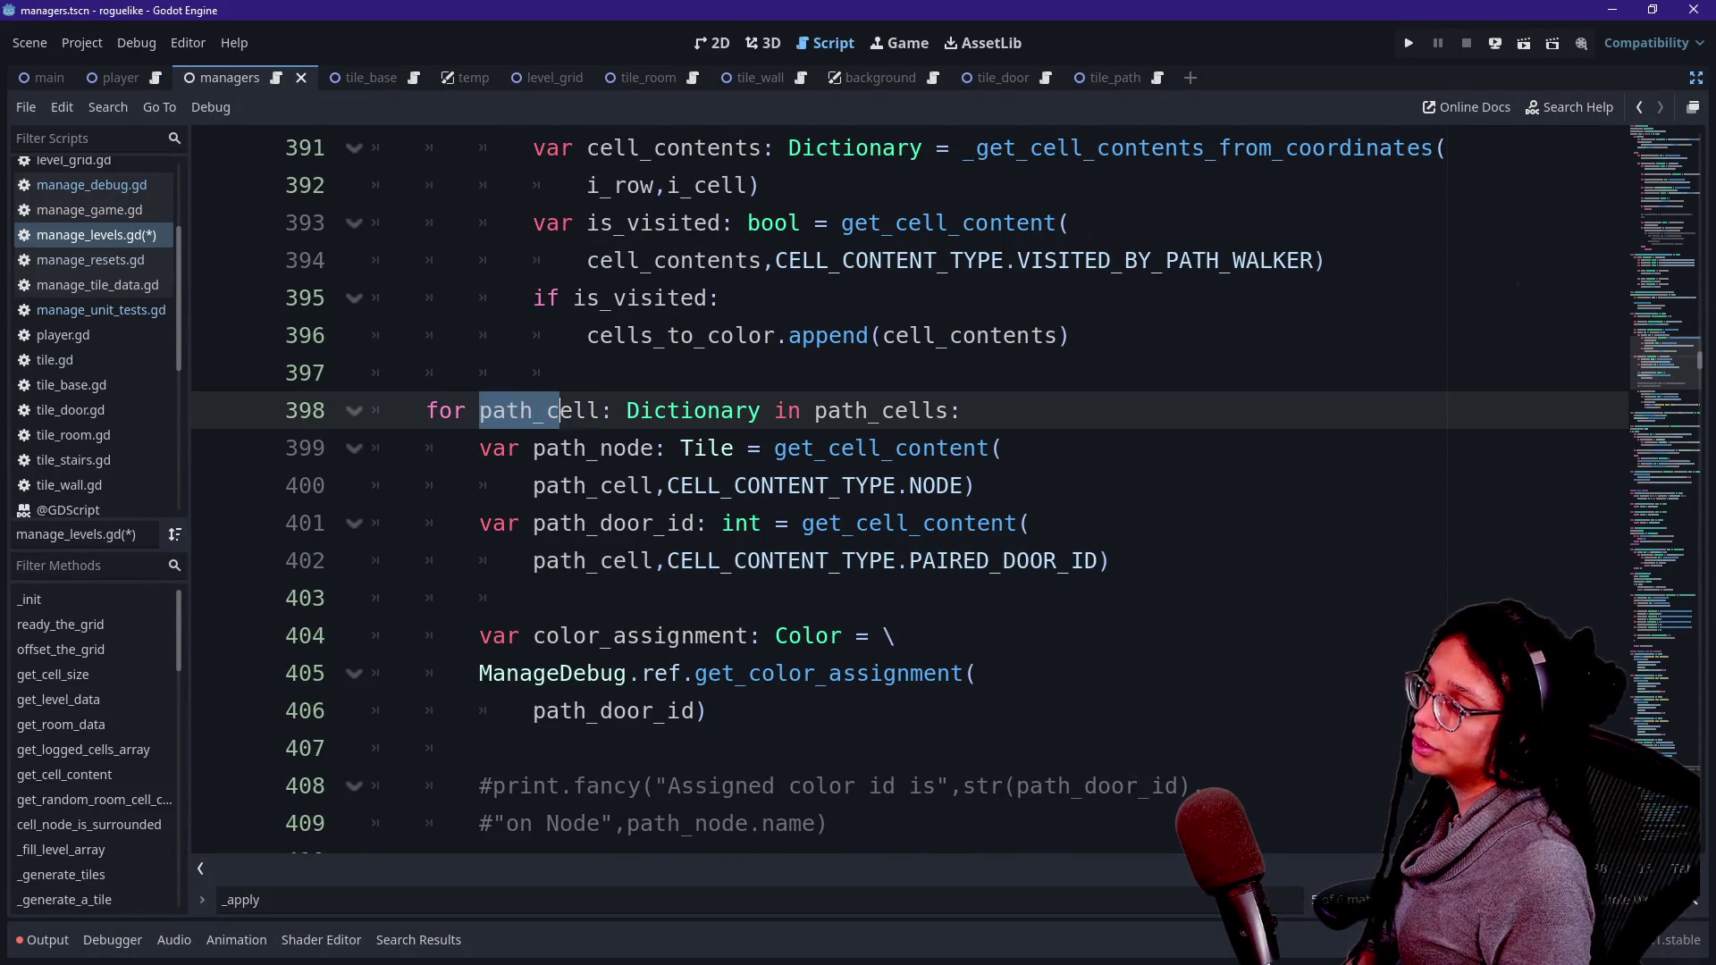
pyautogui.write('cell_to')
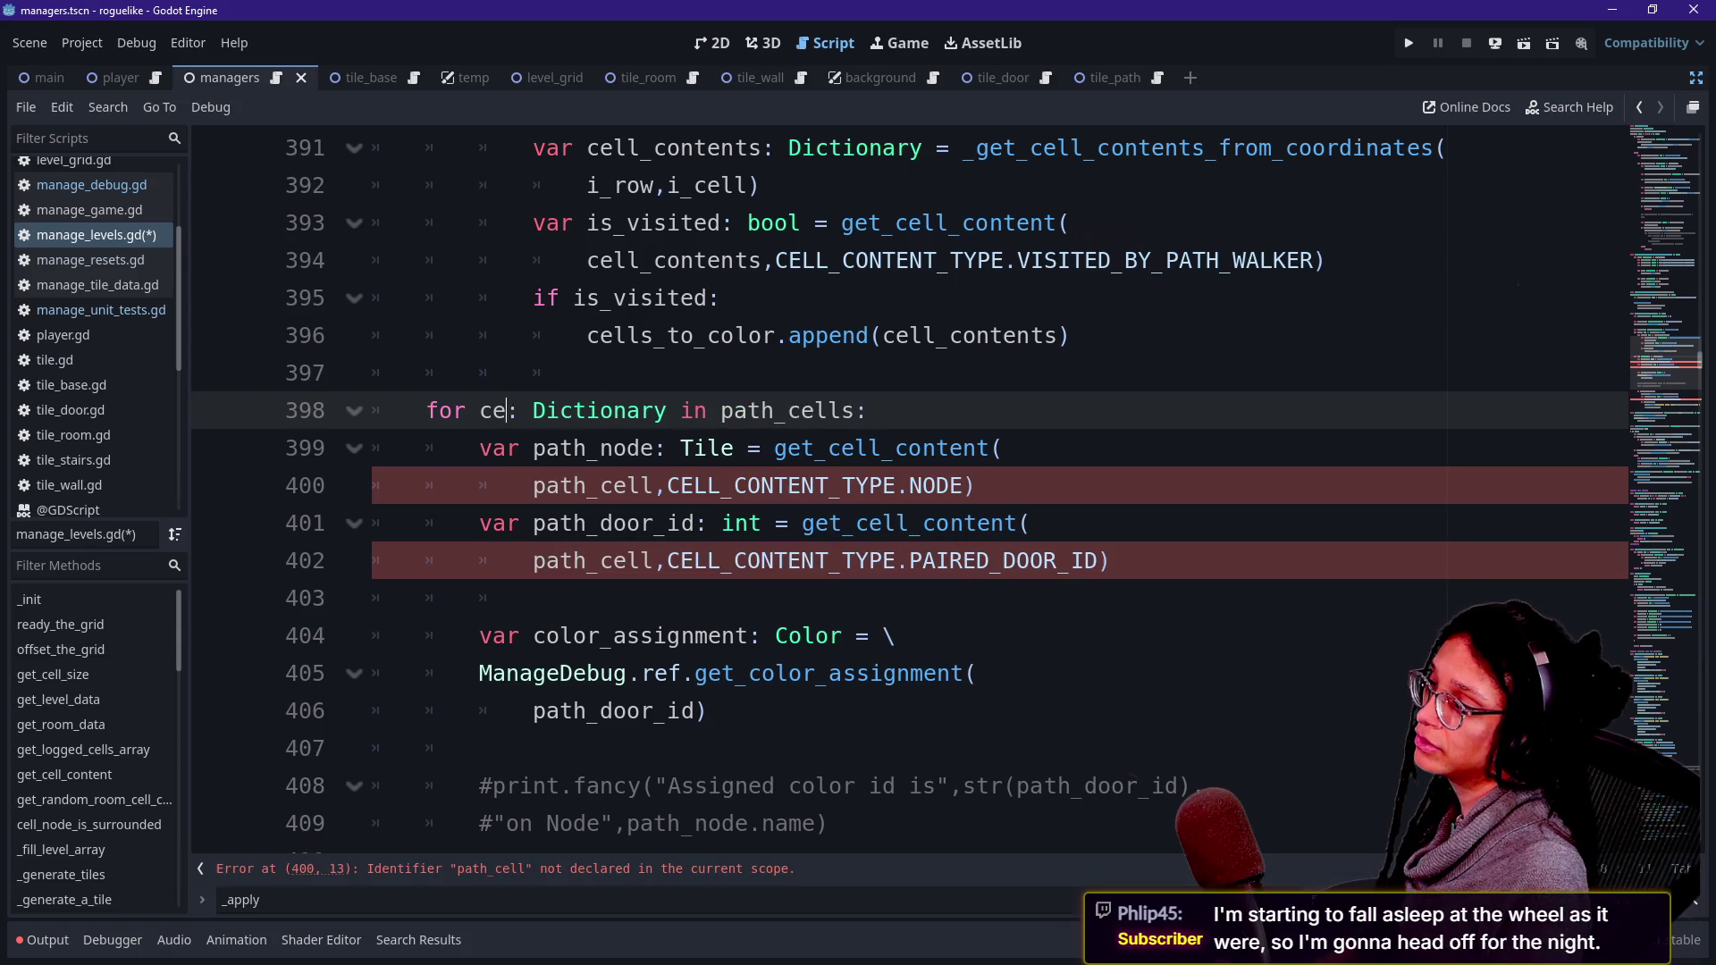
pyautogui.write('_color')
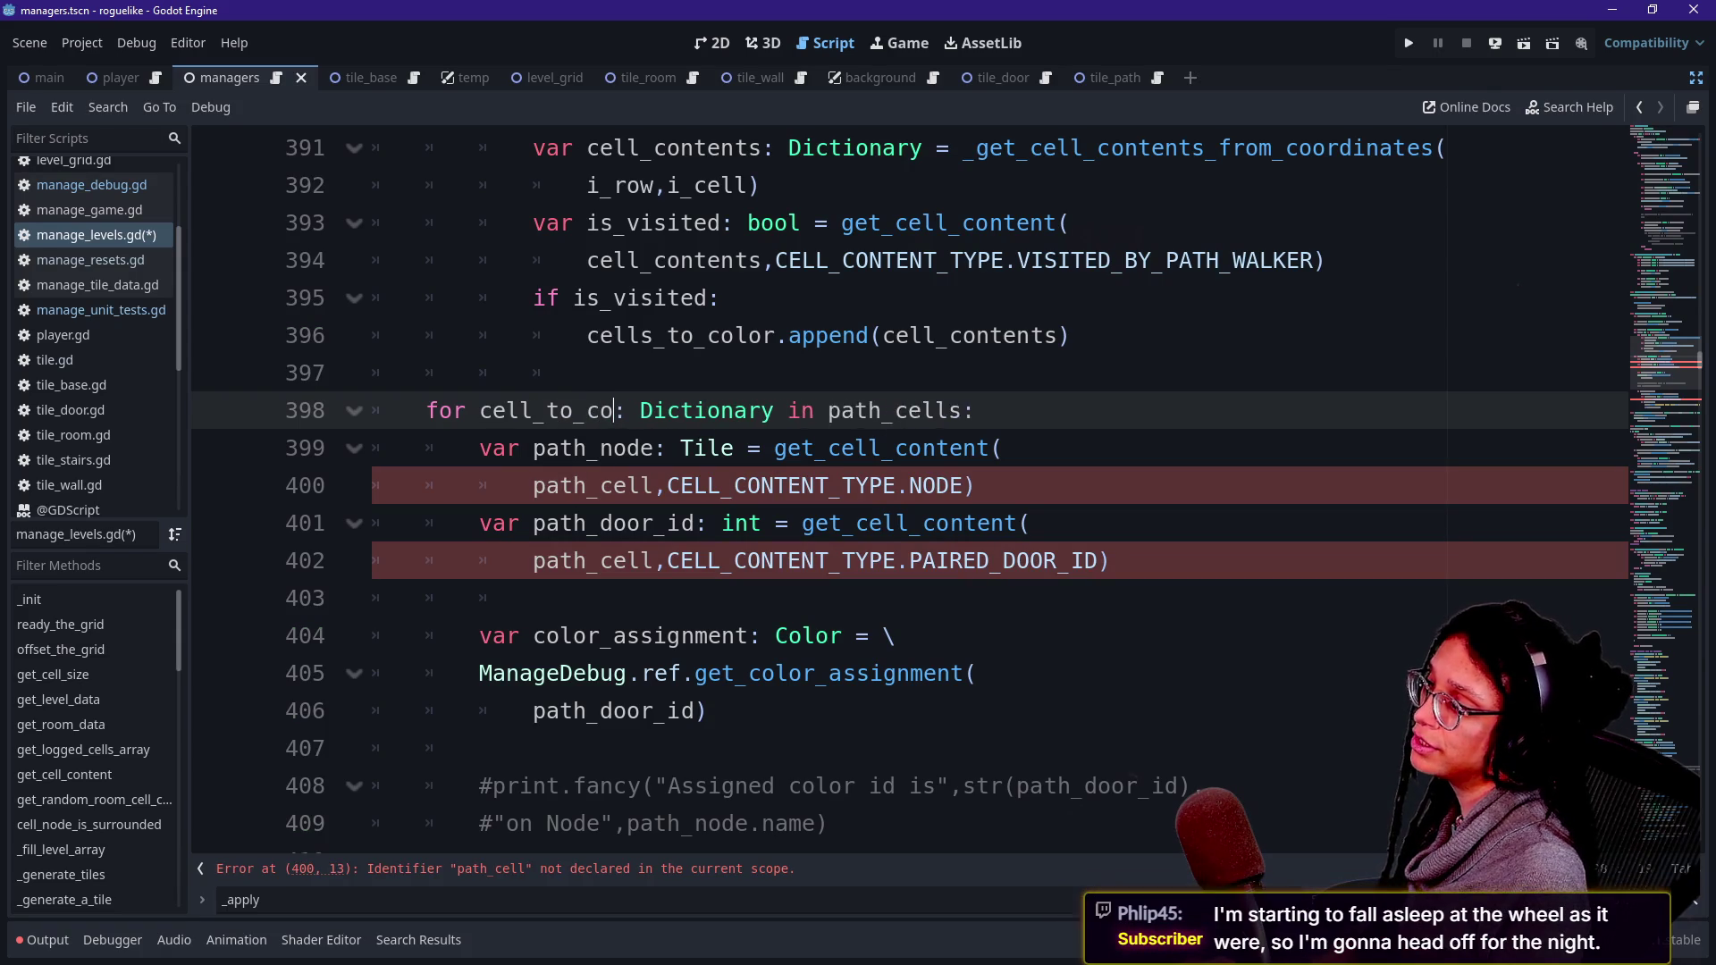
pyautogui.moveTo(869, 410); pyautogui.dragTo(1003, 410)
pyautogui.press('BackSpace')
pyautogui.write('c')
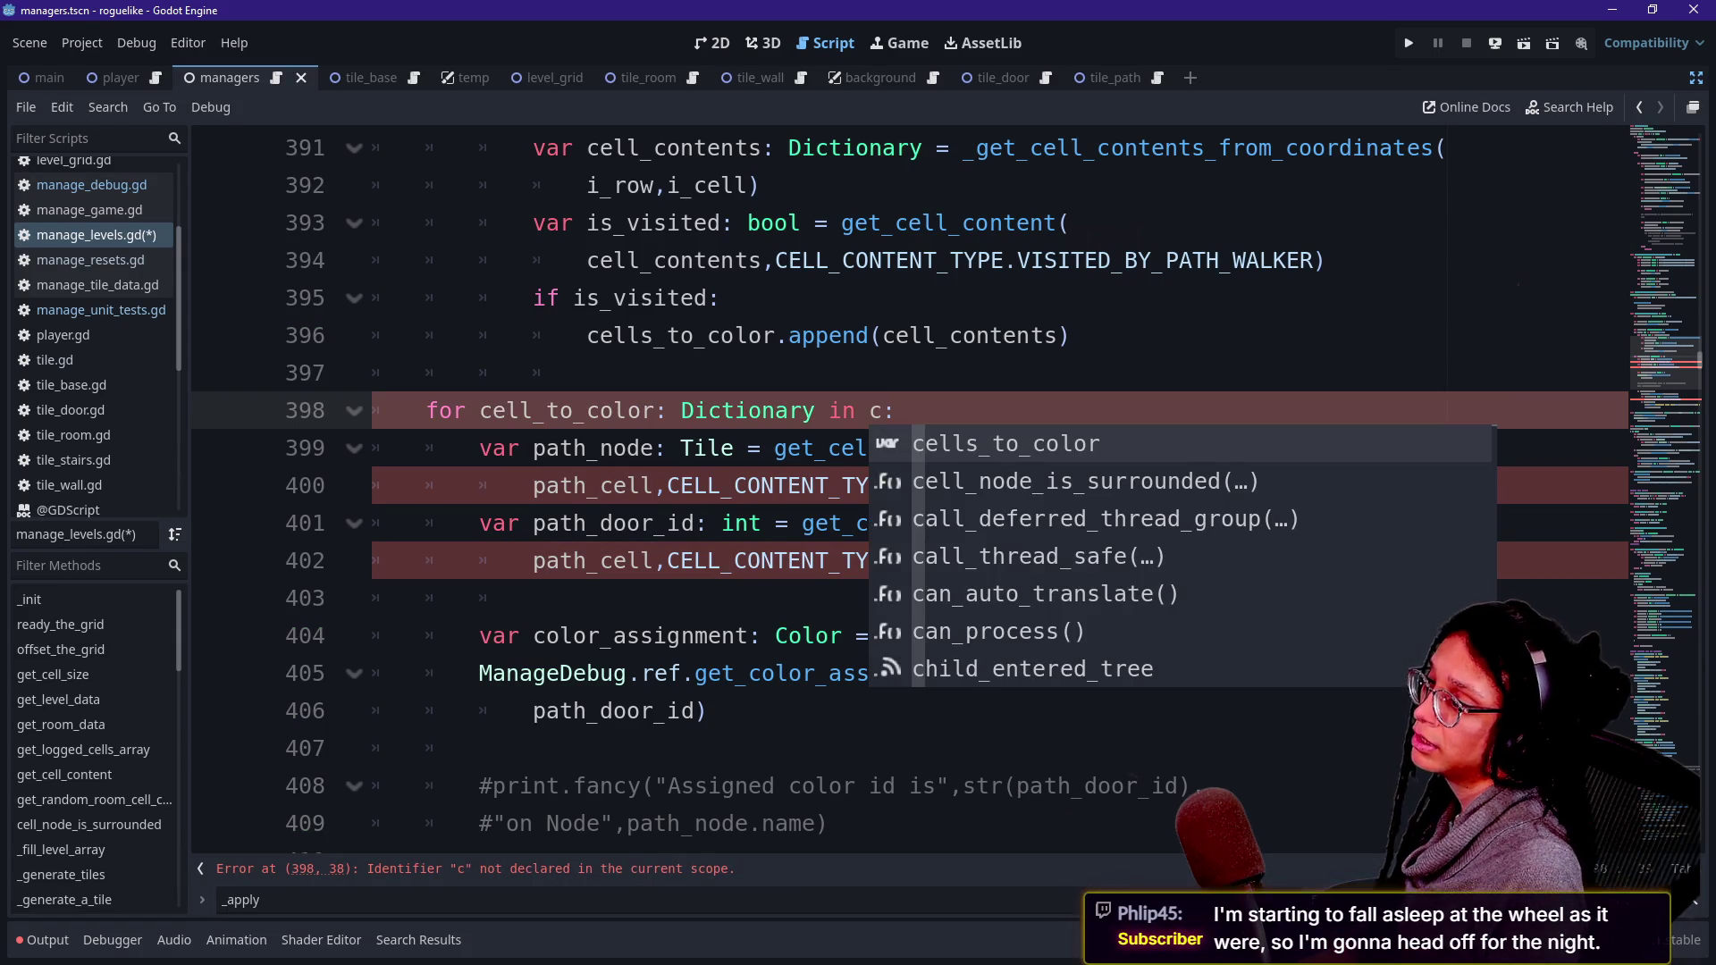
pyautogui.press('Return')
pyautogui.click(586, 372)
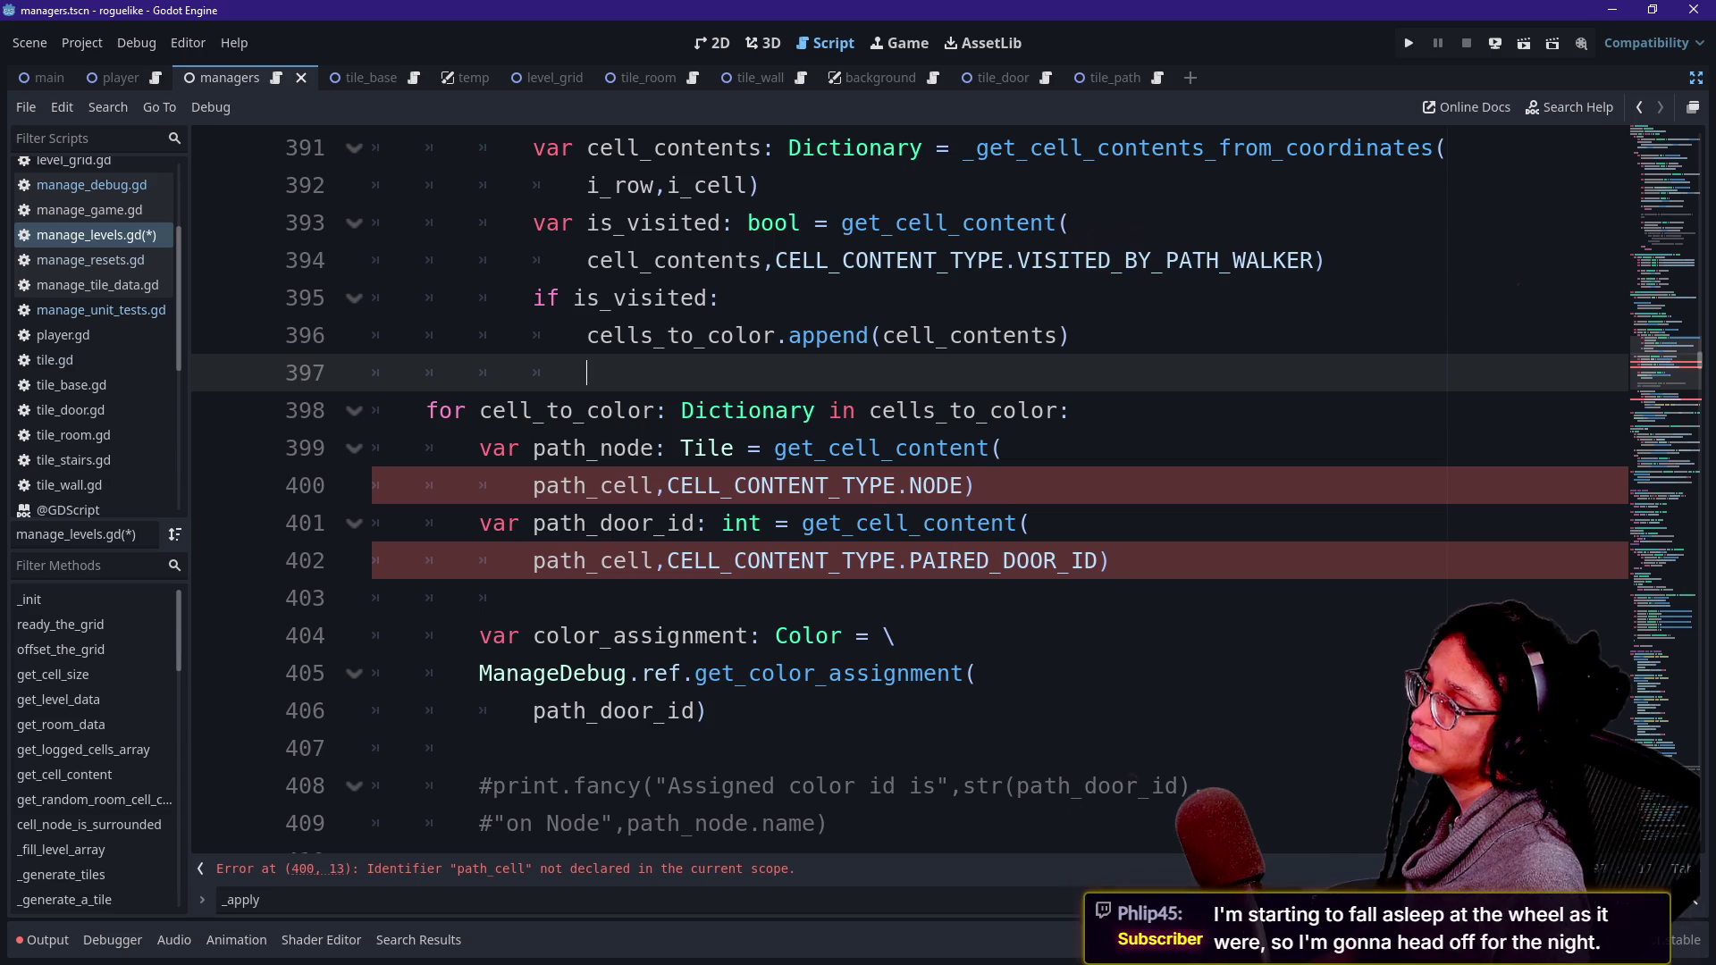
# - Replace the path_cell uses on lines 400 and 414 with cell_to_color
pyautogui.moveTo(480, 410); pyautogui.dragTo(655, 410)
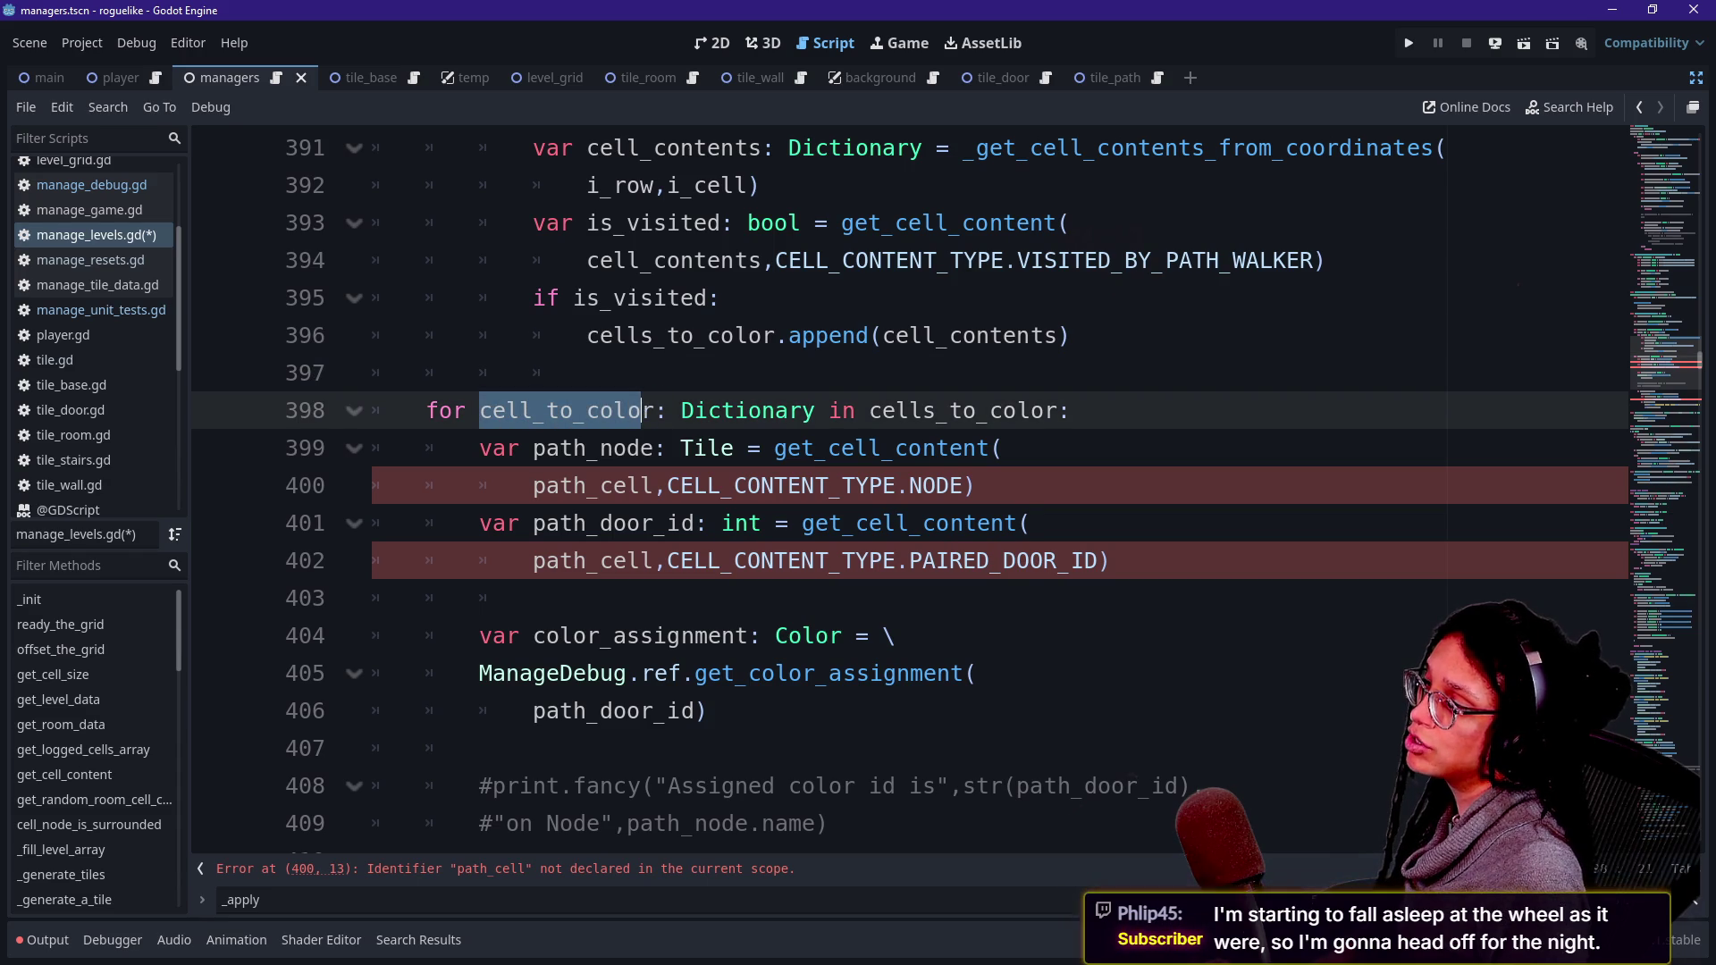
pyautogui.hotkey('ctrl', 'c')
pyautogui.doubleClick(590, 485)
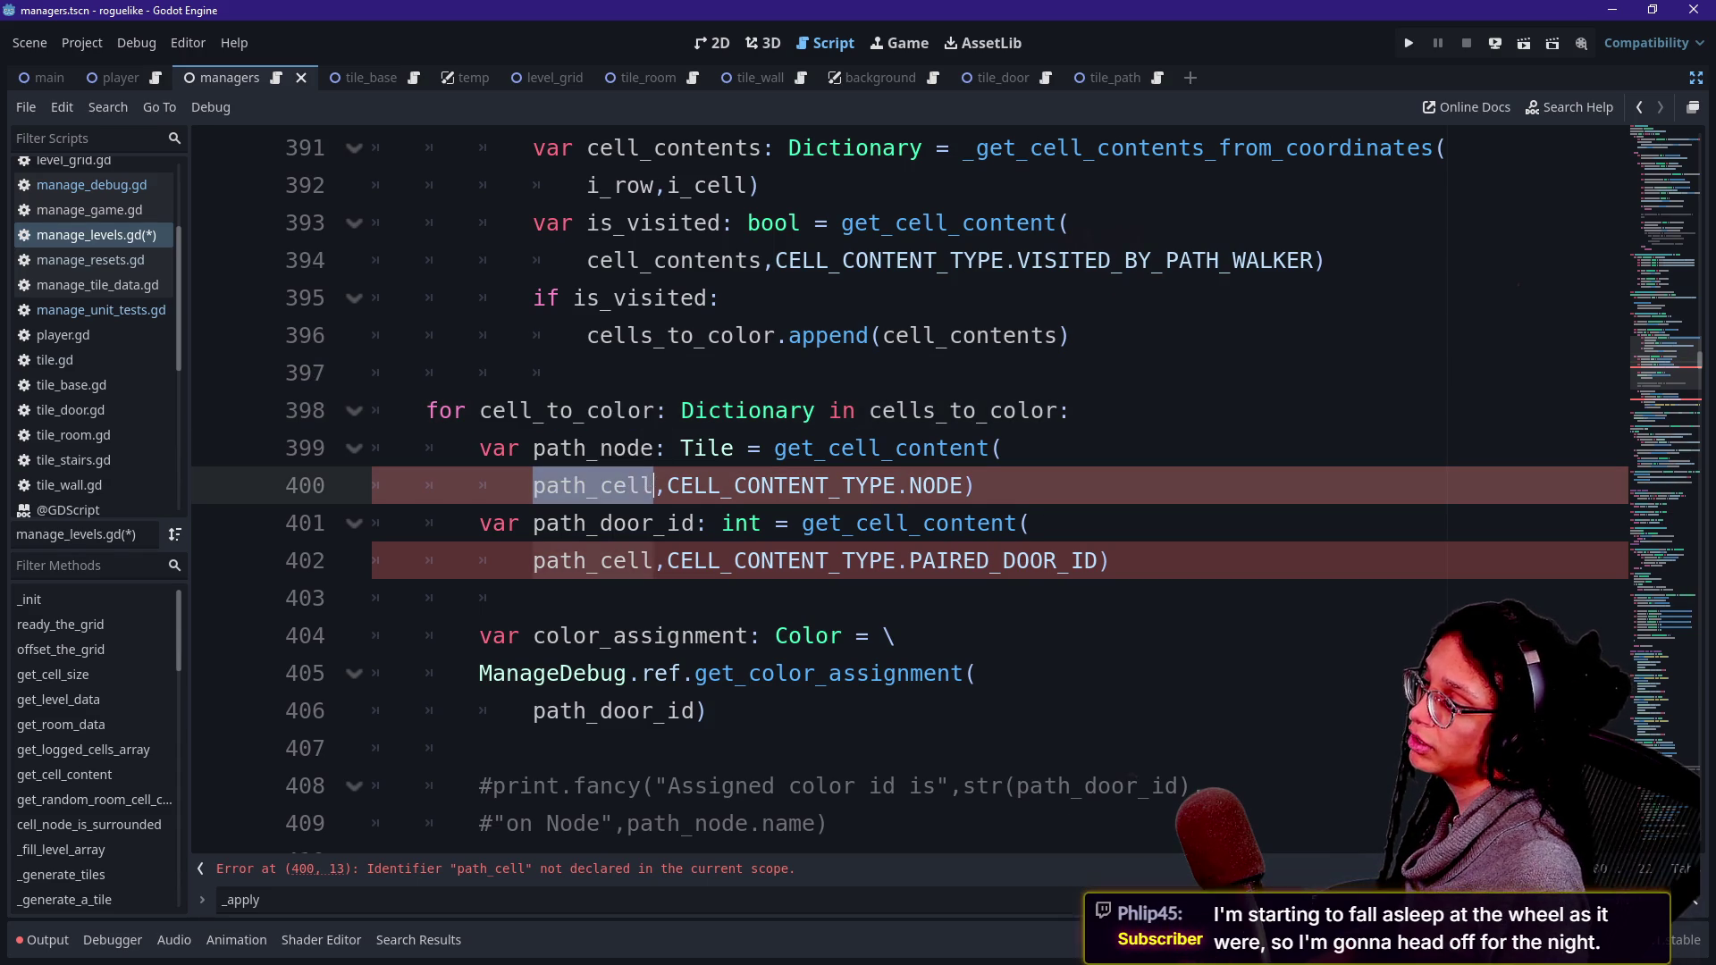
pyautogui.hotkey('ctrl', 'd')
pyautogui.hotkey('ctrl', 'v')
pyautogui.click(1010, 337)
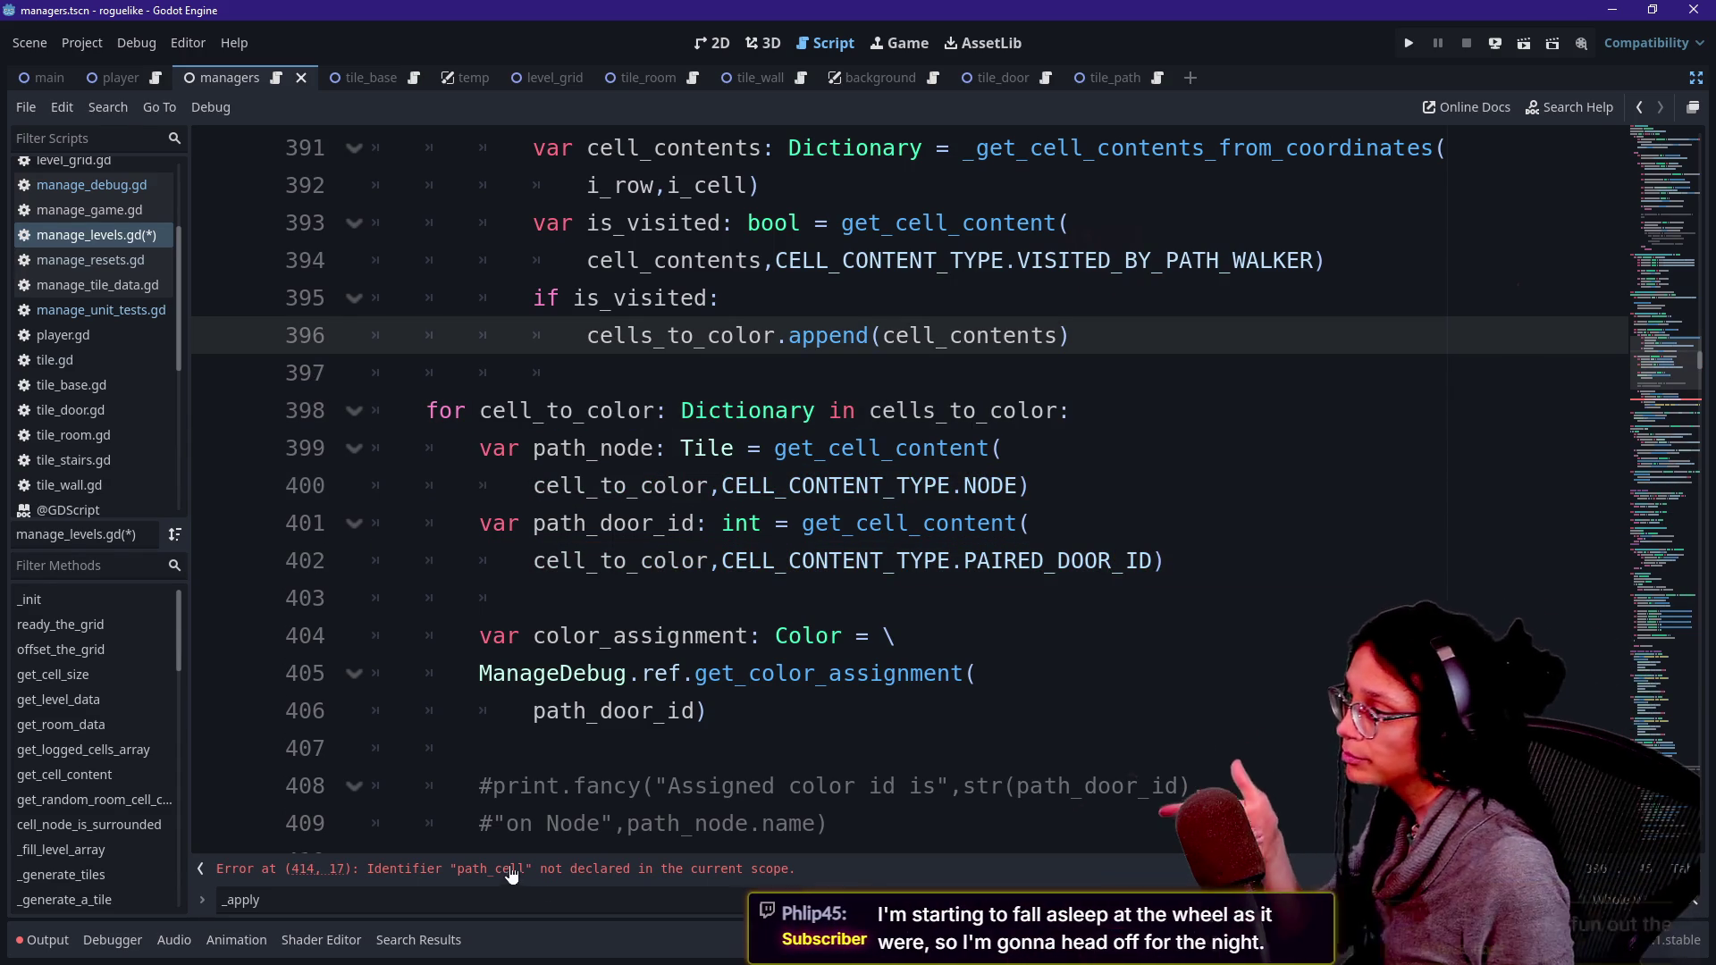
pyautogui.scroll(-2, 1009, 358)
pyautogui.scroll(-1, 893, 492)
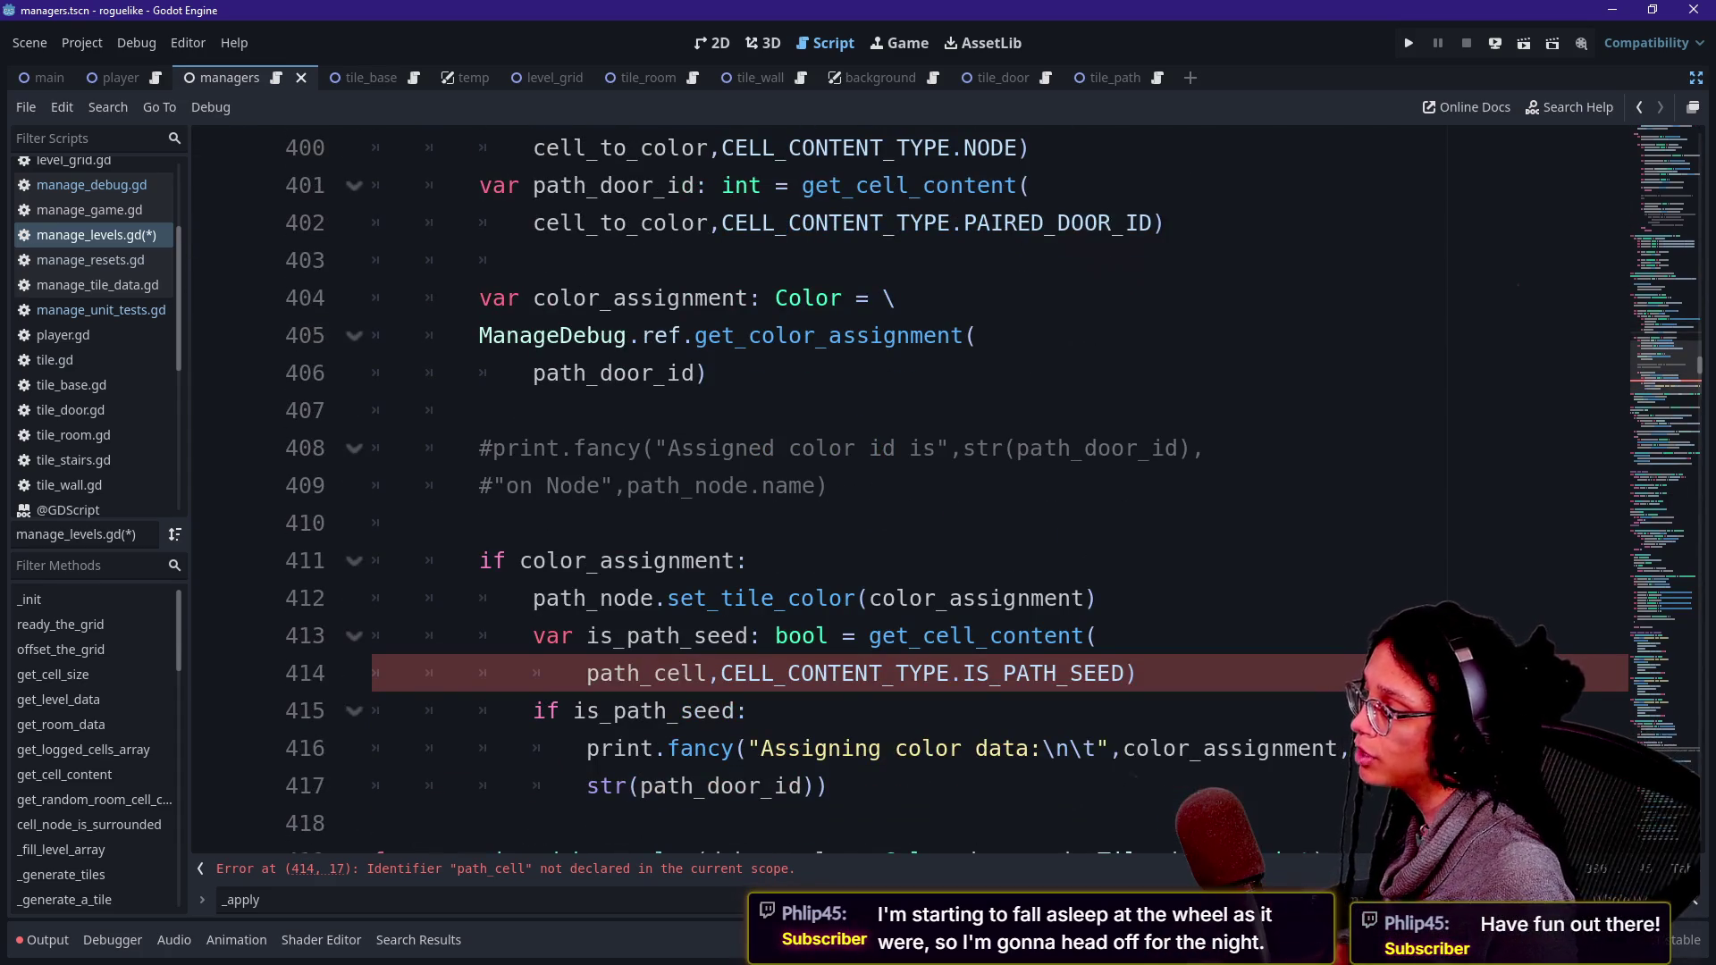
pyautogui.doubleClick(643, 673)
pyautogui.hotkey('ctrl', 'v')
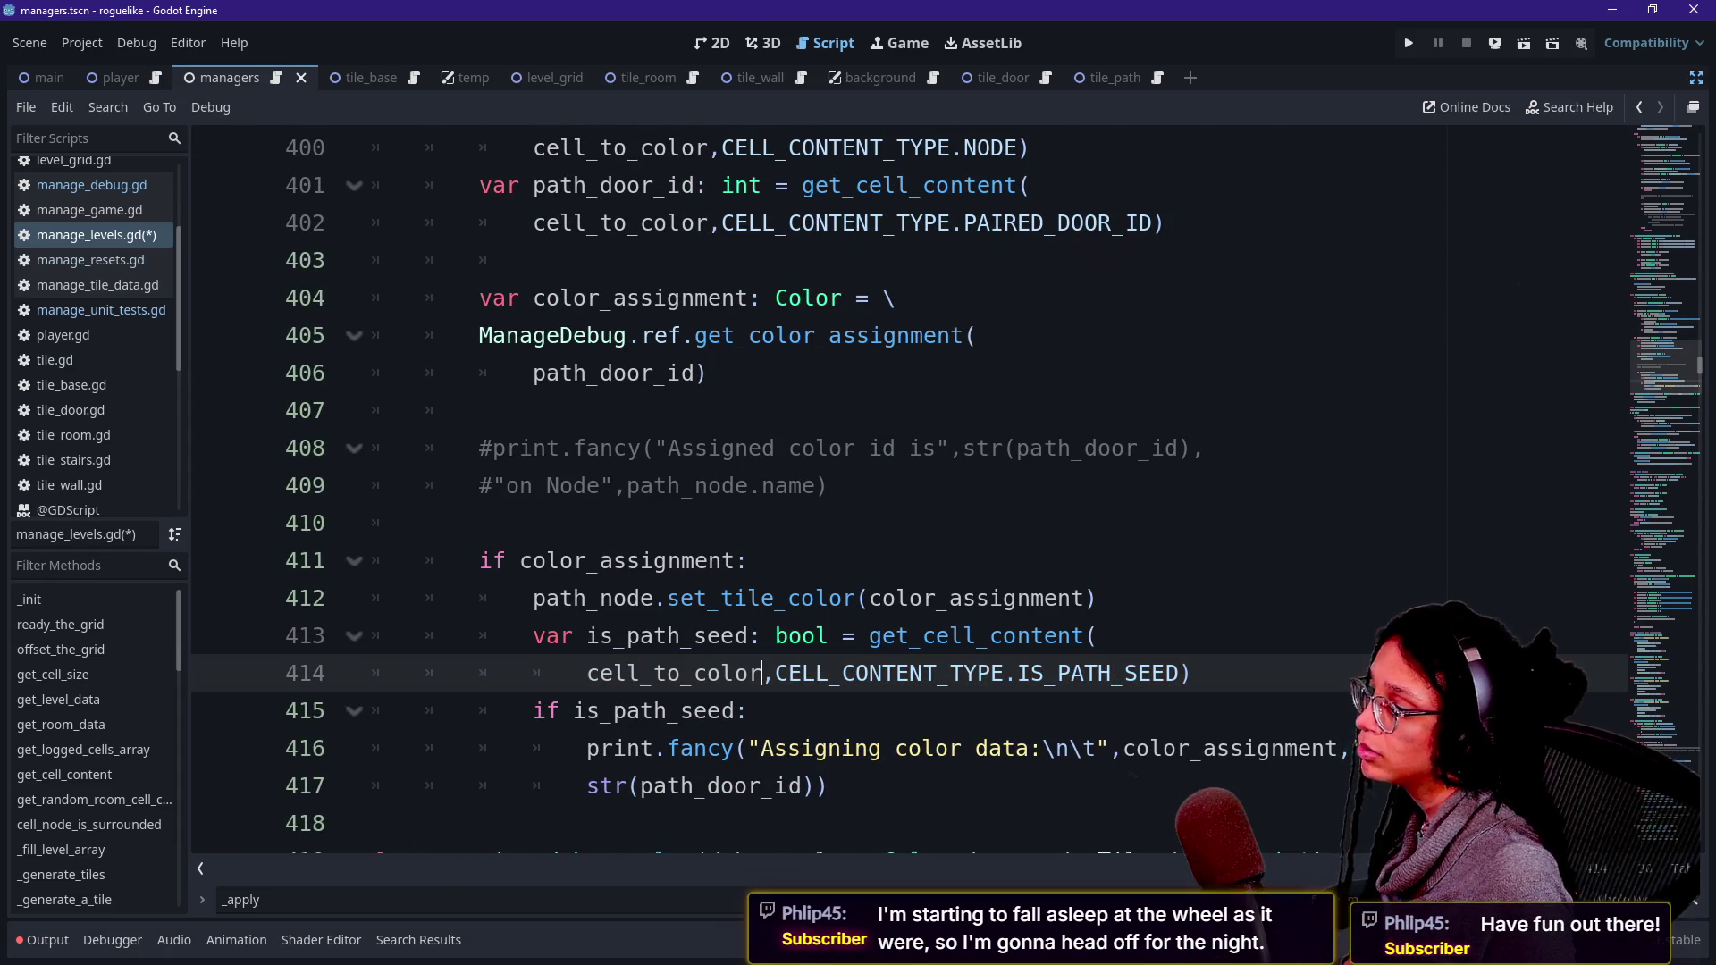
pyautogui.scroll(-1, 909, 493)
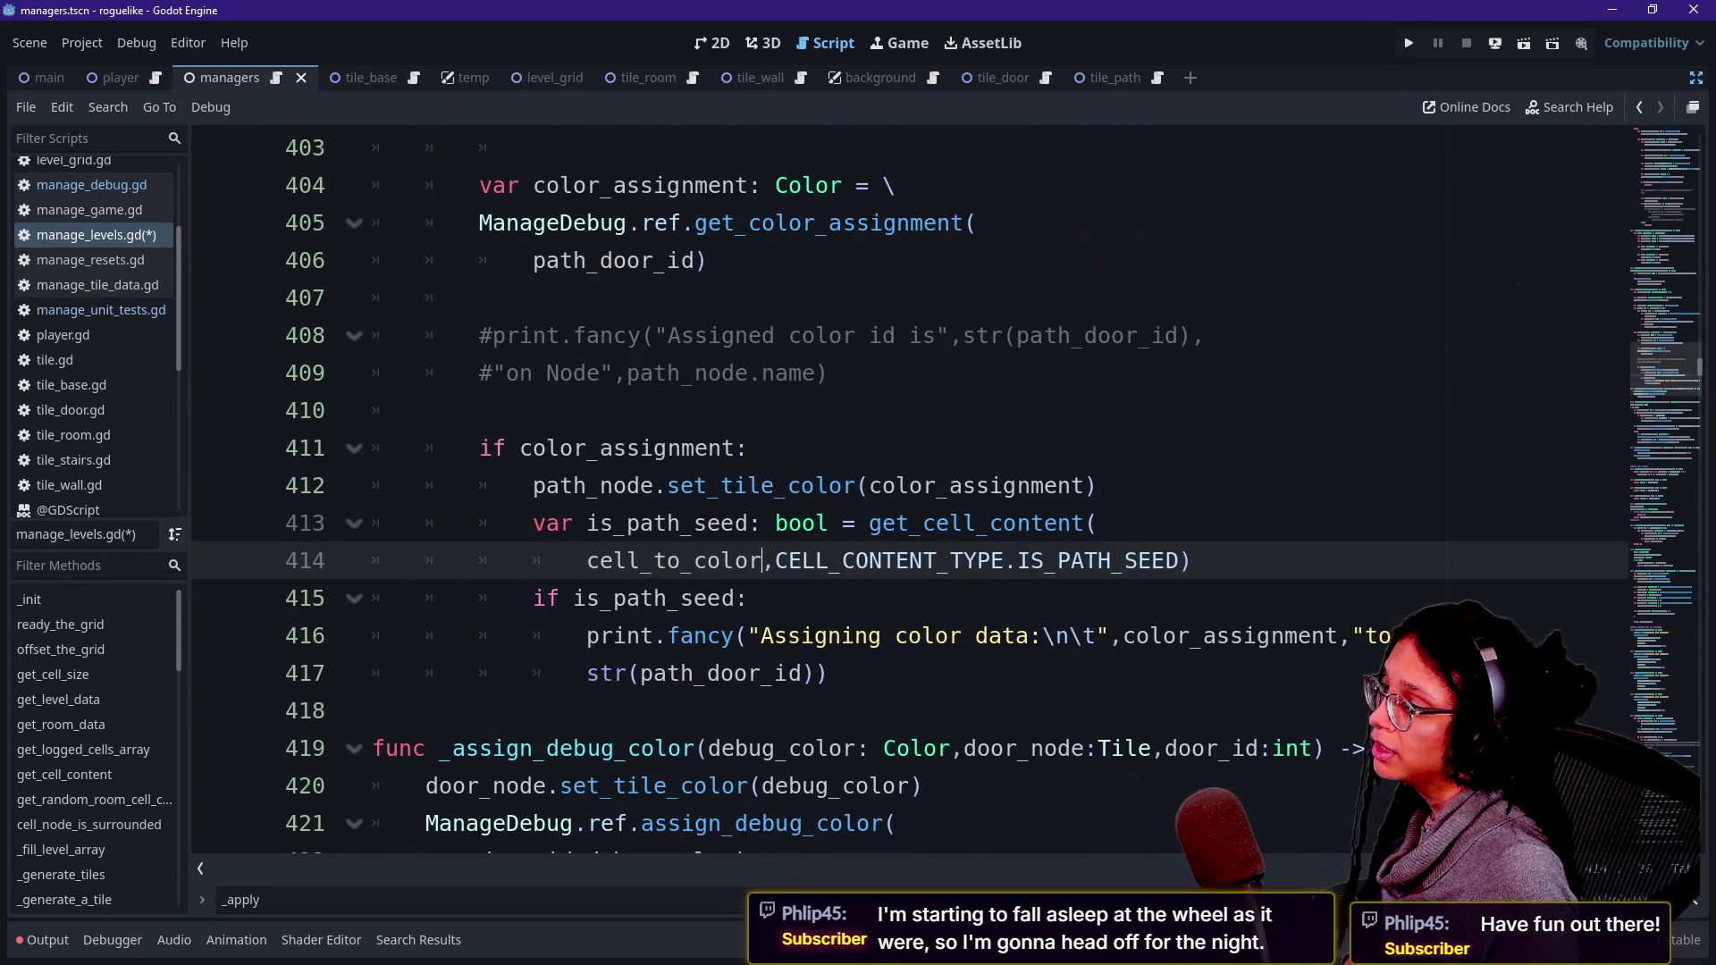
pyautogui.click(1694, 81)
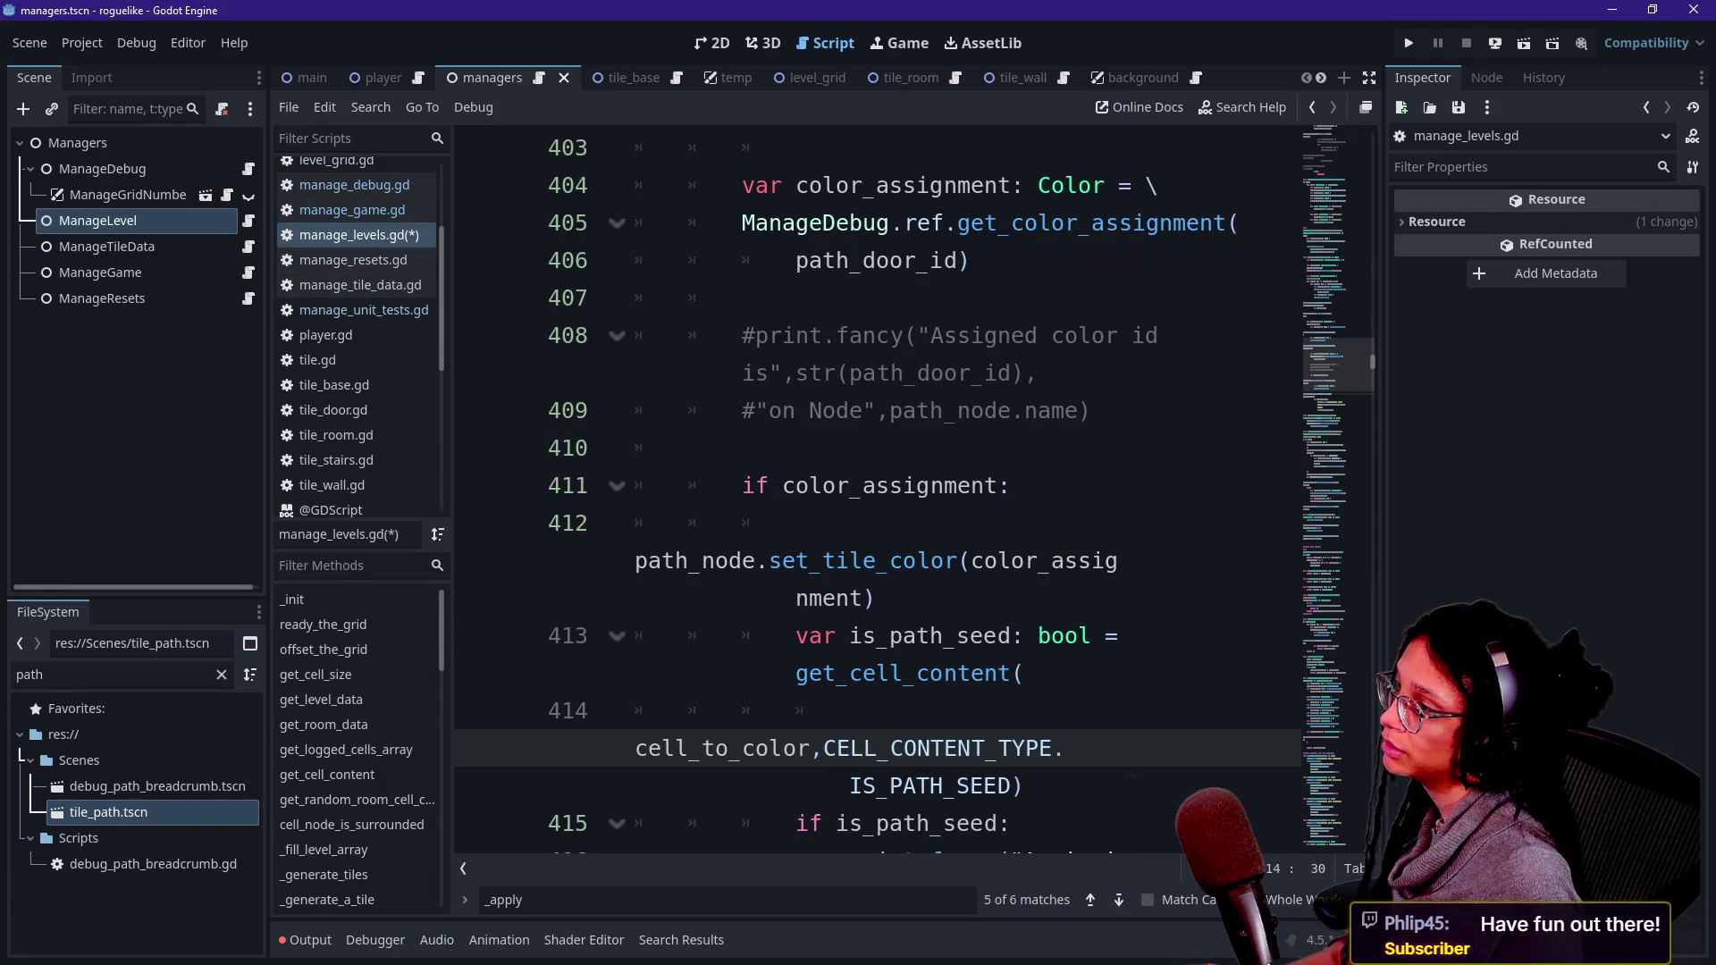
# - Save manage_levels.gd, glance at manage_game.gd, then return to manage_levels.gd
pyautogui.hotkey('ctrl', 's')
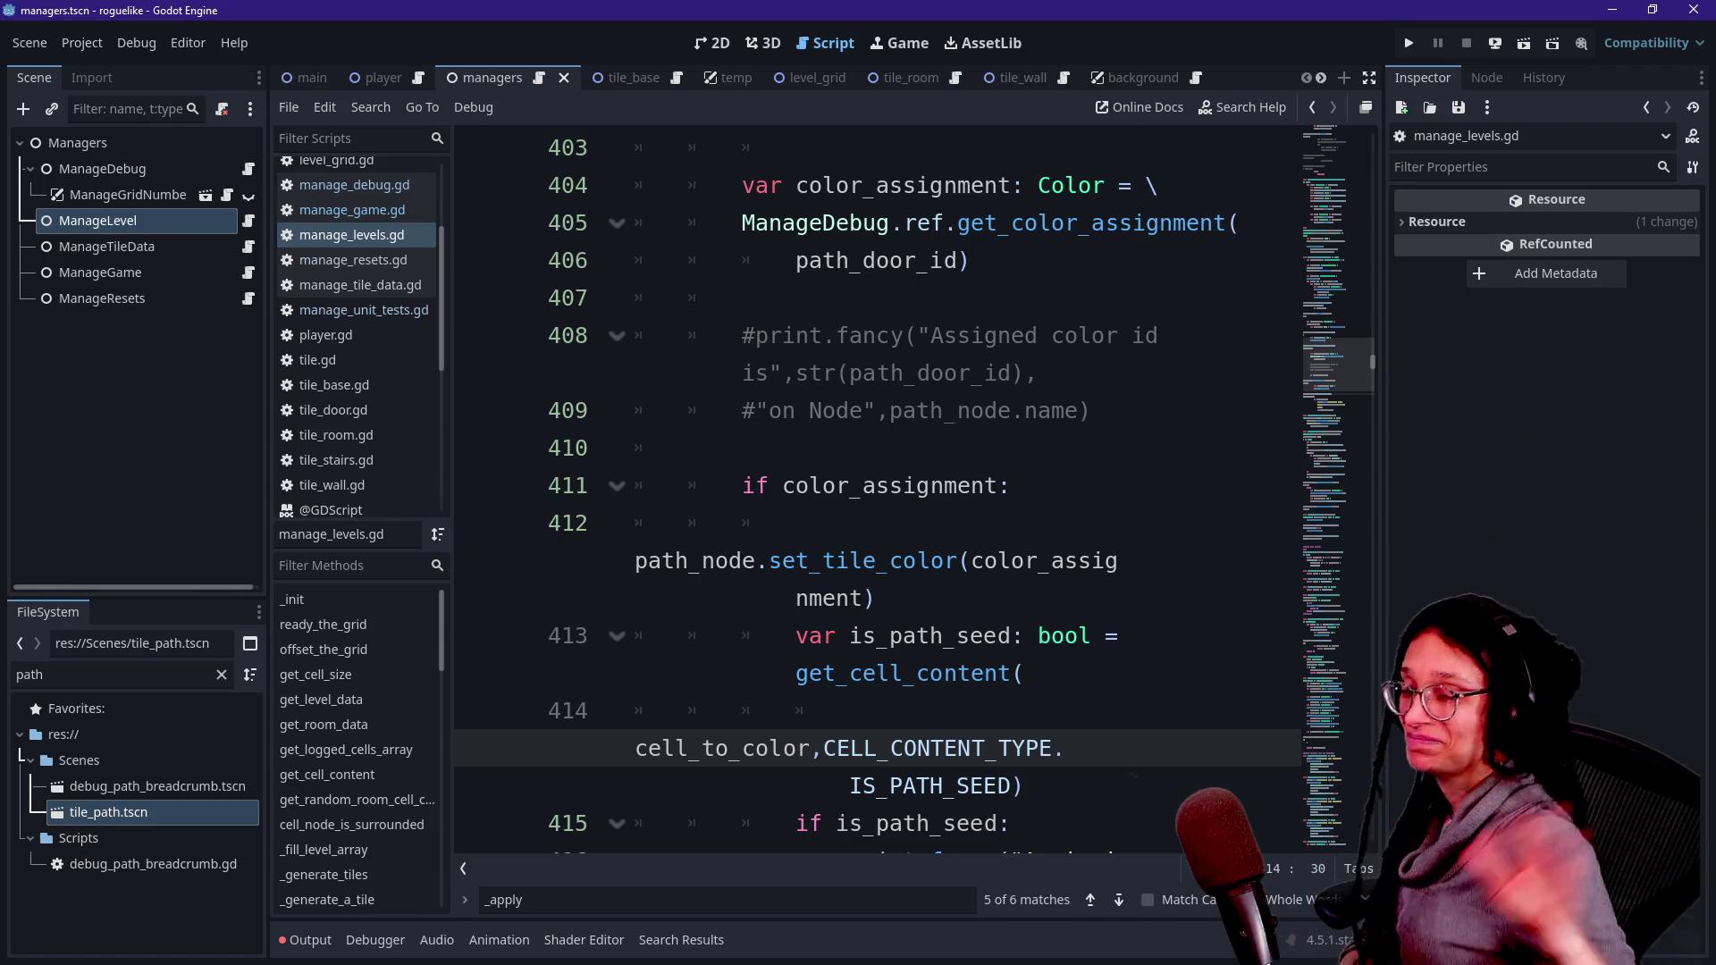
pyautogui.click(849, 373)
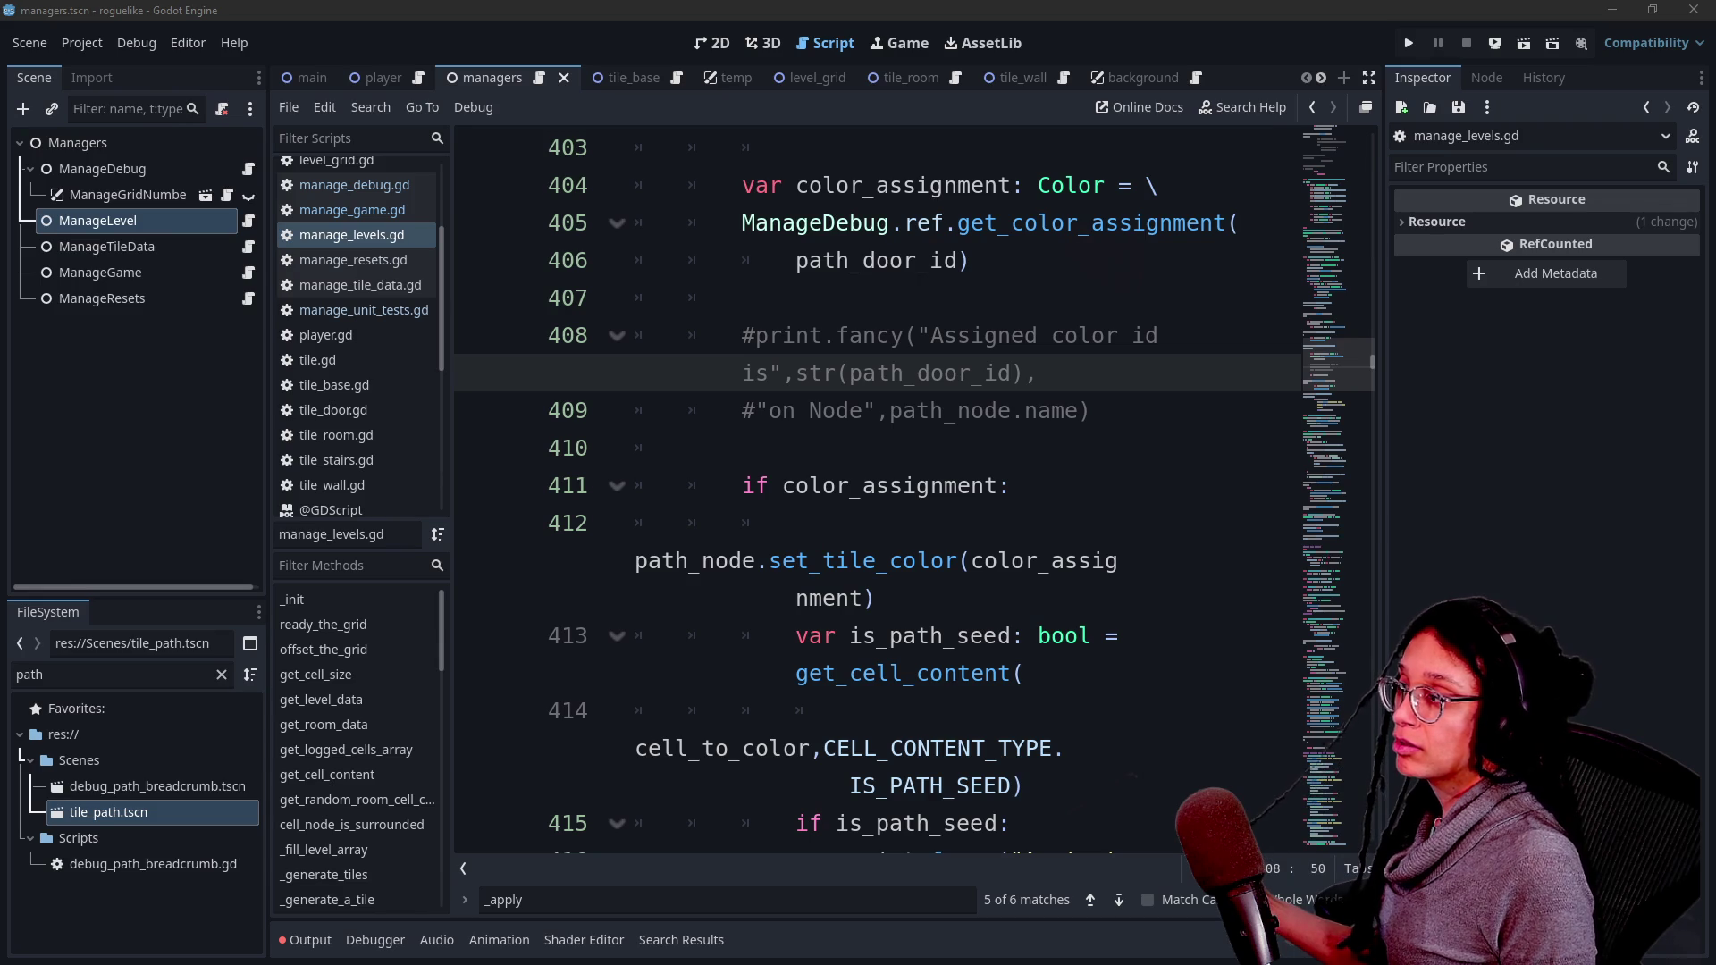
pyautogui.click(351, 211)
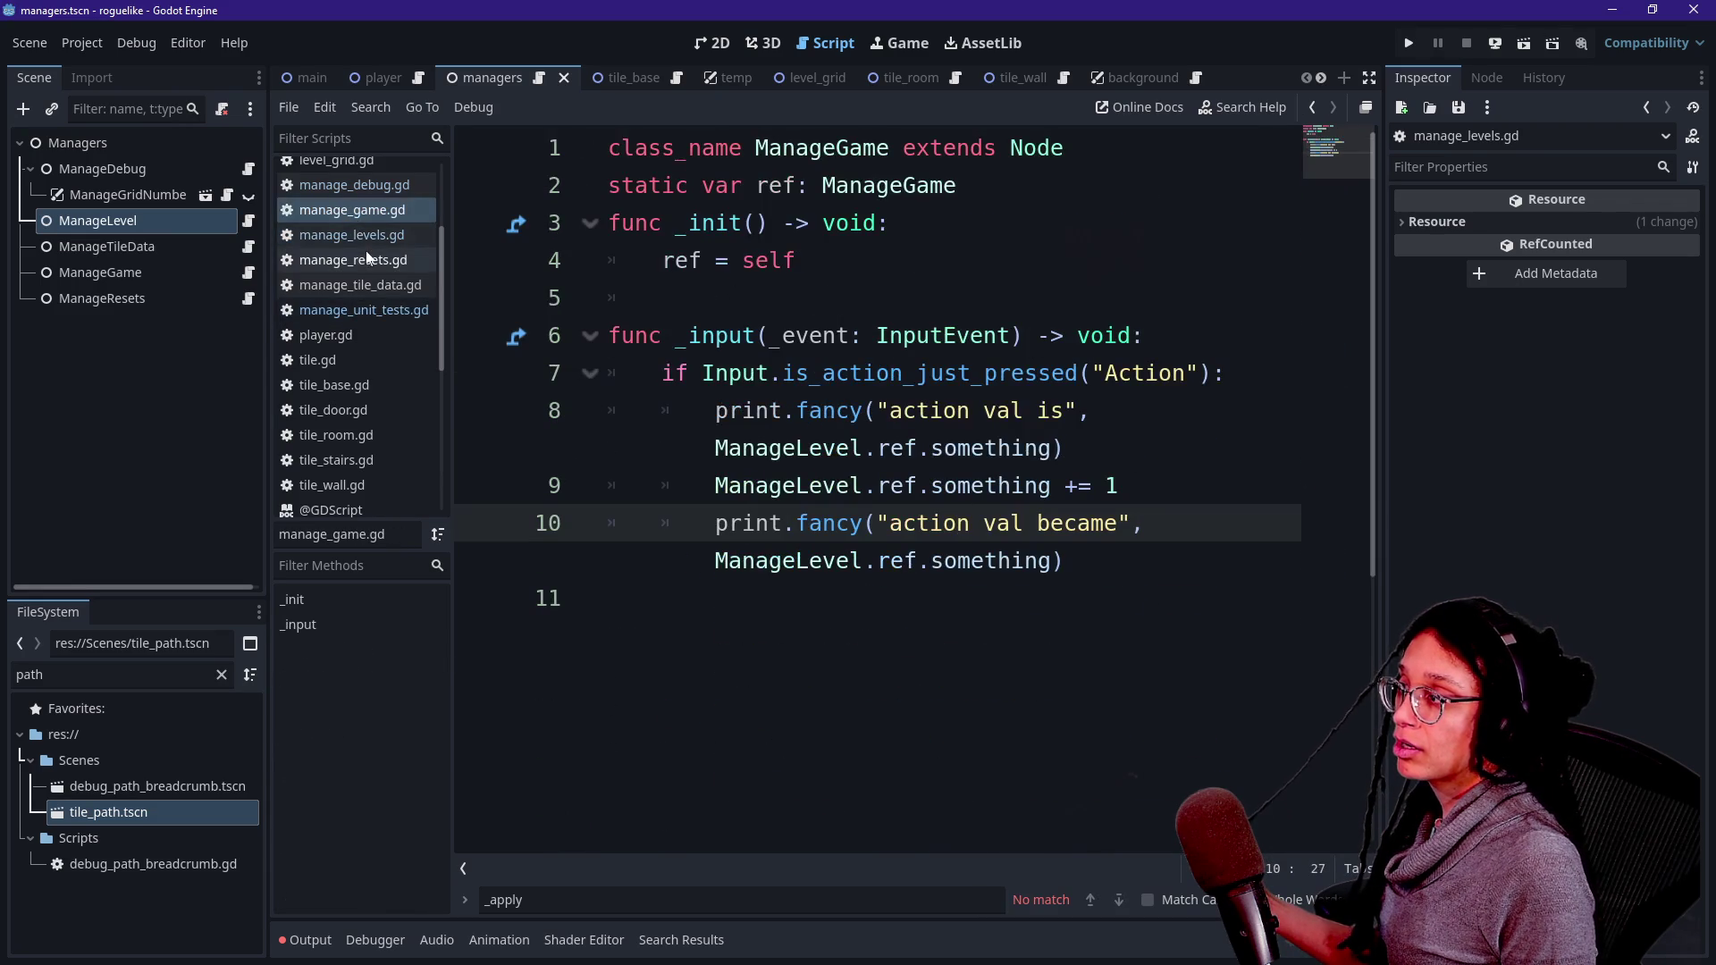
pyautogui.click(364, 238)
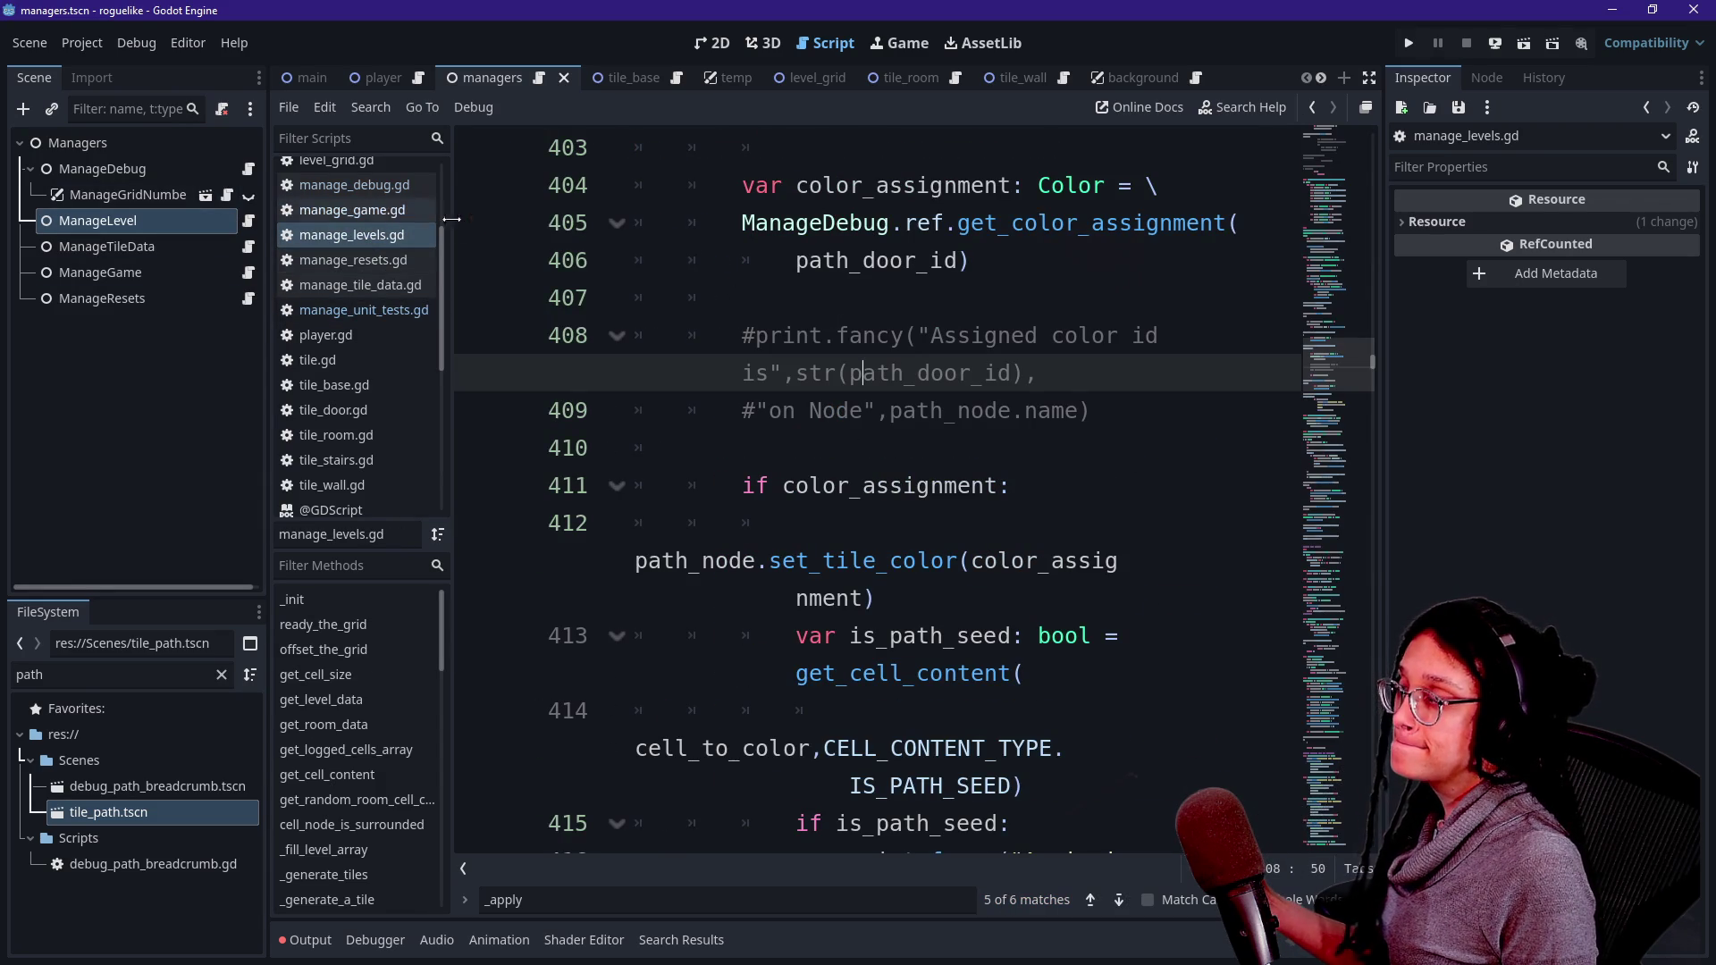
pyautogui.click(741, 373)
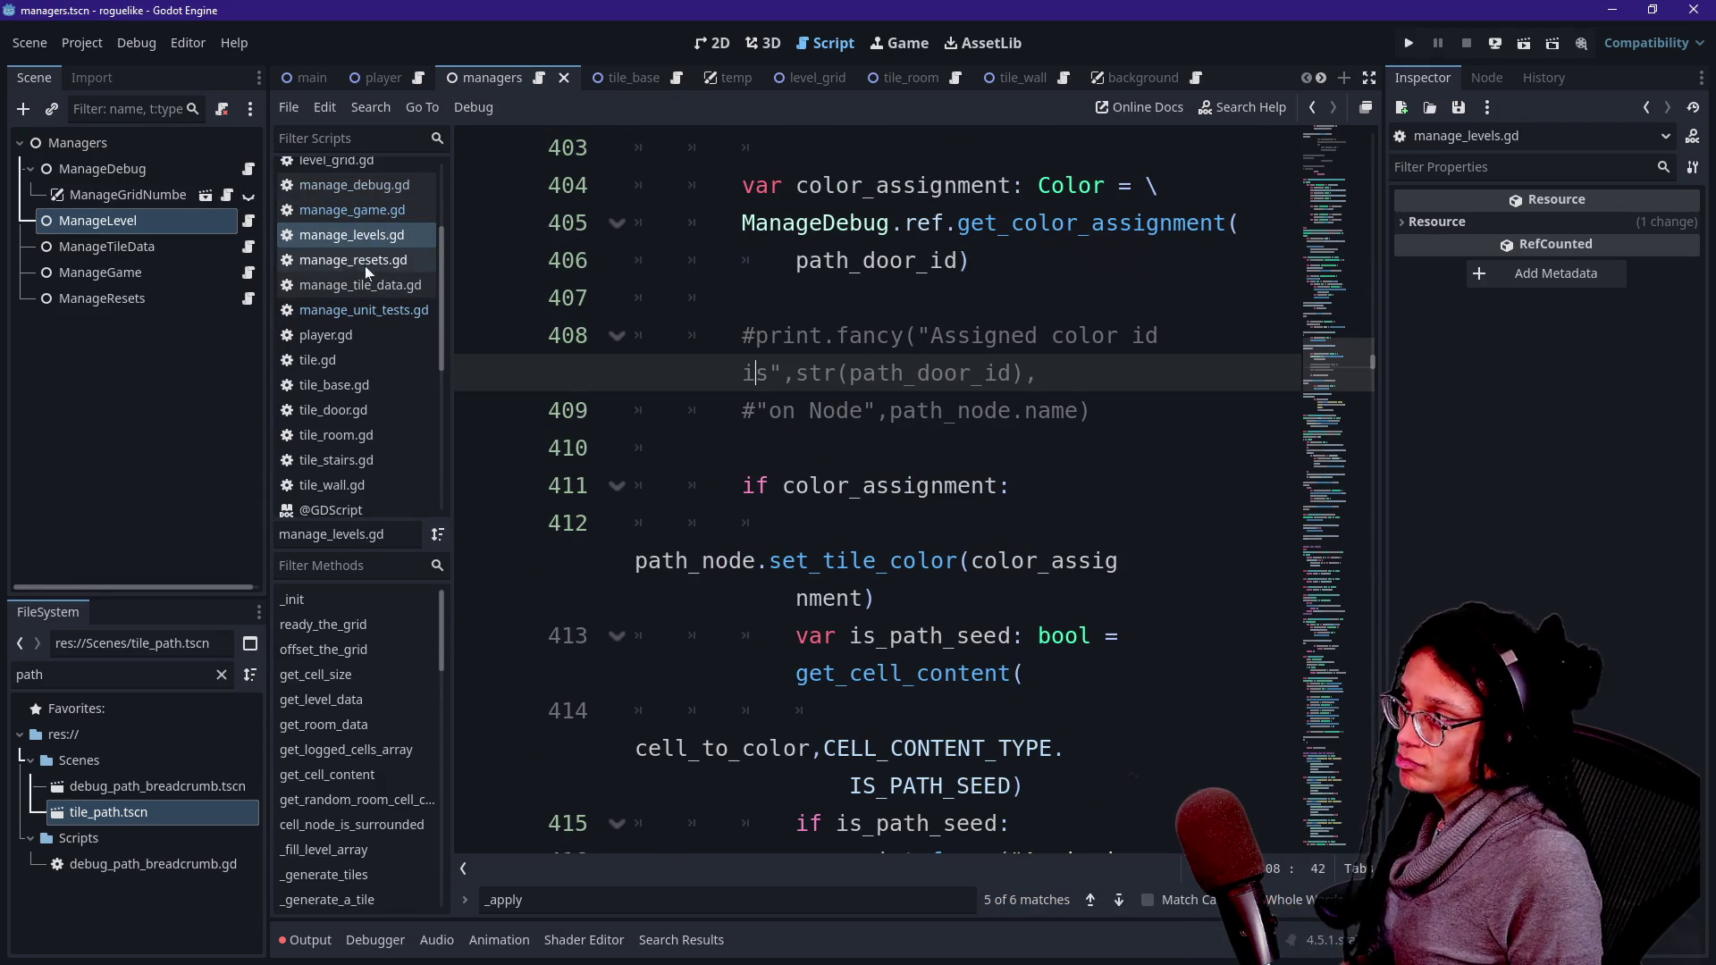
# - Quick-open tile_base.gd and toggle distraction-free mode off and on to view it
pyautogui.hotkey('shift', 'alt', 'o')
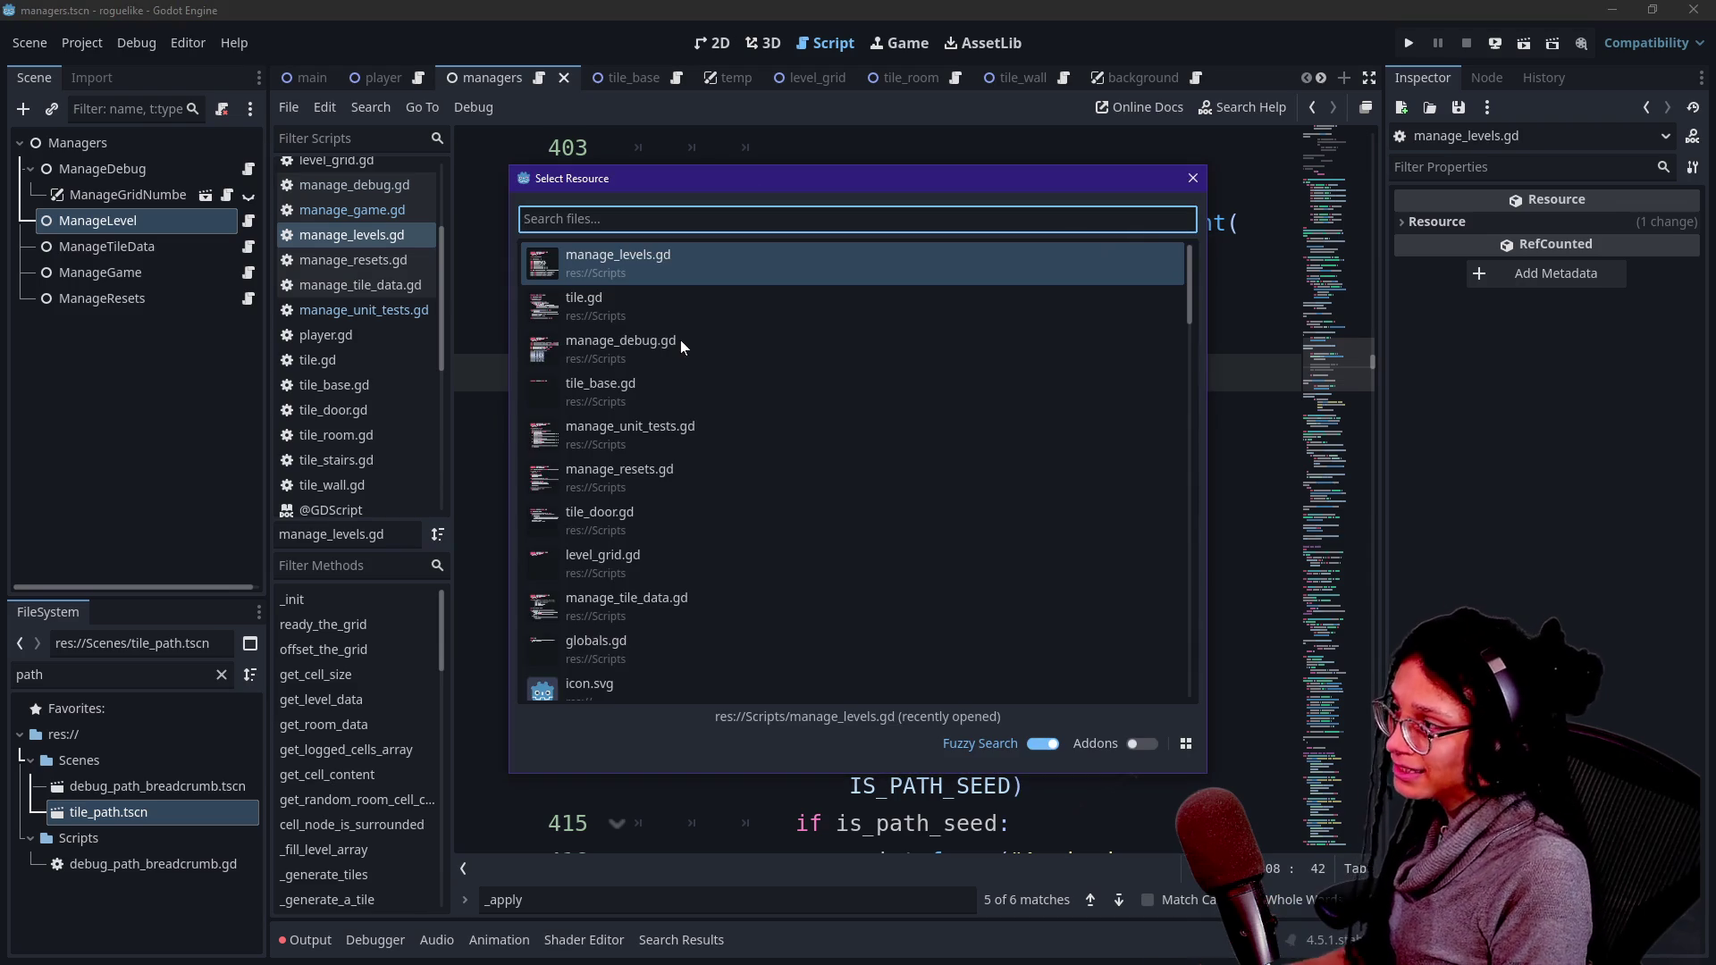
pyautogui.write('tile_b')
pyautogui.press('Return')
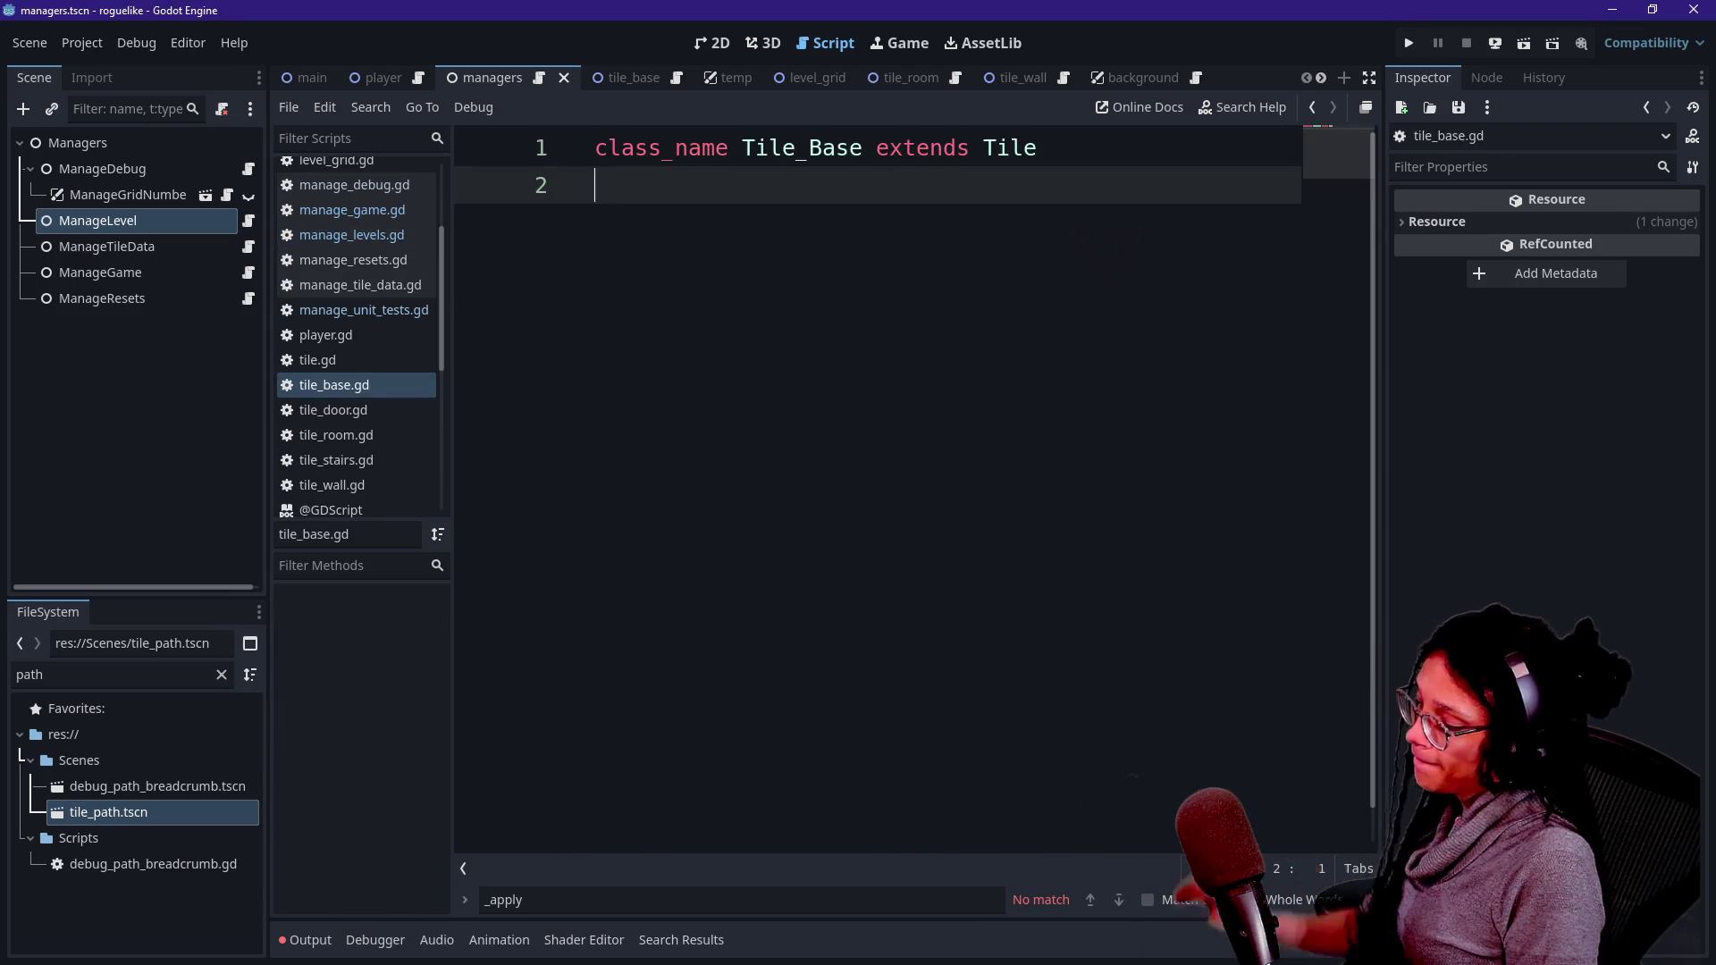
pyautogui.hotkey('ctrl', 'shift', 'F11')
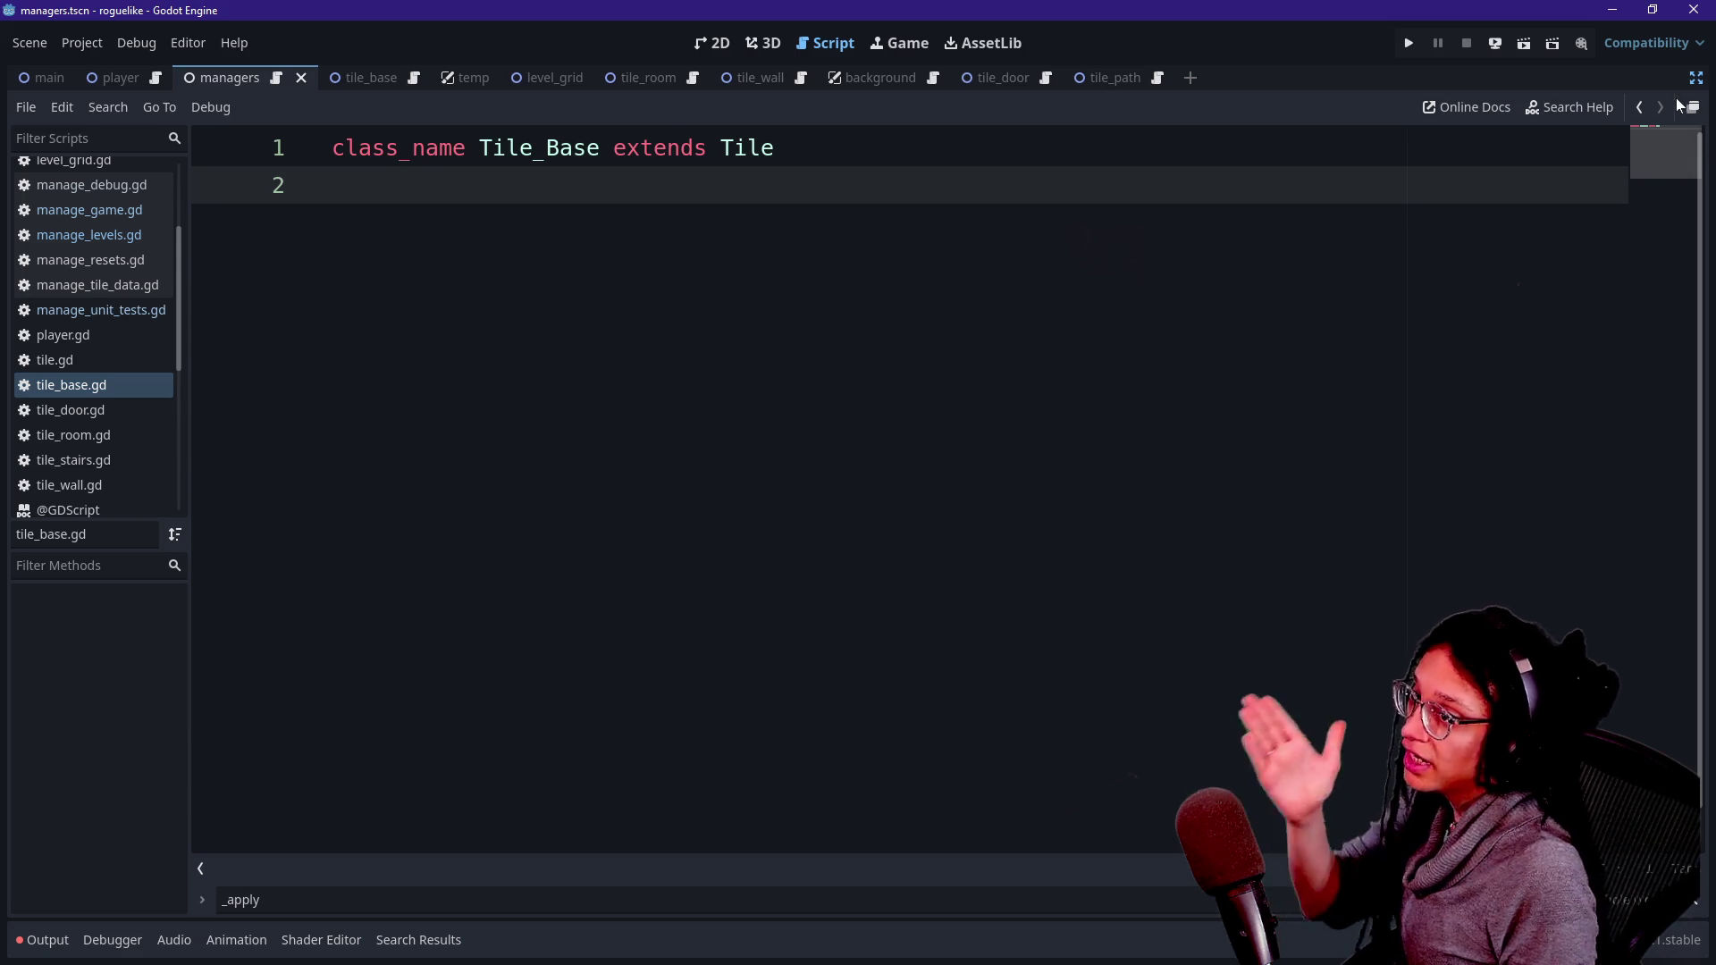
pyautogui.hotkey('ctrl', 'shift', 'F11')
pyautogui.doubleClick(30, 675)
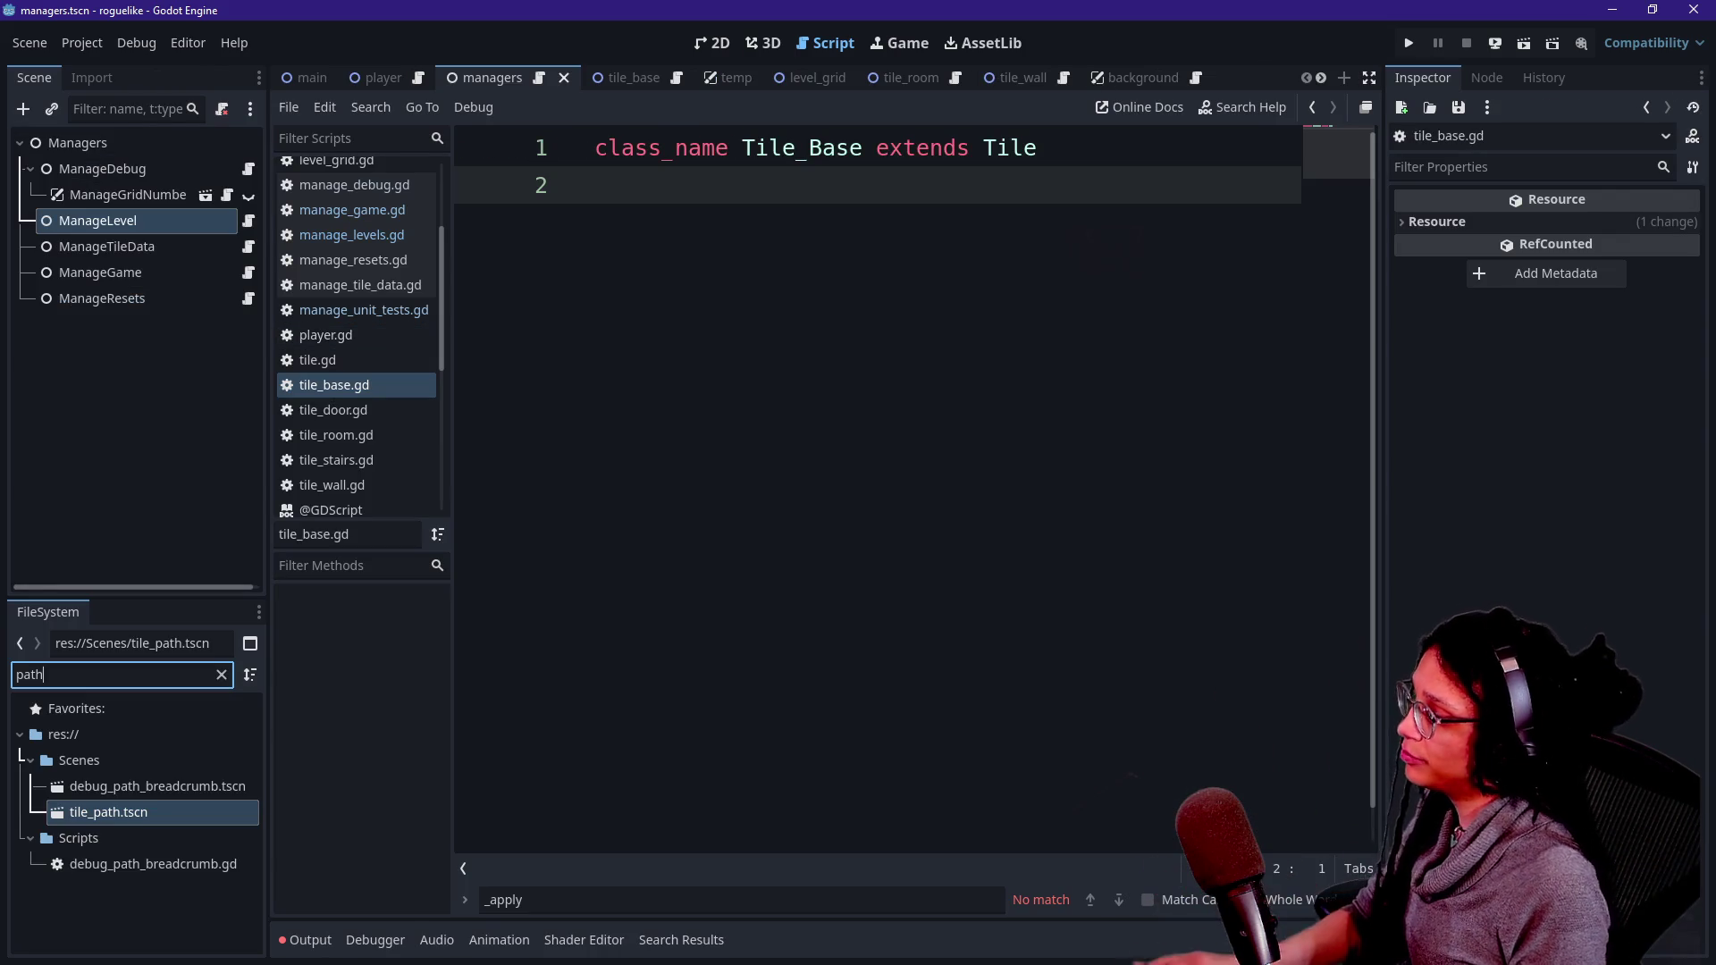
# - Filter FileSystem for 'breadcr' and inspect debug_path_breadcrumb.tscn in the 2D view
pyautogui.write('breadcr')
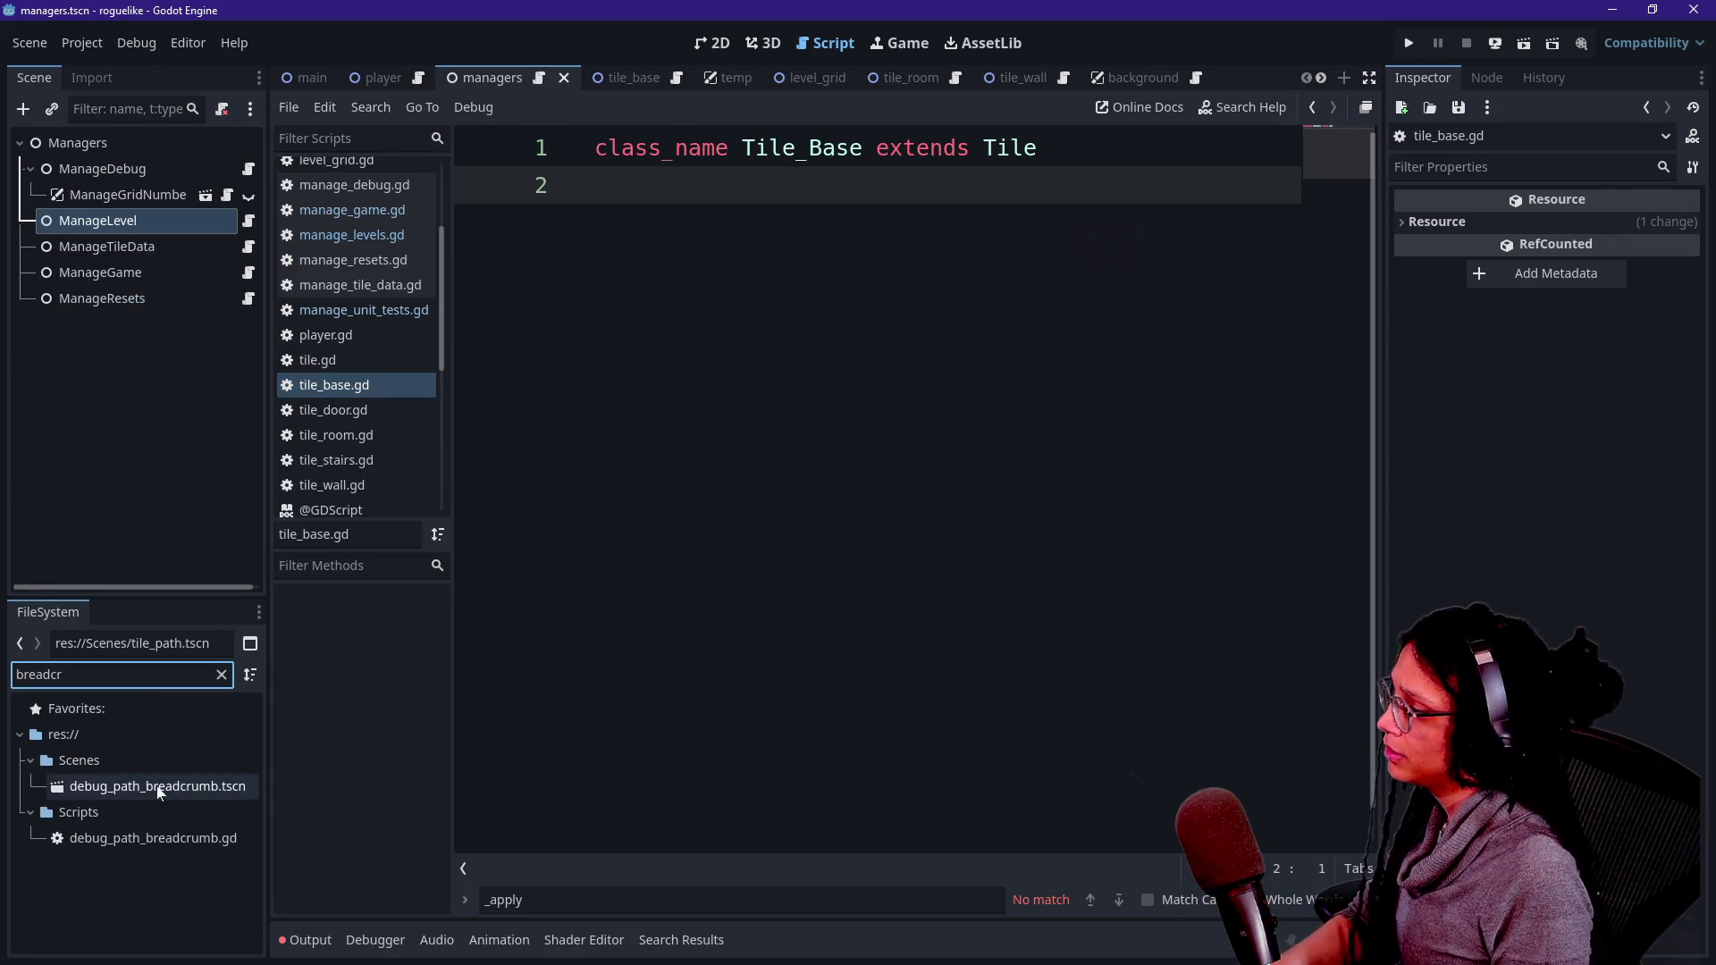
pyautogui.doubleClick(156, 786)
pyautogui.click(712, 42)
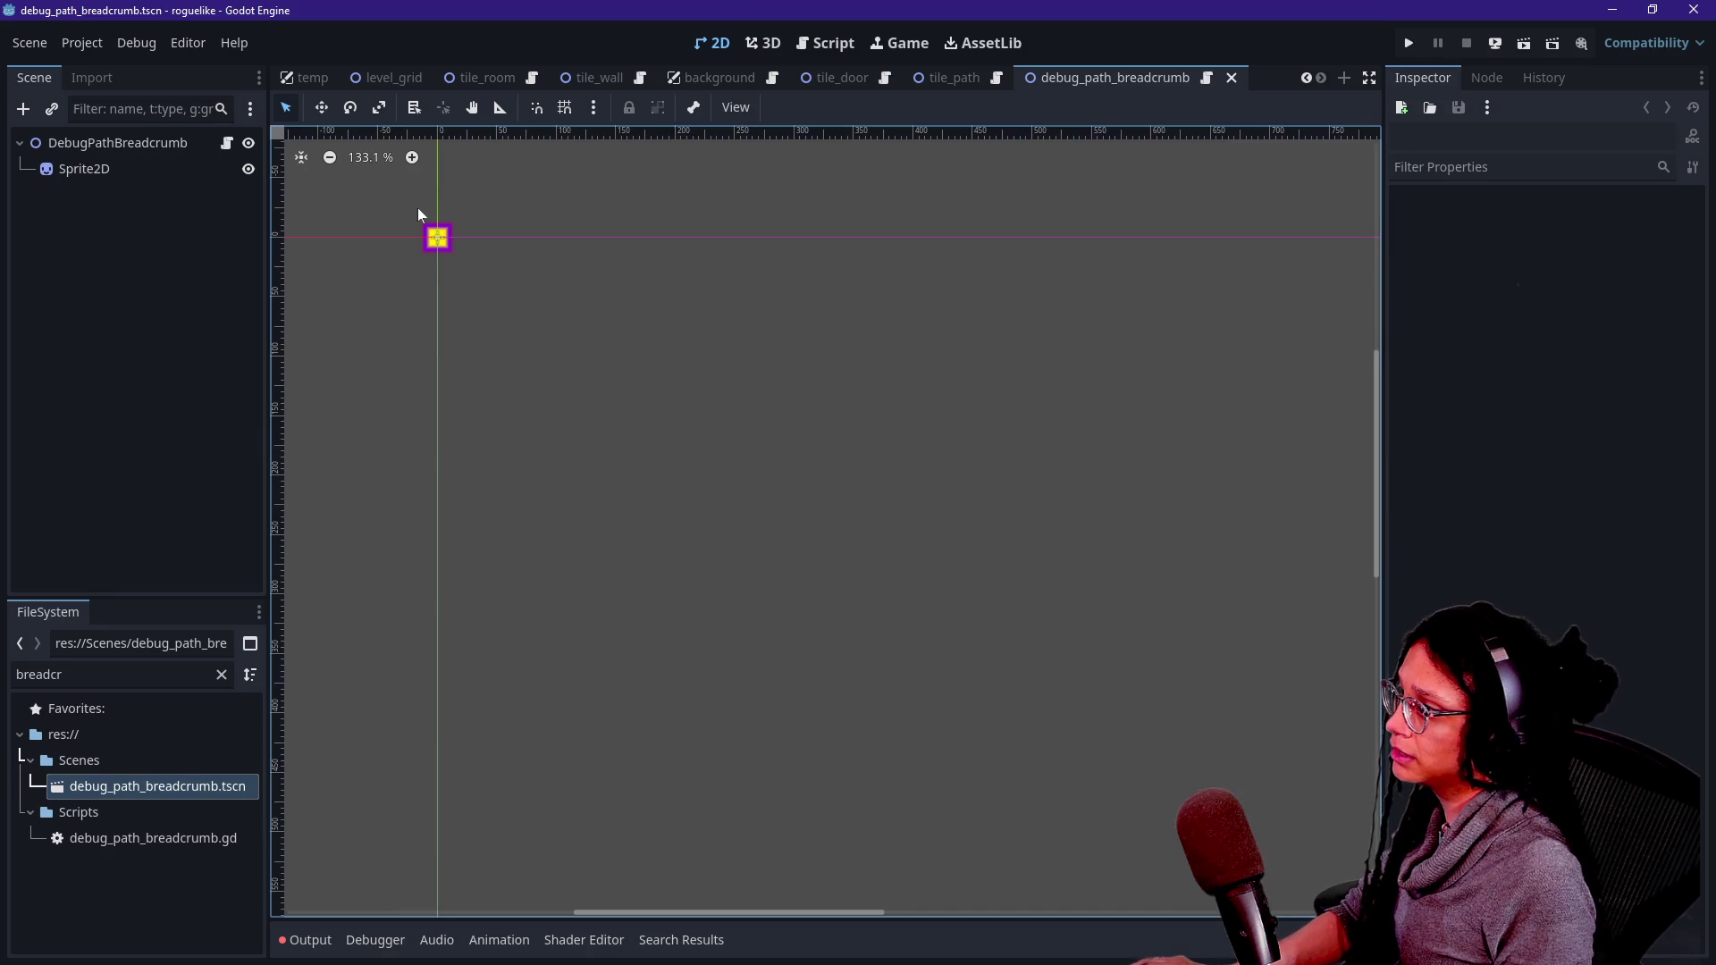
pyautogui.scroll(-1, 418, 215)
pyautogui.scroll(2, 418, 214)
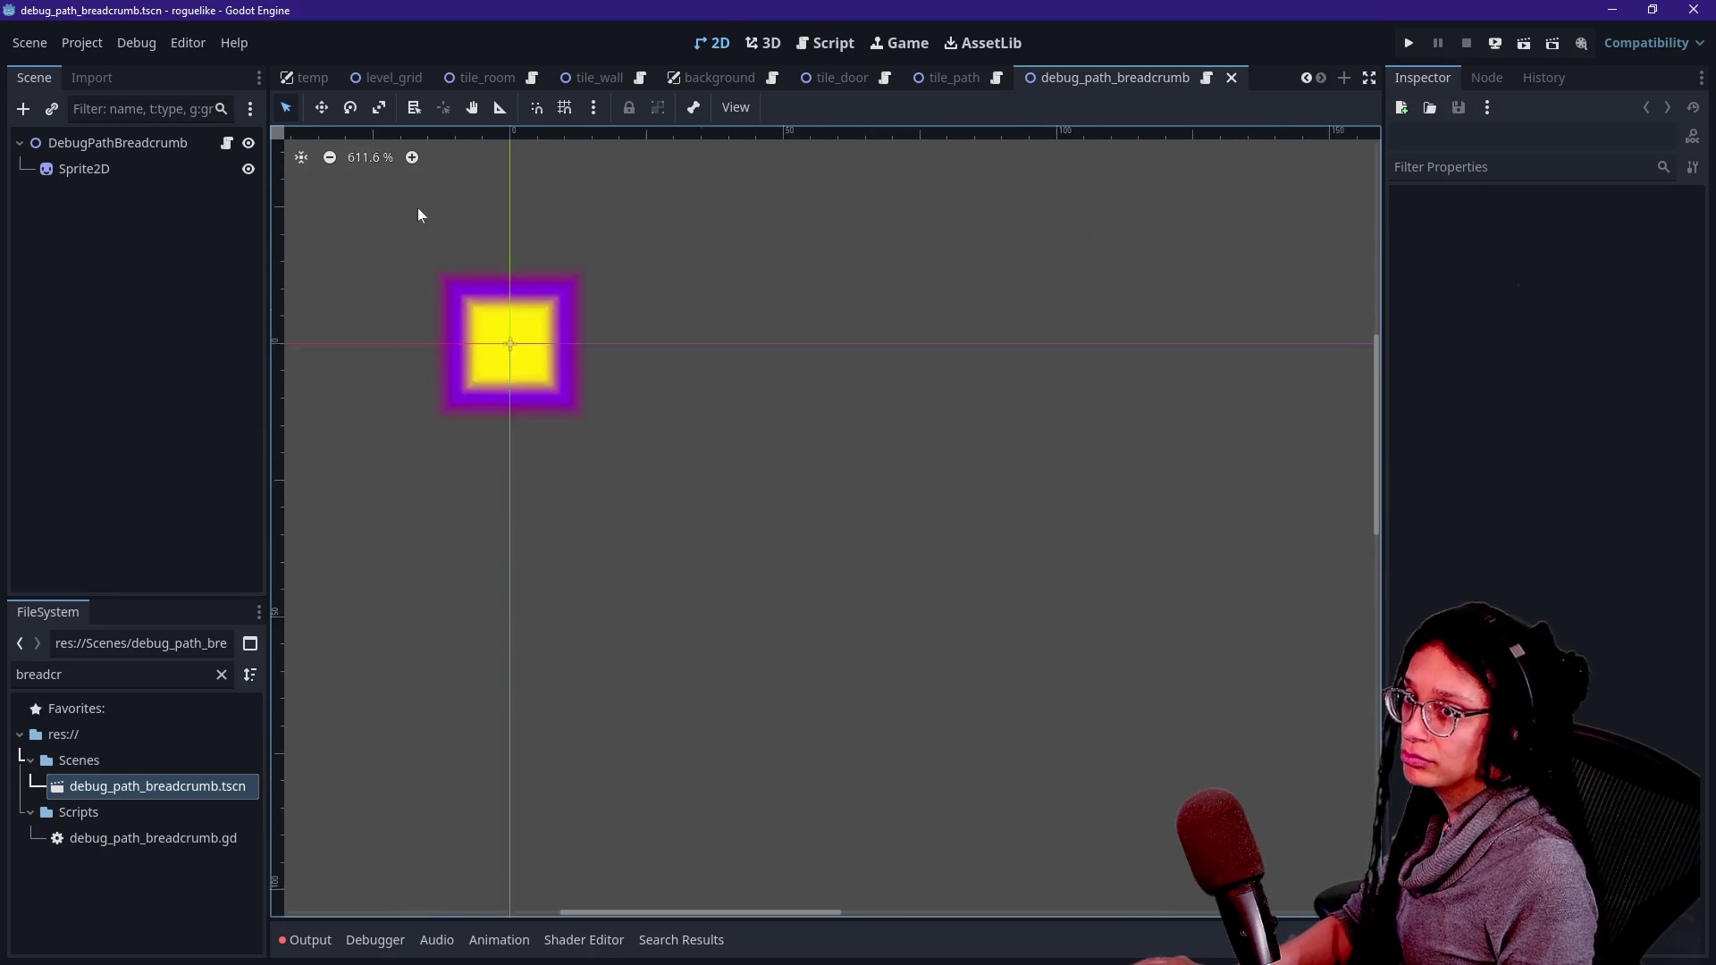
pyautogui.scroll(-2, 418, 214)
pyautogui.scroll(3, 418, 214)
pyautogui.scroll(10, 418, 214)
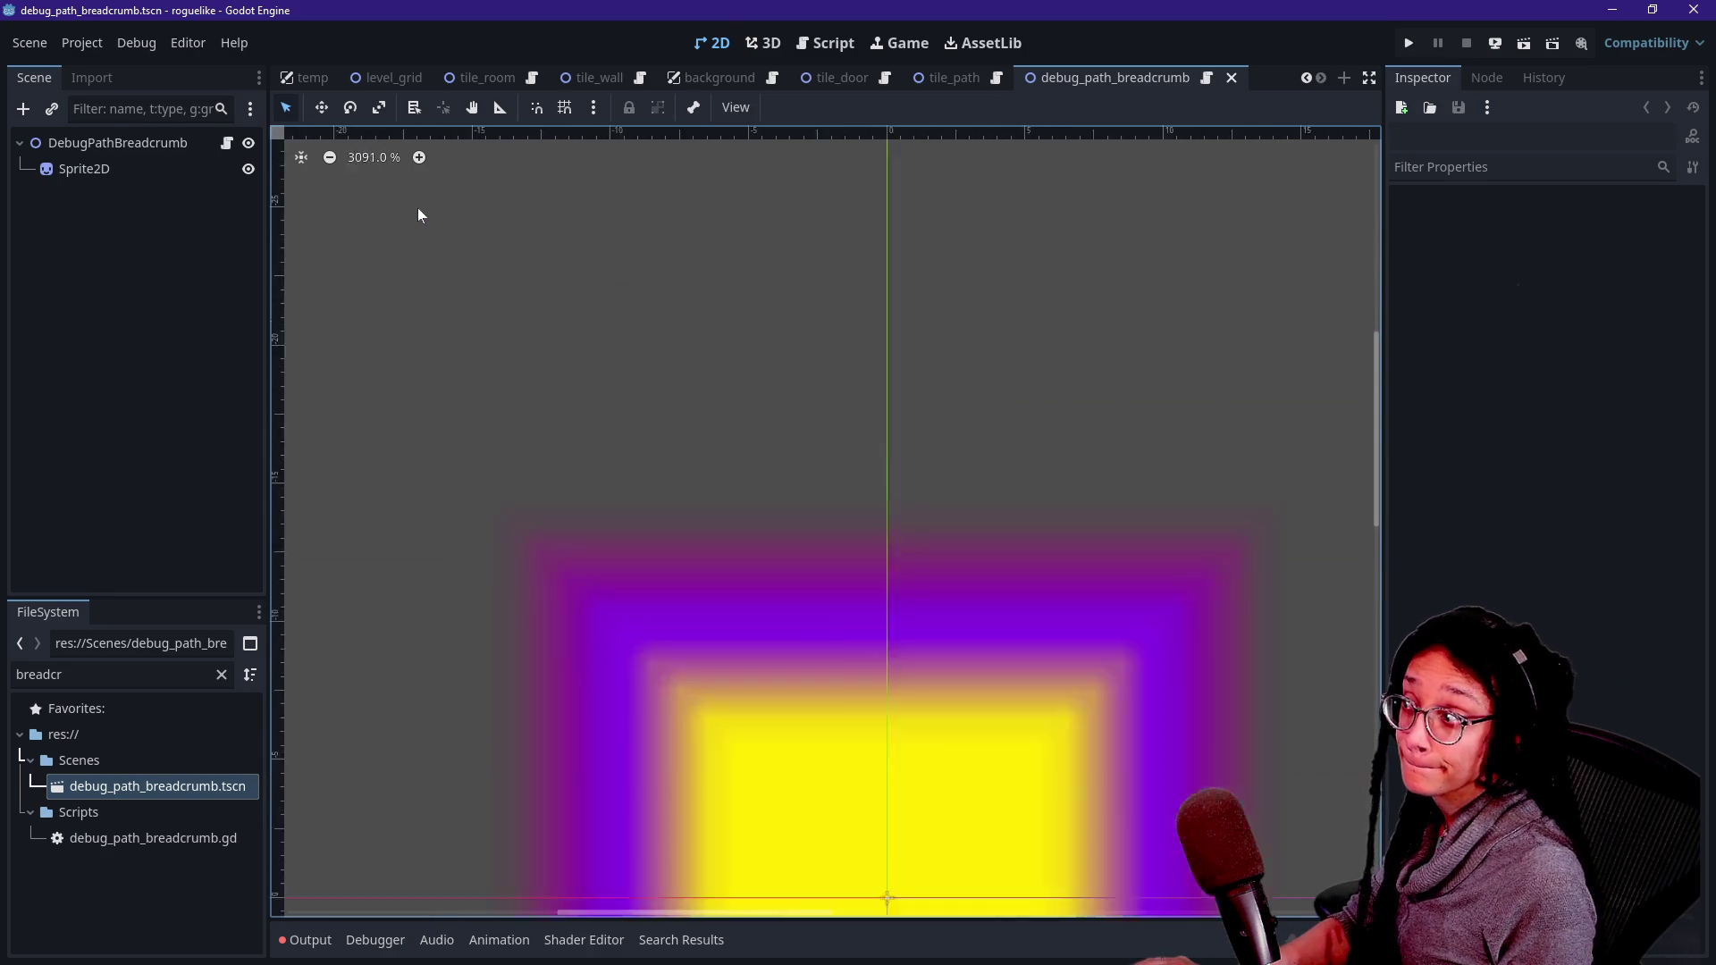
pyautogui.scroll(-2, 418, 214)
pyautogui.scroll(-10, 417, 207)
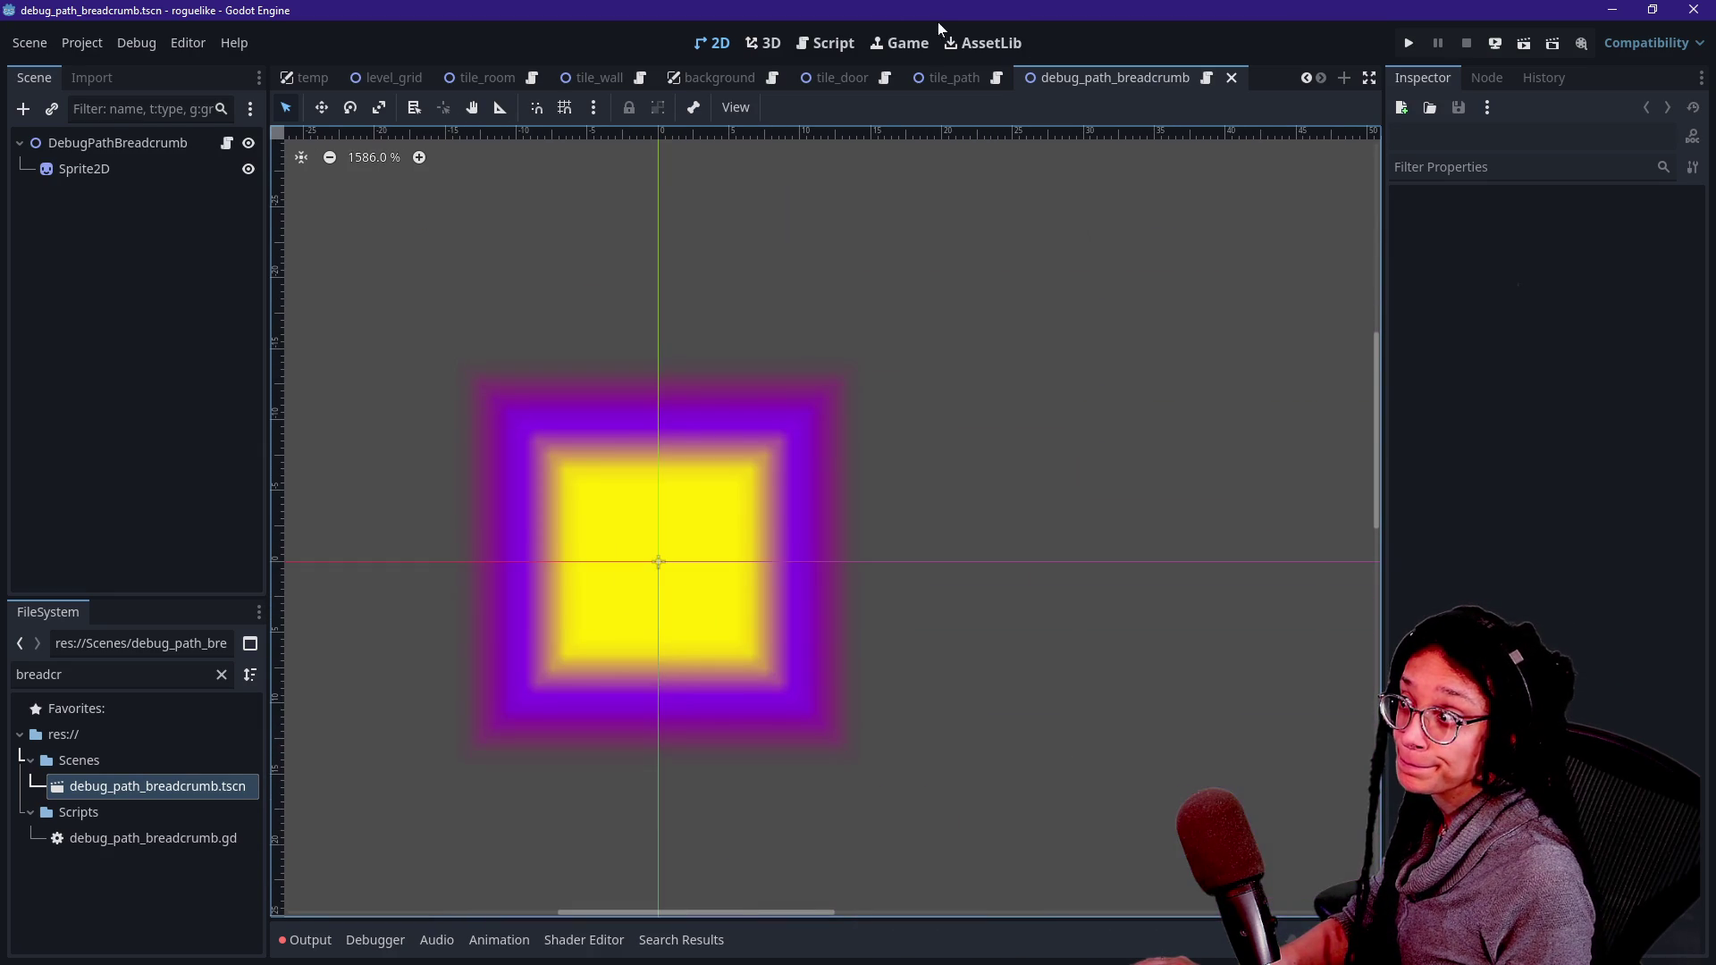
# - Return to manage_levels.gd's line 411 condition with the side docks hidden
pyautogui.click(826, 43)
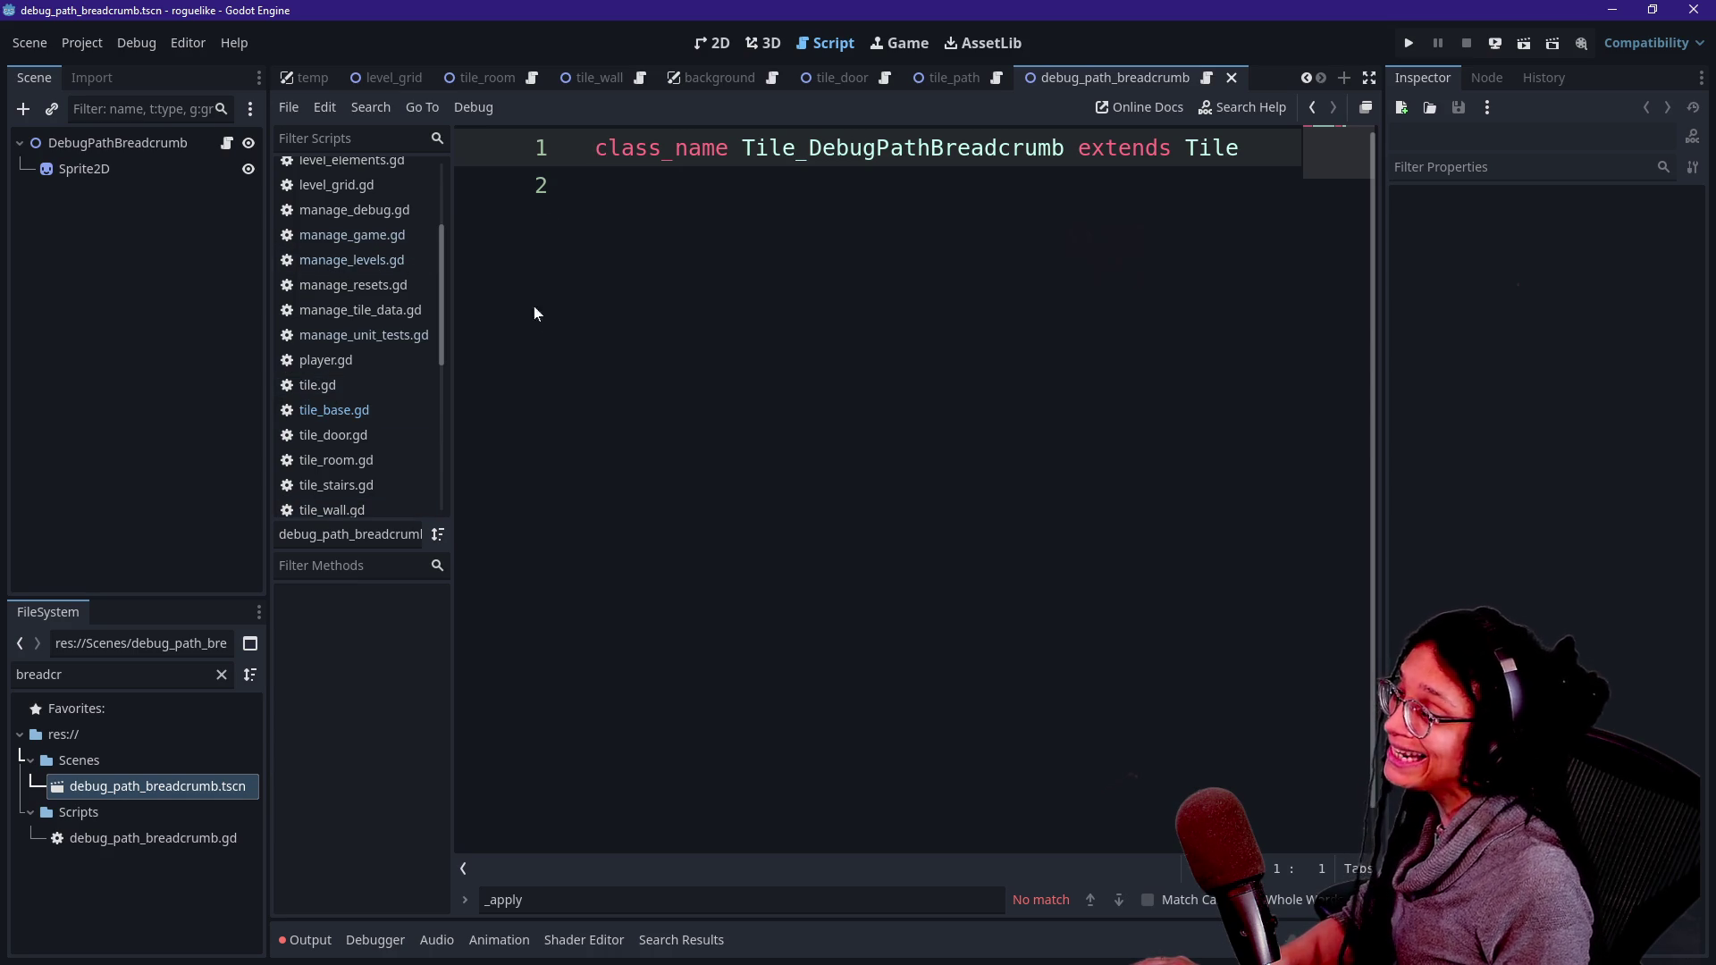
pyautogui.click(351, 260)
pyautogui.click(849, 485)
pyautogui.hotkey('ctrl', 'shift', 'F11')
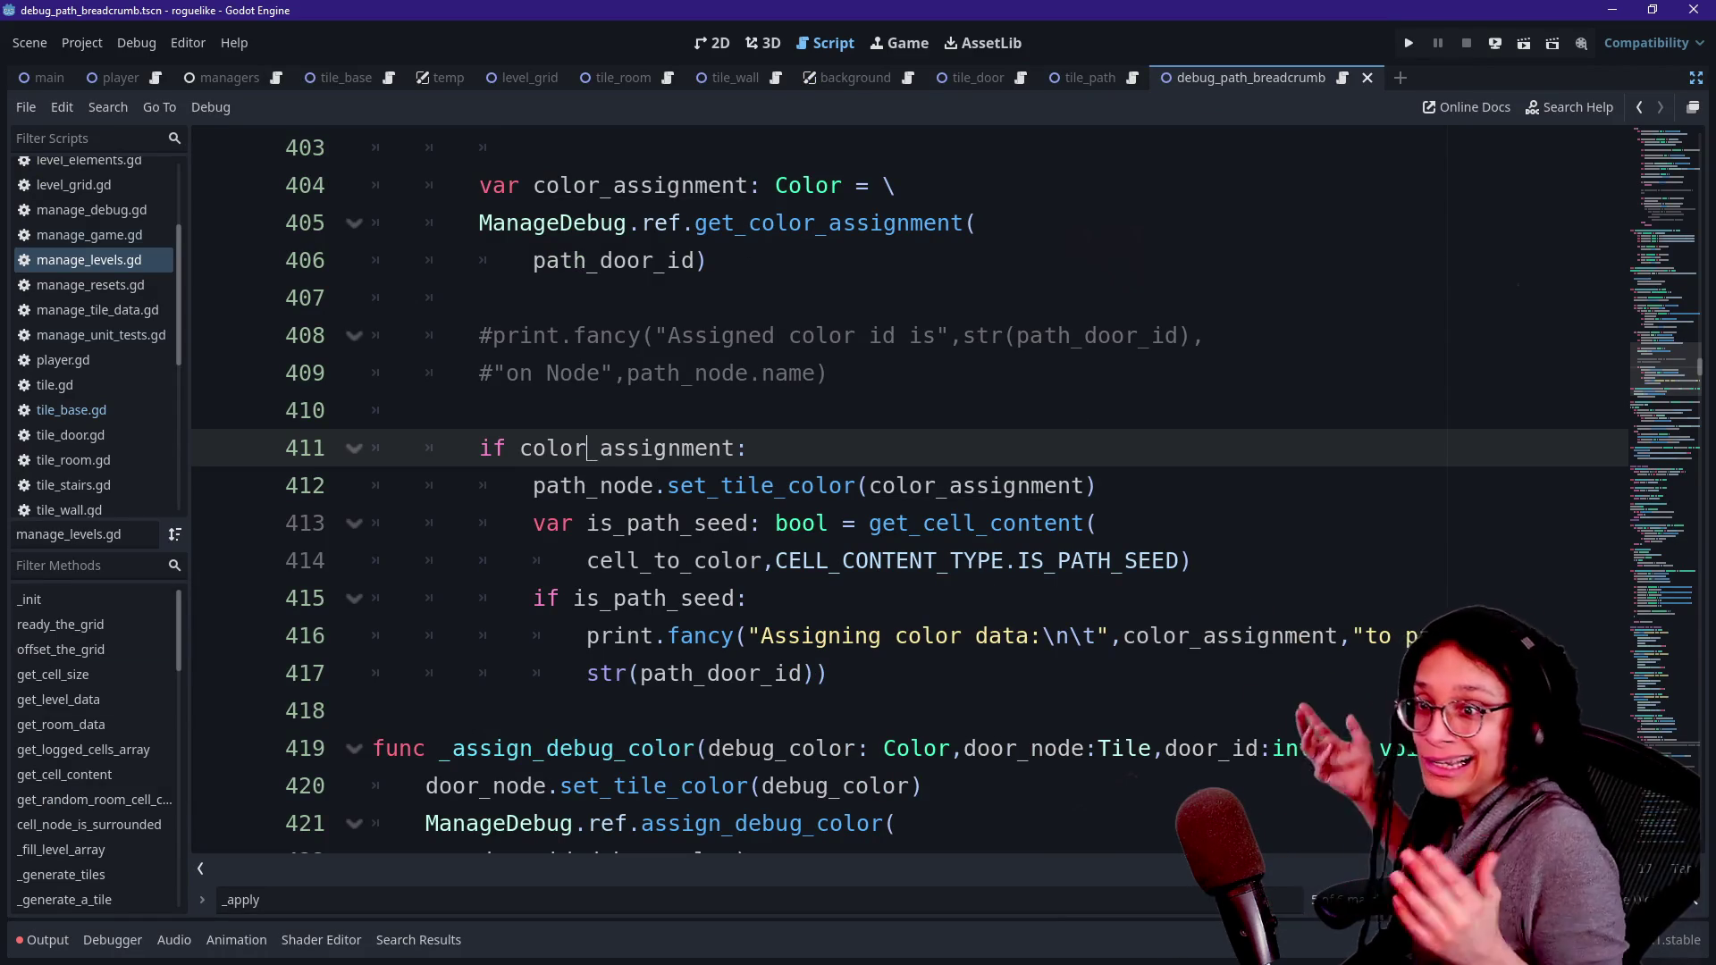
pyautogui.moveTo(983, 563)
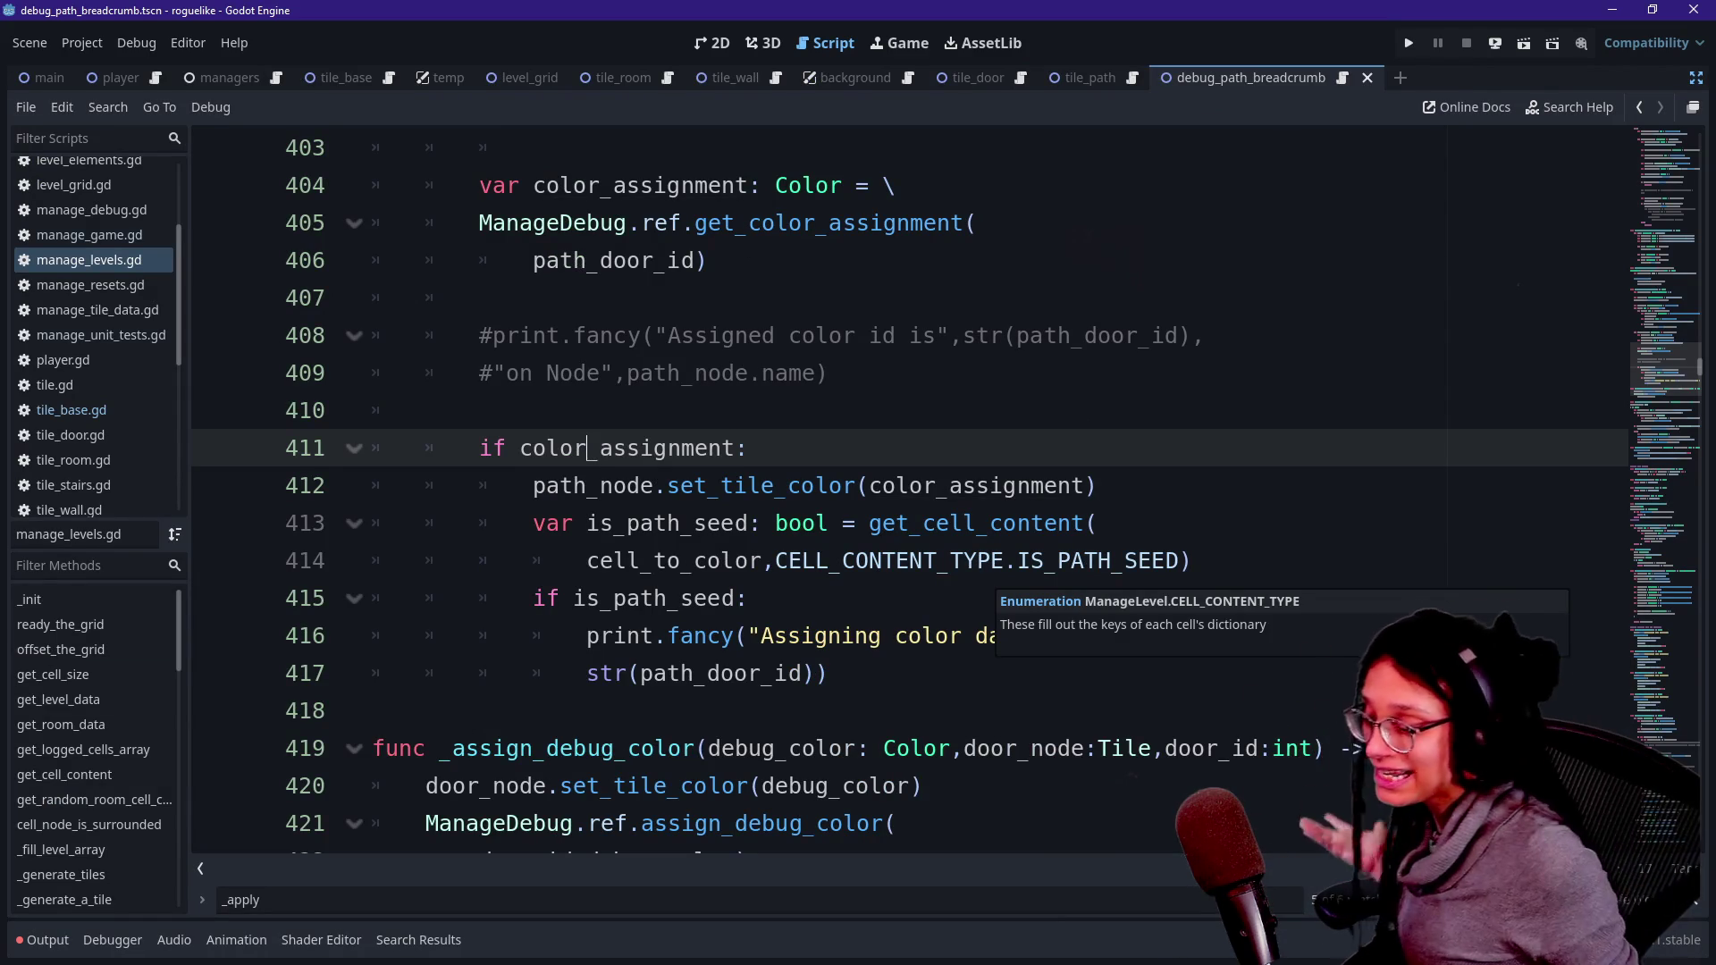
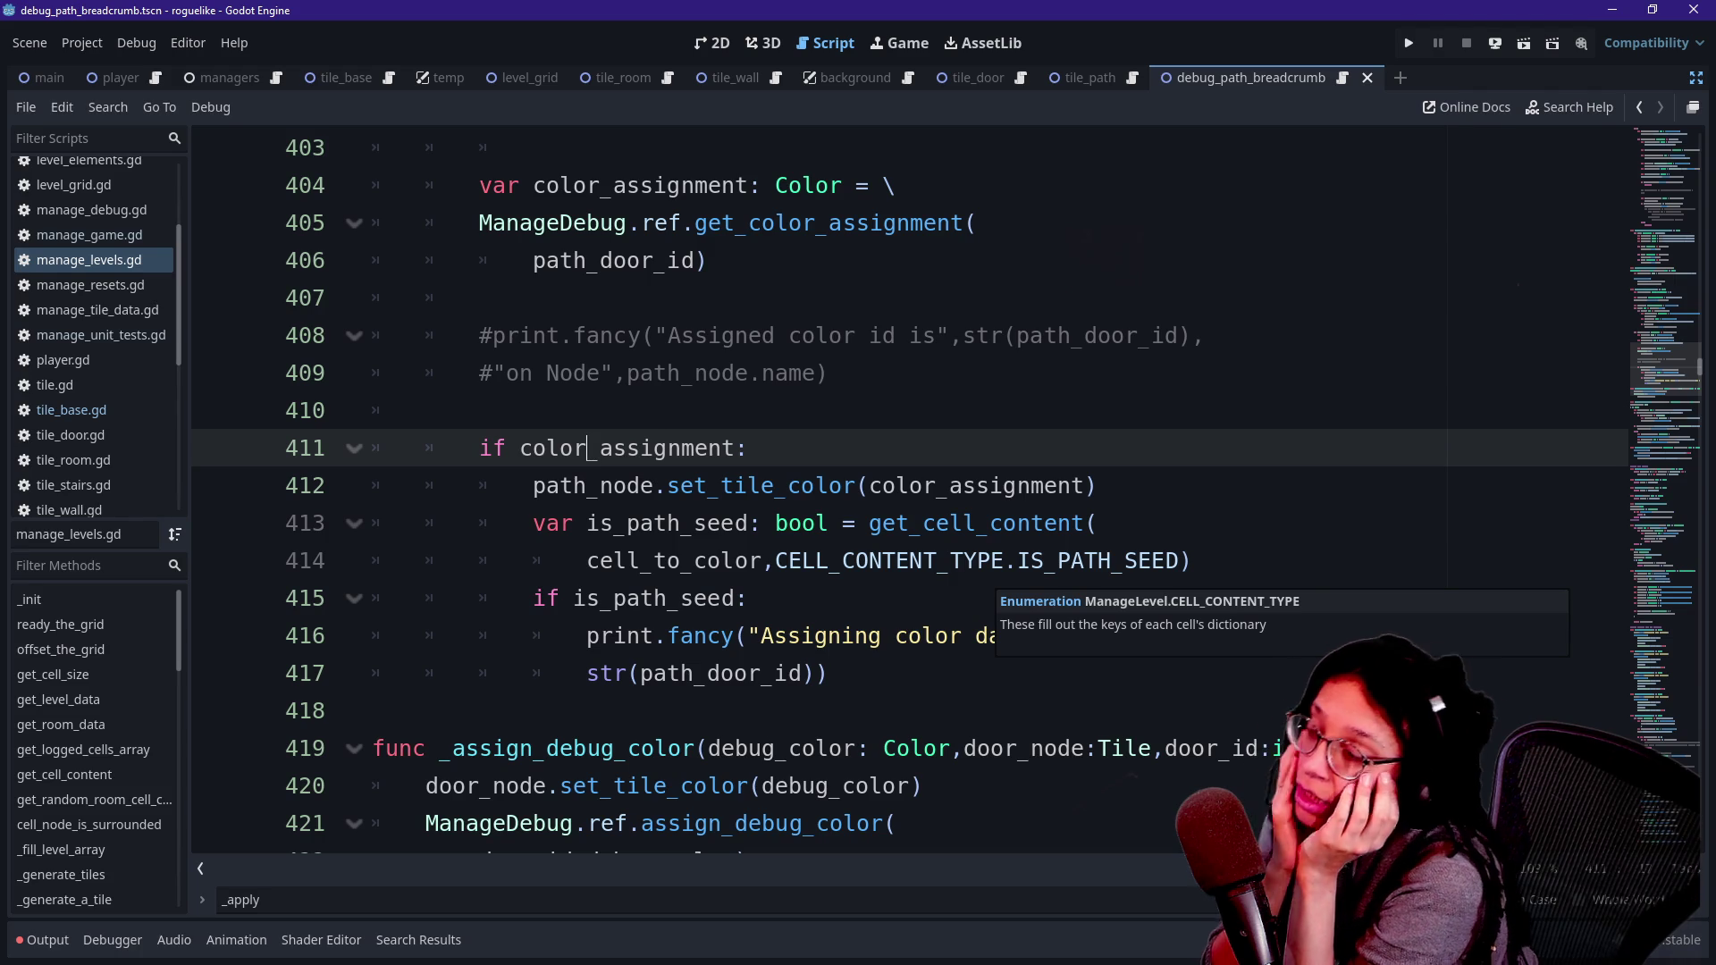
# - Step through the path seed check and color assignment lines of the function
pyautogui.press('Down')
pyautogui.press('Down')
pyautogui.press('Down')
pyautogui.press('Down')
pyautogui.press('End')
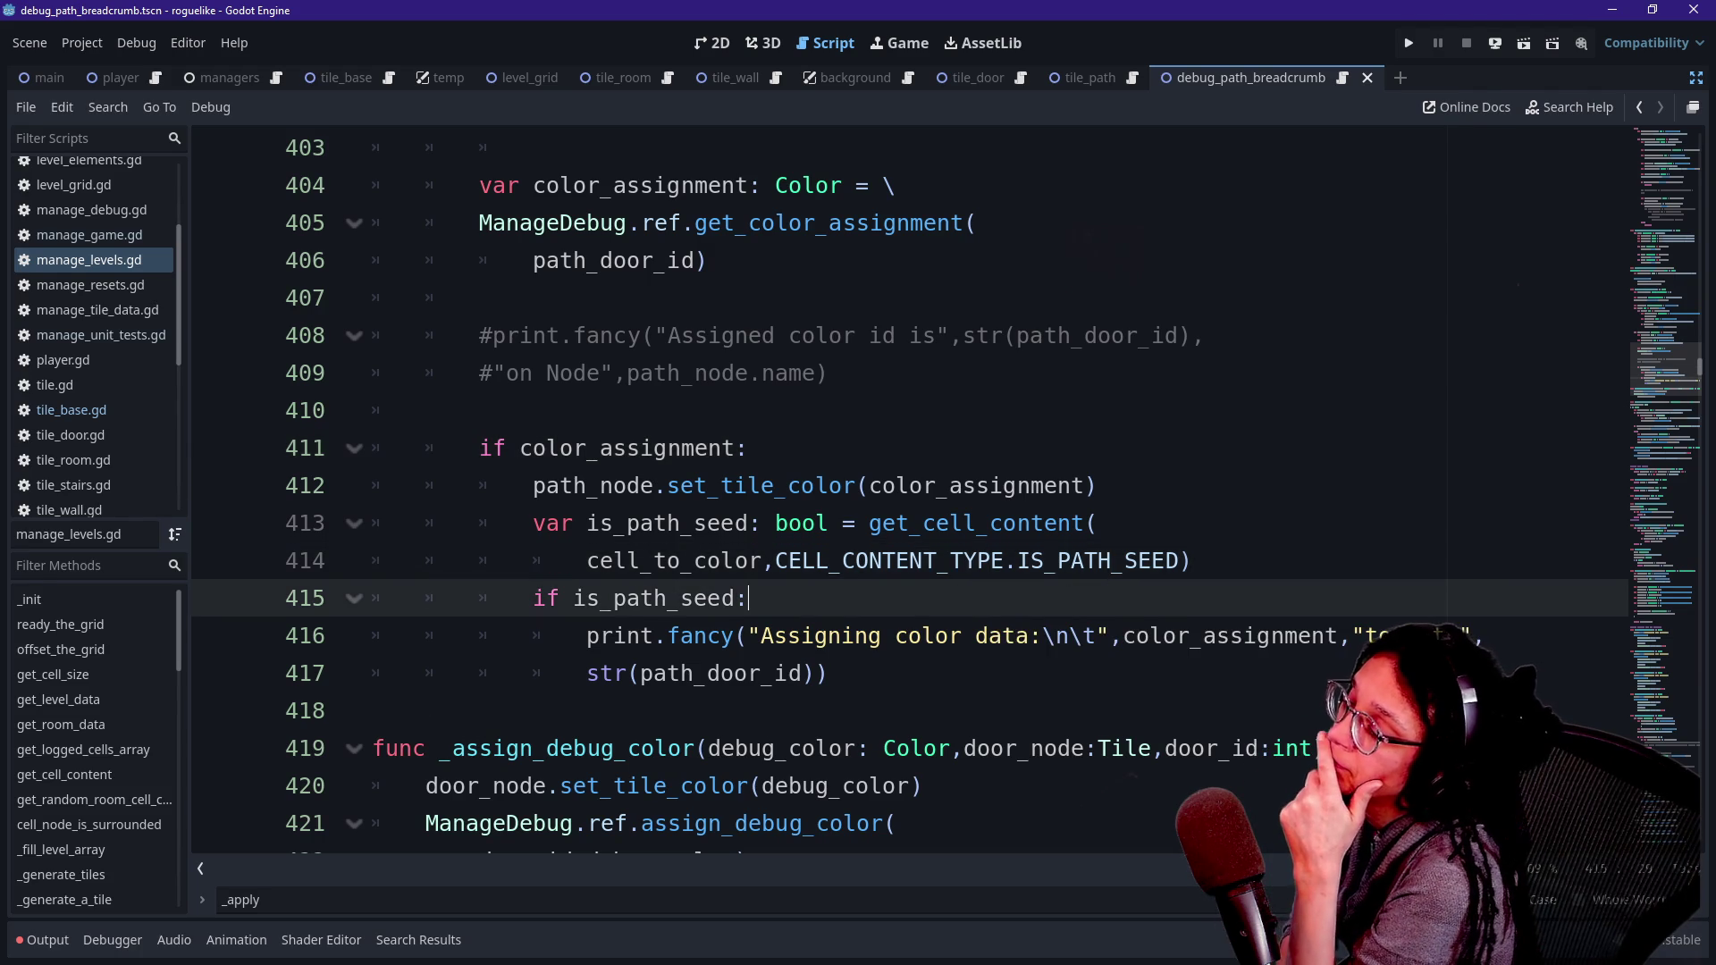
pyautogui.press('Down')
pyautogui.press('Down')
pyautogui.press('Down')
pyautogui.press('Up')
pyautogui.press('Up')
pyautogui.press('Up')
pyautogui.press('Up')
pyautogui.press('Up')
pyautogui.press('Up')
pyautogui.press('Down')
pyautogui.press('Down')
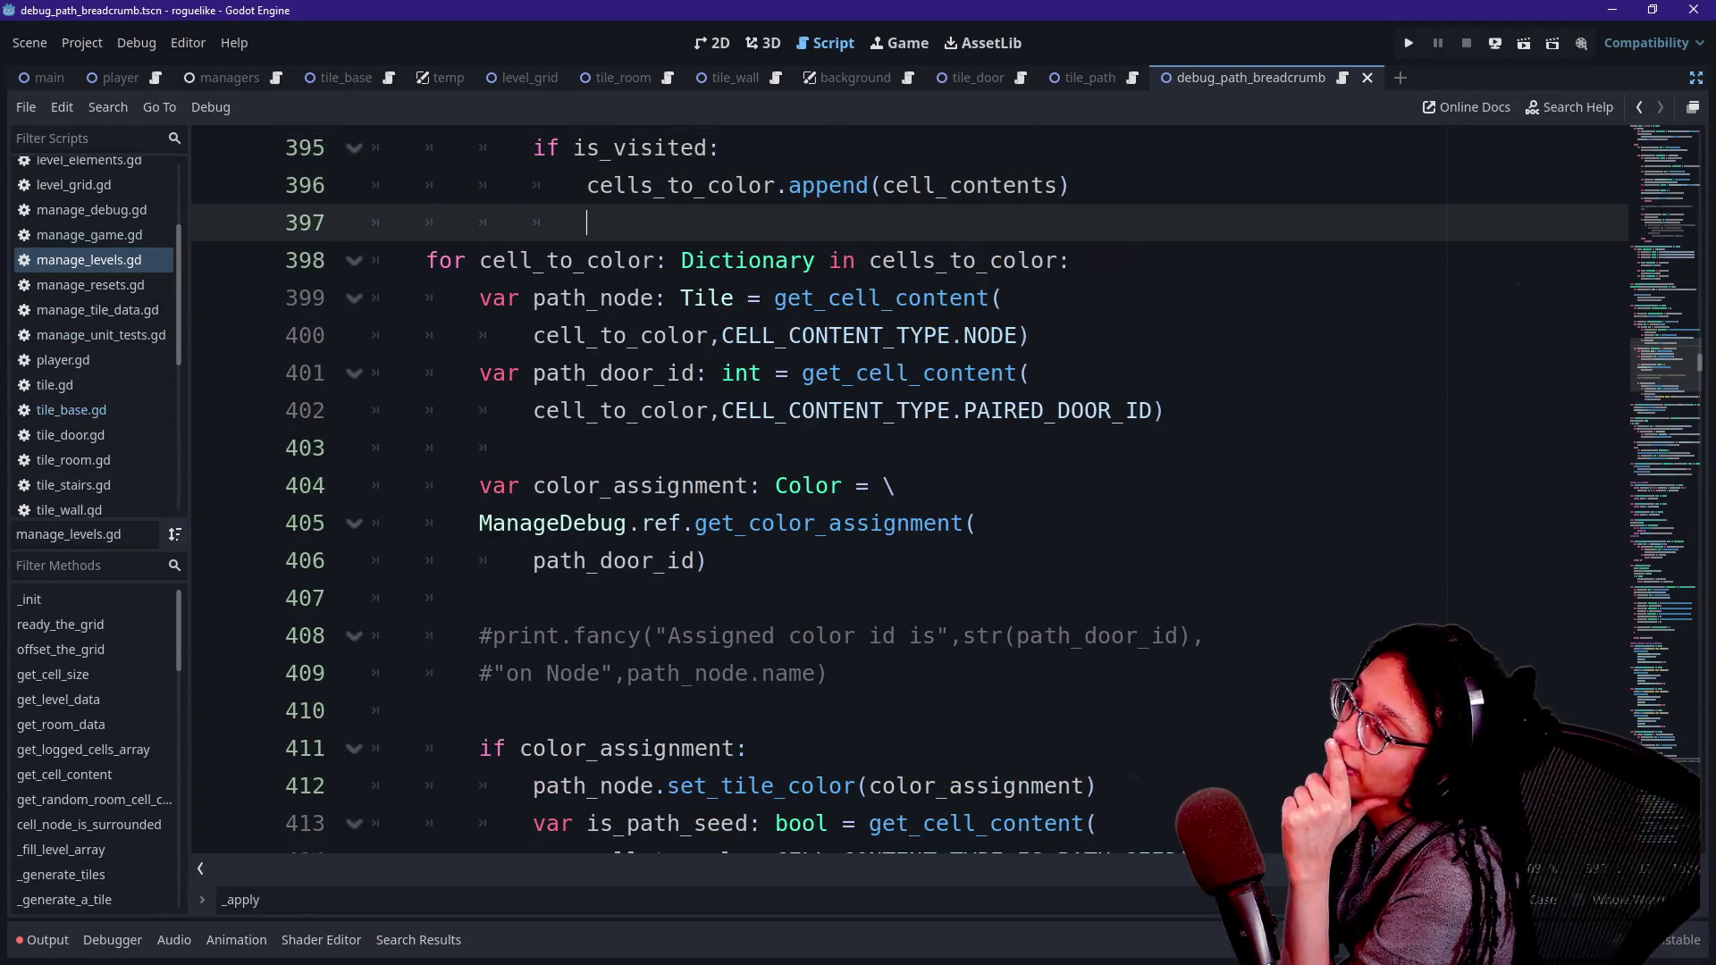
pyautogui.press('Down')
pyautogui.press('Down')
pyautogui.press('Down')
pyautogui.press('End')
pyautogui.press('Up')
pyautogui.press('Up')
pyautogui.press('Up')
pyautogui.press('Down')
pyautogui.press('Down')
pyautogui.press('Down')
pyautogui.press('Up')
pyautogui.press('Up')
pyautogui.press('Up')
pyautogui.press('Down')
pyautogui.press('Down')
pyautogui.press('Up')
pyautogui.press('Up')
pyautogui.press('Down')
pyautogui.press('Down')
pyautogui.press('Up')
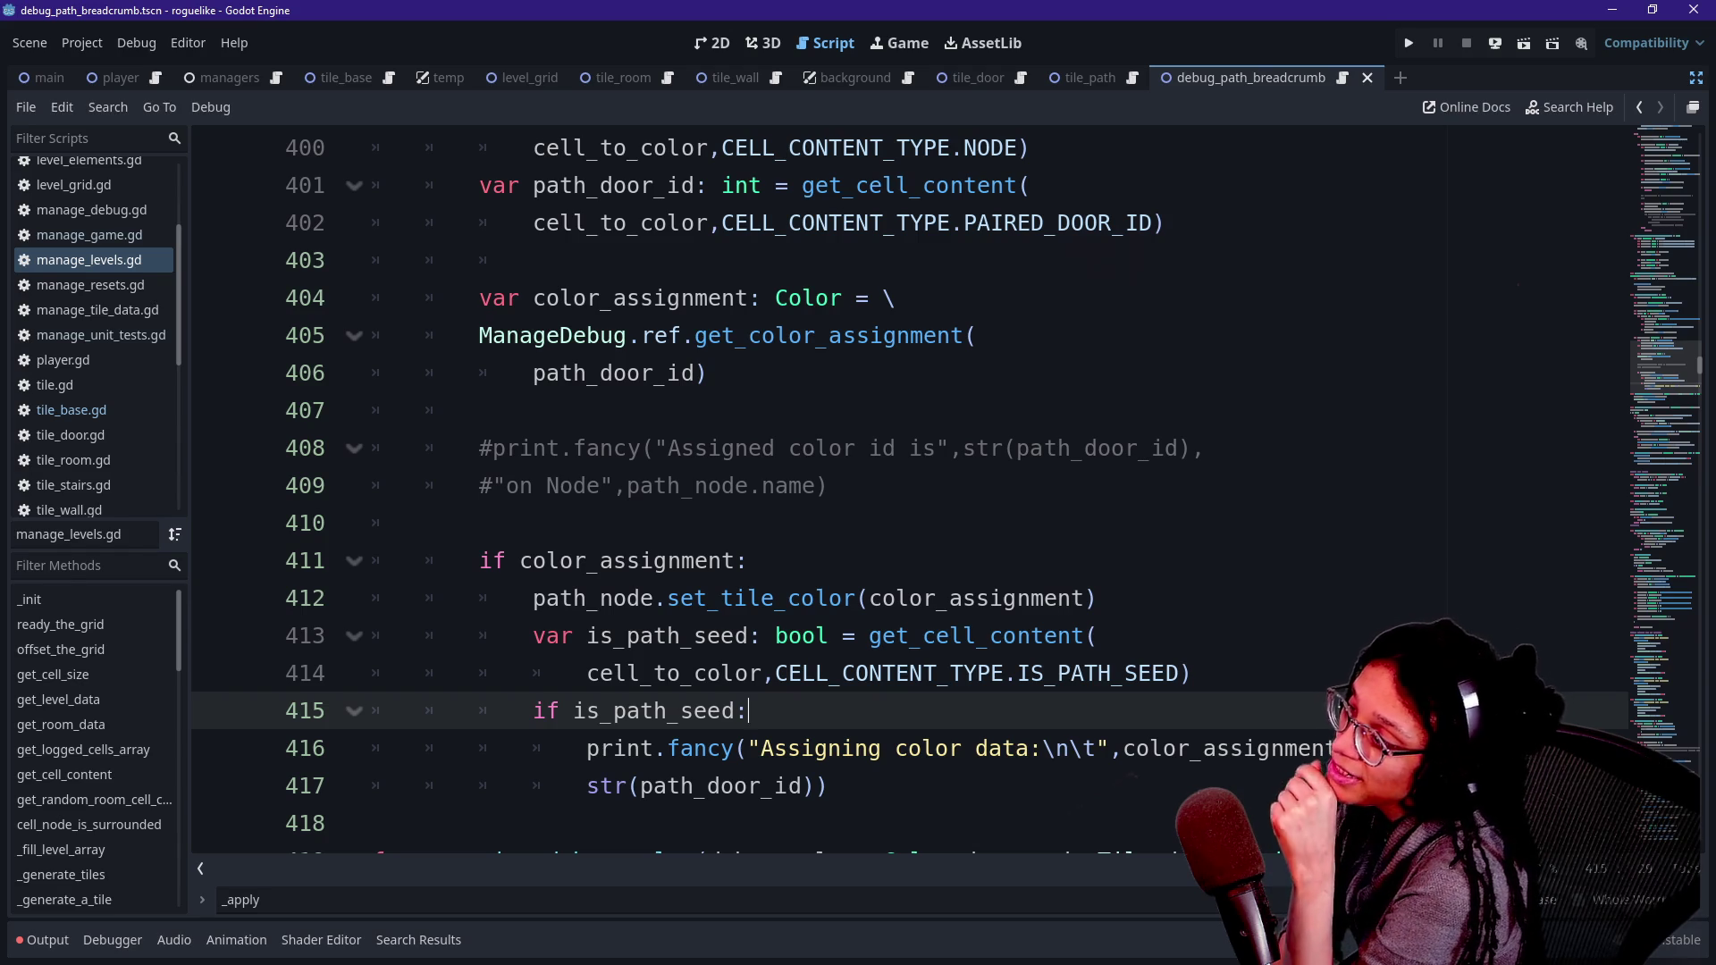
# - Review the visited-cell loop and door id lookups around blank lines 397 and 403
pyautogui.scroll(3, 626, 268)
pyautogui.moveTo(375, 147)
pyautogui.mouseDown()
pyautogui.moveTo(429, 178)
pyautogui.moveTo(534, 597)
pyautogui.mouseUp()
pyautogui.click(534, 598)
pyautogui.scroll(1, 894, 491)
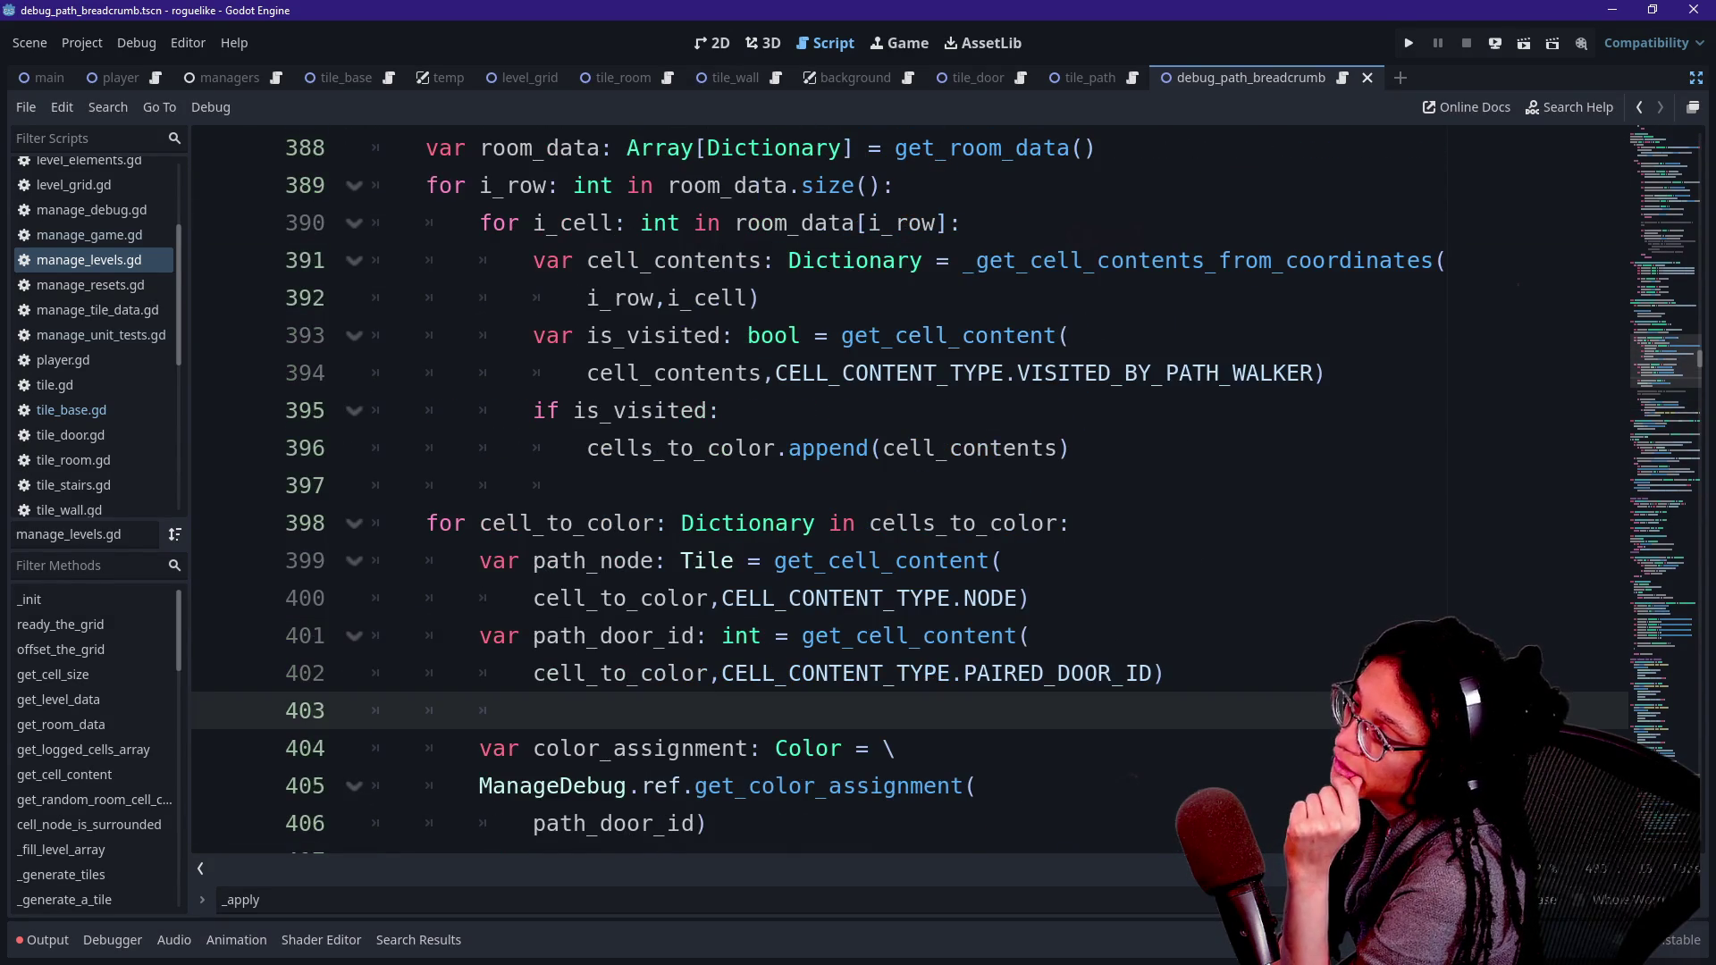
pyautogui.scroll(2, 804, 491)
pyautogui.moveTo(706, 448); pyautogui.dragTo(760, 598)
pyautogui.click(587, 710)
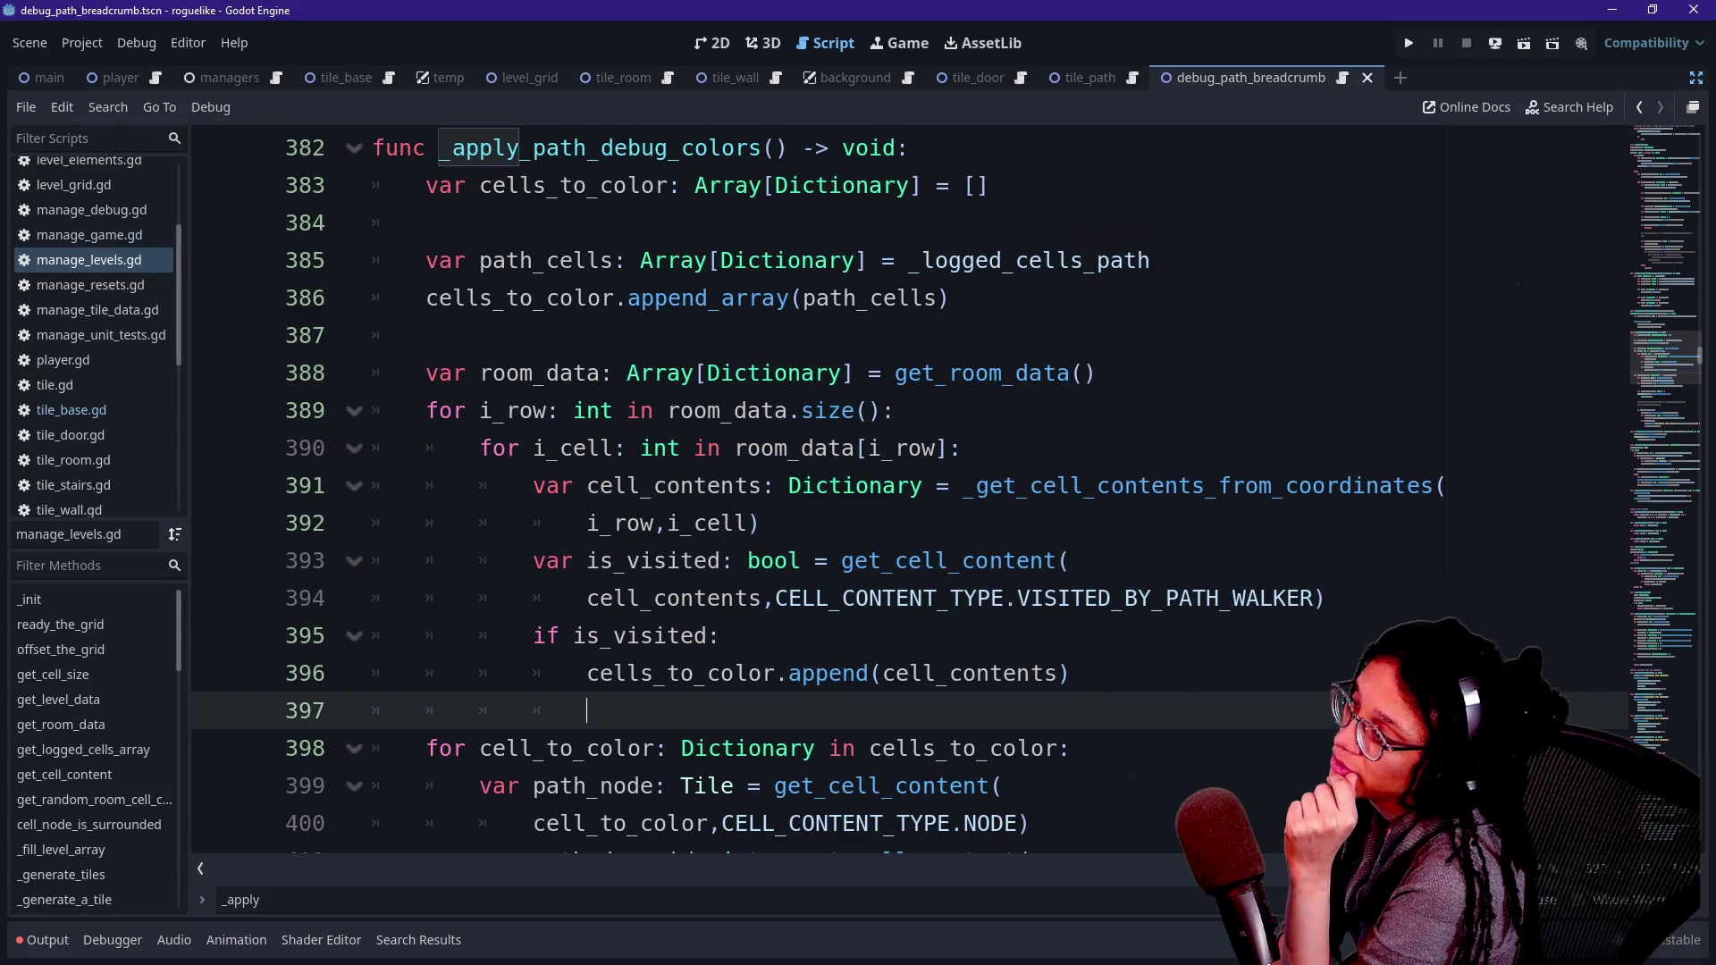
pyautogui.click(748, 560)
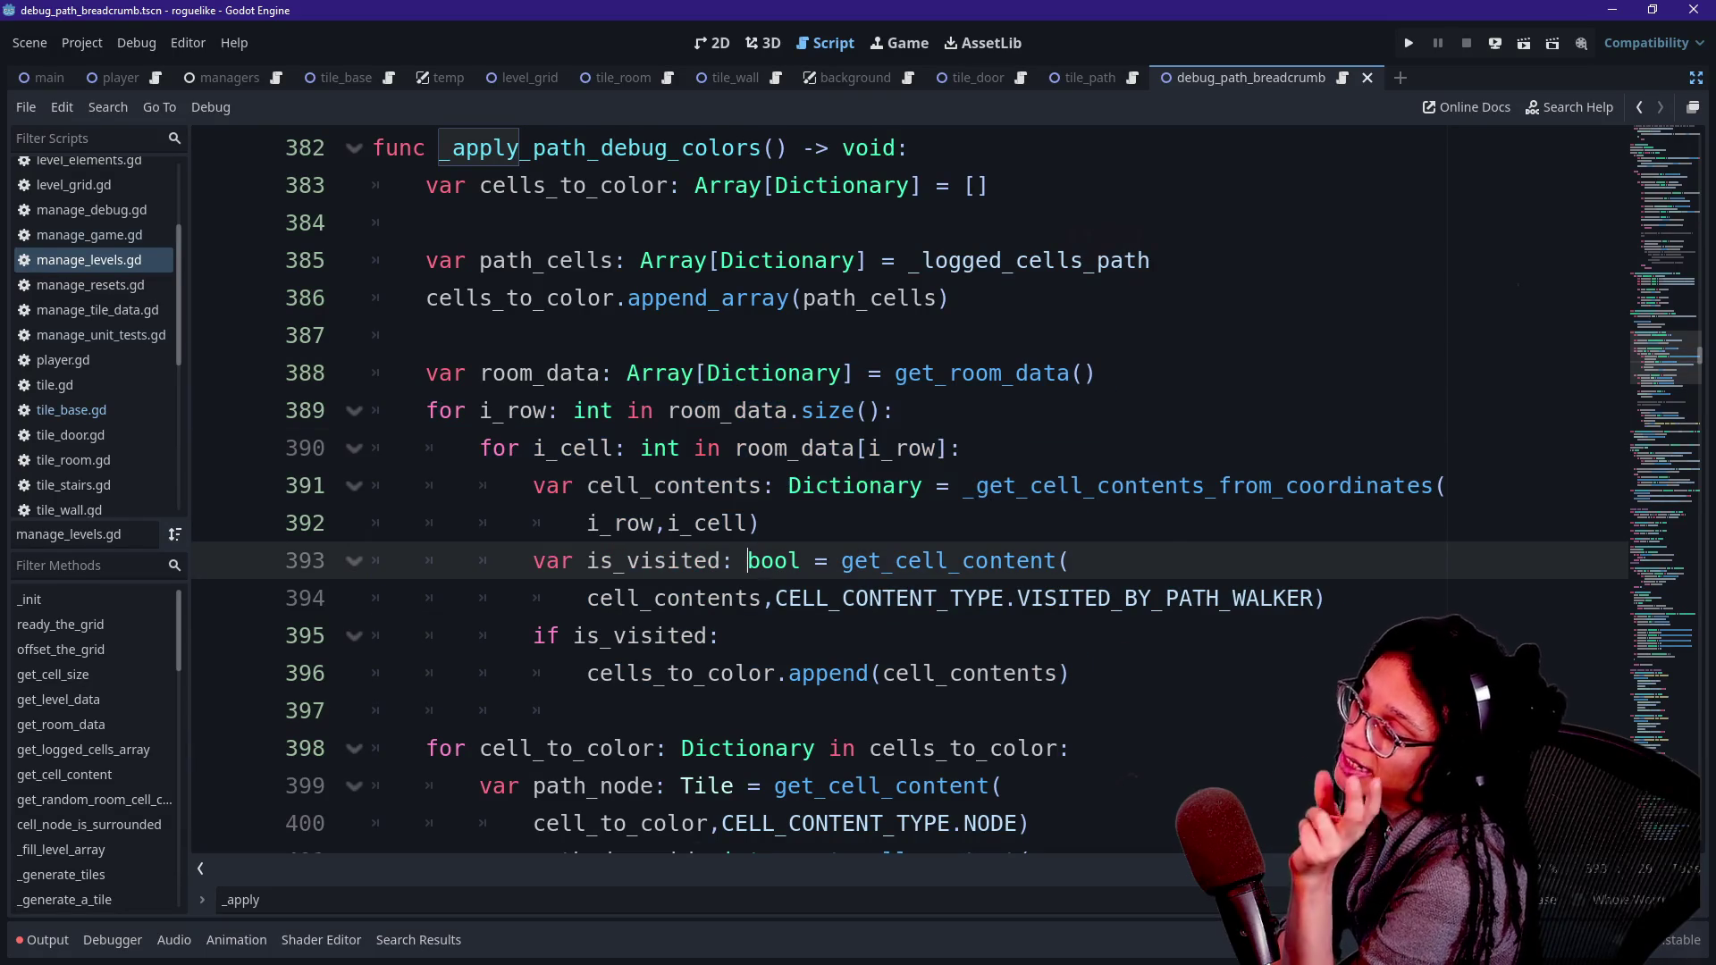
pyautogui.scroll(-2, 804, 492)
pyautogui.moveTo(505, 523); pyautogui.dragTo(927, 635)
pyautogui.click(1057, 673)
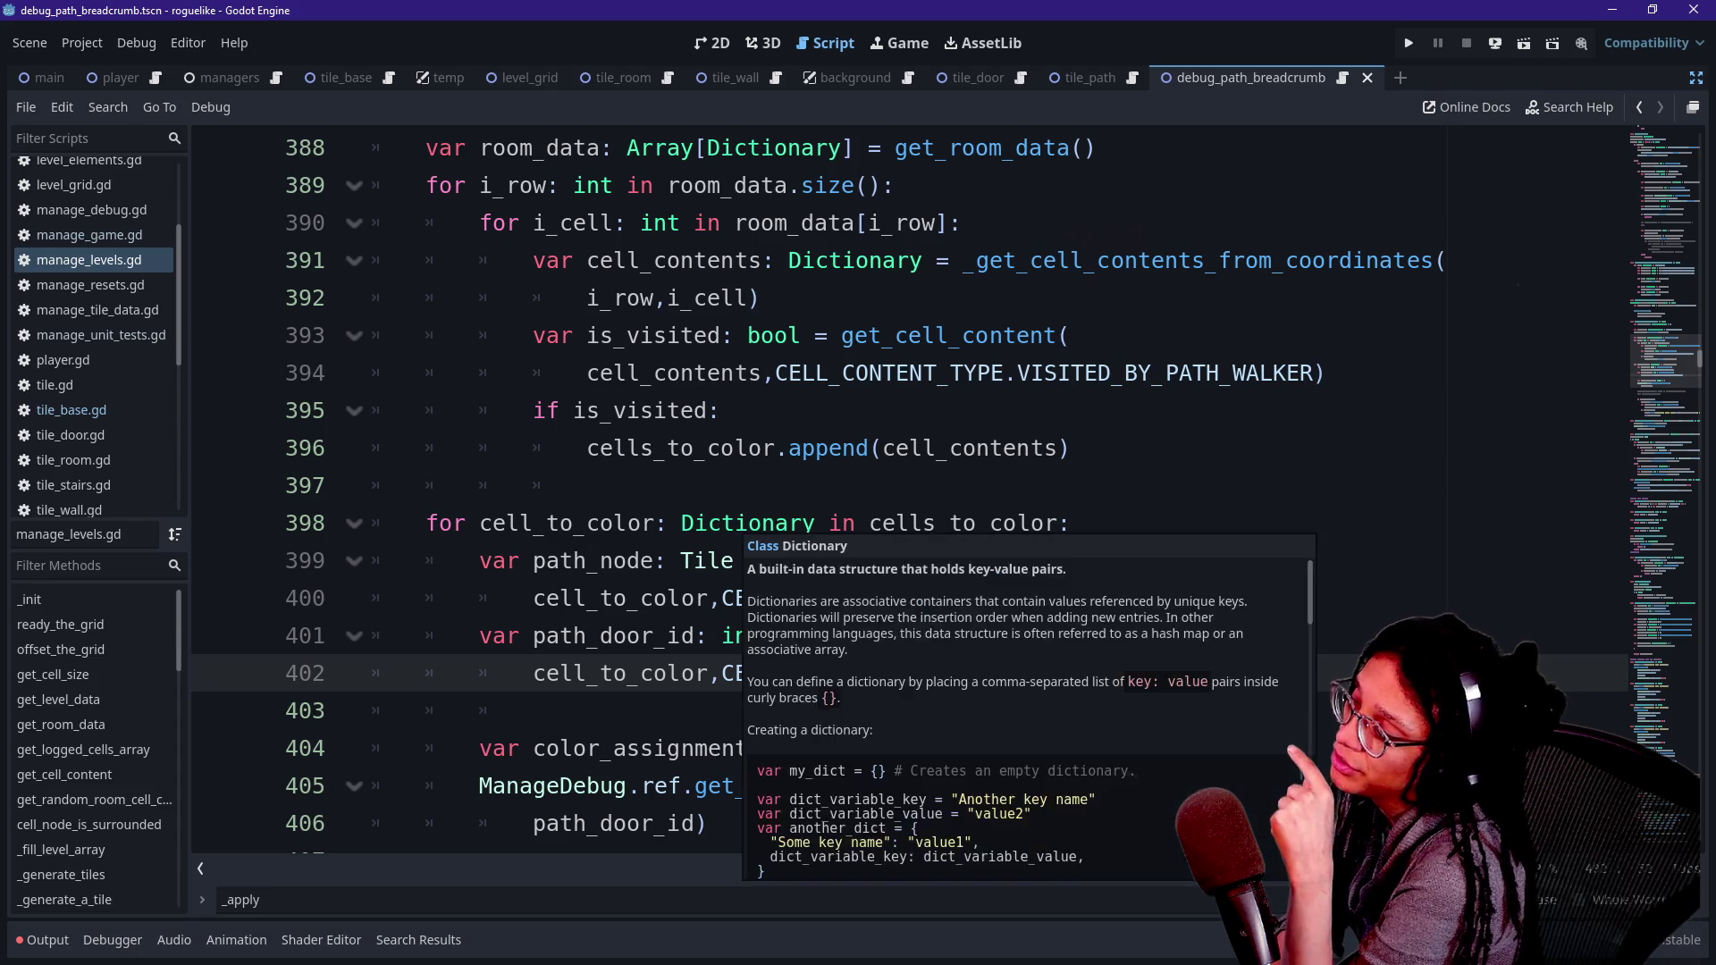
pyautogui.moveTo(681, 523); pyautogui.dragTo(534, 710)
pyautogui.click(533, 711)
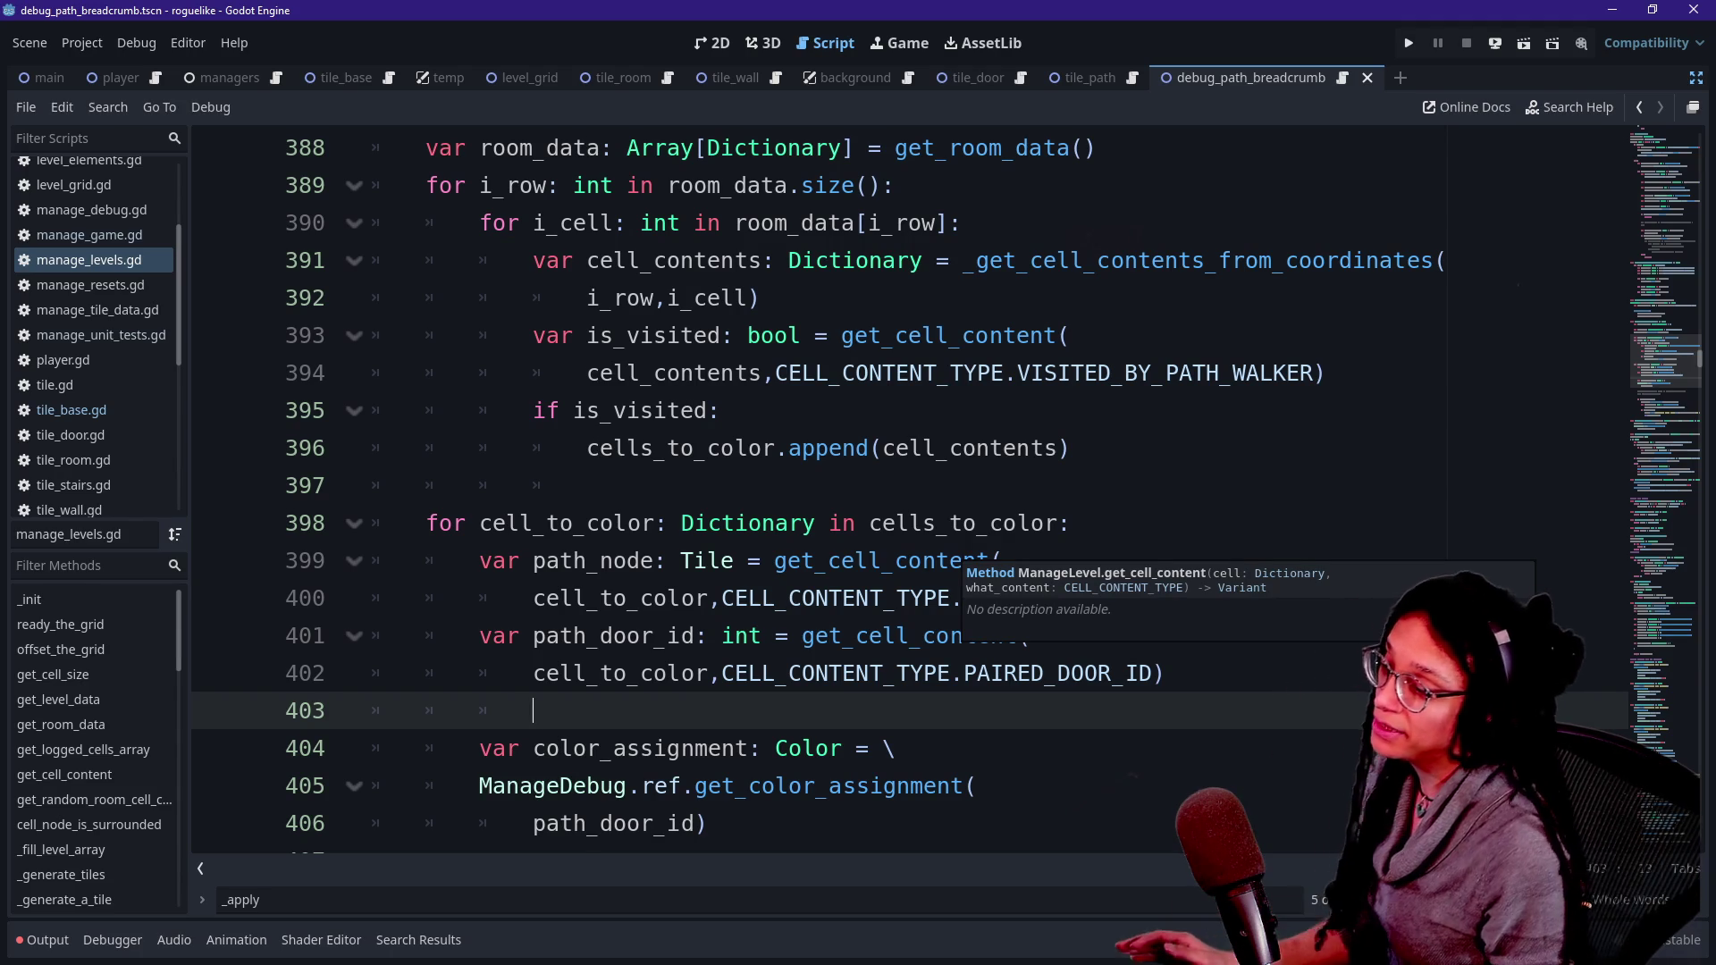
pyautogui.scroll(-2, 893, 492)
pyautogui.scroll(-1, 766, 715)
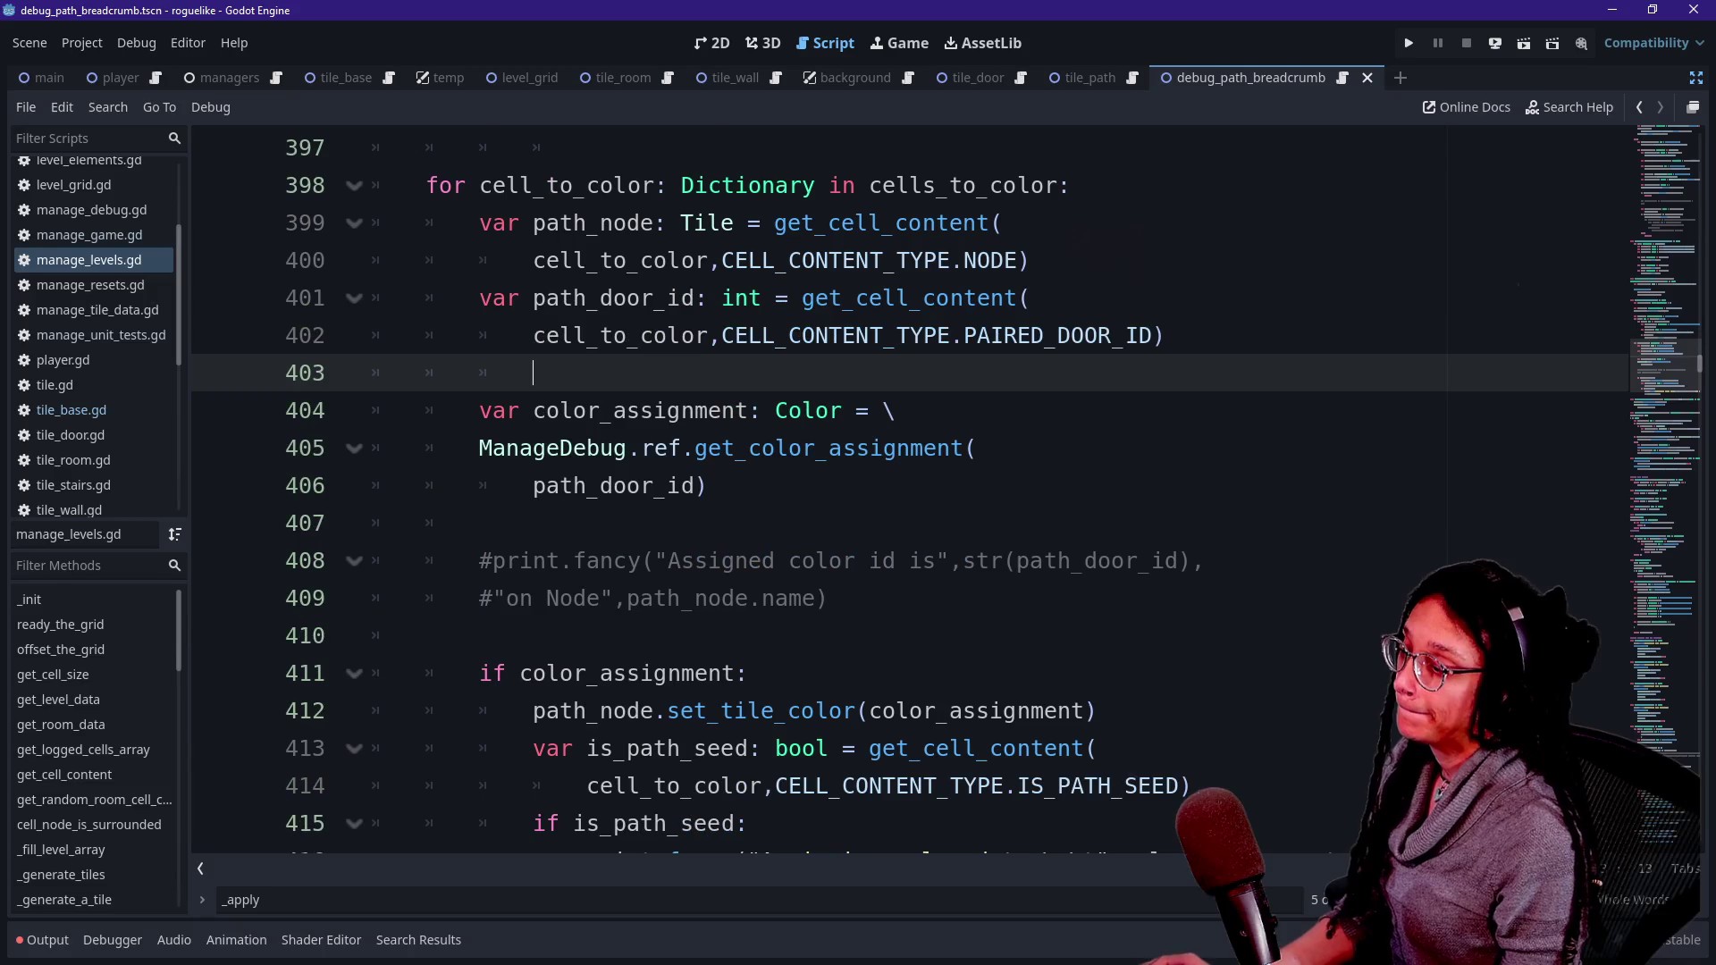
# - Jump from the set_tile_color call on line 412 to its tile.gd definition, caret on line 19
pyautogui.click(771, 712)
pyautogui.keyDown('ctrl'); pyautogui.click(760, 710); pyautogui.keyUp('ctrl')
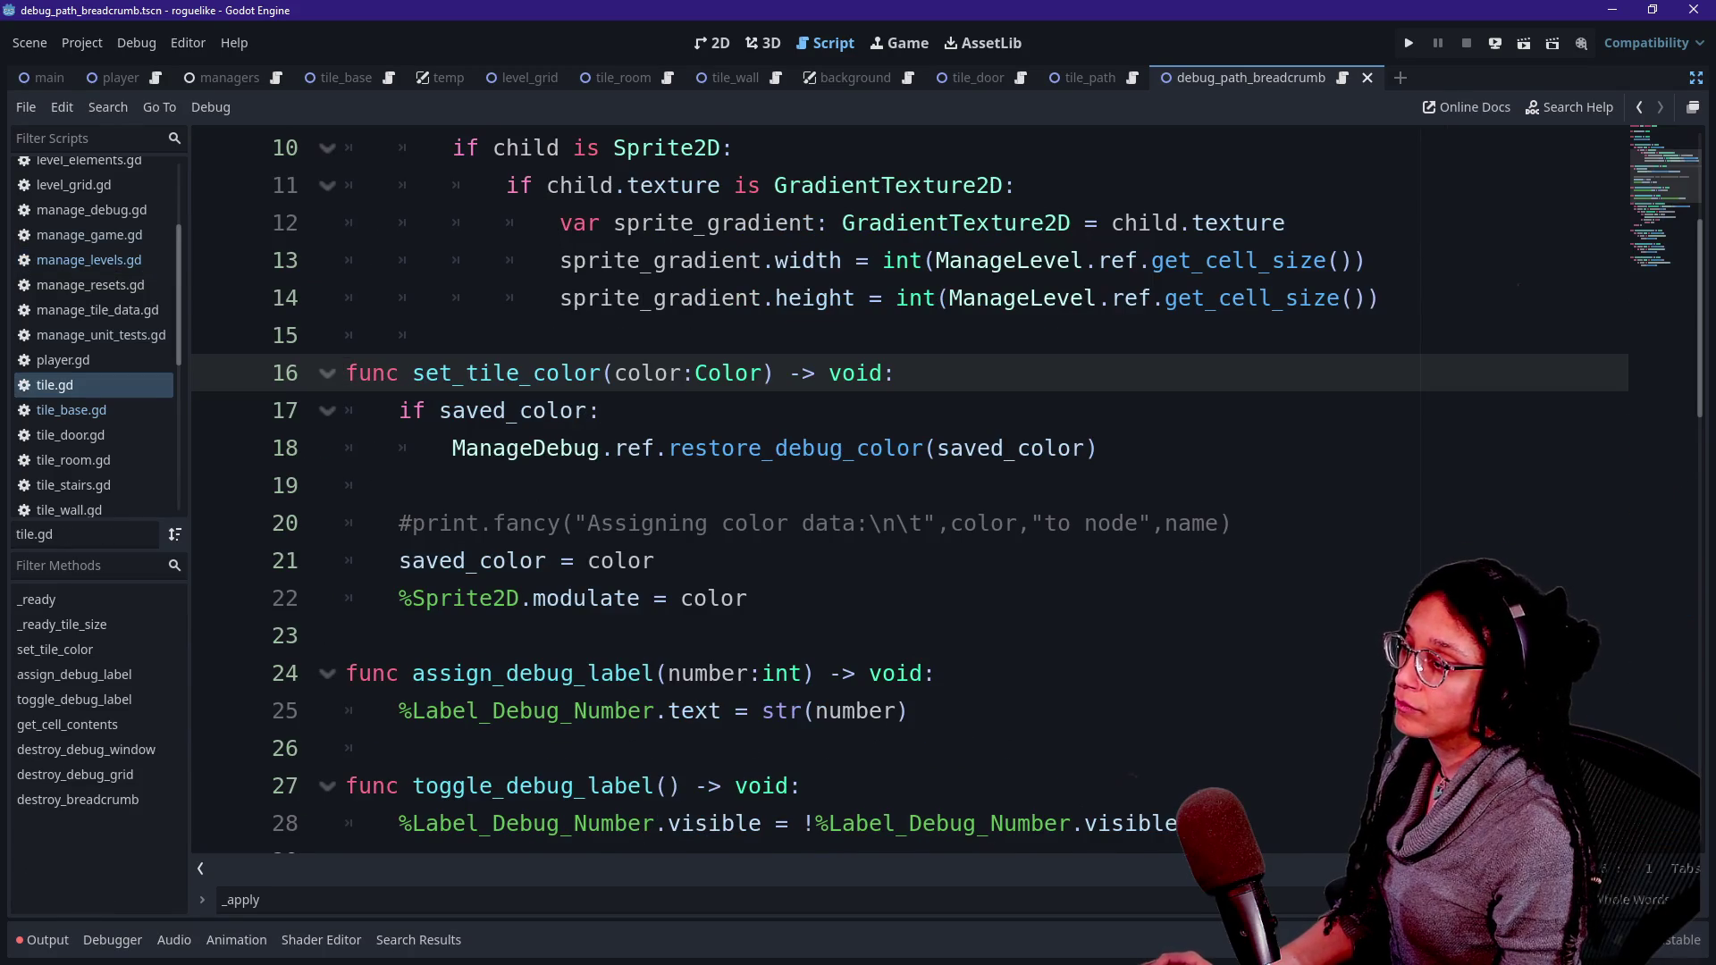
pyautogui.click(748, 597)
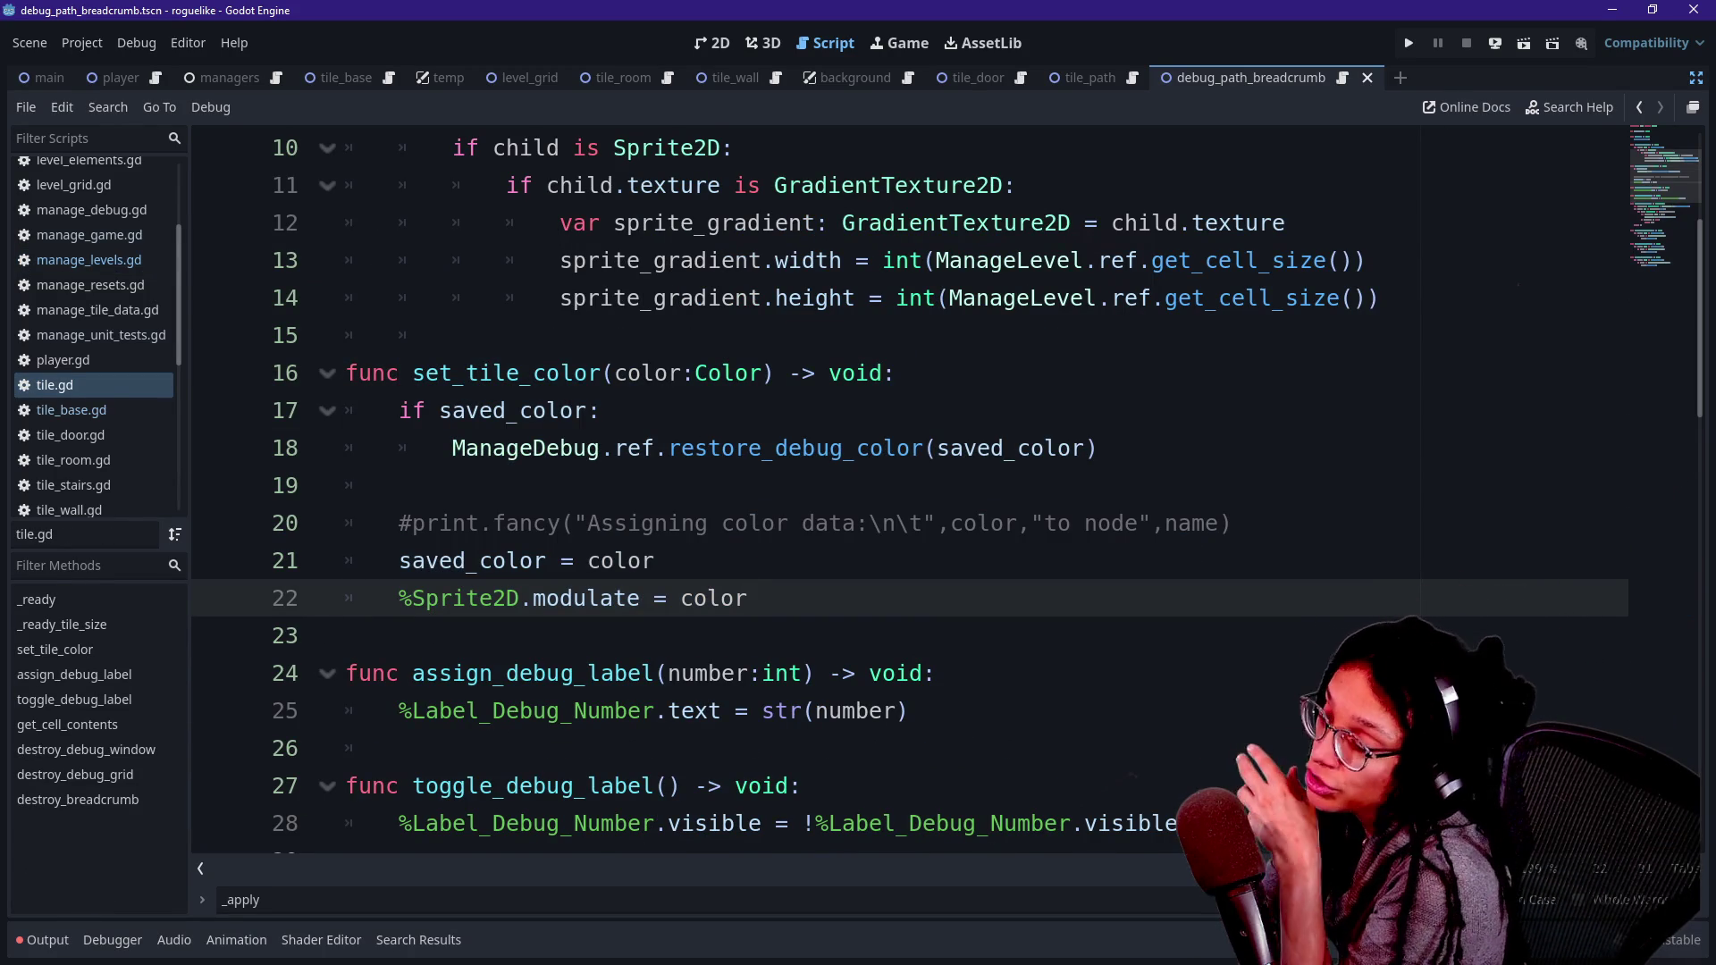
pyautogui.scroll(3, 749, 598)
pyautogui.scroll(-5, 749, 597)
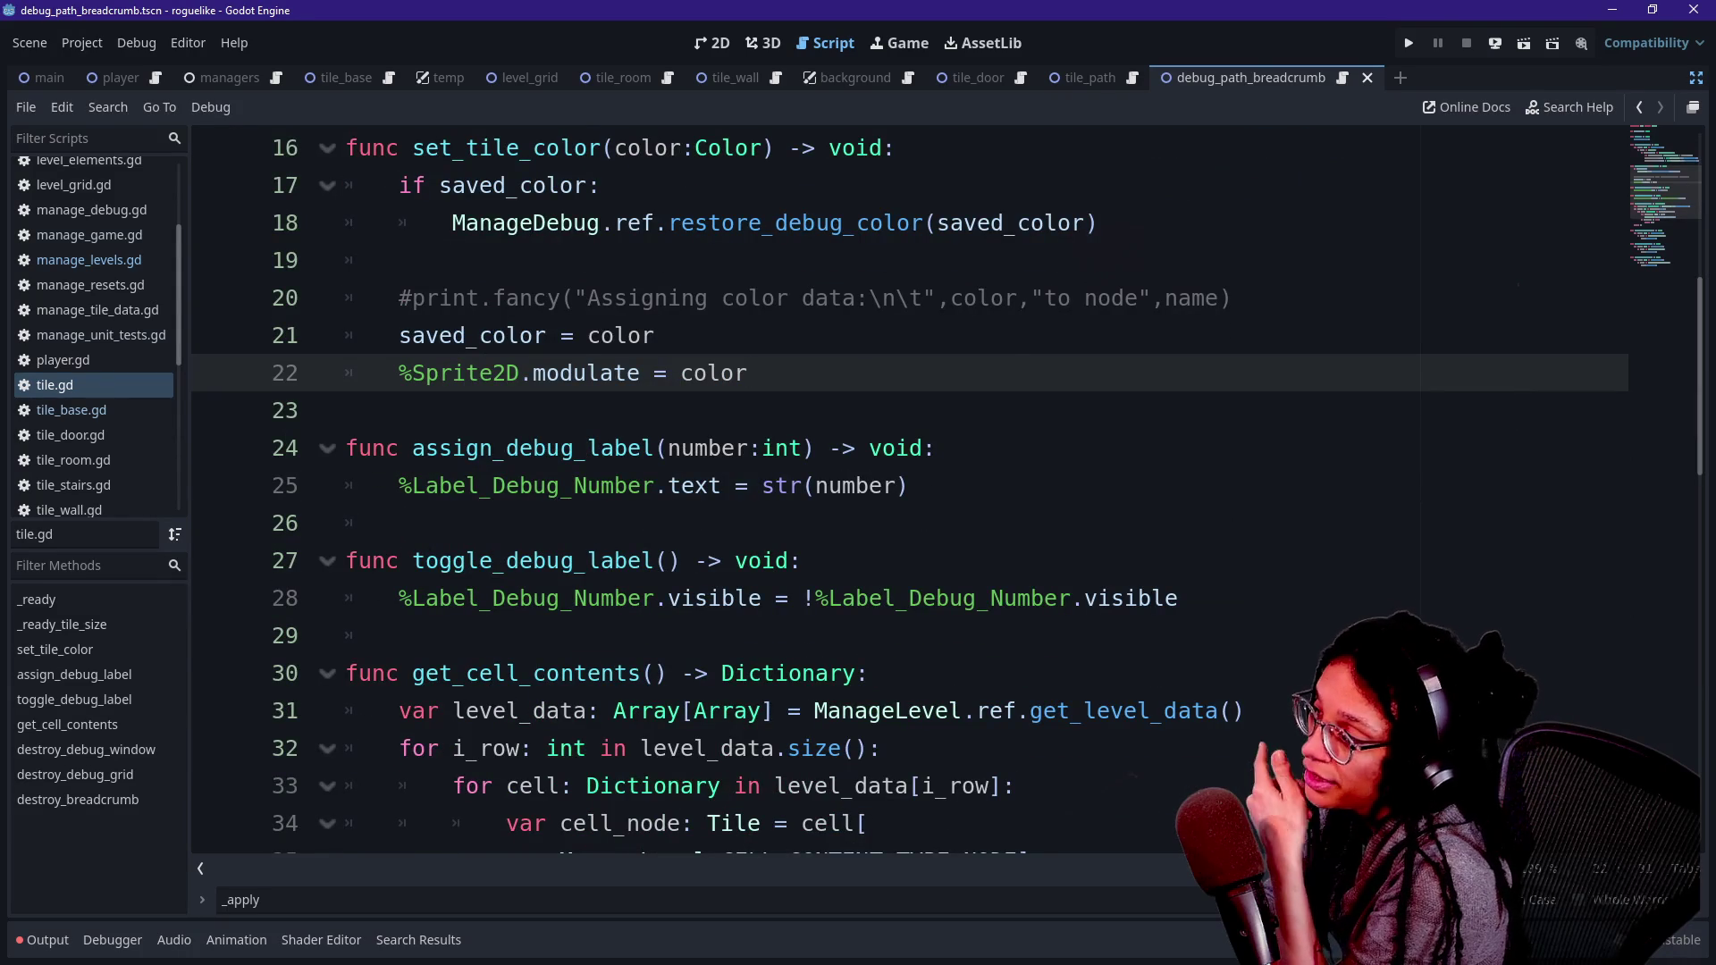
pyautogui.scroll(1, 749, 598)
pyautogui.moveTo(375, 635)
pyautogui.mouseDown()
pyautogui.moveTo(420, 223)
pyautogui.moveTo(375, 636)
pyautogui.mouseUp()
pyautogui.click(749, 486)
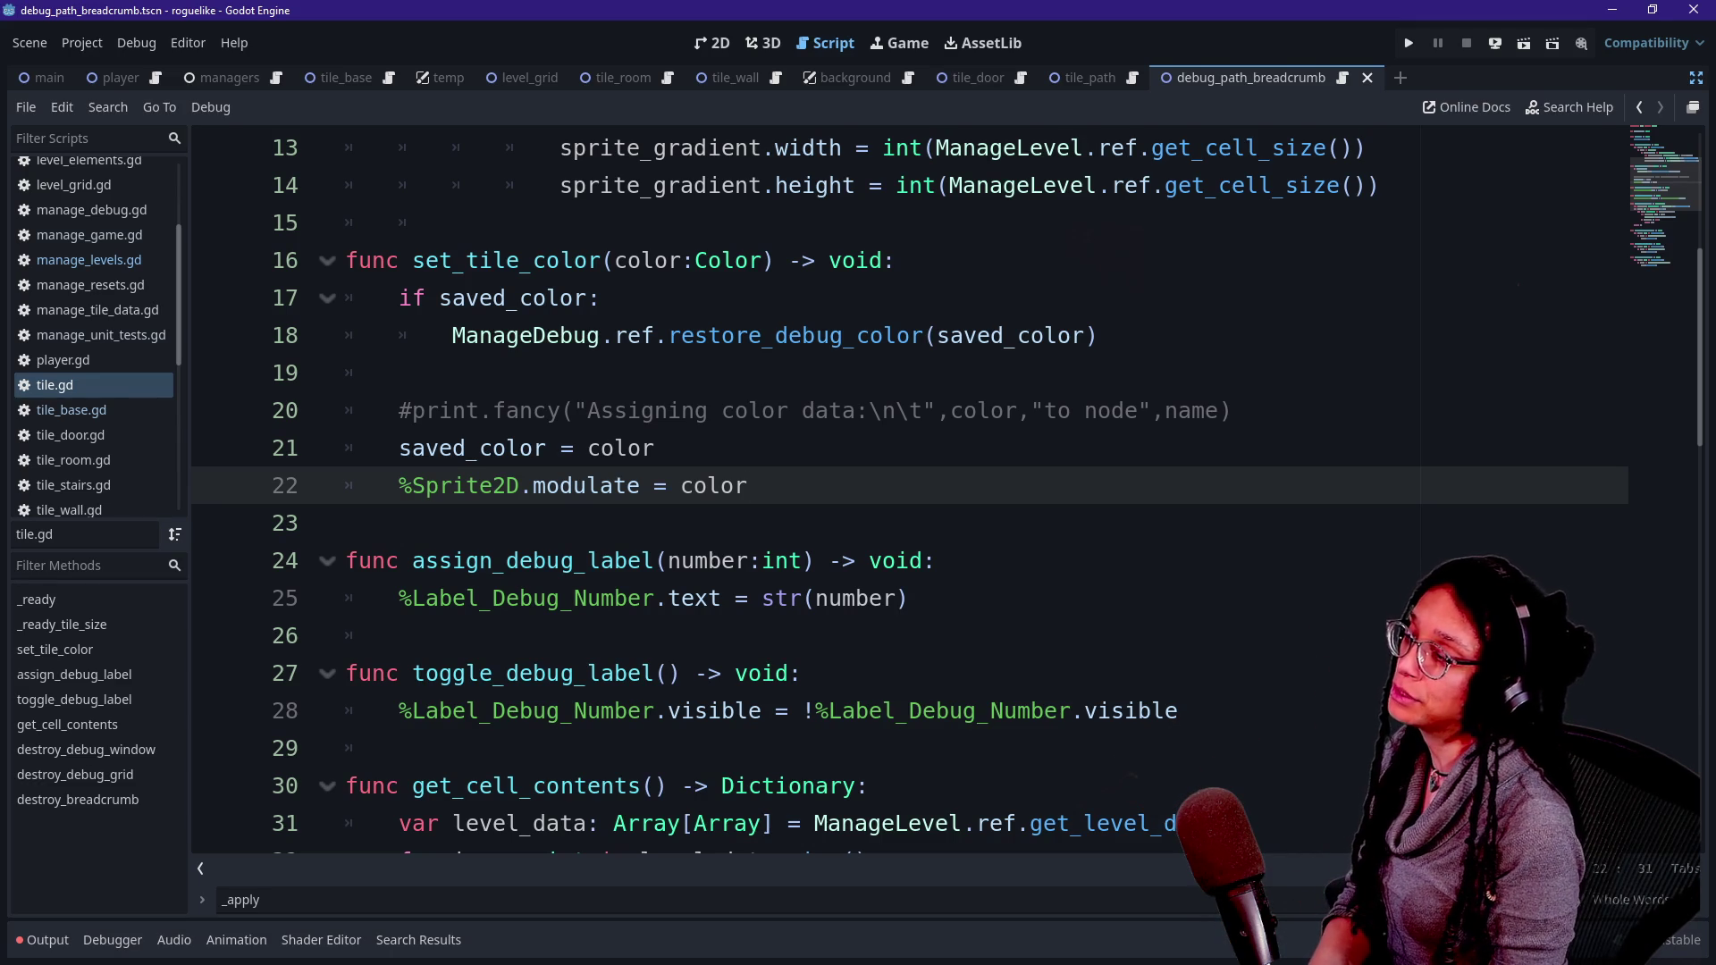
pyautogui.click(400, 373)
# - Add 'var has_breadcrumb: bool = false' below the commented print line
pyautogui.press('Return')
pyautogui.write('var =')
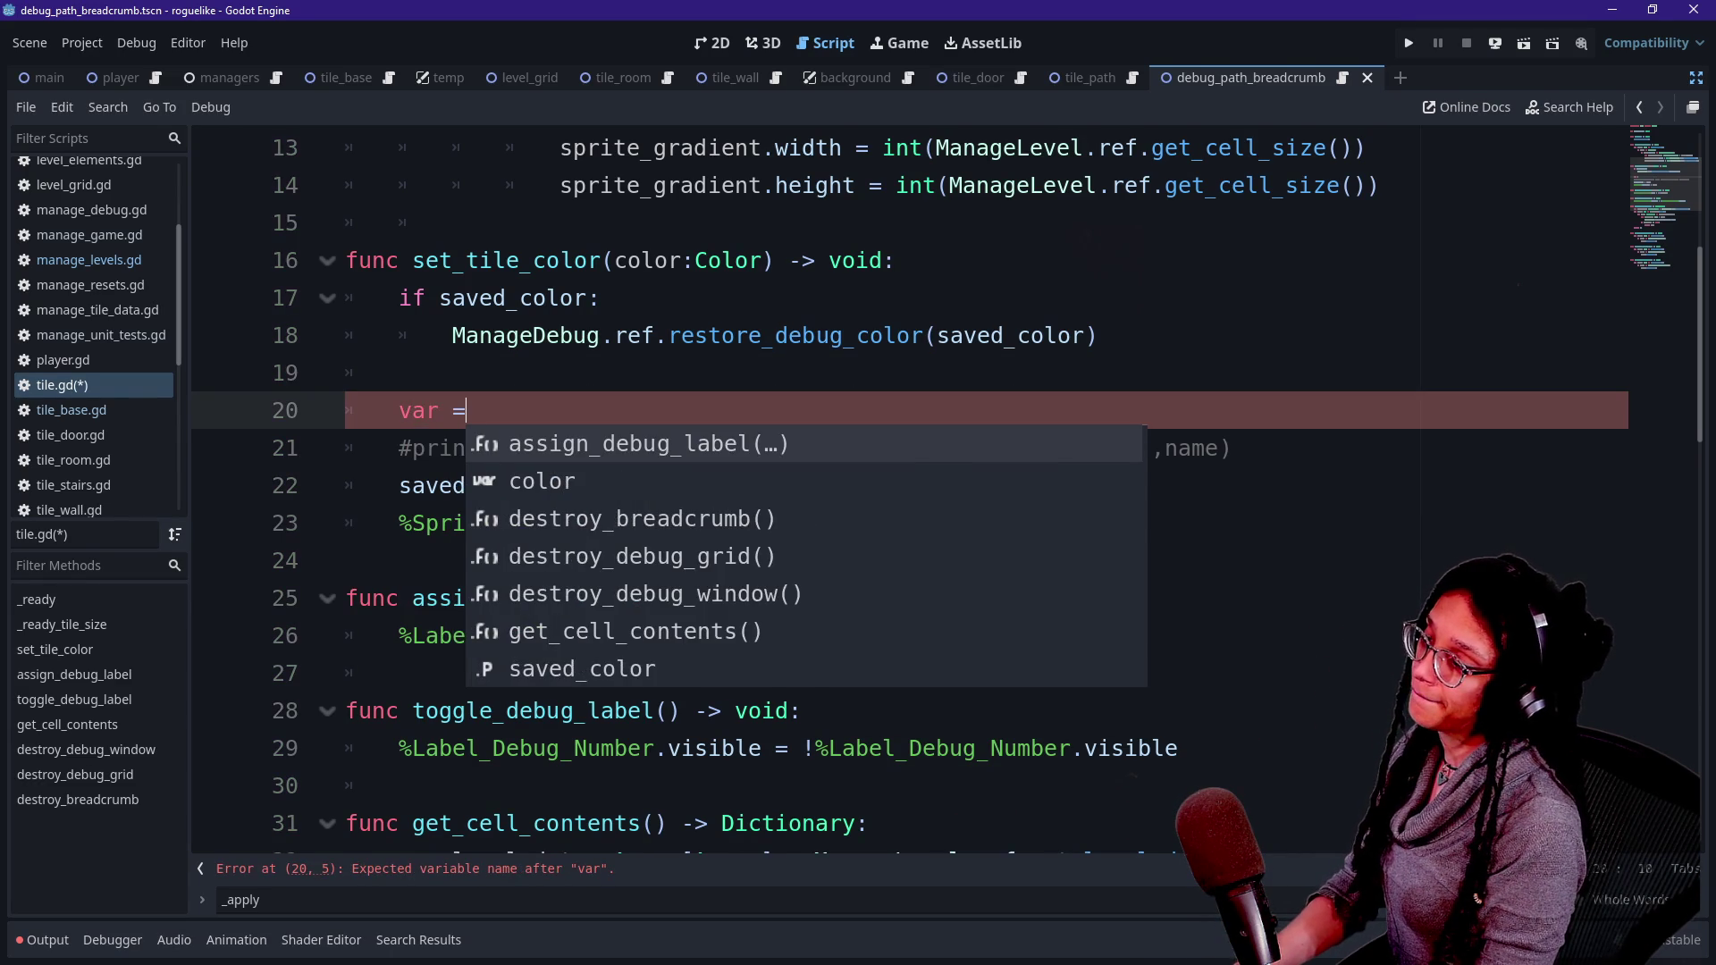
pyautogui.press('BackSpace')
pyautogui.press('BackSpace')
pyautogui.press('BackSpace')
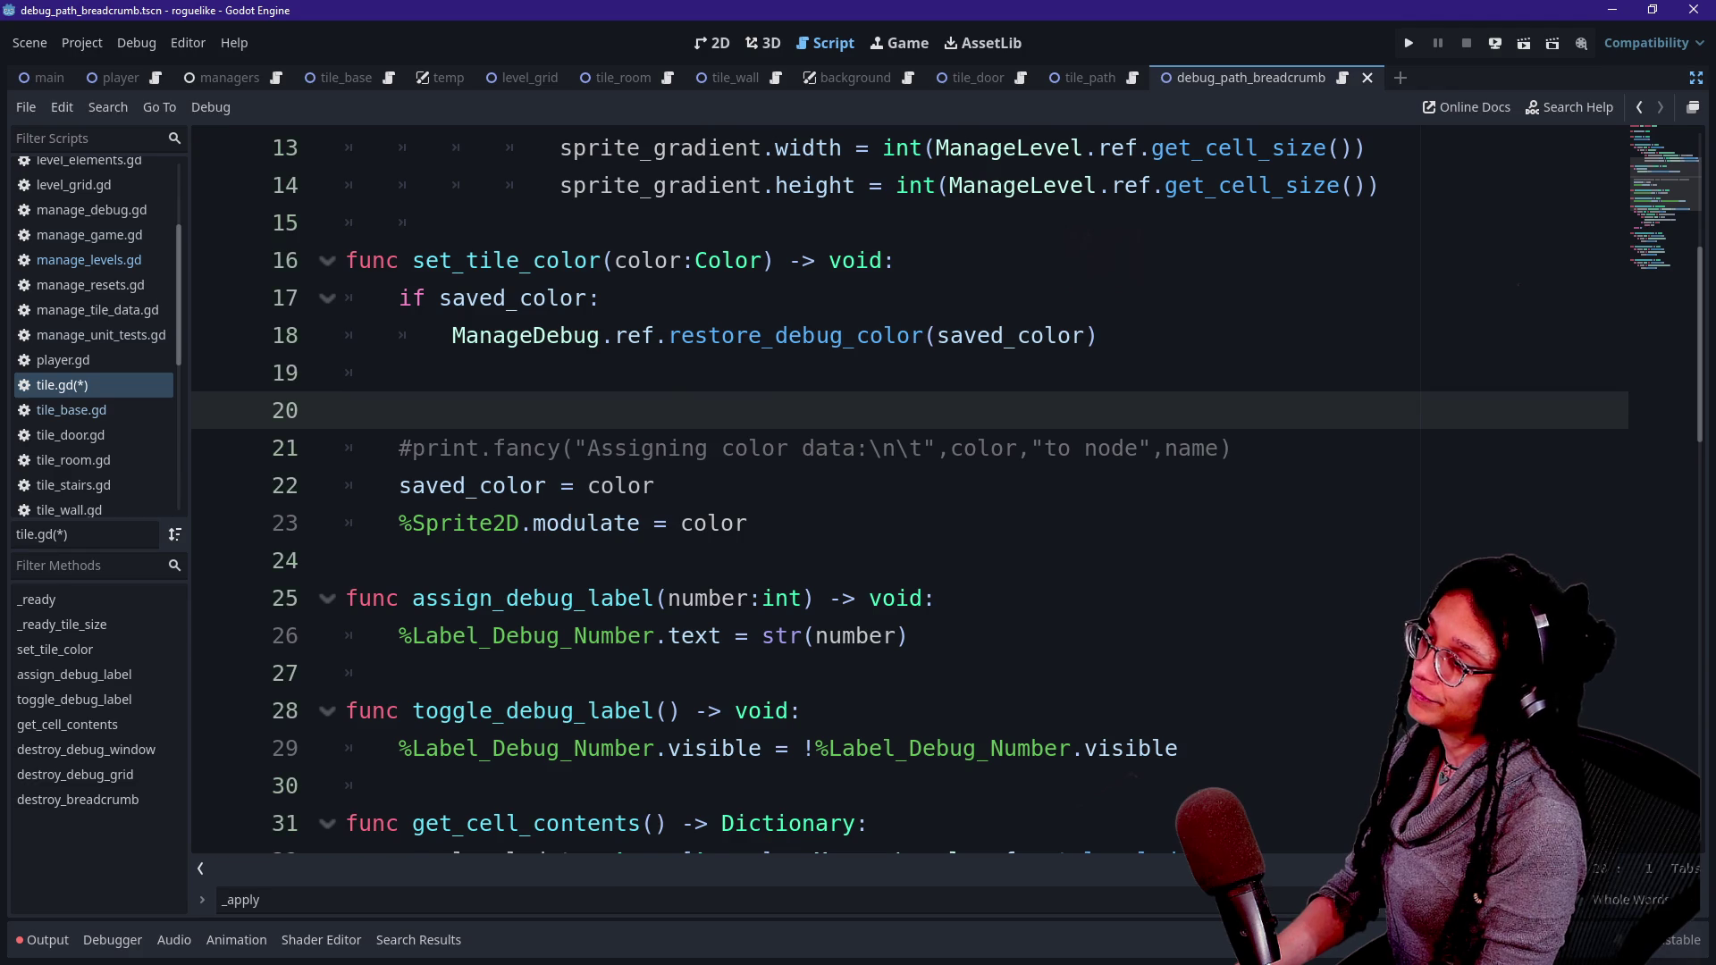
pyautogui.press('BackSpace')
pyautogui.press('Down')
pyautogui.press('End')
pyautogui.press('Return')
pyautogui.press('Return')
pyautogui.press('Up')
pyautogui.press('Return')
pyautogui.write('va')
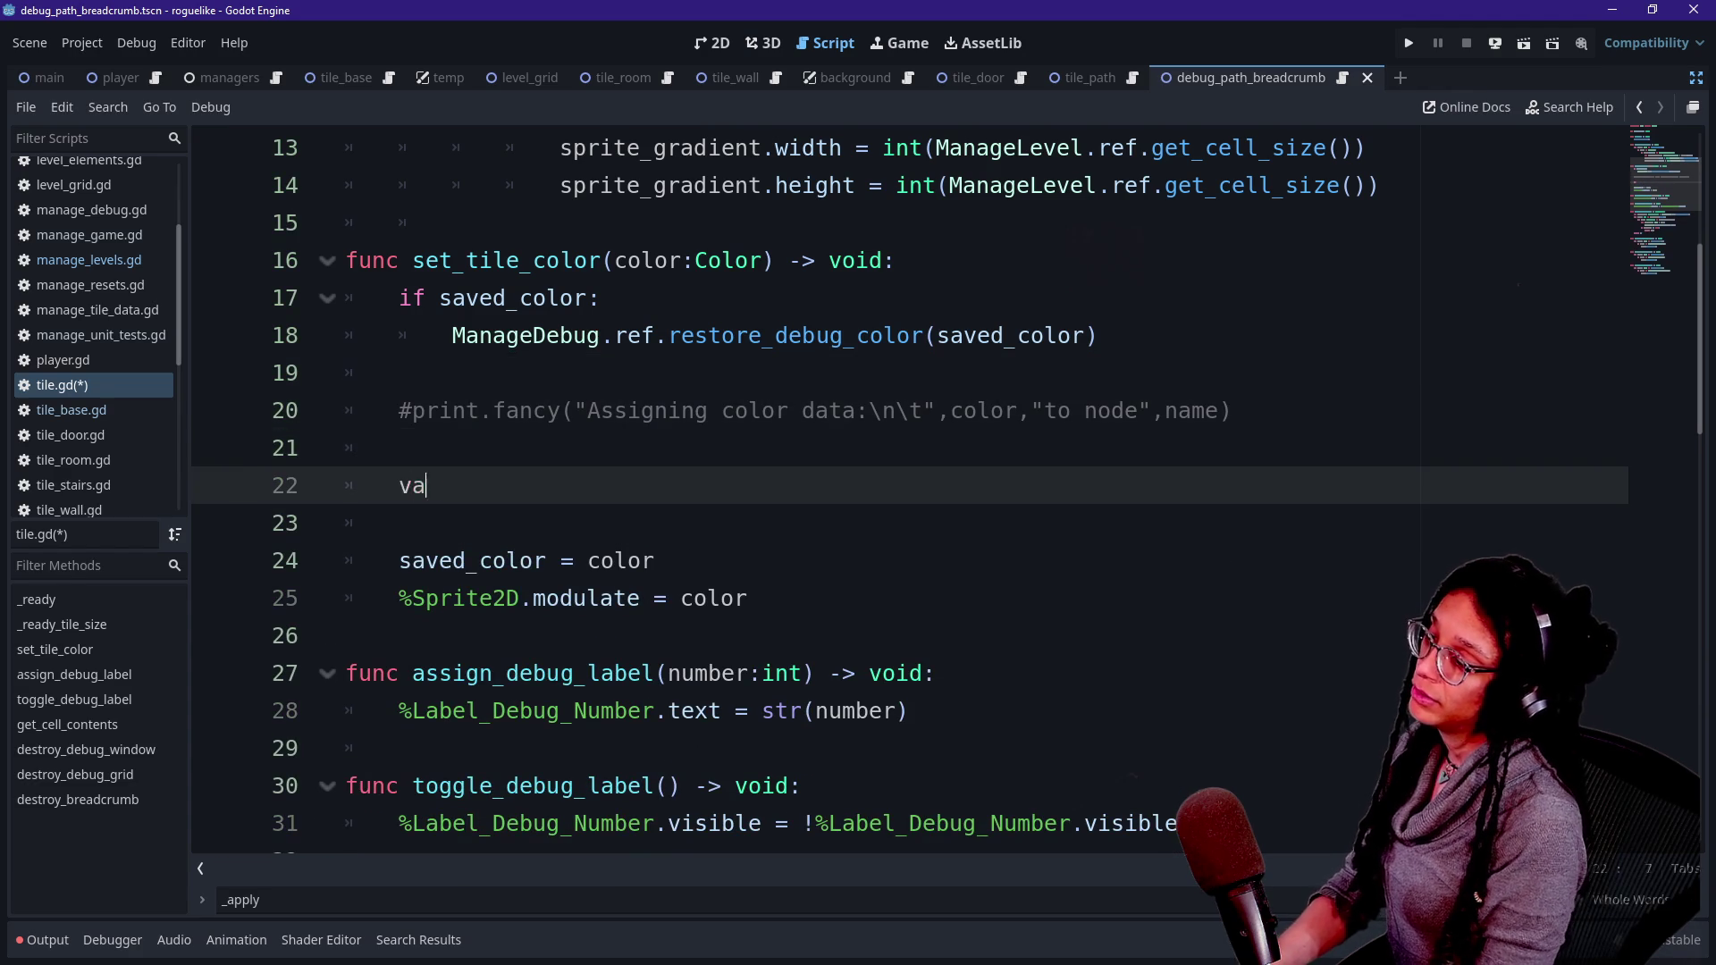
pyautogui.write('r is_bre')
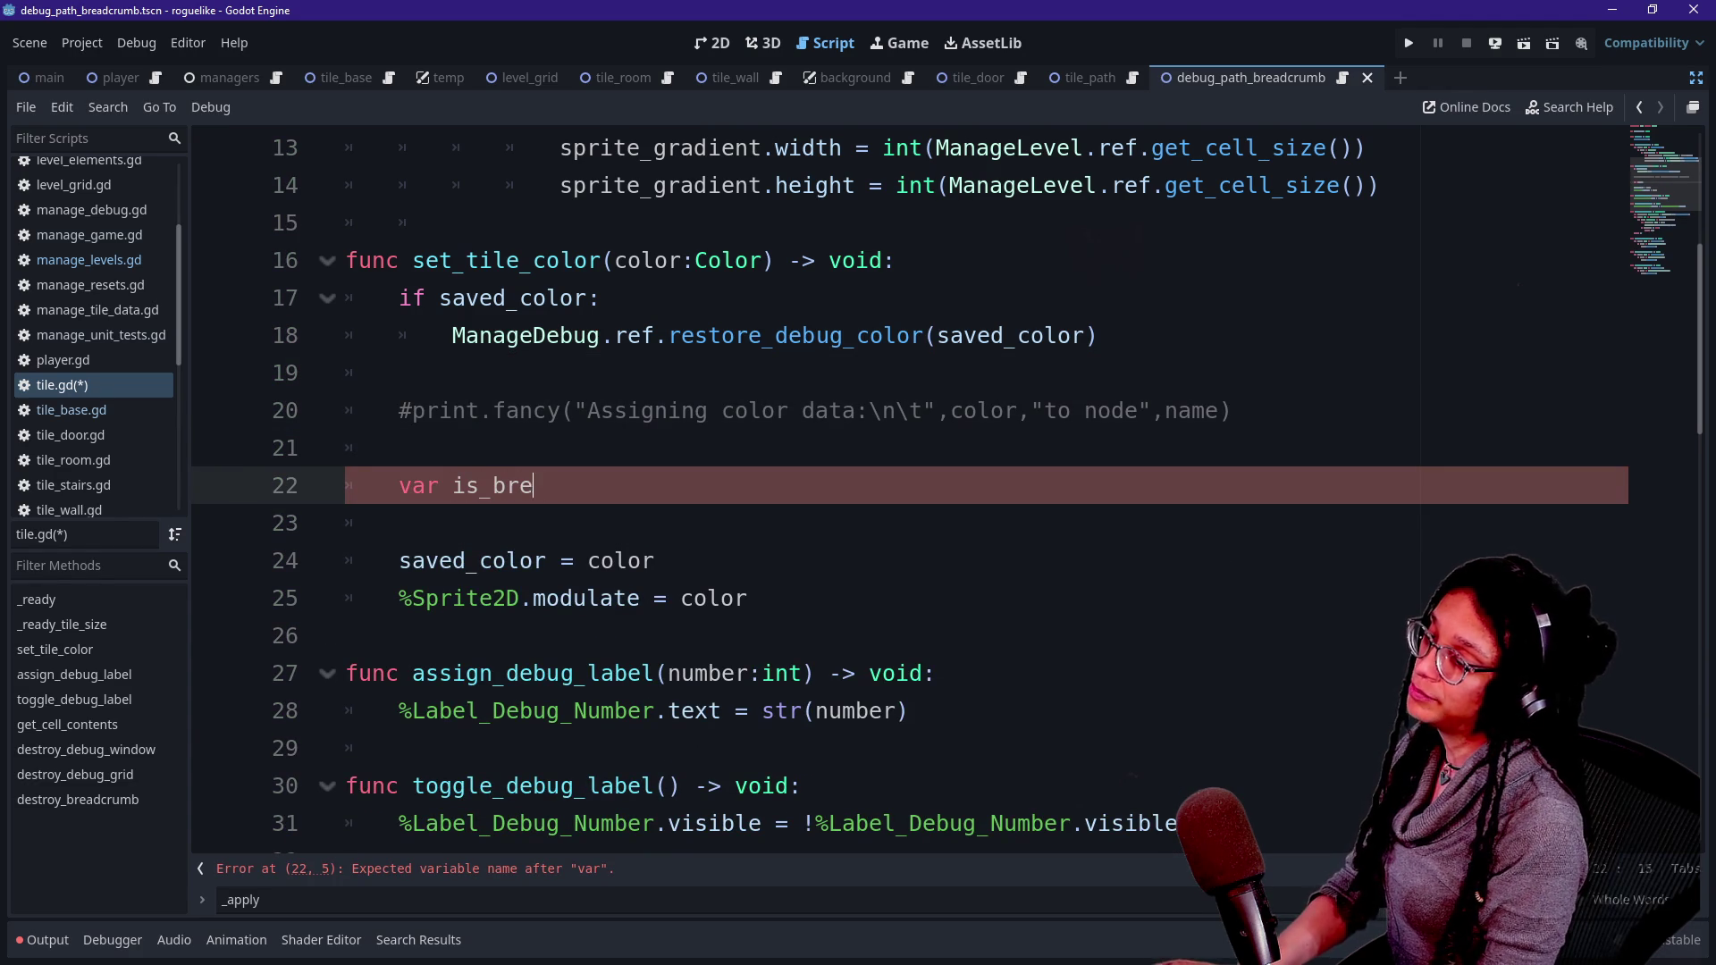
pyautogui.write('adcrumb: bool')
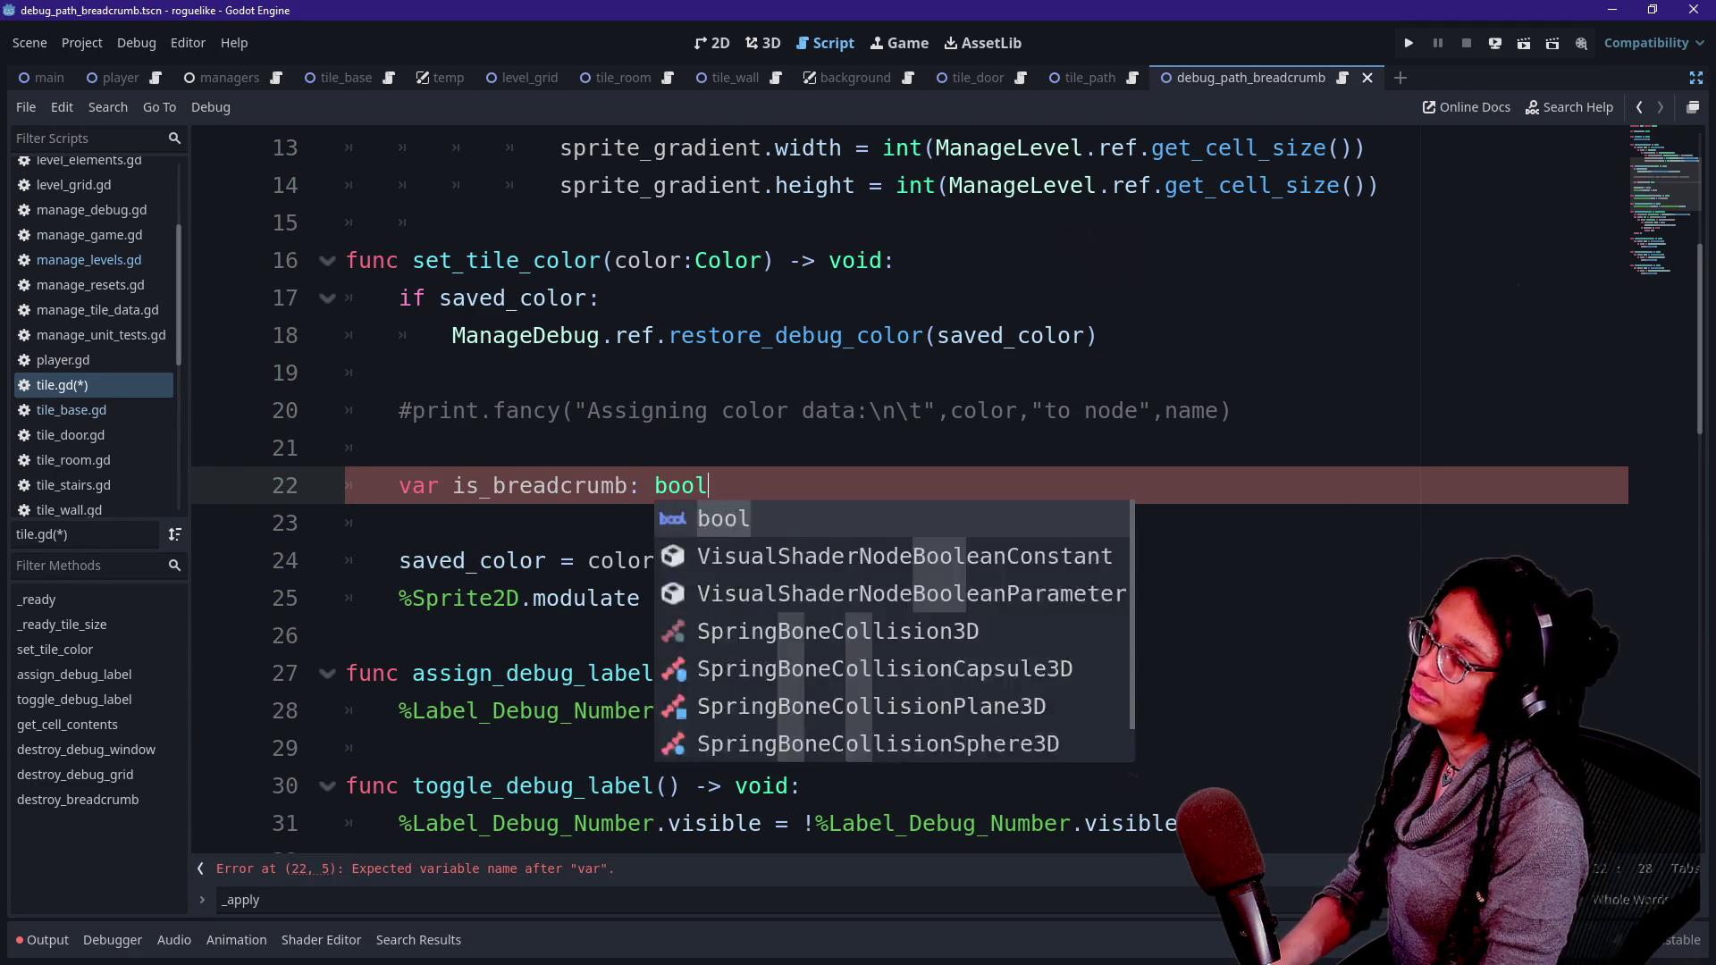
pyautogui.press('BackSpace')
pyautogui.press('BackSpace')
pyautogui.press('BackSpace')
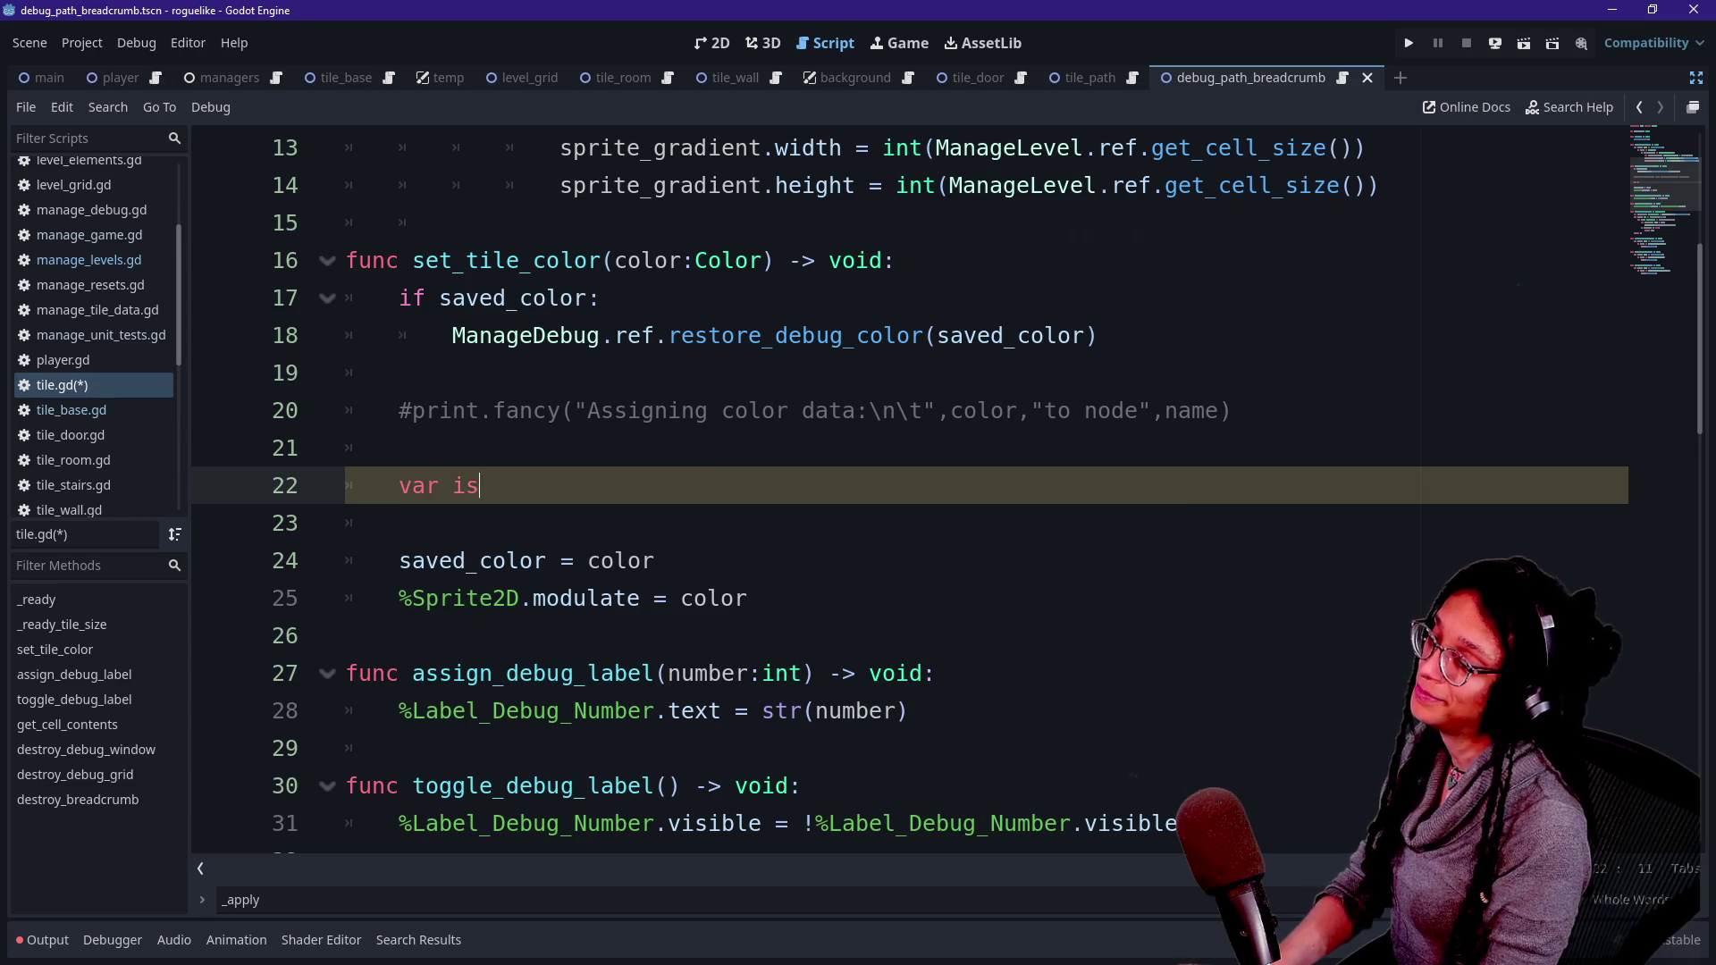
pyautogui.write('has_breadcru')
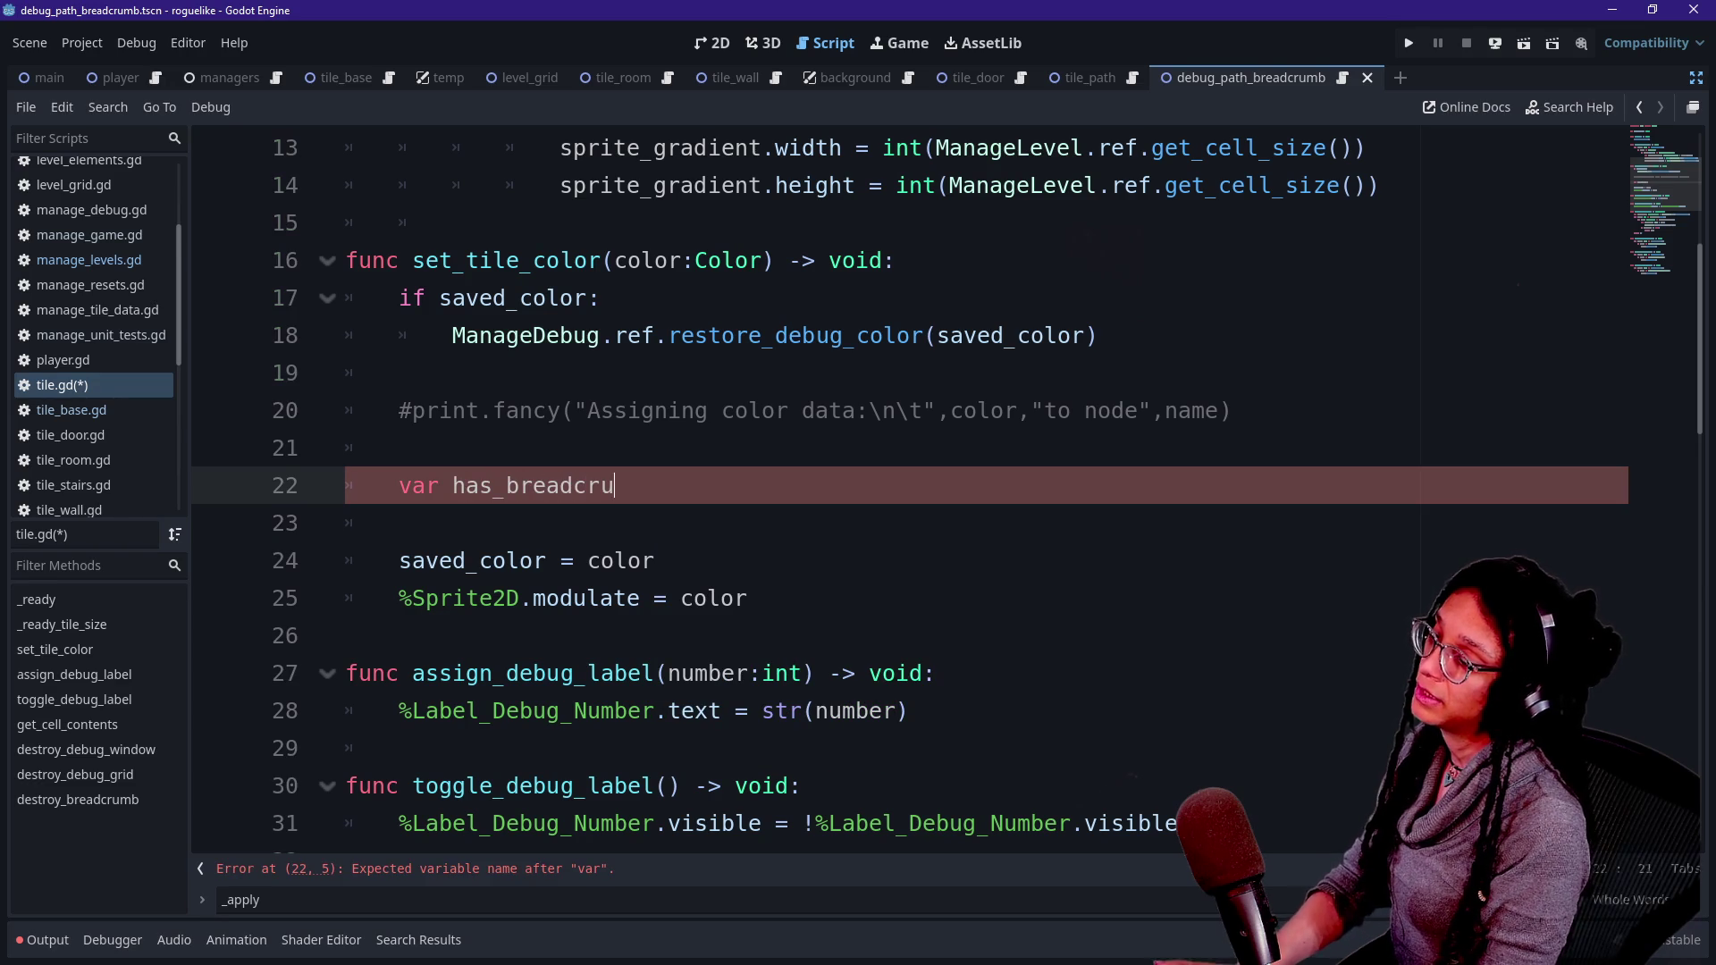
pyautogui.write('mb: bool = false')
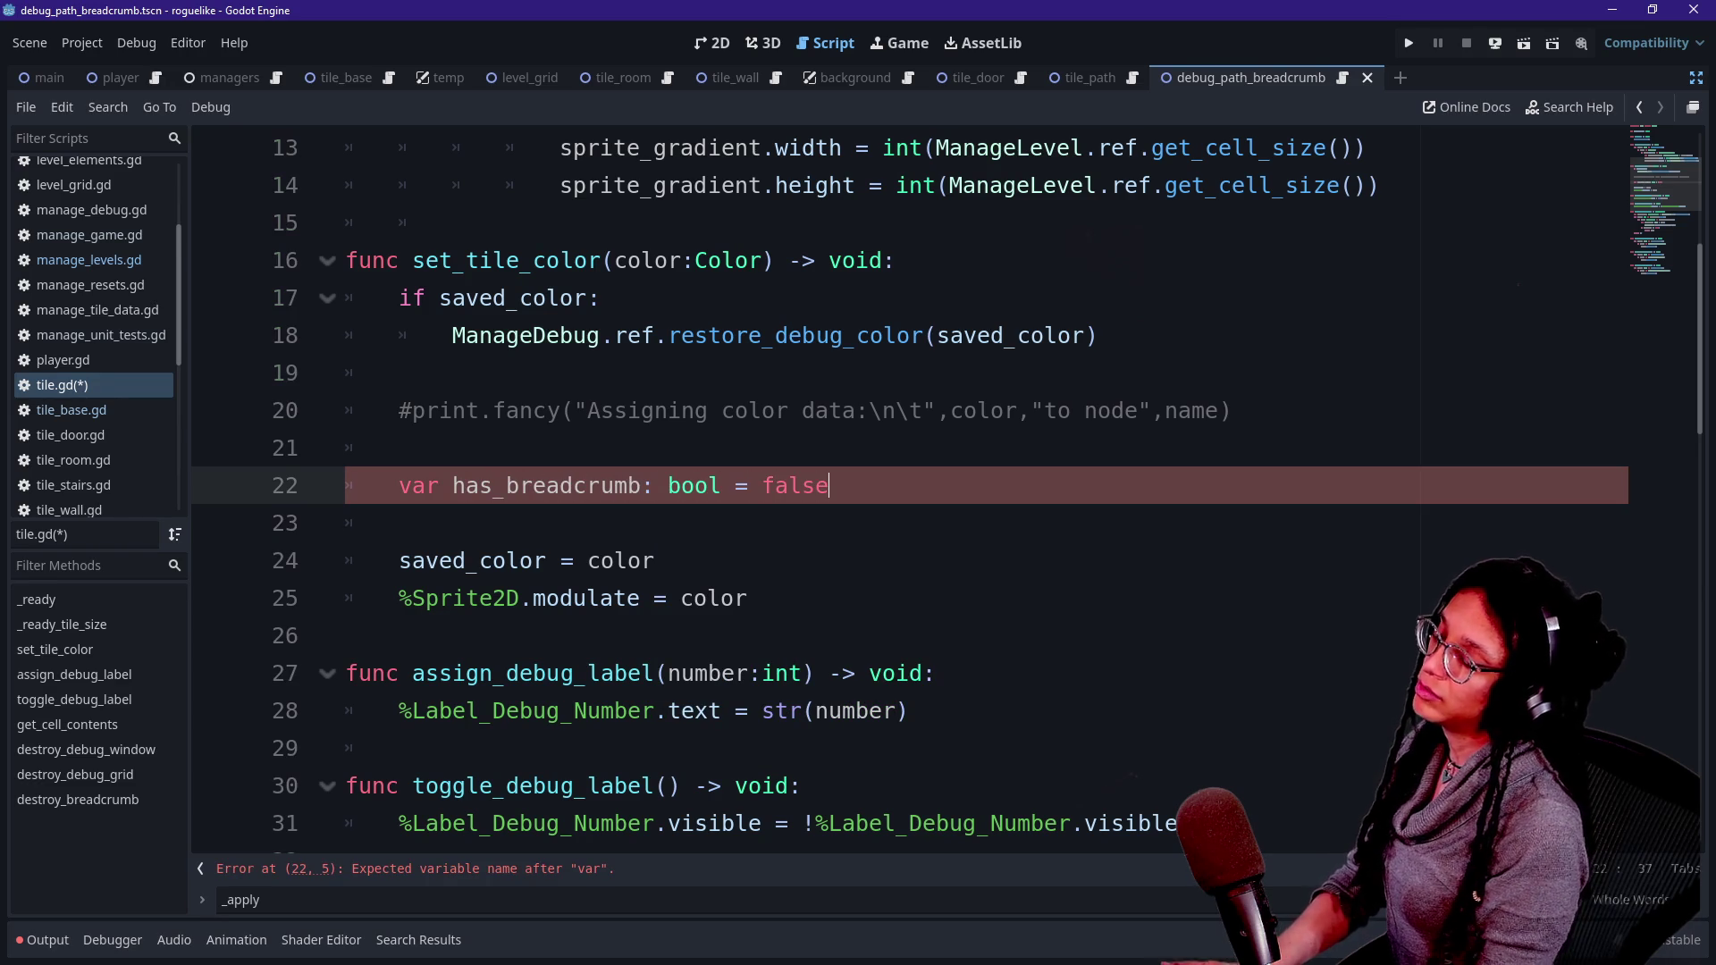
pyautogui.click(400, 447)
pyautogui.click(829, 485)
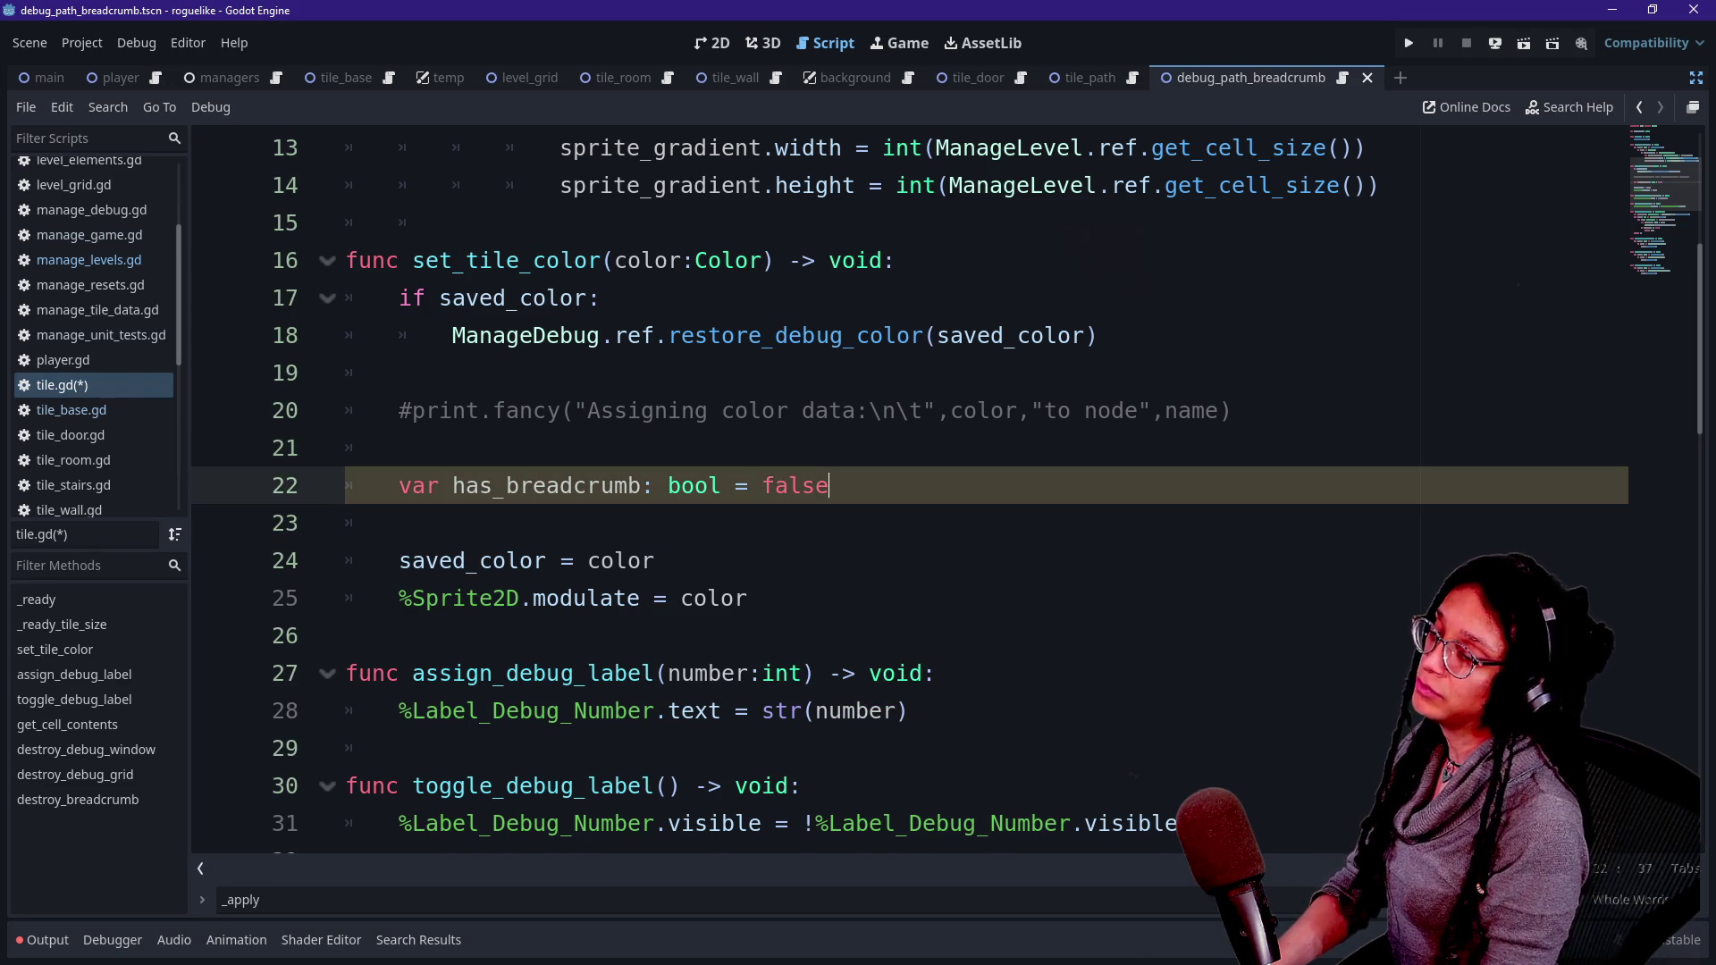
# - Declare 'var cell_contents: Dictionary = get_cell_contents()' on the next line
pyautogui.press('Return')
pyautogui.write('var ')
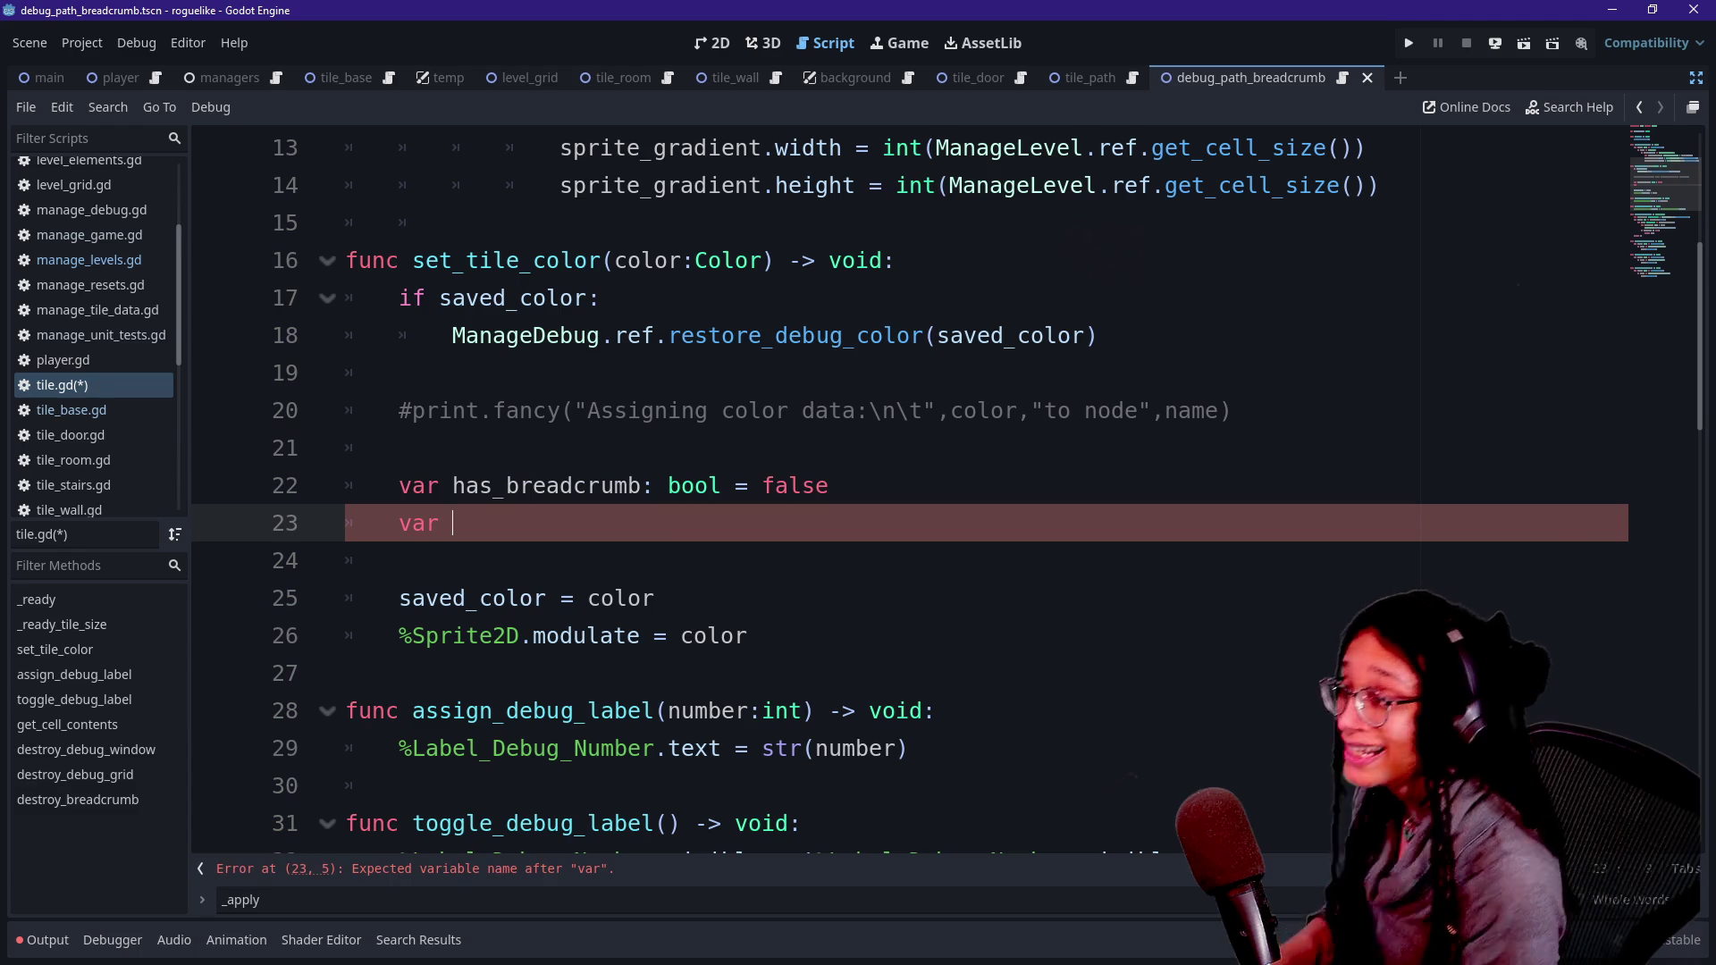
pyautogui.write('g')
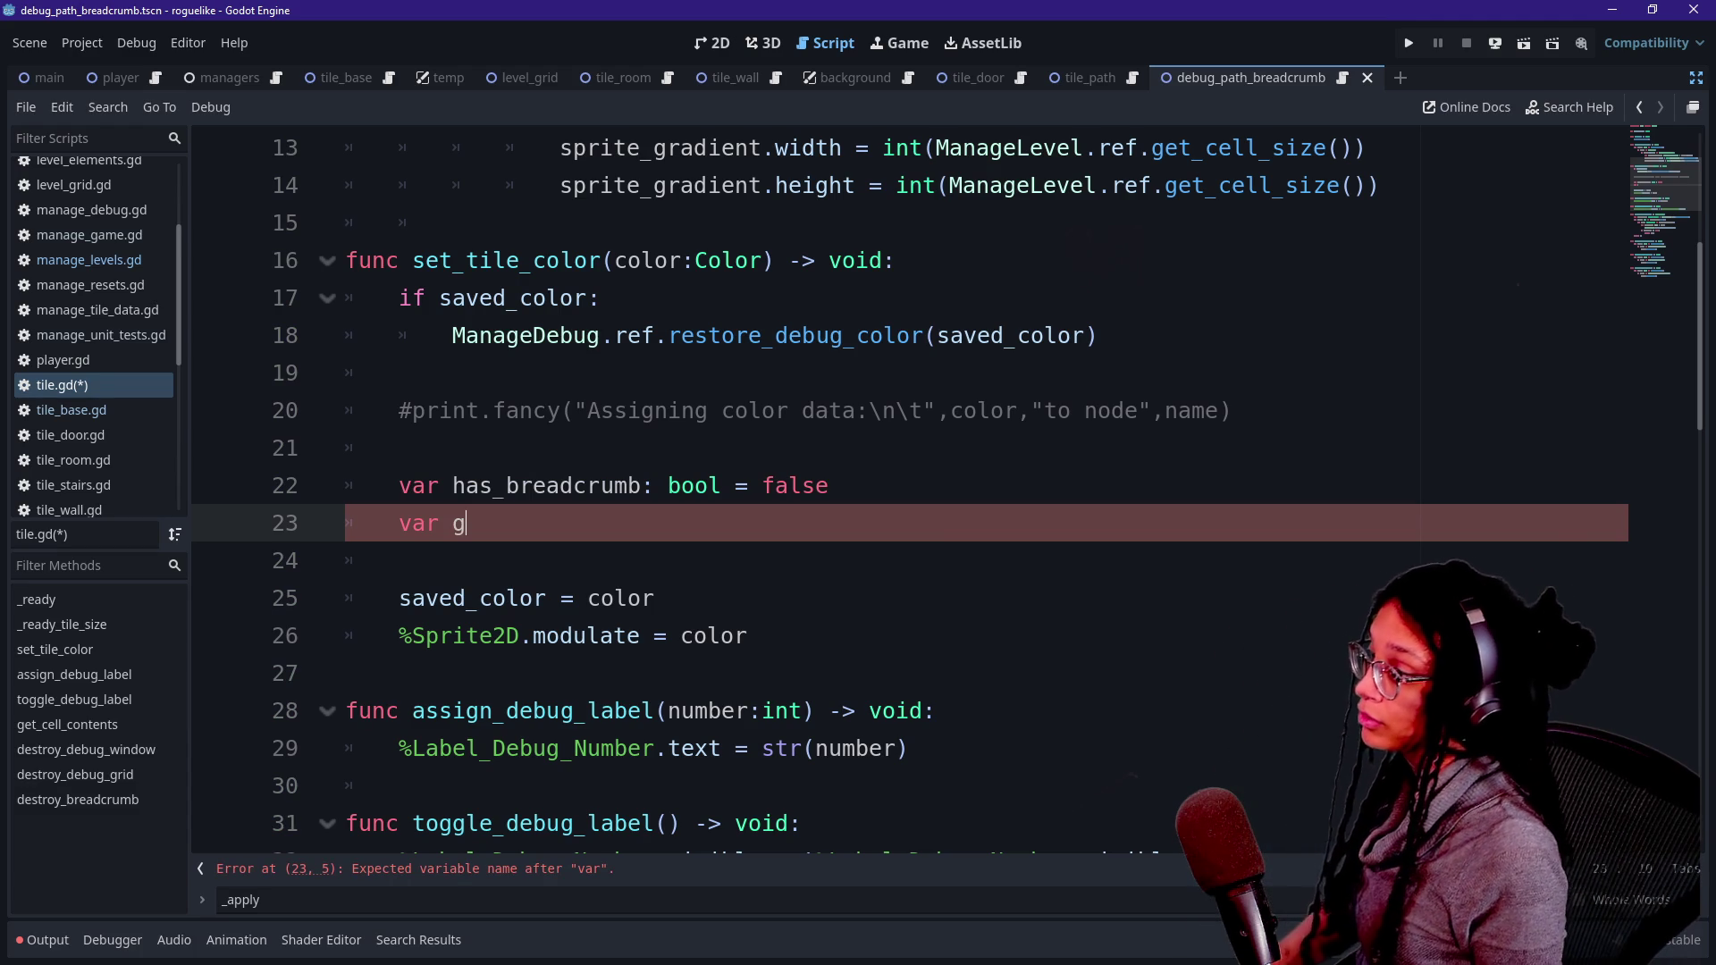
pyautogui.press('BackSpace')
pyautogui.write('cell_cont')
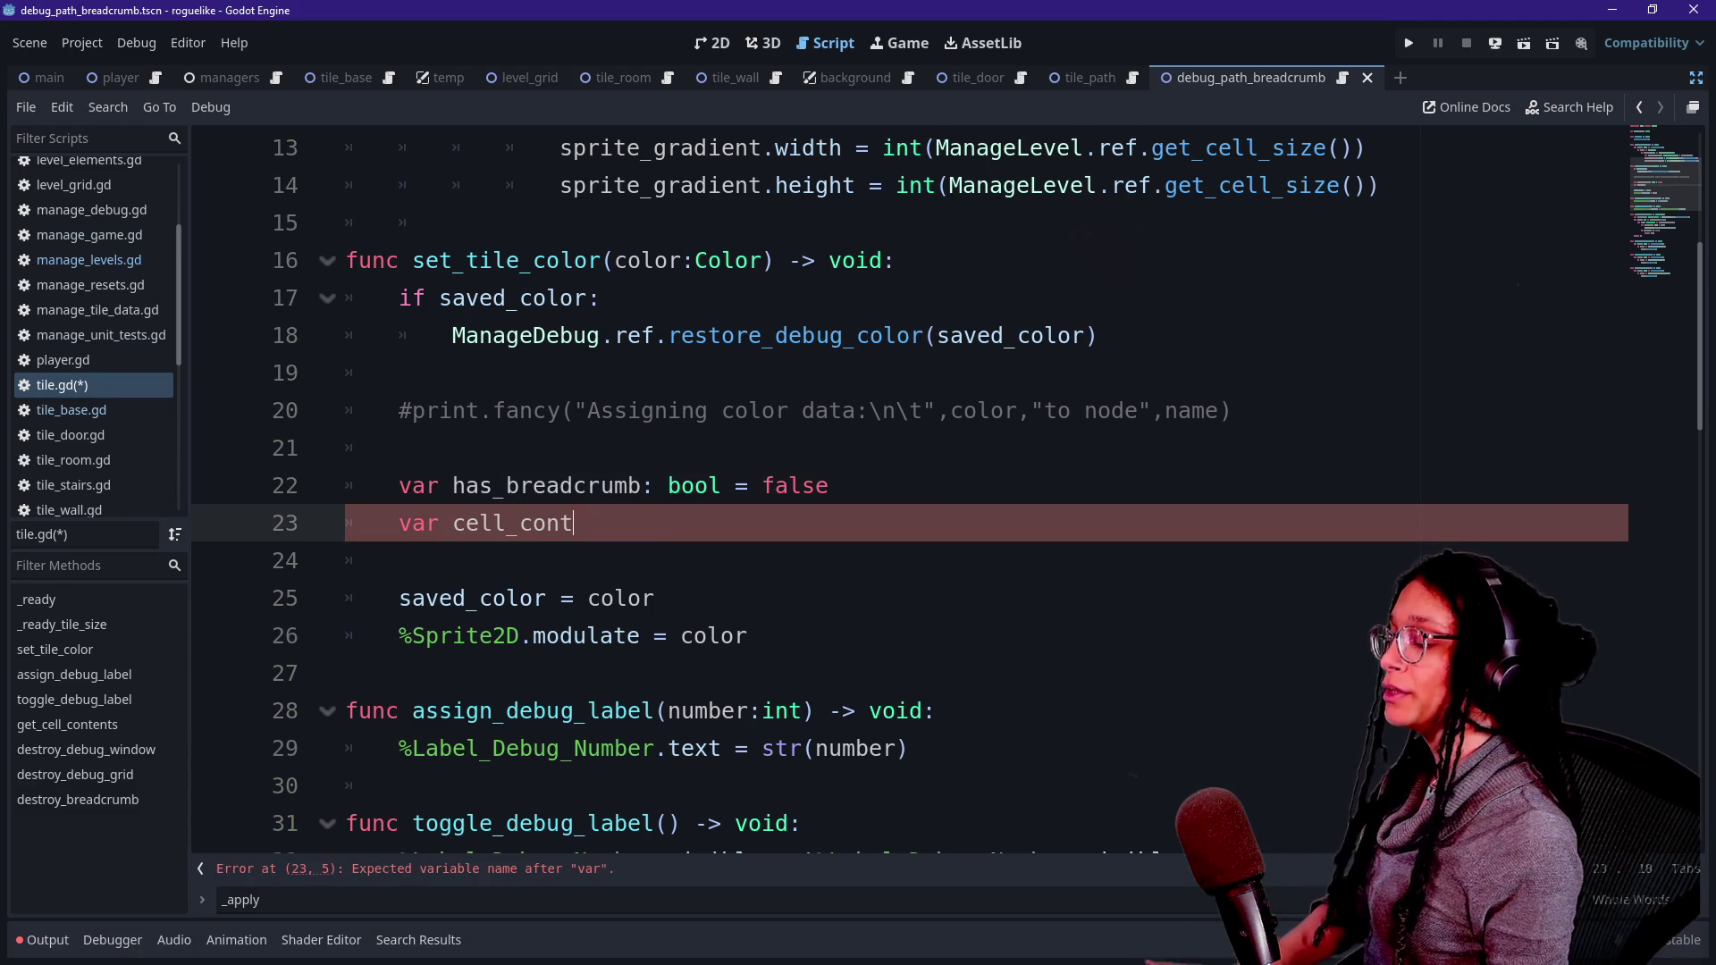
pyautogui.write('ents')
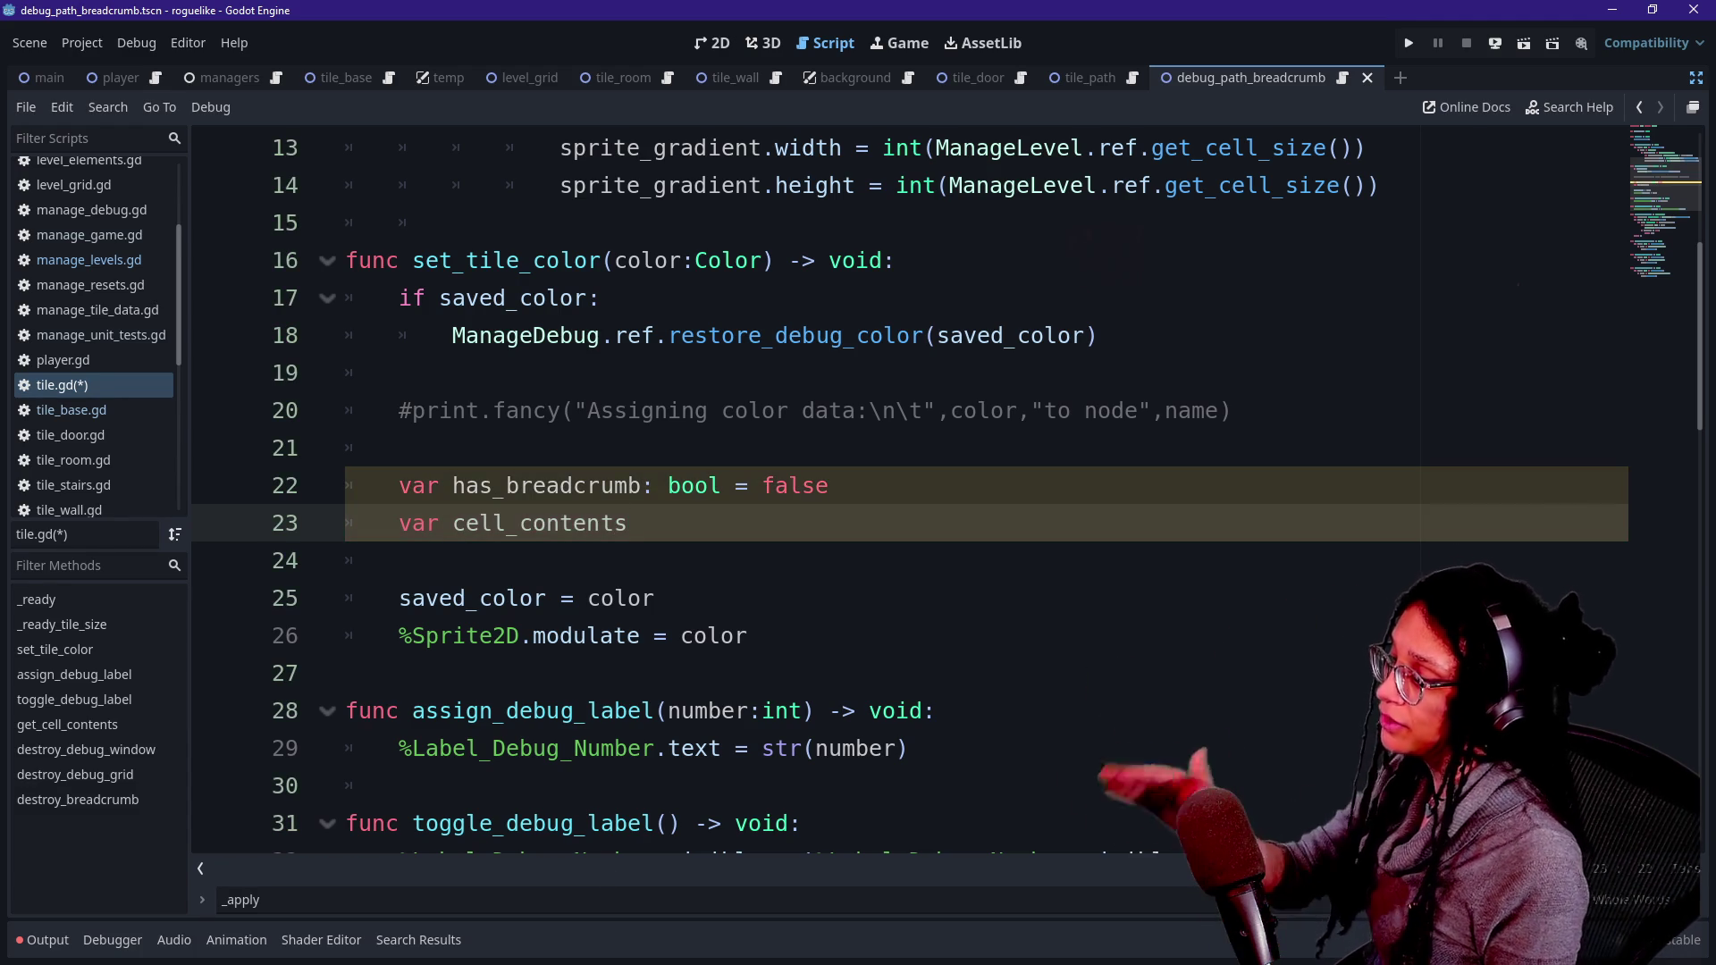
pyautogui.write(': Dictionary = ')
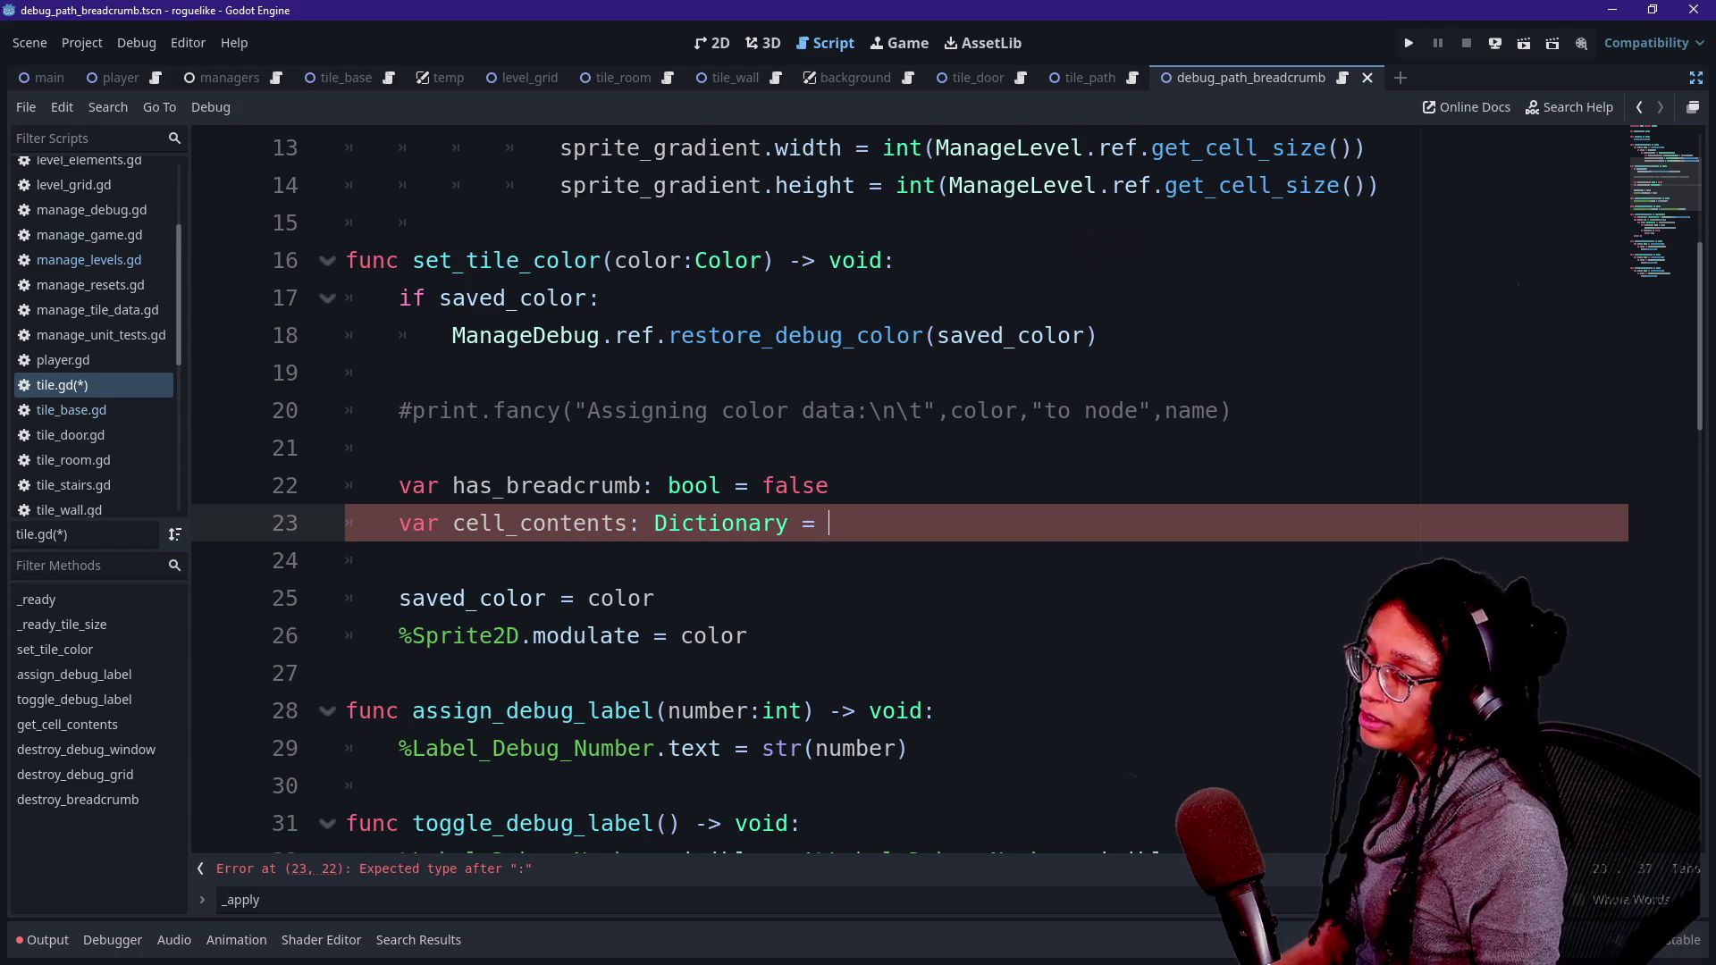
pyautogui.write('g')
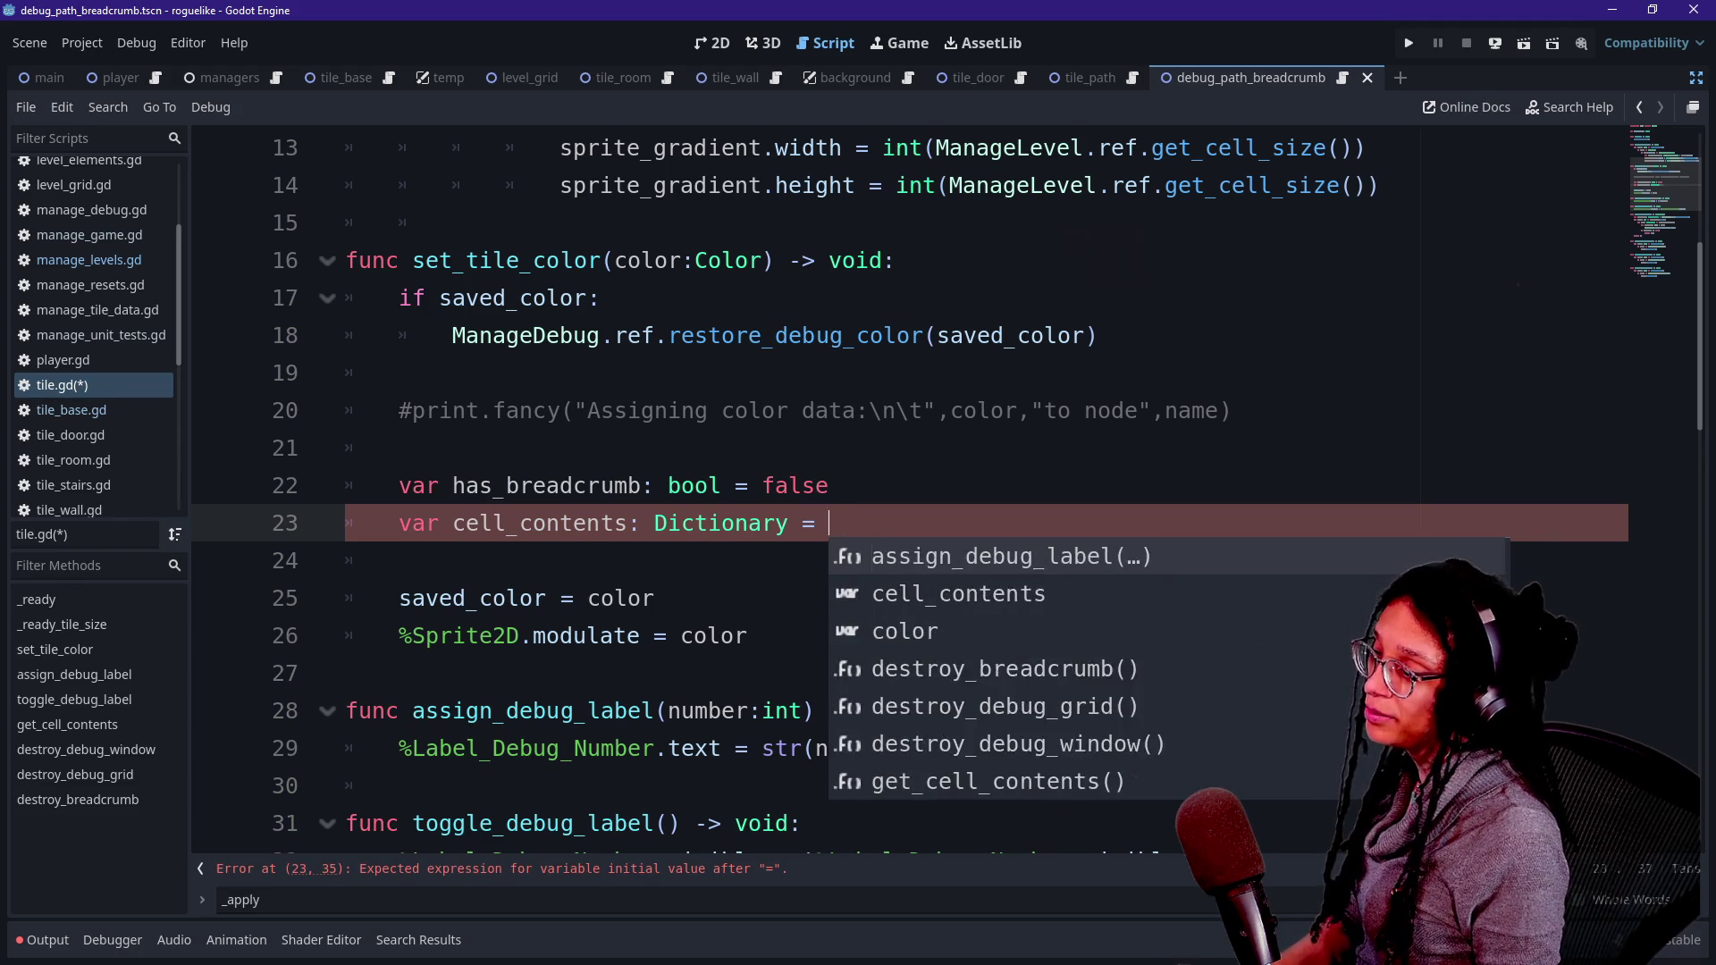
pyautogui.write('et')
pyautogui.press('Return')
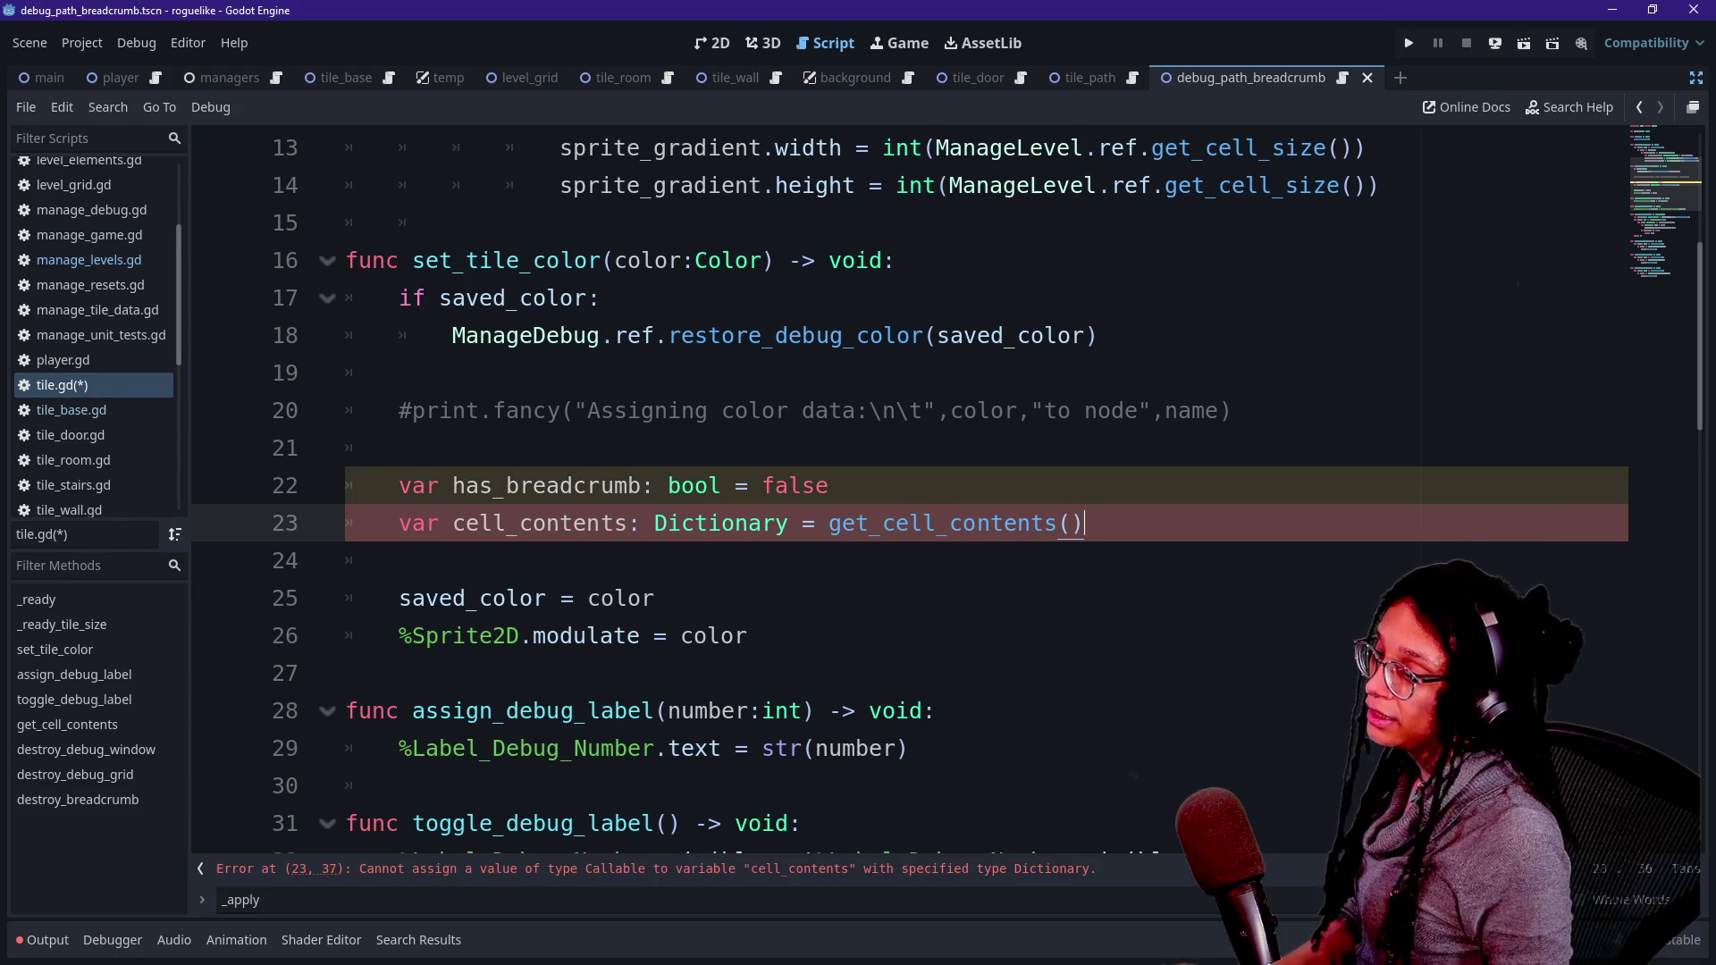
pyautogui.press('Return')
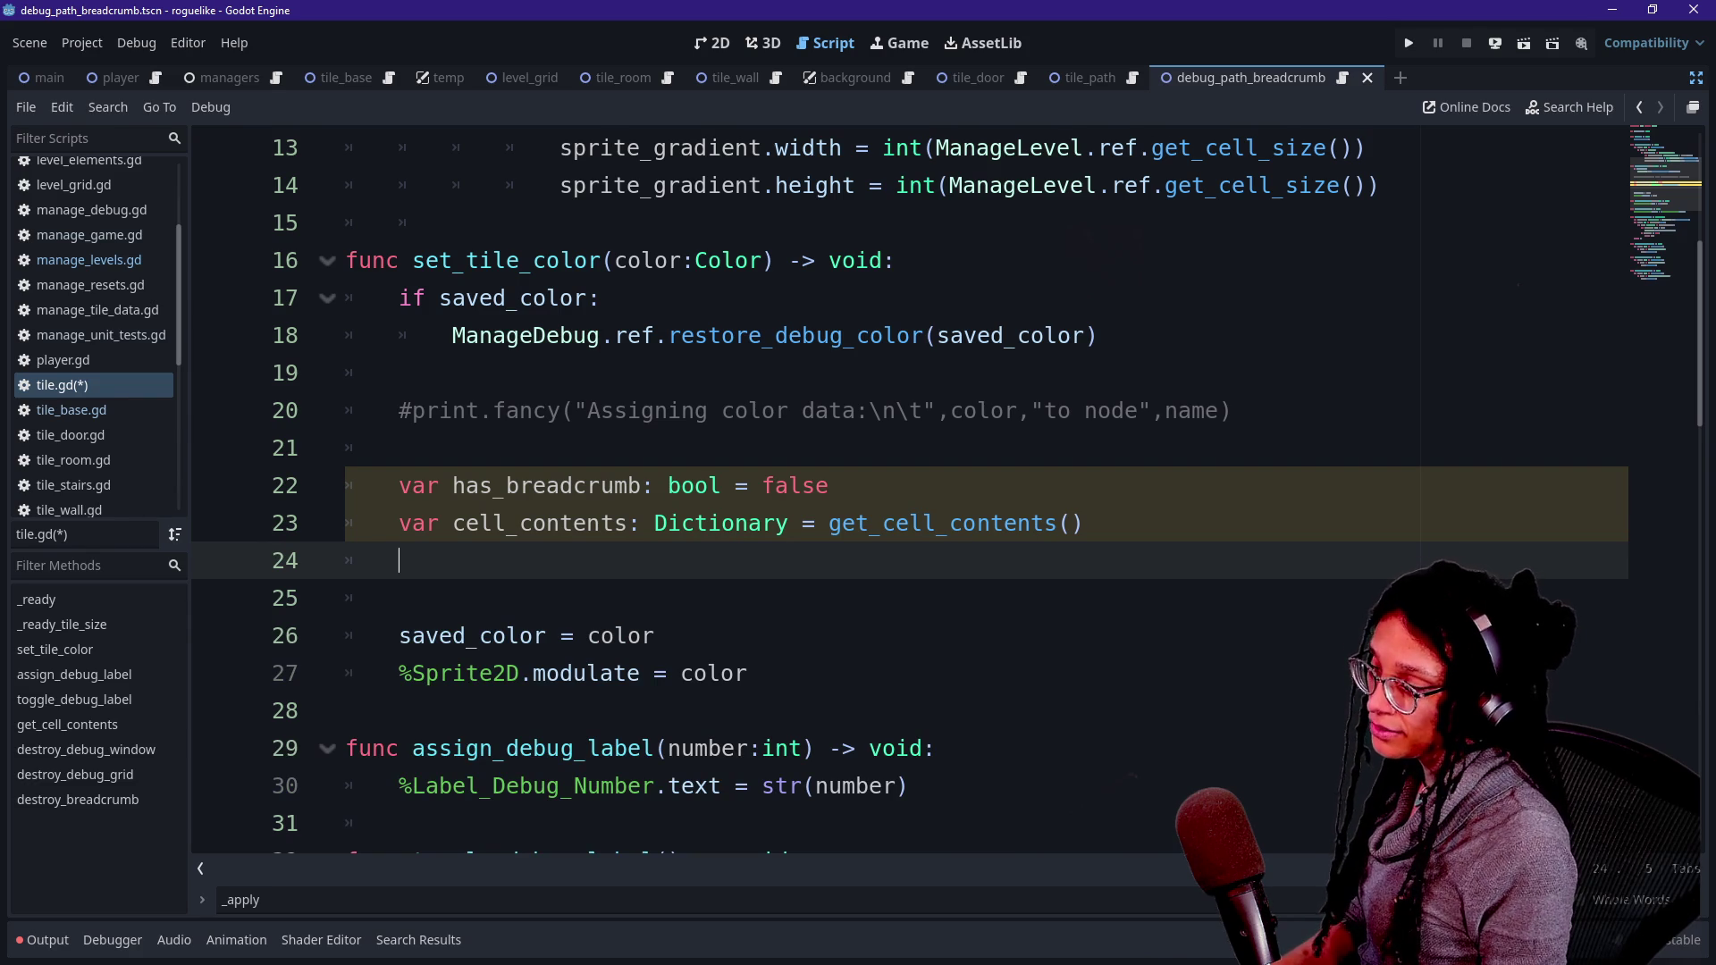
# - Type 'var breadcrumb_id: int = ManageLevel.ref' on line 24
pyautogui.write('vaqr')
pyautogui.press('BackSpace')
pyautogui.press('BackSpace')
pyautogui.write('r')
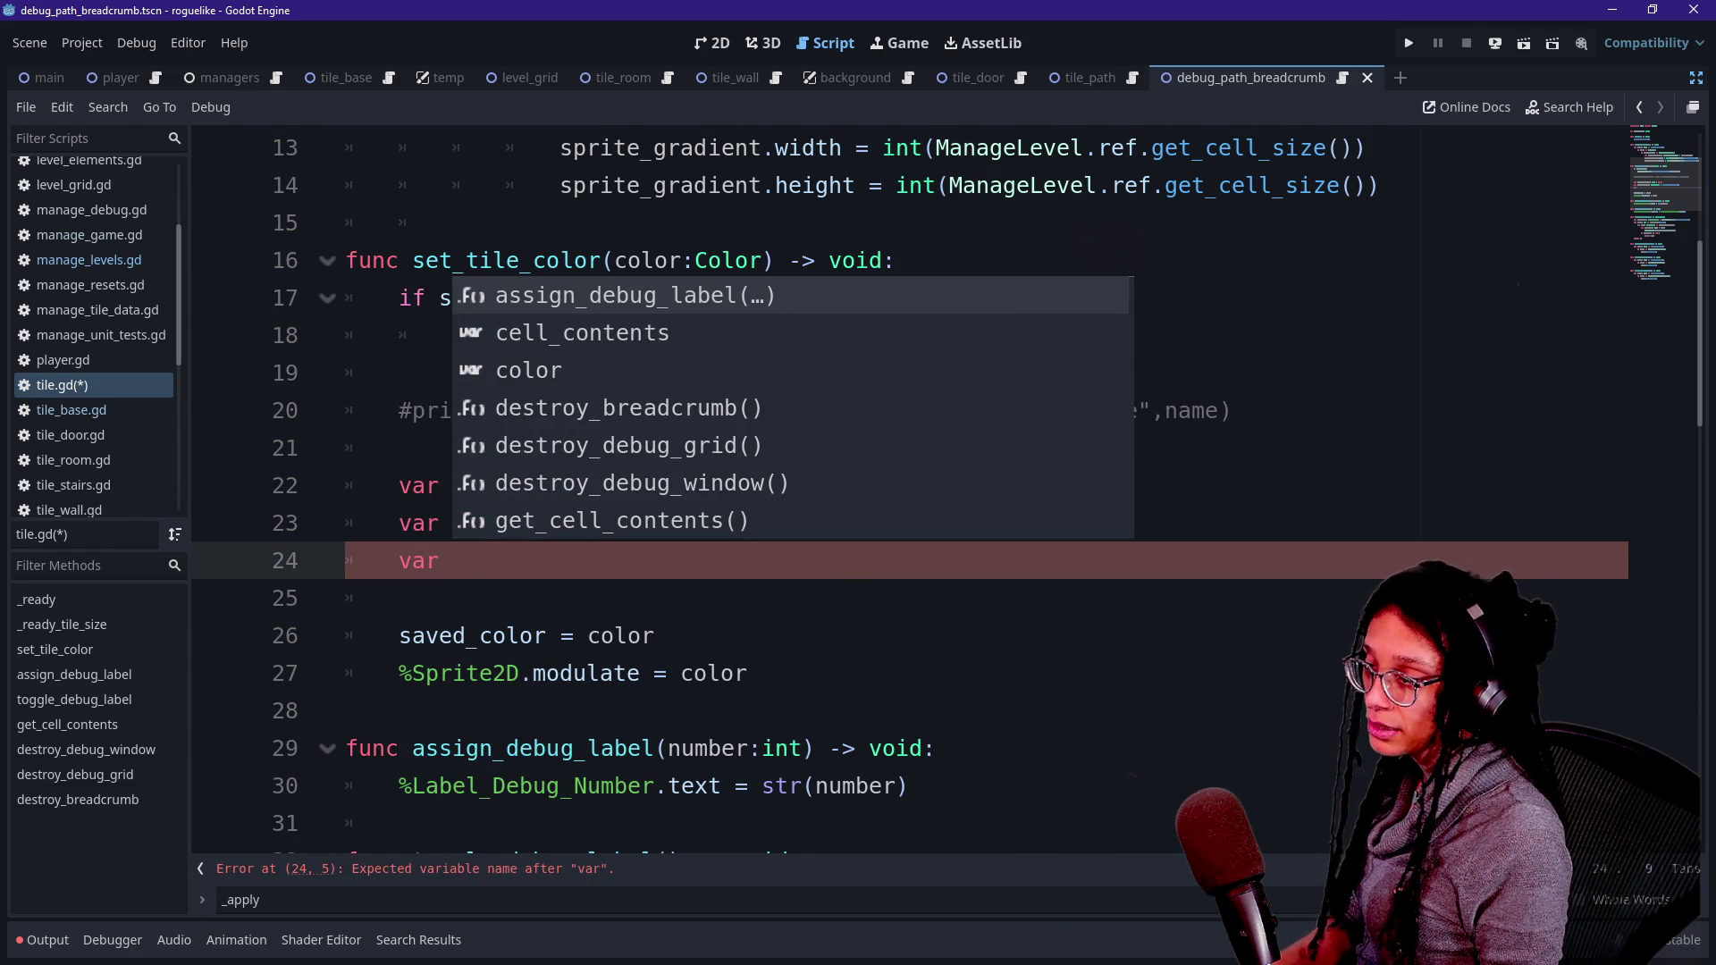
pyautogui.press('Escape')
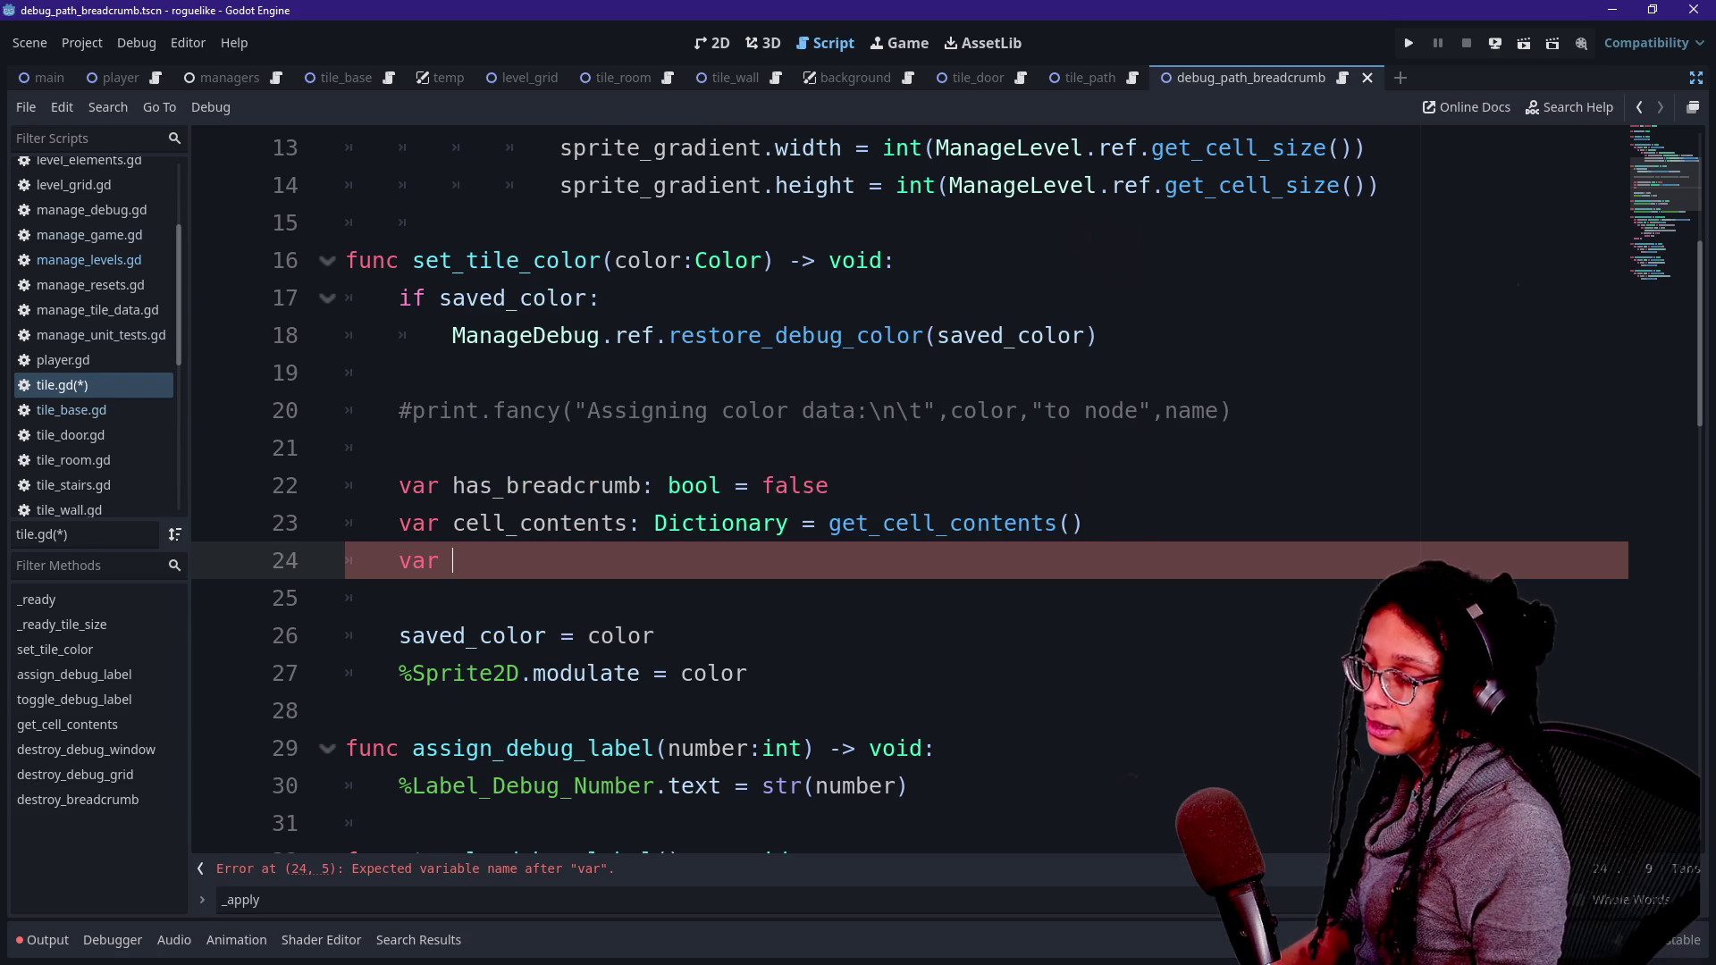
pyautogui.press('BackSpace')
pyautogui.press('BackSpace')
pyautogui.press('BackSpace')
pyautogui.write('var breac')
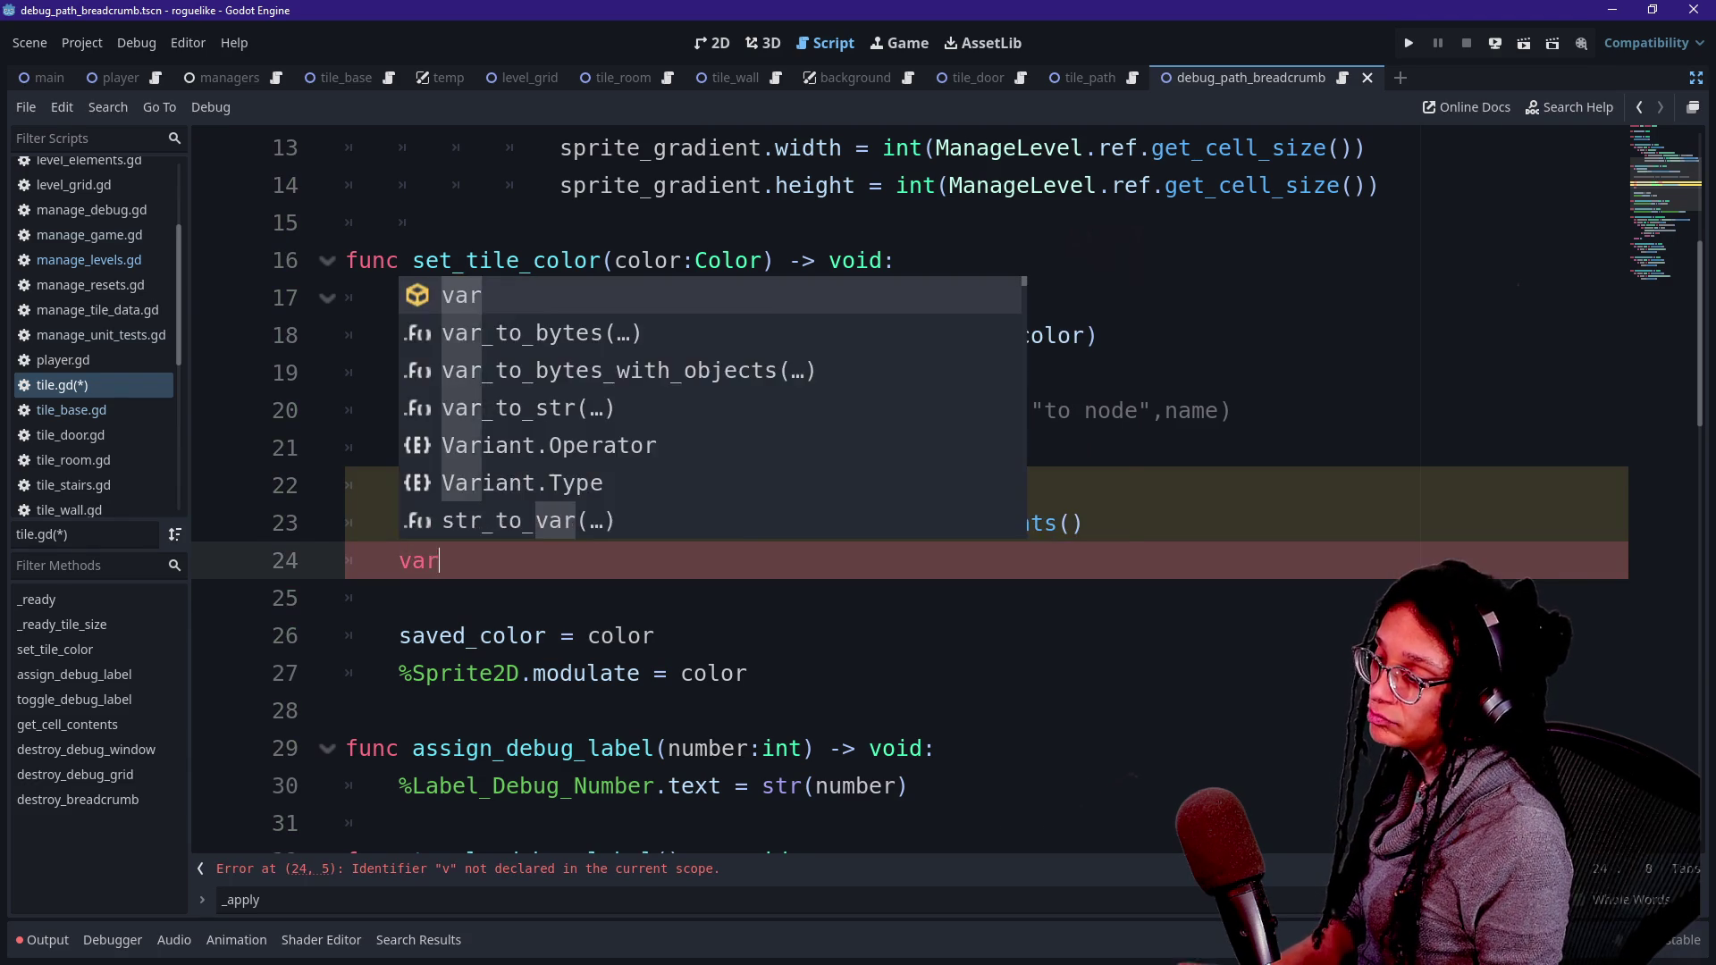
pyautogui.write('dcrumb i')
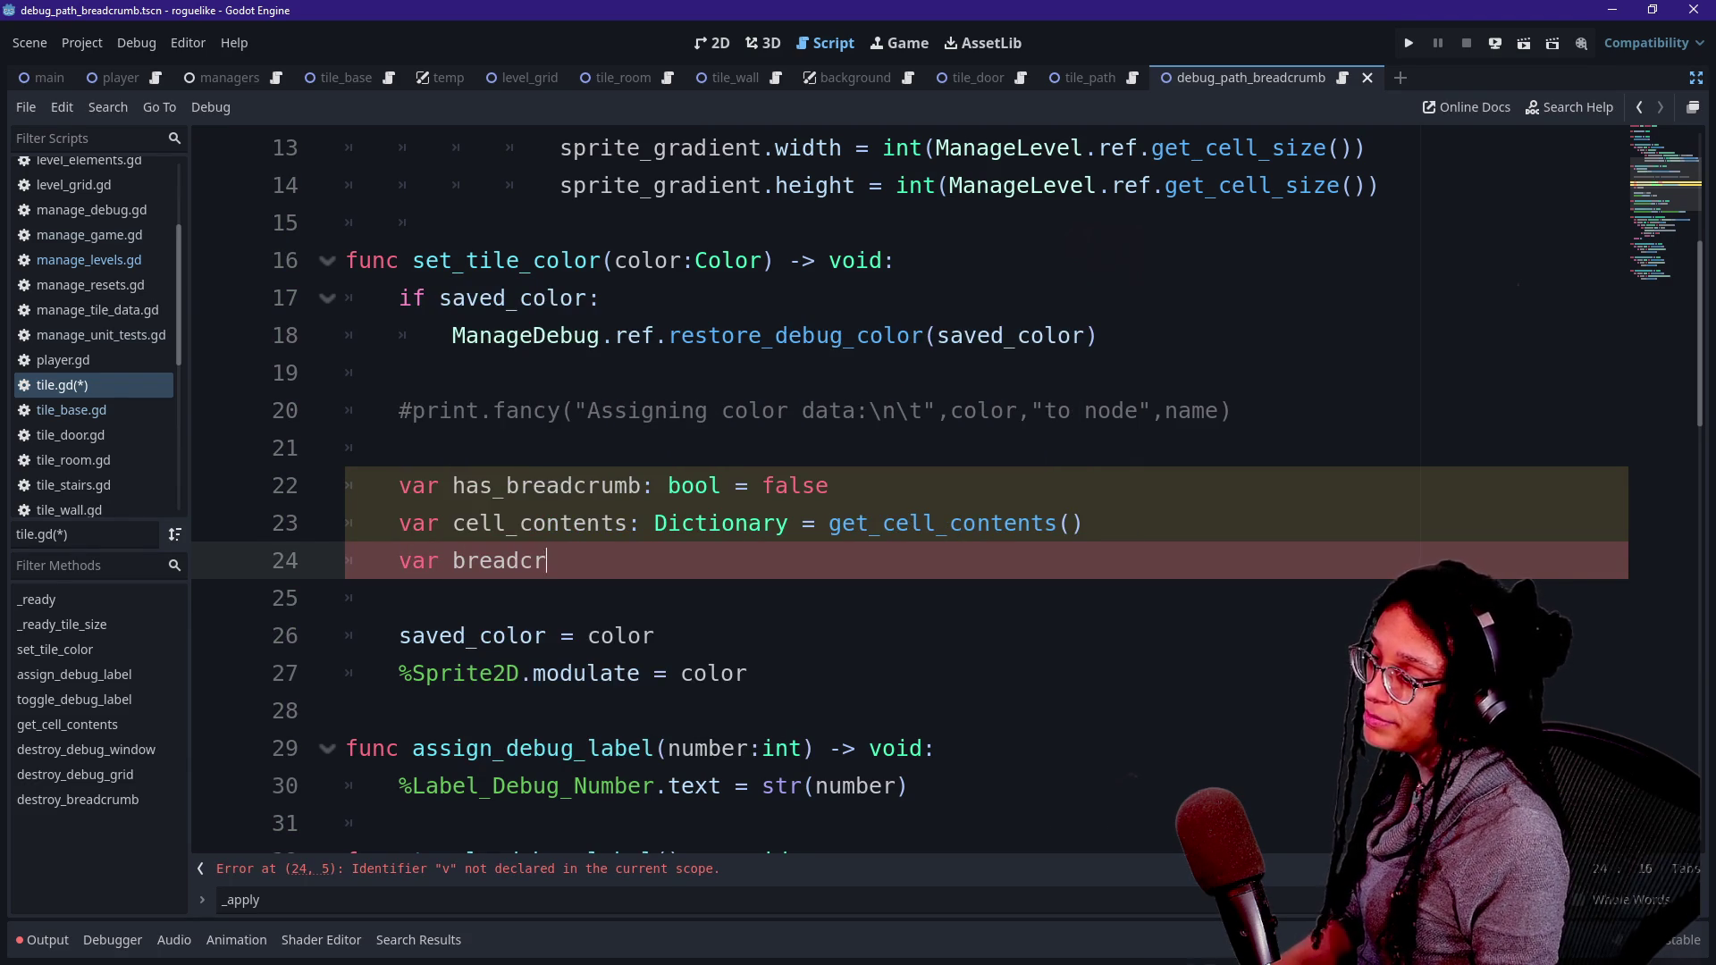
pyautogui.press('BackSpace')
pyautogui.write('id: int = ')
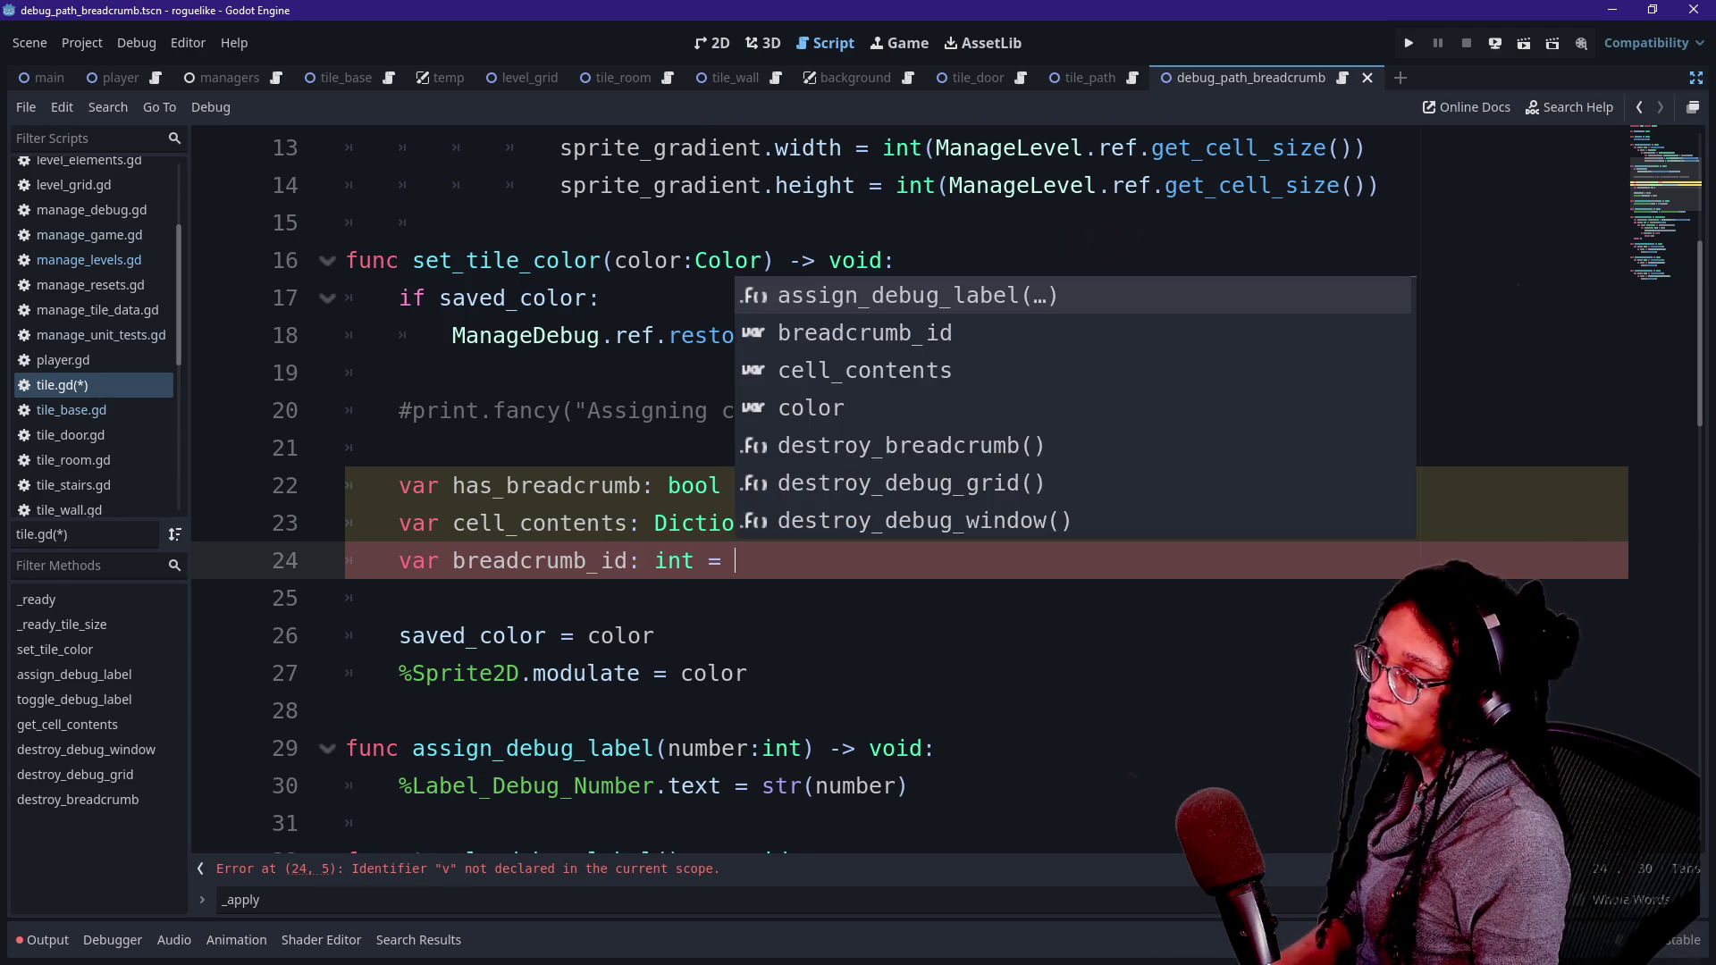
pyautogui.write('Manage')
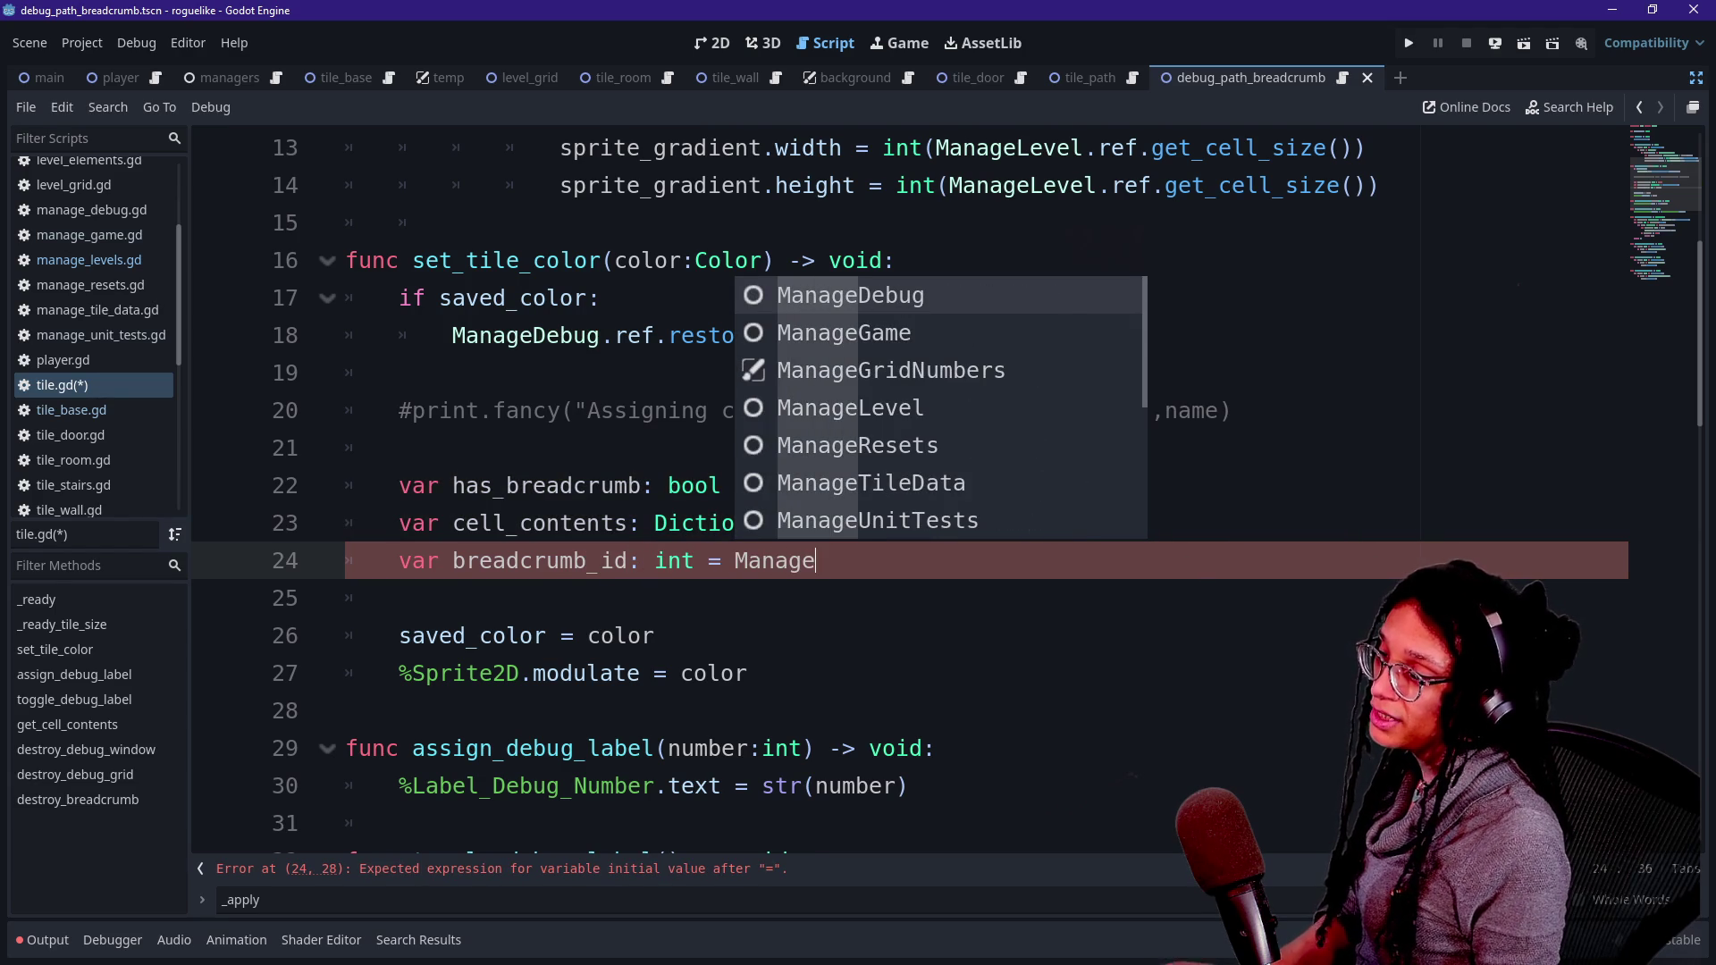
pyautogui.write('Le')
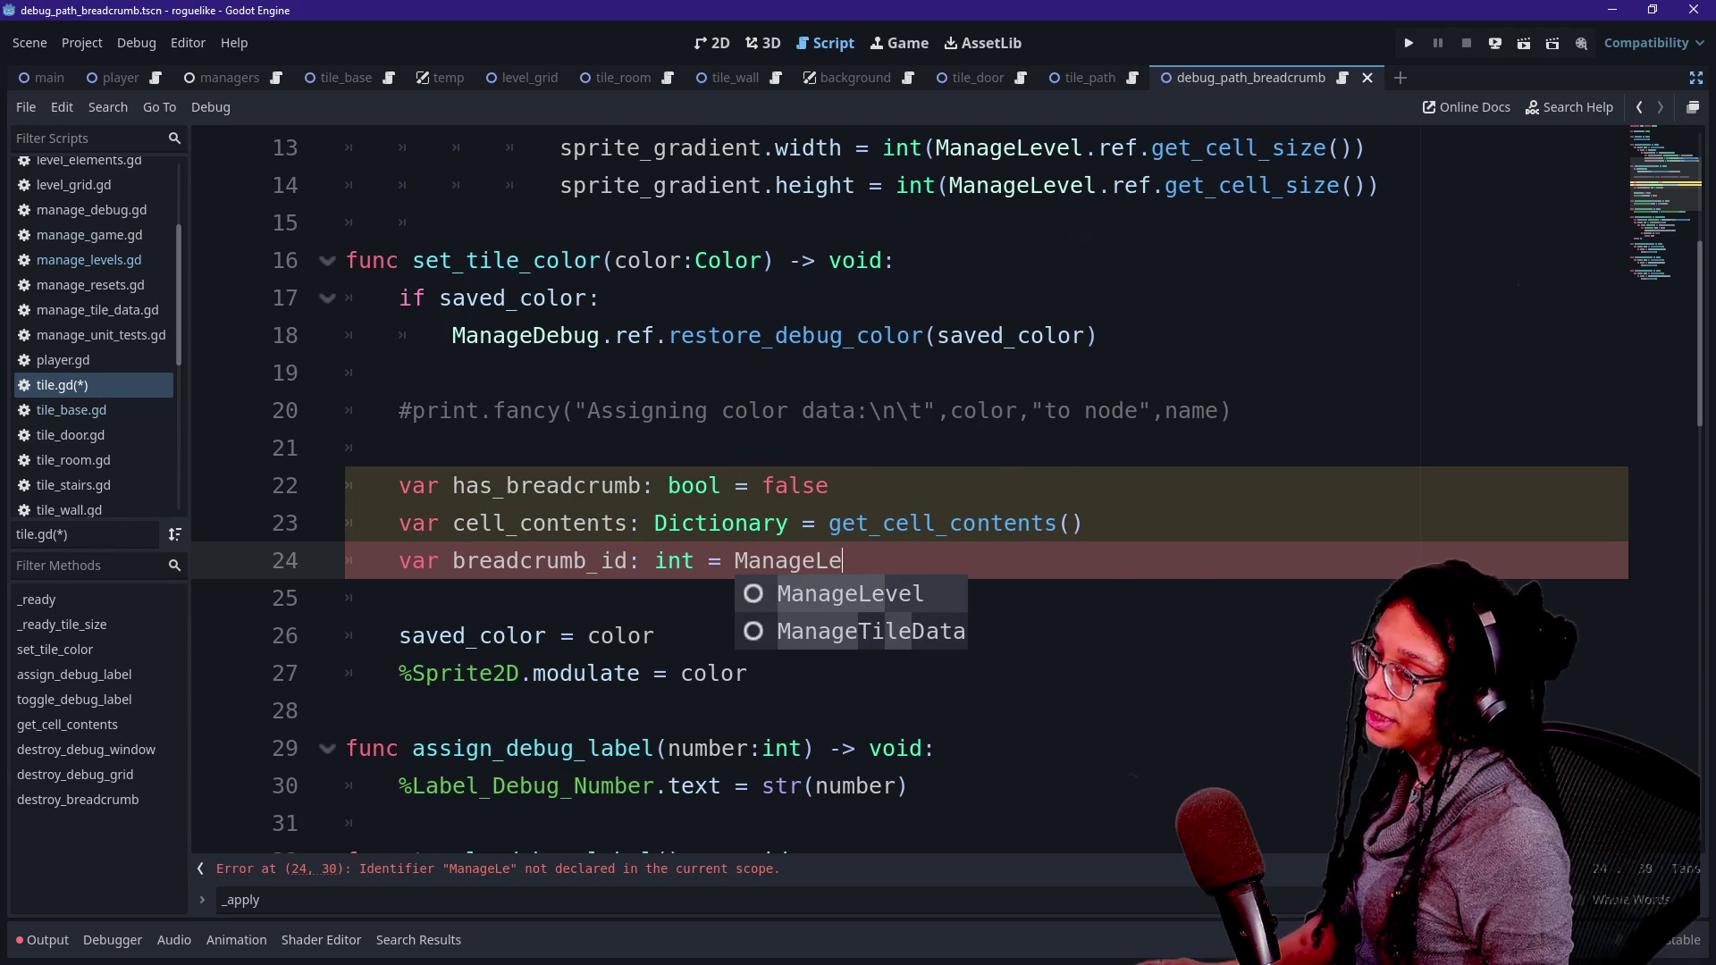
pyautogui.press('Return')
pyautogui.write('.ref')
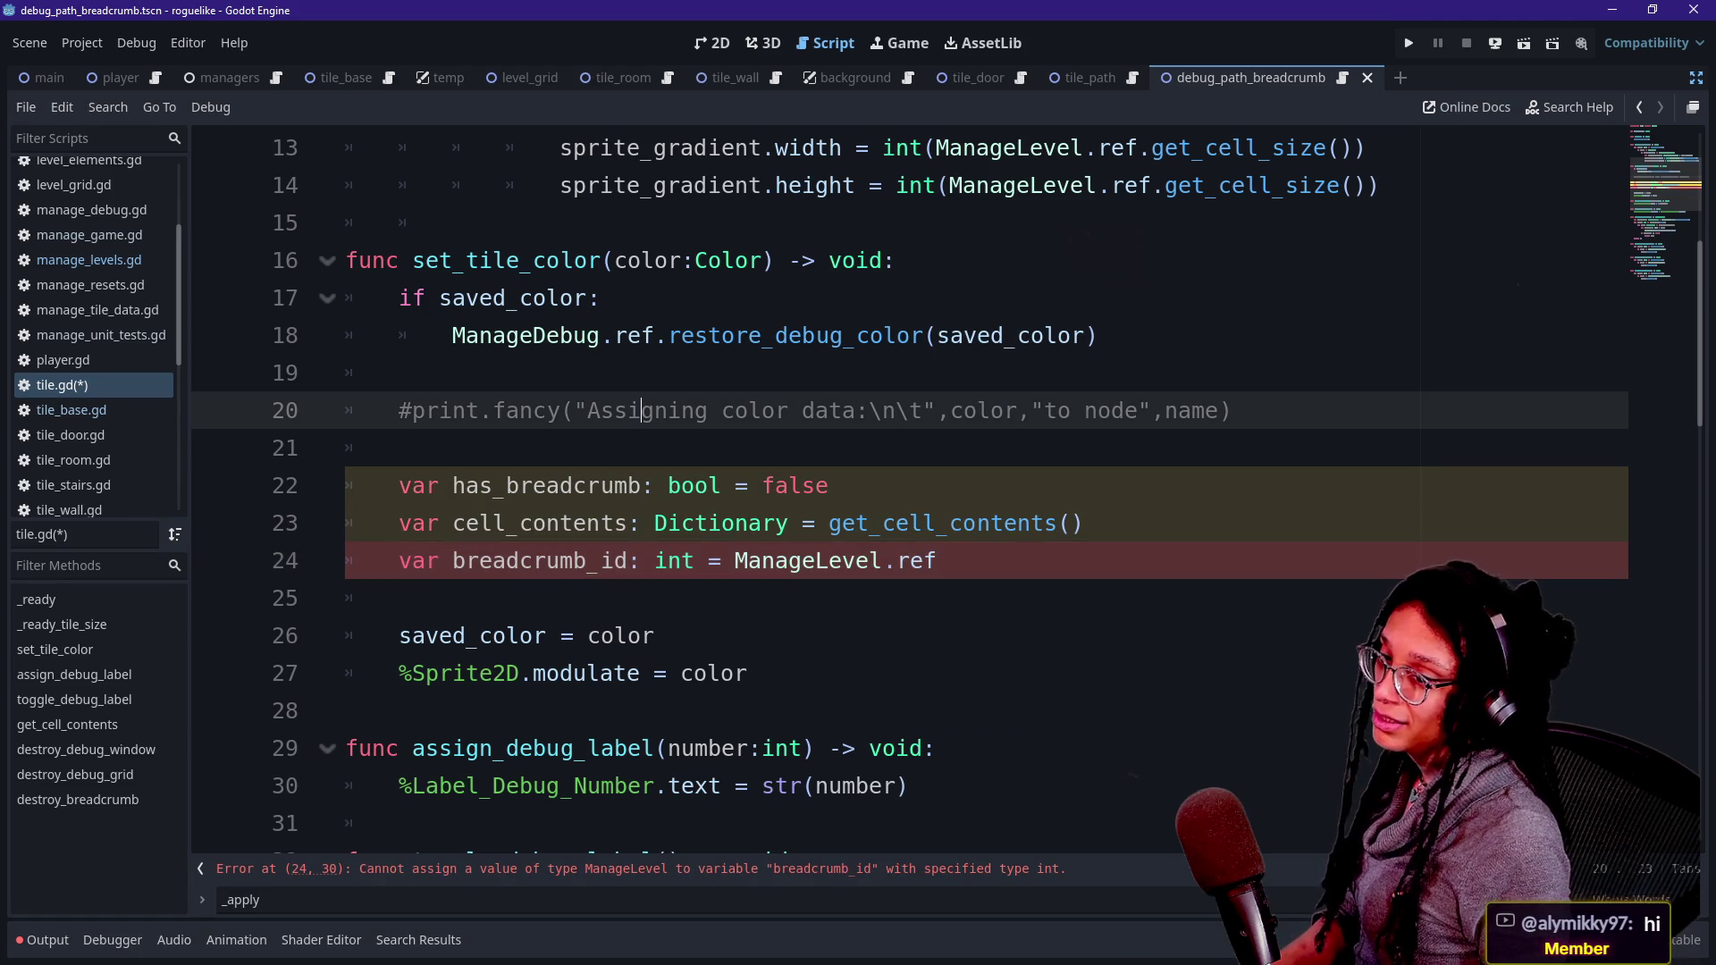
# - Inspect the breadcrumb_id line and return the caret to empty line 25
pyautogui.moveTo(786, 410); pyautogui.dragTo(654, 635)
pyautogui.doubleClick(621, 635)
pyautogui.click(399, 598)
pyautogui.click(655, 560)
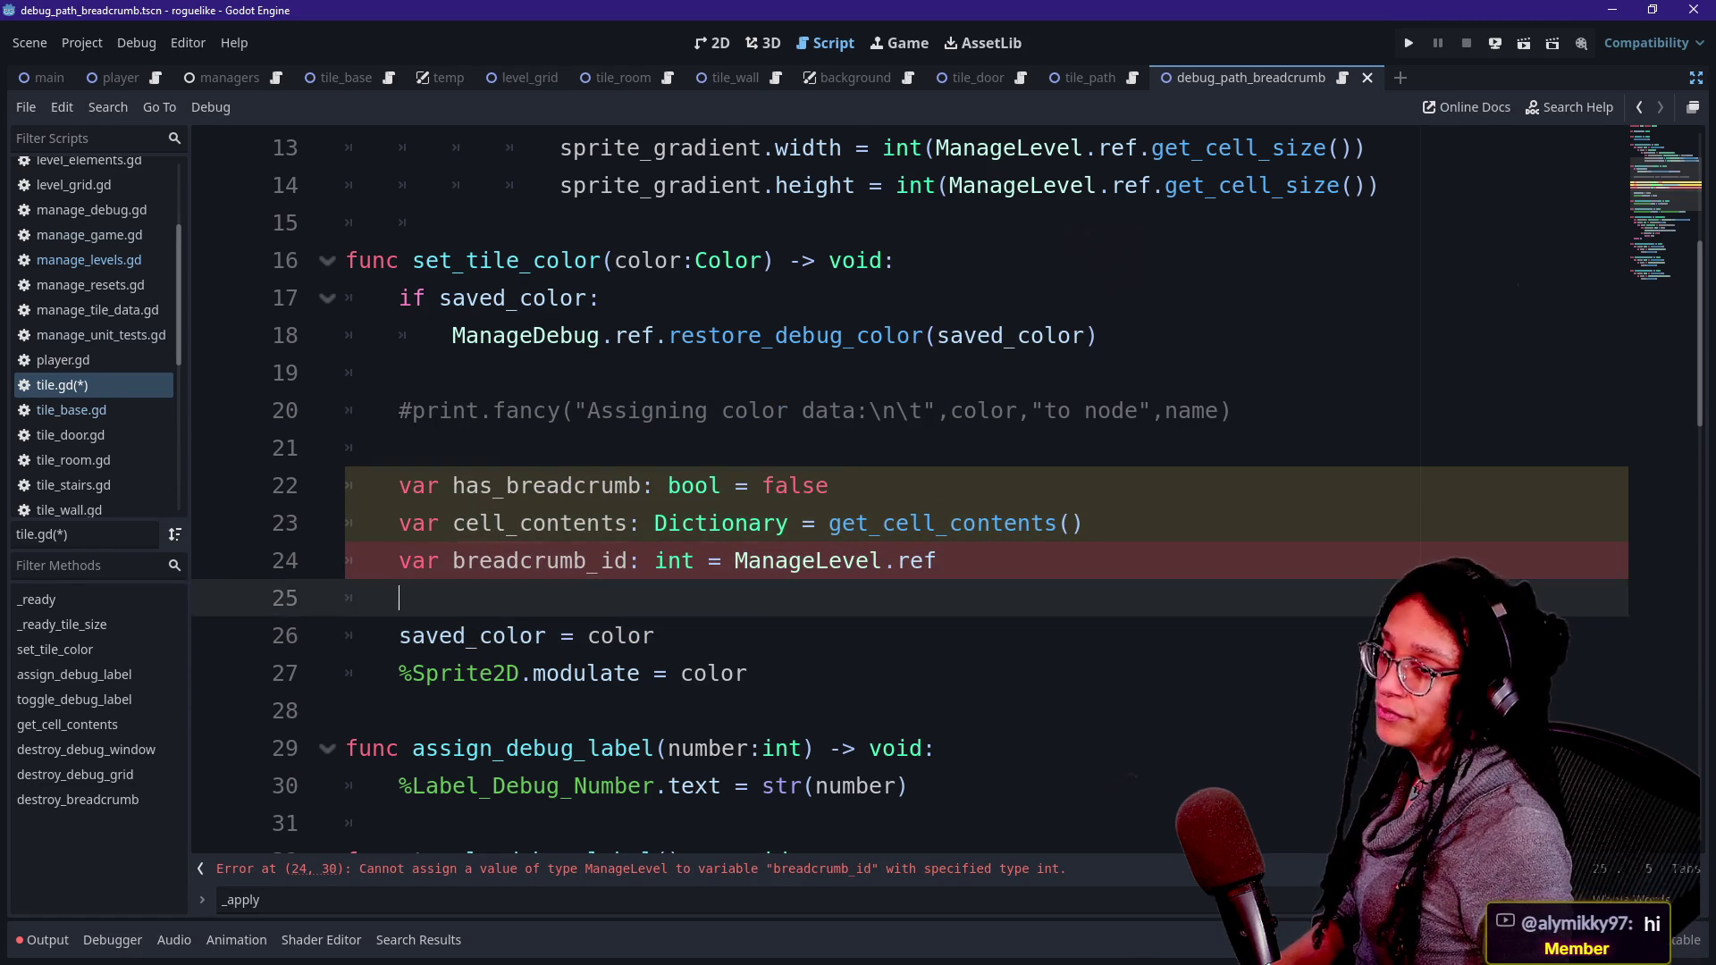
pyautogui.click(400, 597)
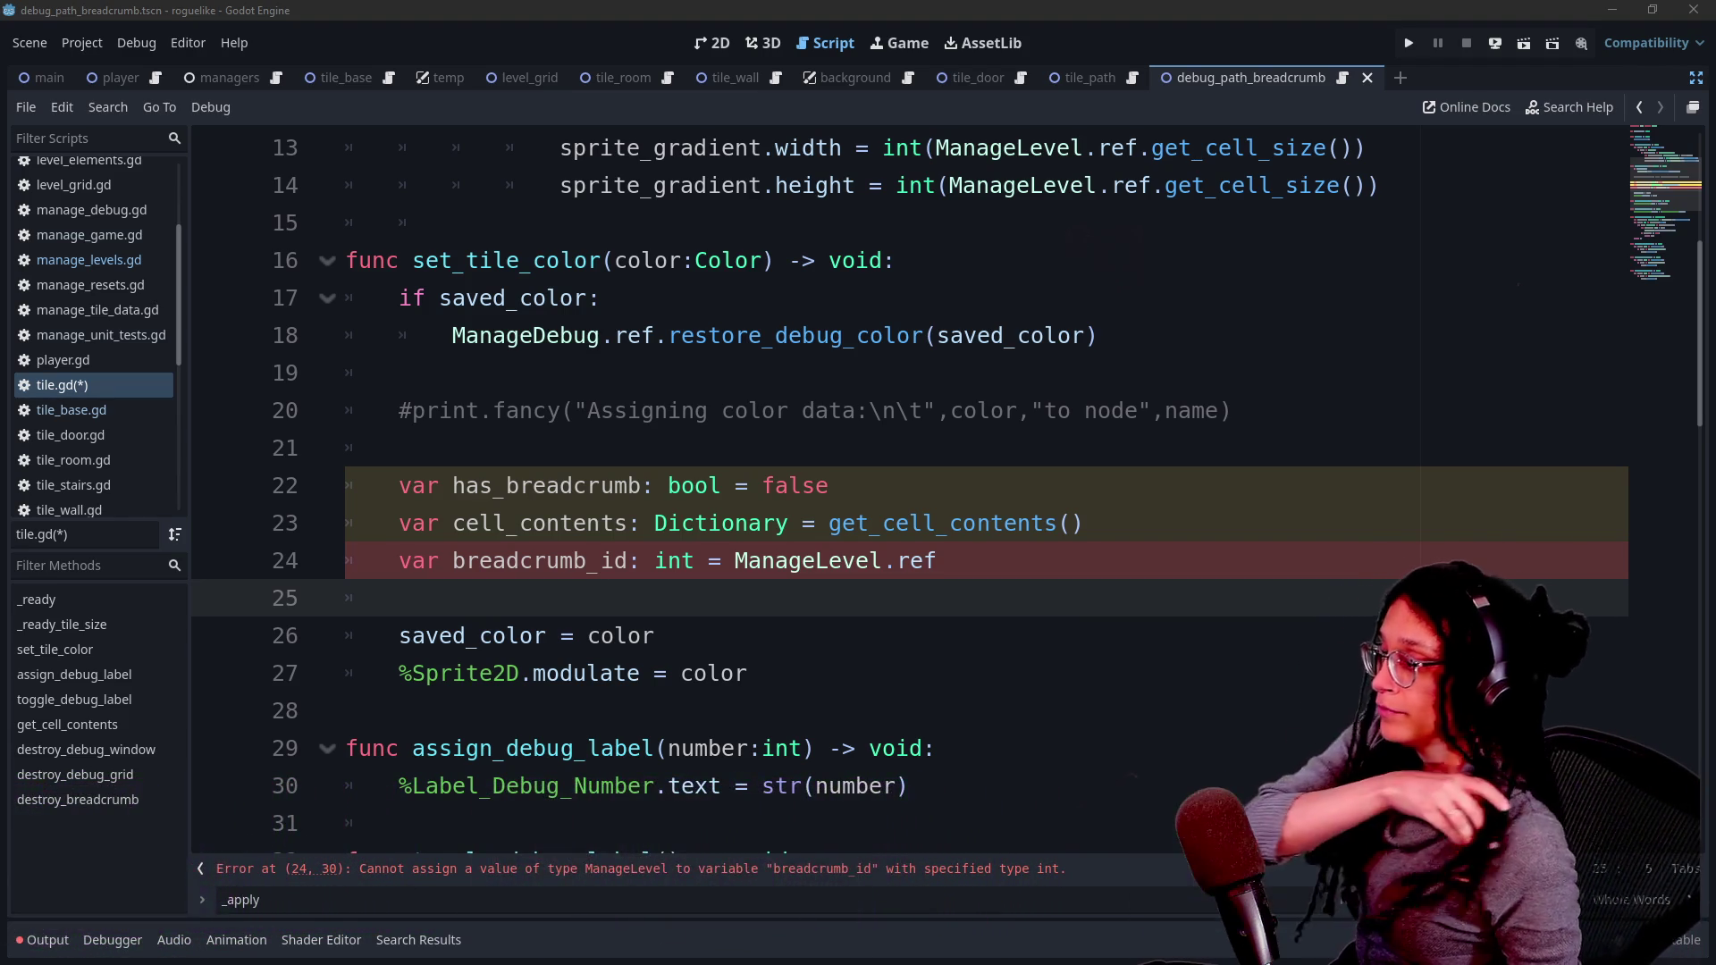
pyautogui.click(656, 635)
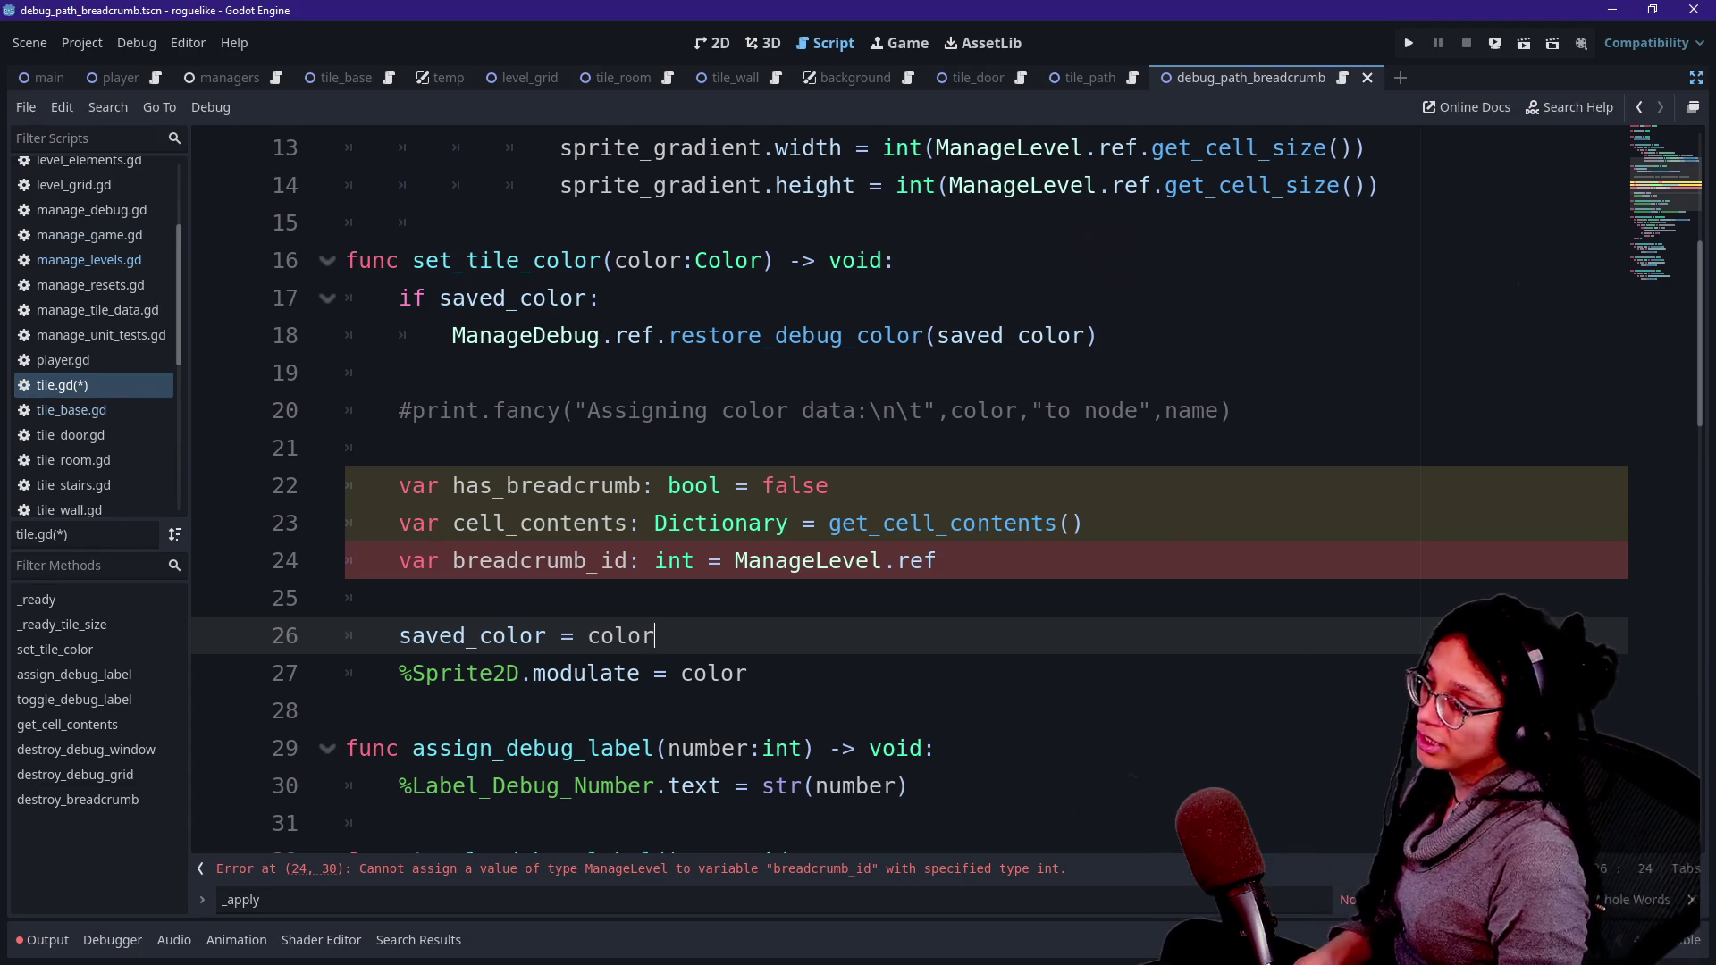
# - Extend breadcrumb_id's value into a get_cell_content call
pyautogui.hotkey('shift', 'Up')
pyautogui.hotkey('shift', 'Up')
pyautogui.hotkey('shift', 'Up')
pyautogui.hotkey('shift', 'Down')
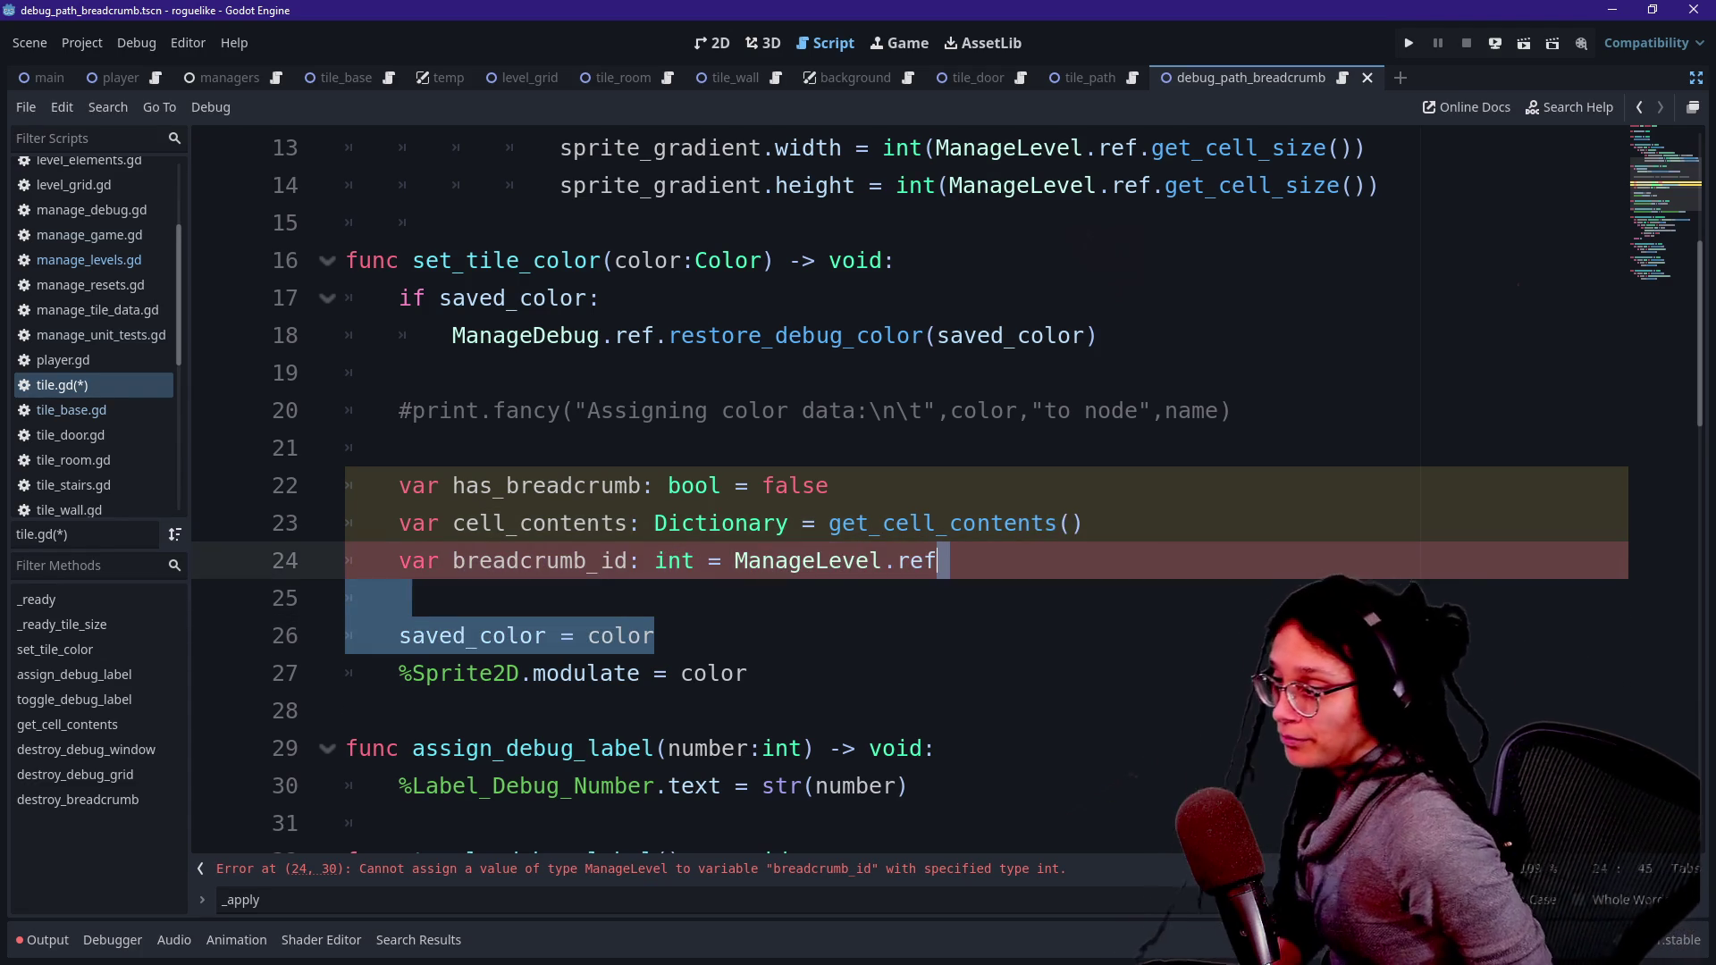
pyautogui.hotkey('shift', 'Up')
pyautogui.hotkey('shift', 'Up')
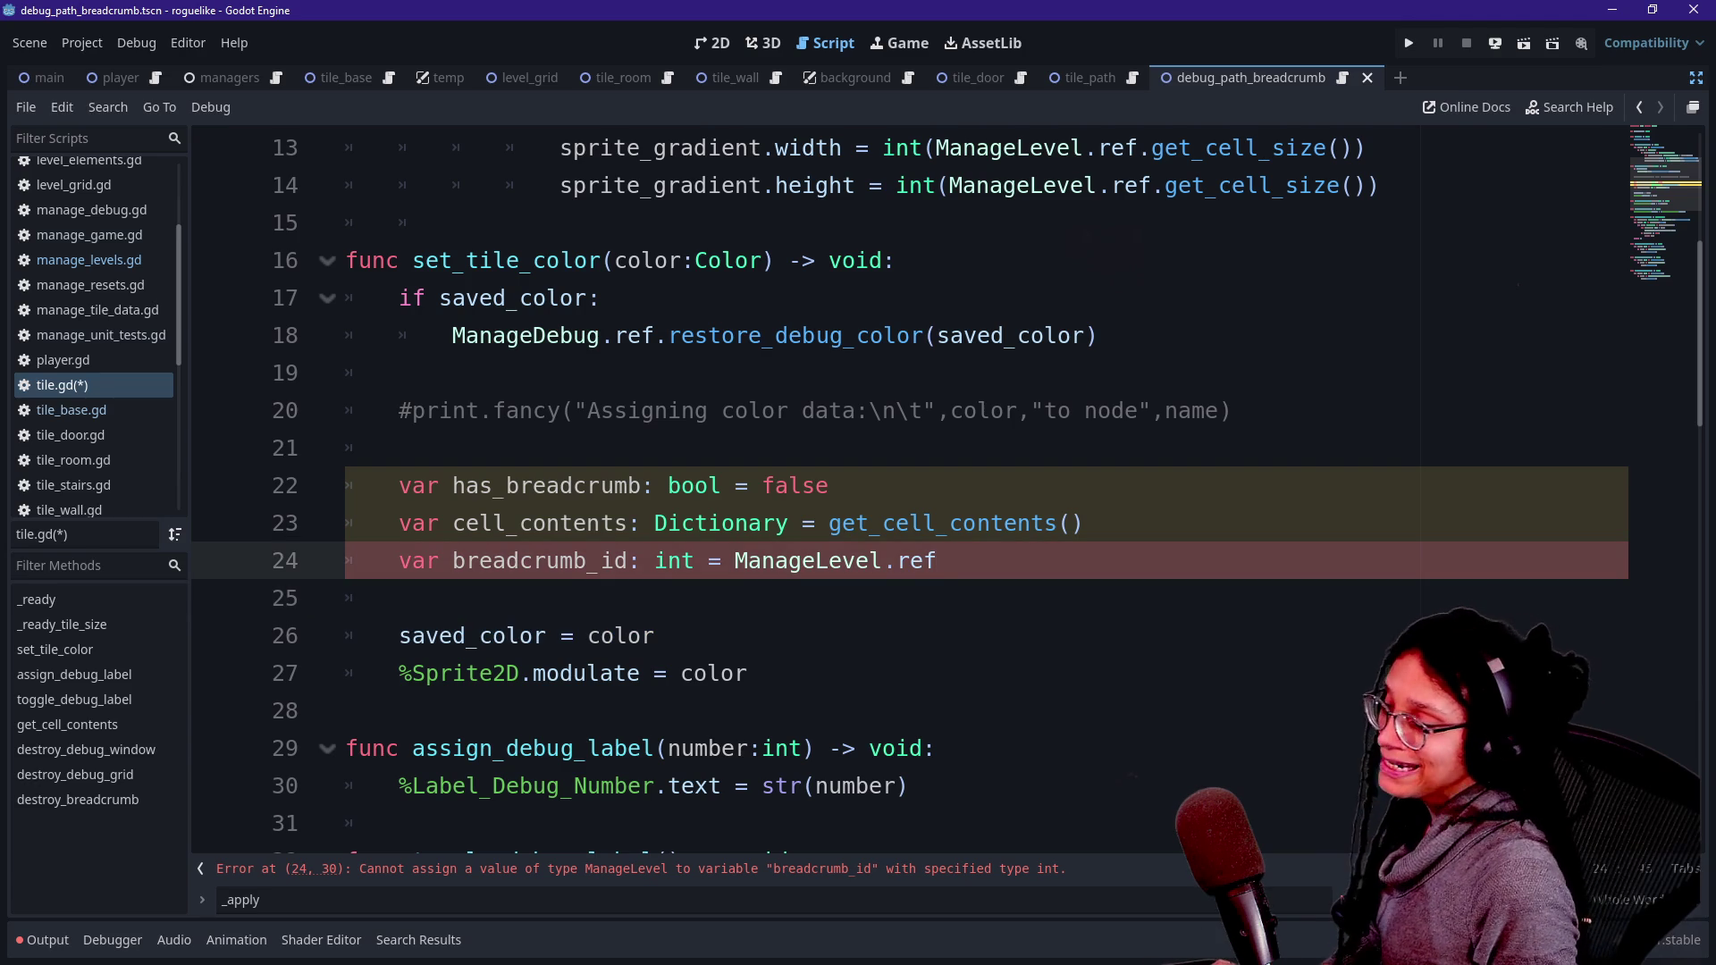
pyautogui.write('.')
pyautogui.press('Return')
pyautogui.press('BackSpace')
pyautogui.press('BackSpace')
pyautogui.press('BackSpace')
pyautogui.write('ge')
pyautogui.press('Return')
pyautogui.press('Return')
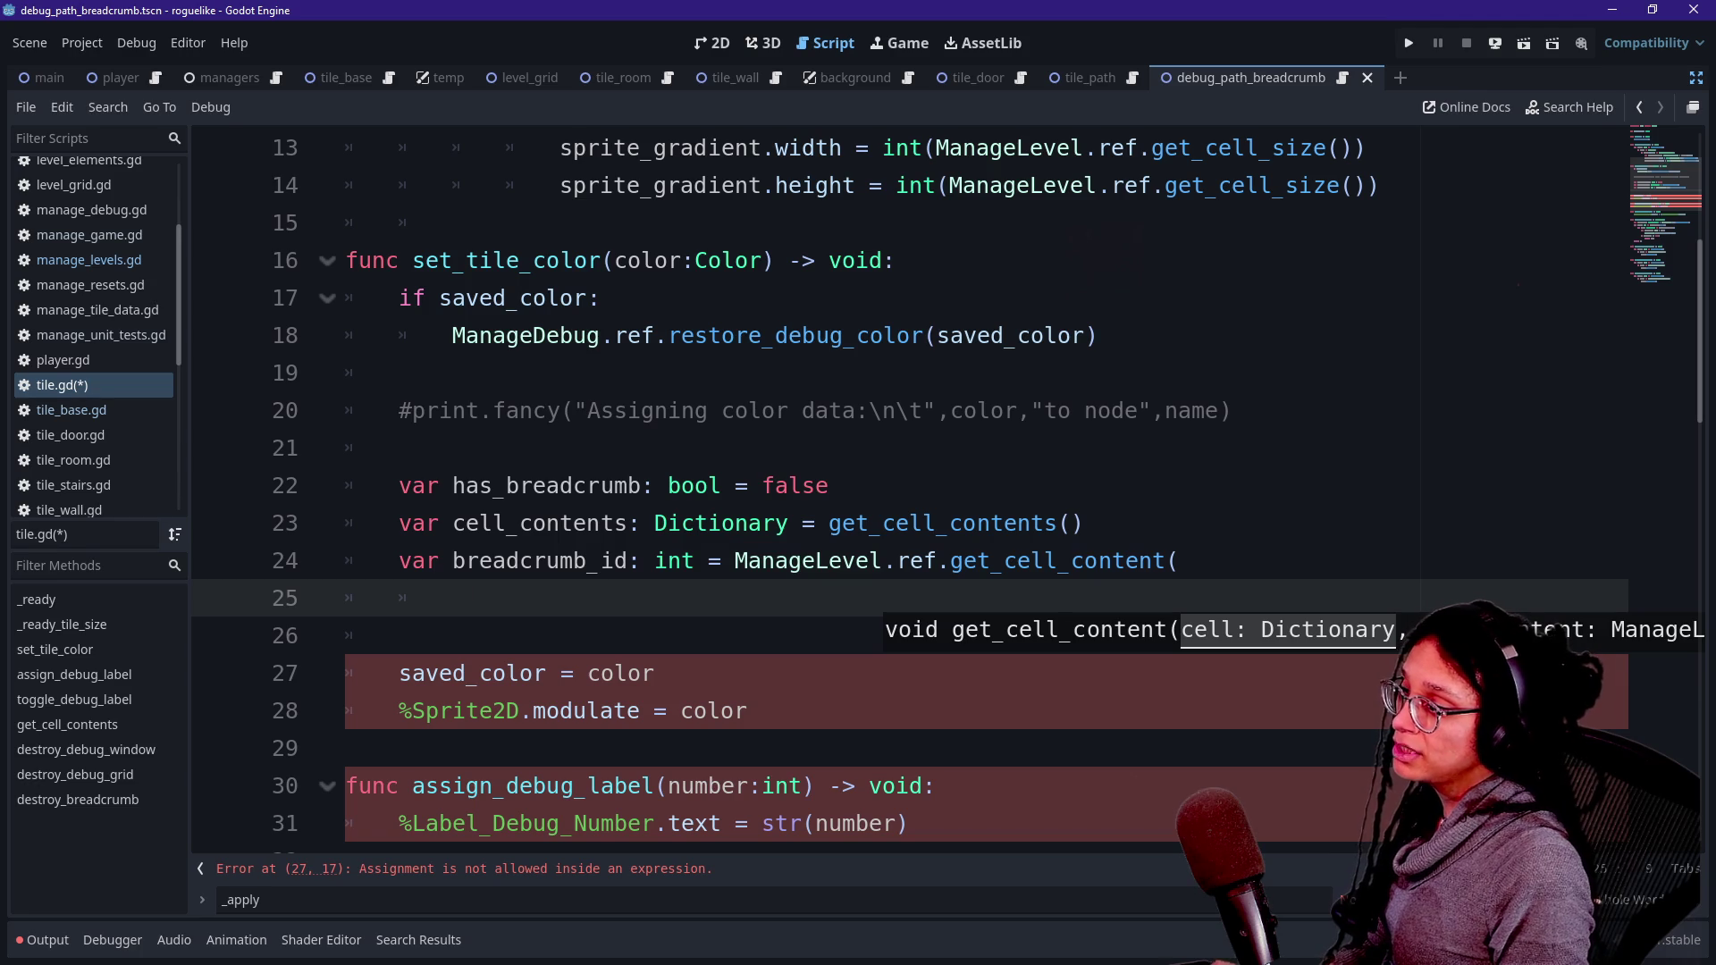
# - Pass cell_contents and ManageLevel.ref.CELL_CONTENT_TYPE as the call's arguments
pyautogui.press('Tab')
pyautogui.write('cell_contents,')
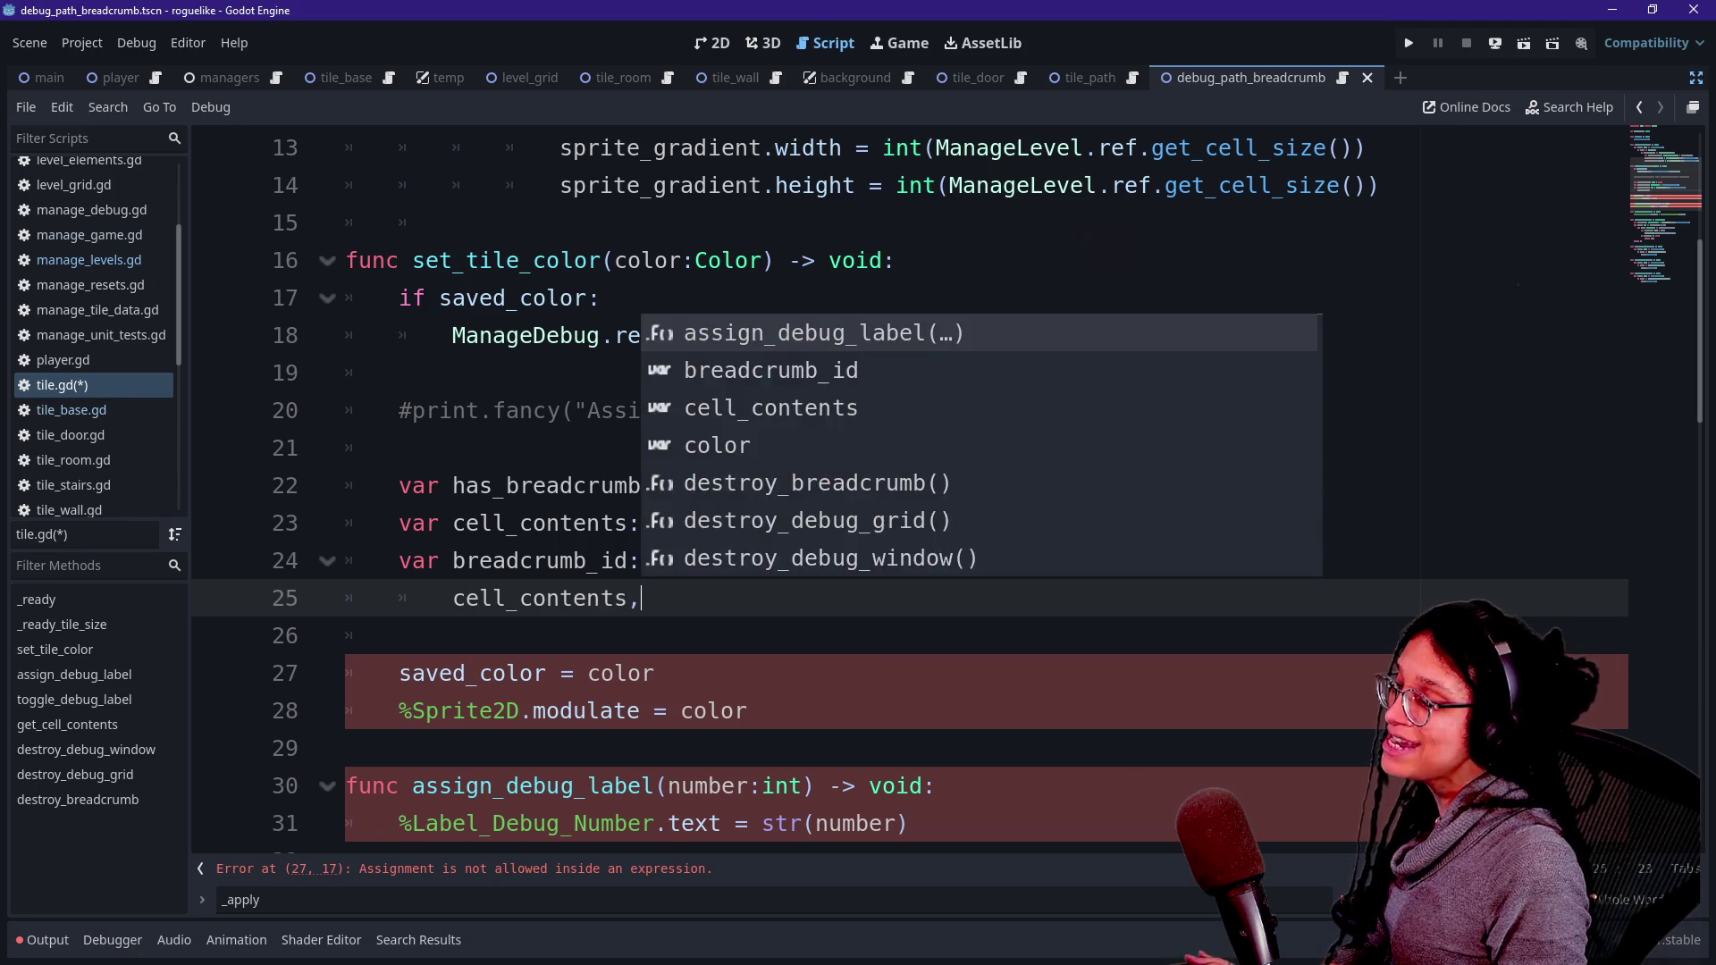
pyautogui.press('Escape')
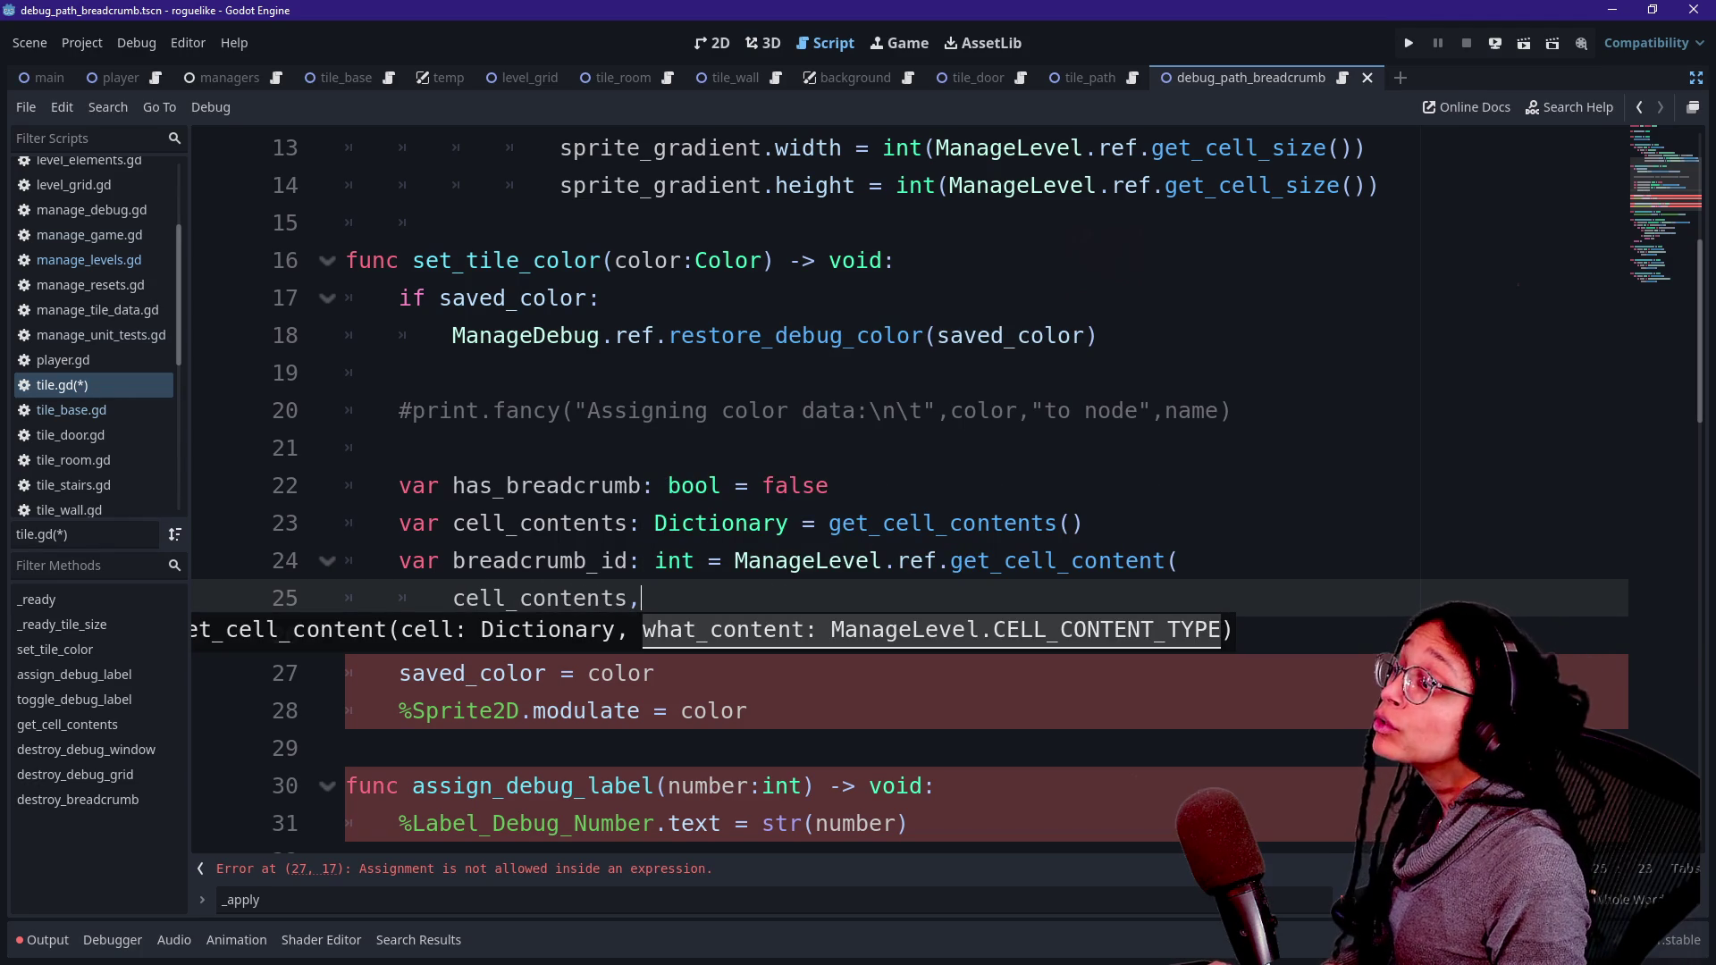
pyautogui.write('Mana')
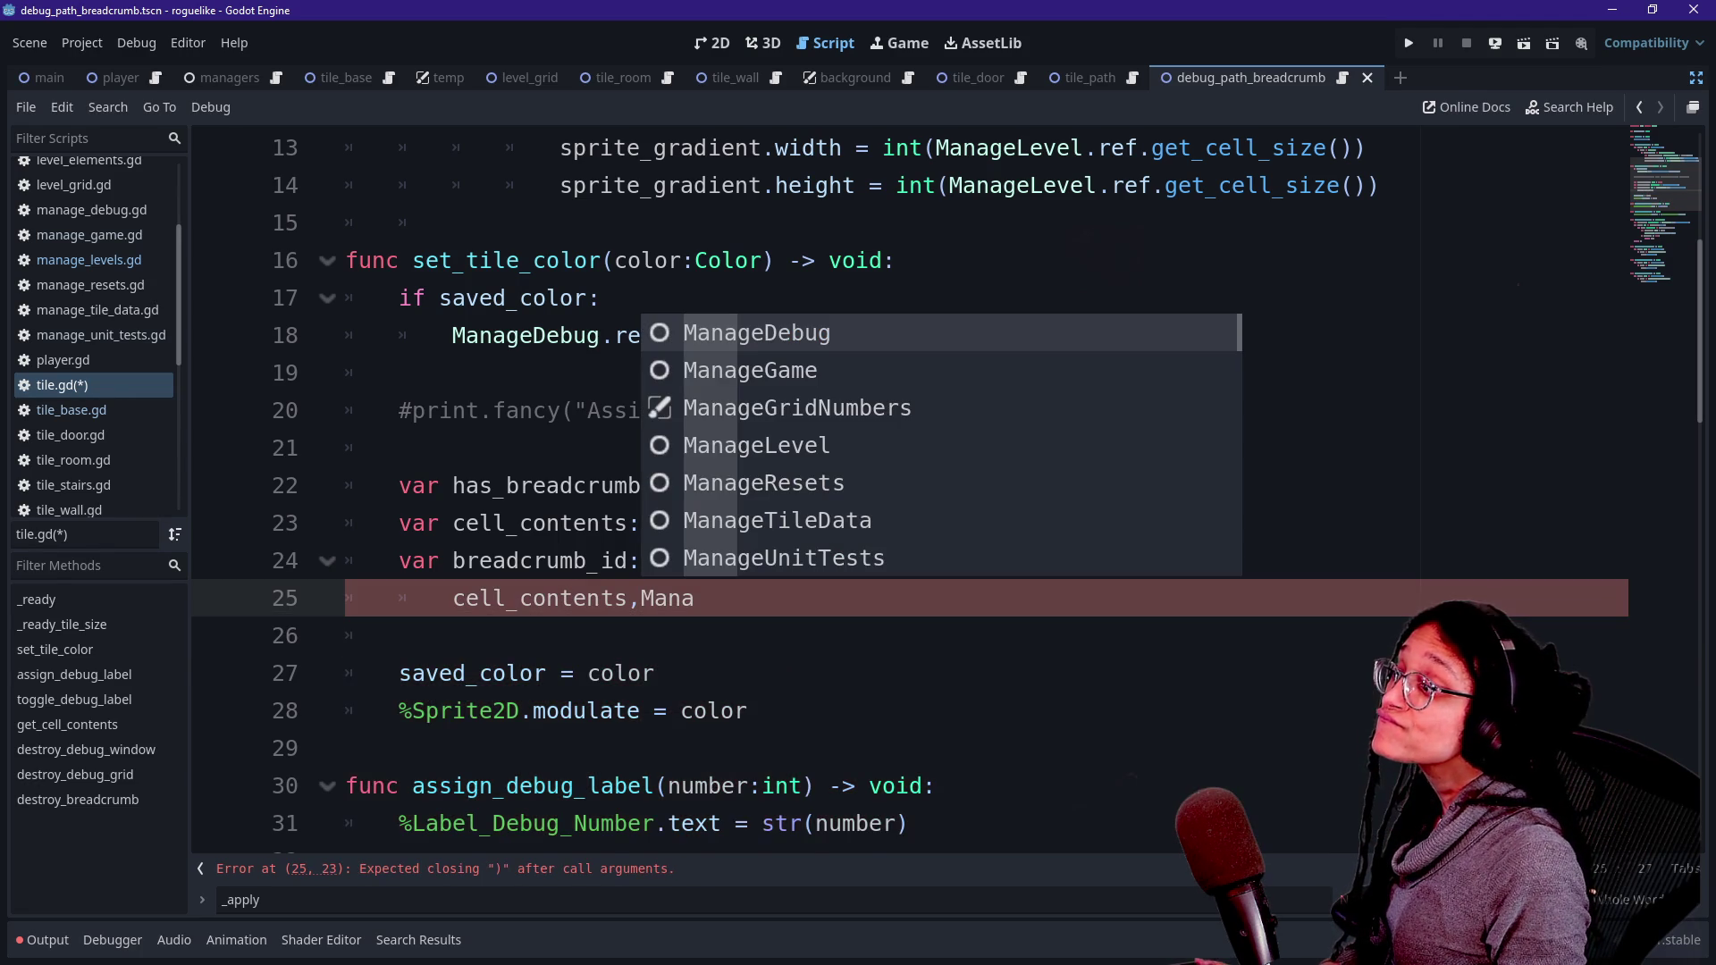
pyautogui.press('Down')
pyautogui.press('Down')
pyautogui.press('Down')
pyautogui.press('Return')
pyautogui.write('.ref.')
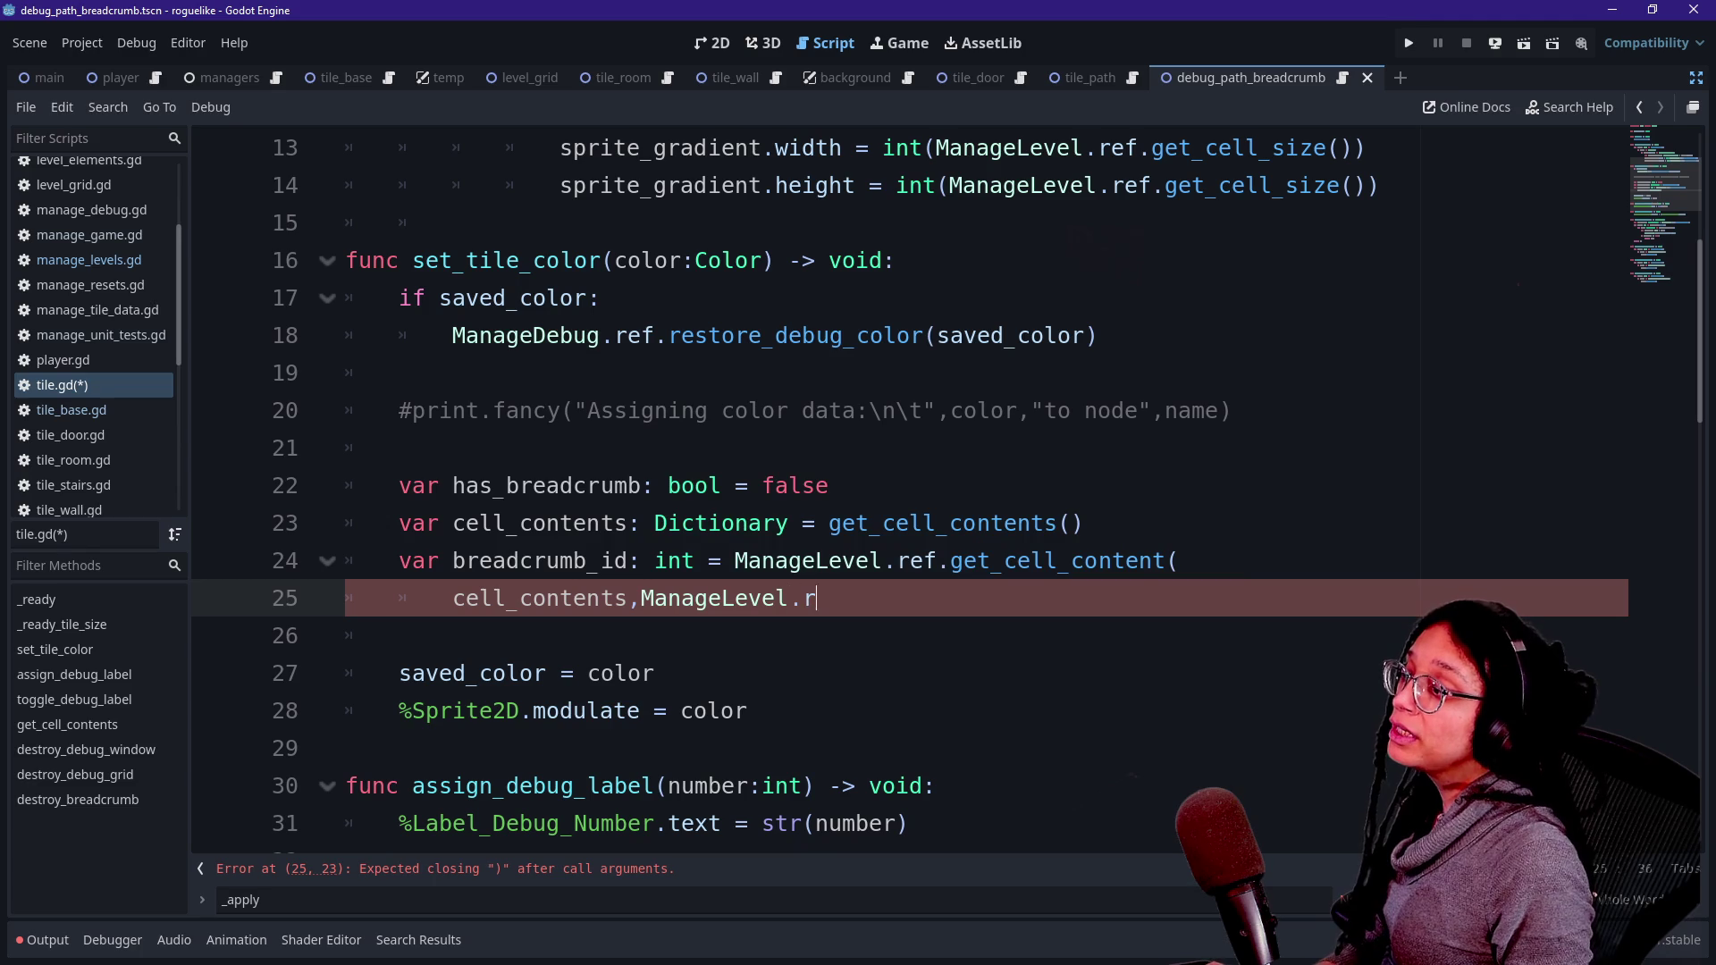
pyautogui.press('Return')
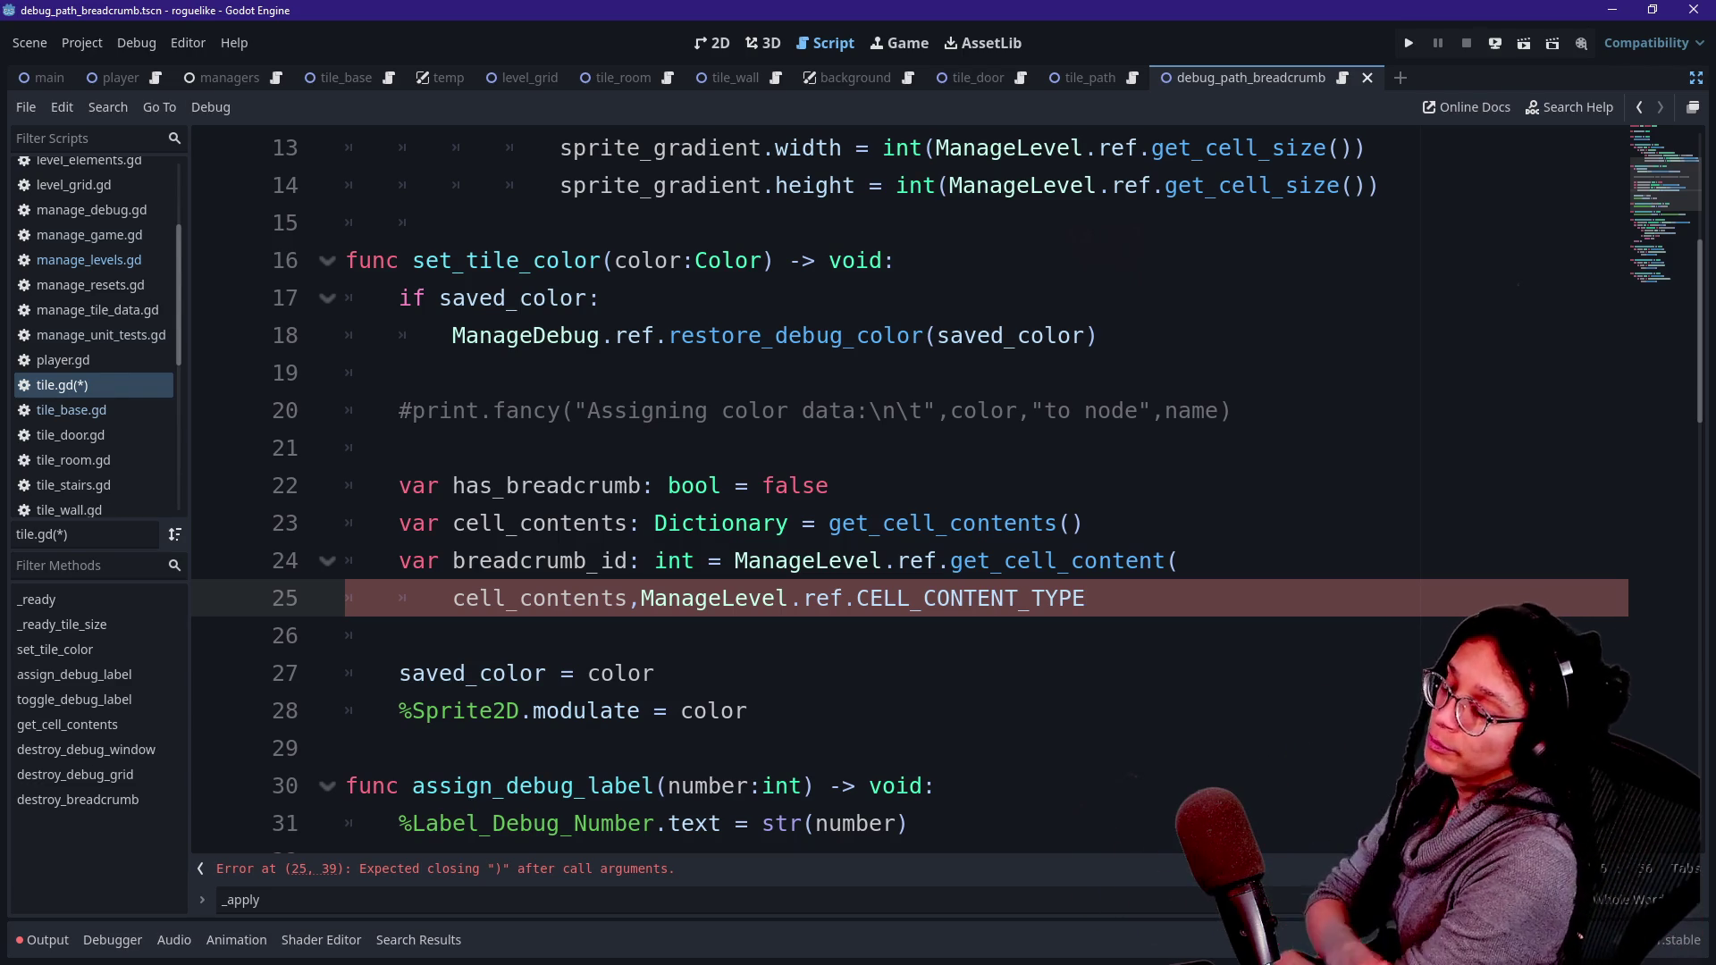
# - Complete the content type argument as BREADCRUMB_ID and close the call
pyautogui.hotkey('ctrl', 'space')
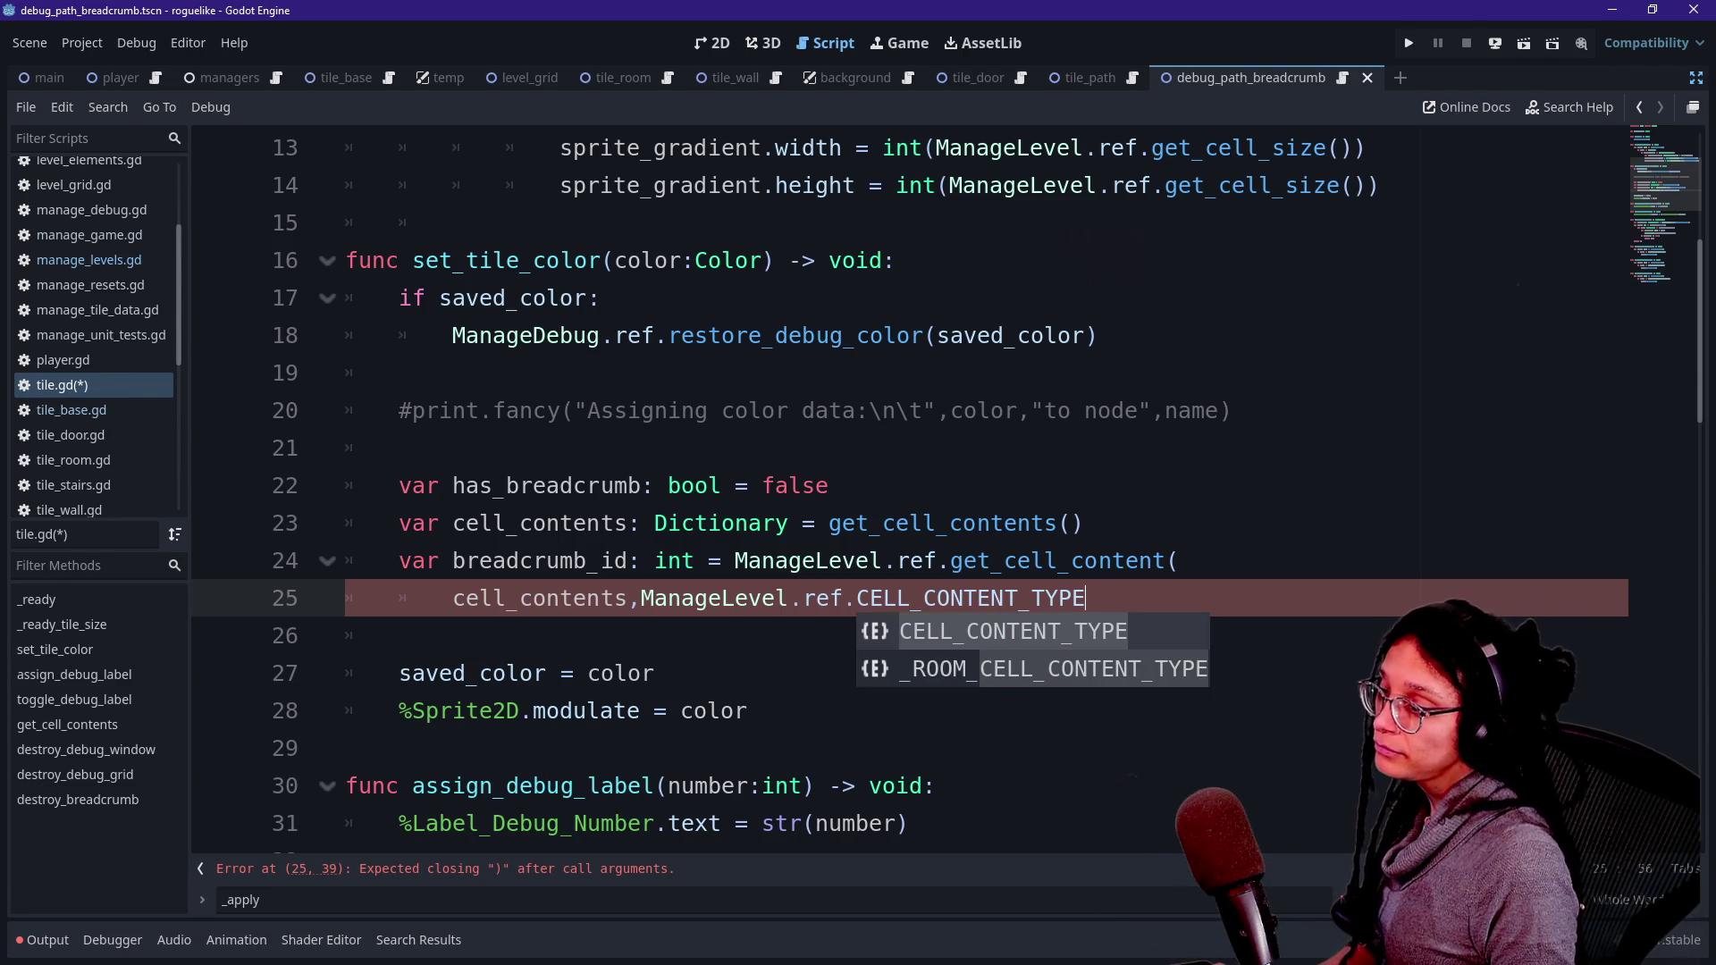
pyautogui.write('.')
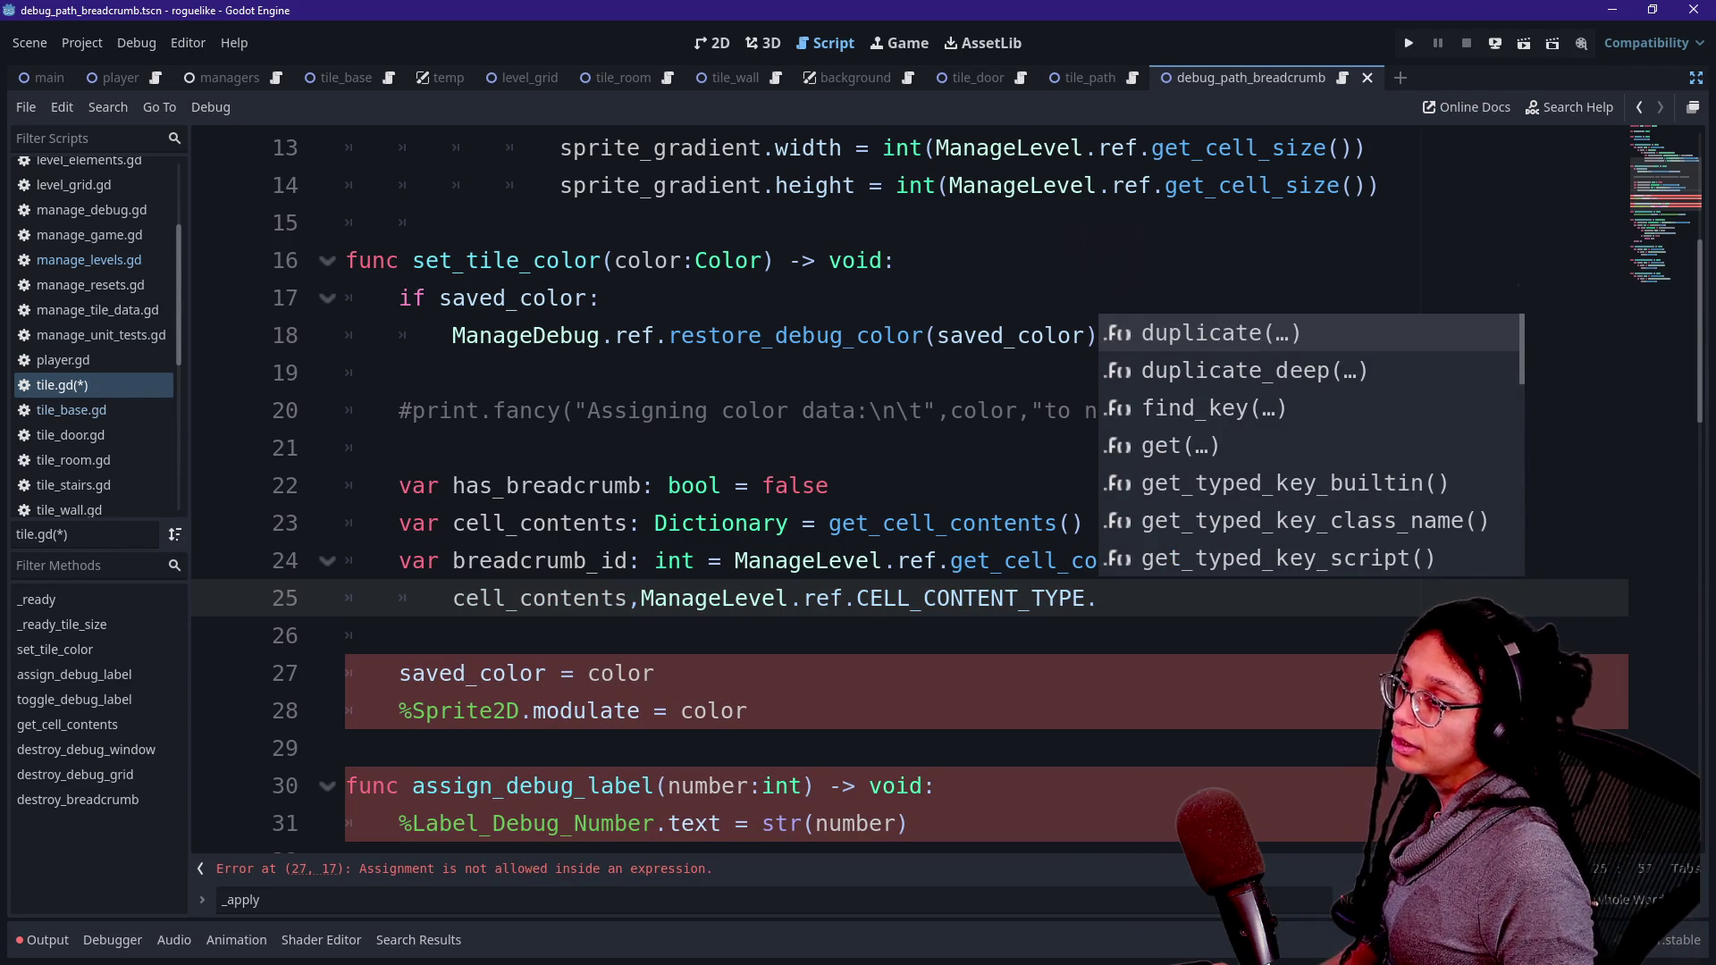
pyautogui.click(896, 598)
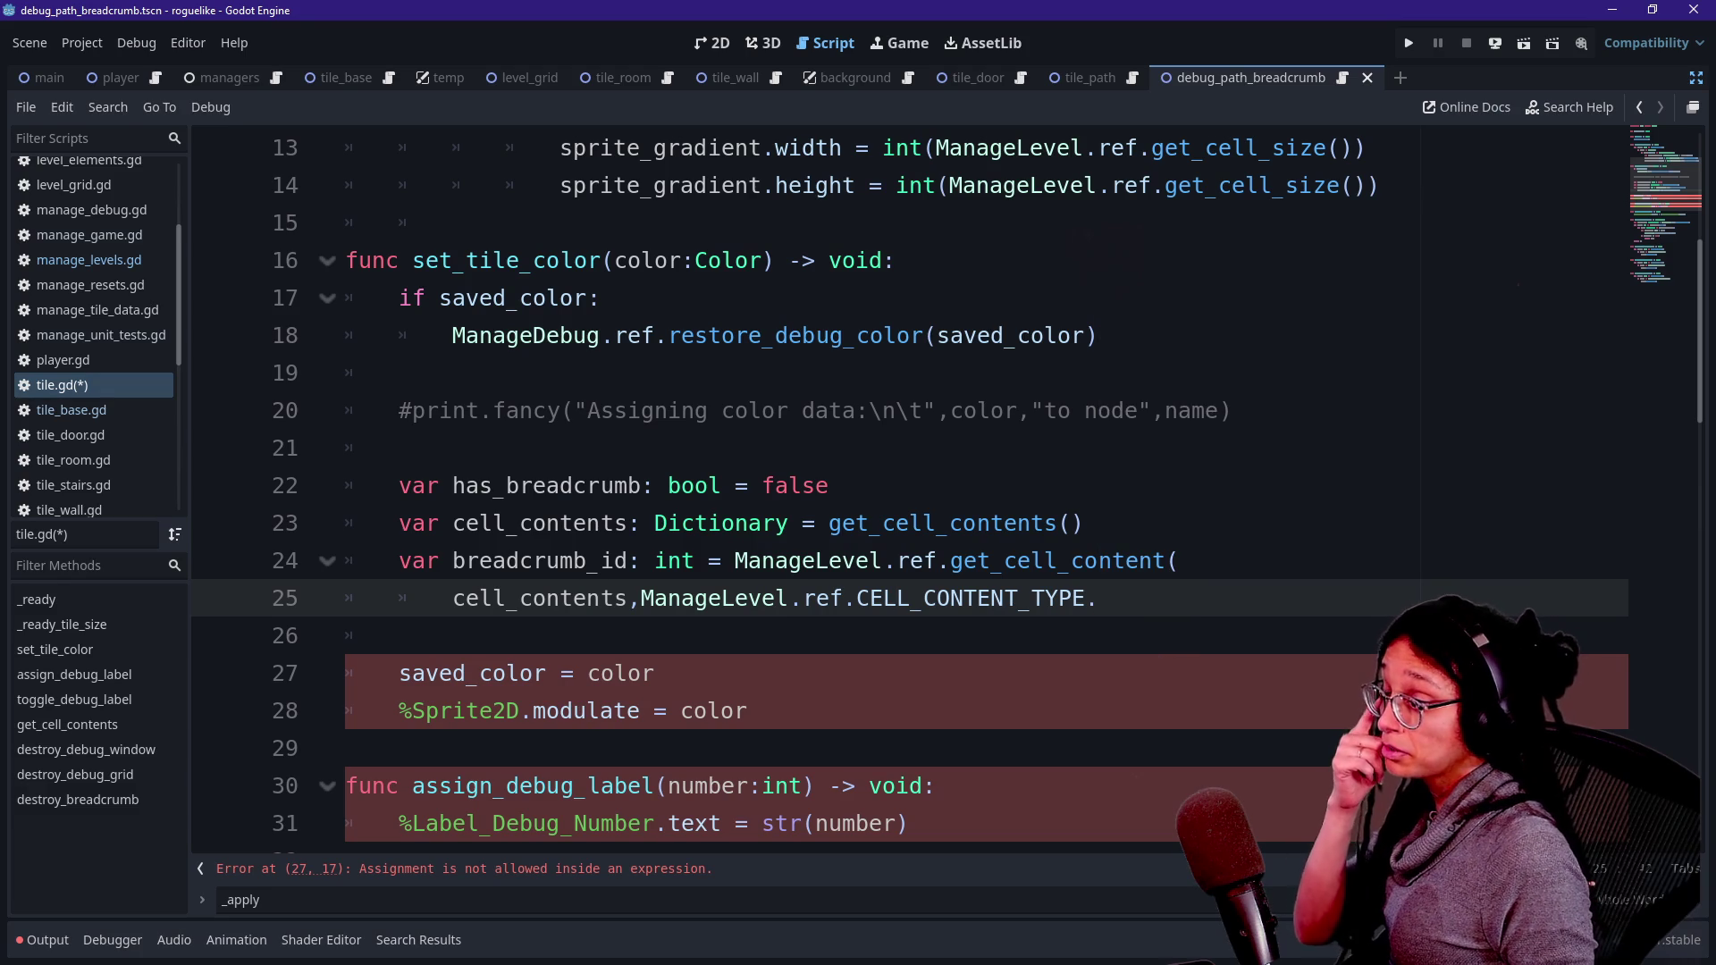
pyautogui.press('End')
pyautogui.write(')')
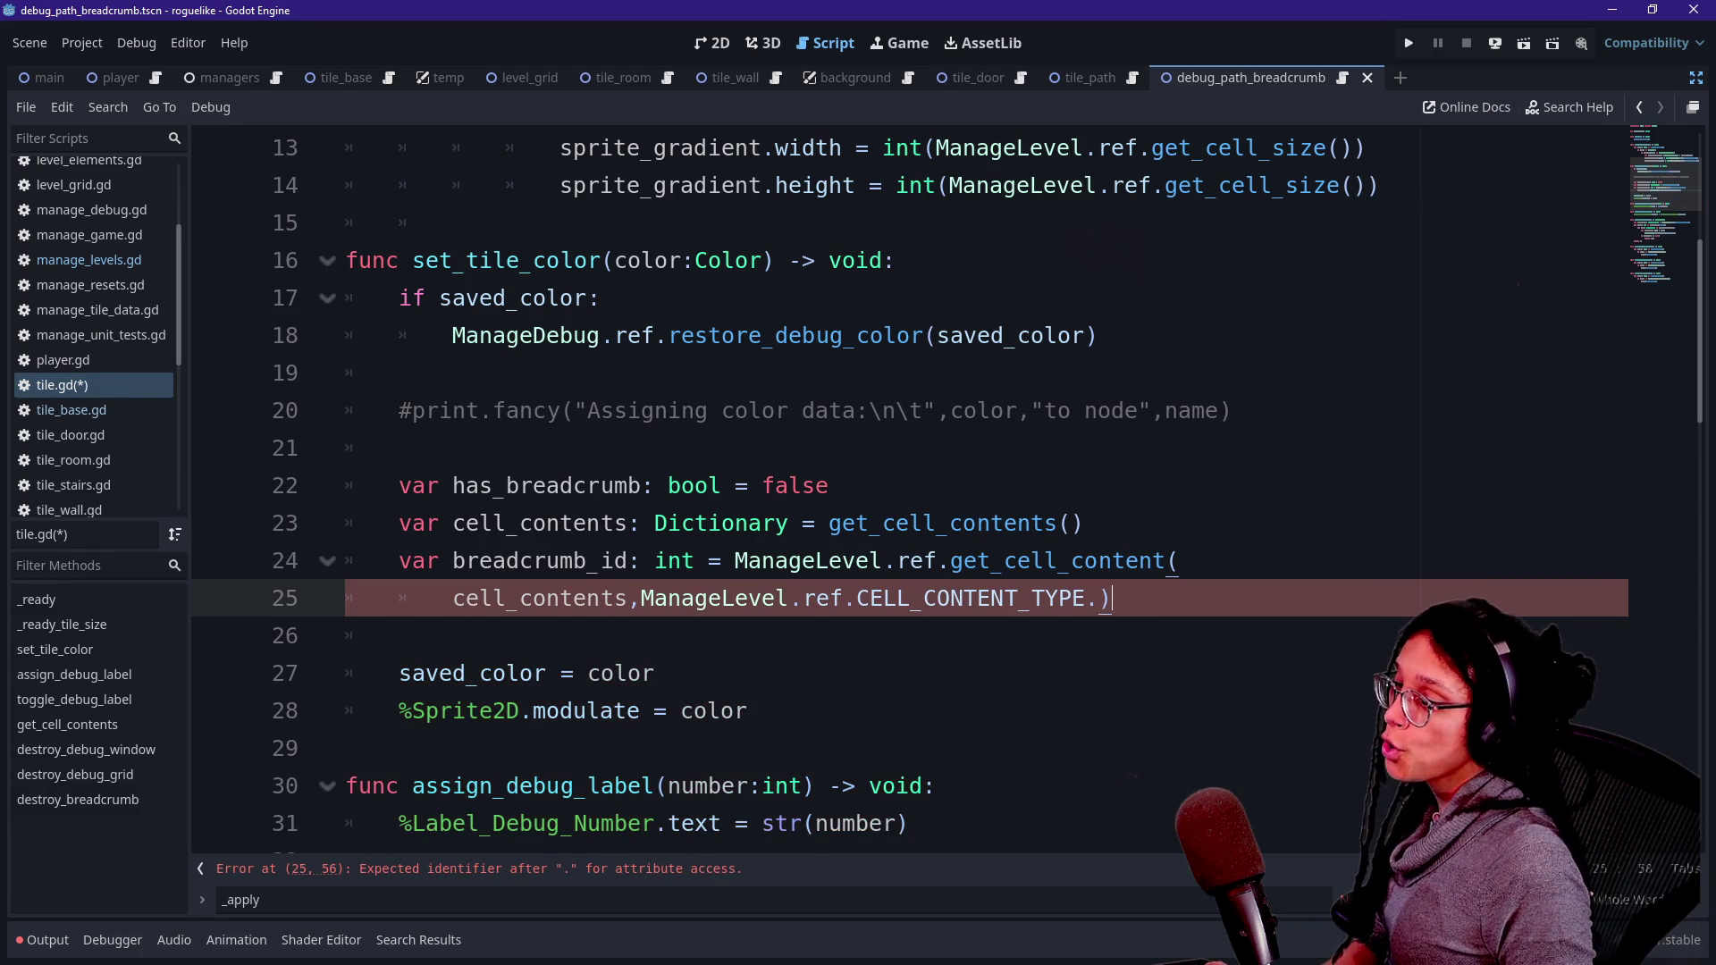
pyautogui.hotkey('ctrl', 'space')
pyautogui.press('Down')
pyautogui.press('Down')
pyautogui.press('Down')
pyautogui.press('Down')
pyautogui.press('Down')
pyautogui.press('Down')
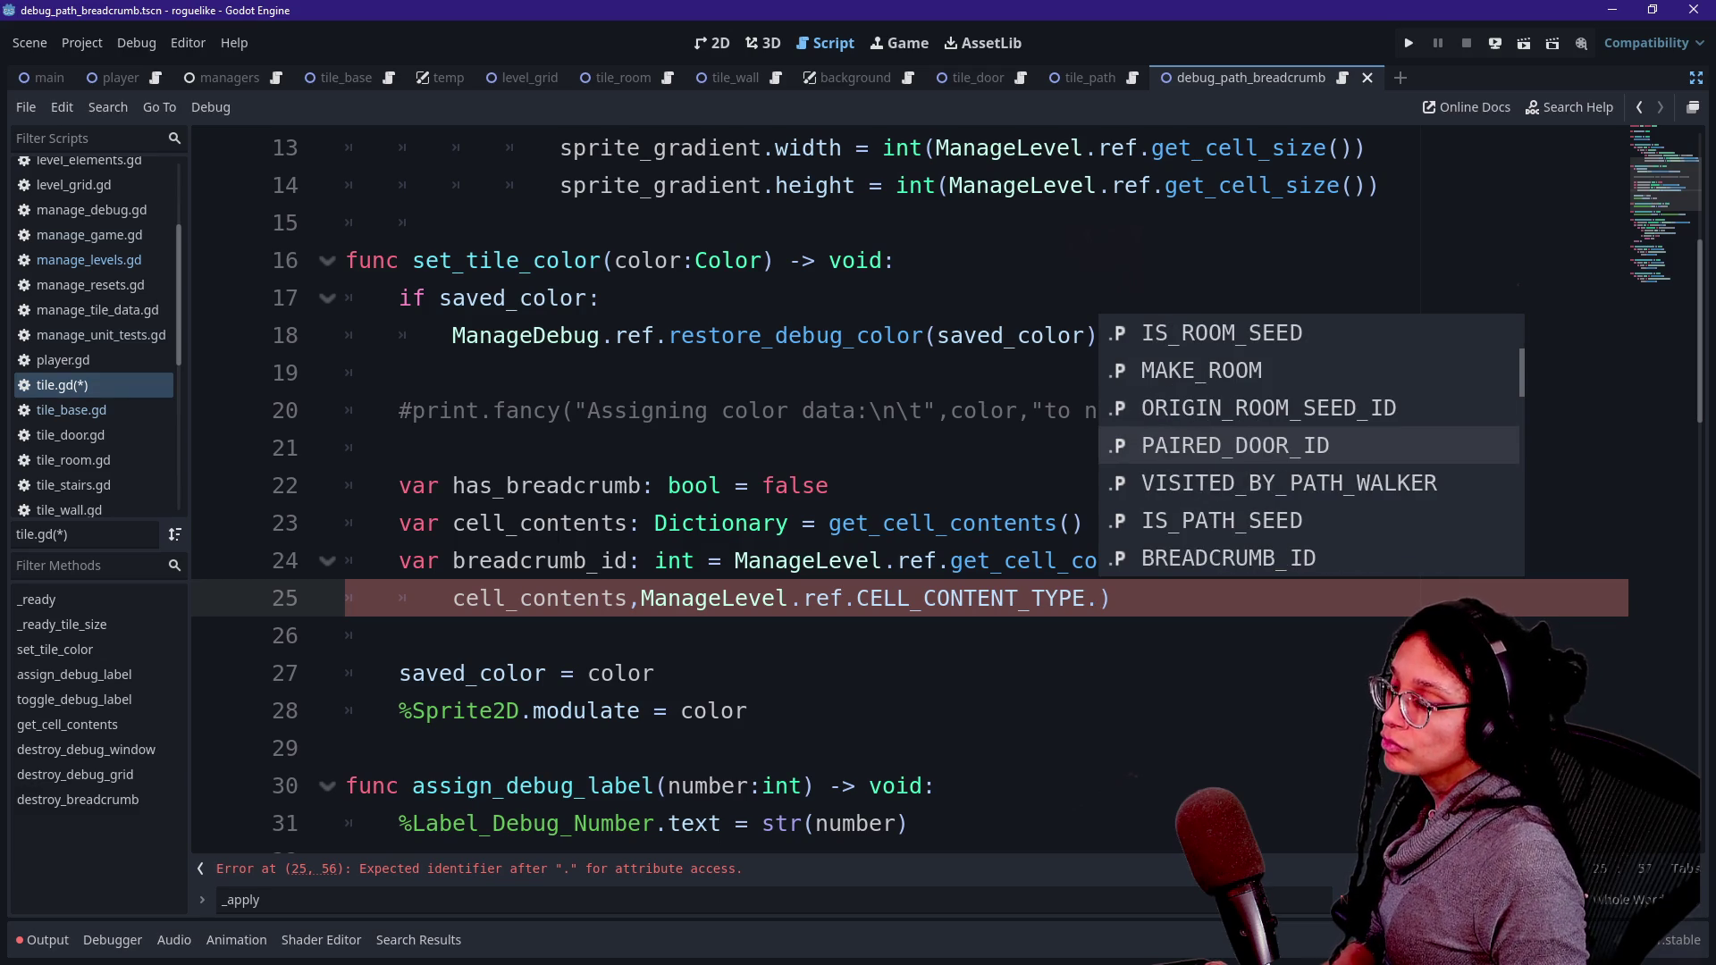
pyautogui.press('Return')
pyautogui.press('End')
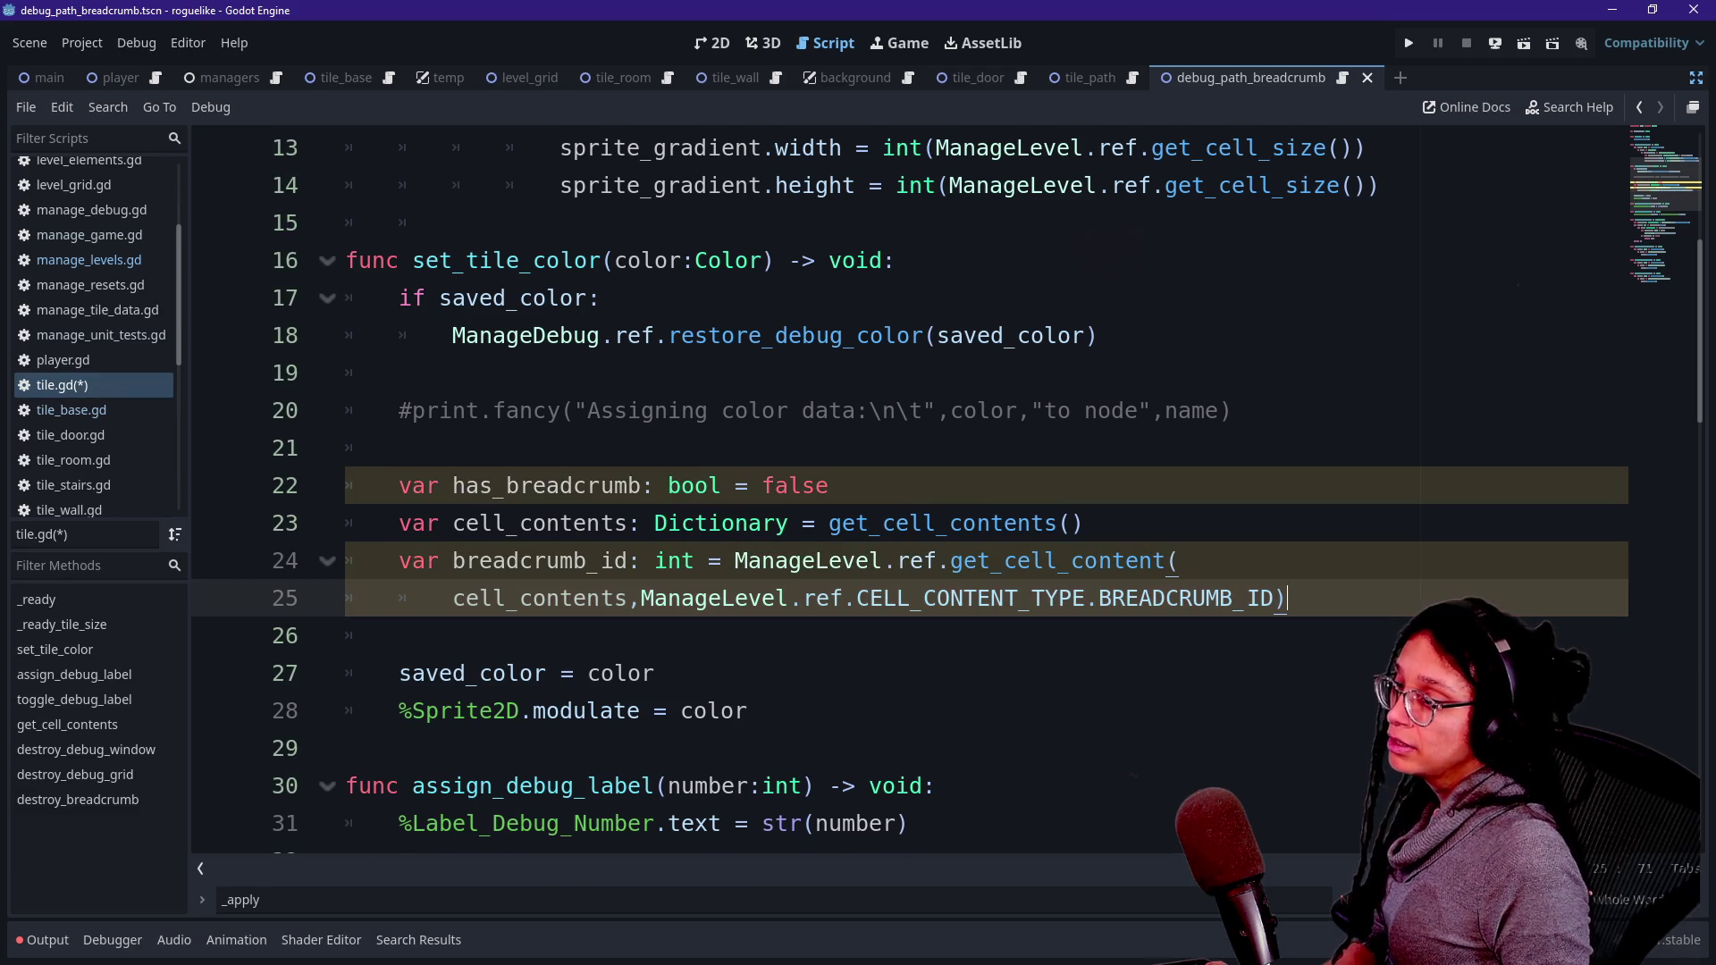
# - Add an empty 'if breadcrumb_id > 0:' block below
pyautogui.press('Return')
pyautogui.write('if breadcrumb_id')
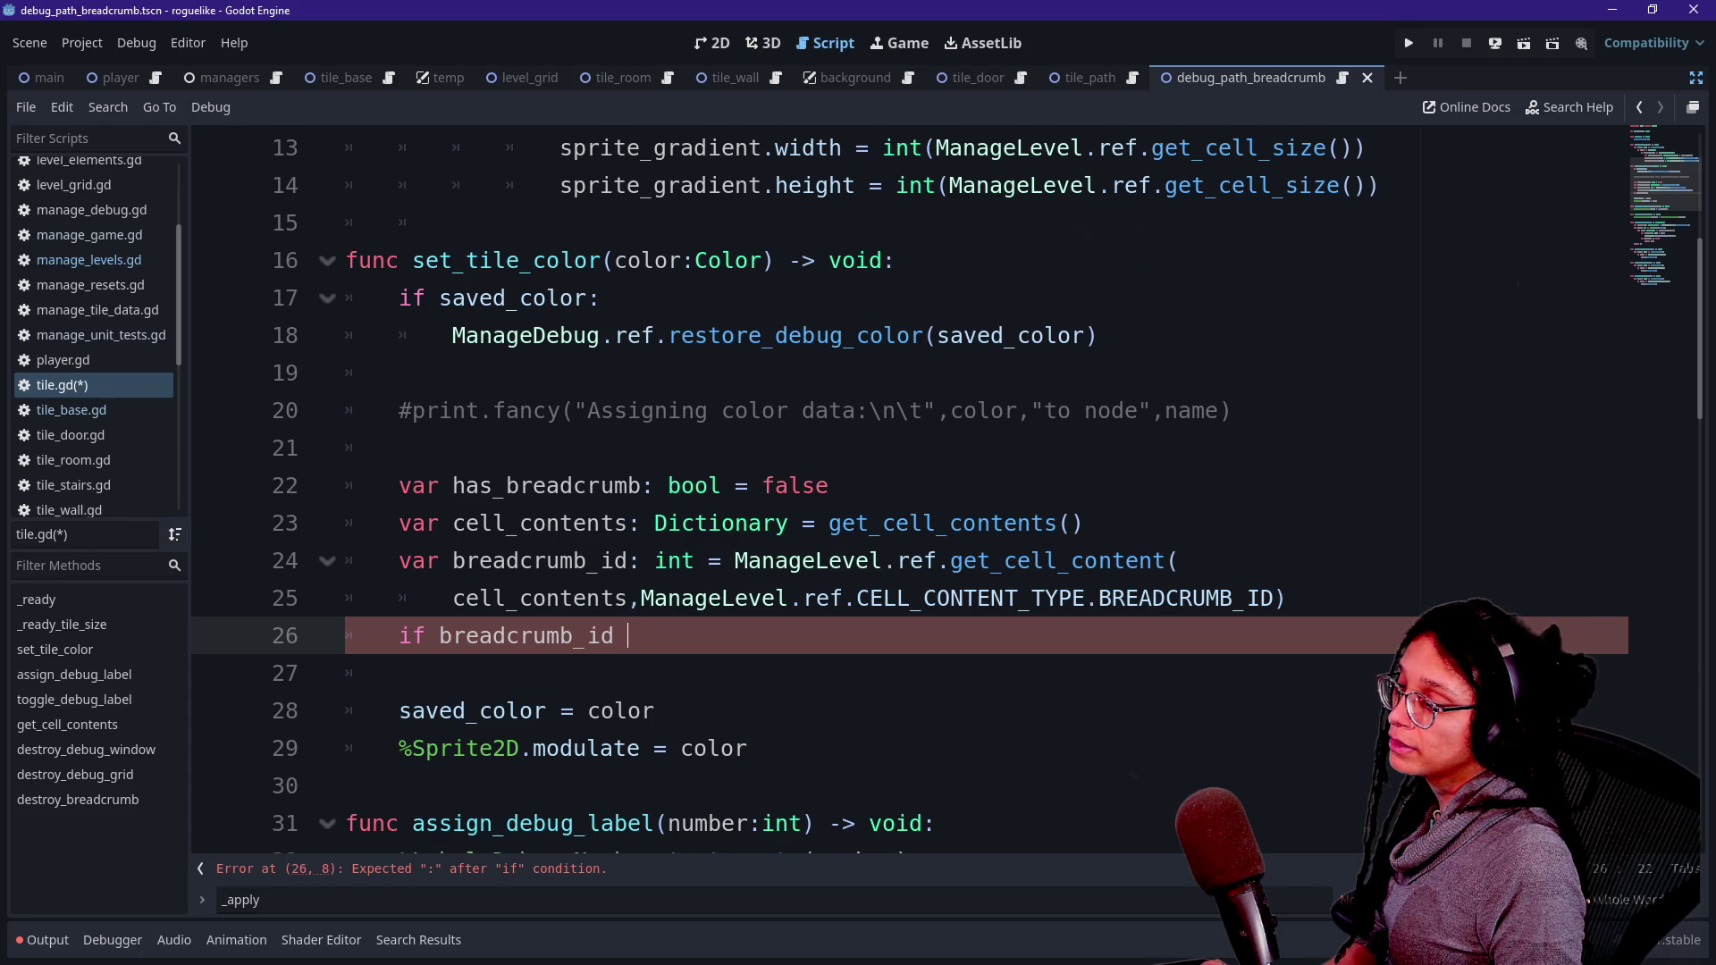
pyautogui.write(' > ')
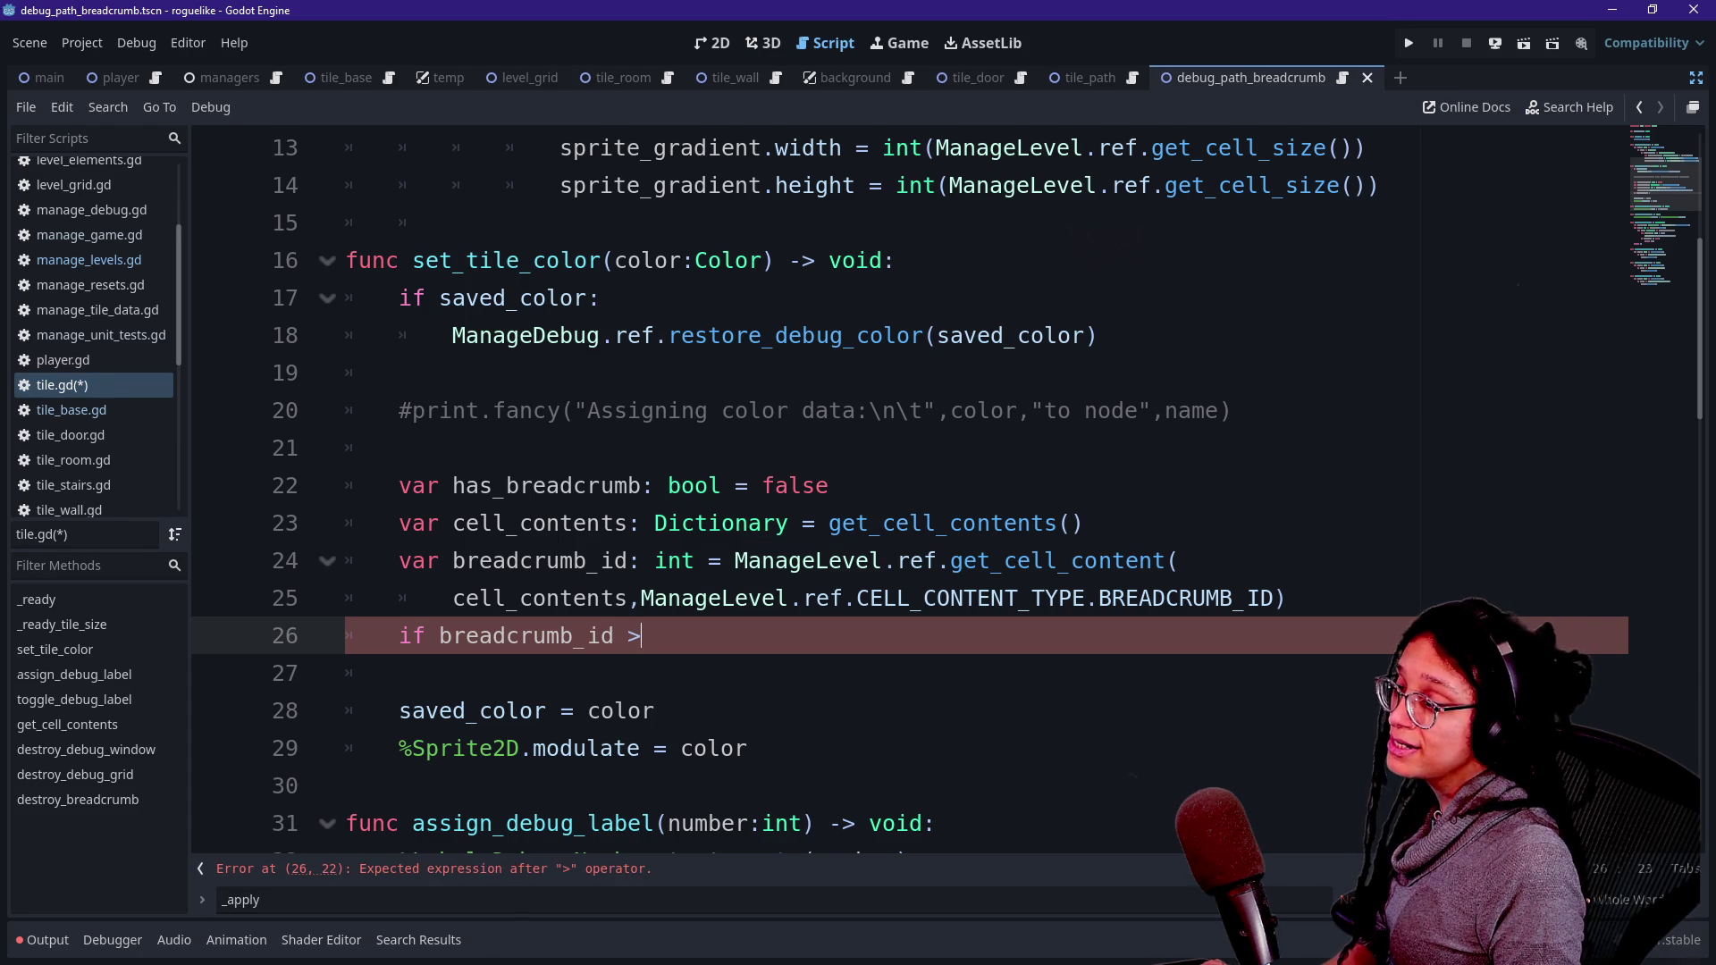
pyautogui.write('0')
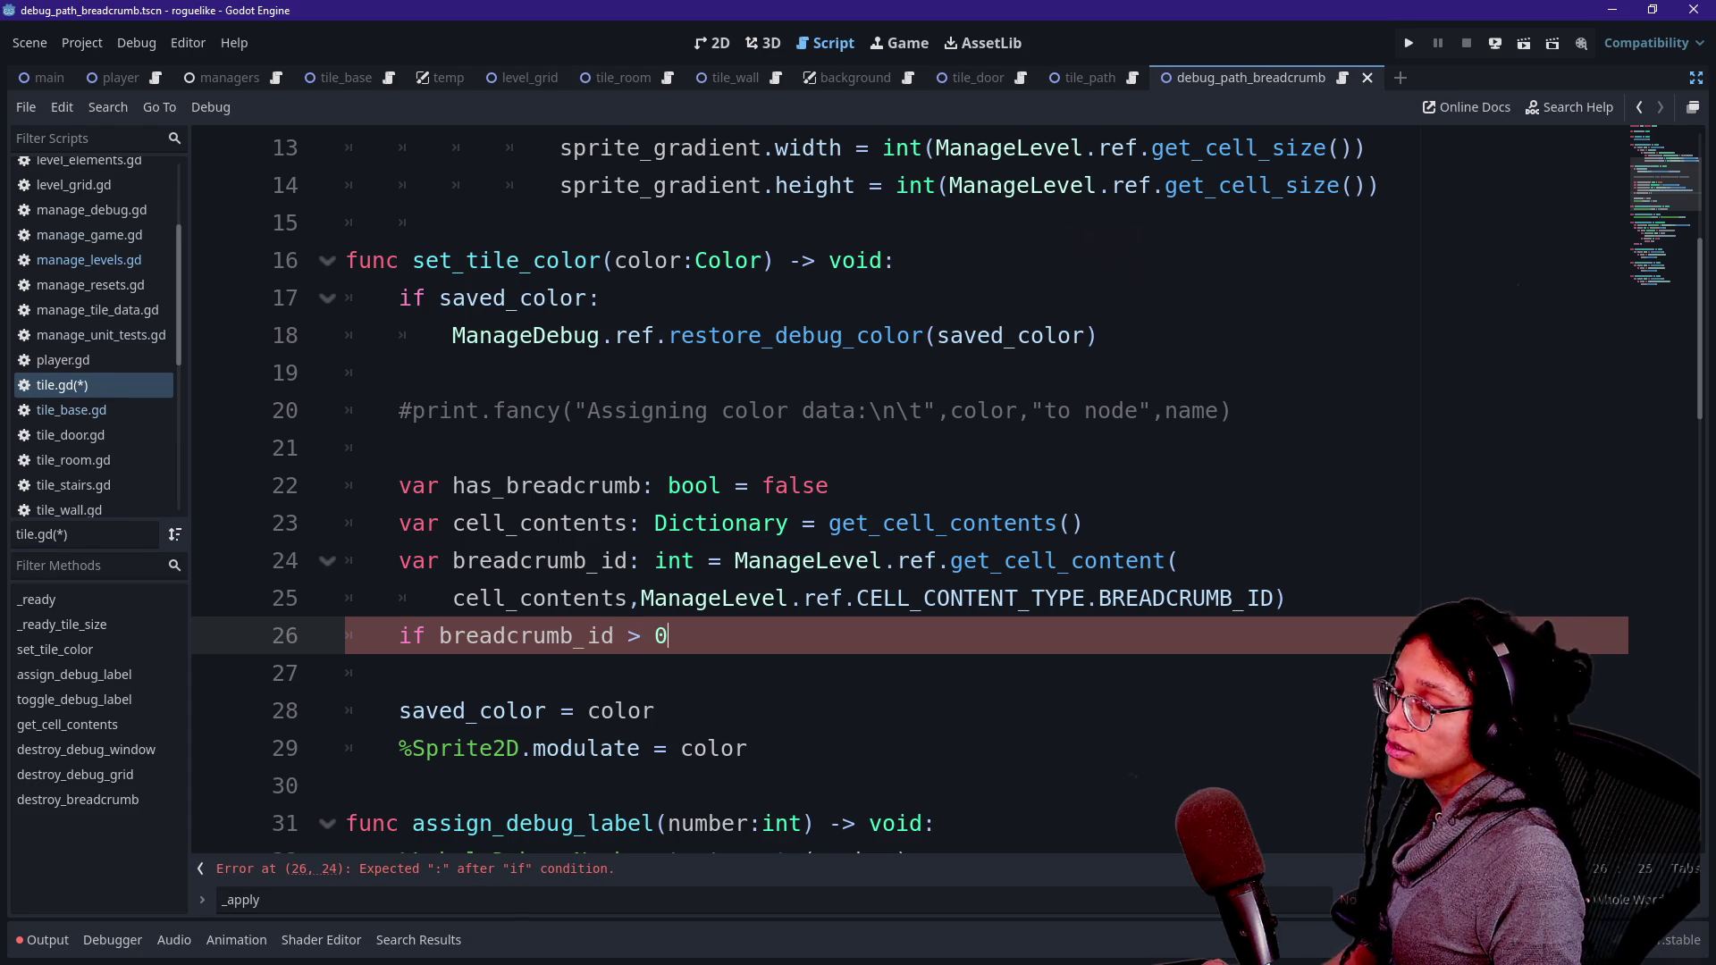
pyautogui.press('Return')
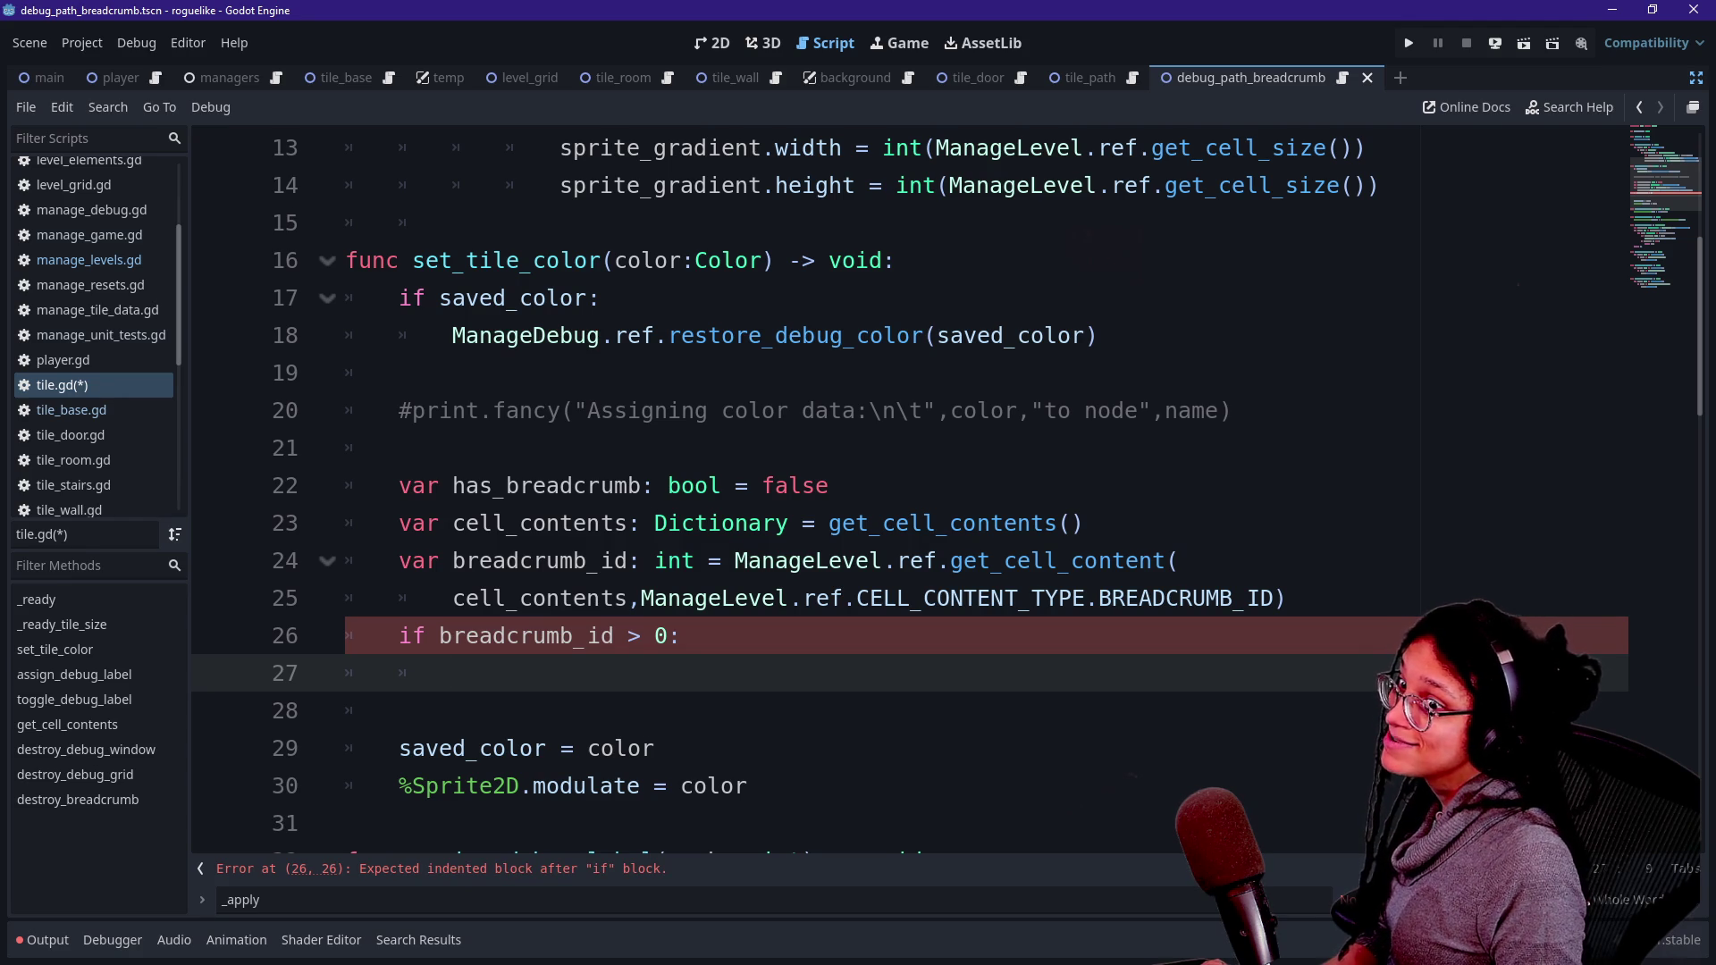
# - Return to the Script workspace on tile.gd and restore the side docks
pyautogui.click(877, 47)
pyautogui.click(826, 45)
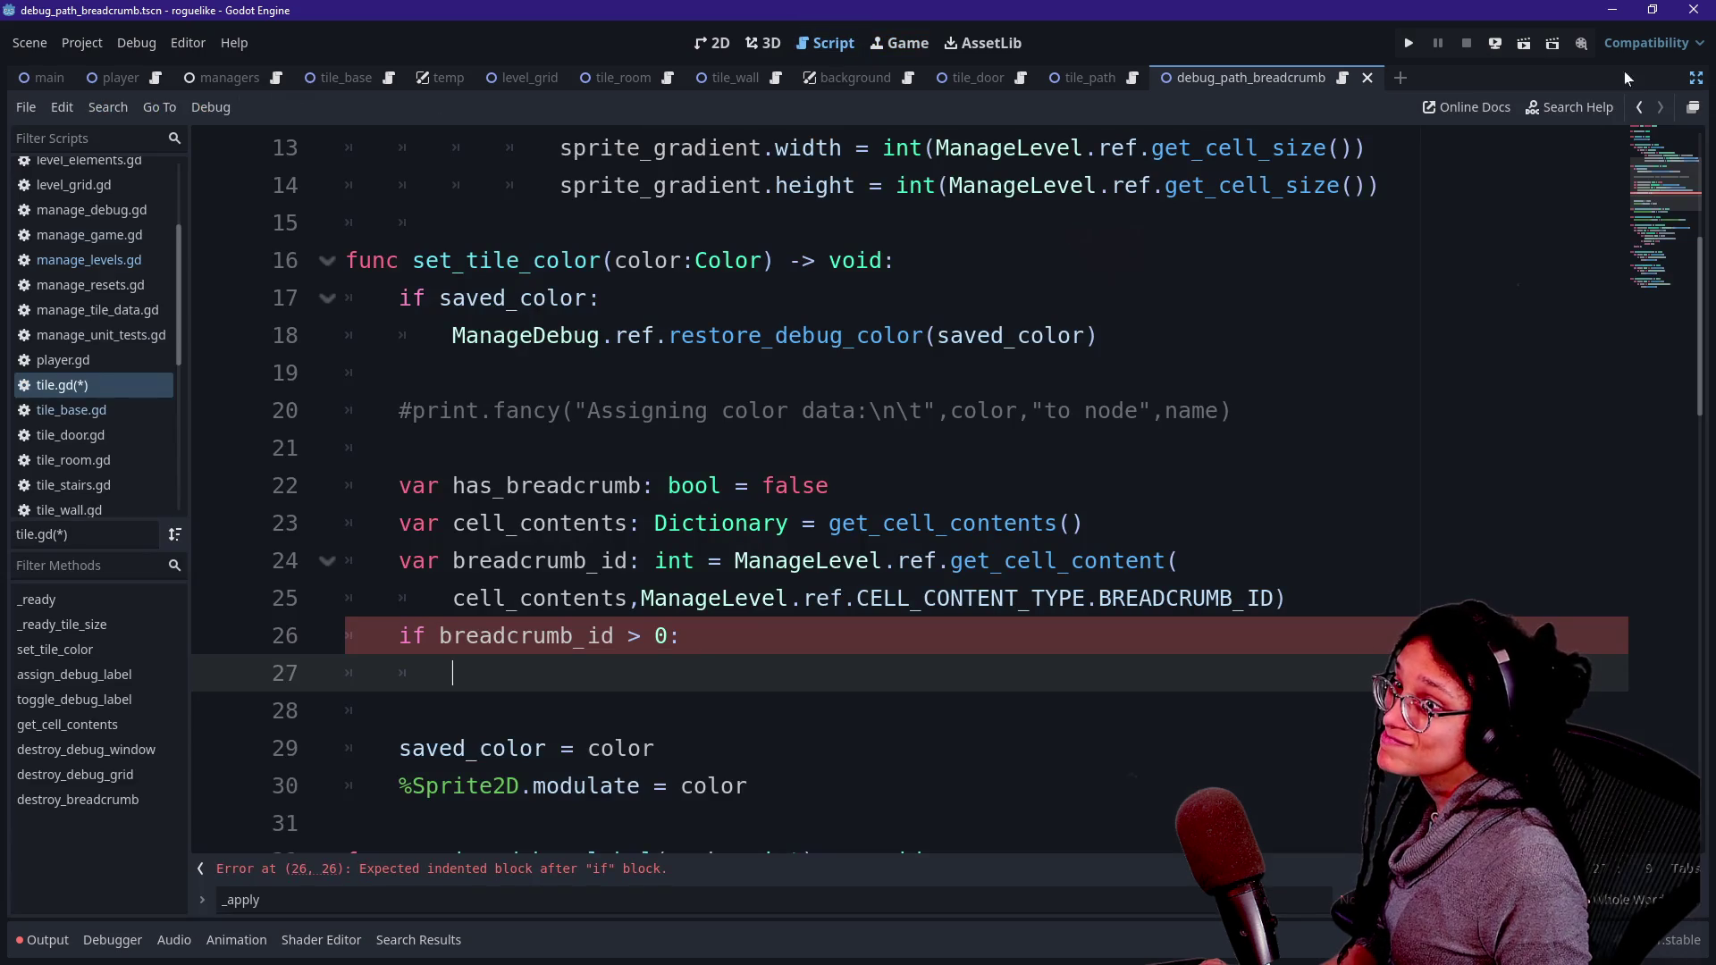
pyautogui.click(1697, 81)
# - Open manage_levels.gd and find the default cell content values
pyautogui.scroll(-3, 1313, 243)
pyautogui.scroll(10, 1314, 244)
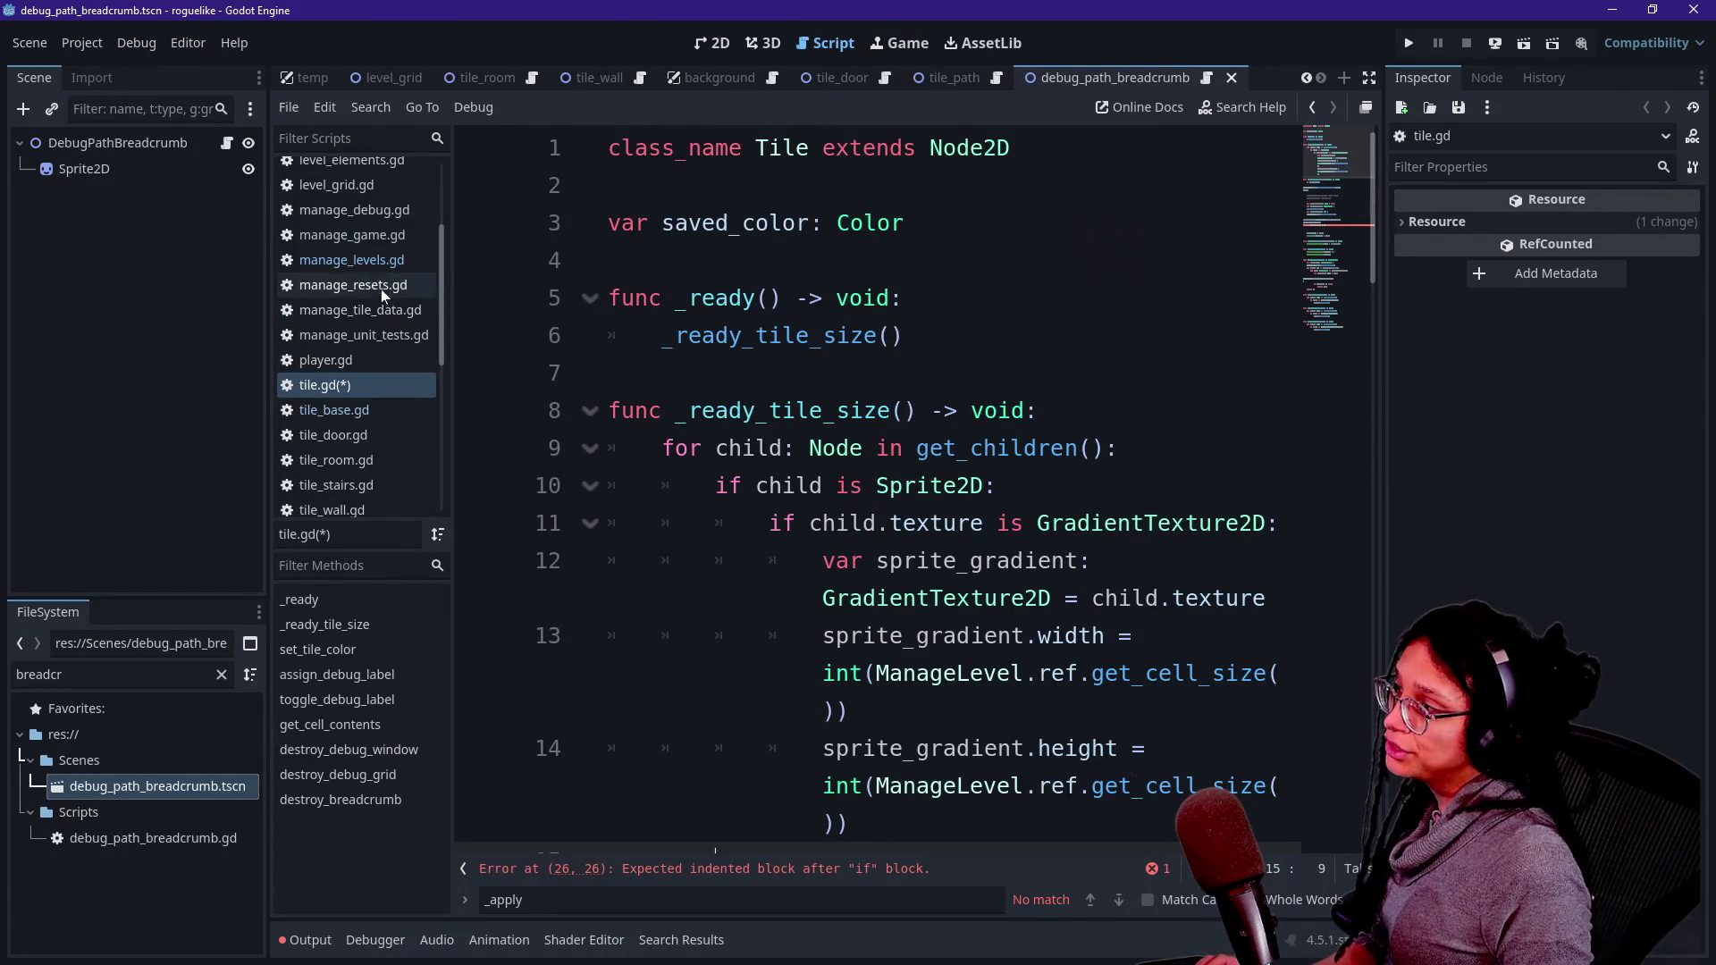
pyautogui.click(351, 259)
pyautogui.scroll(20, 1347, 264)
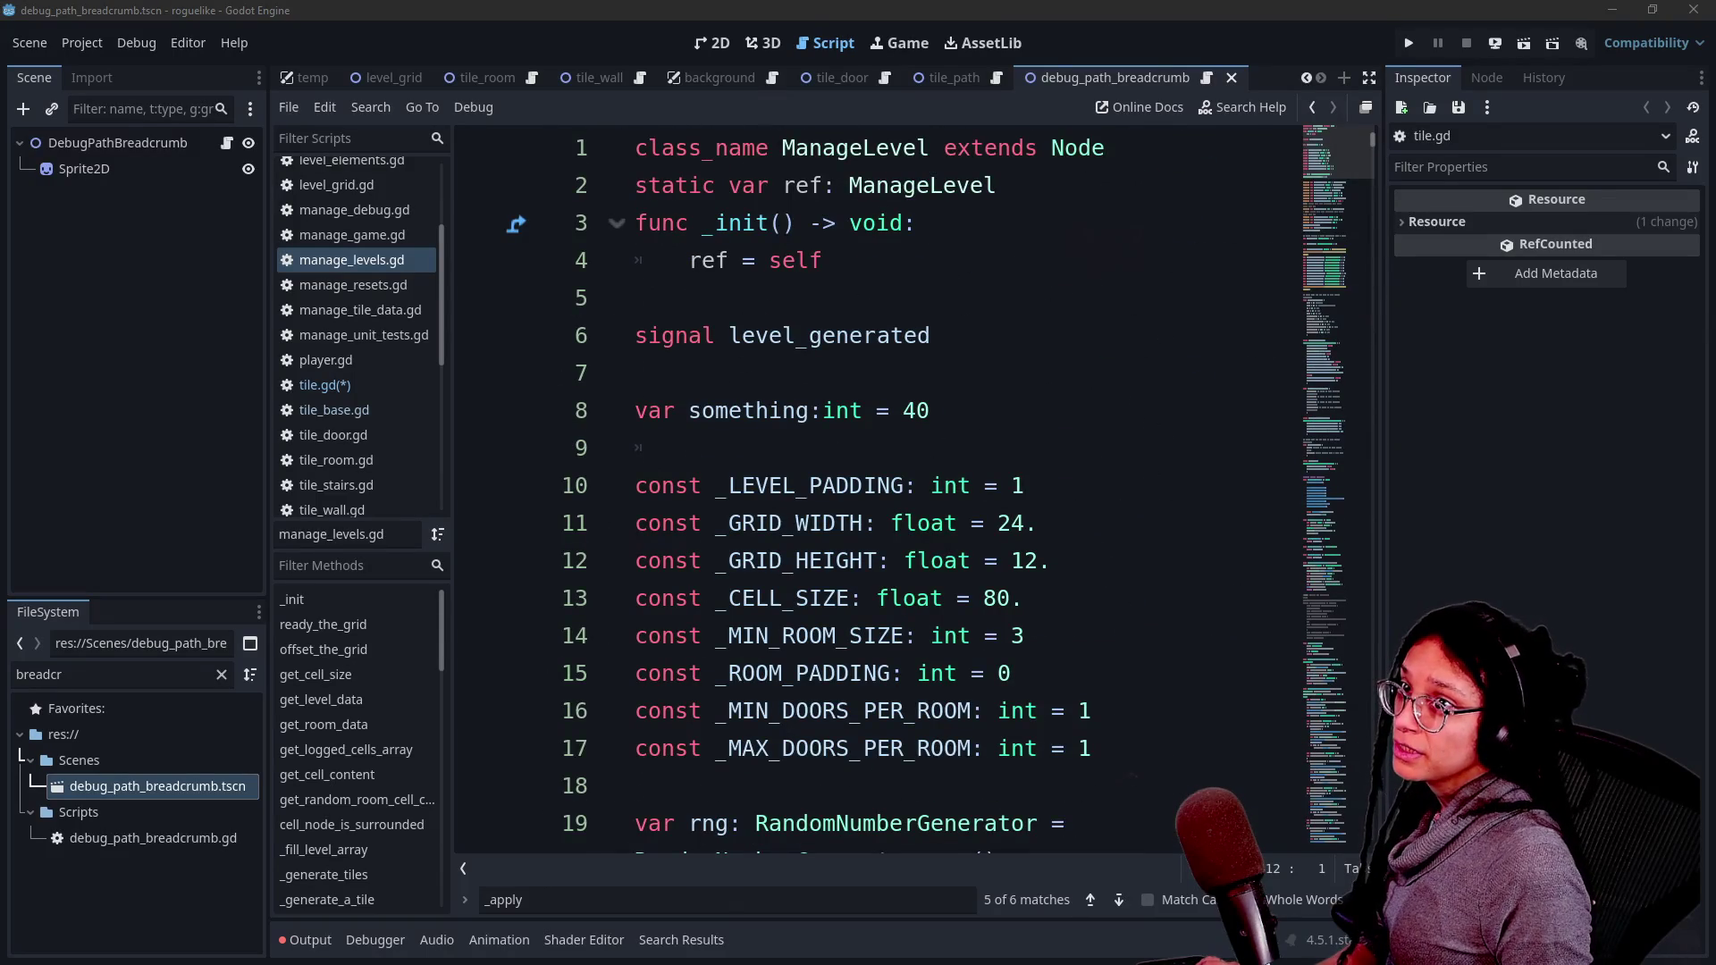
pyautogui.scroll(-5, 1340, 284)
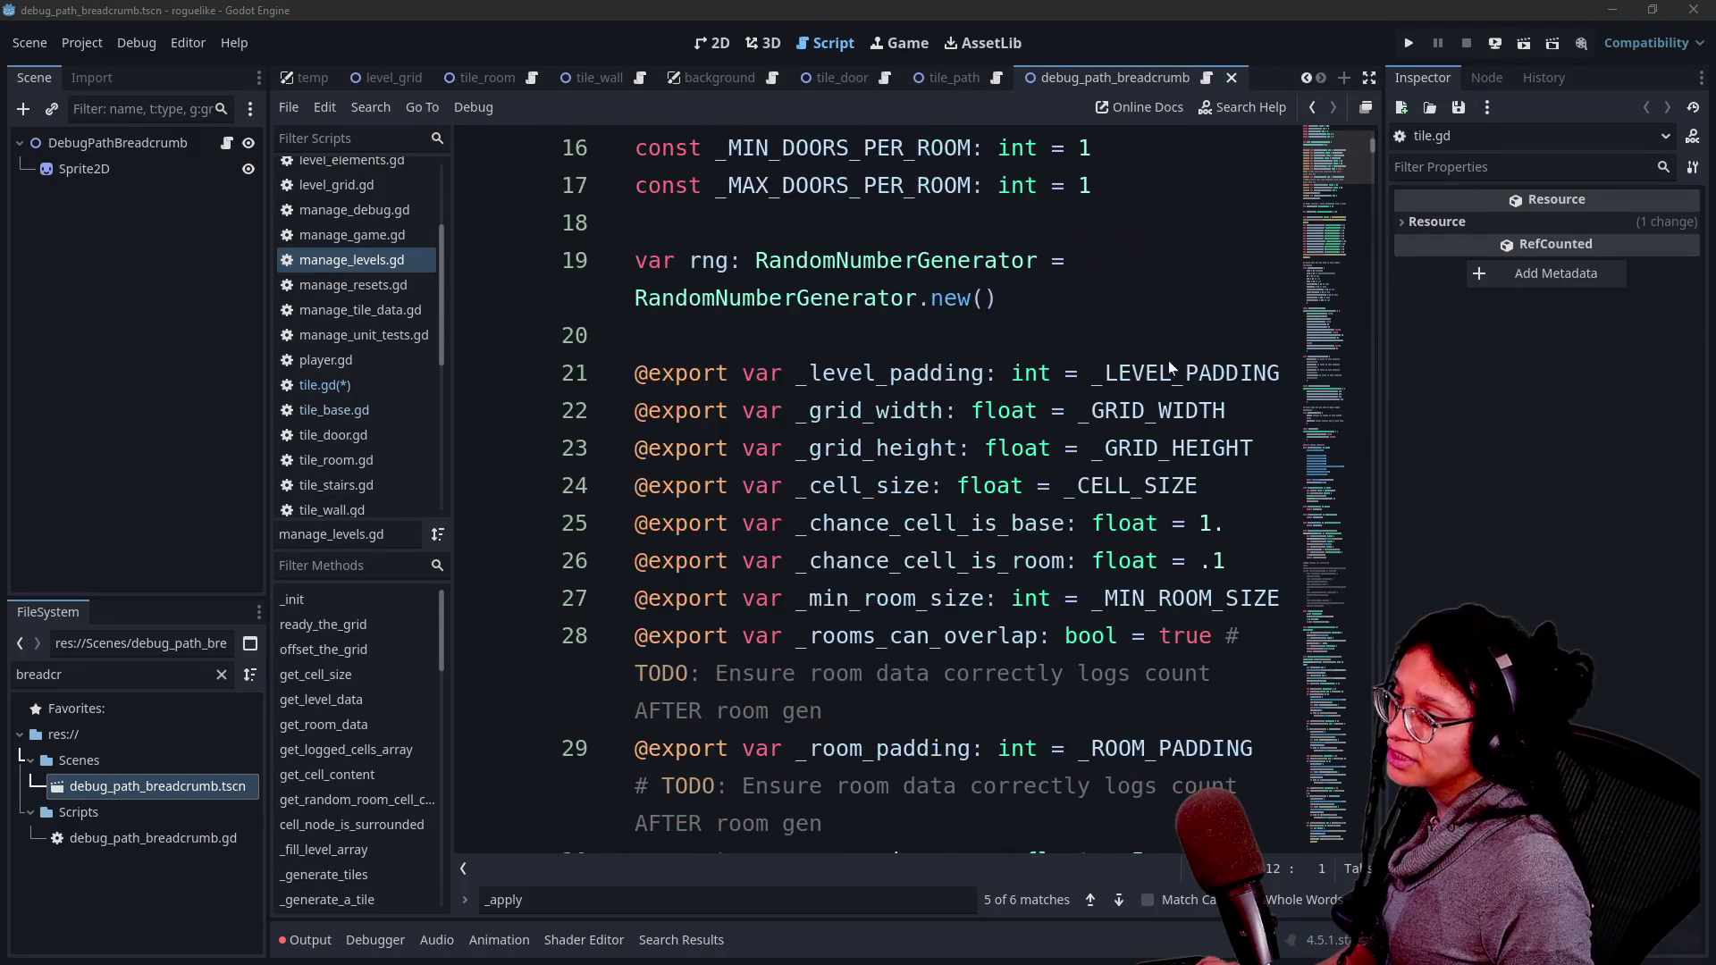
pyautogui.scroll(-5, 1340, 284)
pyautogui.scroll(-5, 894, 492)
pyautogui.click(635, 444)
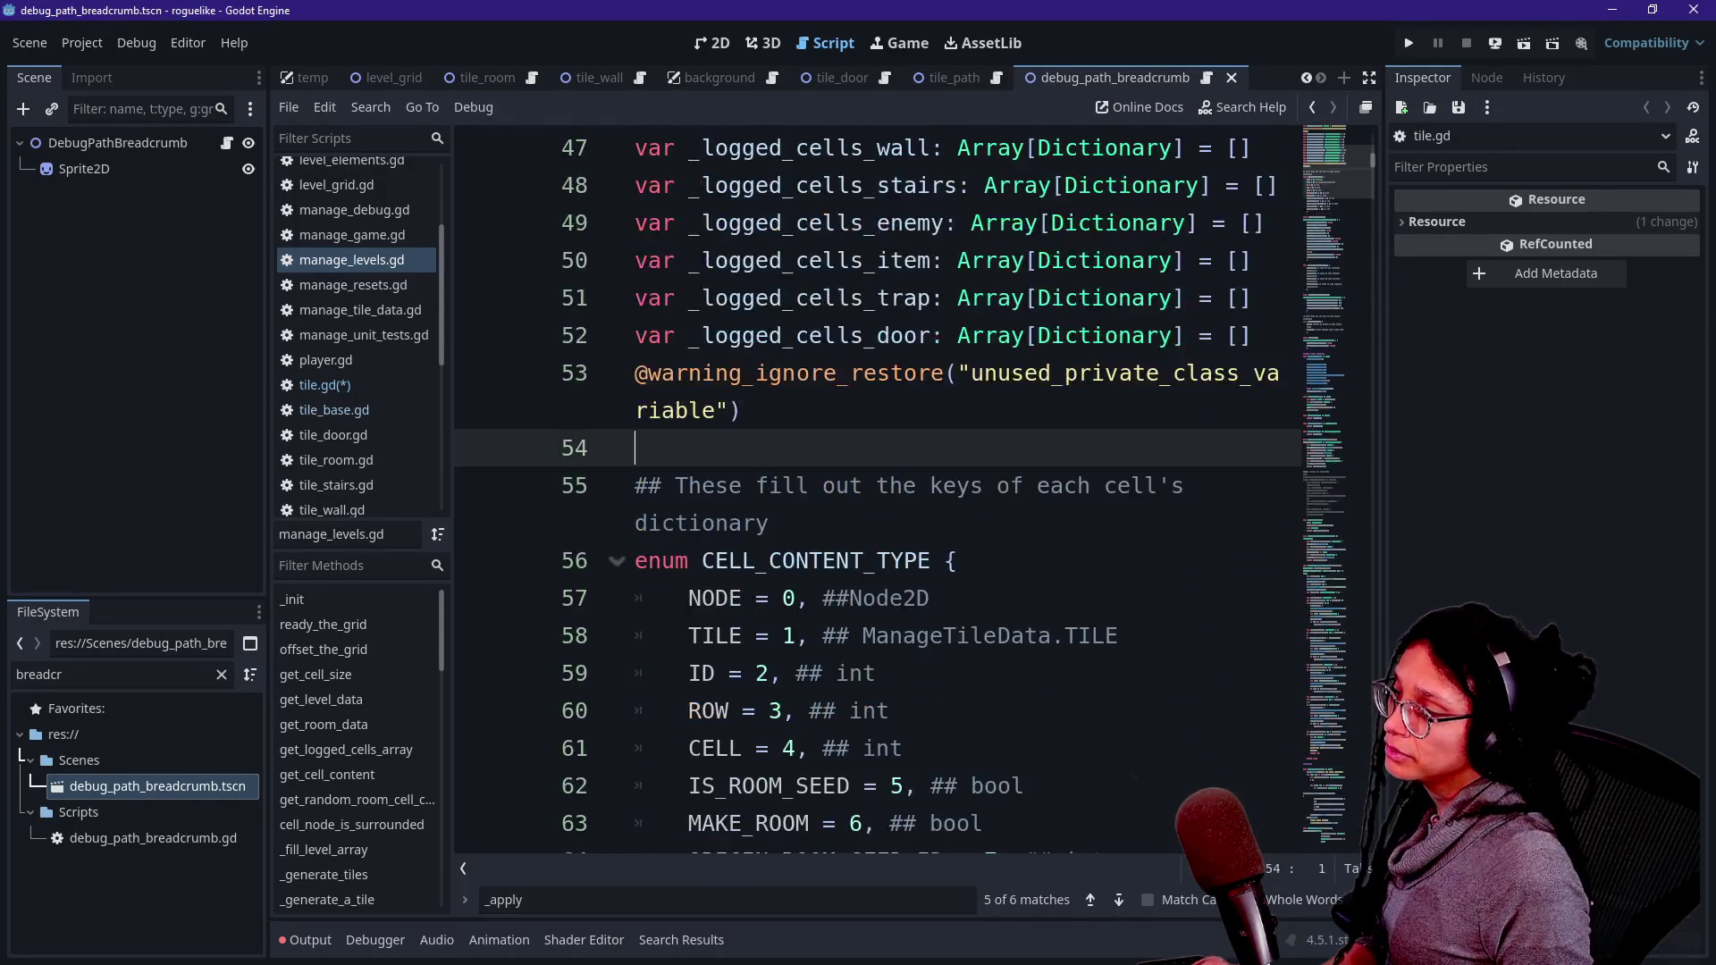
pyautogui.scroll(-10, 893, 491)
pyautogui.scroll(5, 893, 491)
pyautogui.scroll(-6, 893, 491)
pyautogui.scroll(2, 894, 491)
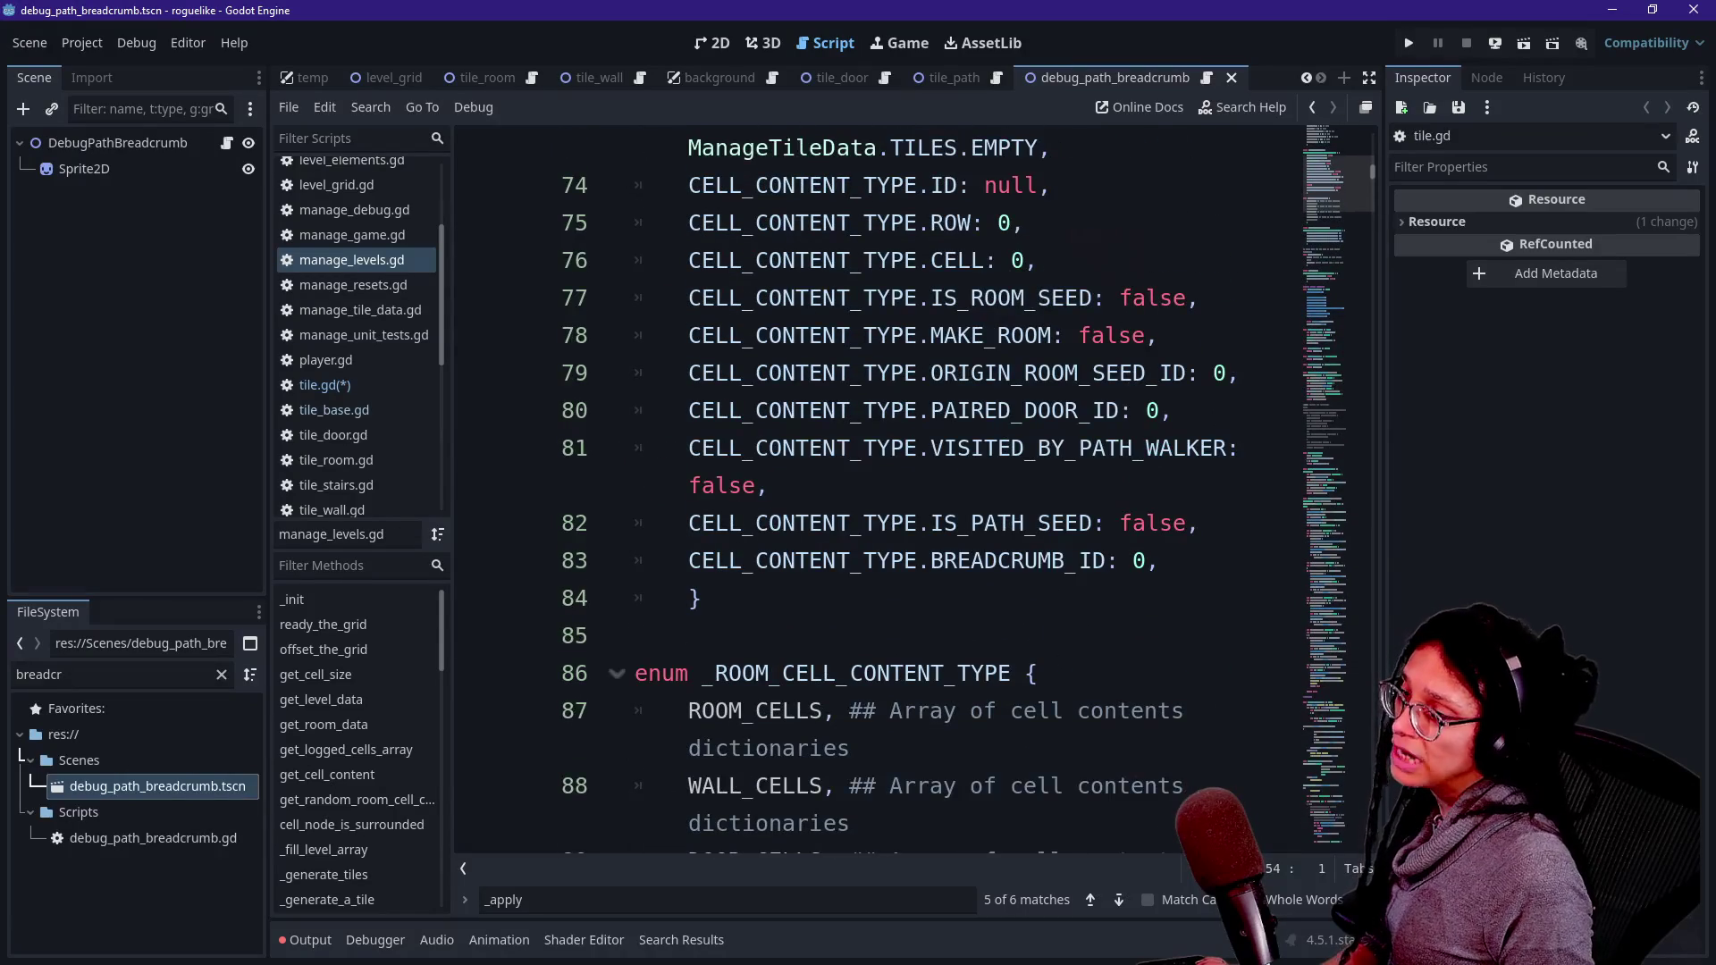
pyautogui.moveTo(1037, 410); pyautogui.dragTo(1172, 410)
pyautogui.click(877, 410)
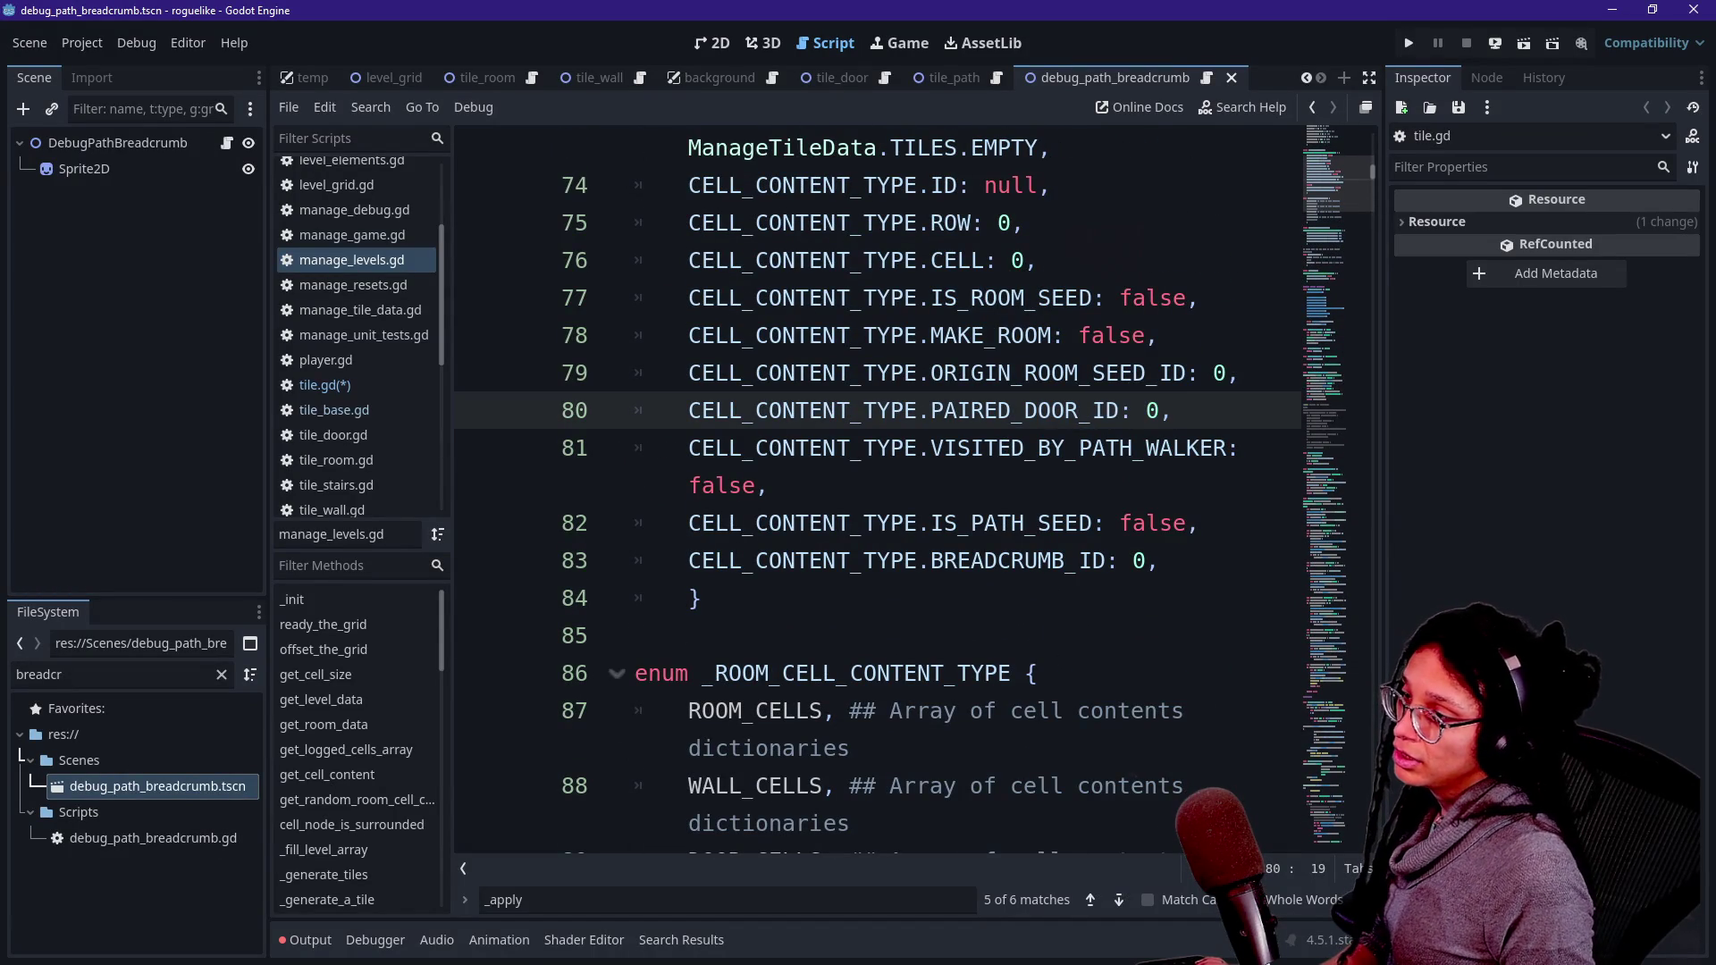
pyautogui.moveTo(880, 372)
pyautogui.mouseDown()
pyautogui.moveTo(1227, 372)
pyautogui.moveTo(1213, 373)
pyautogui.mouseUp()
# - Change ORIGIN_ROOM_SEED_ID, PAIRED_DOOR_ID and BREADCRUMB_ID defaults from 0 to -1 and save
pyautogui.click(1240, 373)
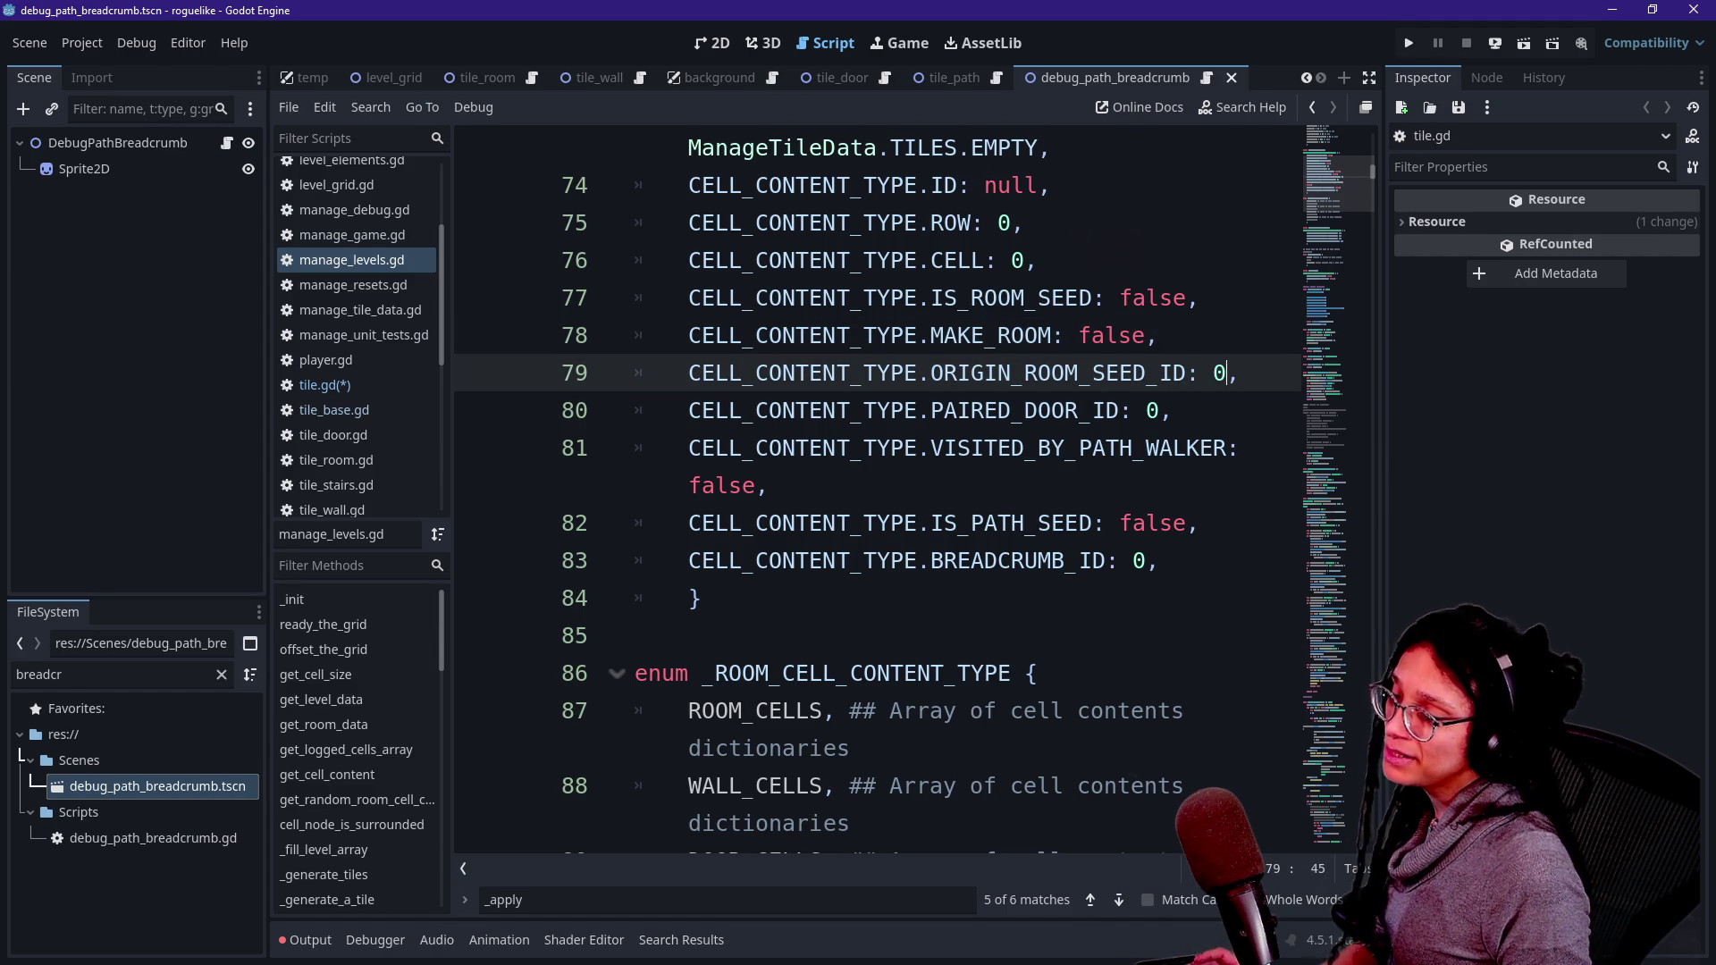
pyautogui.keyDown('alt'); pyautogui.click(1159, 410); pyautogui.keyUp('alt')
pyautogui.keyDown('alt'); pyautogui.click(1157, 560); pyautogui.keyUp('alt')
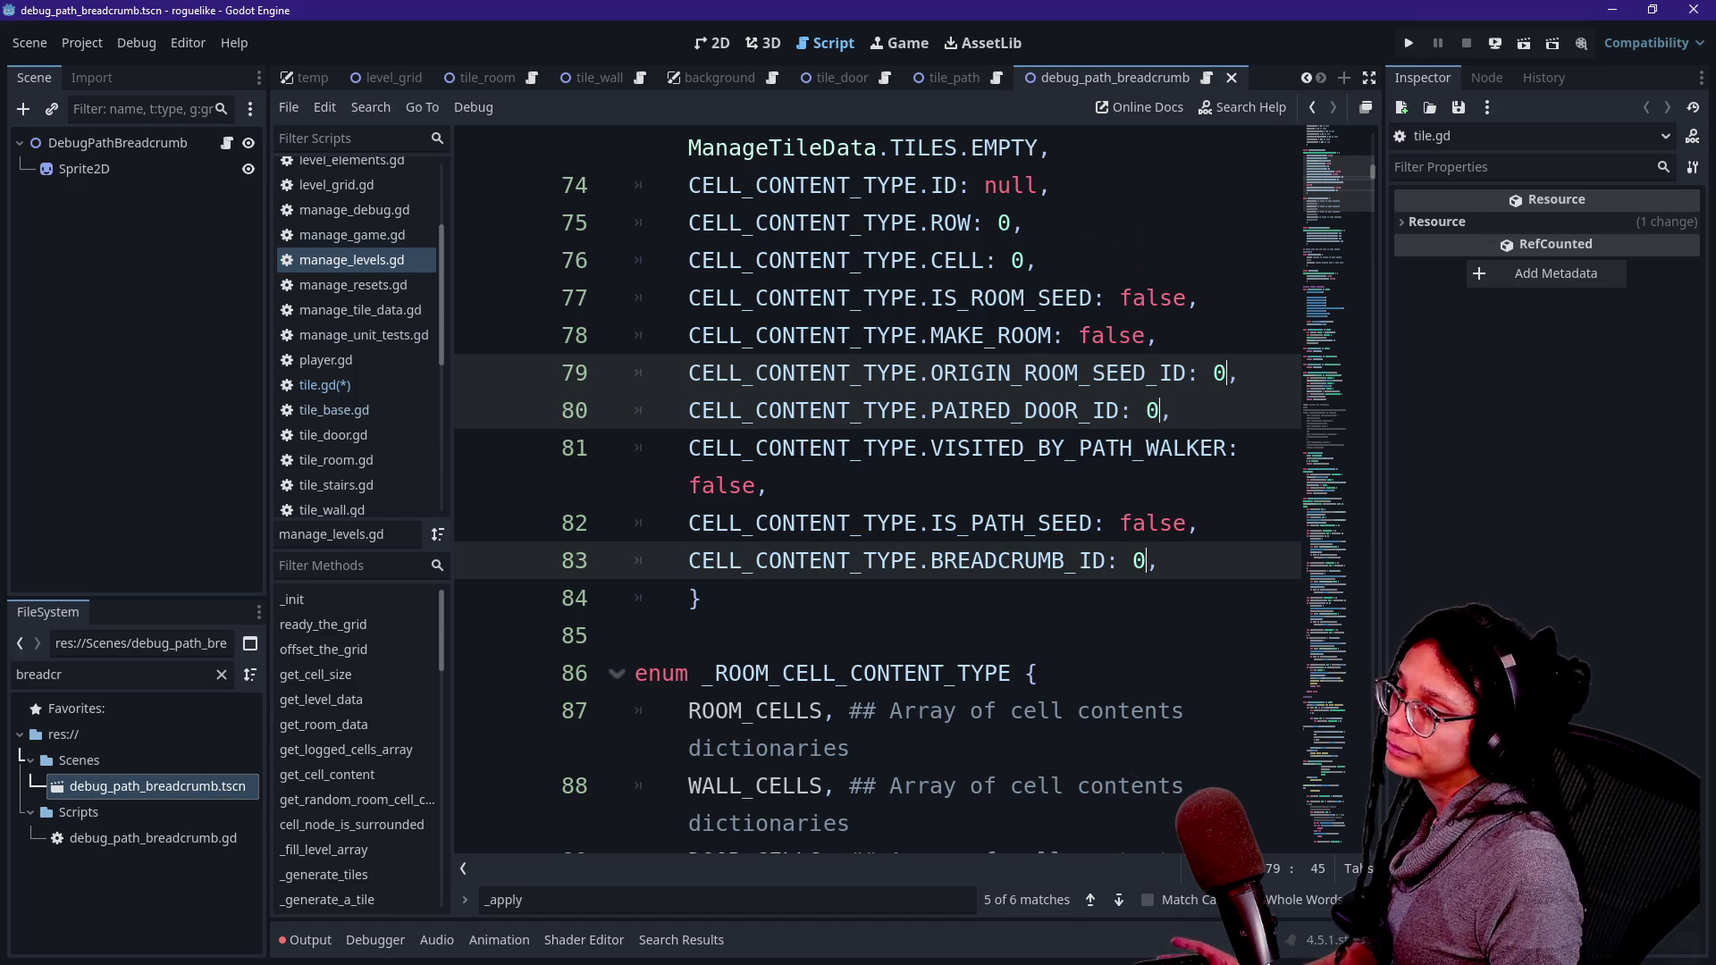
pyautogui.press('BackSpace')
pyautogui.write('-1q')
pyautogui.press('BackSpace')
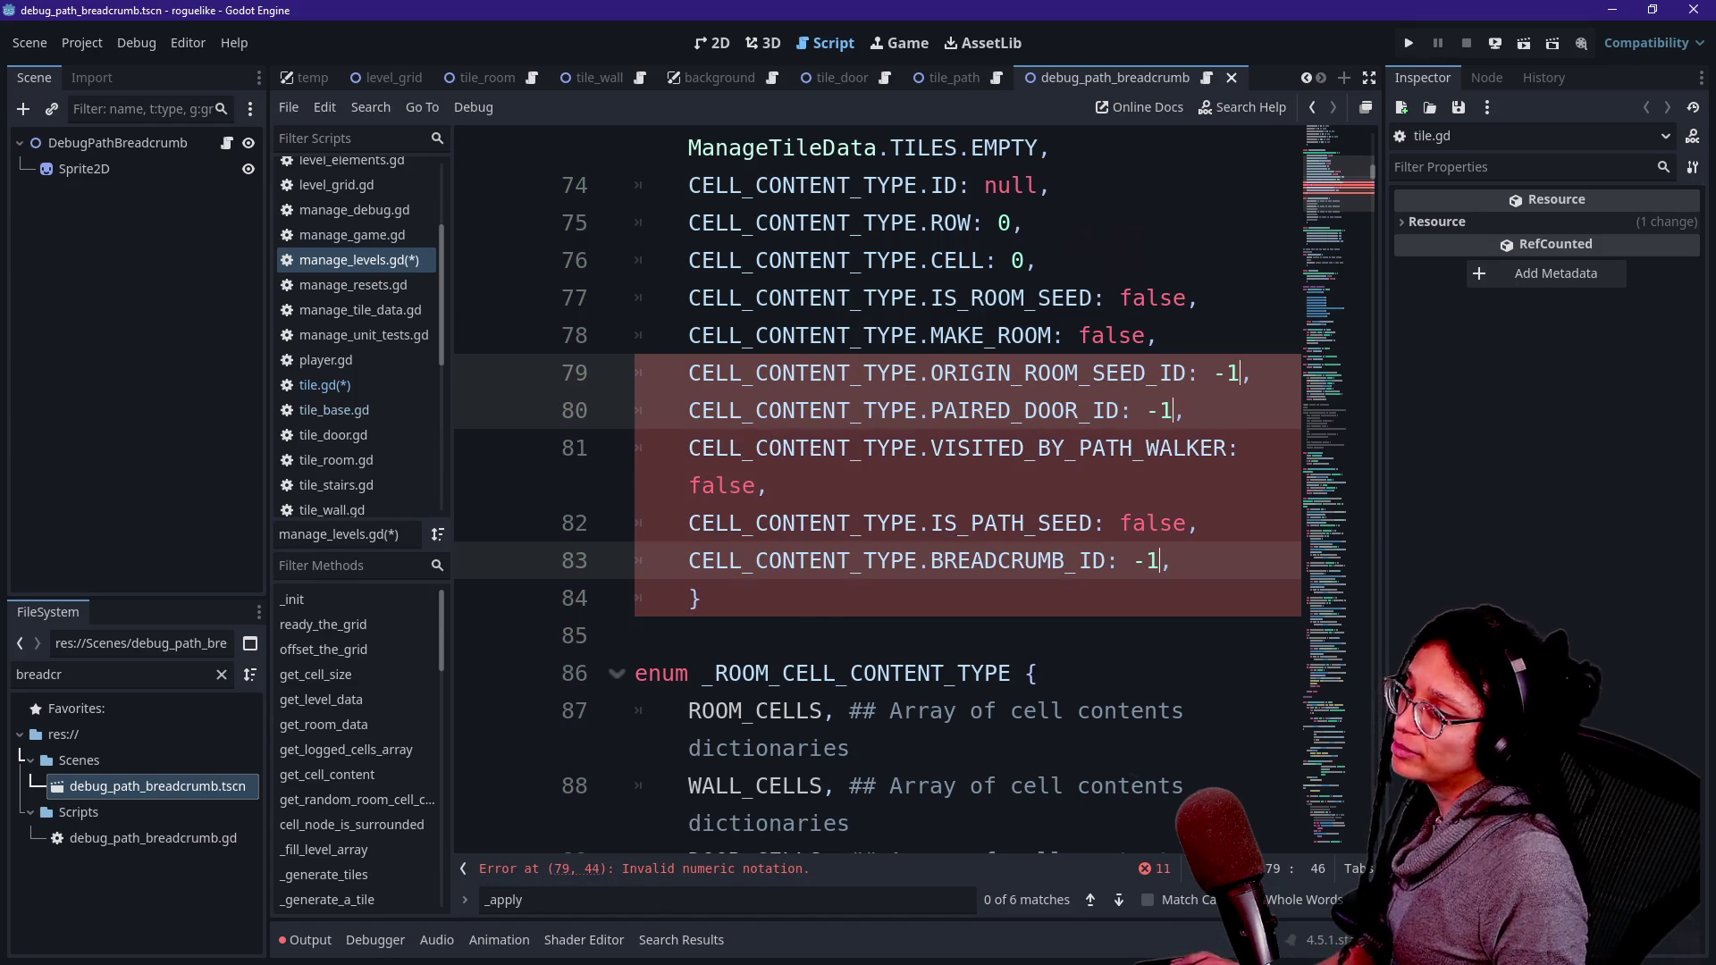
pyautogui.click(956, 260)
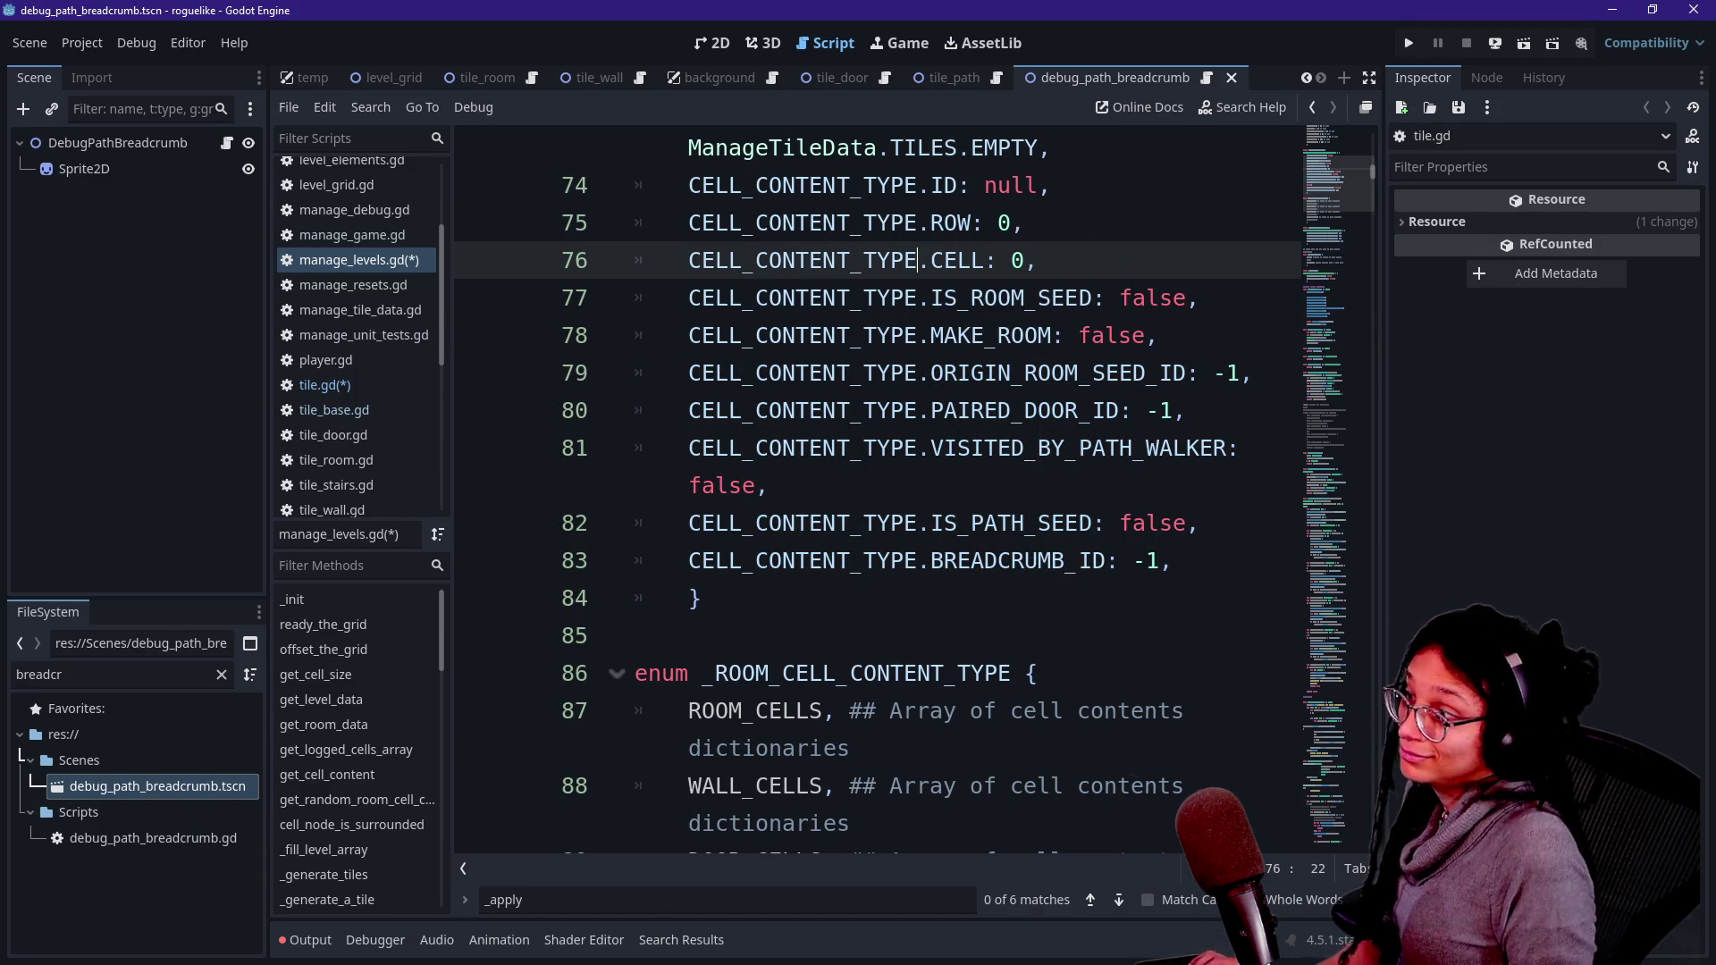
pyautogui.hotkey('ctrl', 's')
pyautogui.press('capslock')
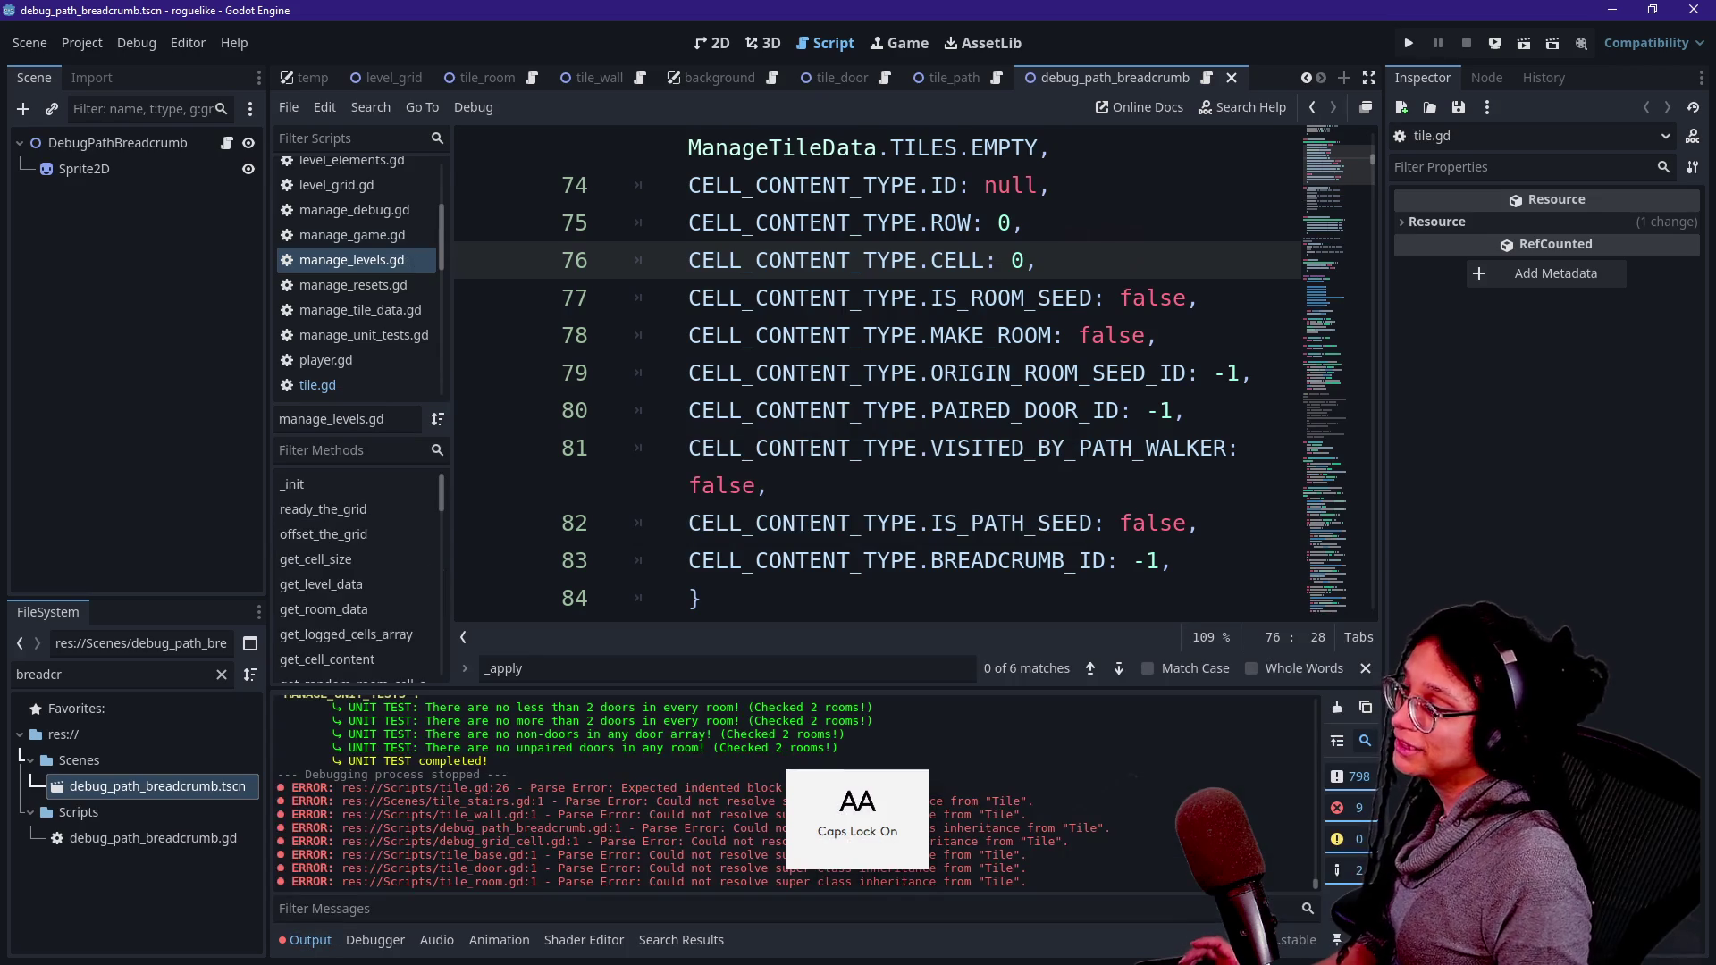
# - Quick-open tile.gd, hide the Output panel and jump to the parse error line
pyautogui.hotkey('shift', 'alt', 'o')
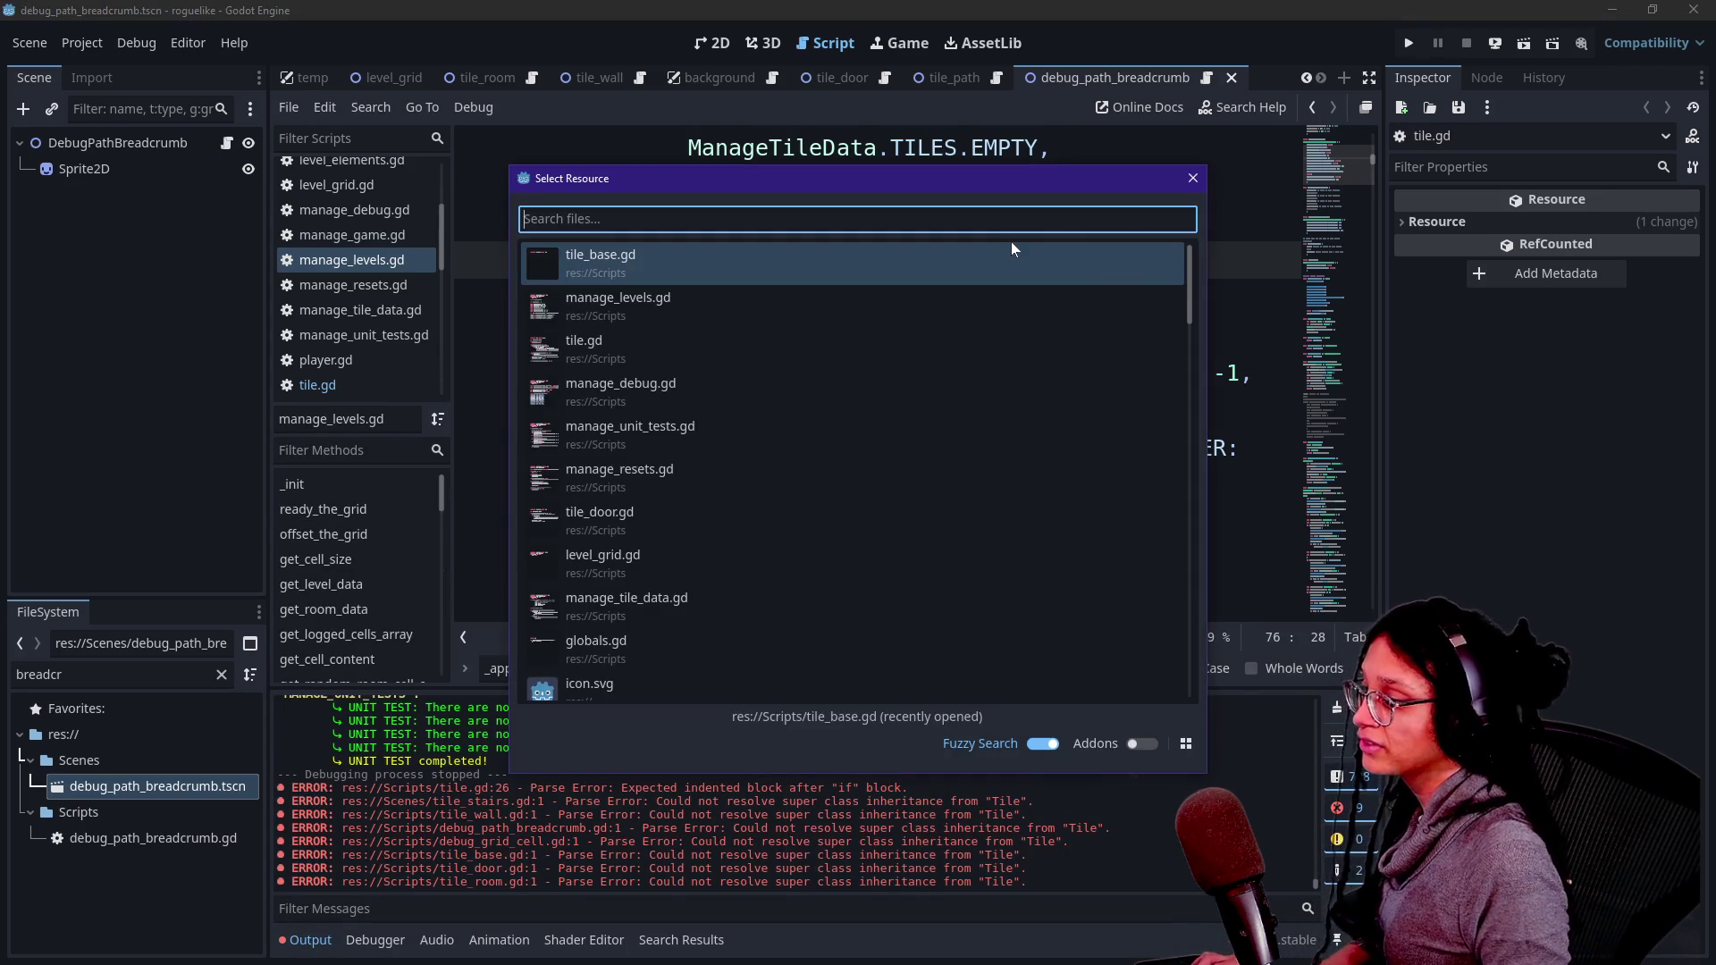
pyautogui.press('Down')
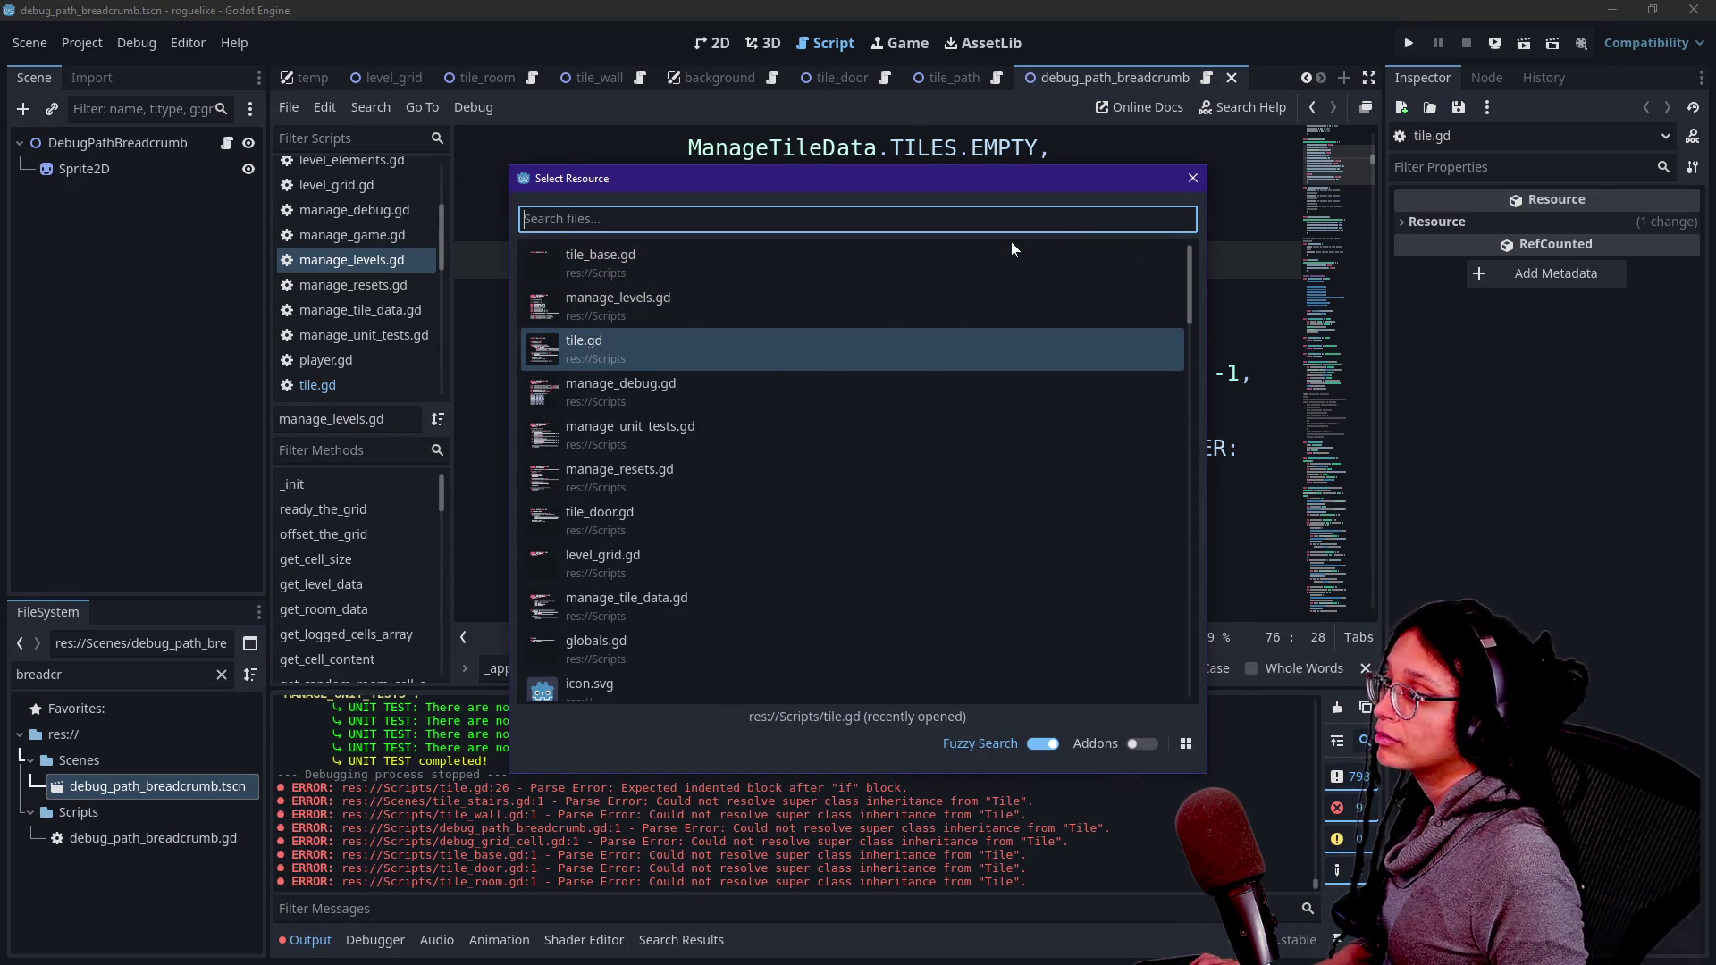
pyautogui.press('Return')
pyautogui.click(944, 411)
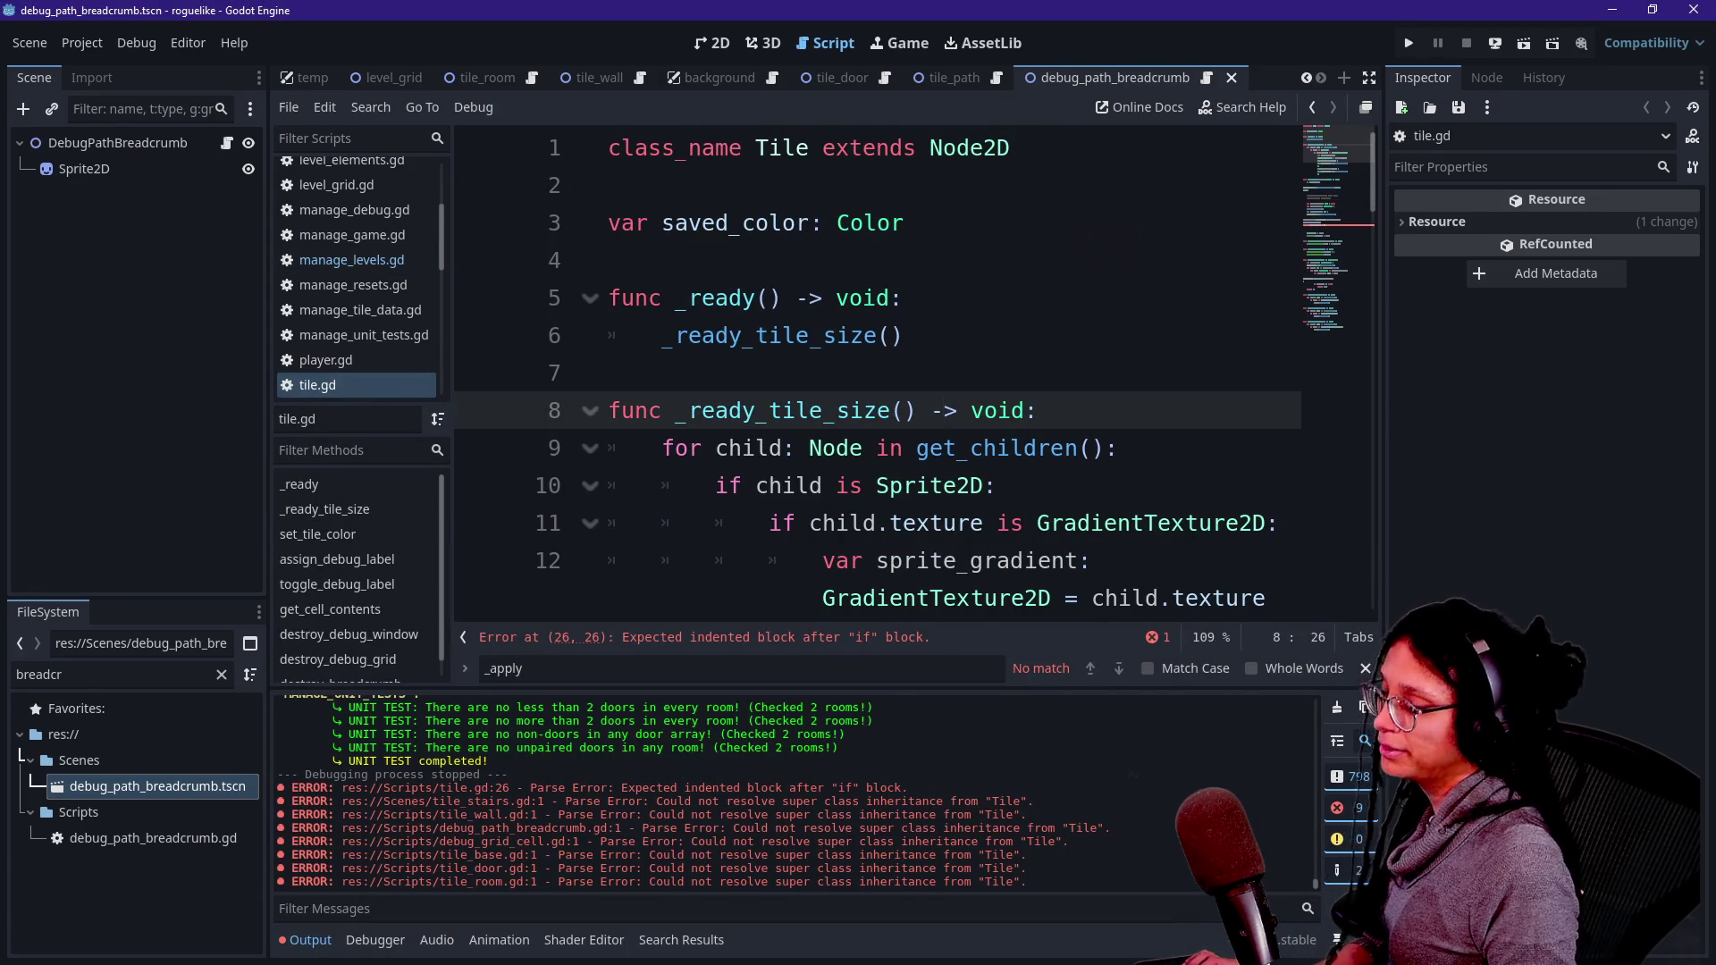
pyautogui.hotkey('ctrl', 'j')
pyautogui.click(1354, 233)
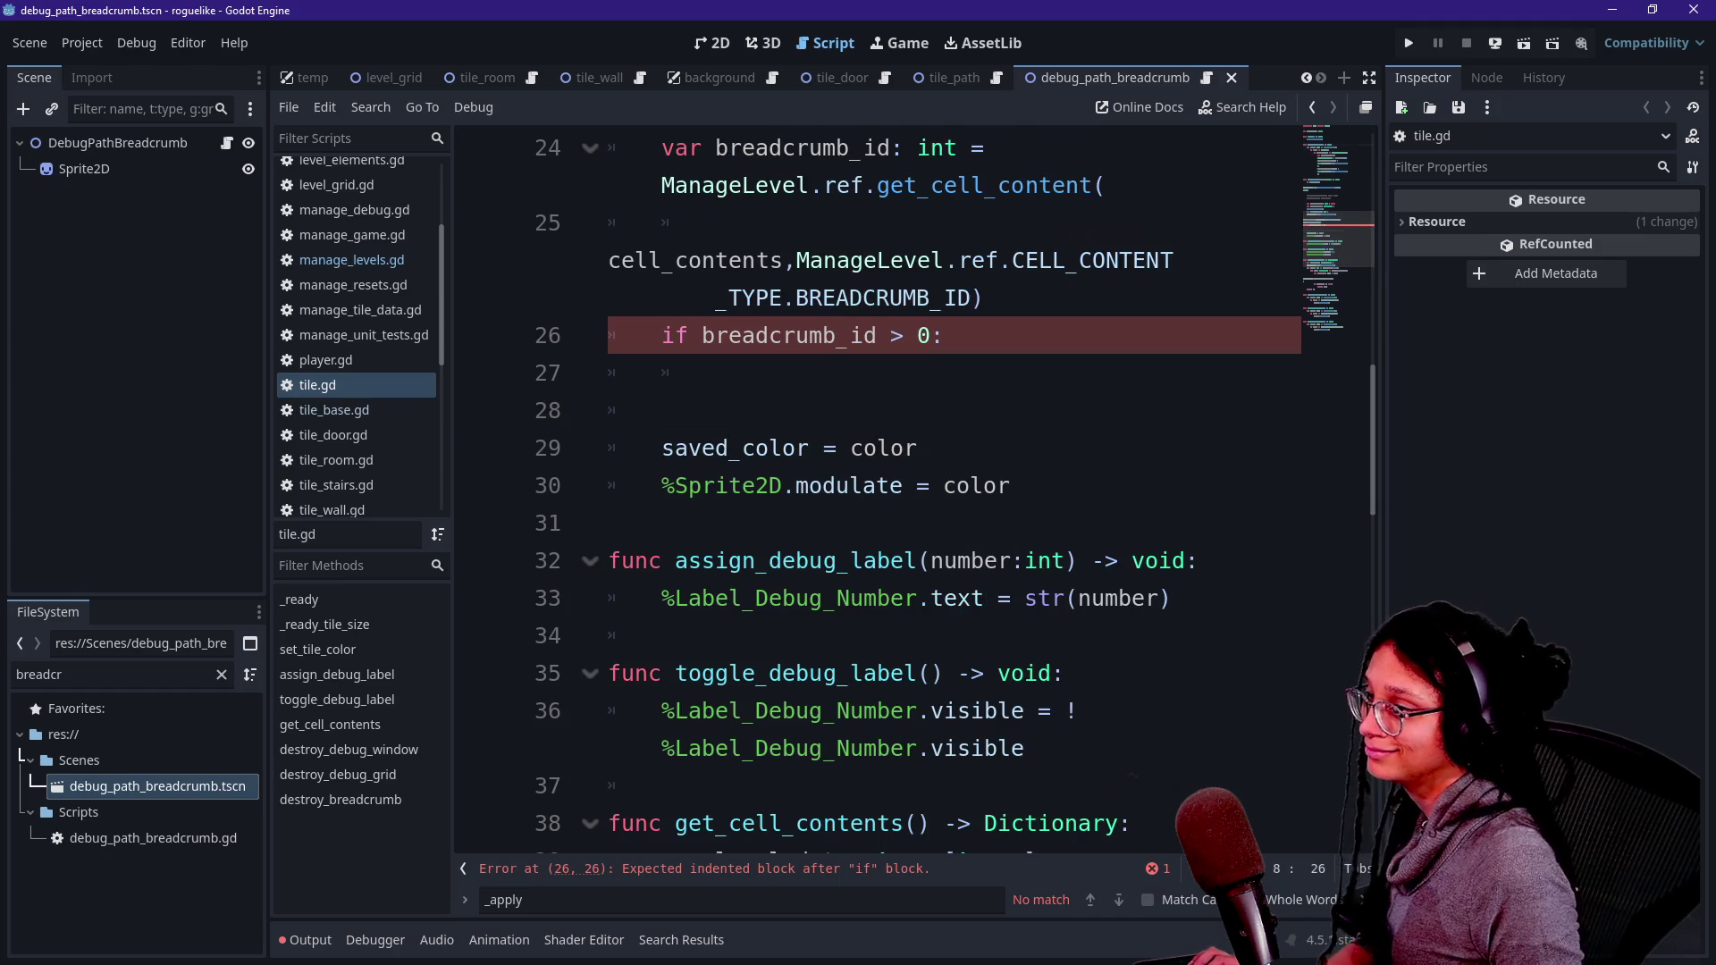
# - Change the breadcrumb comparison on line 26 from 0 to -1
pyautogui.click(944, 335)
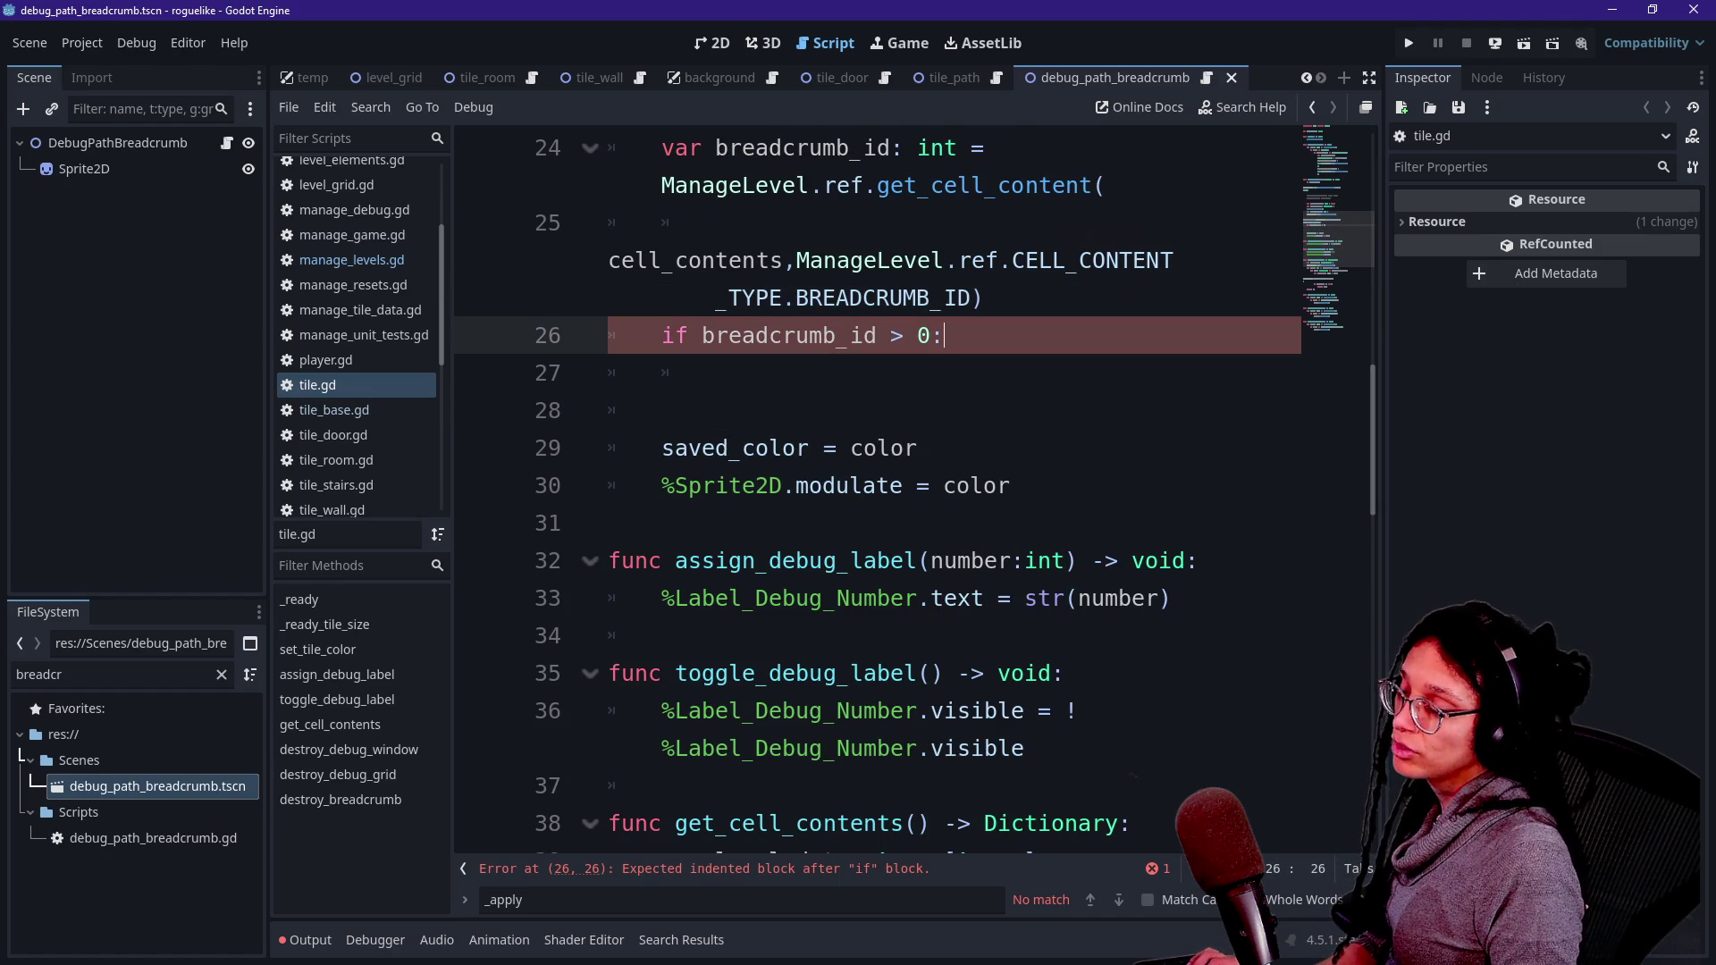
pyautogui.press('BackSpace')
pyautogui.press('BackSpace')
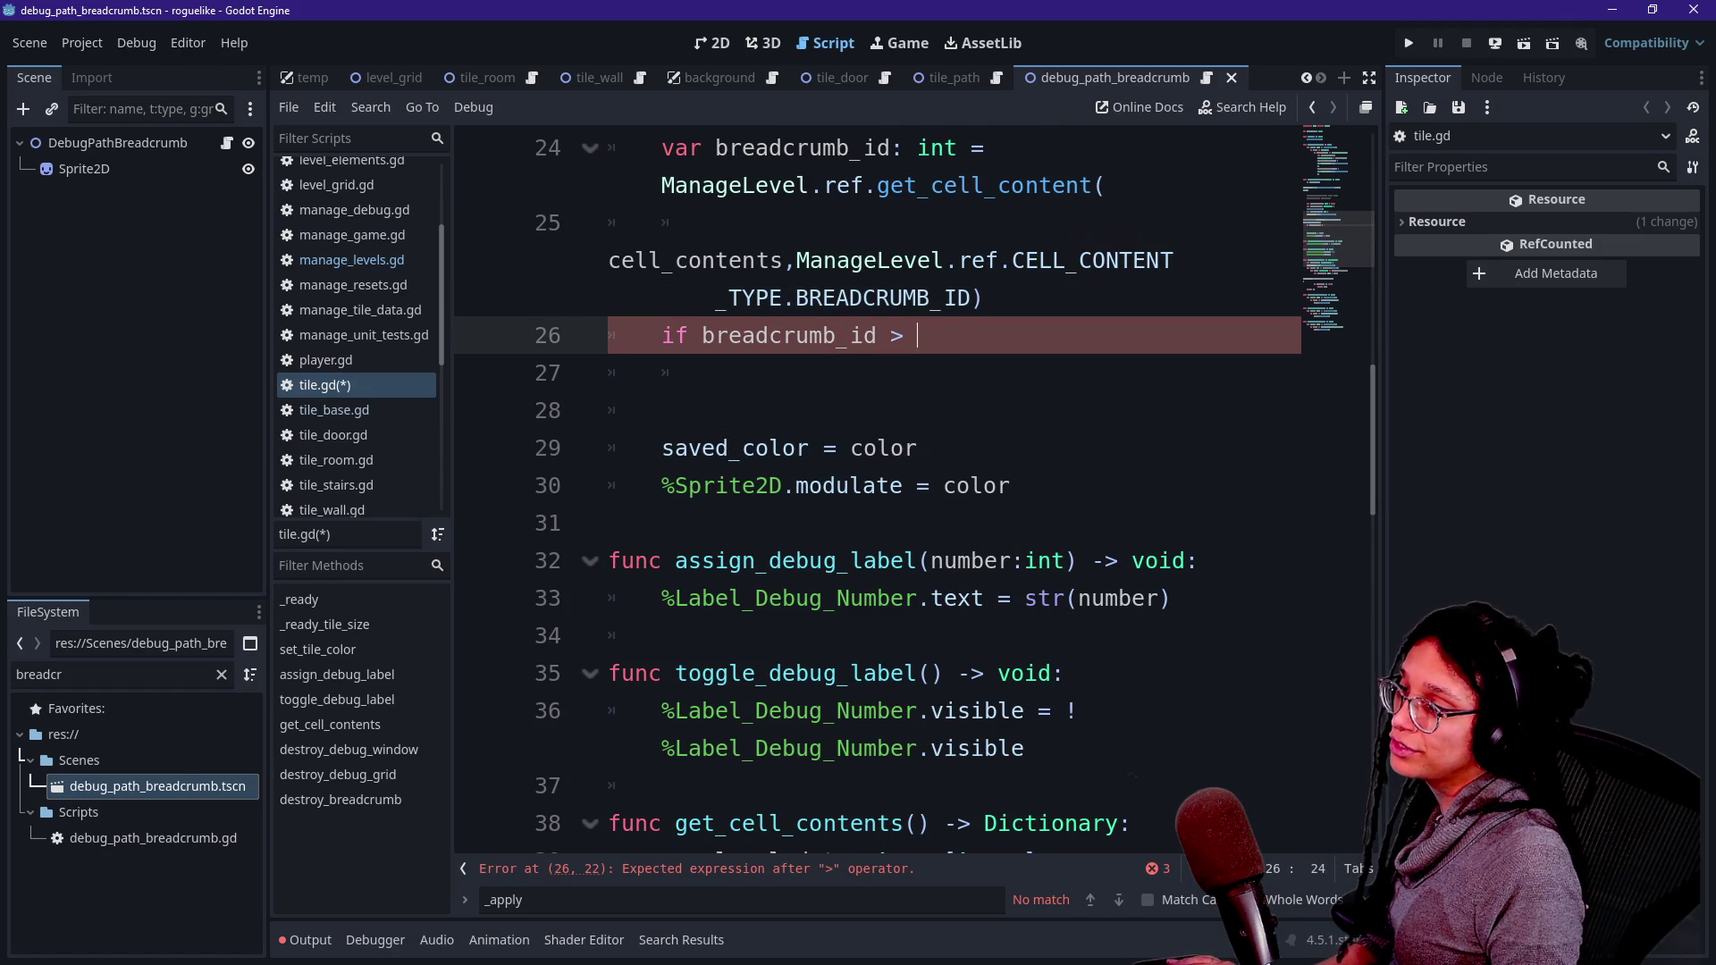
pyautogui.write('-1:')
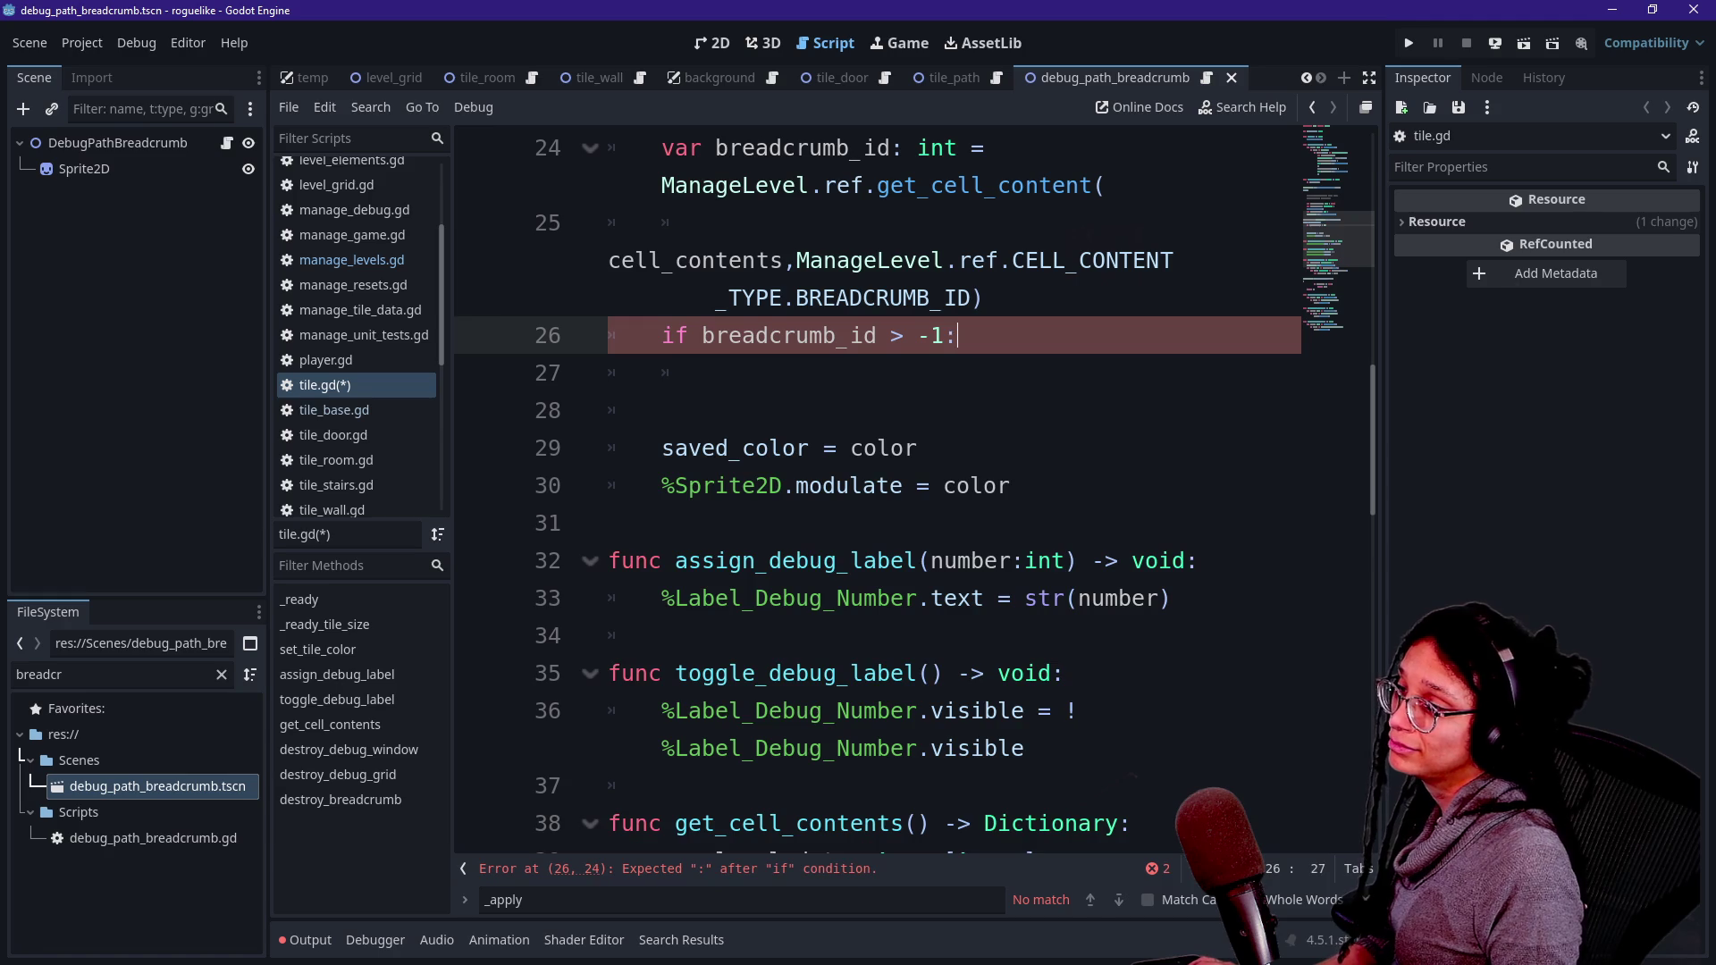
pyautogui.write('ar color_what: a')
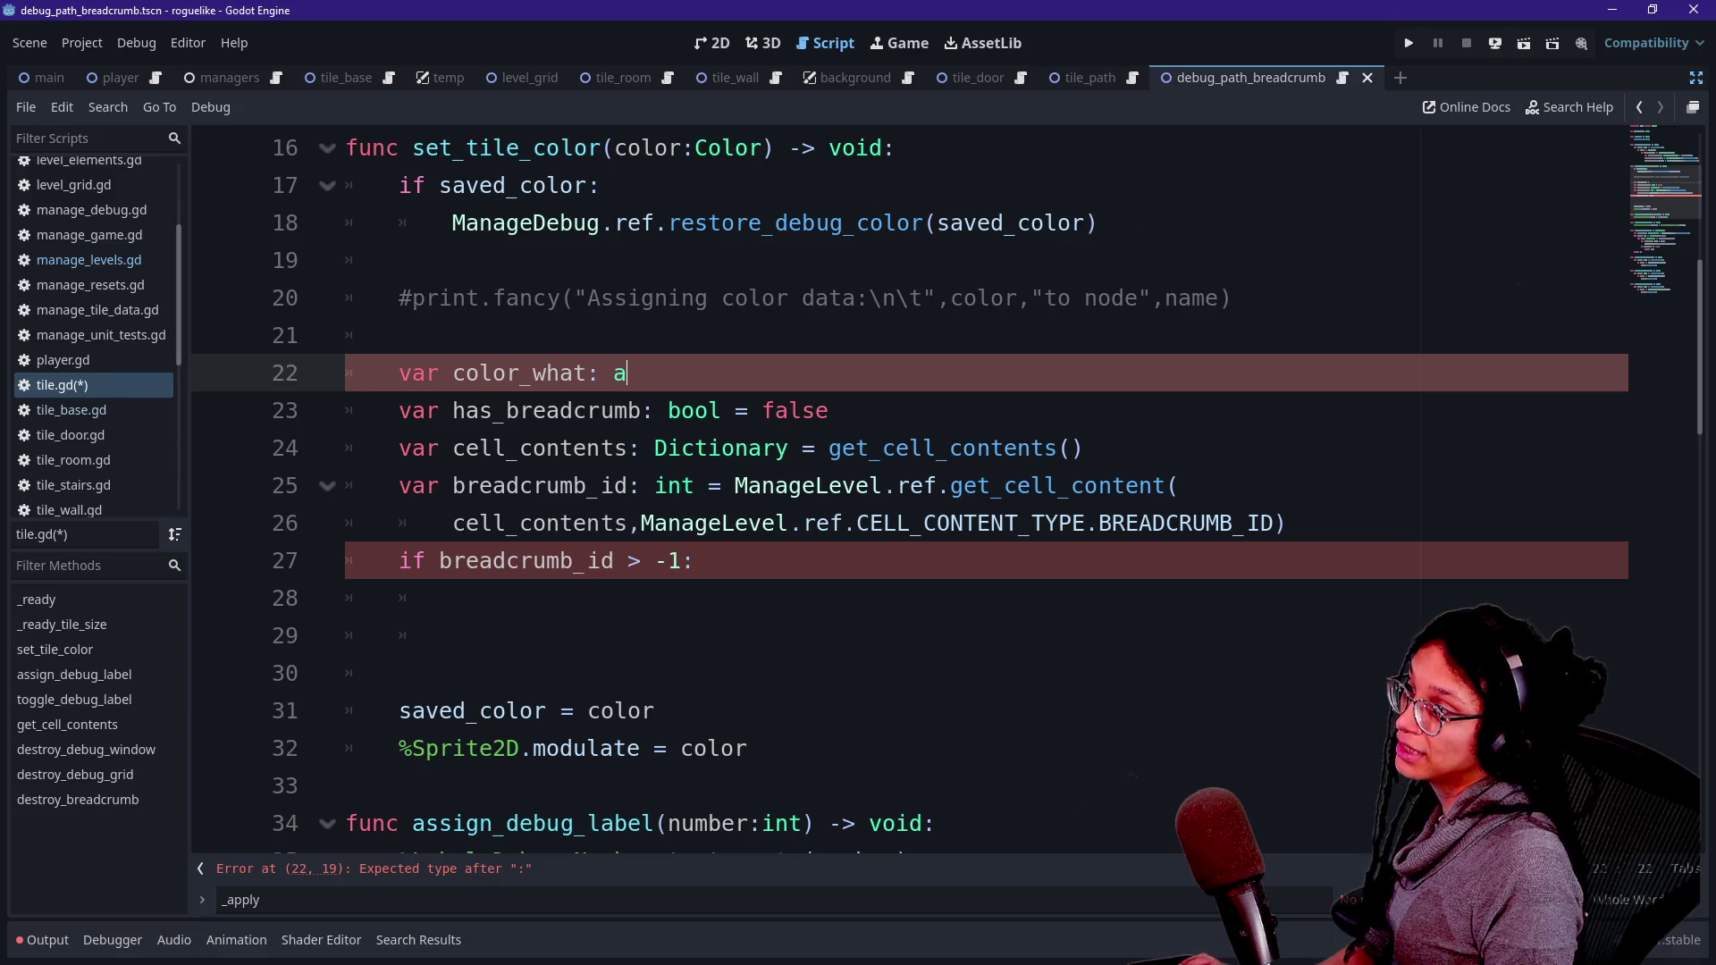
# - Give the color_what variable the type Sprite2D instead of Variant
pyautogui.press('BackSpace')
pyautogui.write('Variant')
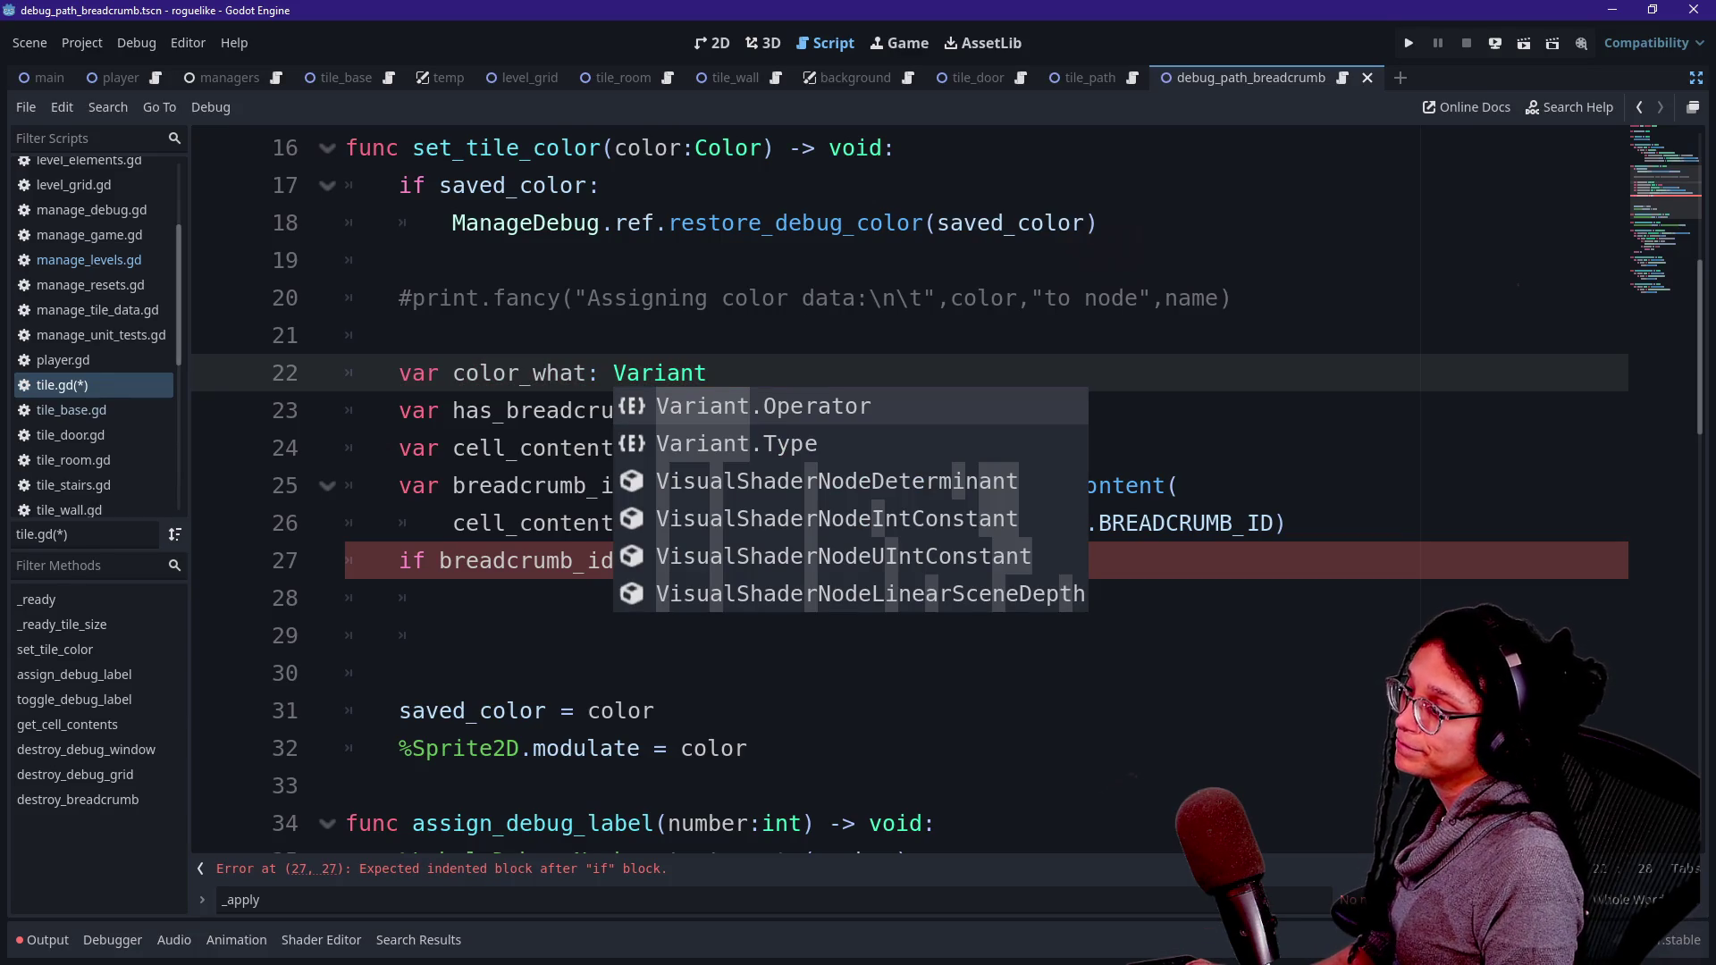
pyautogui.press('BackSpace')
pyautogui.press('BackSpace')
pyautogui.press('BackSpace')
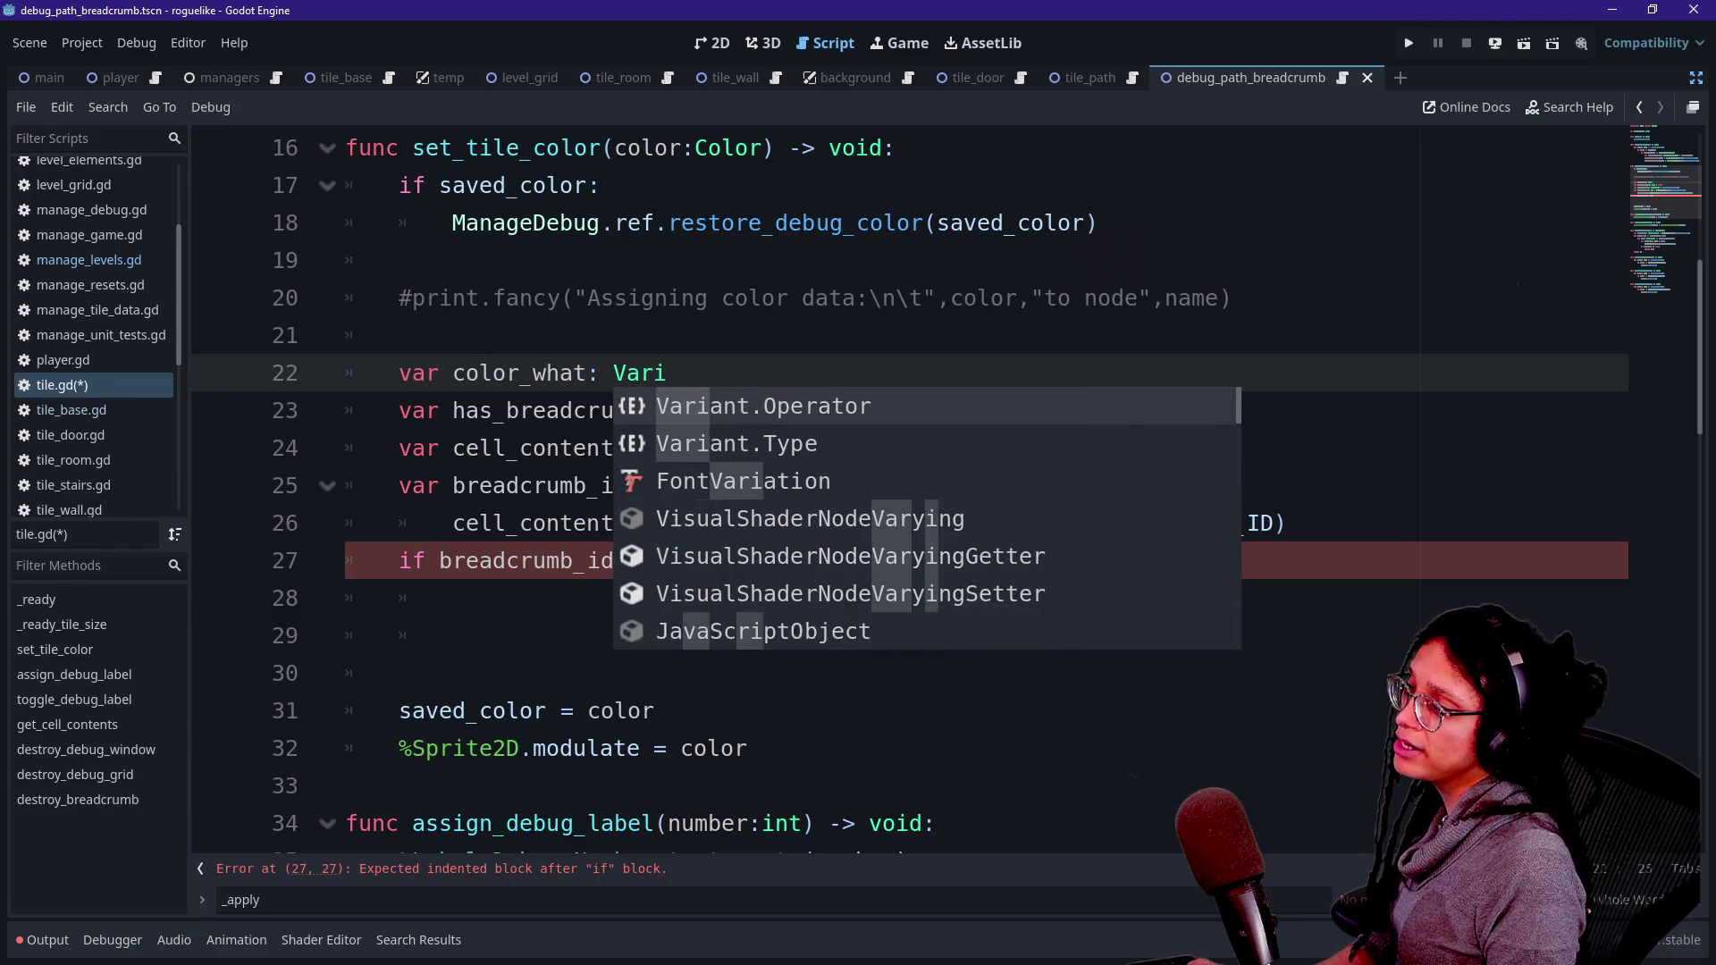
pyautogui.write('Sprite2D')
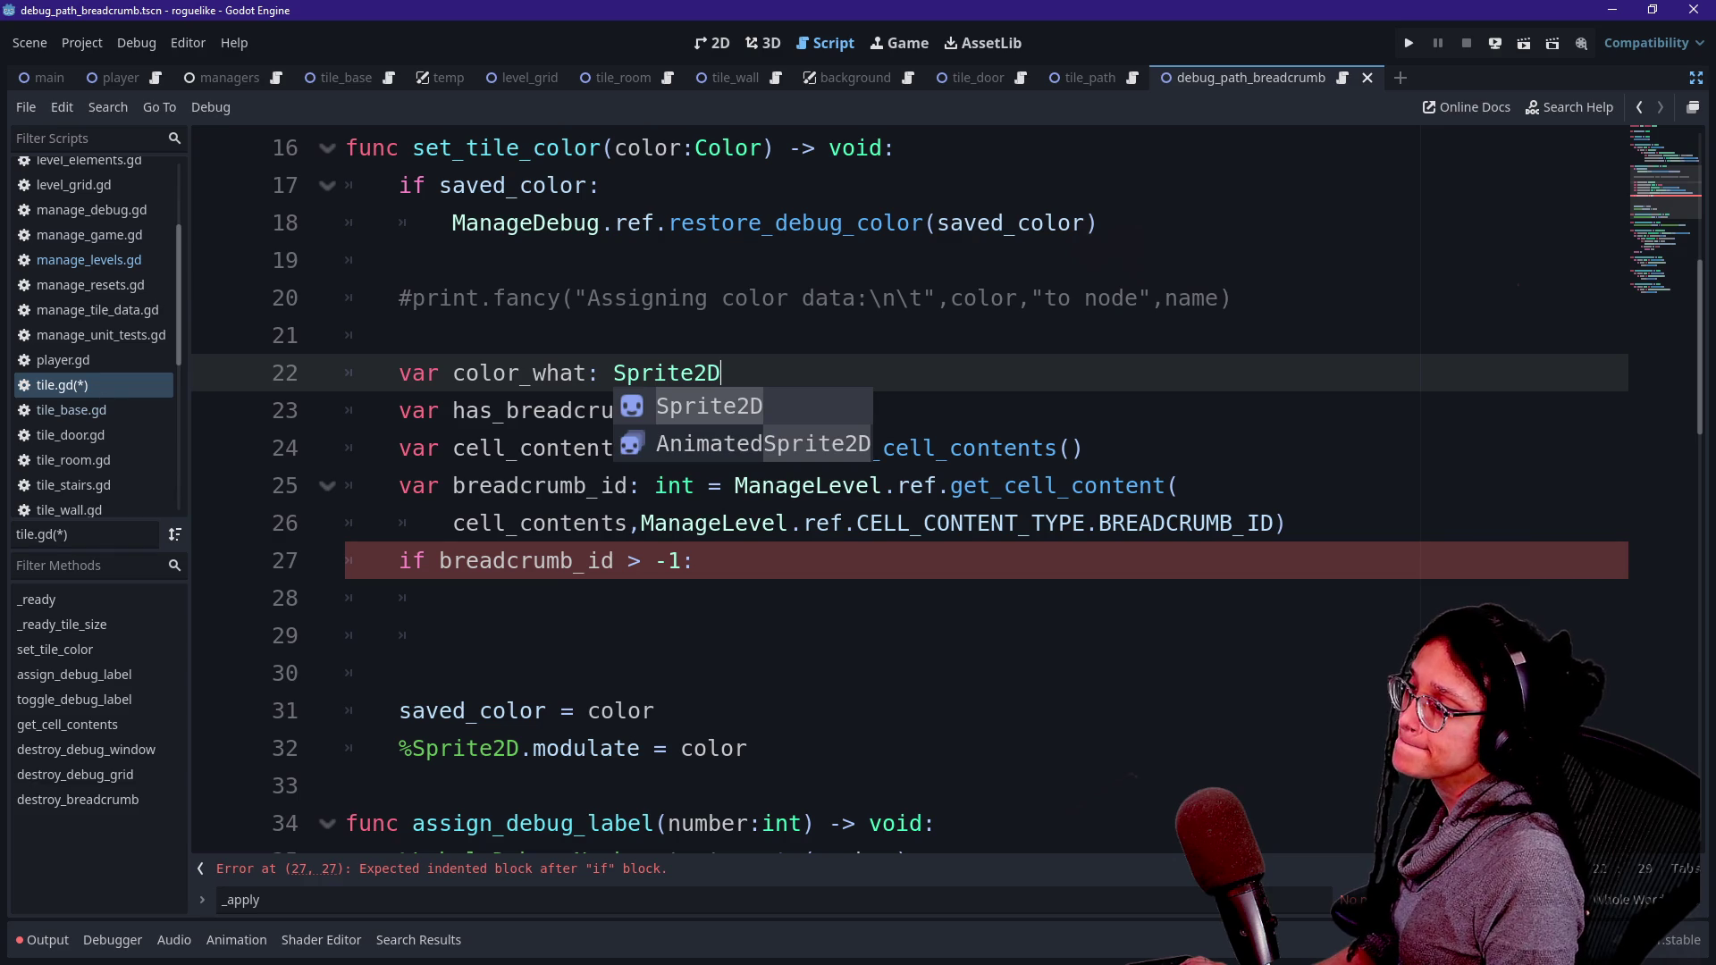
pyautogui.press('Escape')
# - Inside the breadcrumb_id > -1 block, add 'for child: Node in get_children()'
pyautogui.press('Up')
pyautogui.press('Down')
pyautogui.press('Return')
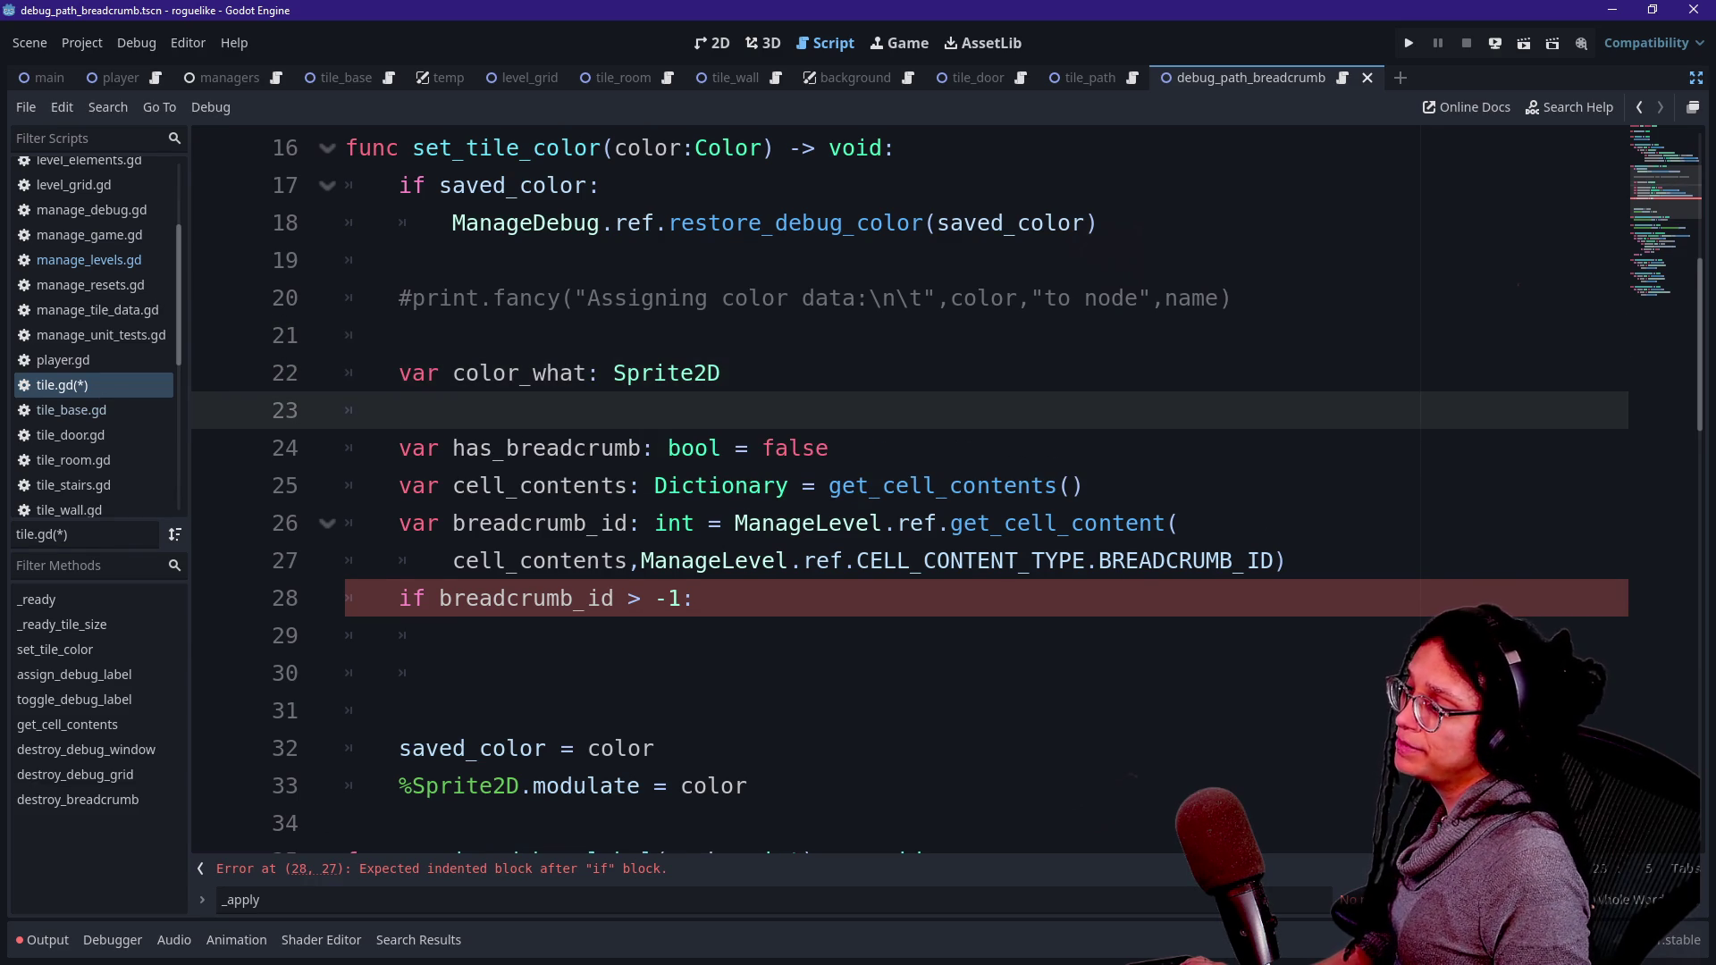
pyautogui.click(452, 636)
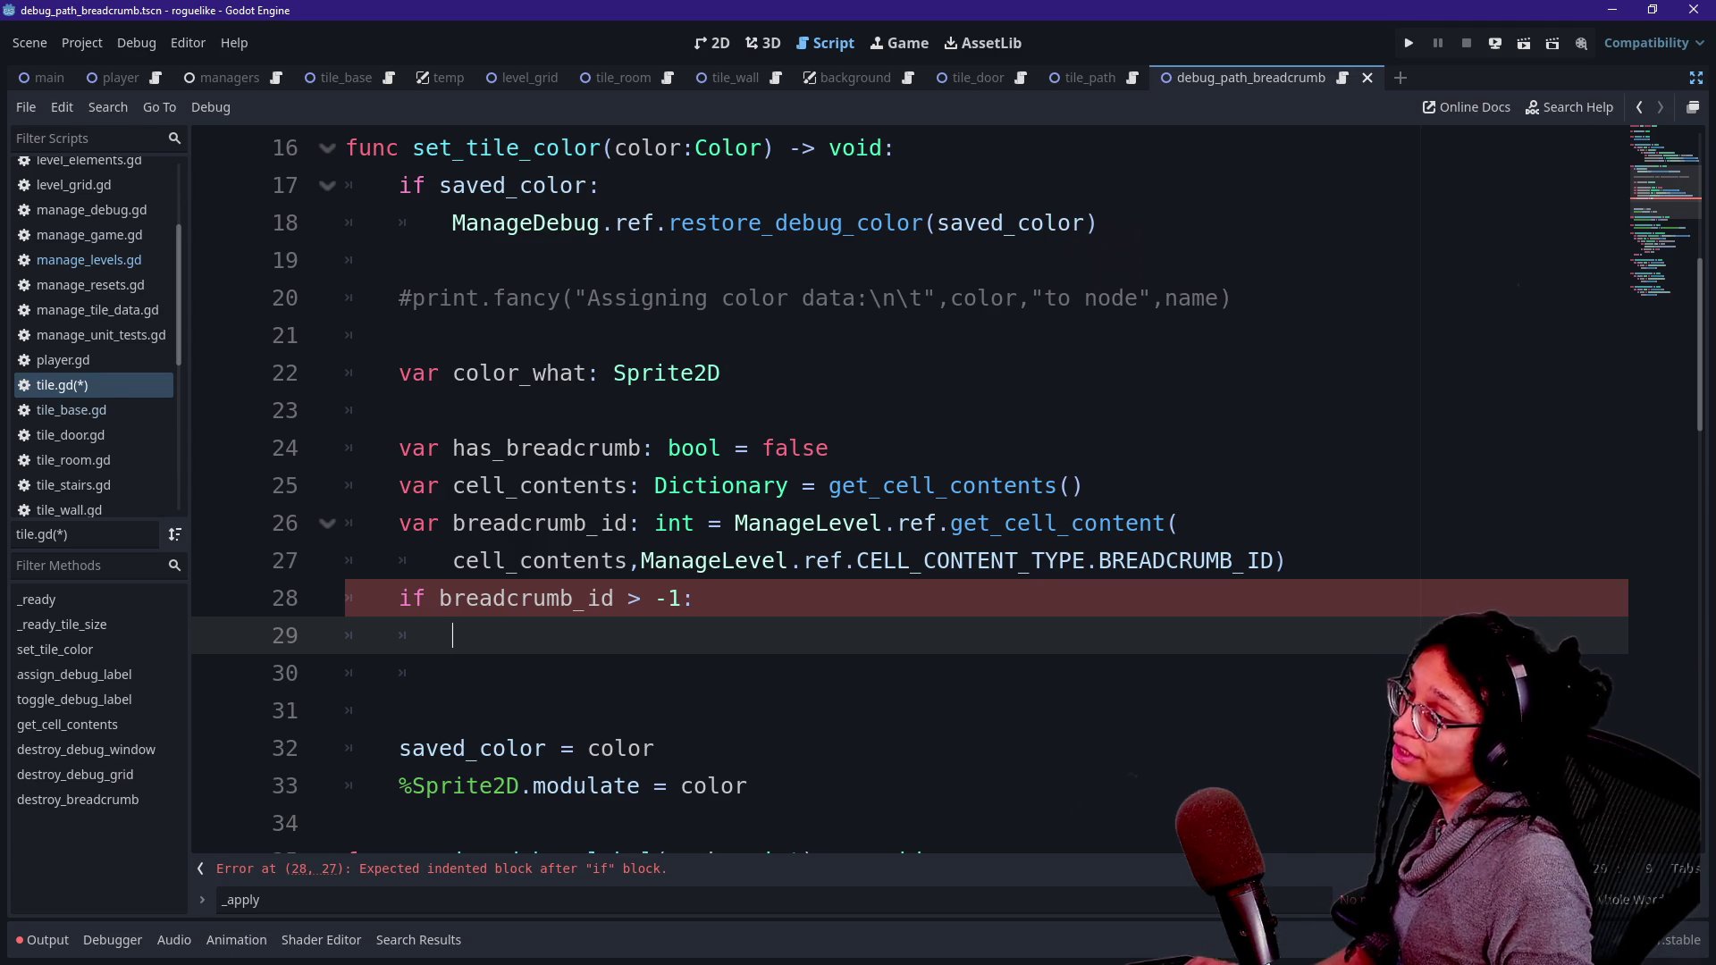
pyautogui.write('for ')
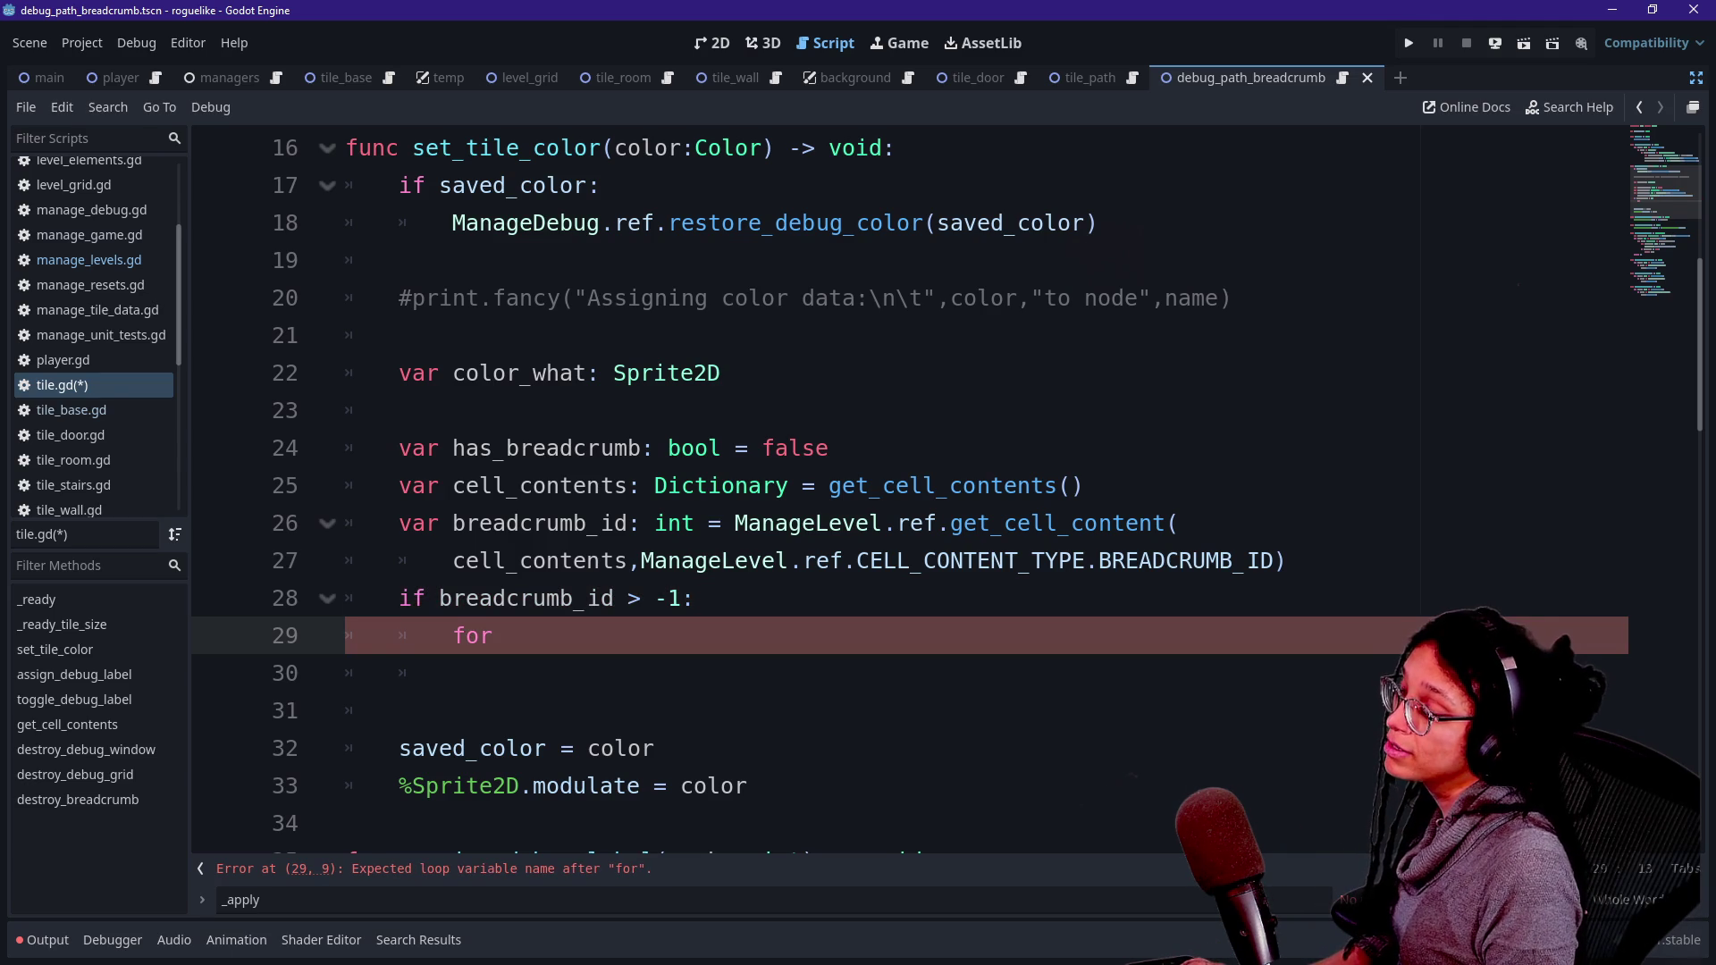
pyautogui.write('ch')
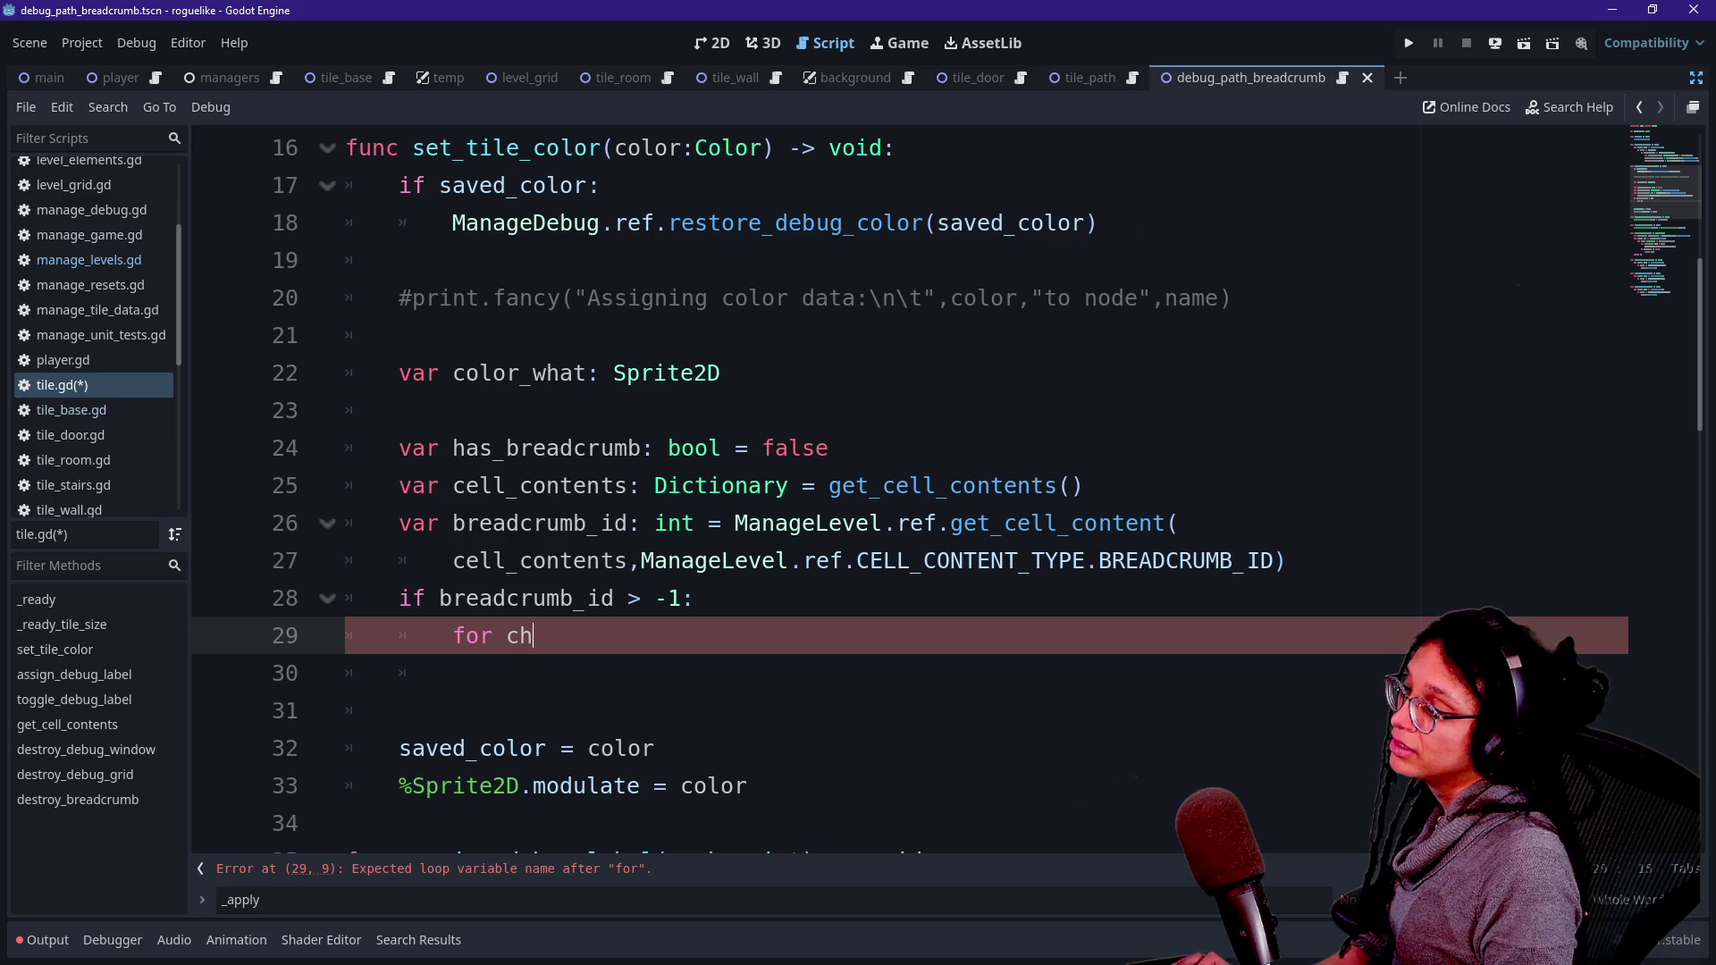
pyautogui.write('ild: Node')
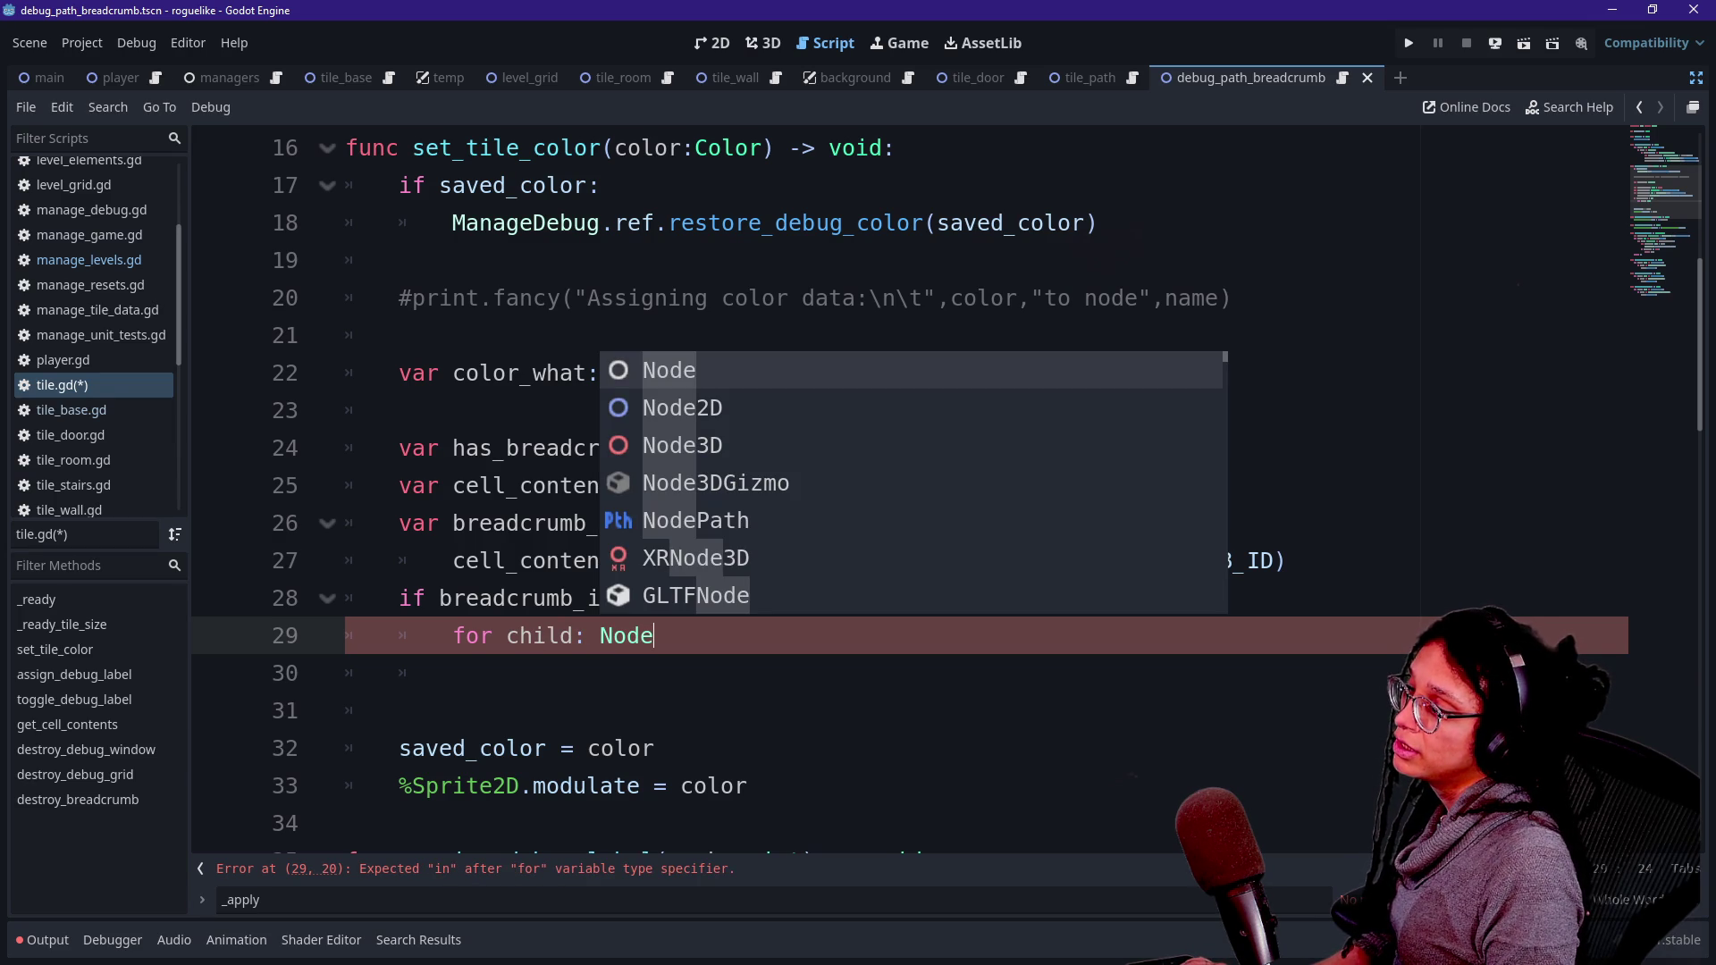
pyautogui.write(' in ')
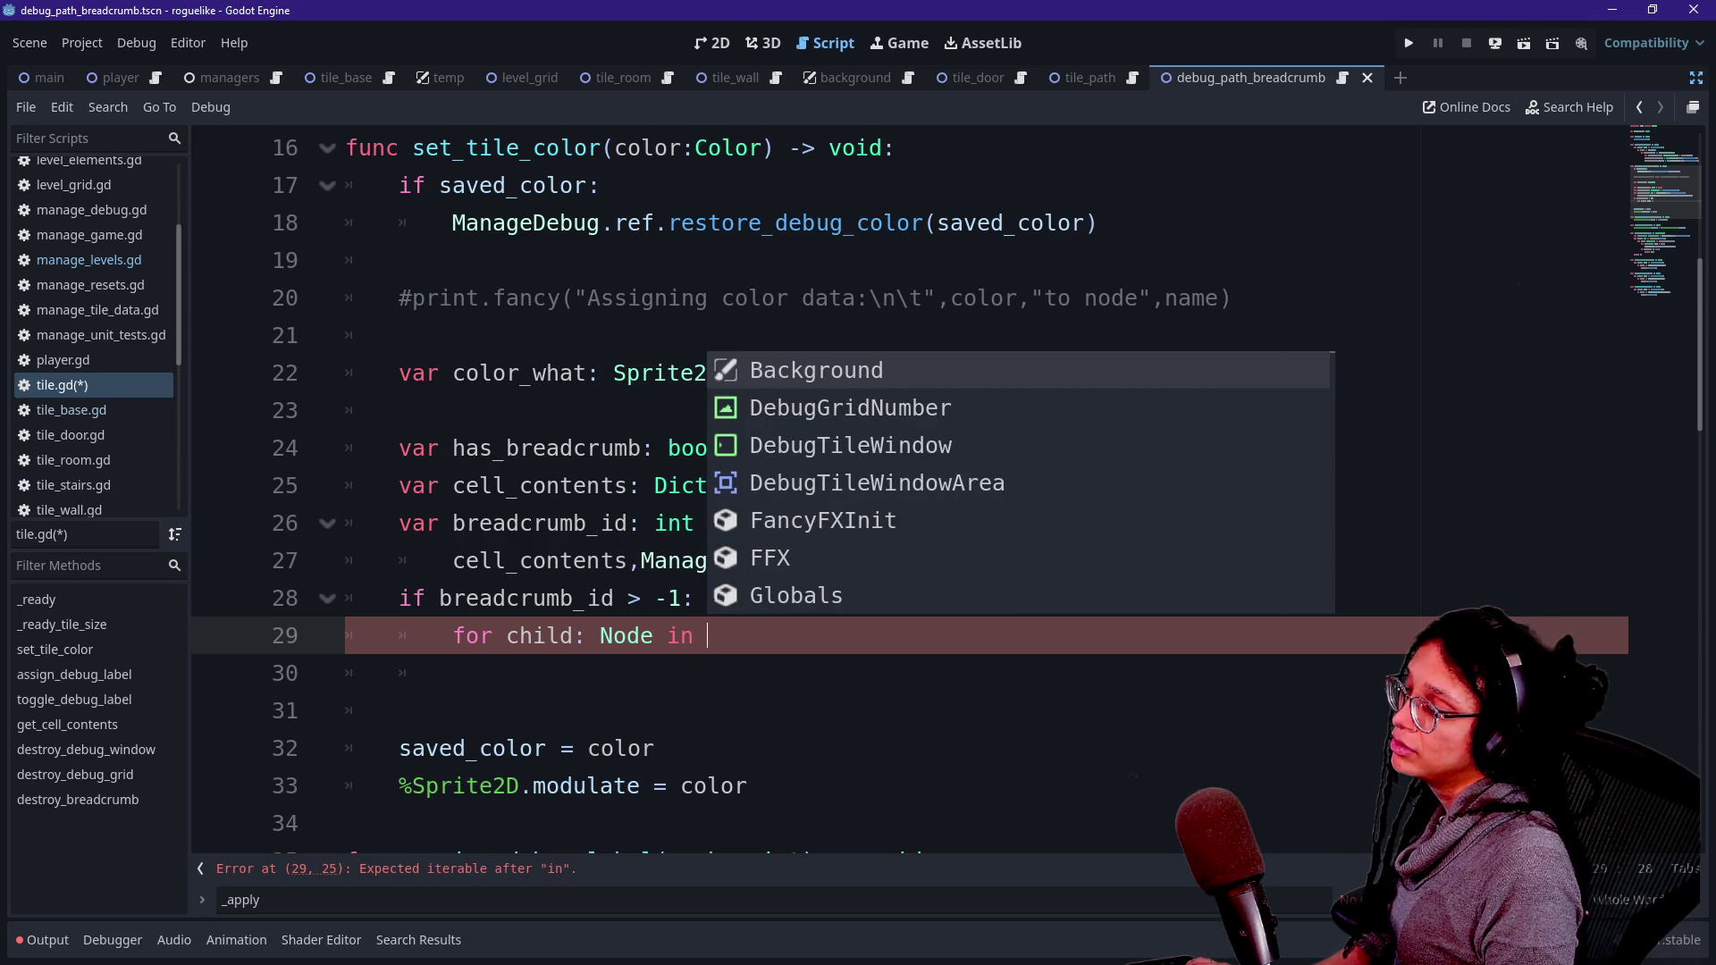
pyautogui.write('get_ch')
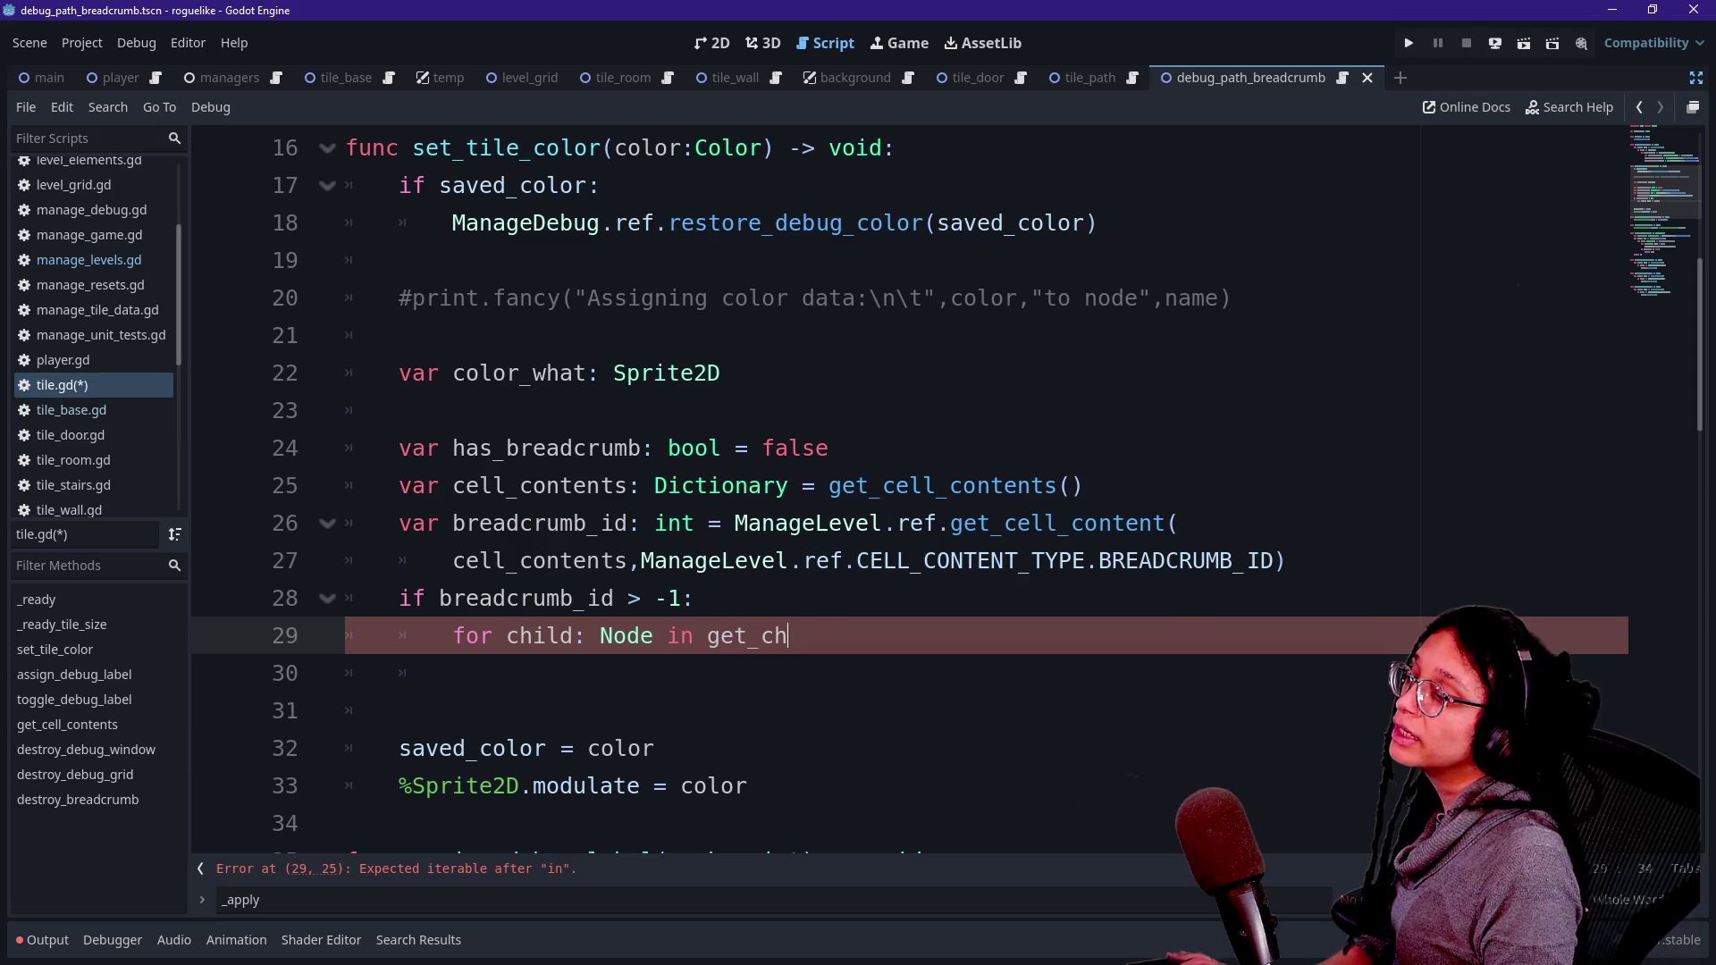
pyautogui.write('ildren()')
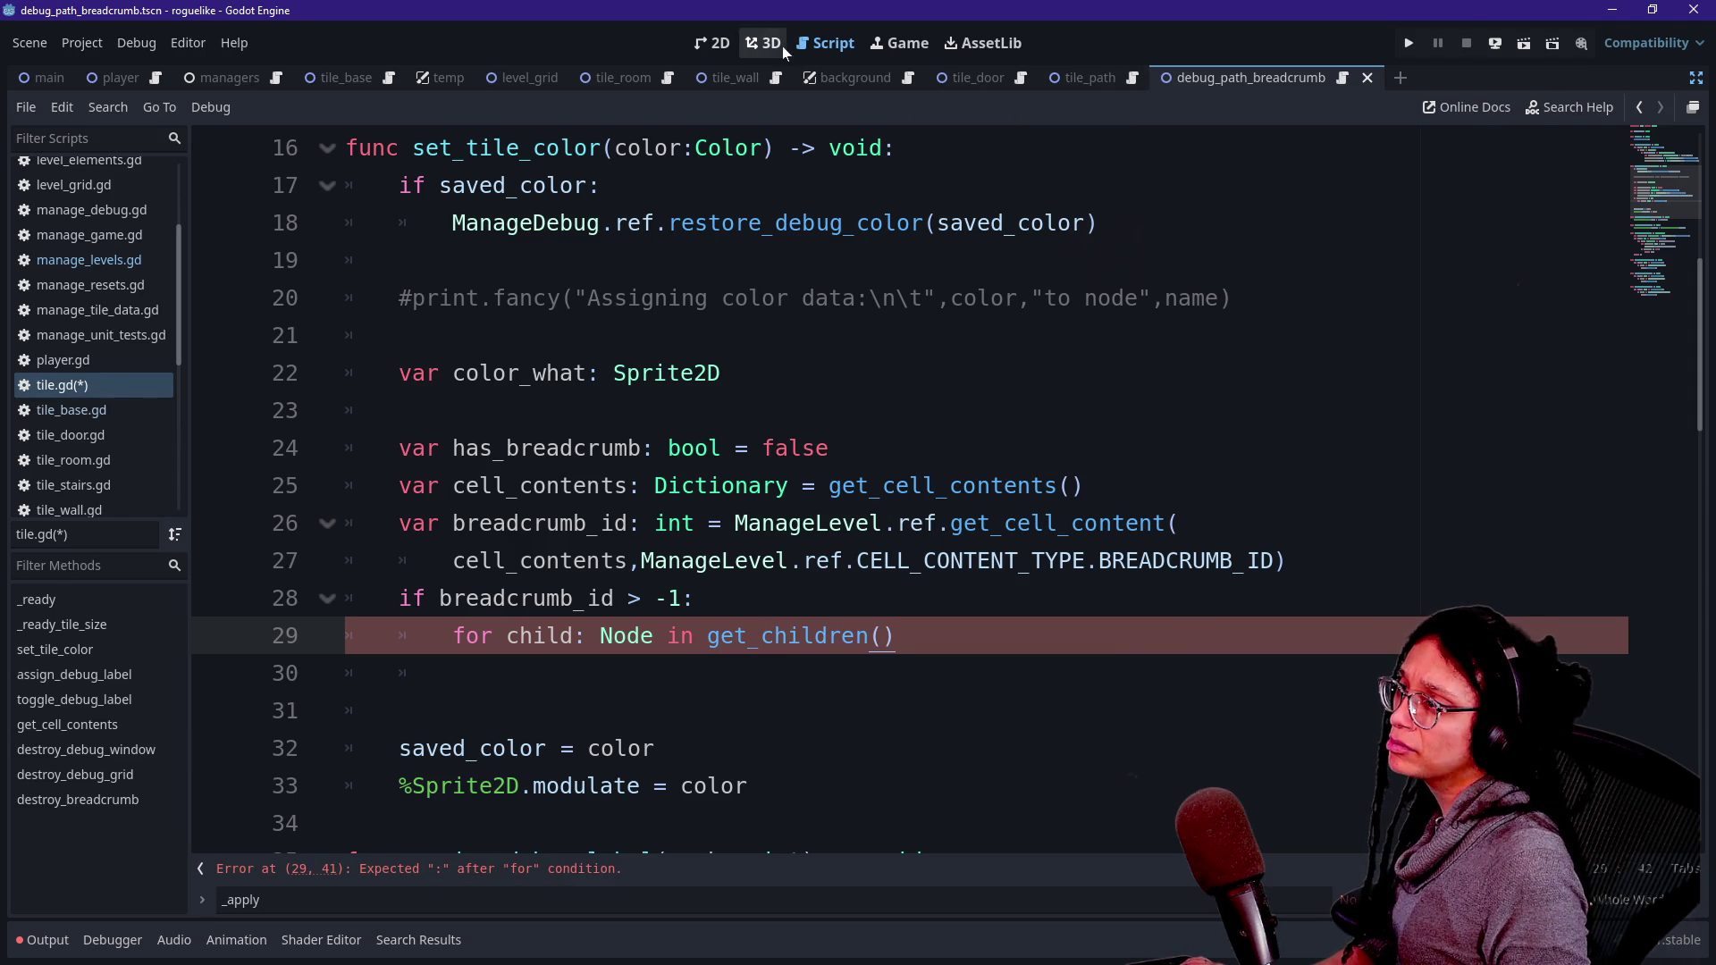
pyautogui.click(1342, 78)
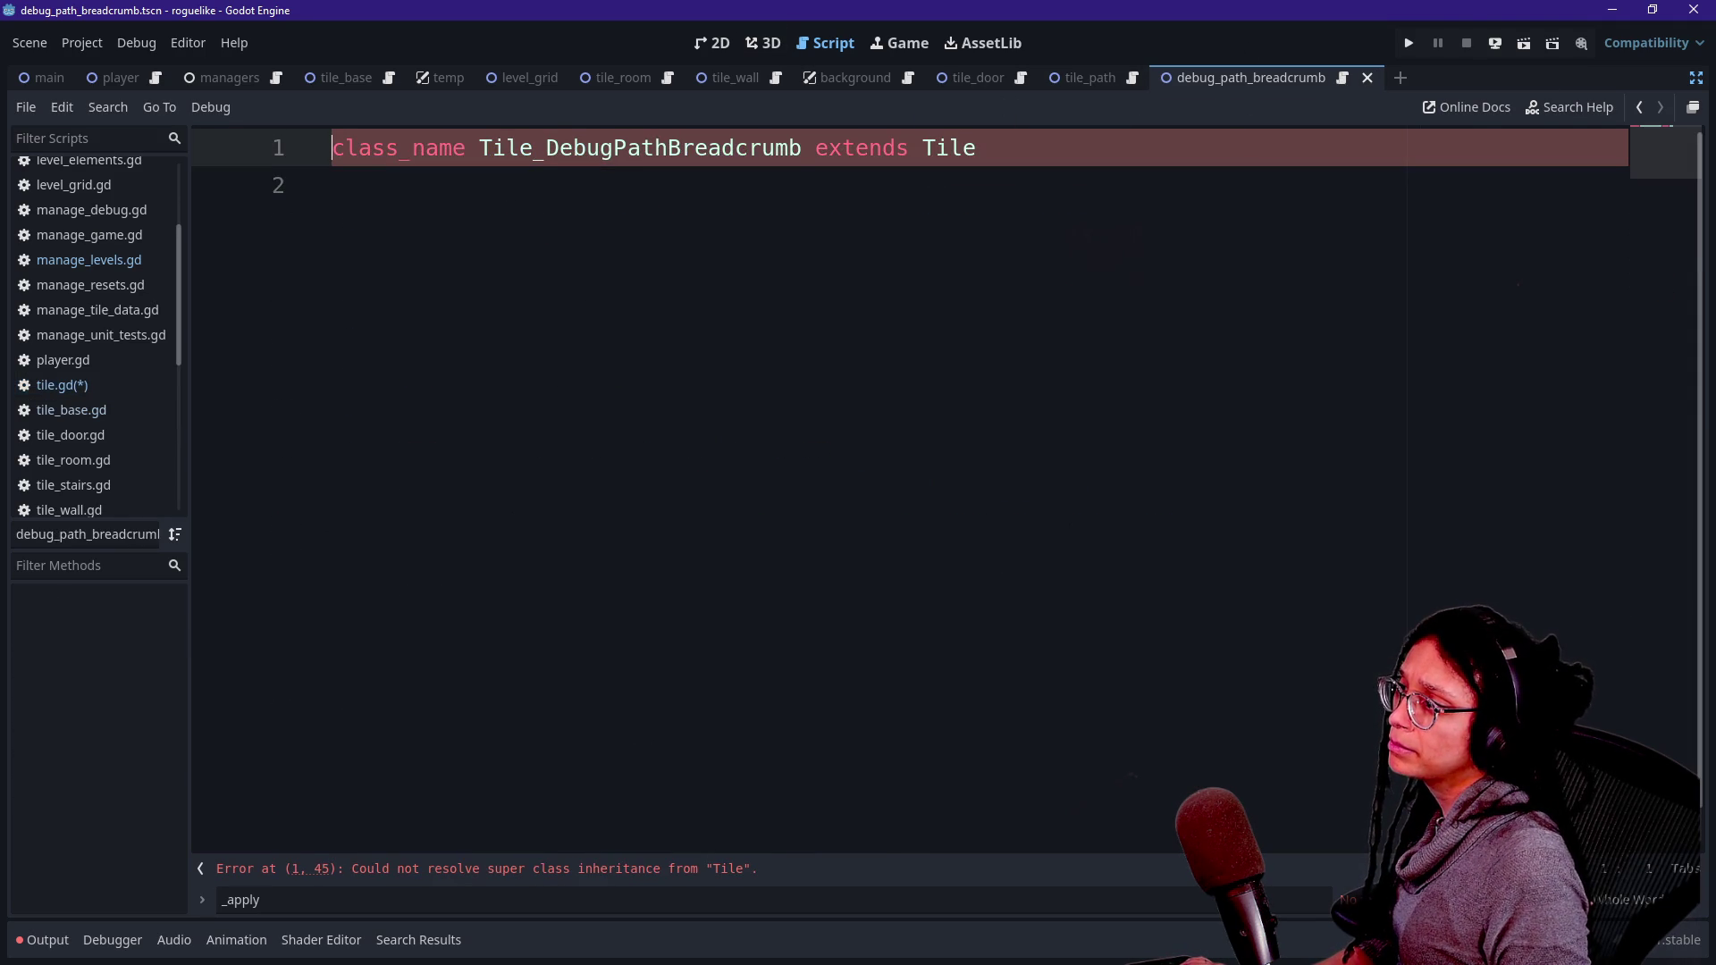
# - Copy the Tile_DebugPathBreadcrumb class name and add 'if child is Tile_DebugPathBreadcrumb:' inside the loop
pyautogui.moveTo(478, 147); pyautogui.dragTo(802, 147)
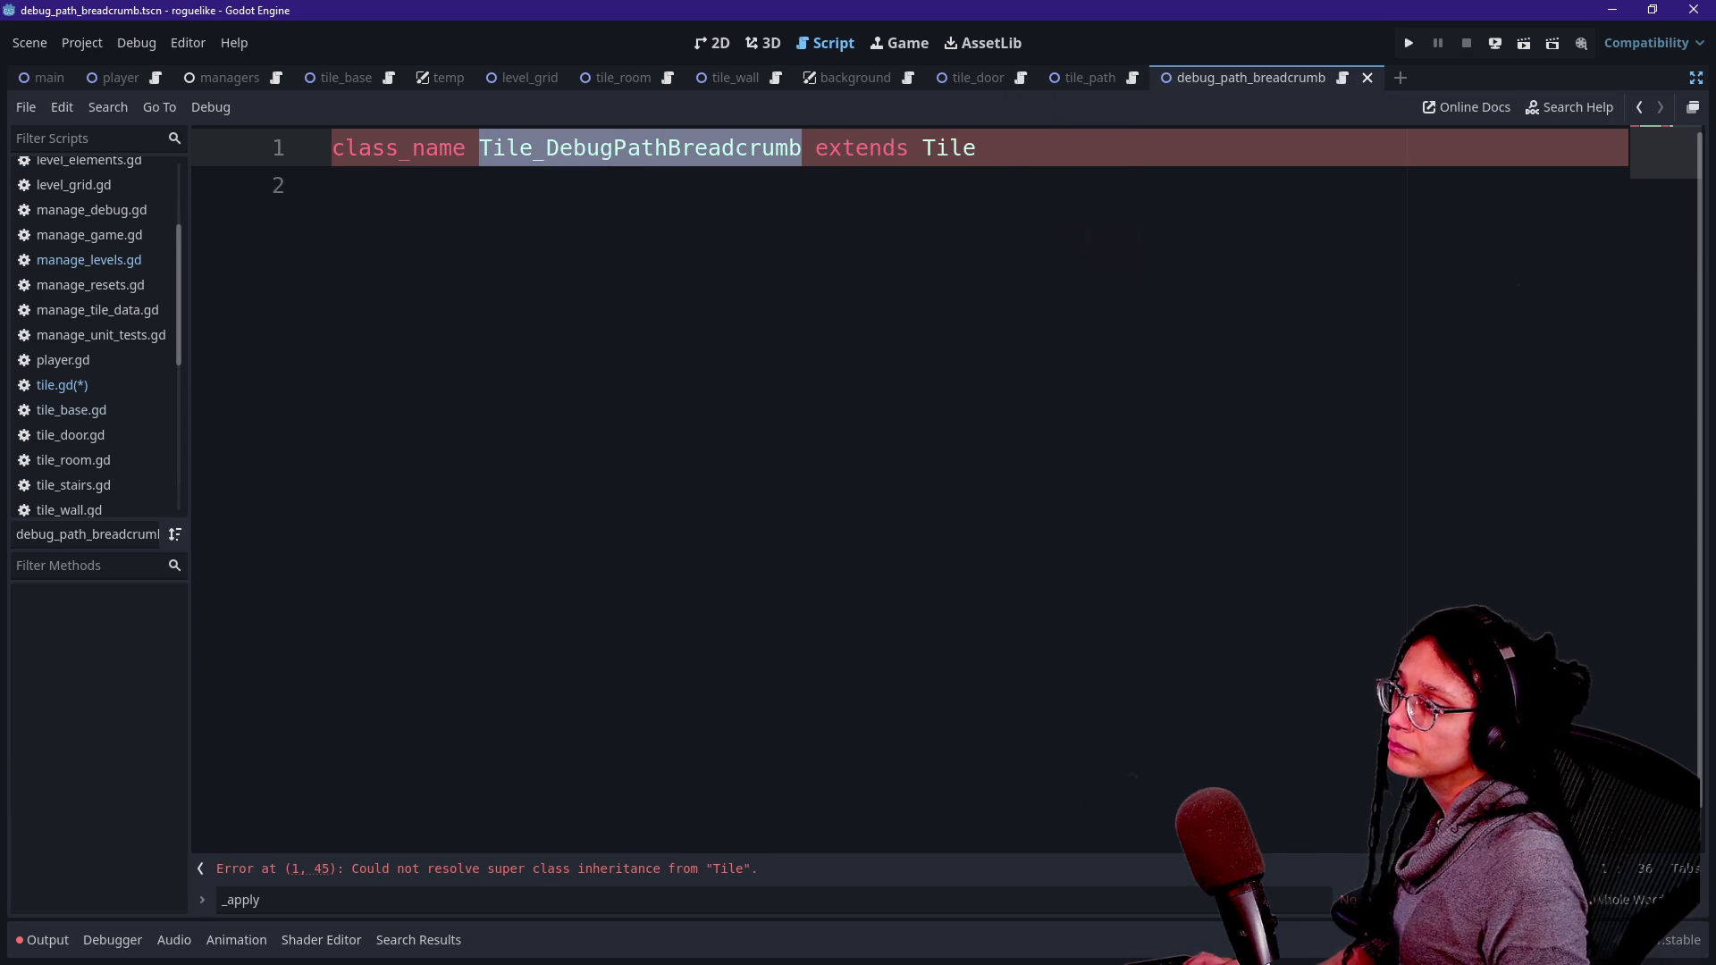
pyautogui.click(62, 384)
pyautogui.write(':')
pyautogui.press('Return')
pyautogui.write('if child is Tile_DebugPathBreadcrumb')
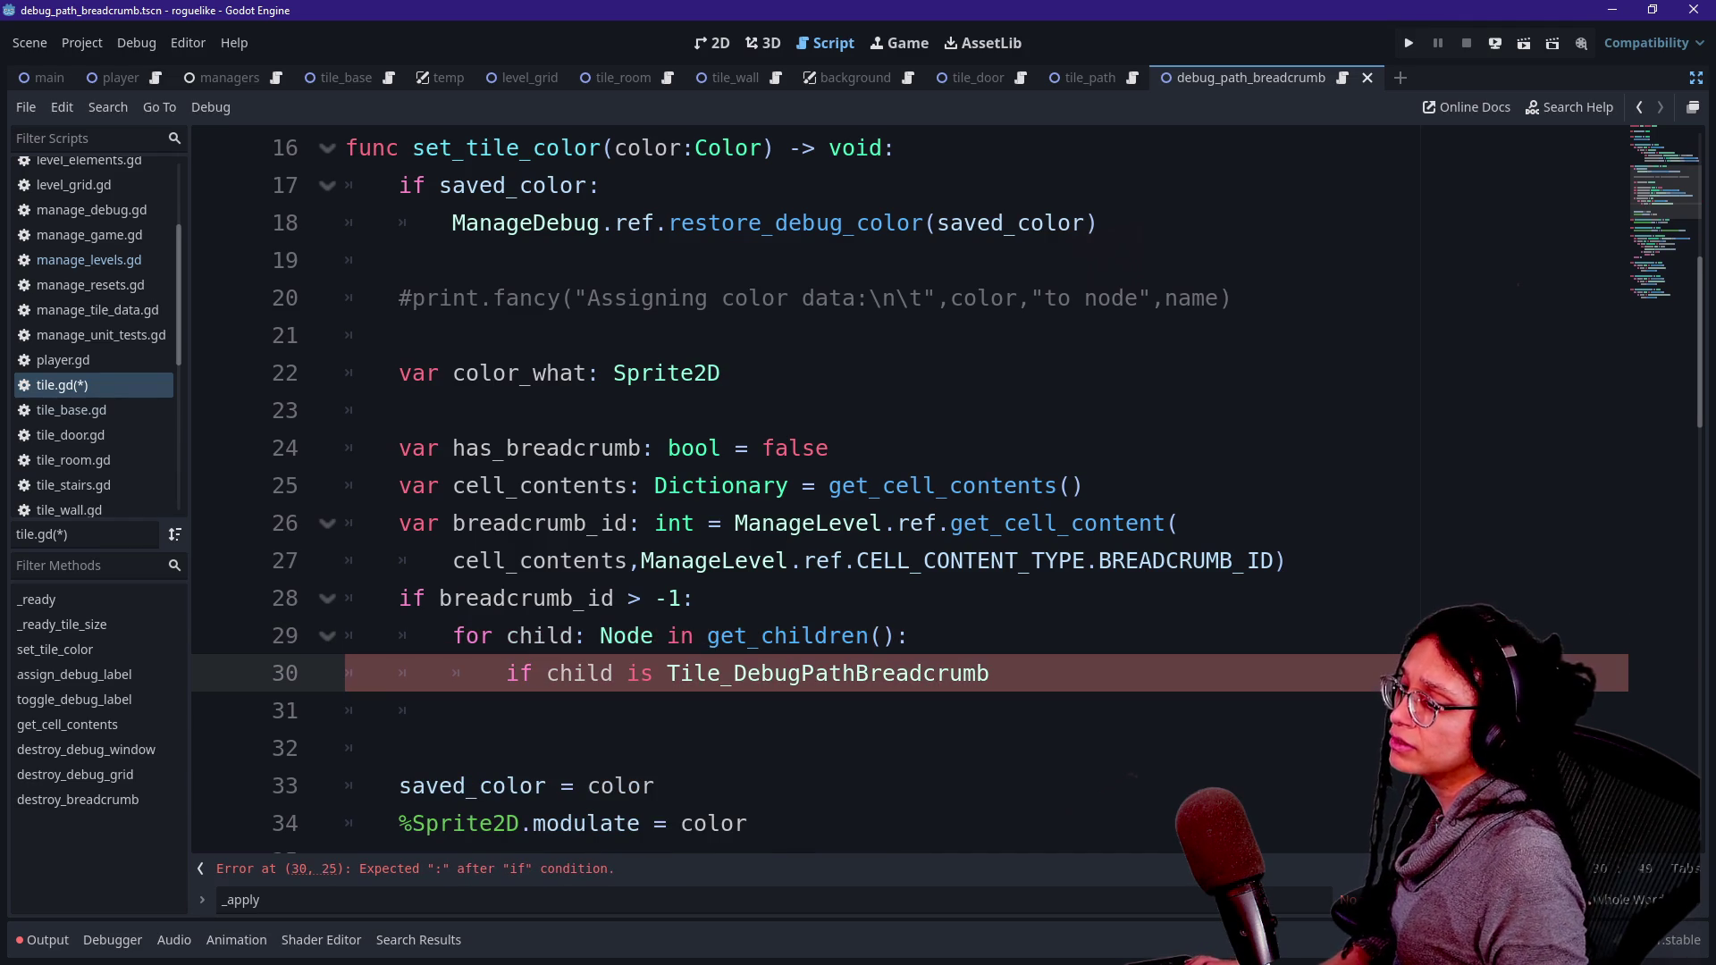
pyautogui.write(':')
pyautogui.press('Return')
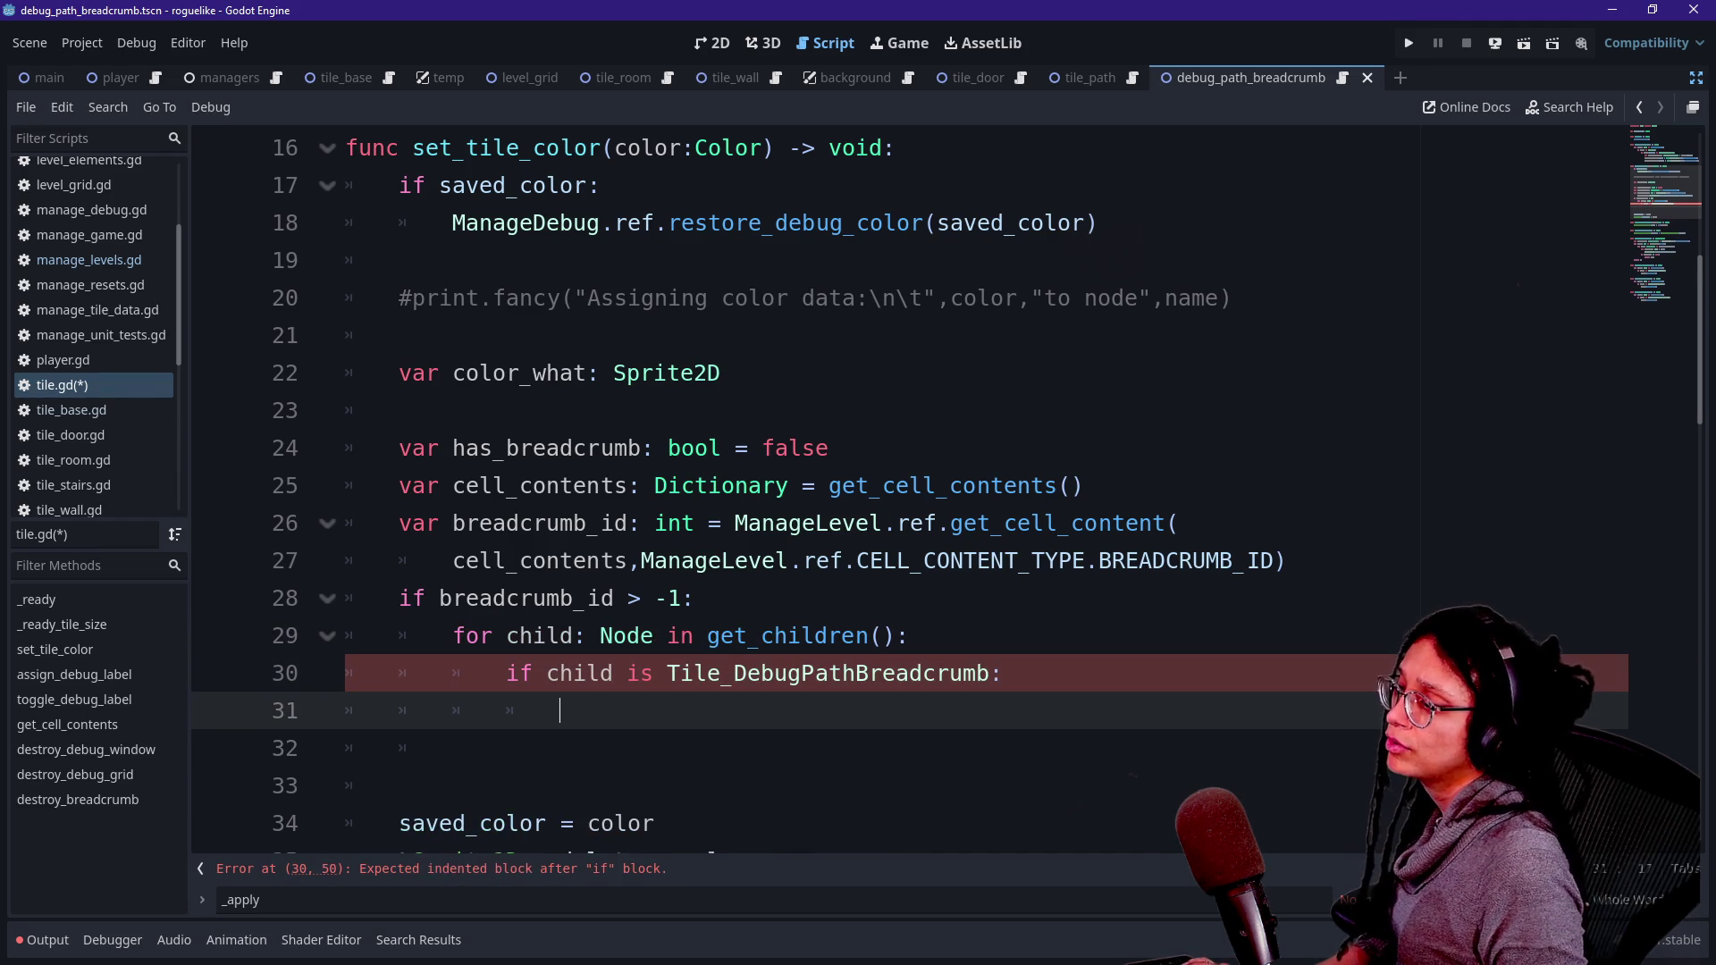
# - Assign 'color_what = child as Sprite2D' in that if block and save tile.gd
pyautogui.scroll(-1, 956, 561)
pyautogui.press('Up')
pyautogui.press('Up')
pyautogui.press('Up')
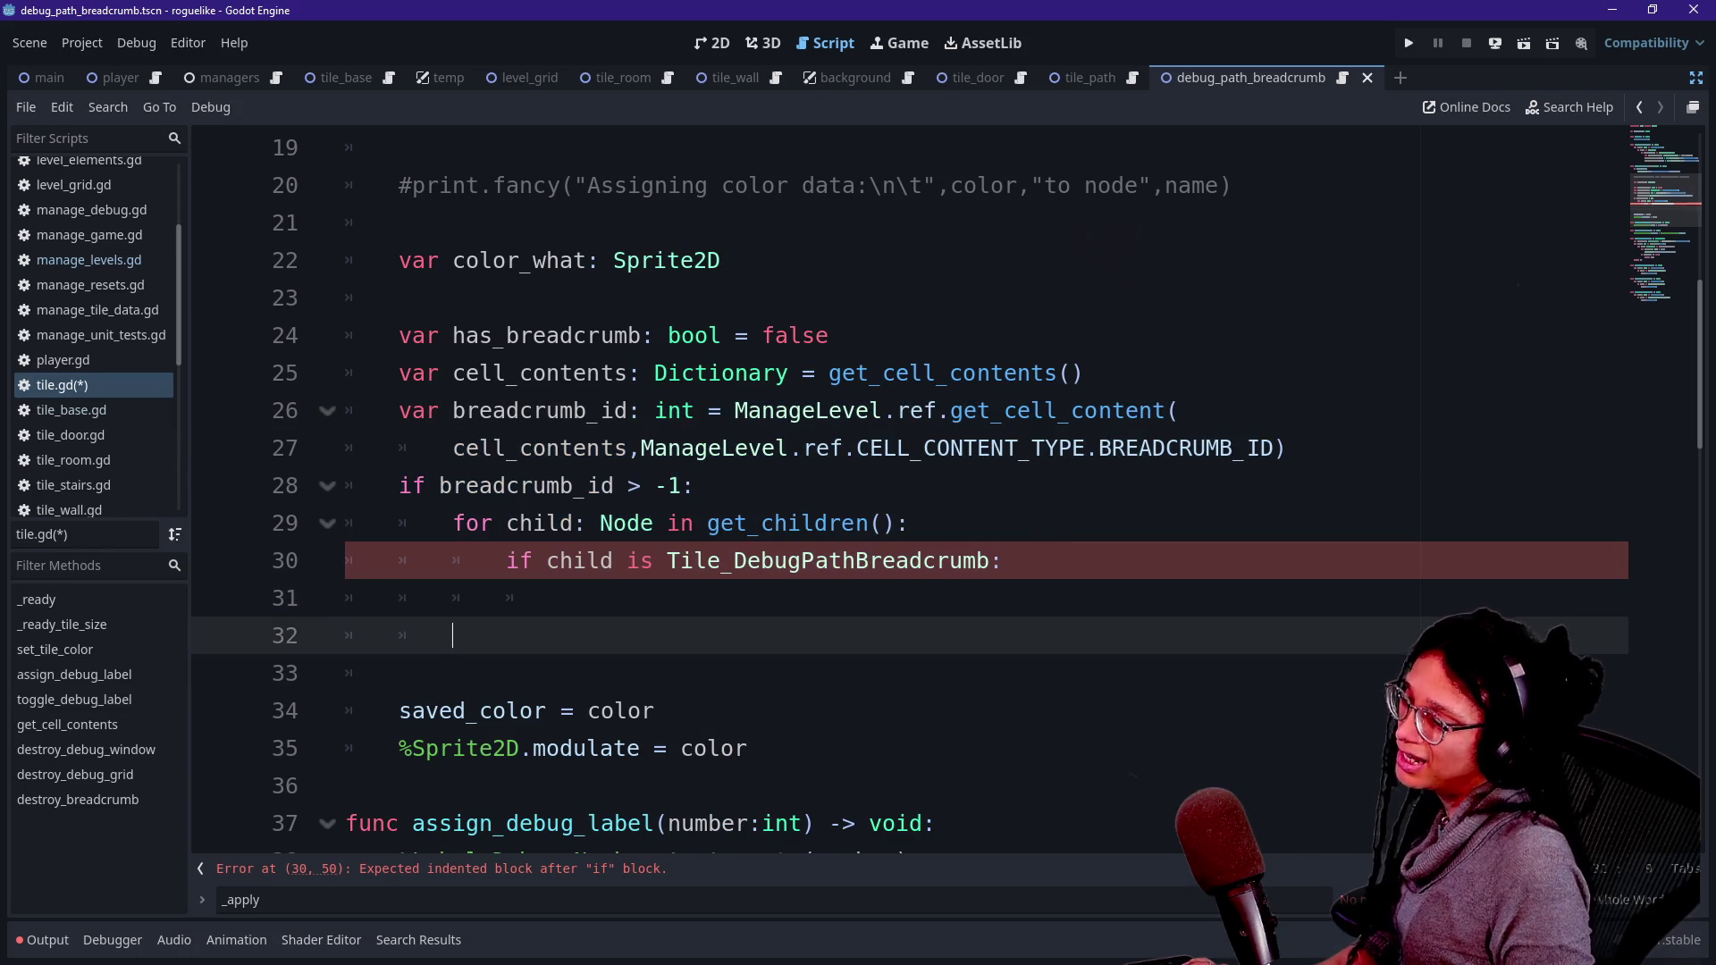
pyautogui.click(560, 598)
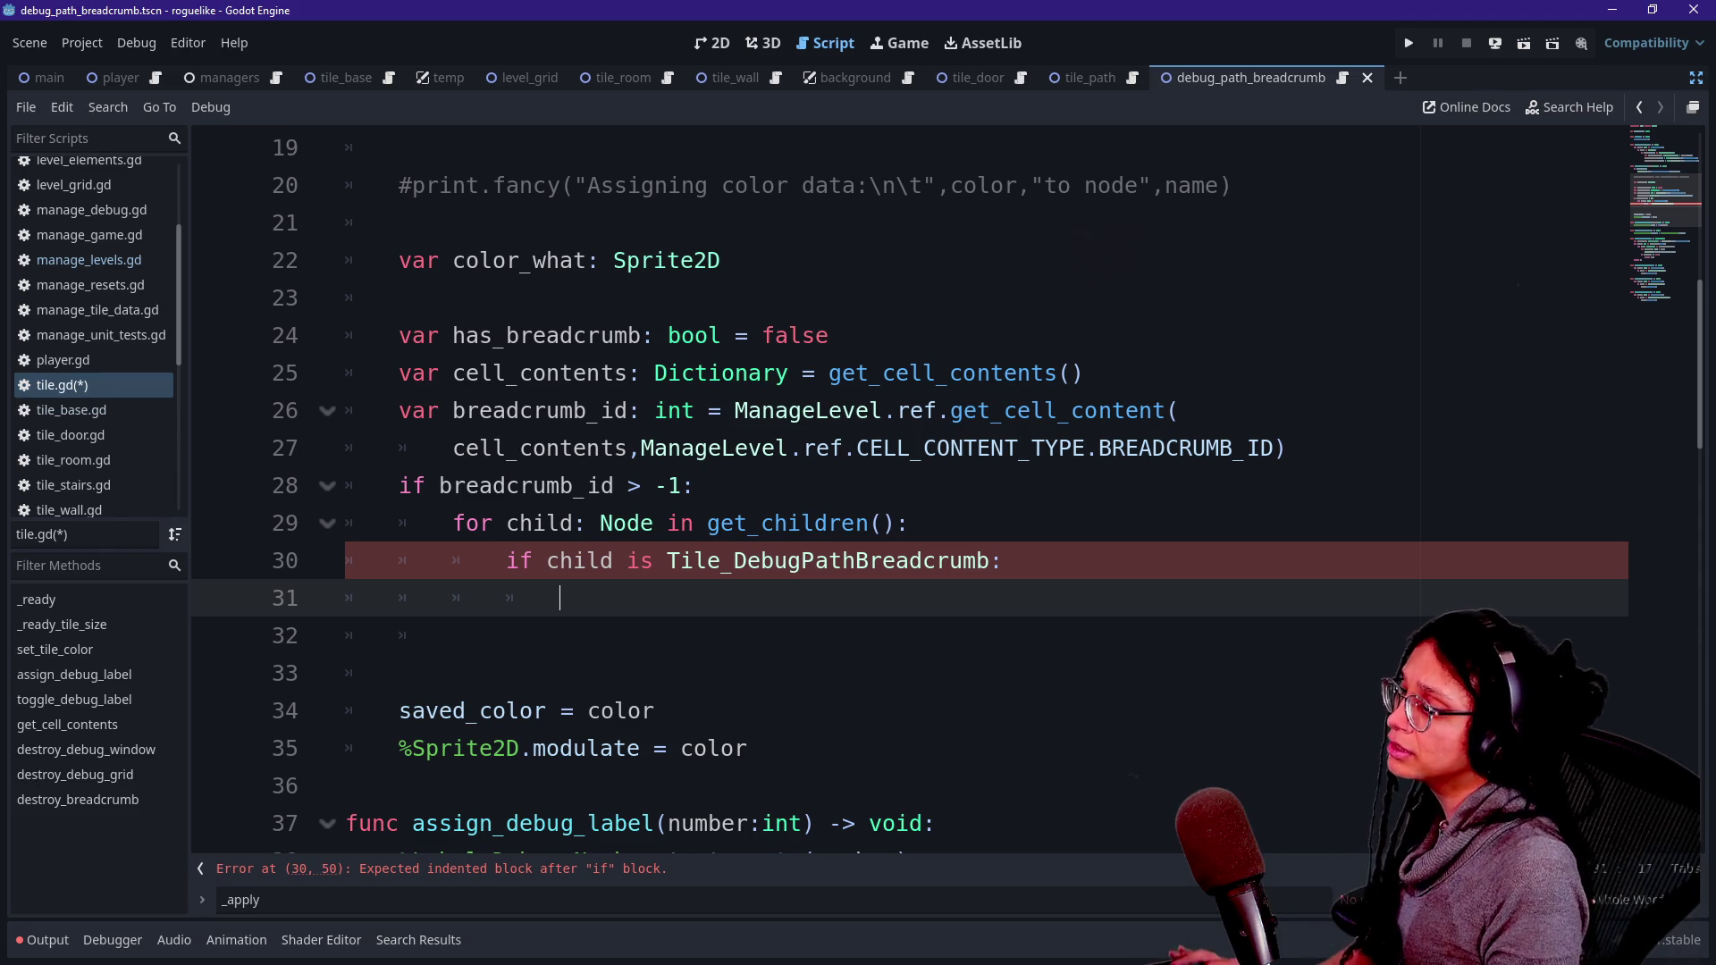
pyautogui.click(614, 560)
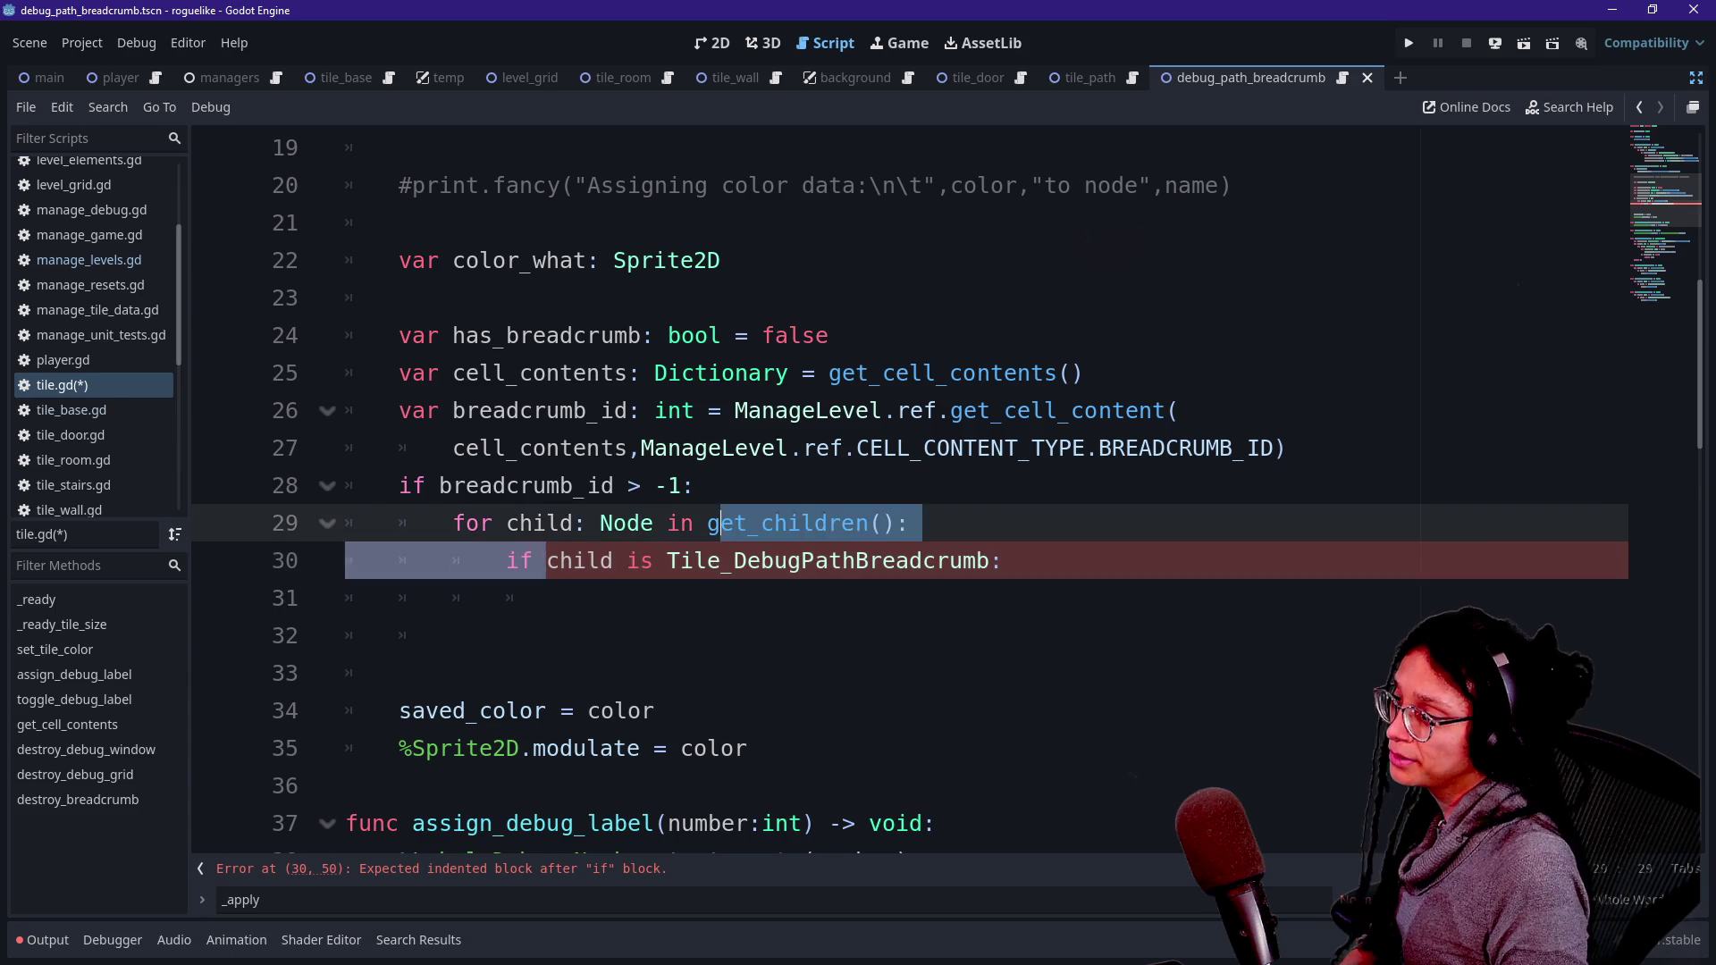
pyautogui.click(560, 598)
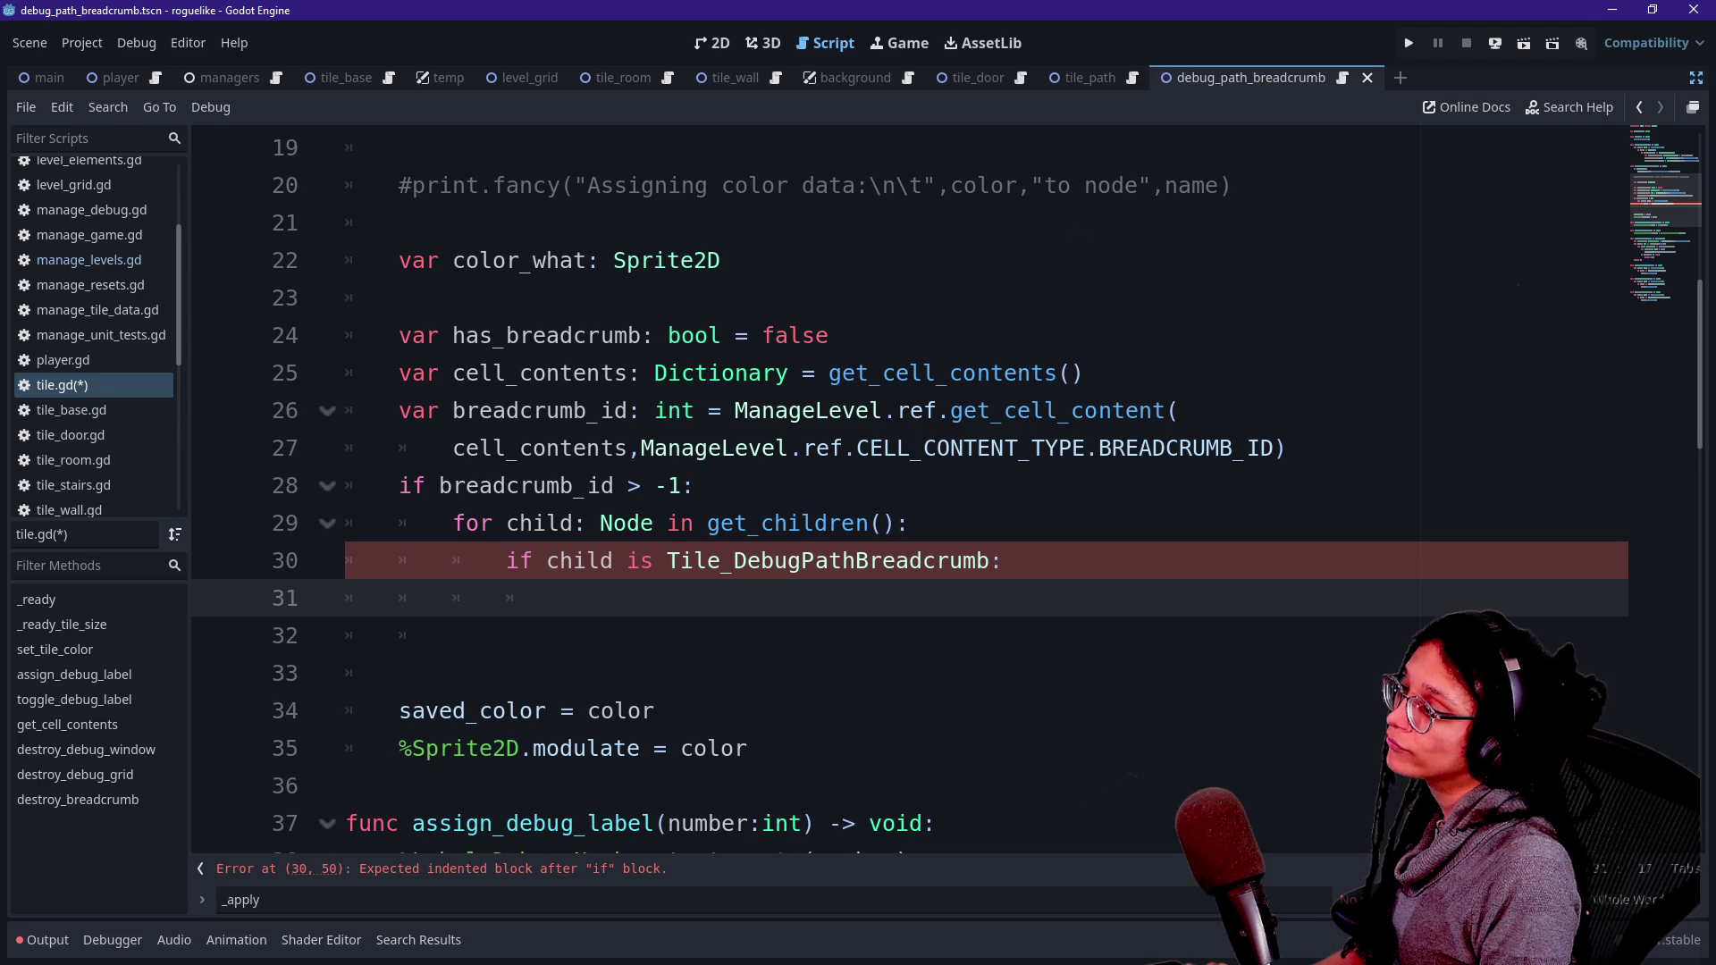
pyautogui.write('color_what')
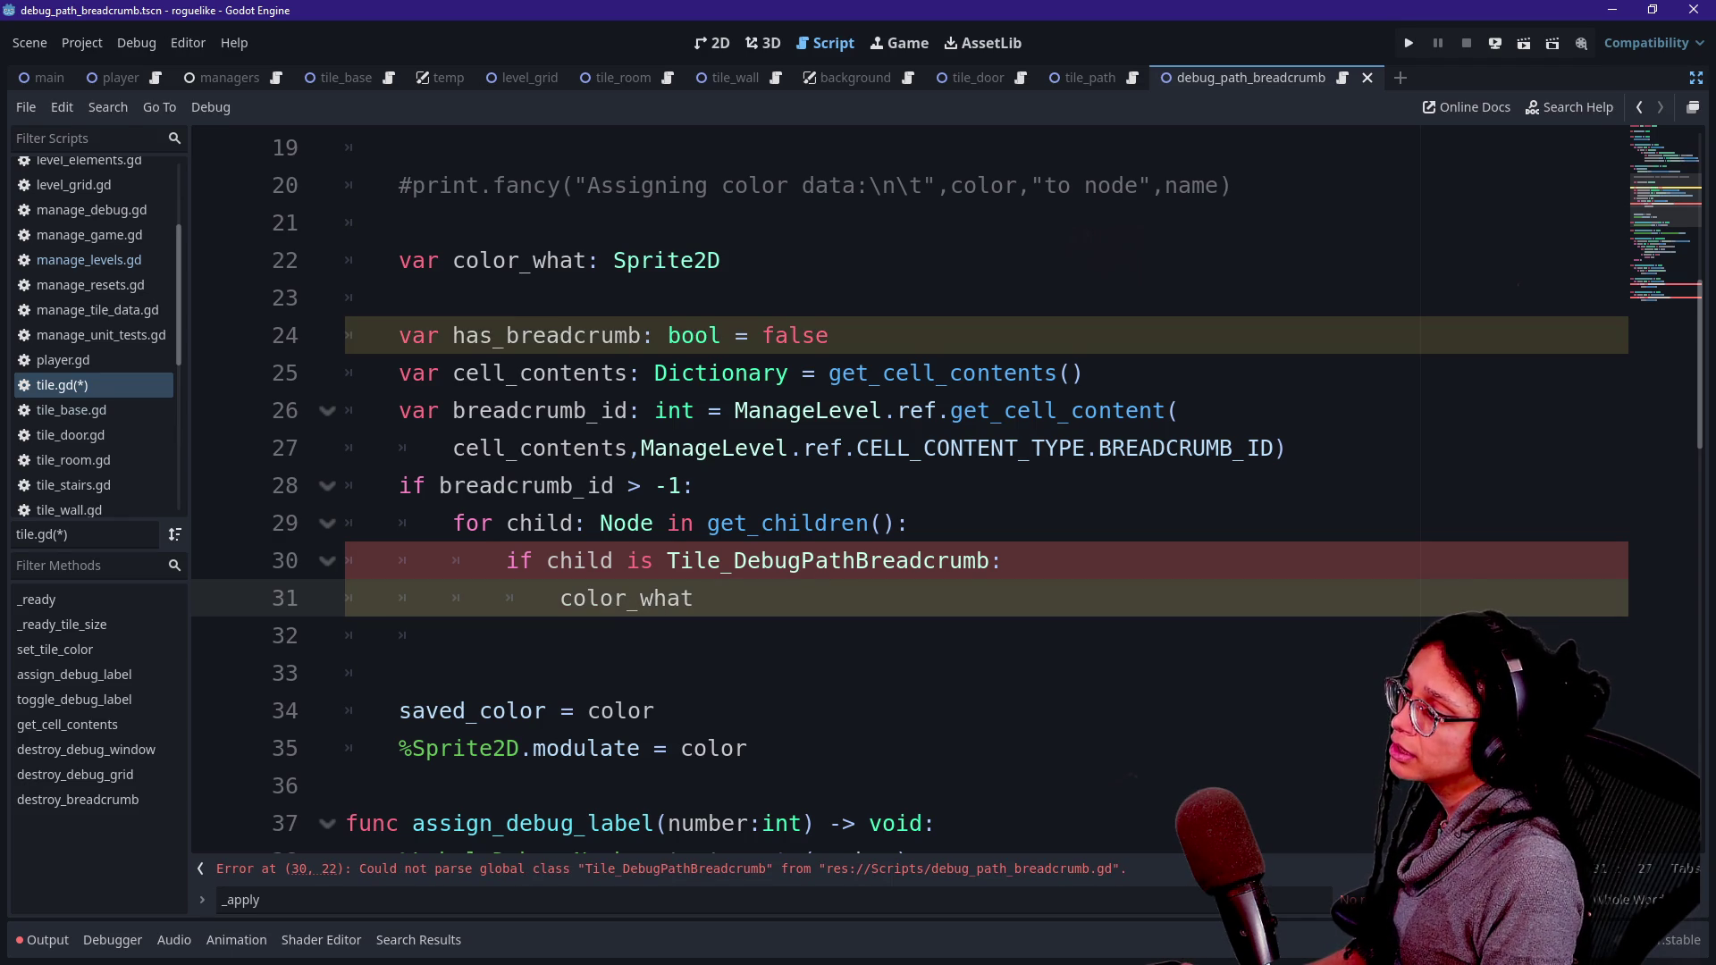
pyautogui.write(' = child as')
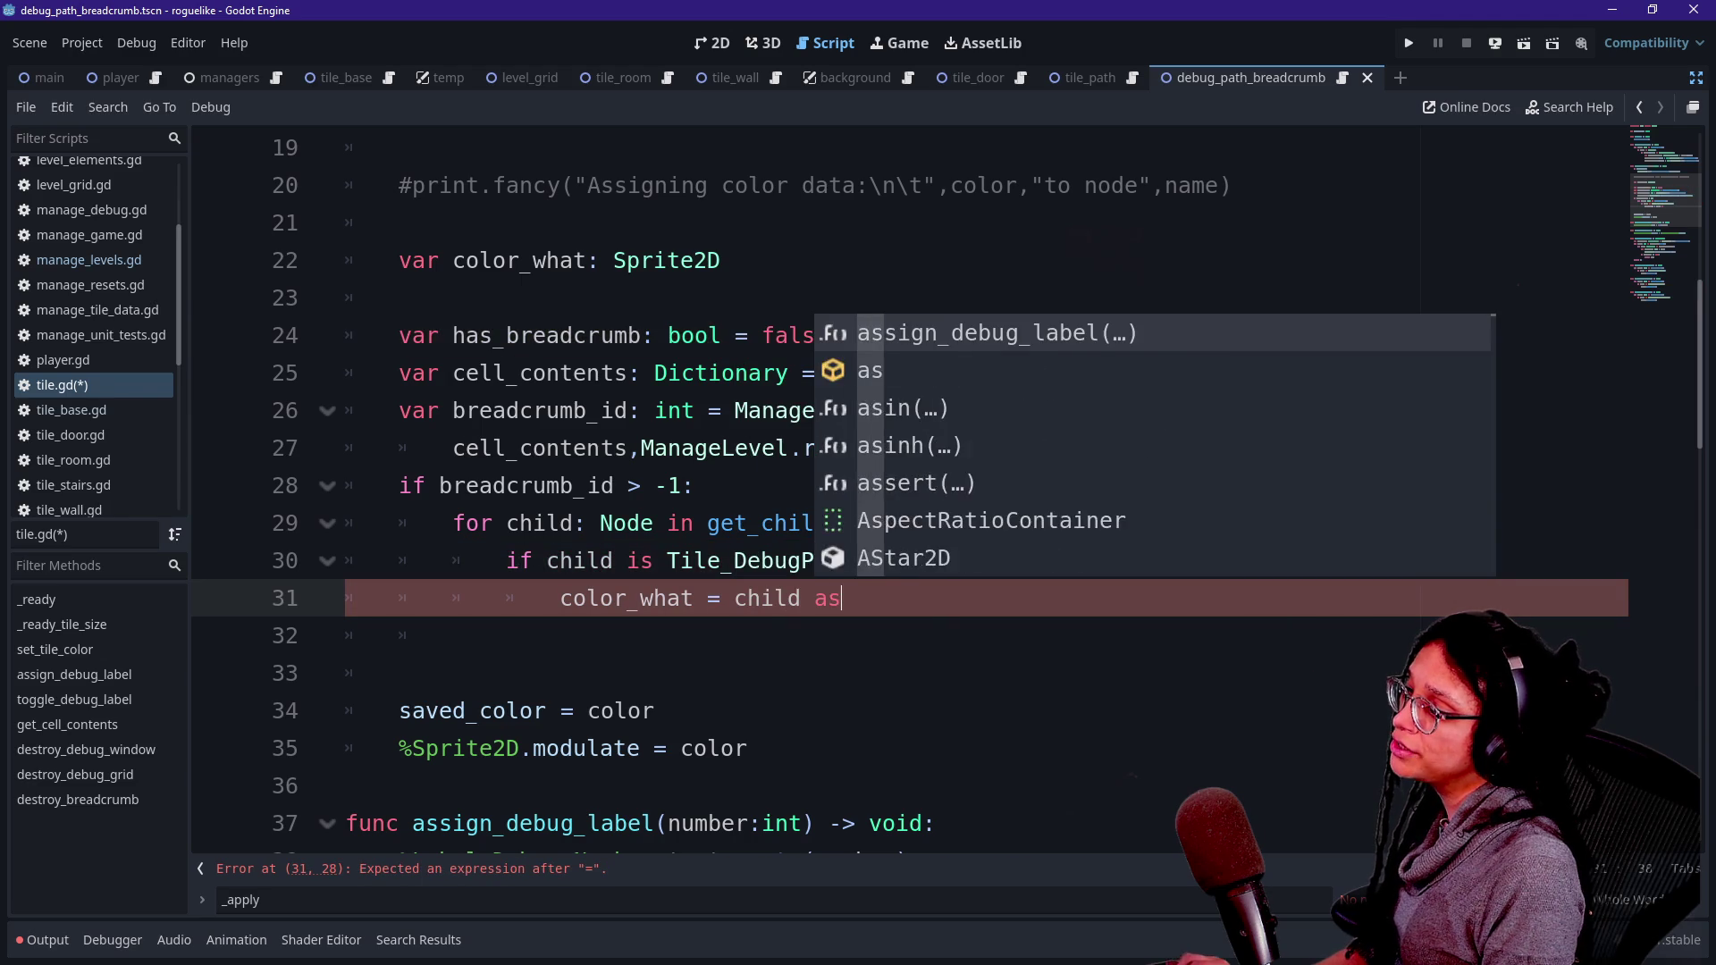
pyautogui.write(' Sprite2D')
pyautogui.press('Left')
pyautogui.press('Left')
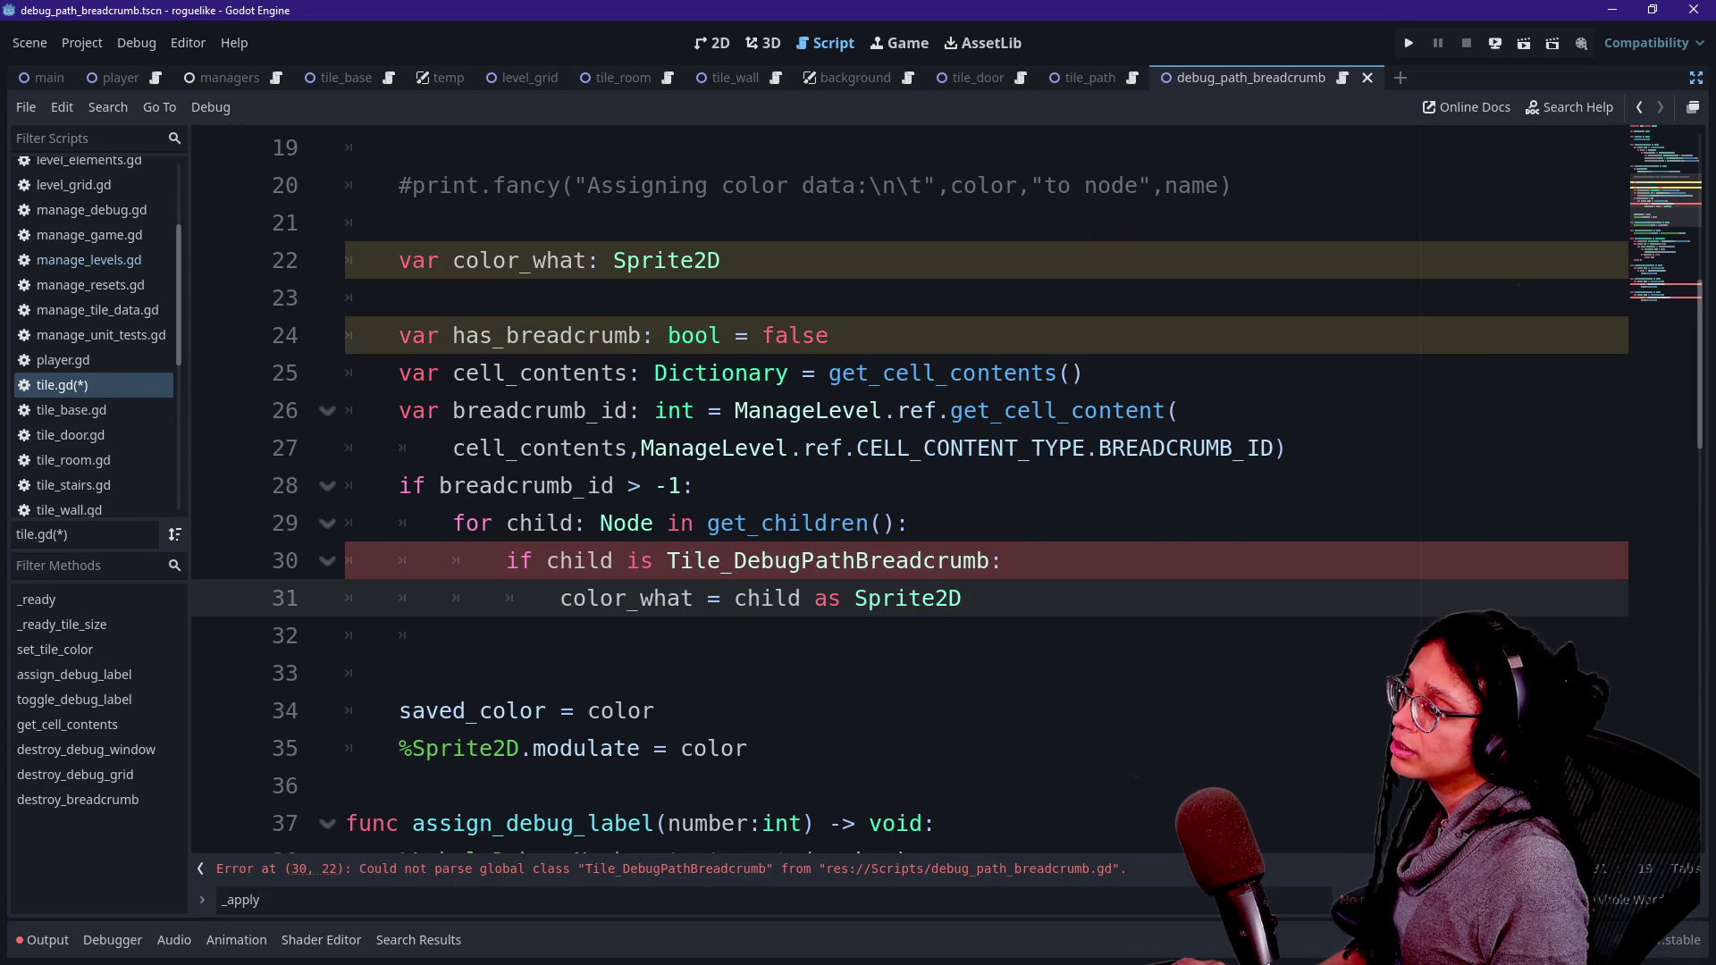
pyautogui.click(453, 635)
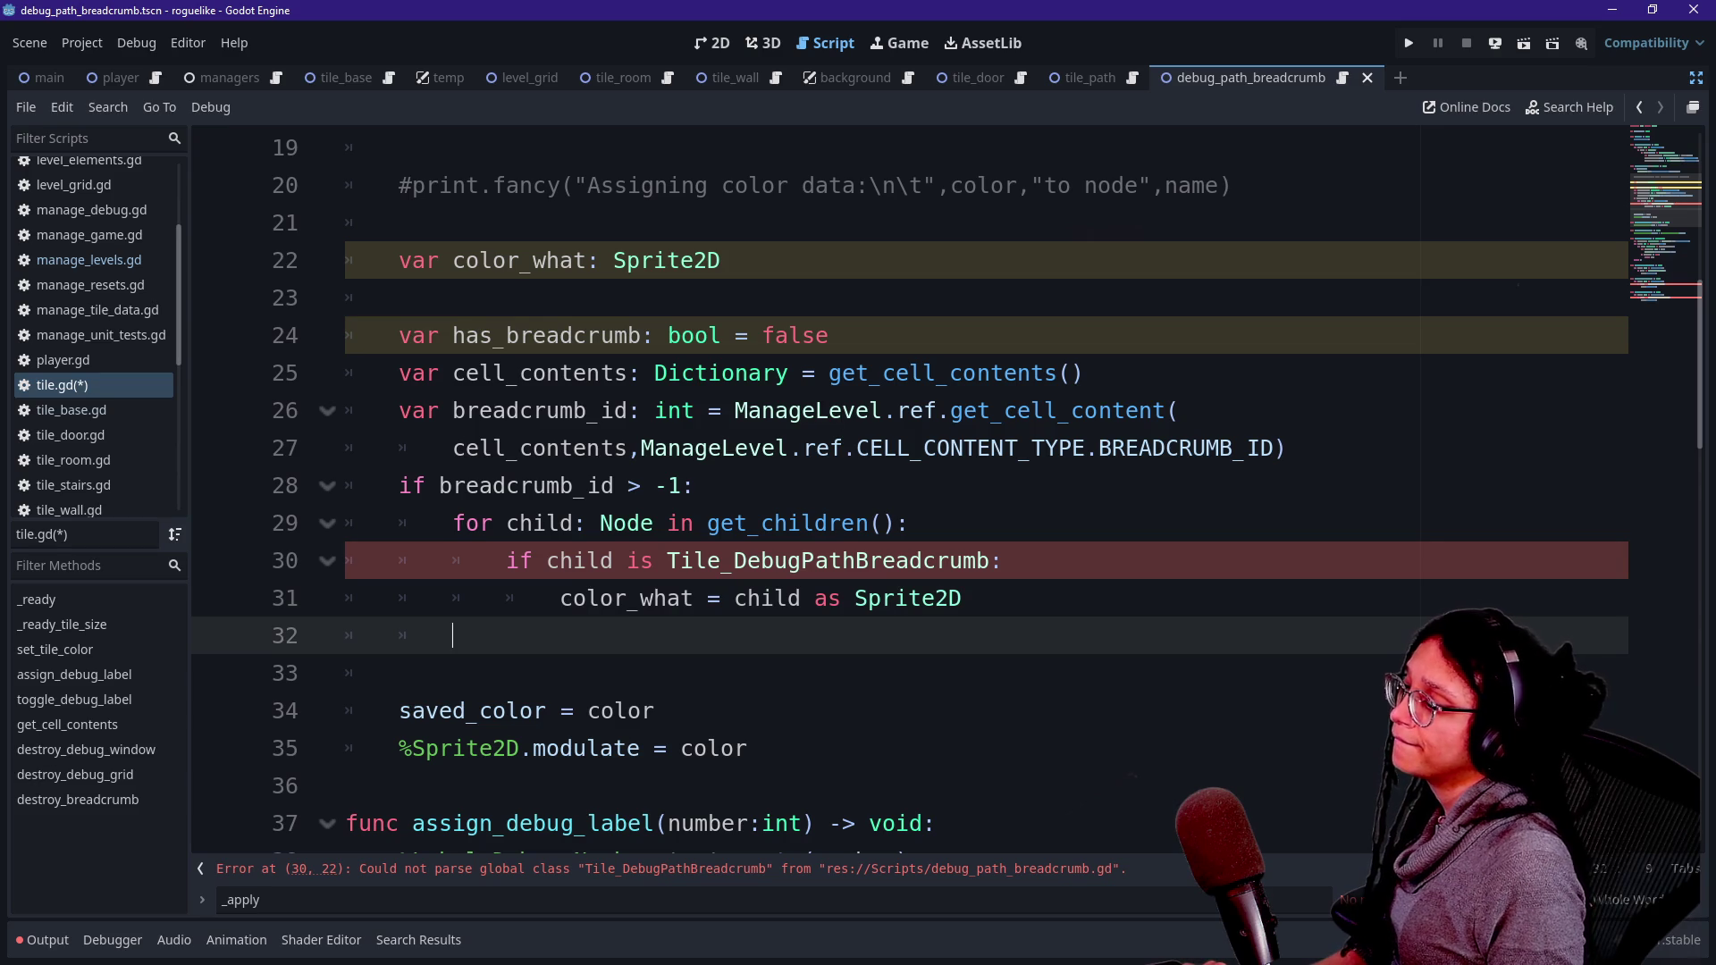
pyautogui.hotkey('ctrl', 's')
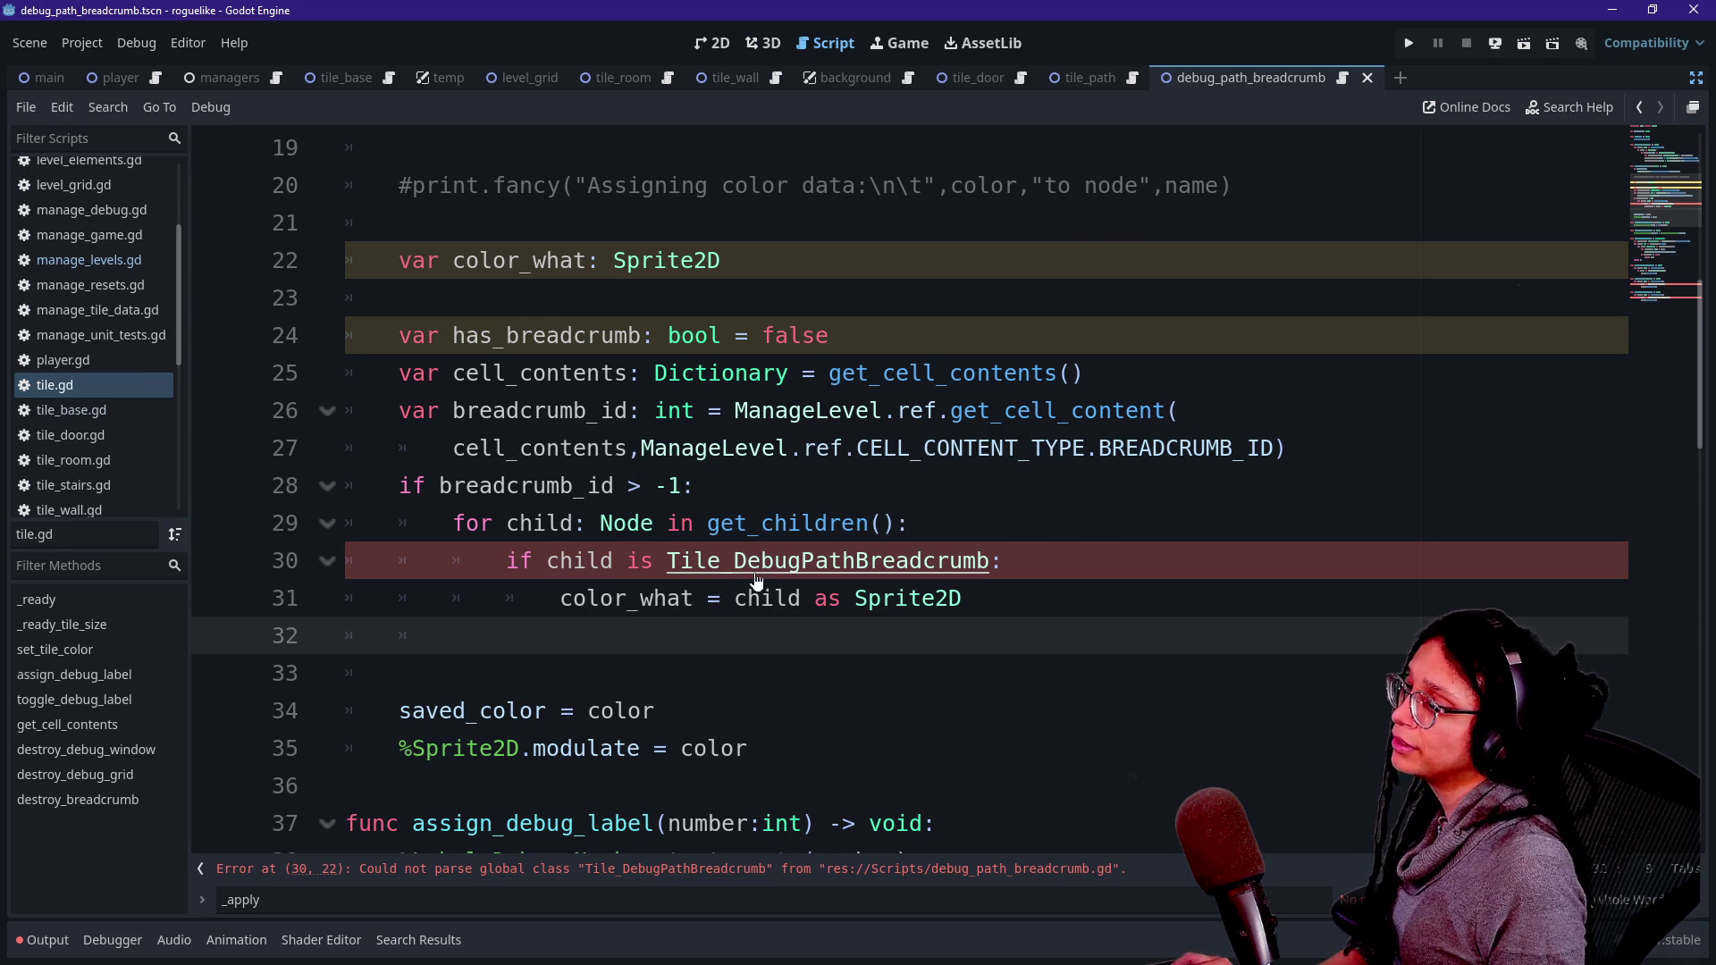
# - Check the Tile_DebugPathBreadcrumb class script, then add an empty 'else:' branch in tile.gd
pyautogui.keyDown('ctrl'); pyautogui.click(753, 563); pyautogui.keyUp('ctrl')
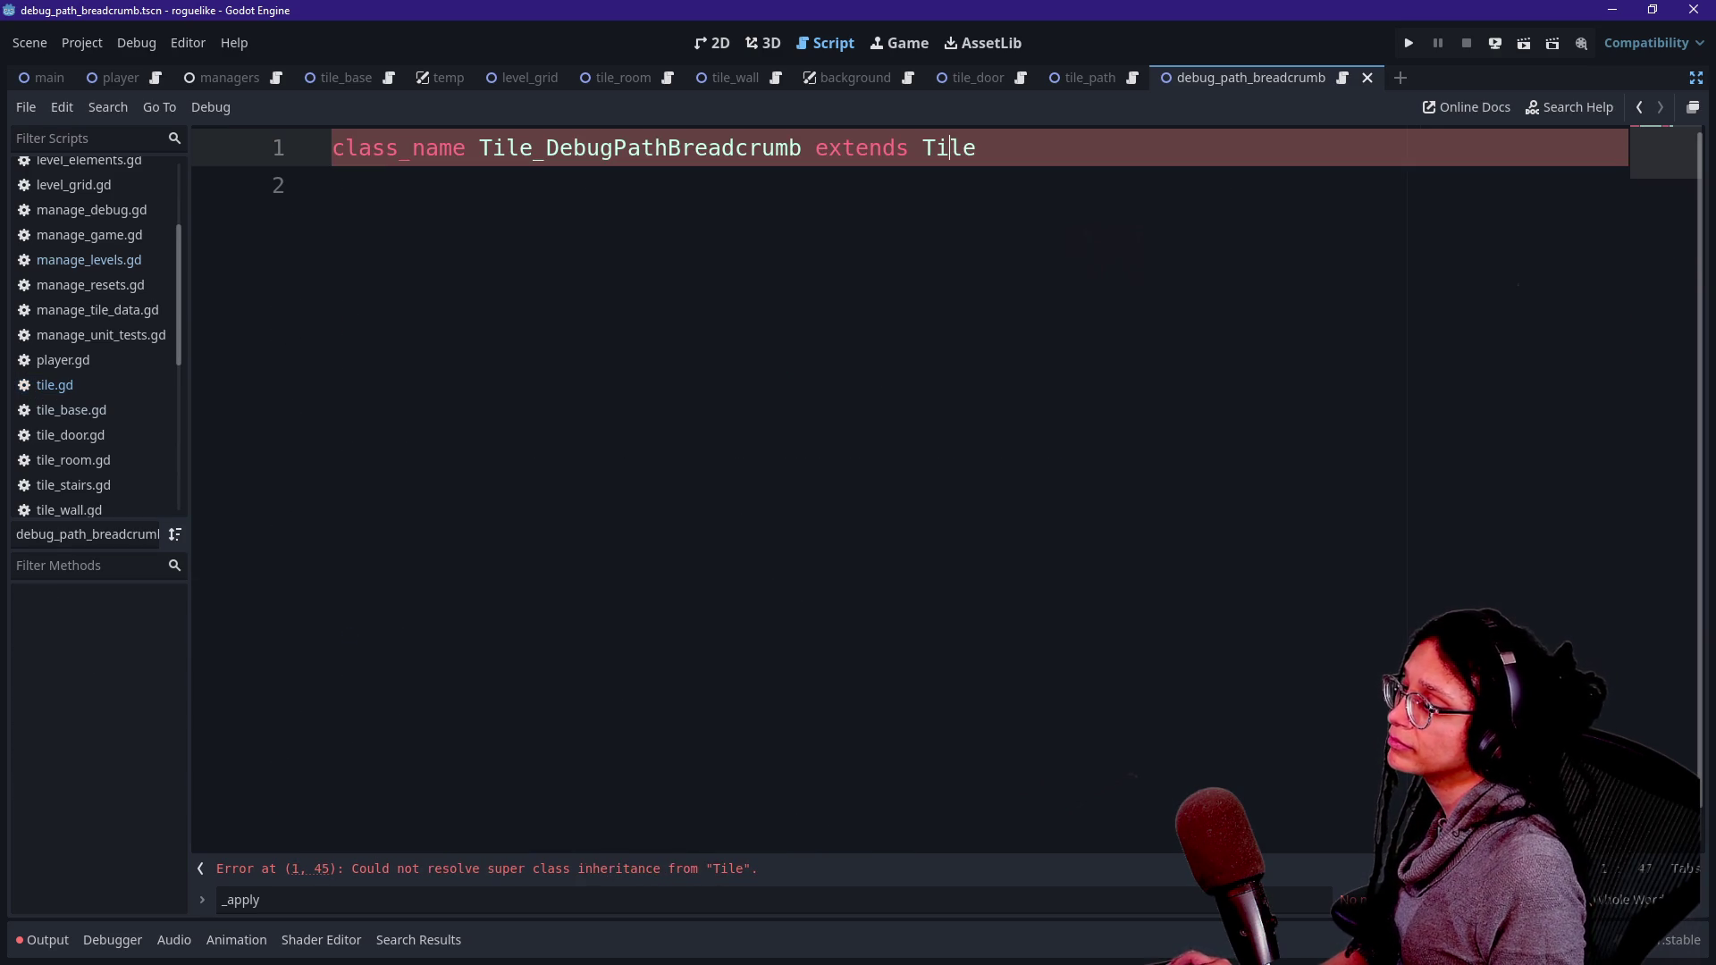
pyautogui.hotkey('alt', 'Left')
pyautogui.press('Down')
pyautogui.press('Down')
pyautogui.press('Down')
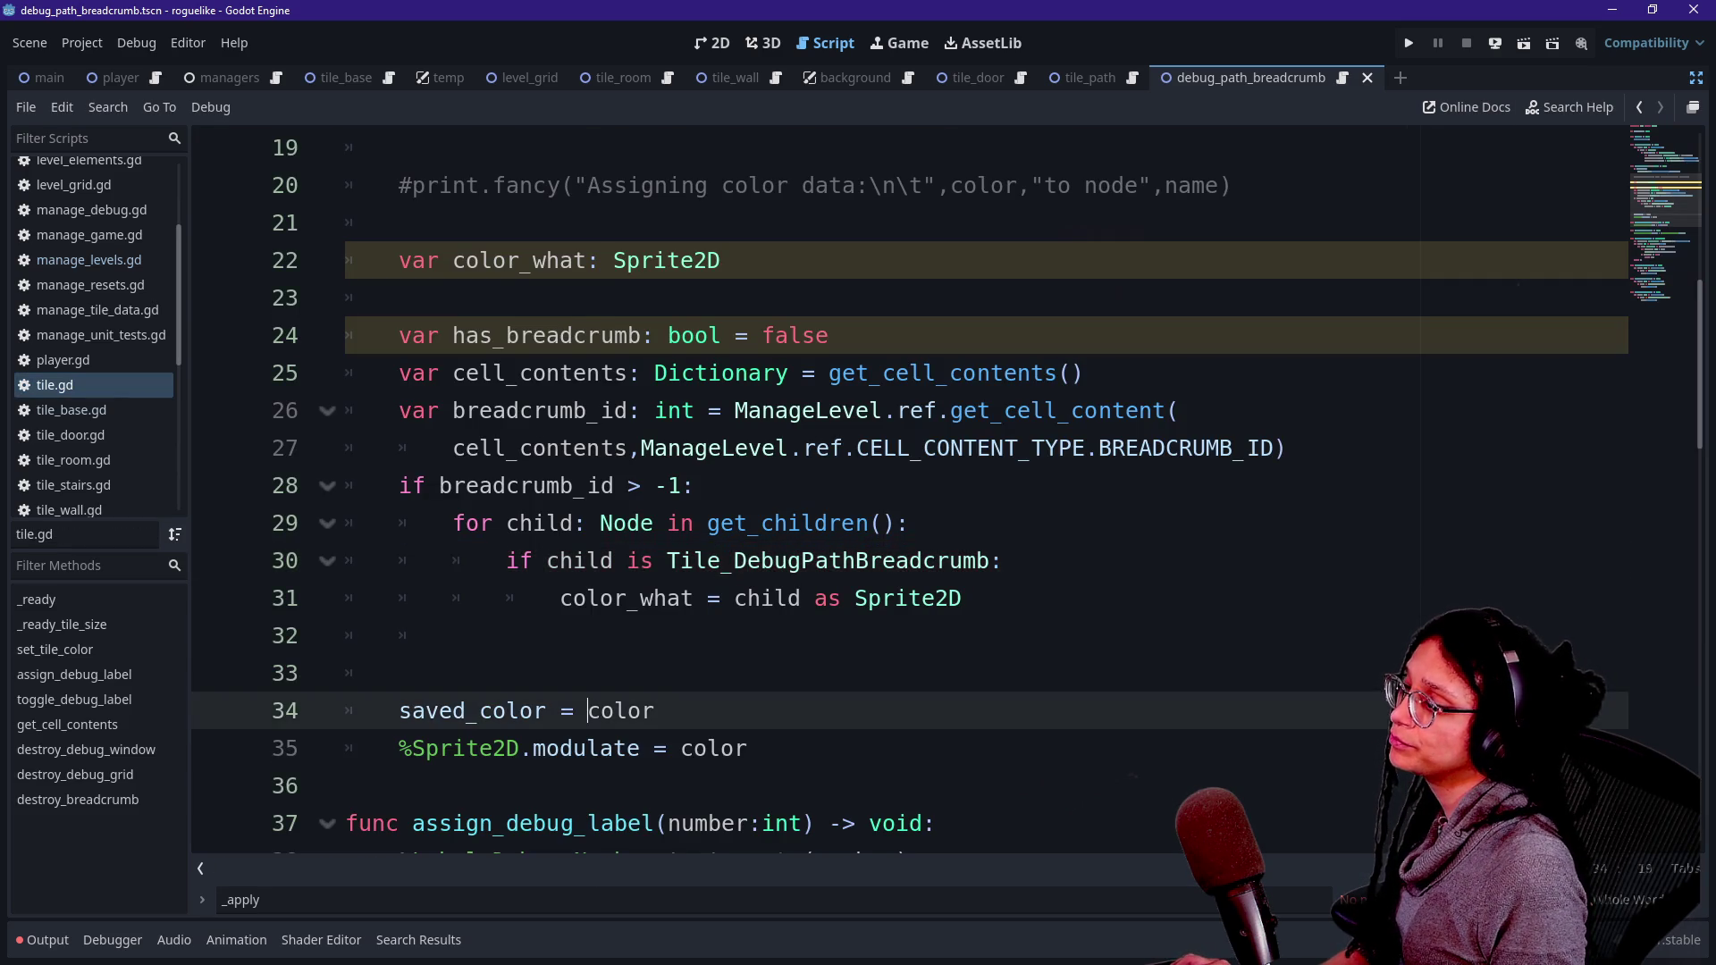
pyautogui.press('Up')
pyautogui.press('Up')
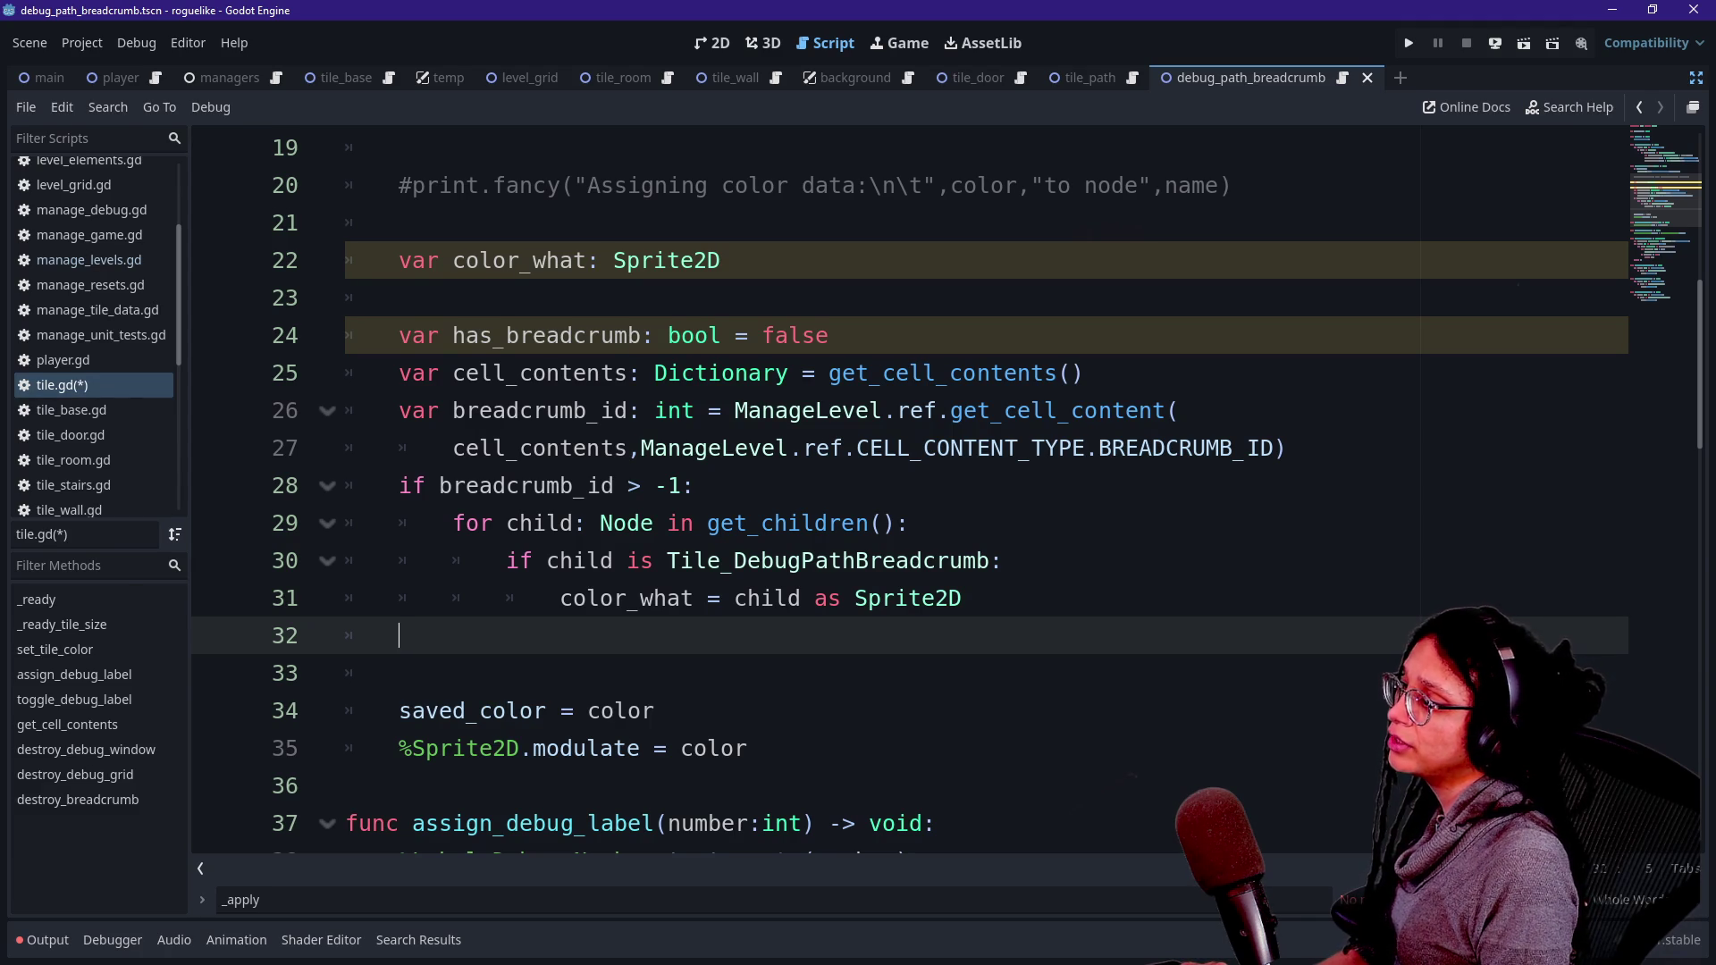
pyautogui.write('lse')
pyautogui.press('BackSpace')
pyautogui.press('BackSpace')
pyautogui.press('BackSpace')
pyautogui.write('else:')
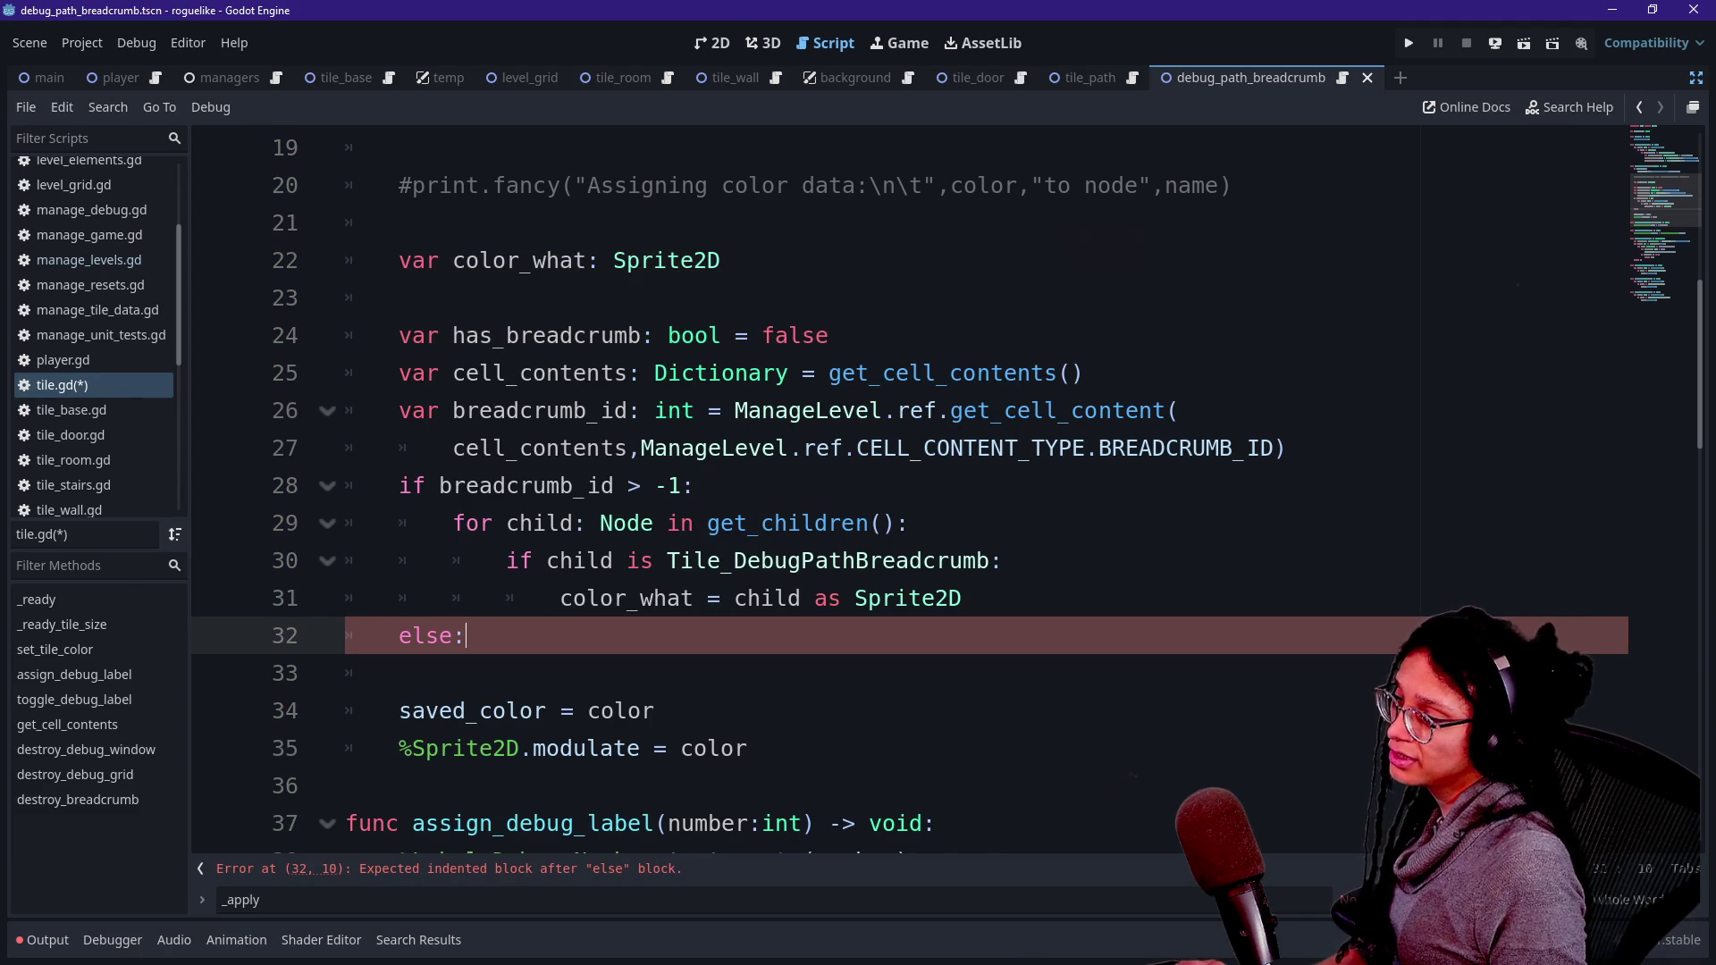
# - Move the 'saved_color = color' line down below the modulate line
pyautogui.press('Down')
pyautogui.press('Down')
pyautogui.hotkey('shift', 'Up')
pyautogui.hotkey('ctrl', 'c')
pyautogui.press('BackSpace')
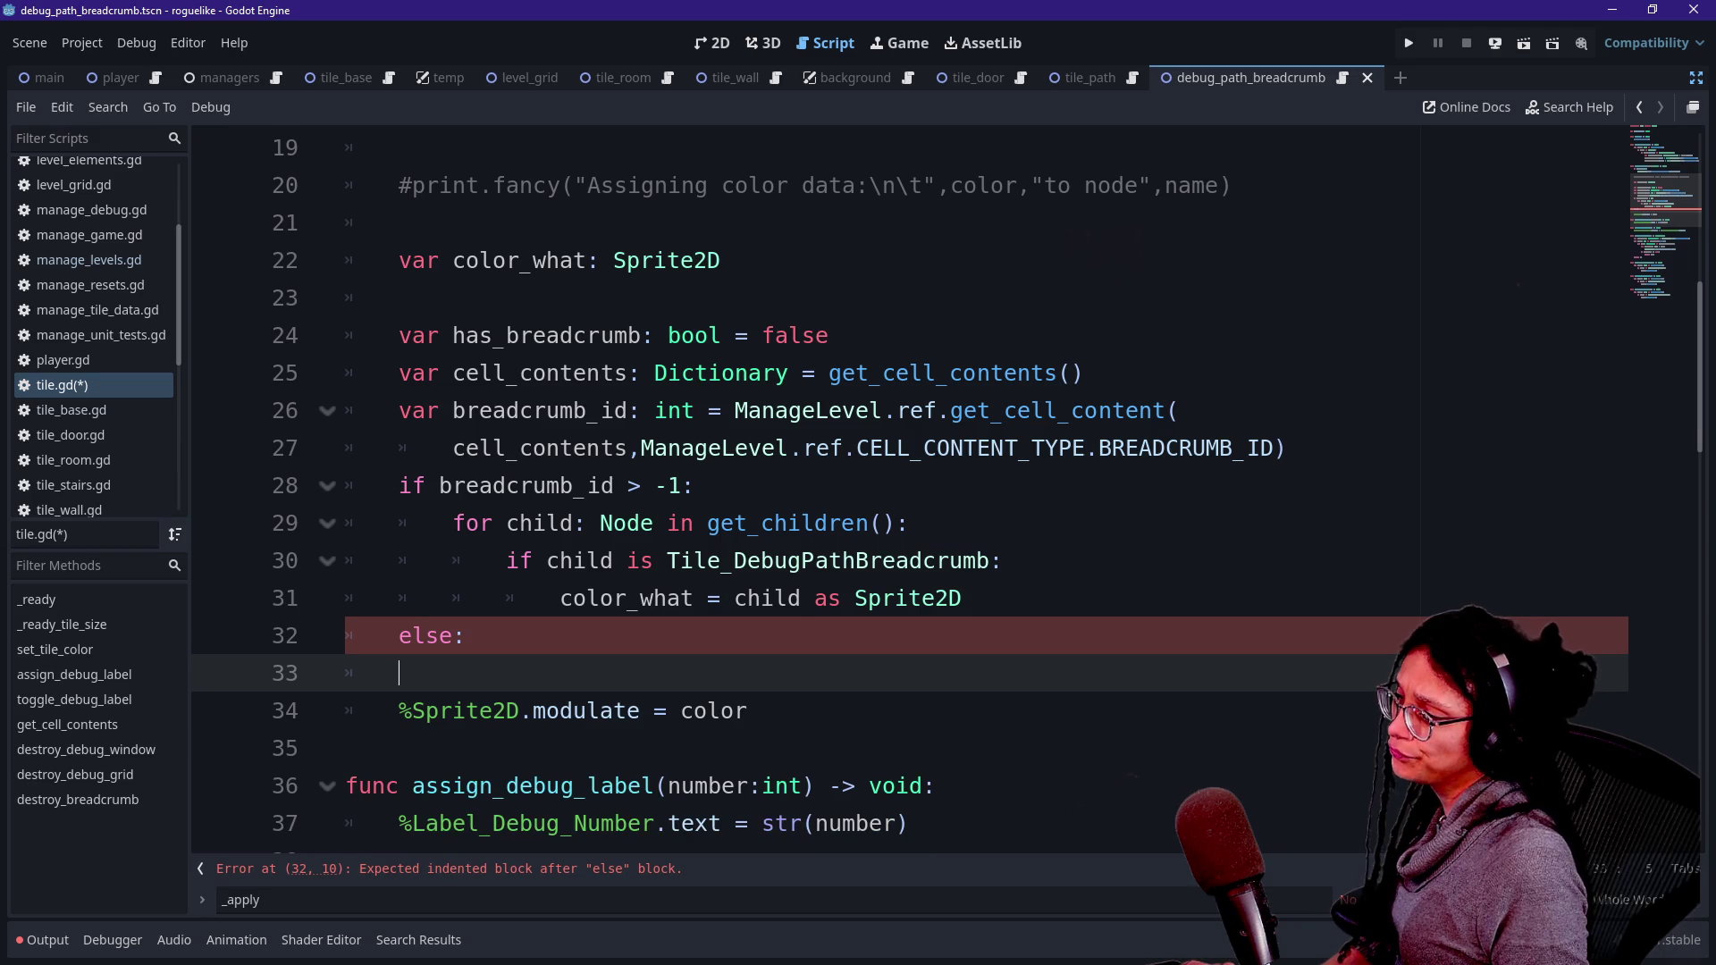
pyautogui.click(399, 297)
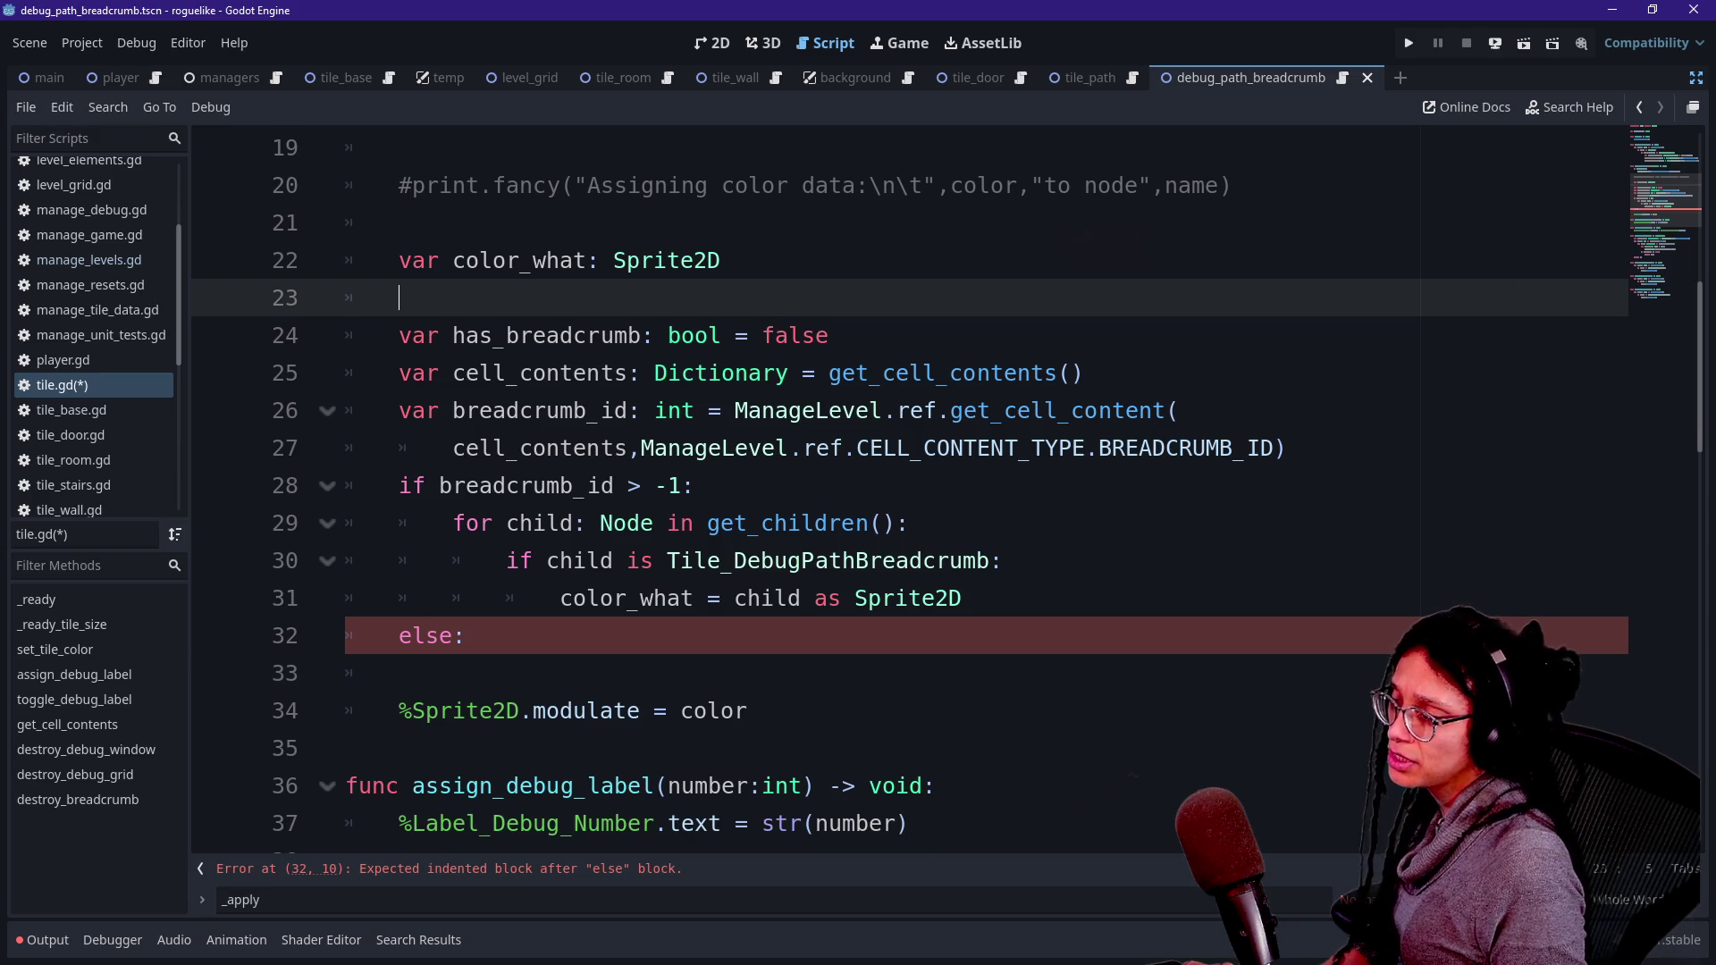
pyautogui.press('Up')
pyautogui.press('Up')
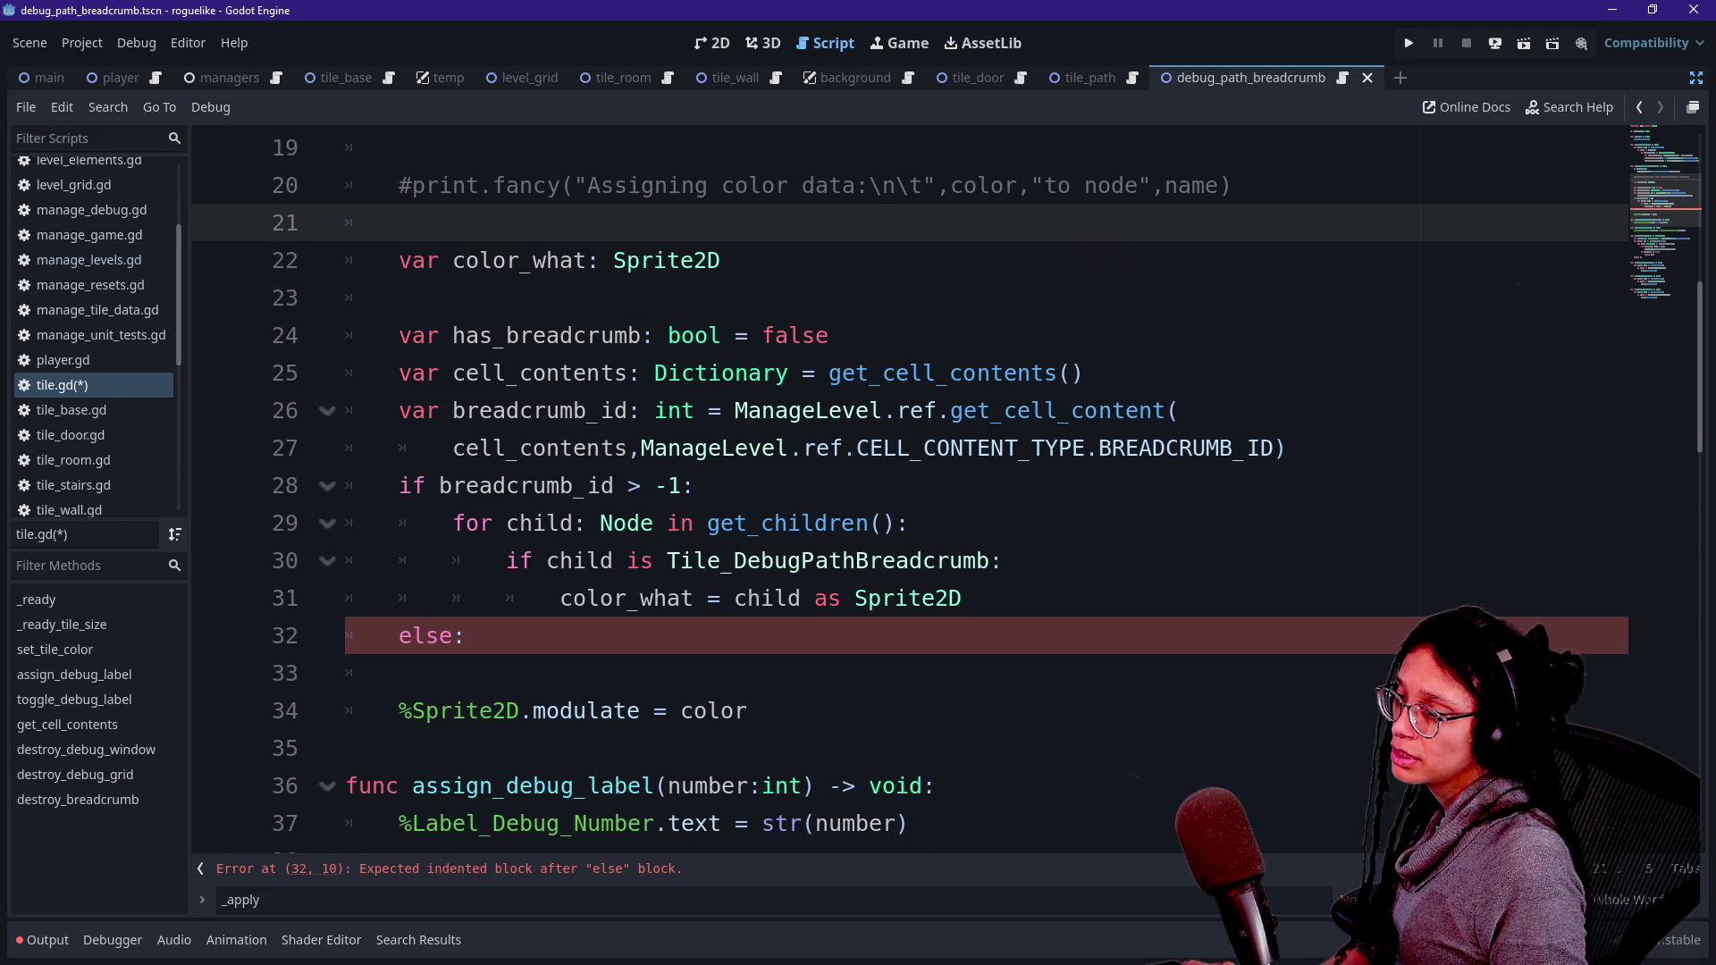
pyautogui.click(747, 711)
pyautogui.hotkey('ctrl', 'v')
pyautogui.press('Up')
pyautogui.press('BackSpace')
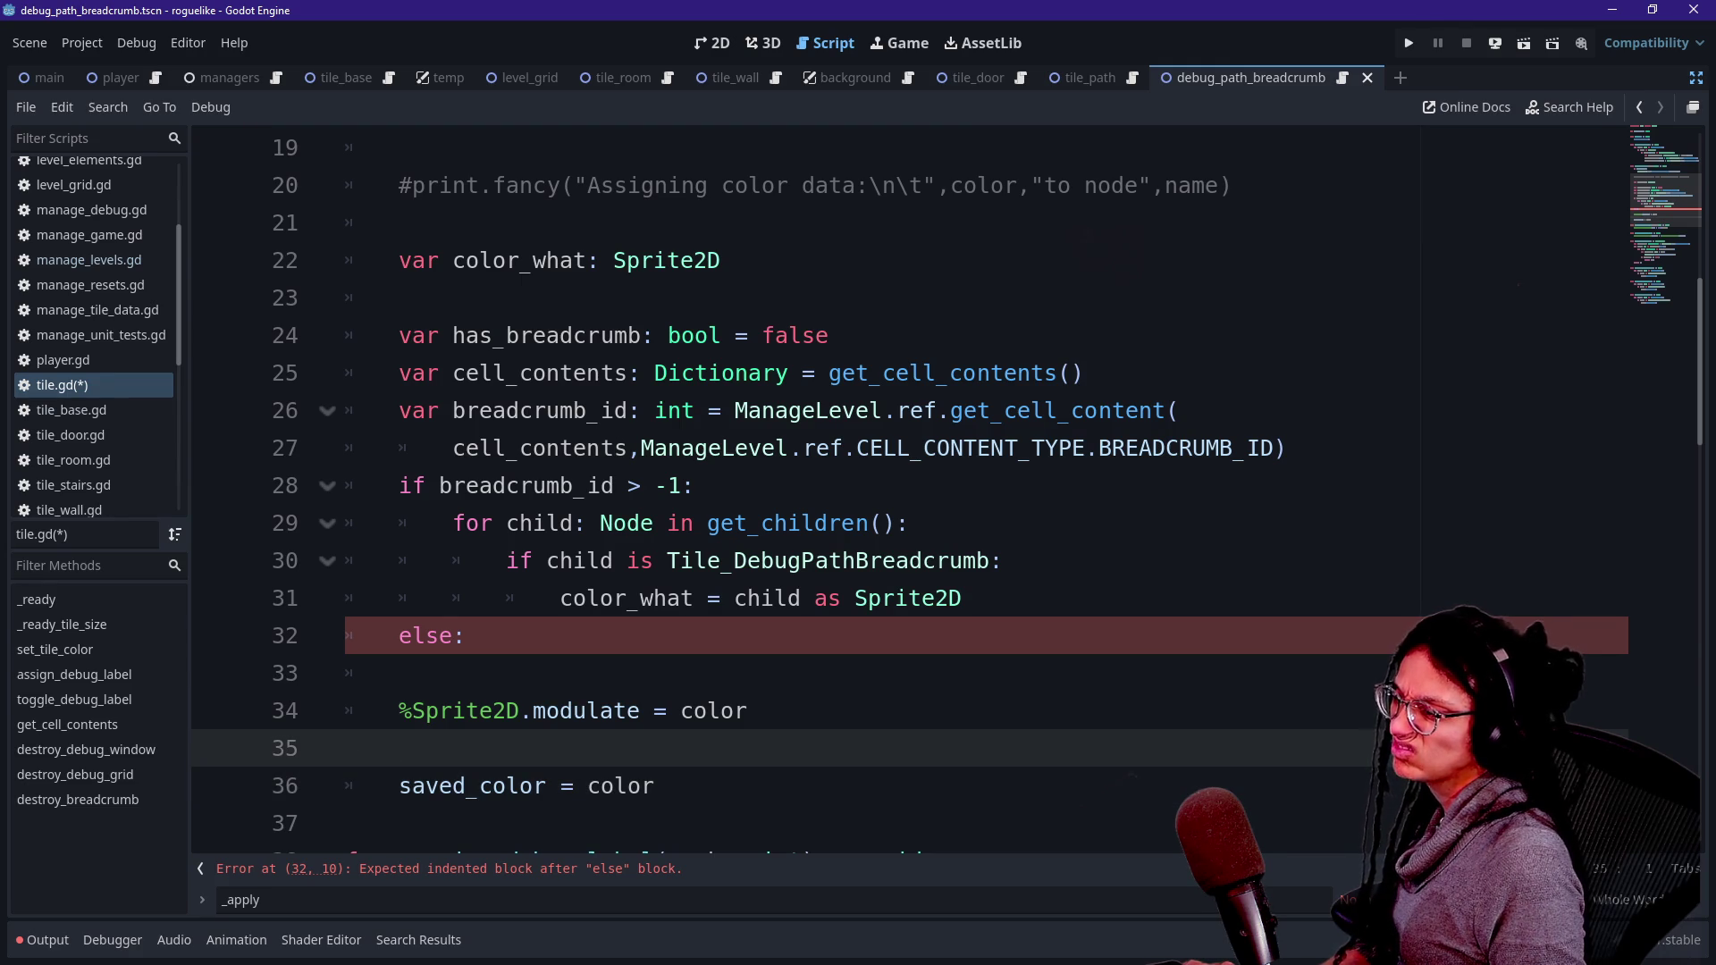
# - Under else:, assign color_what = %Sprite2D, joining it with the modulate line
pyautogui.click(466, 635)
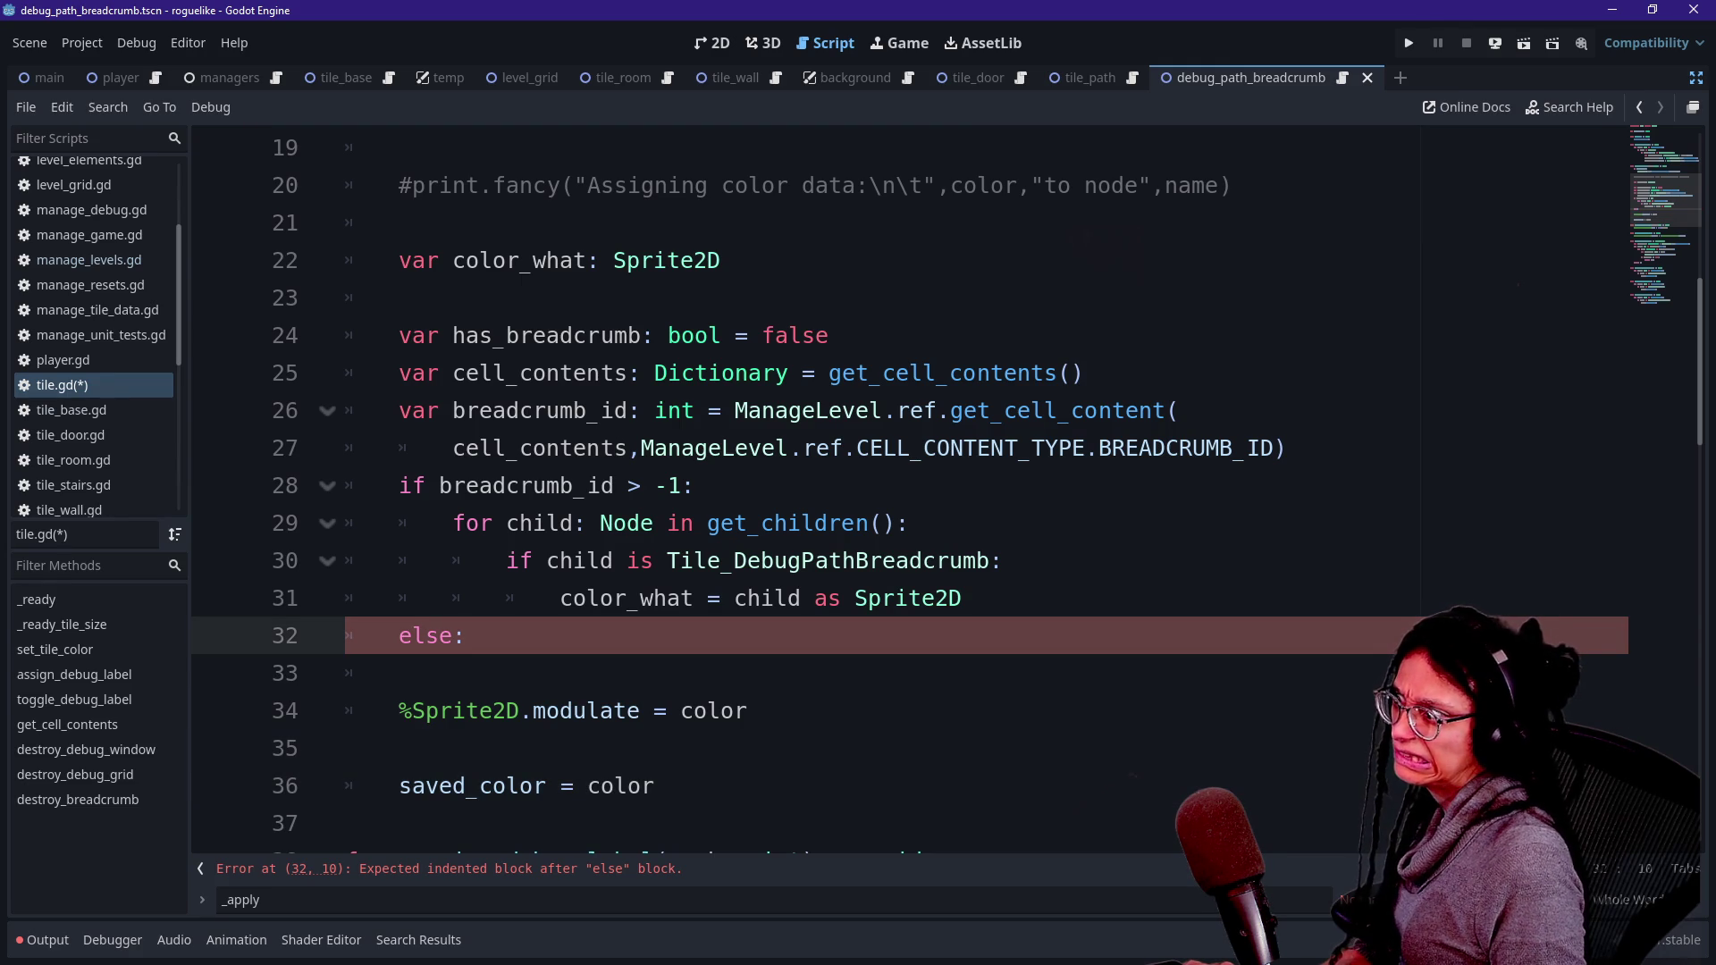
pyautogui.press('Down')
pyautogui.press('Down')
pyautogui.press('Tab')
pyautogui.press('Up')
pyautogui.write('c')
pyautogui.press('BackSpace')
pyautogui.press('Tab')
pyautogui.write('color')
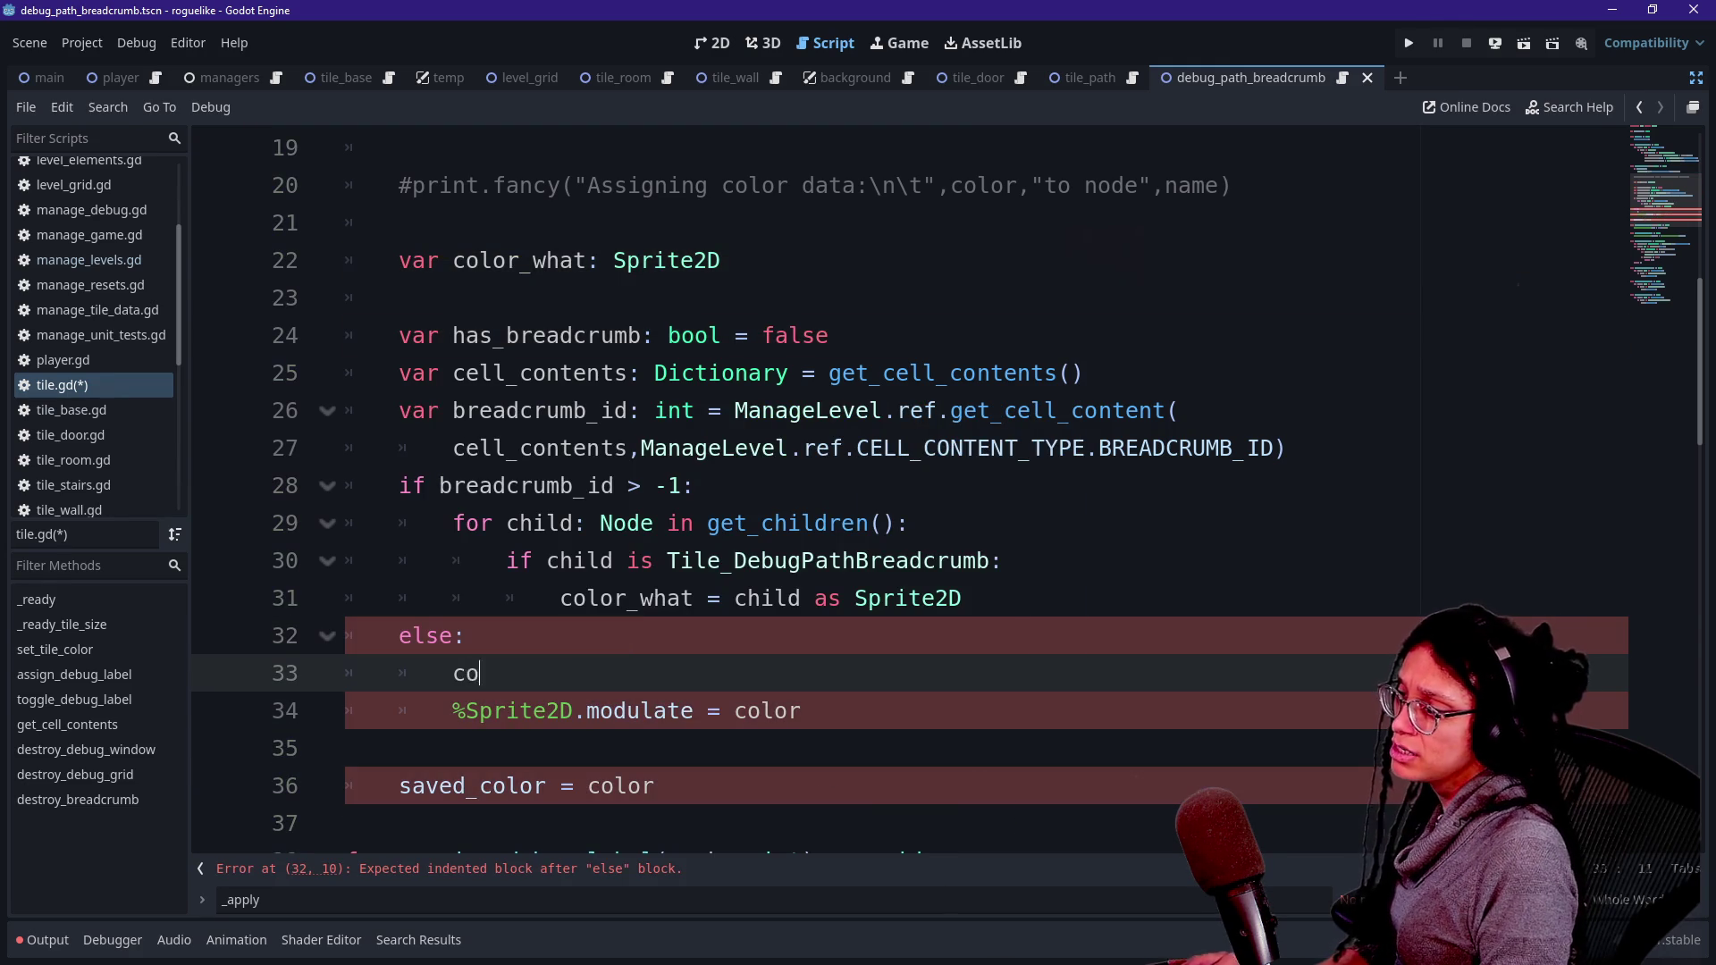
pyautogui.press('Down')
pyautogui.press('Return')
pyautogui.write('=')
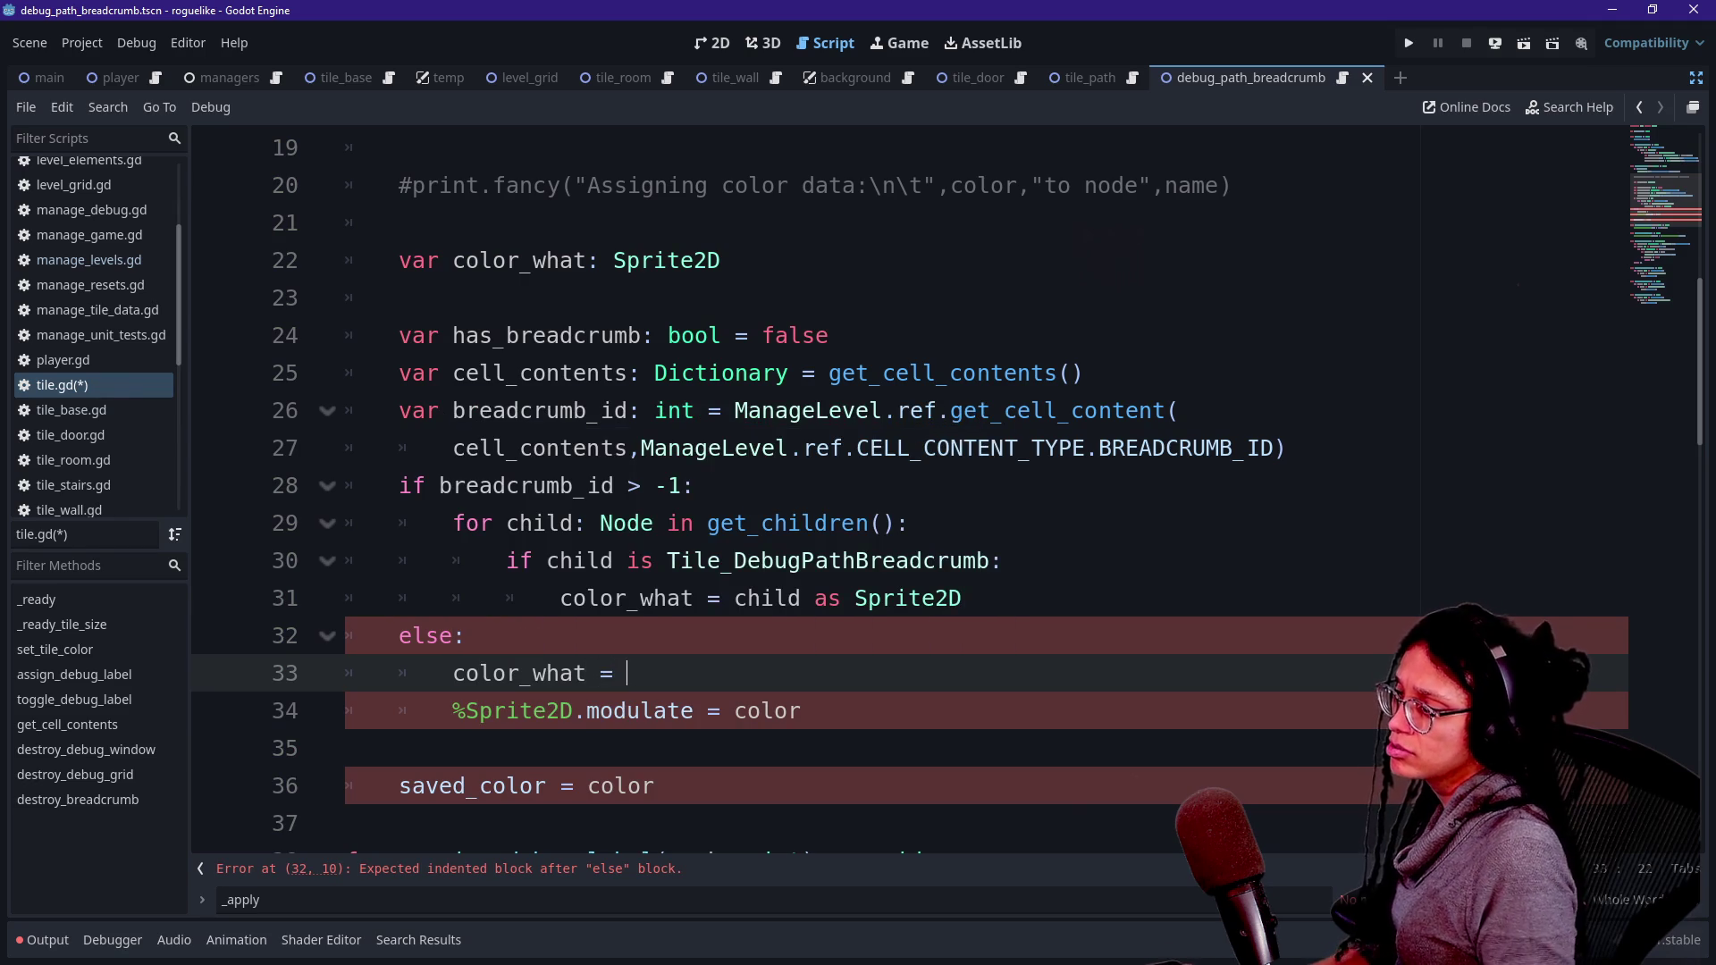
pyautogui.click(398, 710)
pyautogui.press('BackSpace')
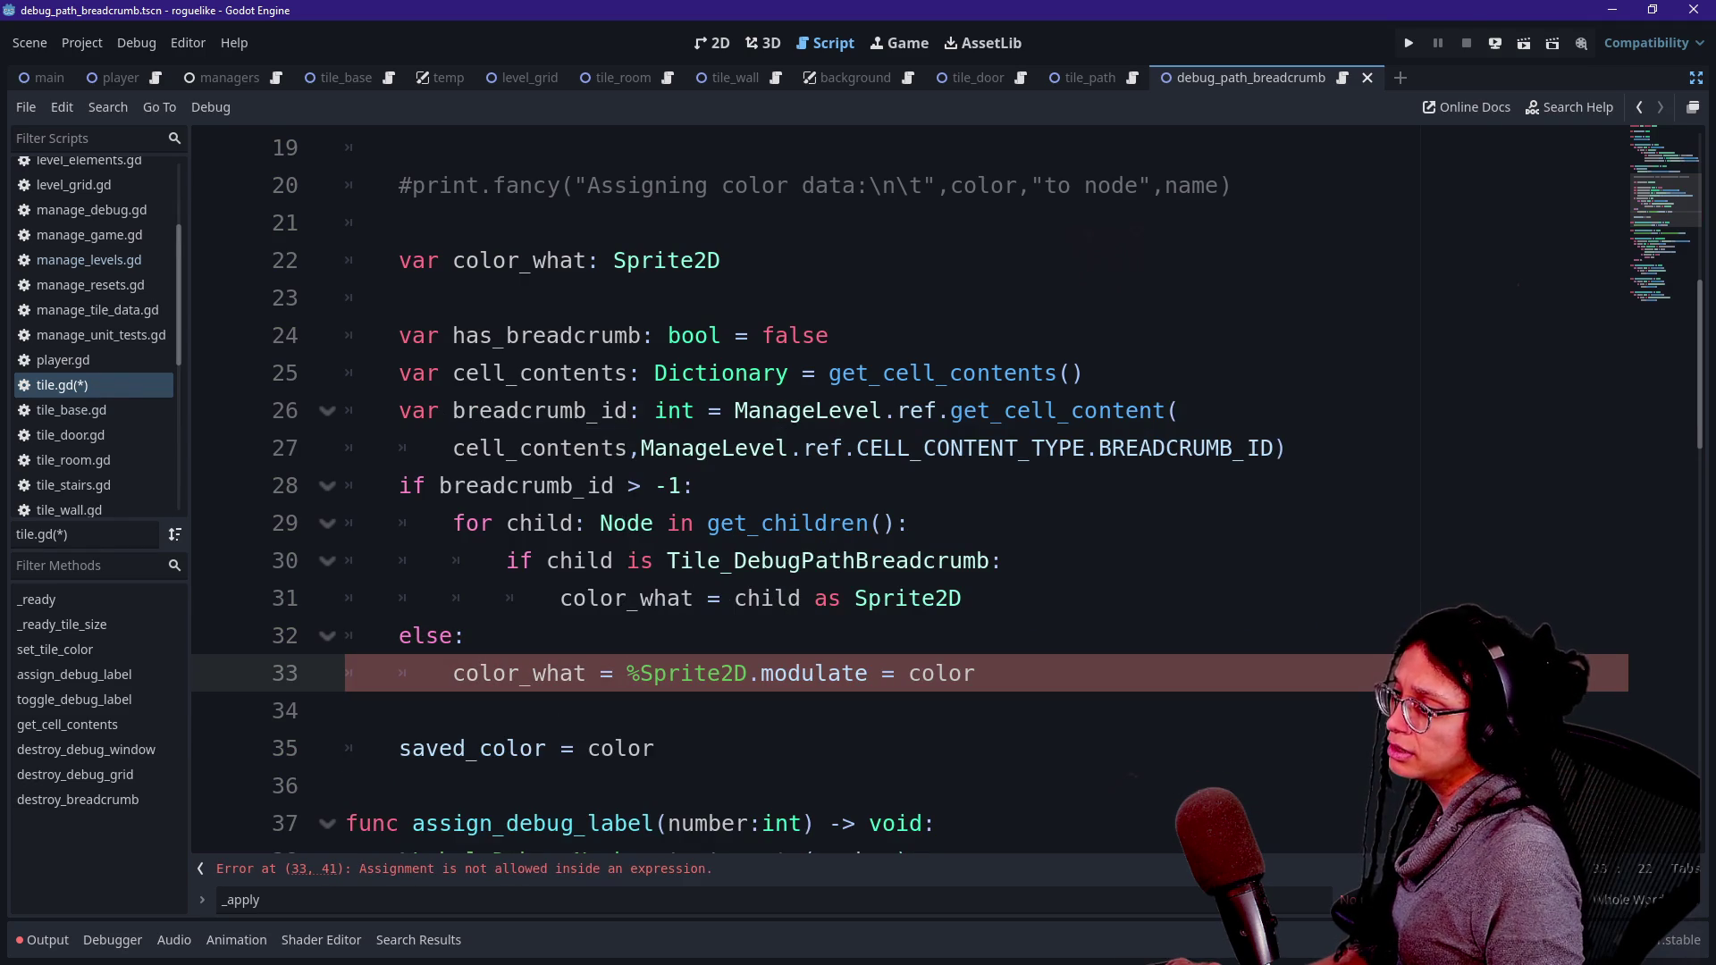
# - Put saved_color = color above color_what.modulate and delete the stray dot after %Sprite2D
pyautogui.click(756, 673)
pyautogui.press('Return')
pyautogui.press('Return')
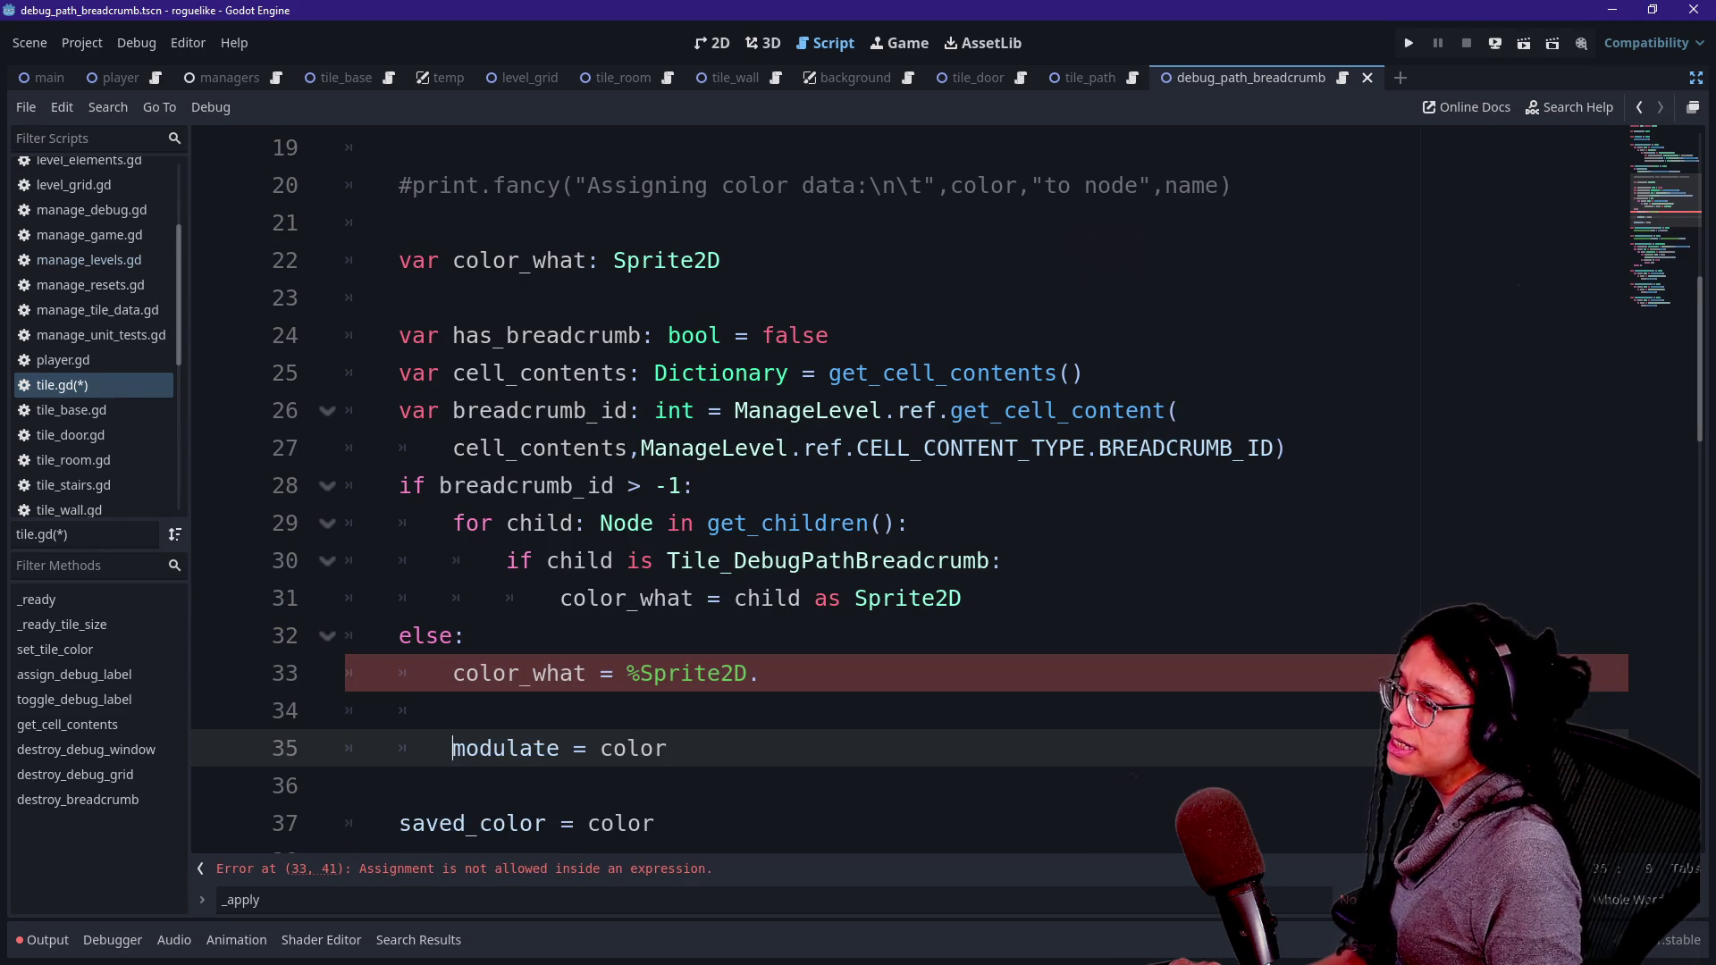
pyautogui.write('color')
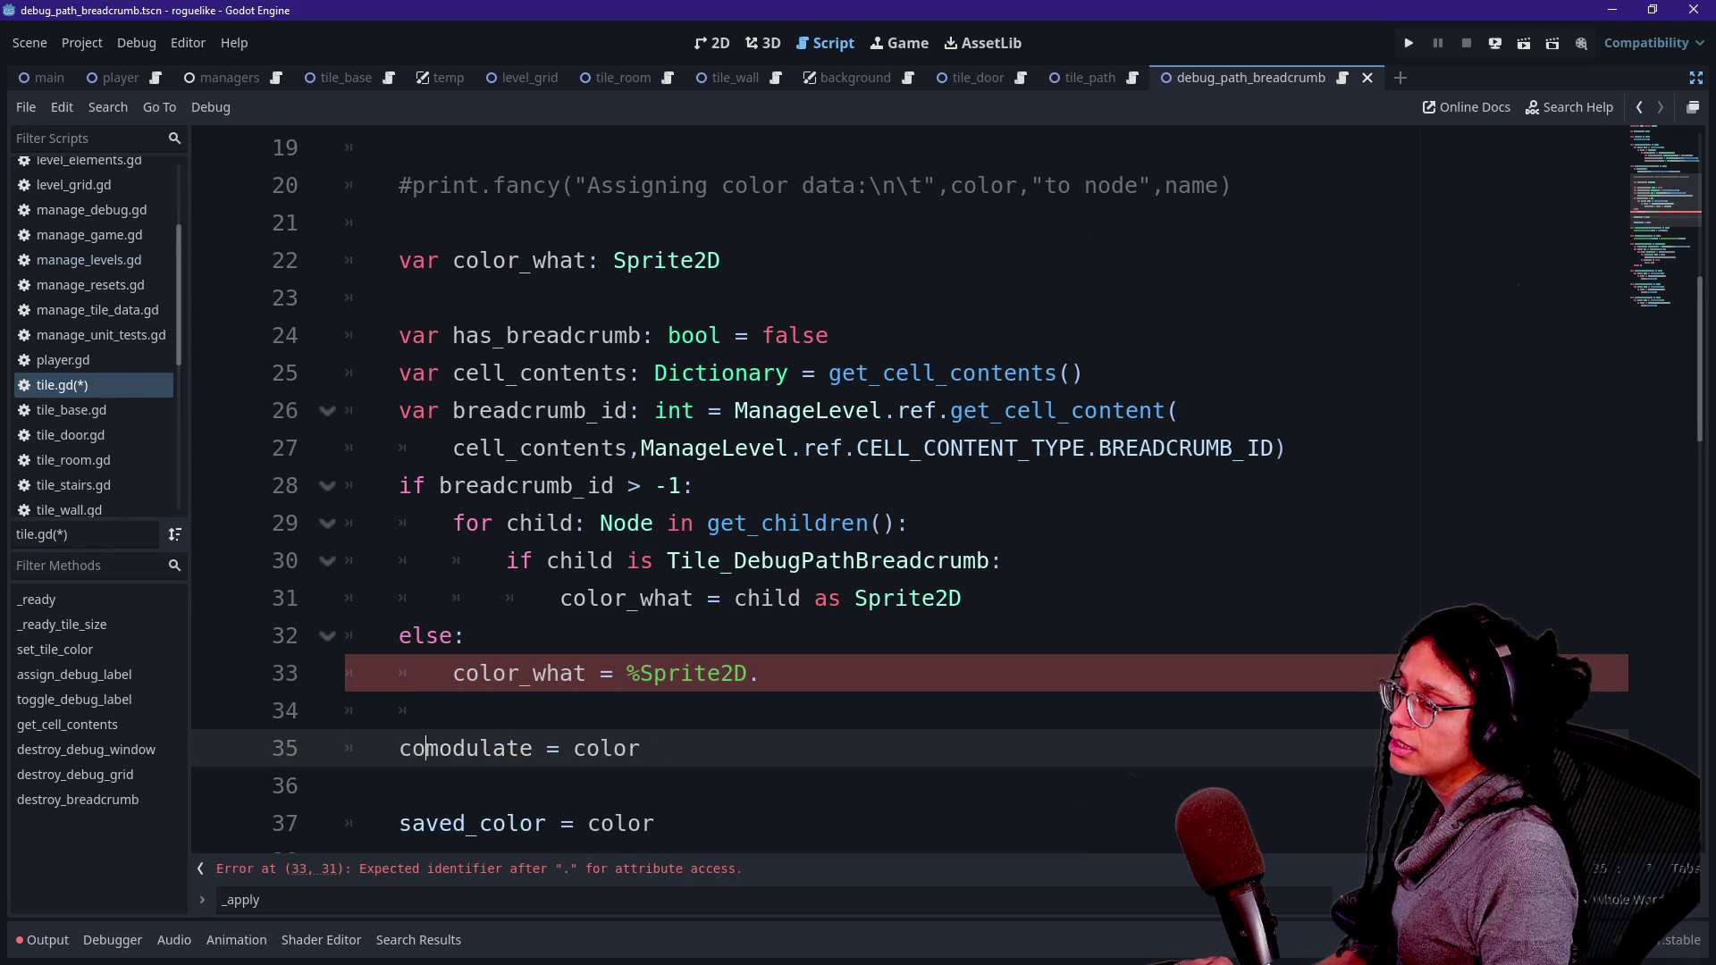
pyautogui.moveTo(654, 823); pyautogui.dragTo(351, 785)
pyautogui.hotkey('alt', 'Up')
pyautogui.hotkey('alt', 'Up')
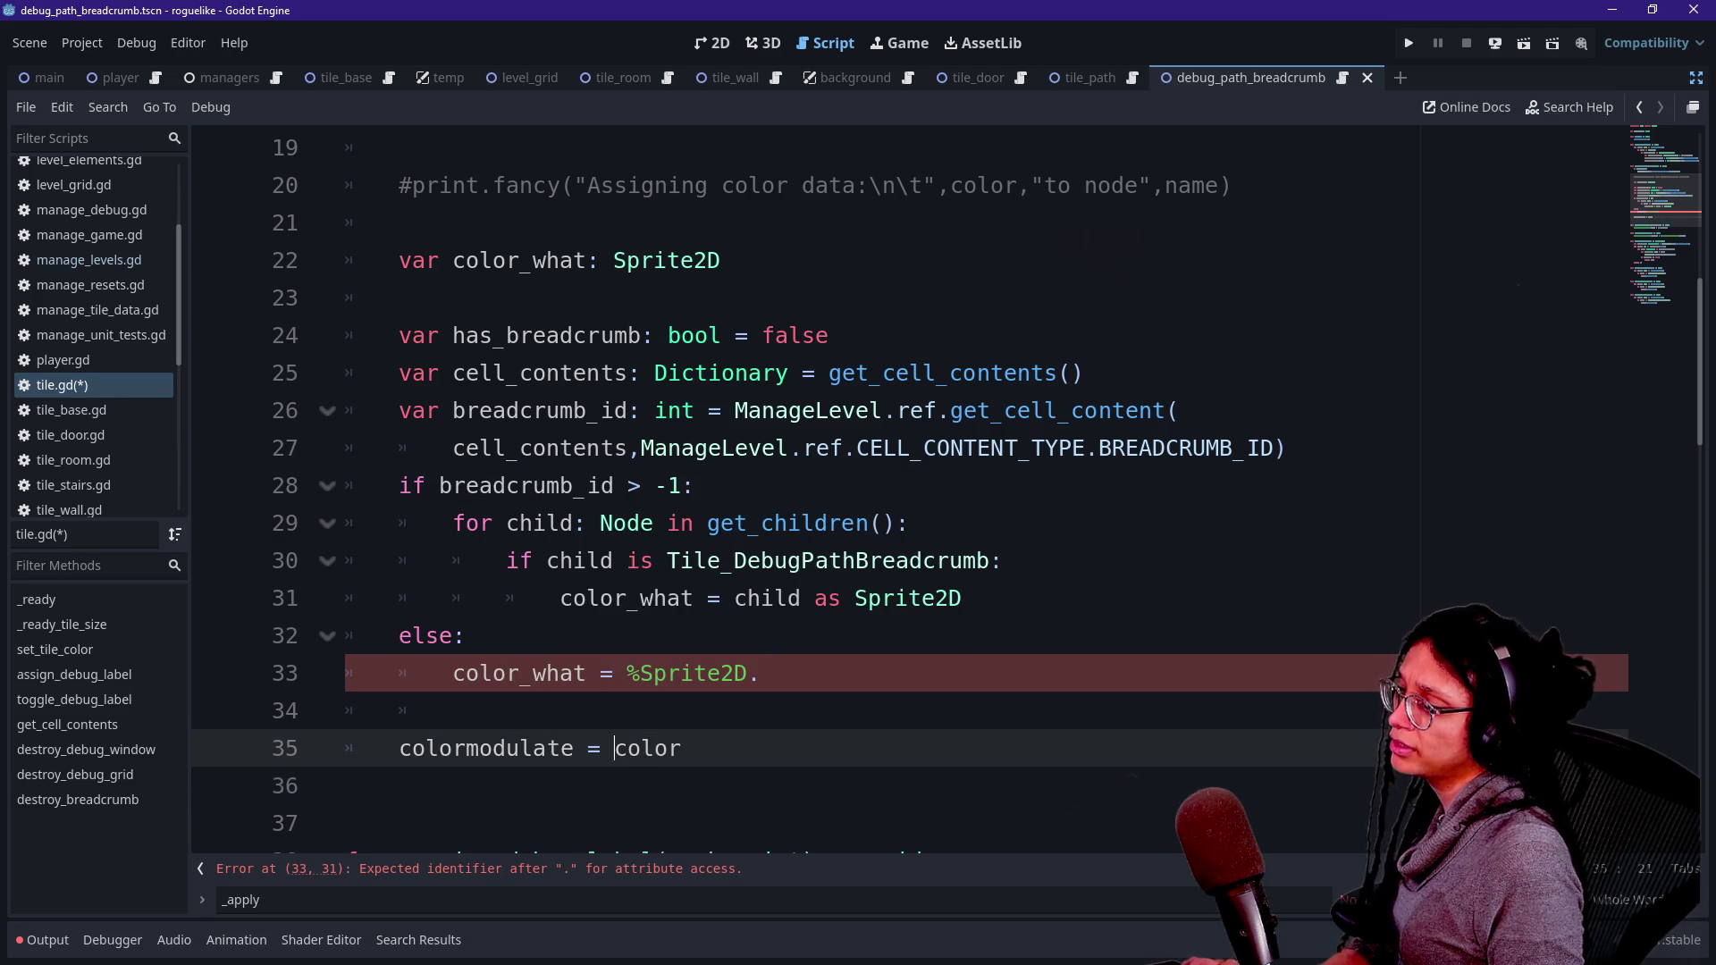
pyautogui.click(492, 785)
pyautogui.press('Left')
pyautogui.press('Left')
pyautogui.write('_what.')
pyautogui.click(546, 447)
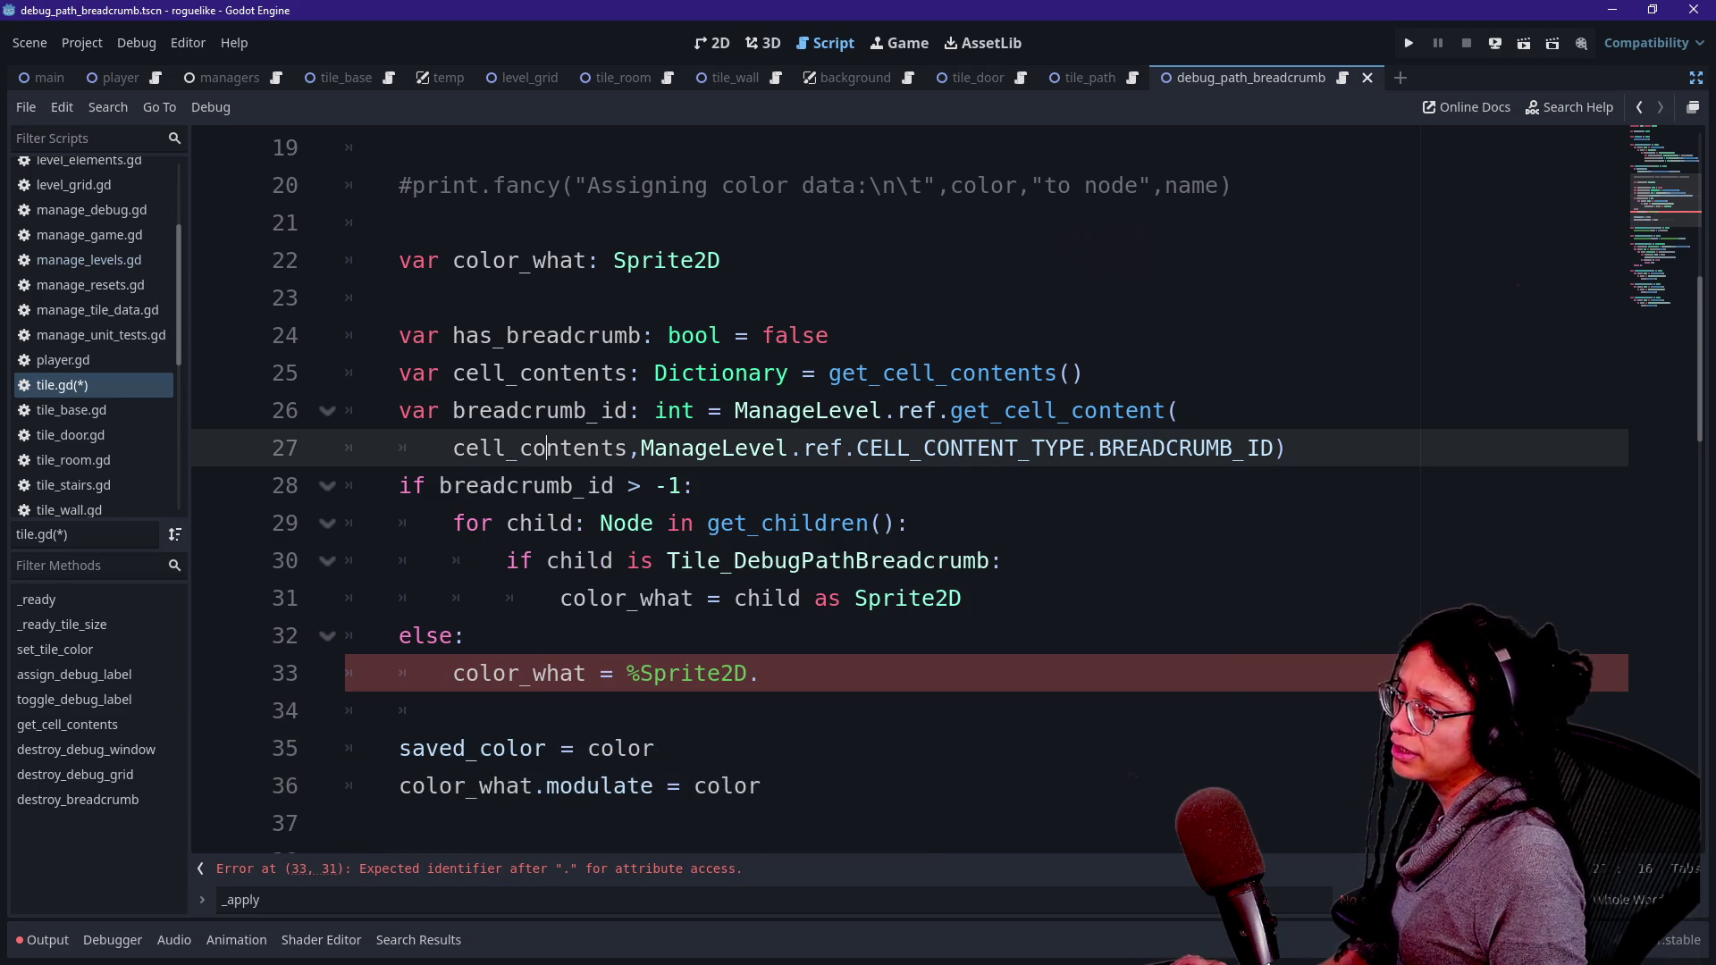
pyautogui.click(758, 673)
pyautogui.press('BackSpace')
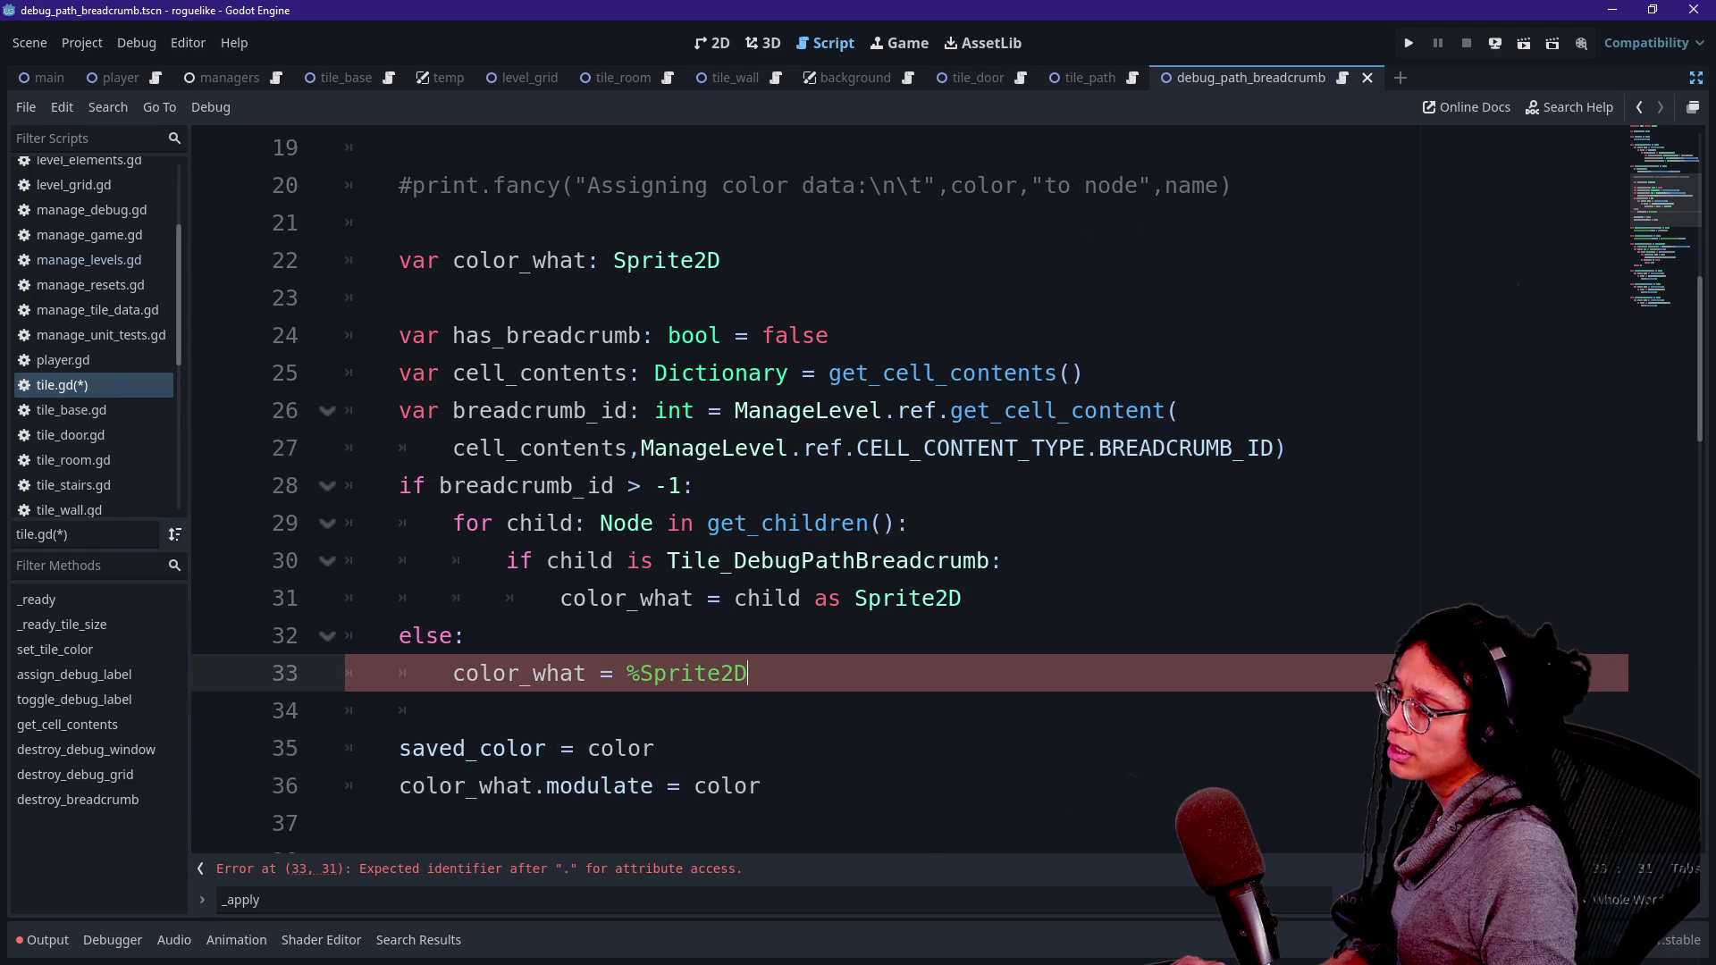
# - Move the has_breadcrumb declaration to just below the breadcrumb_id lookup
pyautogui.click(655, 335)
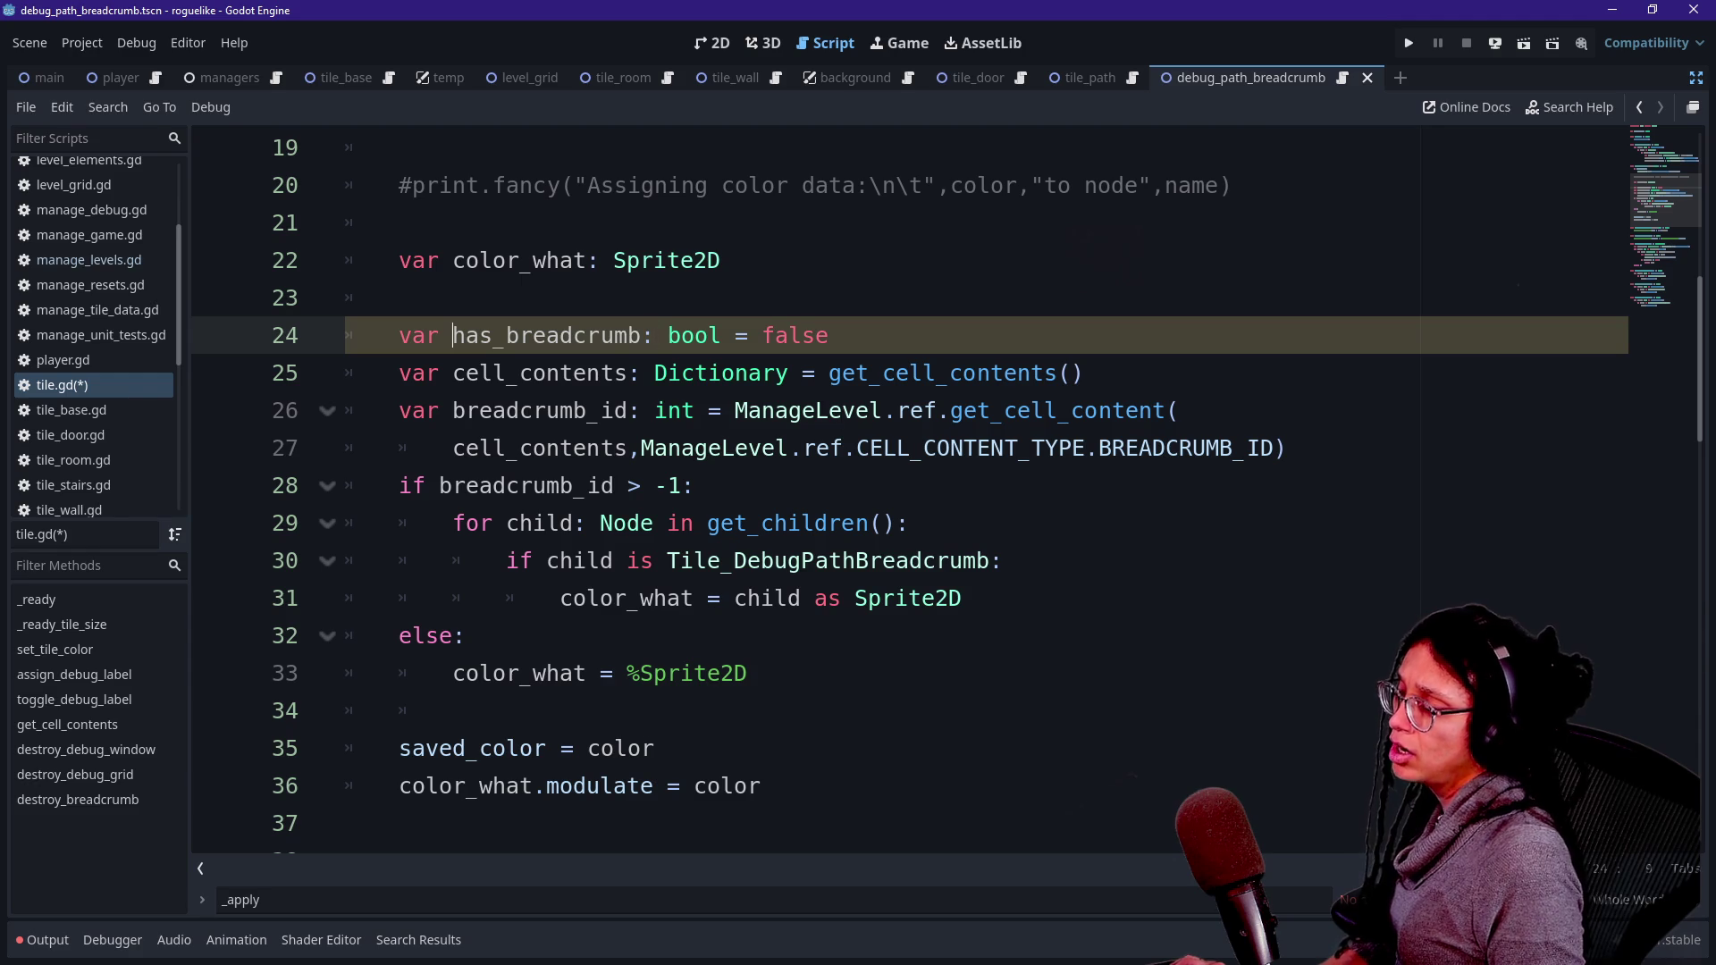
pyautogui.click(453, 335)
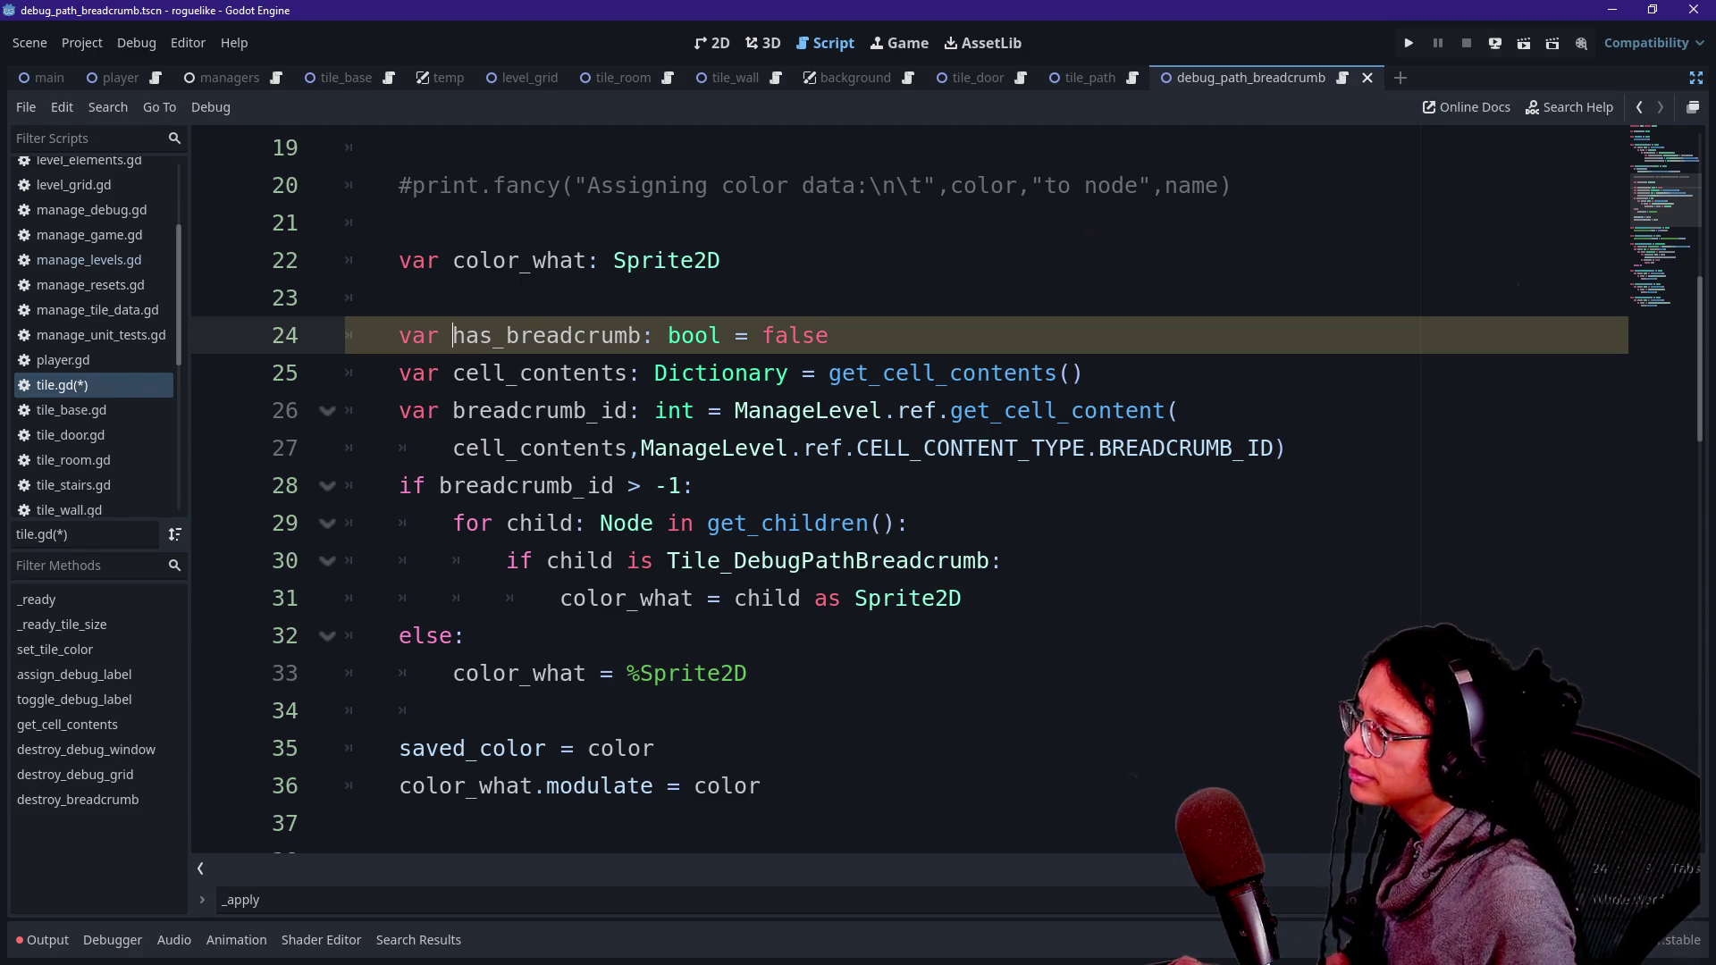
pyautogui.moveTo(728, 449)
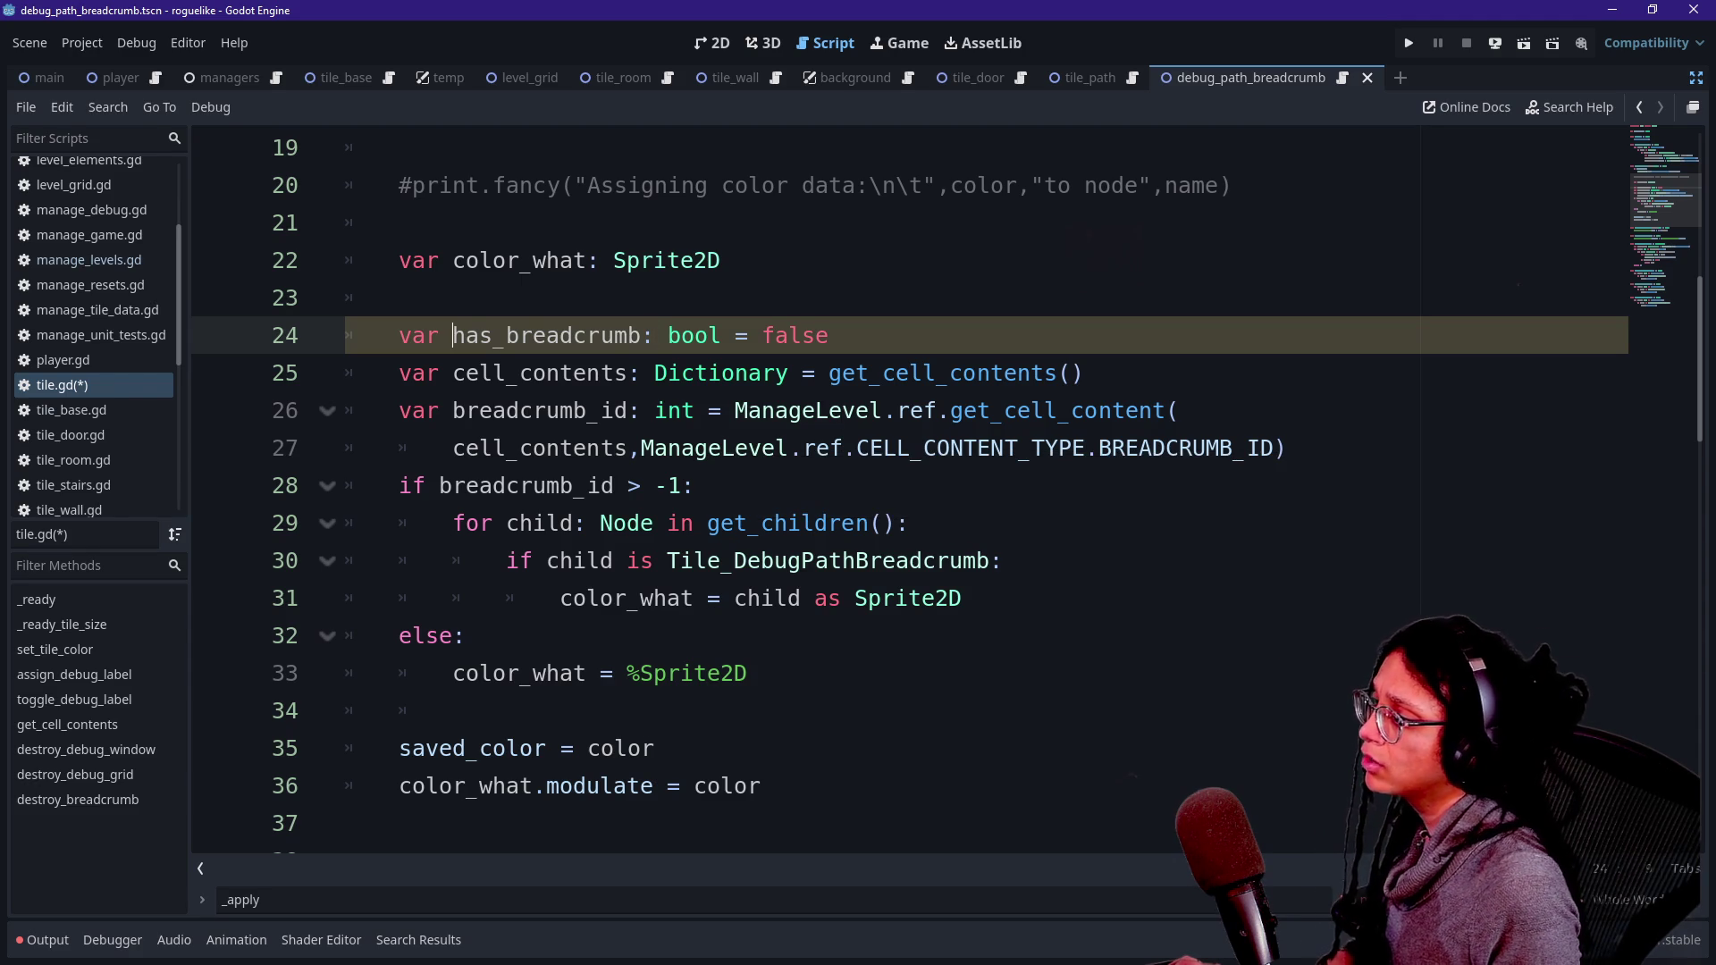
pyautogui.moveTo(437, 485); pyautogui.dragTo(695, 485)
pyautogui.click(695, 486)
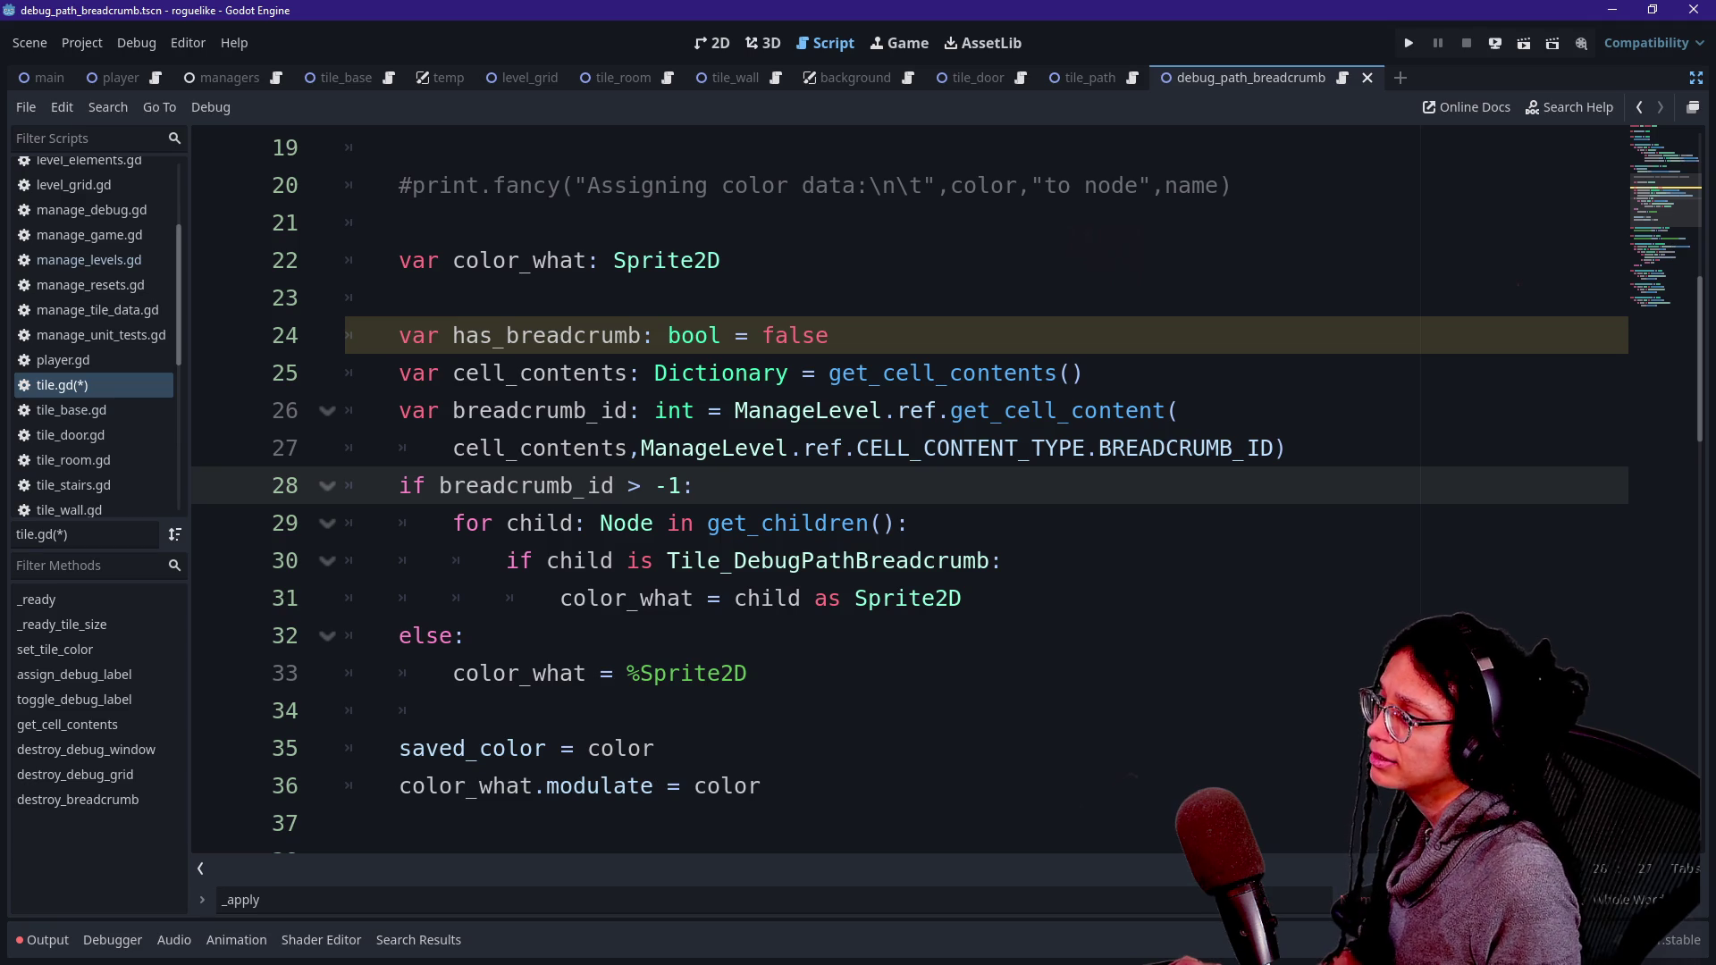
pyautogui.moveTo(828, 335); pyautogui.dragTo(403, 297)
pyautogui.hotkey('ctrl', 'c')
pyautogui.press('BackSpace')
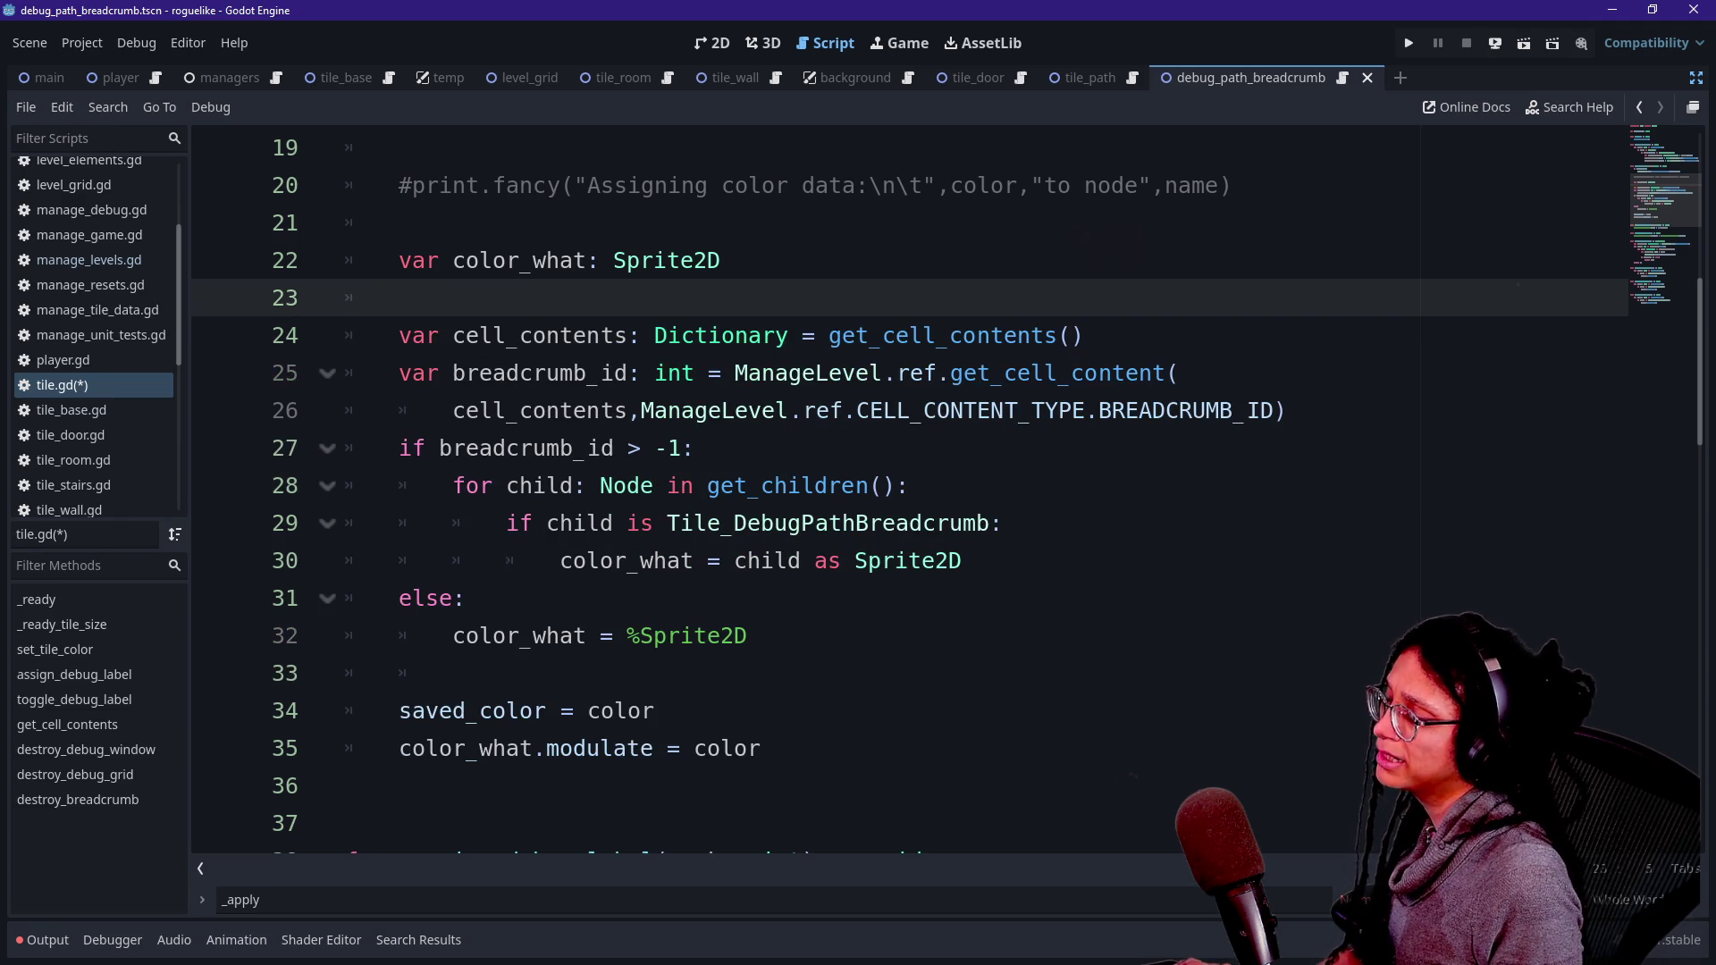
pyautogui.click(1287, 410)
pyautogui.hotkey('ctrl', 'v')
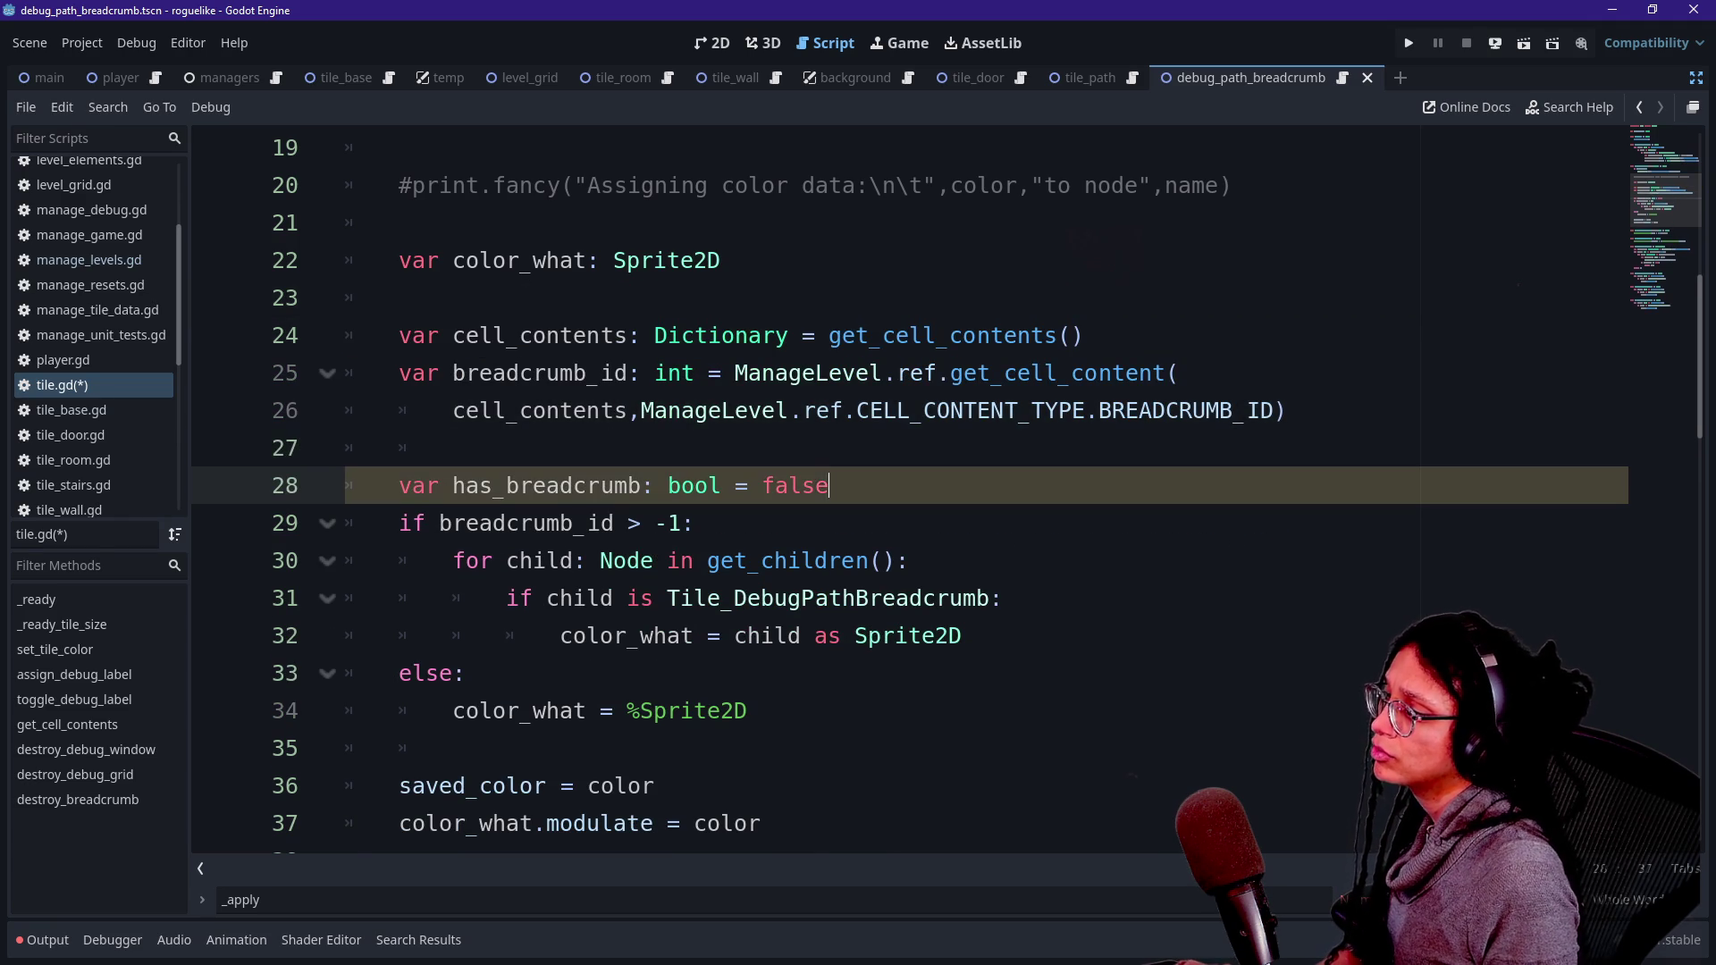
# - Set has_breadcrumb to breadcrumb_id > -1, using the condition cut from the if line
pyautogui.click(452, 447)
pyautogui.press('BackSpace')
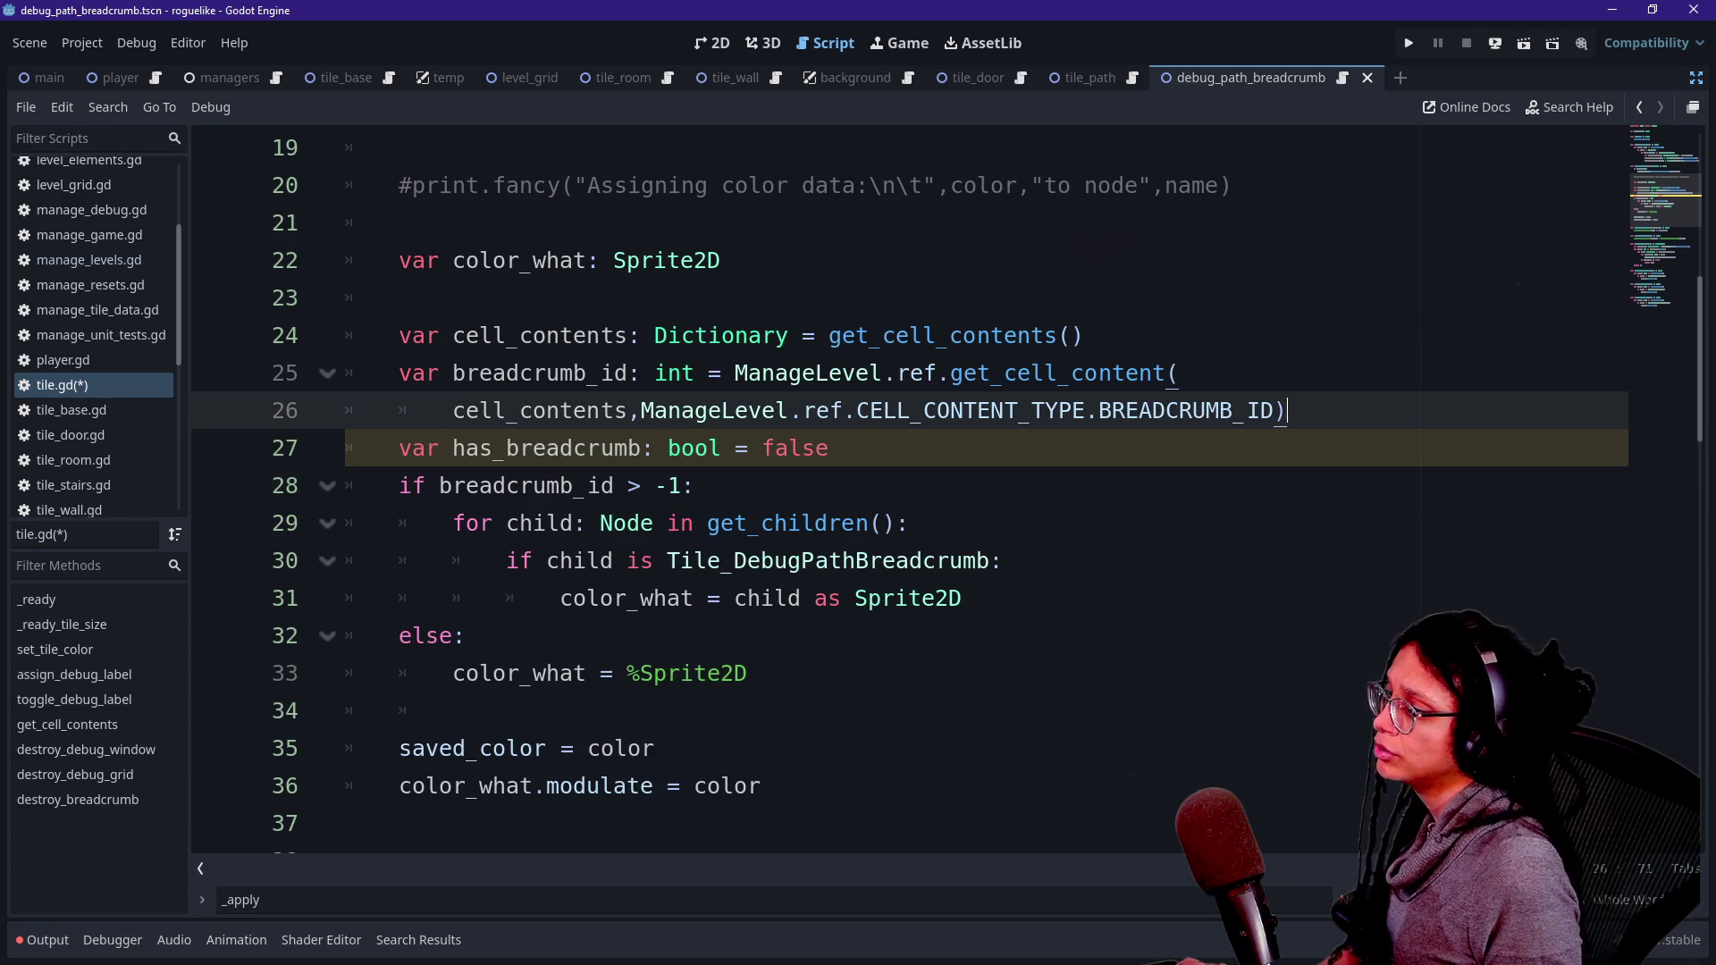
pyautogui.moveTo(440, 485); pyautogui.dragTo(696, 486)
pyautogui.hotkey('ctrl', 'c')
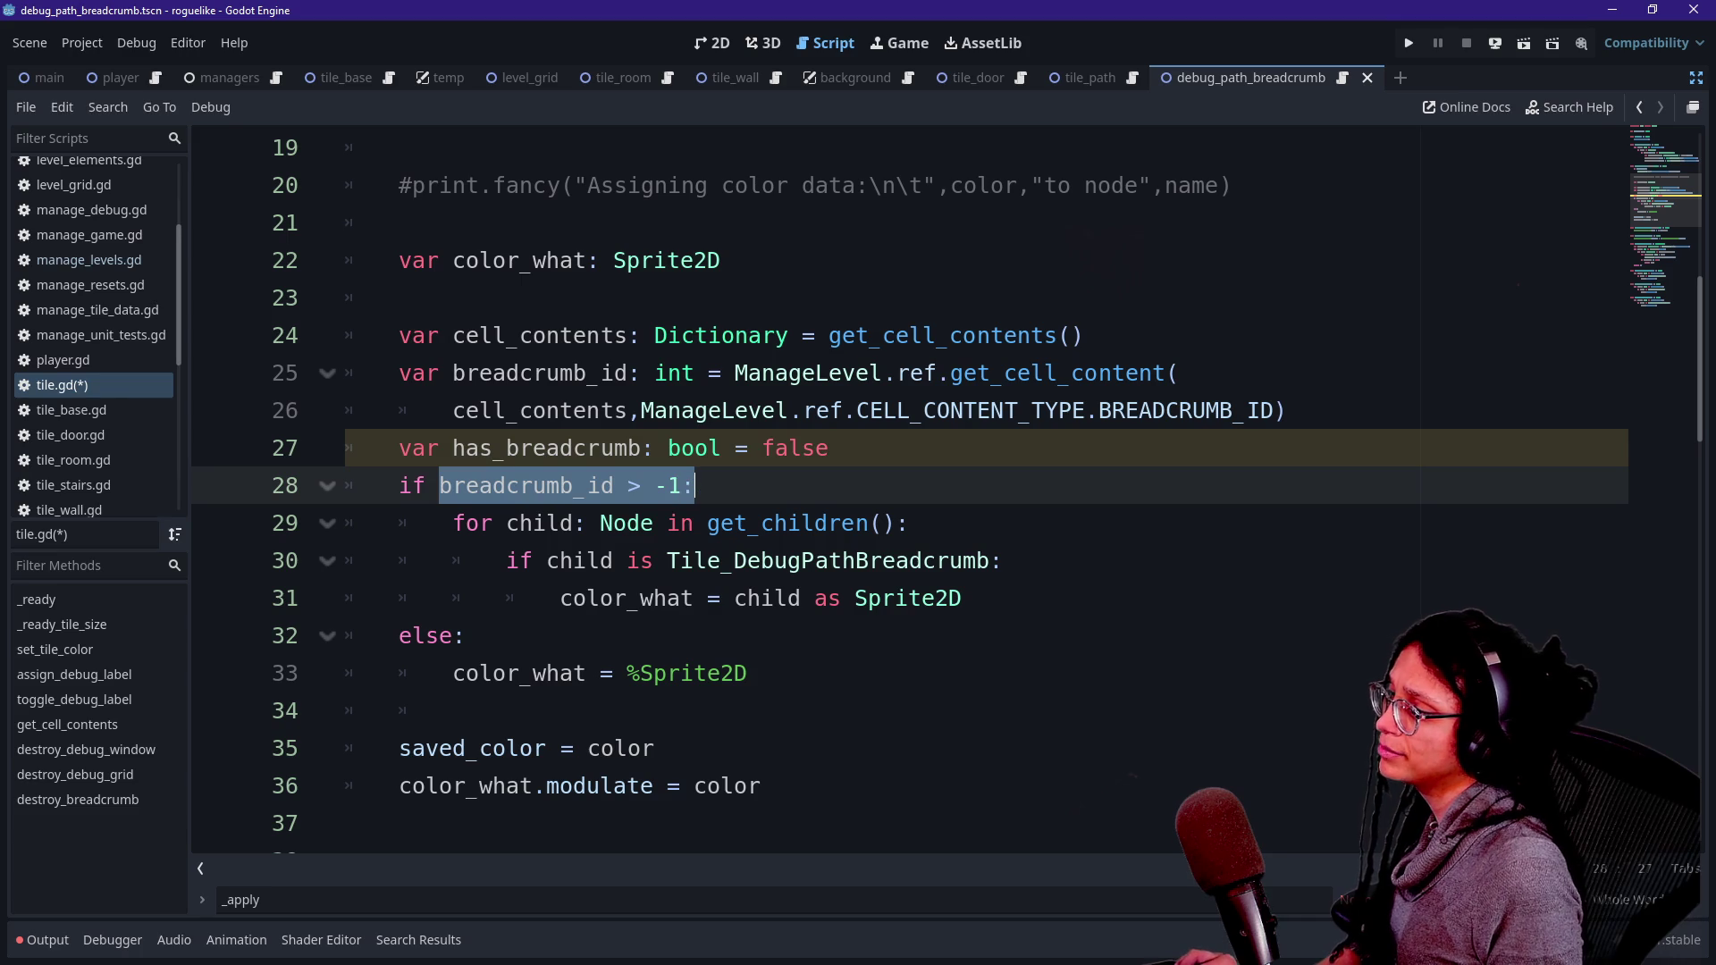
pyautogui.press('BackSpace')
pyautogui.doubleClick(796, 447)
pyautogui.hotkey('ctrl', 'v')
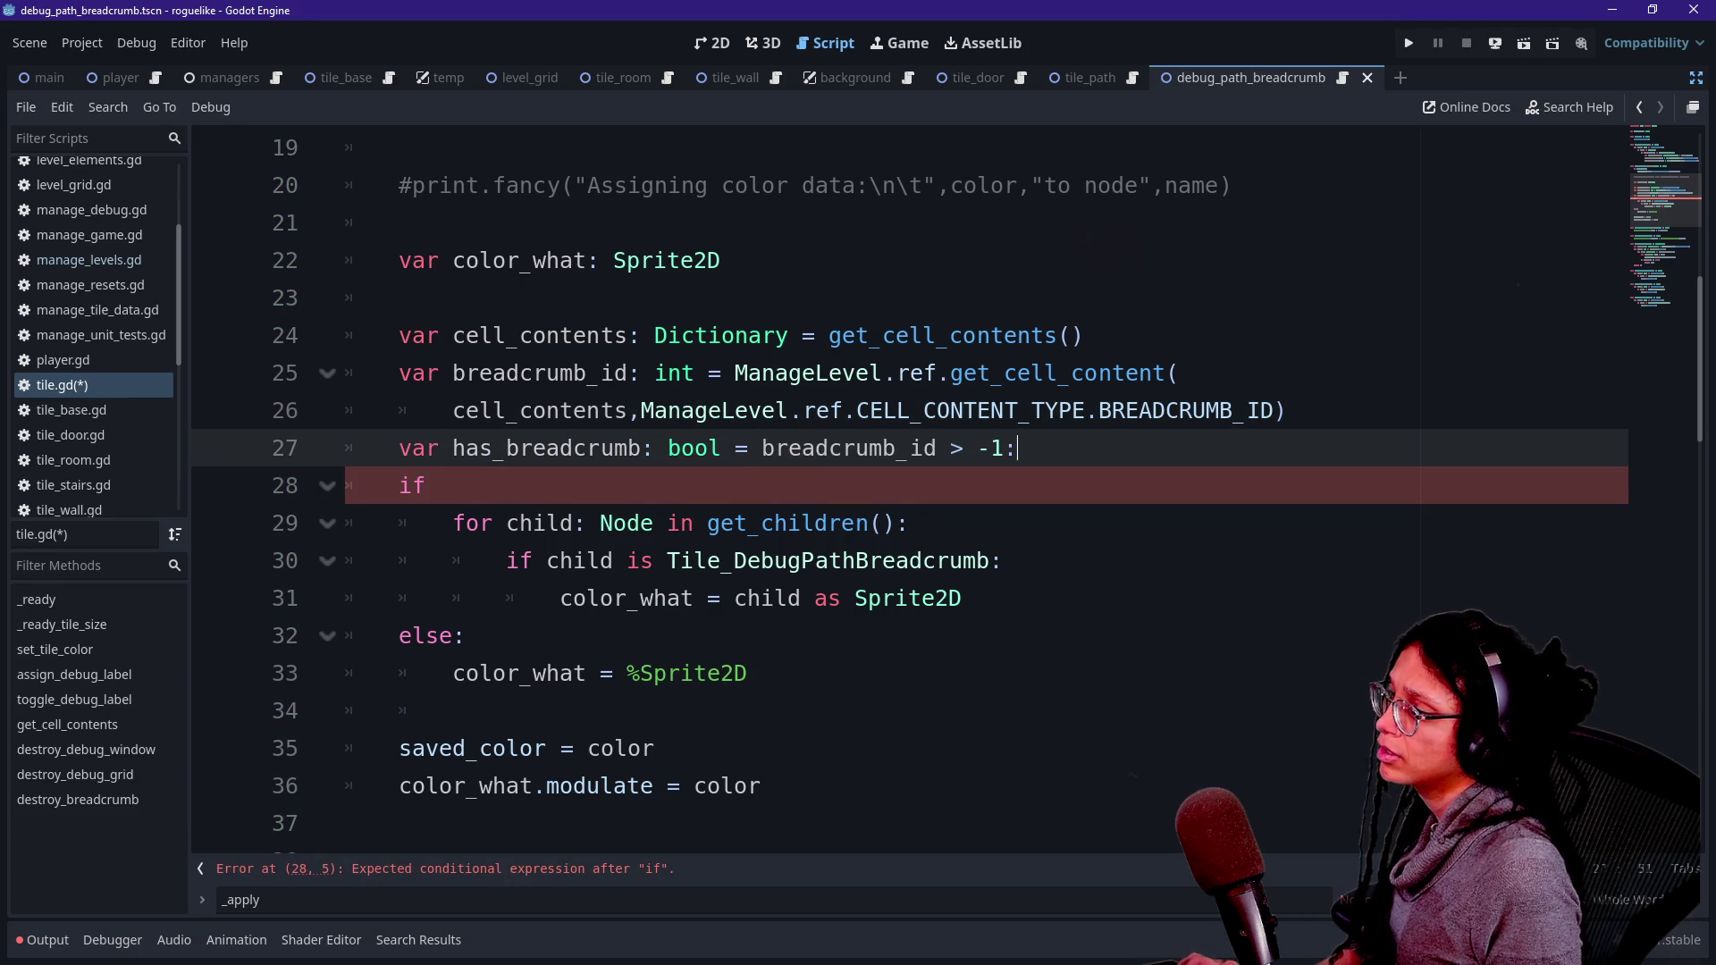
# - Make the if test has_breadcrumb, tidy the declaration, and save the script
pyautogui.click(439, 485)
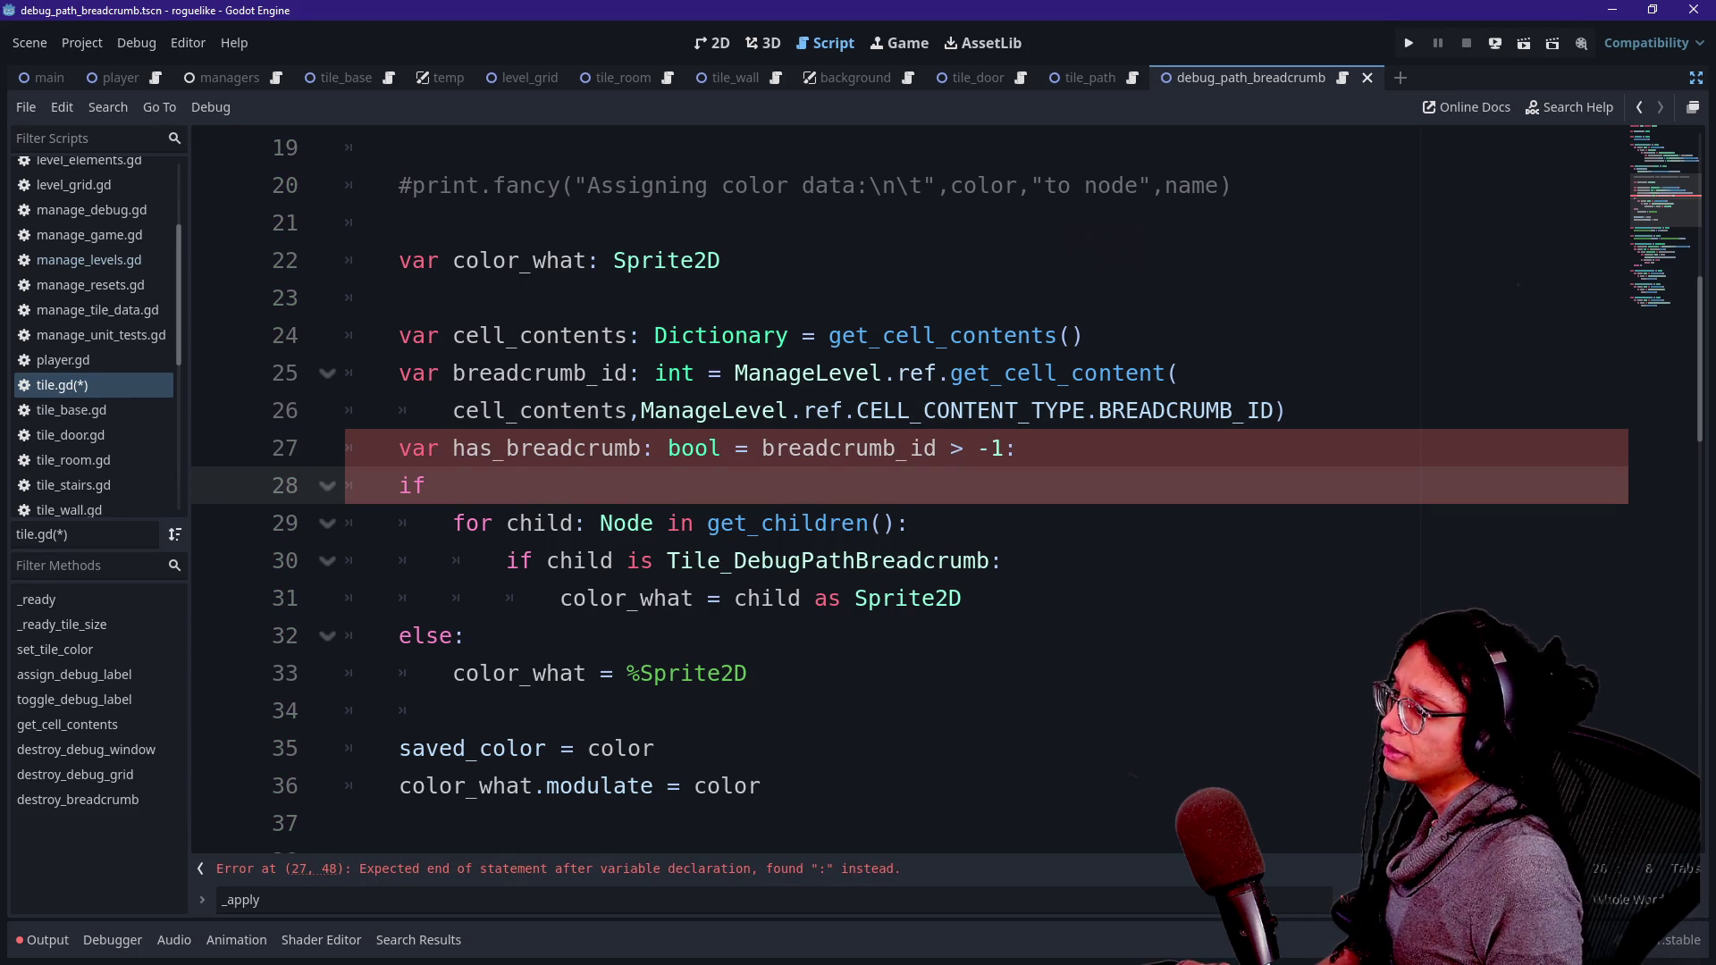
pyautogui.click(1019, 410)
pyautogui.press('Down')
pyautogui.press('Down')
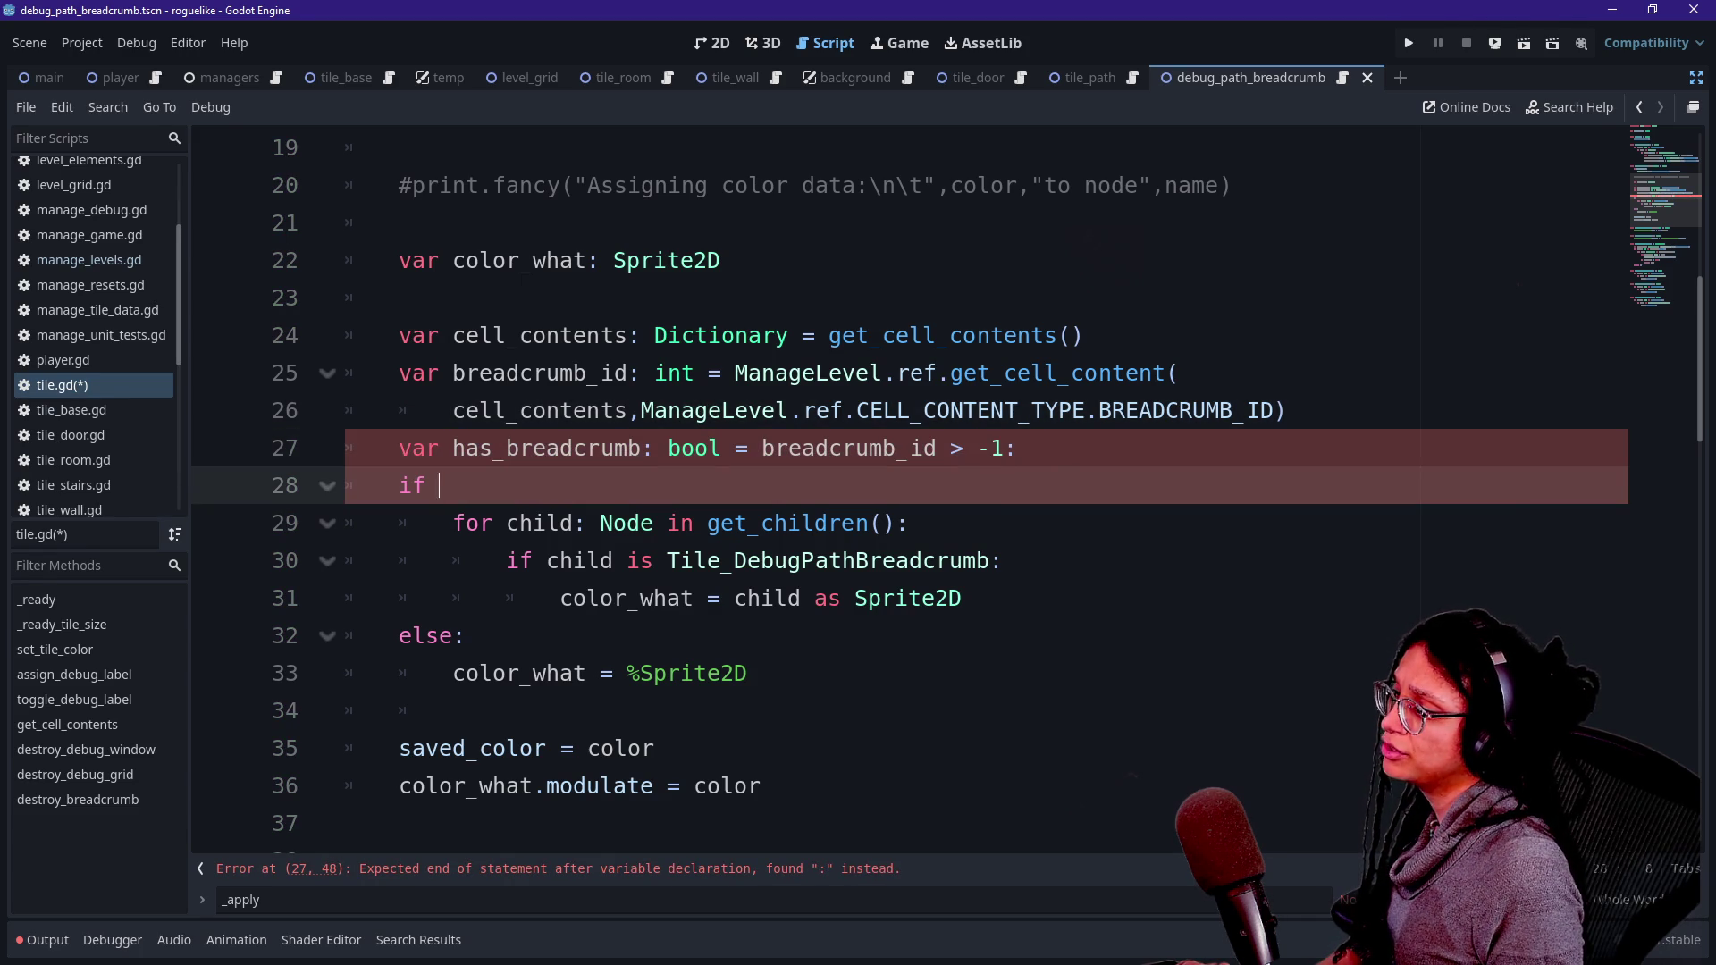
pyautogui.write('has_bre')
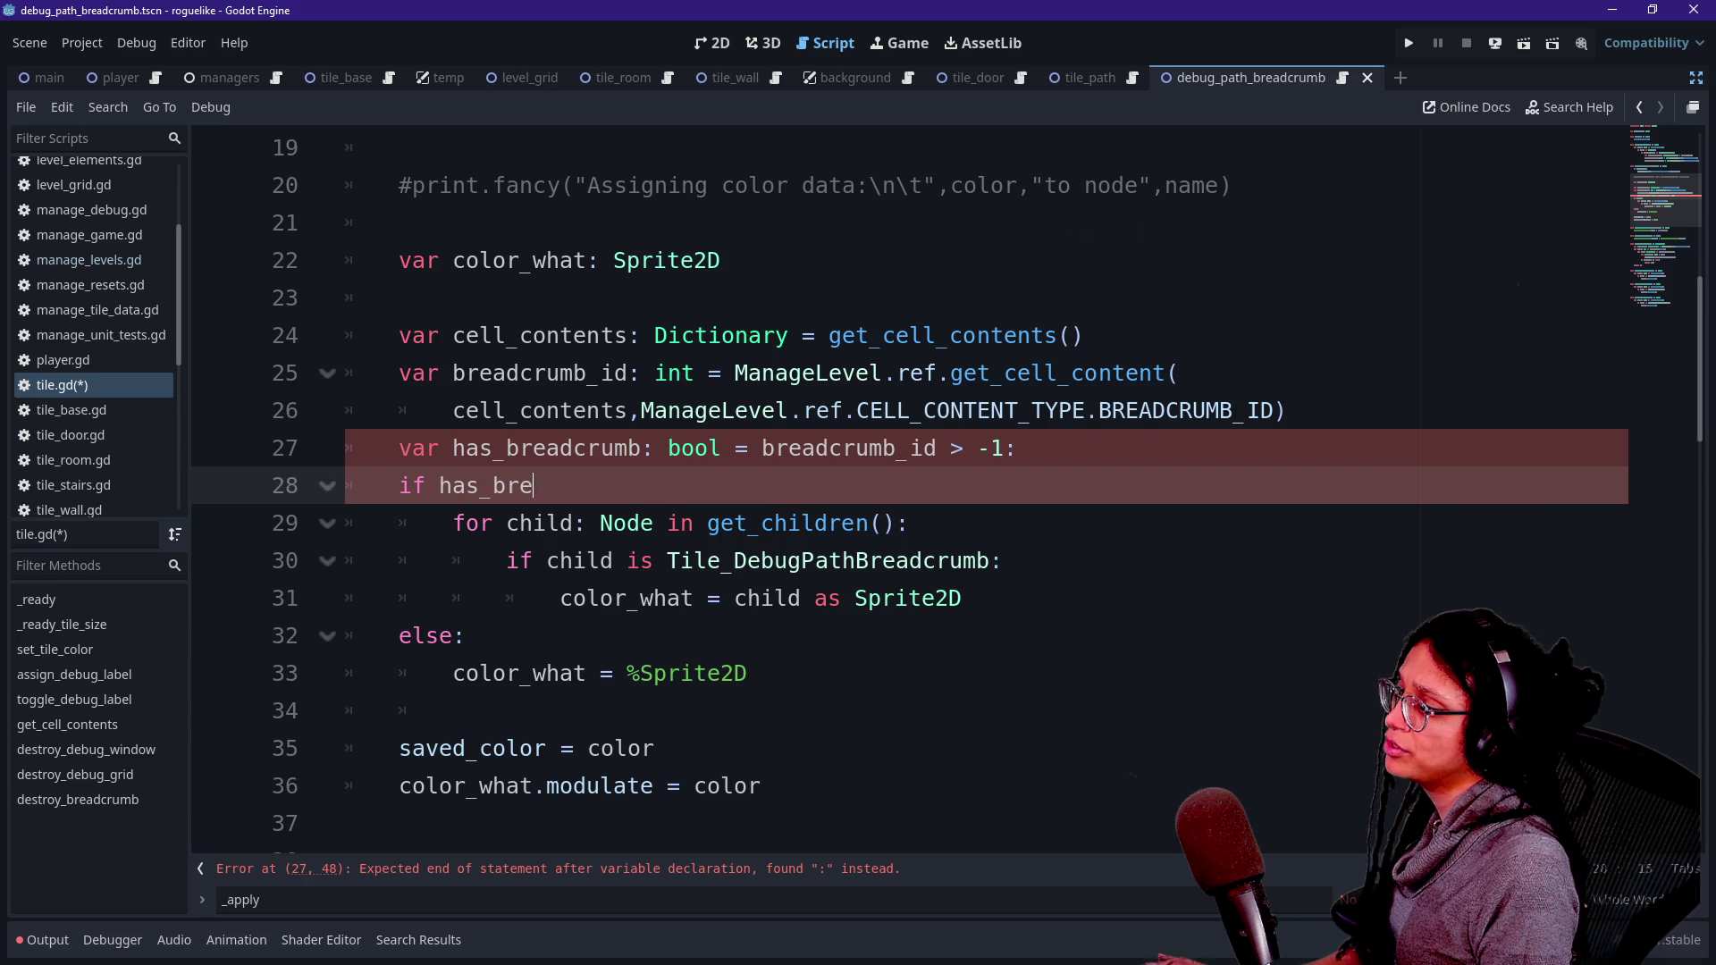
pyautogui.write('adcrumb:')
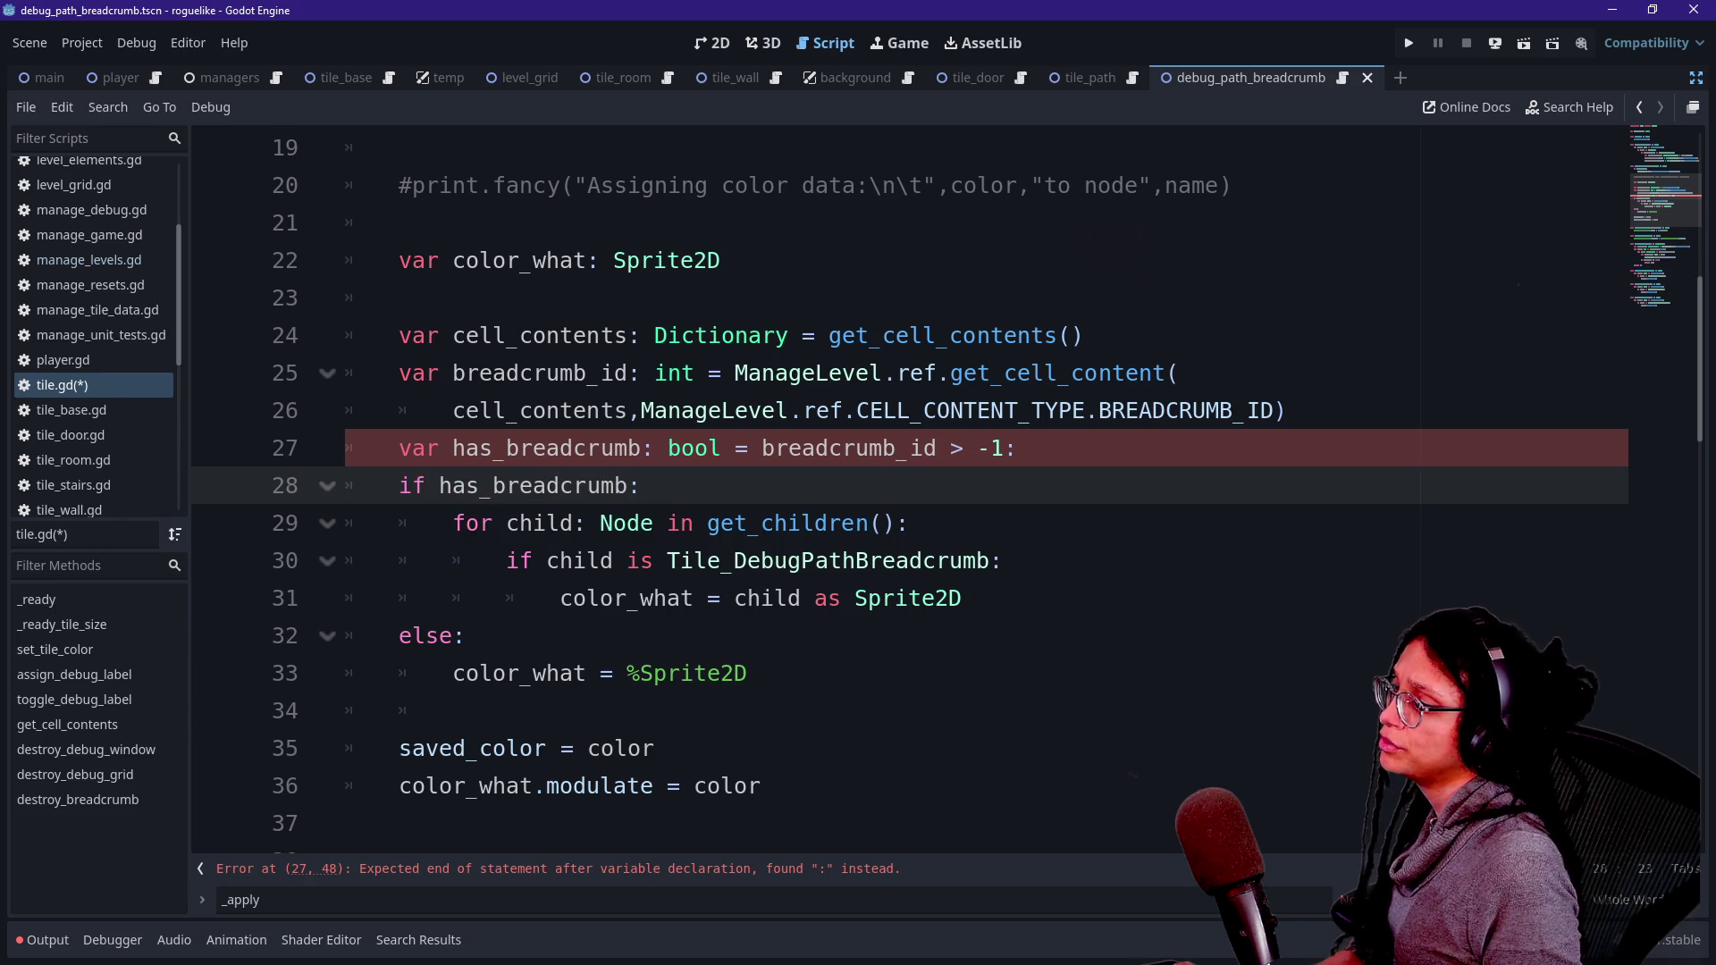
pyautogui.click(990, 448)
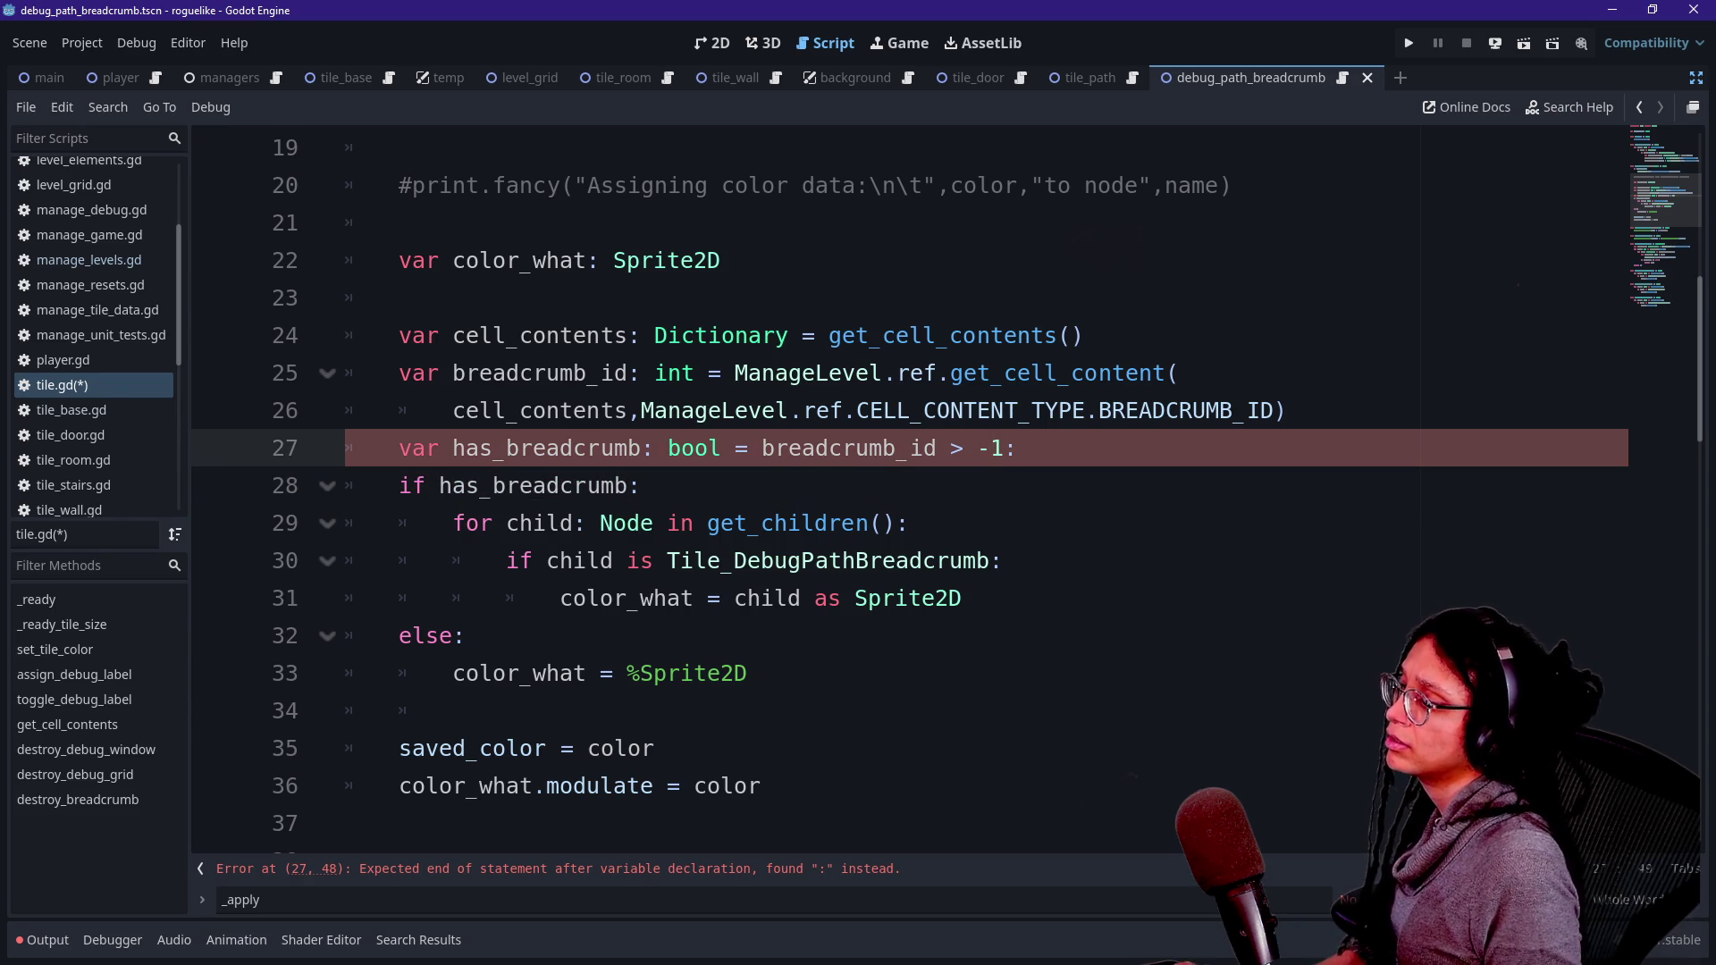
pyautogui.click(587, 448)
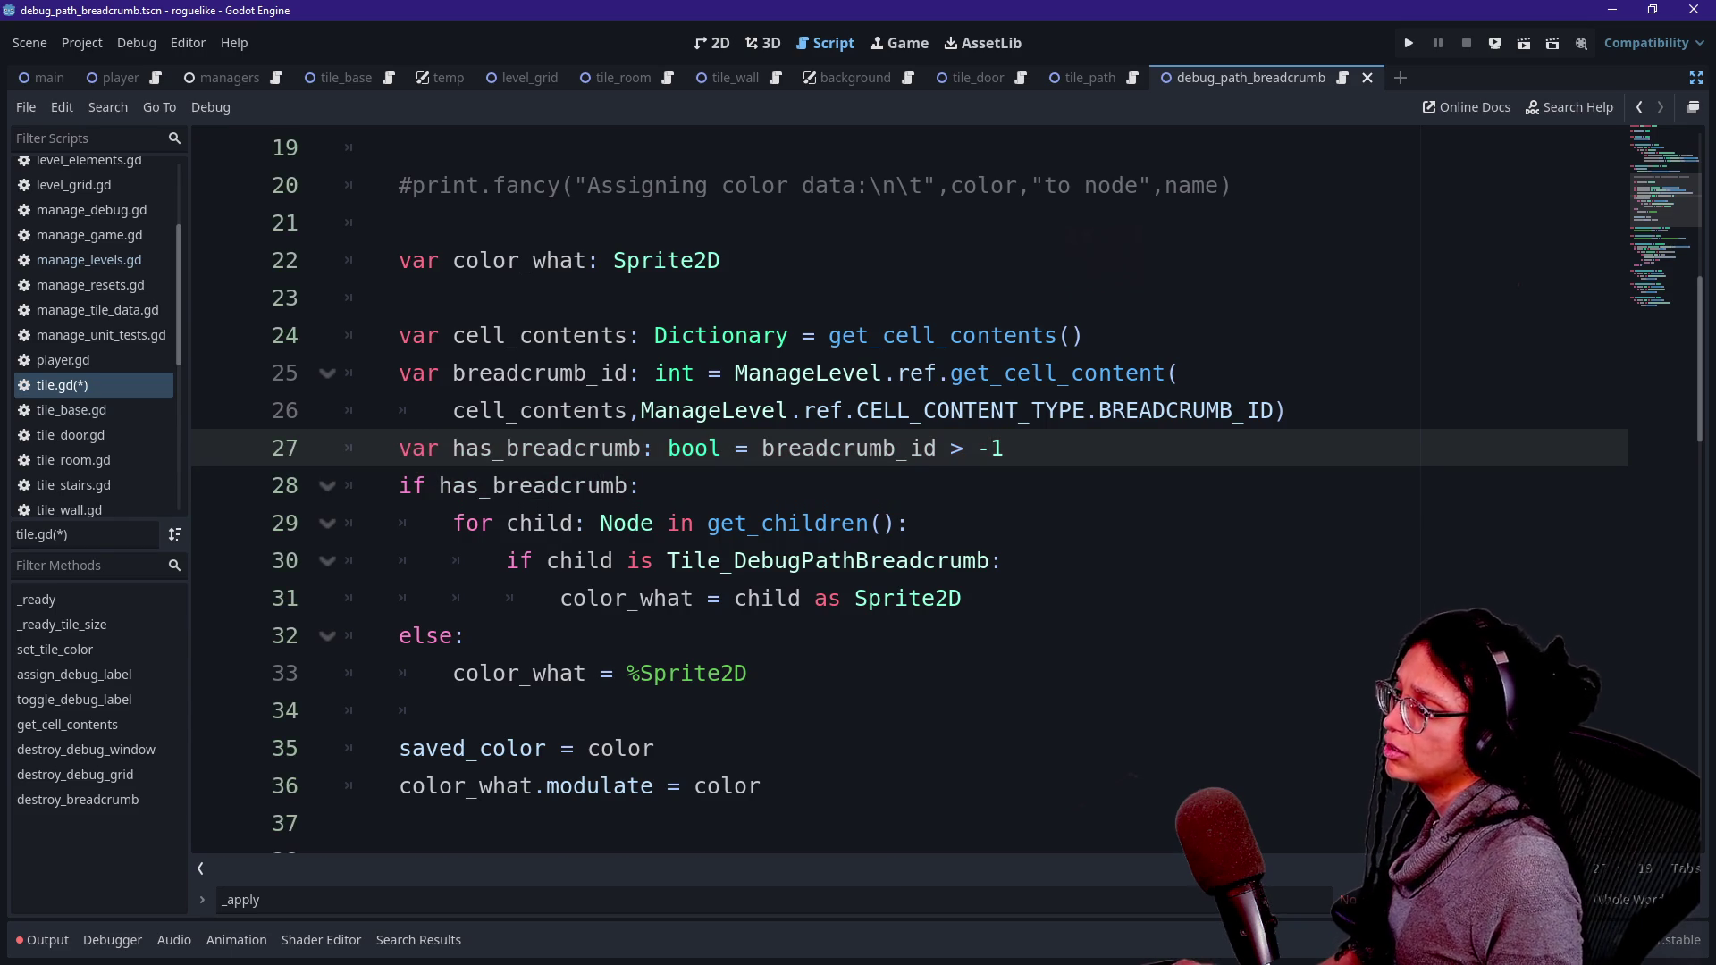
pyautogui.scroll(-1, 894, 491)
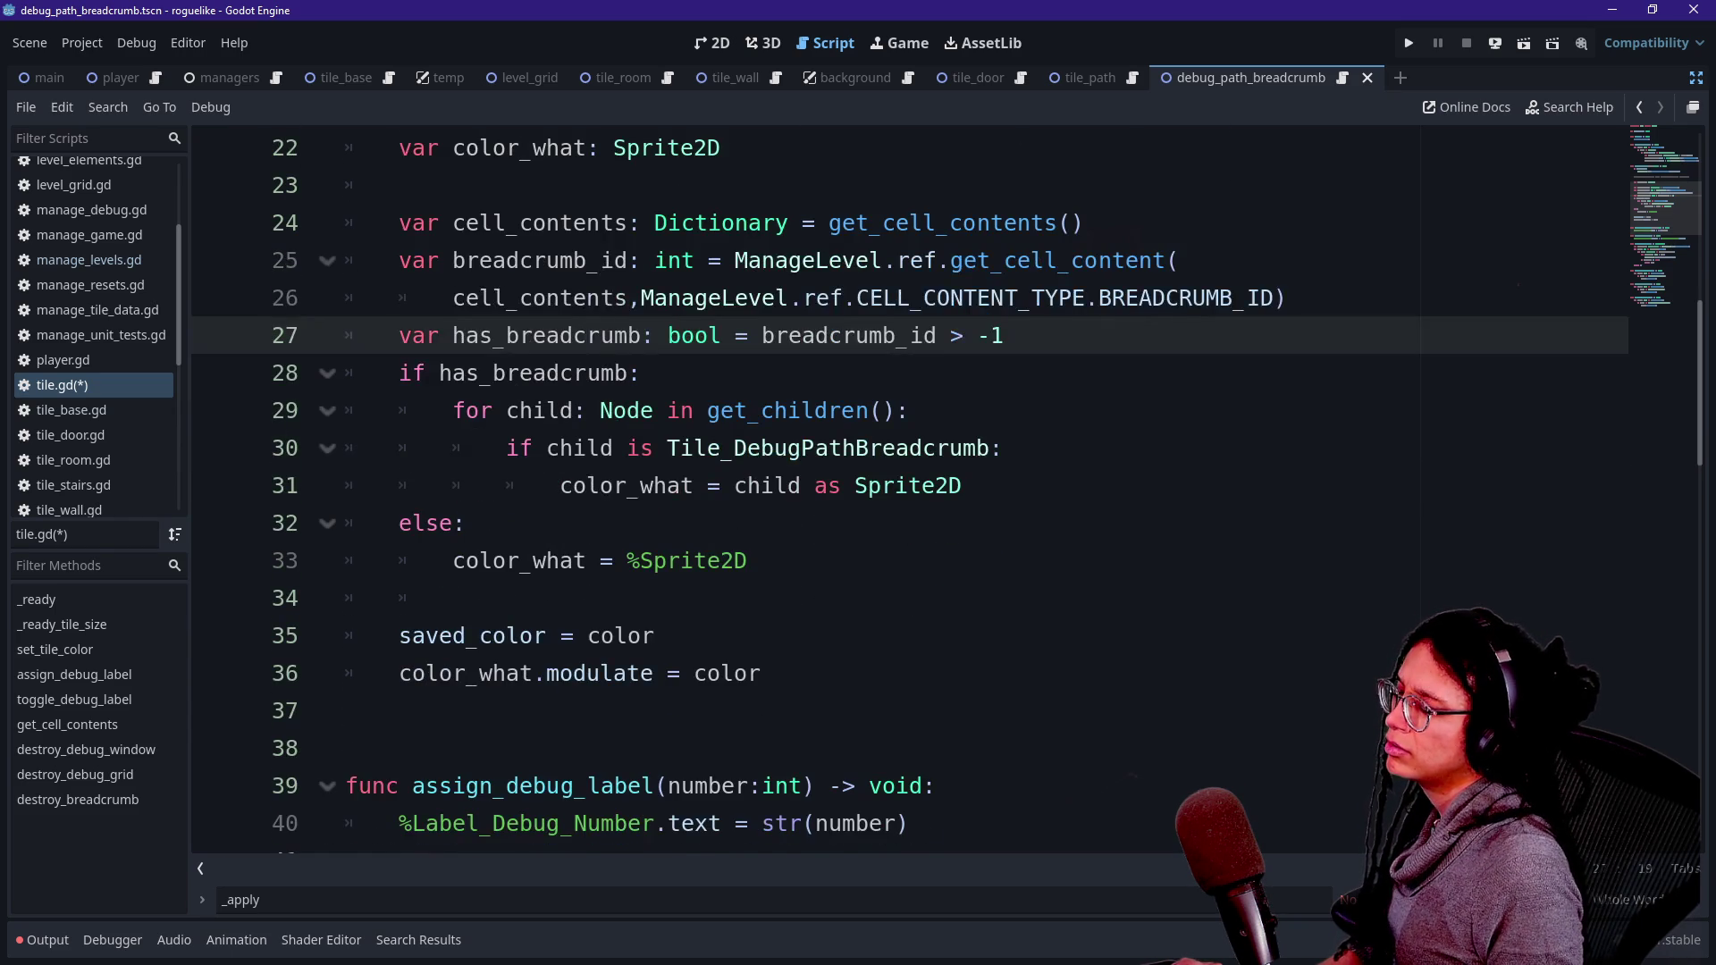
pyautogui.scroll(1, 894, 492)
pyautogui.click(787, 827)
pyautogui.press('Up')
pyautogui.press('Up')
pyautogui.press('Up')
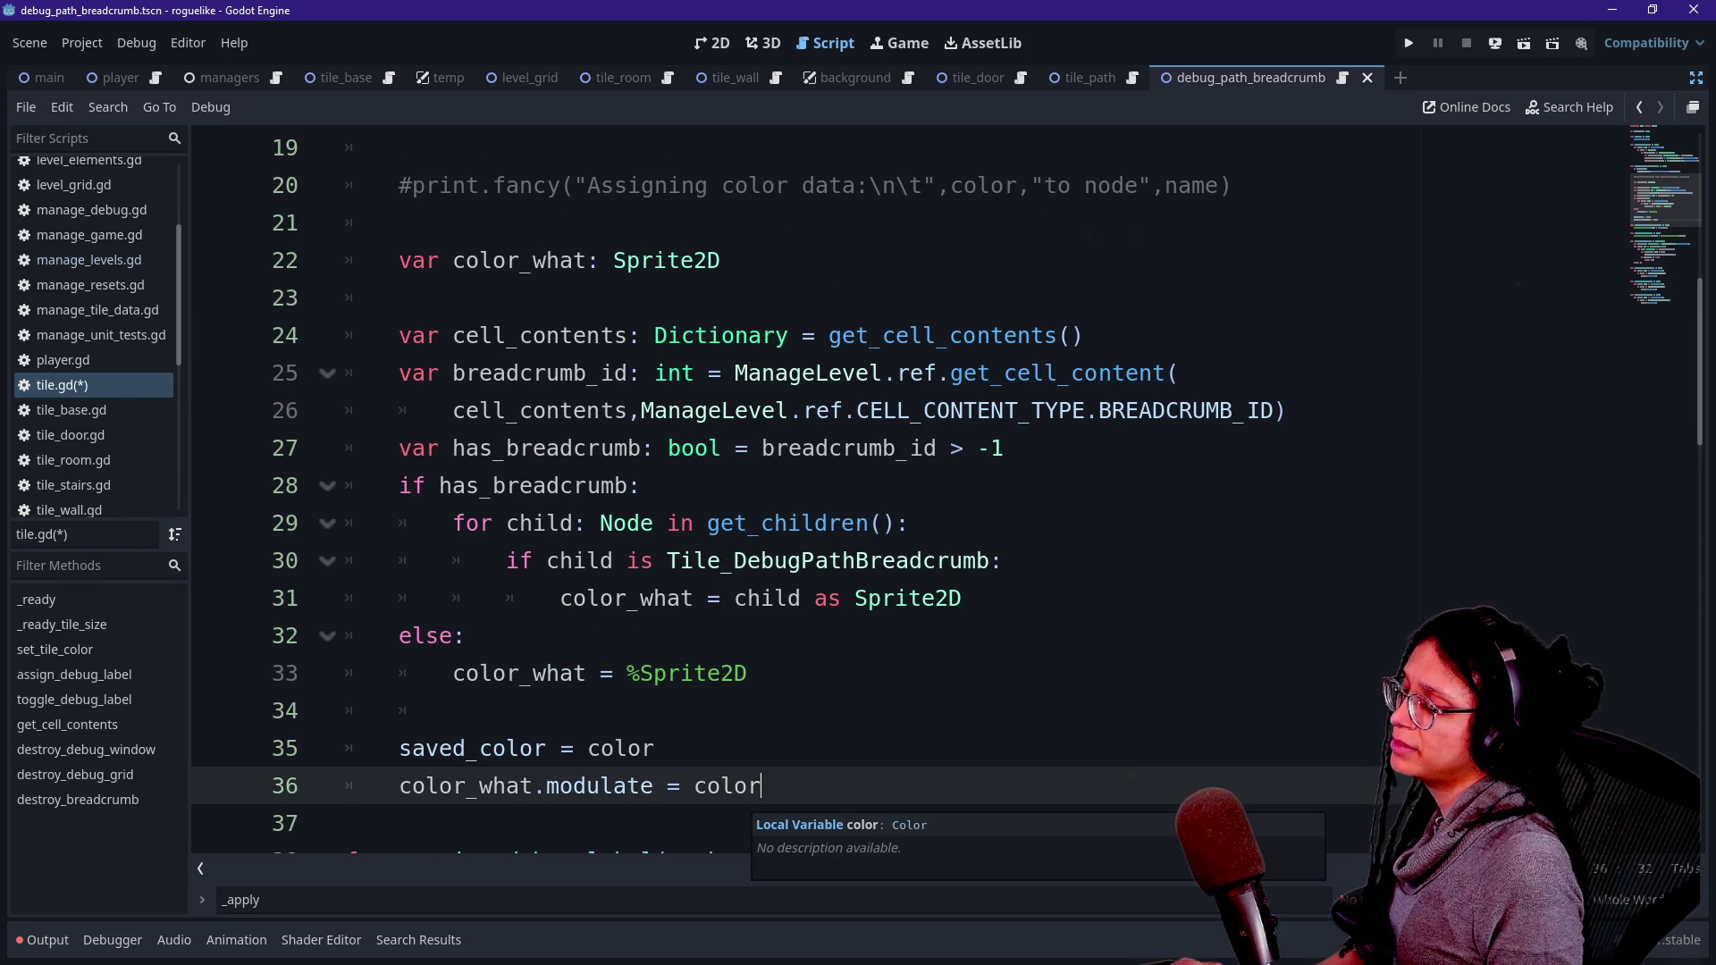
pyautogui.hotkey('ctrl', 's')
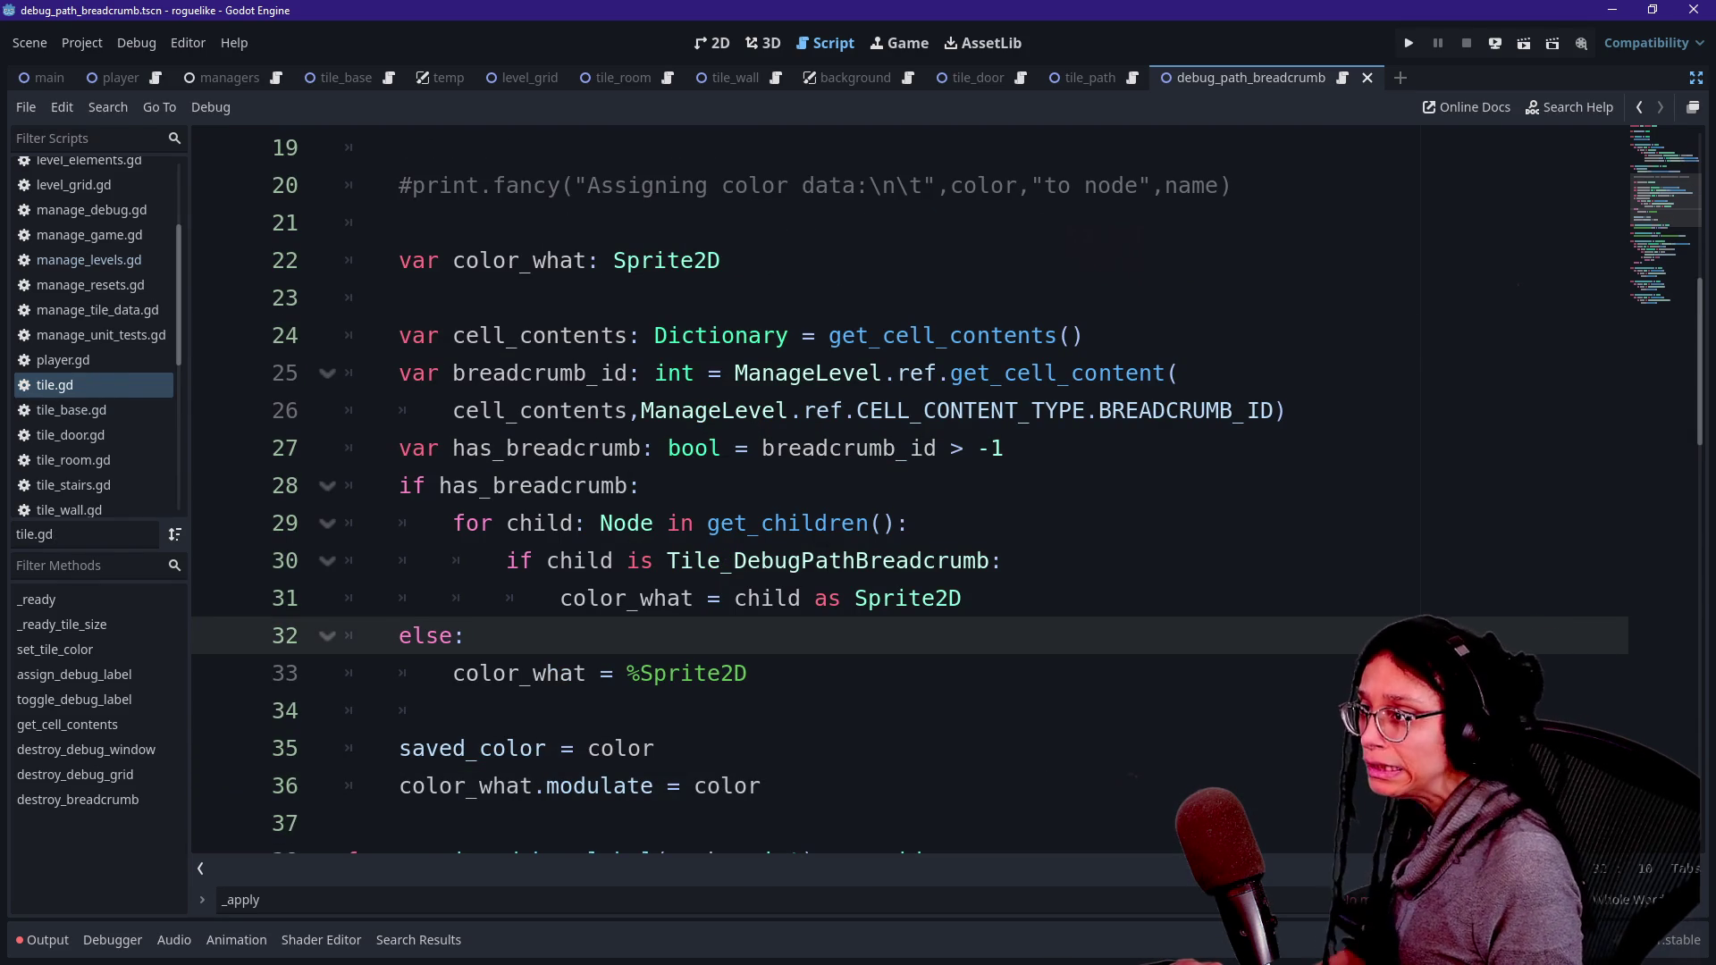
pyautogui.click(712, 43)
# - Inspect the DebugPathBreadcrumb and Sprite2D nodes, then open debug_path_breadcrumb.gd from the root node
pyautogui.click(1695, 77)
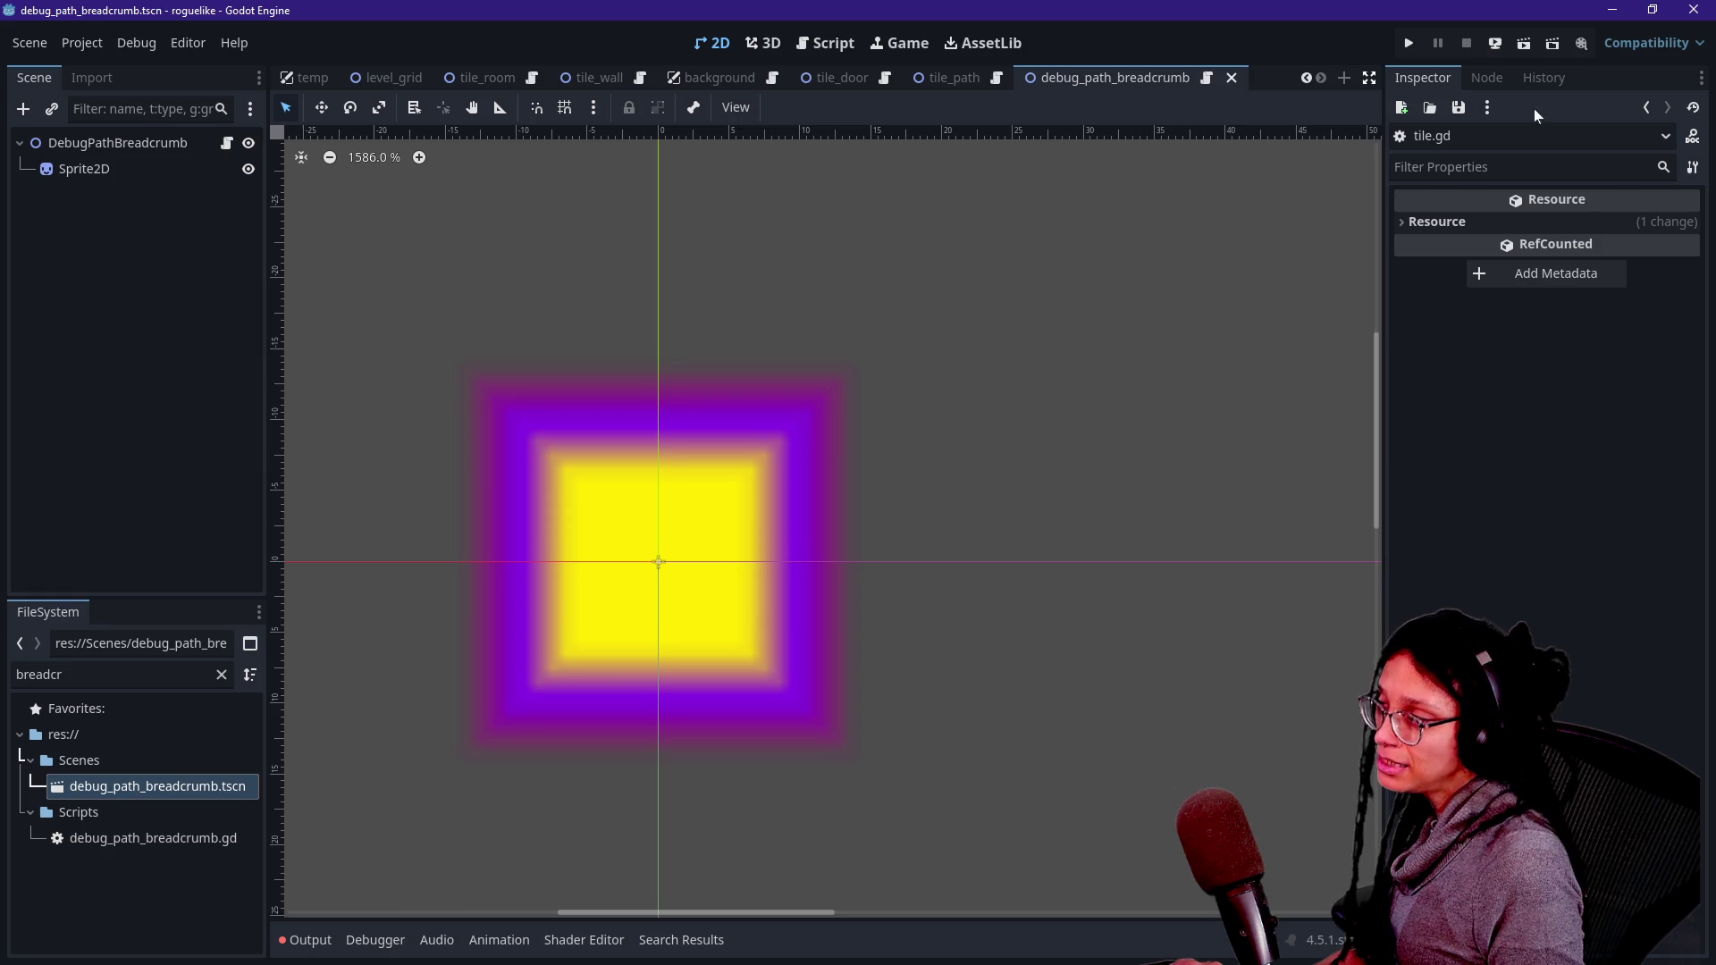
pyautogui.click(62, 143)
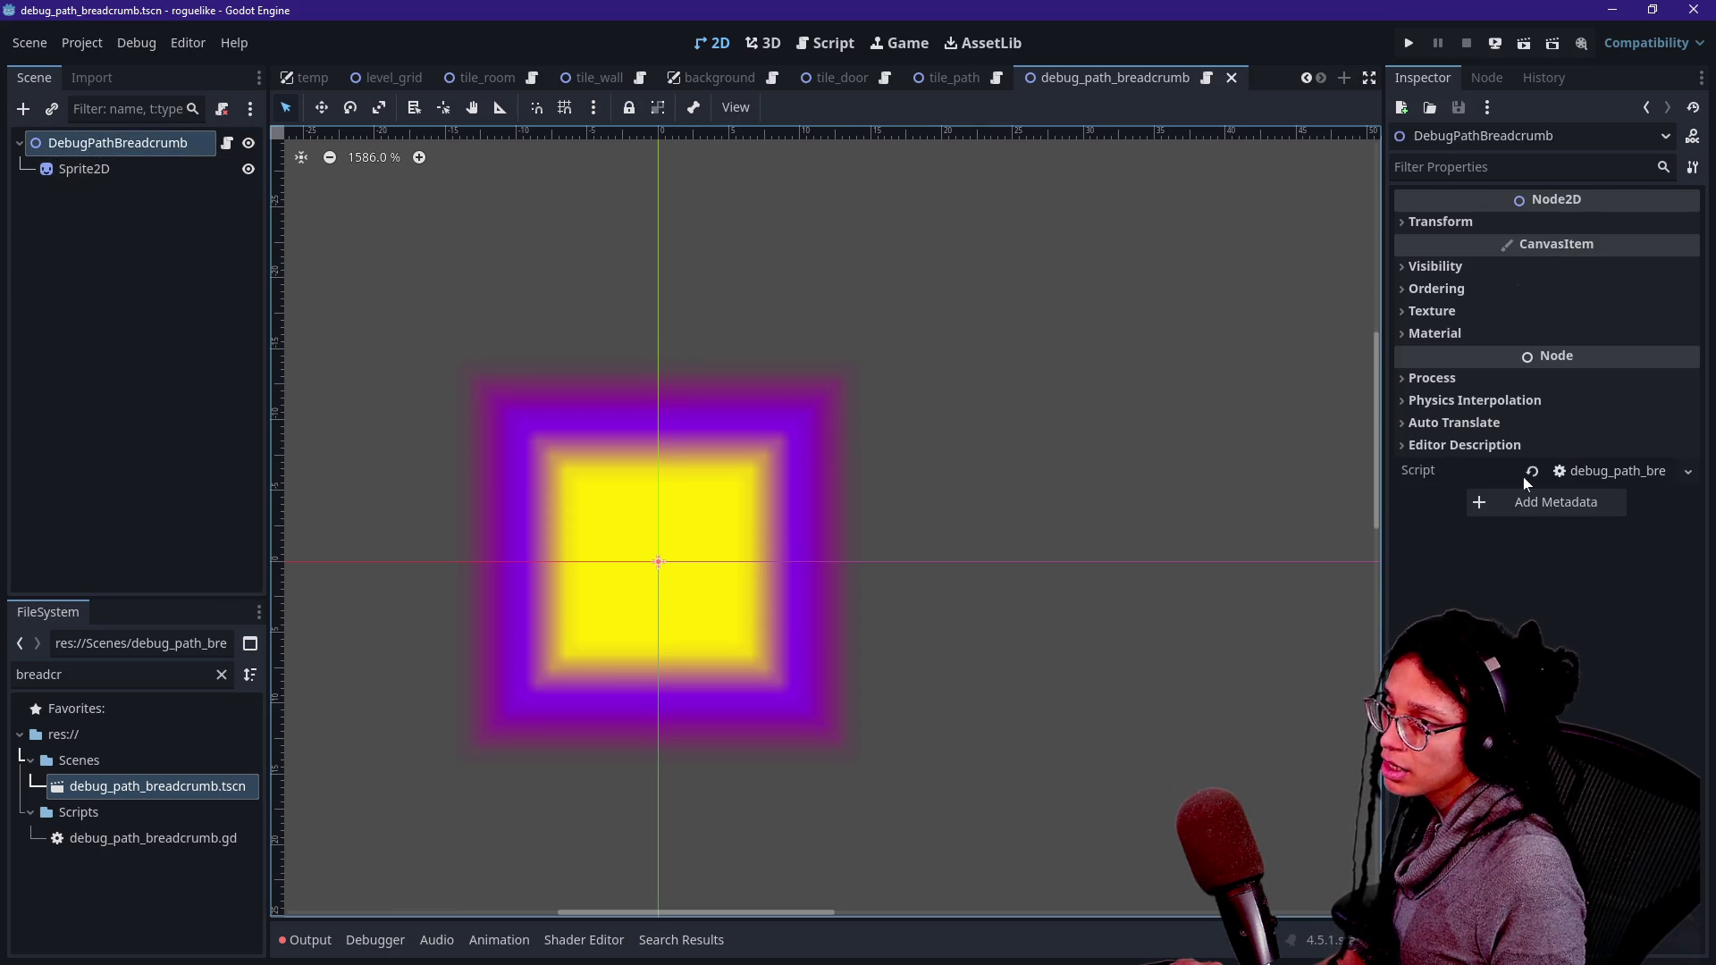
pyautogui.click(148, 168)
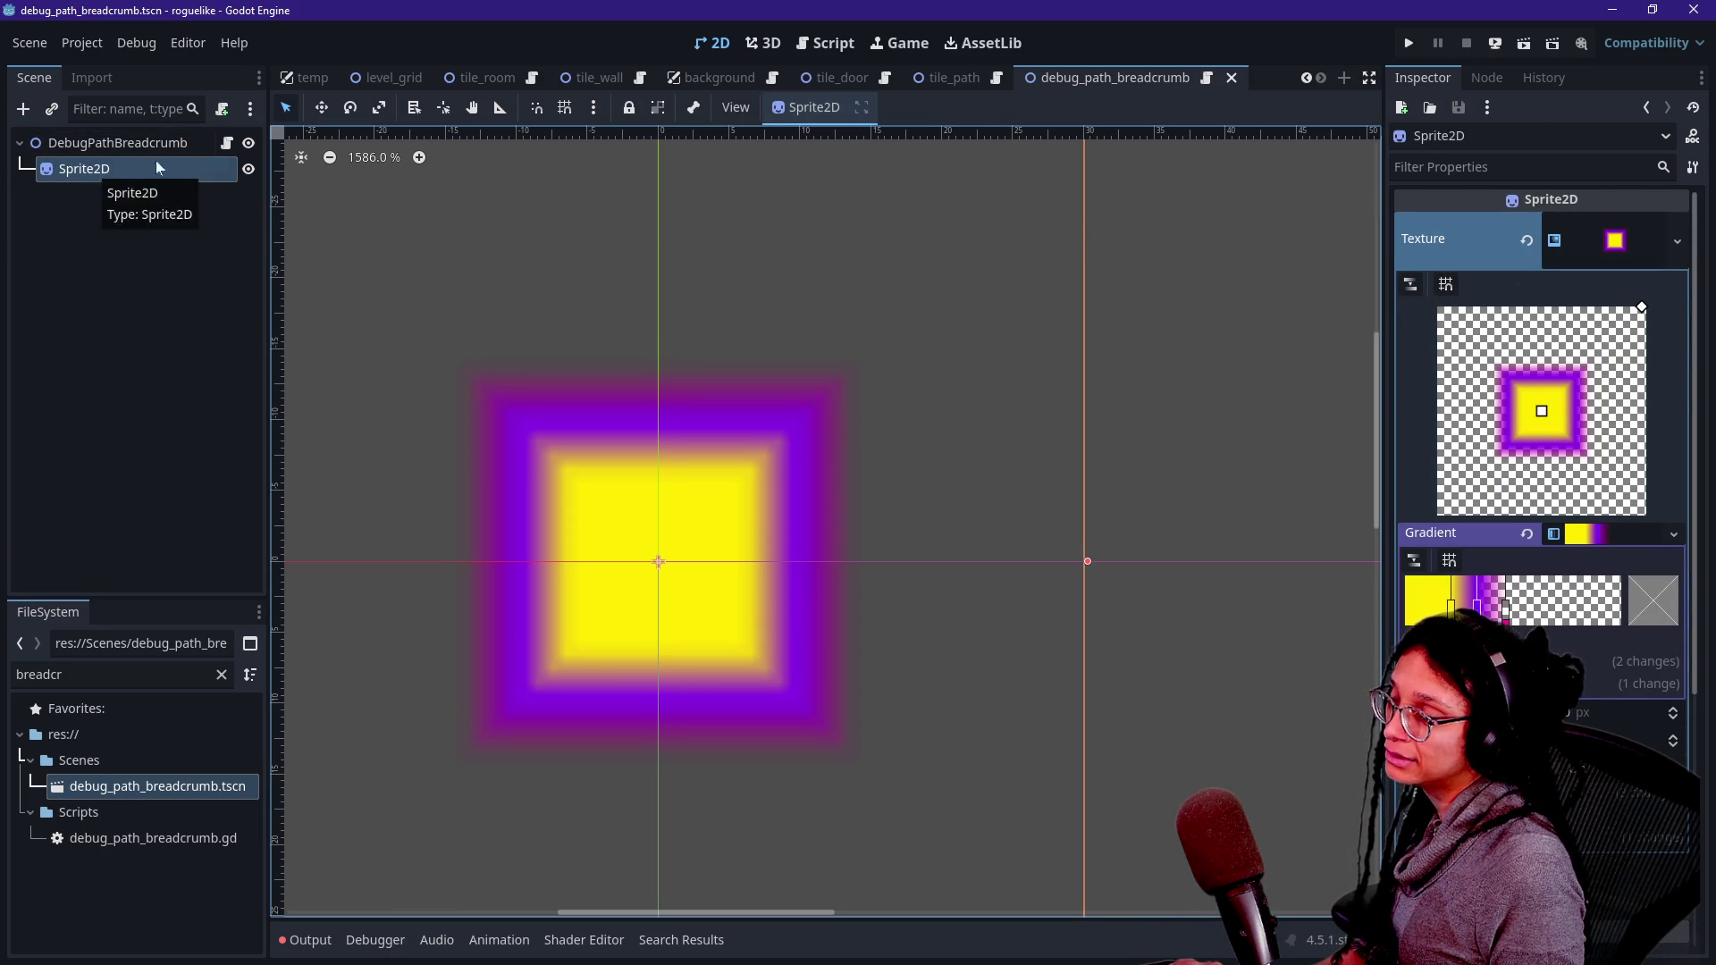
pyautogui.click(827, 45)
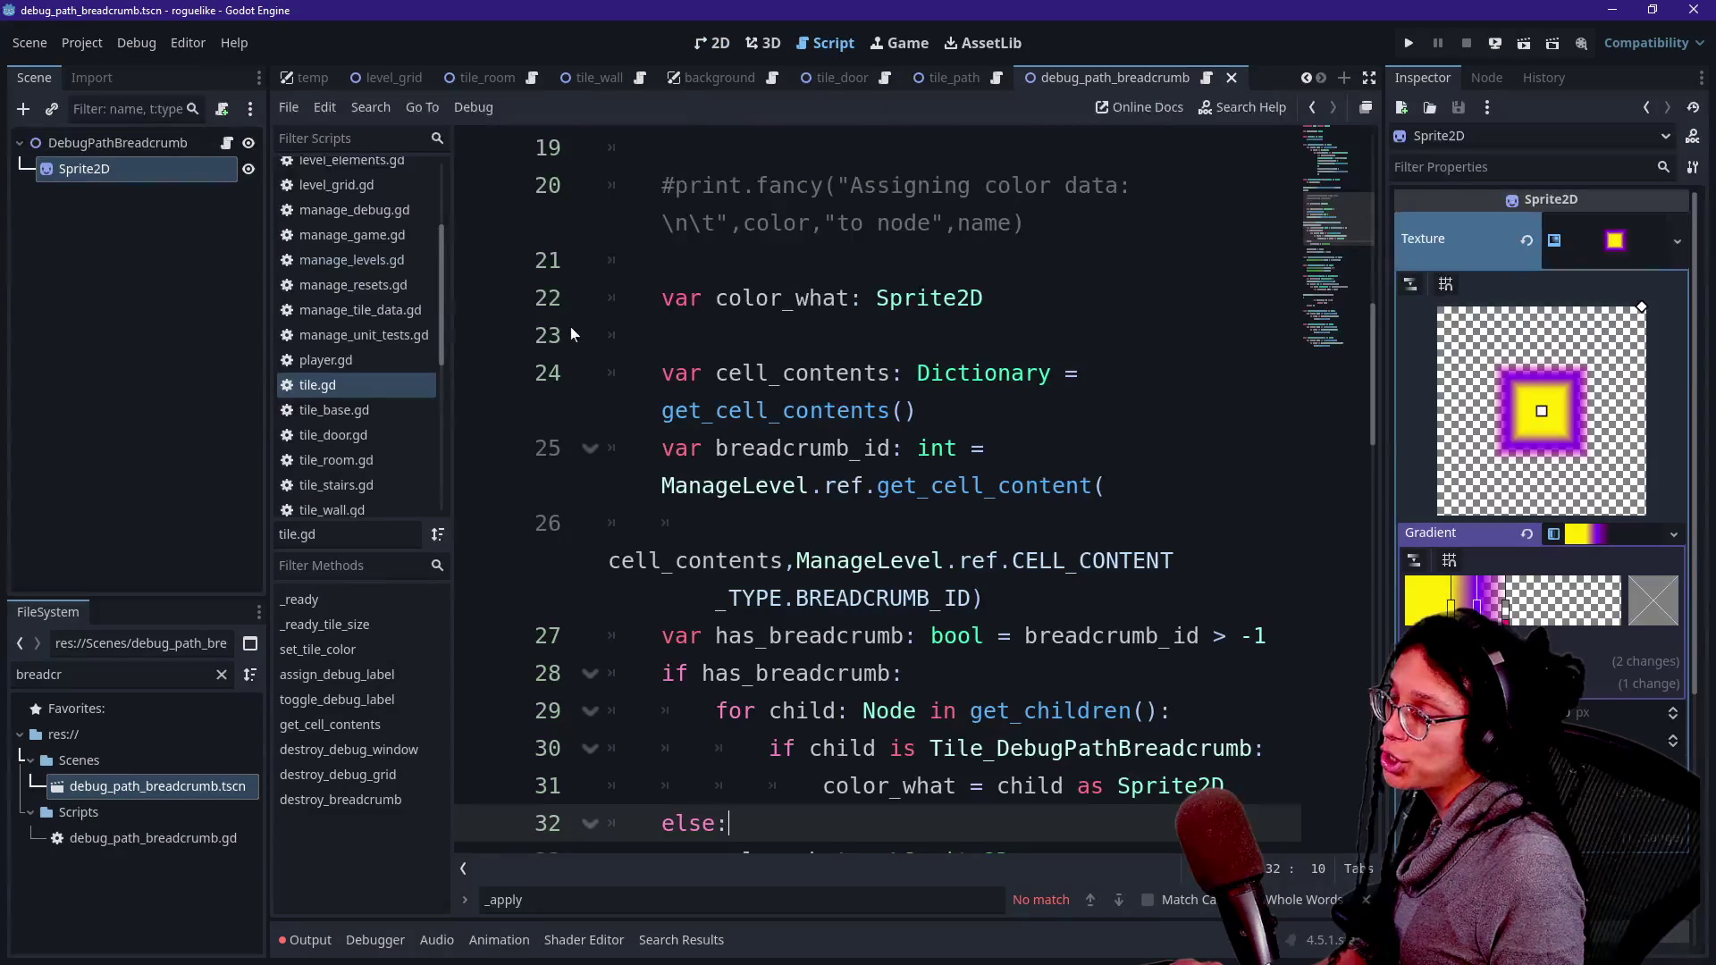
pyautogui.hotkey('ctrl', 'shift', 'F11')
pyautogui.hotkey('ctrl', 'j')
pyautogui.hotkey('ctrl', 'j')
pyautogui.hotkey('ctrl', 'j')
pyautogui.hotkey('ctrl', 'j')
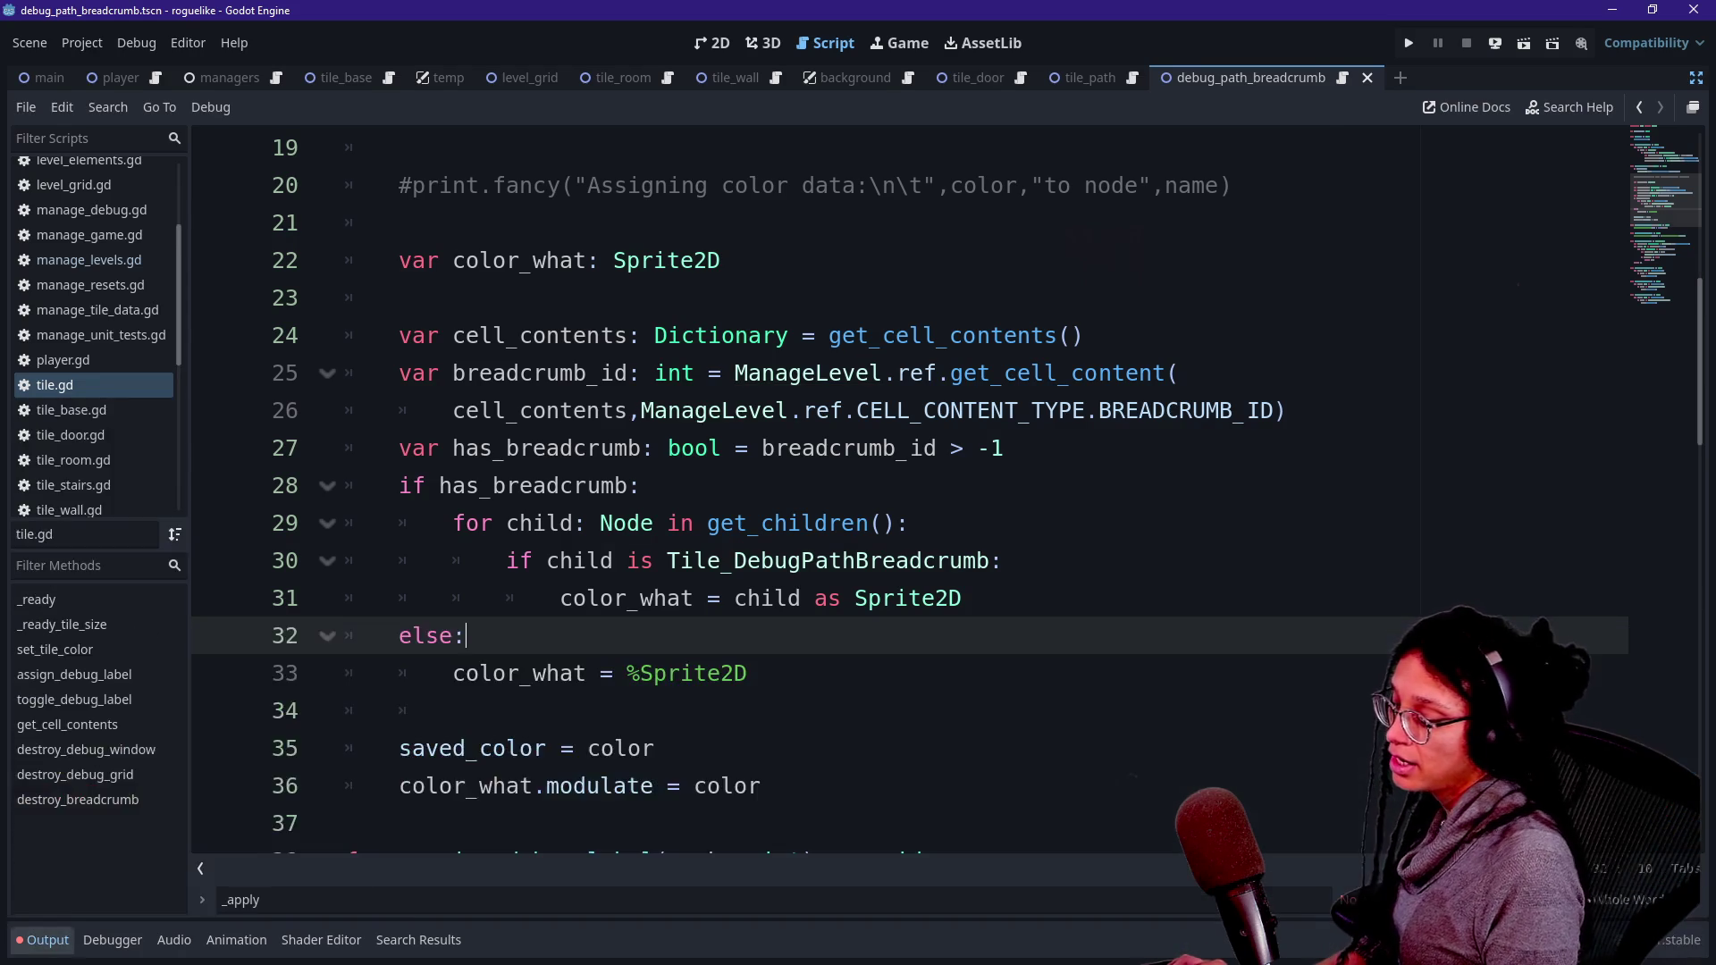
pyautogui.hotkey('ctrl', 'shift', 'F11')
pyautogui.click(227, 143)
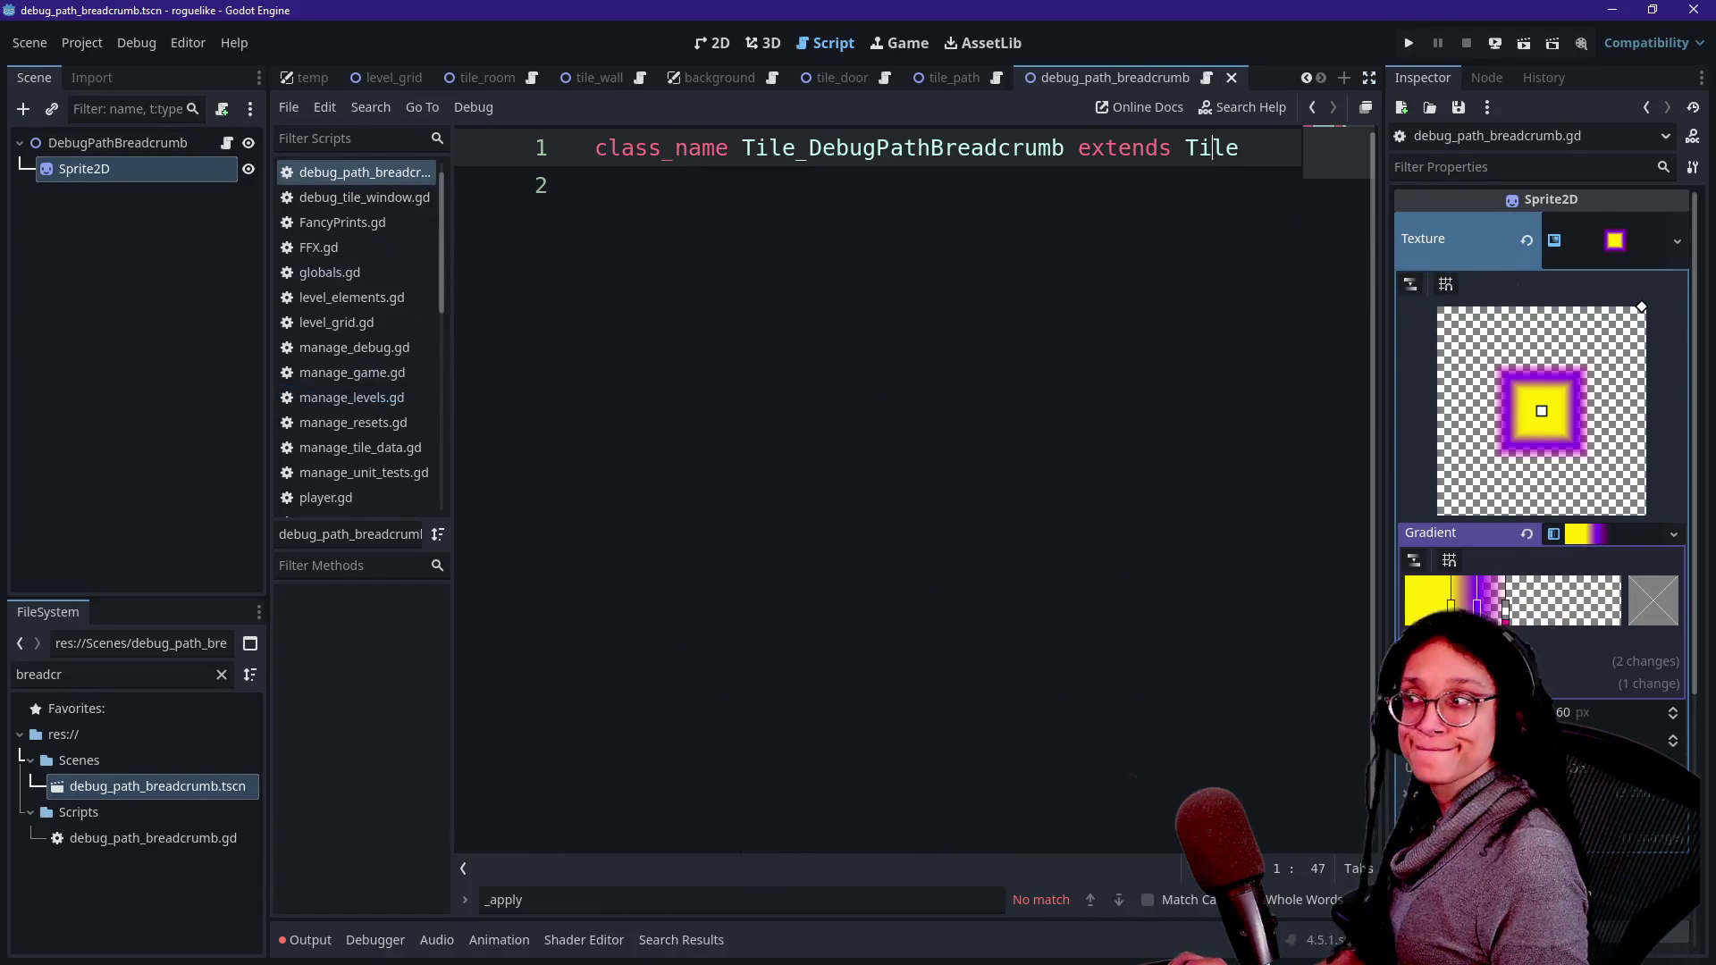
# - Declare 'func get_sprite() -> Sprite2D:' below the class_name line
pyautogui.press('Return')
pyautogui.write('f')
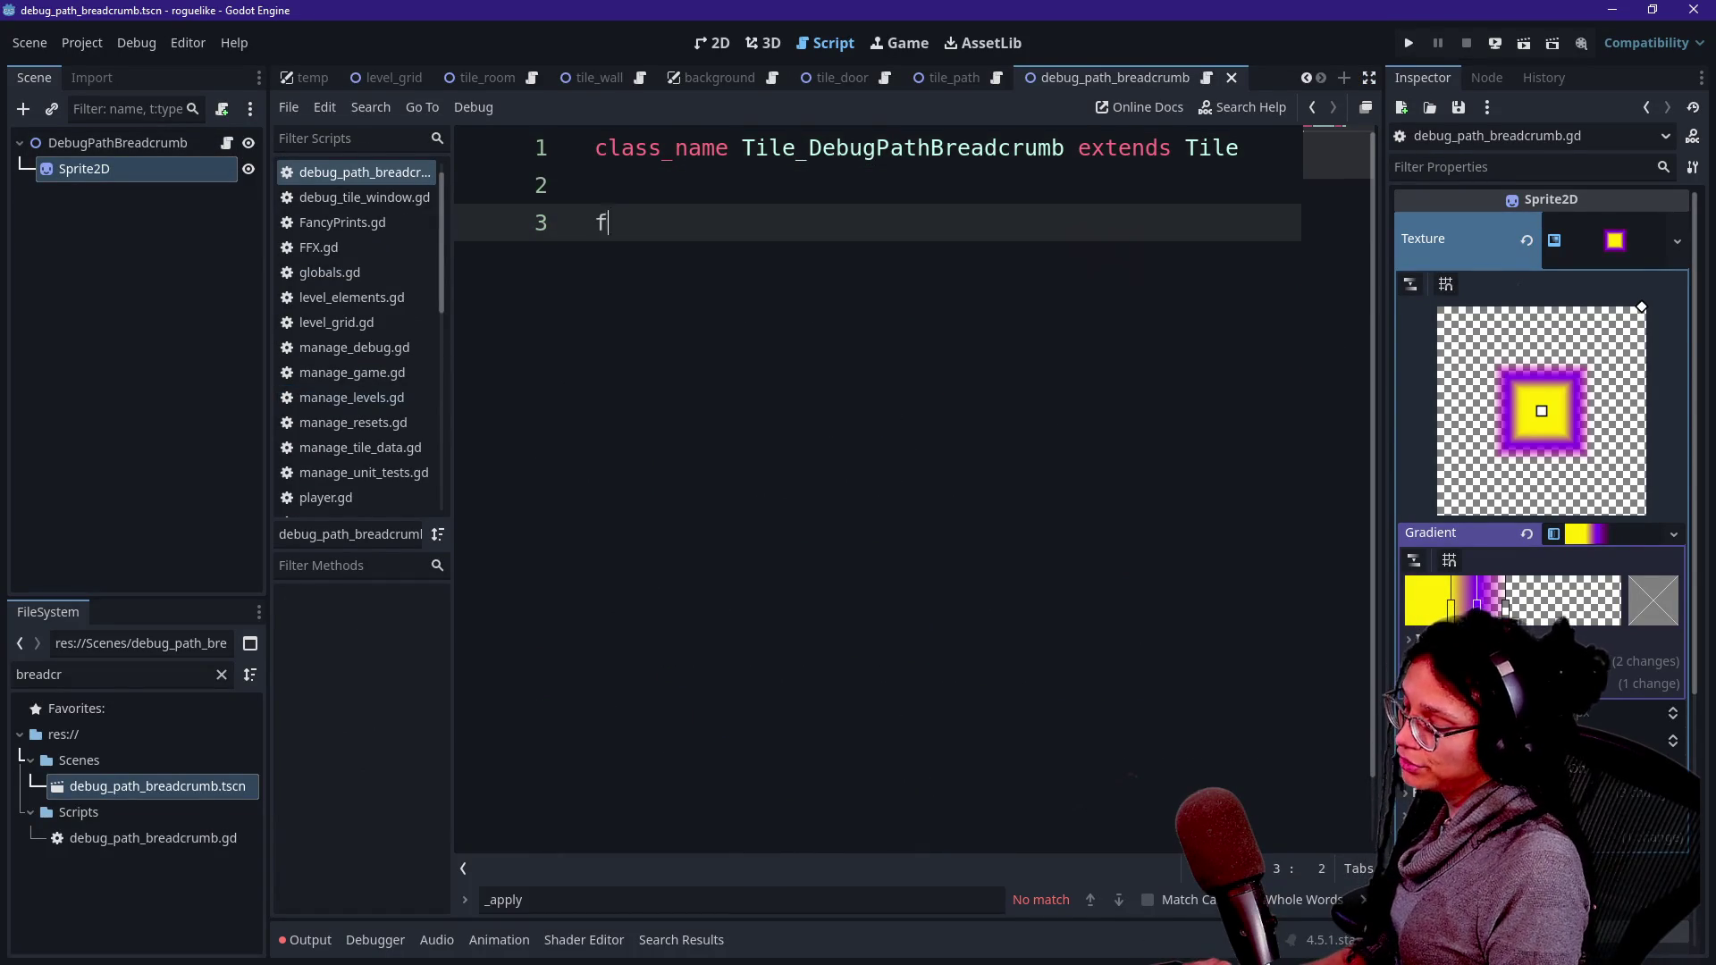
pyautogui.write('unc get_spir')
pyautogui.press('BackSpace')
pyautogui.press('BackSpace')
pyautogui.write('rite() -> ')
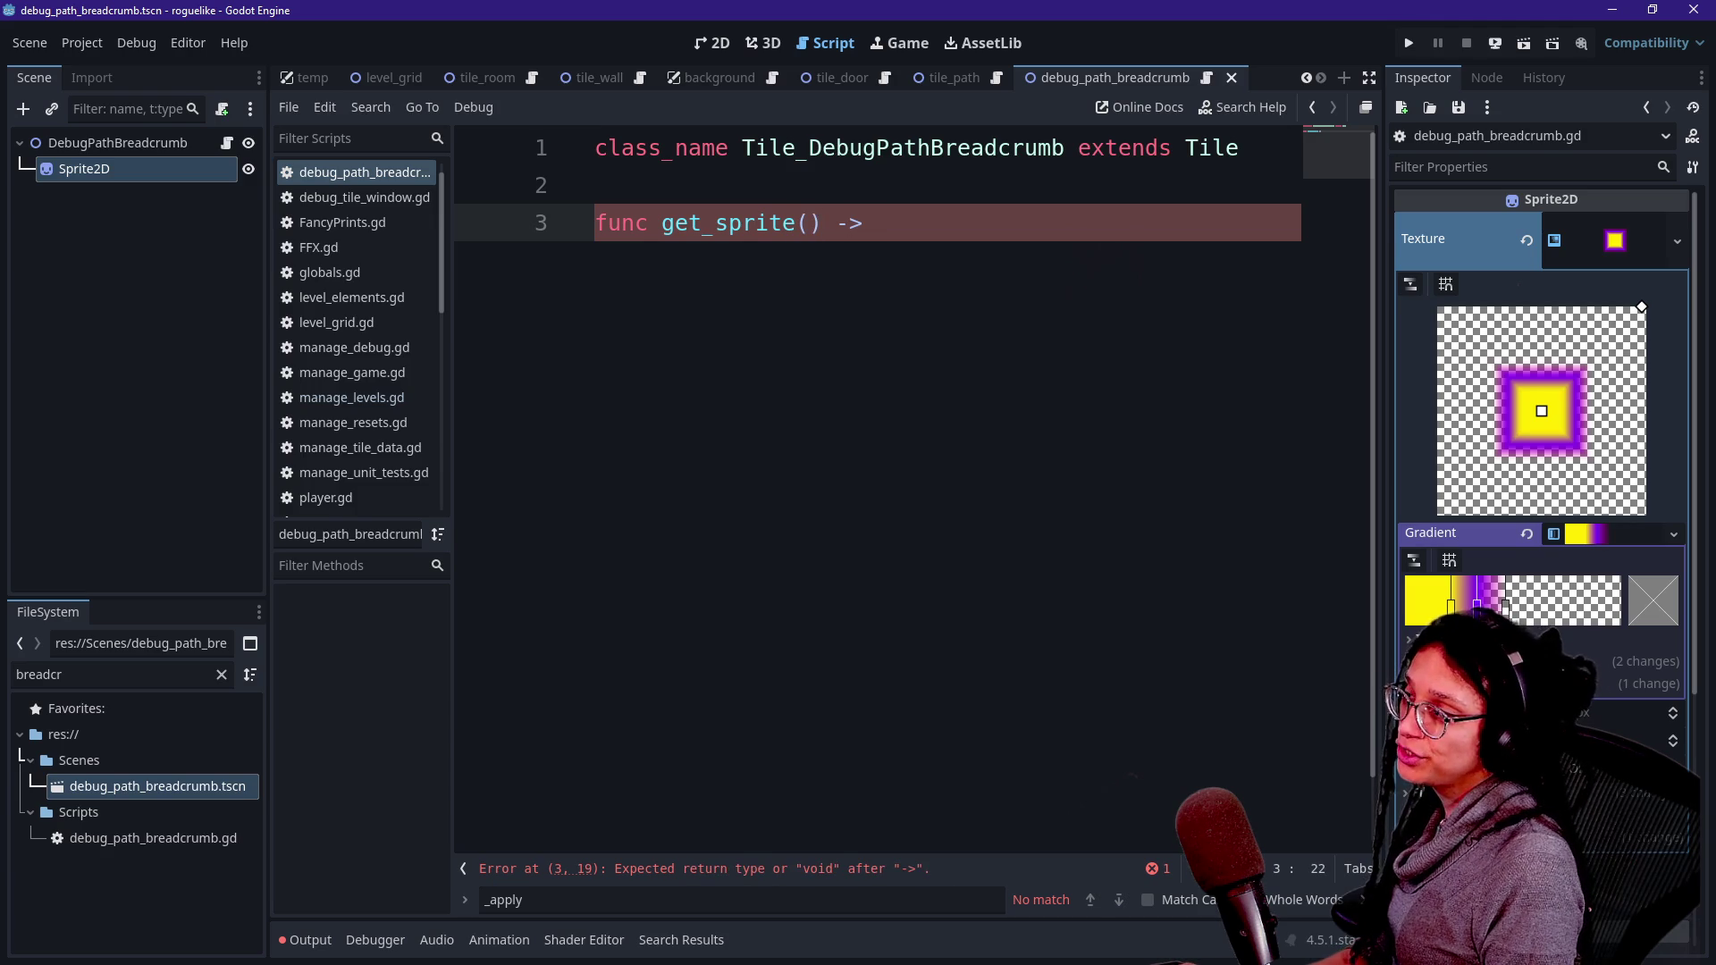
pyautogui.write('Sprite')
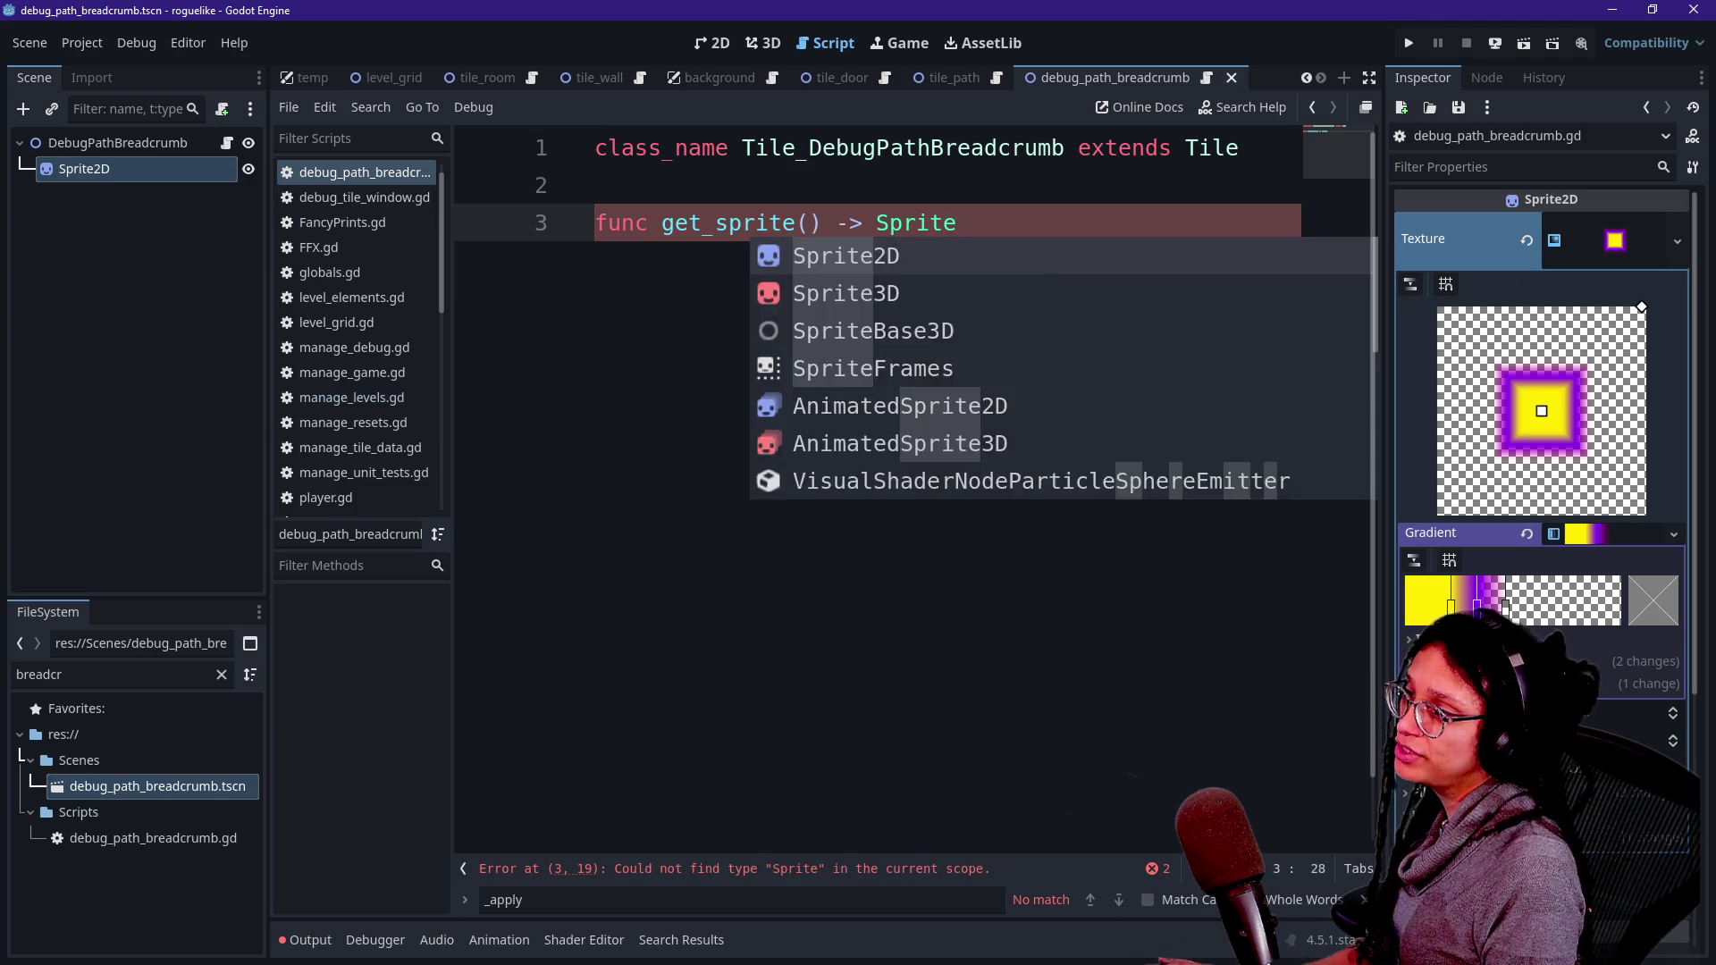
pyautogui.write('2D:')
pyautogui.press('Return')
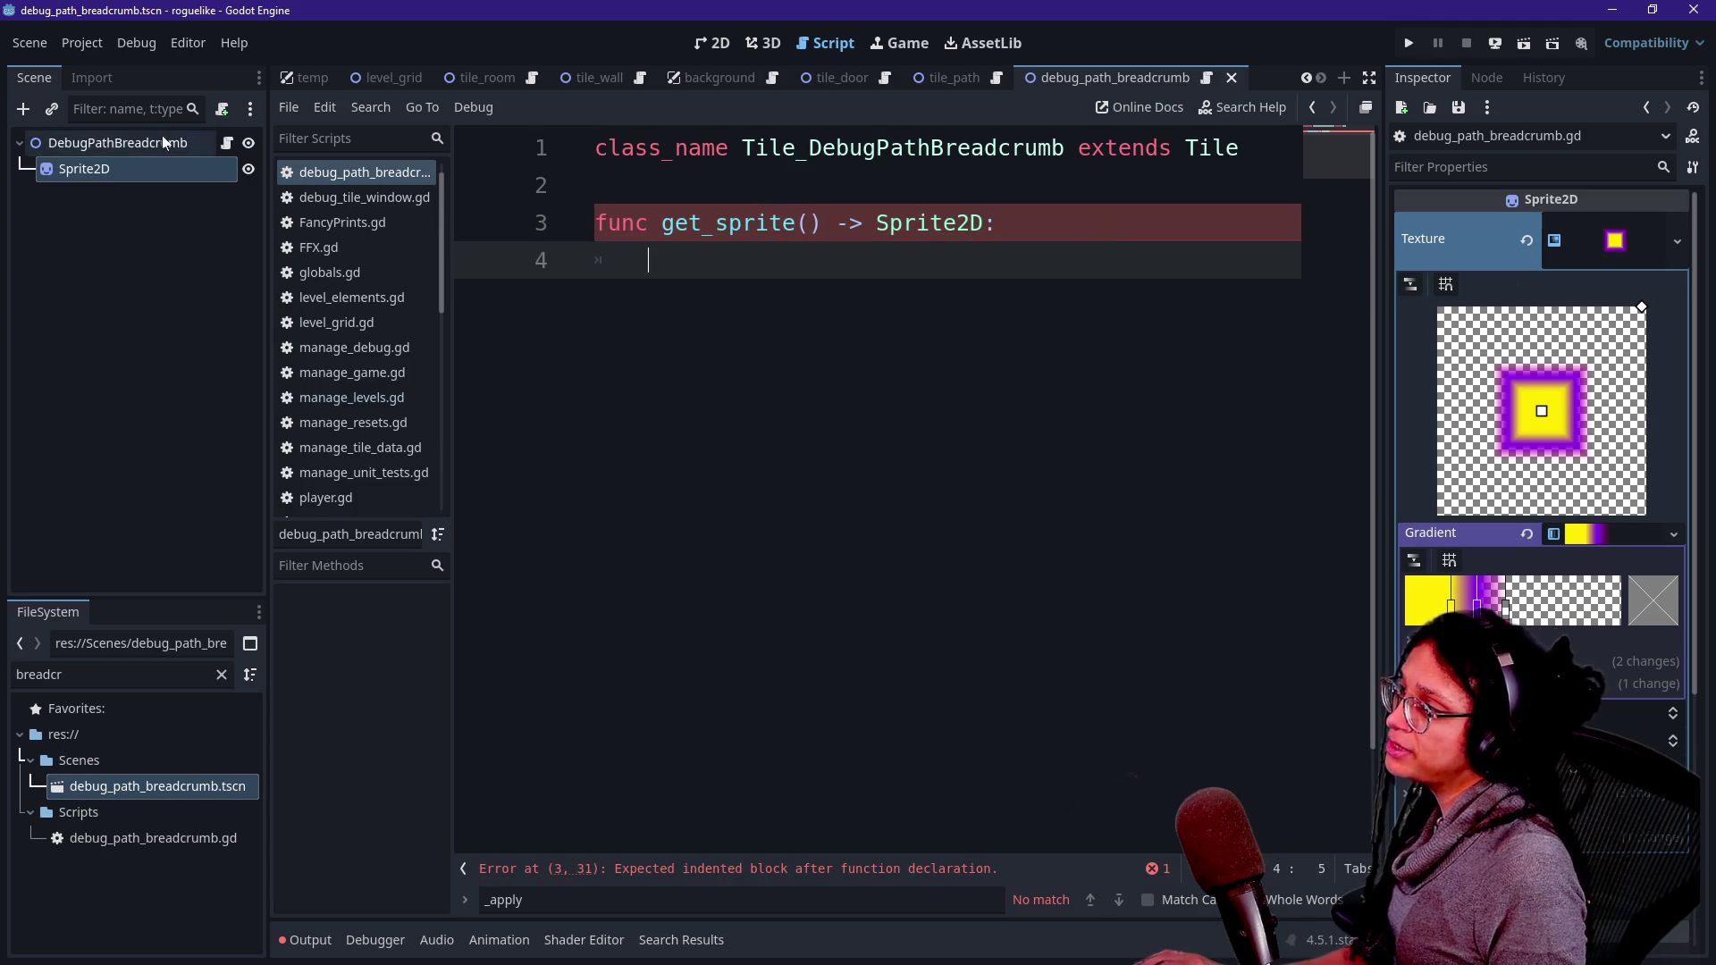
# - Give Sprite2D a unique name, have get_sprite return %Sprite2D, and save
pyautogui.rightClick(146, 174)
pyautogui.click(237, 680)
pyautogui.moveTo(84, 169)
pyautogui.mouseDown()
pyautogui.moveTo(467, 198)
pyautogui.moveTo(932, 357)
pyautogui.moveTo(915, 372)
pyautogui.mouseUp()
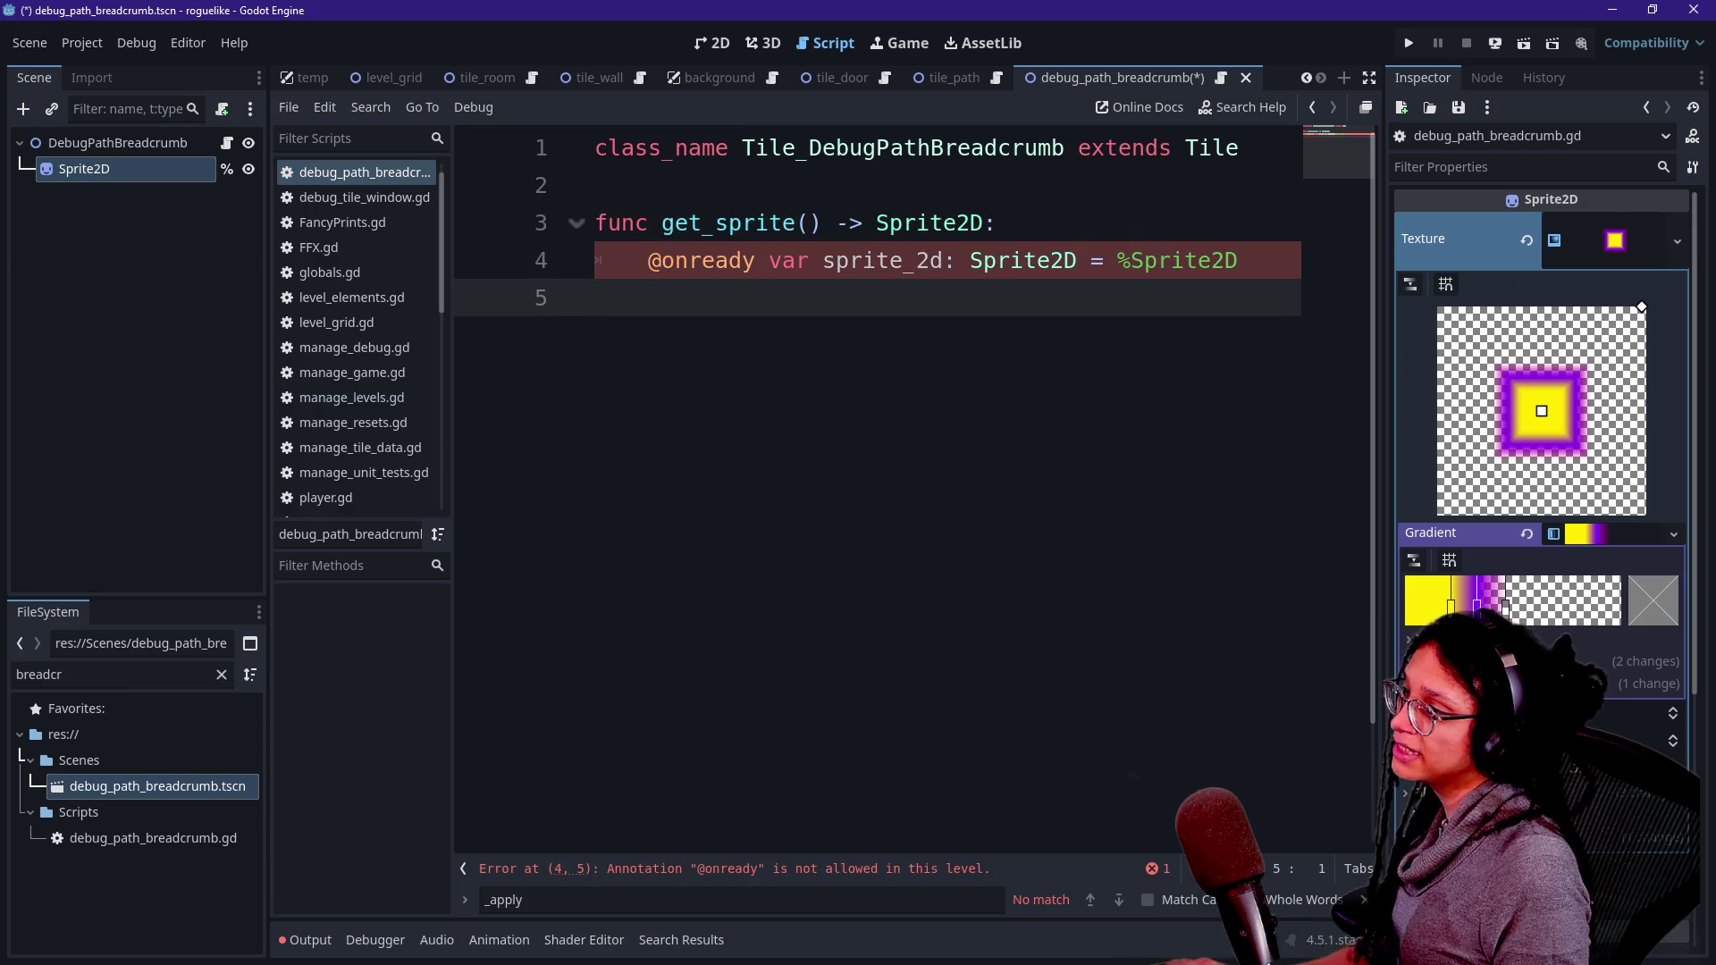
pyautogui.hotkey('ctrl', 'z')
pyautogui.moveTo(84, 169); pyautogui.dragTo(647, 260)
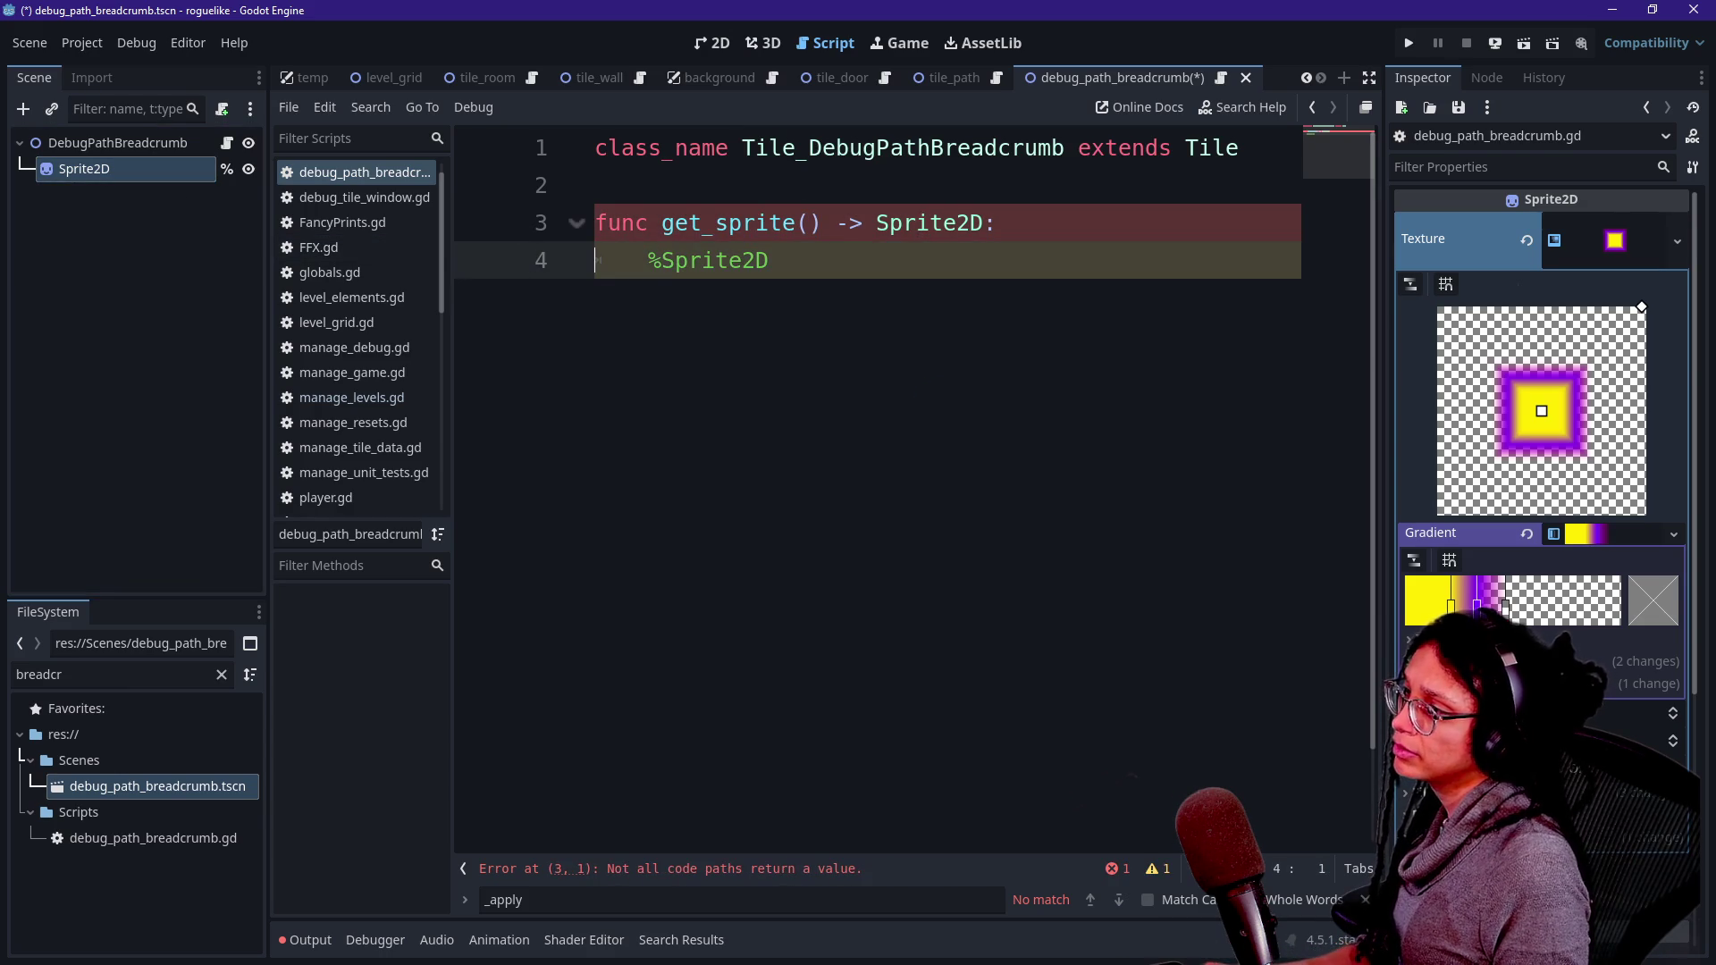
pyautogui.write('return')
pyautogui.click(809, 223)
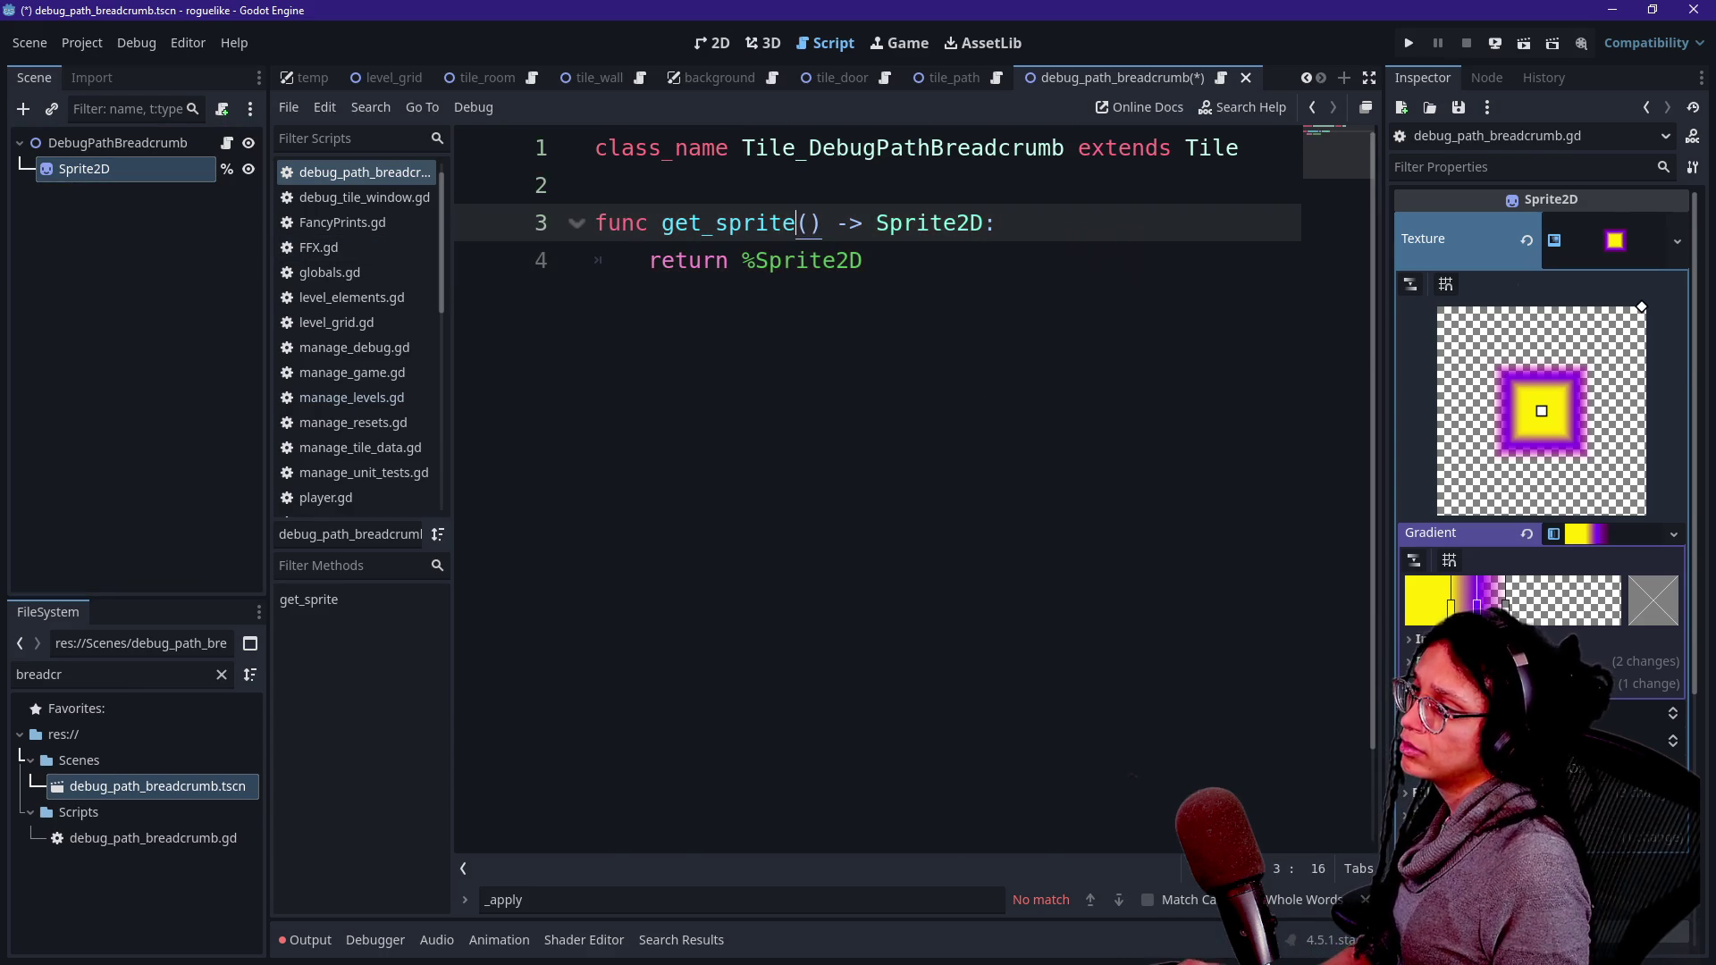
pyautogui.hotkey('ctrl', 's')
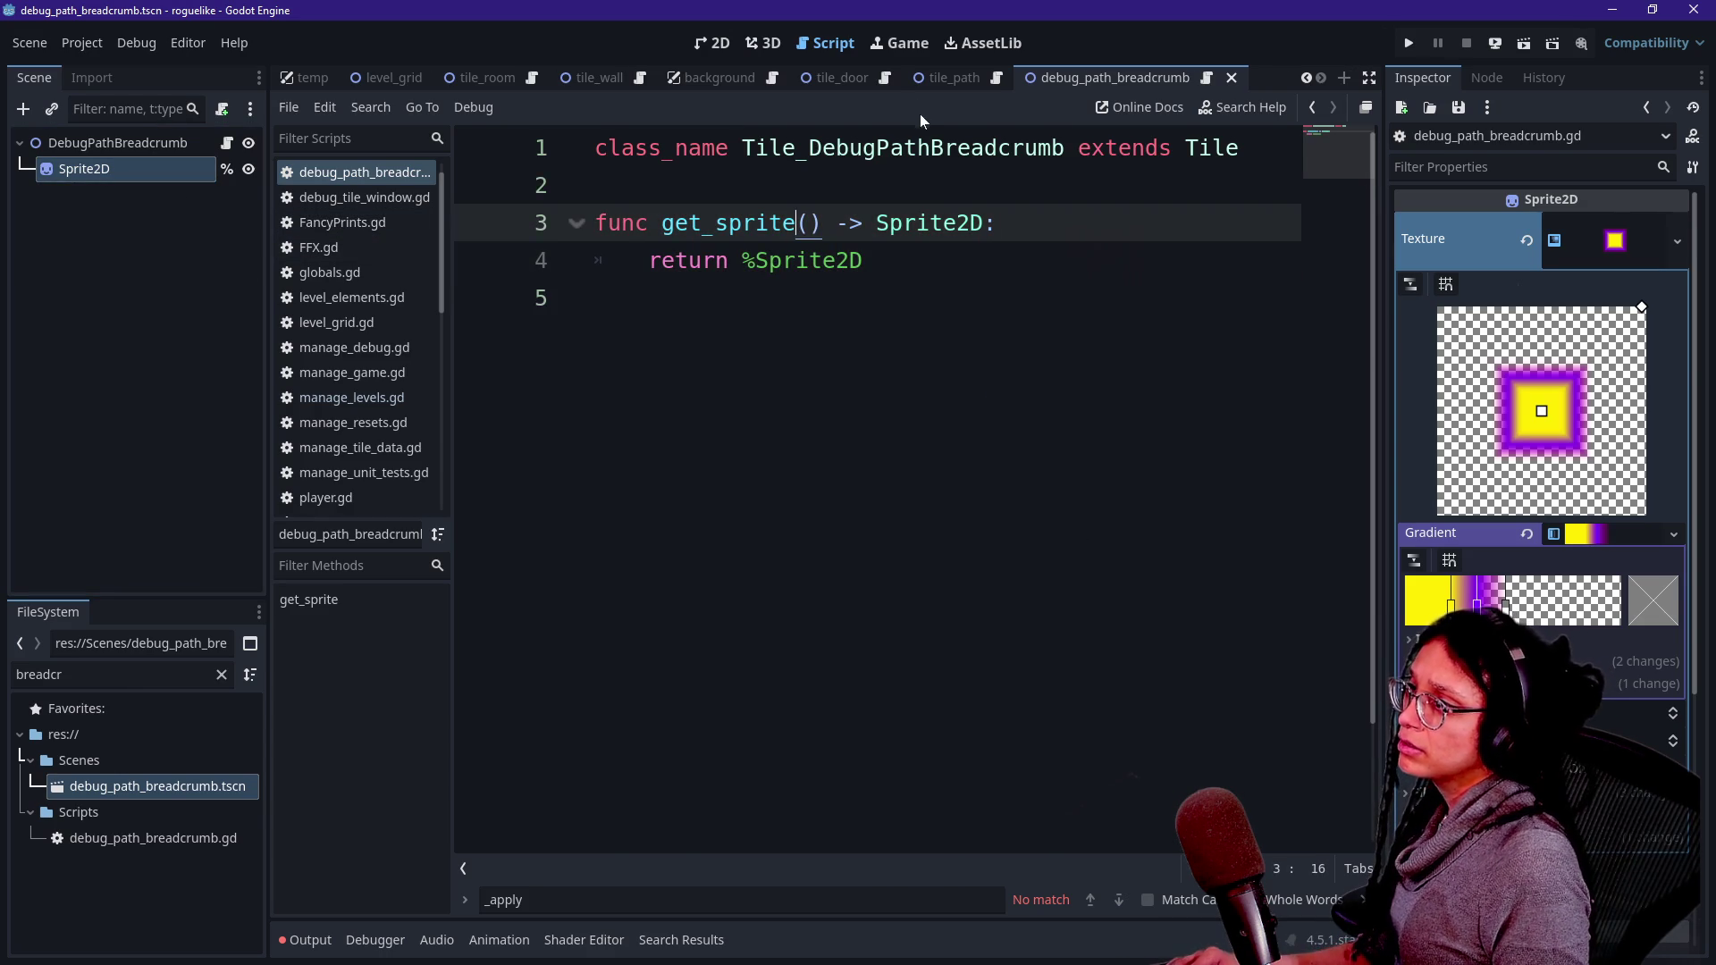
# - In tile.gd, change the breadcrumb assignment to 'child.get_sprite() as Sprite2D' and save
pyautogui.keyDown('ctrl'); pyautogui.click(894, 147); pyautogui.keyUp('ctrl')
pyautogui.scroll(-8, 894, 447)
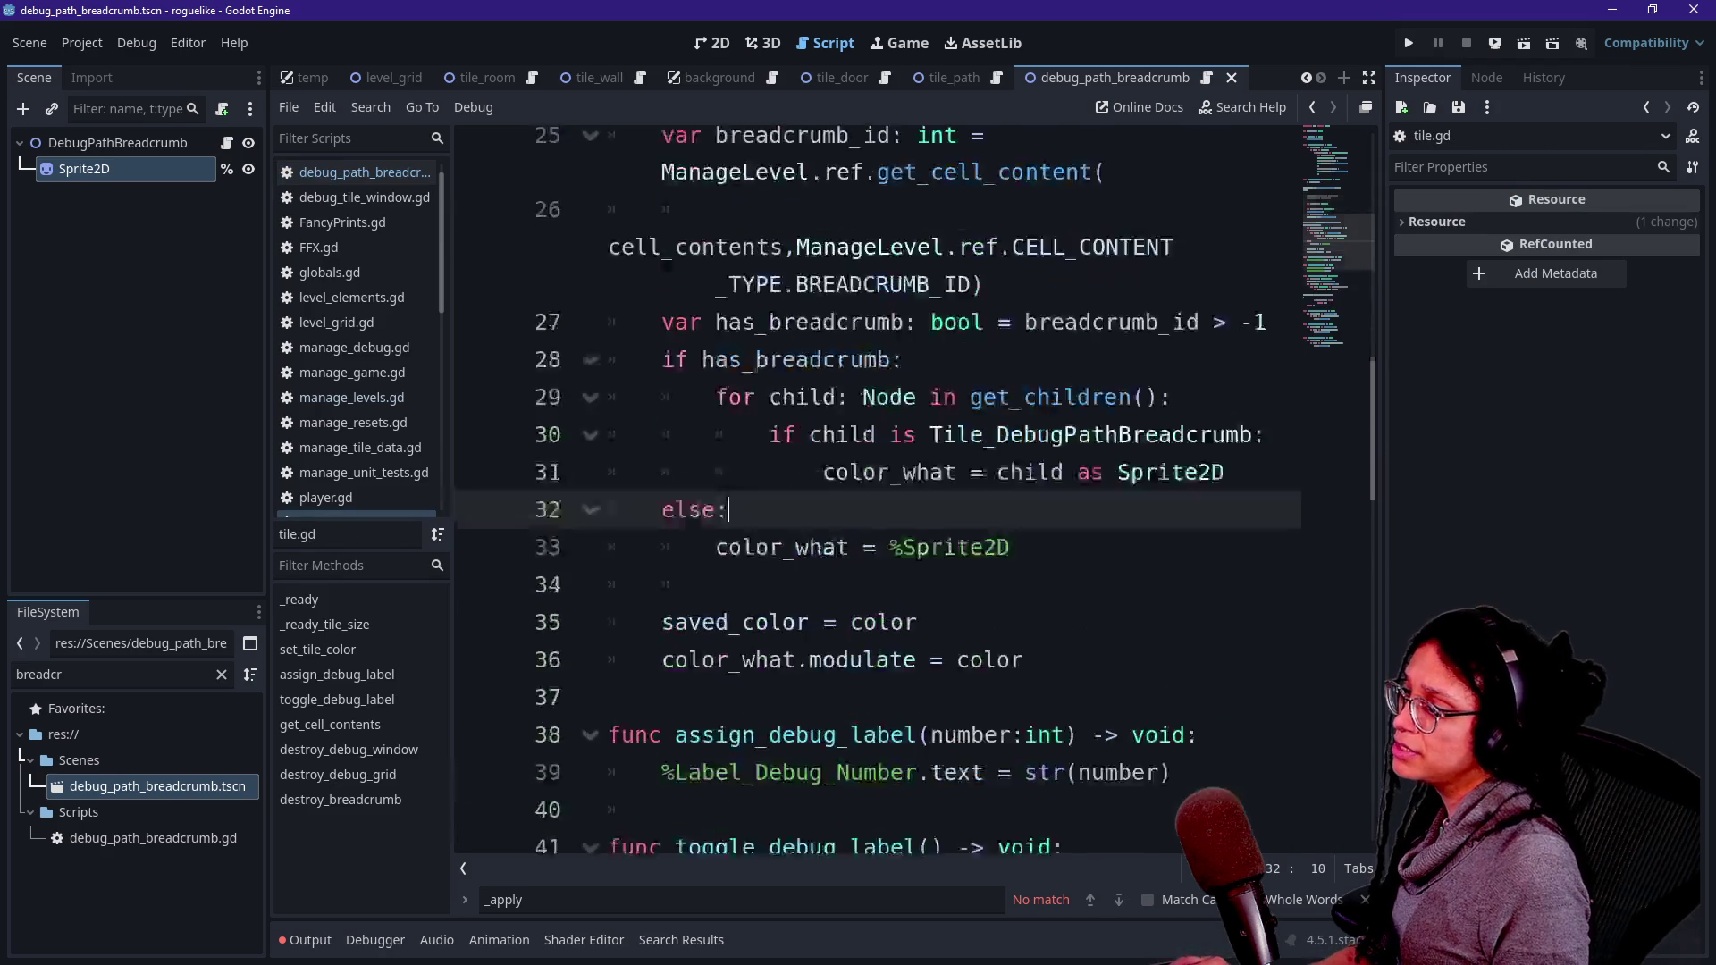
pyautogui.scroll(2, 875, 492)
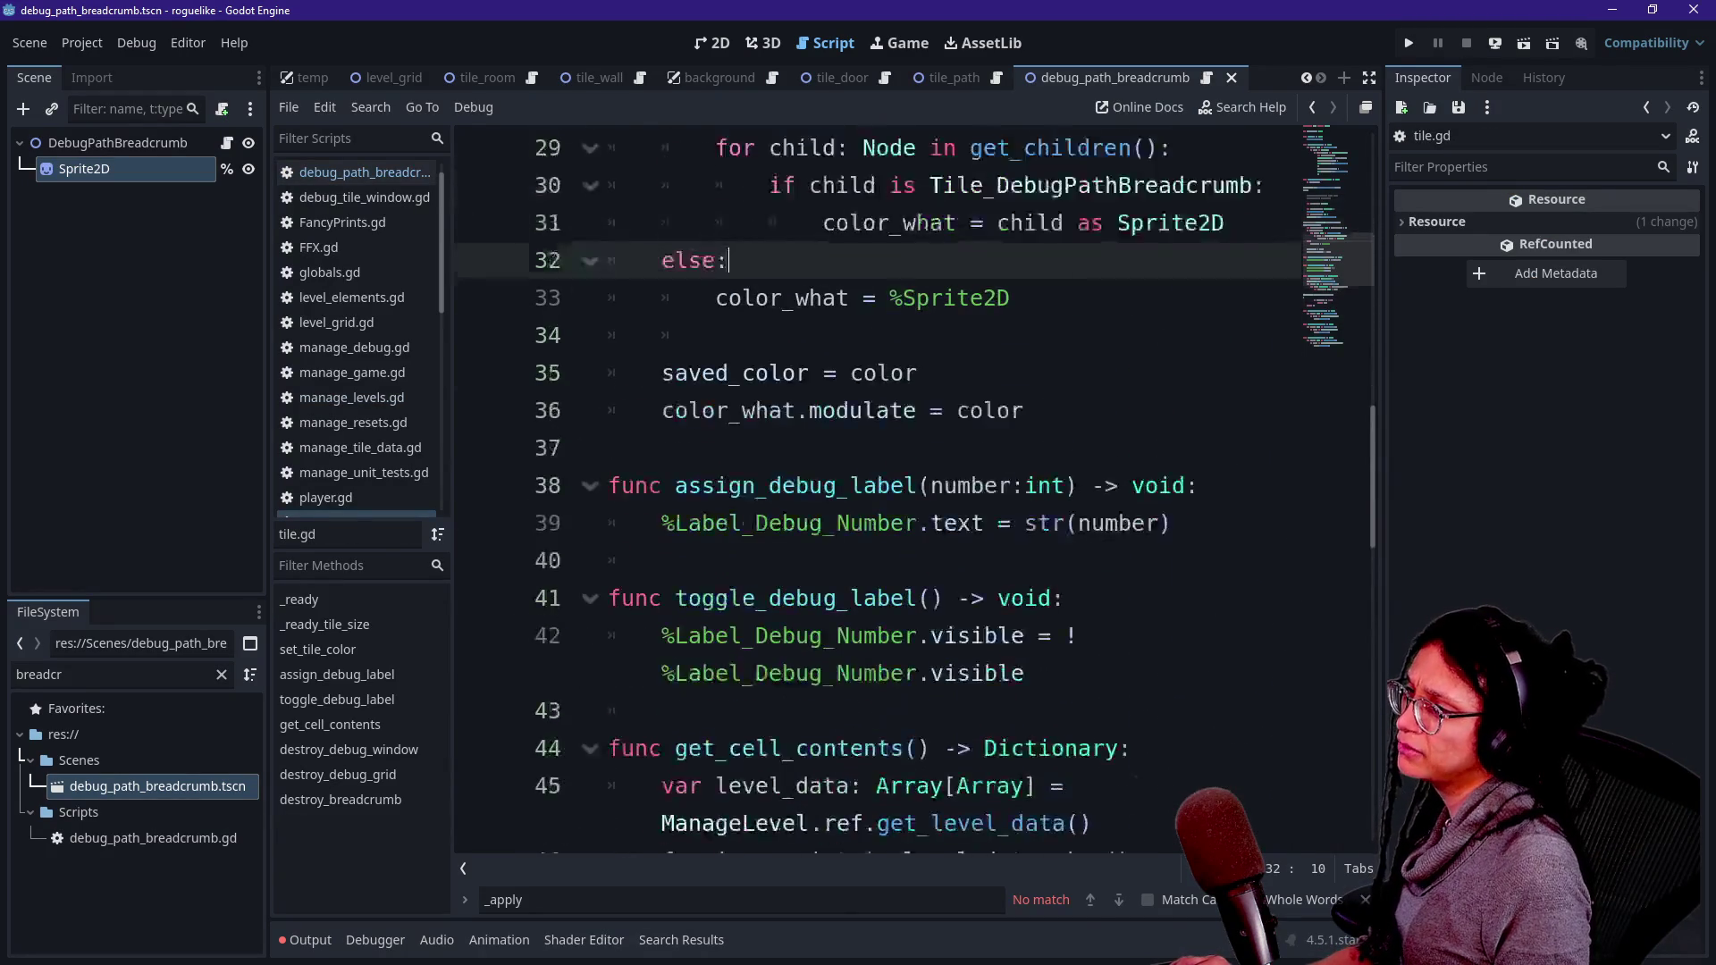
pyautogui.click(1010, 410)
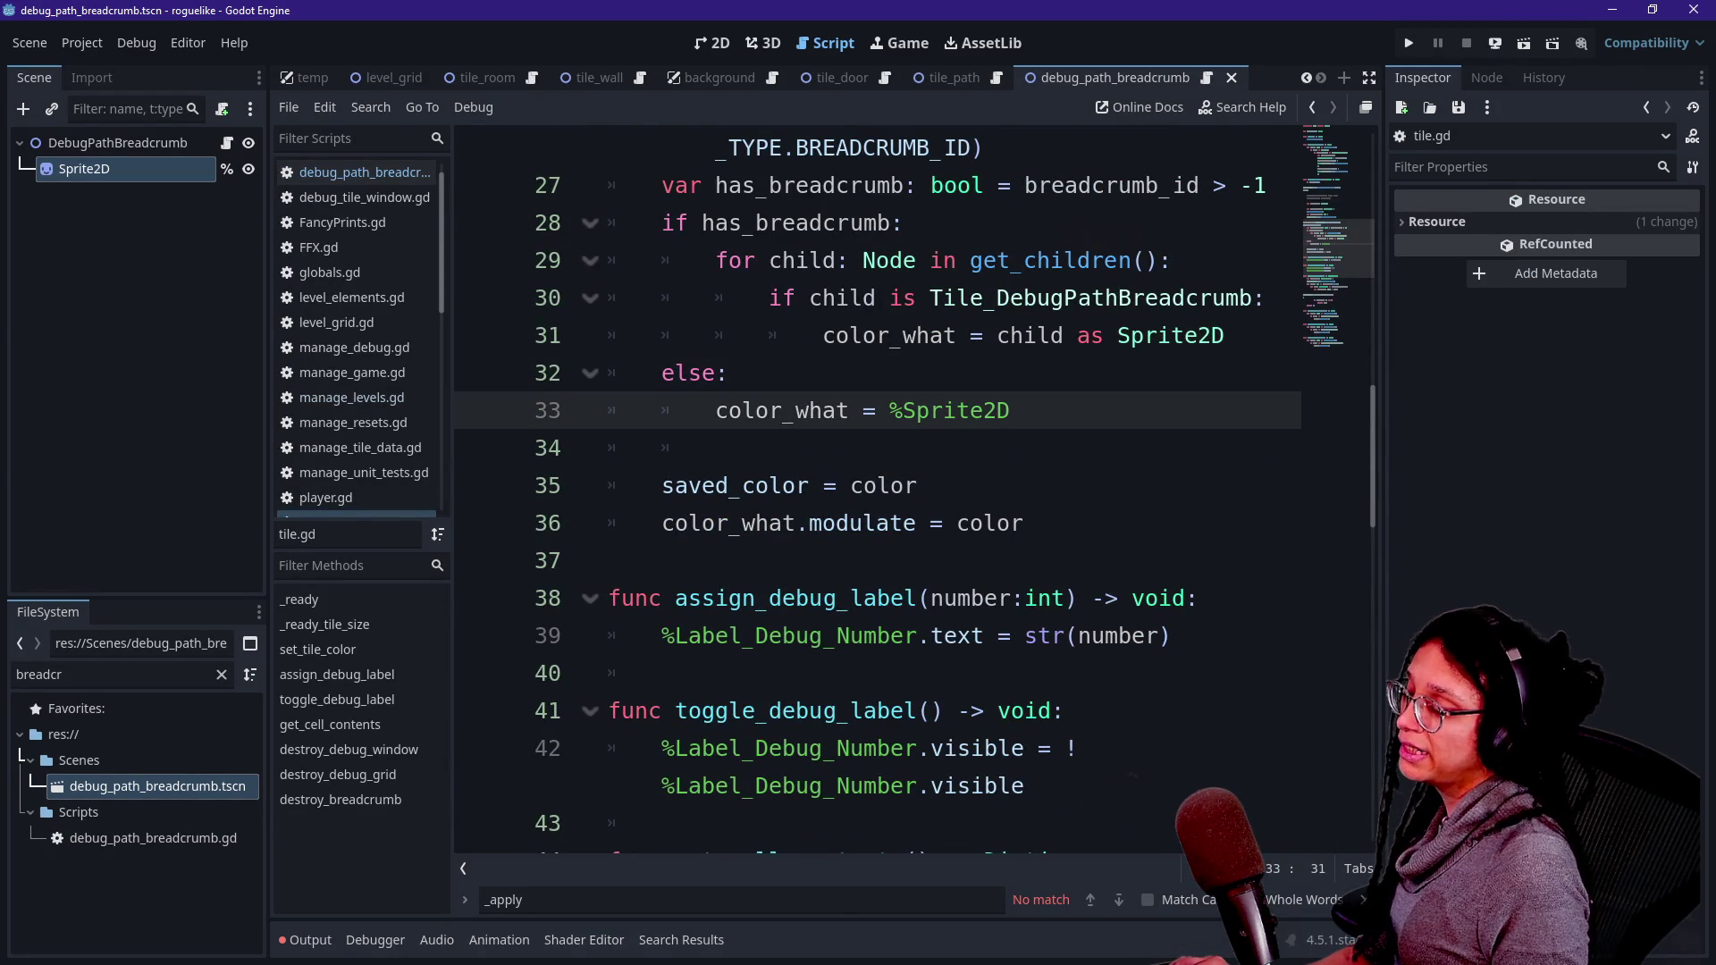
pyautogui.hotkey('ctrl', 'shift', 'F11')
pyautogui.scroll(1, 894, 447)
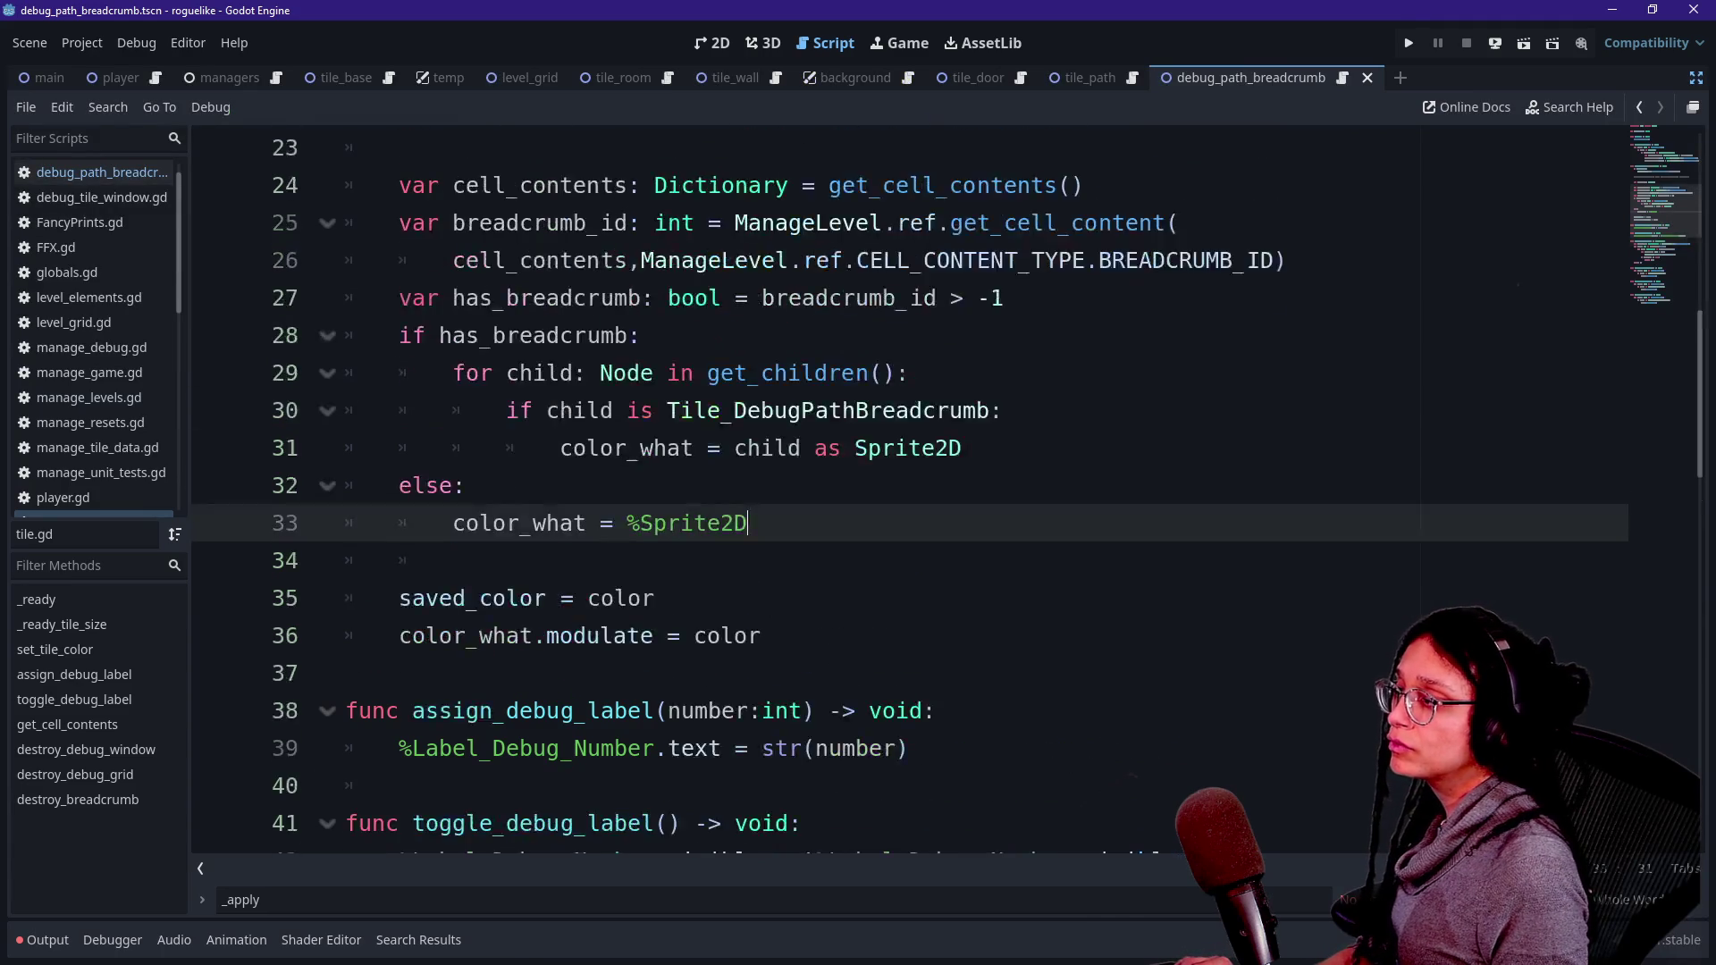
pyautogui.scroll(2, 894, 492)
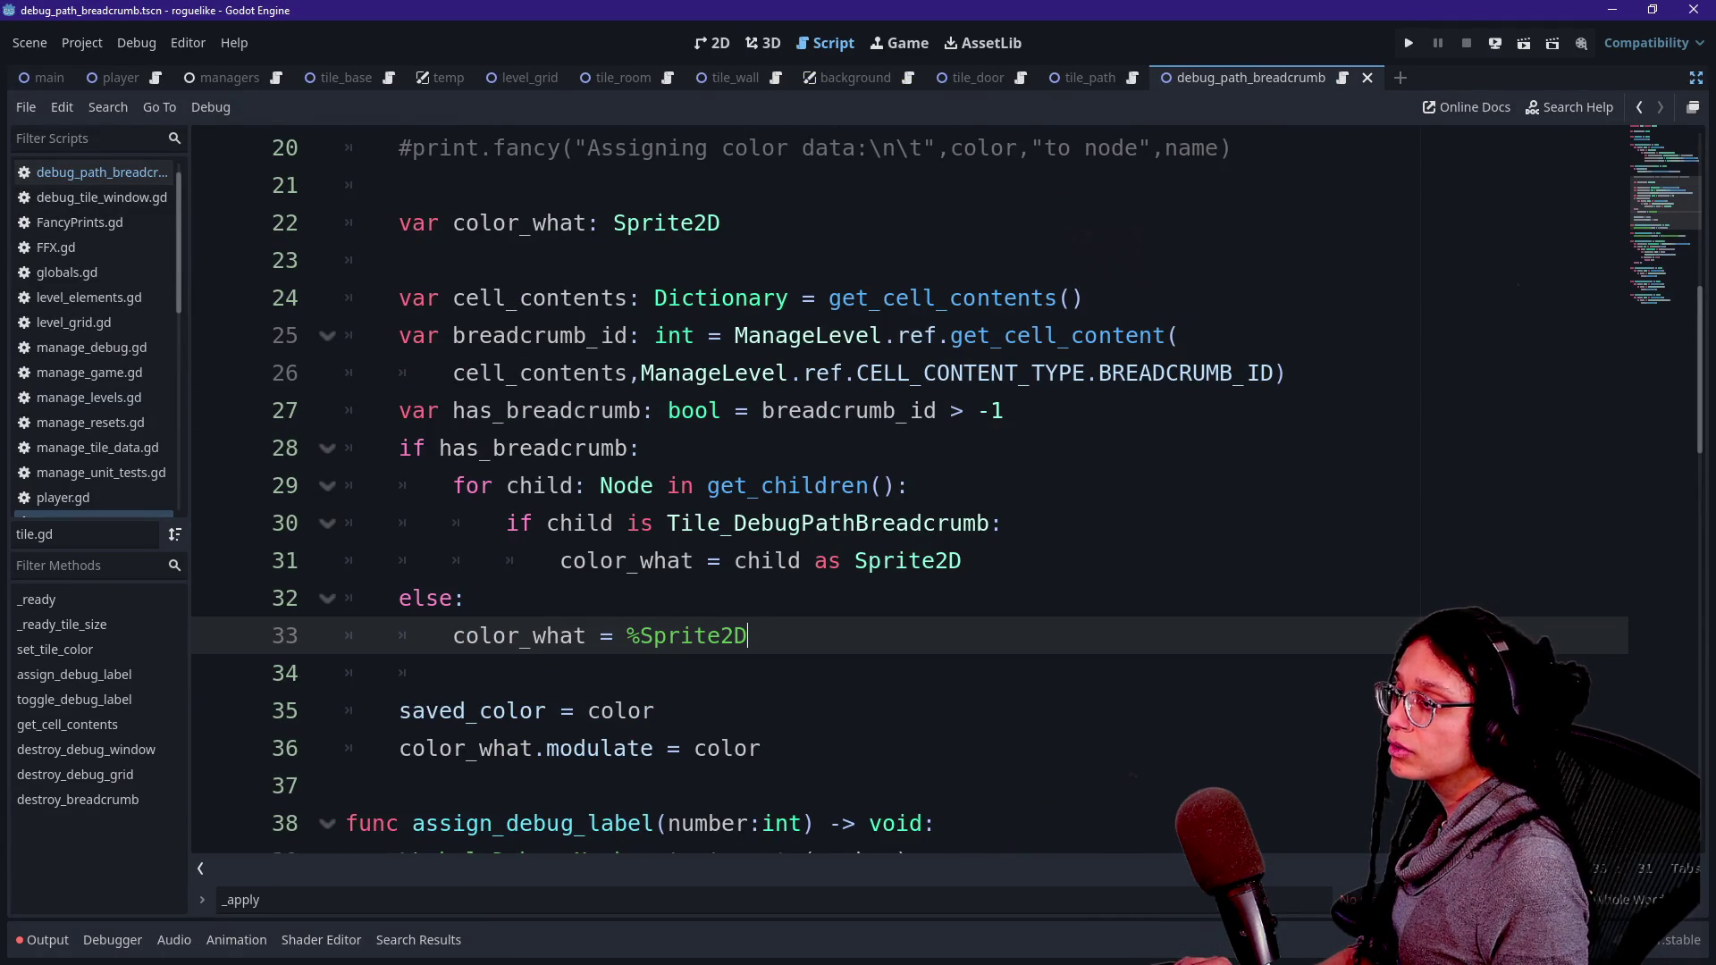
pyautogui.click(989, 523)
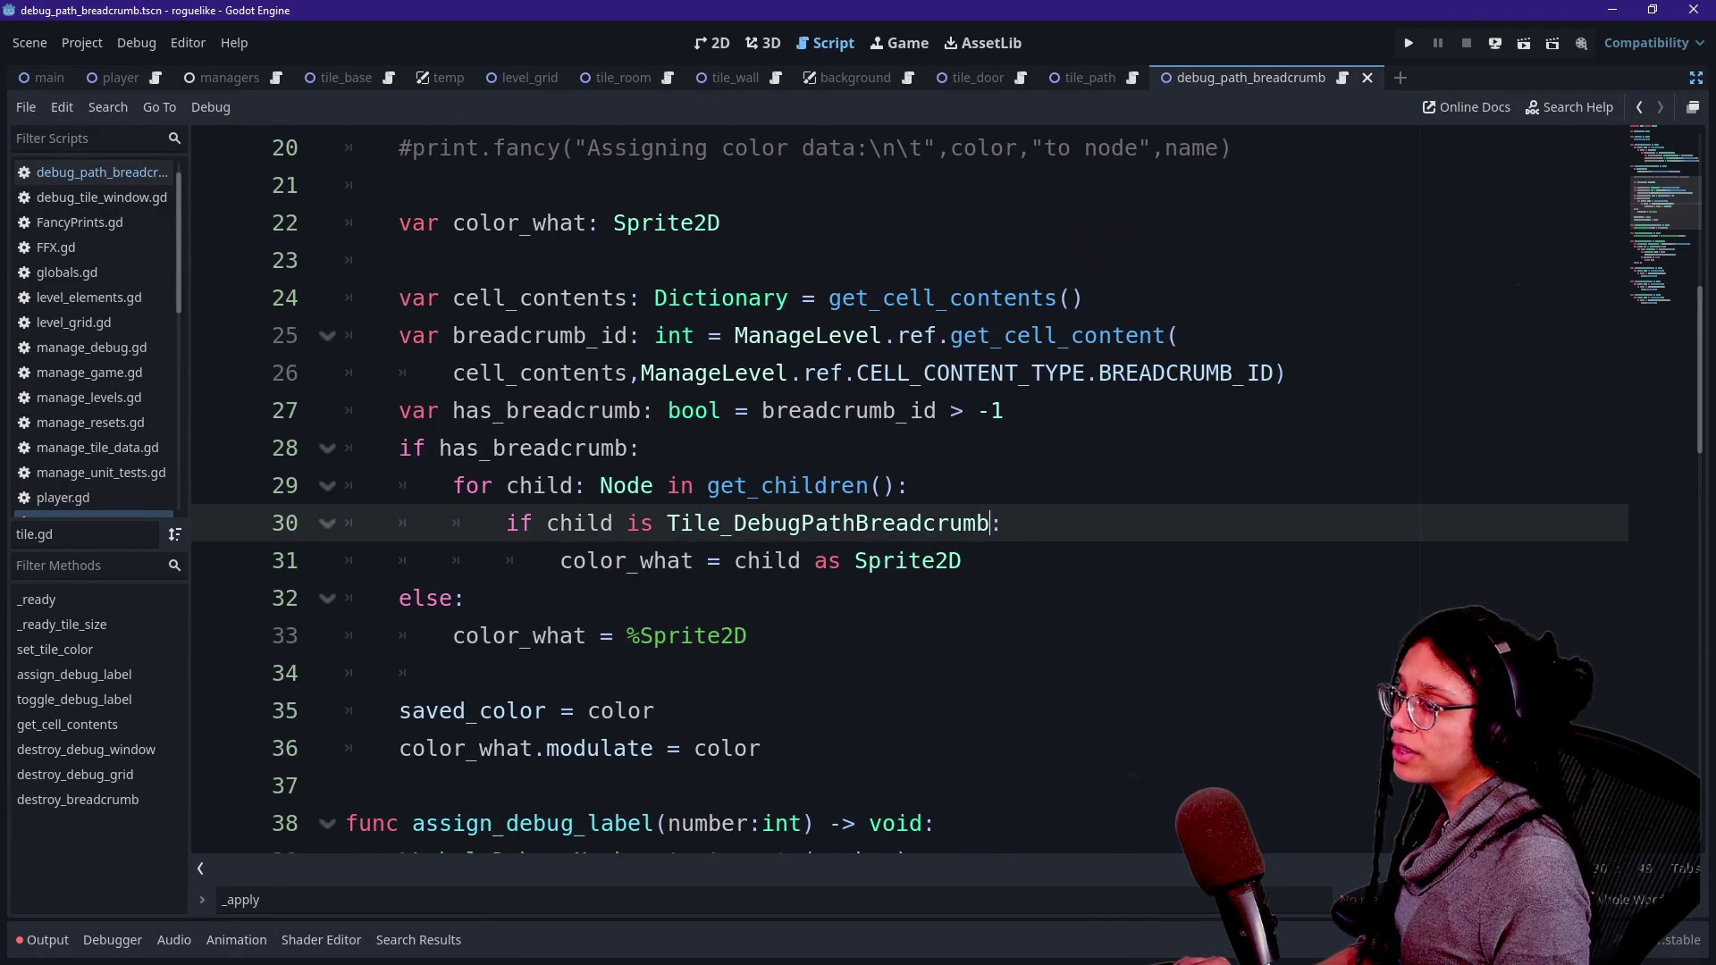
pyautogui.click(804, 561)
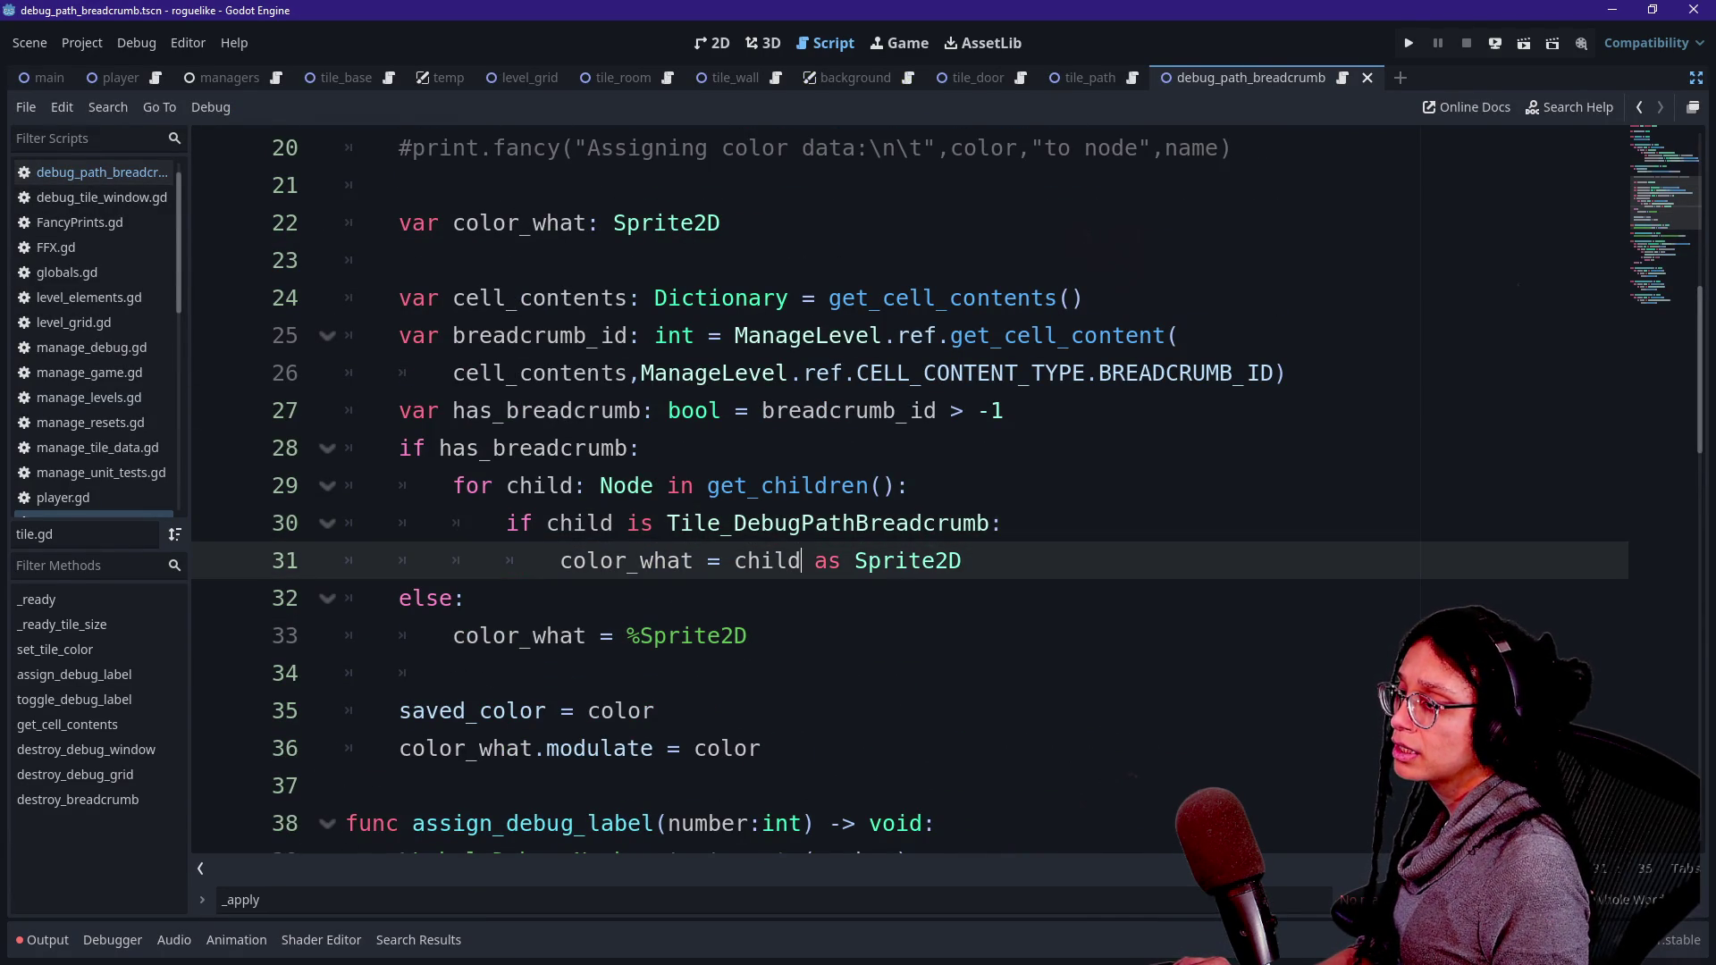
pyautogui.write('.')
pyautogui.press('Return')
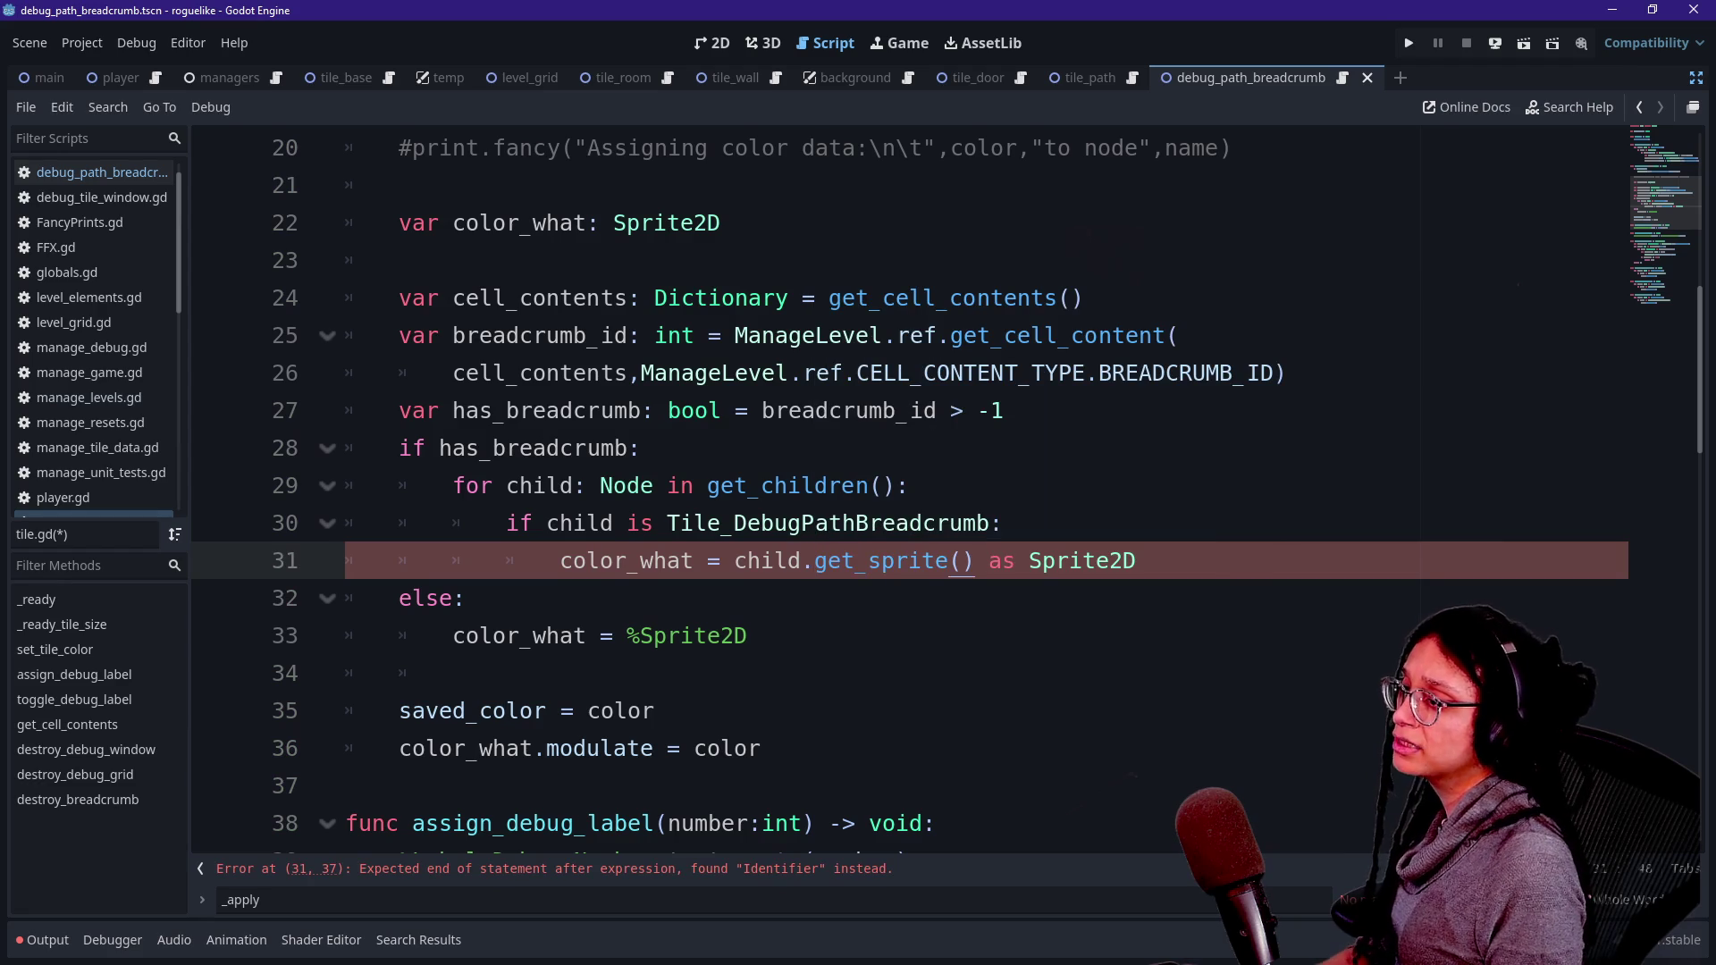
pyautogui.press('End')
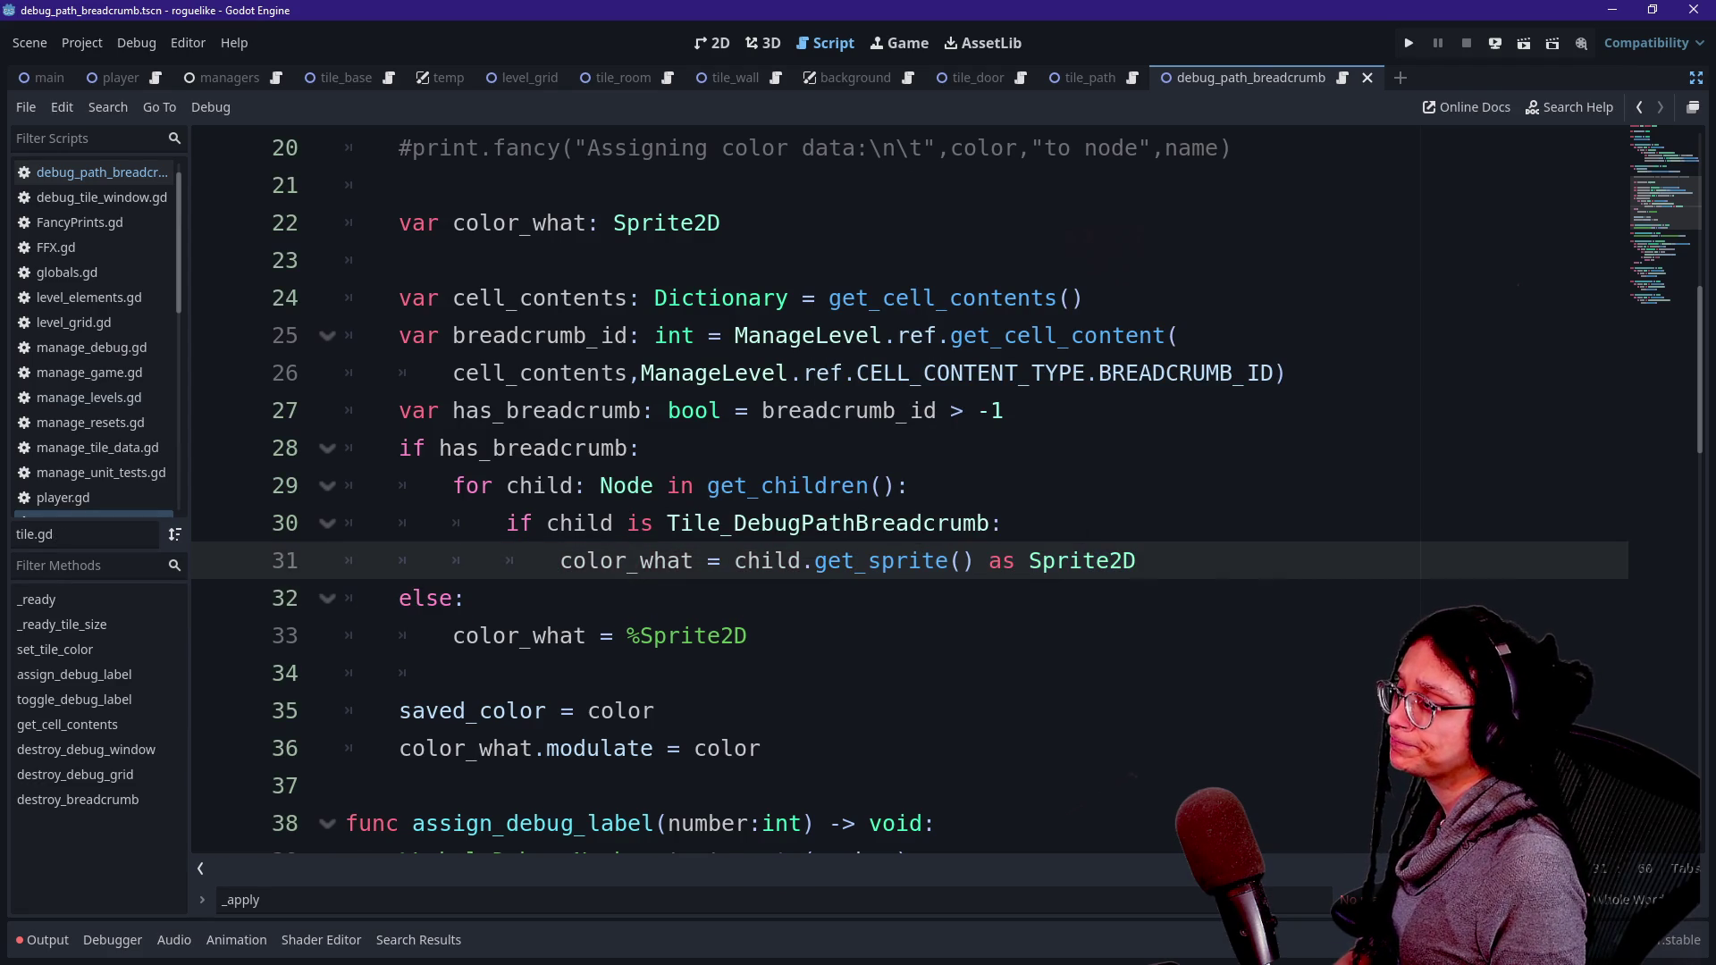
pyautogui.scroll(-2, 908, 492)
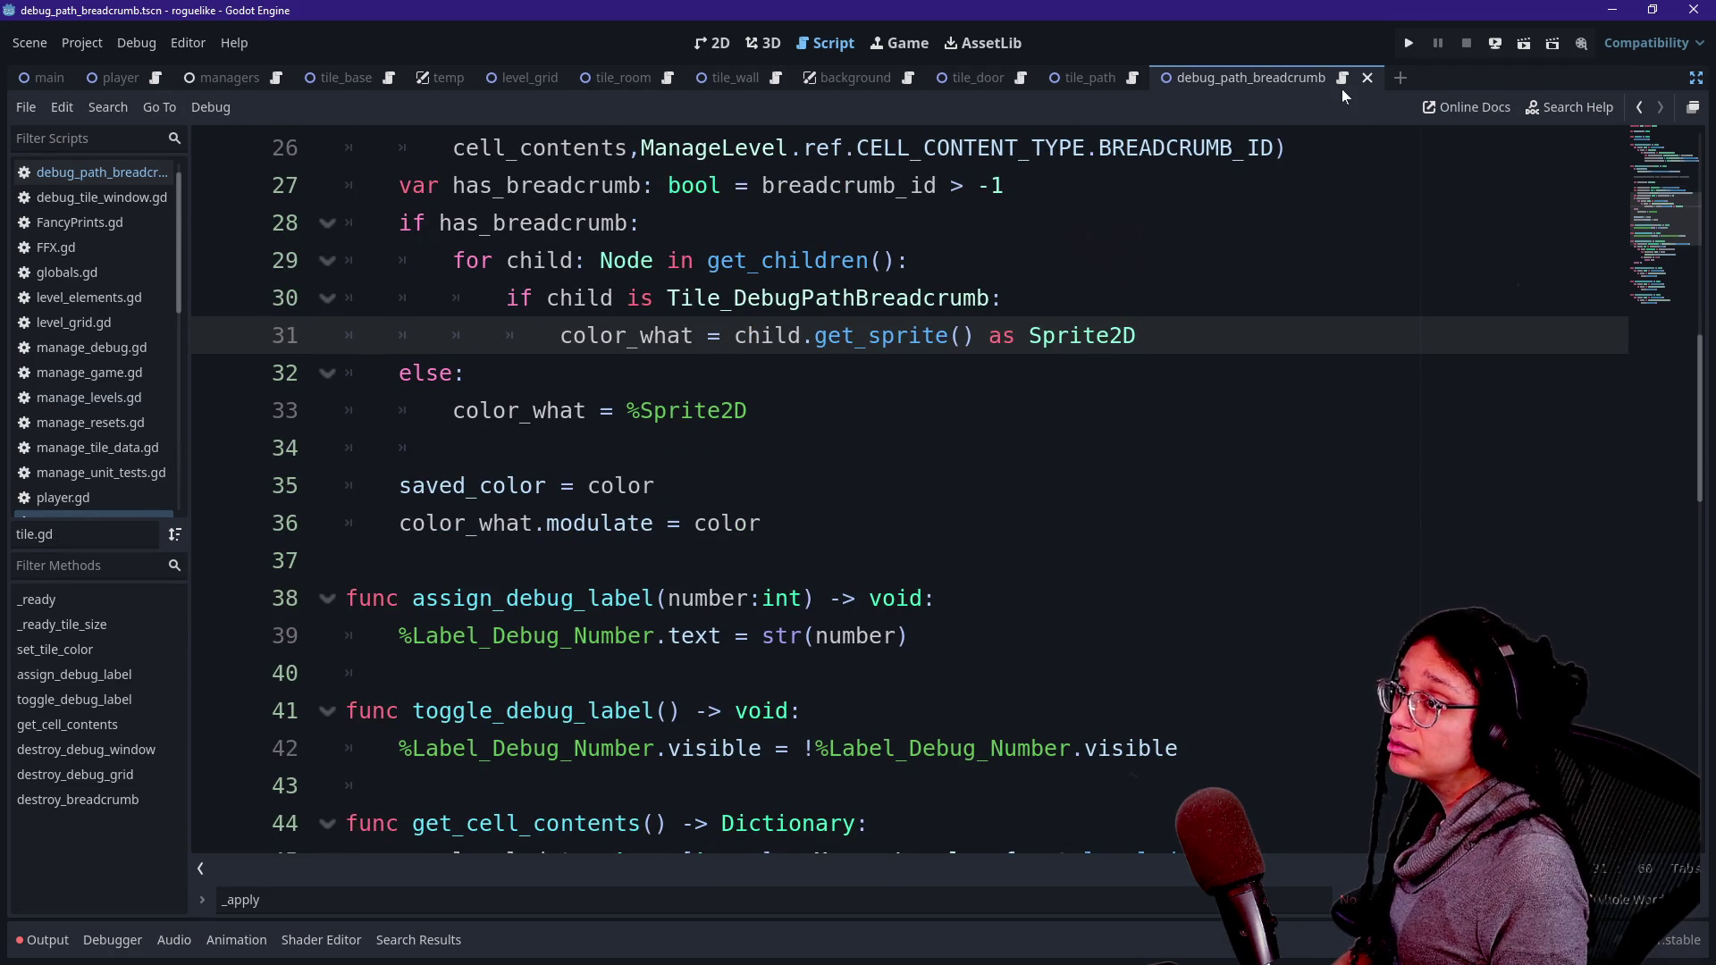
# - Show the breadcrumb scene in 2D with the side docks restored, and select its Sprite2D node
pyautogui.click(712, 42)
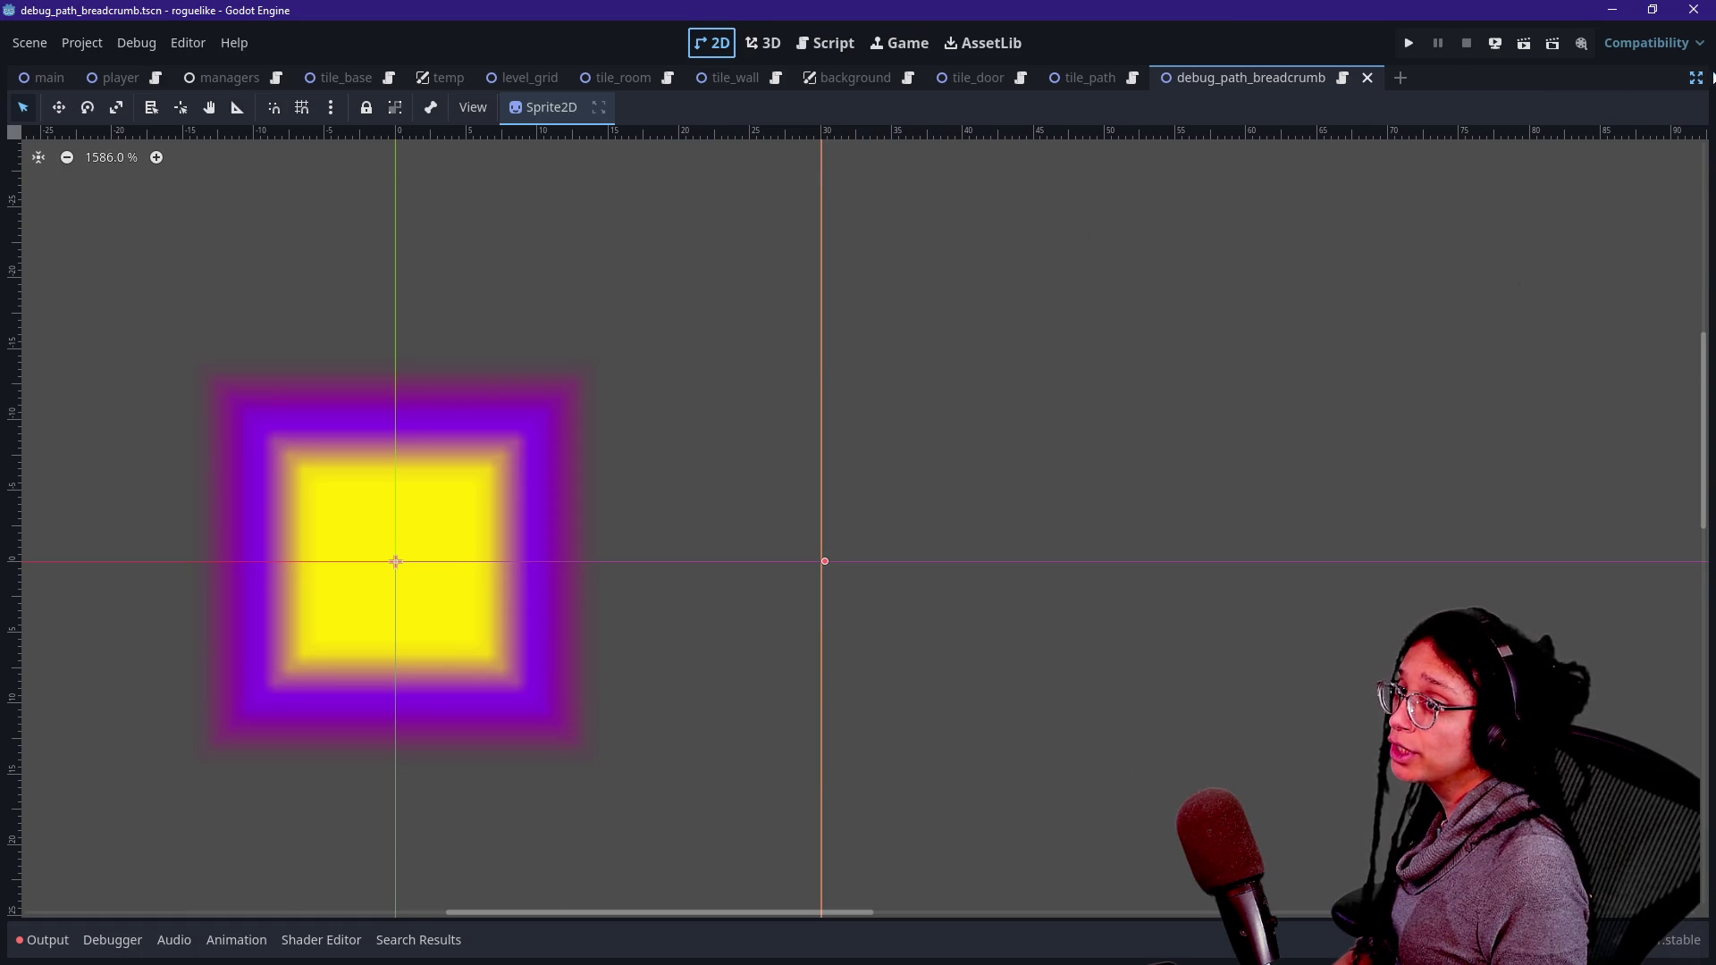
pyautogui.hotkey('ctrl', 'shift', 'F11')
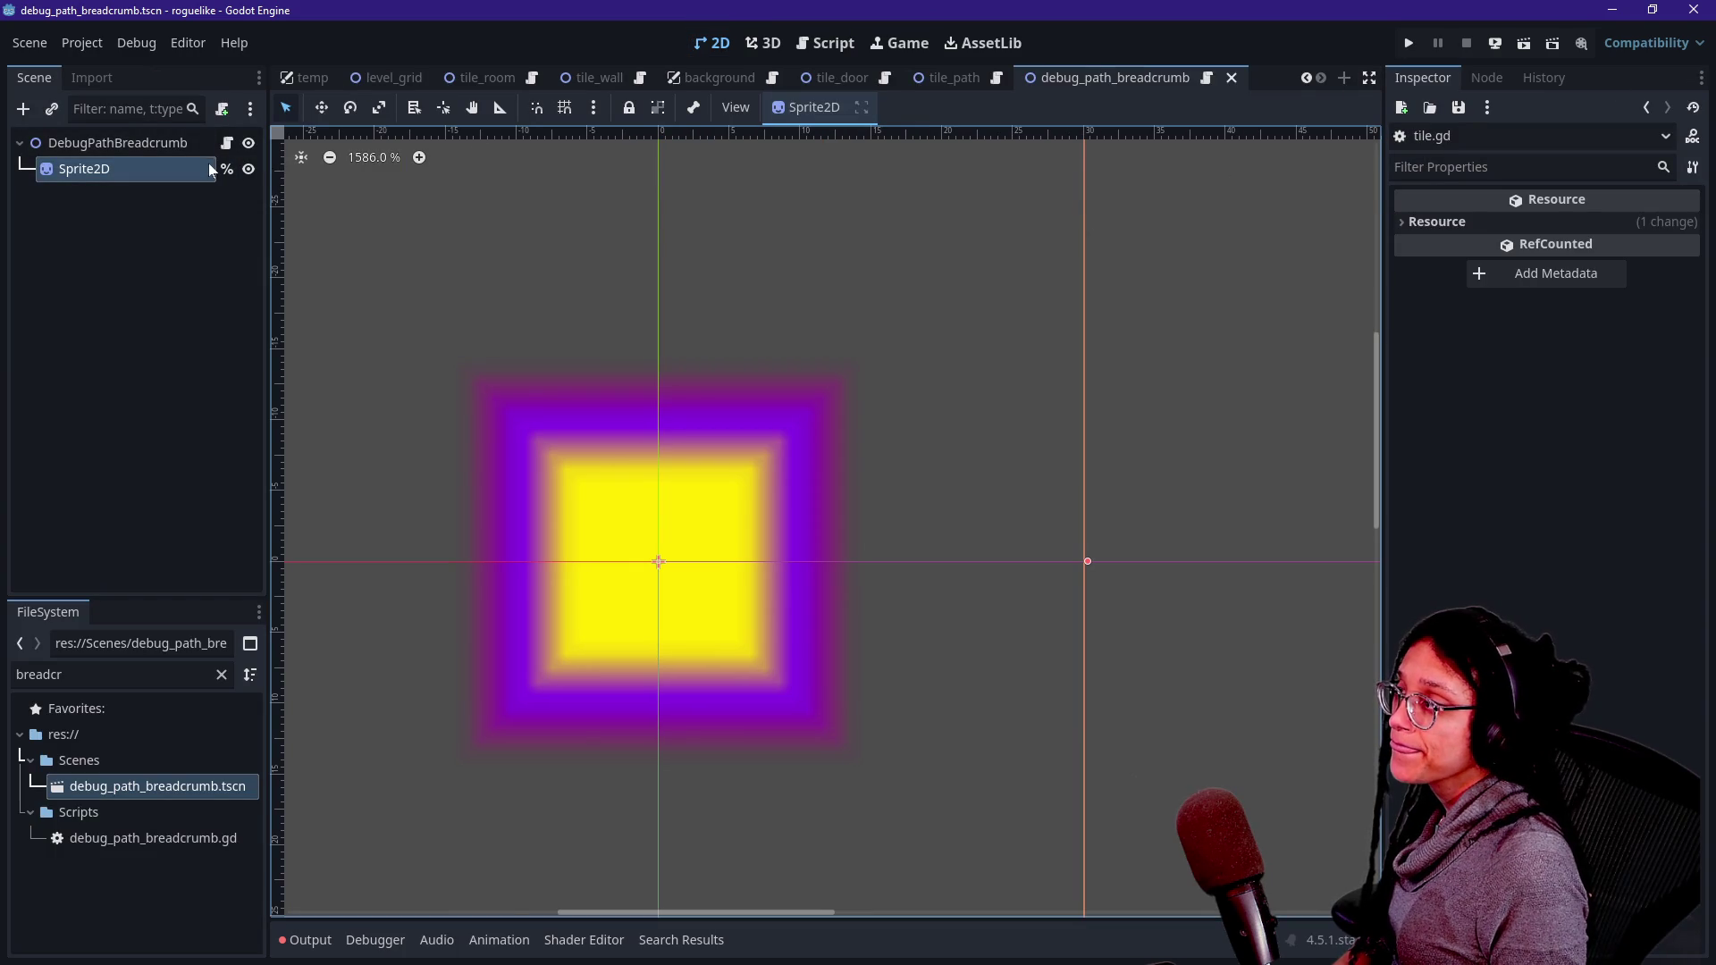
pyautogui.click(143, 168)
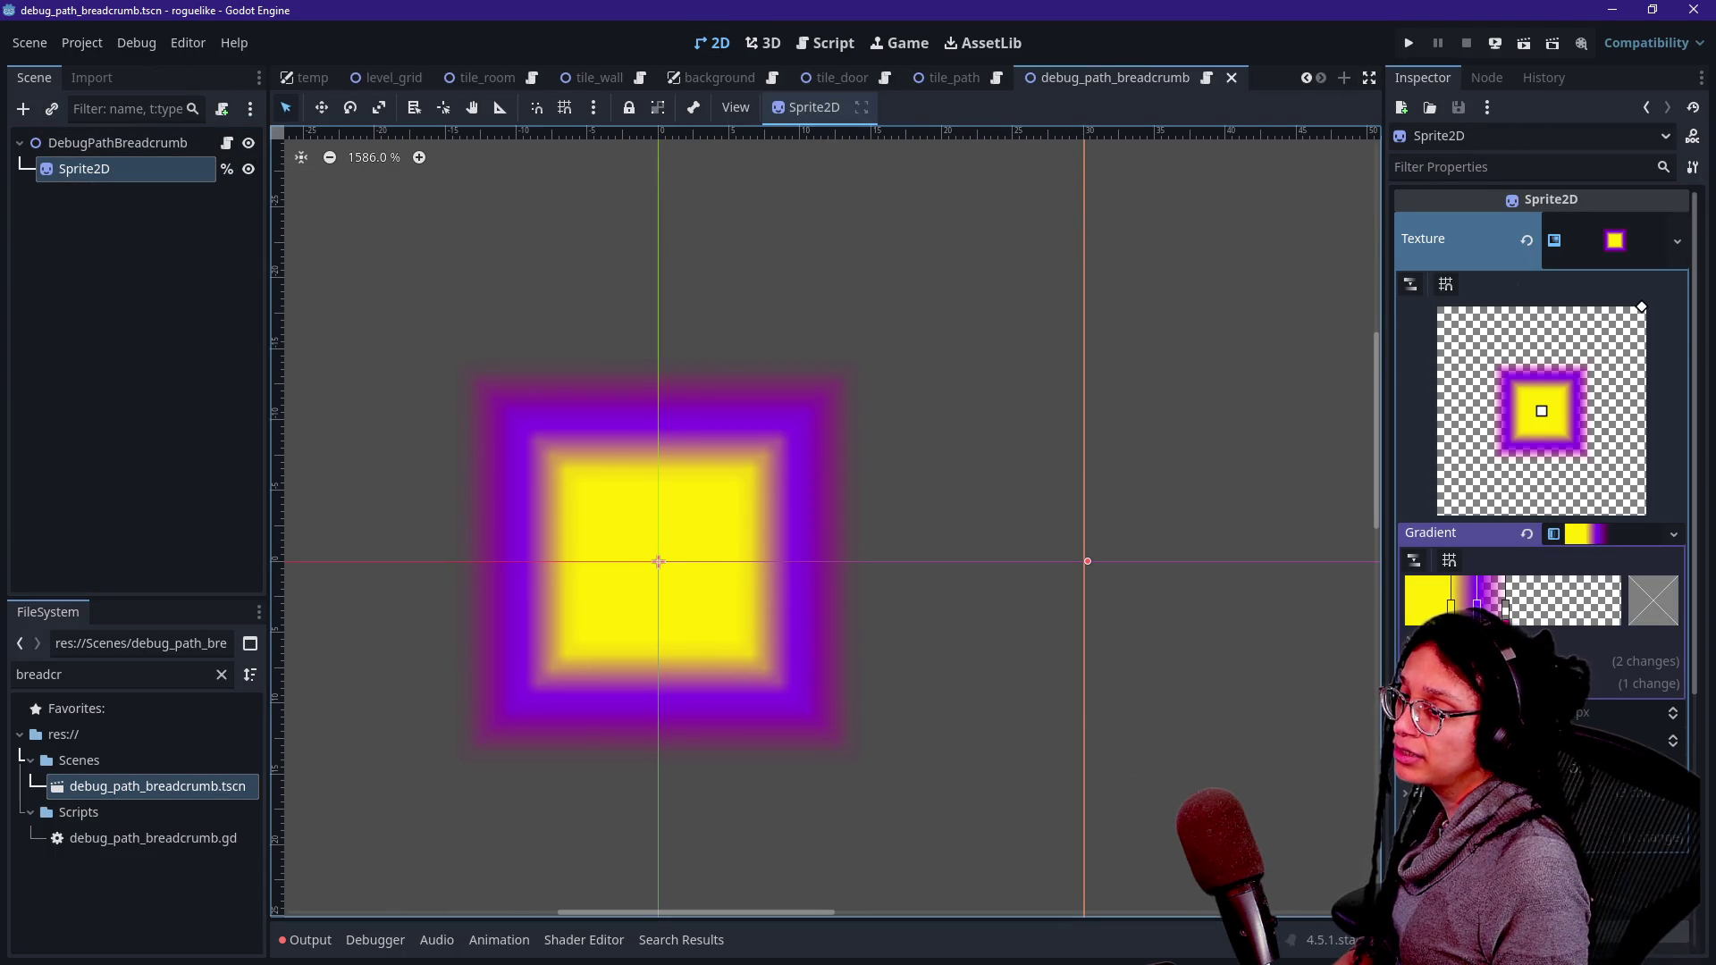
# - Recolour the gradient stops: purple and pink stops black, yellow centre white, with a wider black border
pyautogui.click(1668, 596)
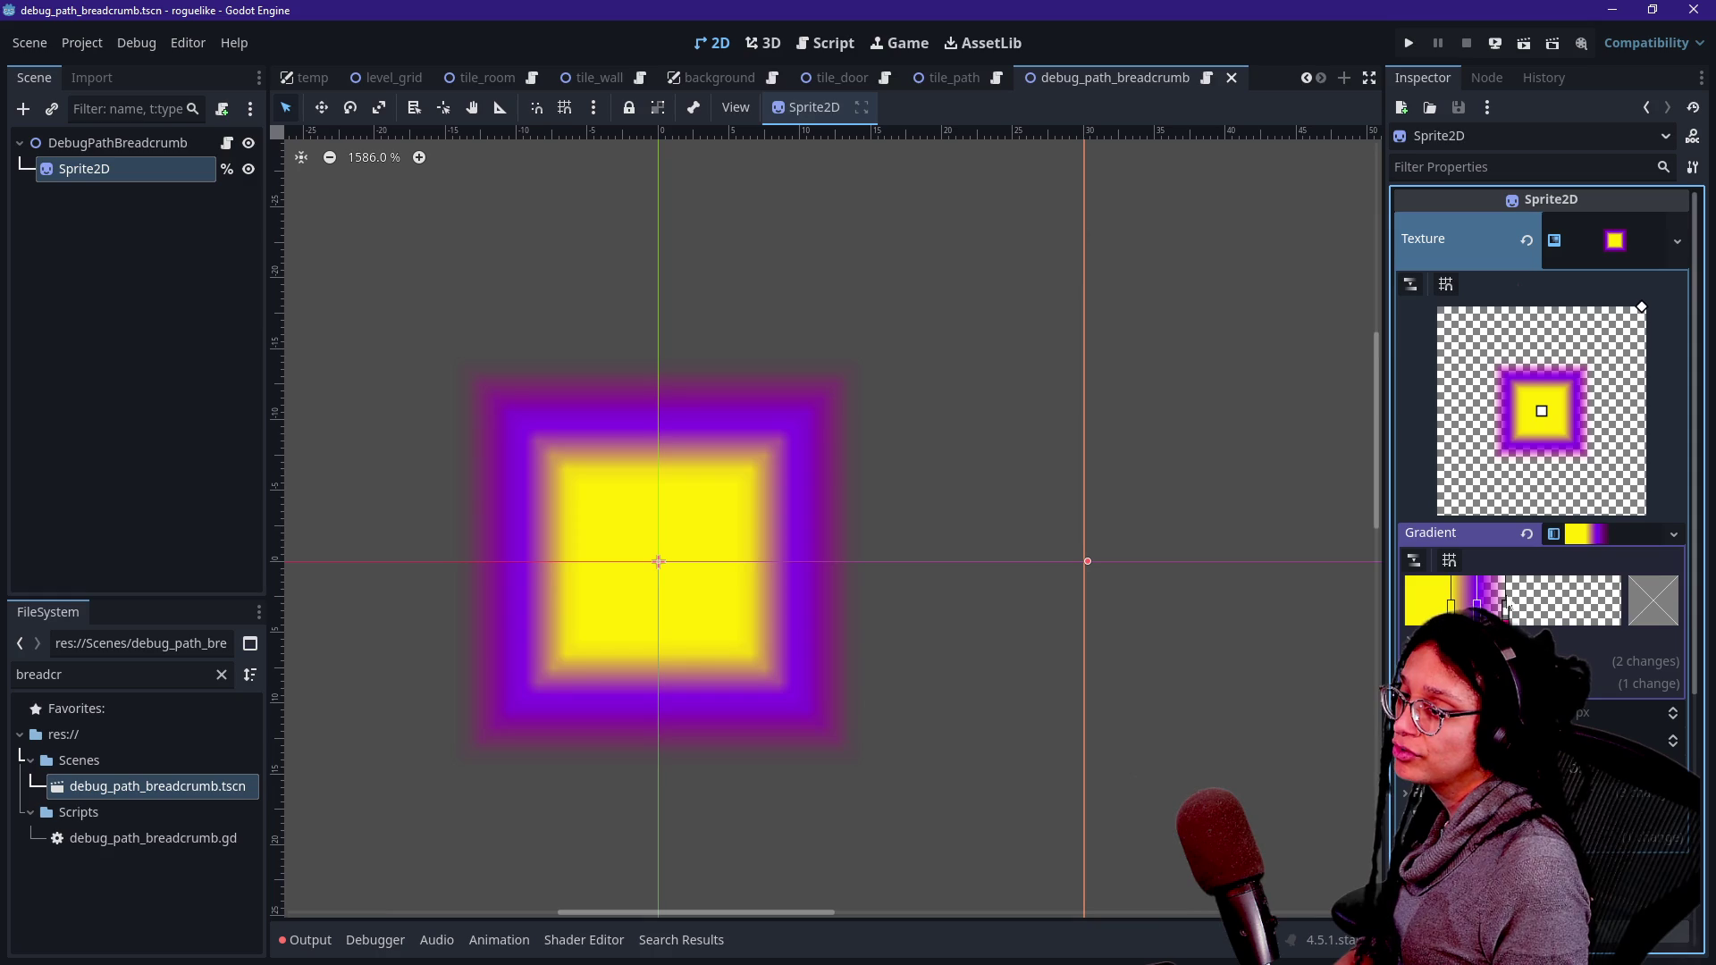
pyautogui.doubleClick(1476, 605)
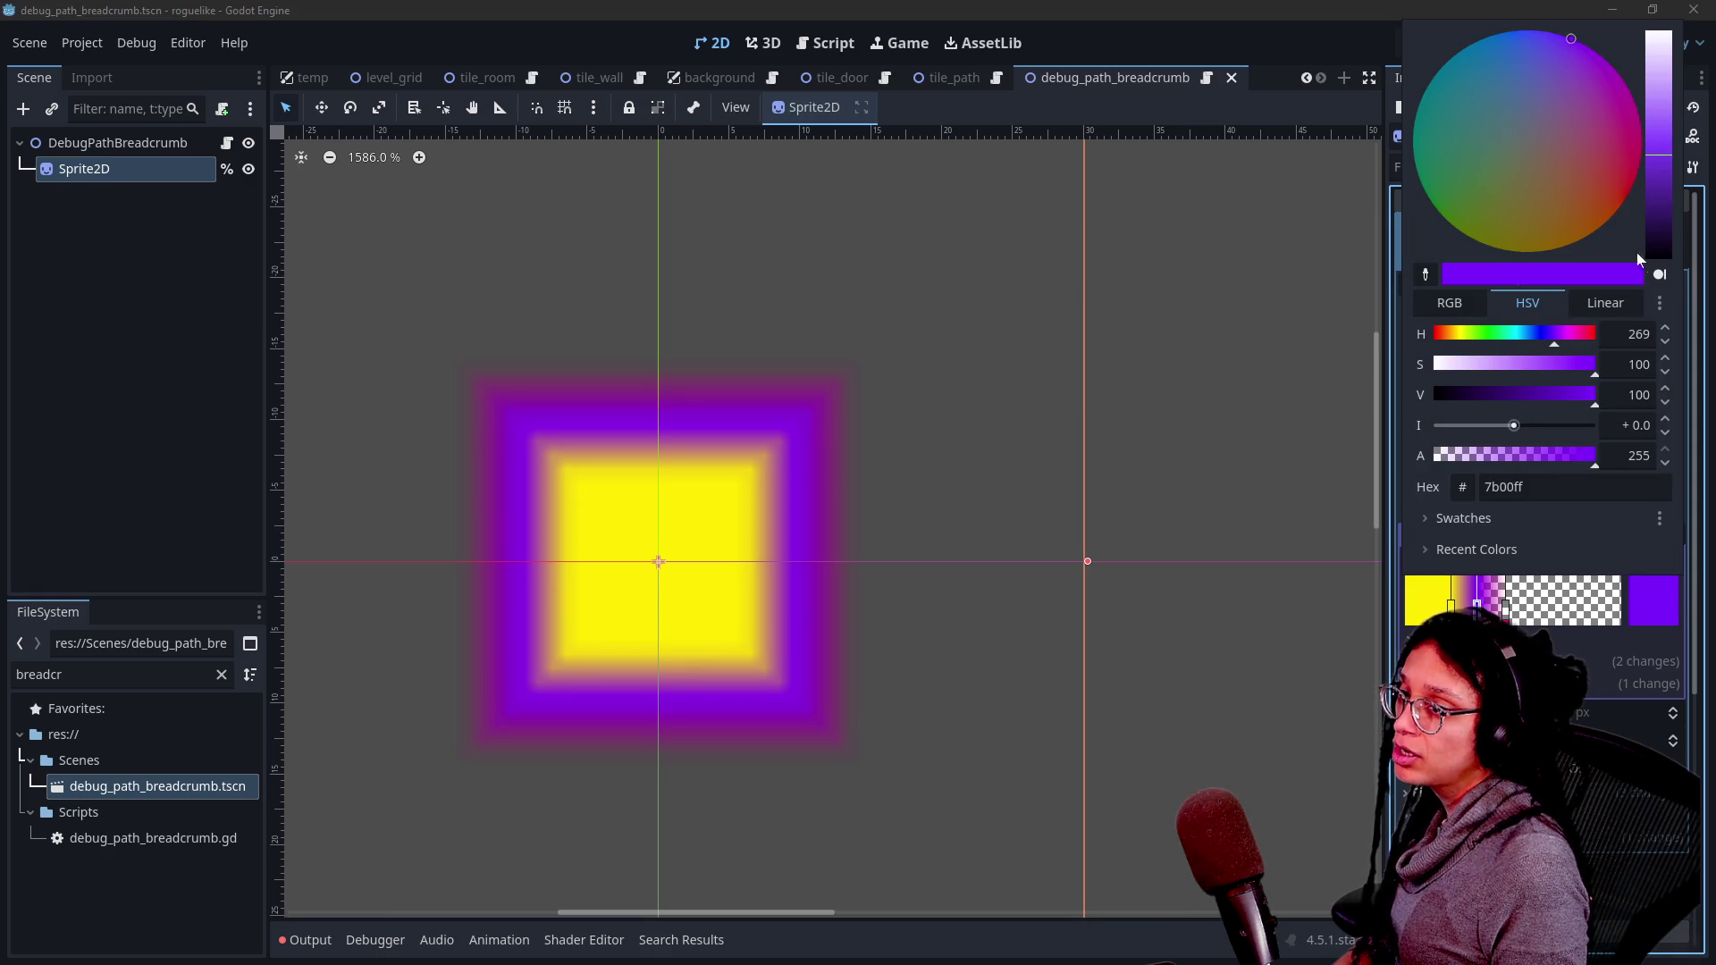
pyautogui.click(1645, 257)
pyautogui.click(1506, 608)
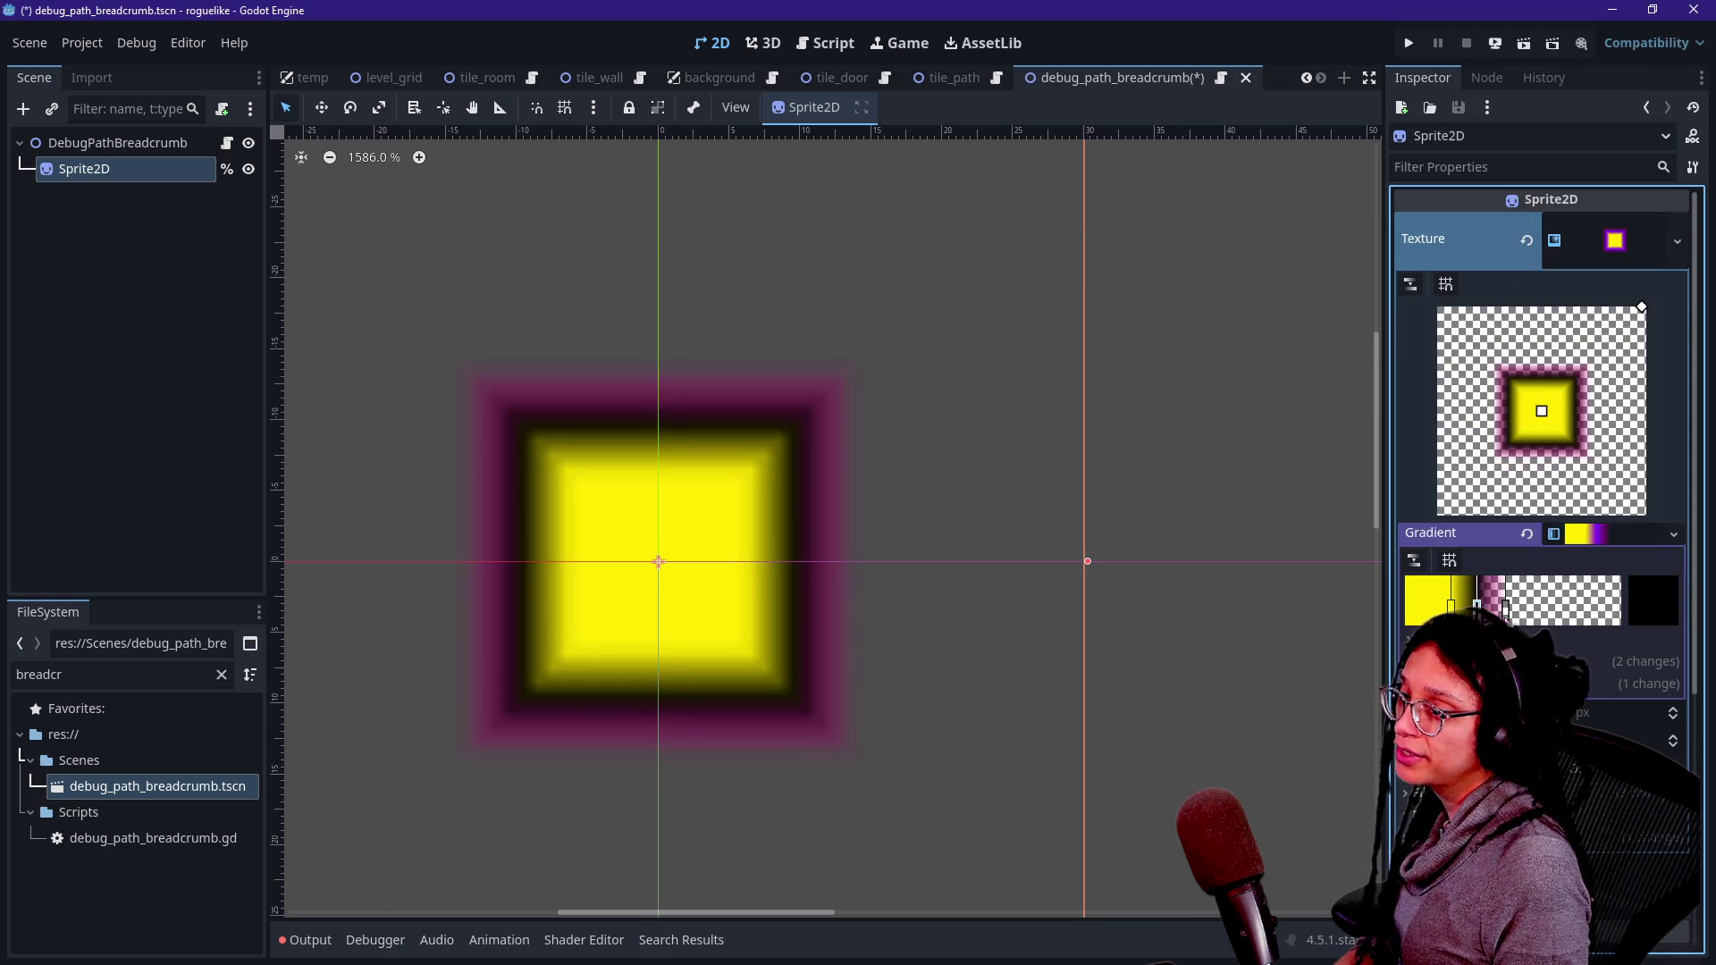
pyautogui.doubleClick(1507, 608)
pyautogui.click(1658, 257)
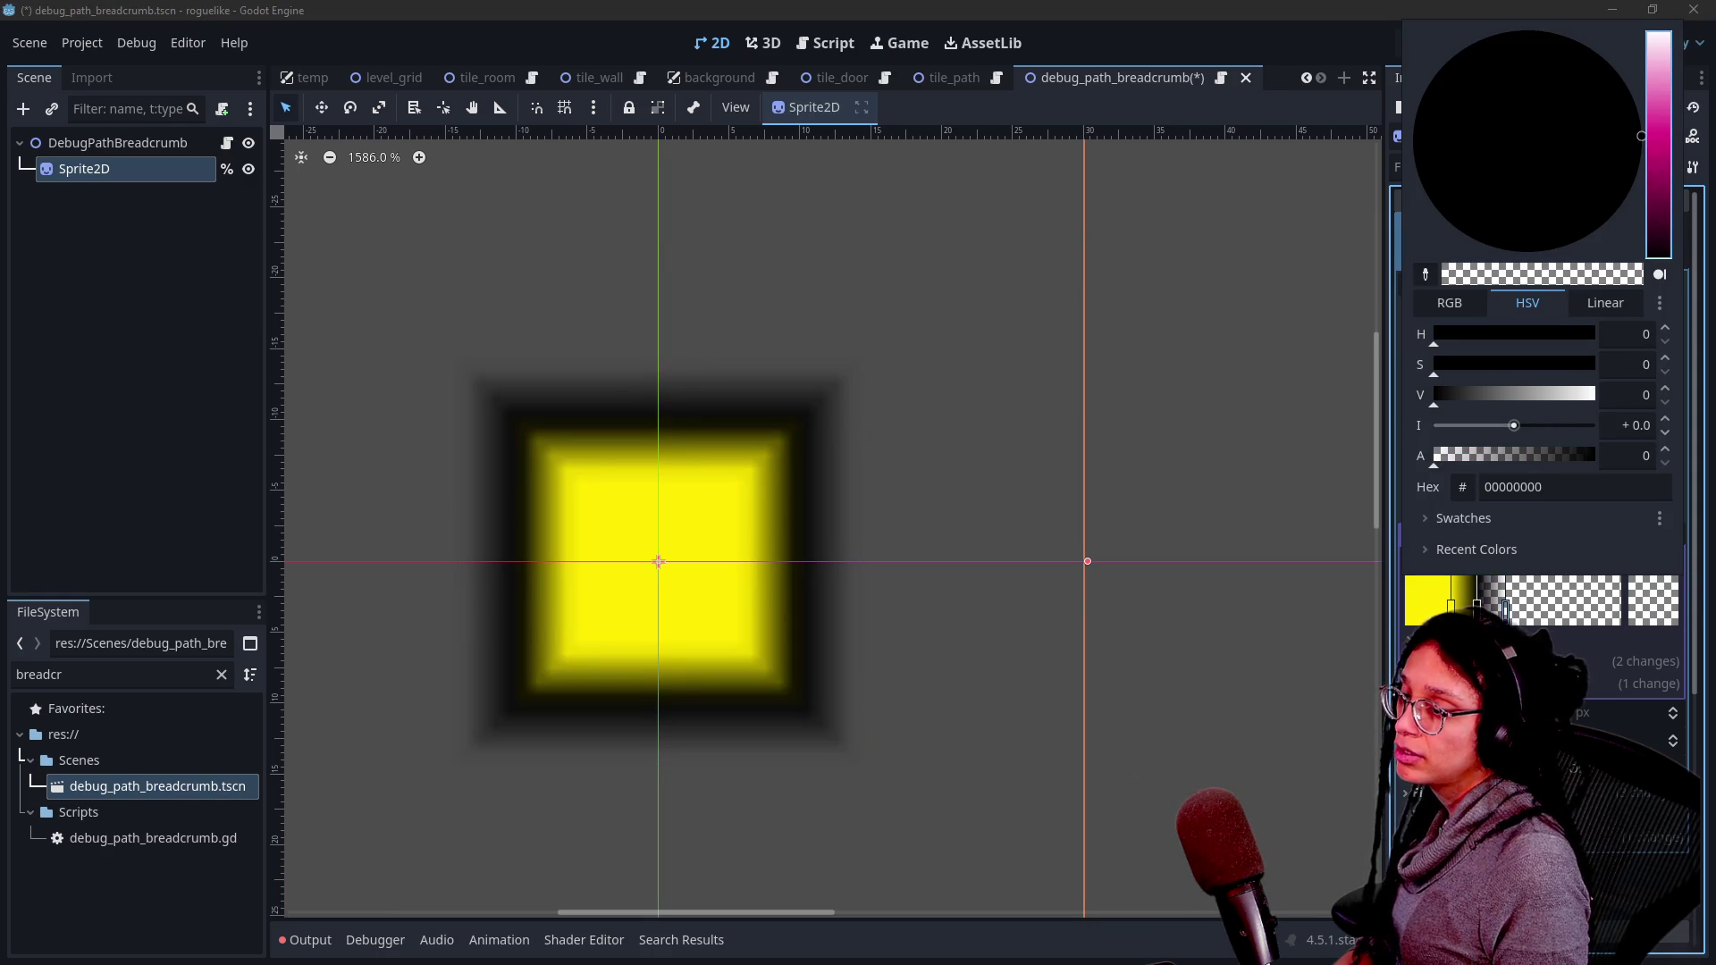
pyautogui.click(1450, 607)
pyautogui.doubleClick(1450, 608)
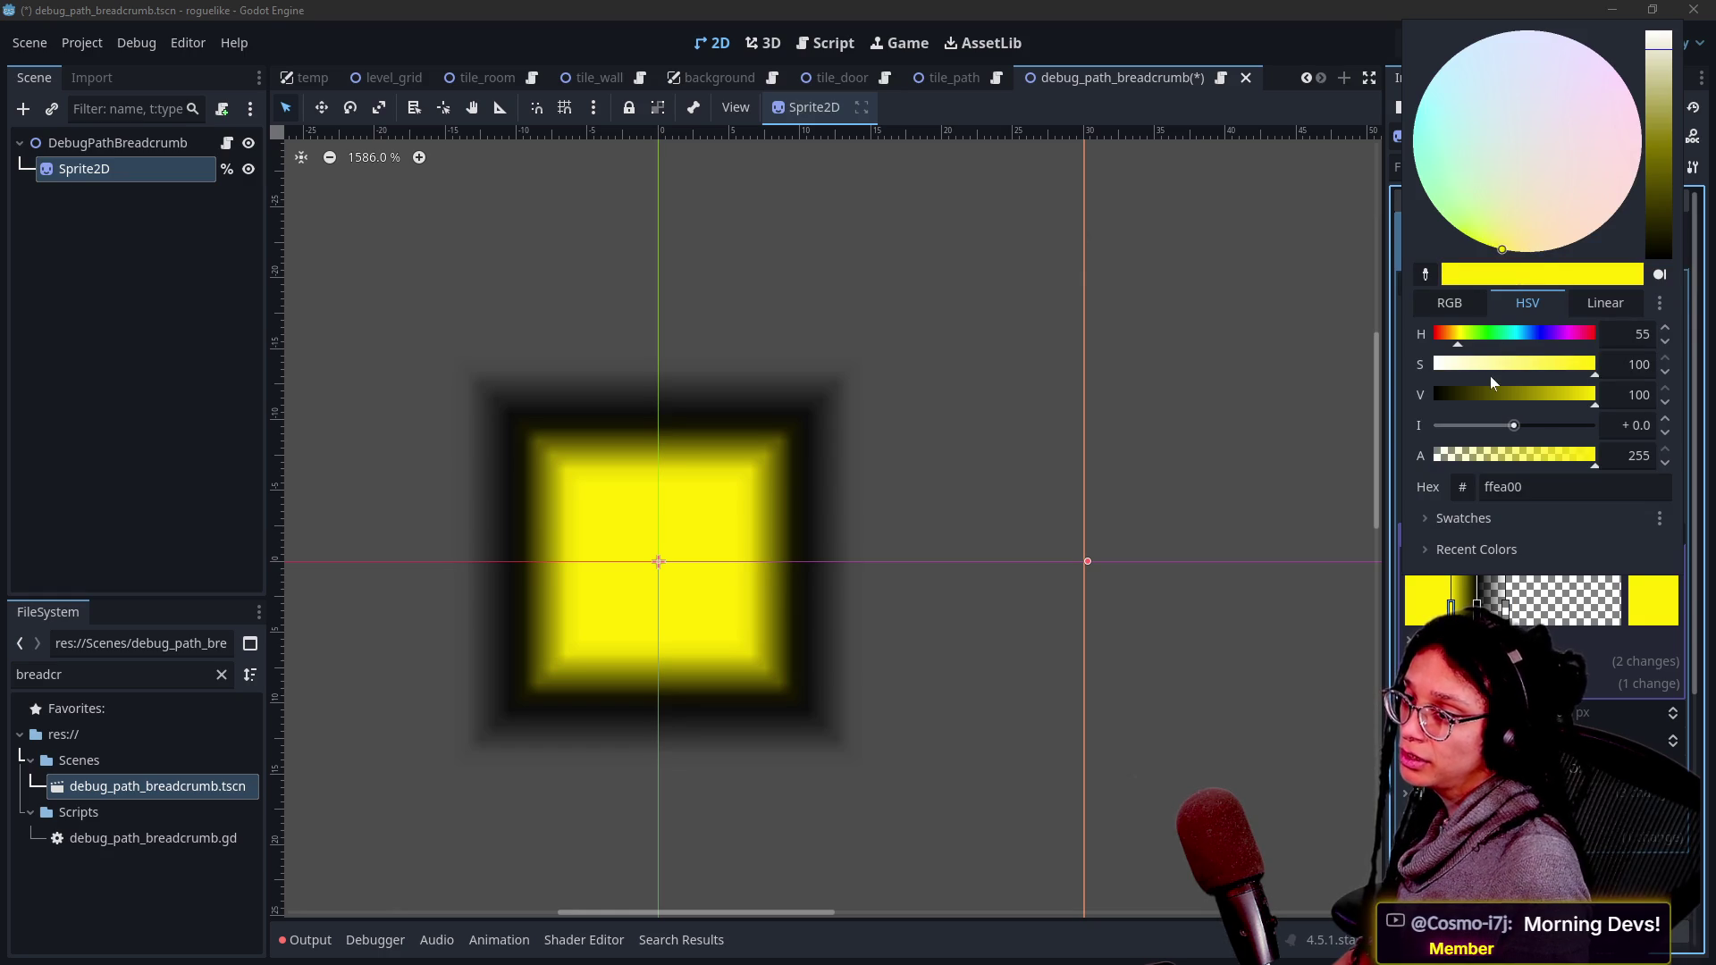
pyautogui.moveTo(1489, 374); pyautogui.dragTo(1300, 594)
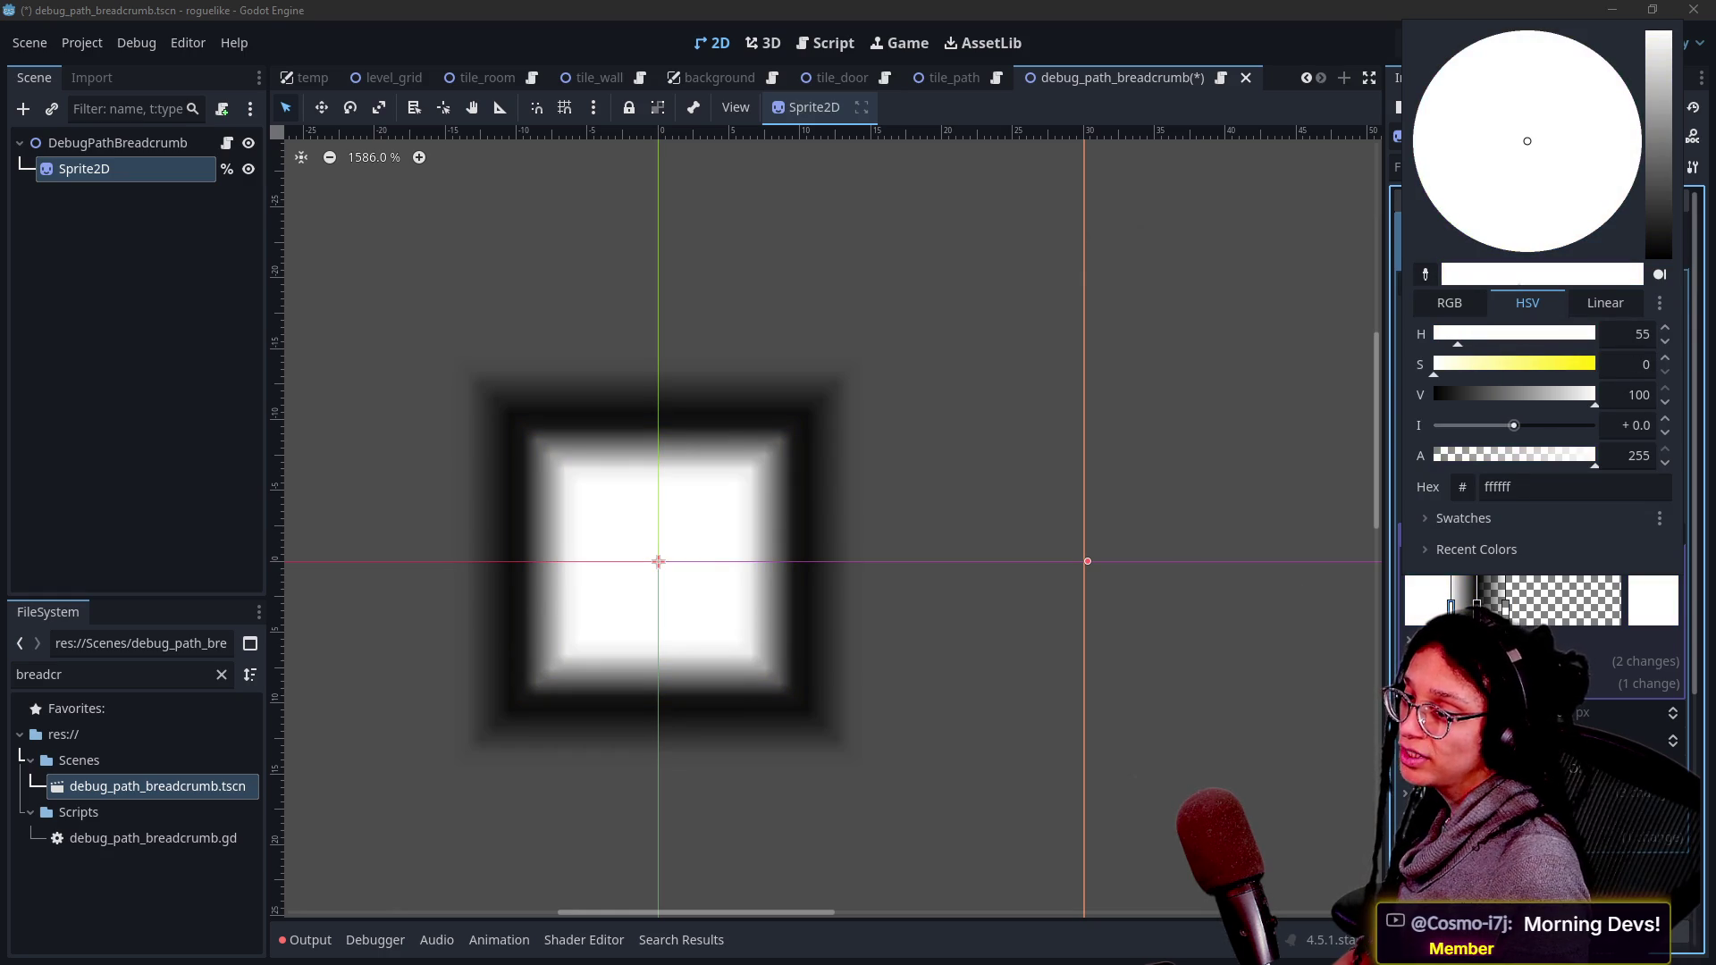
pyautogui.press('Escape')
pyautogui.moveTo(1523, 617)
pyautogui.mouseDown()
pyautogui.moveTo(1450, 609)
pyautogui.moveTo(1522, 611)
pyautogui.moveTo(1505, 609)
pyautogui.mouseUp()
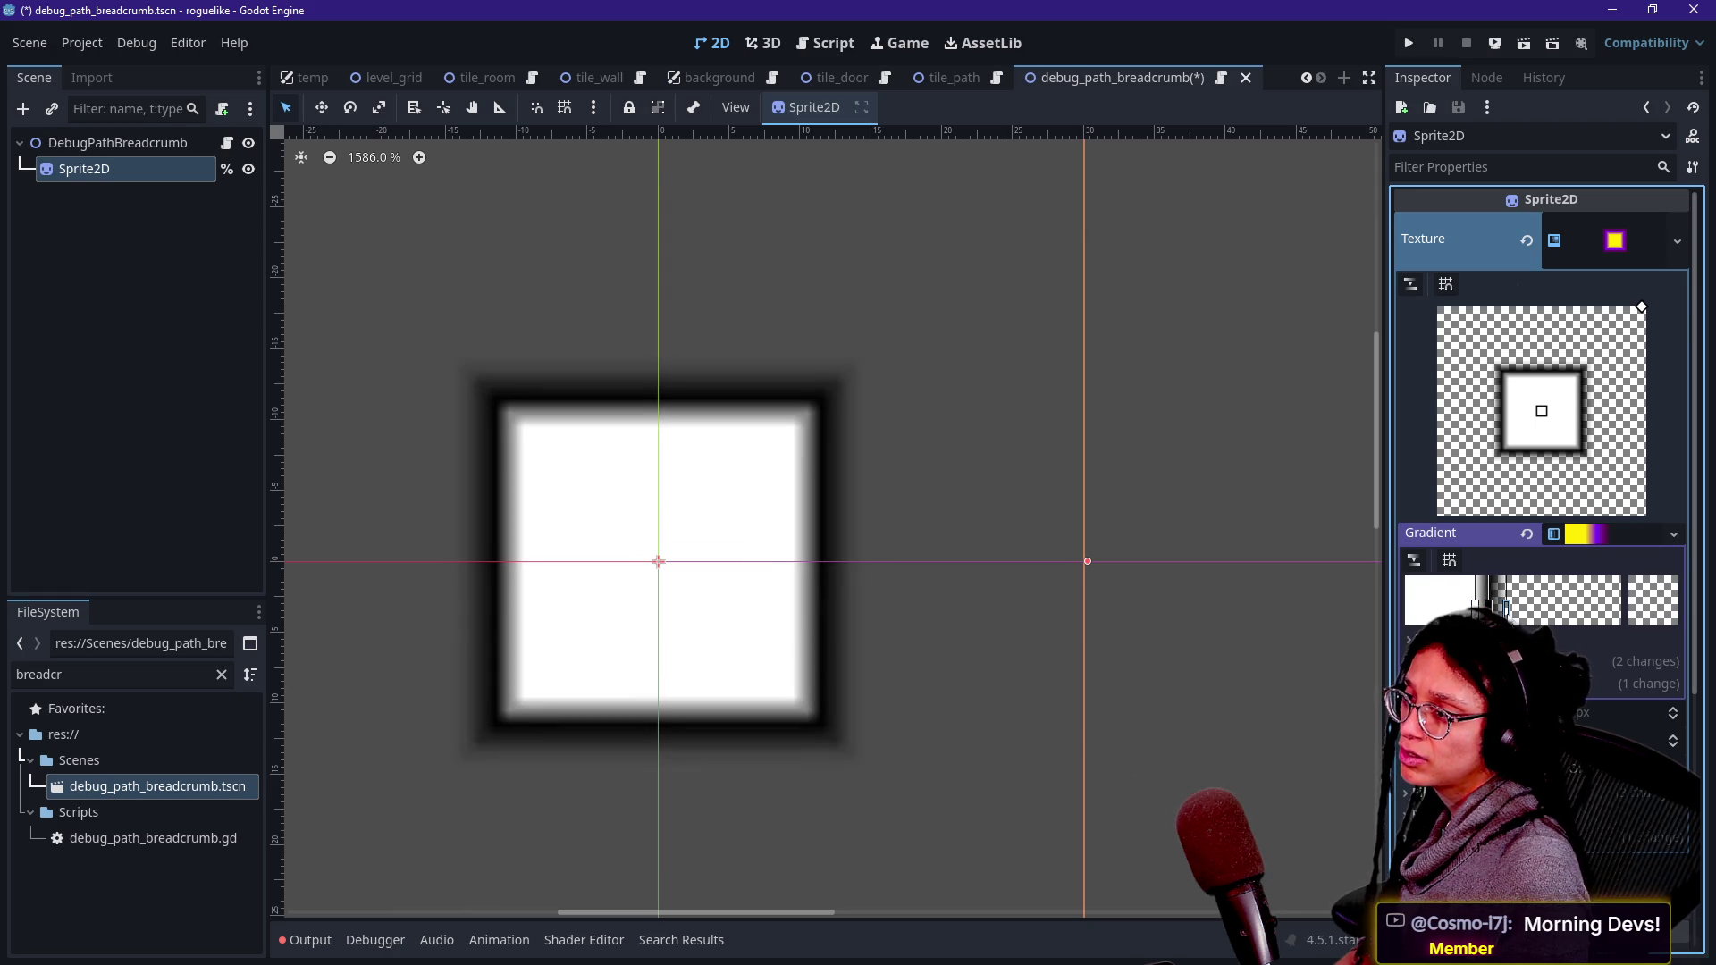
# - Save the breadcrumb scene with the new gradient and deselect Sprite2D
pyautogui.scroll(-5, 836, 491)
pyautogui.scroll(-1, 836, 491)
pyautogui.hotkey('ctrl', 's')
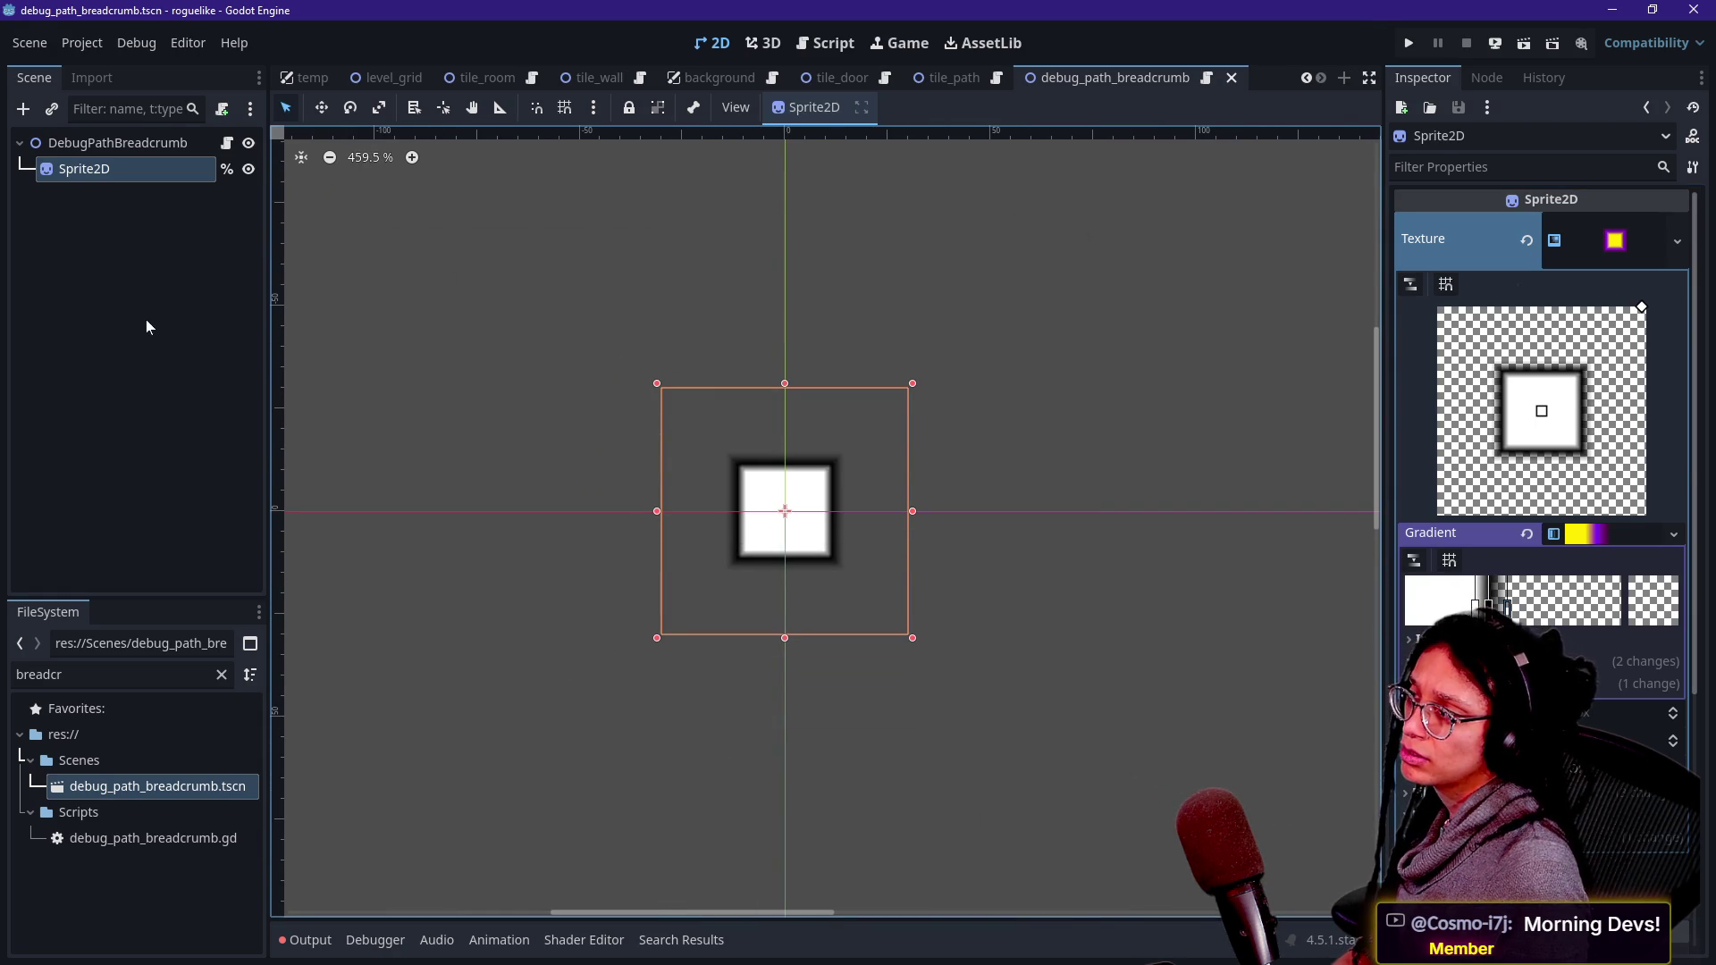
pyautogui.click(146, 321)
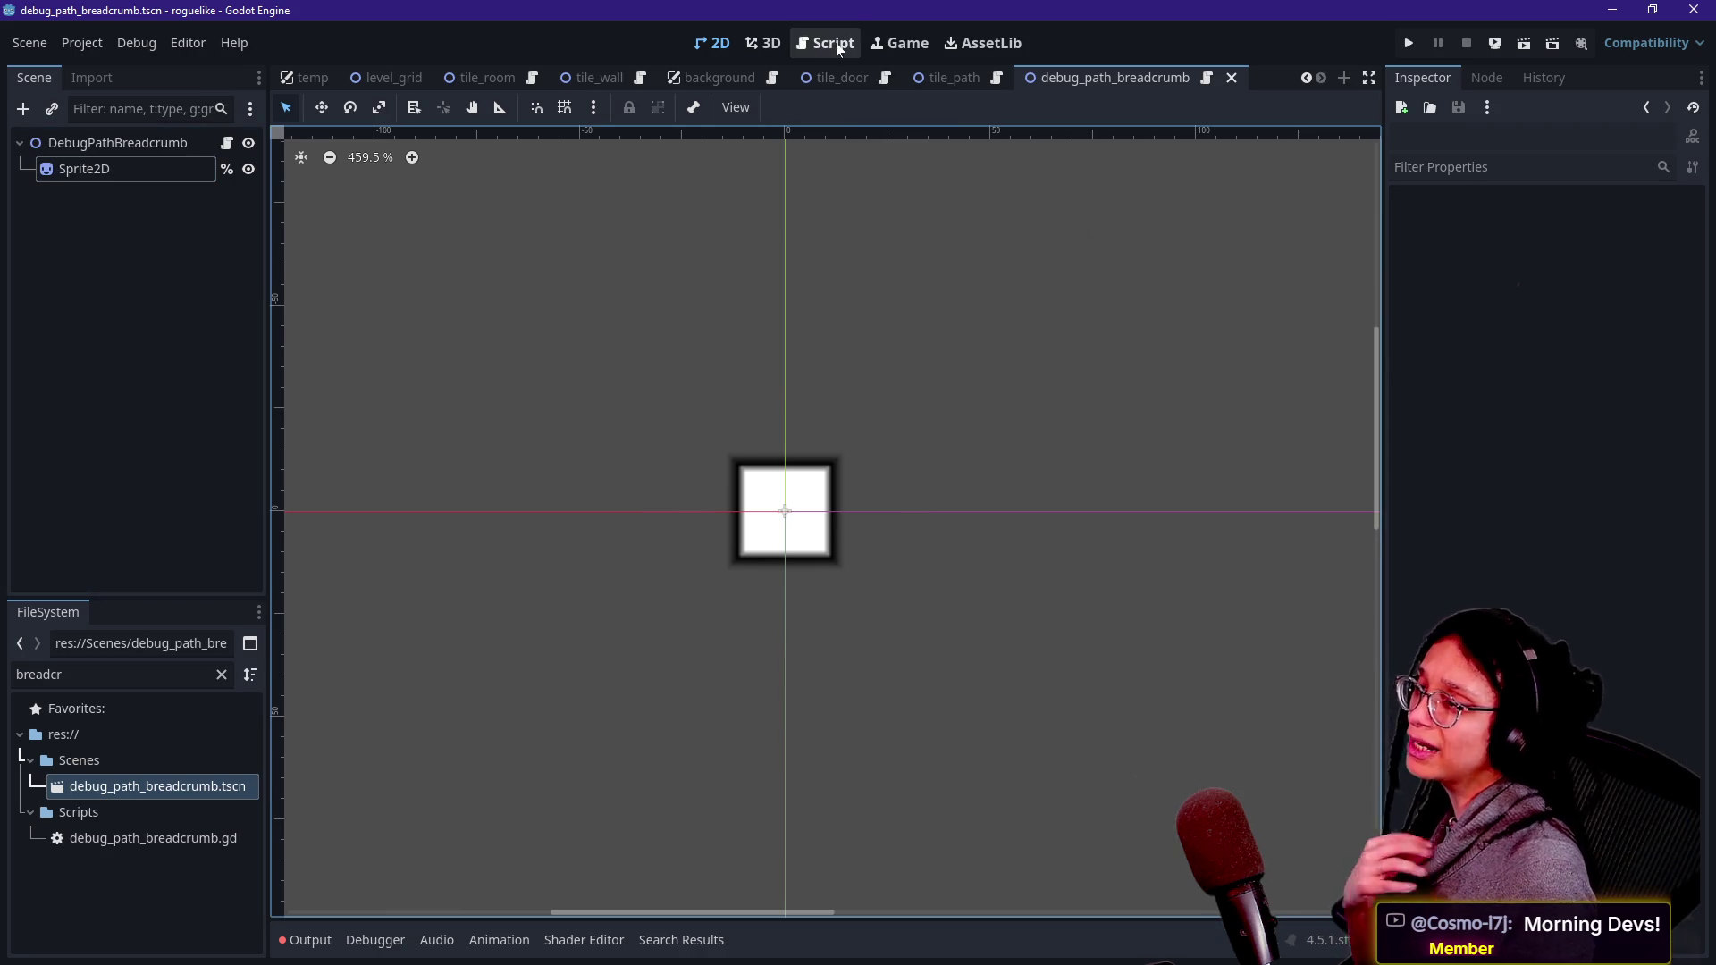
# - Browse recent scripts in the script editor: debug_path_breadcrumb.gd, FancyPrints.gd and debug_tile_window.gd
pyautogui.click(833, 43)
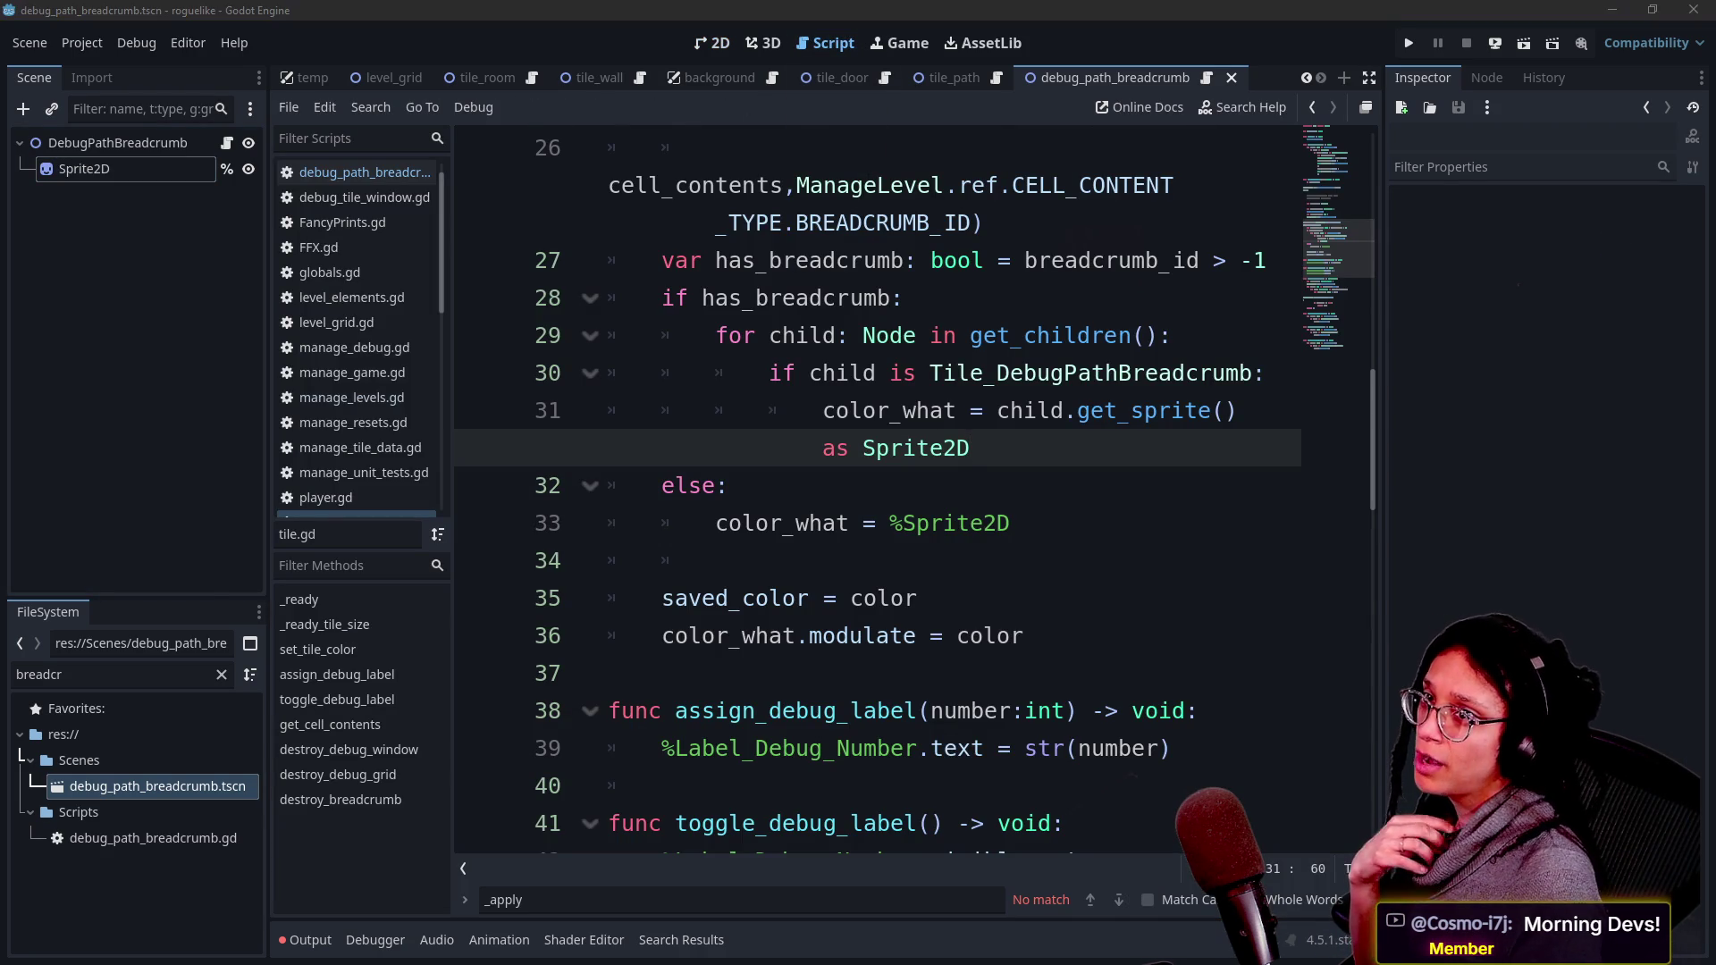
pyautogui.click(905, 298)
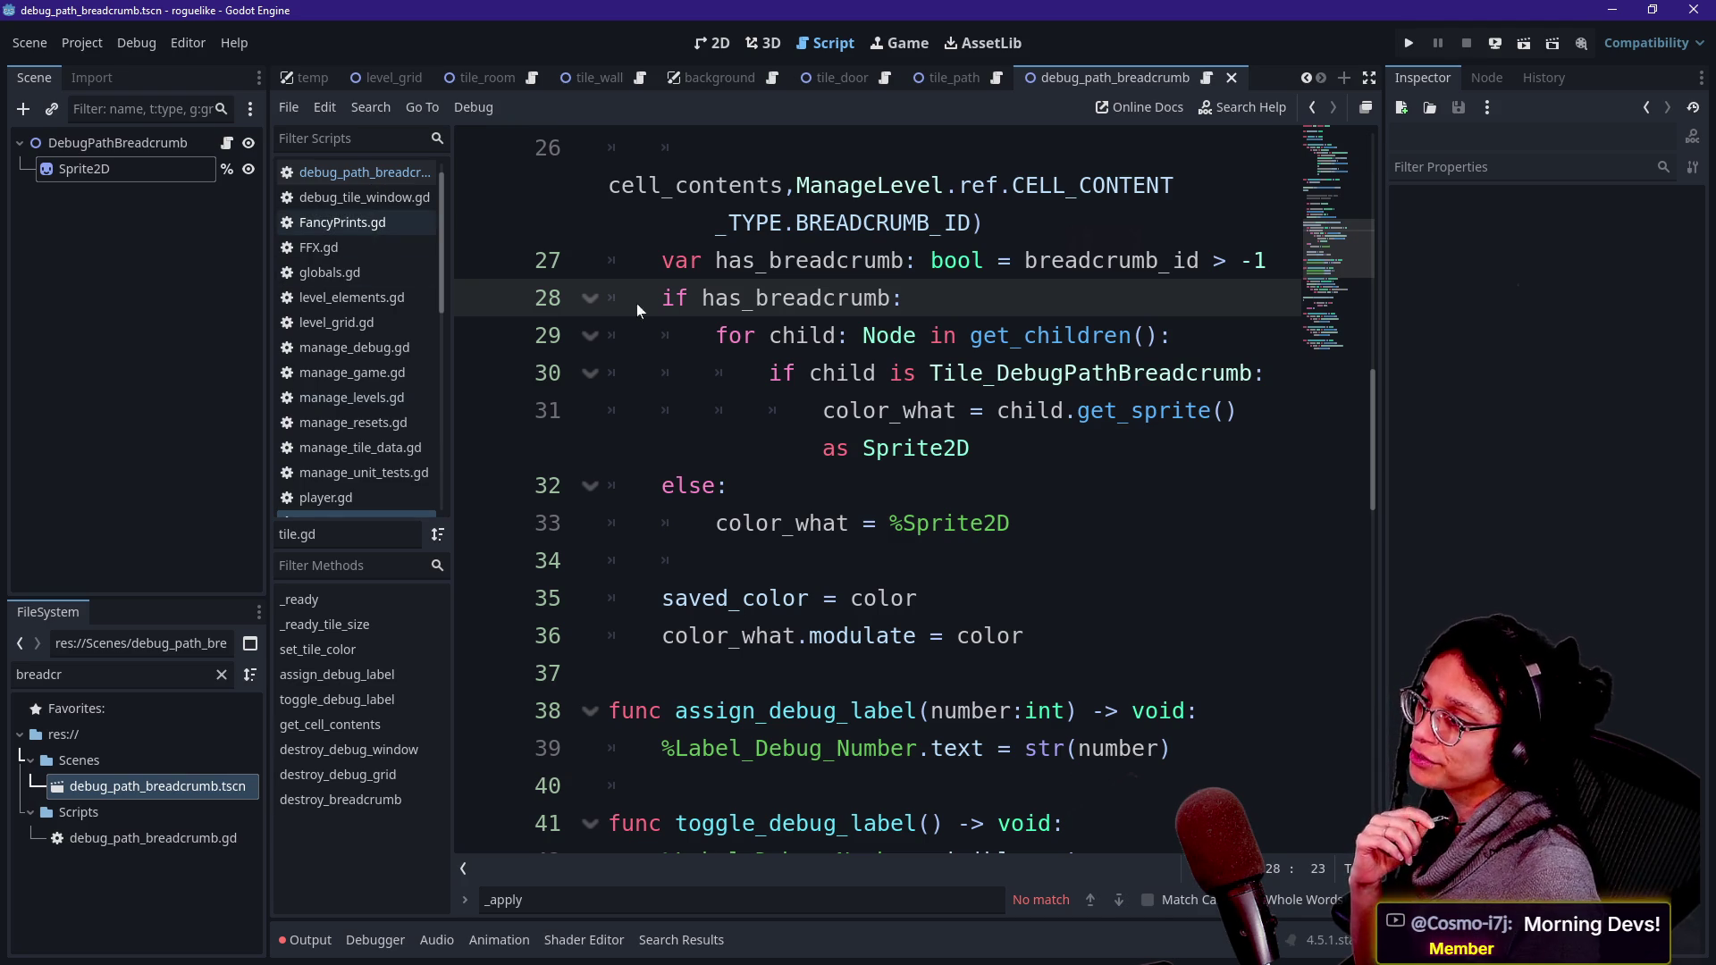
pyautogui.hotkey('alt', 'Left')
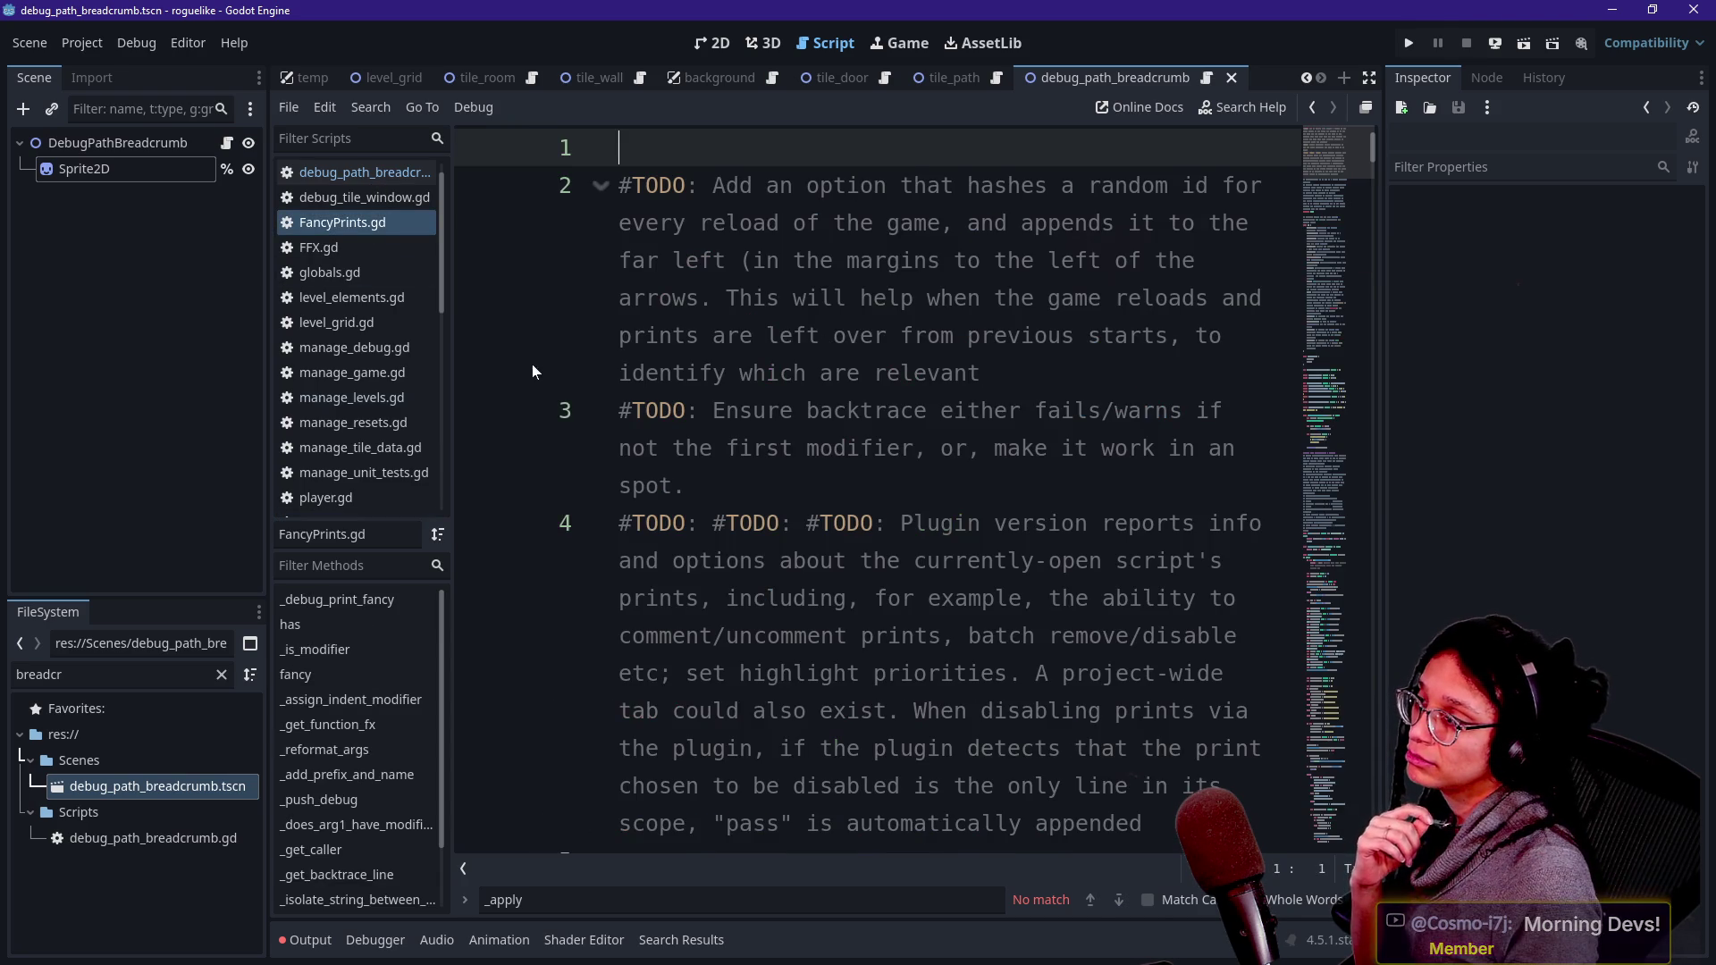
pyautogui.hotkey('alt', 'Left')
pyautogui.click(295, 179)
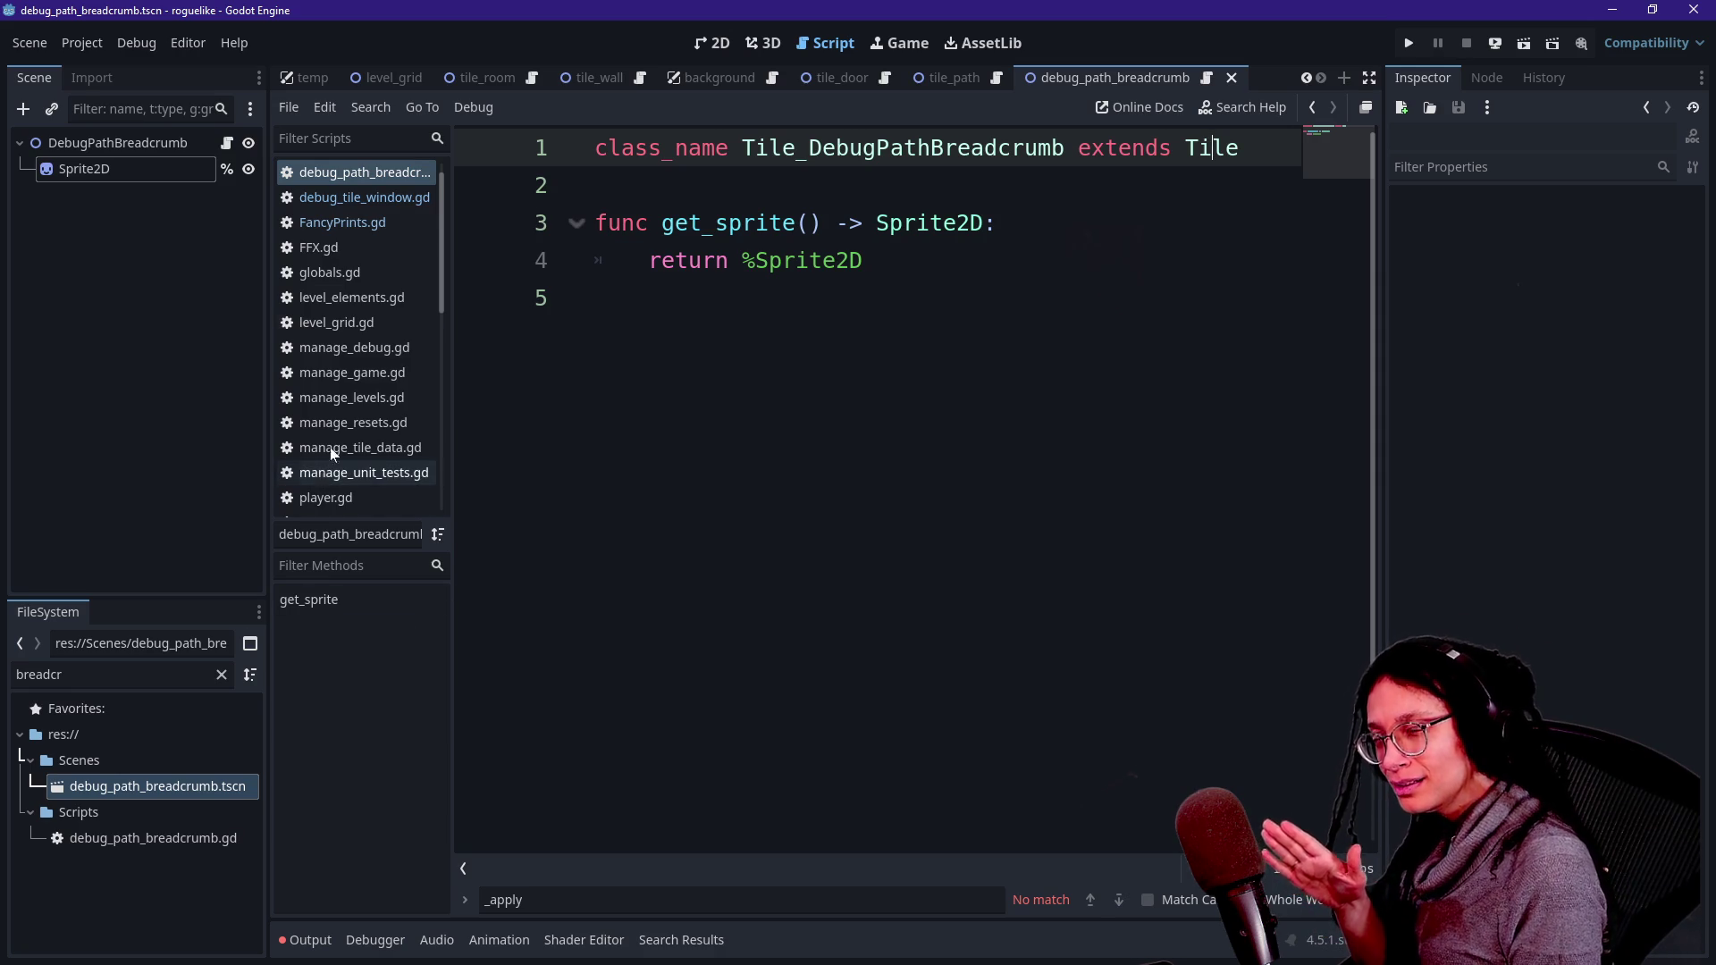
pyautogui.click(375, 222)
pyautogui.click(376, 199)
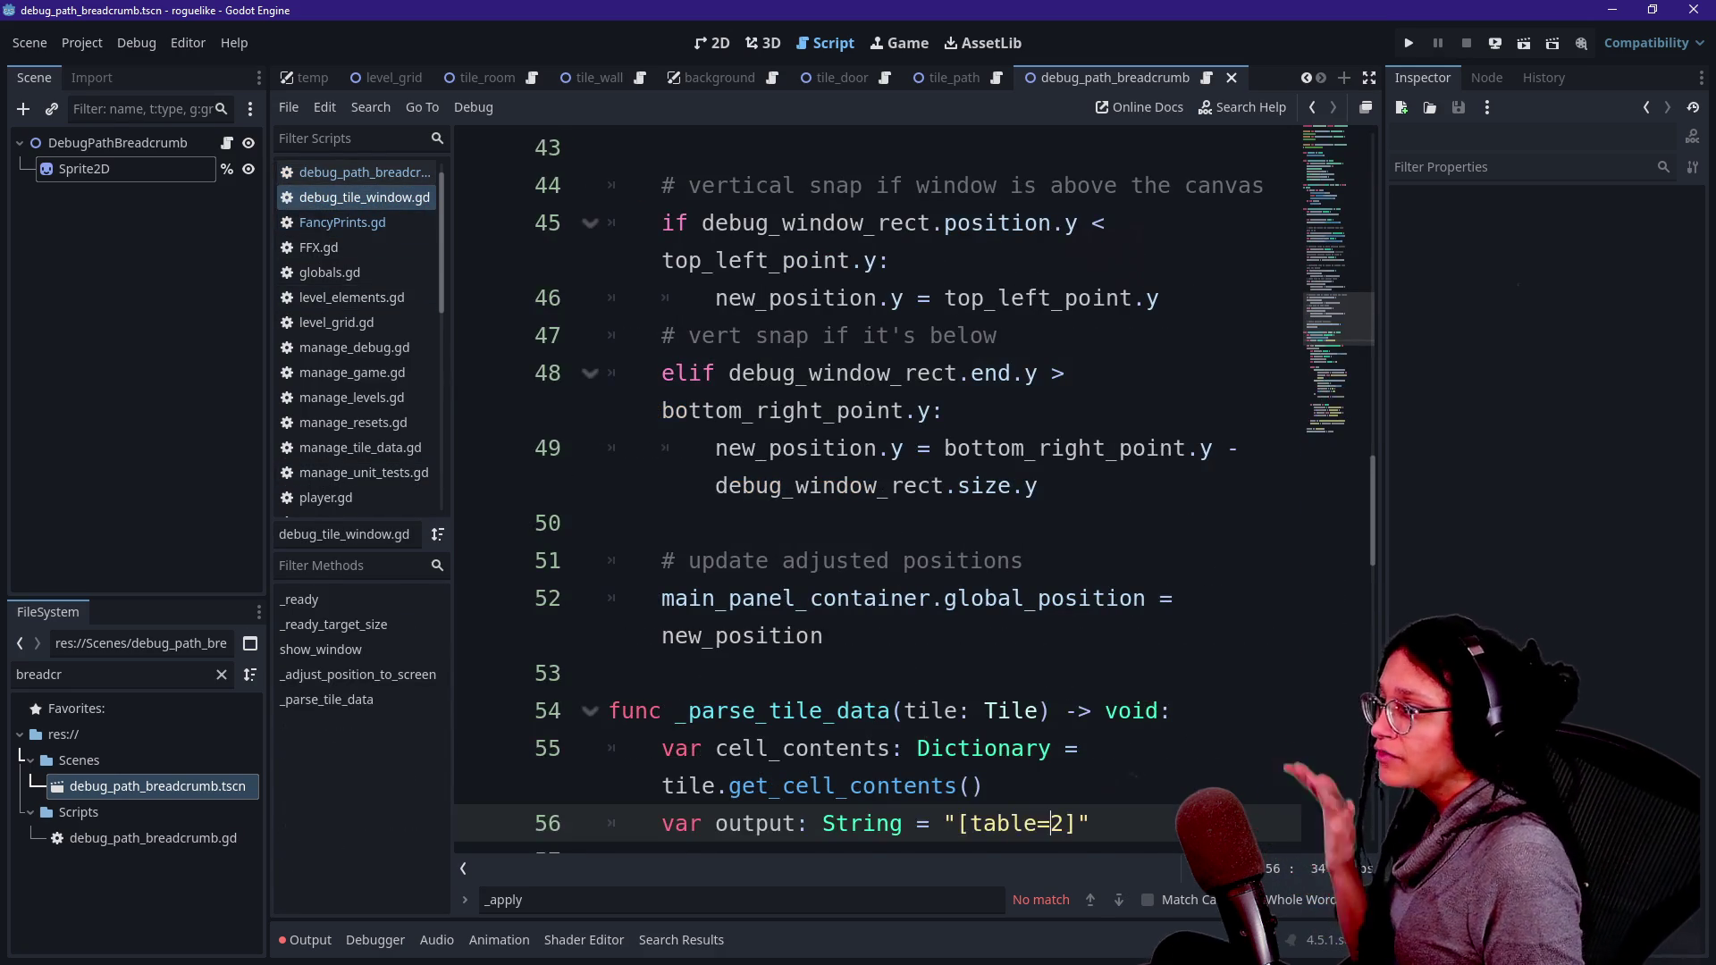
pyautogui.click(782, 448)
pyautogui.press('BackSpace')
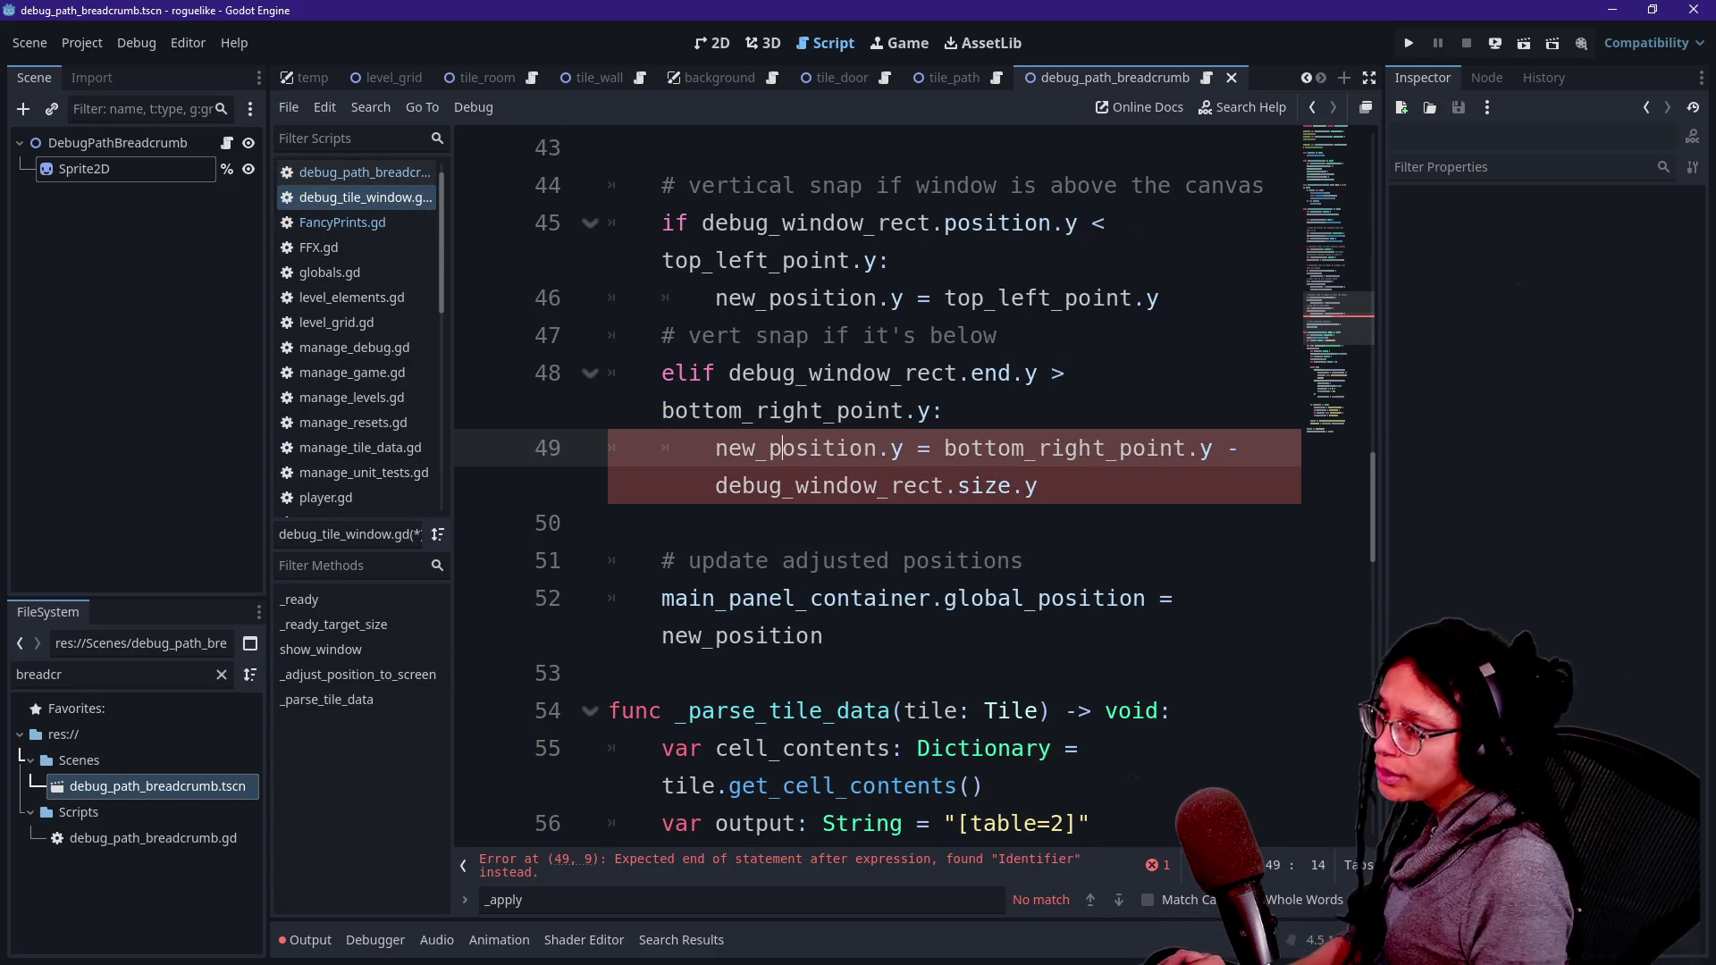
# - Quick-open manage_debug.gd by searching 'debug' and hide the side docks for a wider editor
pyautogui.hotkey('ctrl', 'alt', 'o')
pyautogui.write('debug')
pyautogui.press('Return')
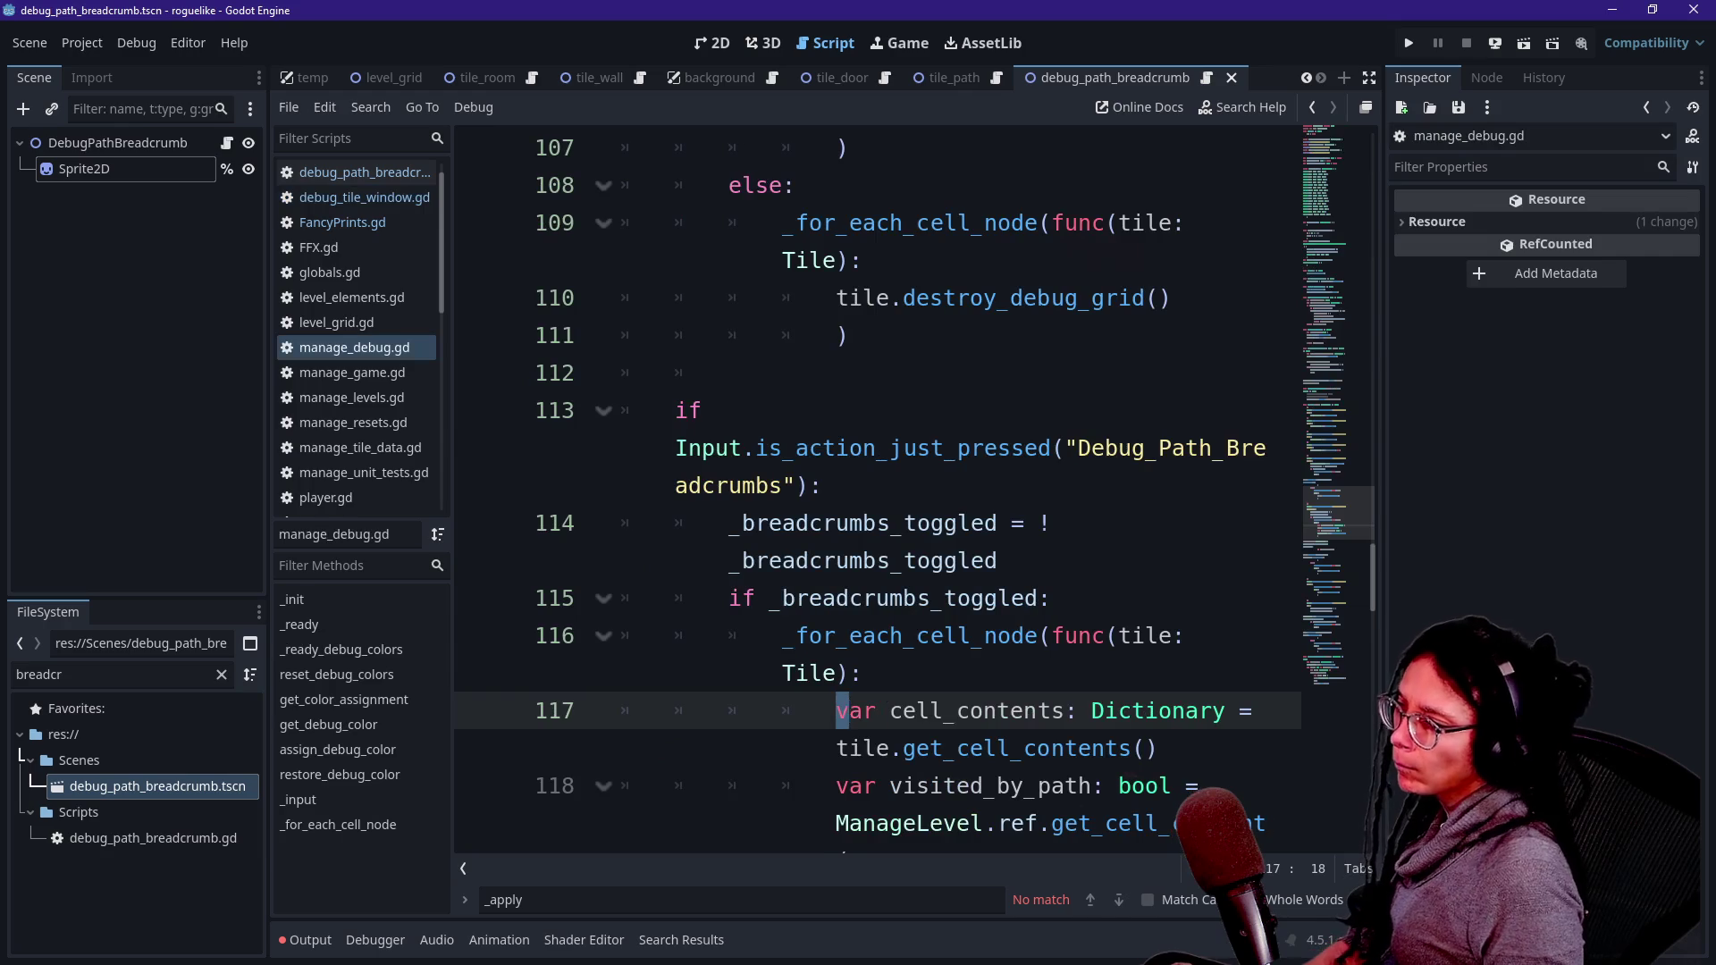
pyautogui.hotkey('ctrl', 'shift', 'F11')
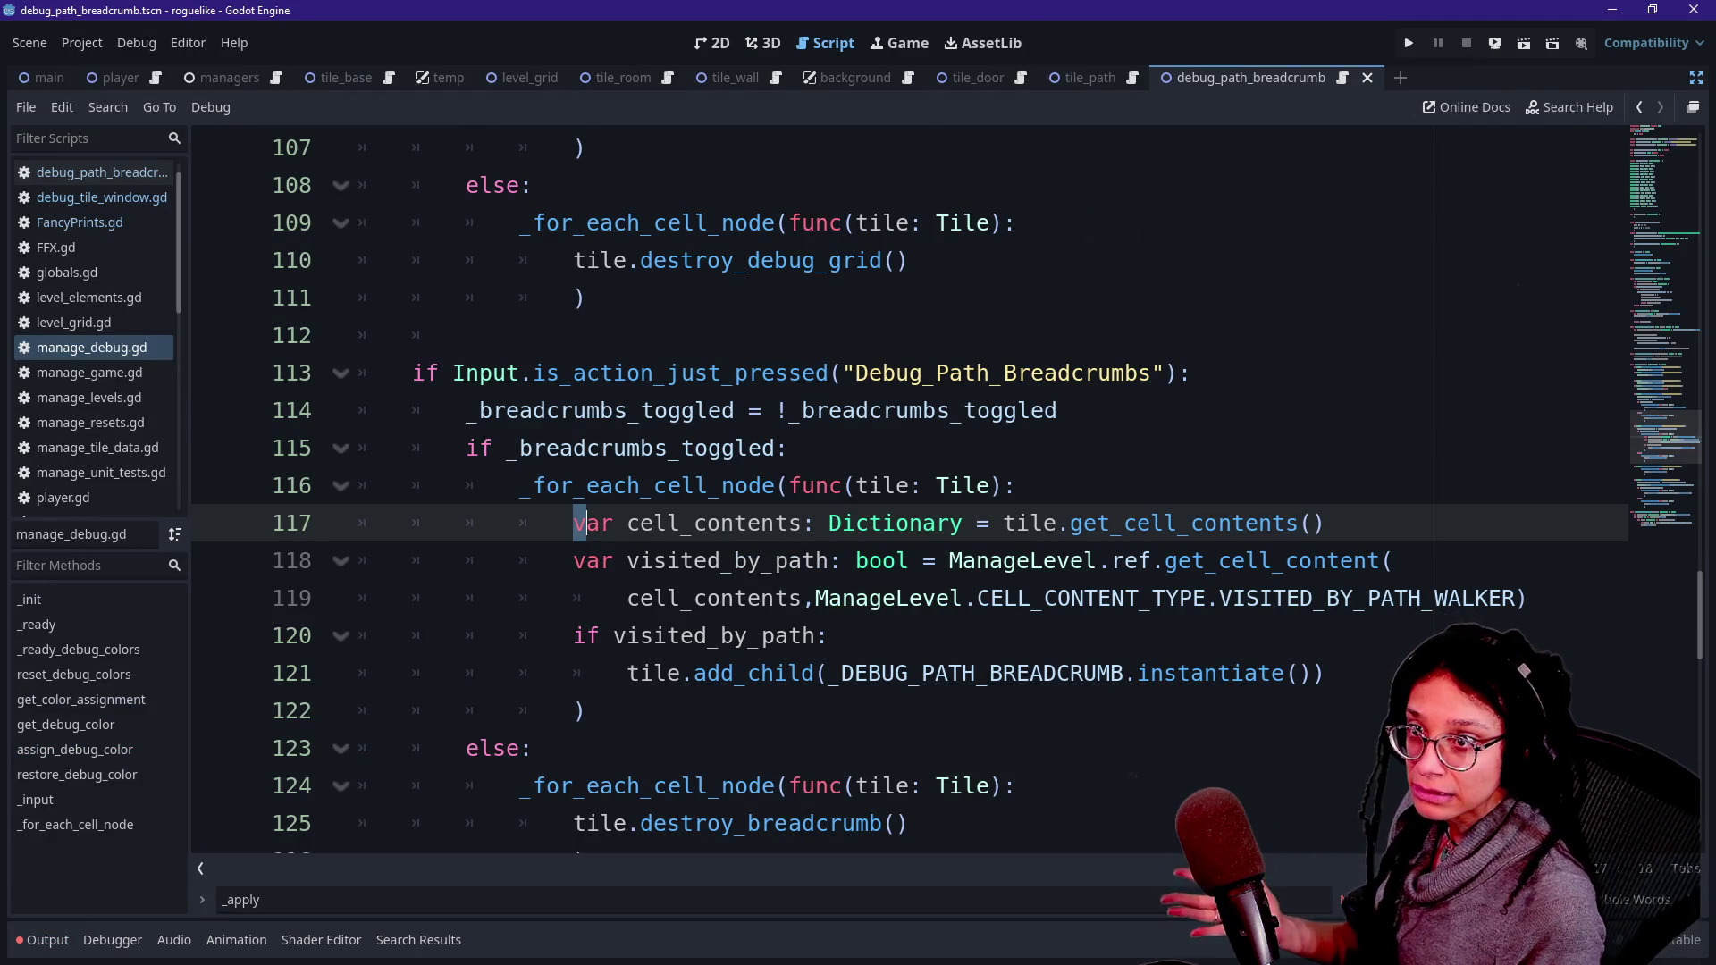
# - Find the black Color entry on line 27 of _DEBUG_COLORS, deleting it and then undoing
pyautogui.moveTo(1651, 436)
pyautogui.mouseDown()
pyautogui.moveTo(1638, 447)
pyautogui.moveTo(1630, 192)
pyautogui.mouseUp()
pyautogui.scroll(2, 769, 483)
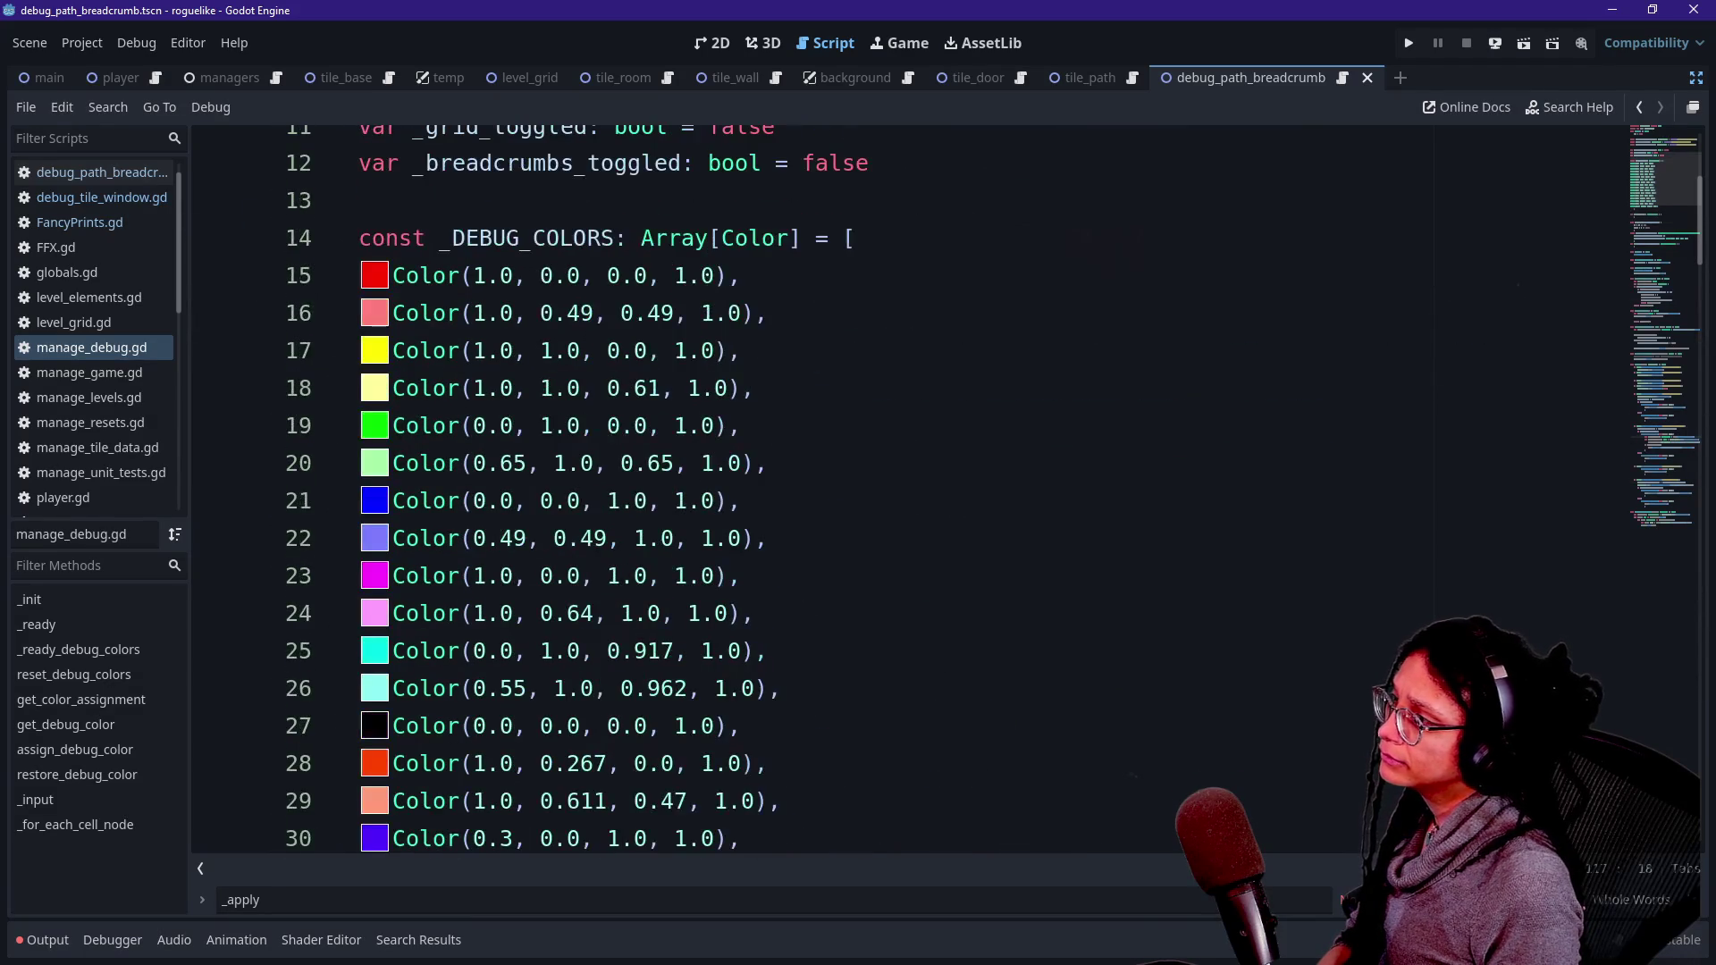
pyautogui.scroll(-1, 768, 483)
pyautogui.moveTo(594, 388)
pyautogui.mouseDown()
pyautogui.moveTo(384, 613)
pyautogui.moveTo(594, 388)
pyautogui.mouseUp()
pyautogui.click(568, 501)
pyautogui.click(740, 613)
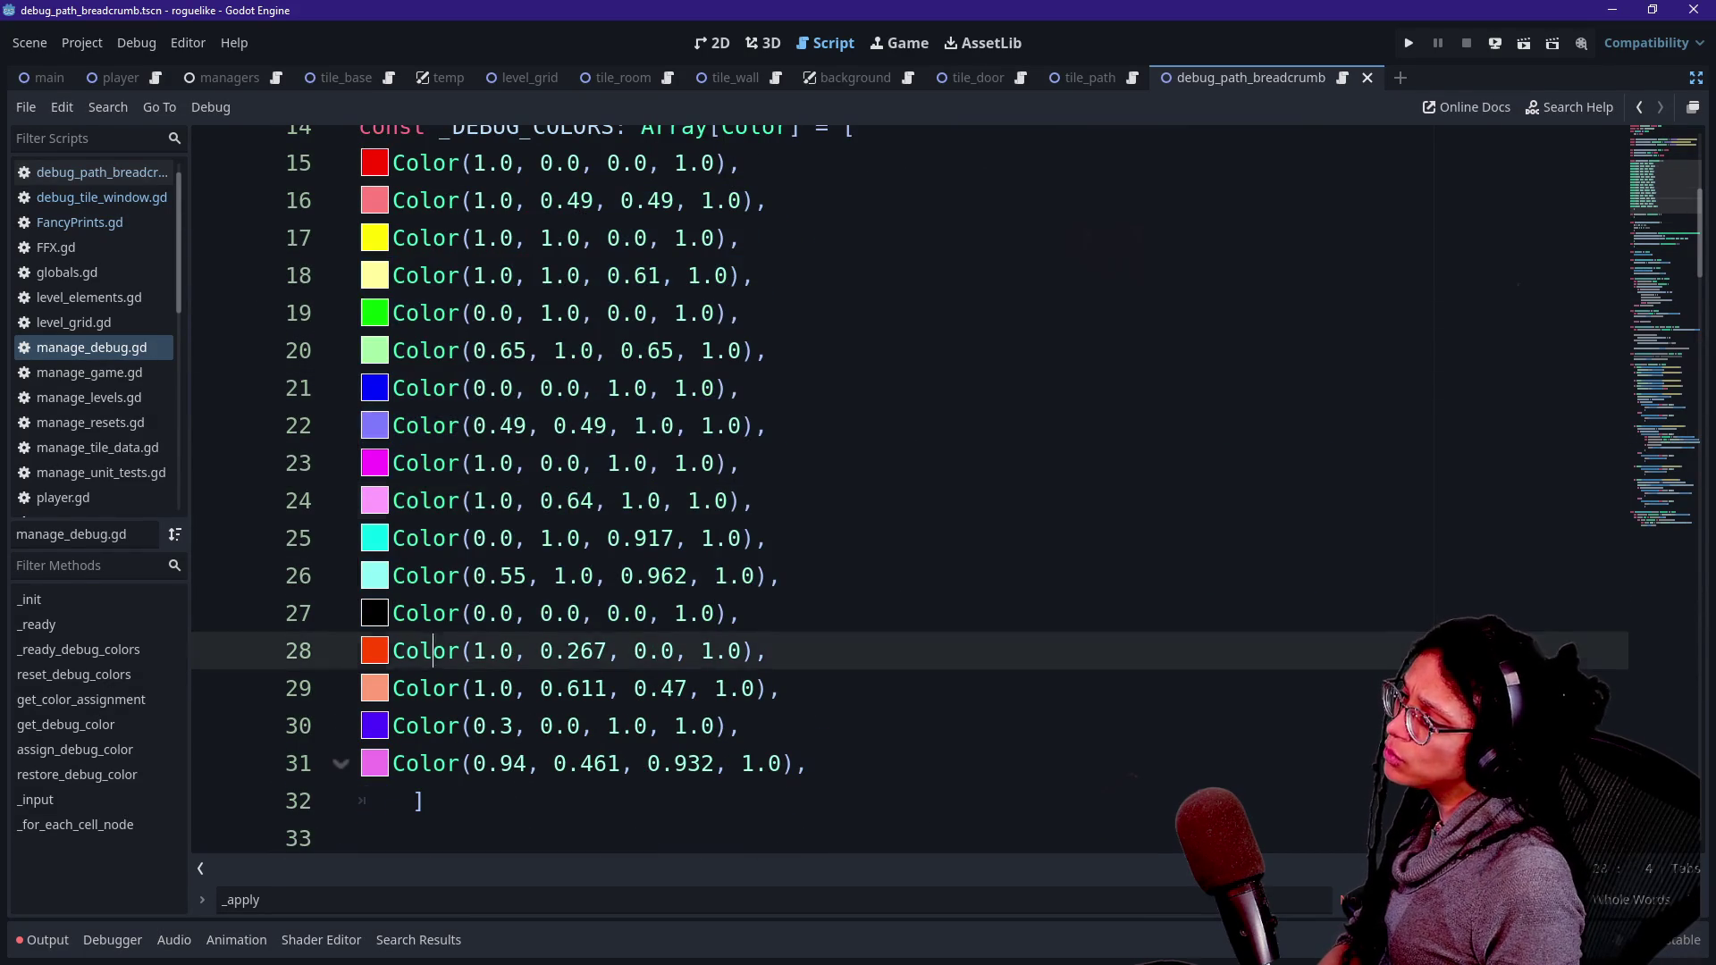
pyautogui.moveTo(740, 613); pyautogui.dragTo(360, 613)
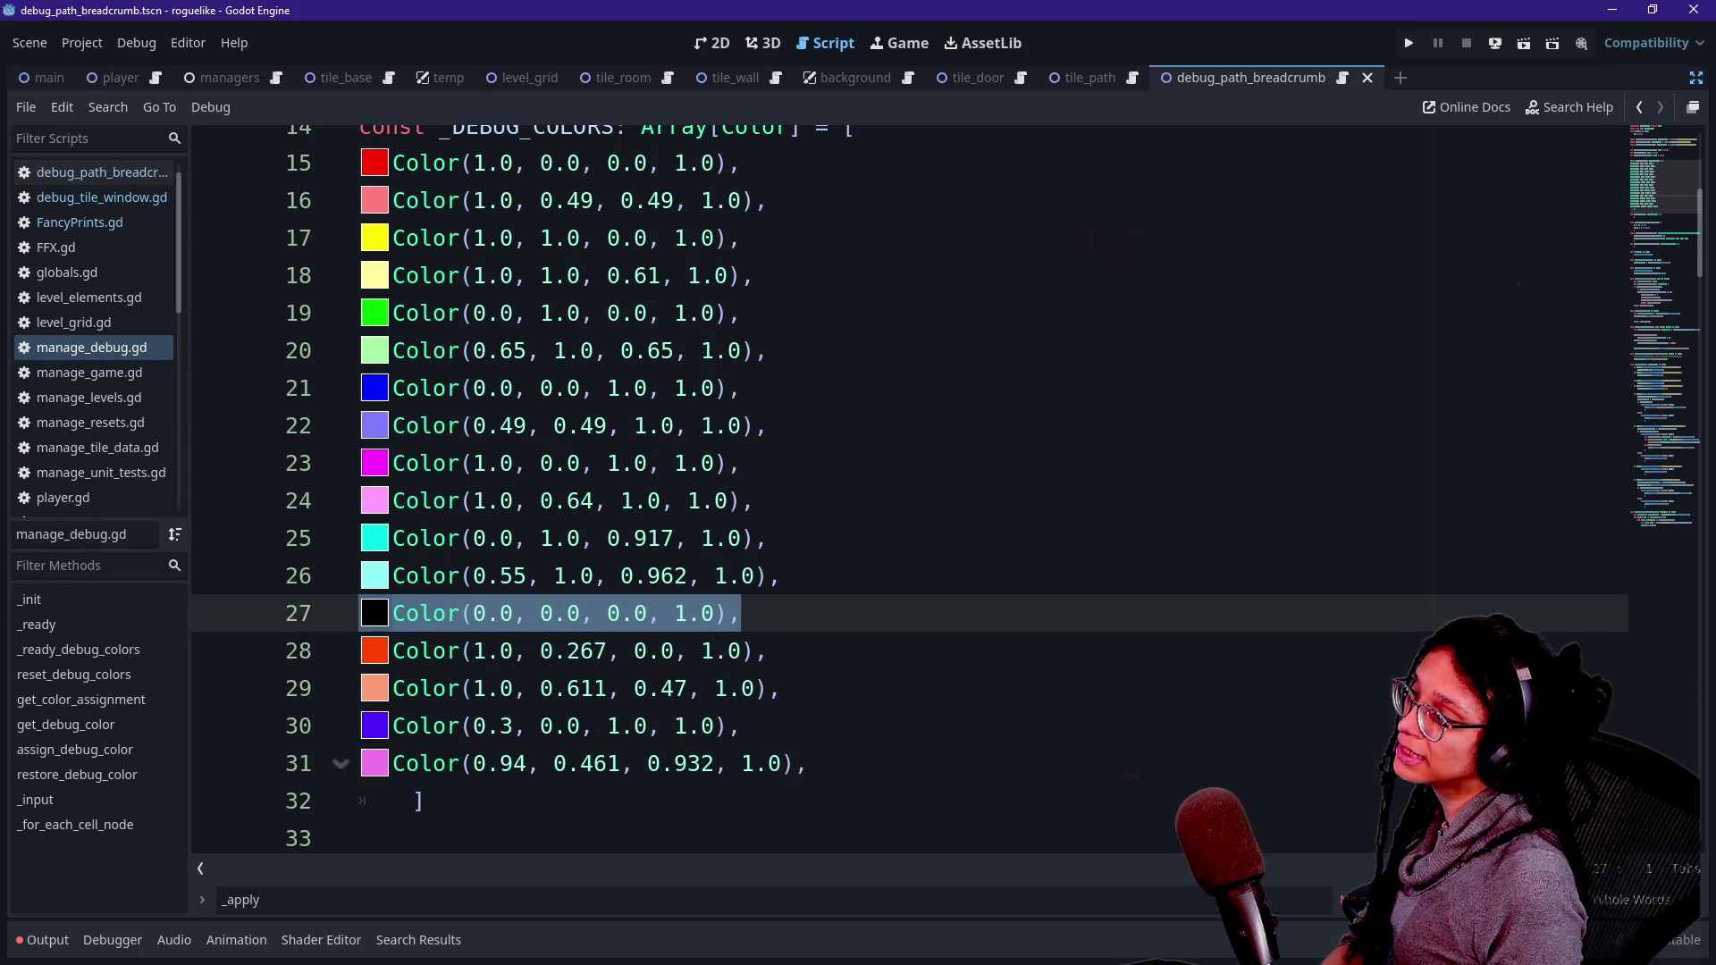
pyautogui.press('BackSpace')
pyautogui.press('BackSpace')
pyautogui.press('BackSpace')
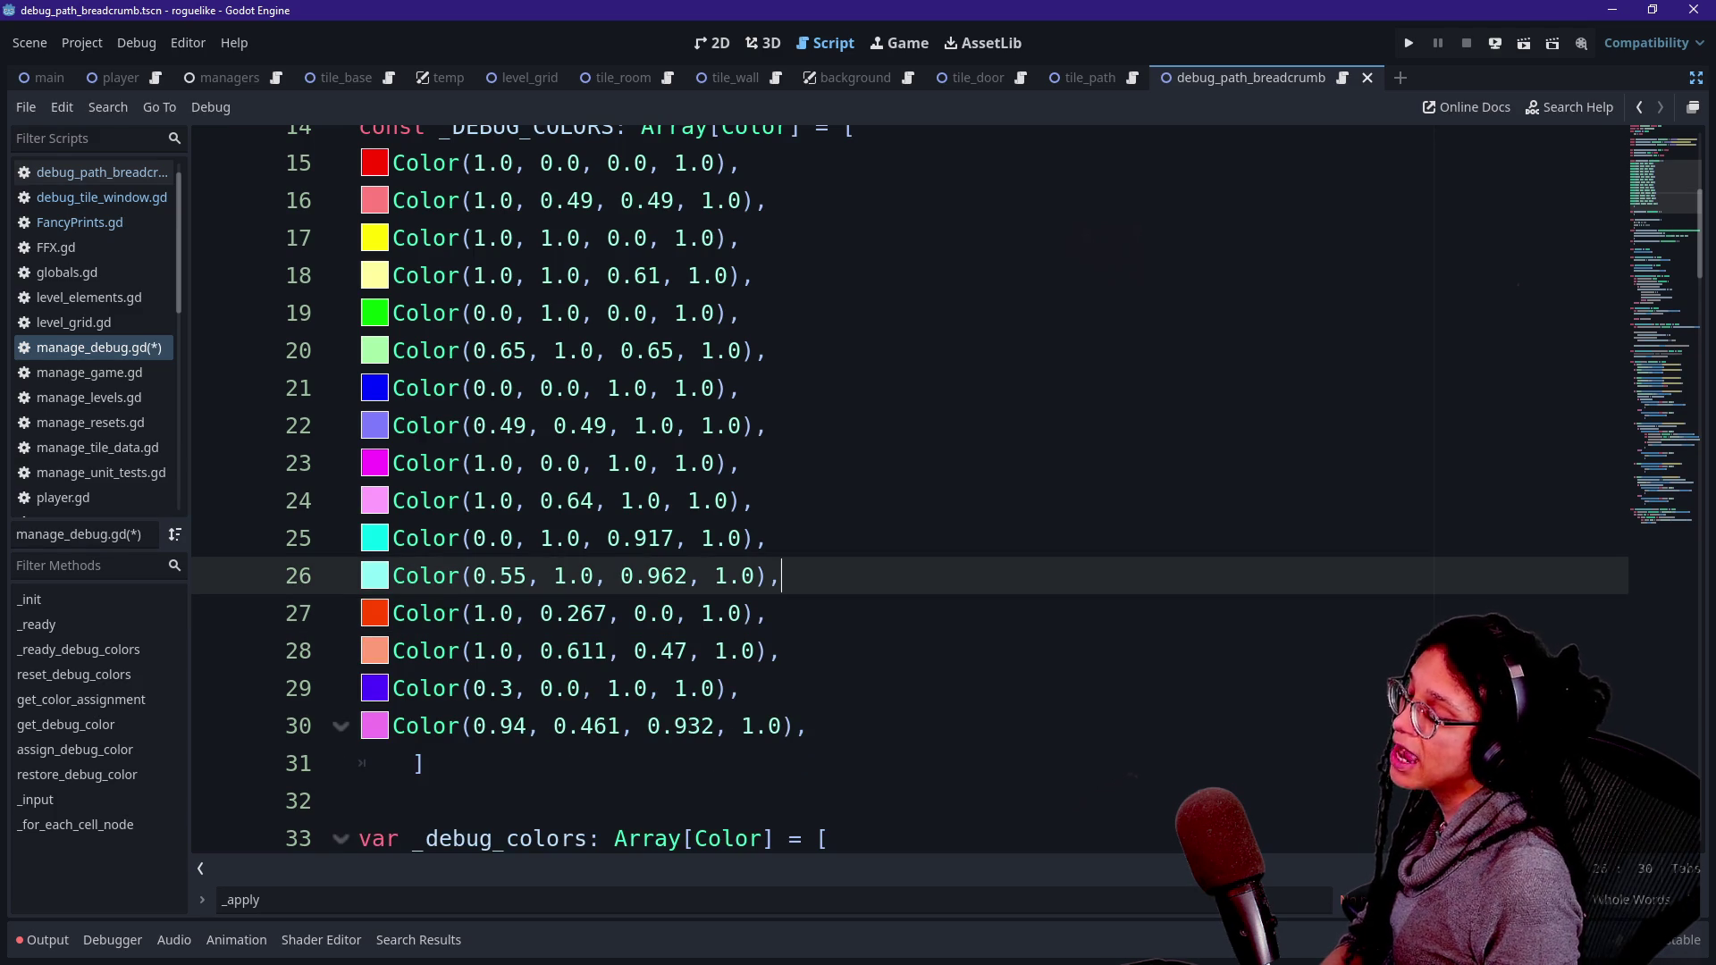
pyautogui.hotkey('ctrl', 'z')
pyautogui.hotkey('ctrl', 'z')
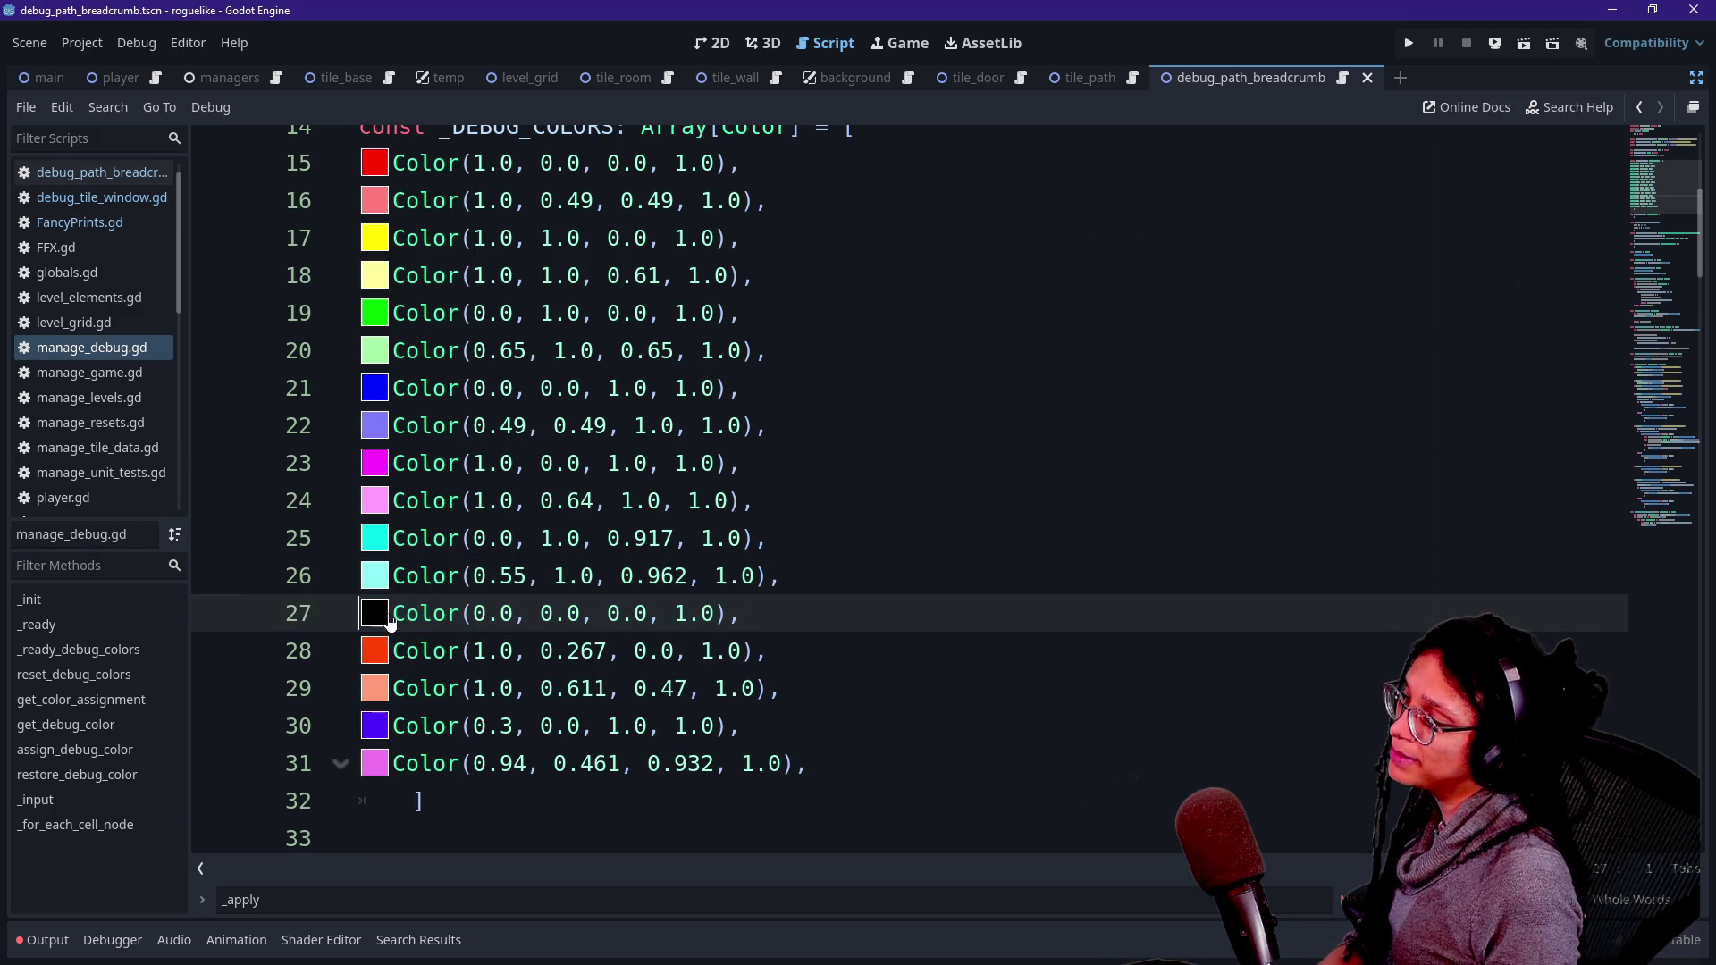
# - Brighten line 27's black to dark grey Color(0.089, 0.089, 0.089, 1.0) and run the game
pyautogui.click(375, 615)
pyautogui.click(663, 259)
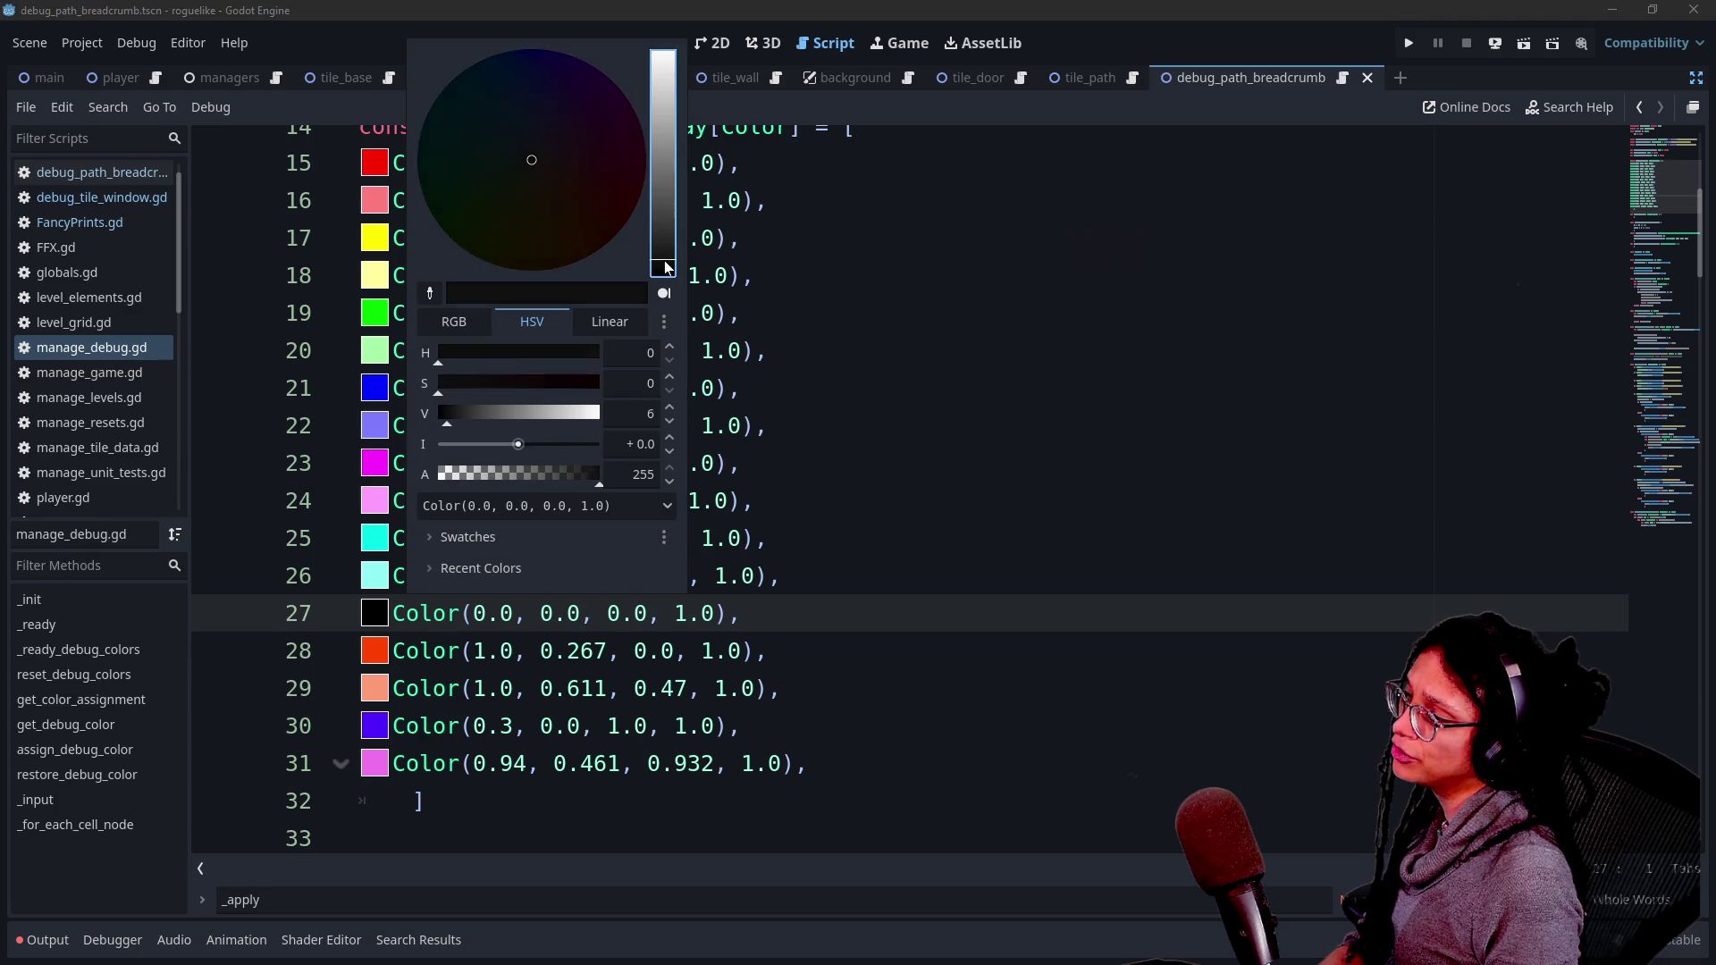
pyautogui.click(465, 619)
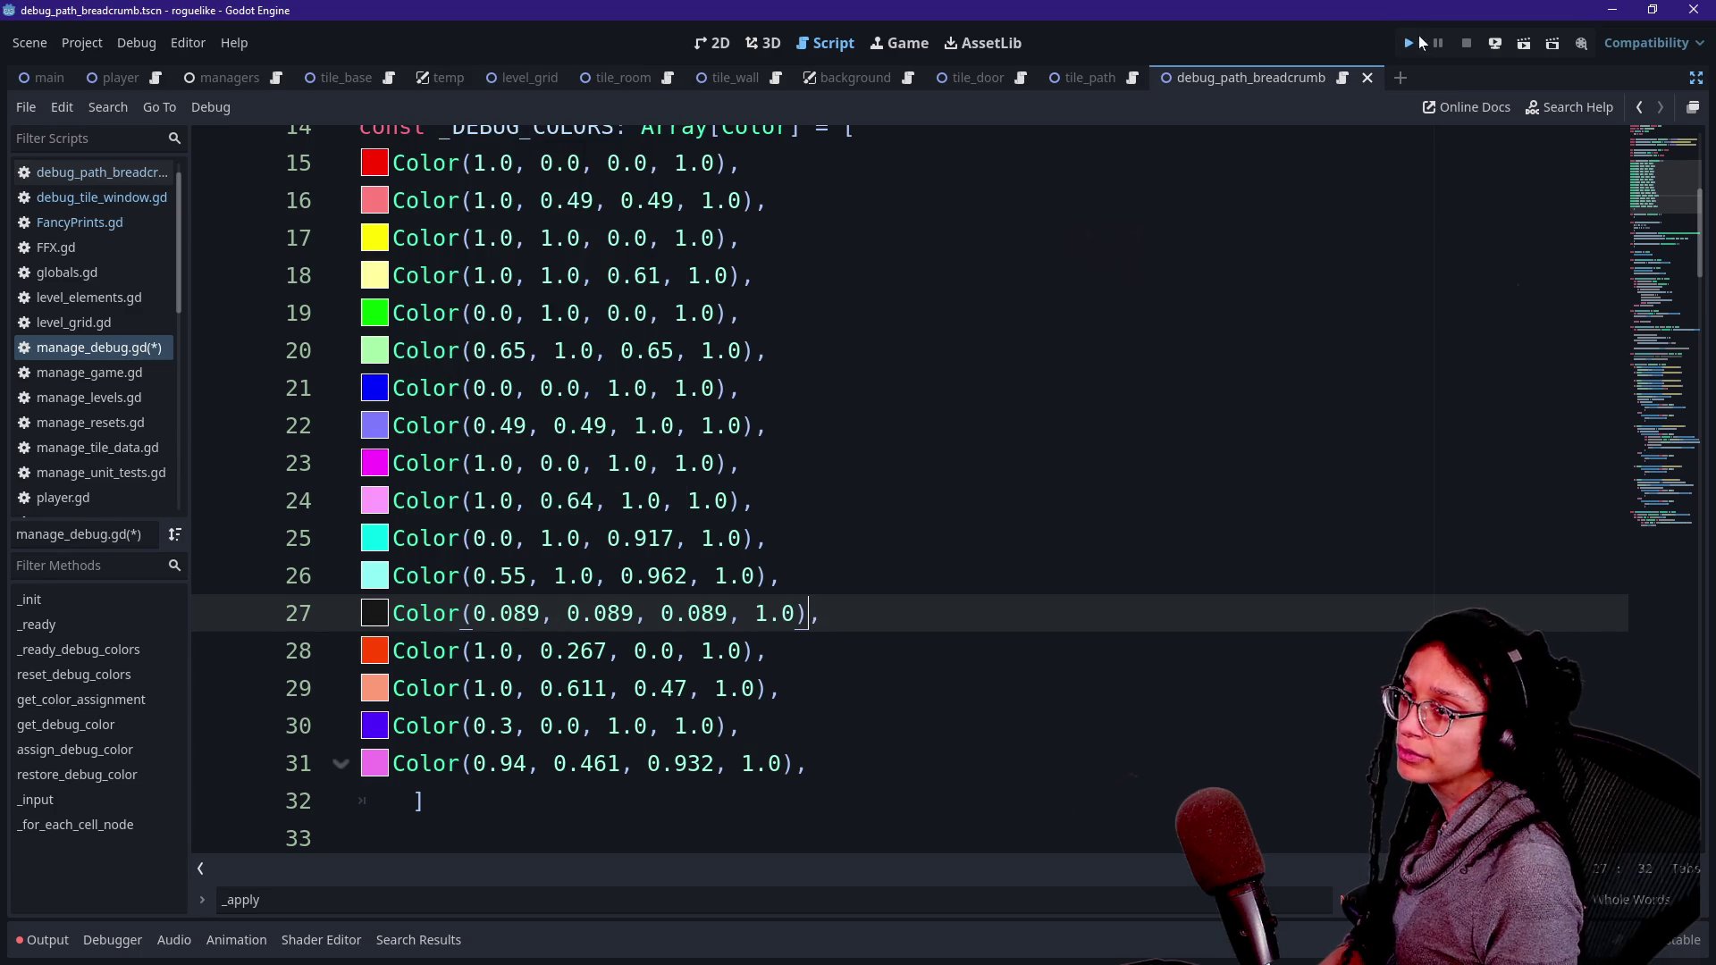
pyautogui.click(1409, 43)
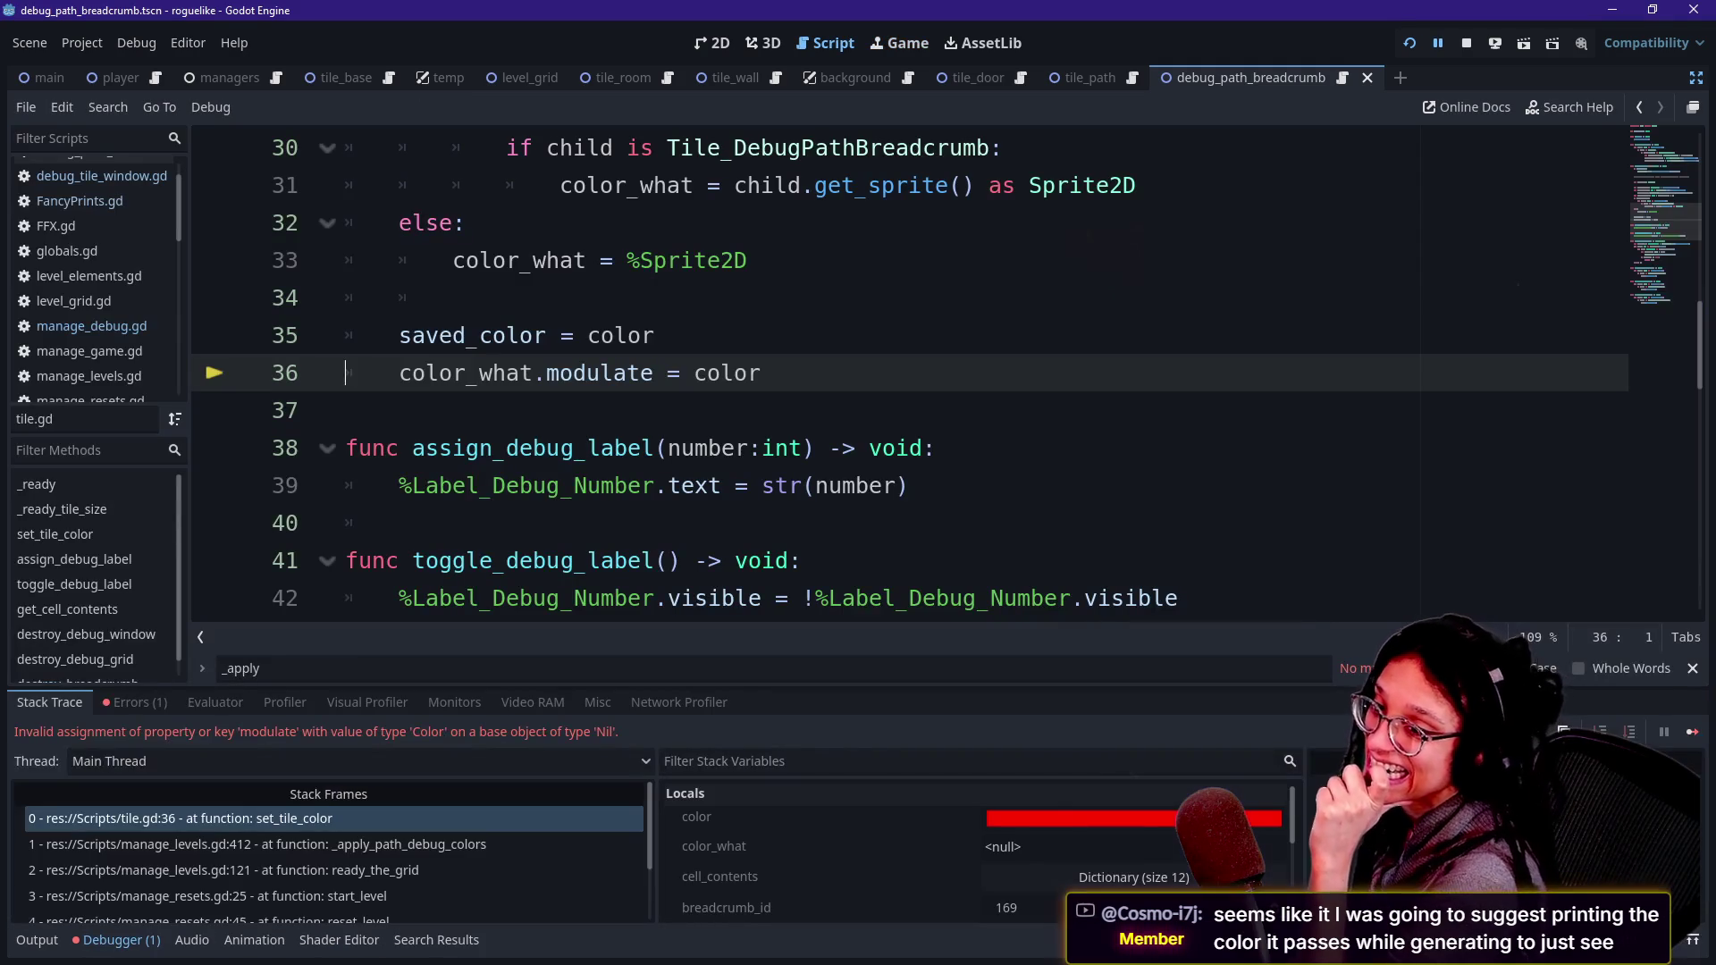
# - Inspect the tile.gd line 36 modulate error, enlarging the debugger to read color_what as null
pyautogui.click(654, 335)
pyautogui.click(402, 410)
pyautogui.click(747, 260)
pyautogui.click(935, 448)
pyautogui.click(802, 561)
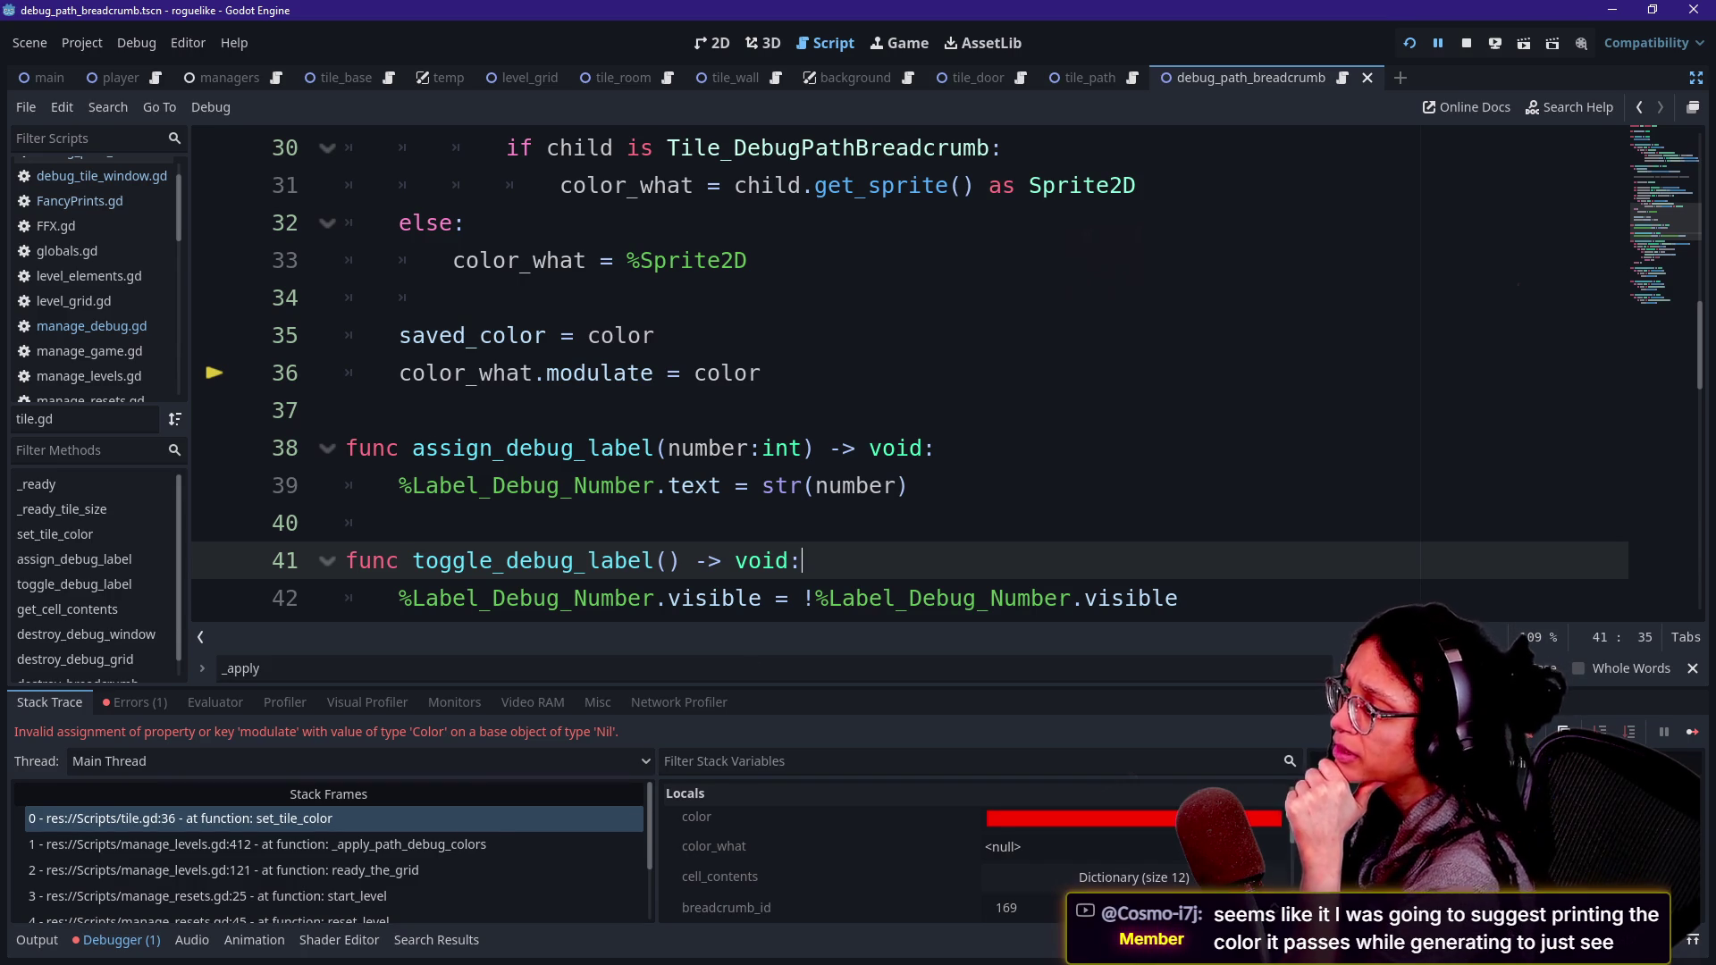
pyautogui.moveTo(792, 688); pyautogui.dragTo(789, 430)
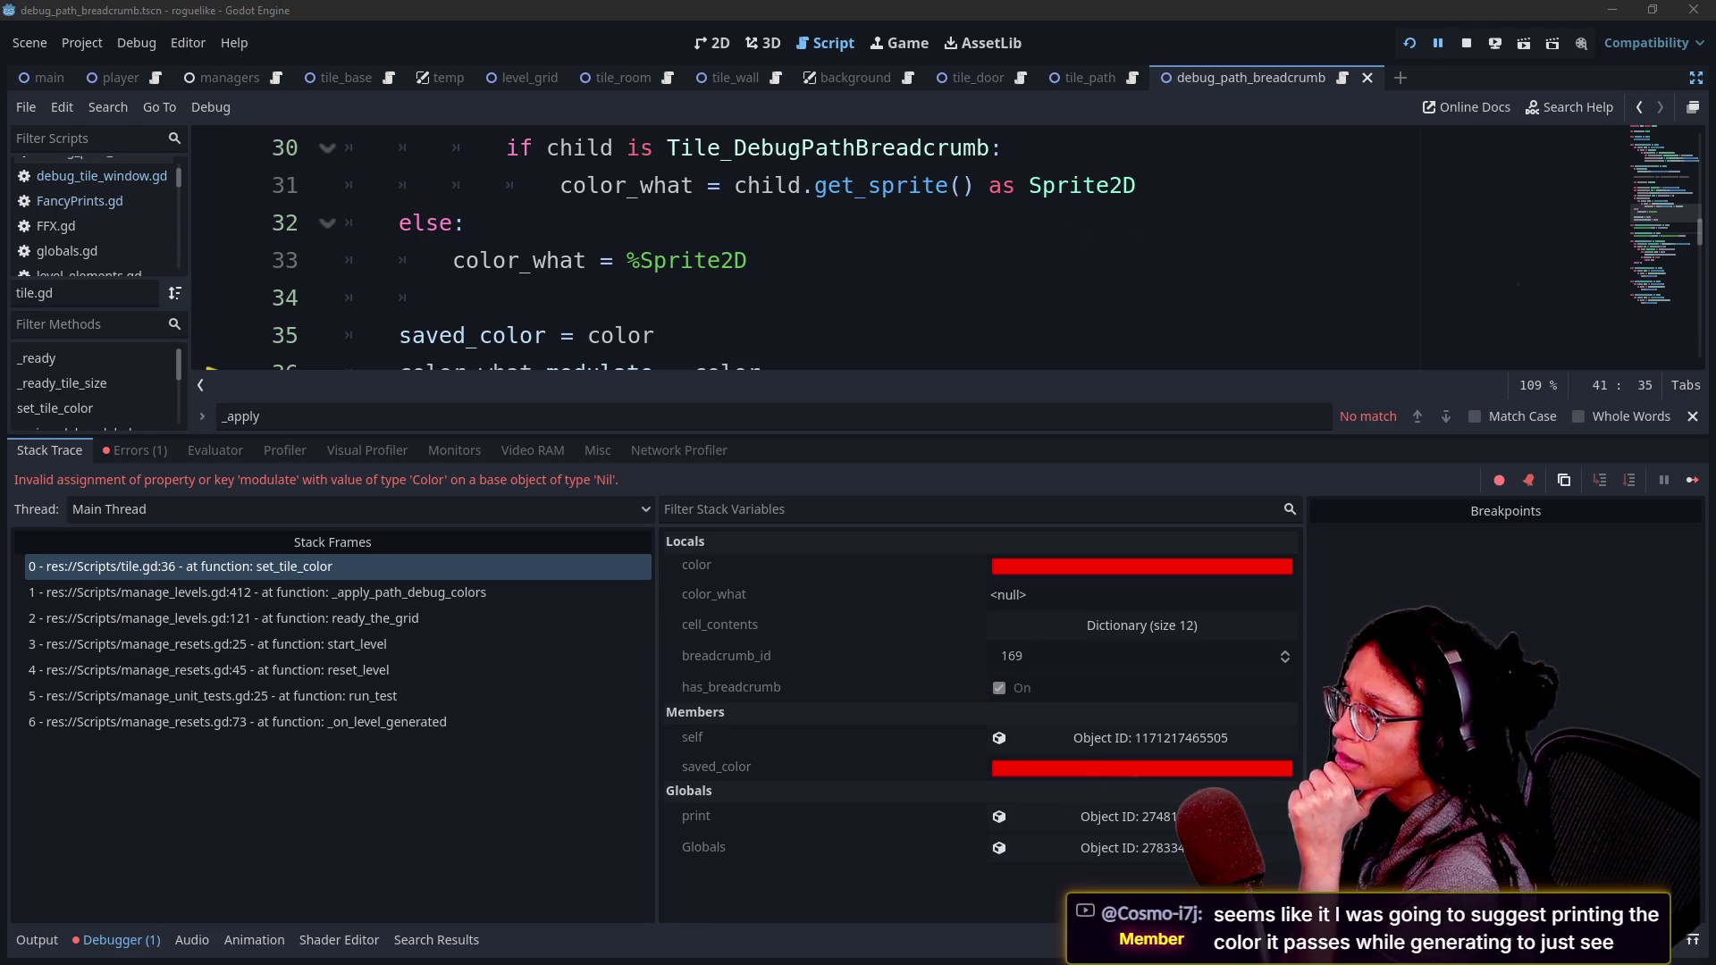
pyautogui.scroll(-2, 893, 250)
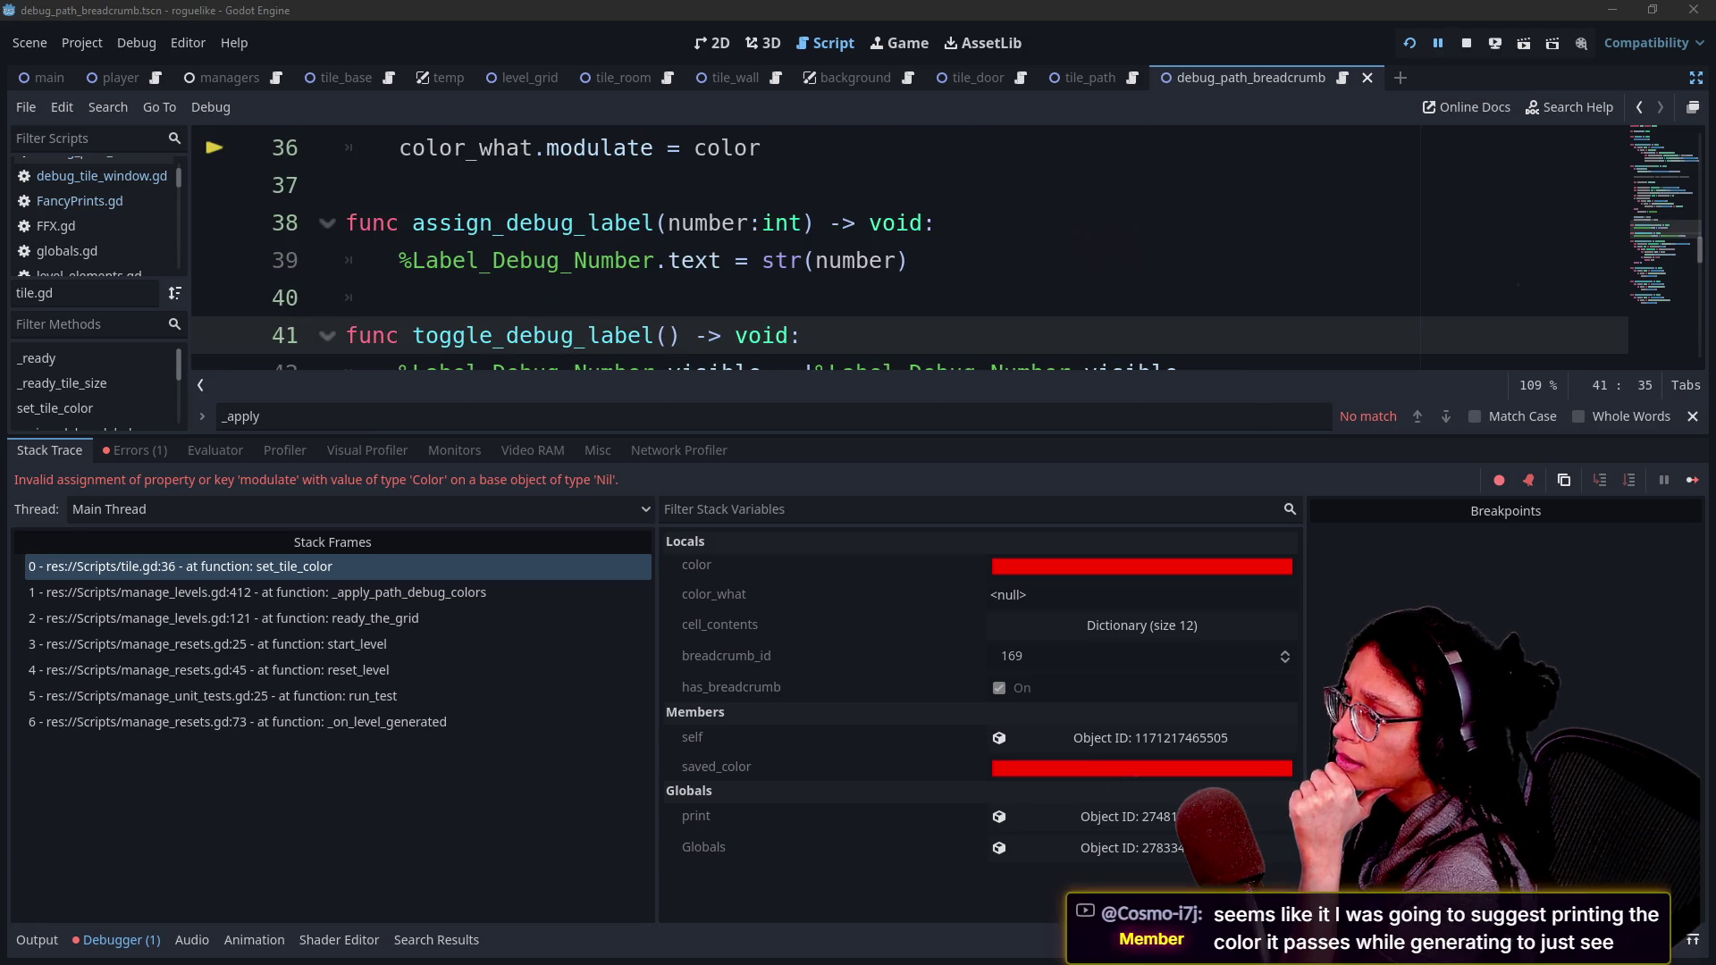
pyautogui.scroll(1, 893, 250)
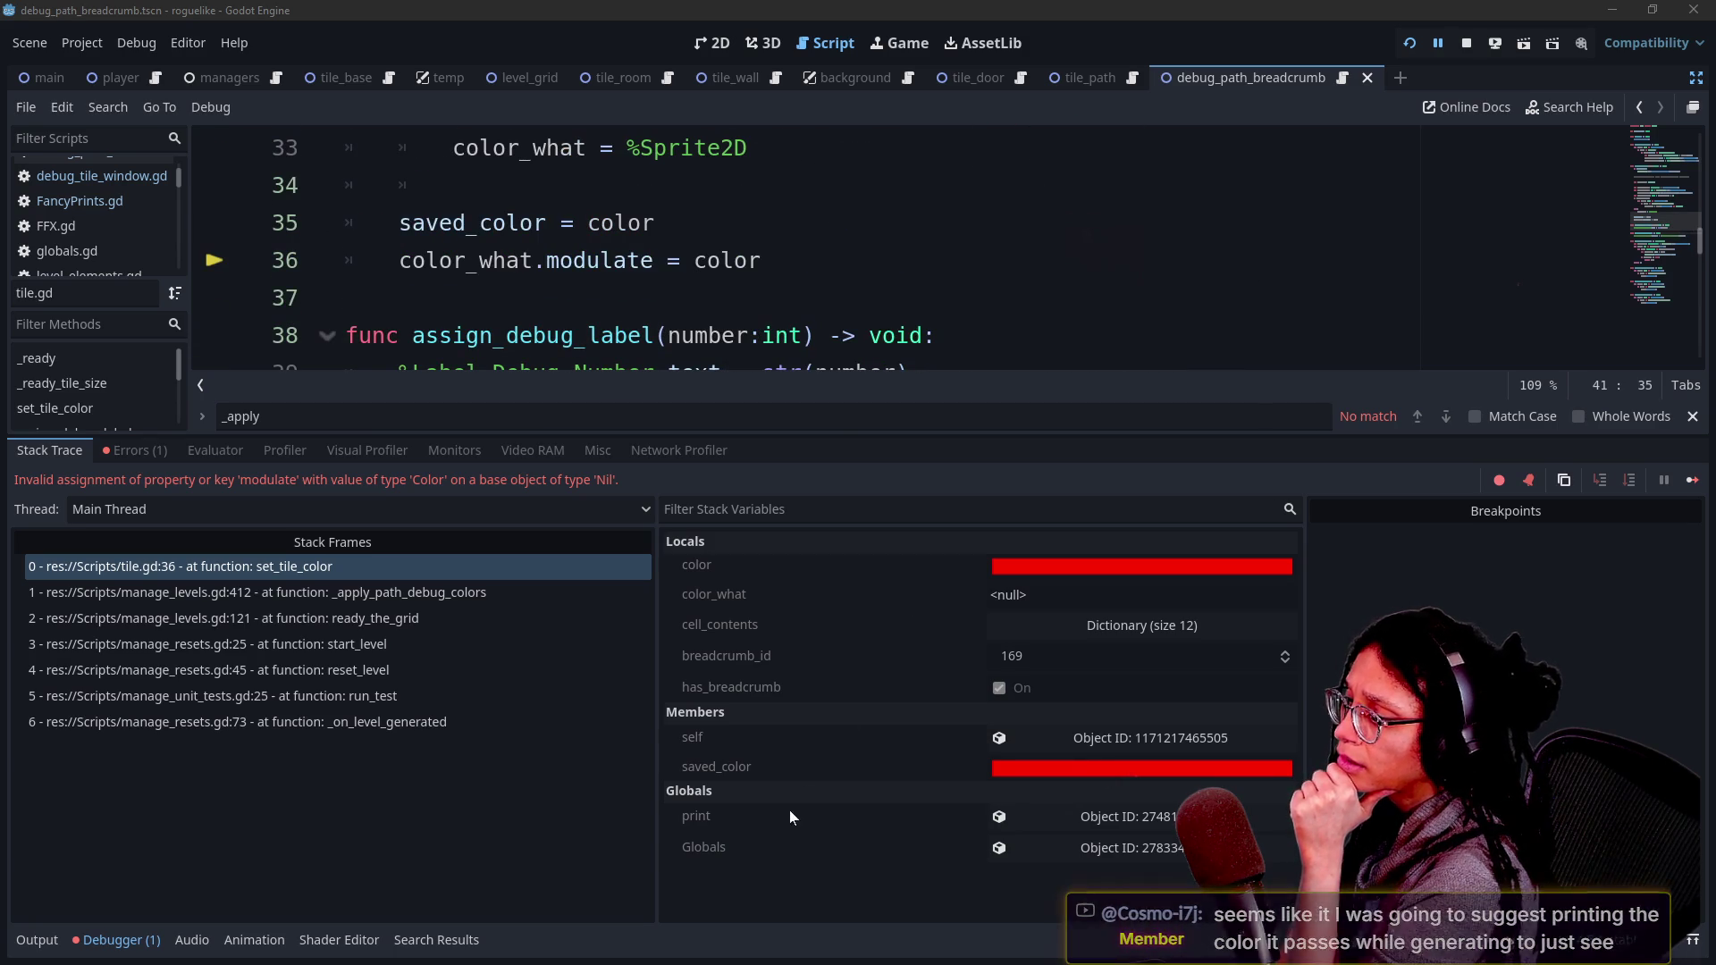
pyautogui.click(712, 381)
pyautogui.hotkey('ctrl', 'z')
pyautogui.hotkey('ctrl', 'z')
pyautogui.hotkey('ctrl', 'z')
pyautogui.hotkey('ctrl', 'z')
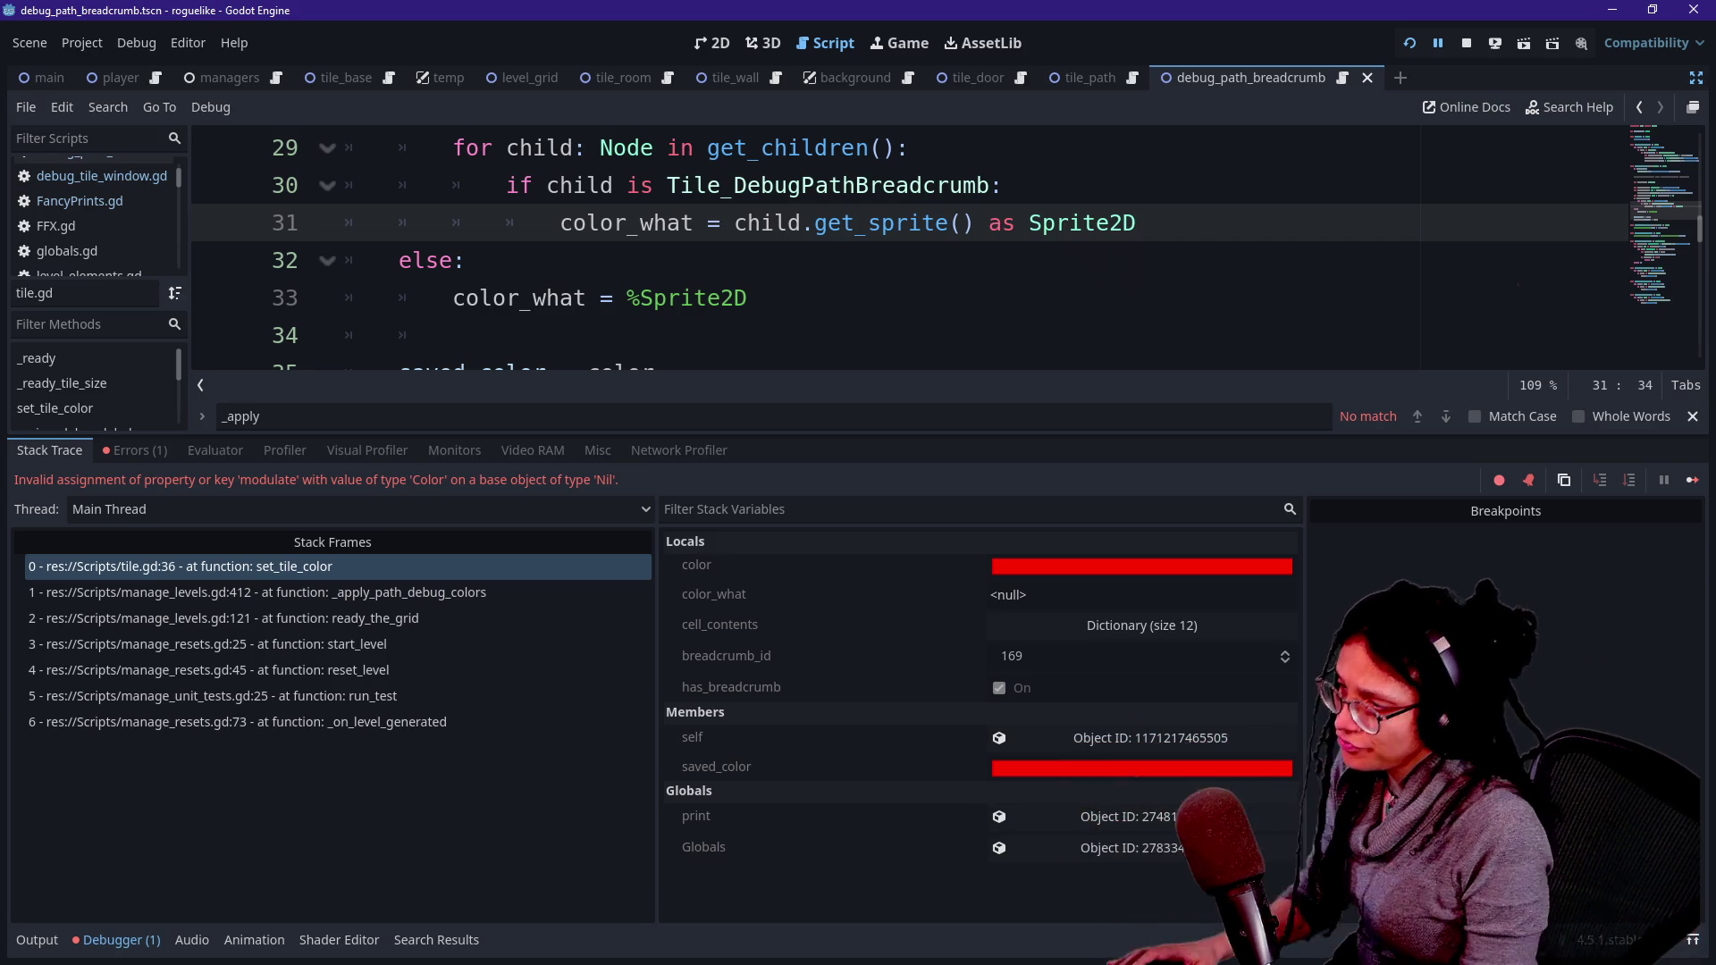
# - Comment out tile.gd line 31's sprite assignment, add 'pass' under the if, and rerun the game
pyautogui.hotkey('alt', 'o')
pyautogui.hotkey('alt', 'o')
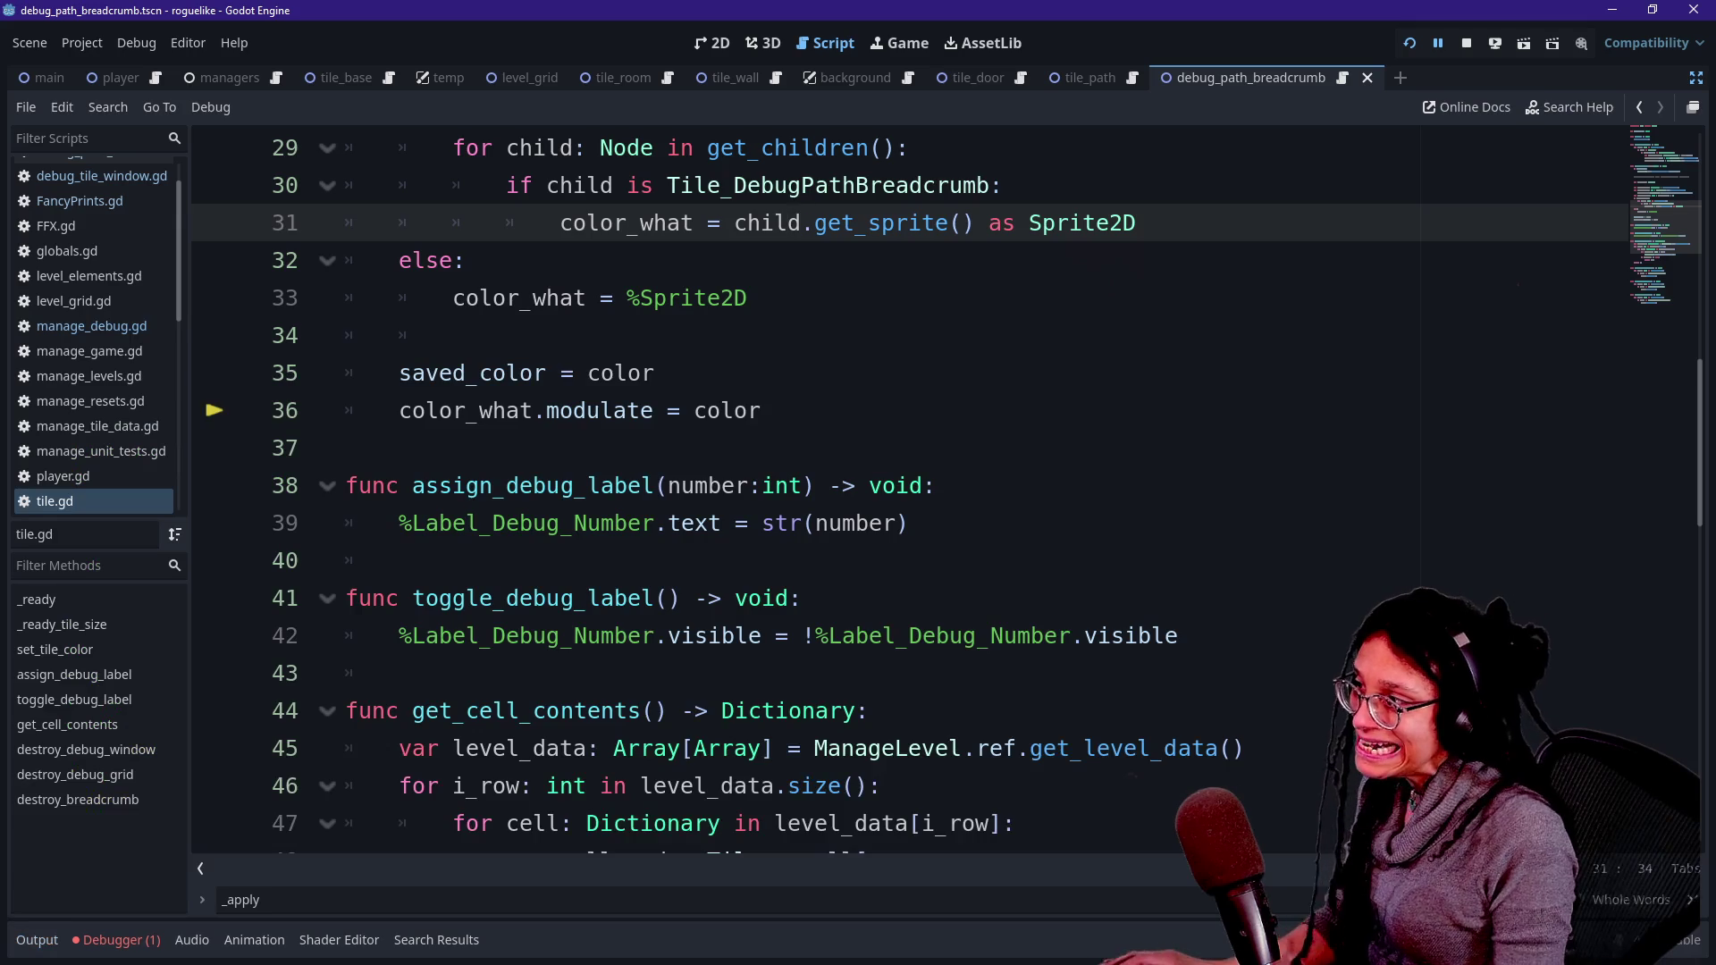
pyautogui.scroll(2, 909, 492)
pyautogui.click(760, 448)
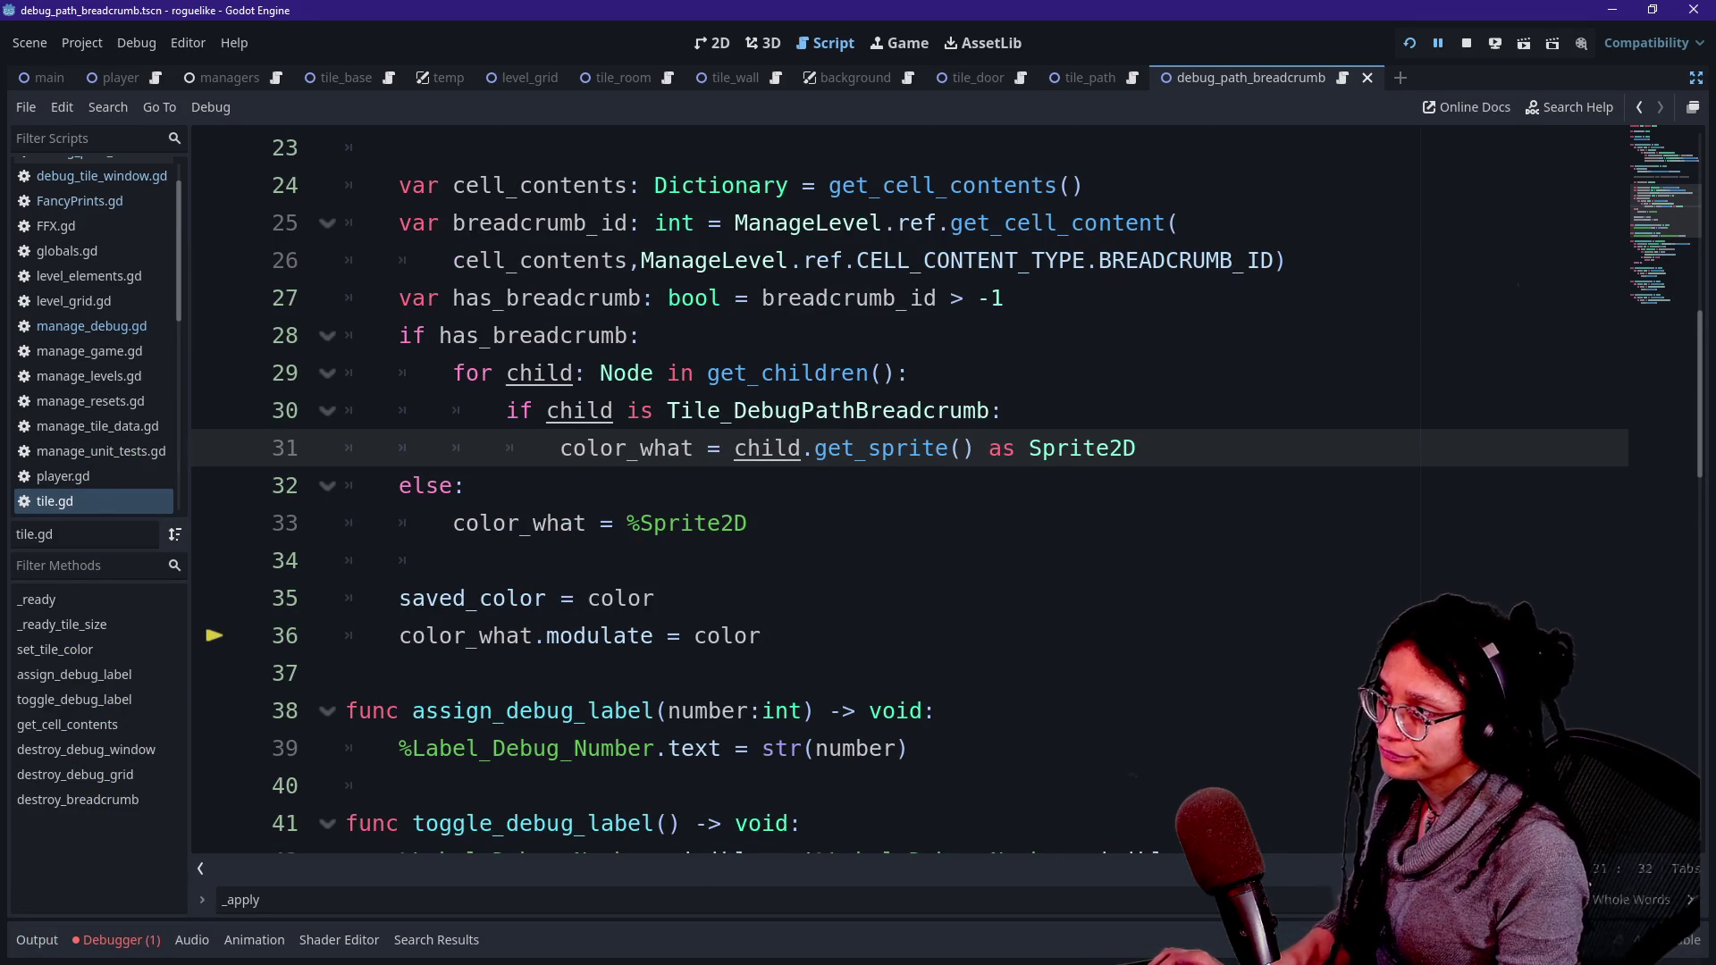
pyautogui.hotkey('ctrl', 'k')
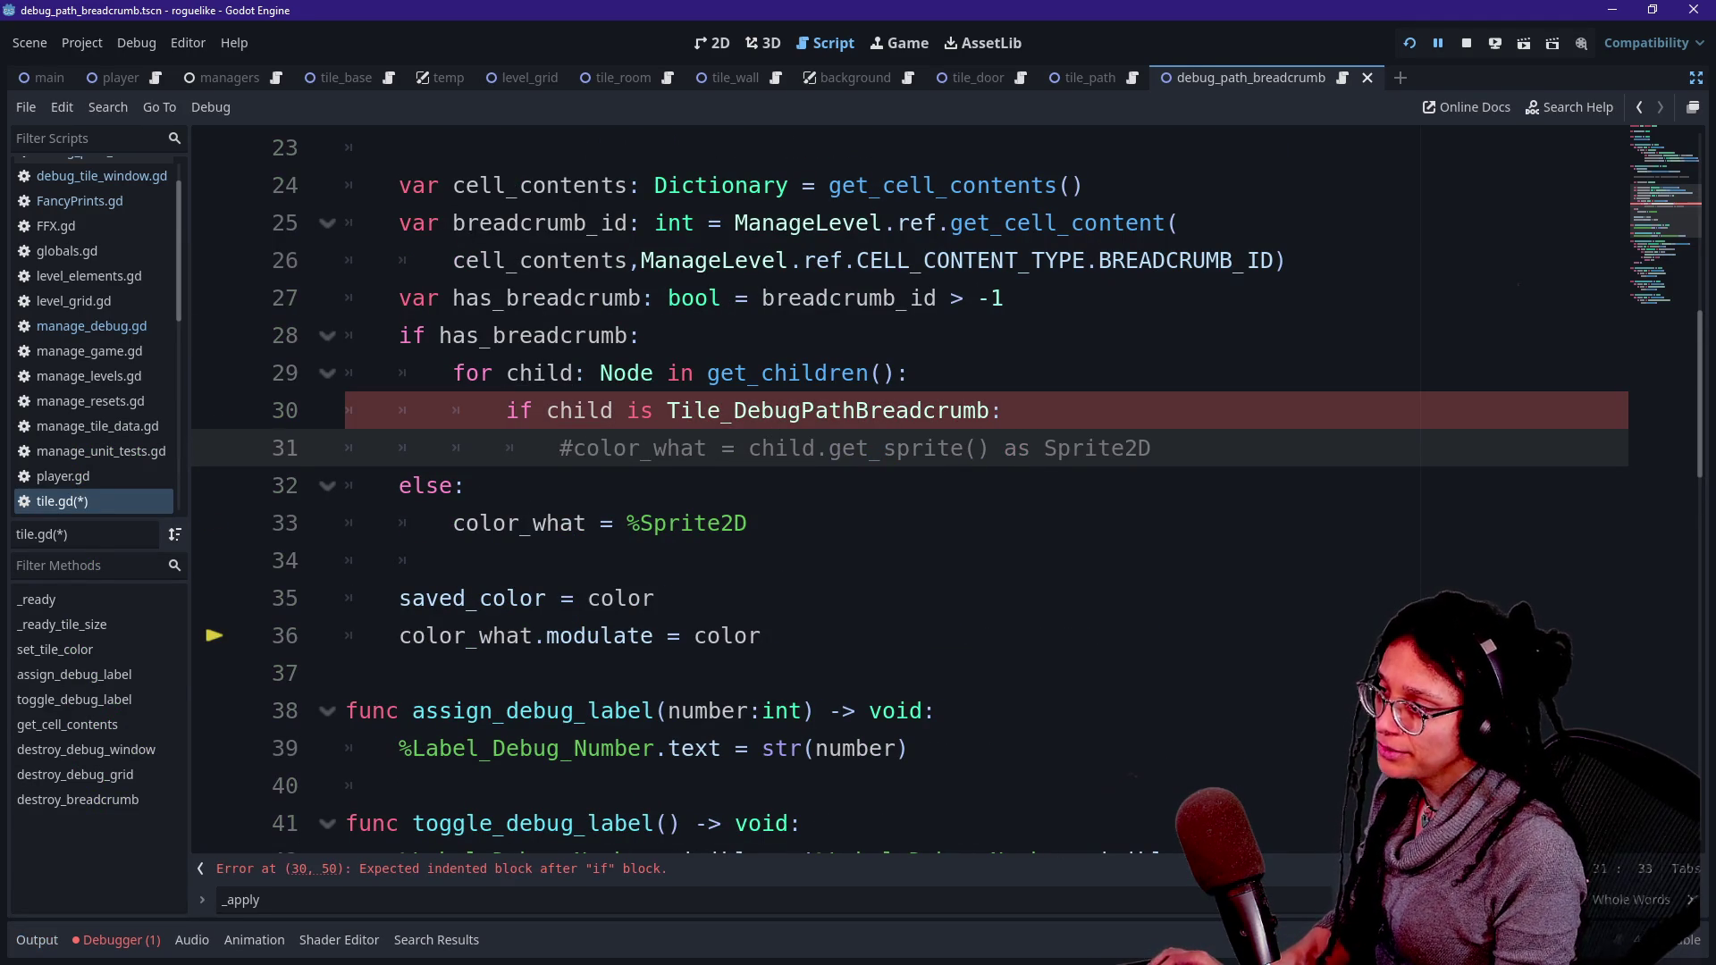
pyautogui.hotkey('ctrl', 'shift', 'Return')
pyautogui.write('oas')
pyautogui.press('BackSpace')
pyautogui.press('BackSpace')
pyautogui.press('BackSpace')
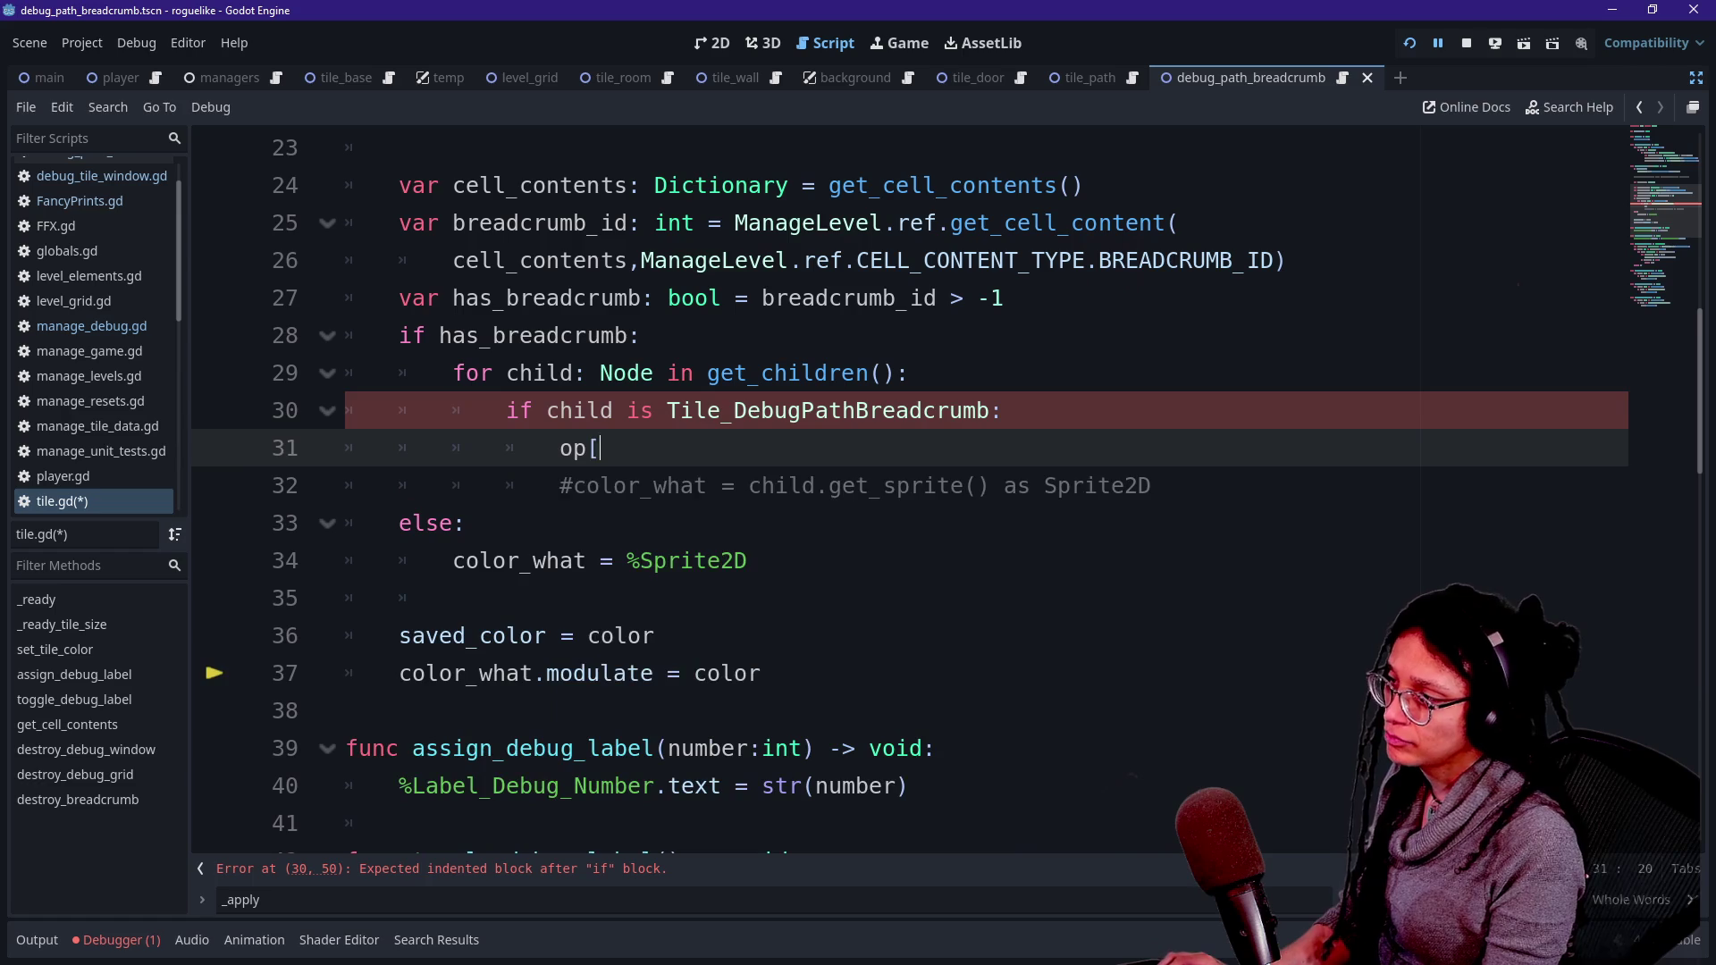
pyautogui.write('pass')
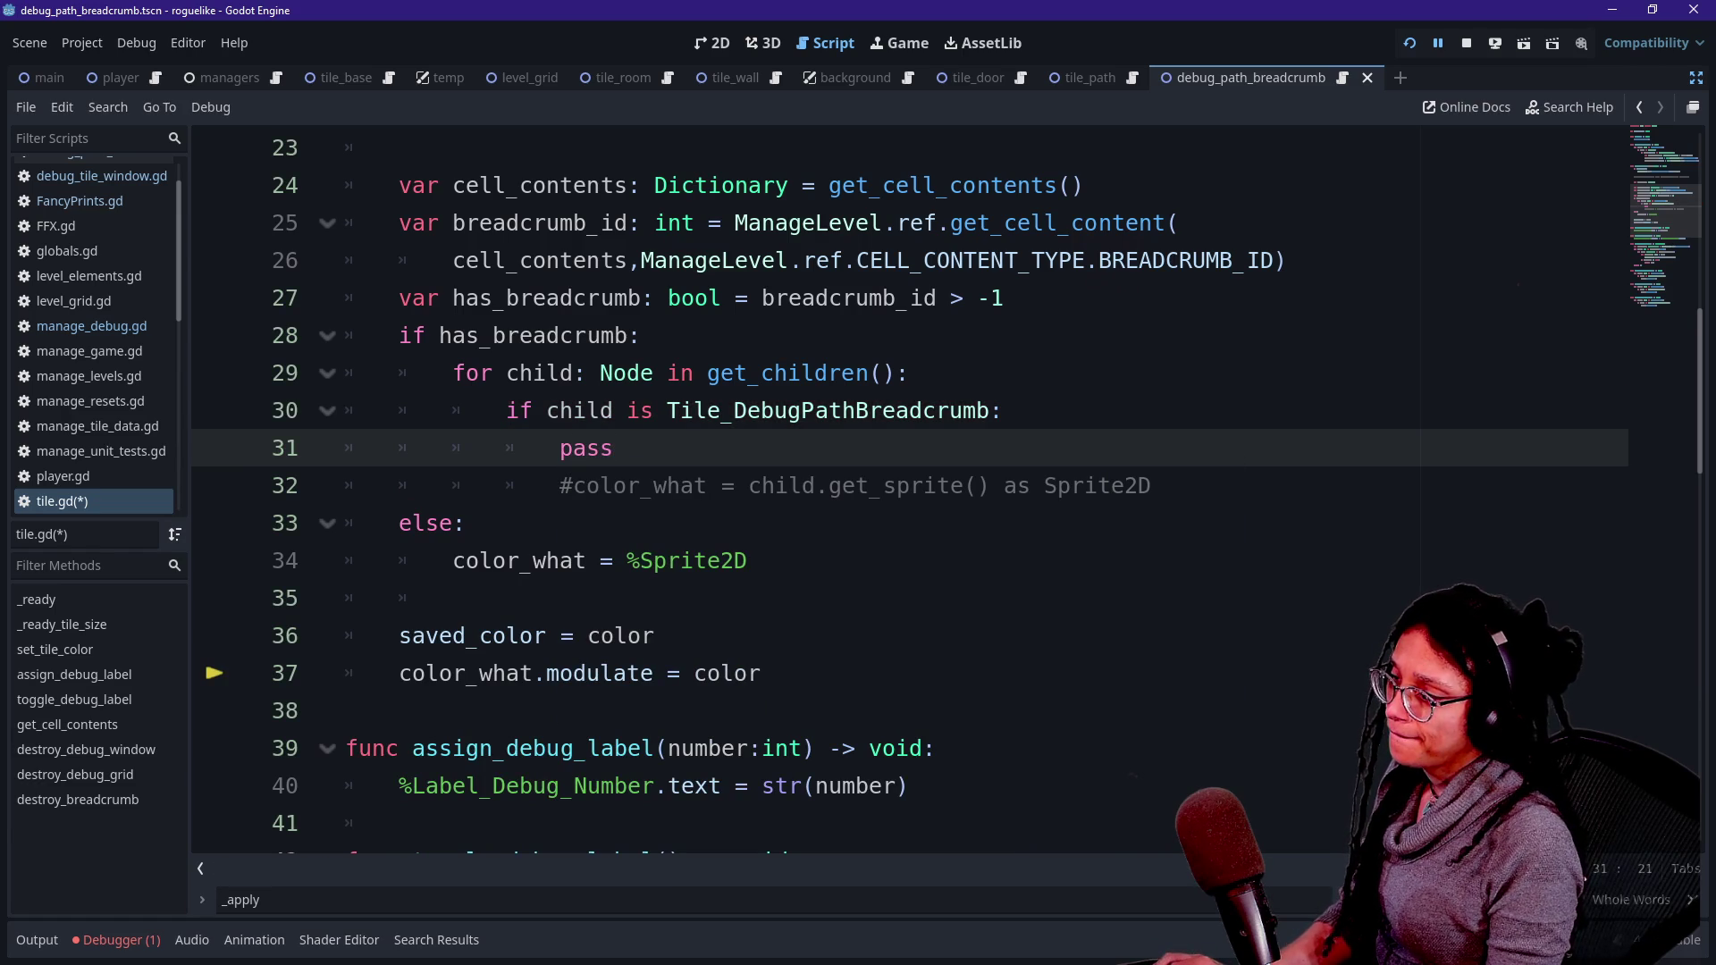
pyautogui.click(1410, 49)
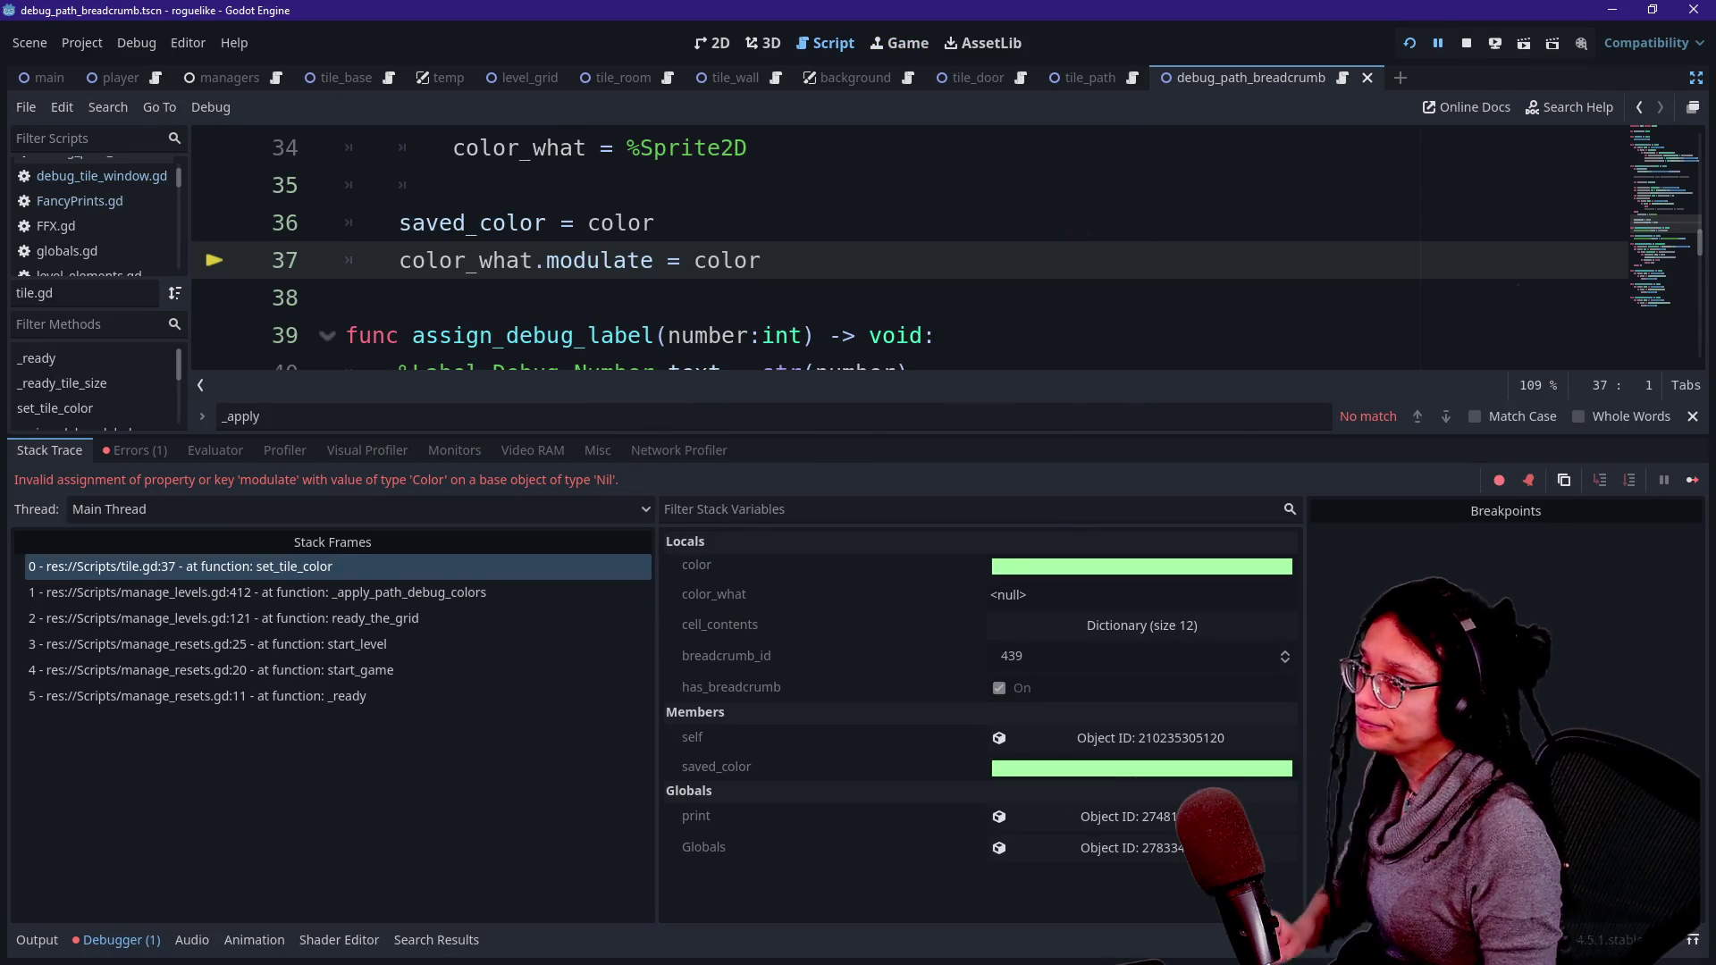
# - Hide the bottom panel and review tile.gd's breadcrumb check around %Sprite2D and the else line
pyautogui.click(345, 298)
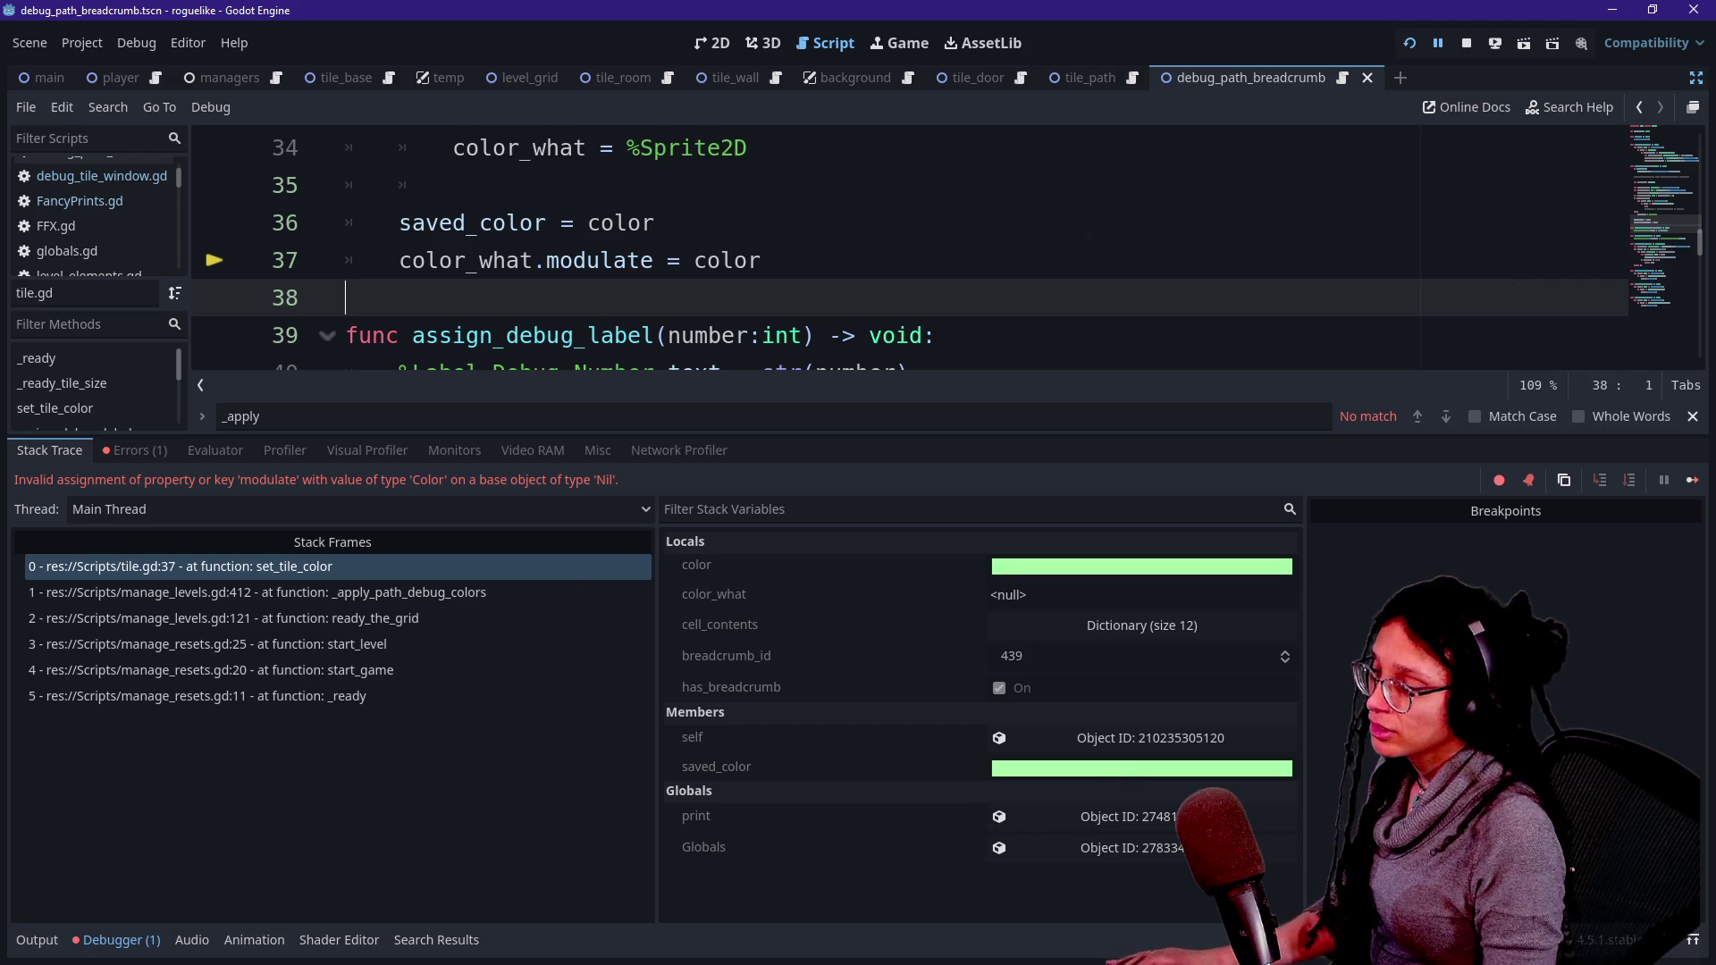
pyautogui.hotkey('alt', 'o')
pyautogui.hotkey('alt', 'o')
pyautogui.scroll(4, 893, 491)
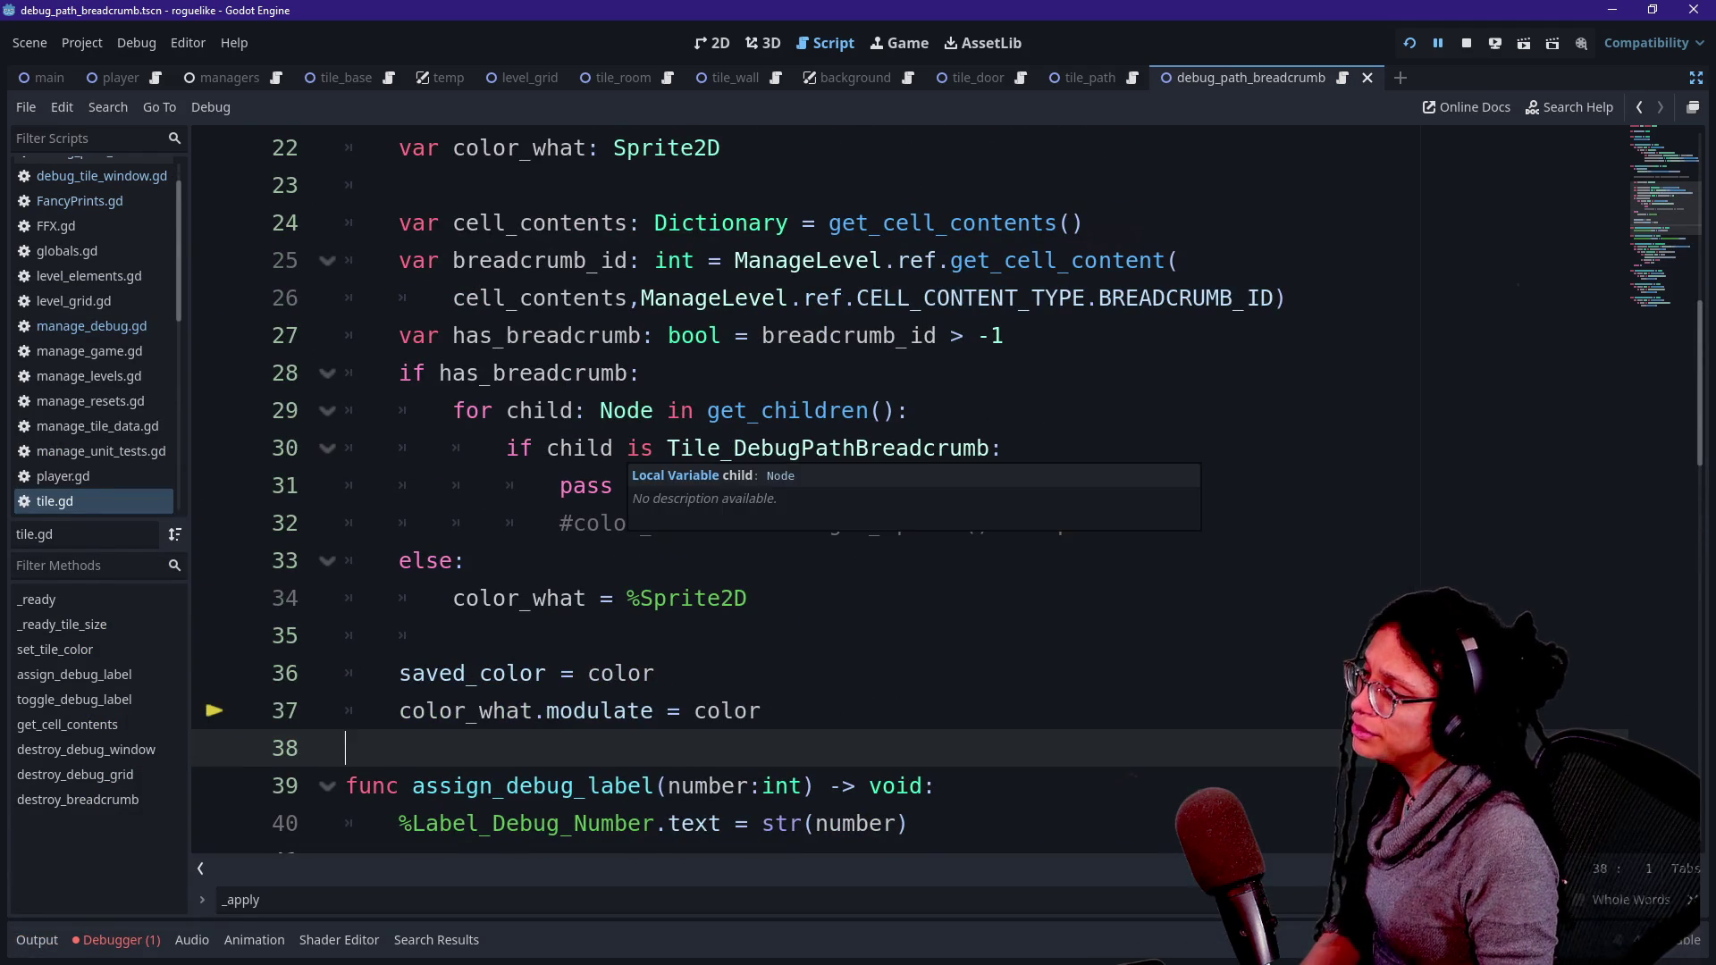
pyautogui.moveTo(450, 372); pyautogui.dragTo(479, 373)
pyautogui.click(465, 560)
pyautogui.moveTo(587, 598); pyautogui.dragTo(735, 598)
pyautogui.click(734, 597)
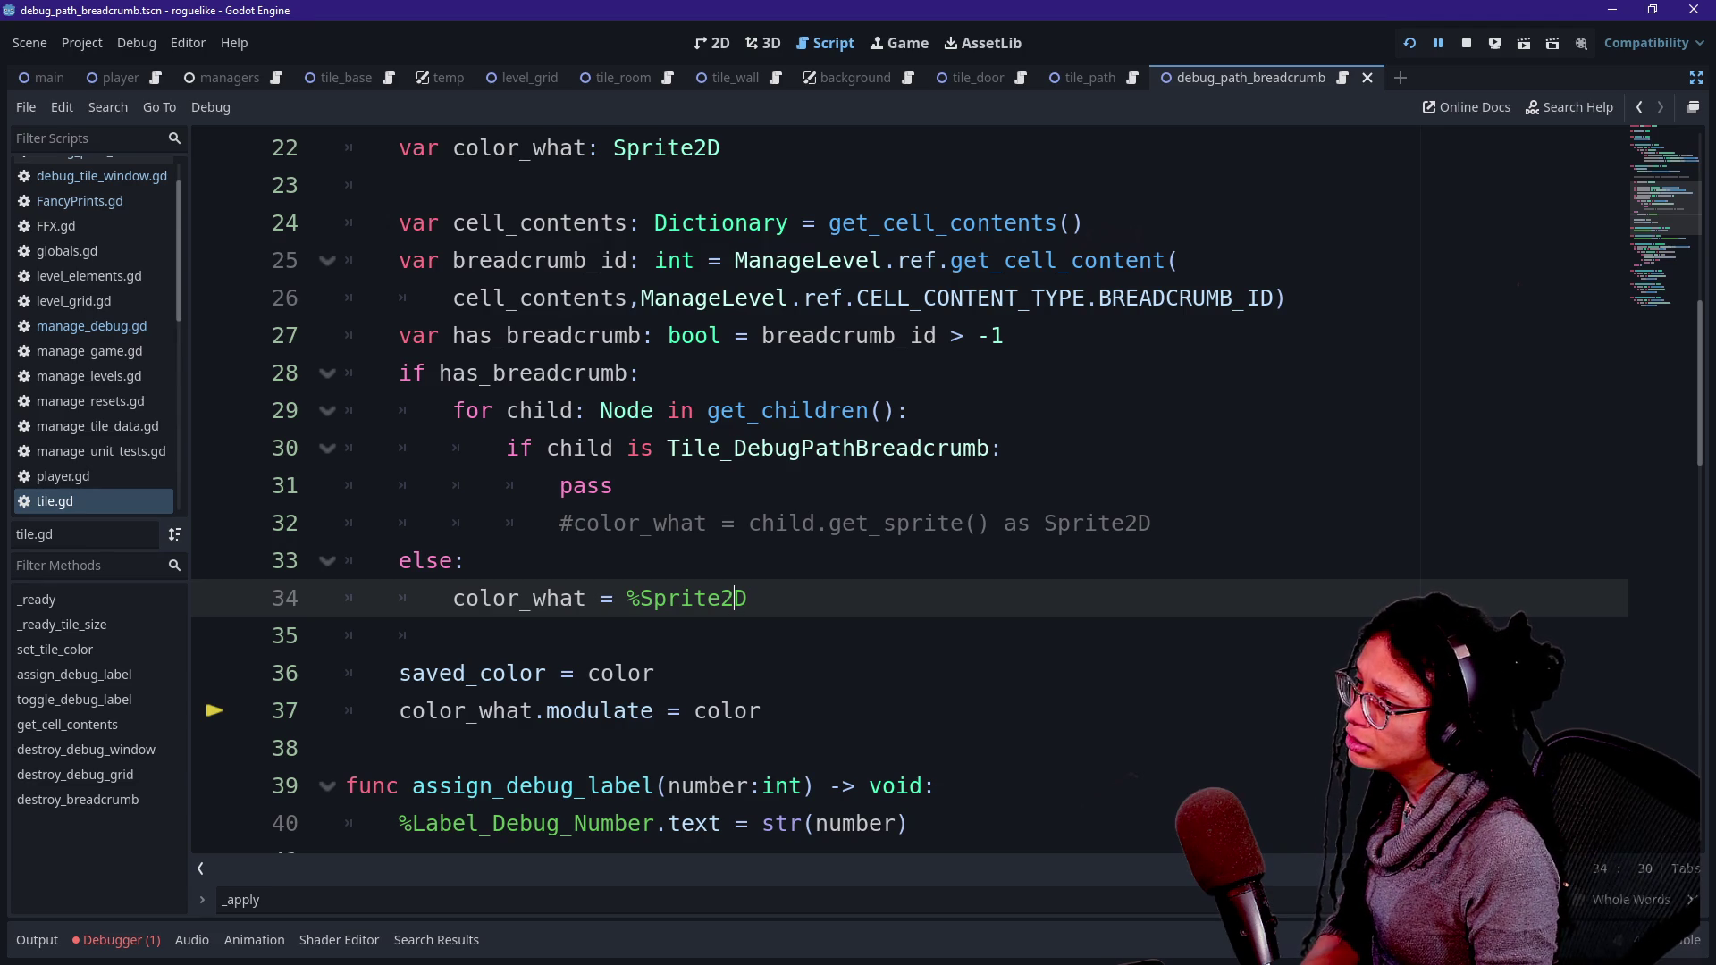
pyautogui.moveTo(547, 447)
pyautogui.mouseDown()
pyautogui.moveTo(654, 448)
pyautogui.moveTo(466, 560)
pyautogui.mouseUp()
pyautogui.click(654, 448)
pyautogui.click(466, 560)
# - Delete the 'pass' placeholder line from the breadcrumb check
pyautogui.press('Up')
pyautogui.press('Up')
pyautogui.press('End')
pyautogui.press('BackSpace')
pyautogui.press('BackSpace')
pyautogui.press('BackSpace')
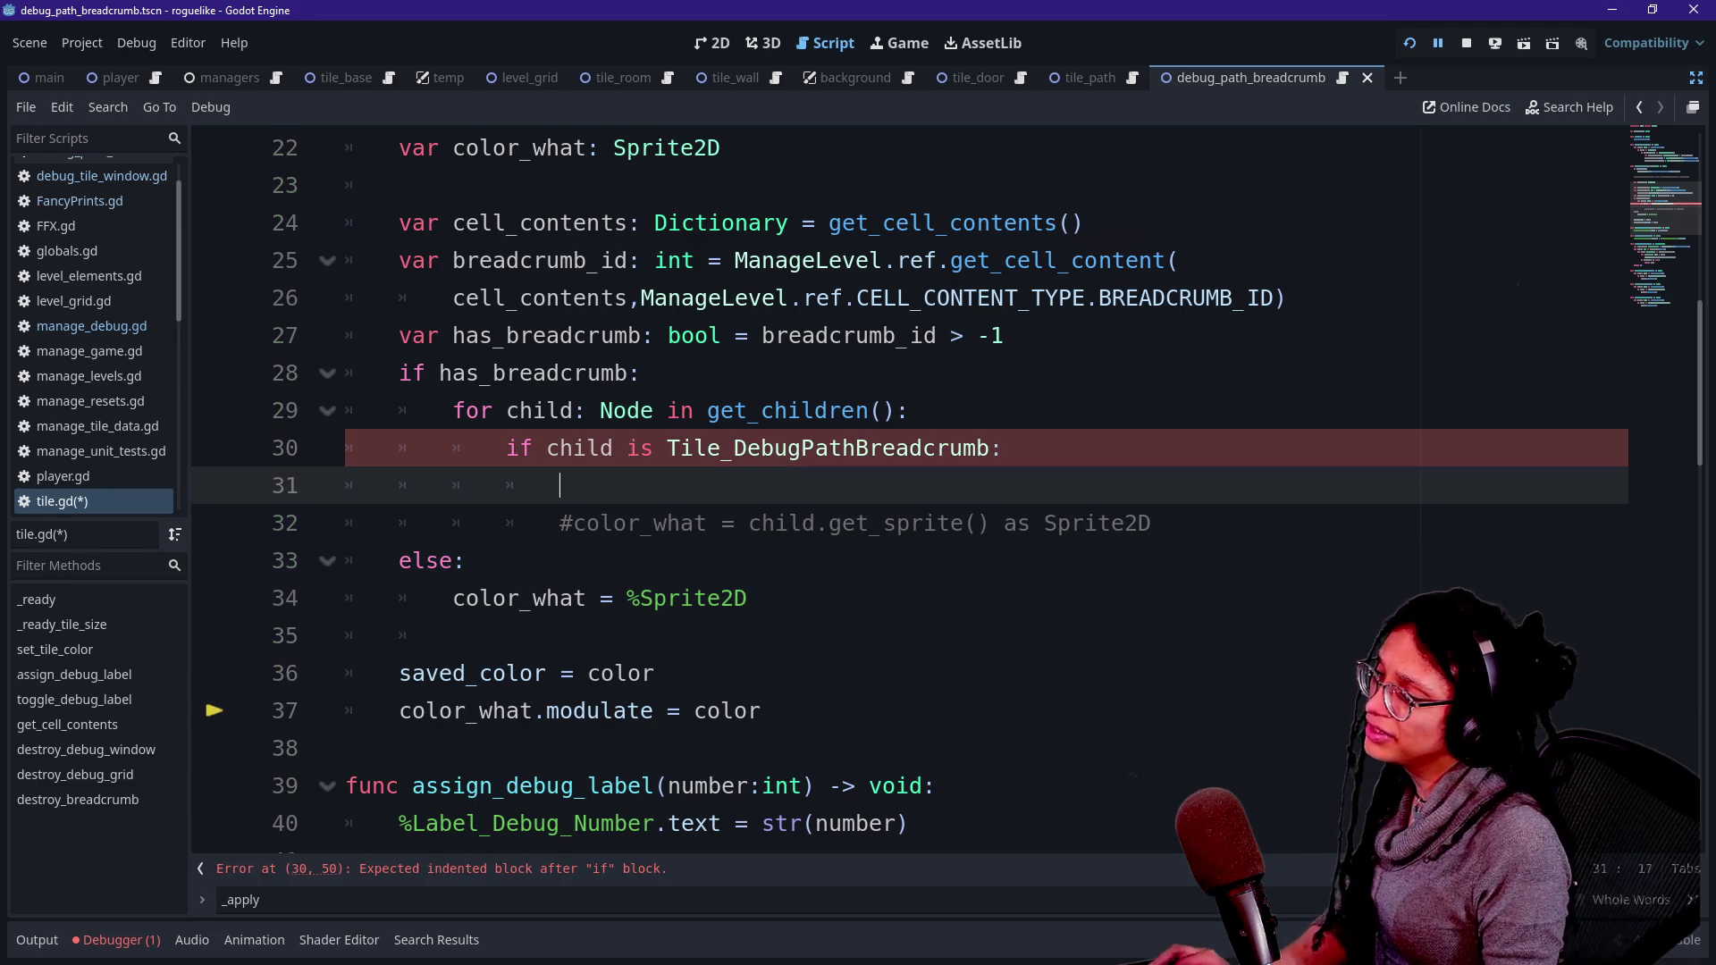
pyautogui.write('op')
pyautogui.press('BackSpace')
pyautogui.hotkey('ctrl', 'BackSpace')
pyautogui.press('BackSpace')
# - Uncomment the sprite assignment on line 31 and add 'else: continue' after it
pyautogui.click(778, 485)
pyautogui.hotkey('ctrl', 'k')
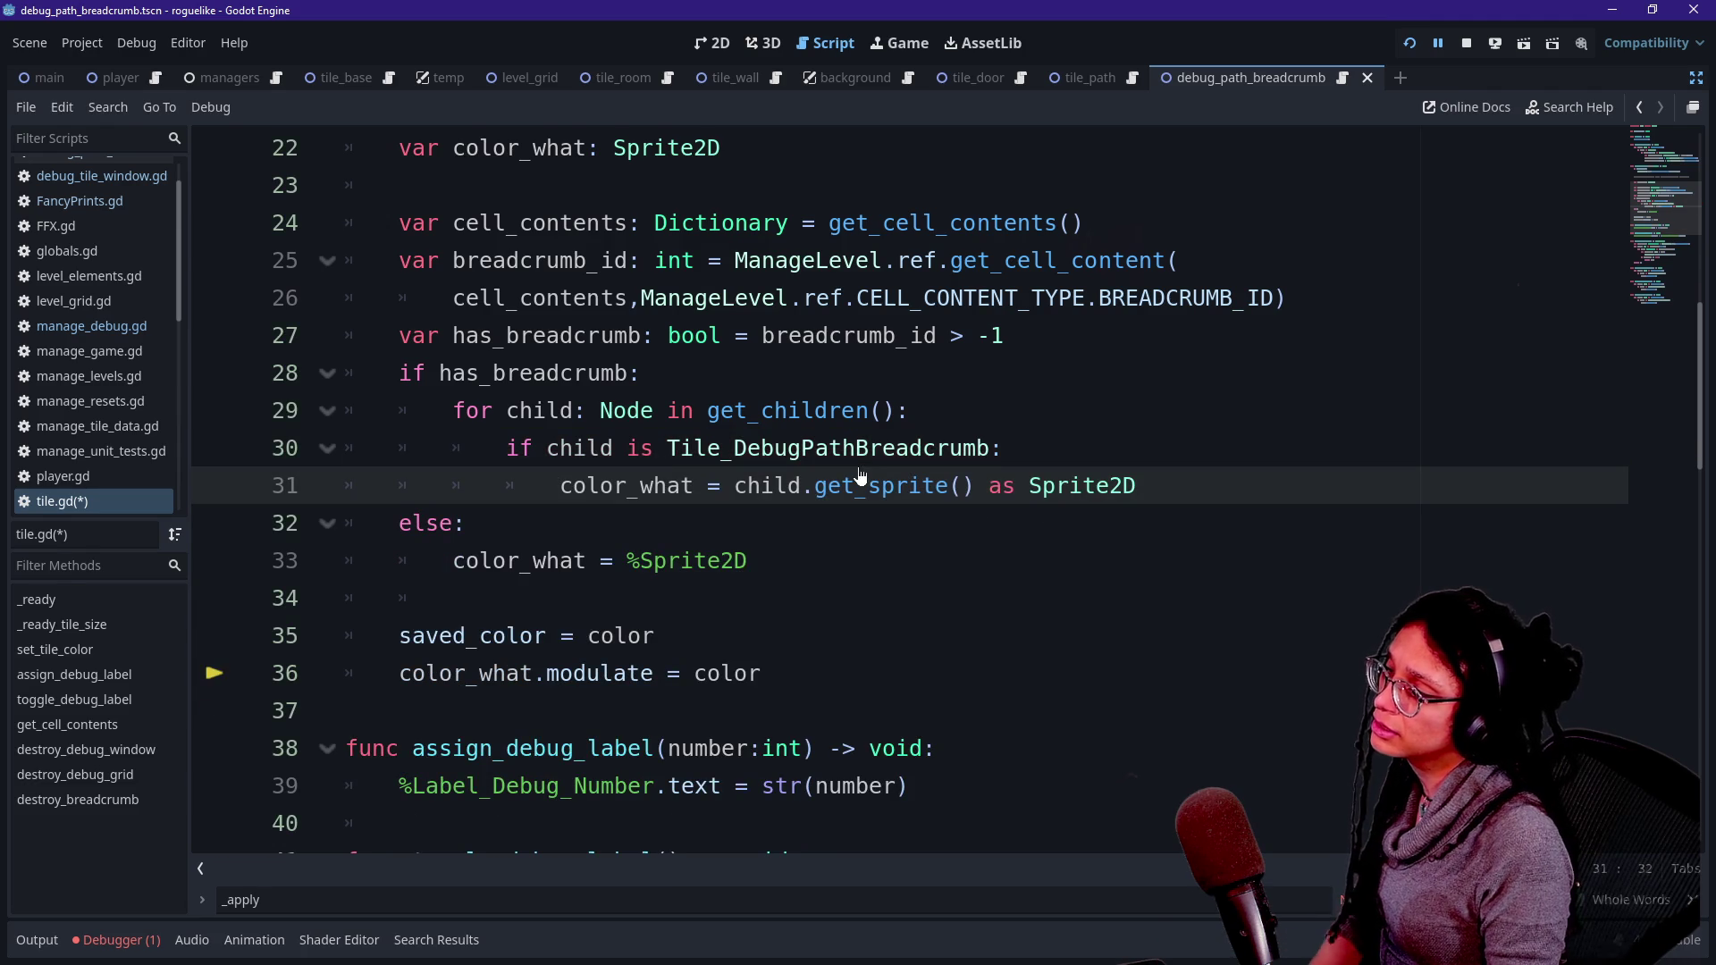
pyautogui.press('Return')
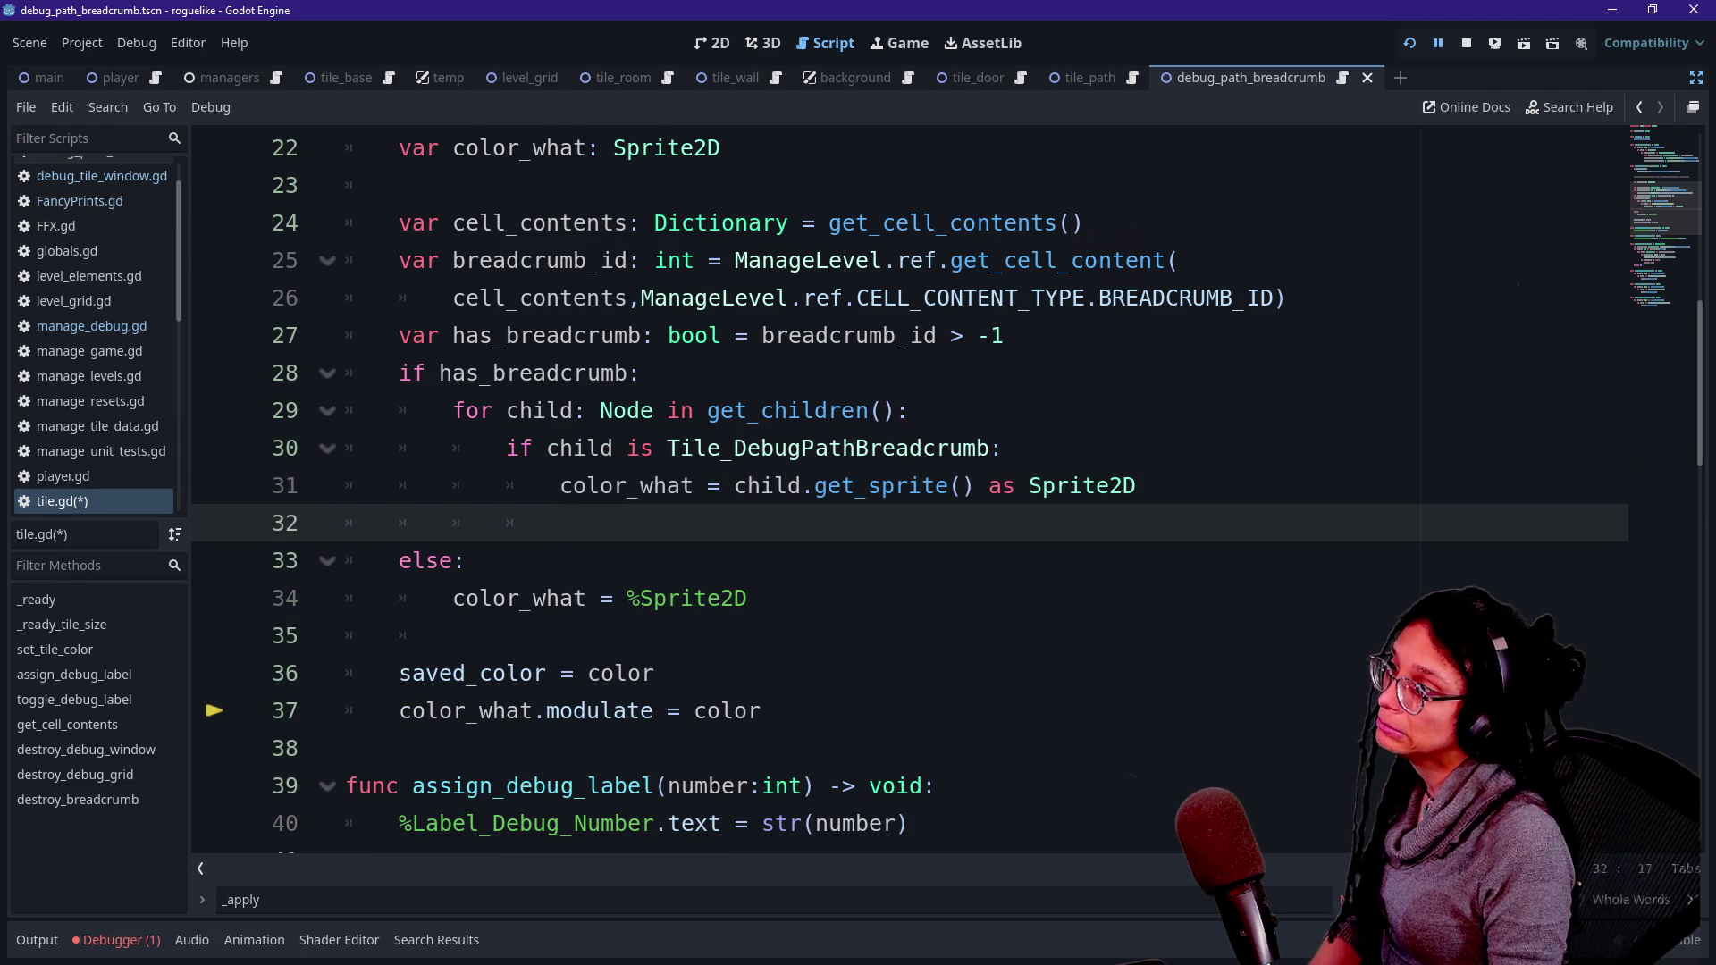
pyautogui.press('BackSpace')
pyautogui.write('else')
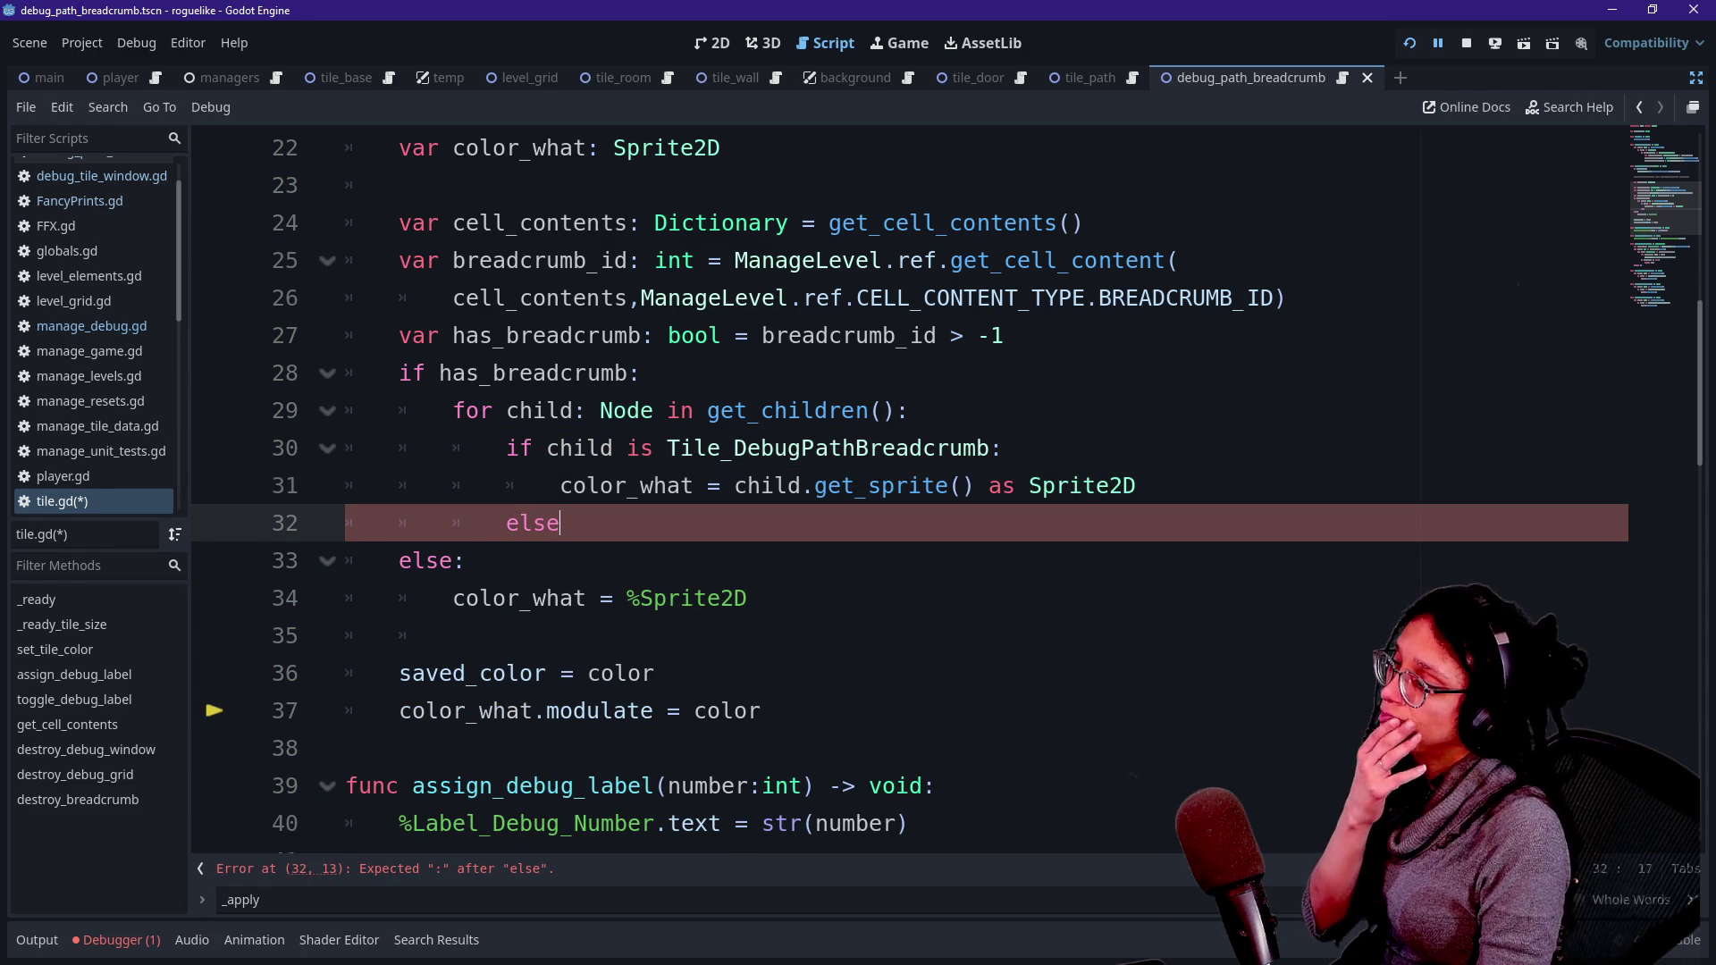
pyautogui.write(':')
pyautogui.press('Return')
pyautogui.write('continue')
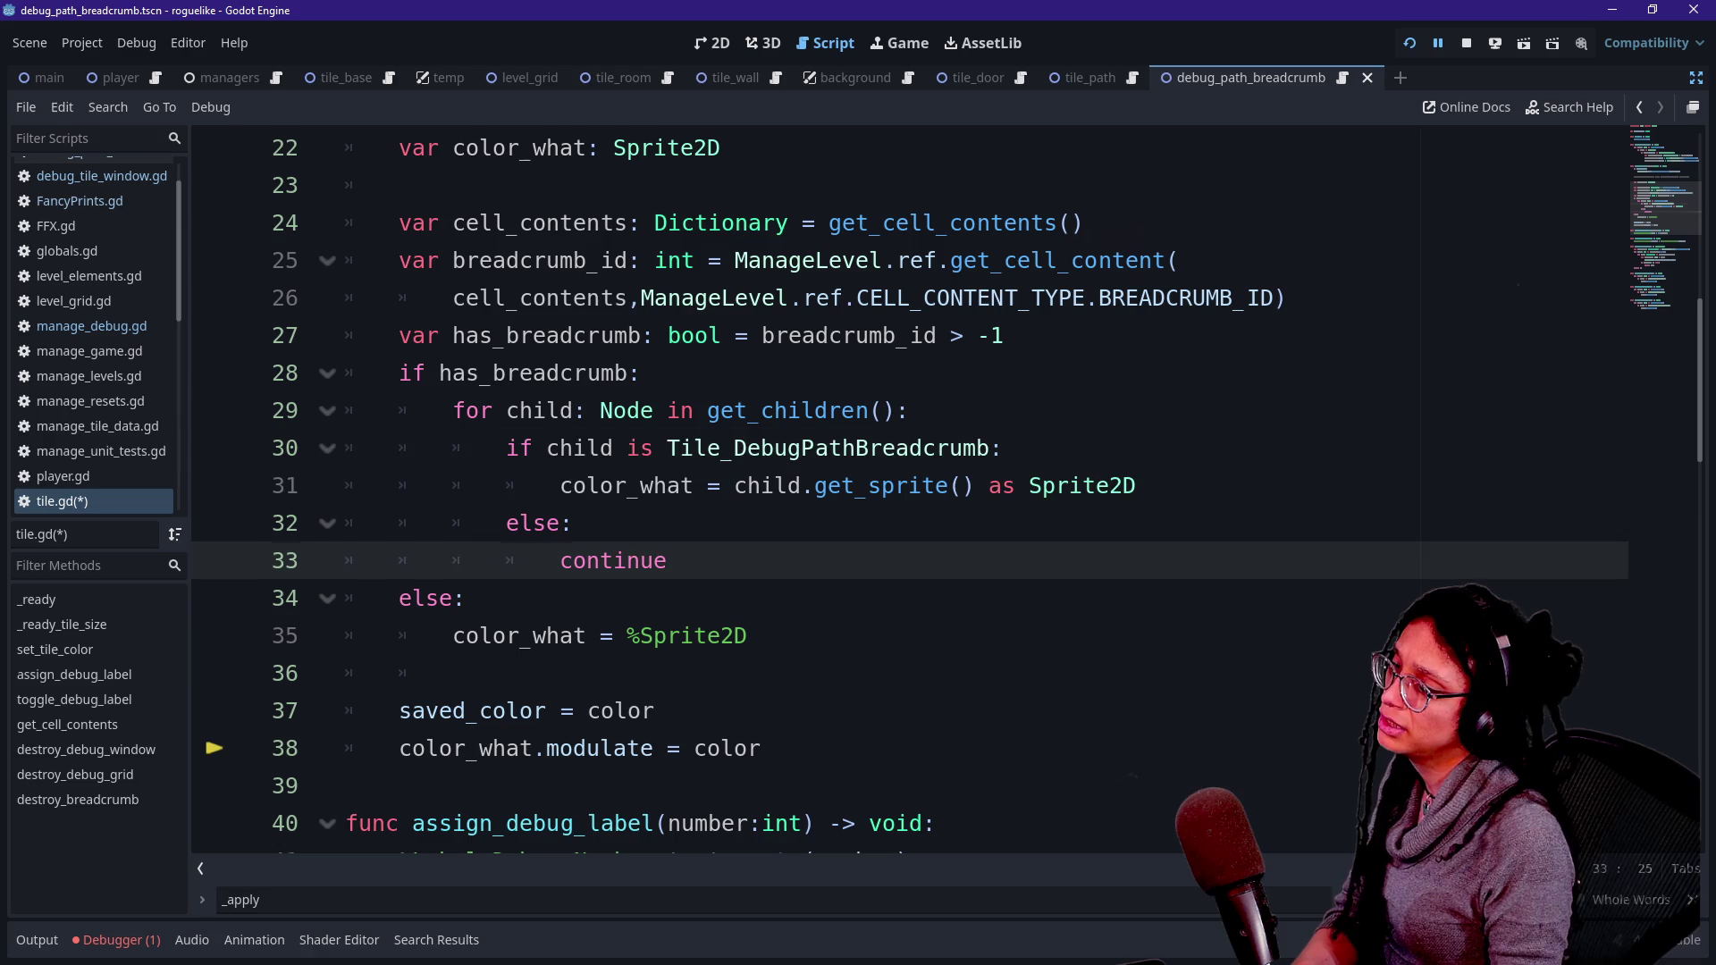
# - Restart the running game with F5 to test the restored sprite assignment
pyautogui.click(629, 485)
pyautogui.moveTo(628, 485)
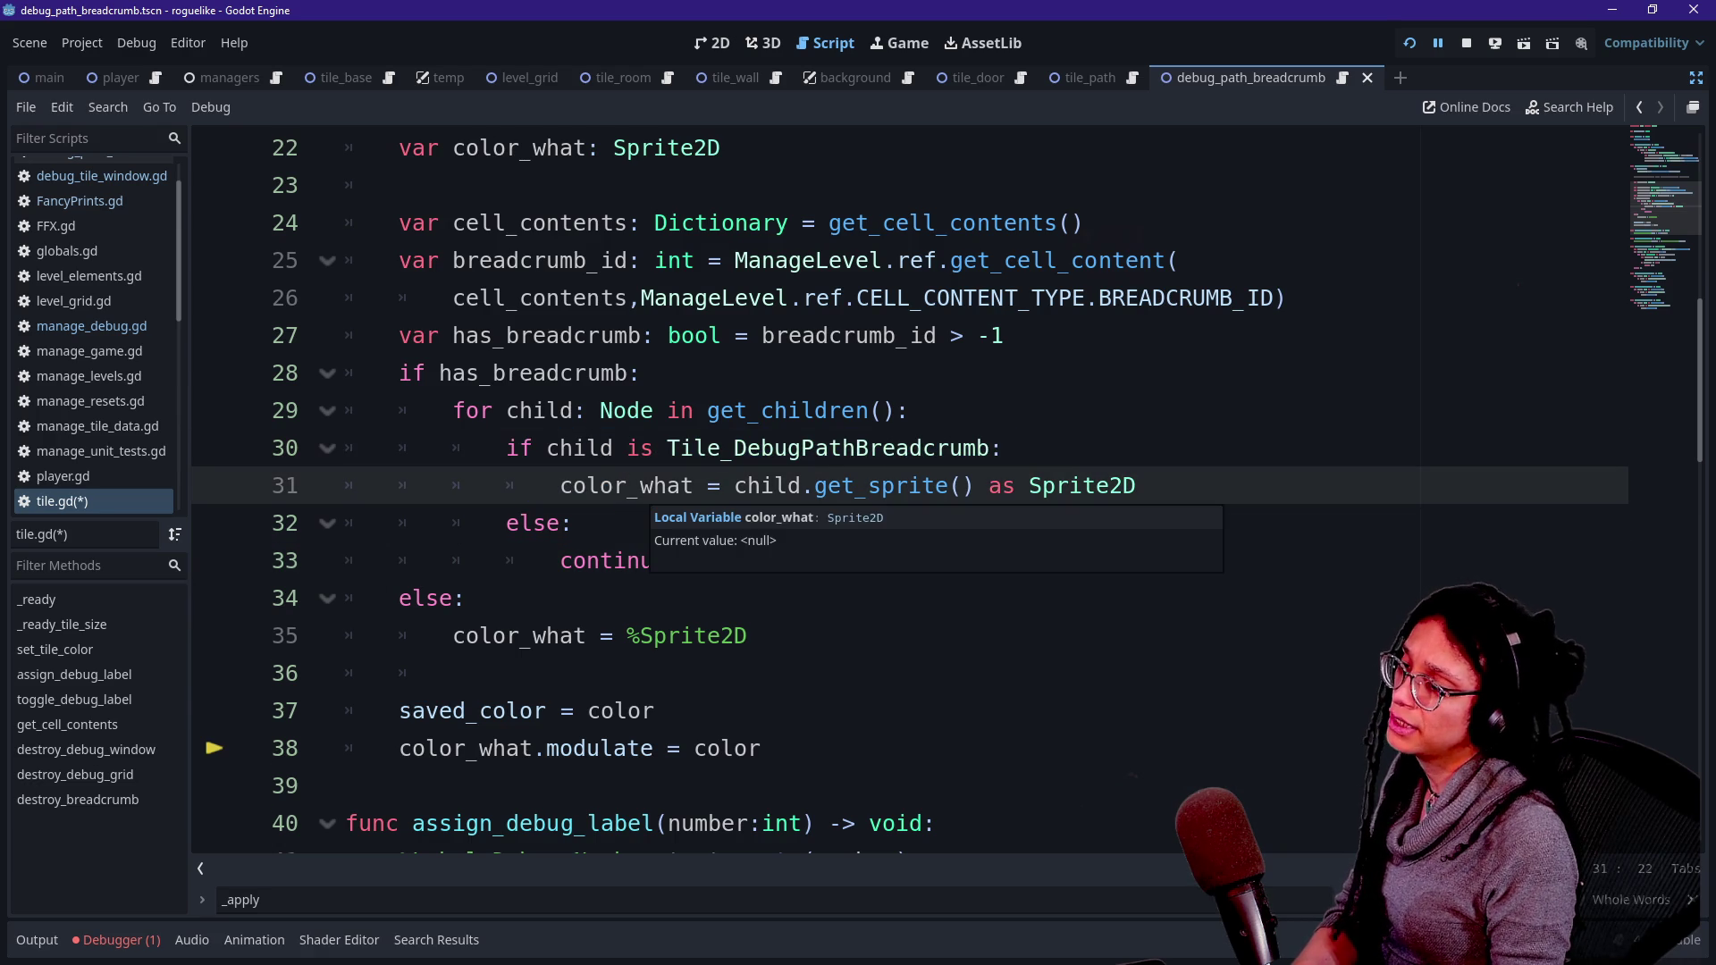
pyautogui.press('F5')
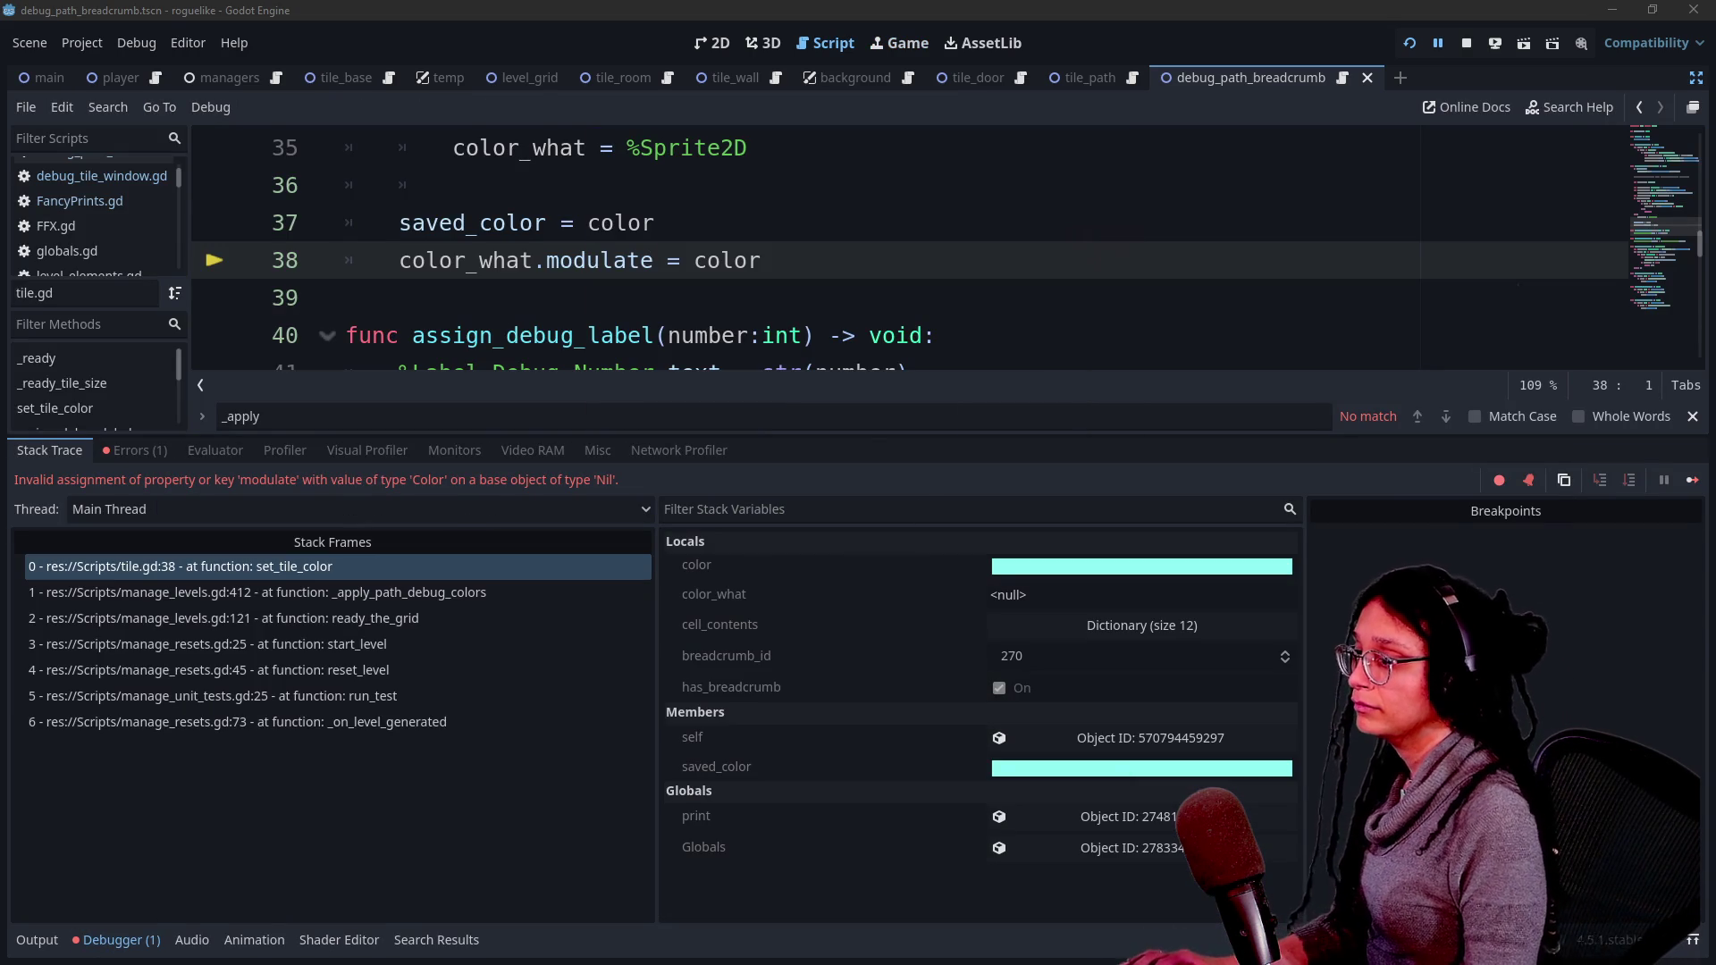
# - In get_sprite's definition, add print.fanct("Breadcrumb sprite is") above the return
pyautogui.click(656, 223)
pyautogui.hotkey('alt', 'o')
pyautogui.hotkey('alt', 'o')
pyautogui.scroll(3, 908, 496)
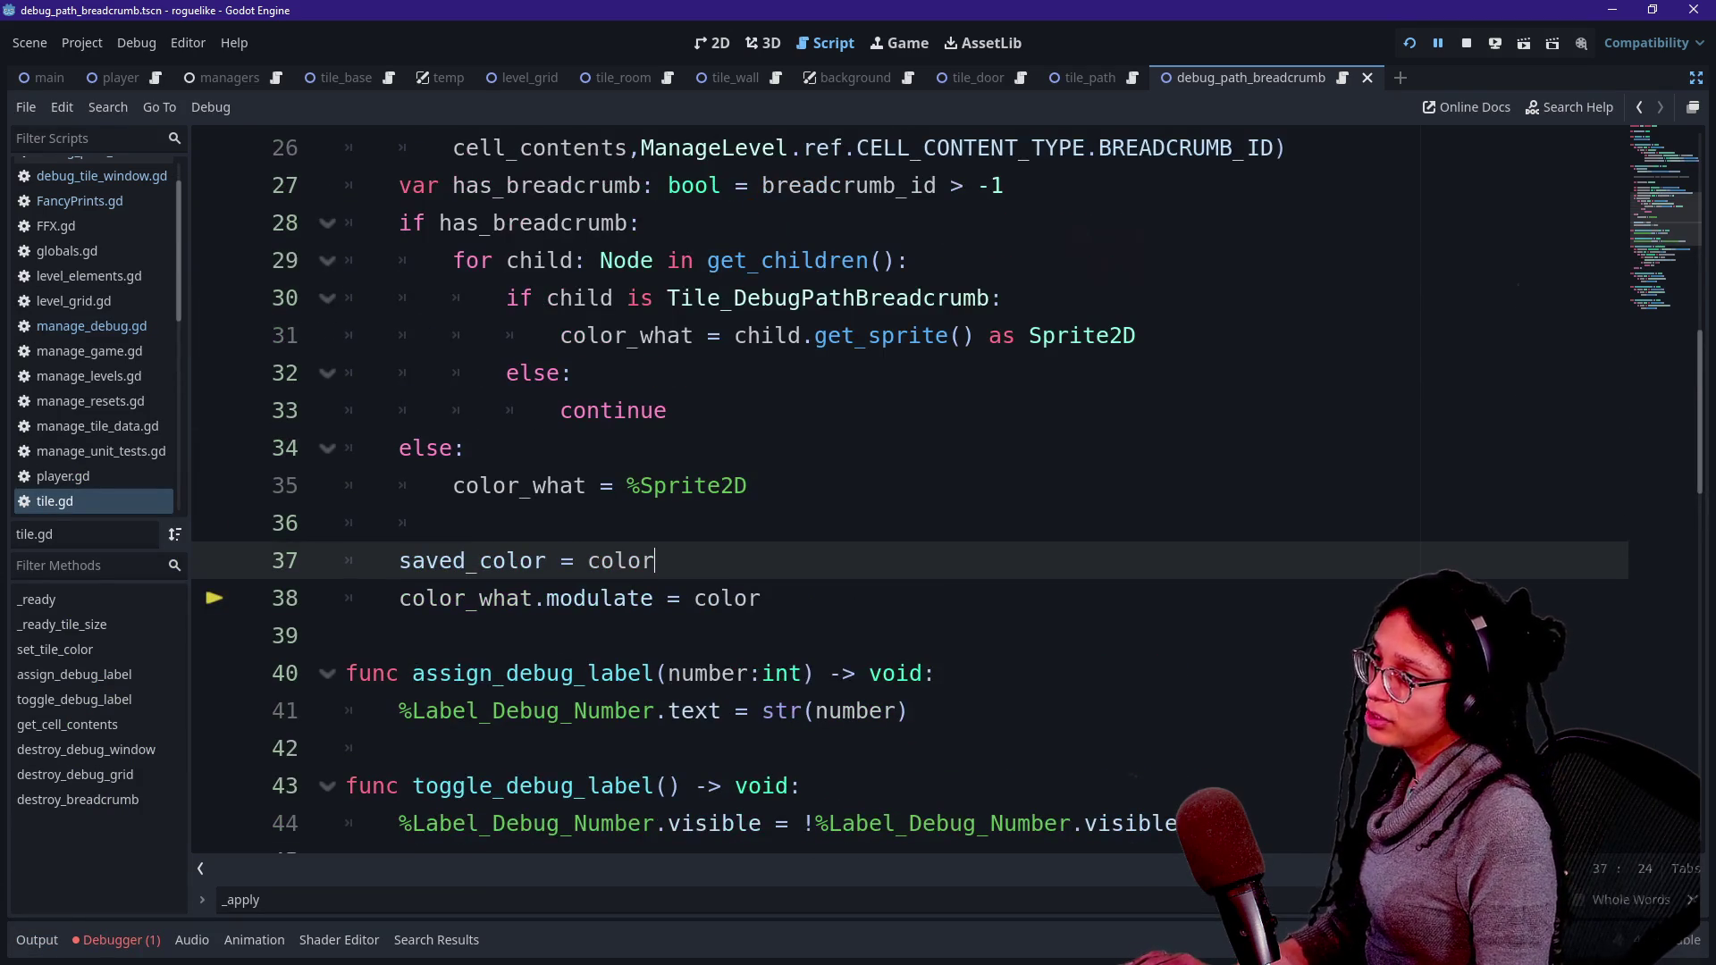
pyautogui.keyDown('ctrl'); pyautogui.click(880, 335); pyautogui.keyUp('ctrl')
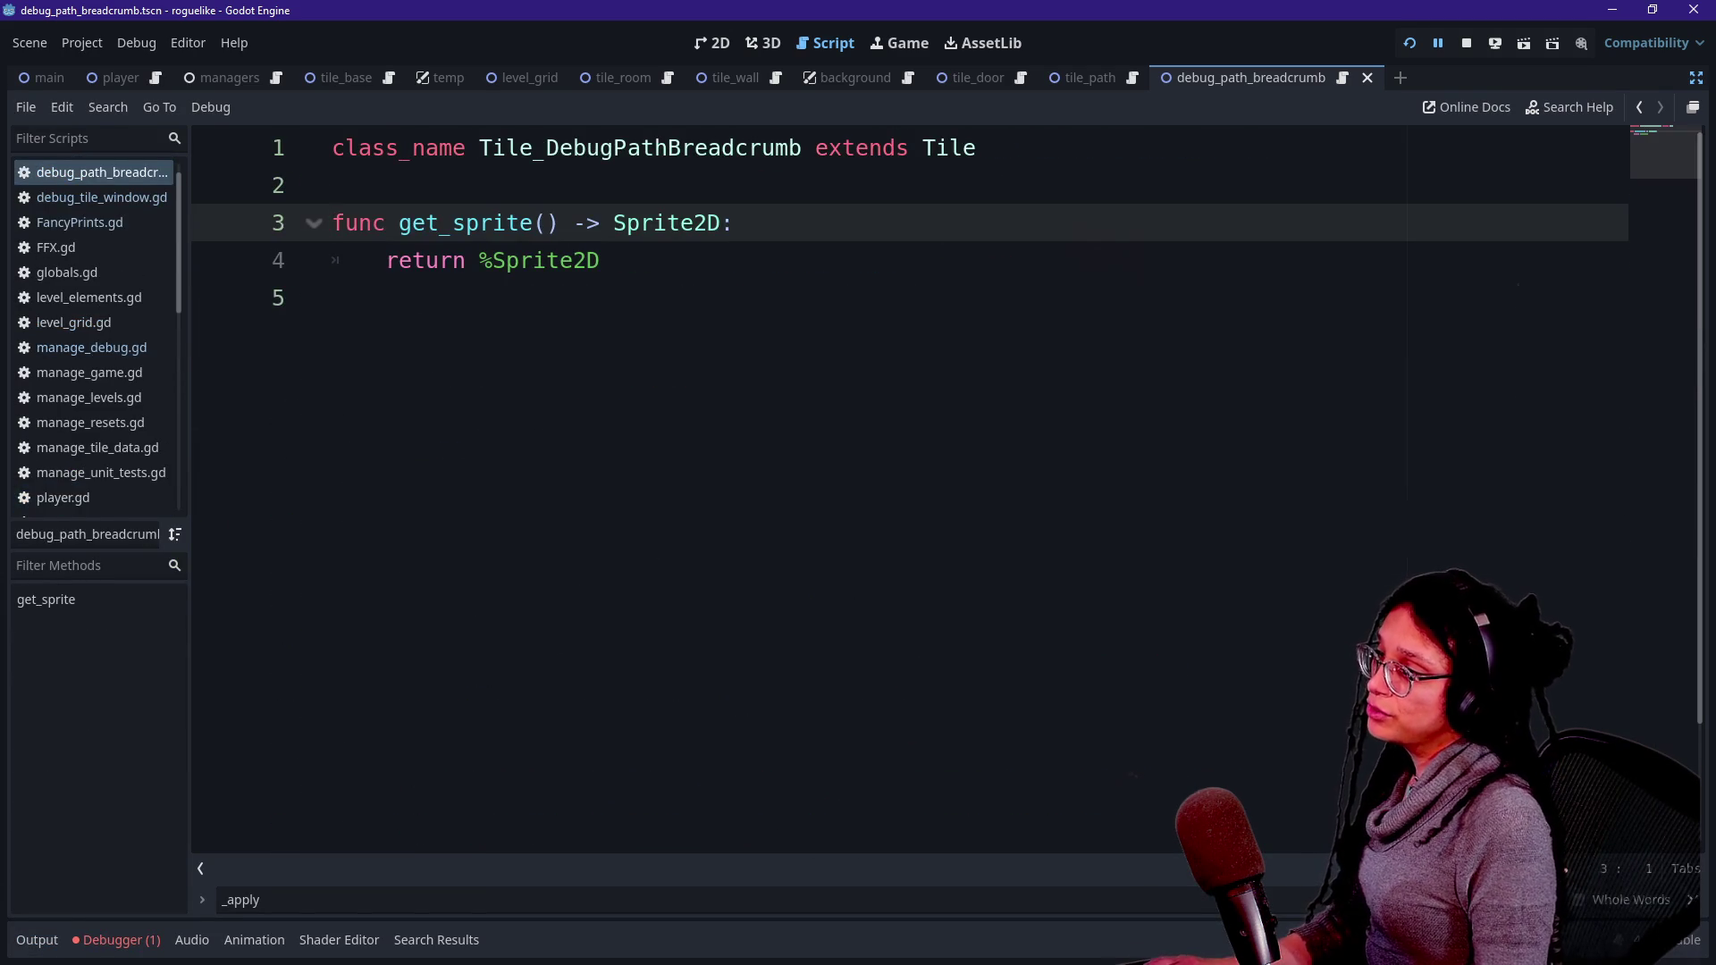
pyautogui.press('End')
pyautogui.press('Return')
pyautogui.write('print')
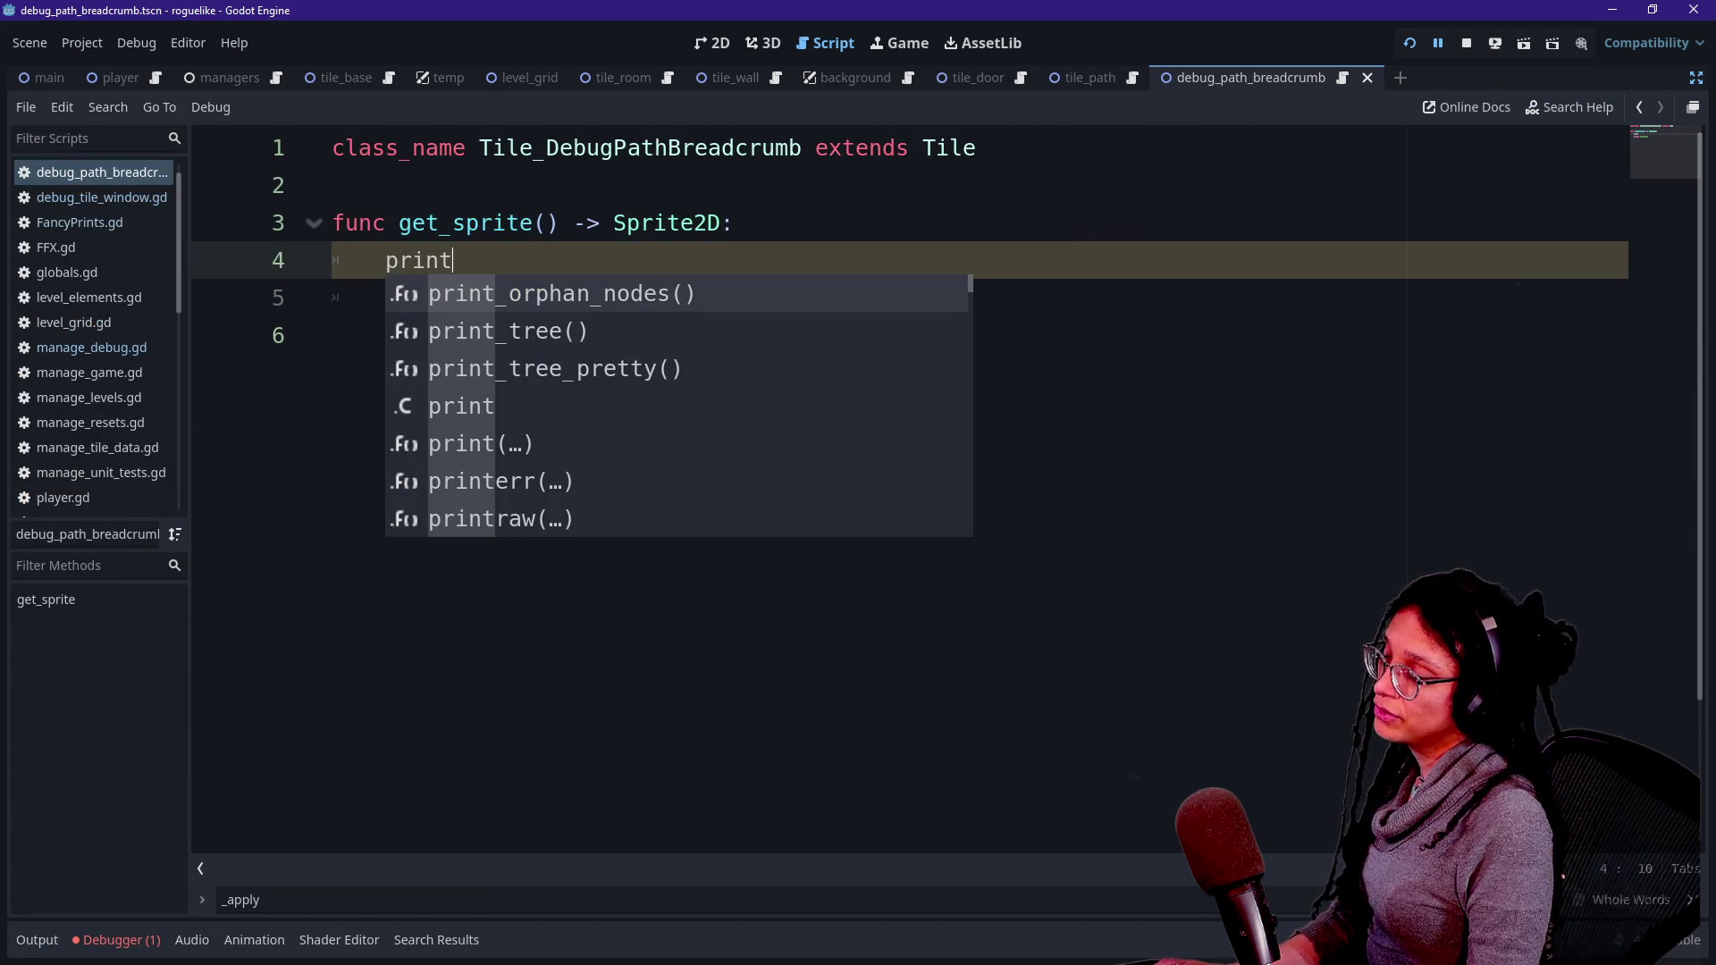
pyautogui.write('.fanct')
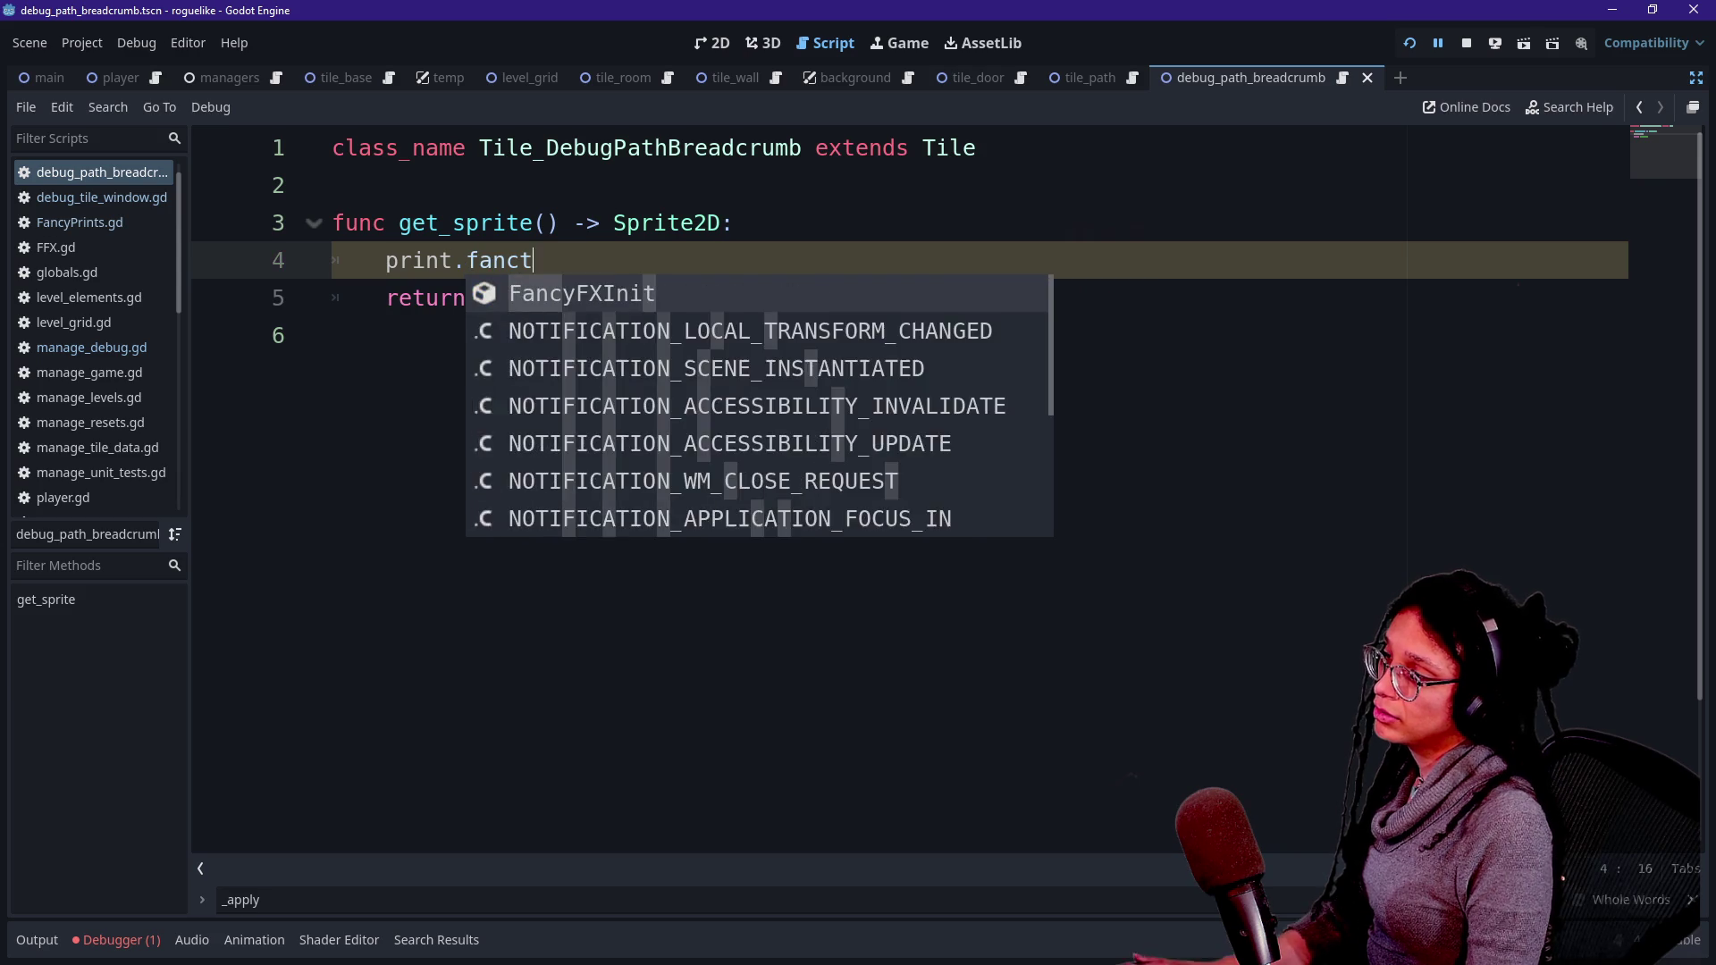
pyautogui.write('("Breadcrum')
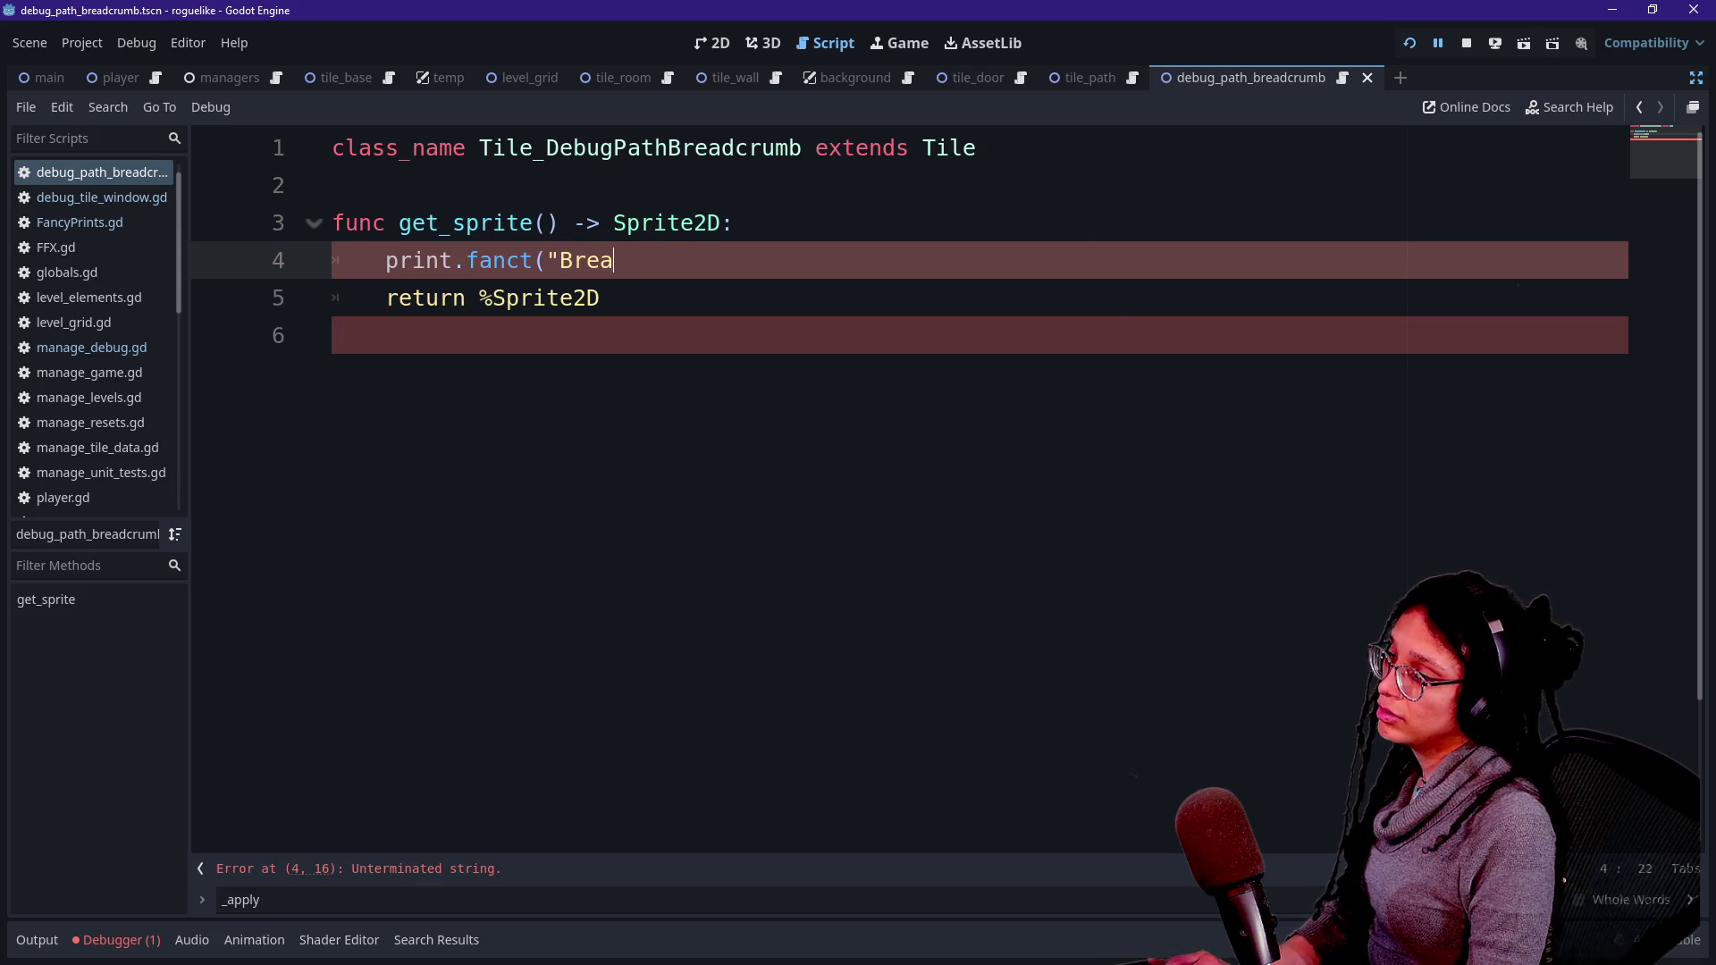
pyautogui.press('BackSpace')
pyautogui.press('BackSpace')
pyautogui.write('umb ')
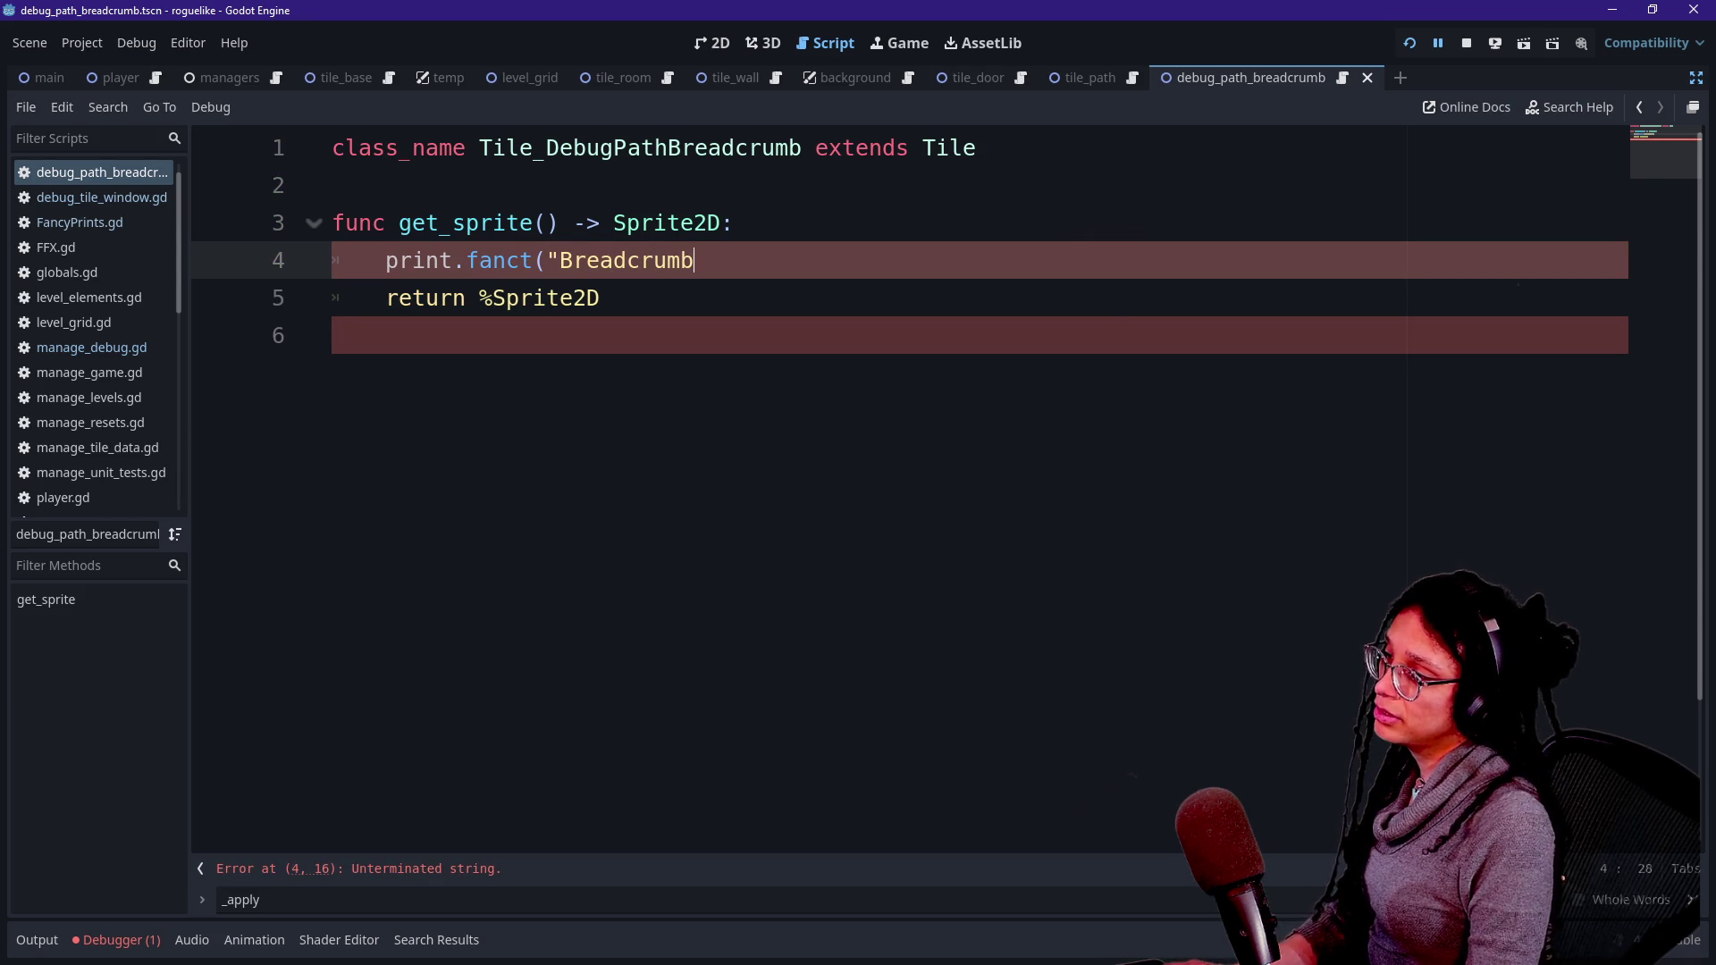
pyautogui.write('sprite is")')
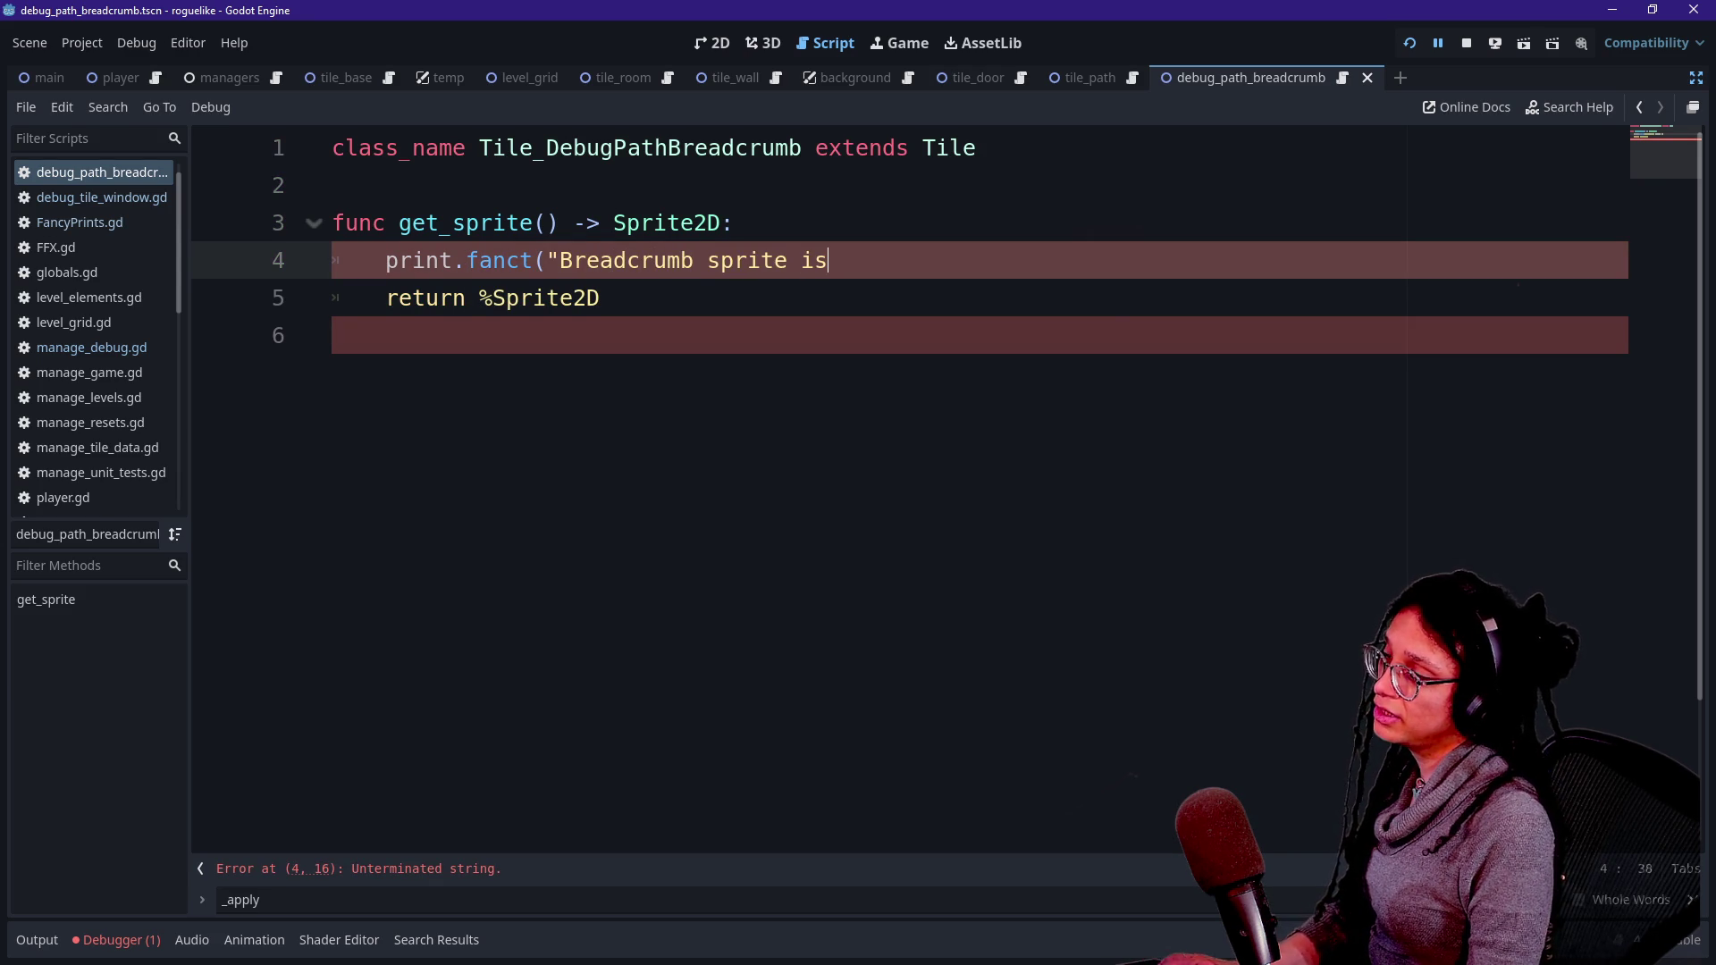
# - Restore the docks, add %Sprite2D as the print's second argument, and run the scene
pyautogui.click(1692, 80)
pyautogui.click(67, 200)
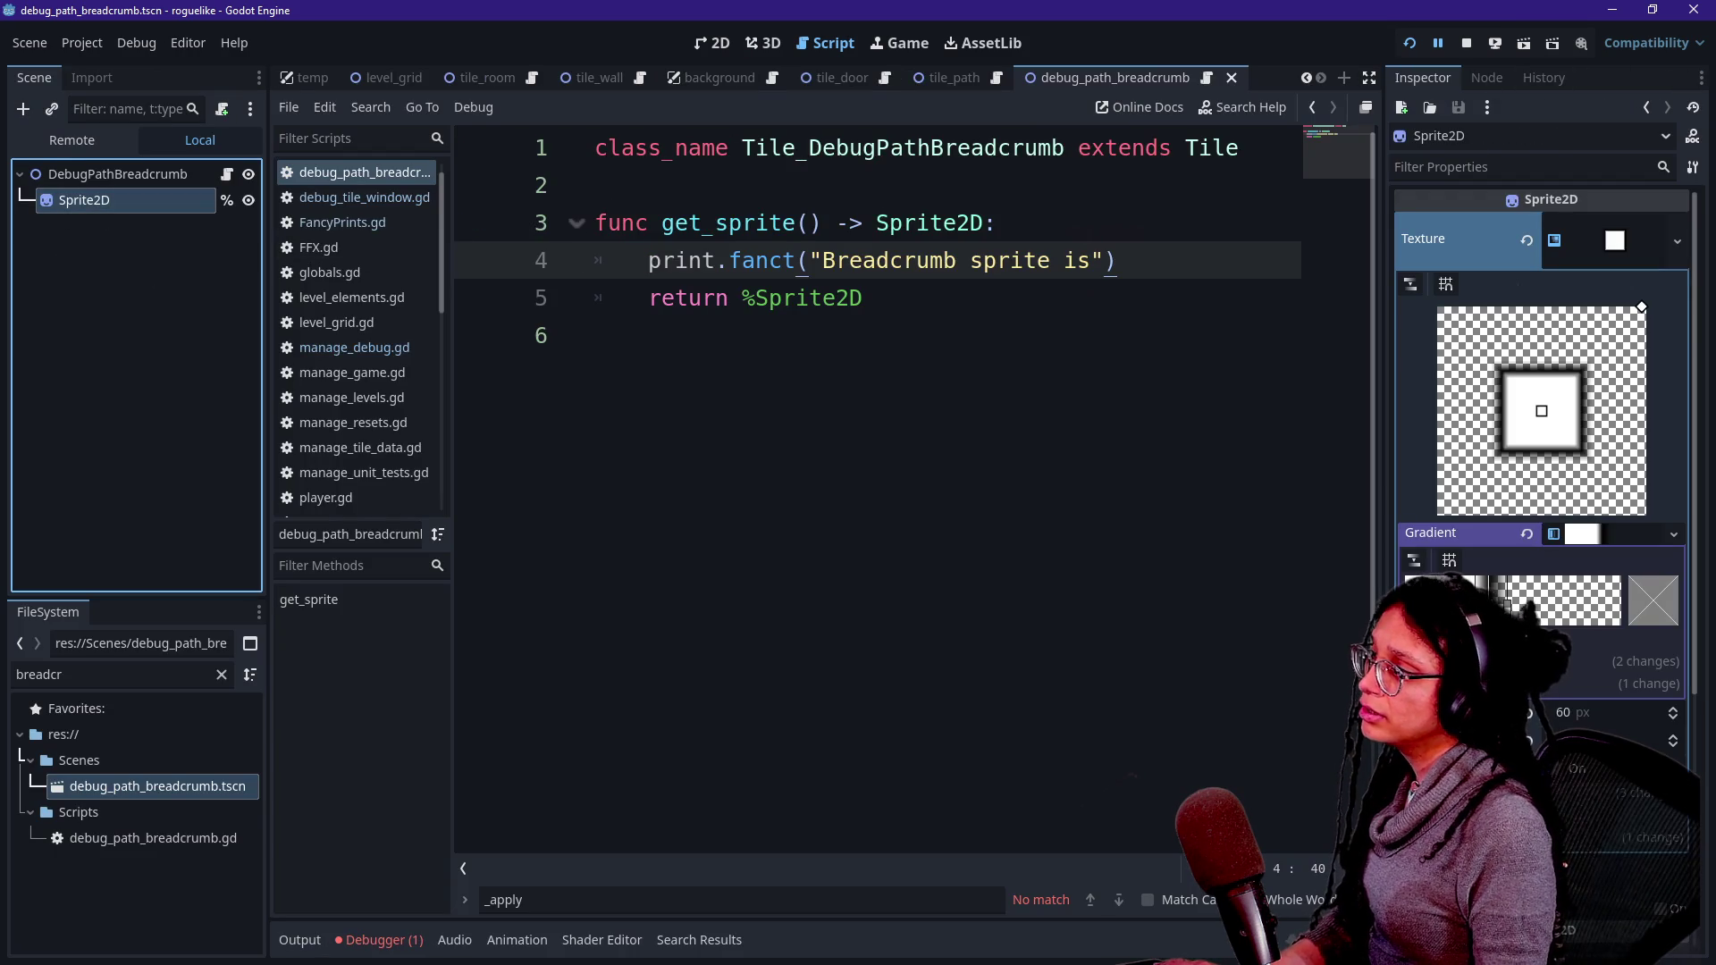
pyautogui.click(1117, 260)
pyautogui.click(1089, 260)
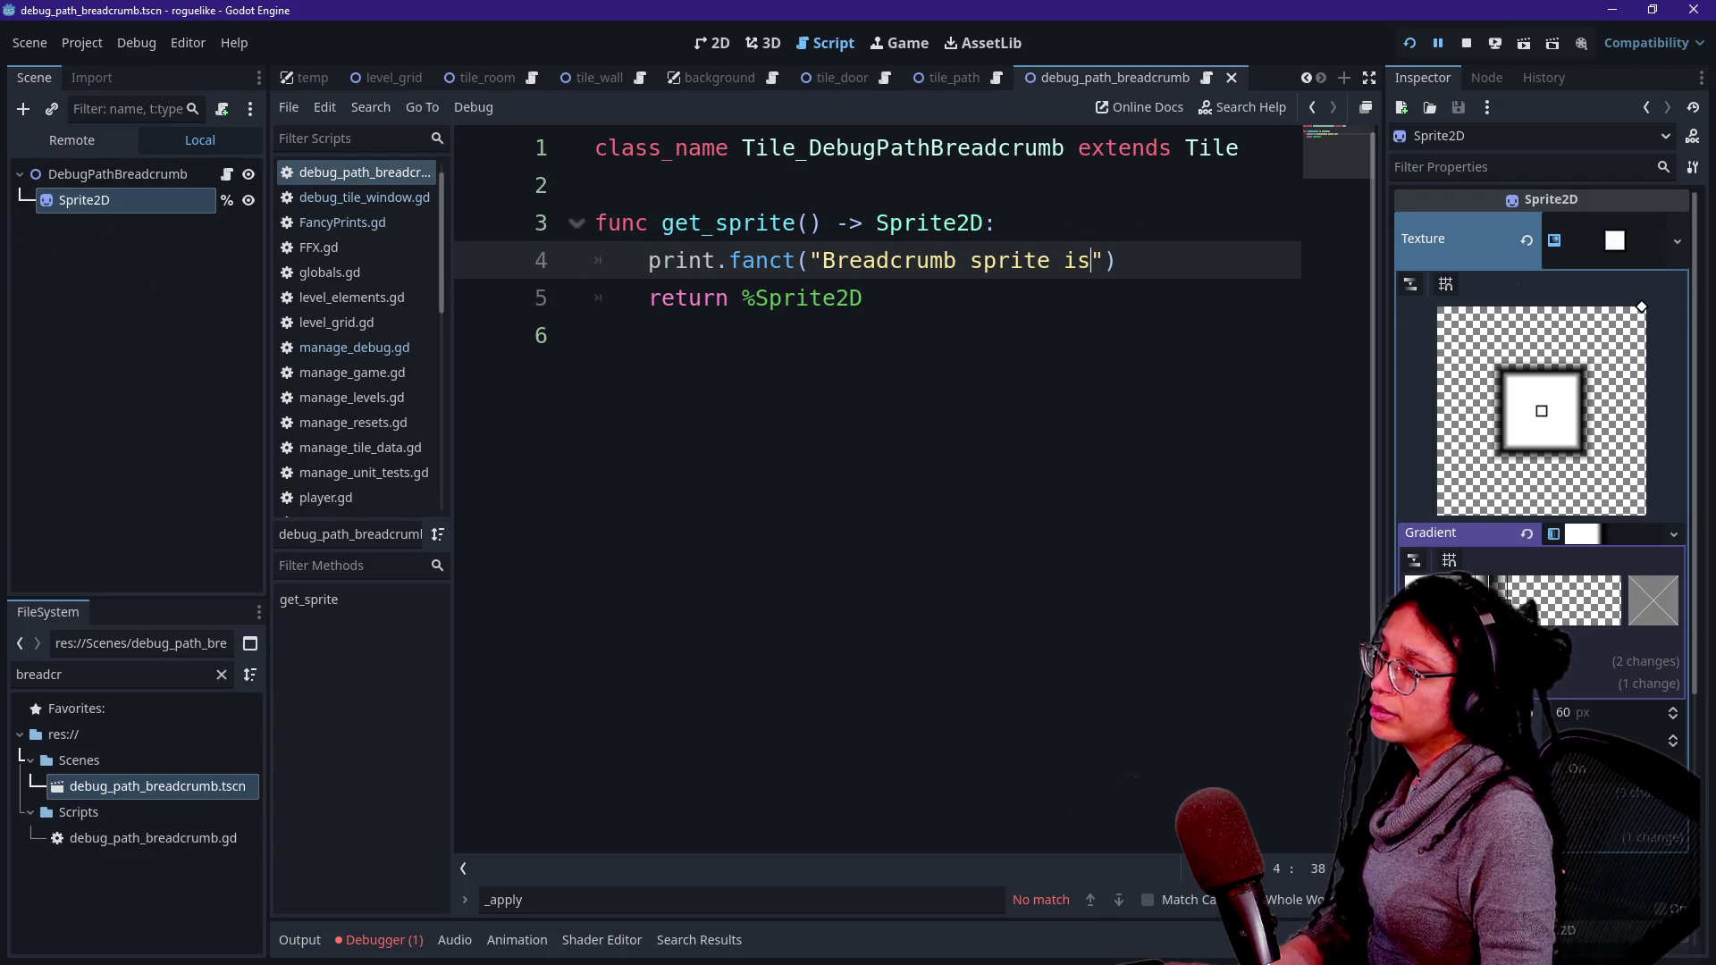
pyautogui.moveTo(741, 297); pyautogui.dragTo(862, 297)
pyautogui.hotkey('ctrl', 'c')
pyautogui.click(1117, 260)
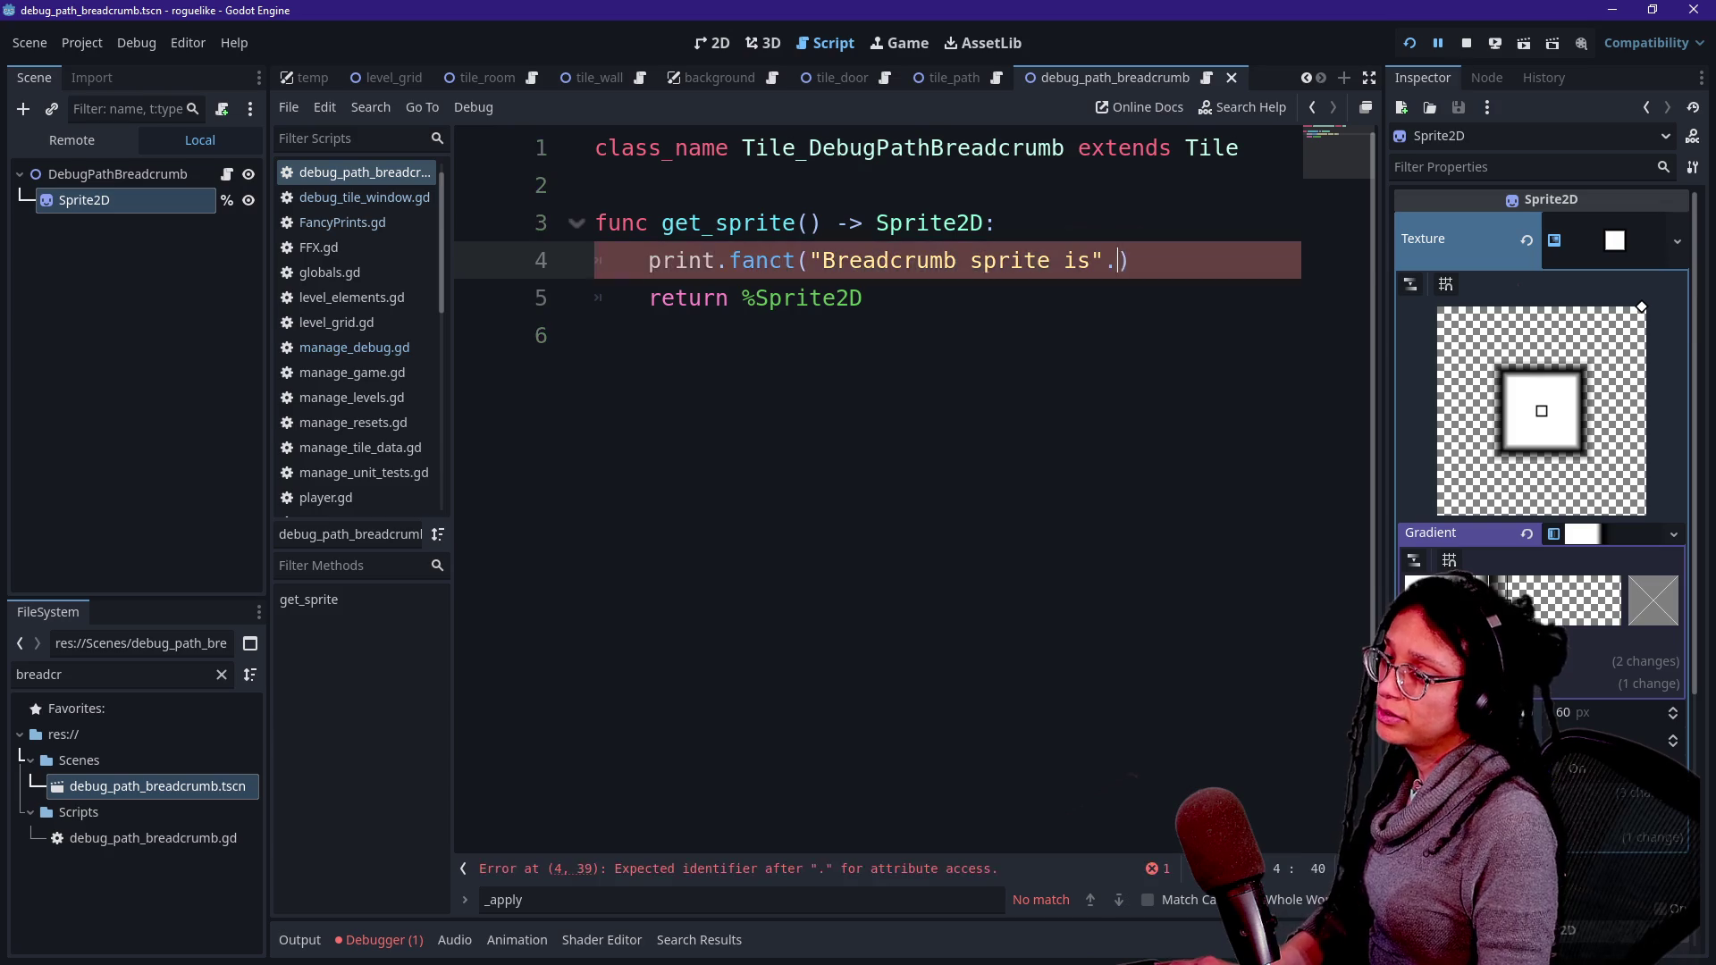
pyautogui.write(',')
pyautogui.hotkey('ctrl', 'v')
pyautogui.click(1493, 45)
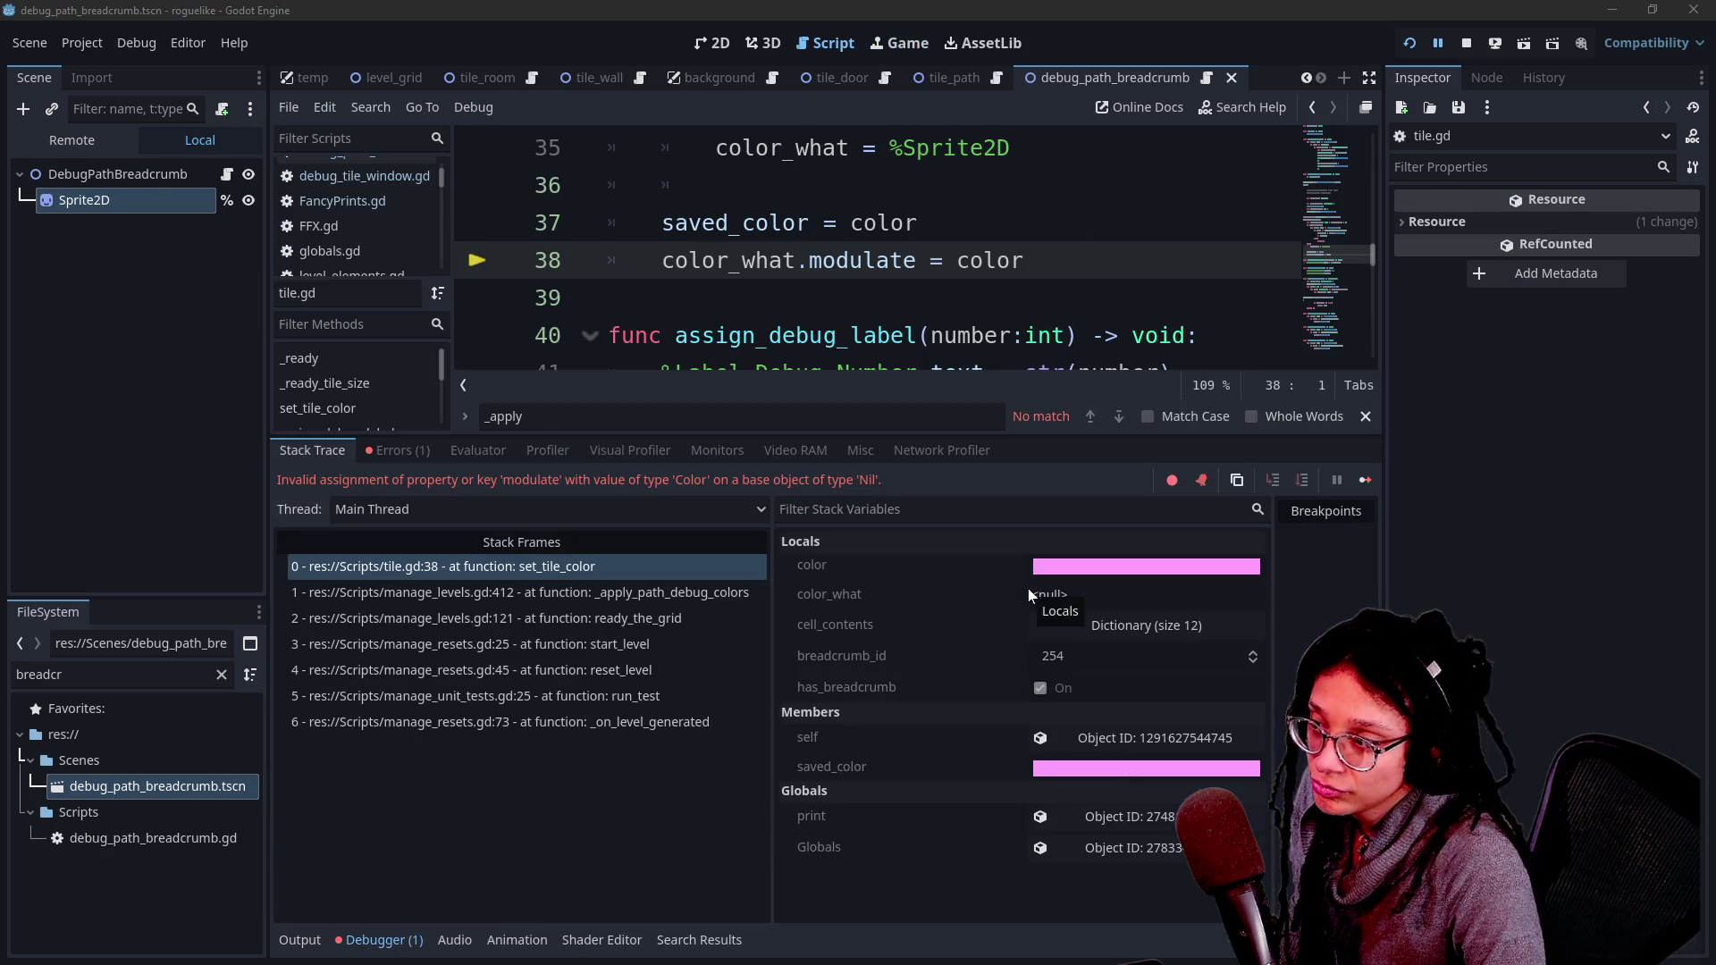
# - Read the null color_what modulate error at tile.gd line 38, then hide the bottom panel
pyautogui.scroll(-1, 875, 268)
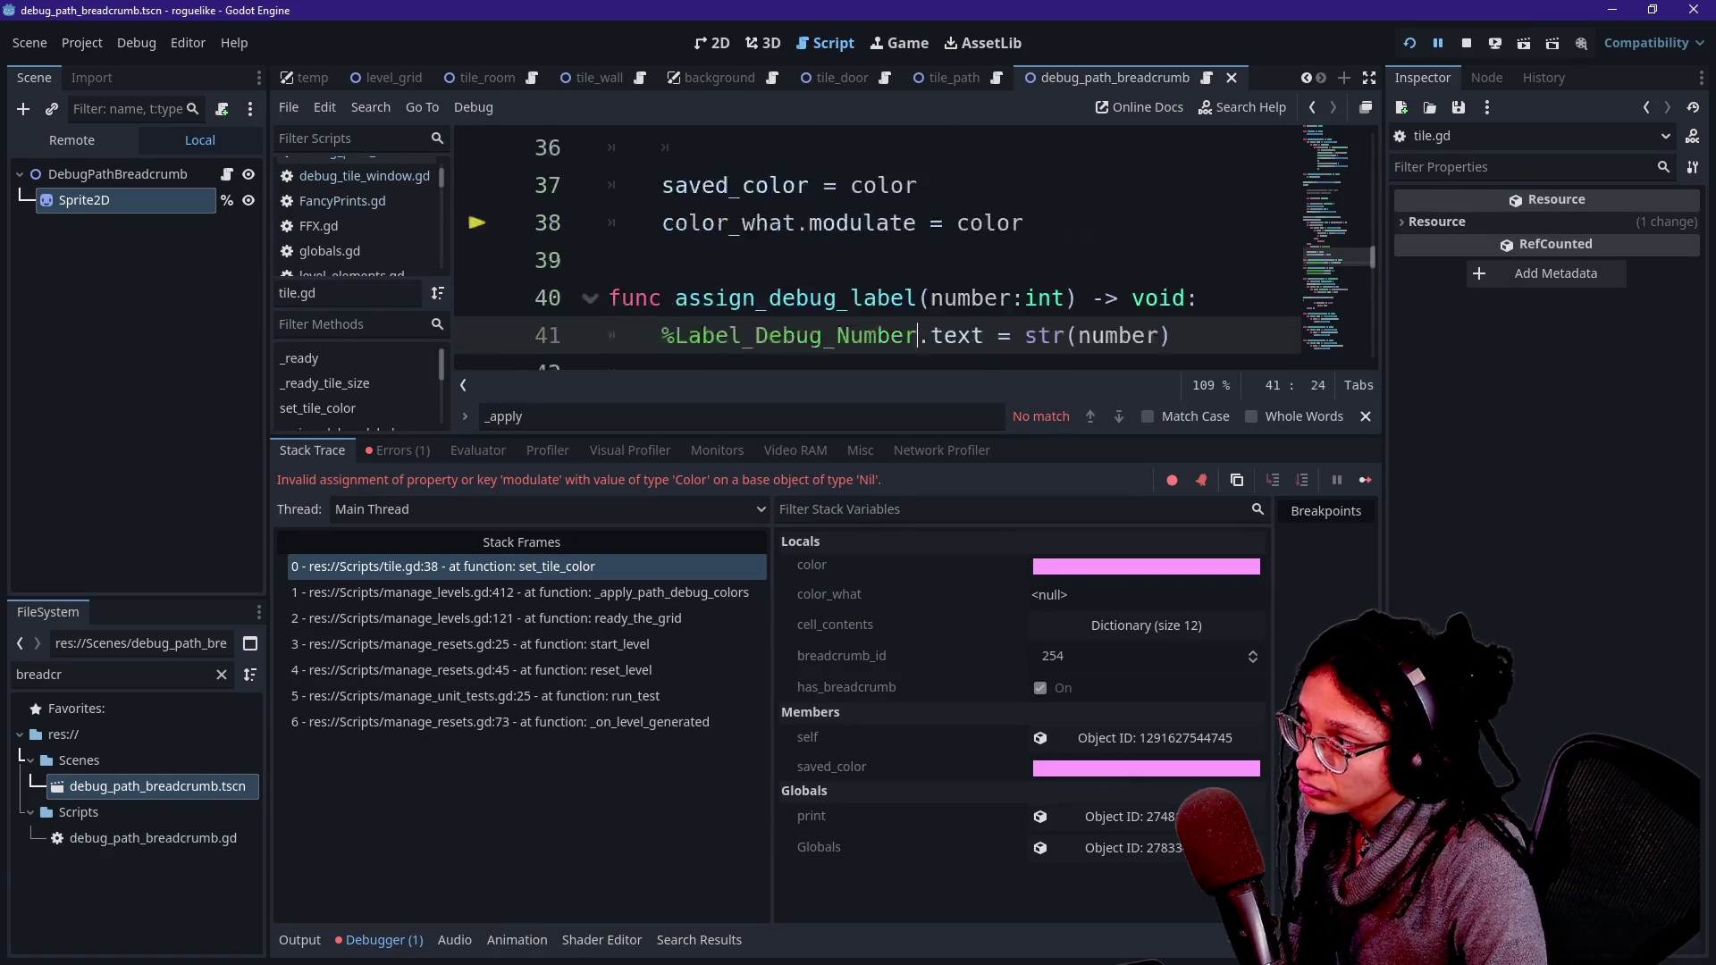
pyautogui.moveTo(918, 260); pyautogui.dragTo(916, 335)
pyautogui.click(918, 335)
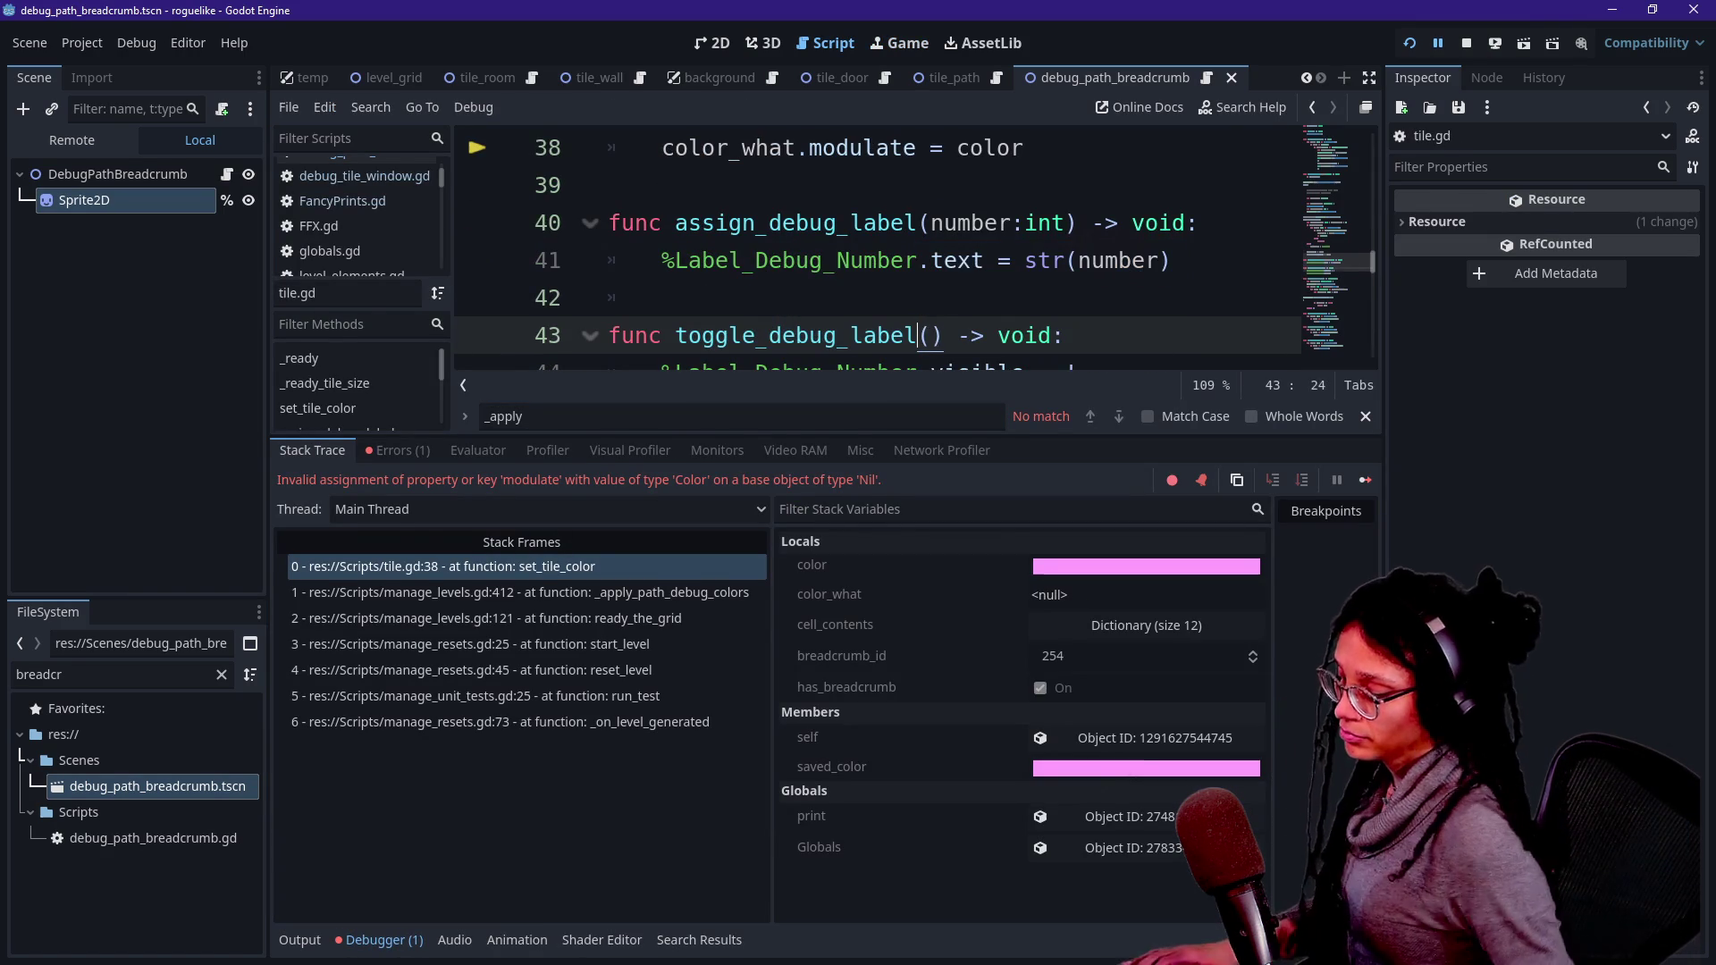
pyautogui.hotkey('alt', 'o')
pyautogui.hotkey('alt', 'o')
pyautogui.scroll(2, 876, 492)
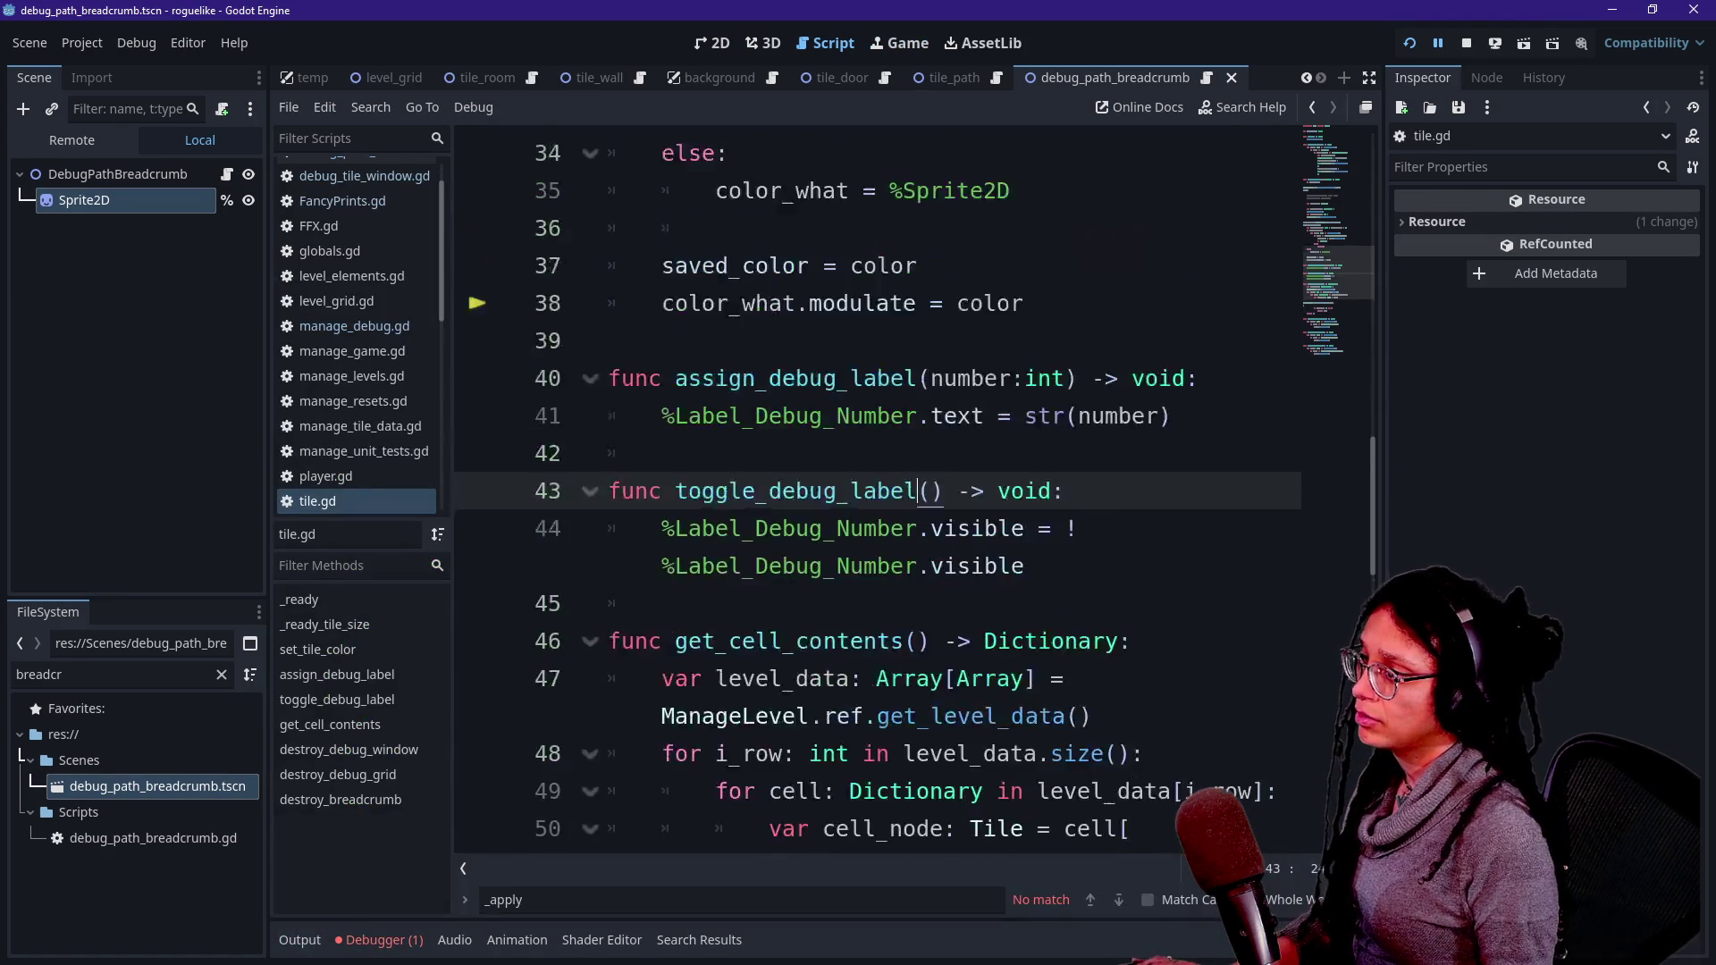
# - Filter the Output log for 'bread' to find breadcrumb prints, then hide the Output panel and docks
pyautogui.click(298, 940)
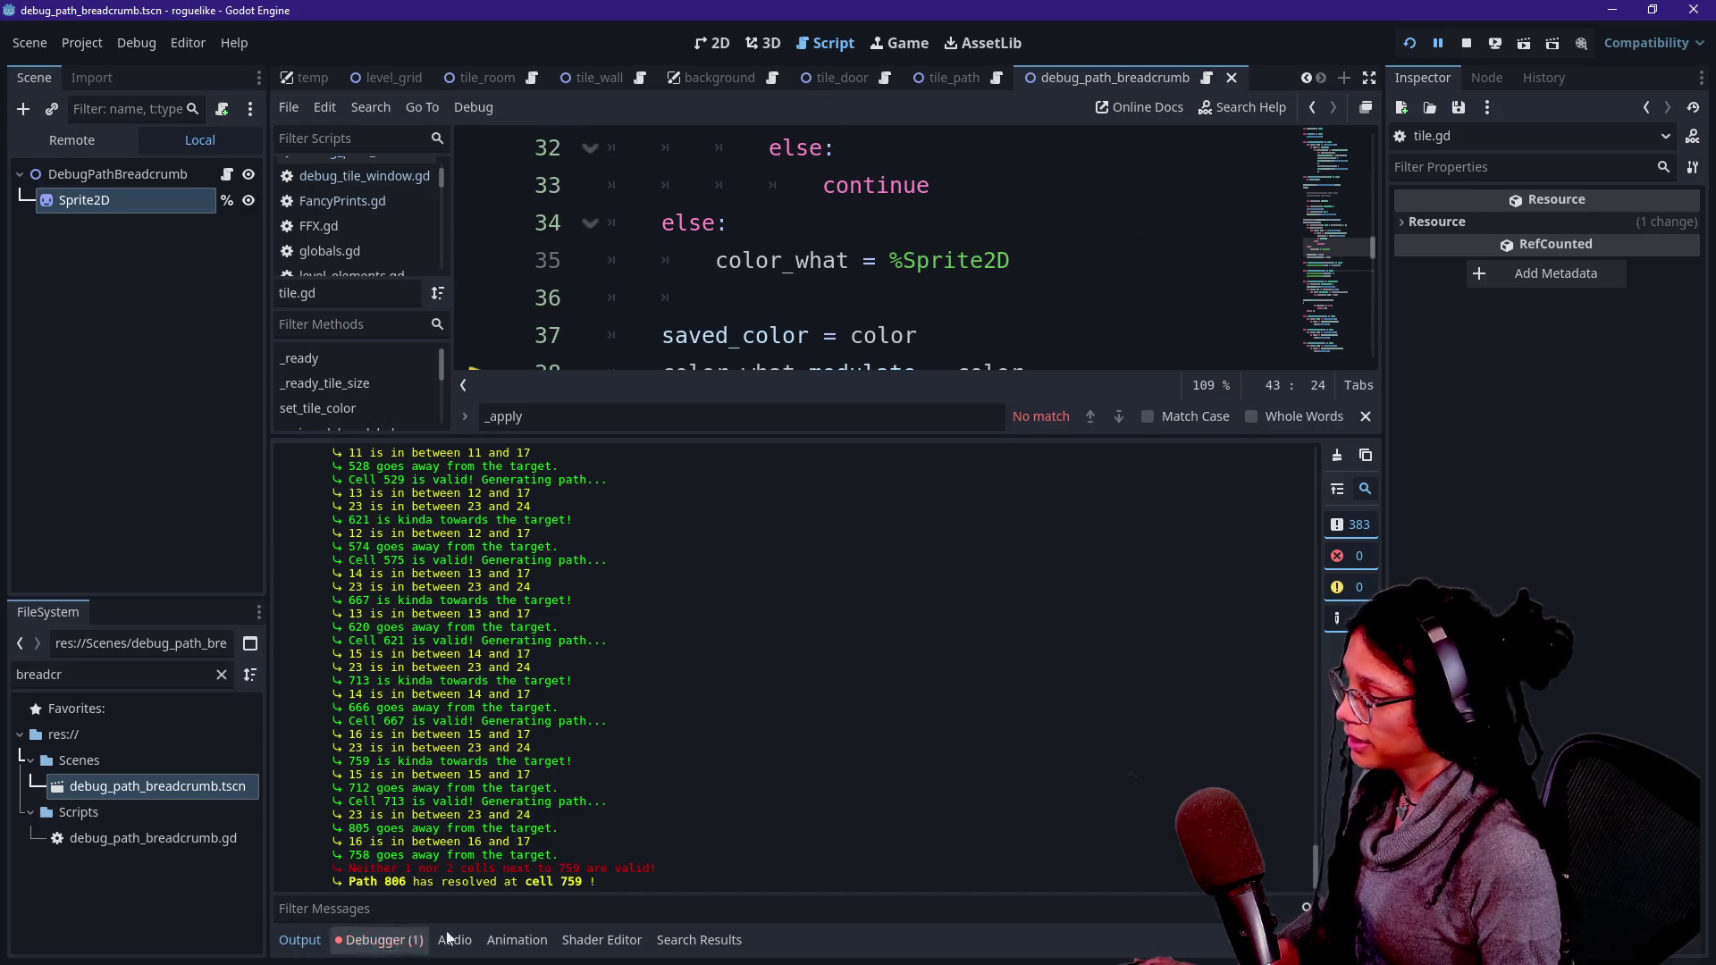
pyautogui.click(577, 899)
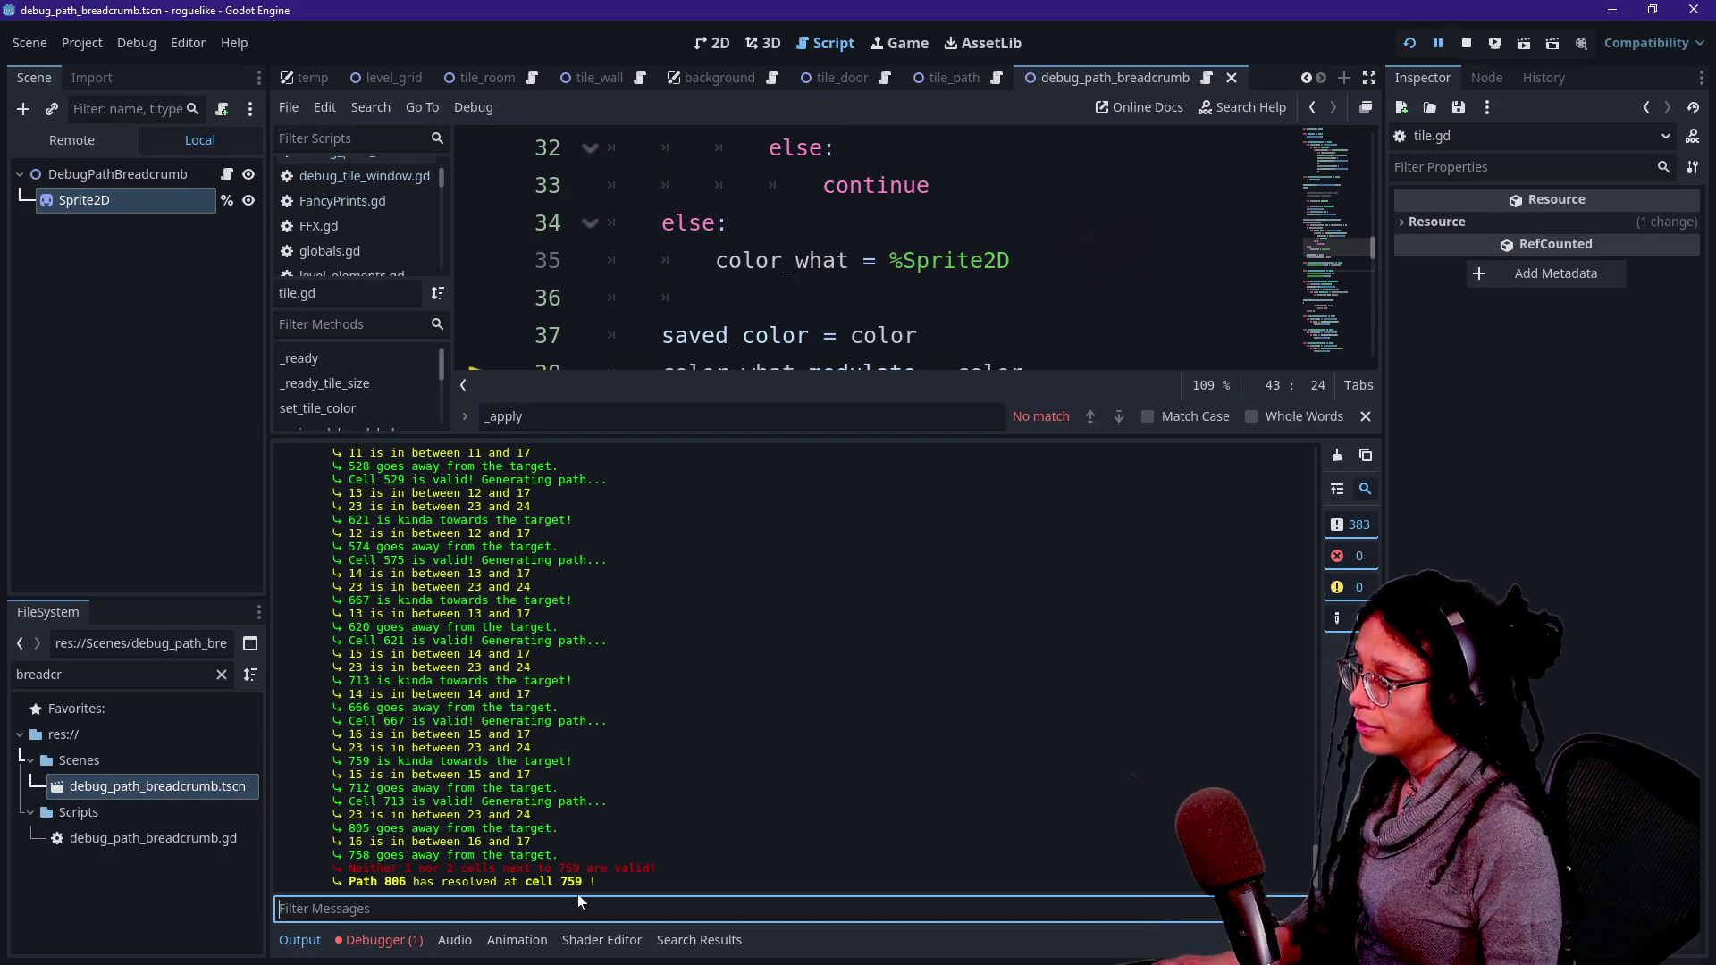
pyautogui.click(1212, 75)
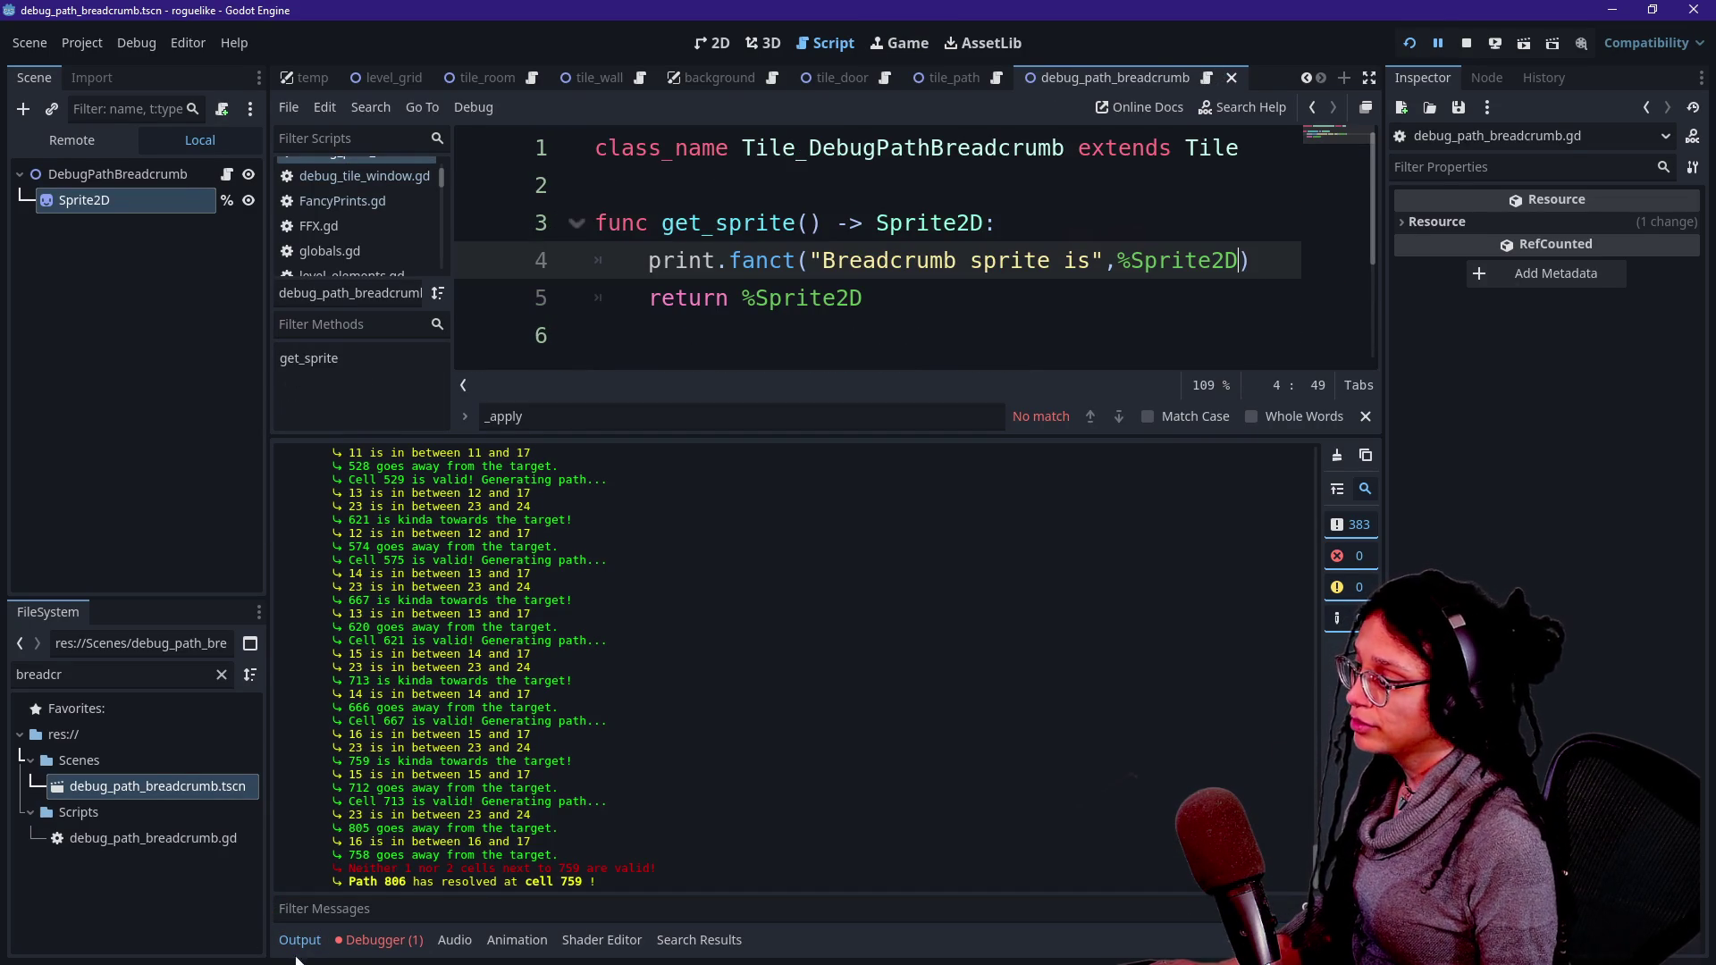
pyautogui.write('bread')
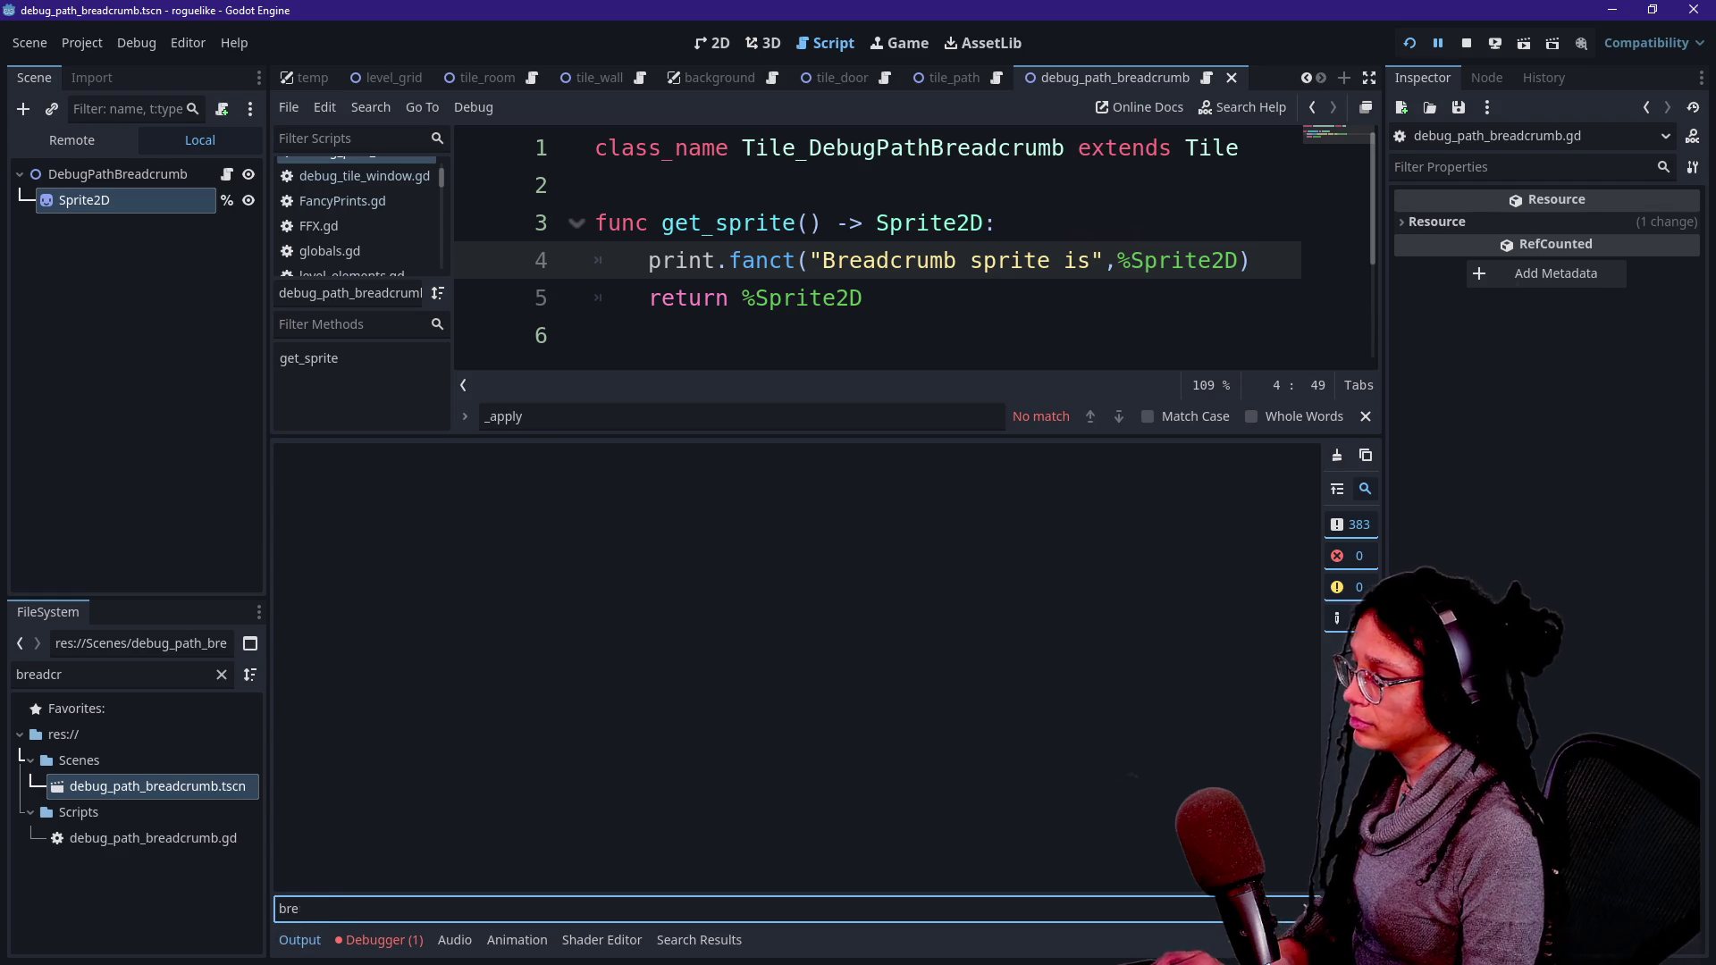
pyautogui.press('BackSpace')
pyautogui.press('BackSpace')
pyautogui.press('BackSpace')
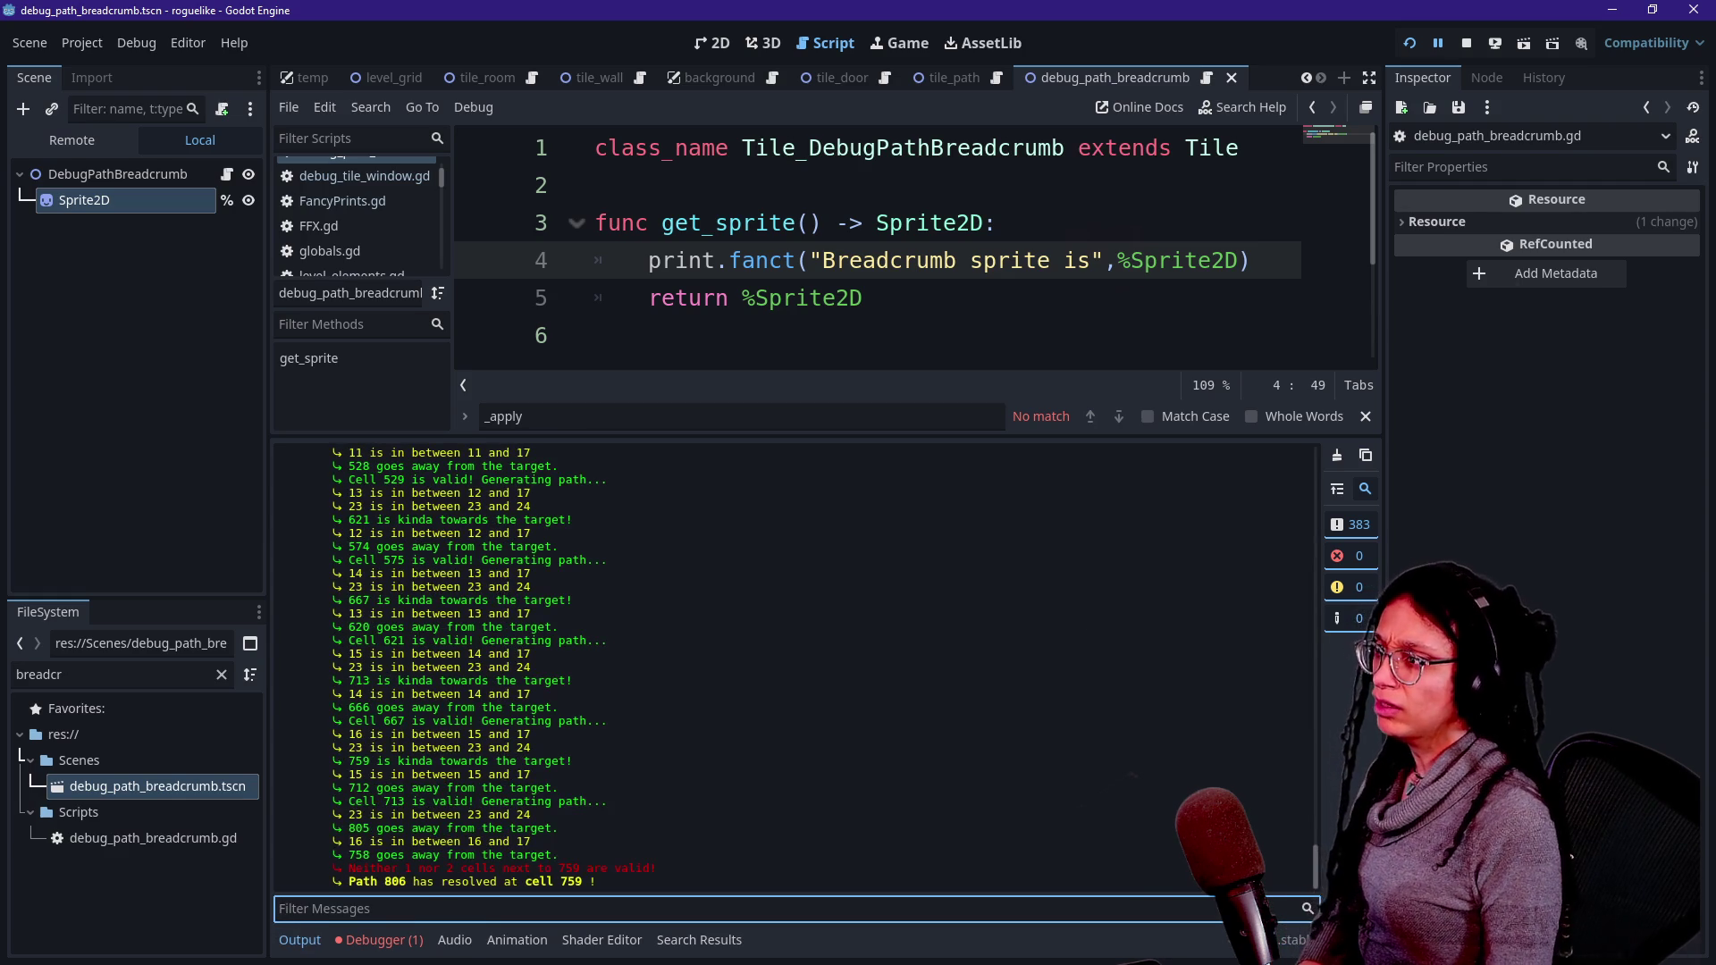
pyautogui.click(862, 298)
pyautogui.click(358, 907)
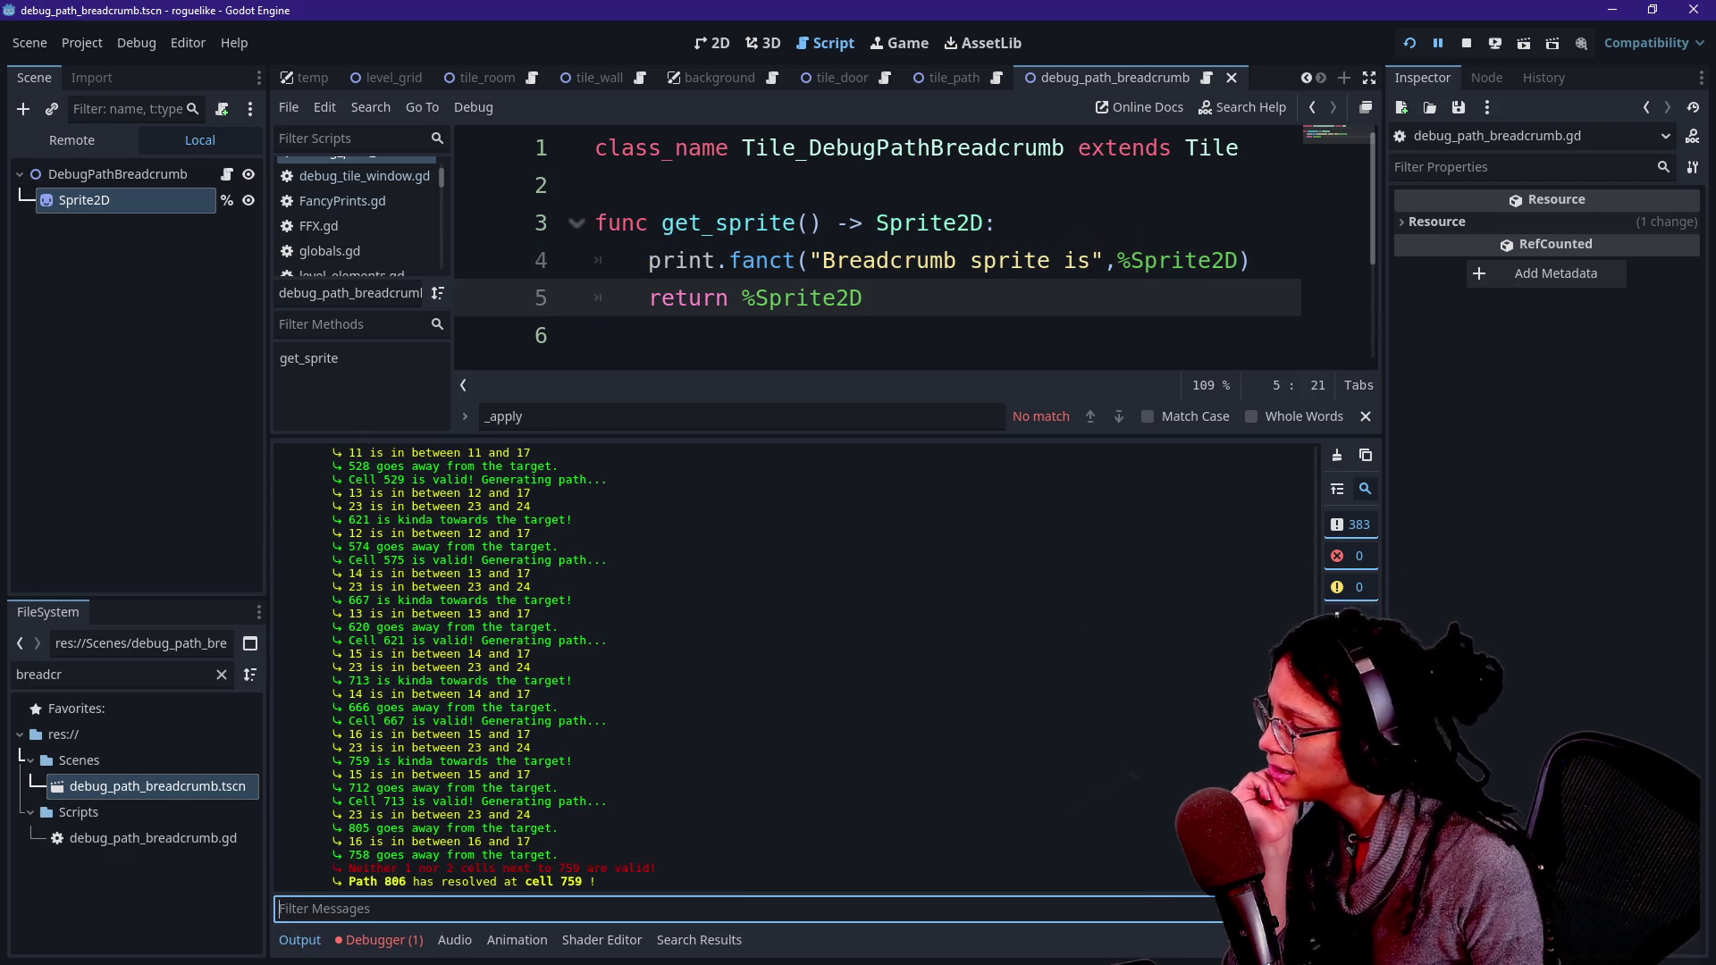
pyautogui.click(625, 335)
pyautogui.hotkey('ctrl', 'j')
pyautogui.hotkey('ctrl', 'j')
pyautogui.hotkey('ctrl', 'j')
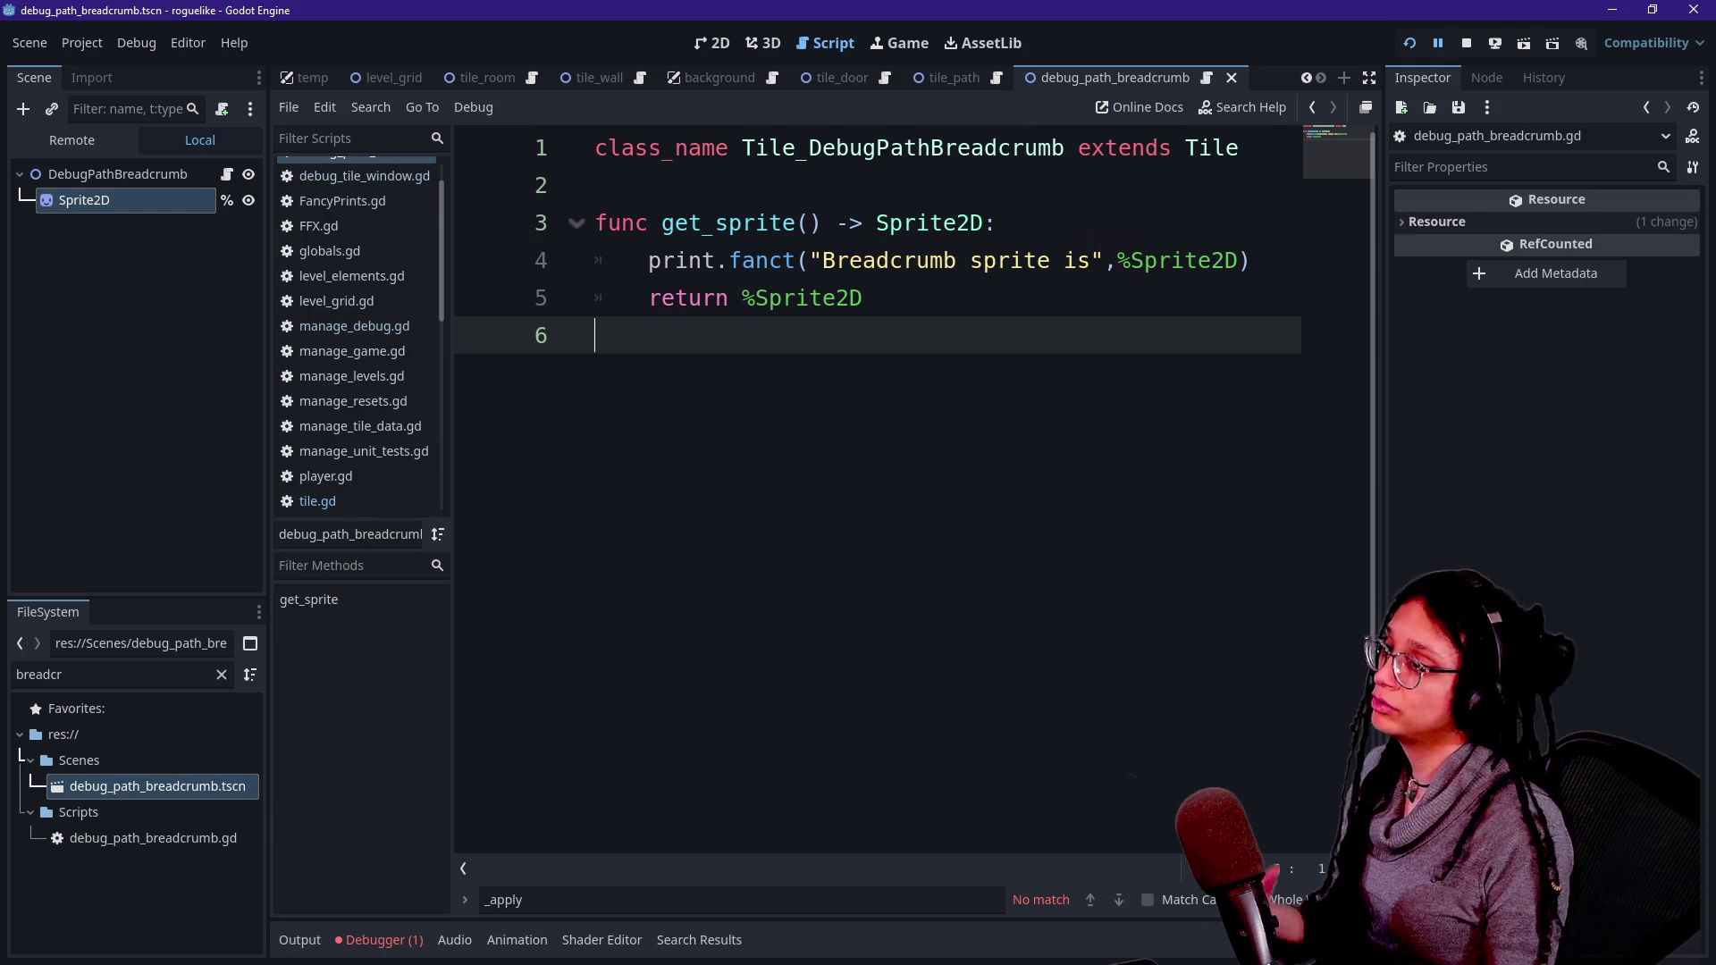
pyautogui.hotkey('ctrl', 'shift', 'F11')
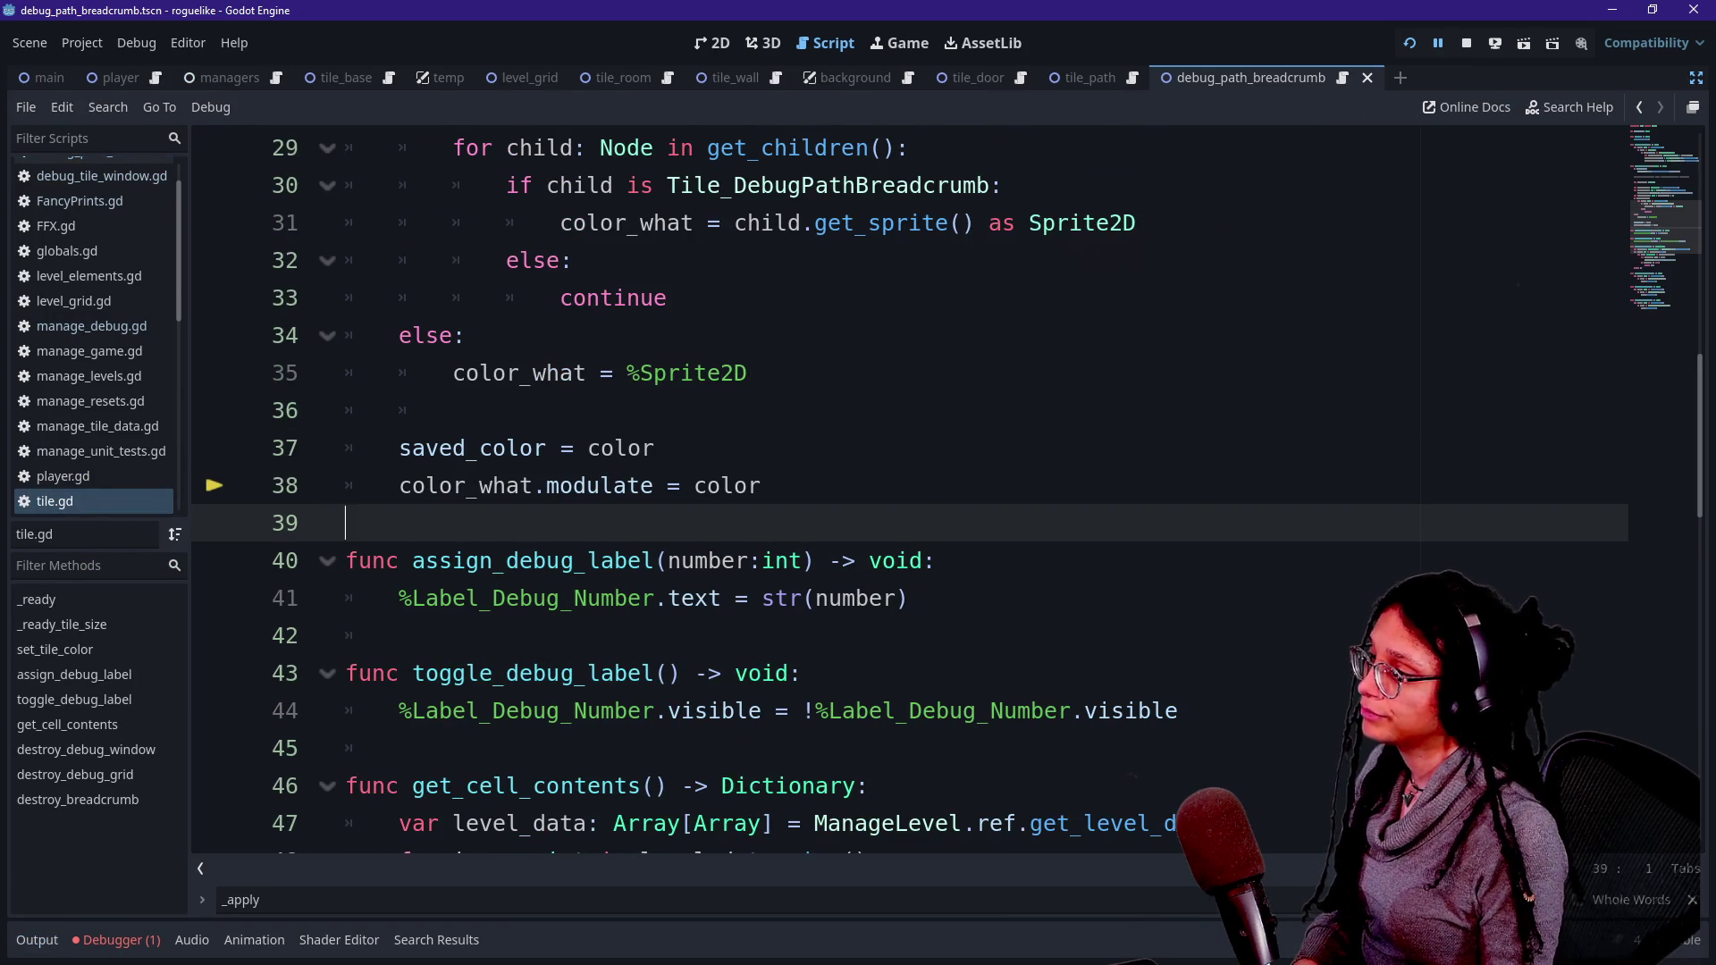
# - Add a breakpoint on tile.gd line 22 and restart the game to hit it
pyautogui.scroll(3, 893, 492)
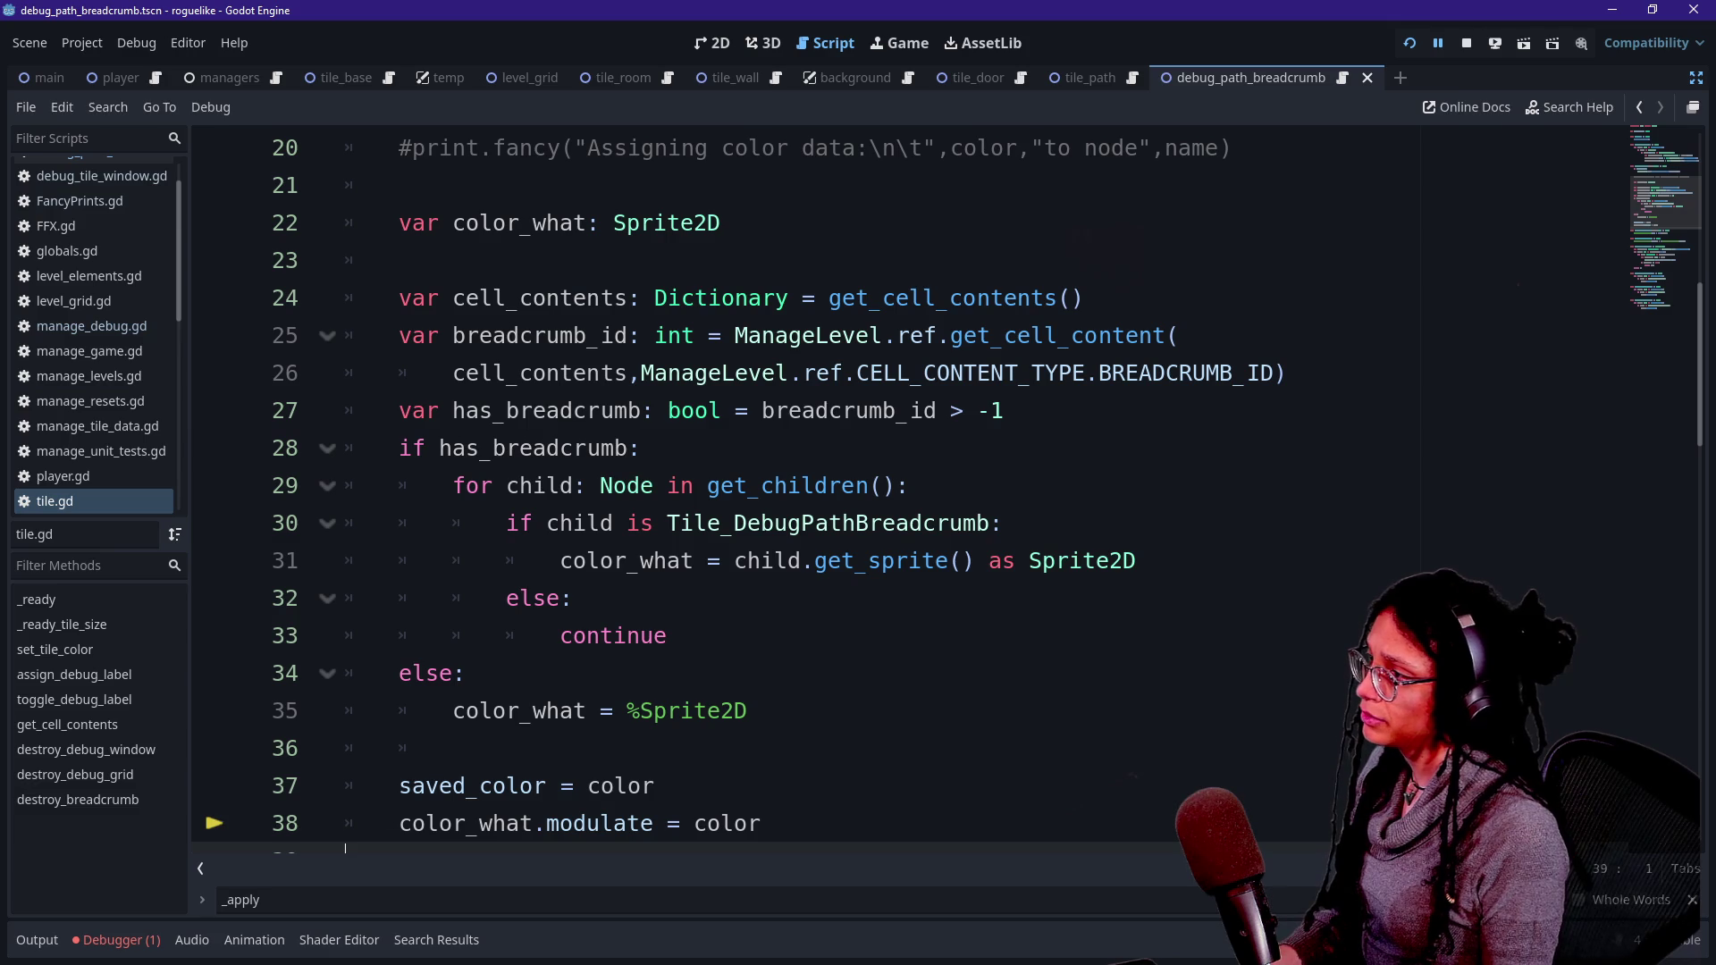
pyautogui.scroll(1, 245, 292)
pyautogui.click(215, 337)
pyautogui.click(1409, 43)
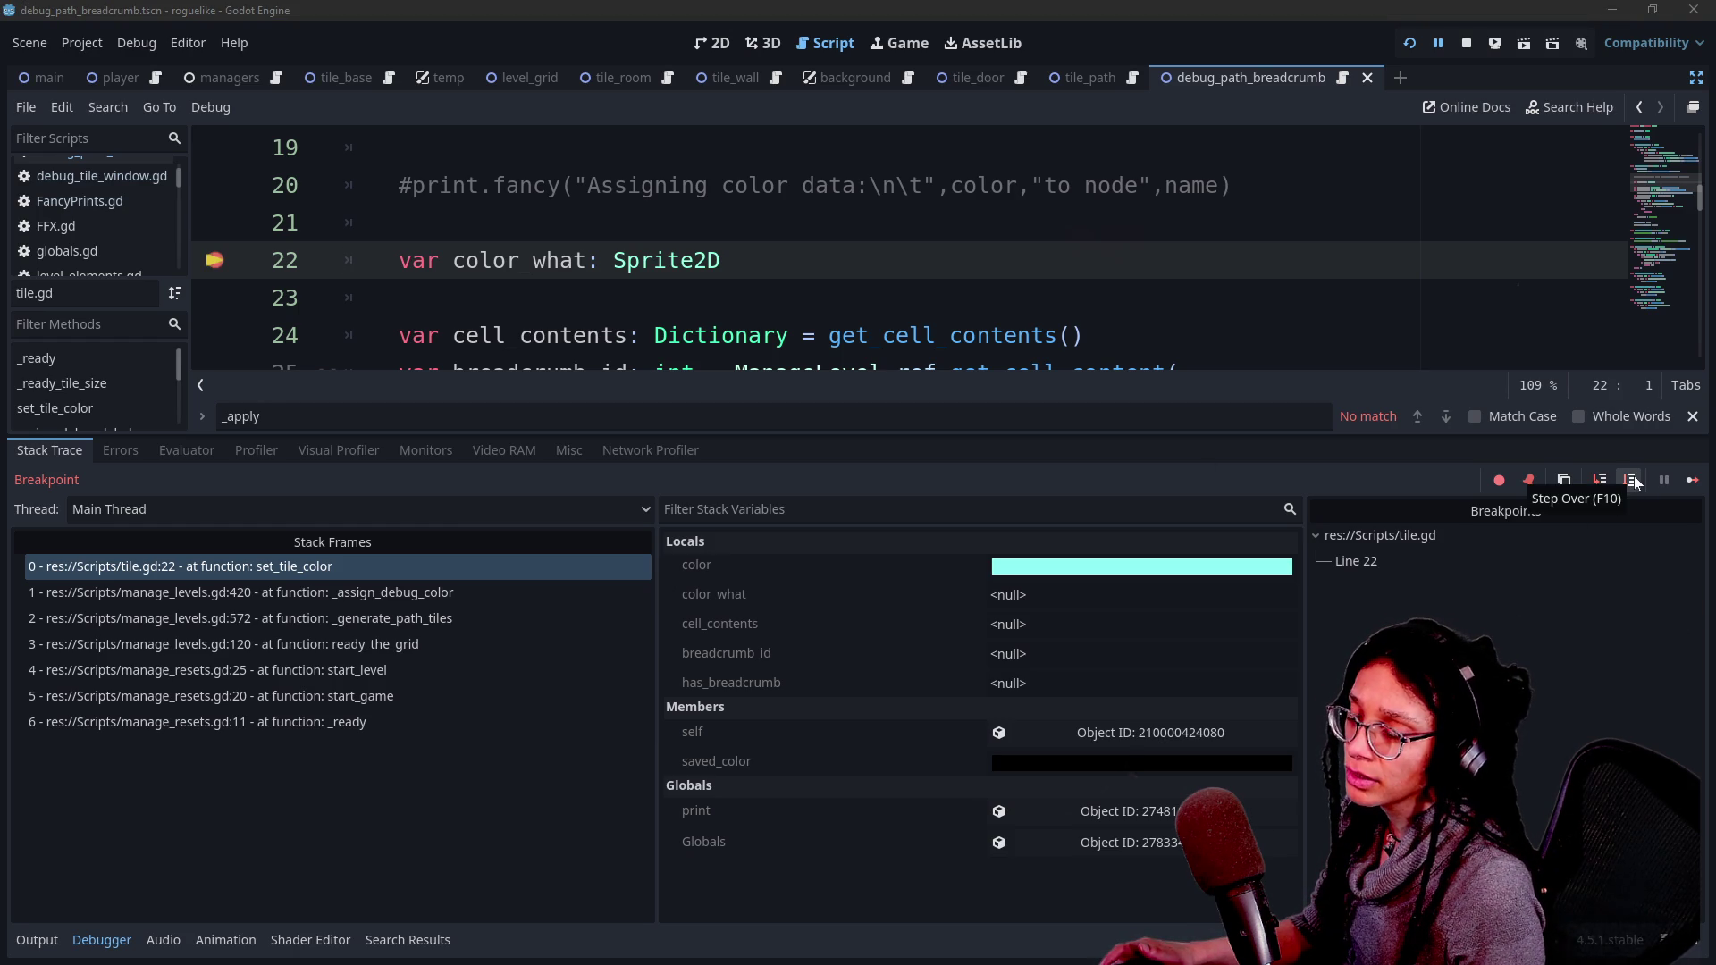
# - Step over lines 24–27 and resume to the line 22 breakpoint for the next tile, twice
pyautogui.click(1505, 715)
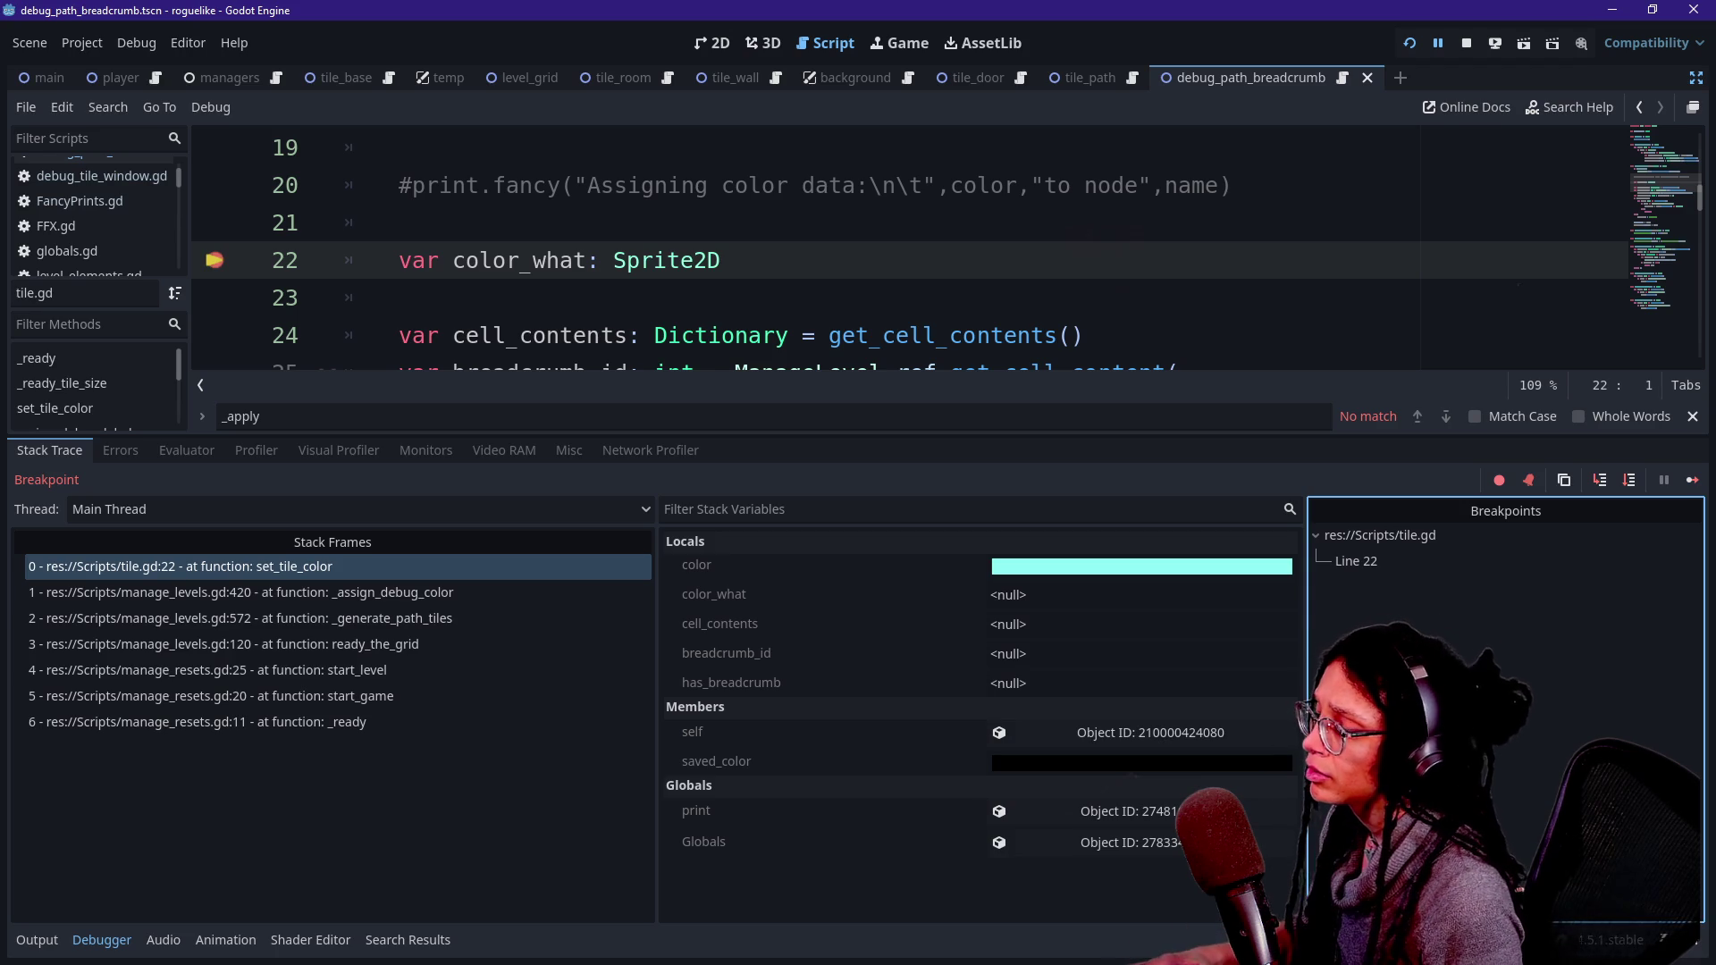
pyautogui.press('F10')
pyautogui.press('F10')
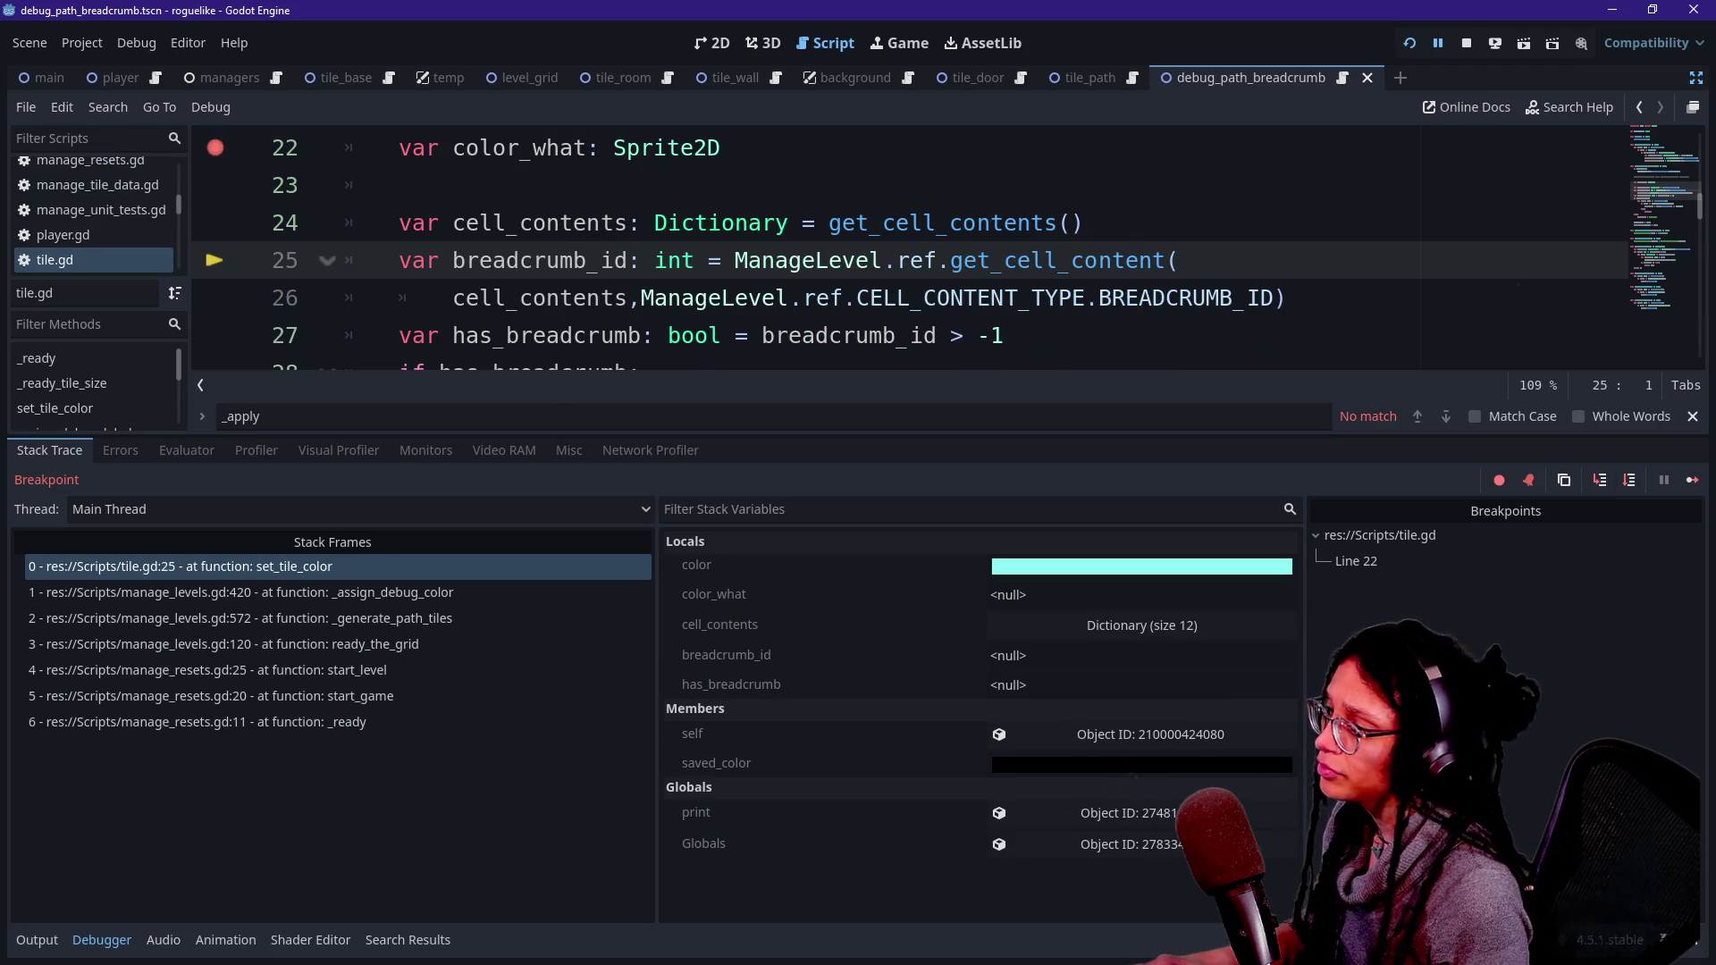
pyautogui.press('F10')
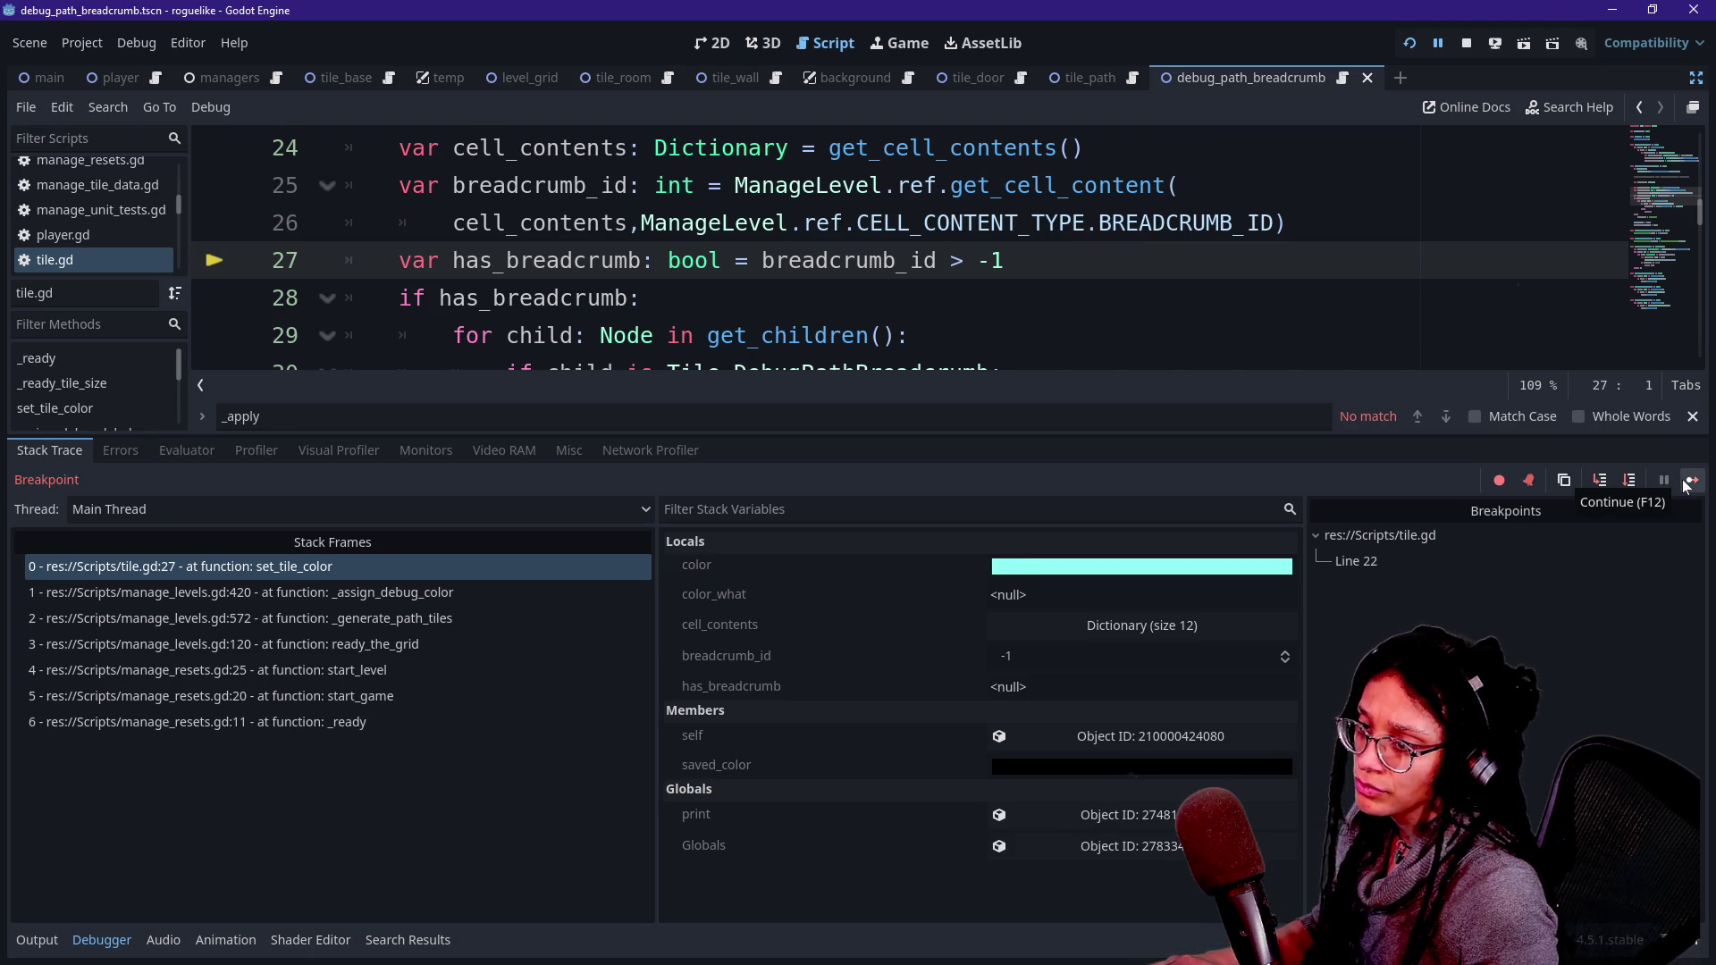
pyautogui.press('F12')
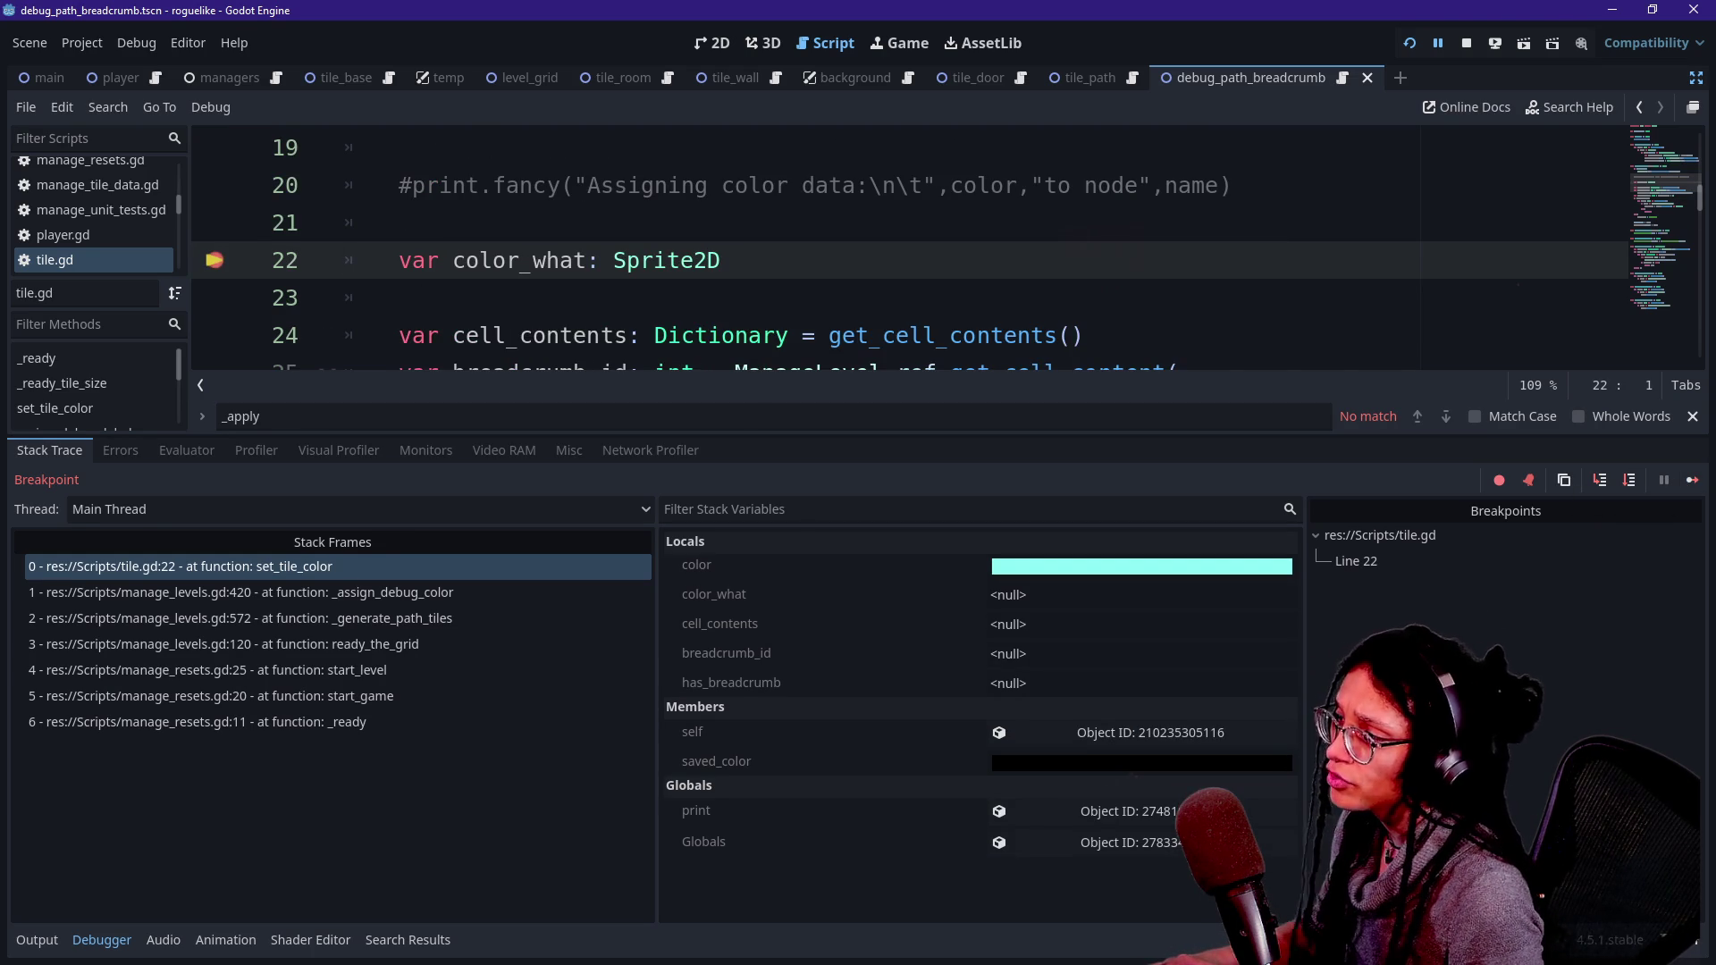
pyautogui.press('F10')
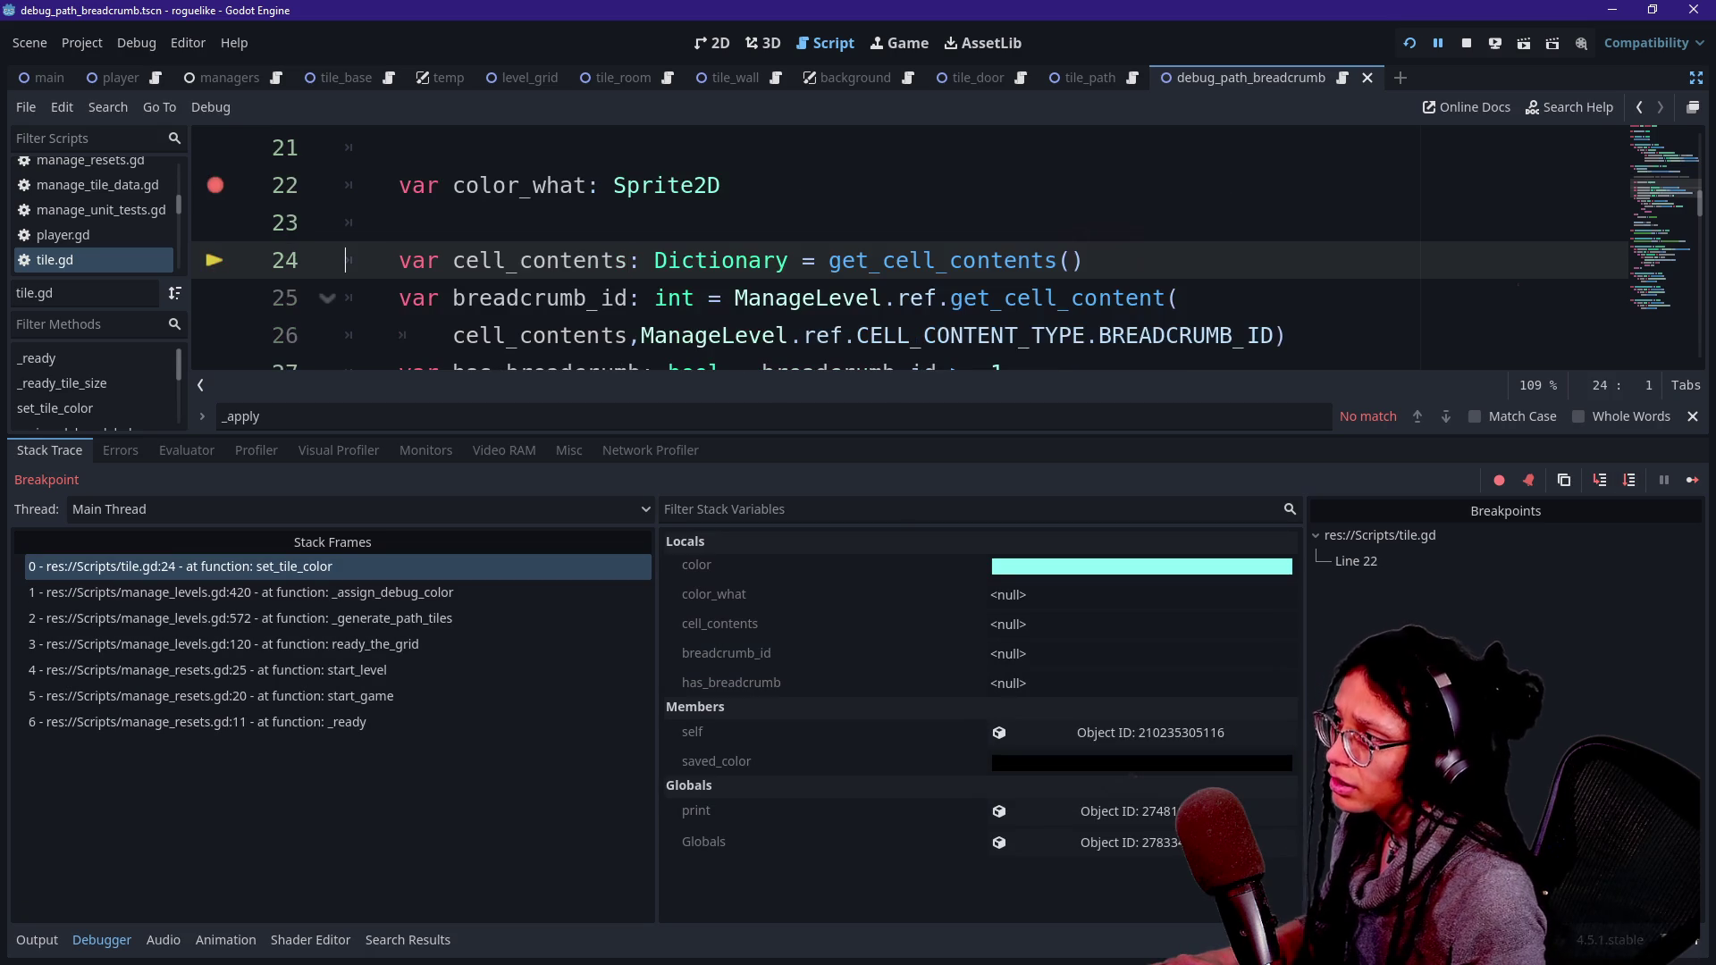
pyautogui.press('F10')
pyautogui.press('F10')
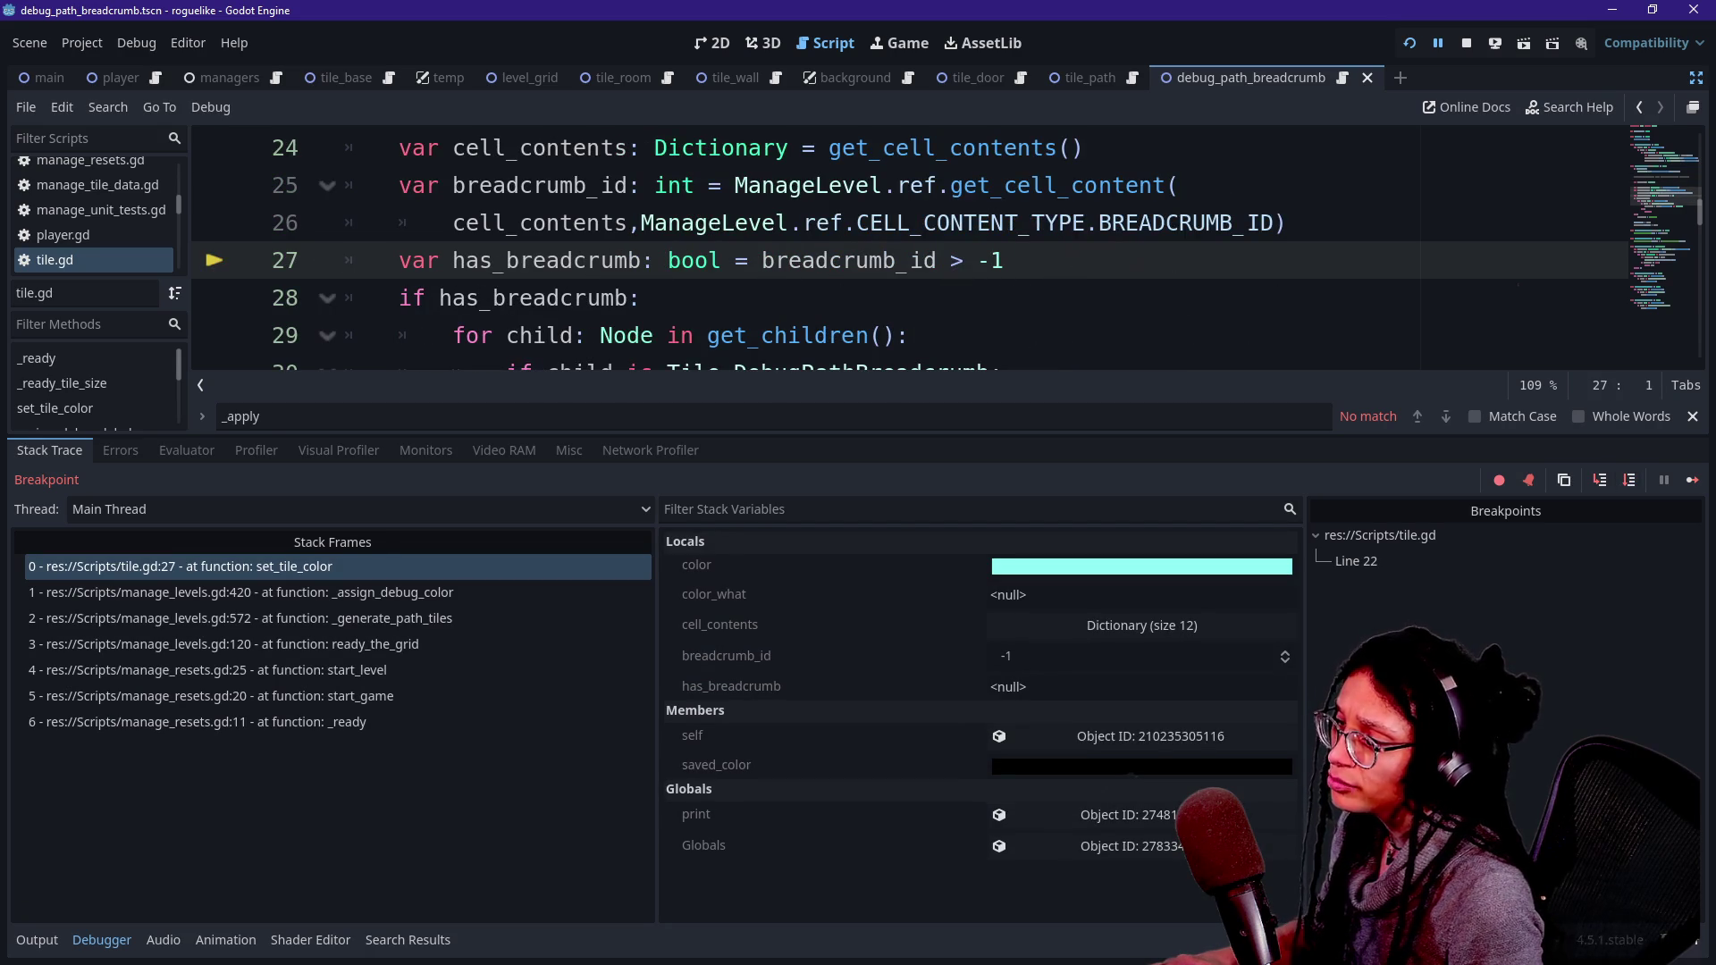
pyautogui.press('F12')
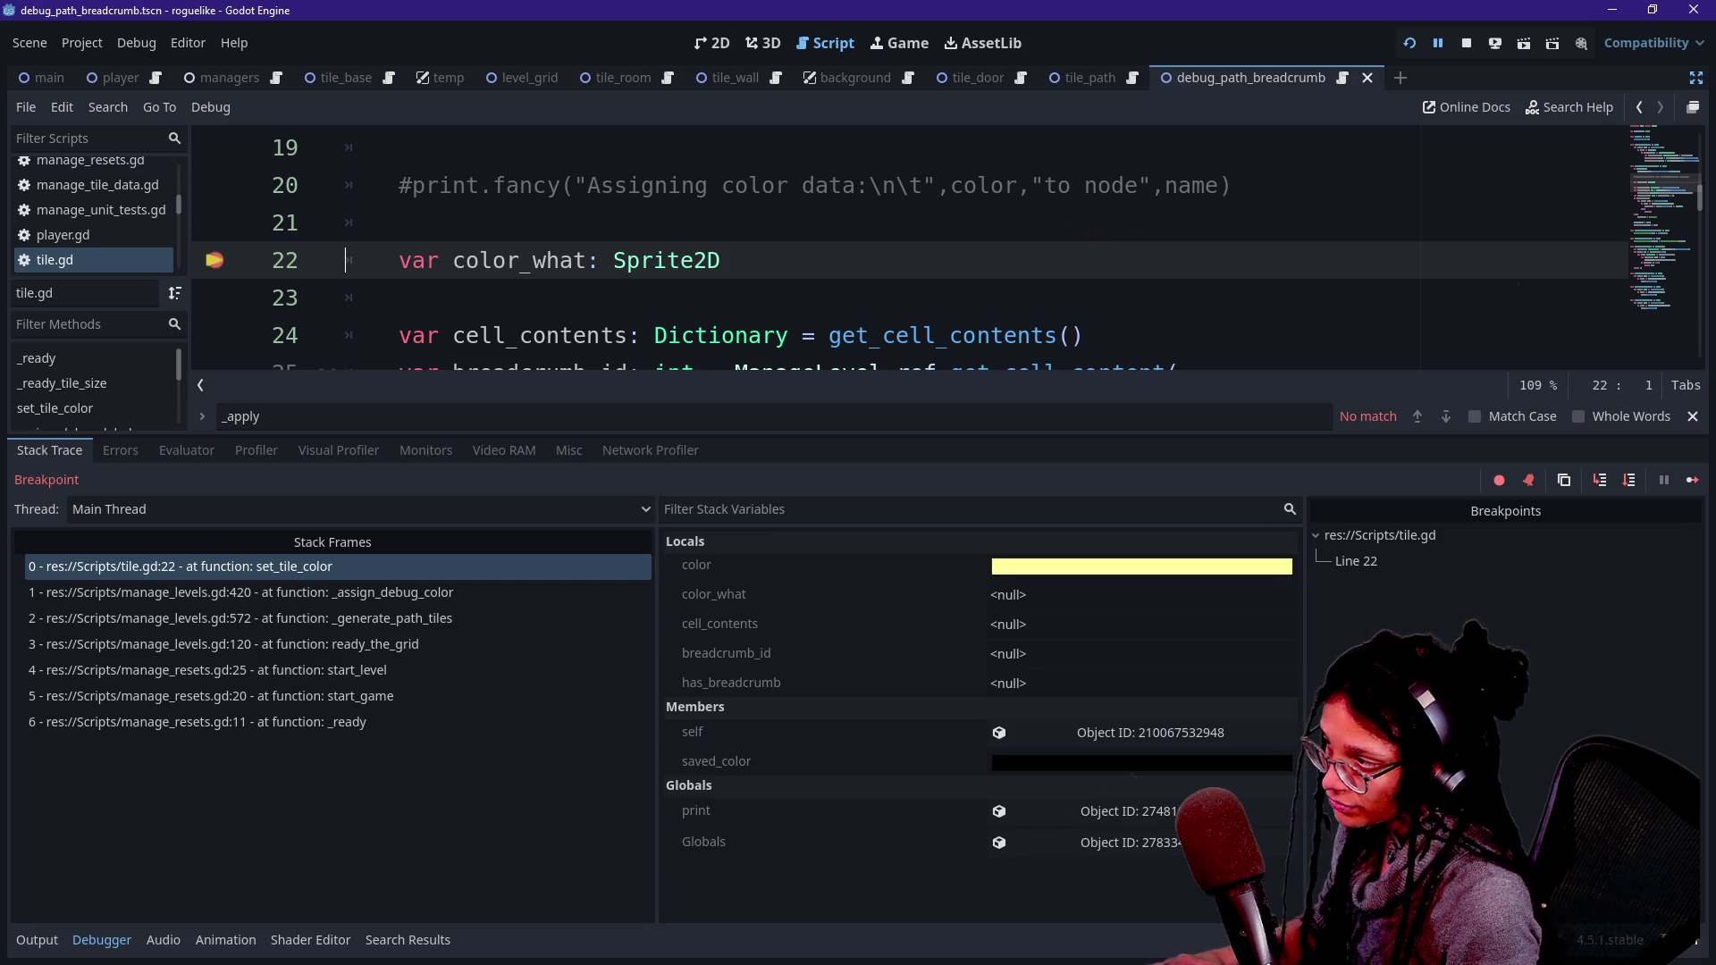
# - Move the tile.gd breakpoint from line 22 to line 29 and rerun the project under the debugger
pyautogui.click(211, 259)
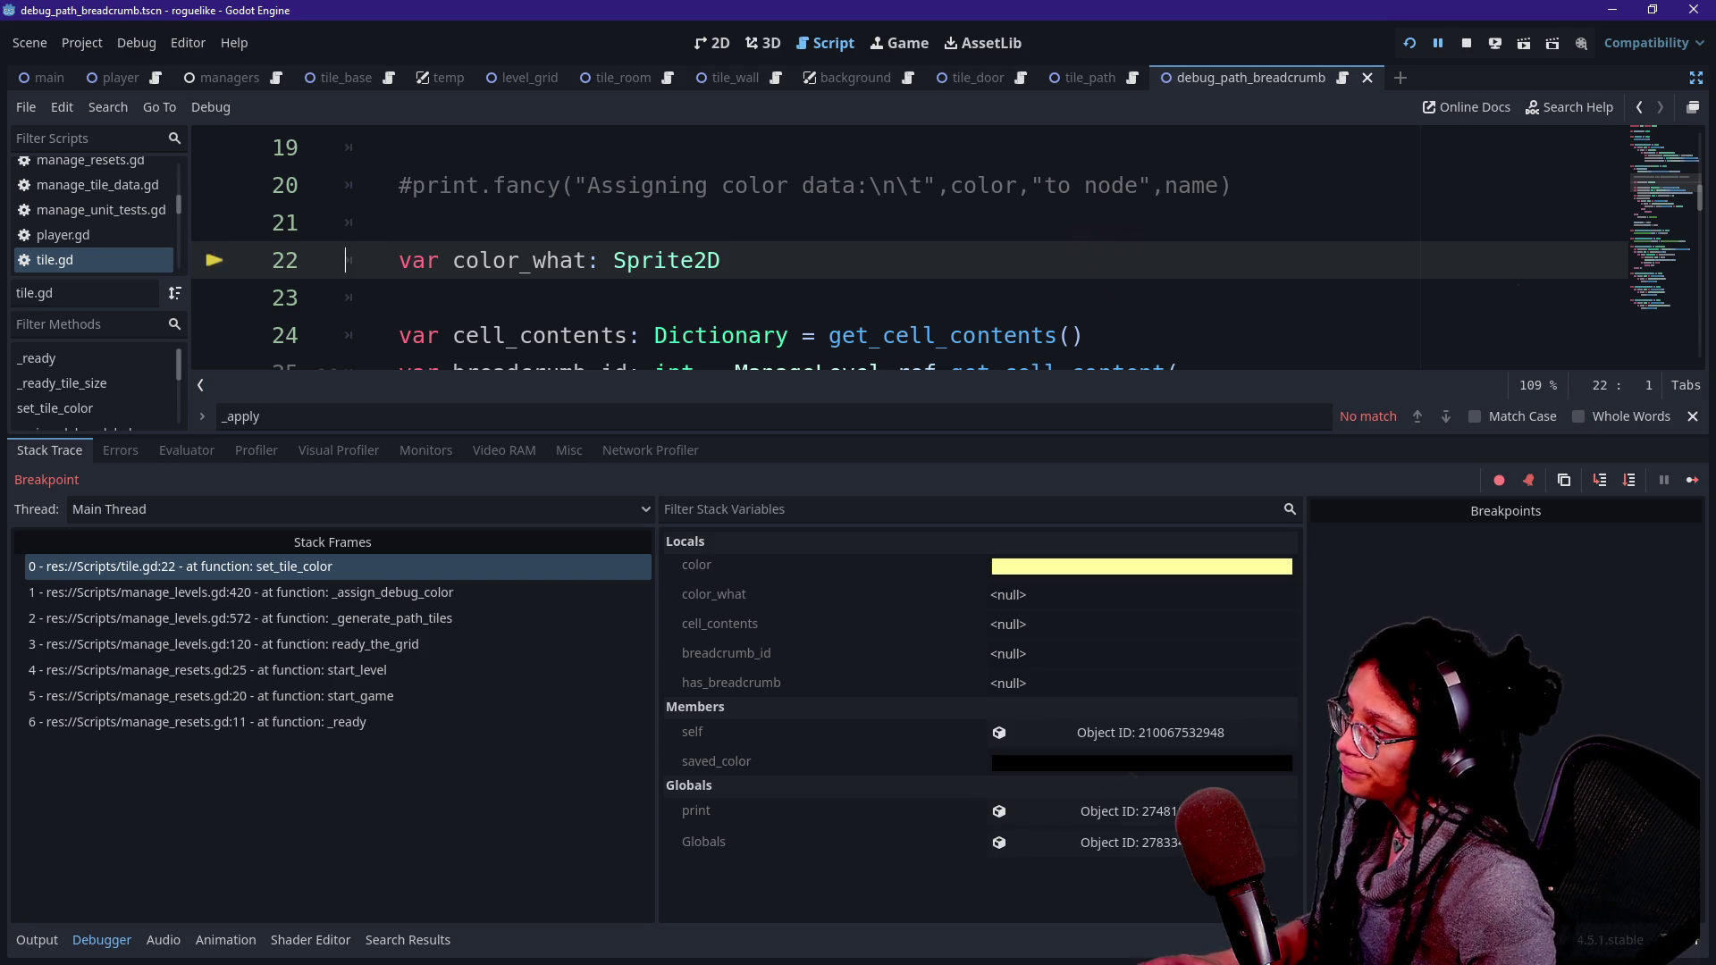
pyautogui.scroll(-3, 201, 248)
pyautogui.scroll(1, 201, 249)
pyautogui.scroll(1, 331, 277)
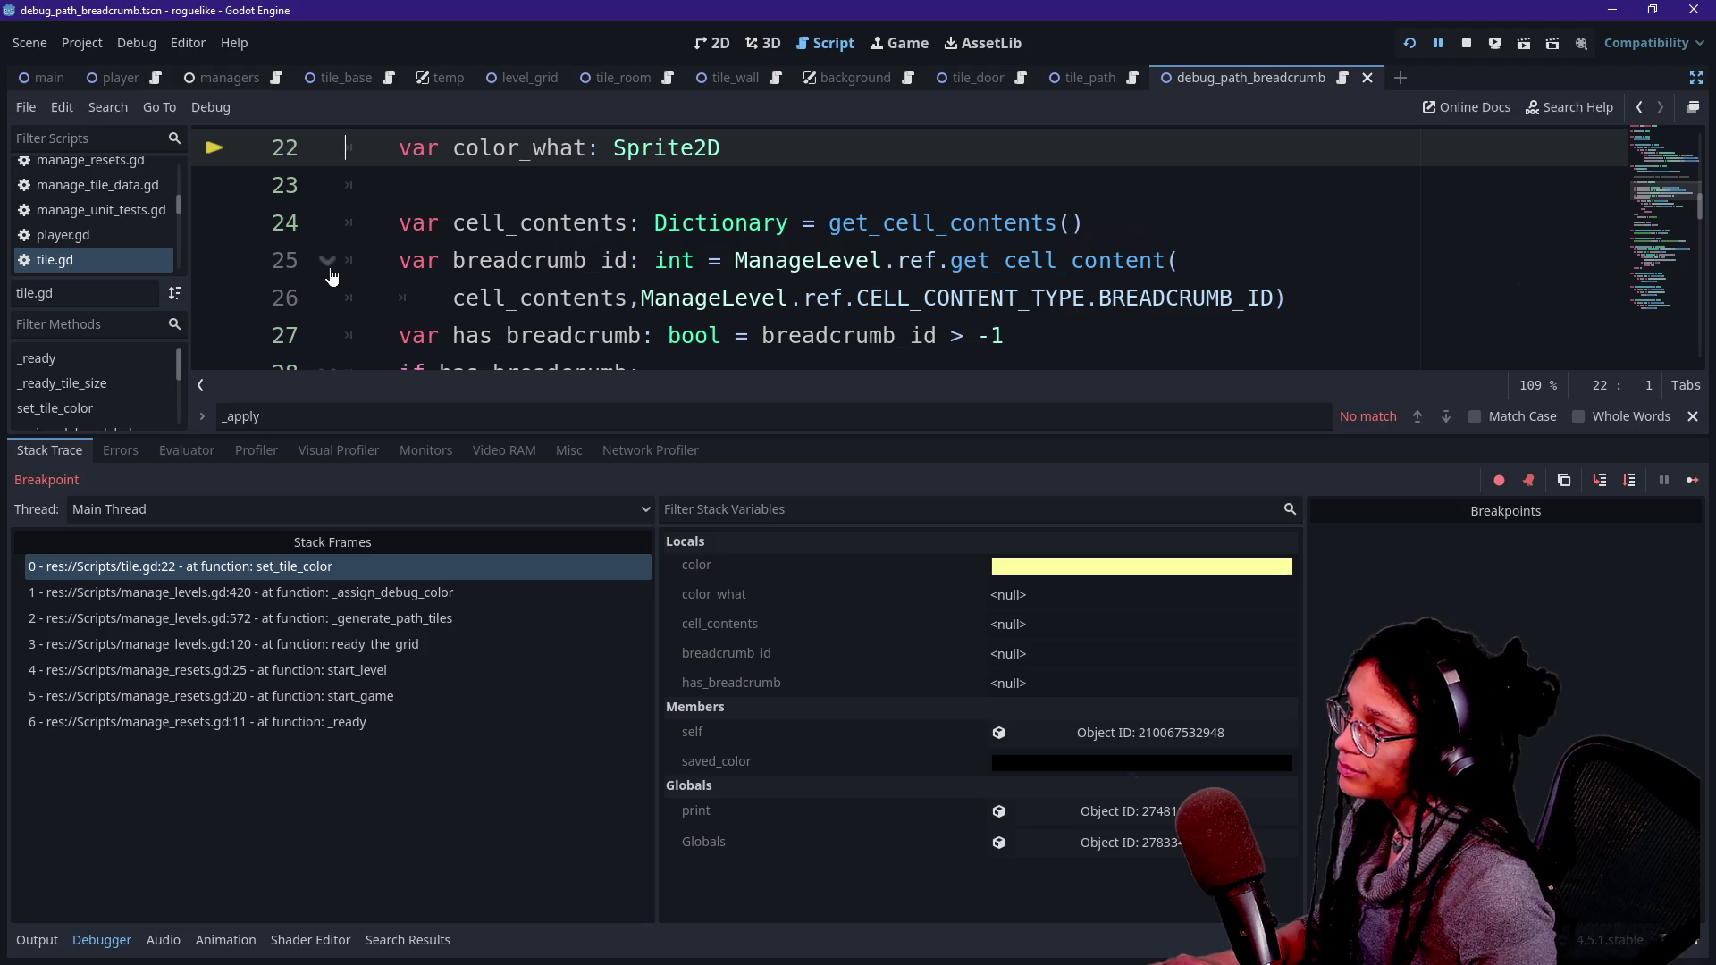
pyautogui.scroll(-1, 324, 299)
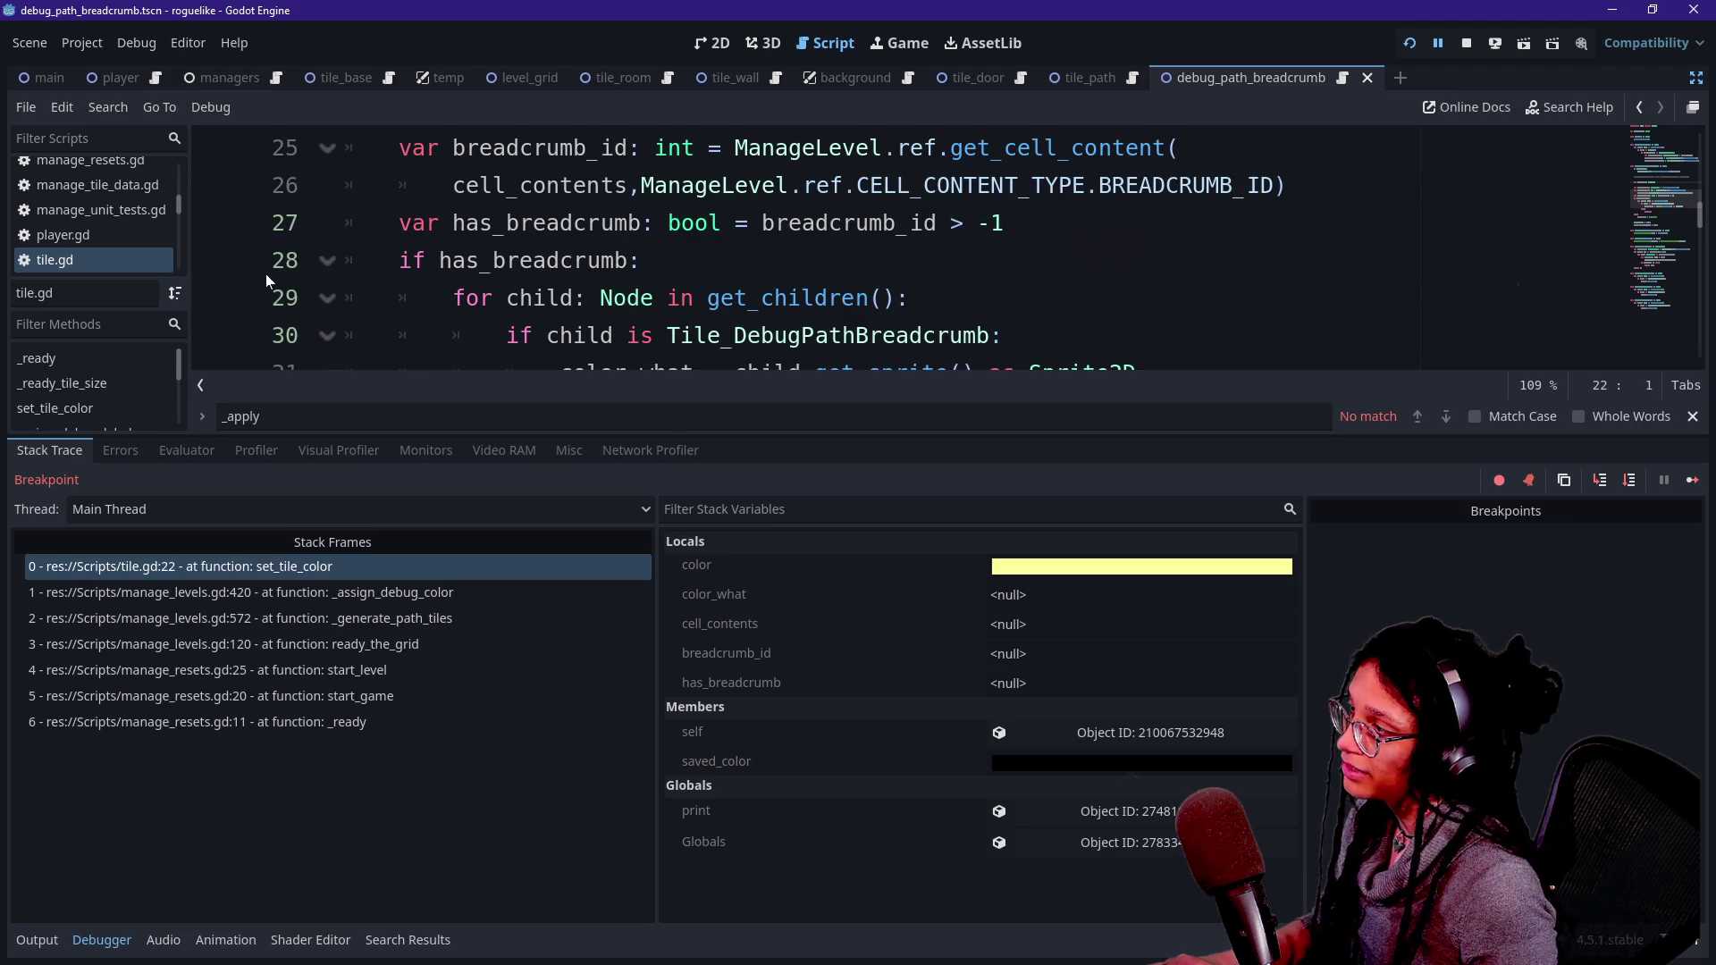
pyautogui.click(215, 298)
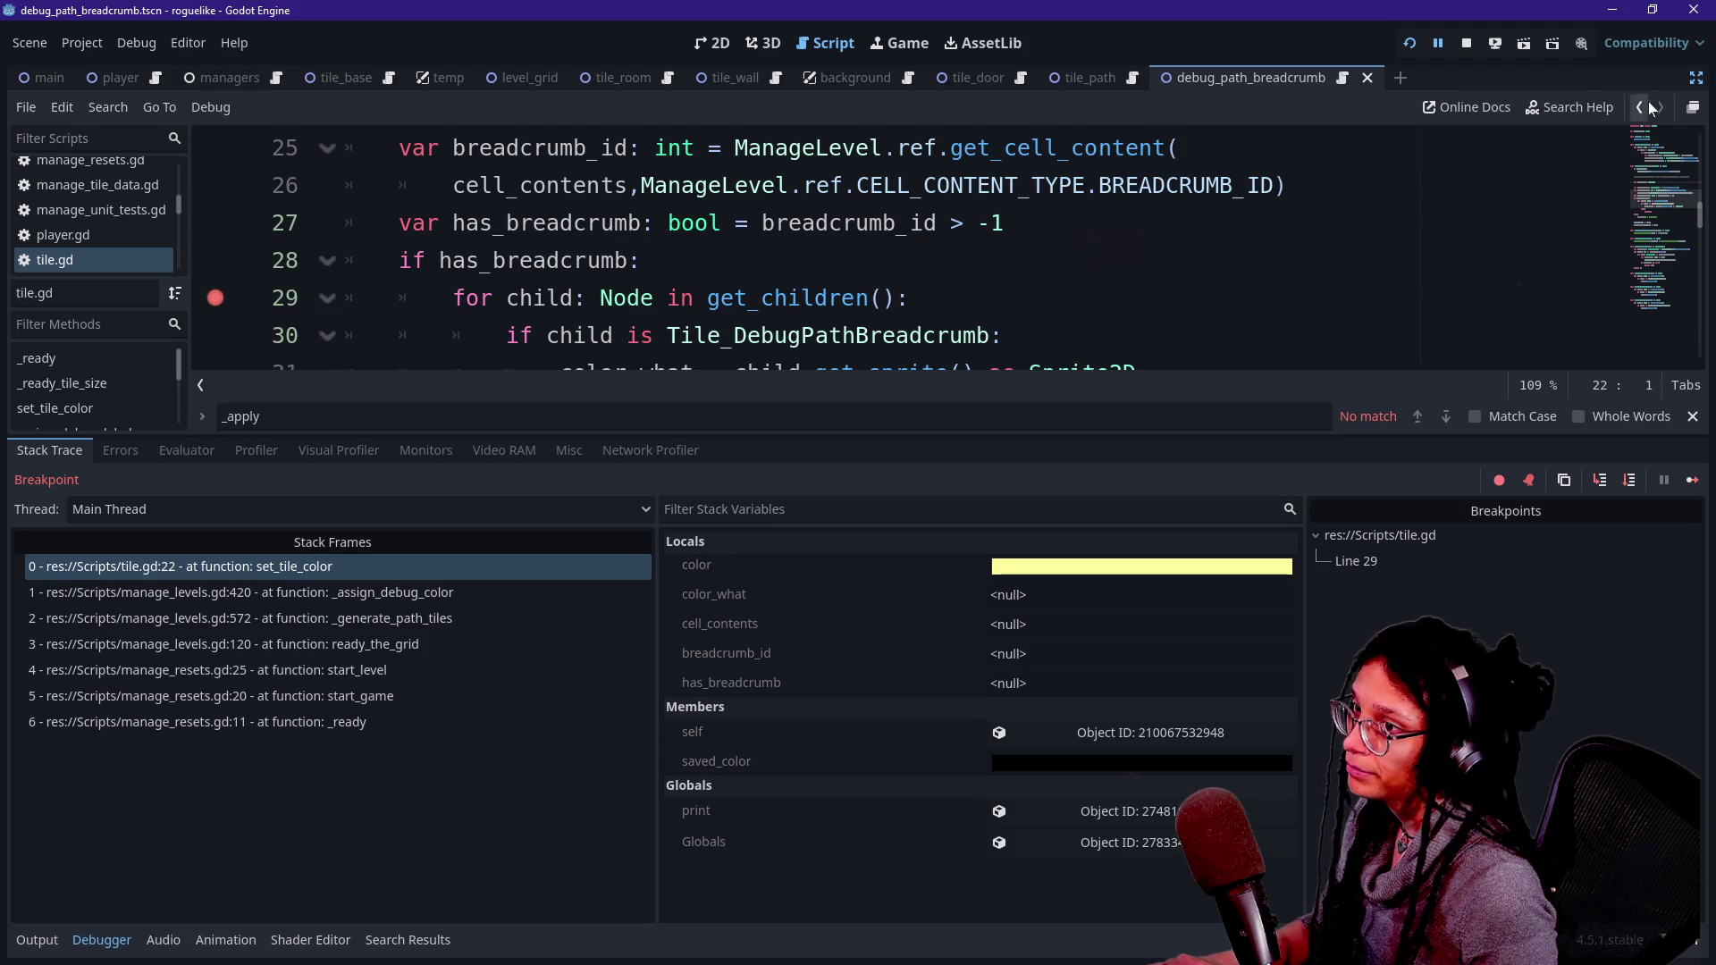
pyautogui.click(1409, 43)
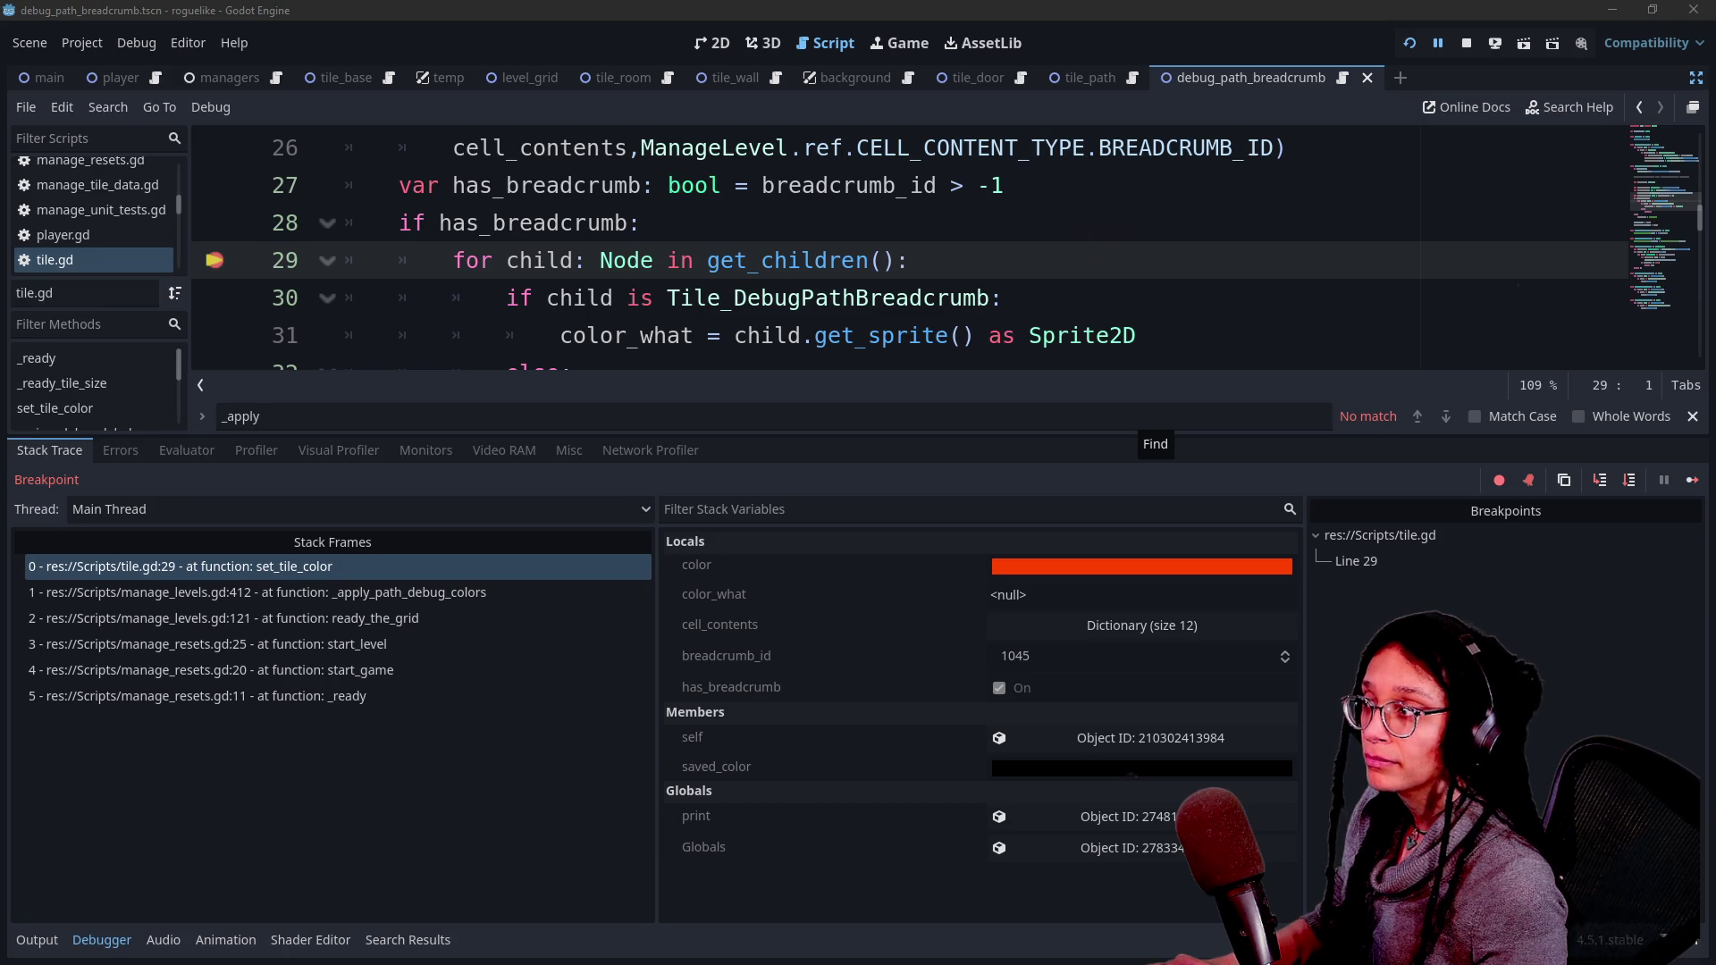
pyautogui.click(1081, 336)
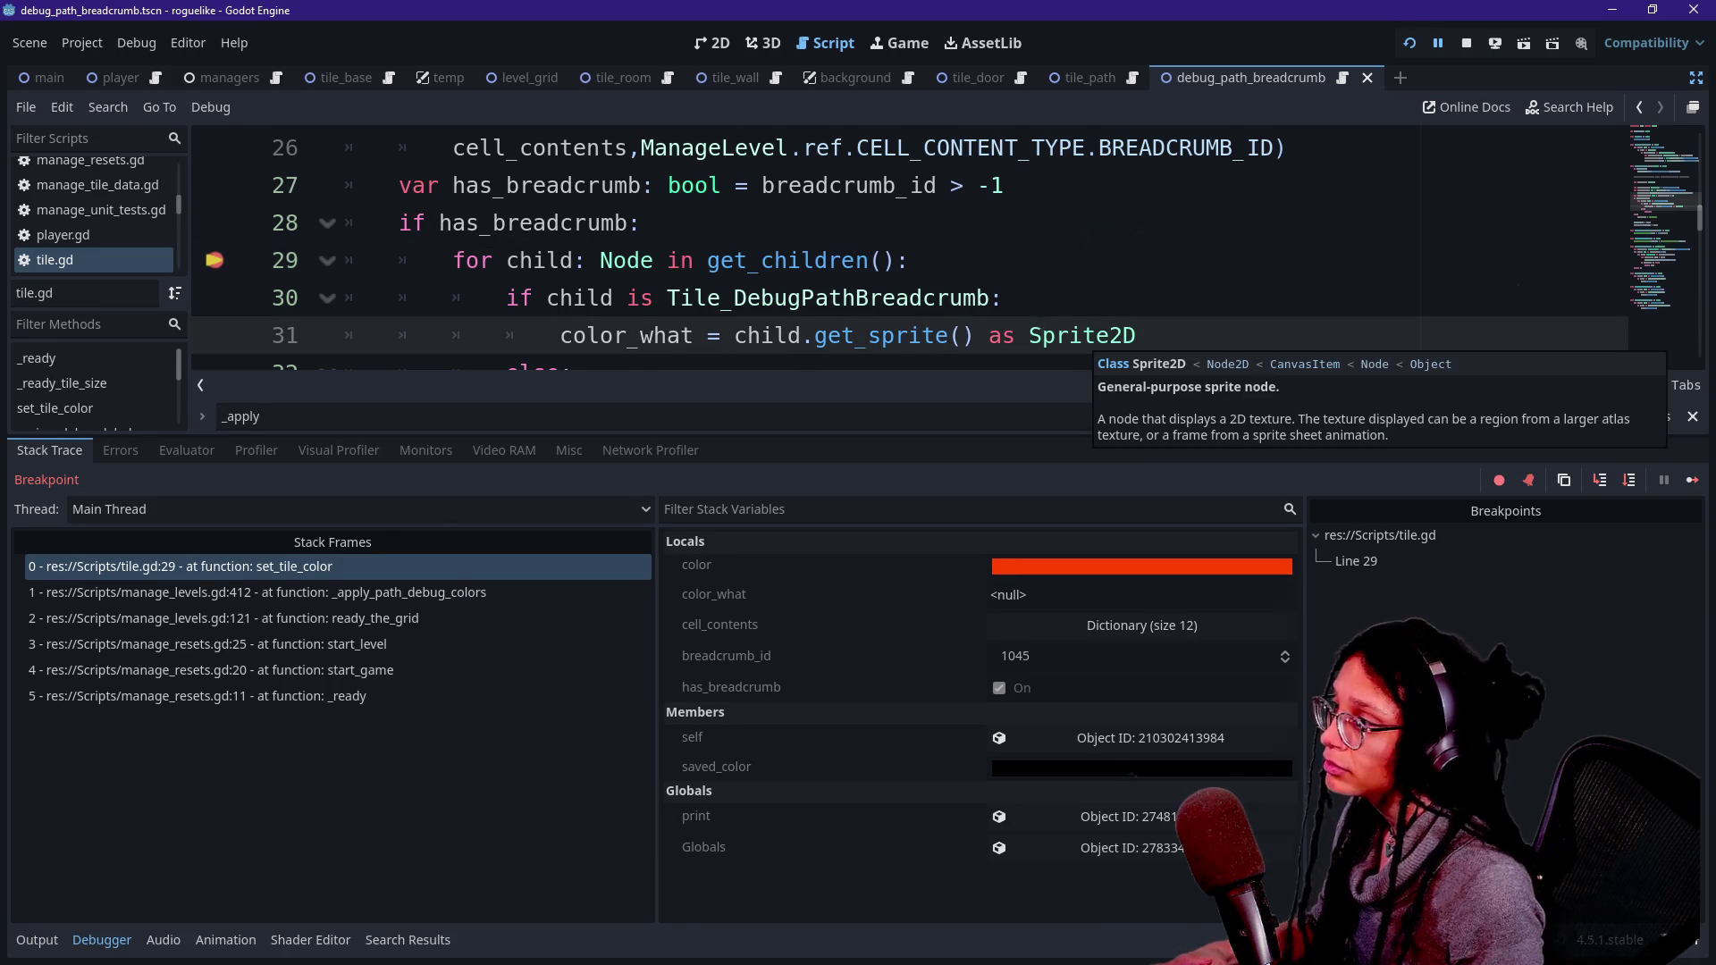
# - Step from line 29 past the line 30 type check to the continue on line 33
pyautogui.press('F10')
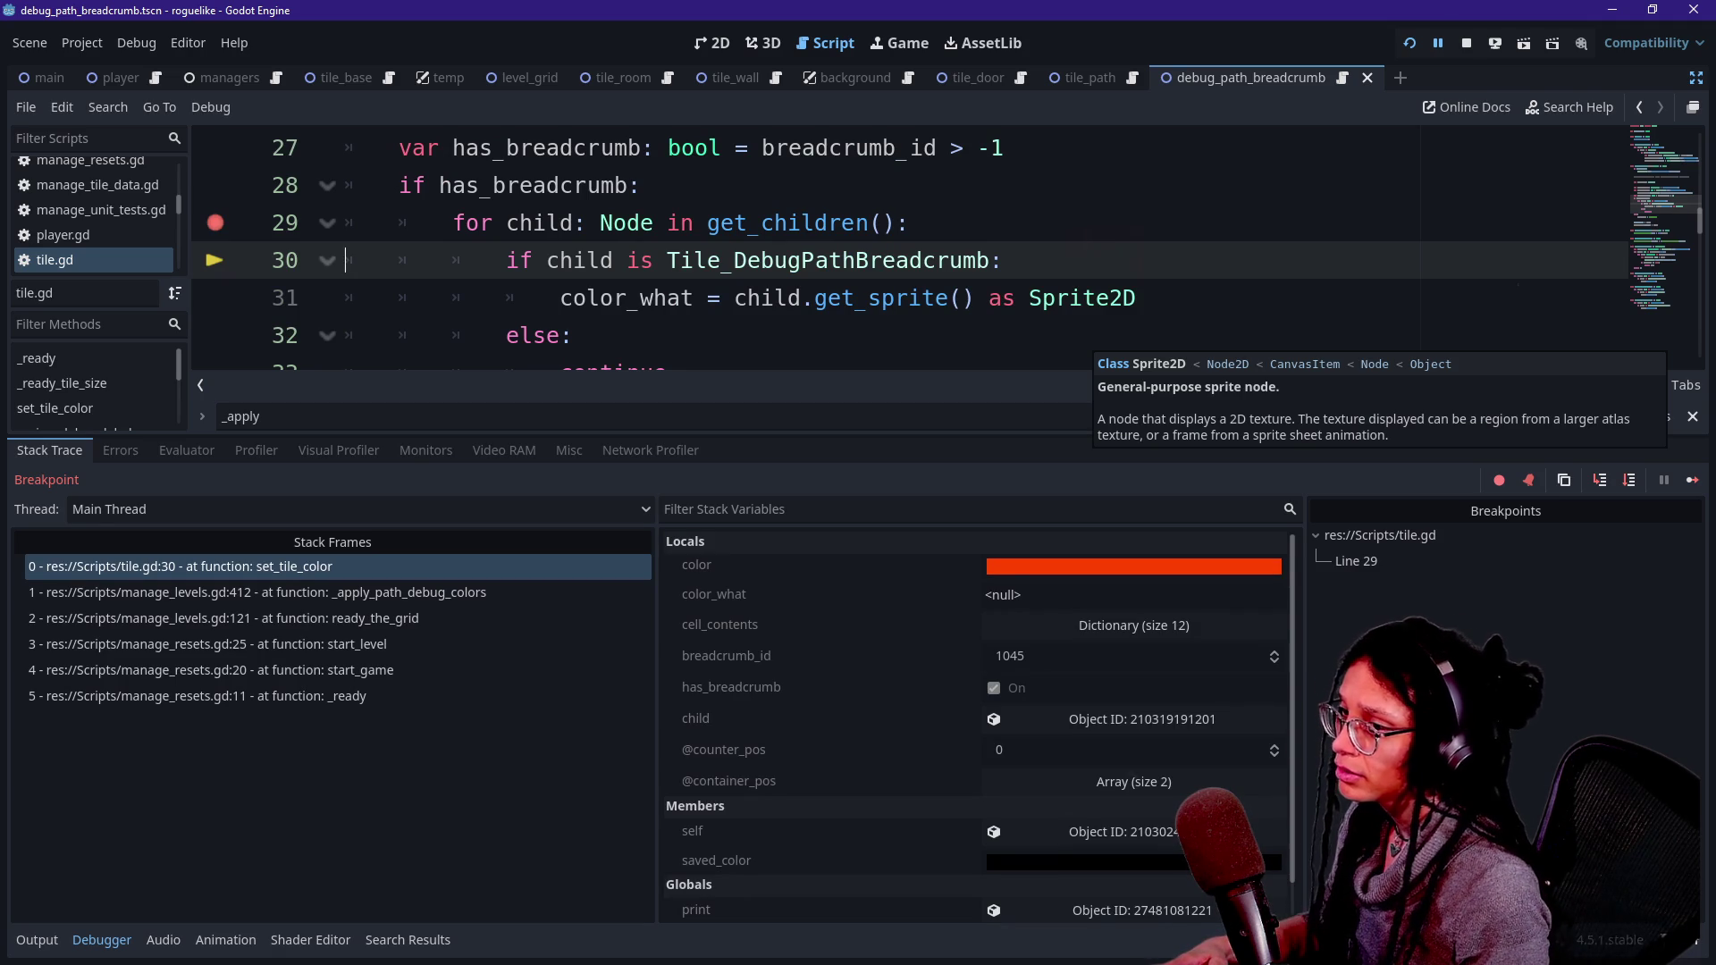
pyautogui.press('F10')
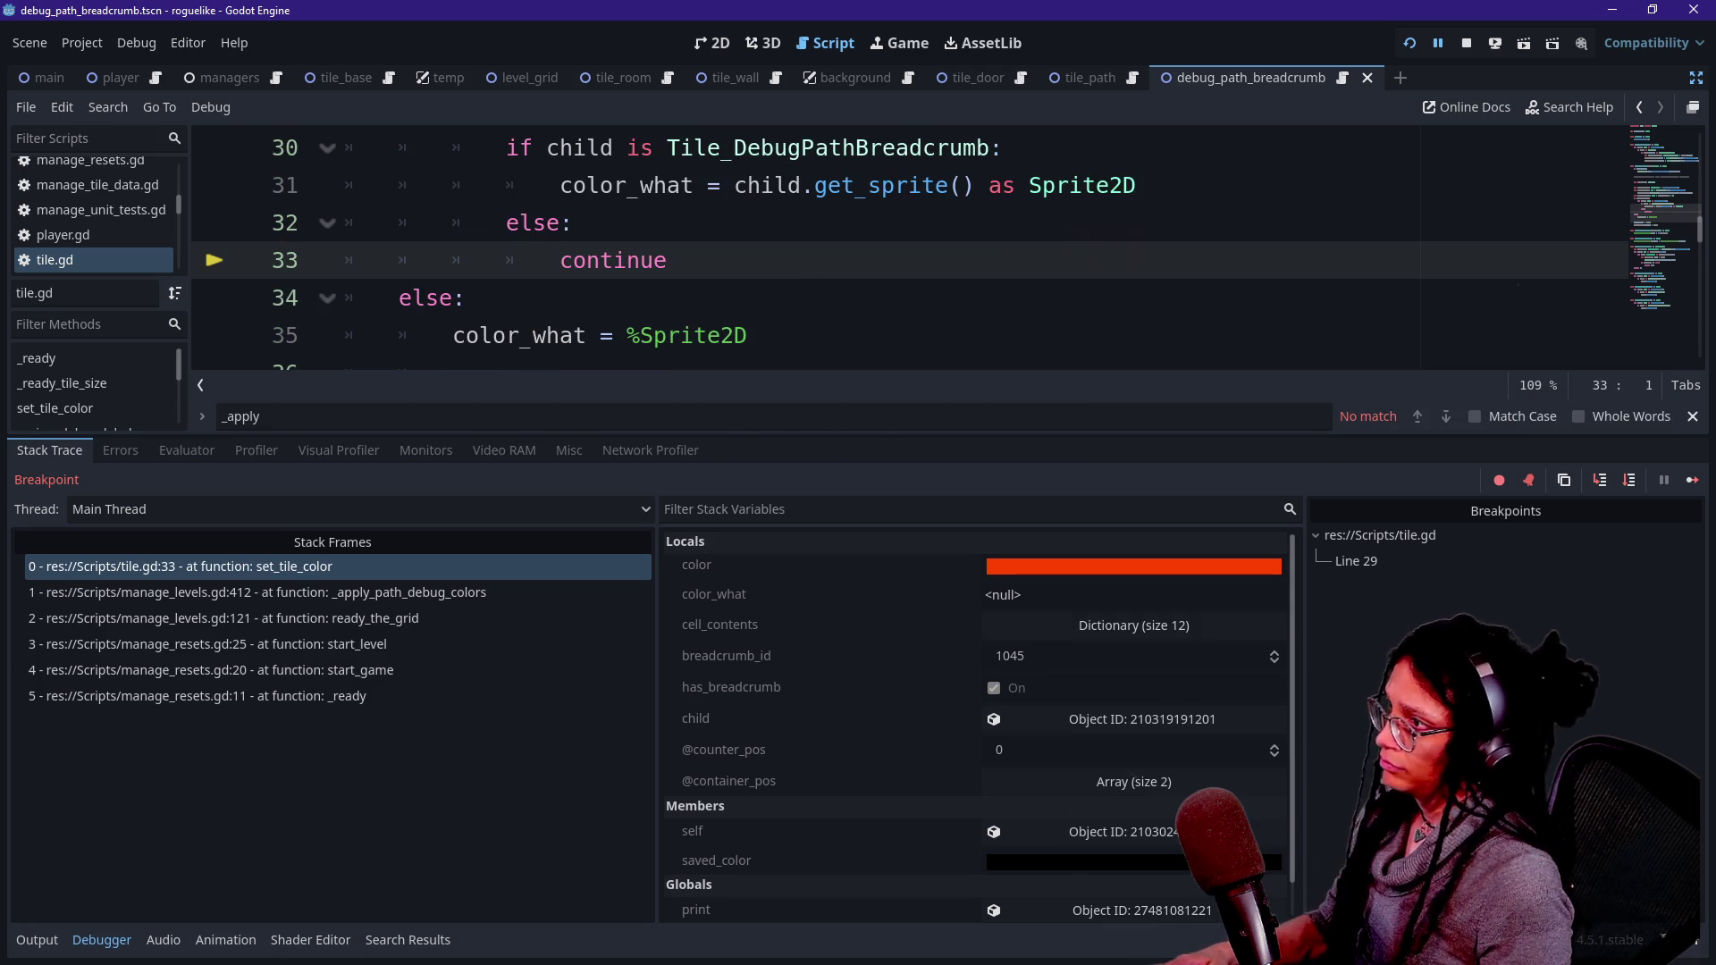
pyautogui.scroll(1, 894, 250)
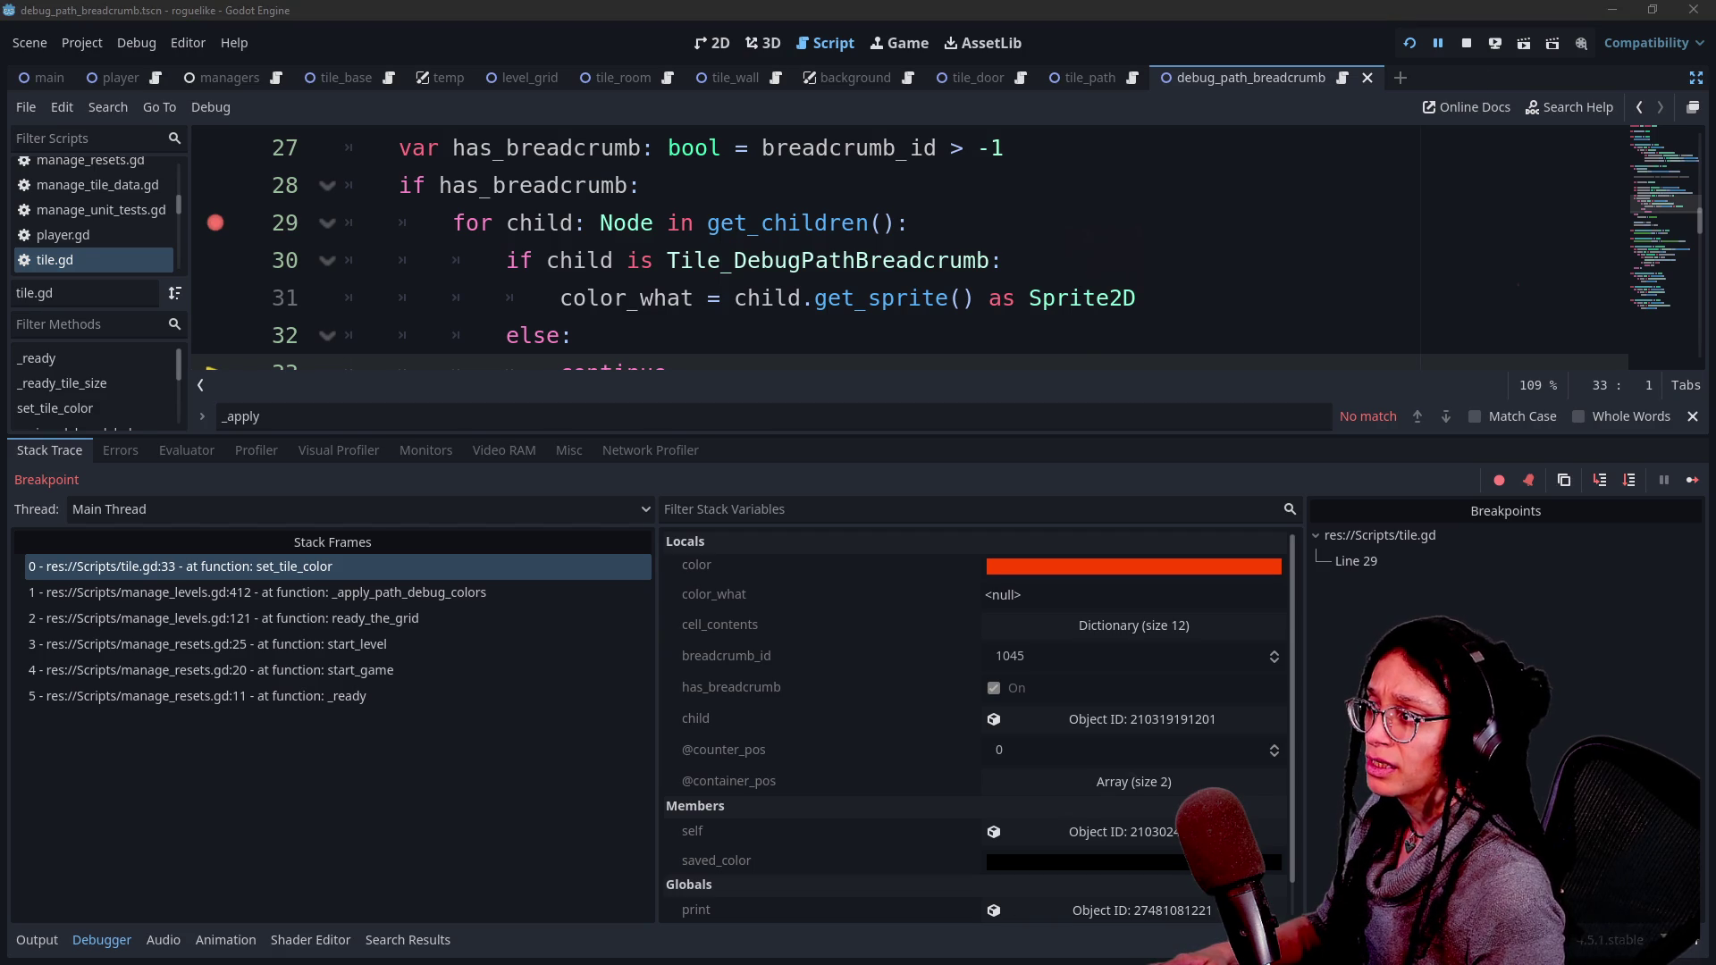
pyautogui.moveTo(667, 260); pyautogui.dragTo(1004, 260)
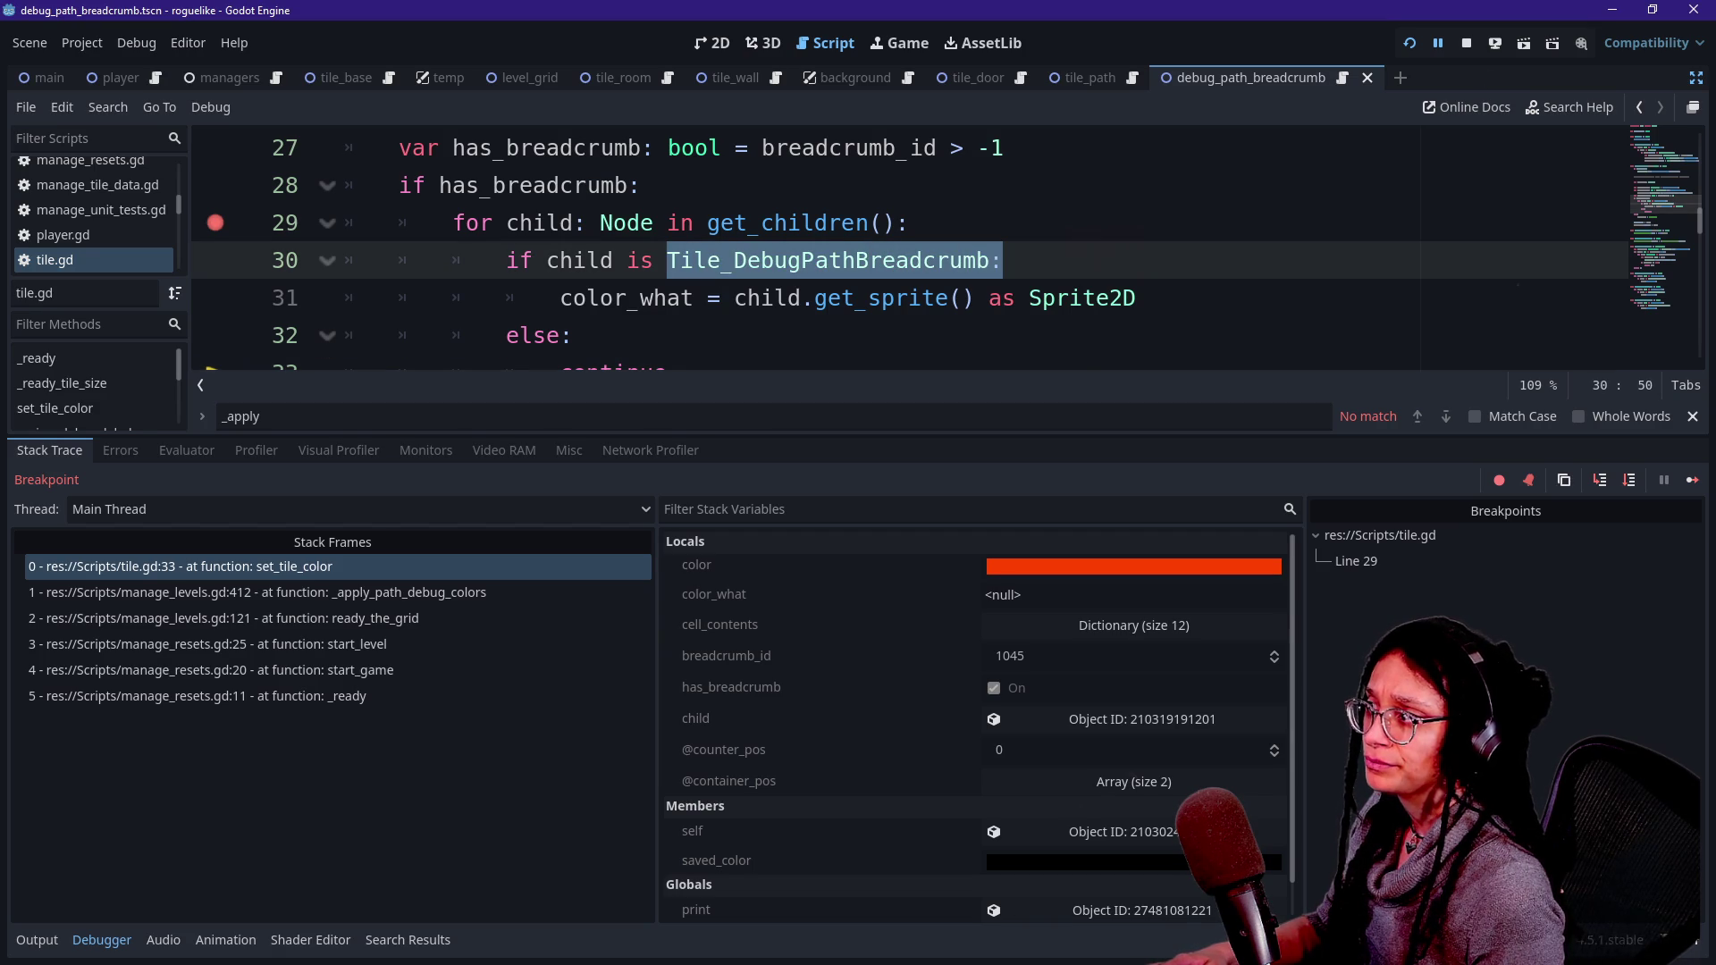
# - Retype line 30's class name as Tile_DebugPathBreadcrumb using autocomplete
pyautogui.press('BackSpace')
pyautogui.write('tile')
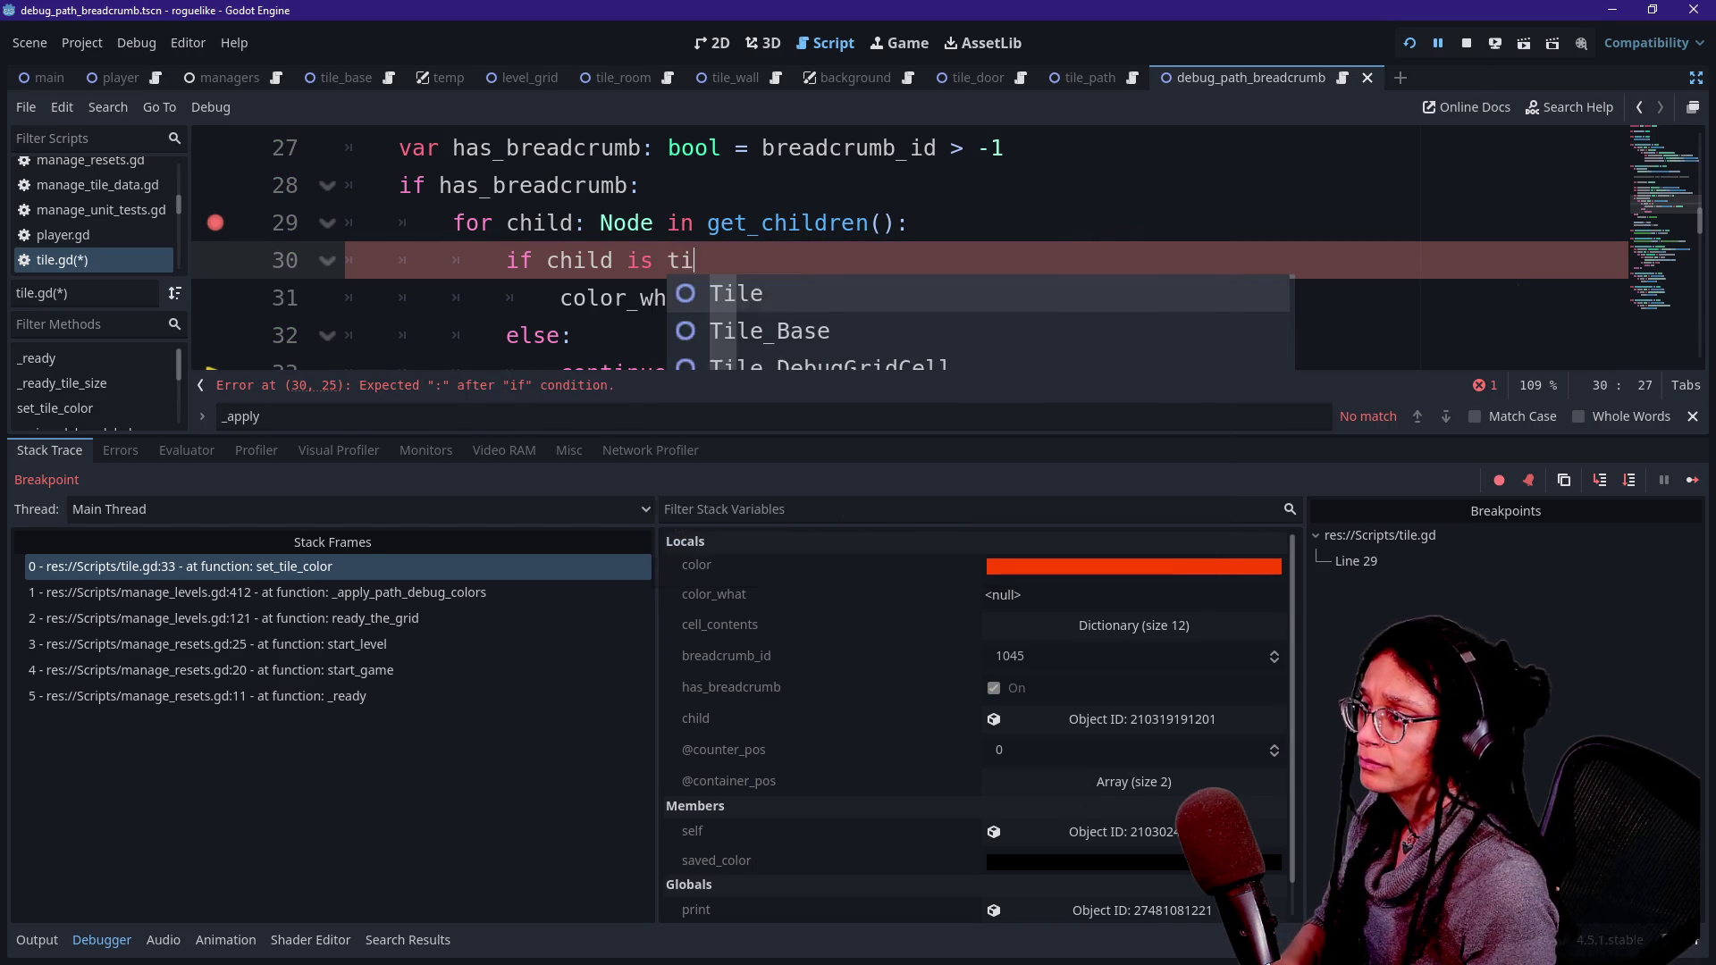
pyautogui.press('Return')
pyautogui.write('_bre')
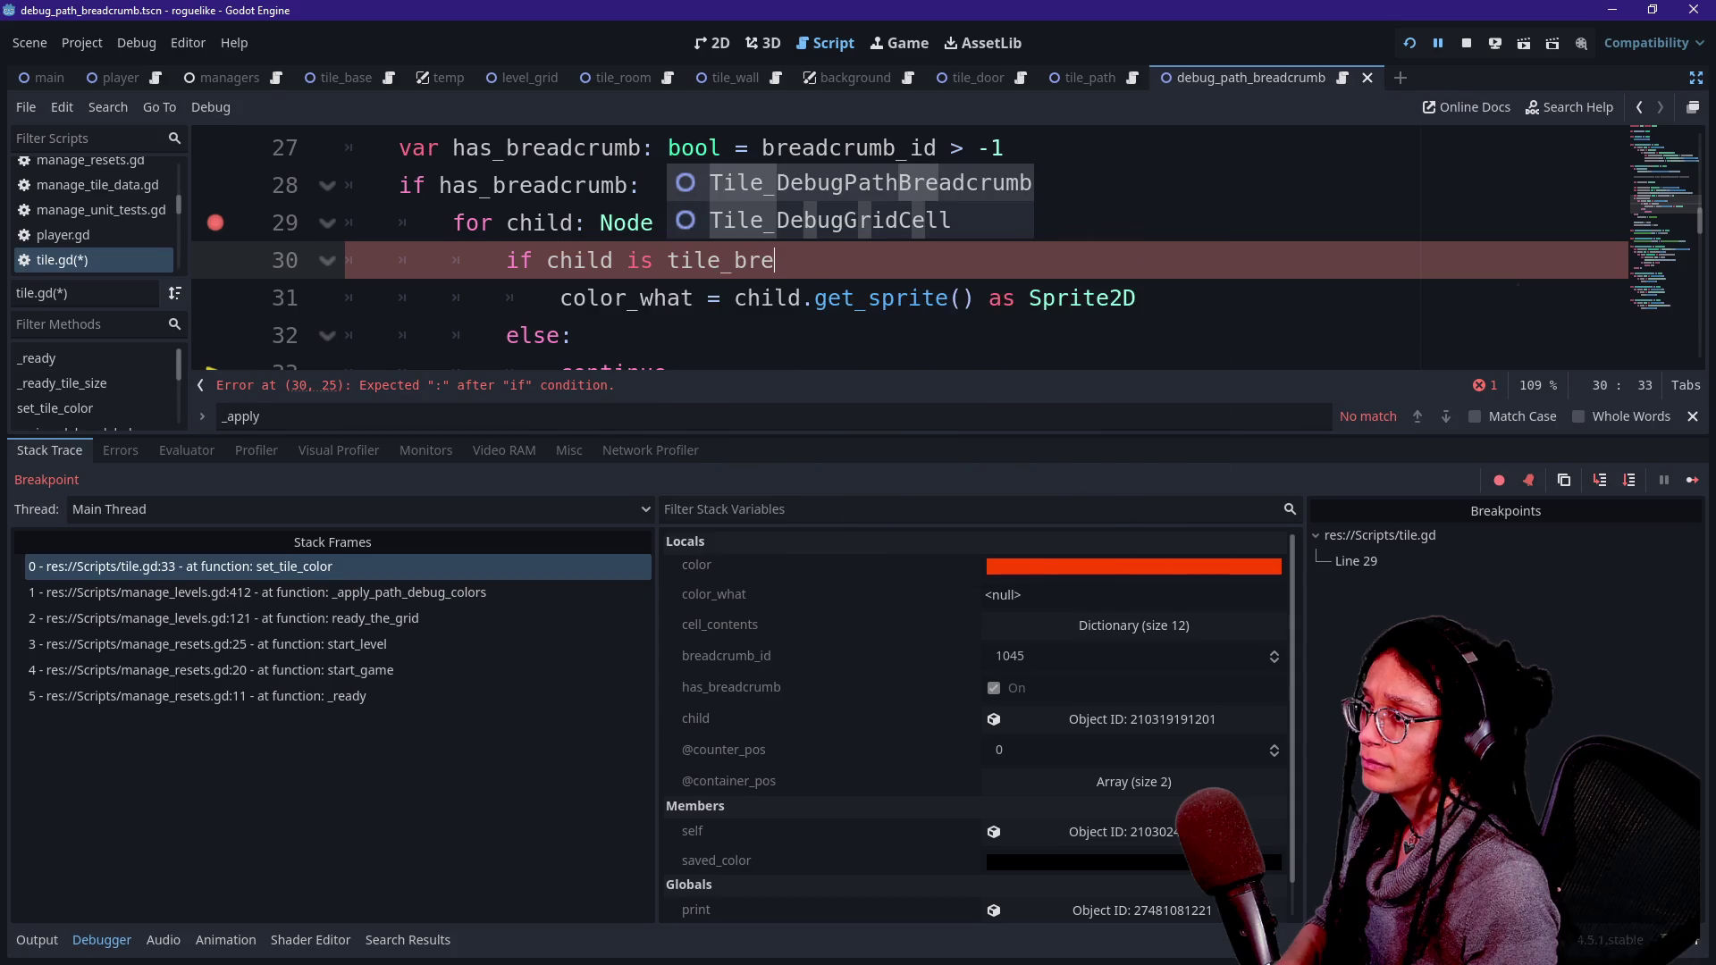
pyautogui.press('Return')
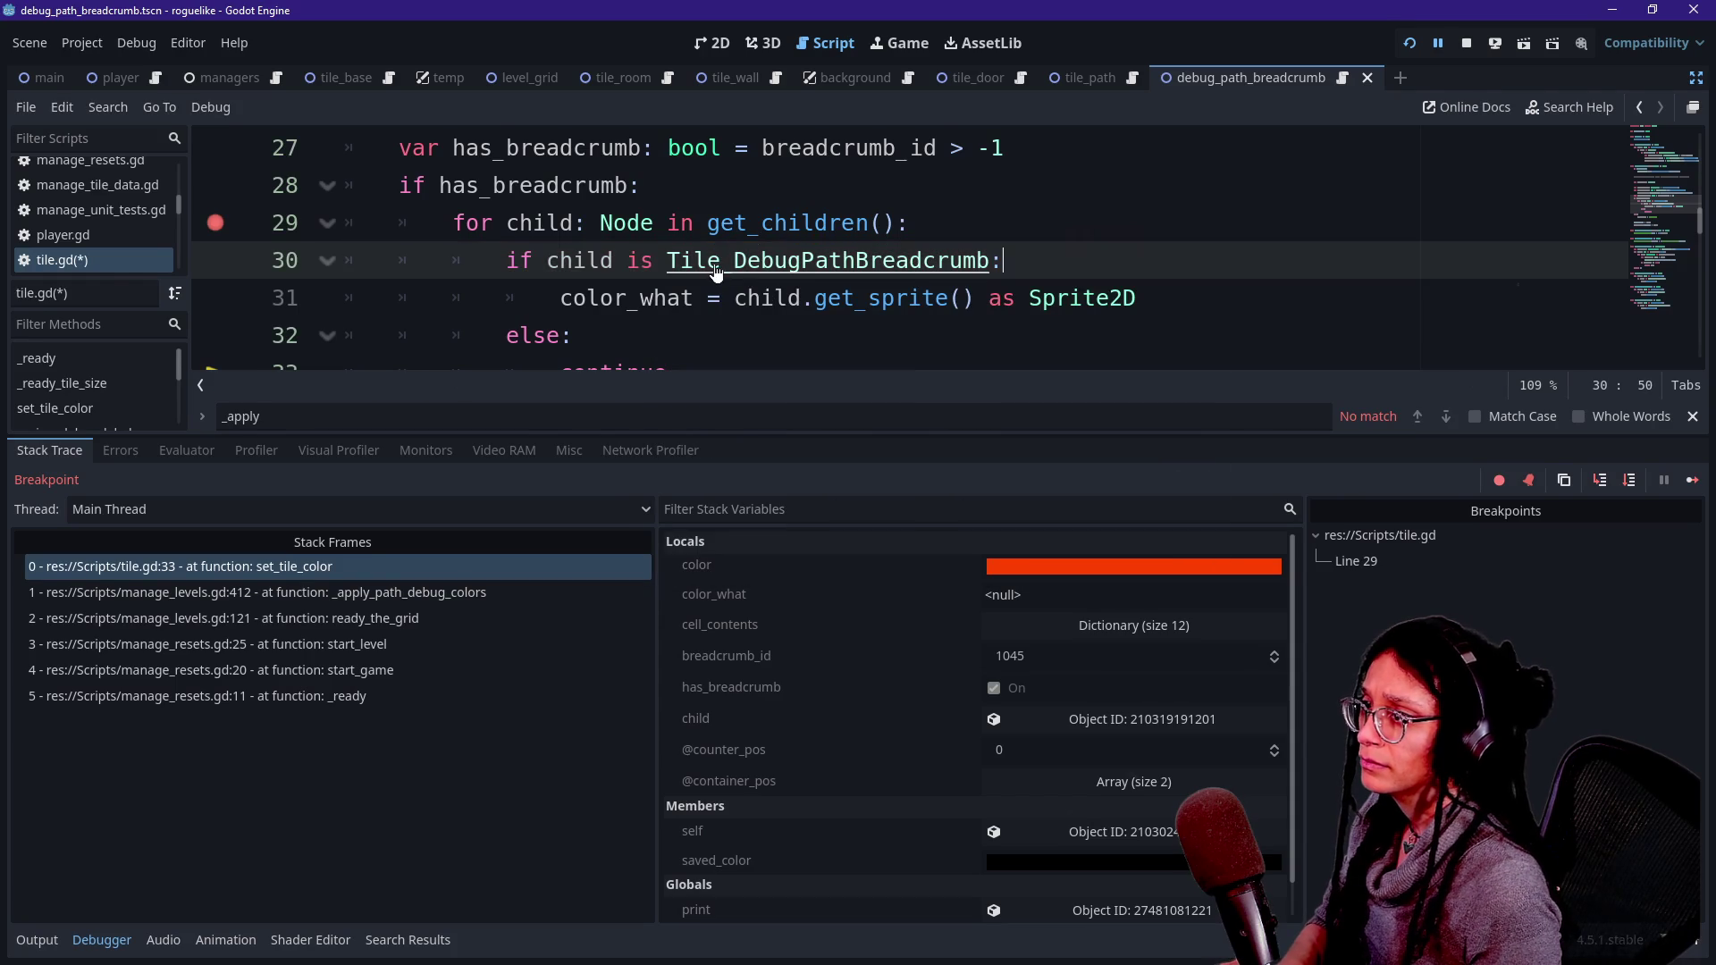
# - Open the Tile_DebugPathBreadcrumb script and leave distraction-free mode so the docks show
pyautogui.keyDown('ctrl'); pyautogui.click(714, 271); pyautogui.keyUp('ctrl')
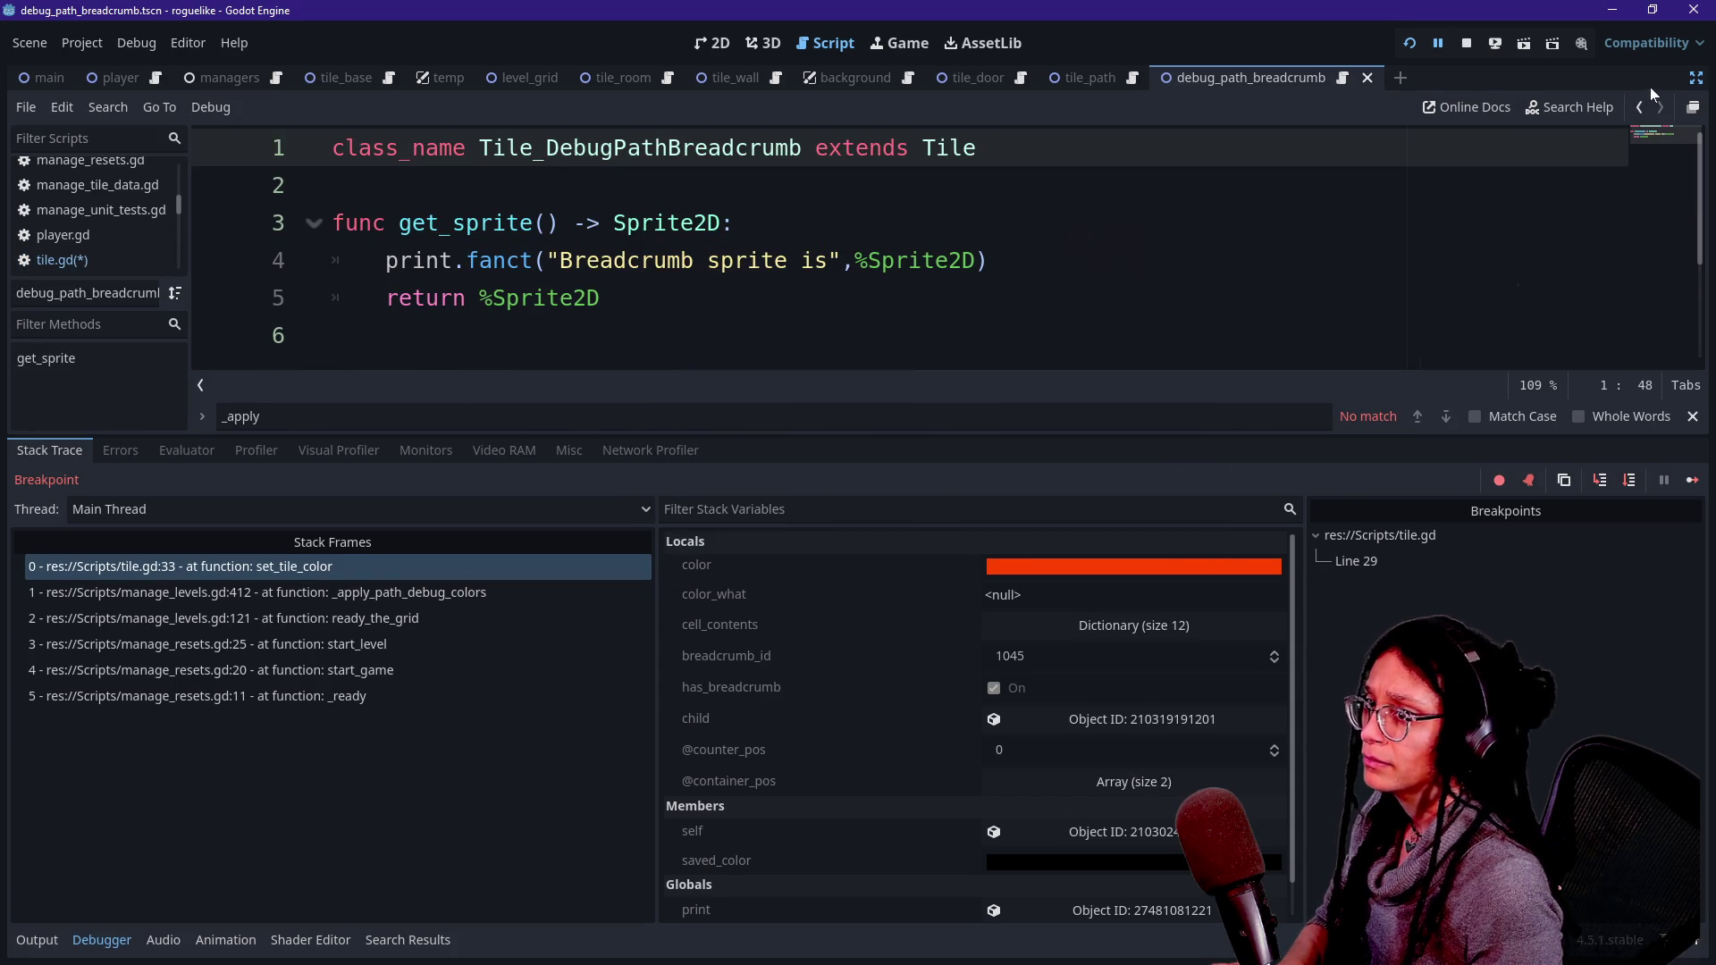
pyautogui.click(1342, 80)
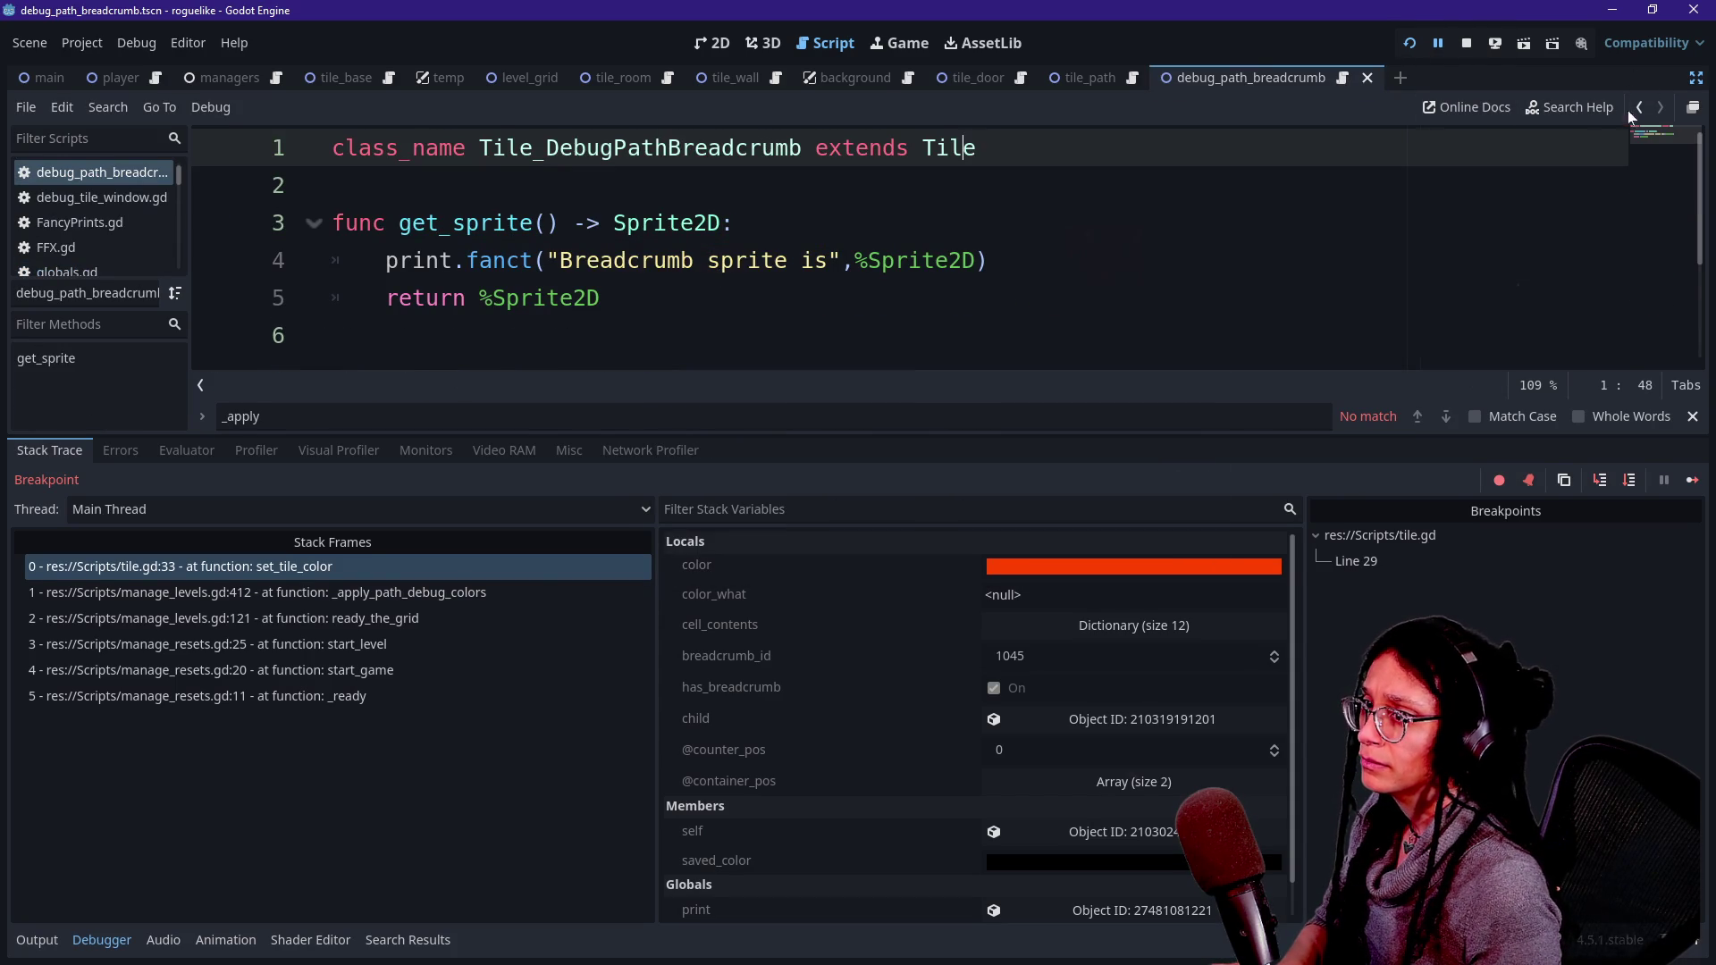
pyautogui.click(1695, 79)
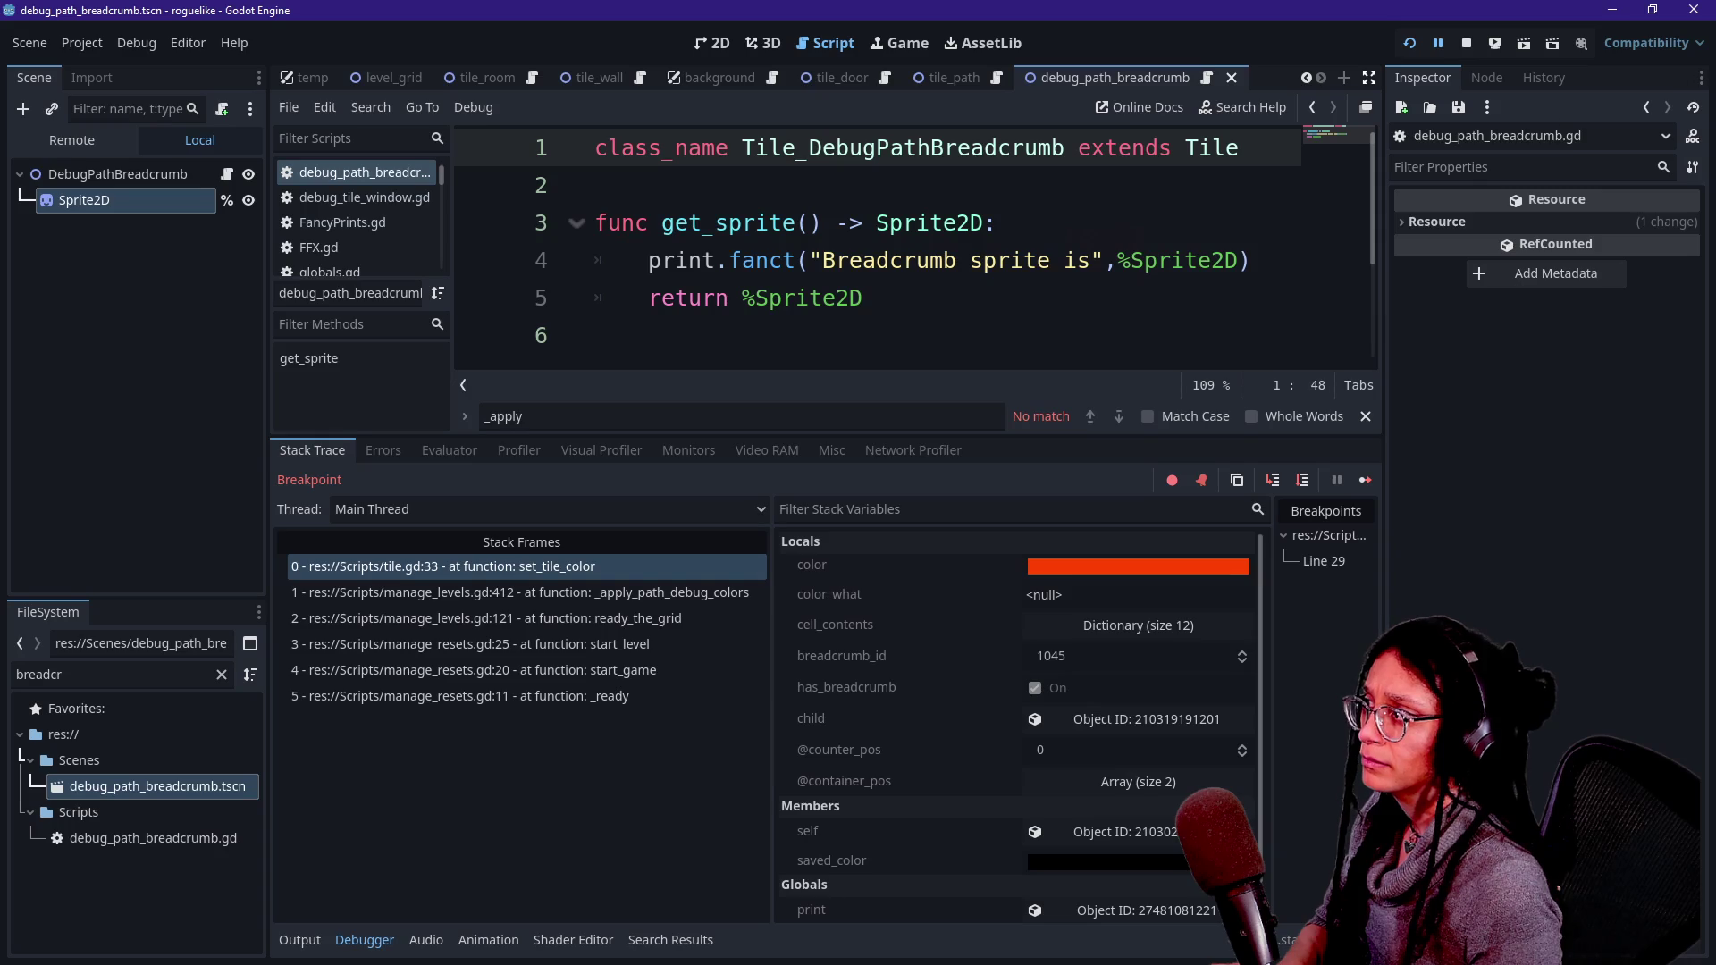
# - Switch the Scene dock to the Remote live tree and expand Managers
pyautogui.click(125, 143)
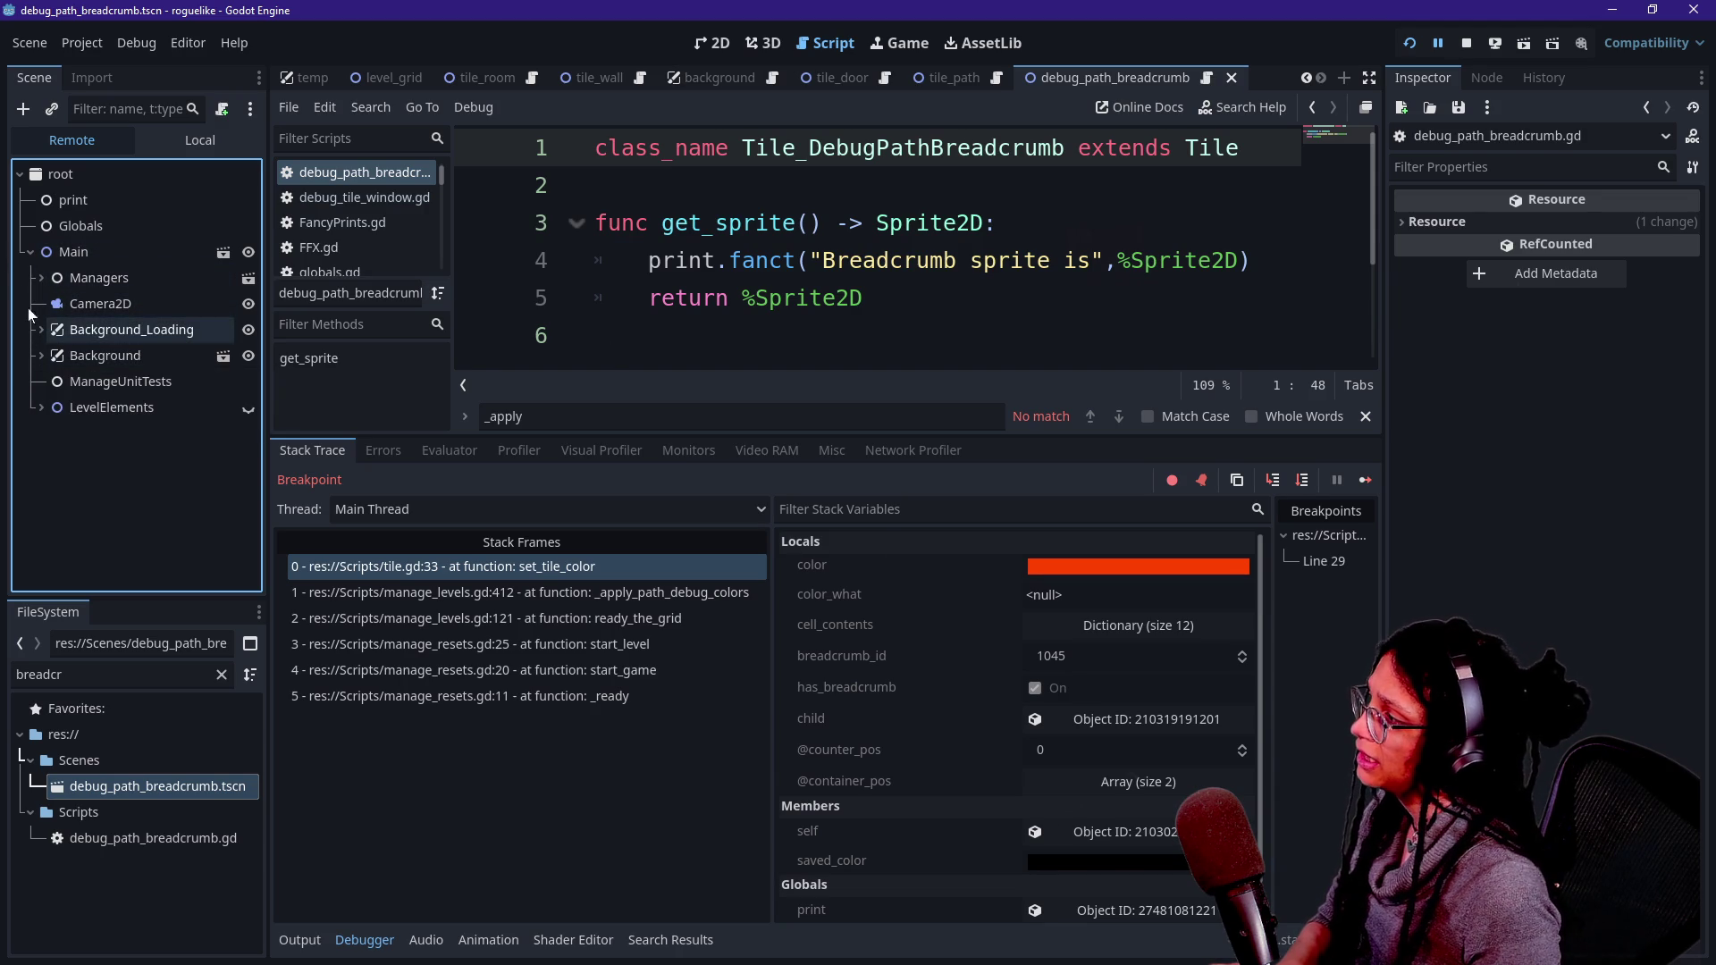
pyautogui.click(41, 278)
# - Select the live ManageLevel node and expand its Logged Cells Door array
pyautogui.click(66, 332)
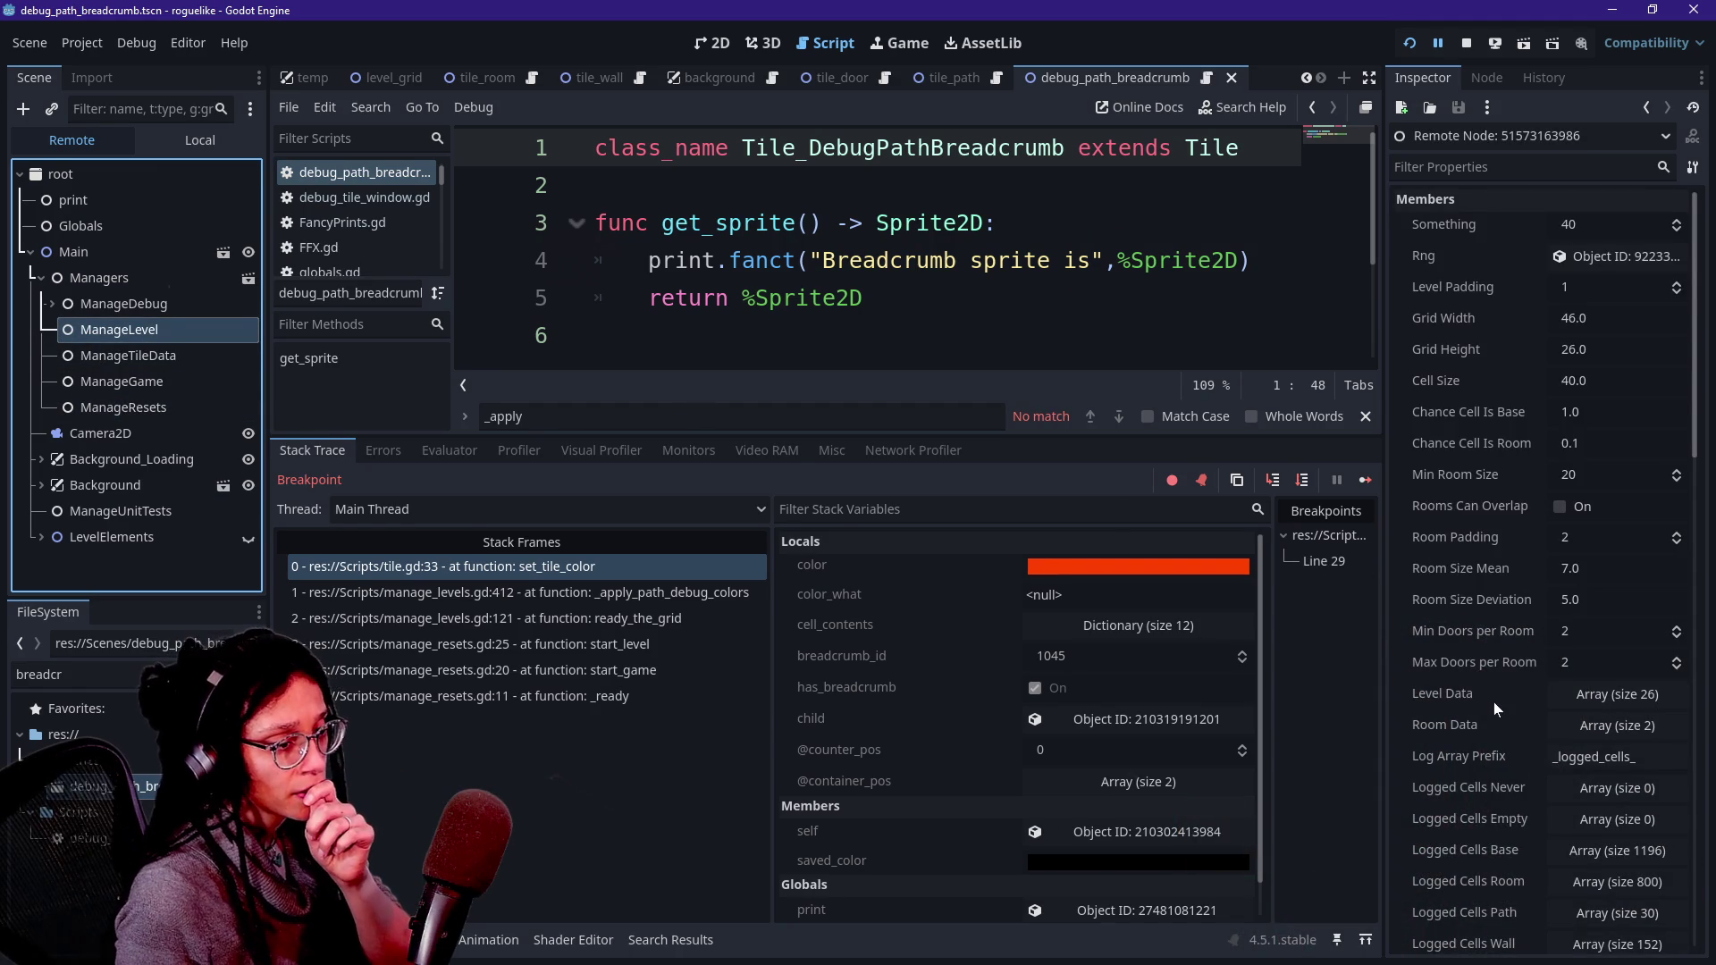
pyautogui.scroll(-3, 1493, 701)
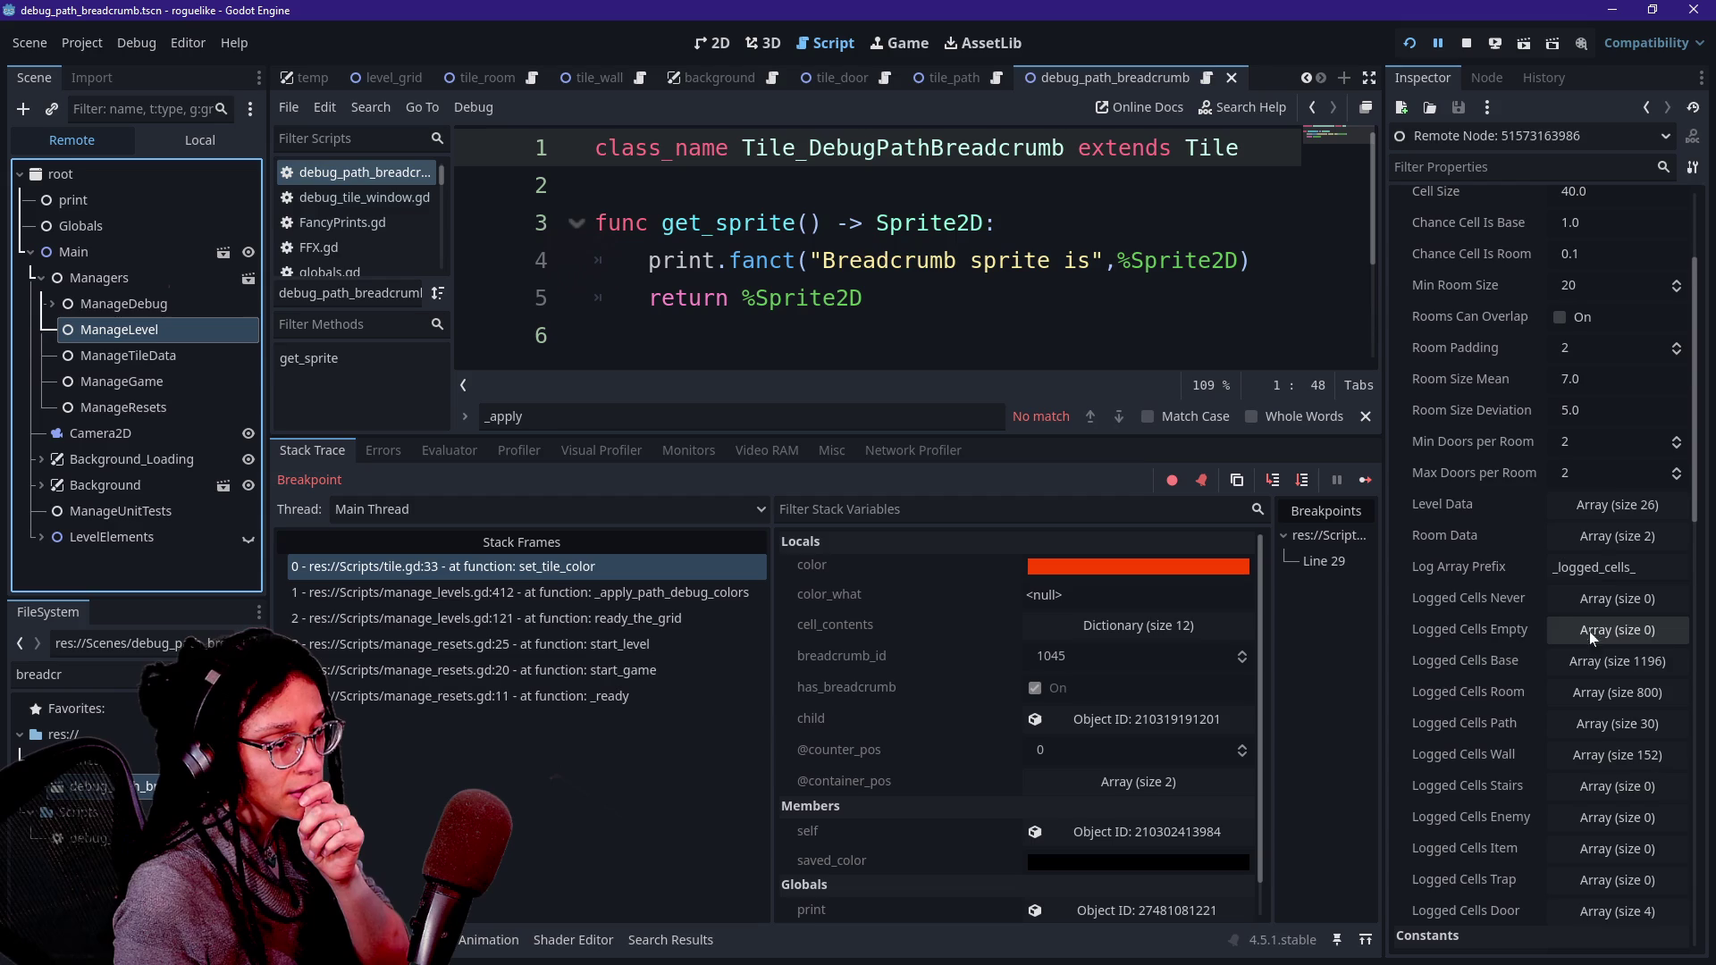
pyautogui.click(1583, 902)
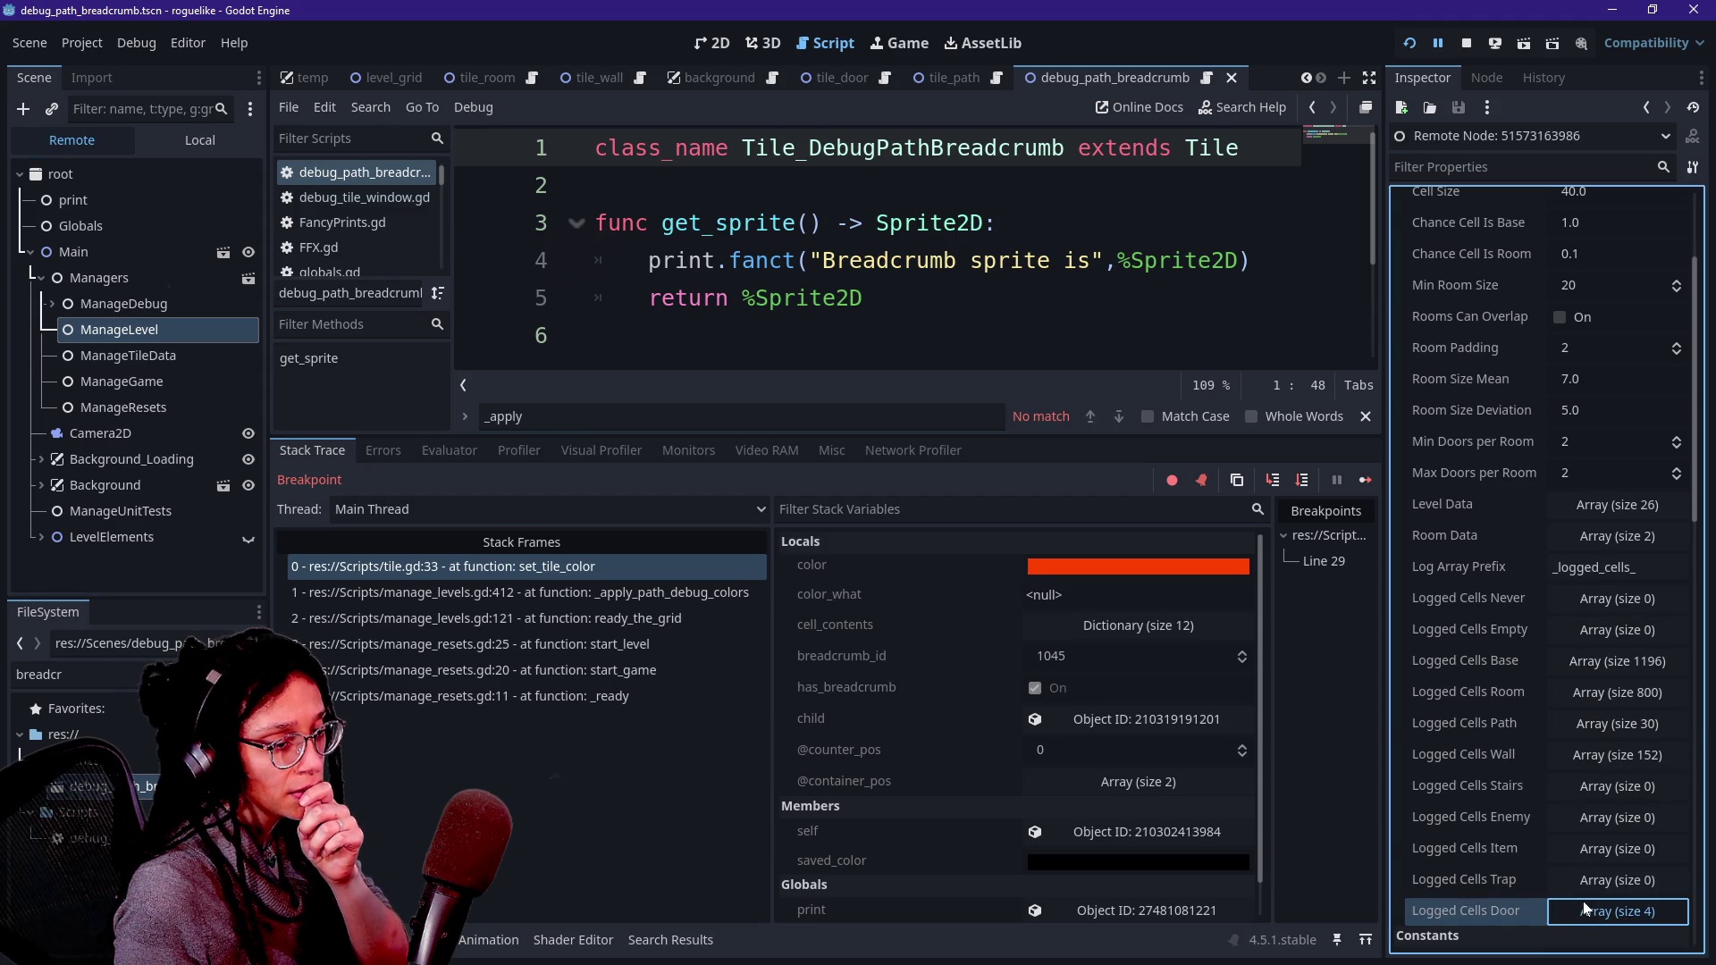
# - Expand and collapse each of the four door cell dictionaries to inspect their values
pyautogui.click(1596, 689)
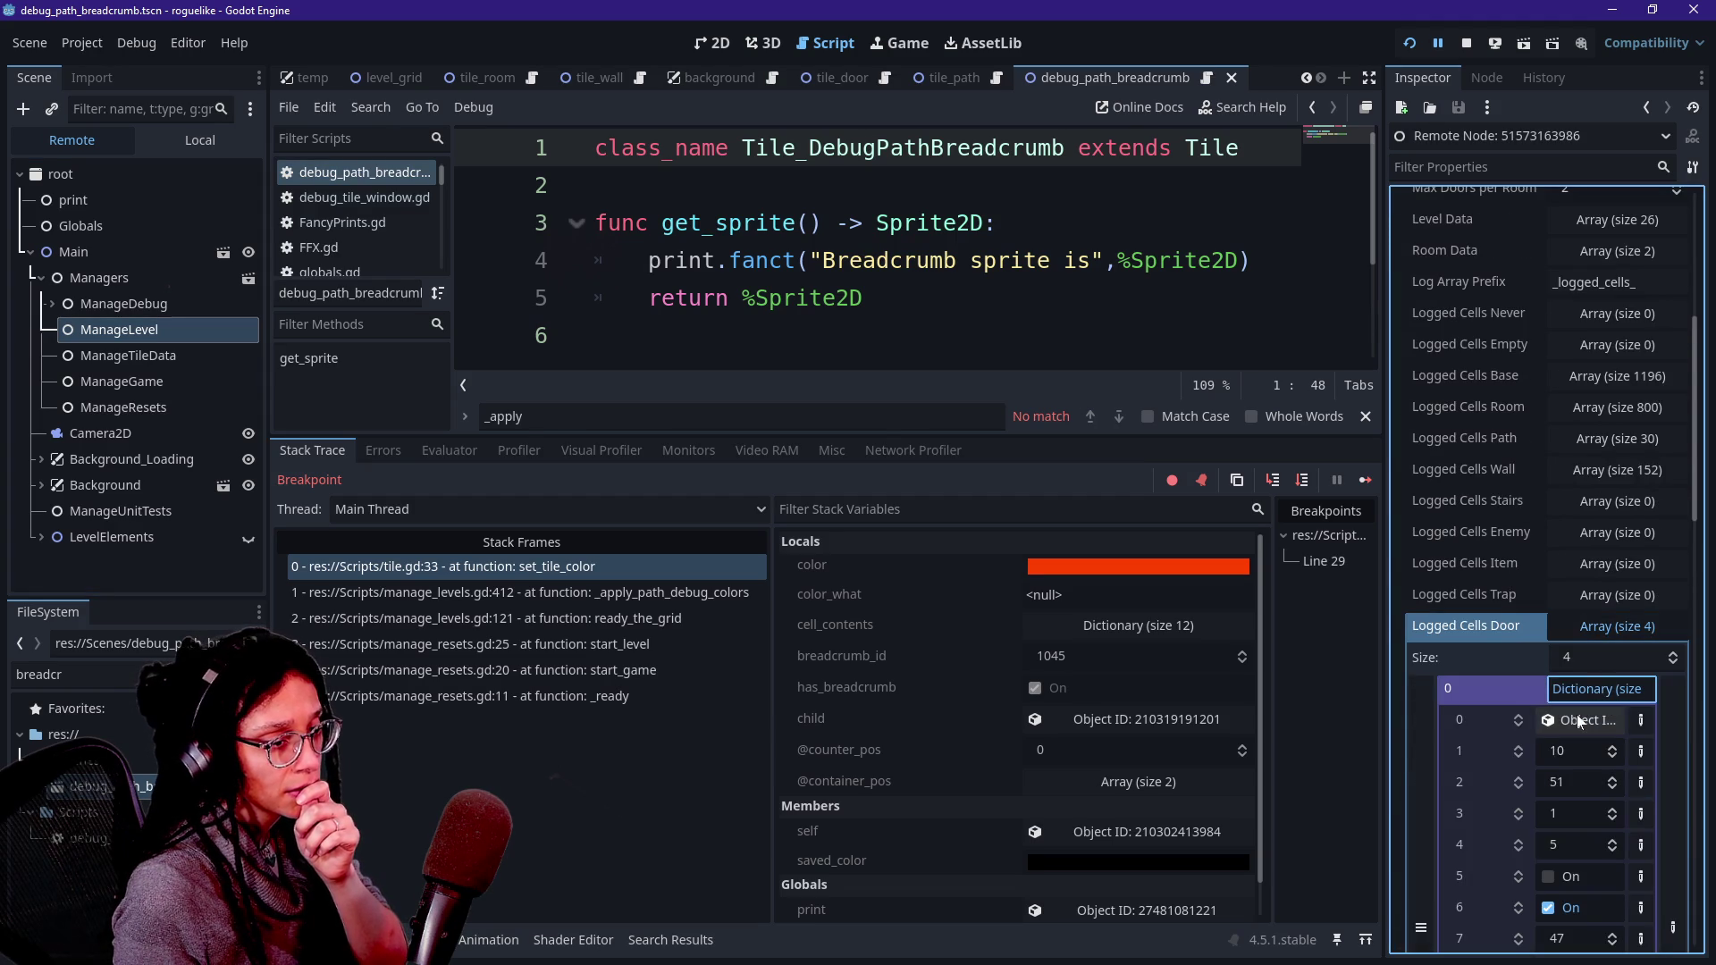
pyautogui.scroll(-1, 1578, 716)
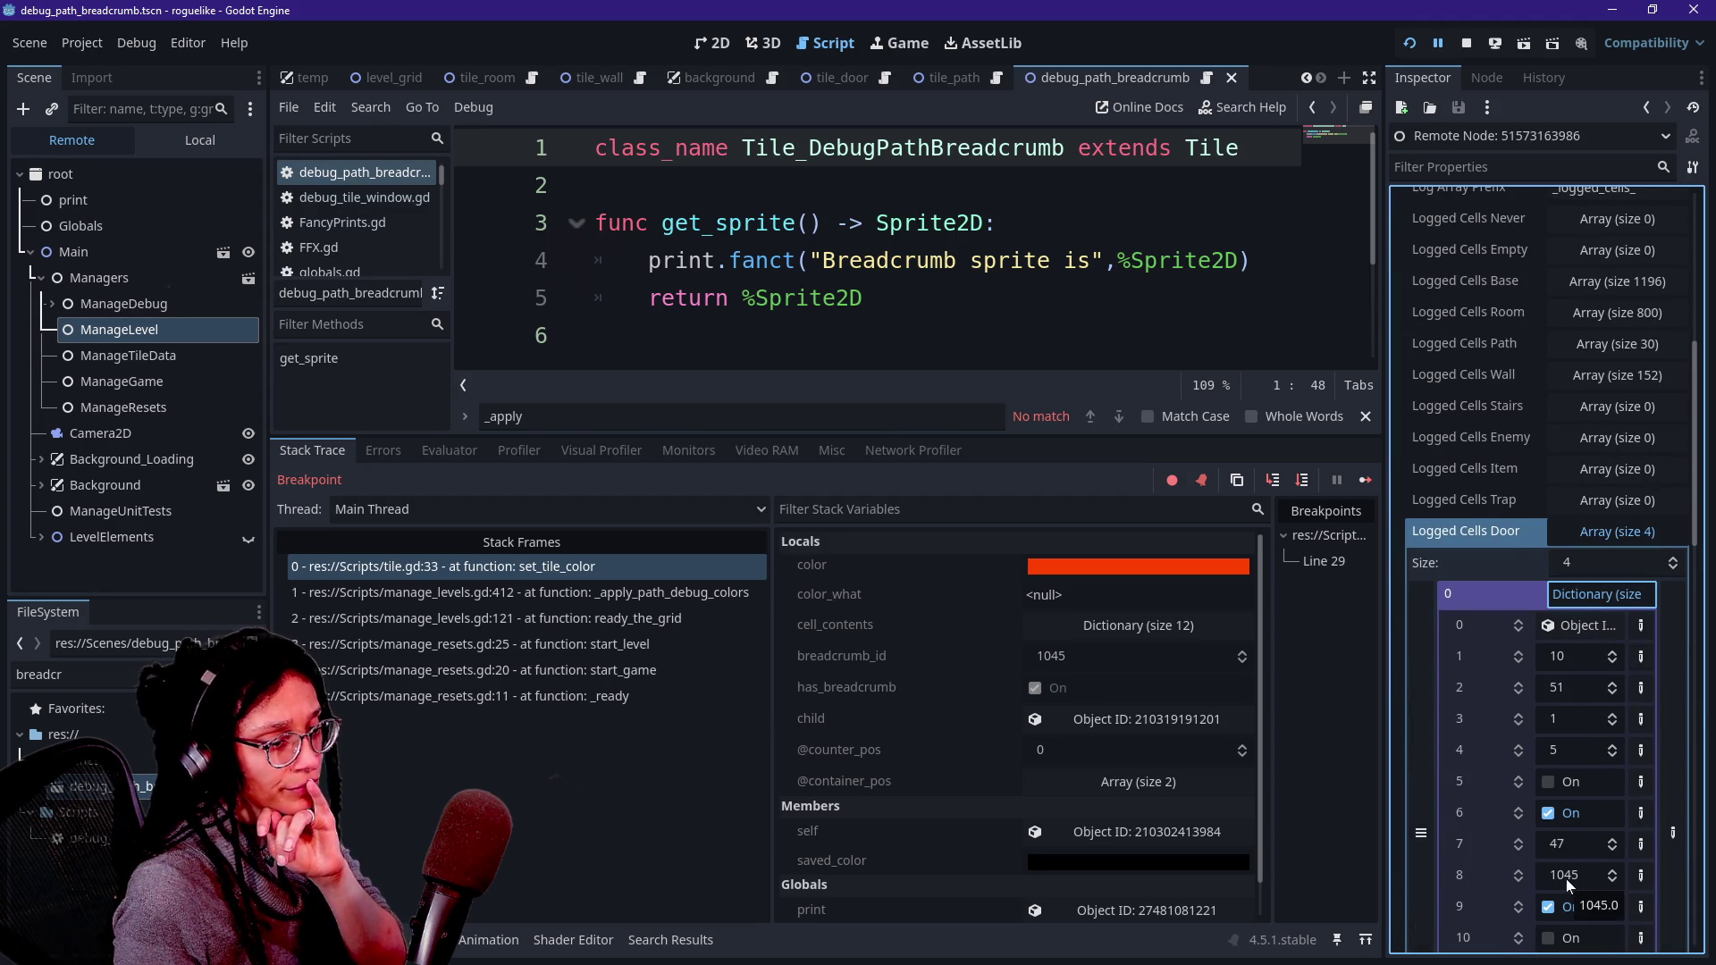
pyautogui.scroll(-1, 1565, 877)
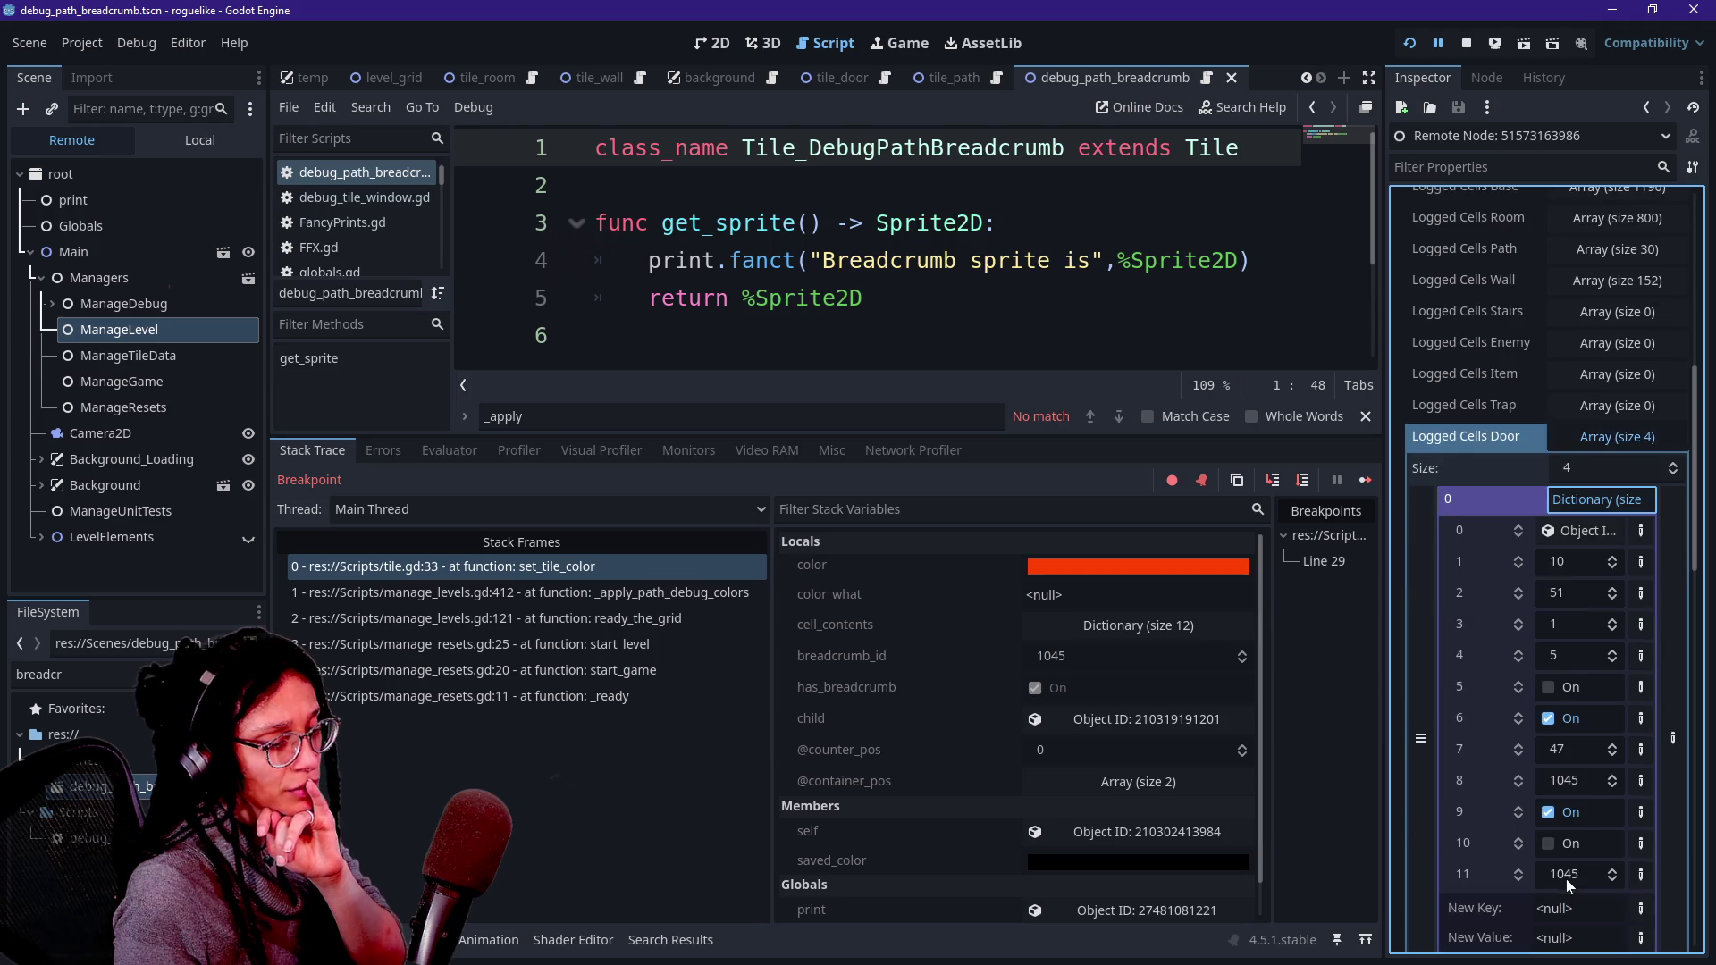
pyautogui.click(1594, 507)
pyautogui.click(1594, 540)
pyautogui.click(1595, 542)
pyautogui.click(1595, 563)
pyautogui.click(1595, 565)
pyautogui.click(1597, 593)
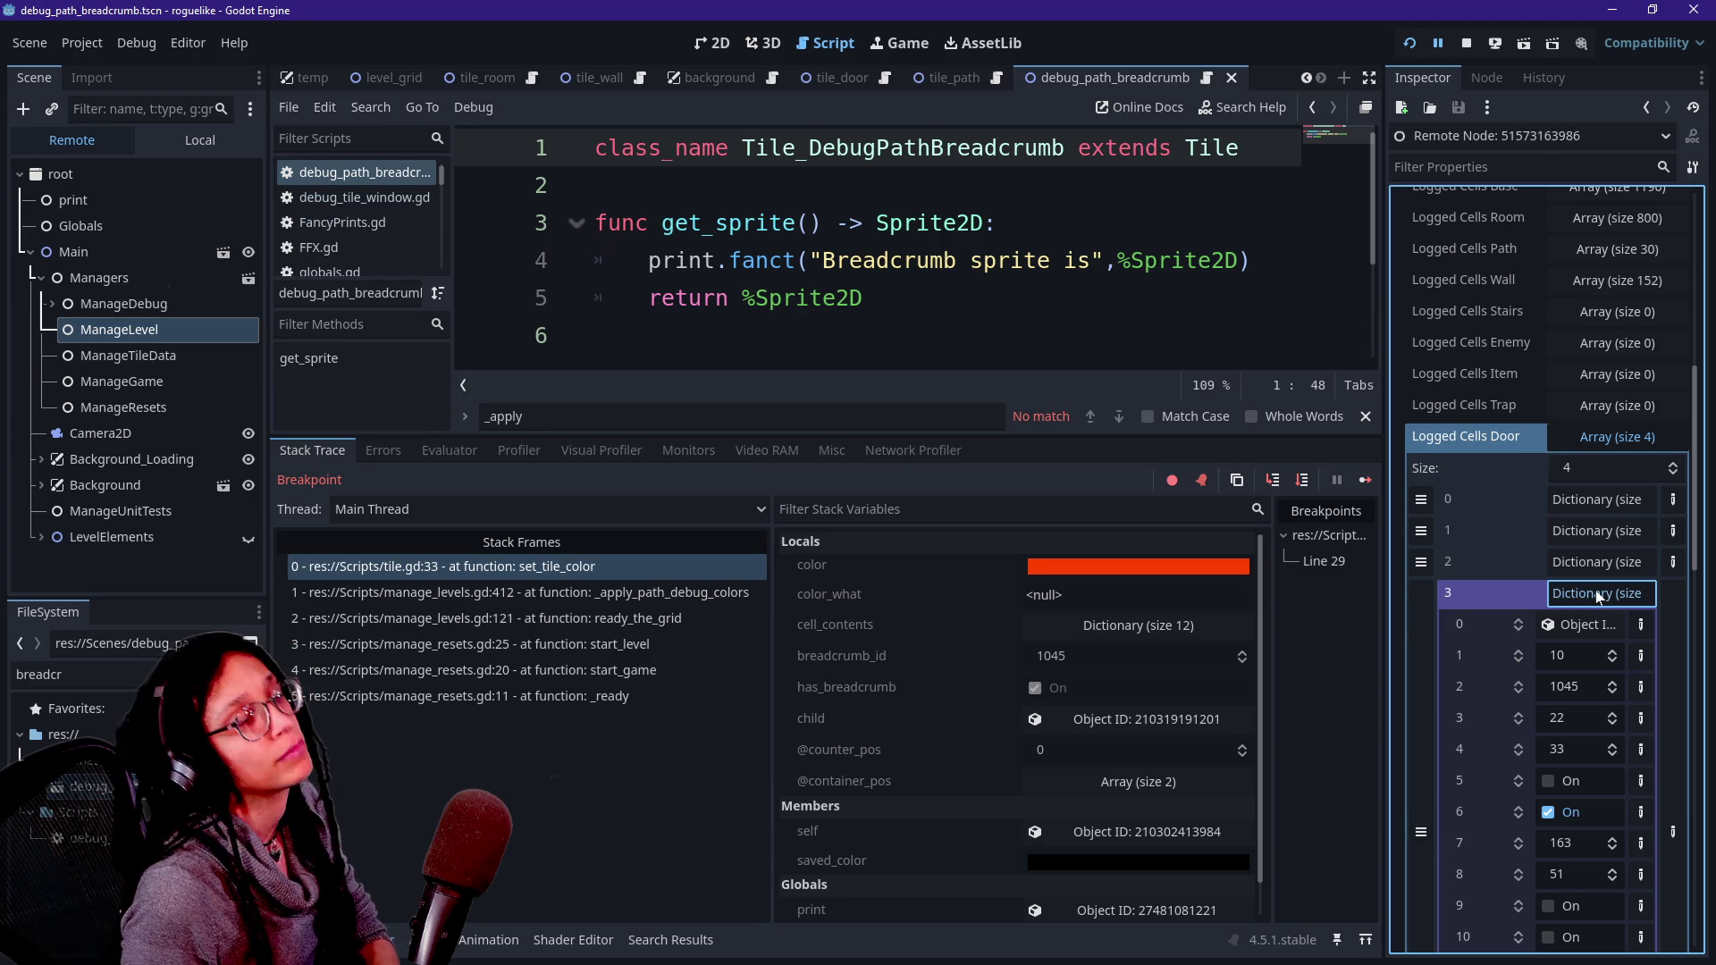
pyautogui.click(1598, 594)
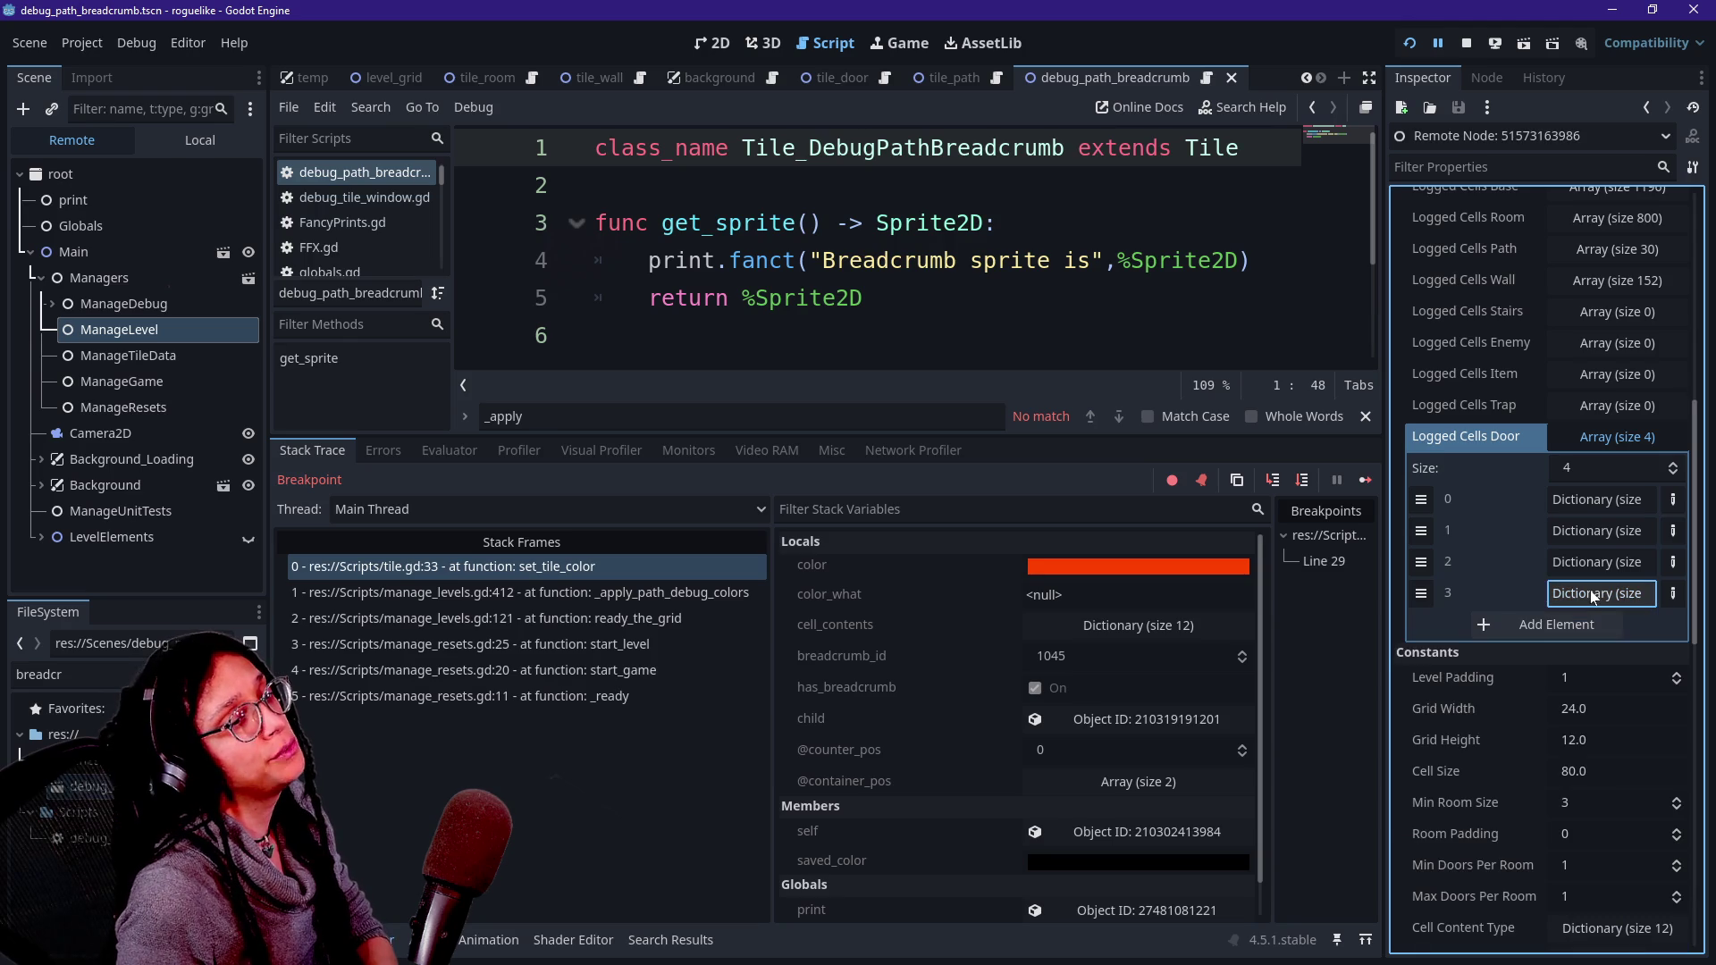
pyautogui.click(249, 332)
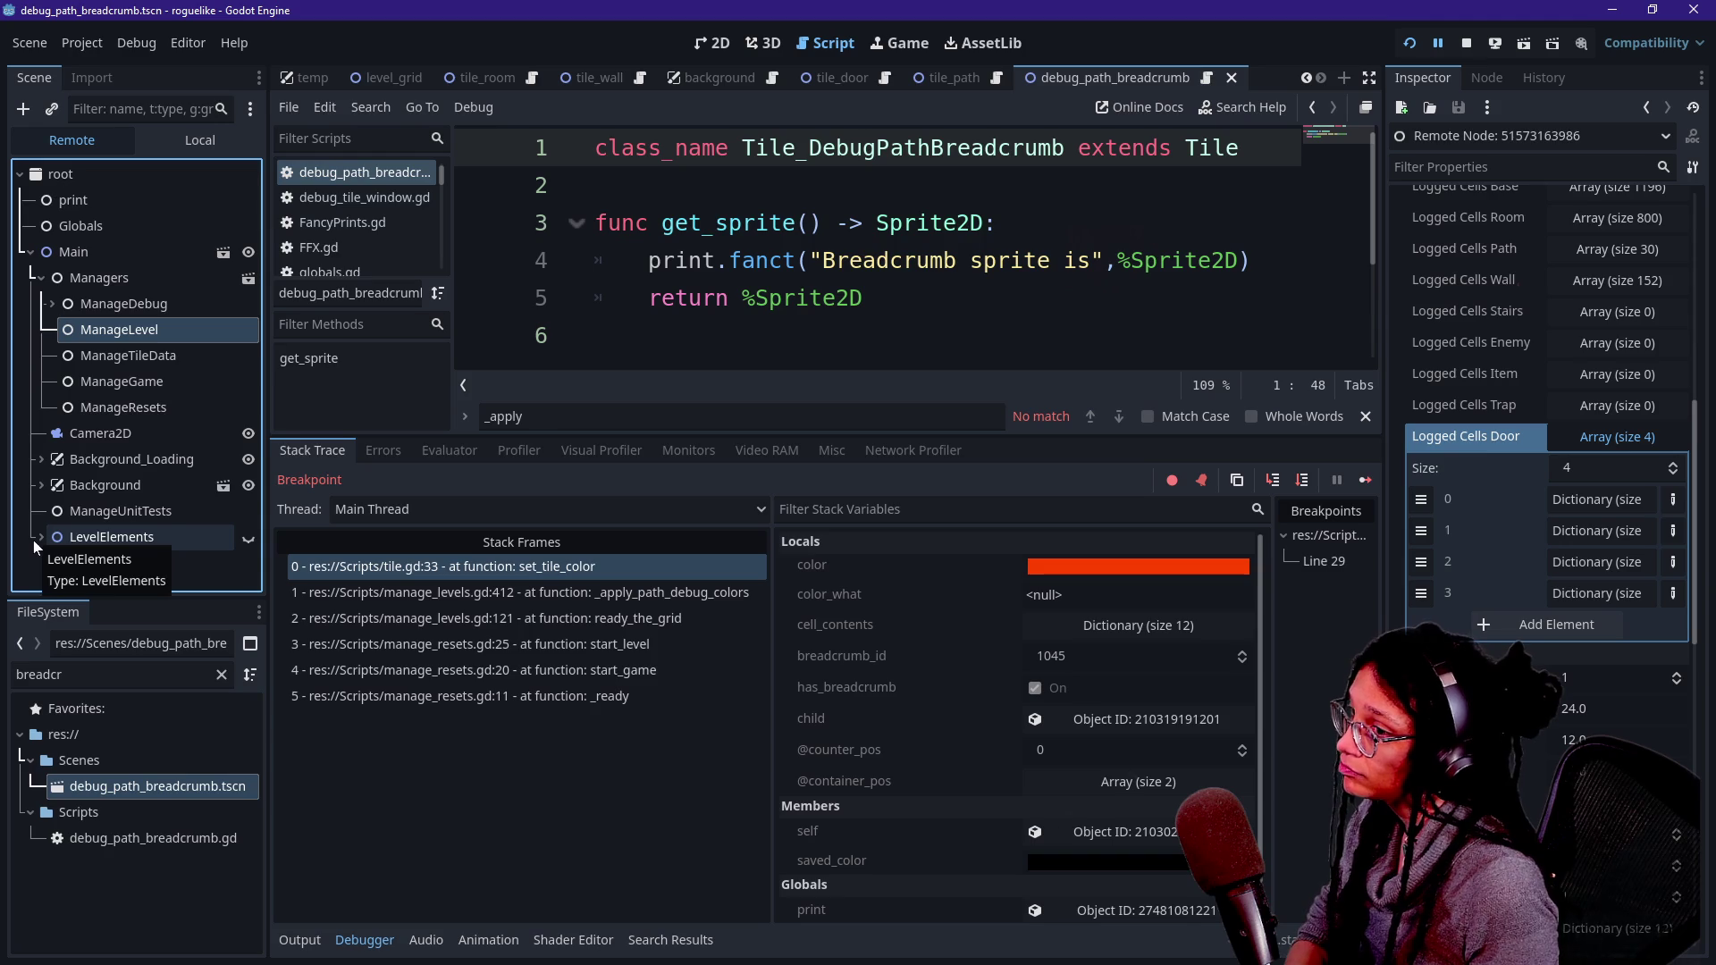
# - Expand the Logged Cells Wall array and inspect entries 26 and 37 (5, 176, 3, 38)
pyautogui.scroll(5, 1564, 355)
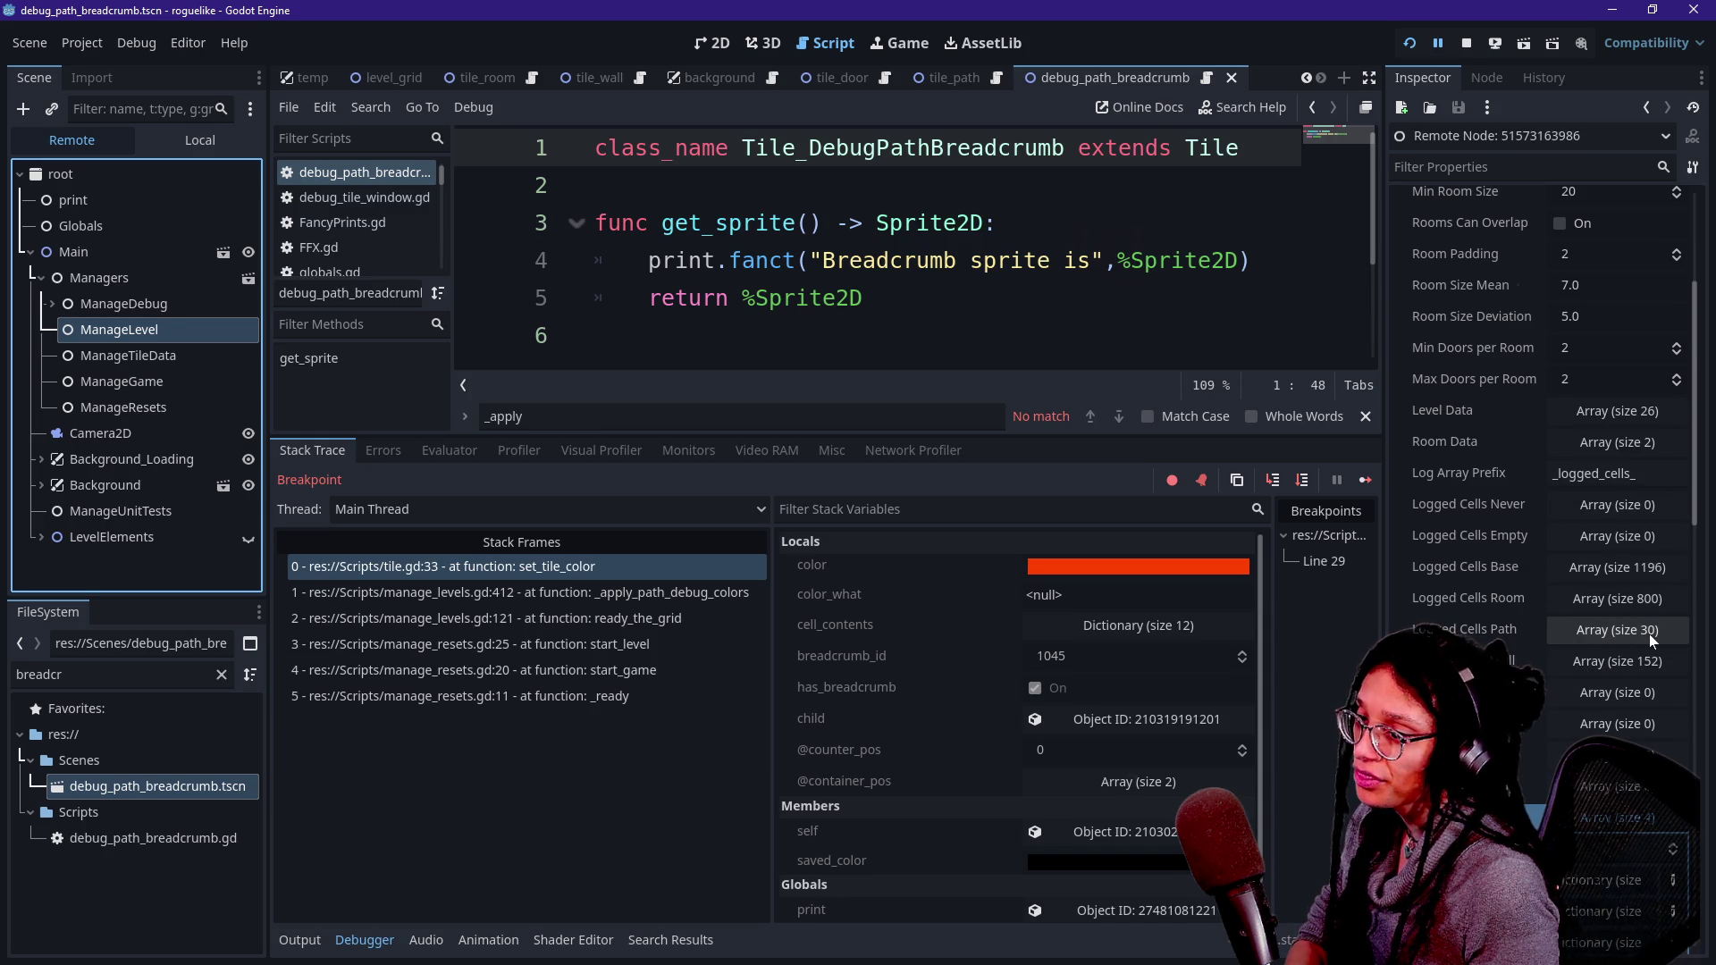
pyautogui.click(1582, 669)
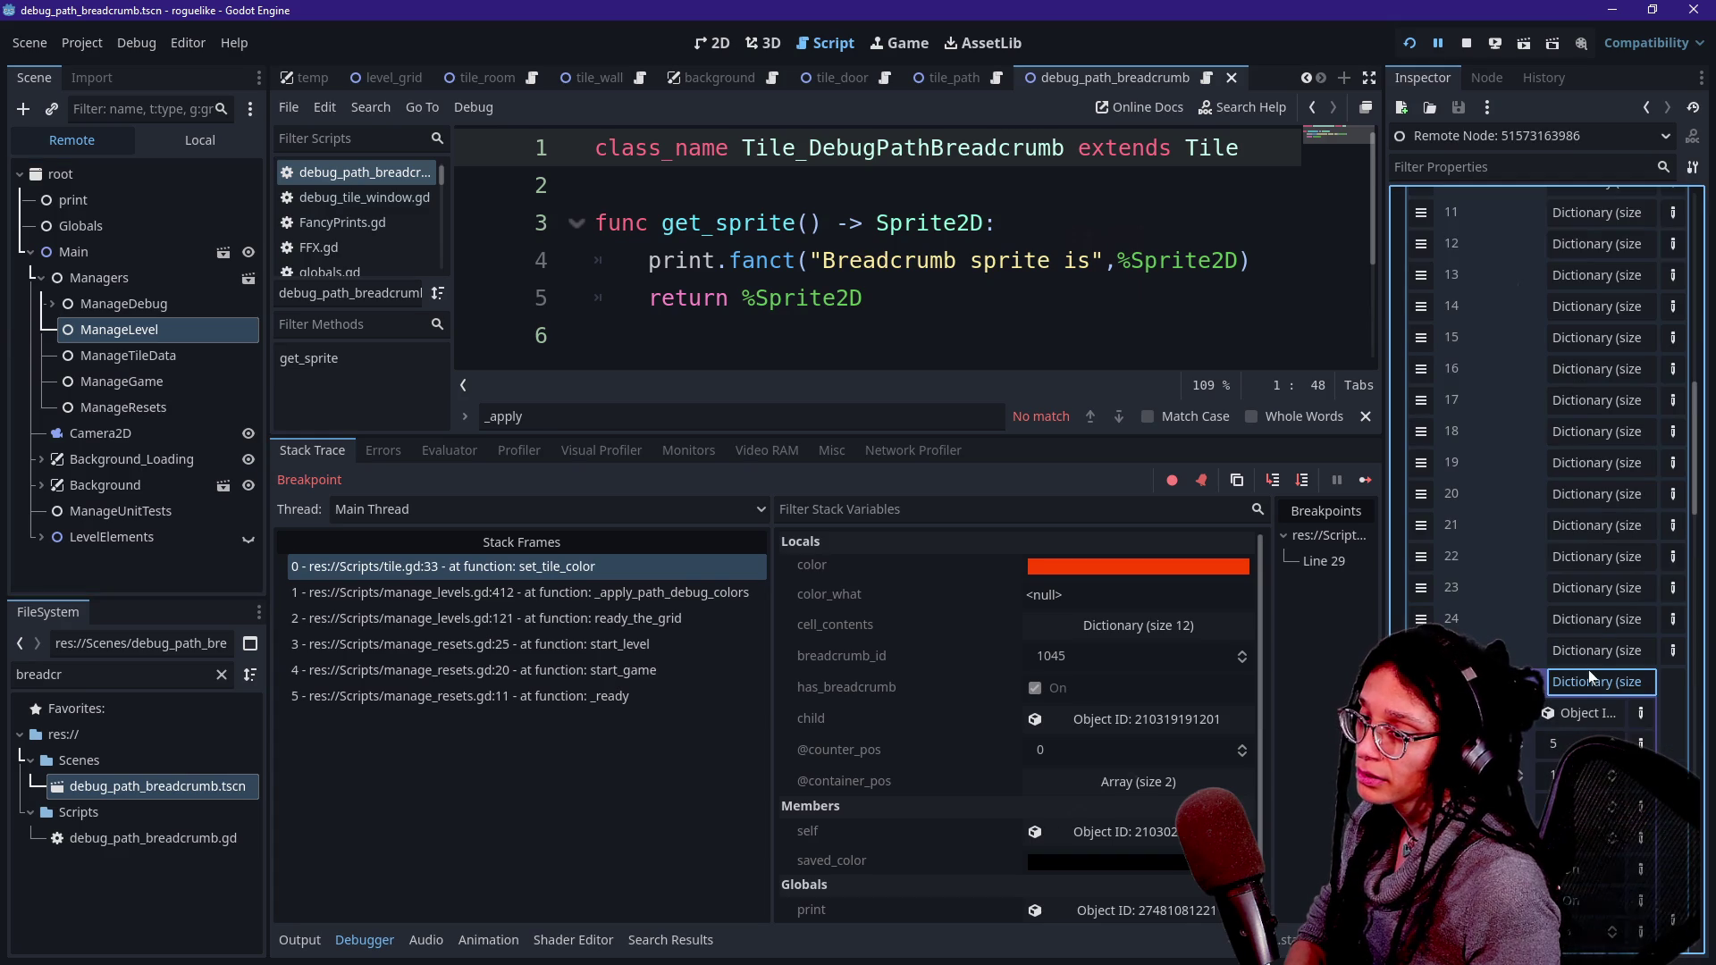
pyautogui.click(1581, 679)
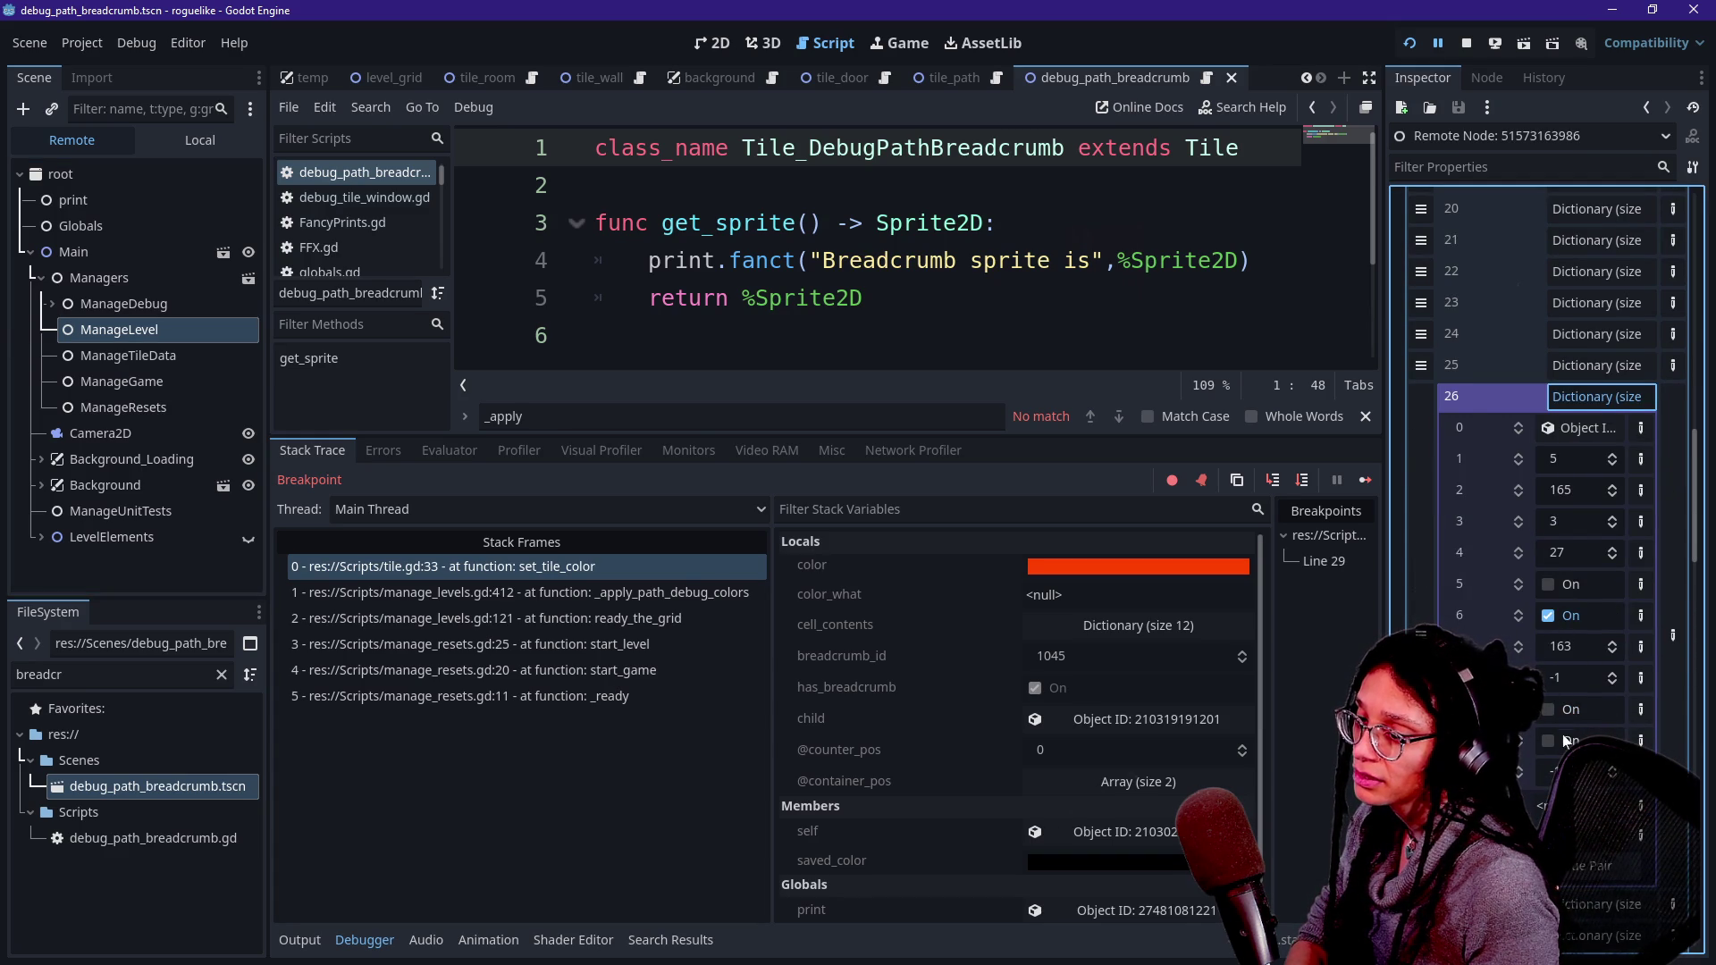
pyautogui.click(1593, 400)
pyautogui.click(1593, 400)
pyautogui.click(1590, 365)
pyautogui.click(1573, 224)
pyautogui.click(1573, 224)
pyautogui.click(1564, 738)
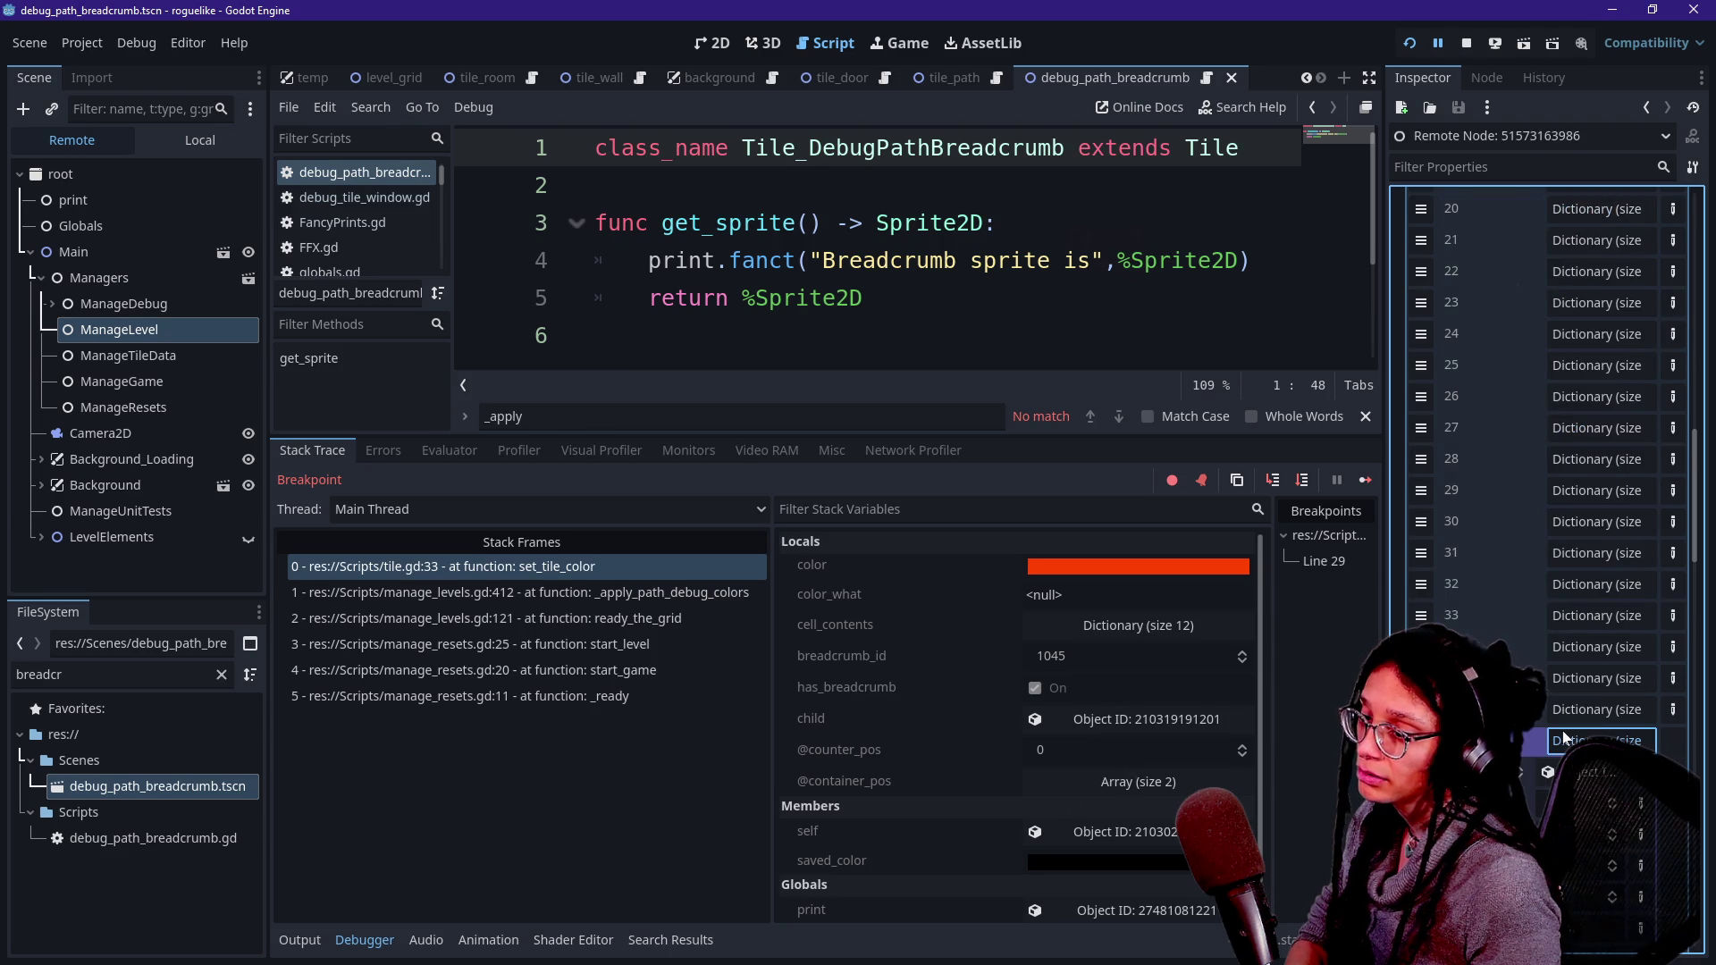
pyautogui.scroll(-5, 1560, 721)
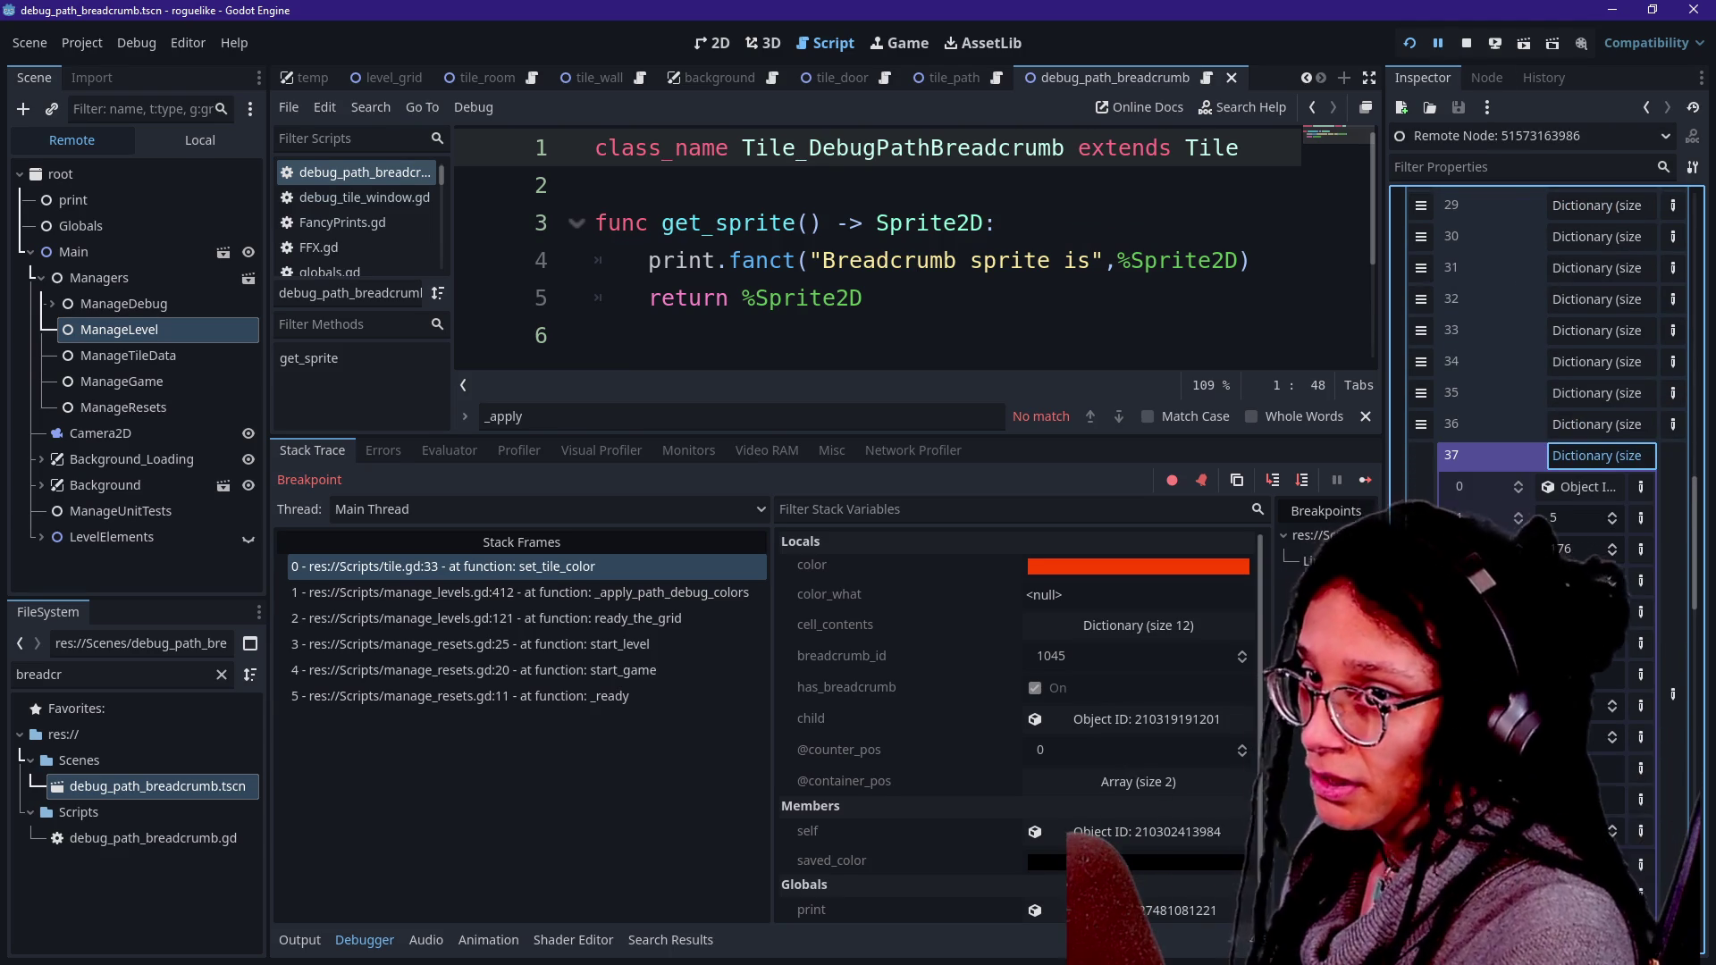
pyautogui.click(594, 335)
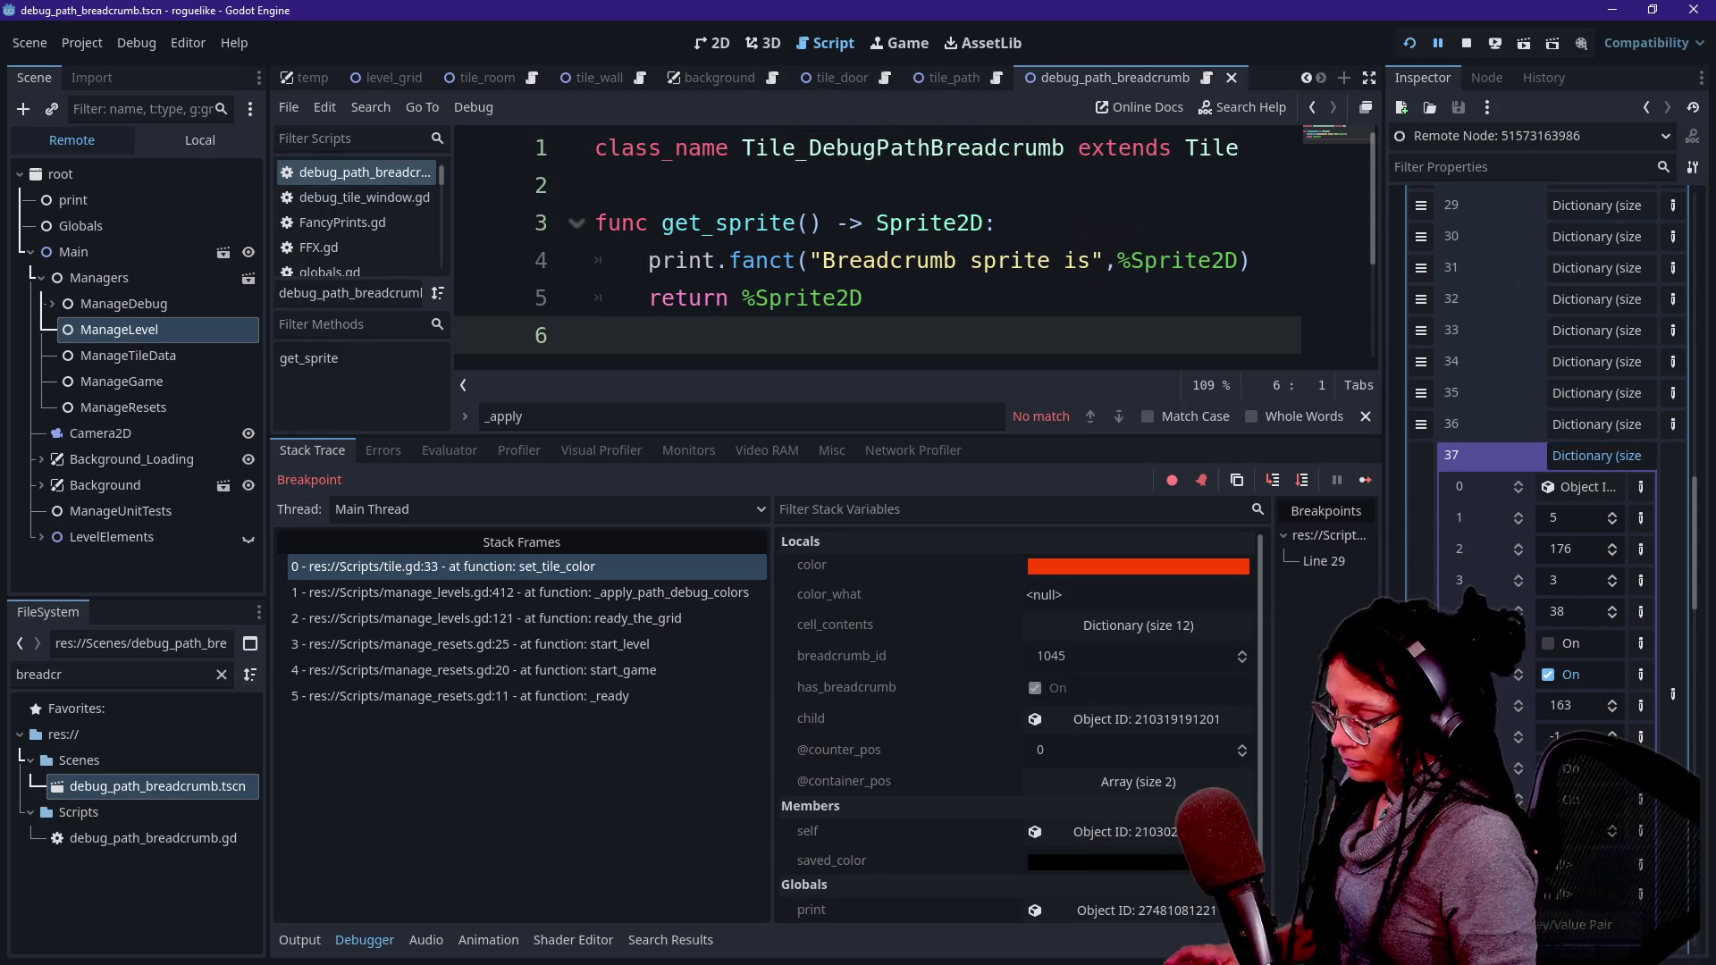
# - Correct print.fanct to print.fancy in the breadcrumb script, then return to tile.gd line 30
pyautogui.hotkey('ctrl', 'j')
pyautogui.click(796, 260)
pyautogui.press('BackSpace')
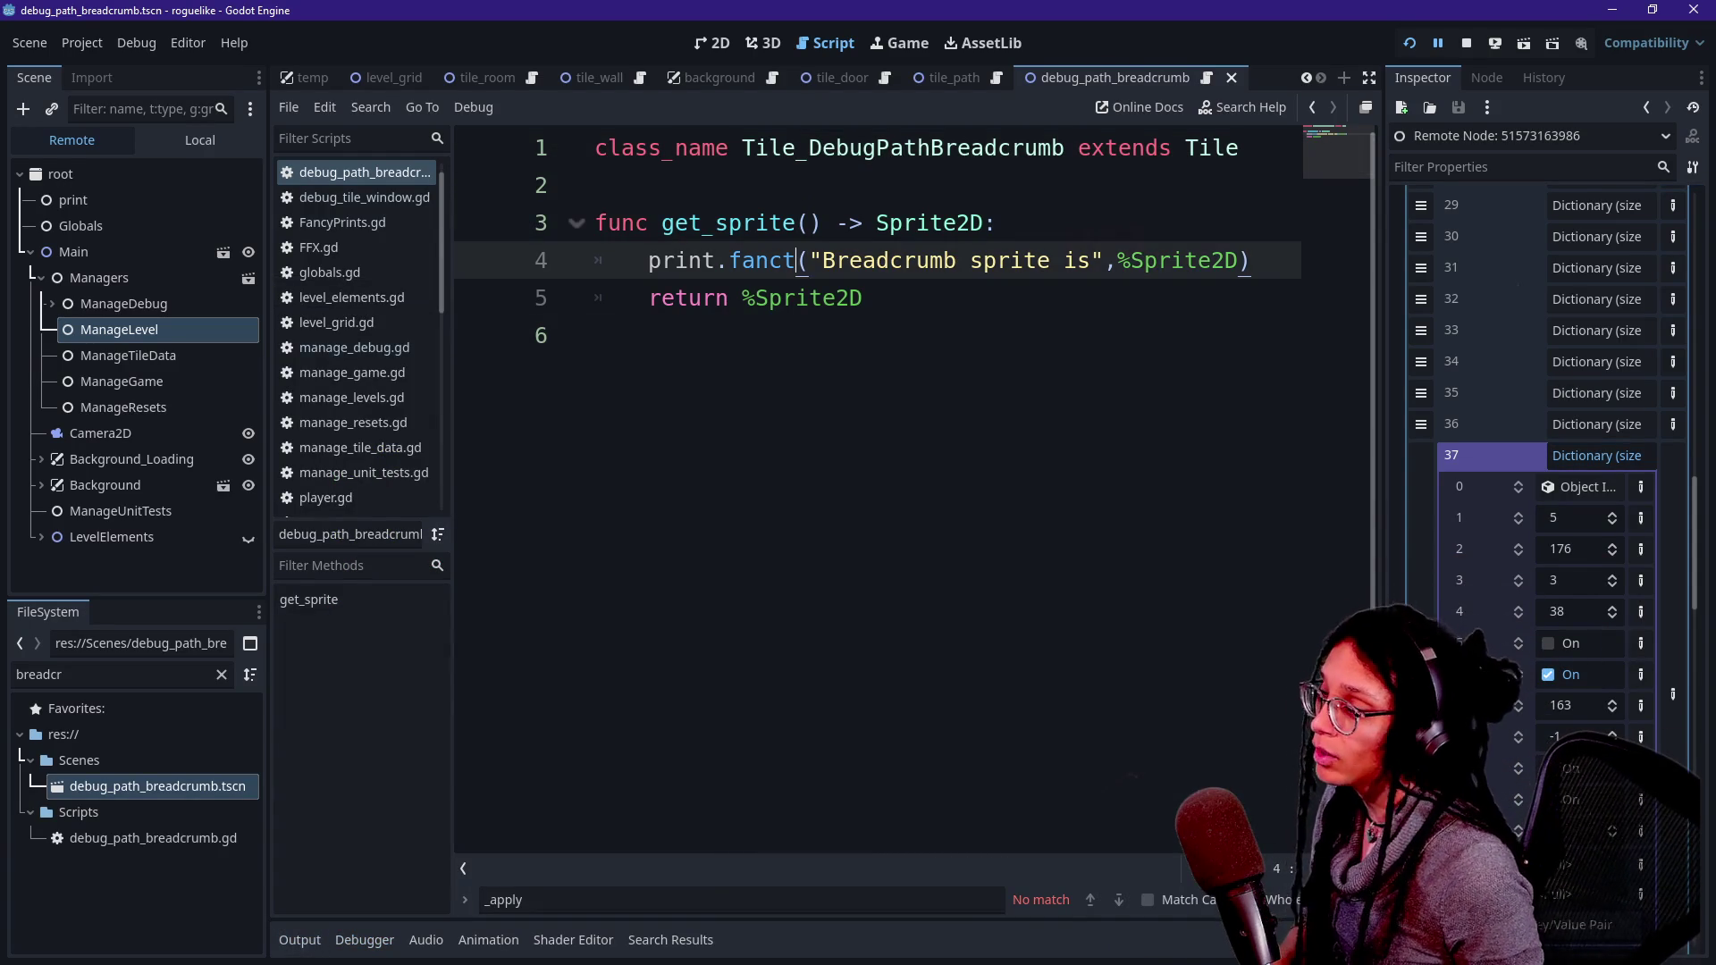
pyautogui.write('y')
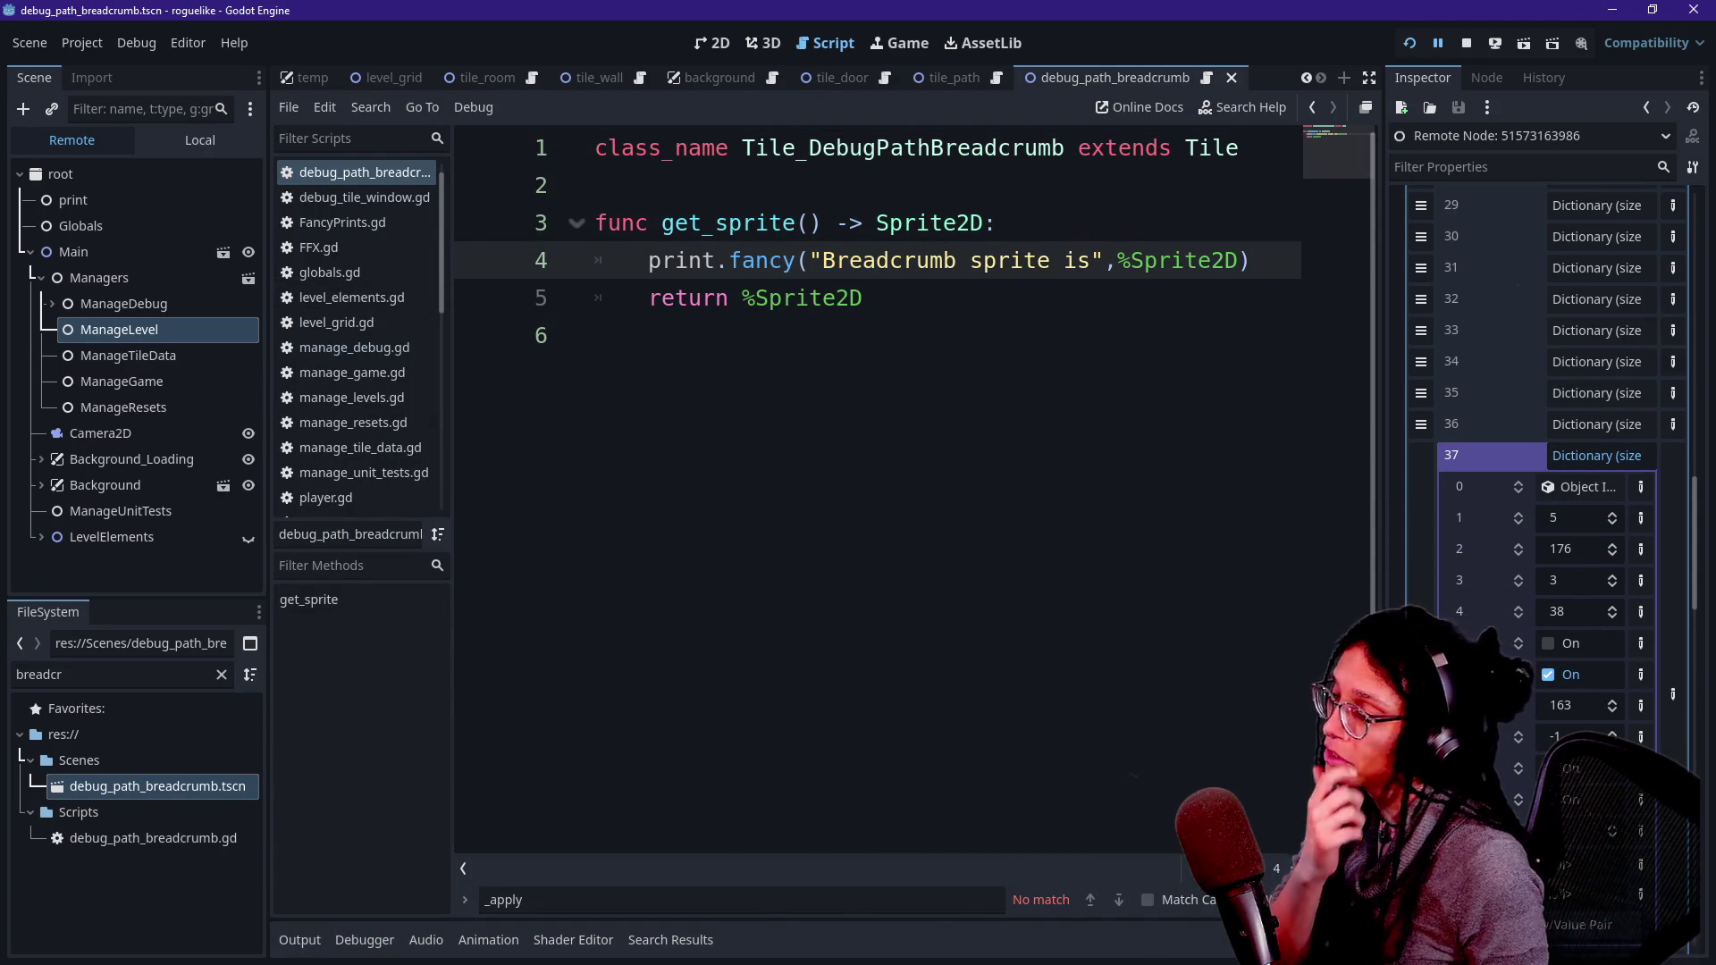
pyautogui.keyDown('ctrl'); pyautogui.click(808, 148); pyautogui.keyUp('ctrl')
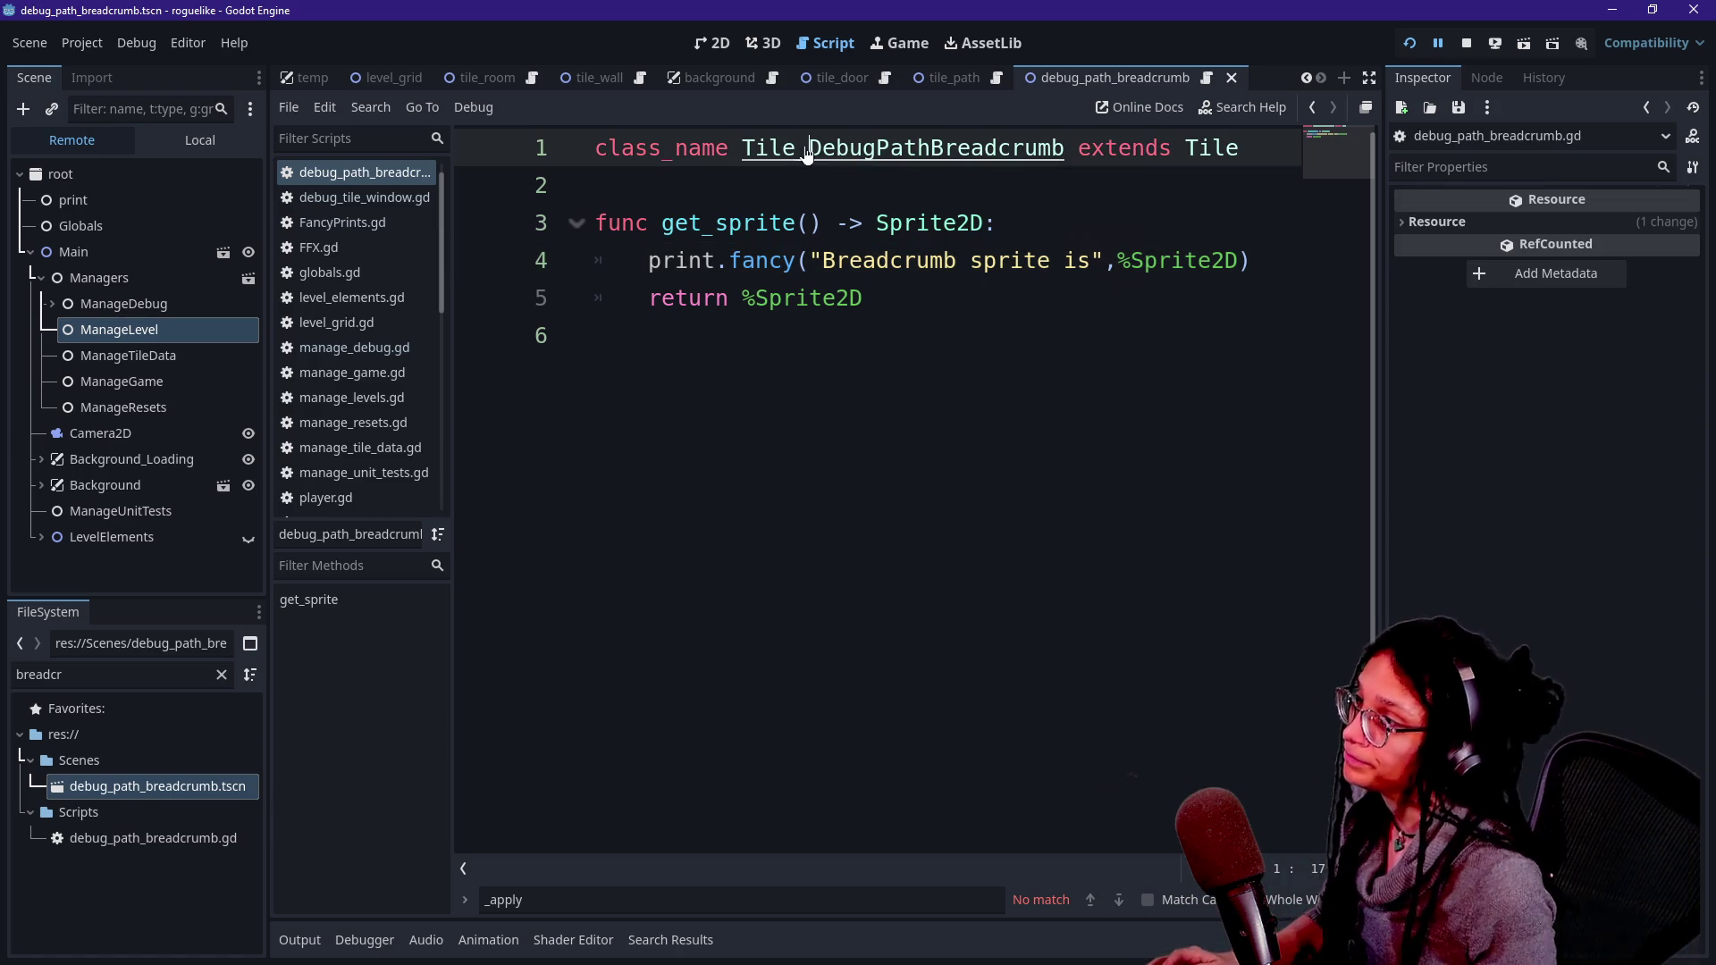
pyautogui.hotkey('alt', 'Left')
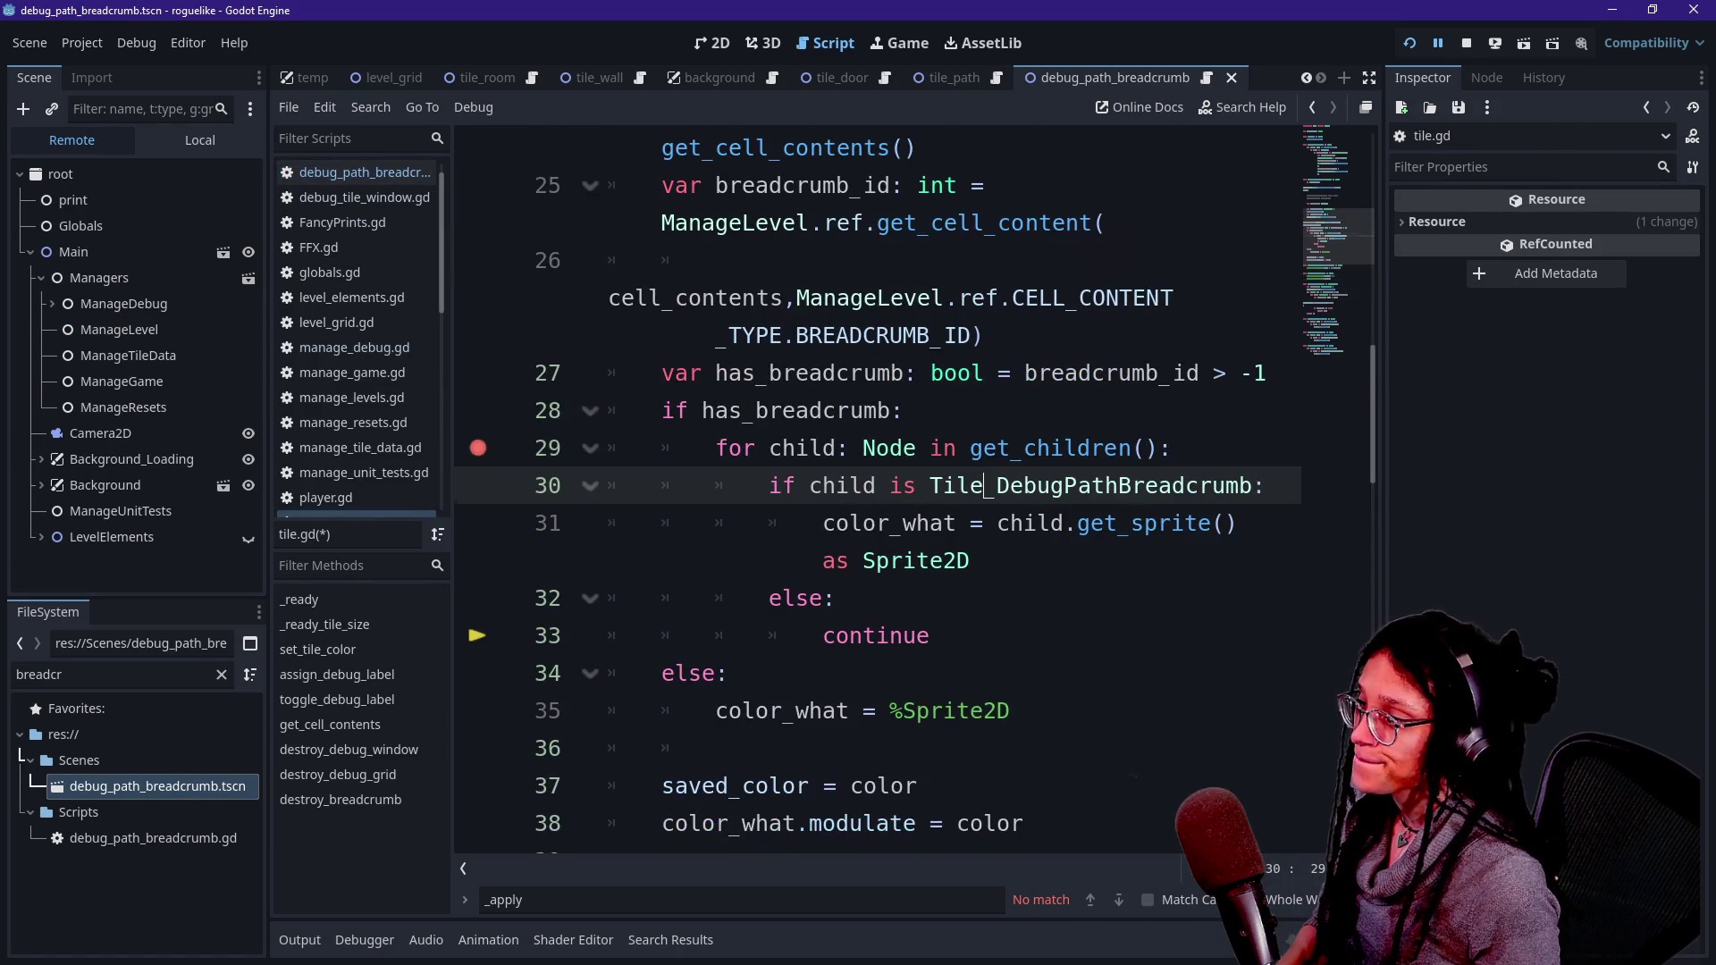
# - Insert print.fancy("Breadcrumb cell is" on a new line above the child for loop
pyautogui.click(1171, 448)
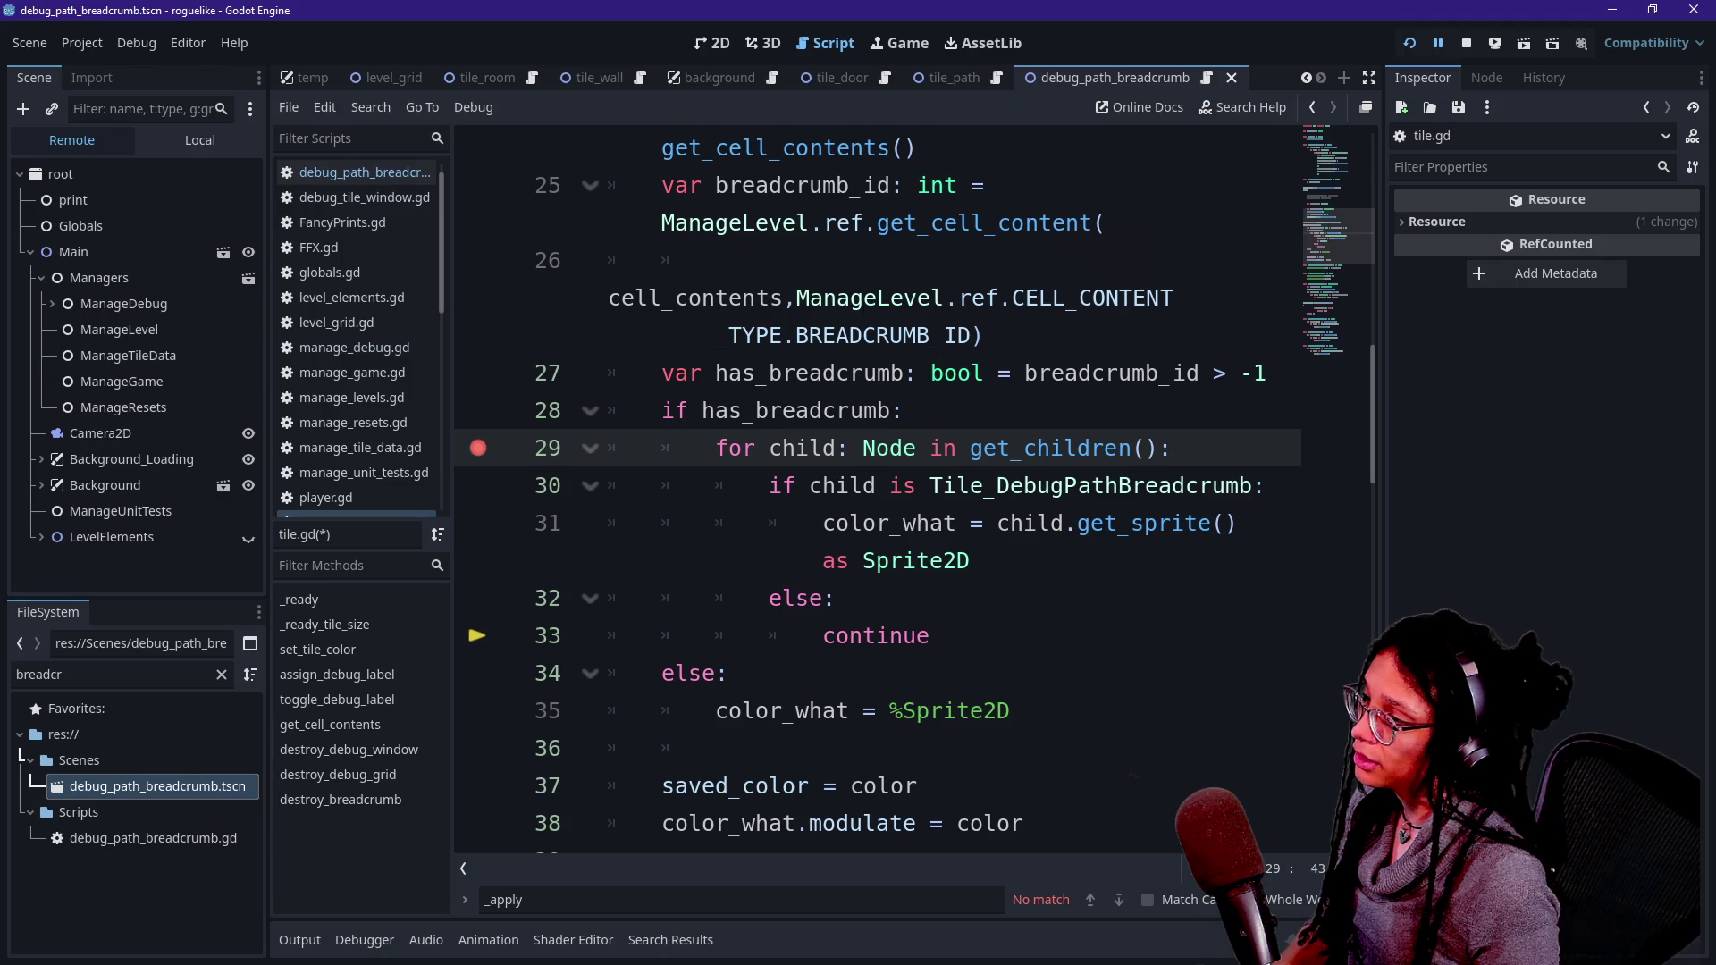
pyautogui.press('Return')
pyautogui.write('print')
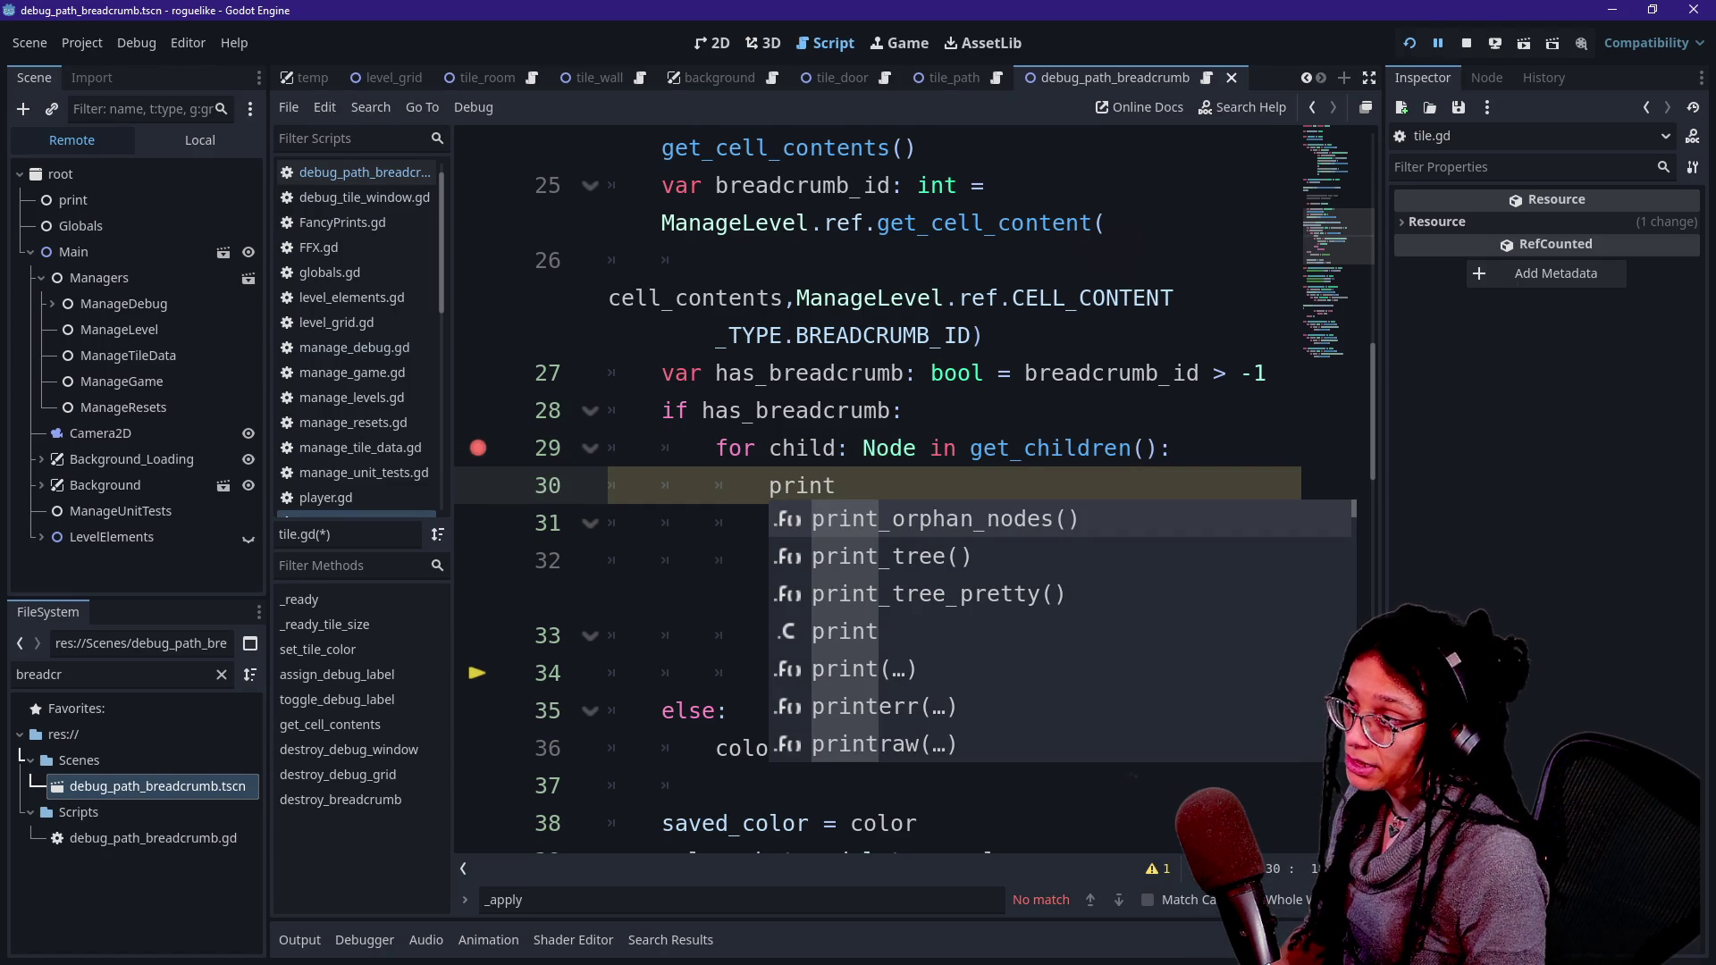
pyautogui.press('BackSpace')
pyautogui.press('BackSpace')
pyautogui.press('BackSpace')
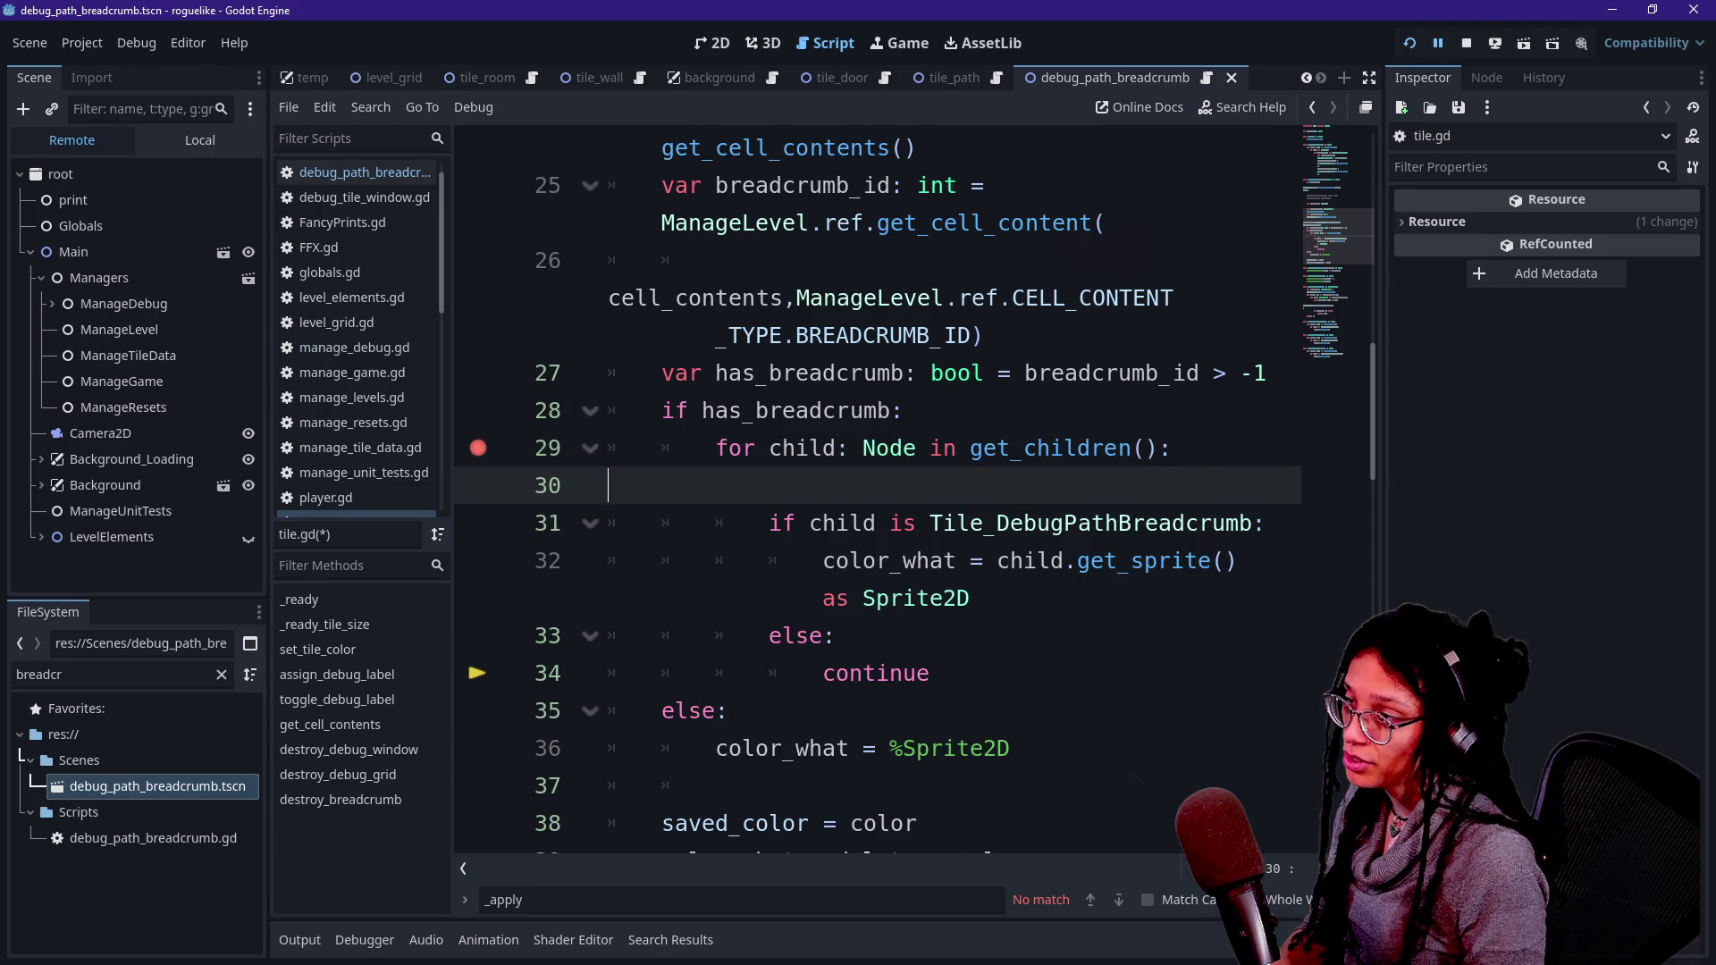
pyautogui.hotkey('ctrl', 'shift', 'Return')
pyautogui.press('BackSpace')
pyautogui.write('rint.')
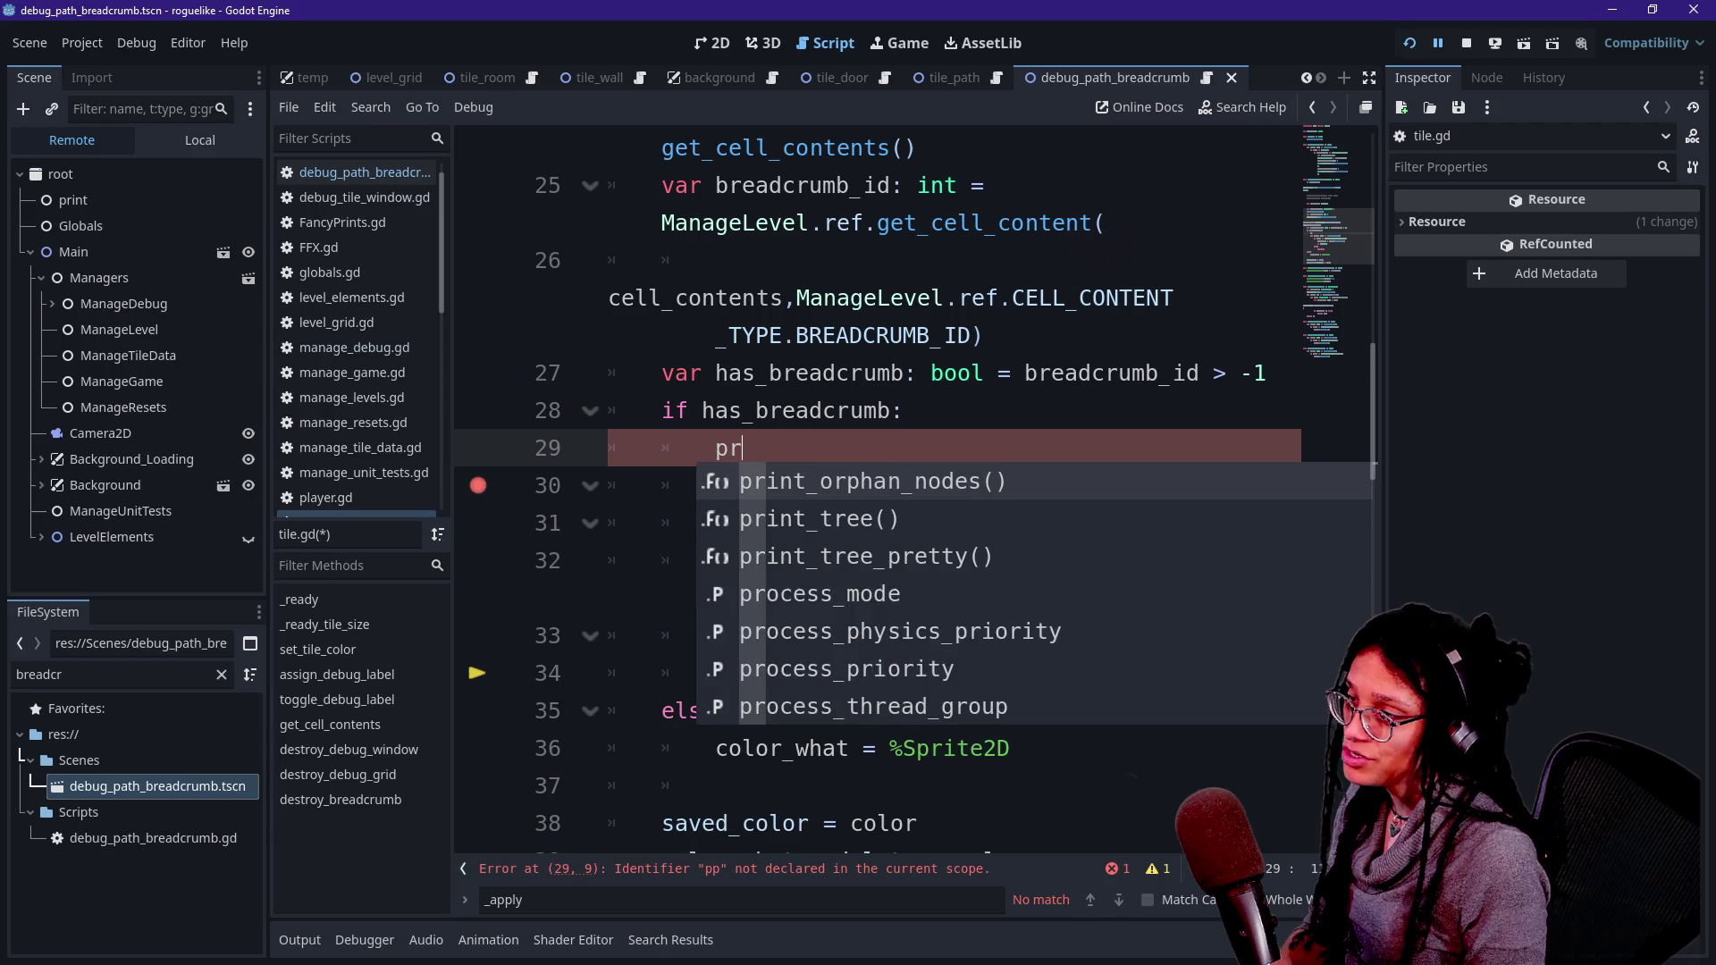
pyautogui.press('BackSpace')
pyautogui.press('BackSpace')
pyautogui.press('BackSpace')
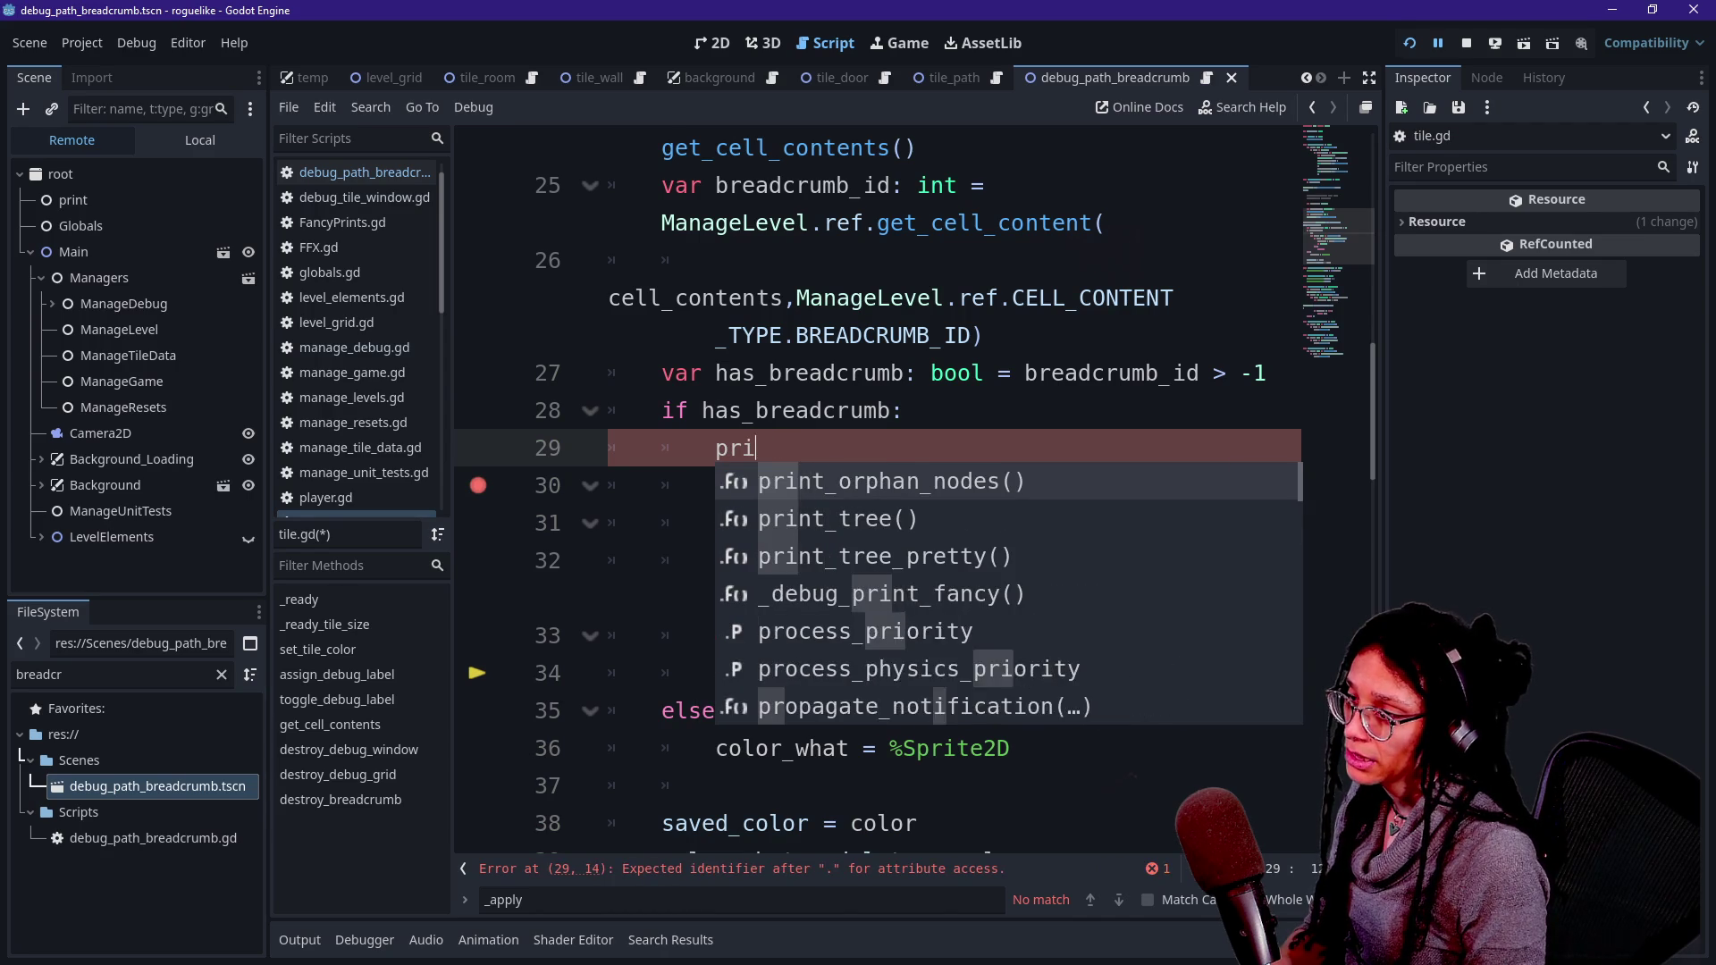
pyautogui.write('rint')
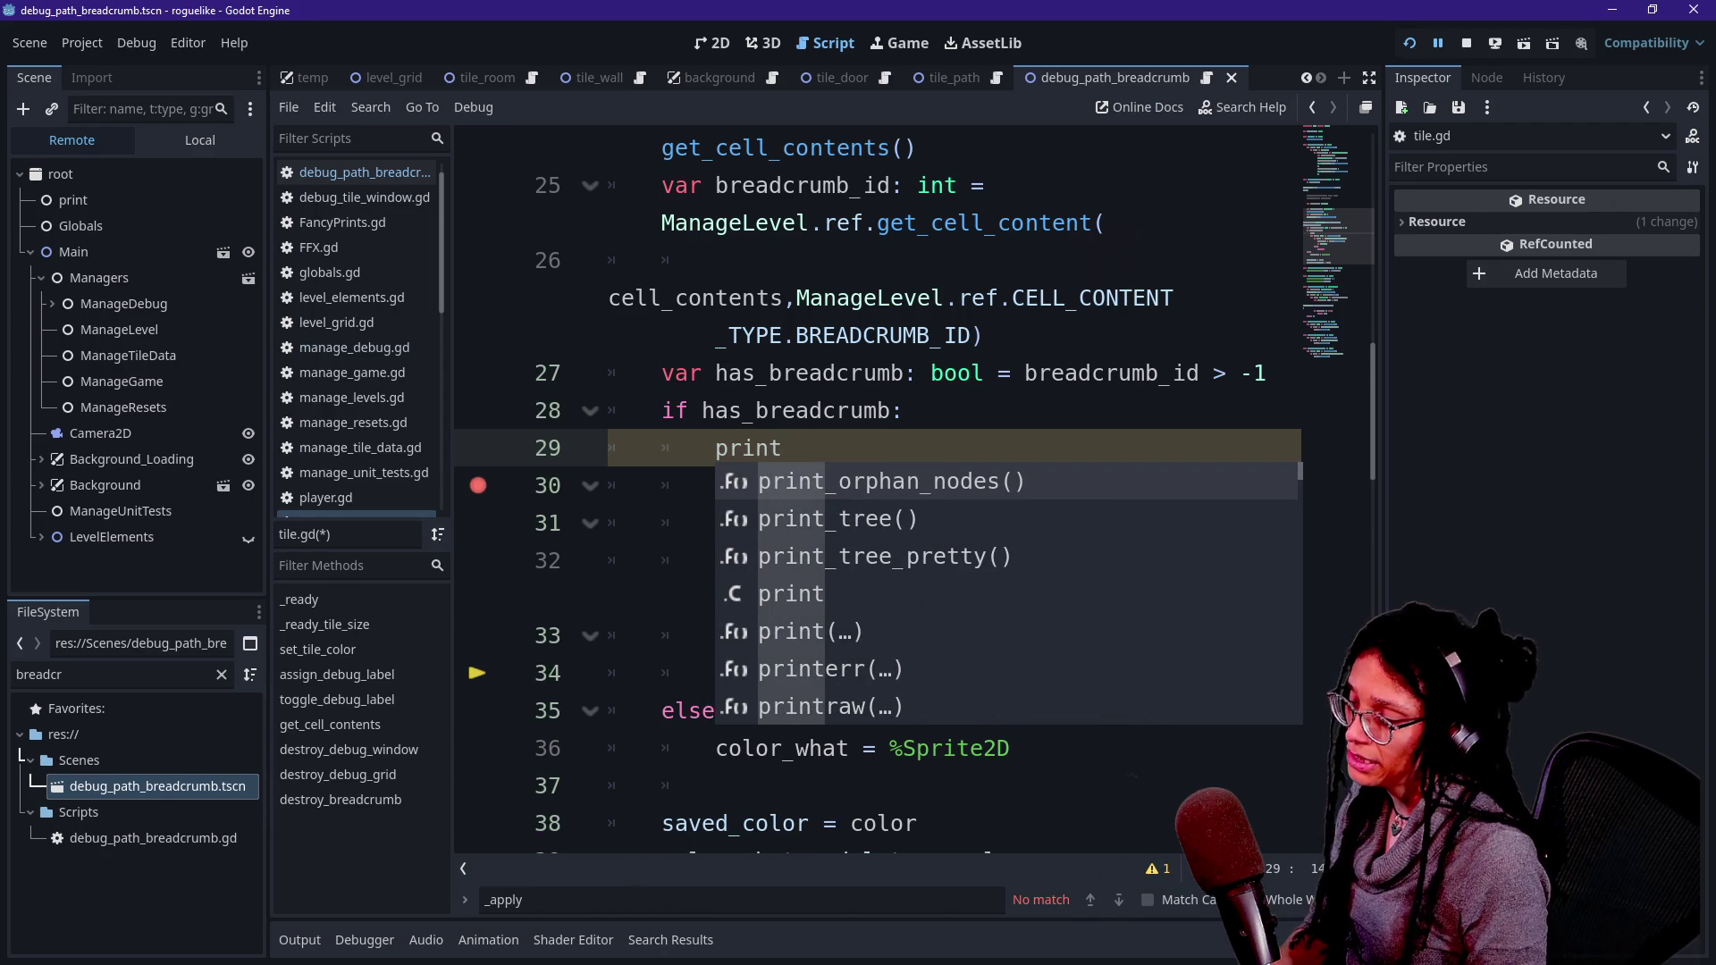
pyautogui.write('.fancy("Breadcrumb c')
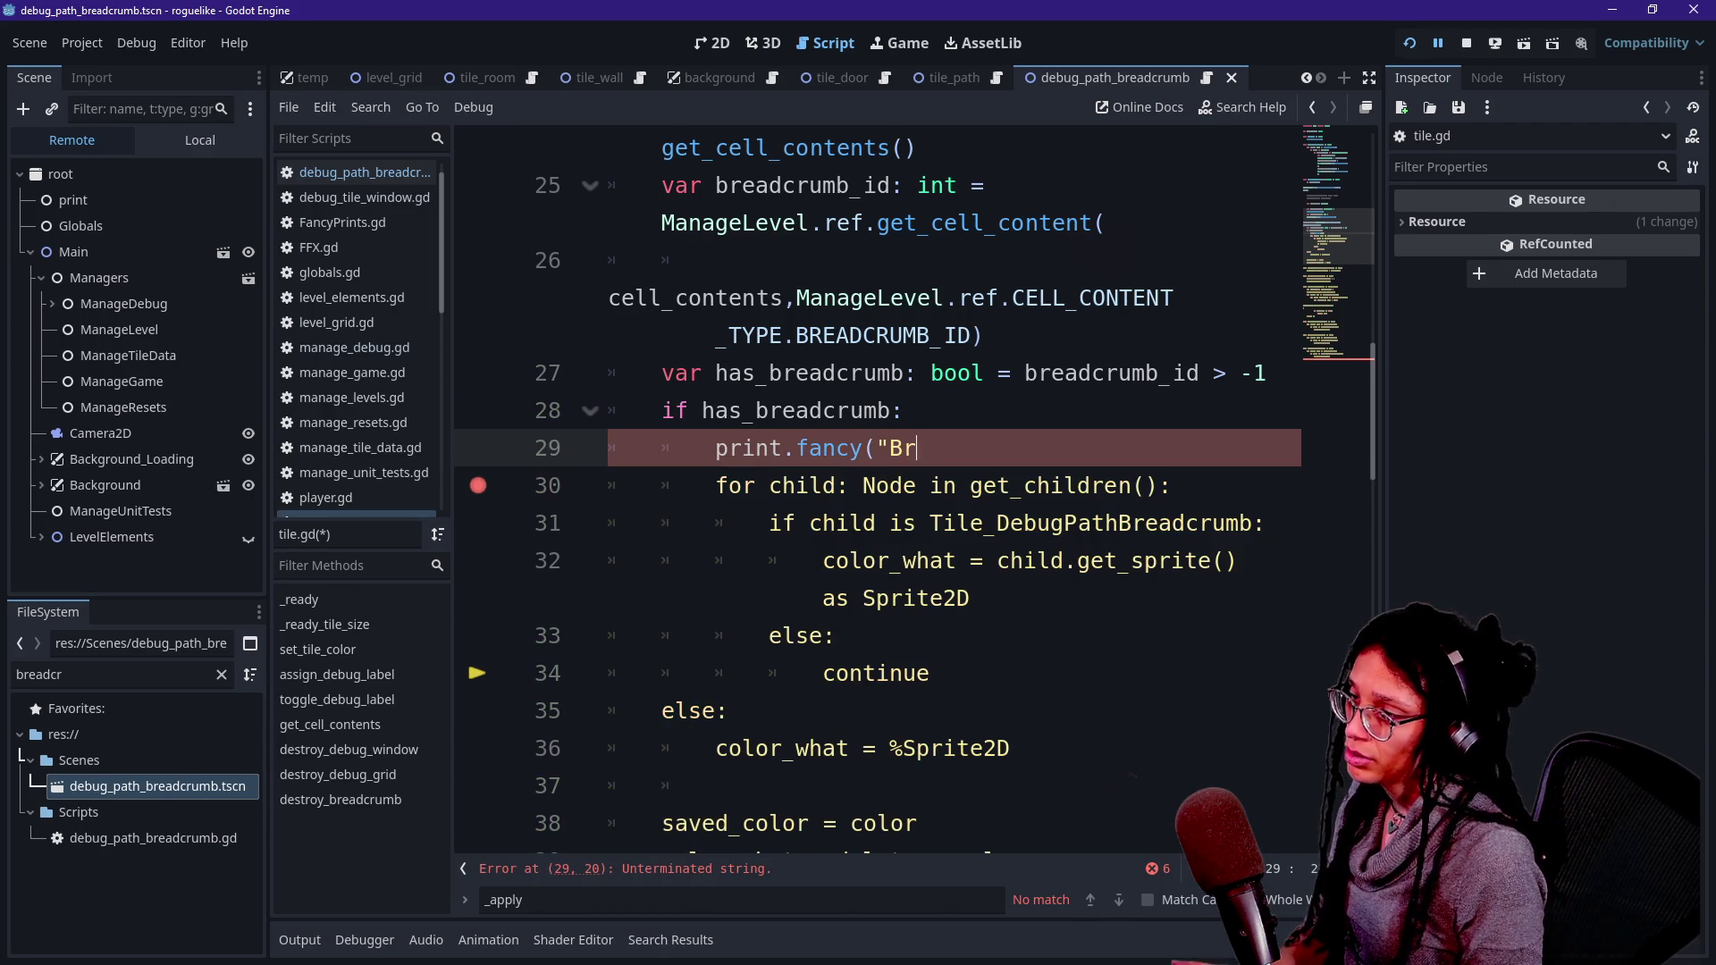
pyautogui.write('ell is"')
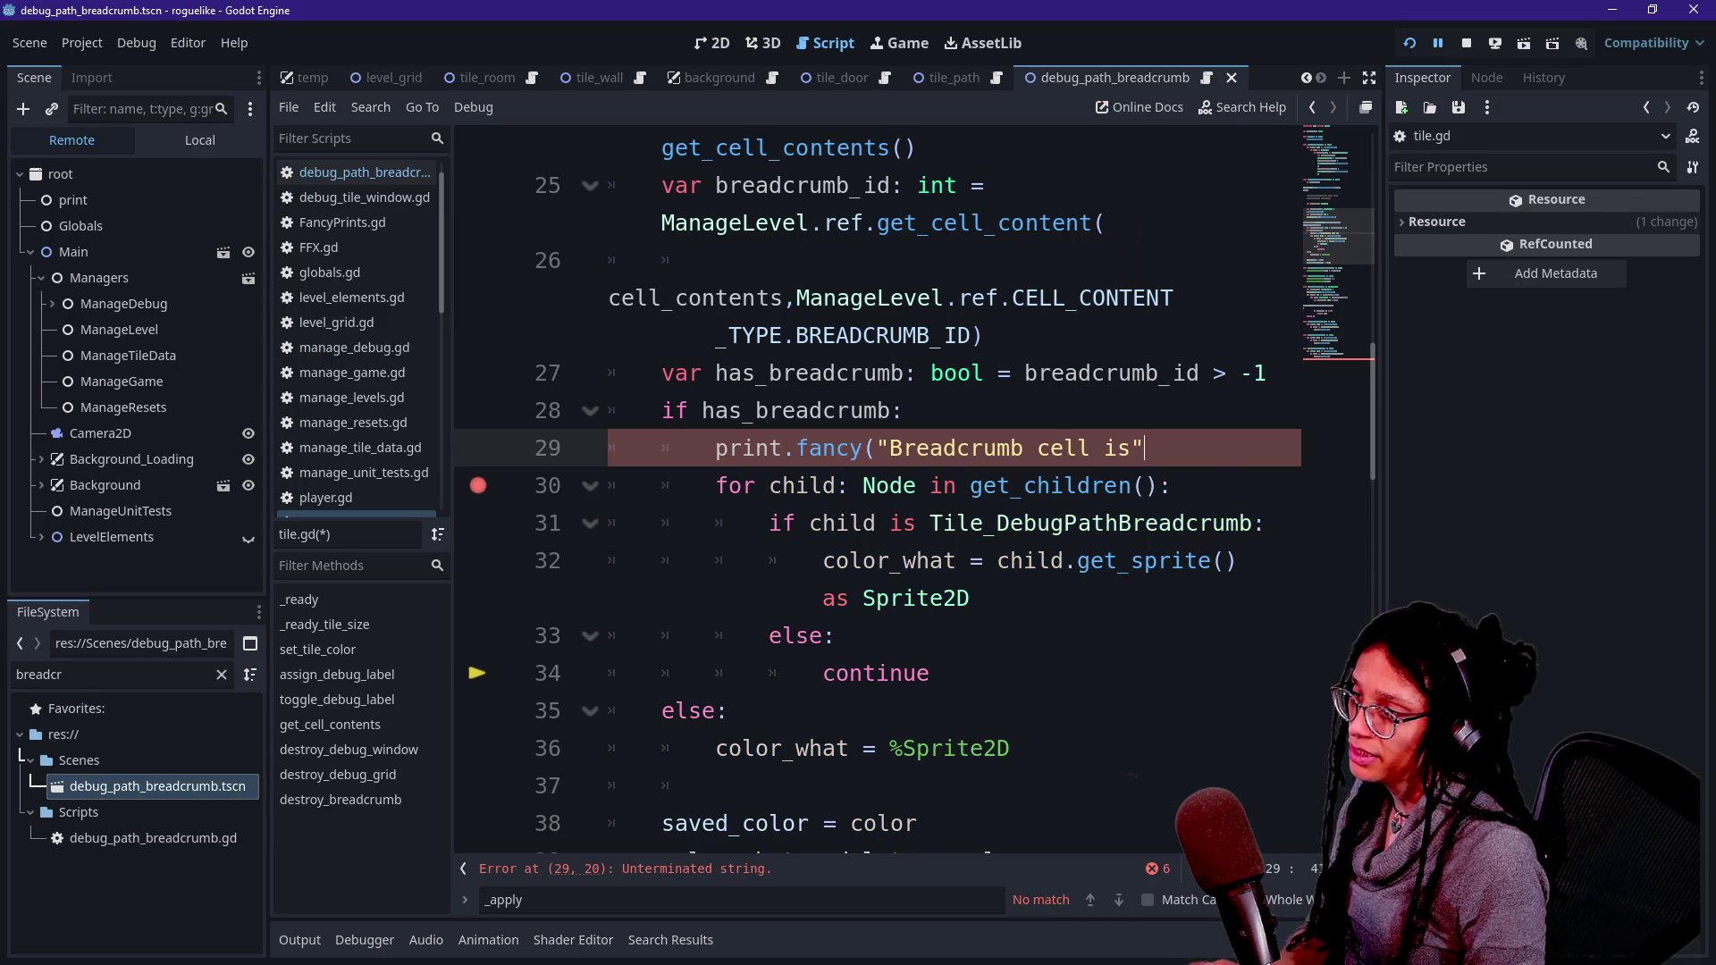
# - Add a blank line after the if statement and expand the code editor to distraction-free mode
pyautogui.click(903, 410)
pyautogui.press('Return')
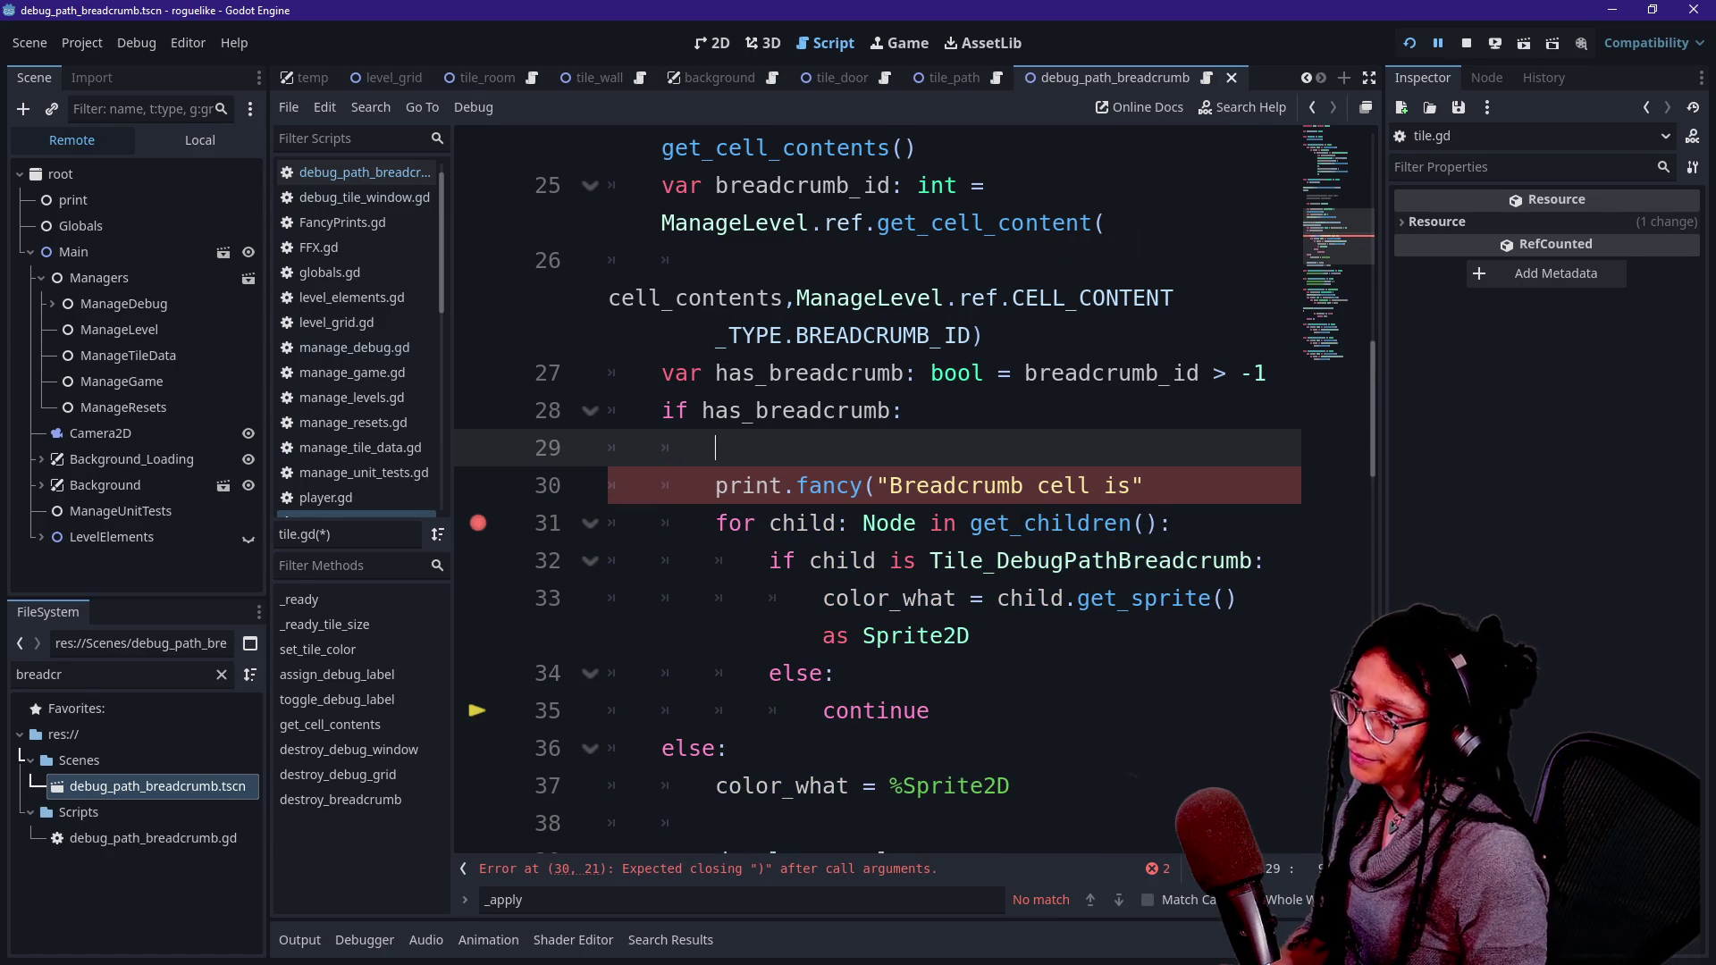
pyautogui.hotkey('ctrl', 'shift', 'F11')
pyautogui.scroll(2, 893, 491)
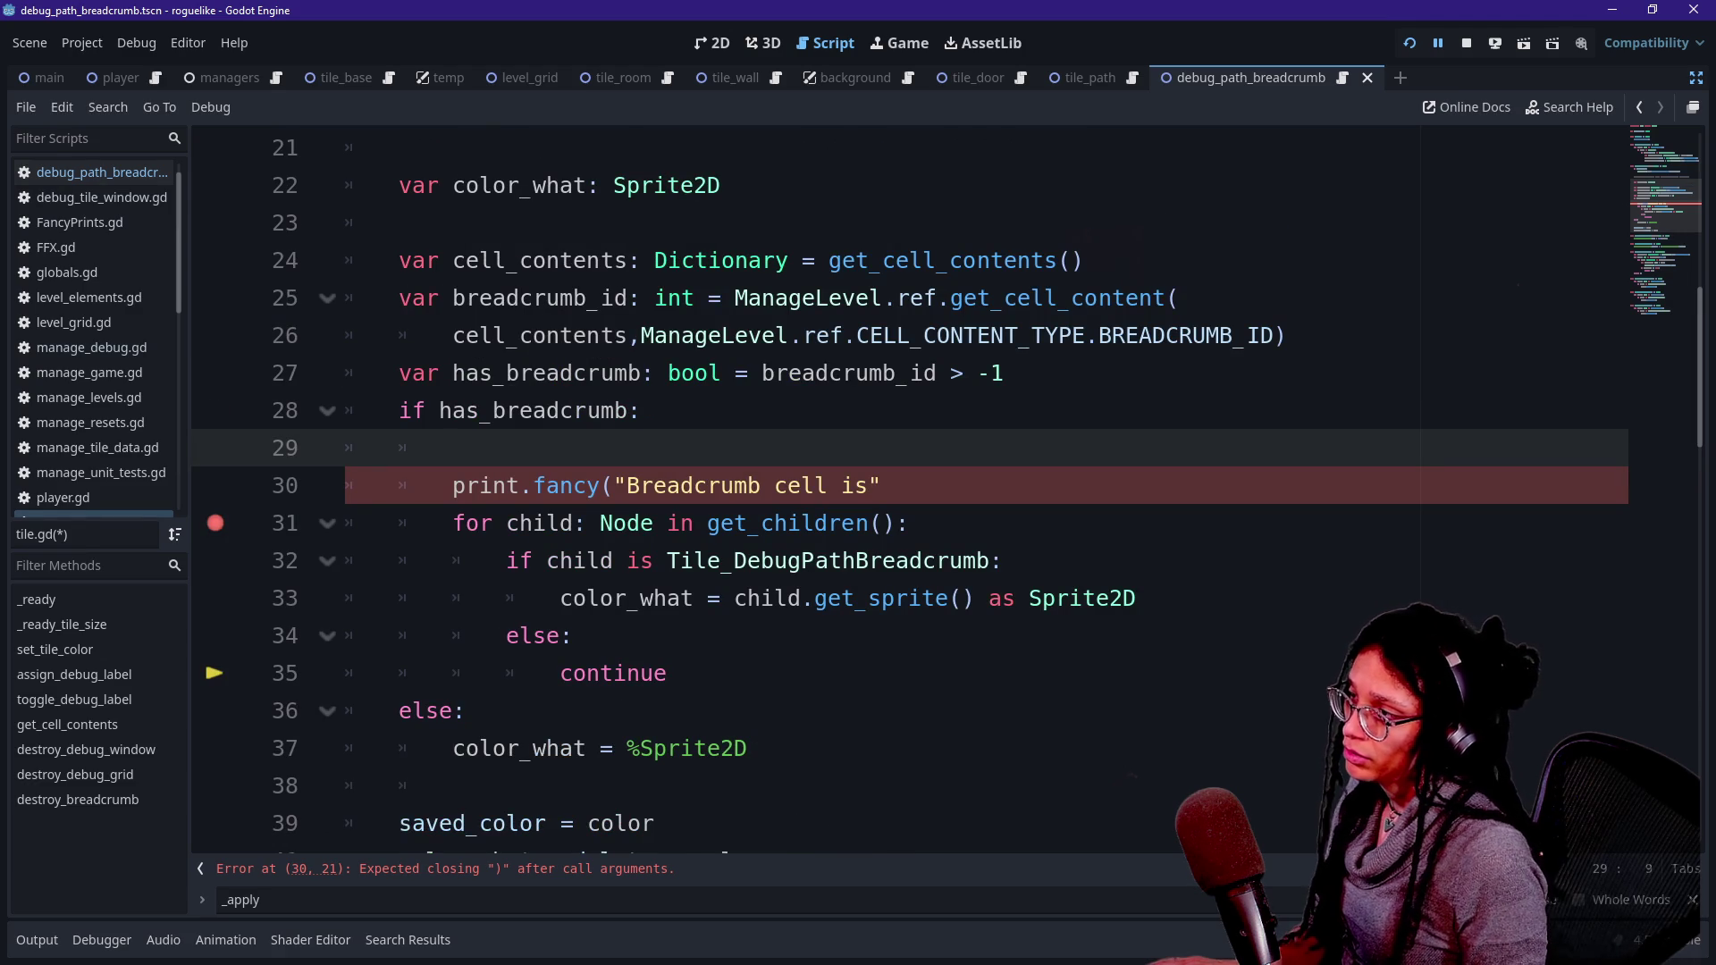
# - Try duplicating the breadcrumb_id declaration from lines 25–26 into the if block, then undo it
pyautogui.moveTo(347, 298); pyautogui.dragTo(1287, 335)
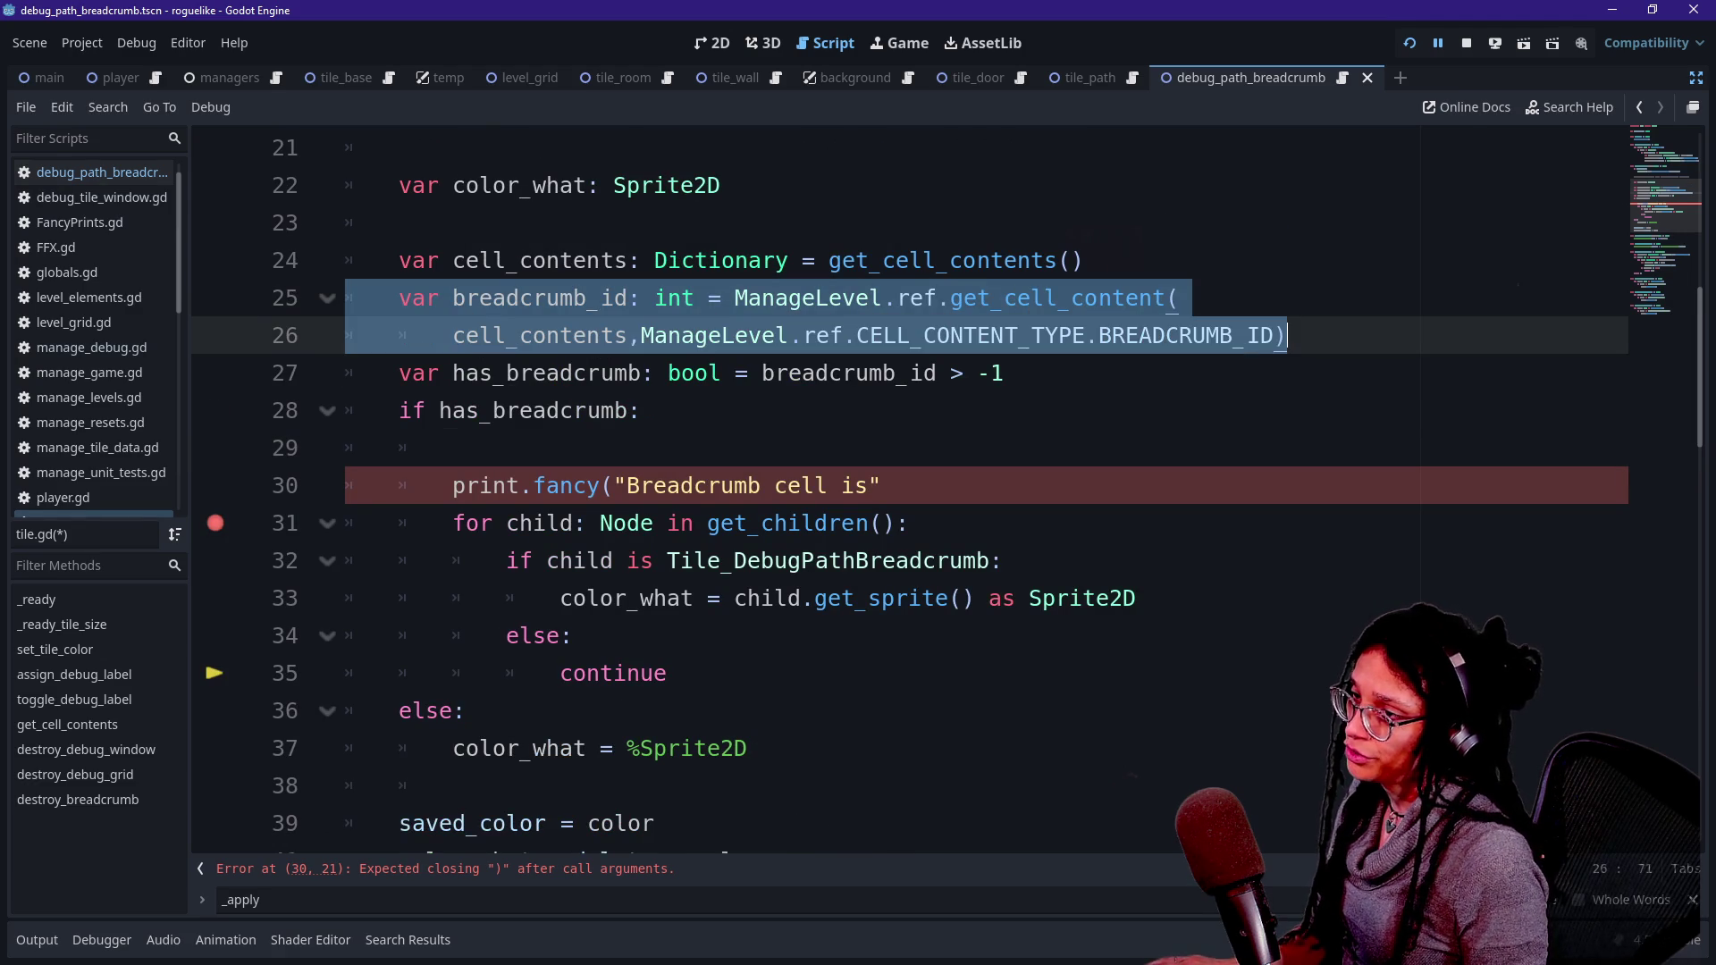
pyautogui.hotkey('ctrl', 'c')
pyautogui.press('Down')
pyautogui.press('Down')
pyautogui.press('Down')
pyautogui.hotkey('ctrl', 'v')
pyautogui.press('Up')
pyautogui.press('Home')
pyautogui.press('BackSpace')
pyautogui.press('BackSpace')
pyautogui.press('BackSpace')
pyautogui.write('cell')
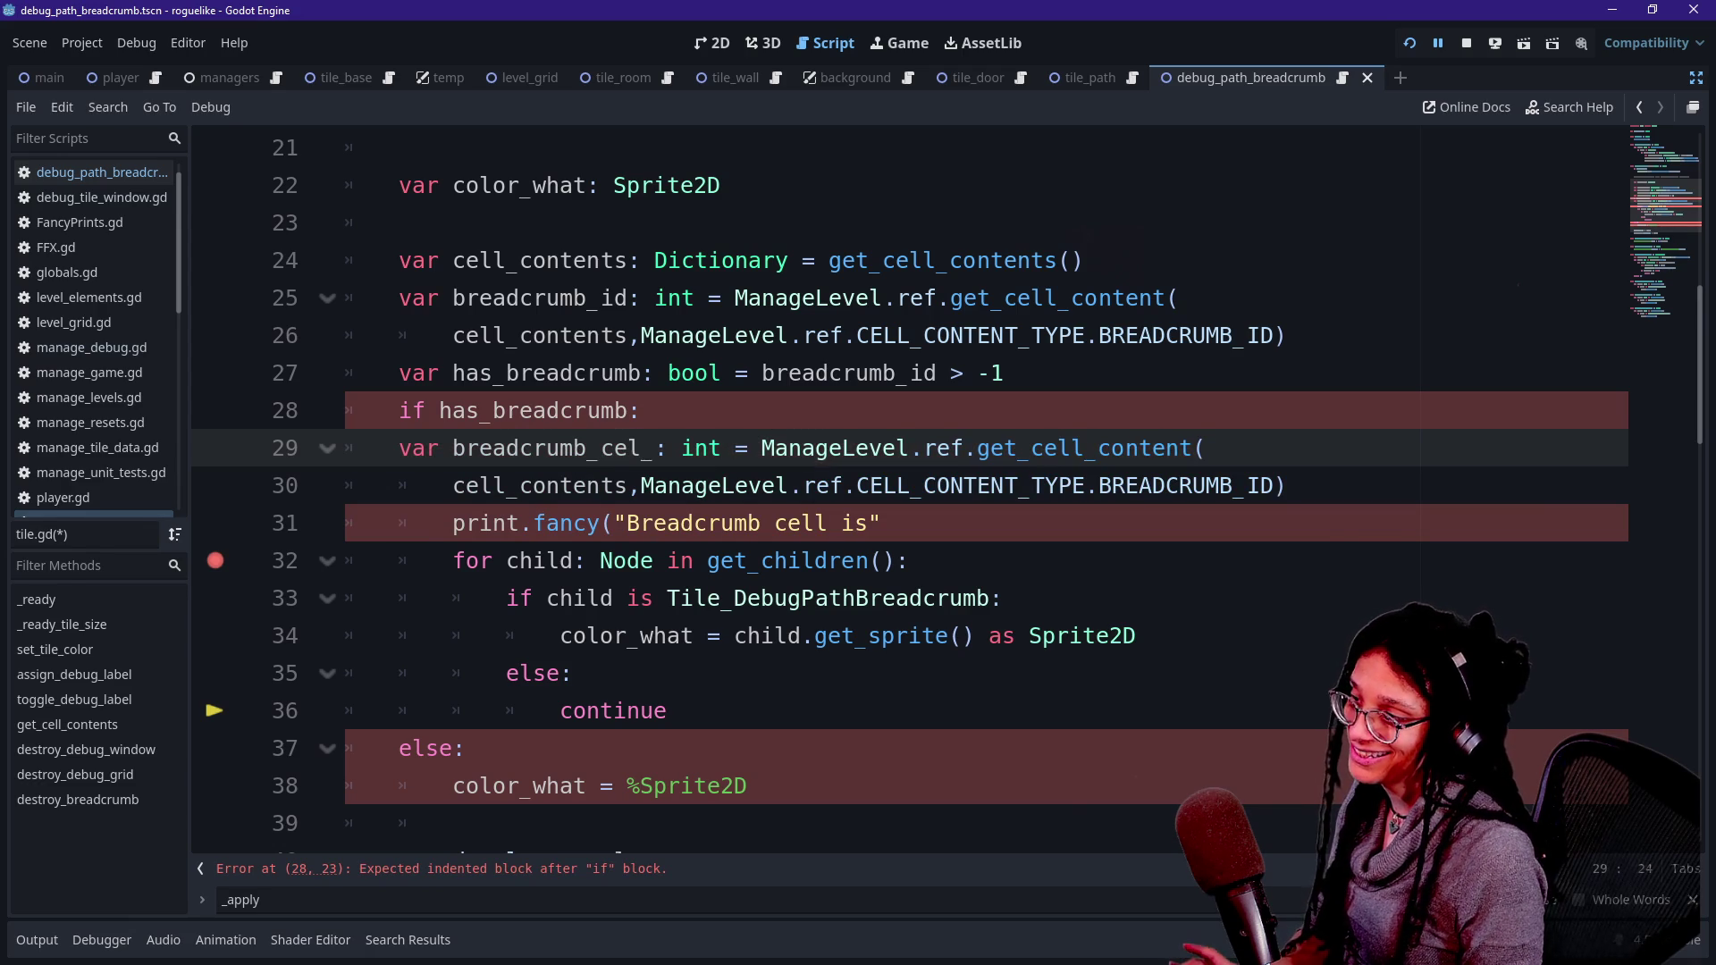
pyautogui.write('_node')
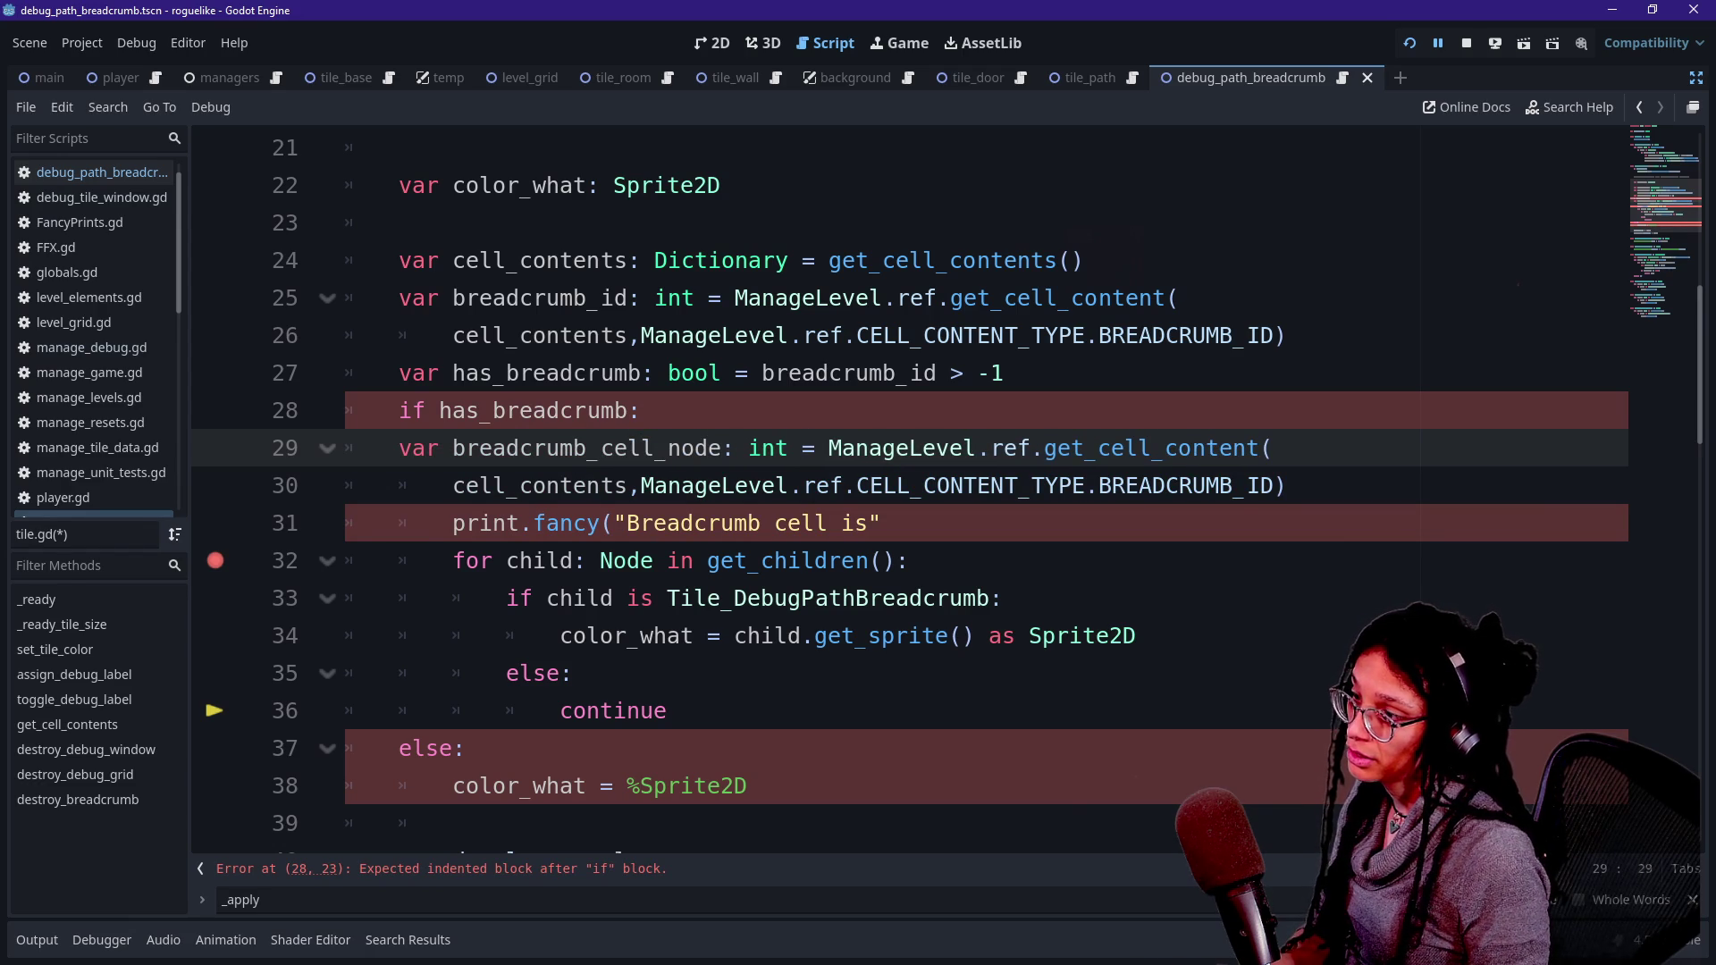
pyautogui.hotkey('ctrl', 'z')
pyautogui.hotkey('ctrl', 'z')
pyautogui.hotkey('ctrl', 'z')
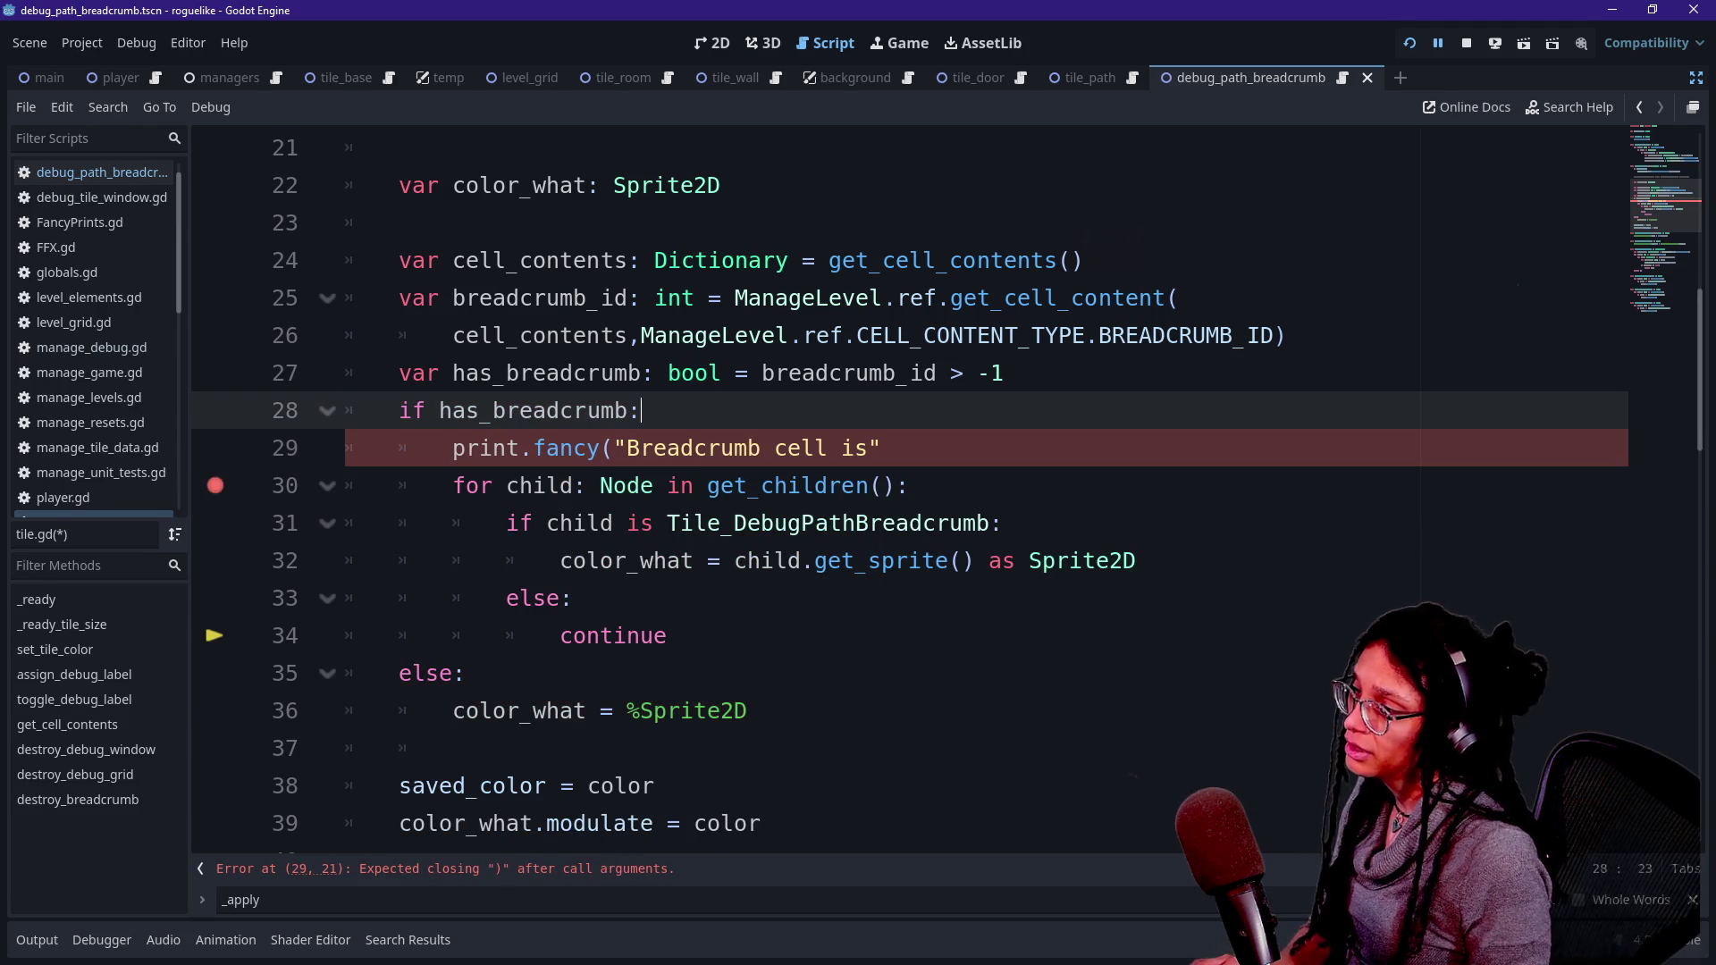
# - Finish the line as print.fancy("Breadcrumb cell is",name) and rerun the game
pyautogui.click(882, 448)
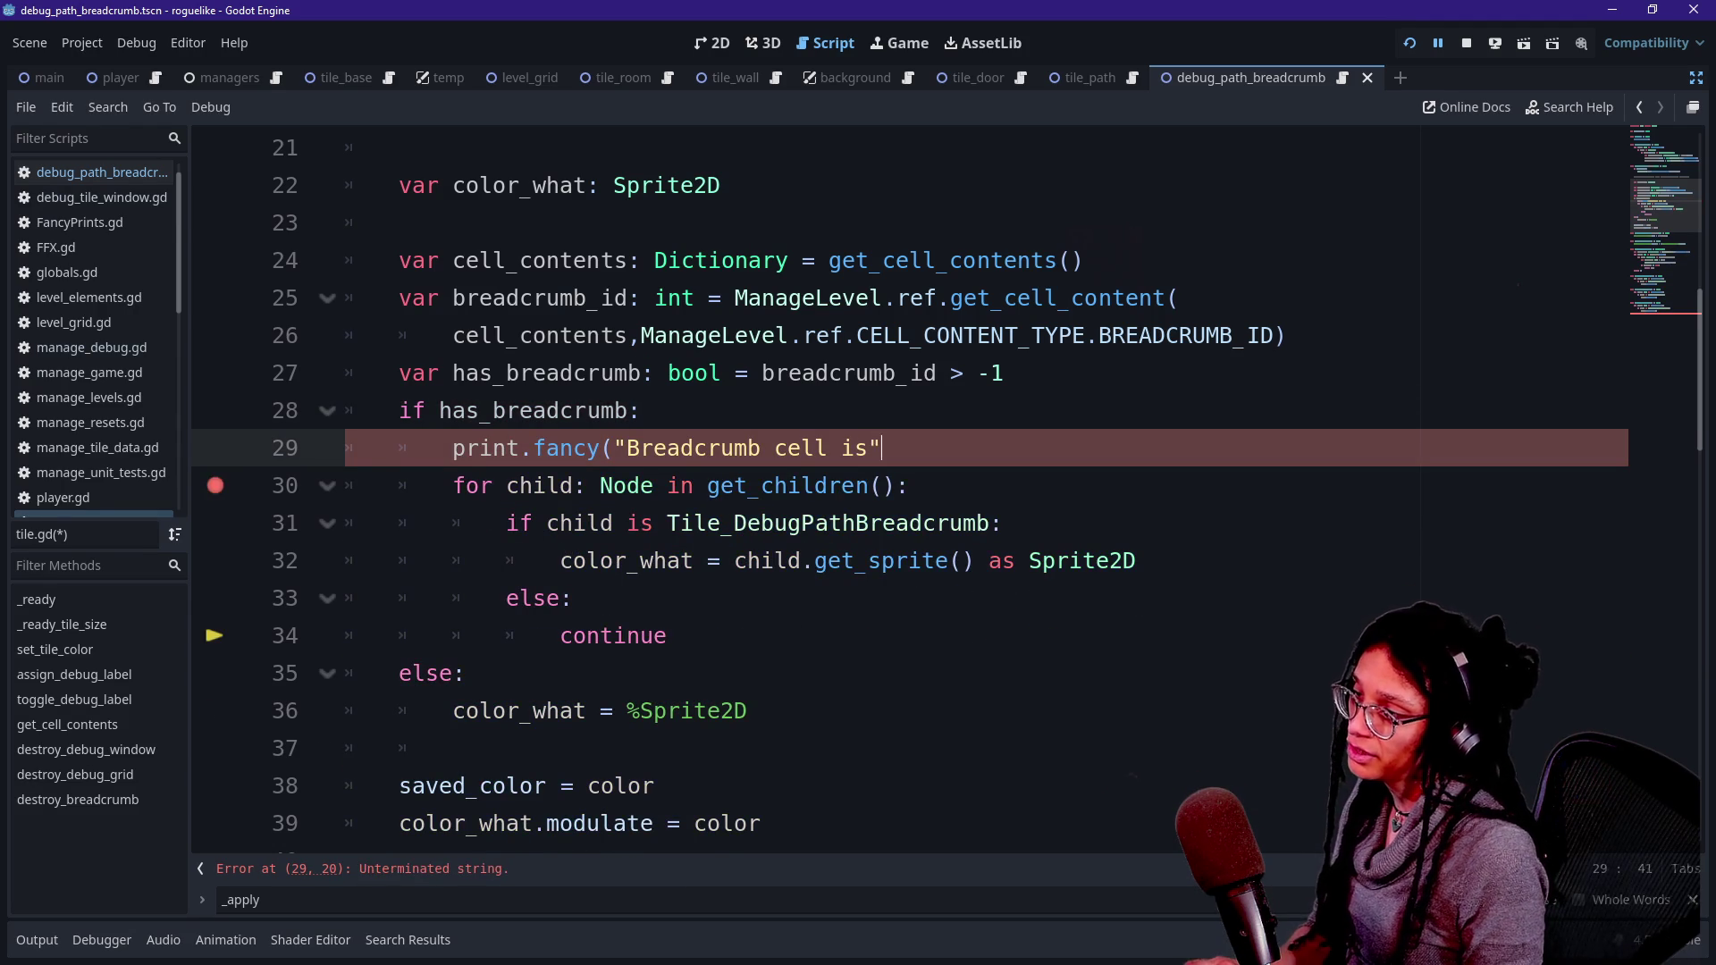
pyautogui.write(',node"')
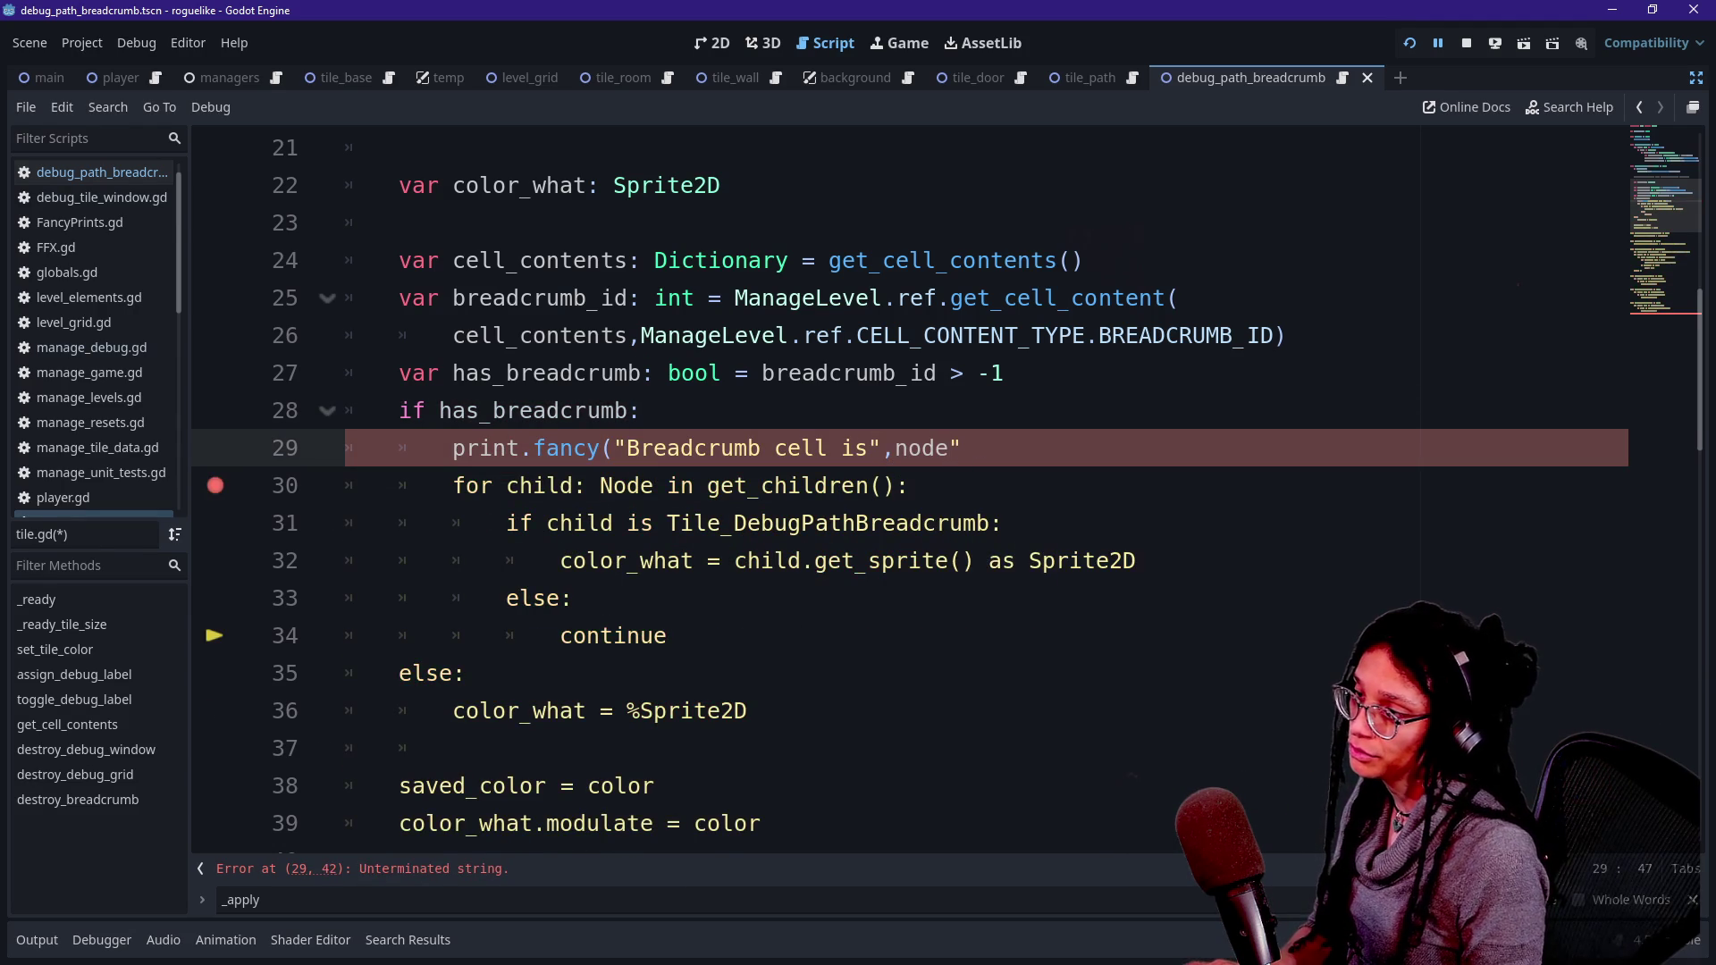
pyautogui.press('BackSpace')
pyautogui.press('BackSpace')
pyautogui.press('BackSpace')
pyautogui.press('BackSpace')
pyautogui.press('BackSpace')
pyautogui.press('BackSpace')
pyautogui.write('na')
pyautogui.press('Return')
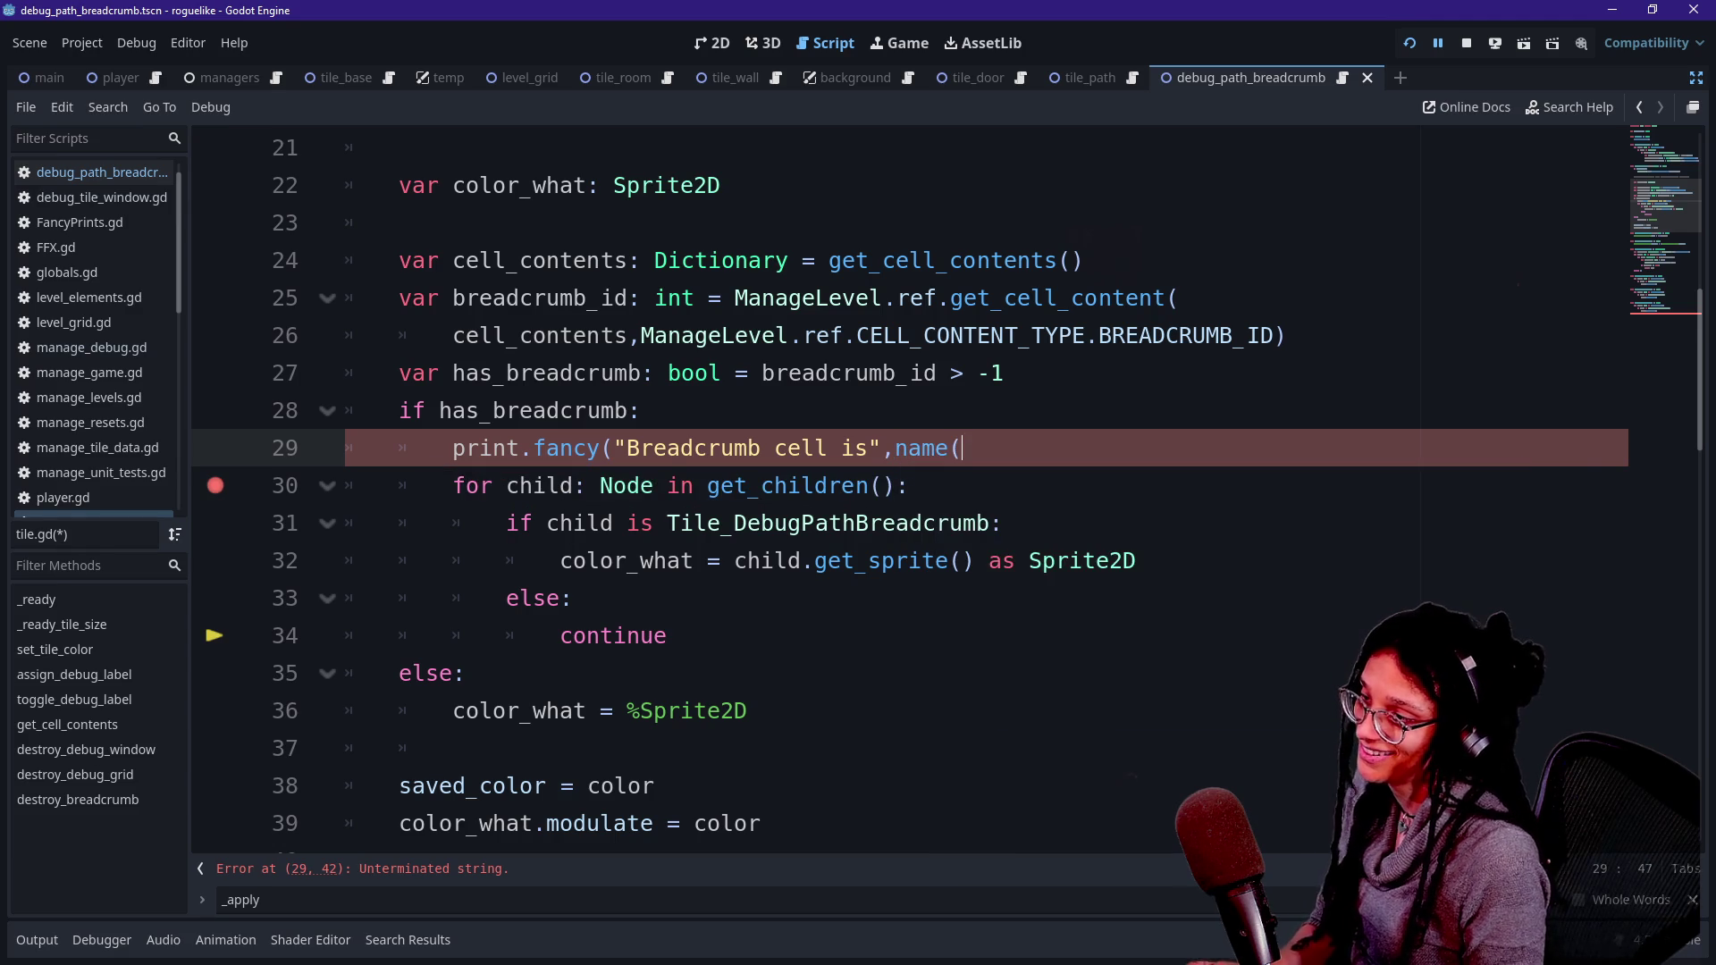
pyautogui.write(')')
pyautogui.click(720, 372)
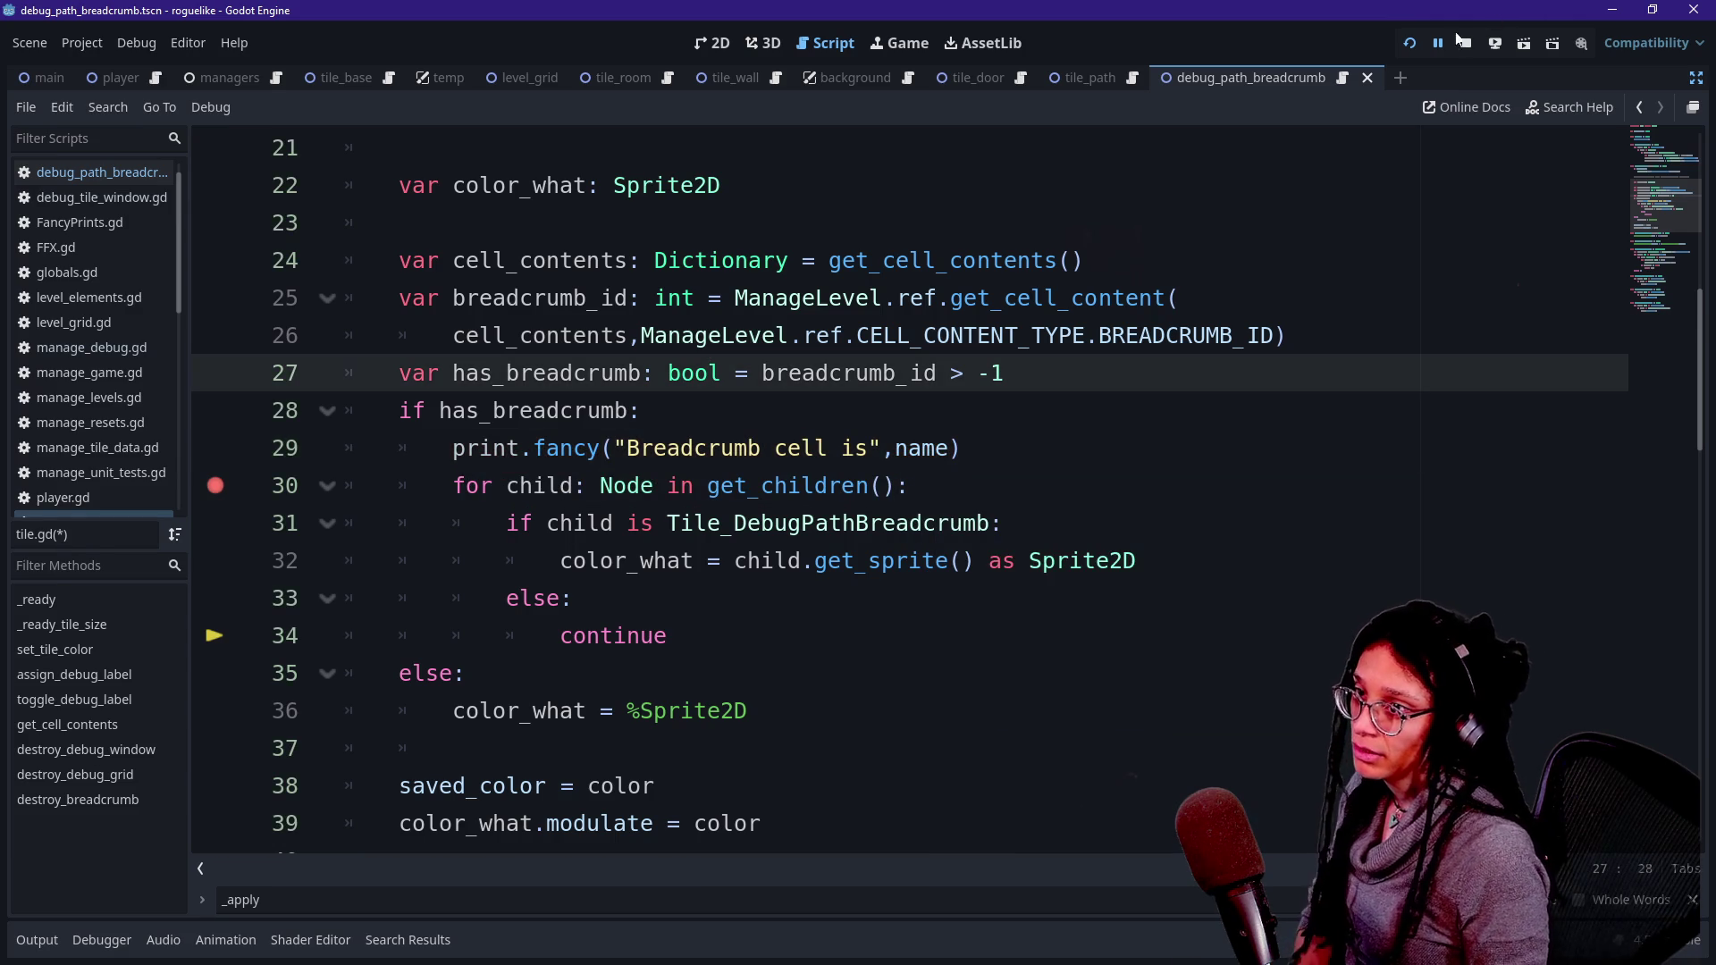
pyautogui.click(1403, 46)
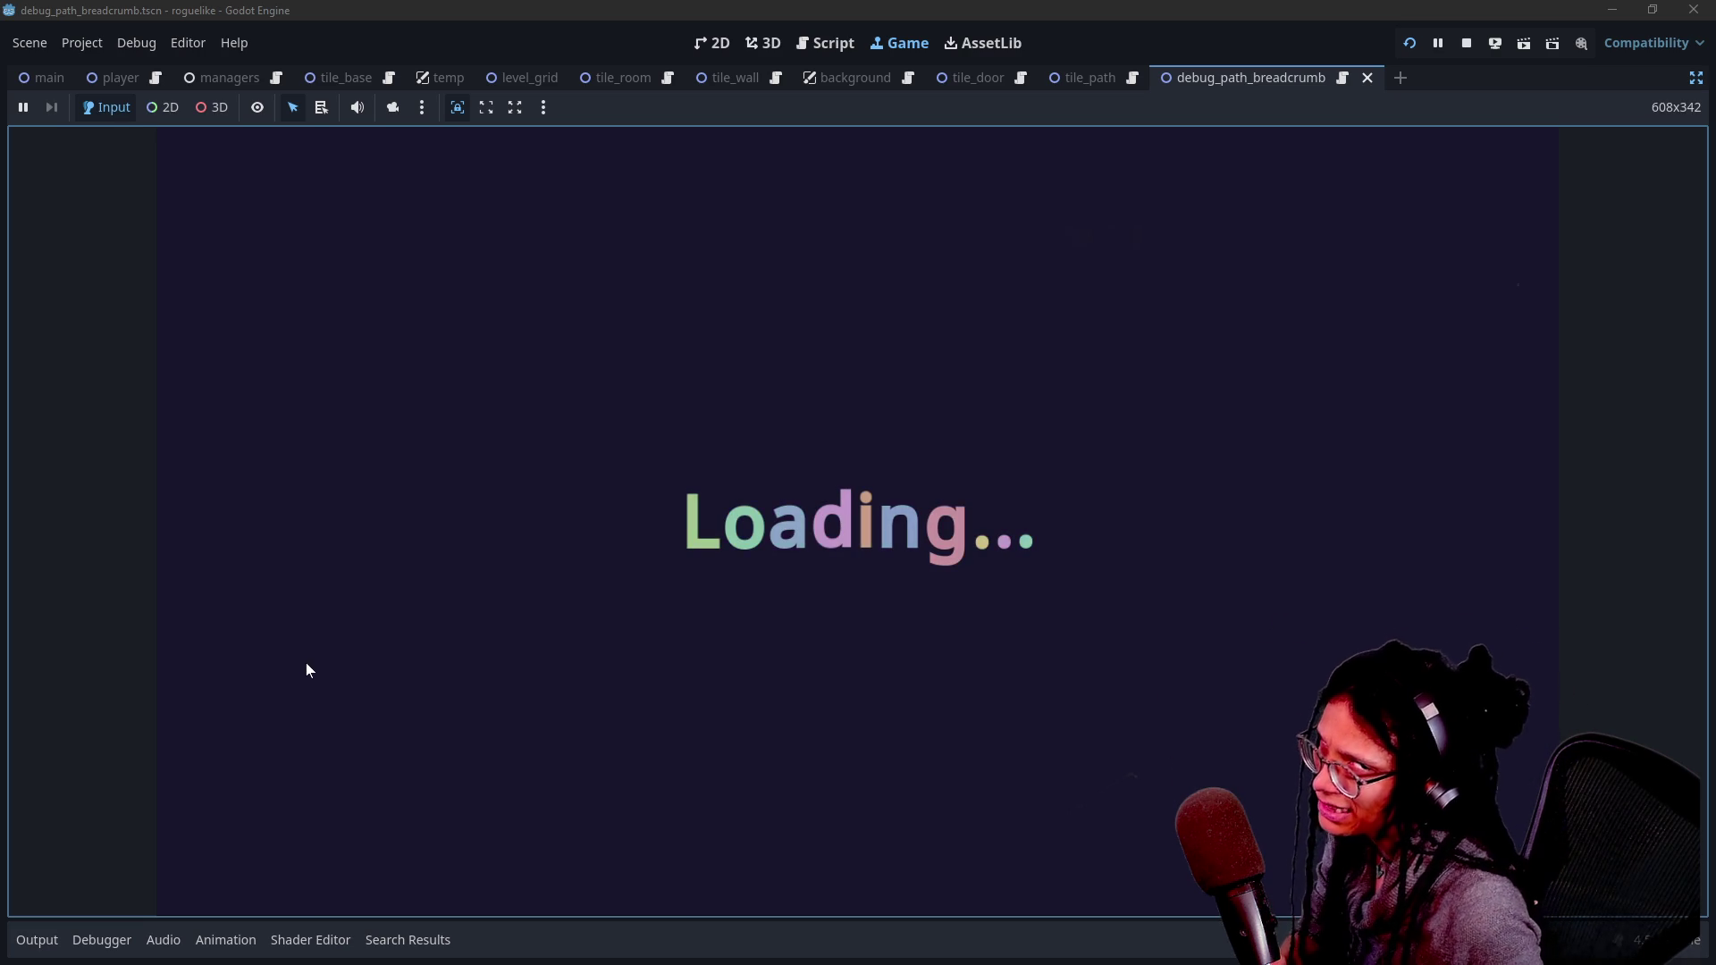
# - Bring up the Output log to view the rerun's level-generation and unit-test messages
pyautogui.click(28, 954)
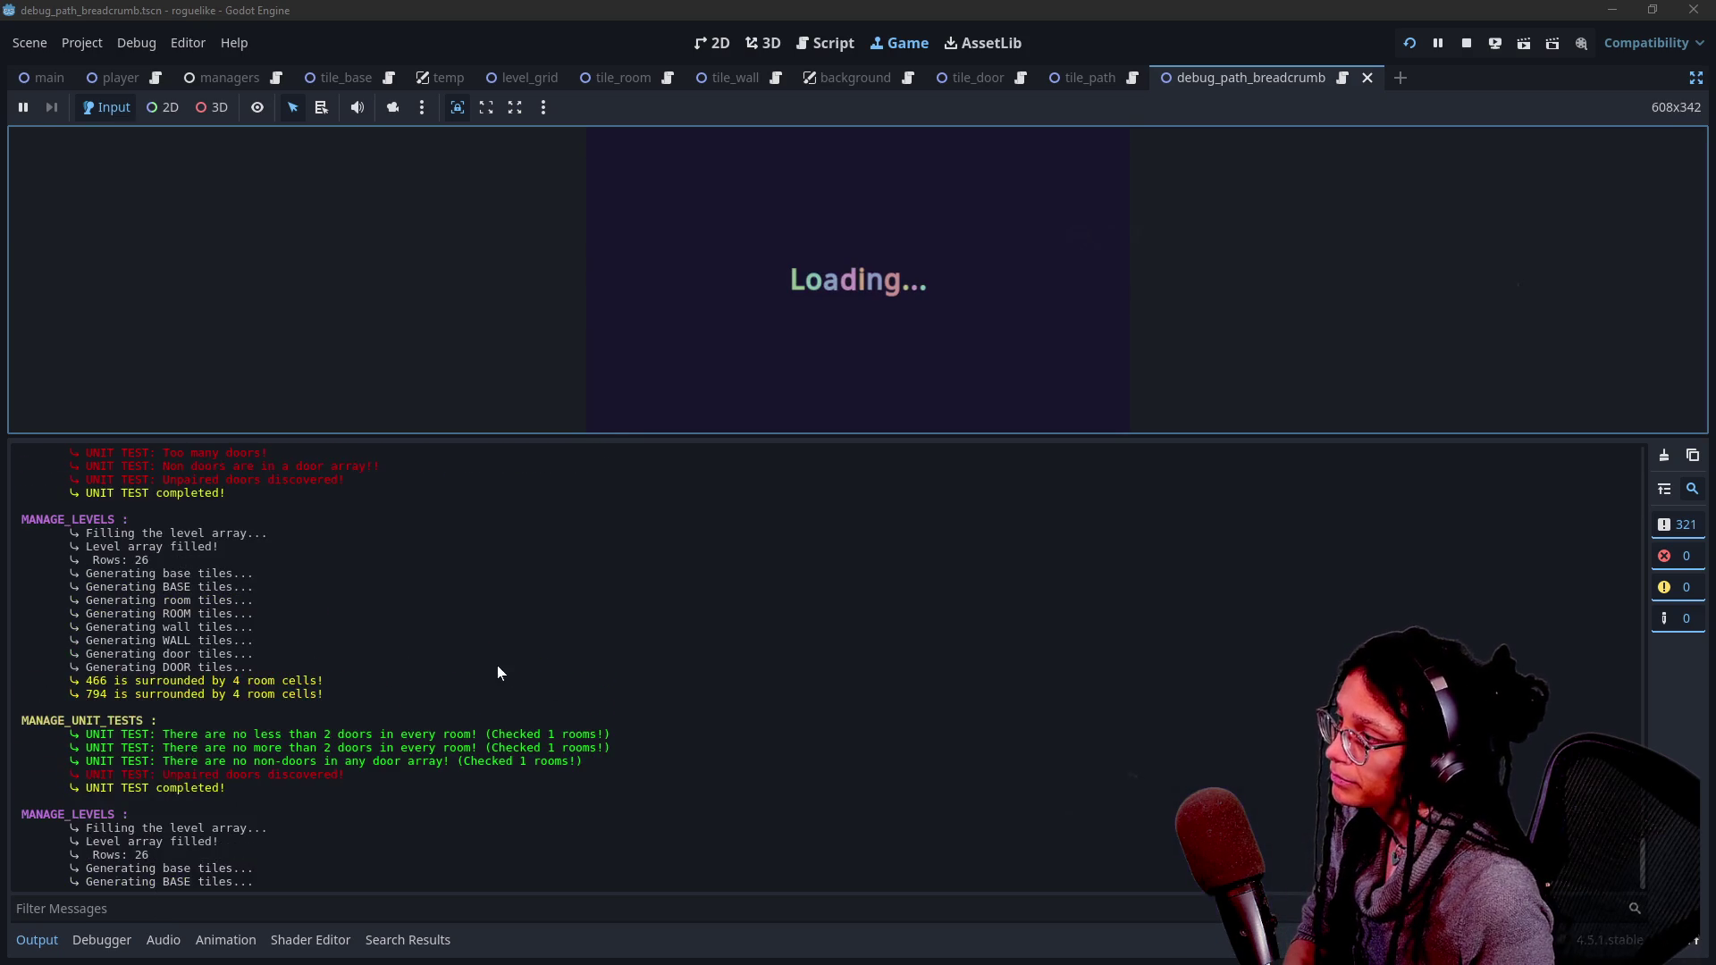